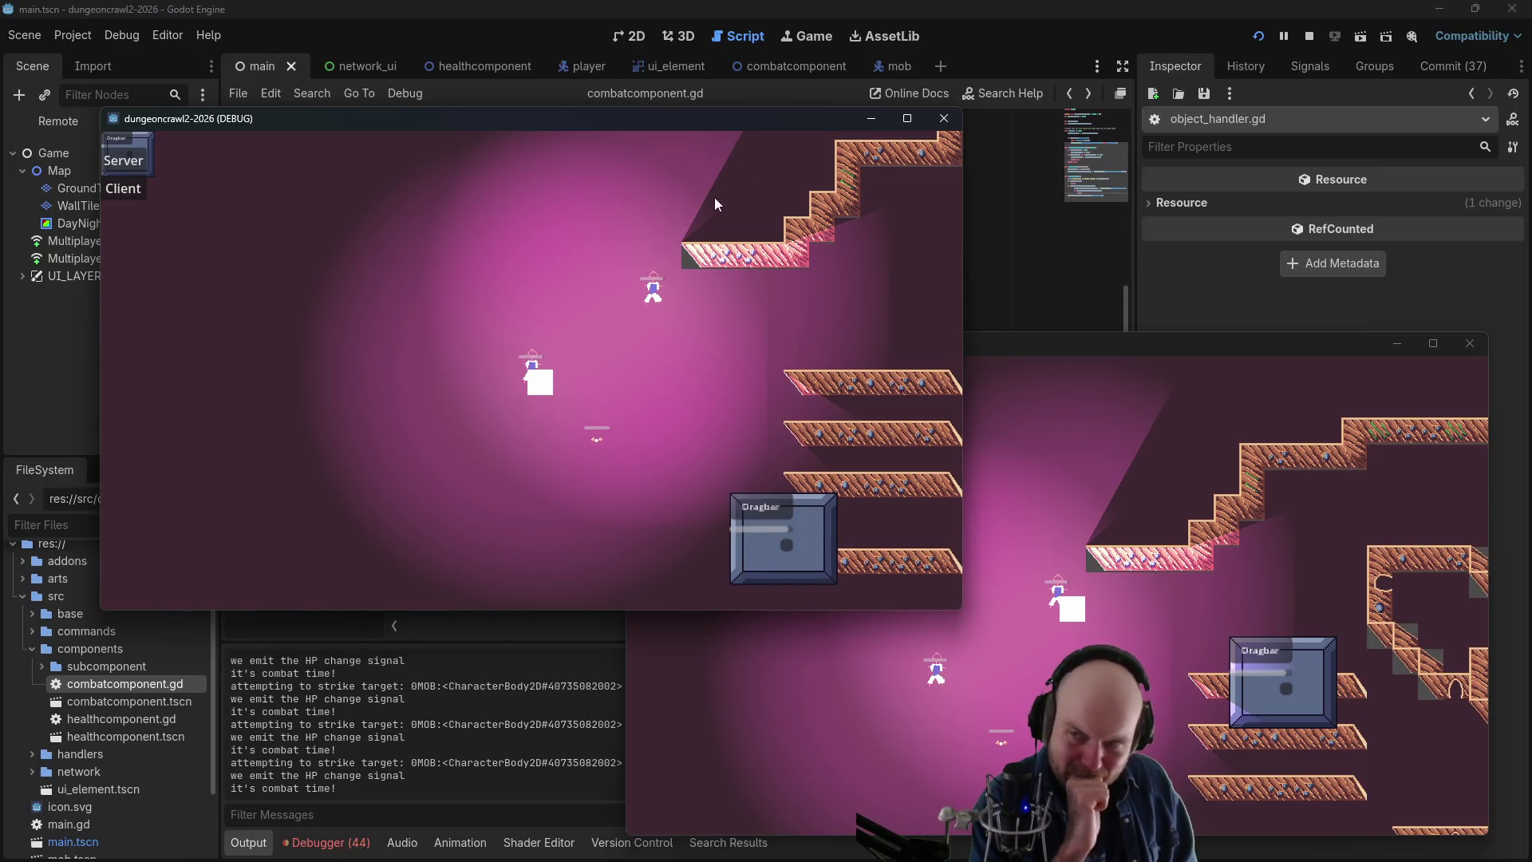
- Close the game window, stop the debug run, and select MultiplayerMobSpawner in the Scene dock
click(944, 119)
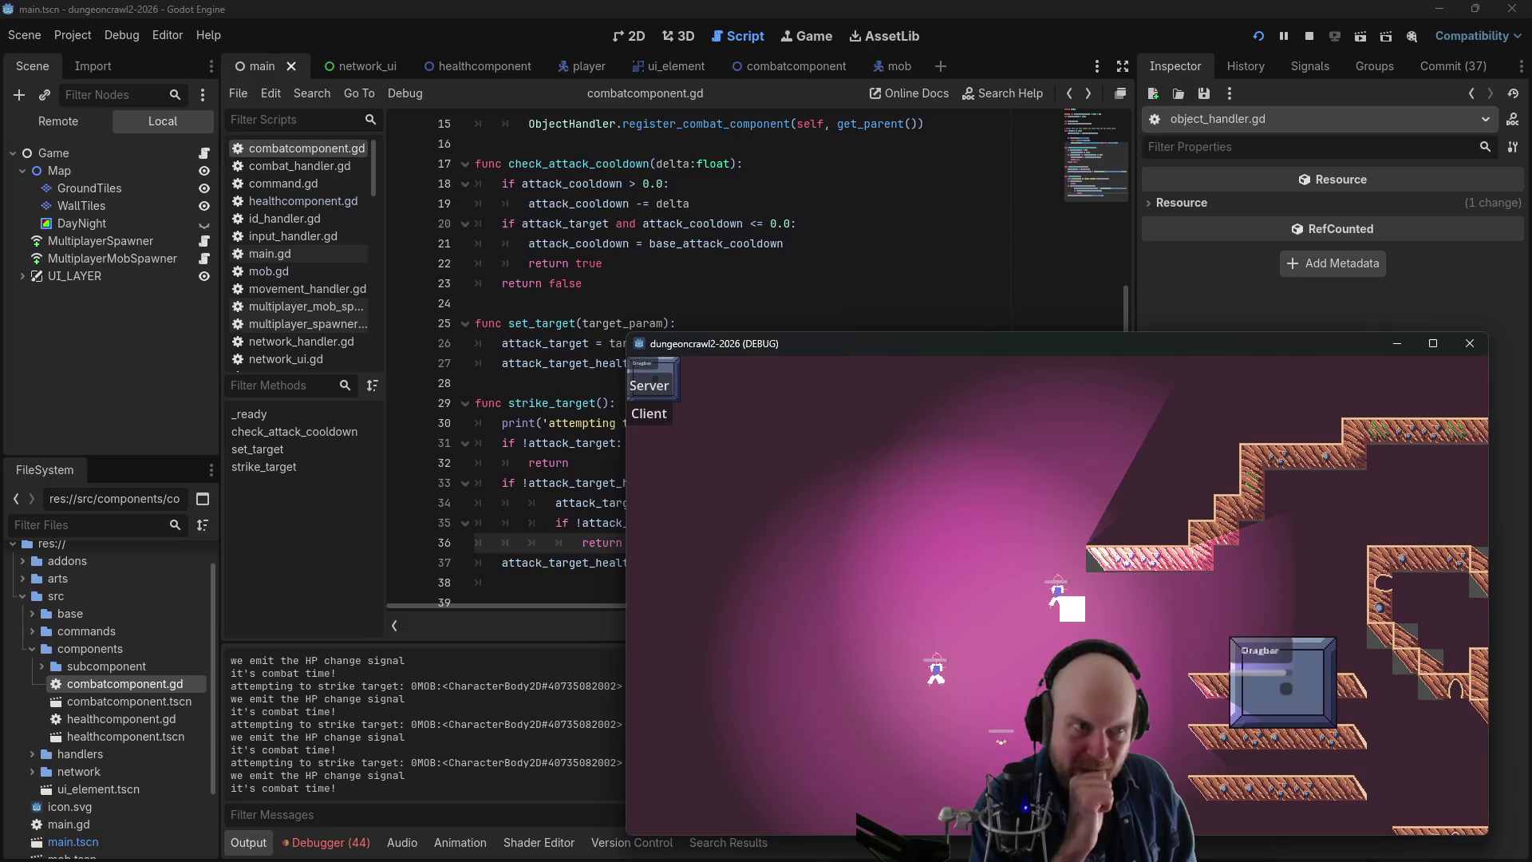
click(1308, 36)
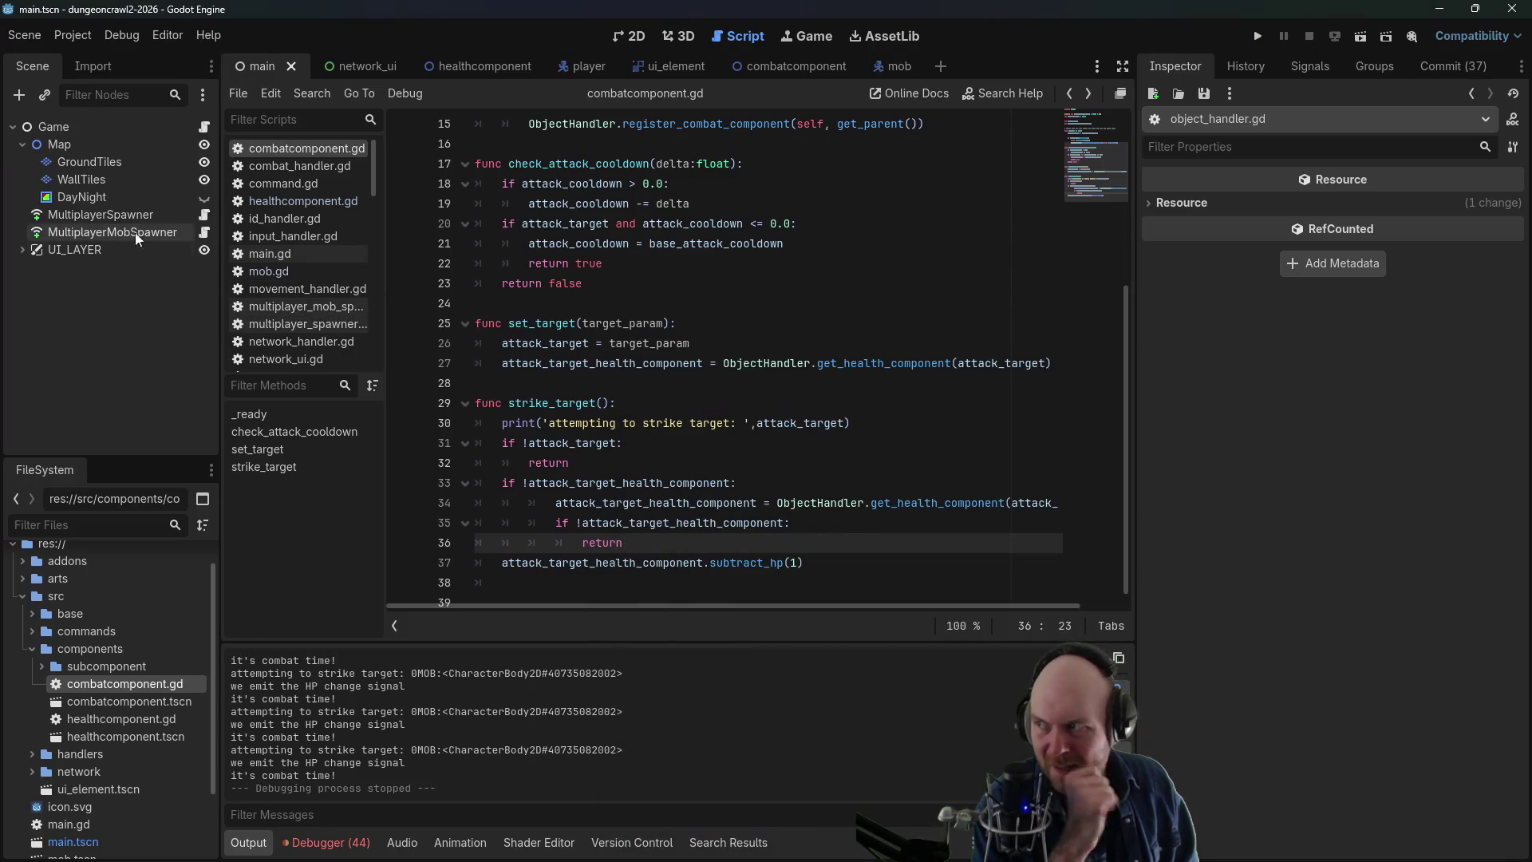
click(88, 232)
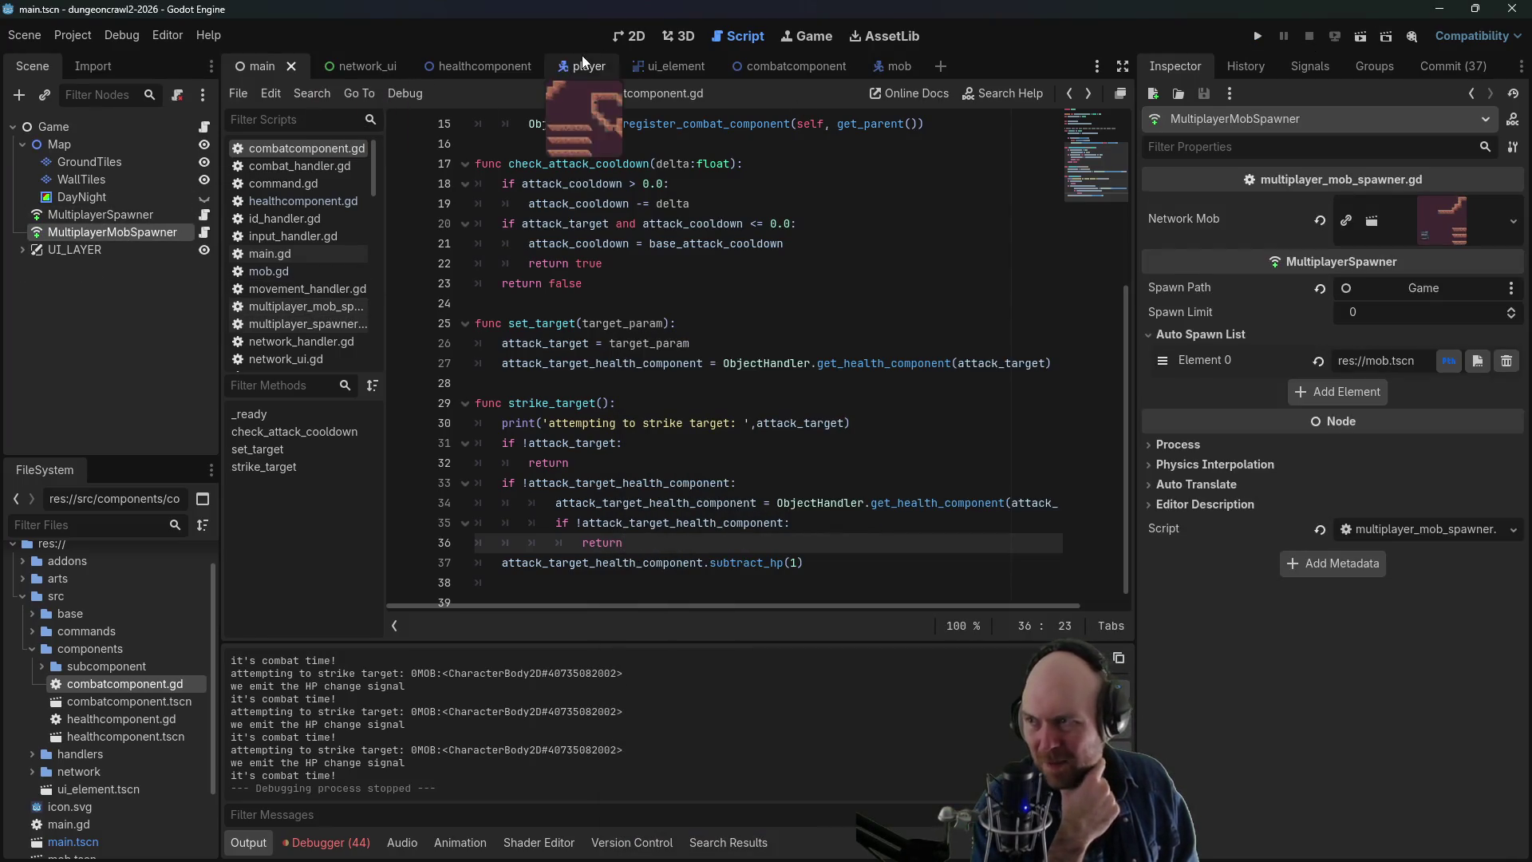
- Compare the player and mob synchronizers' replicated properties, then show the debugger's 20 errors
click(580, 66)
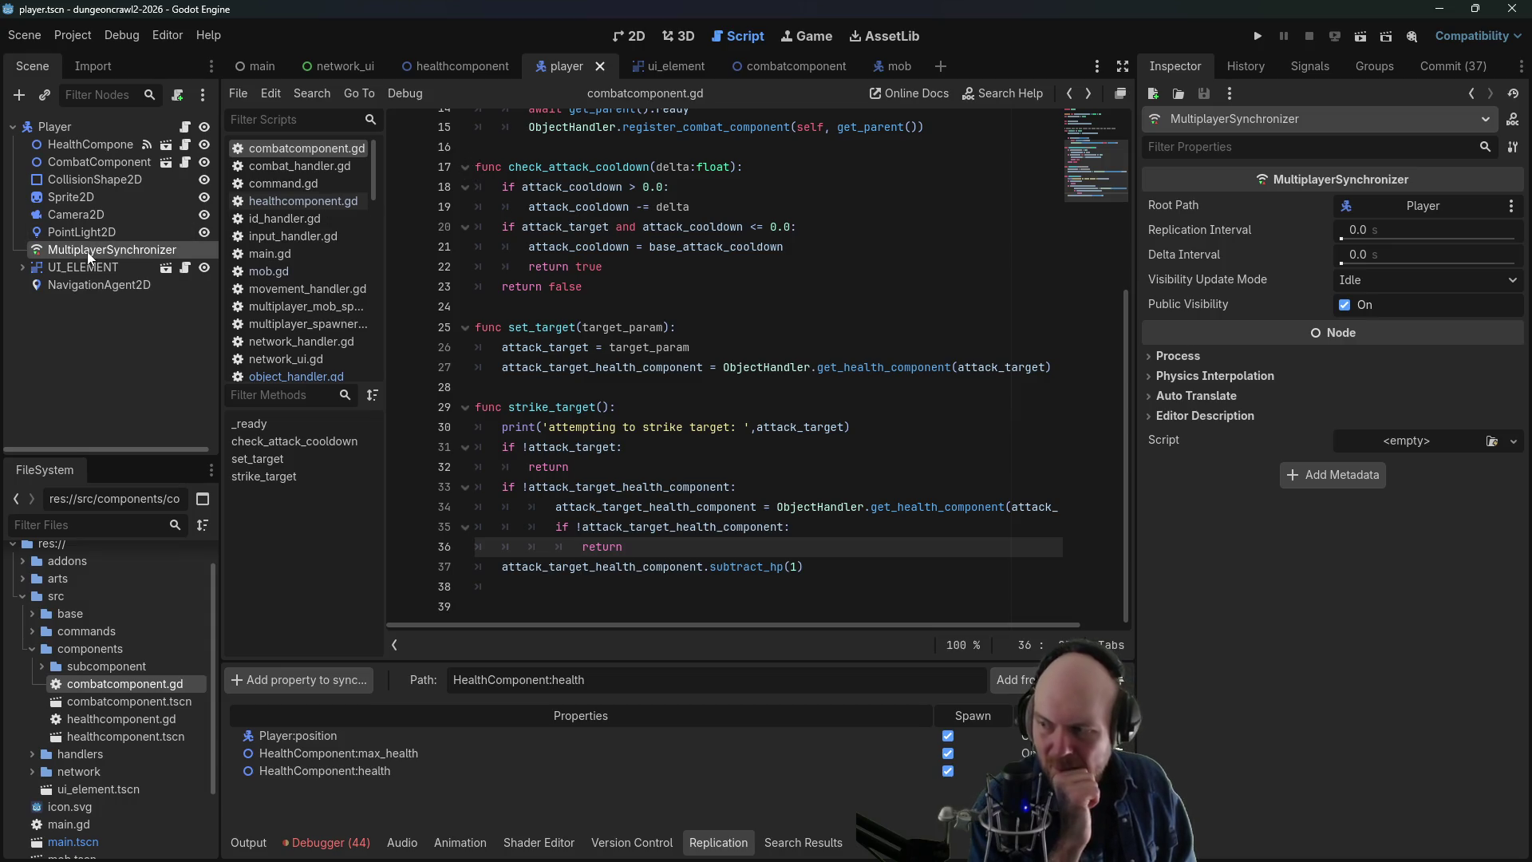
mouse_move(893, 70)
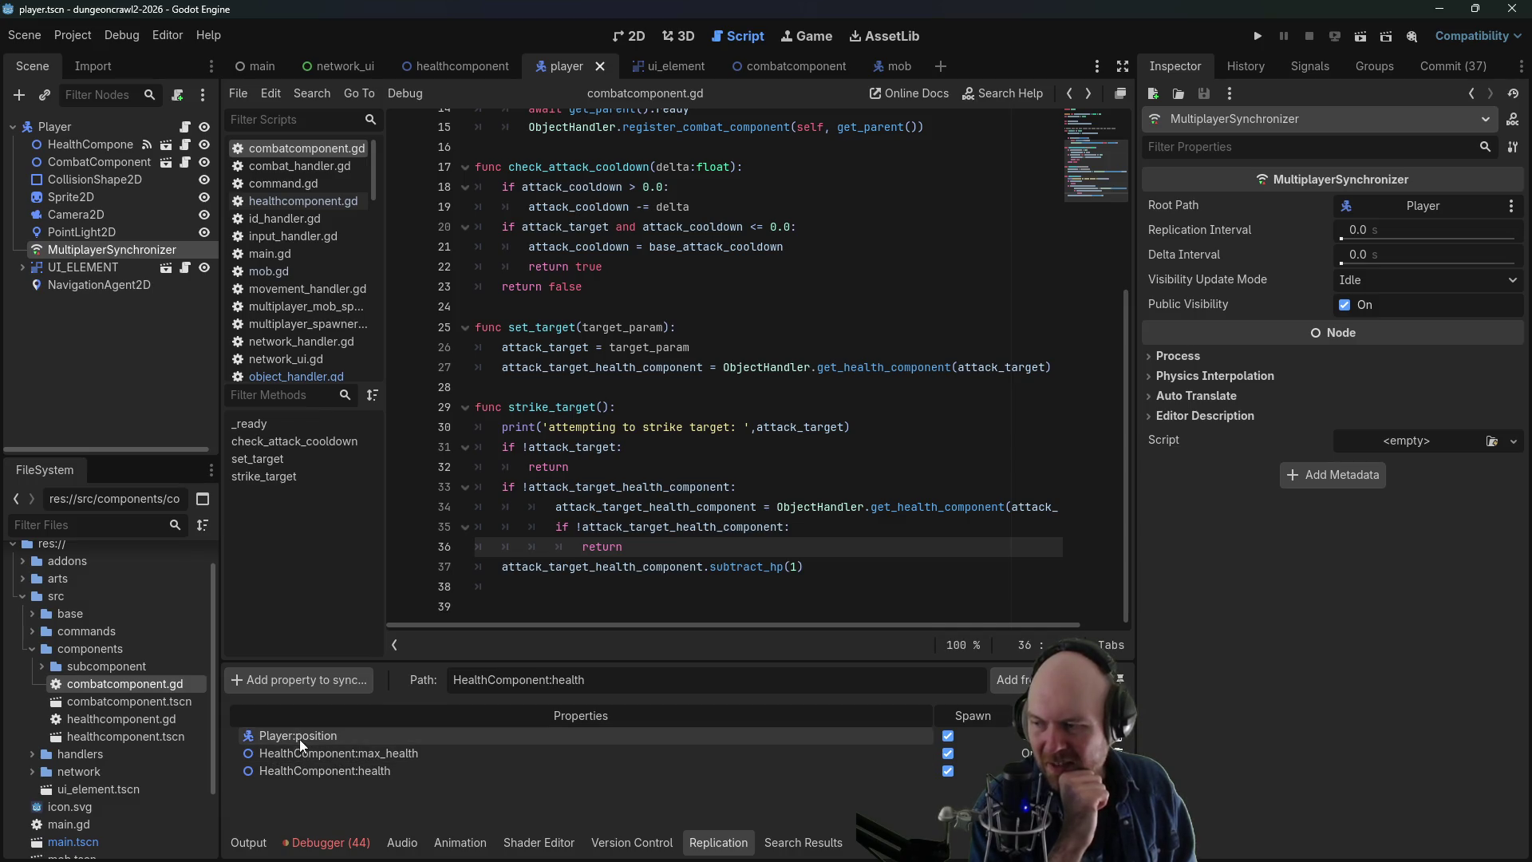
click(894, 67)
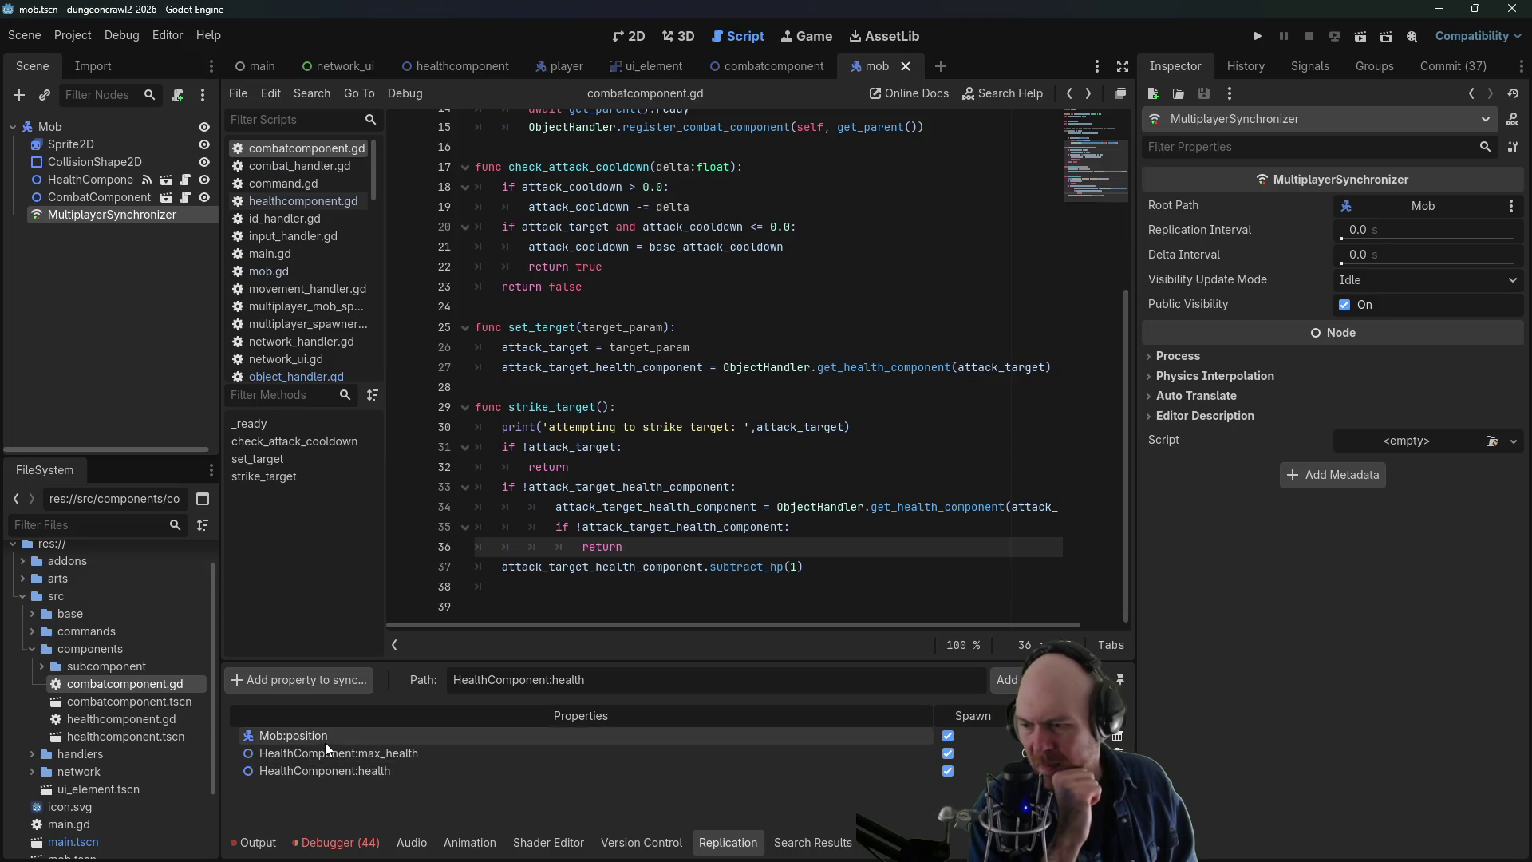
click(331, 843)
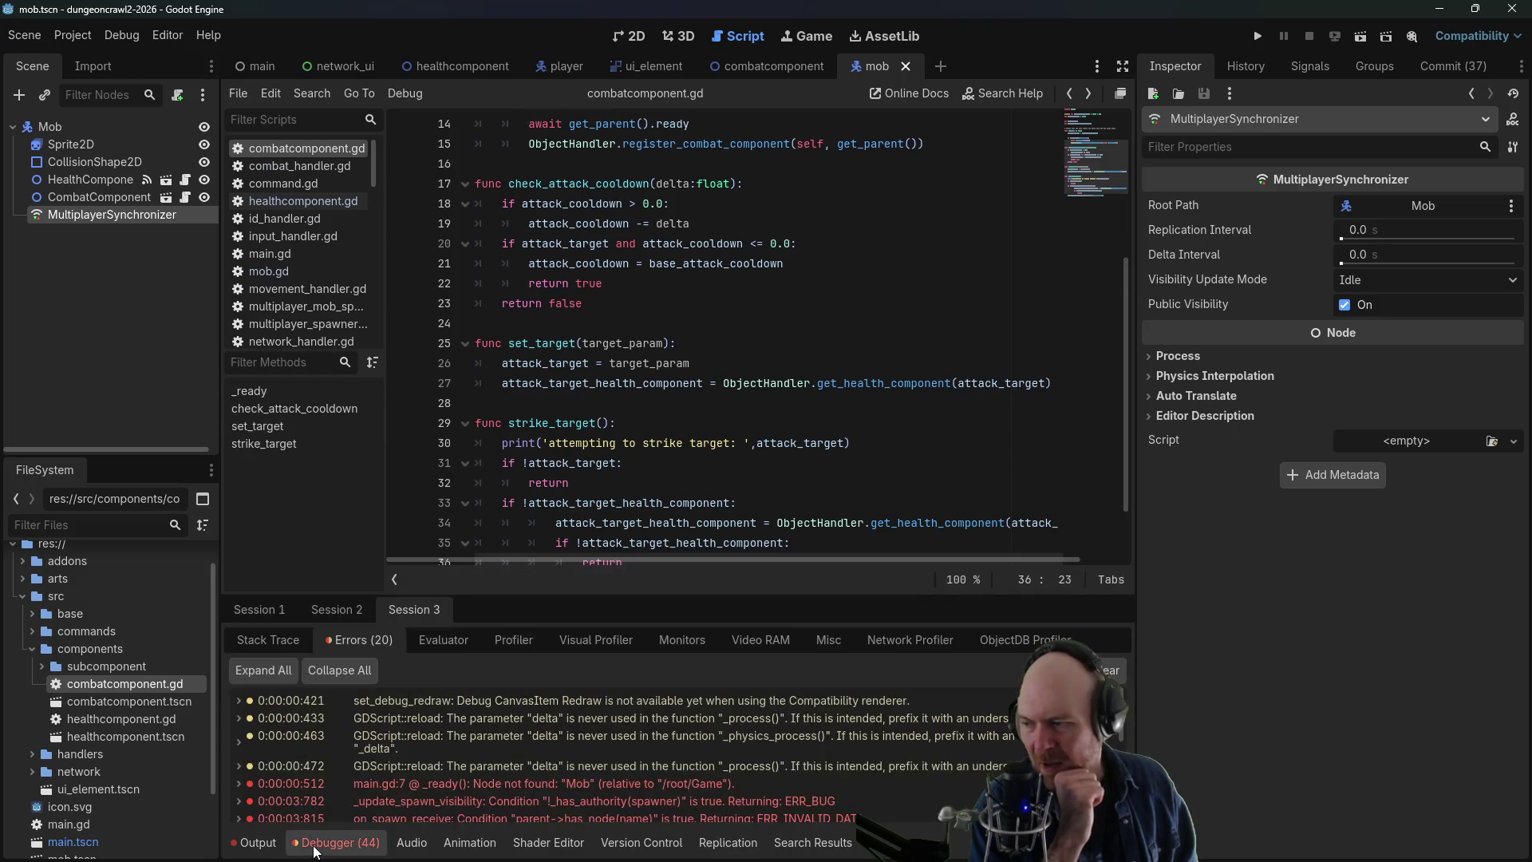
- Jump to the player.gd:29 error and expand the on_delta_receive and 0:00:27:932 error details
scroll(399, 763, down, 5)
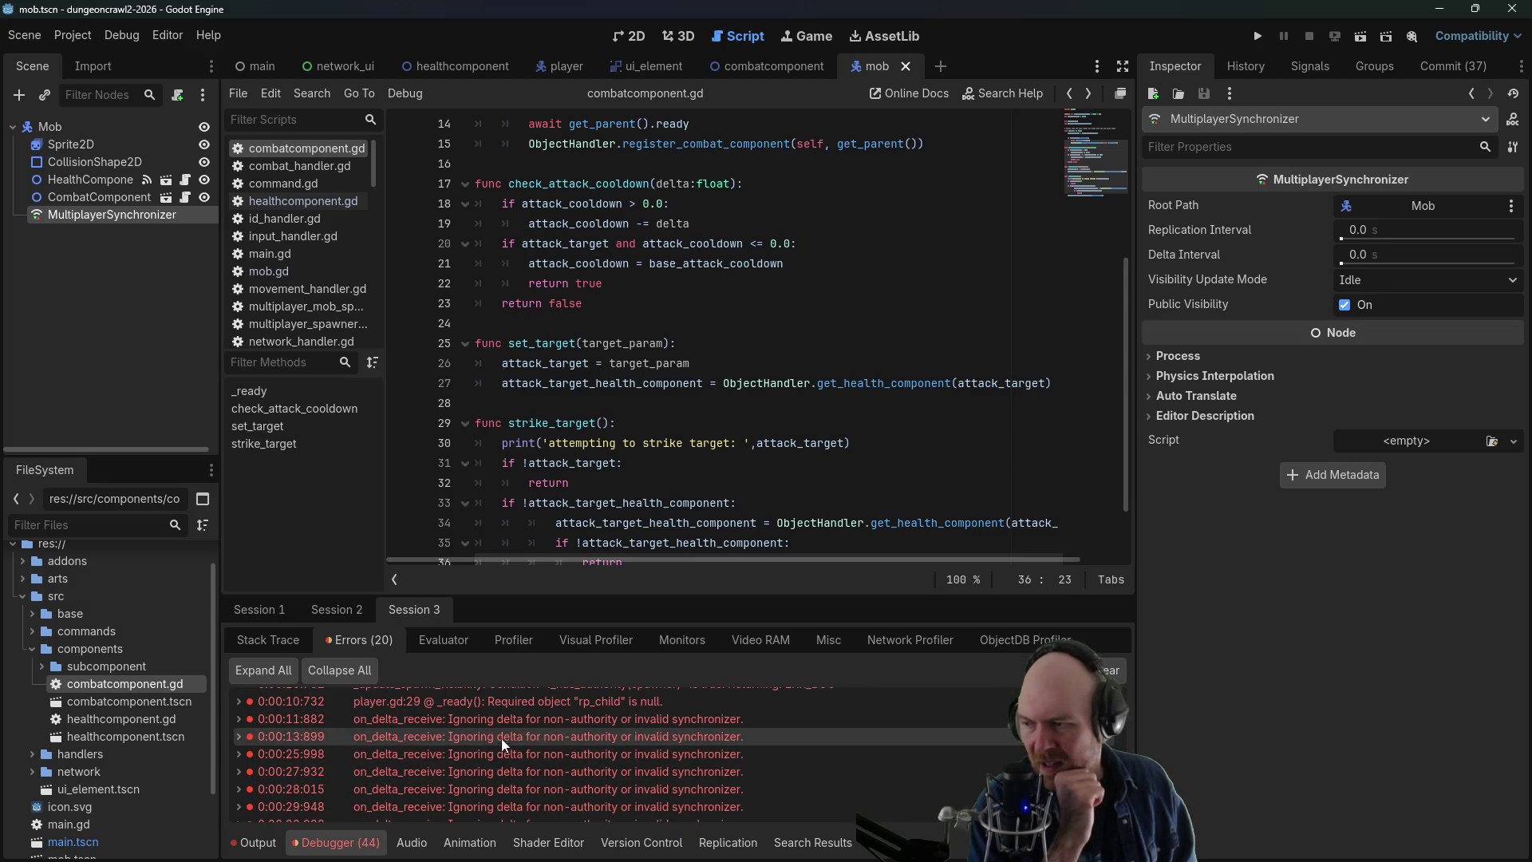
double_click(481, 707)
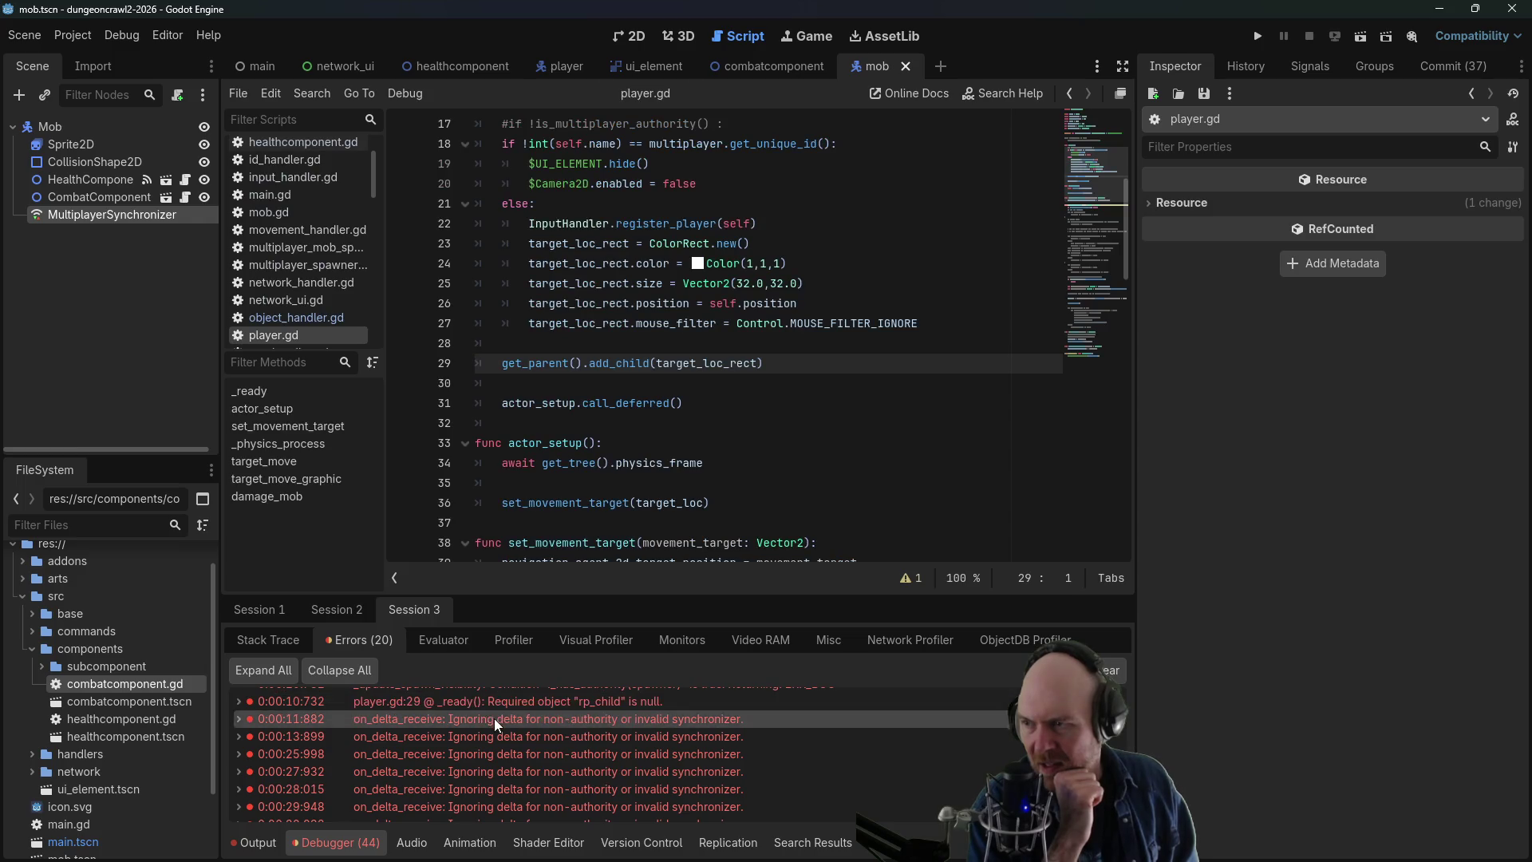
double_click(495, 729)
scroll(489, 743, up, 1)
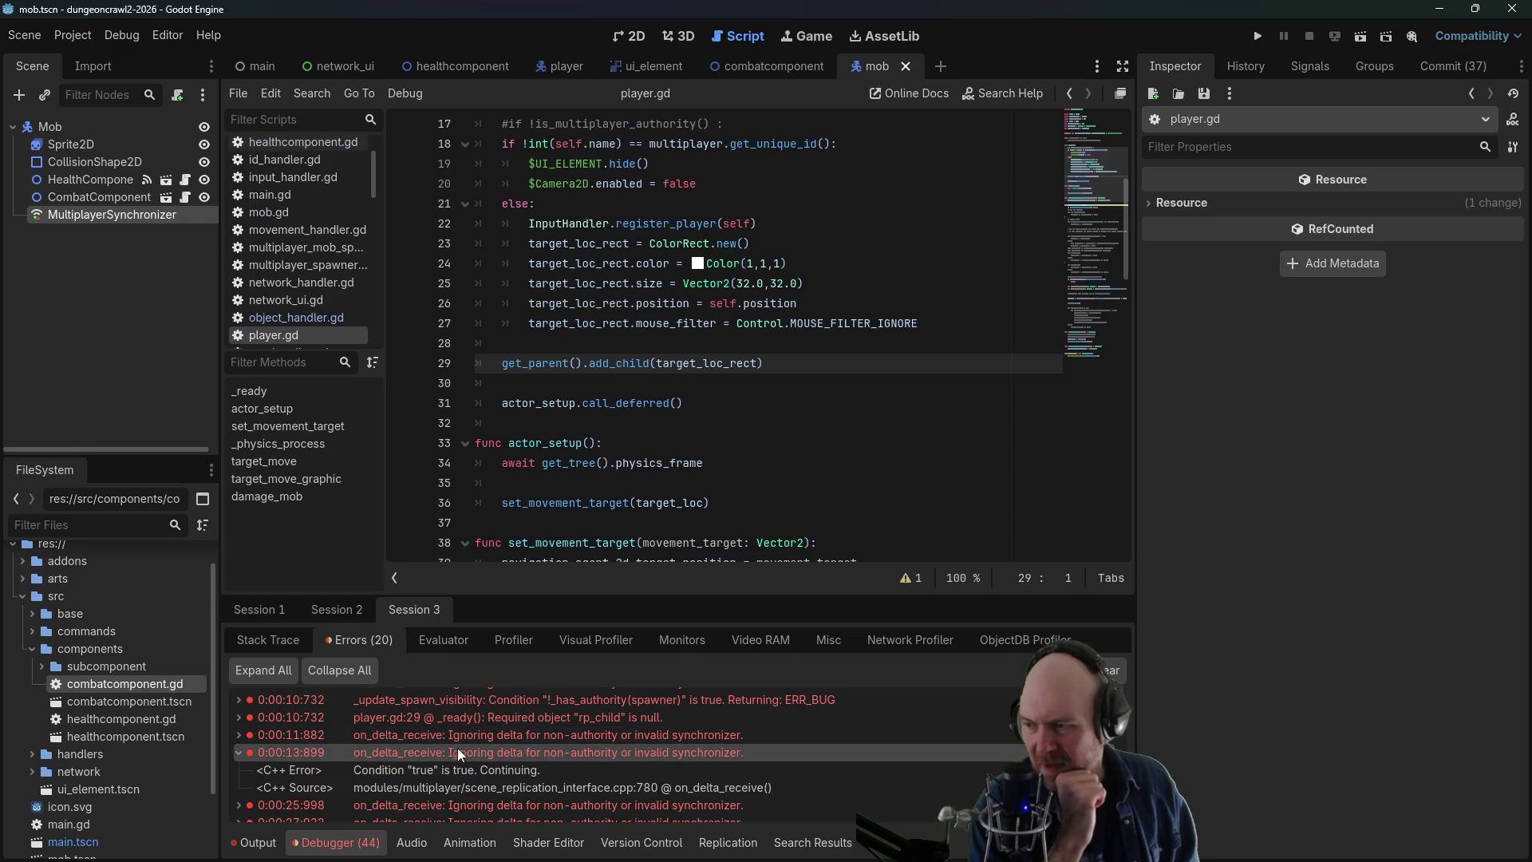
double_click(409, 753)
double_click(405, 784)
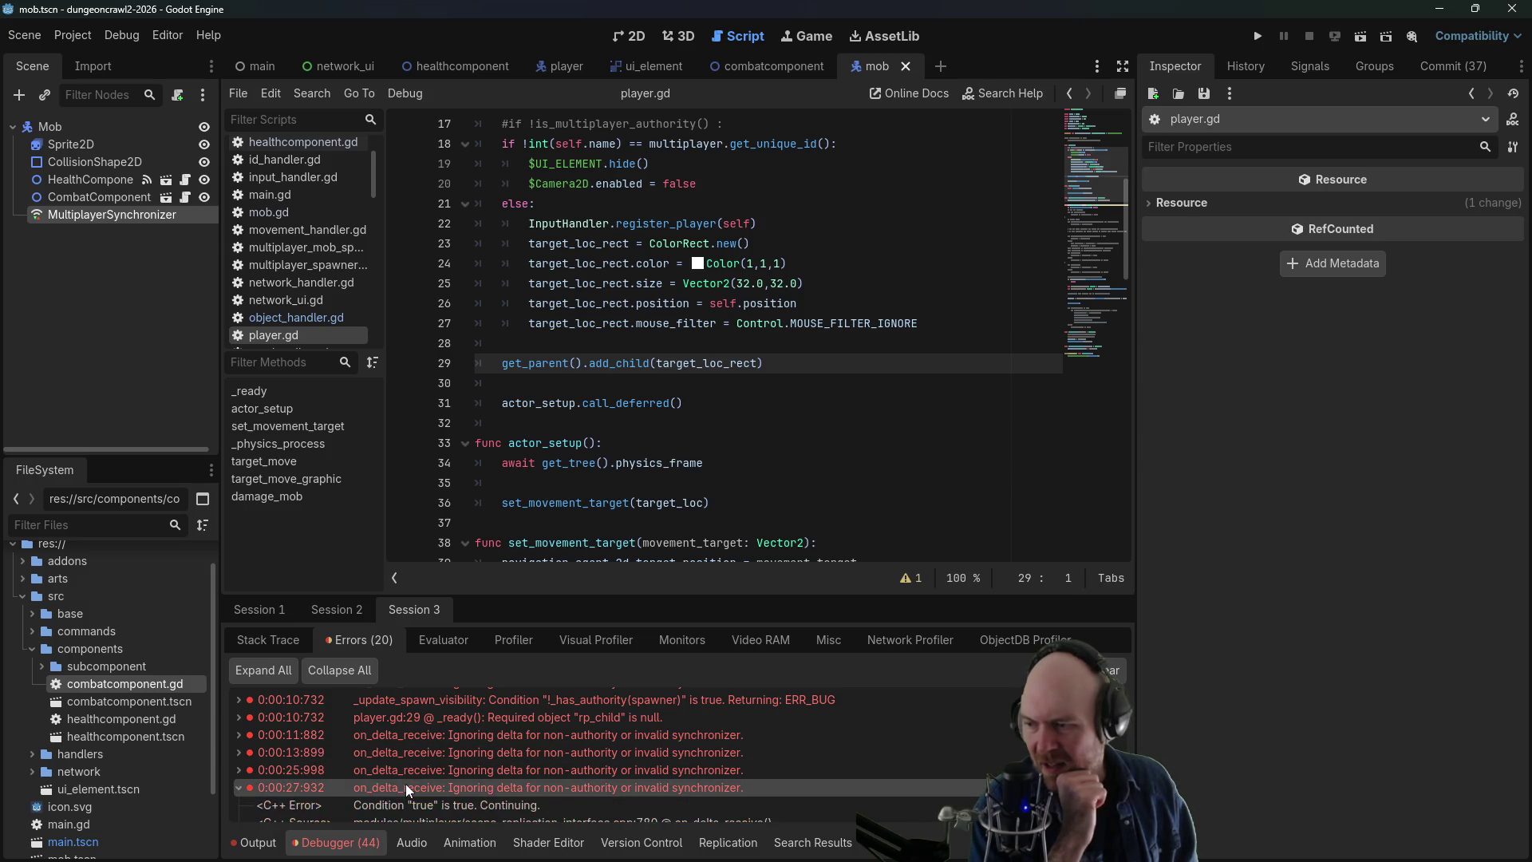
double_click(406, 784)
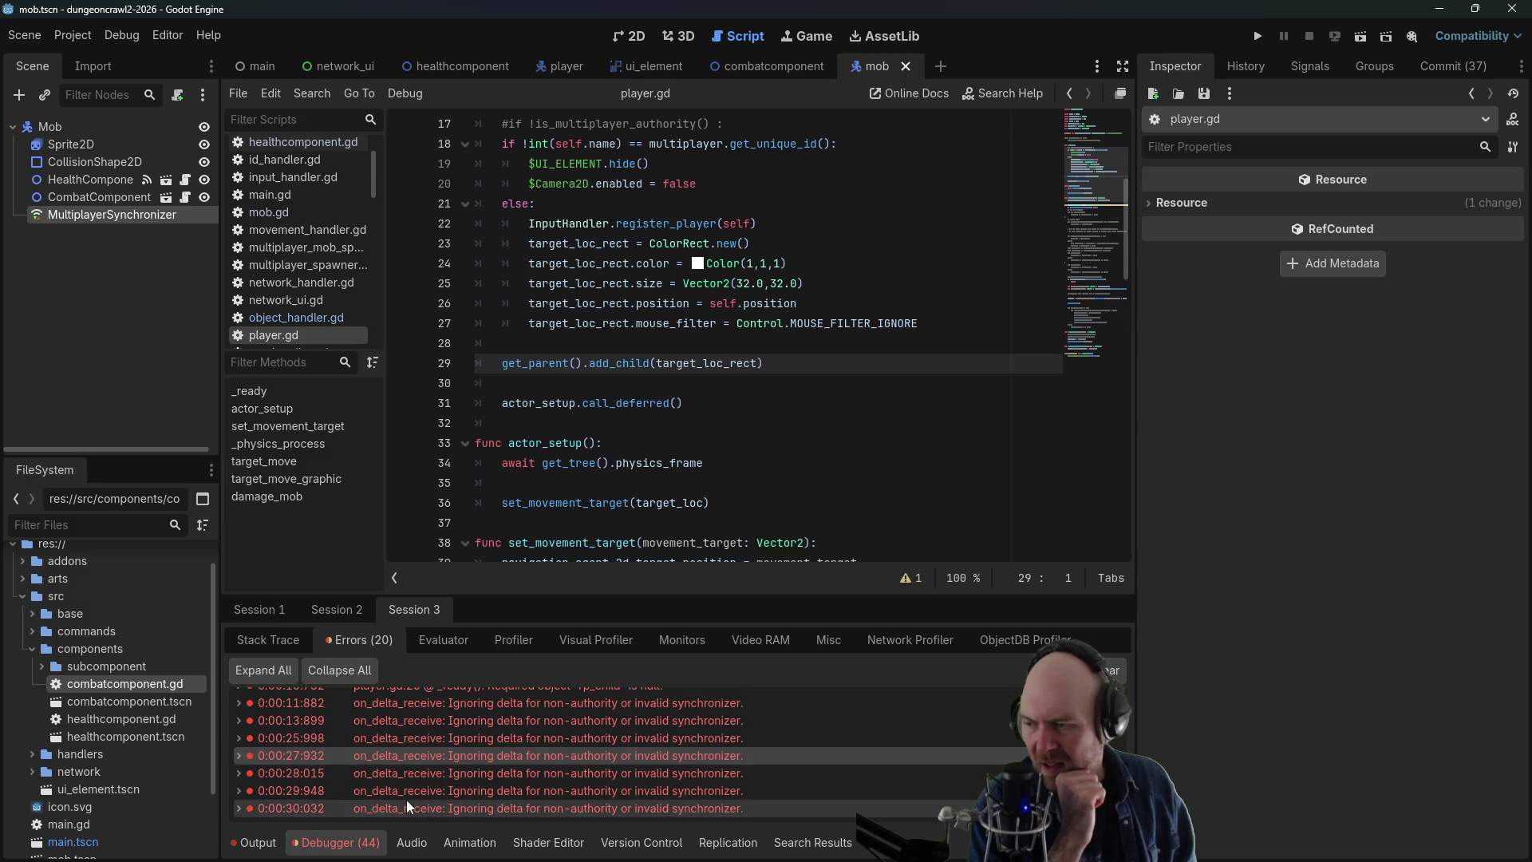
- Review the _update_spawn_visibility errors at 0:00:03:782 and 0:00:05:816, then select MultiplayerSynchronizer
scroll(429, 771, up, 1)
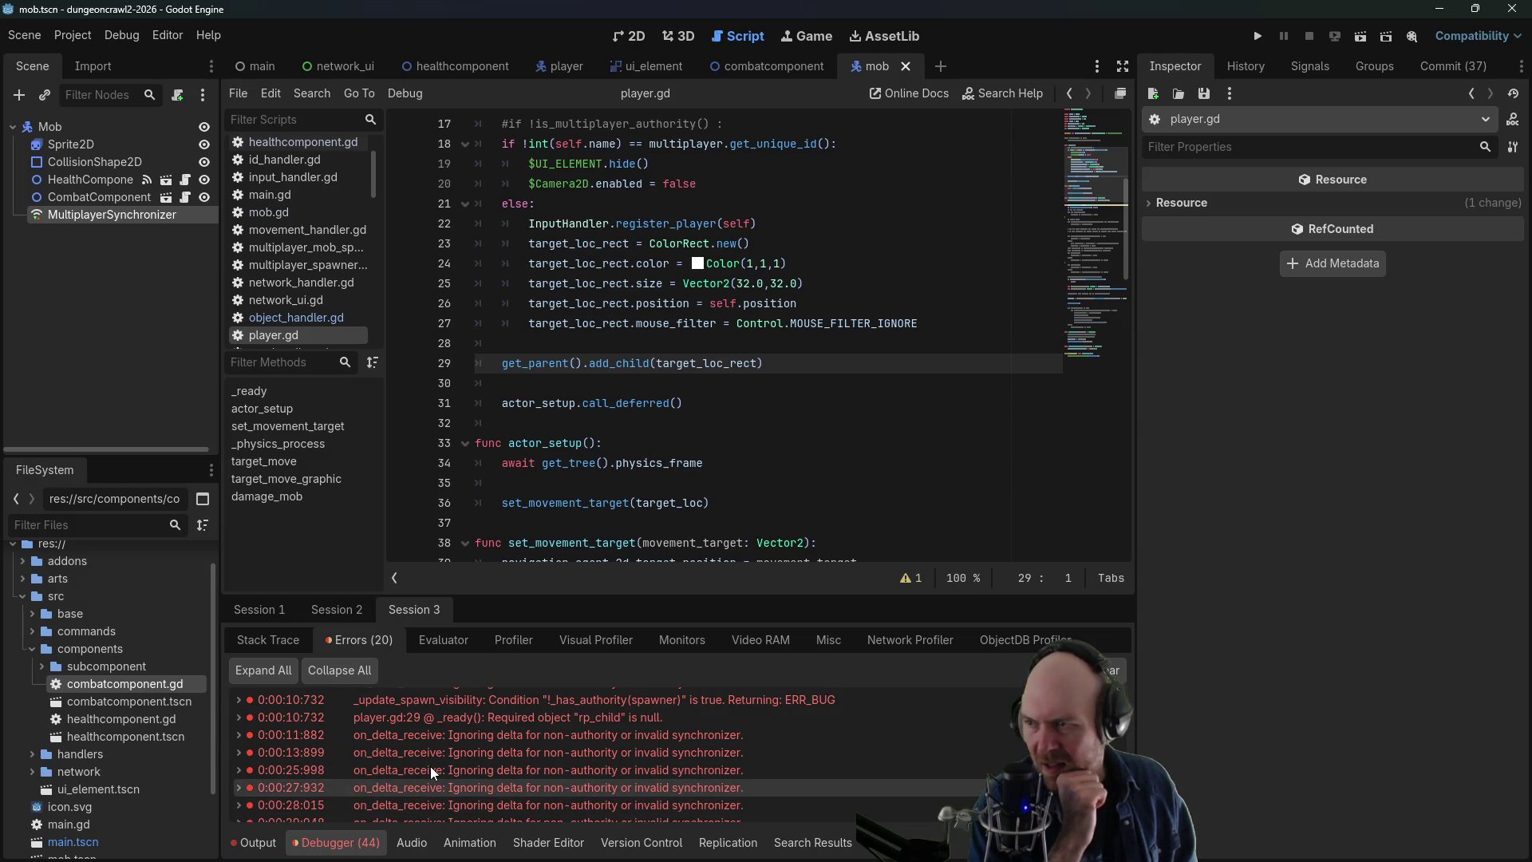
scroll(453, 765, up, 1)
click(400, 754)
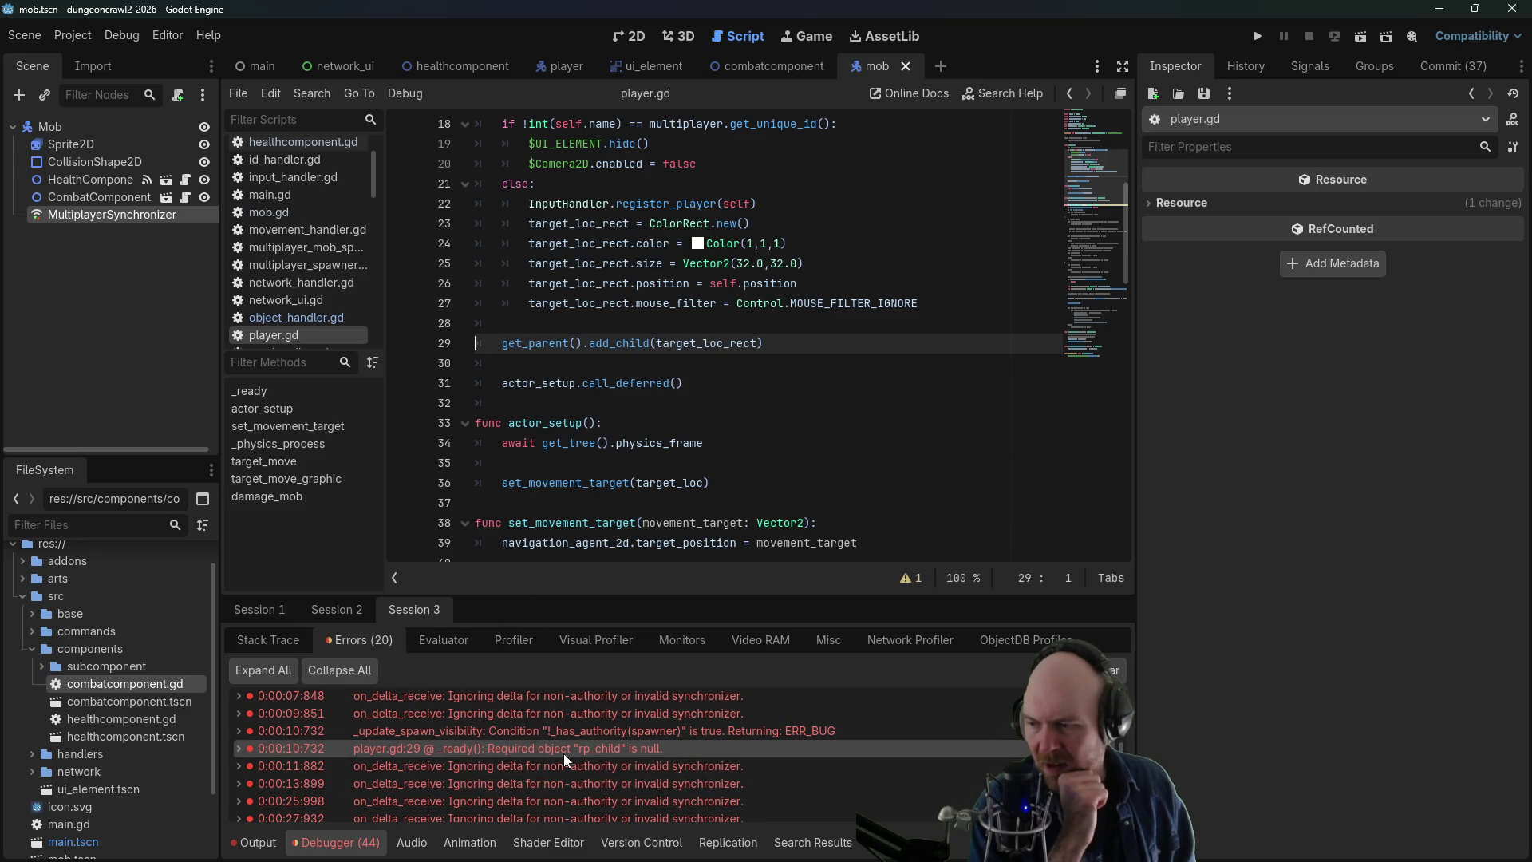
double_click(396, 739)
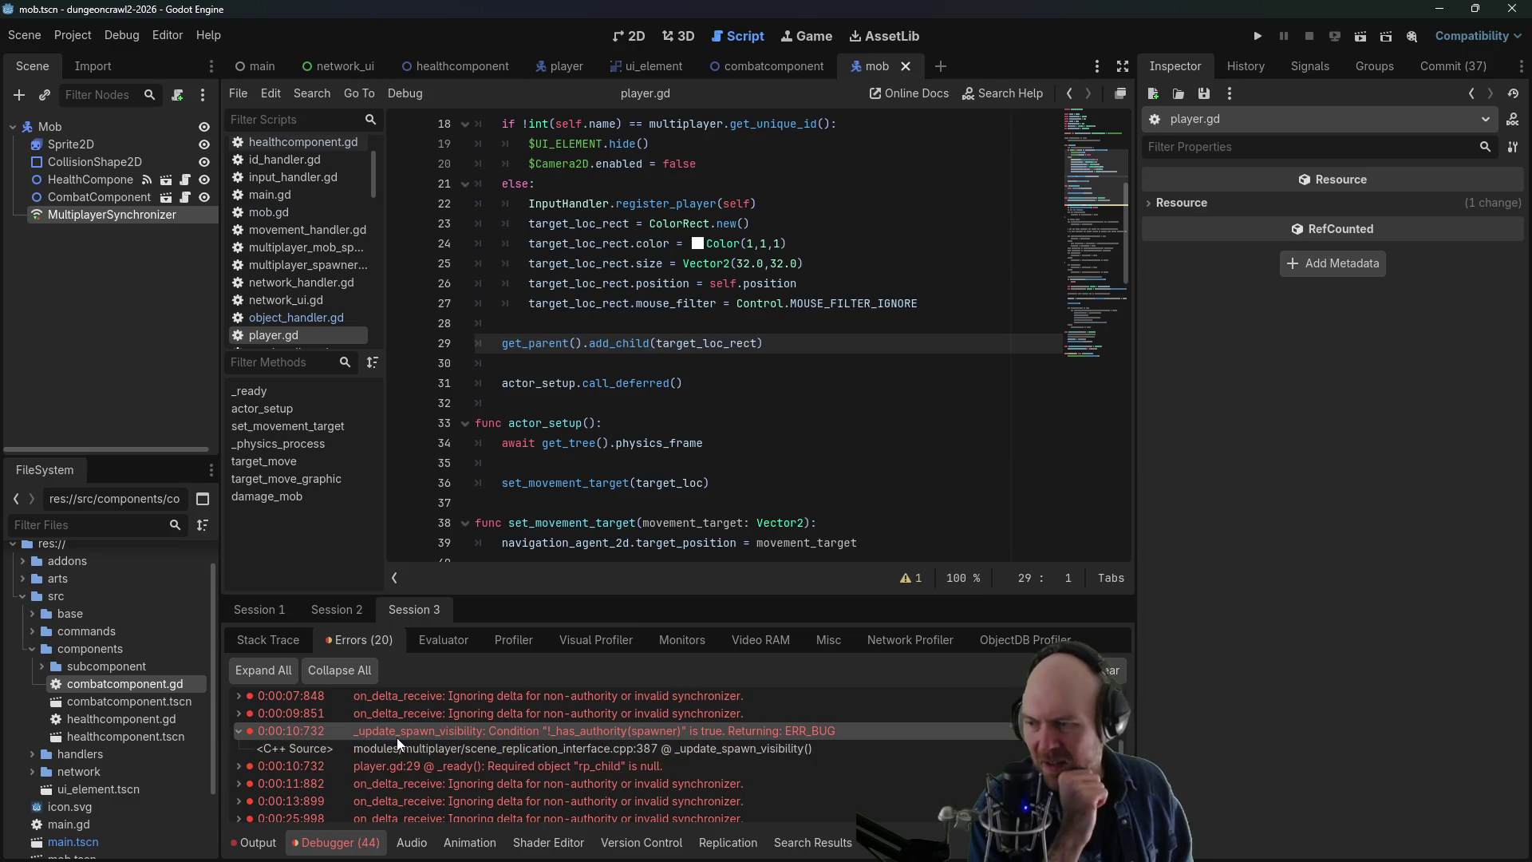
double_click(405, 717)
scroll(406, 717, up, 3)
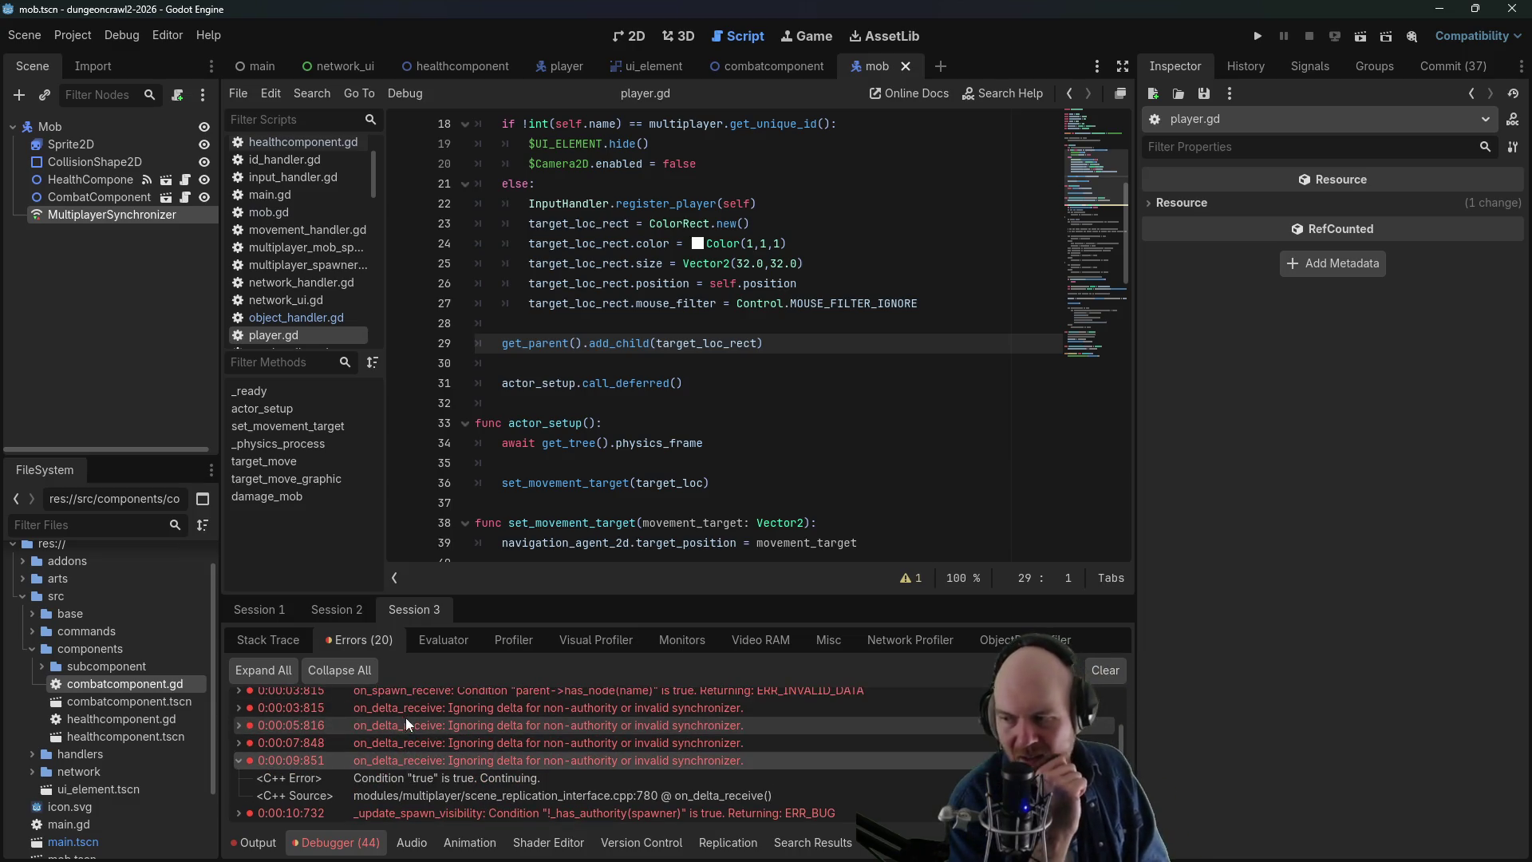
click(409, 727)
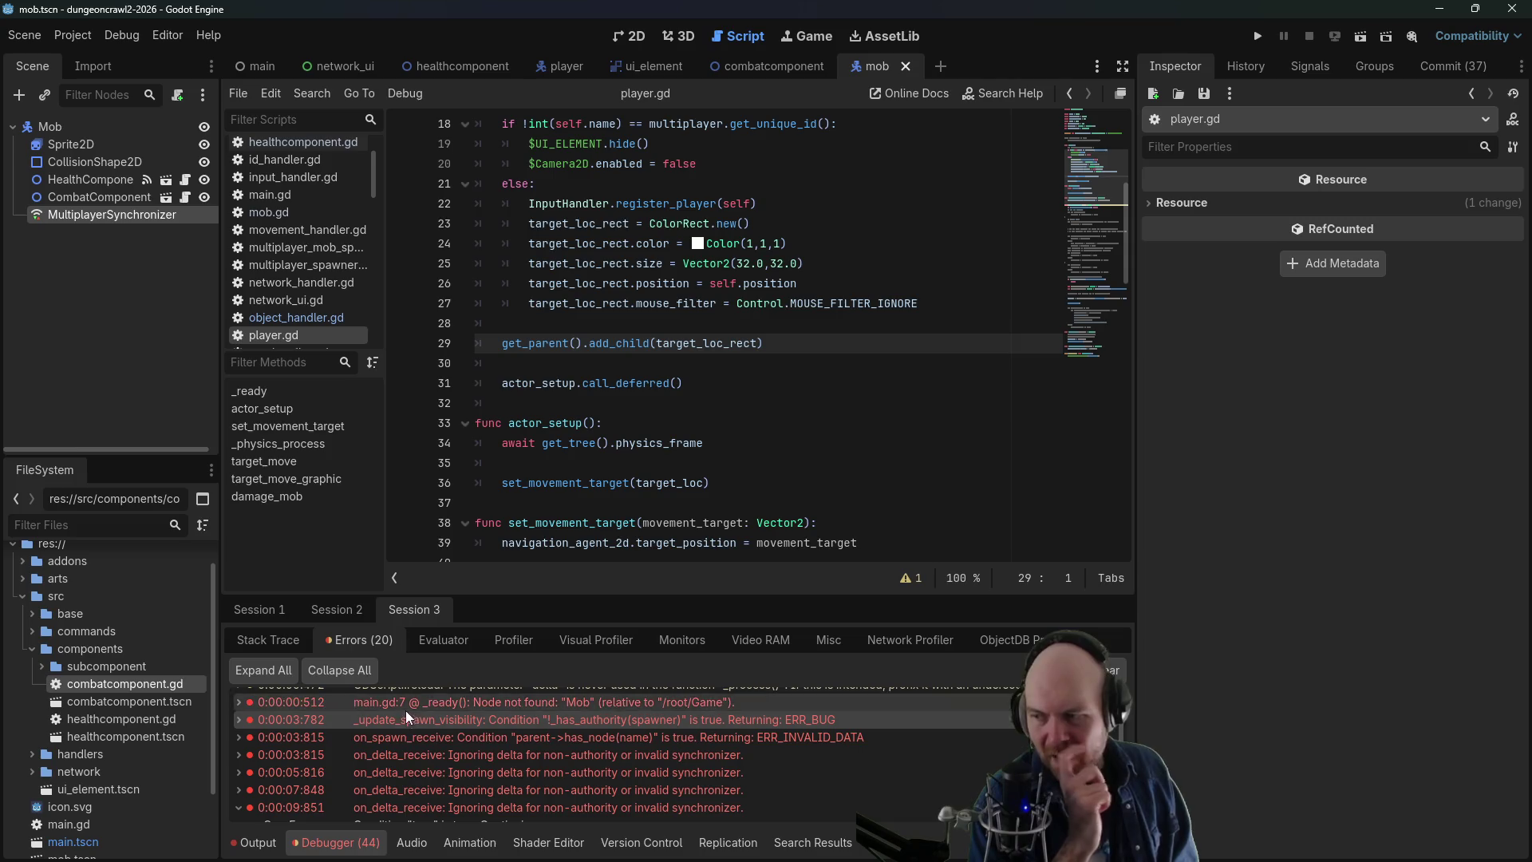
click(408, 768)
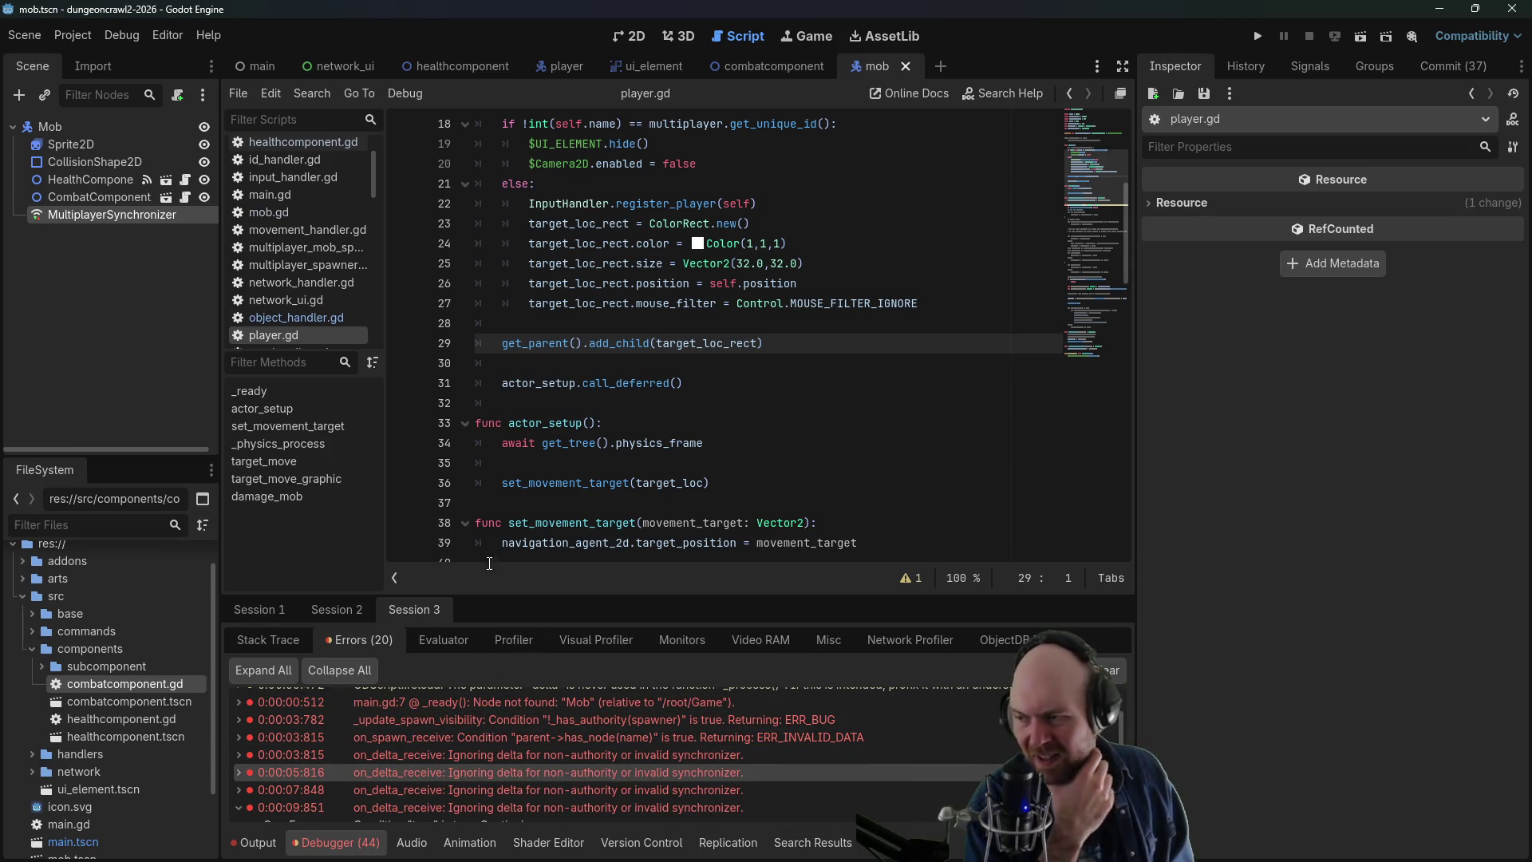
click(102, 216)
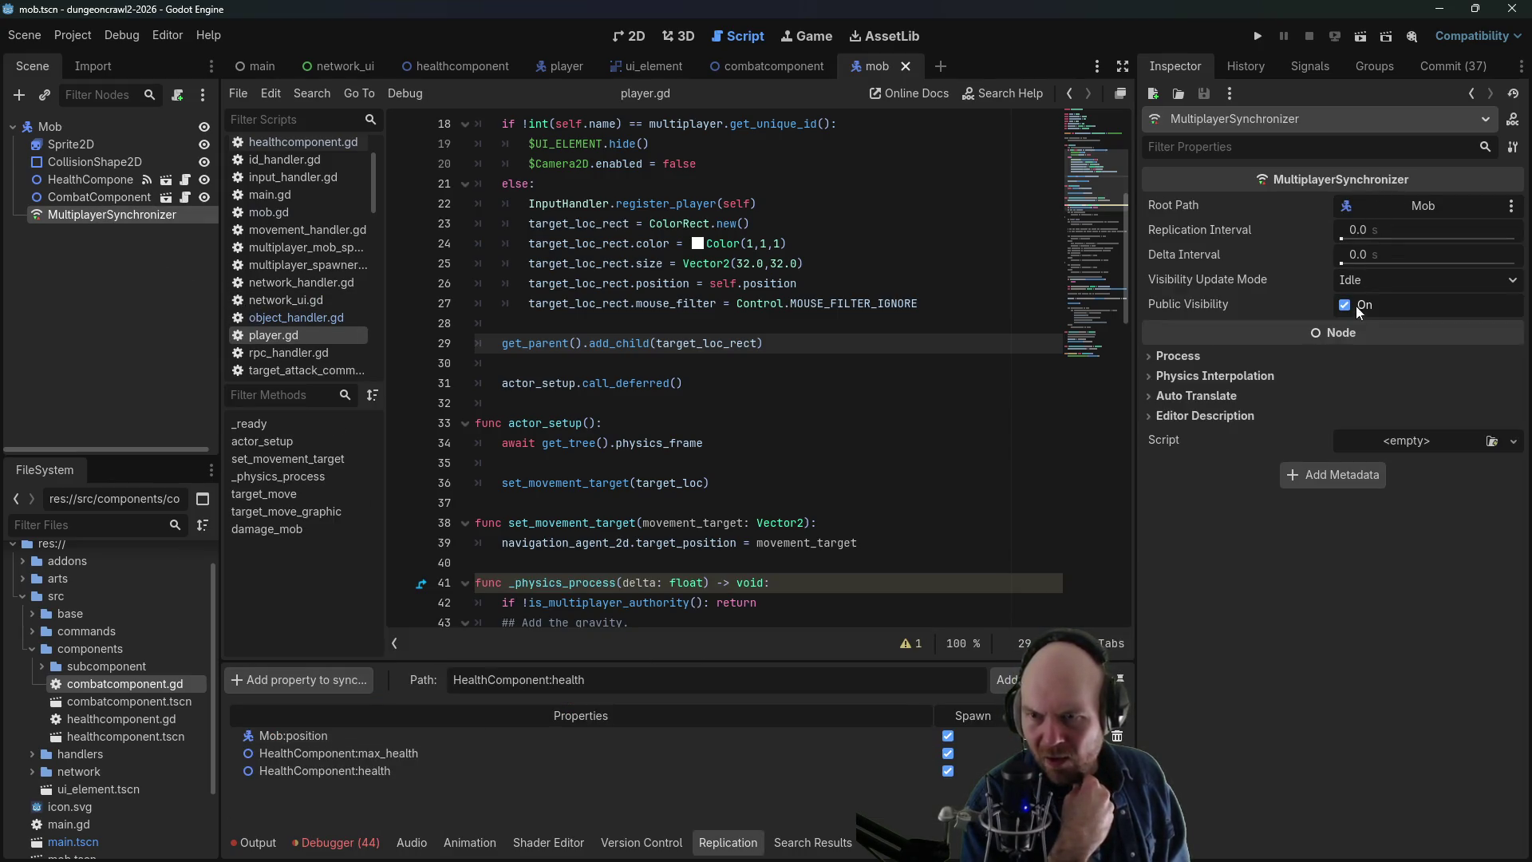
click(567, 65)
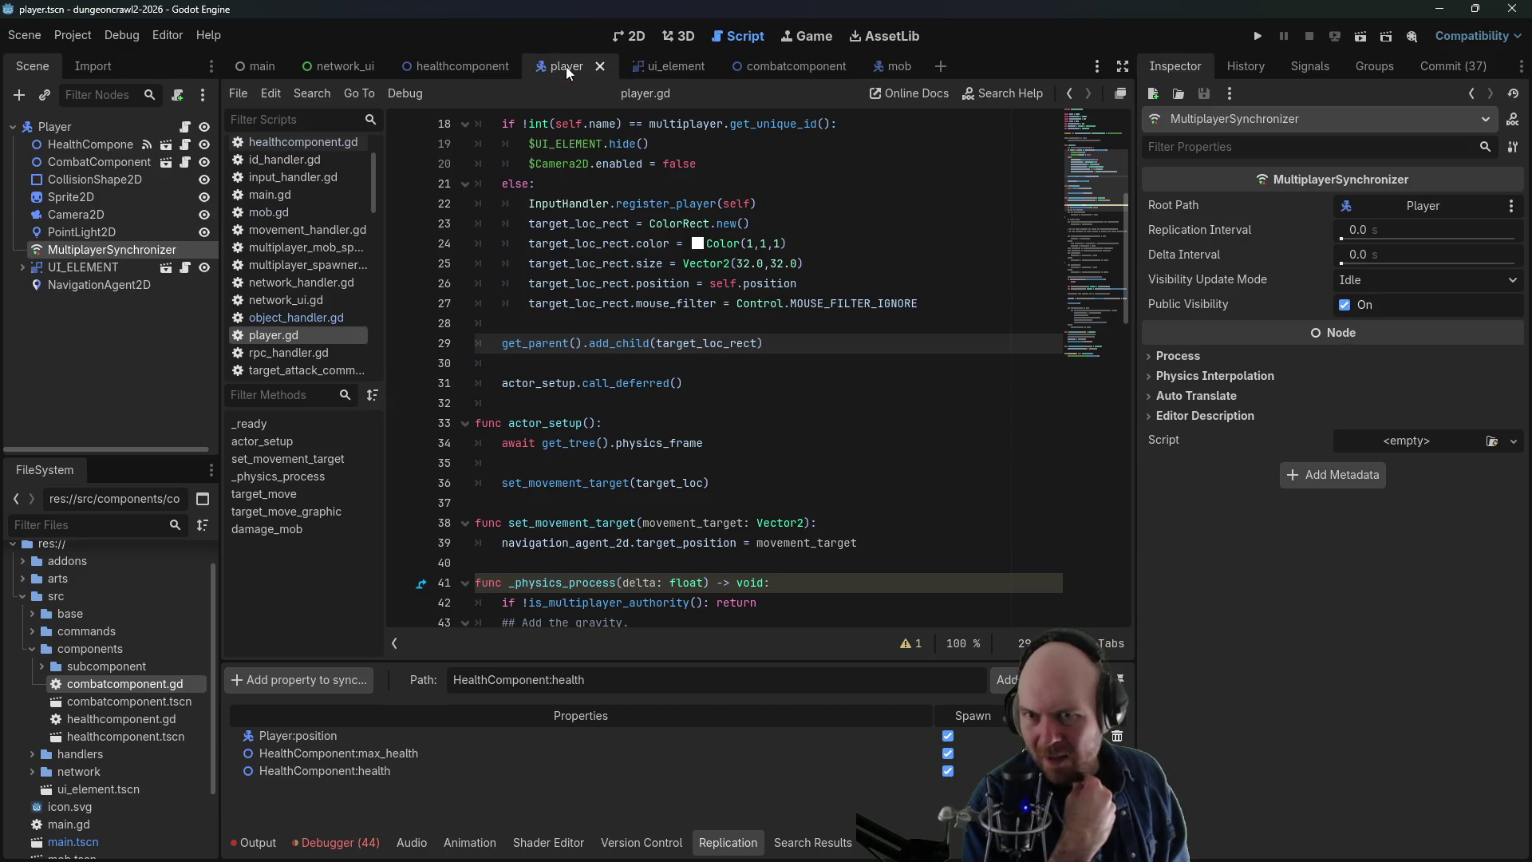
click(888, 74)
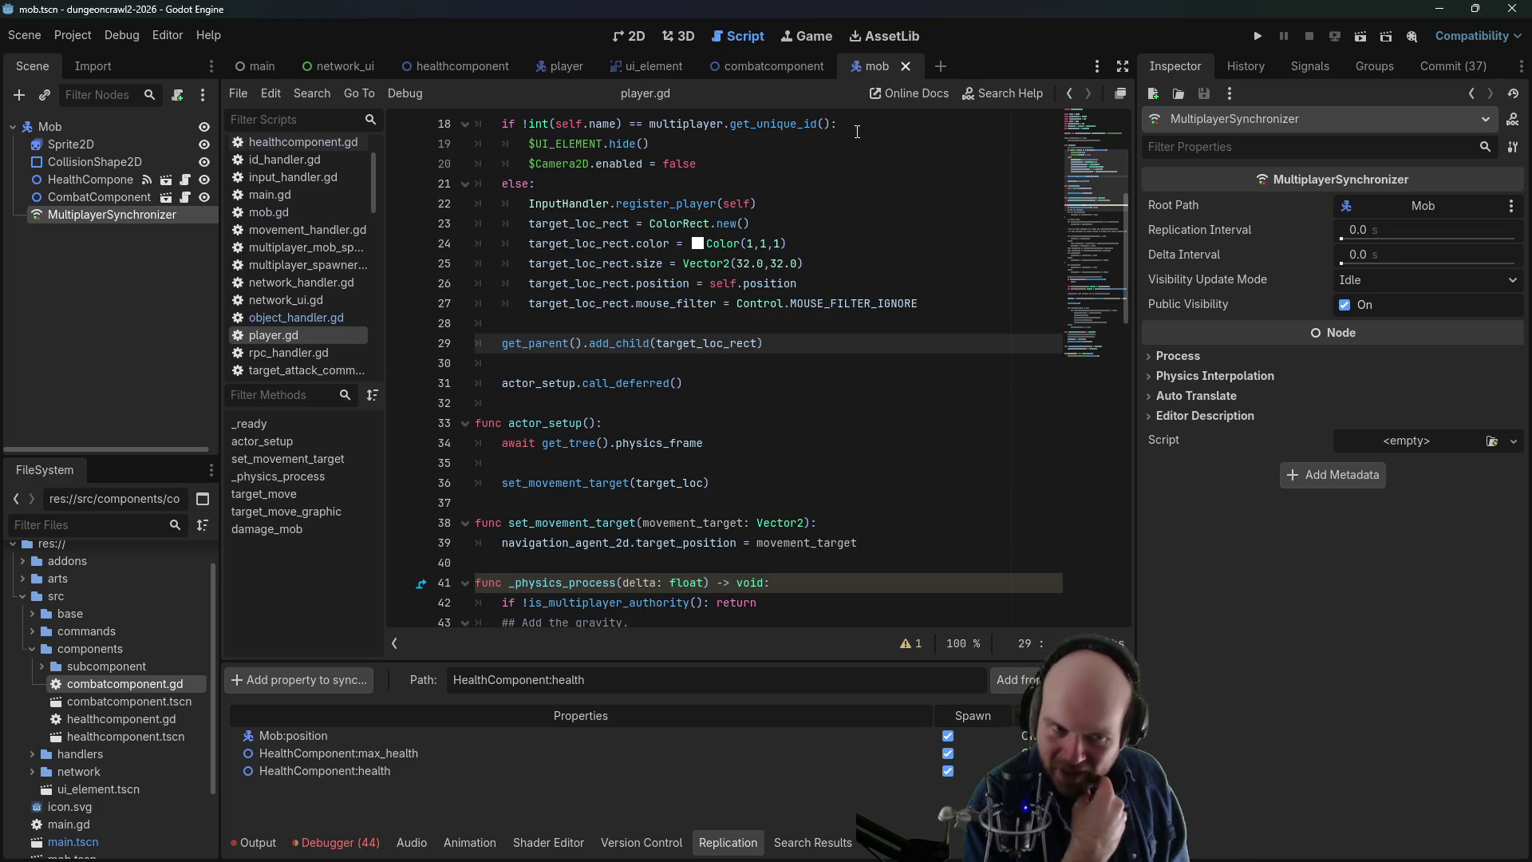
click(697, 243)
click(601, 242)
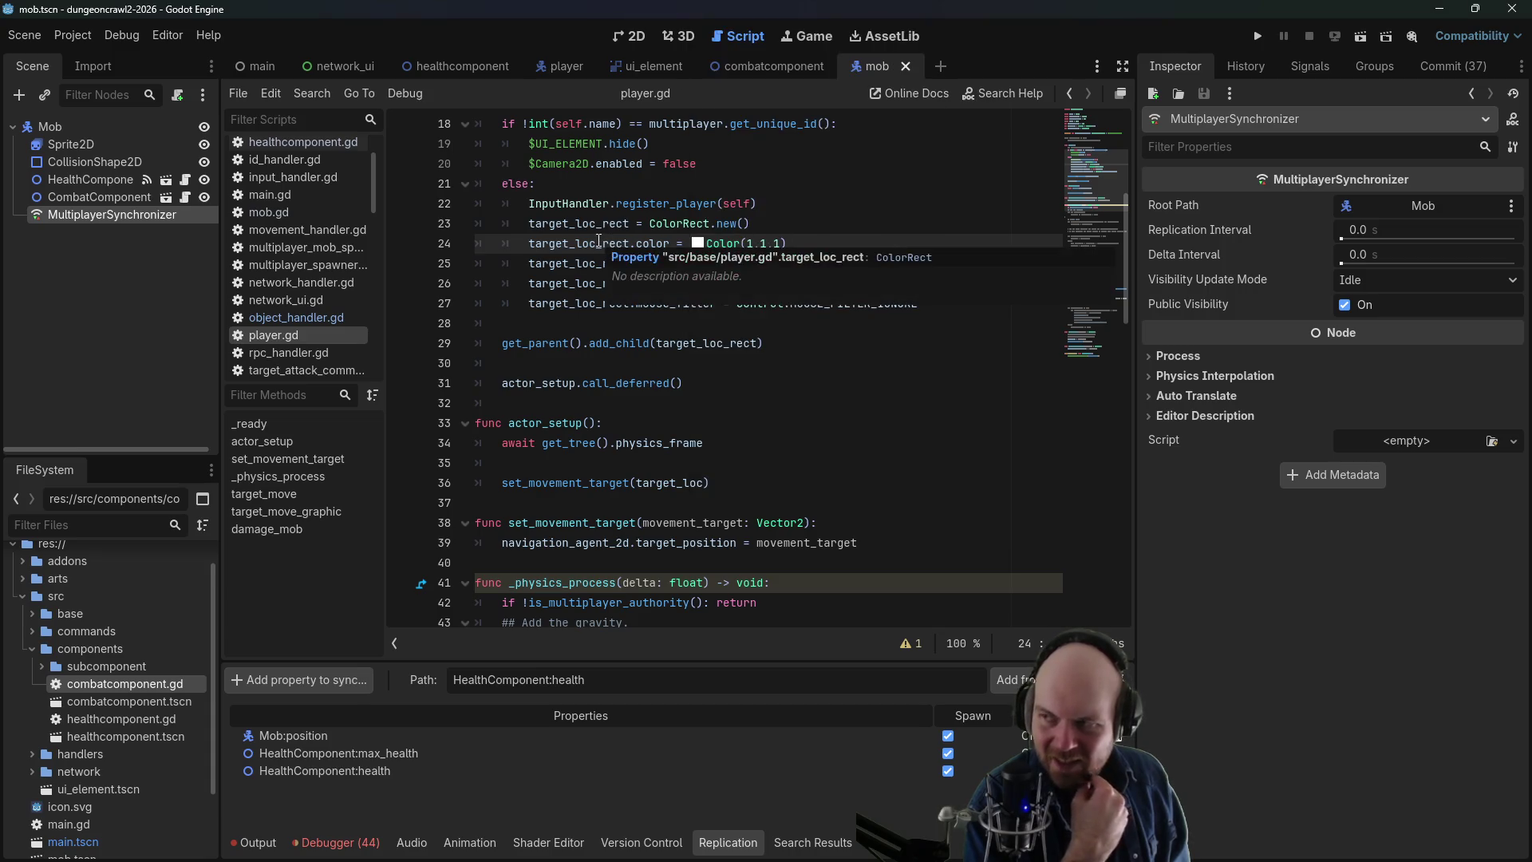
click(630, 185)
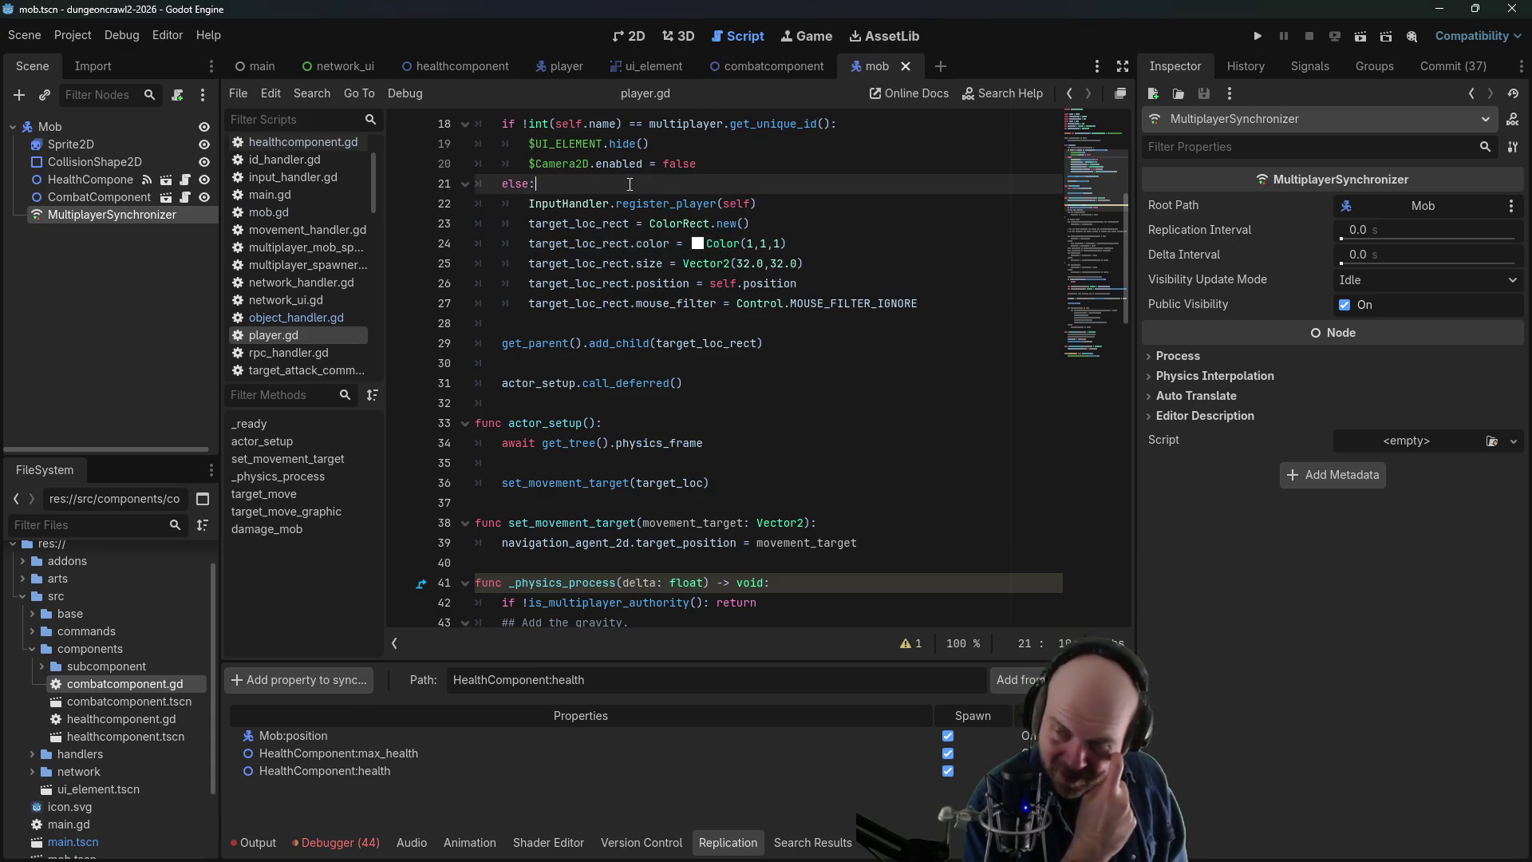
click(256, 72)
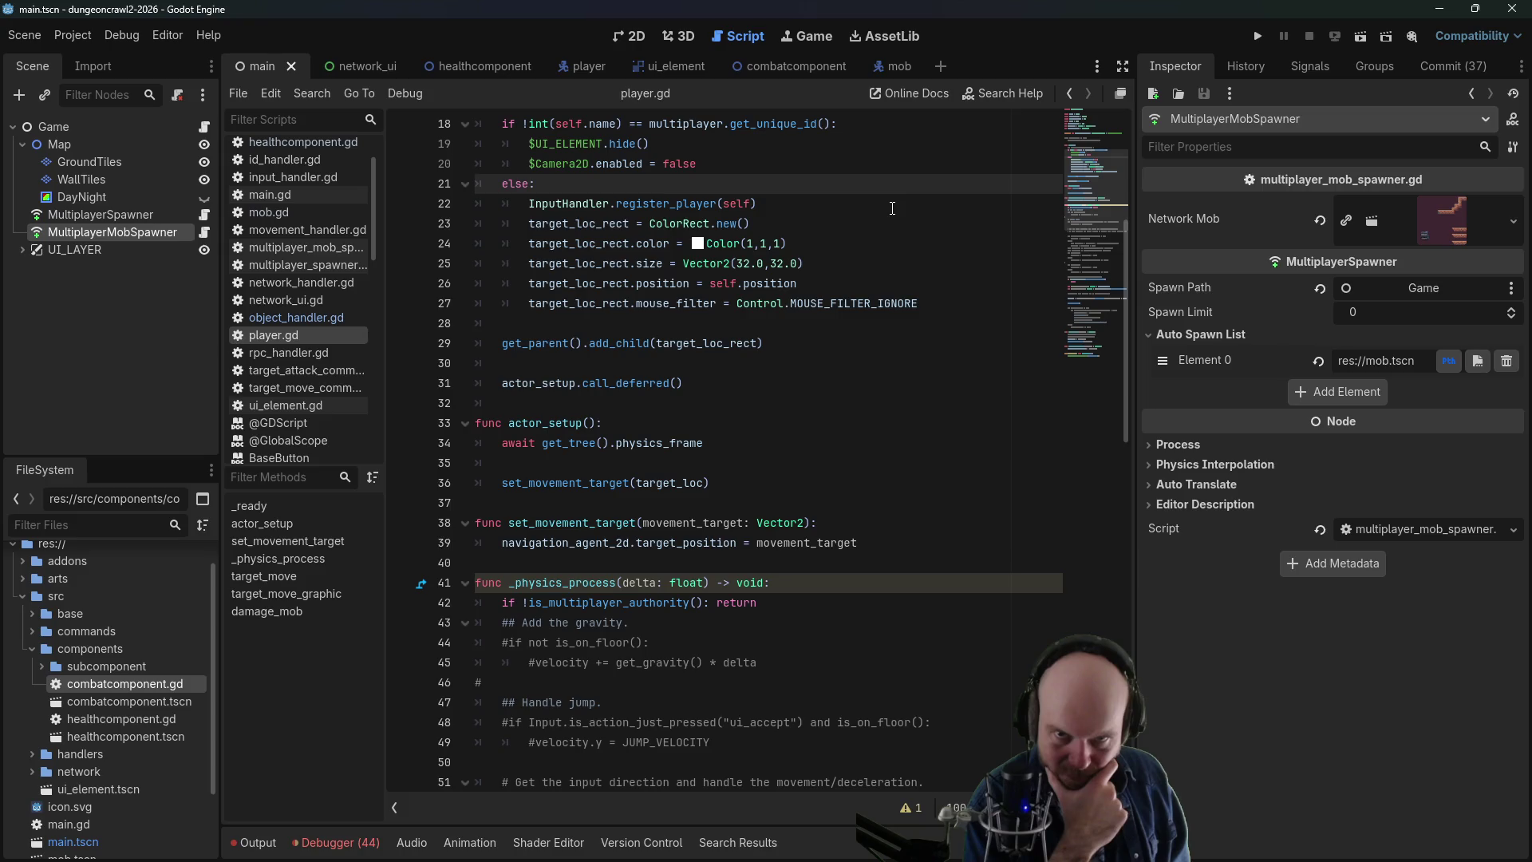
- Run the project, connect both game windows as clients, and show the Remote scene tree
click(1259, 41)
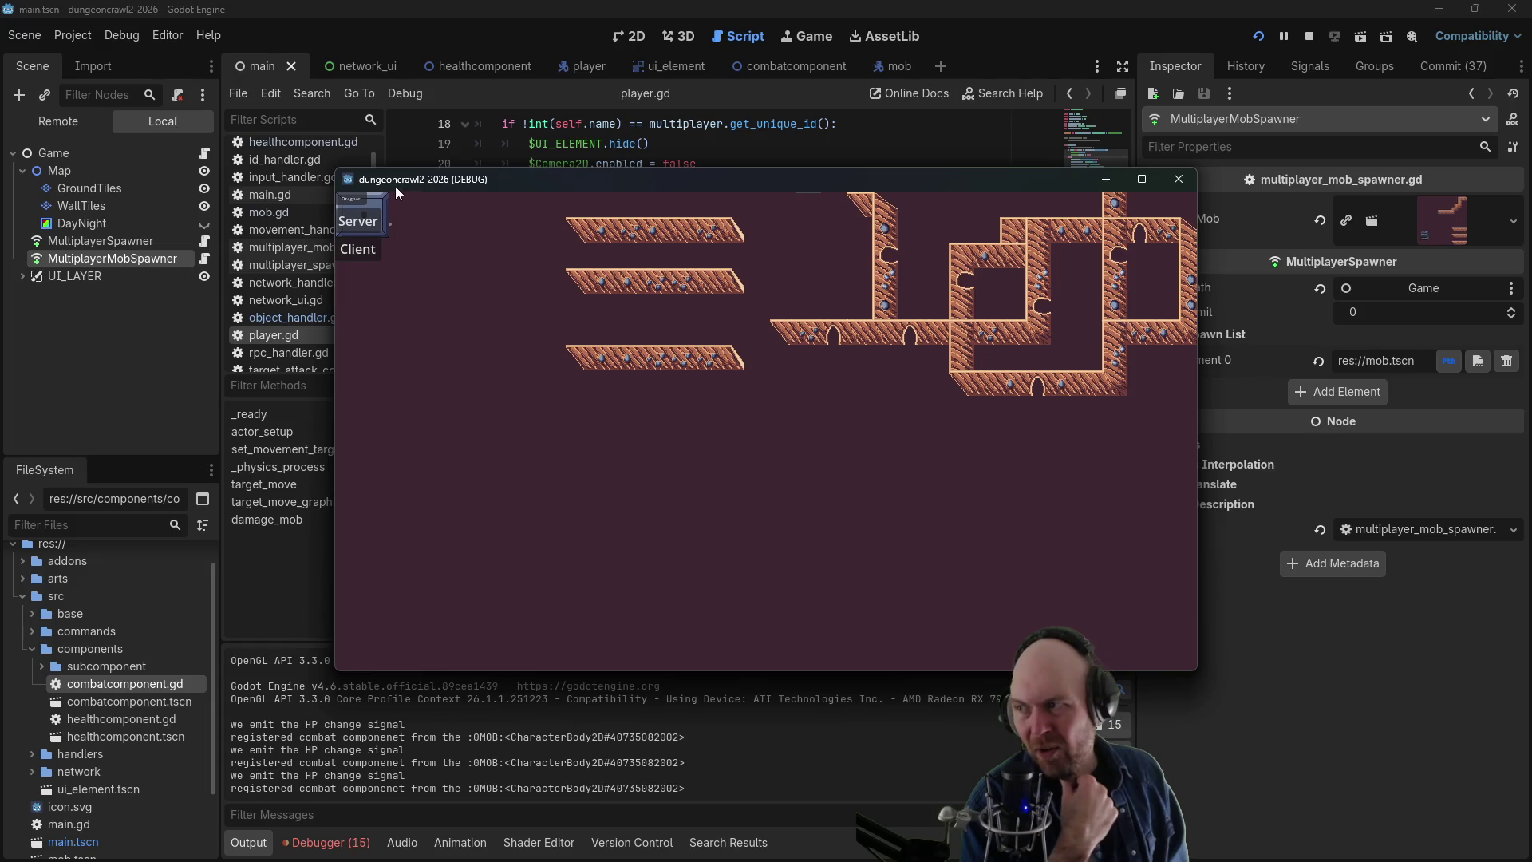
click(359, 262)
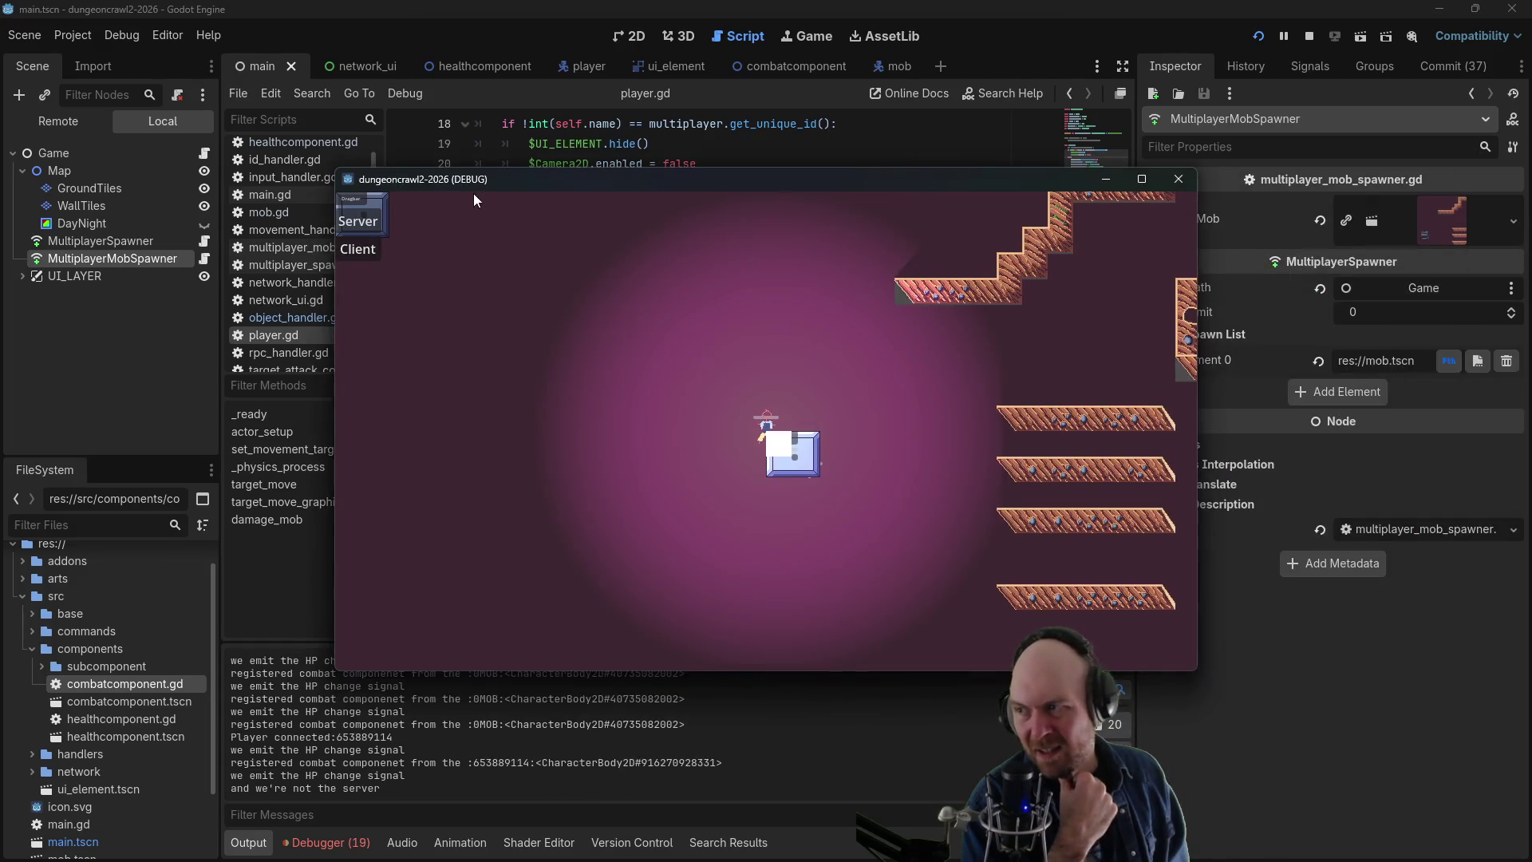
drag(529, 188, 363, 189)
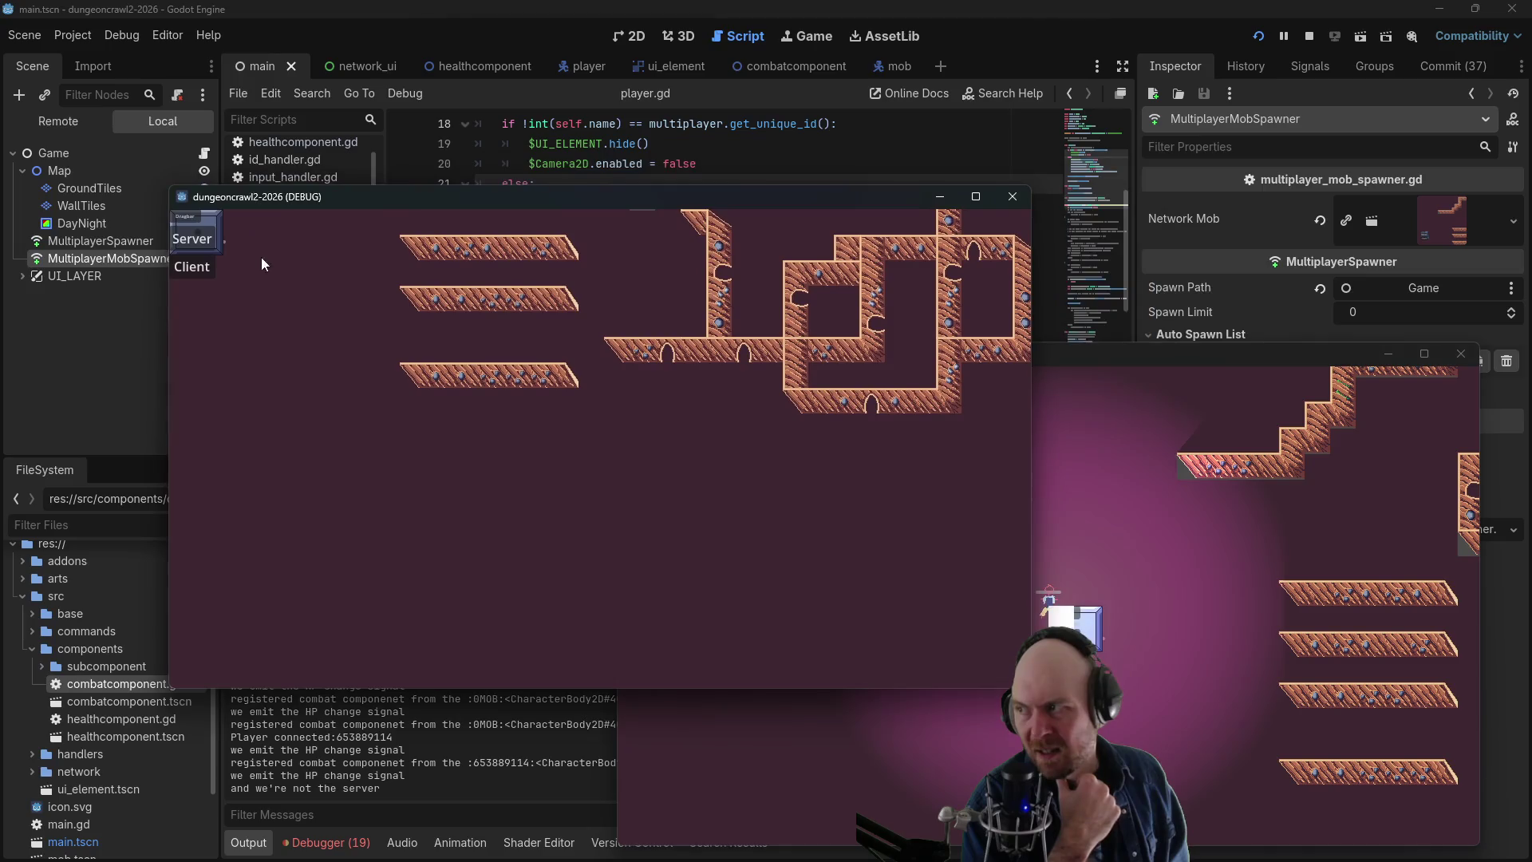
click(198, 266)
click(104, 308)
click(74, 128)
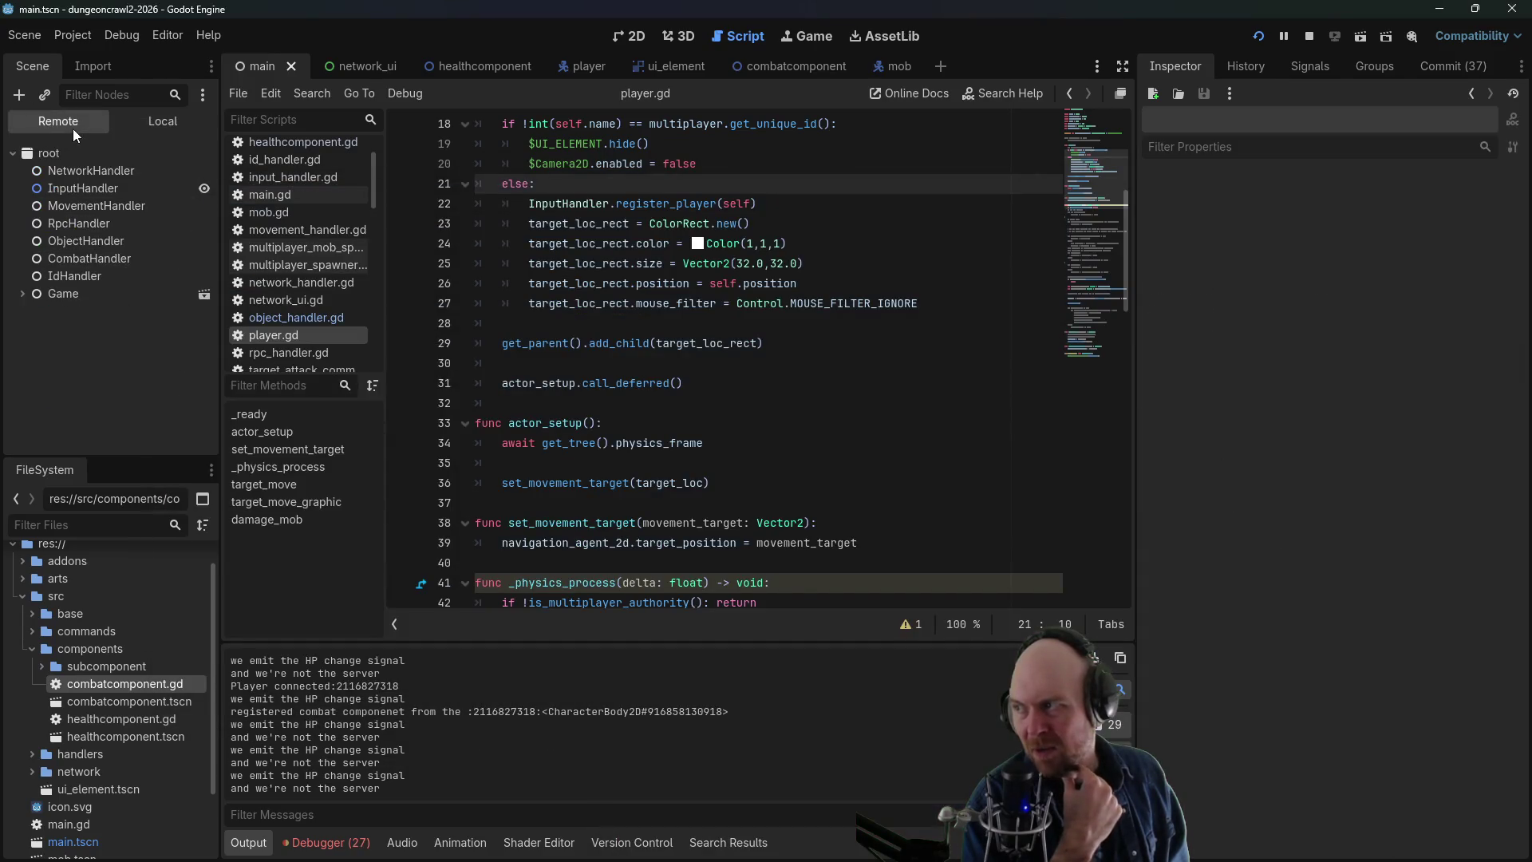
- Inspect player node 653889114 and 0MOB in the remote Game tree, then switch to the game window
click(22, 295)
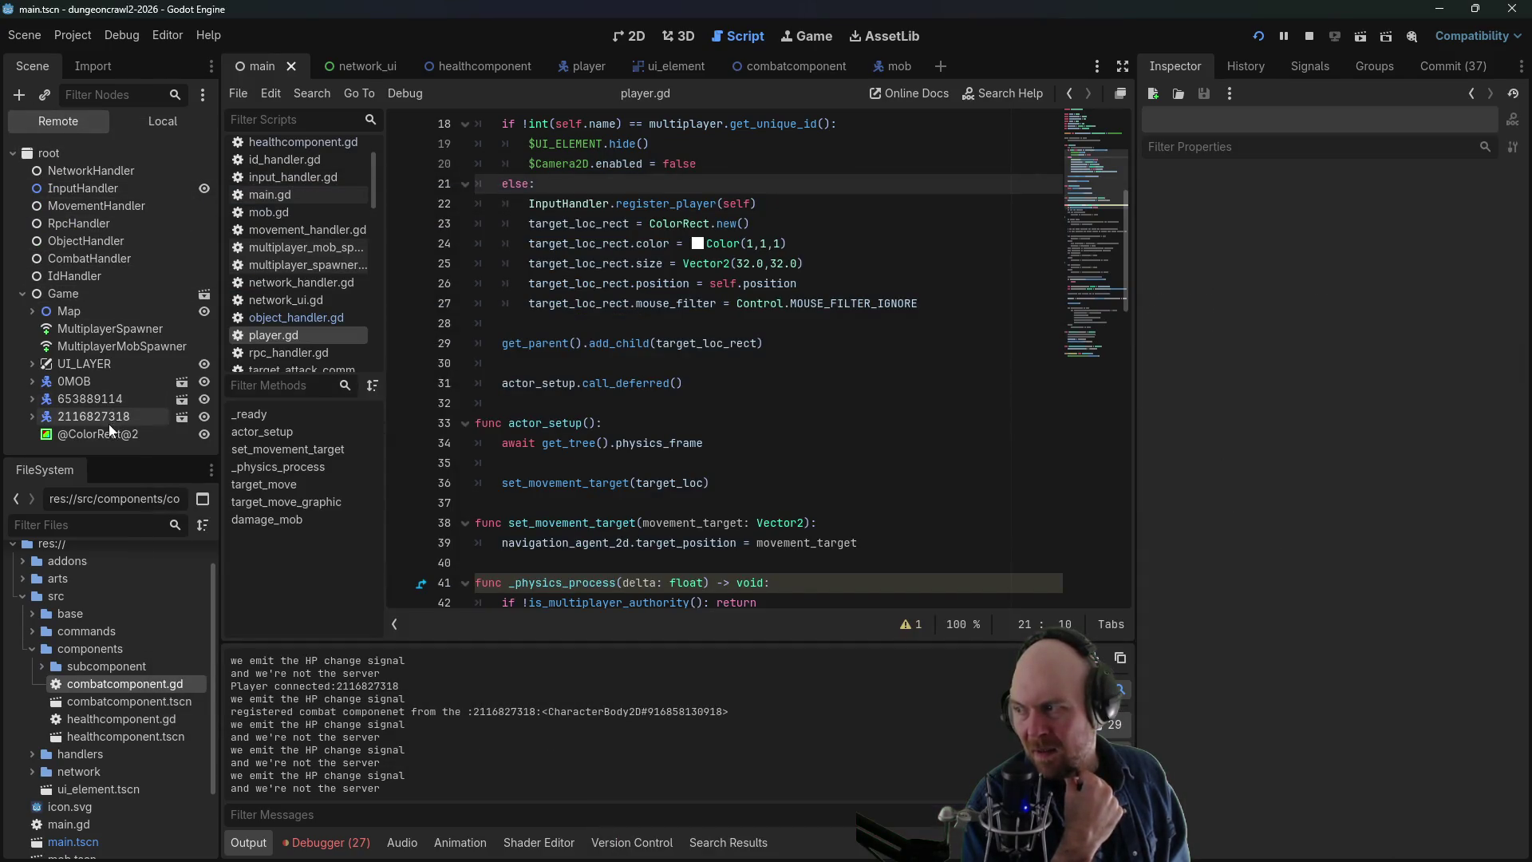
click(99, 399)
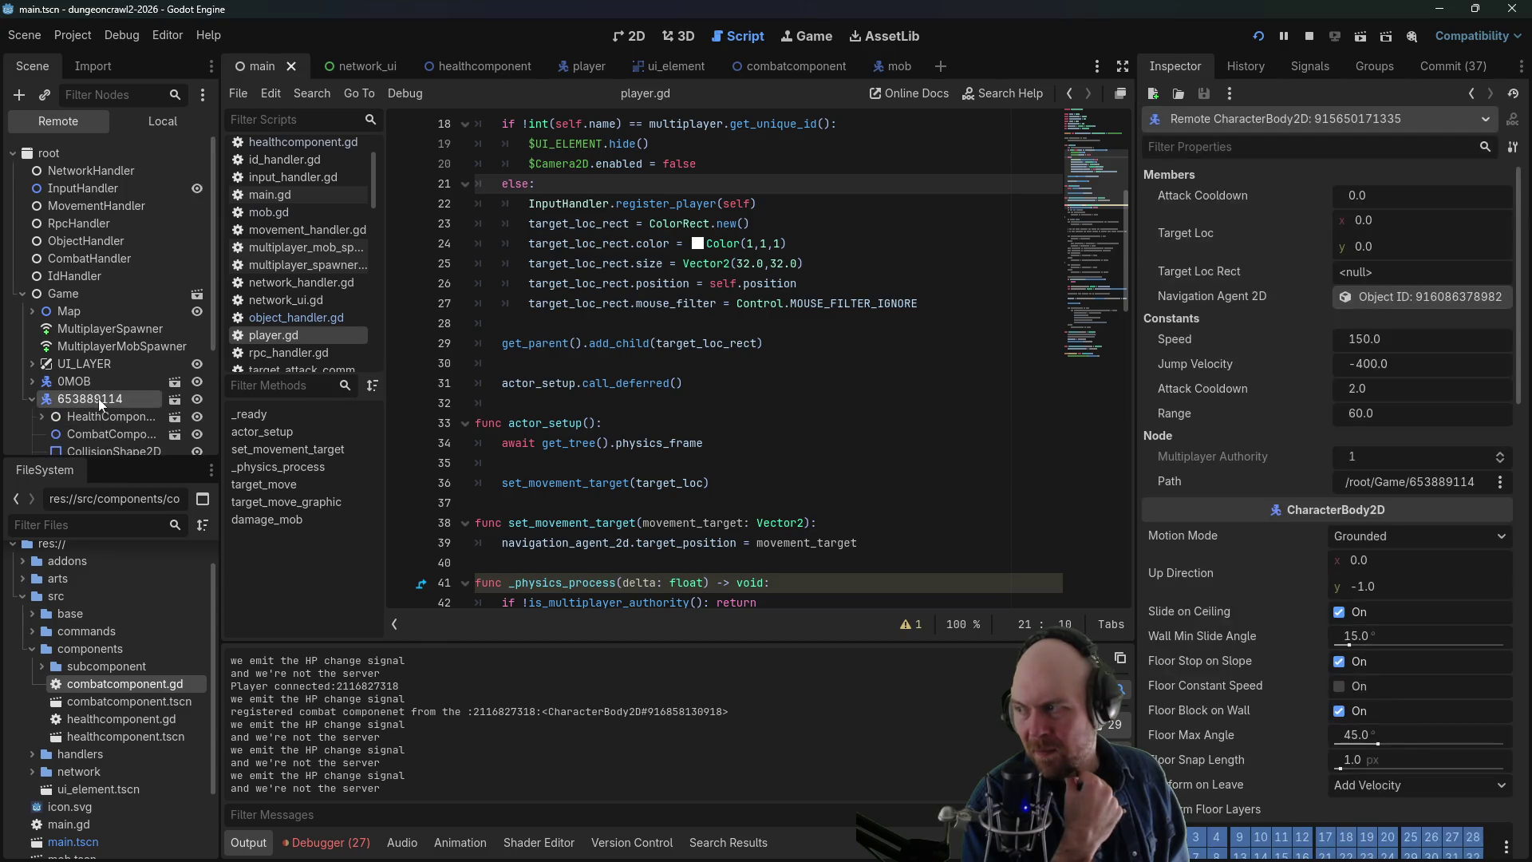
click(36, 399)
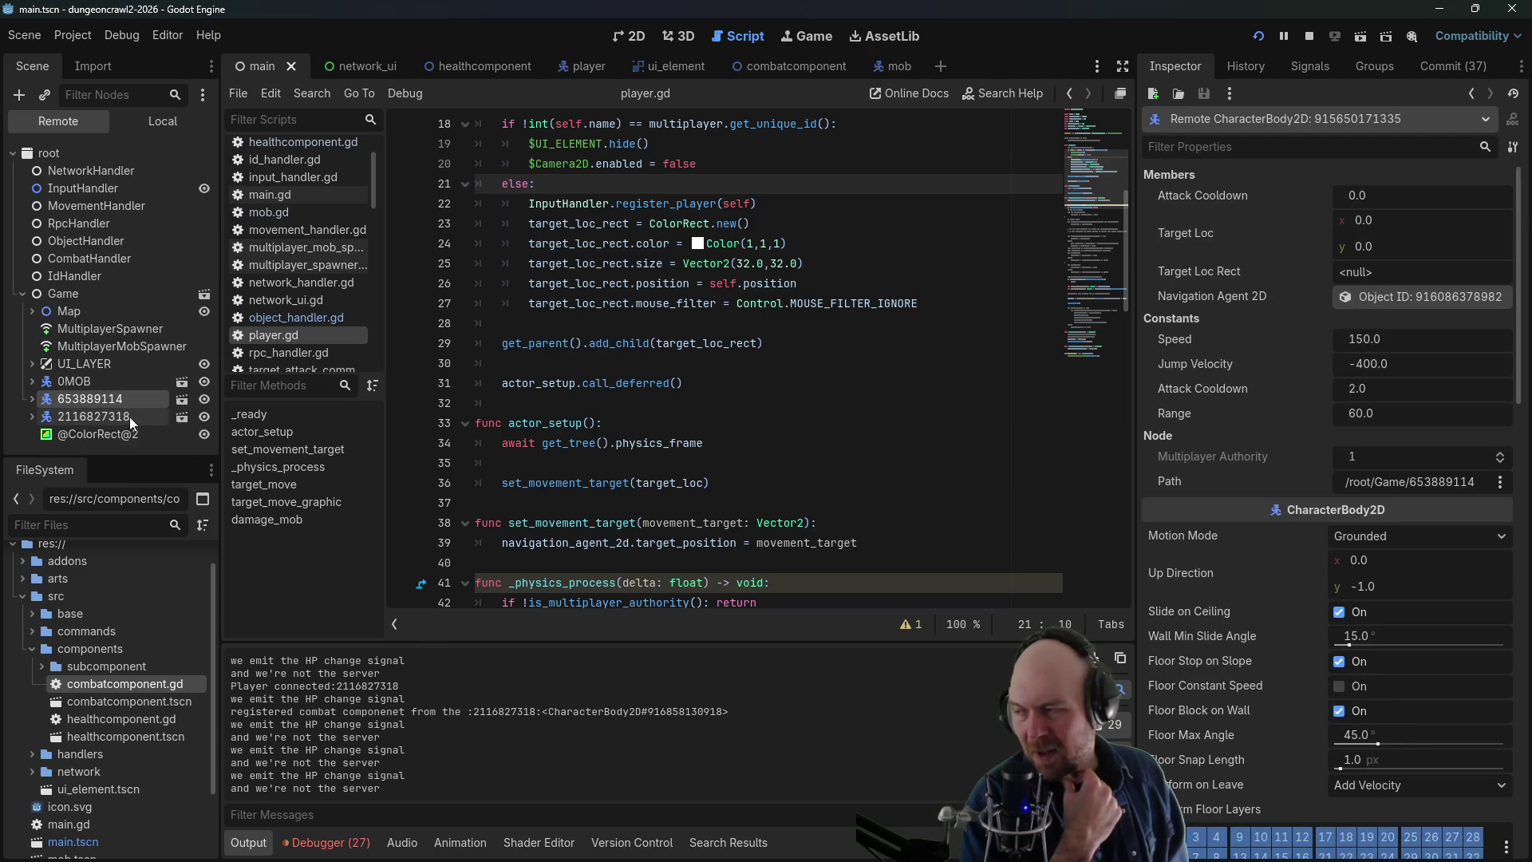
click(65, 382)
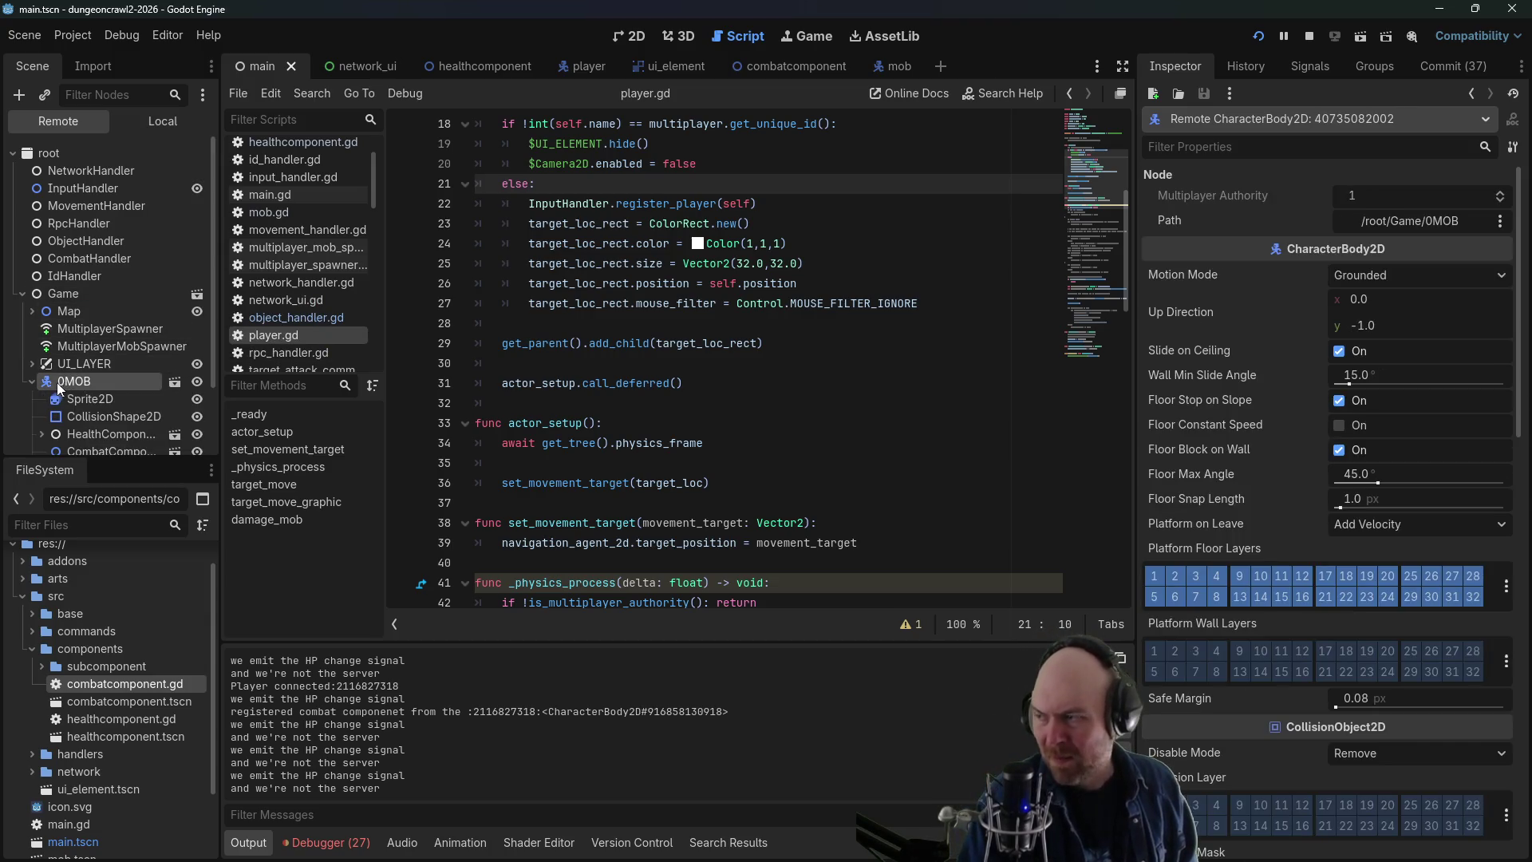
click(29, 383)
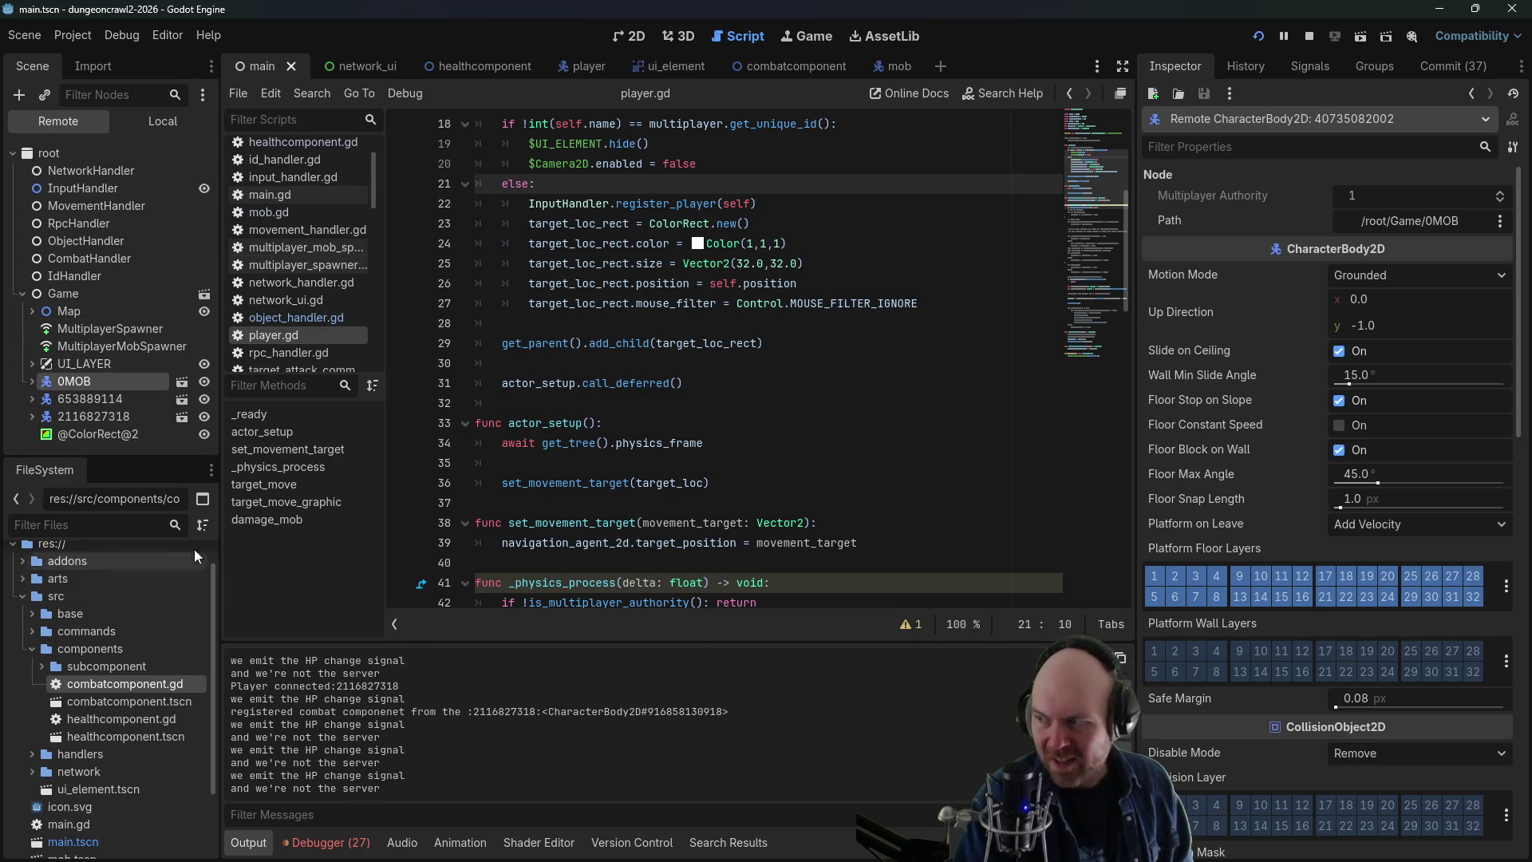
click(13, 153)
click(13, 152)
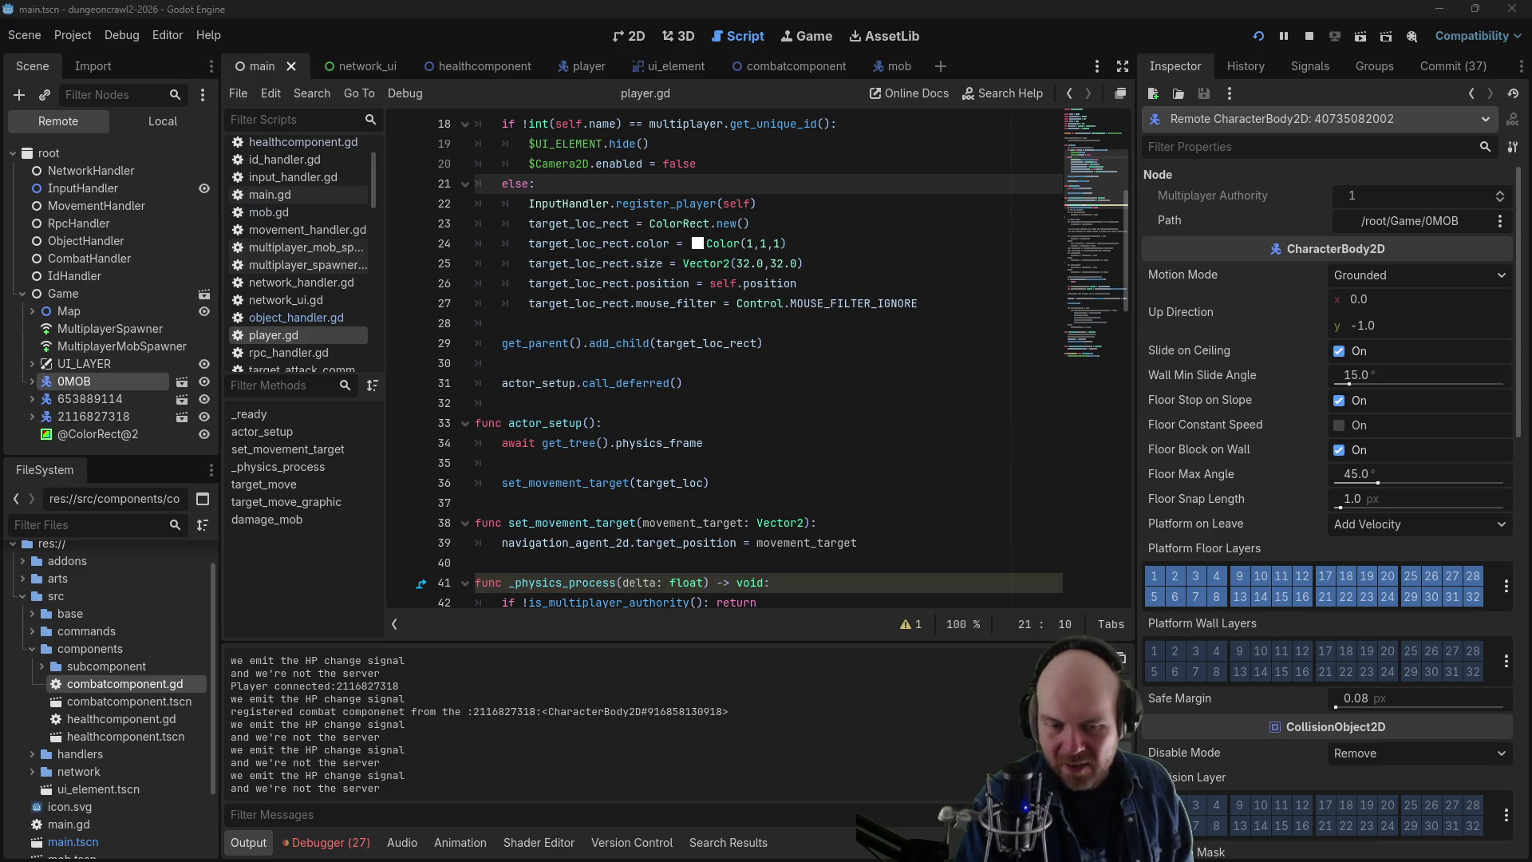
key(alt+Tab)
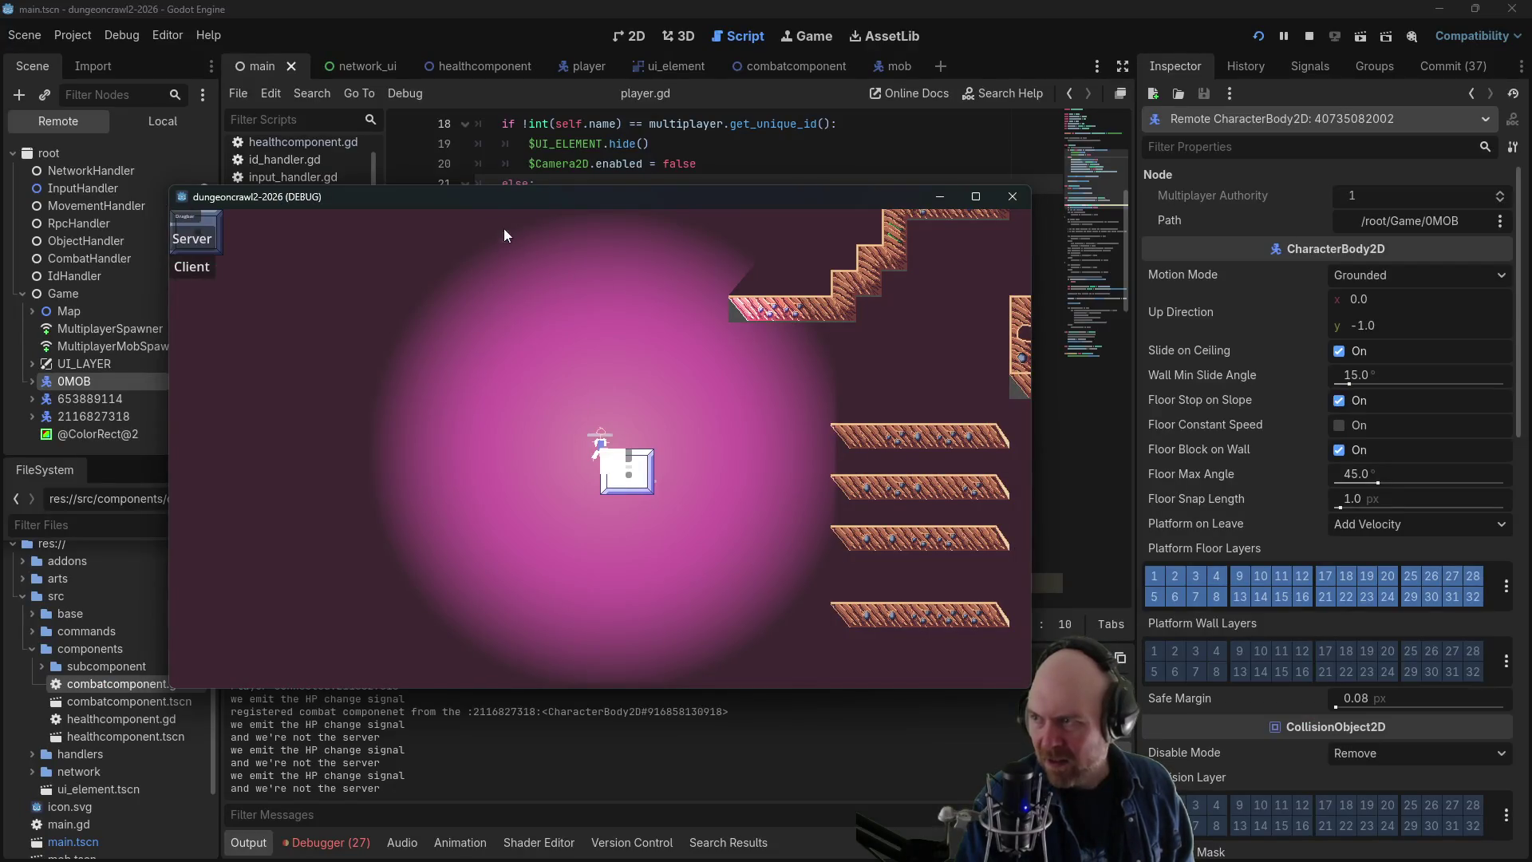
- Move the game window aside, walk the player up and to the left, then return to the editor
drag(477, 199, 645, 202)
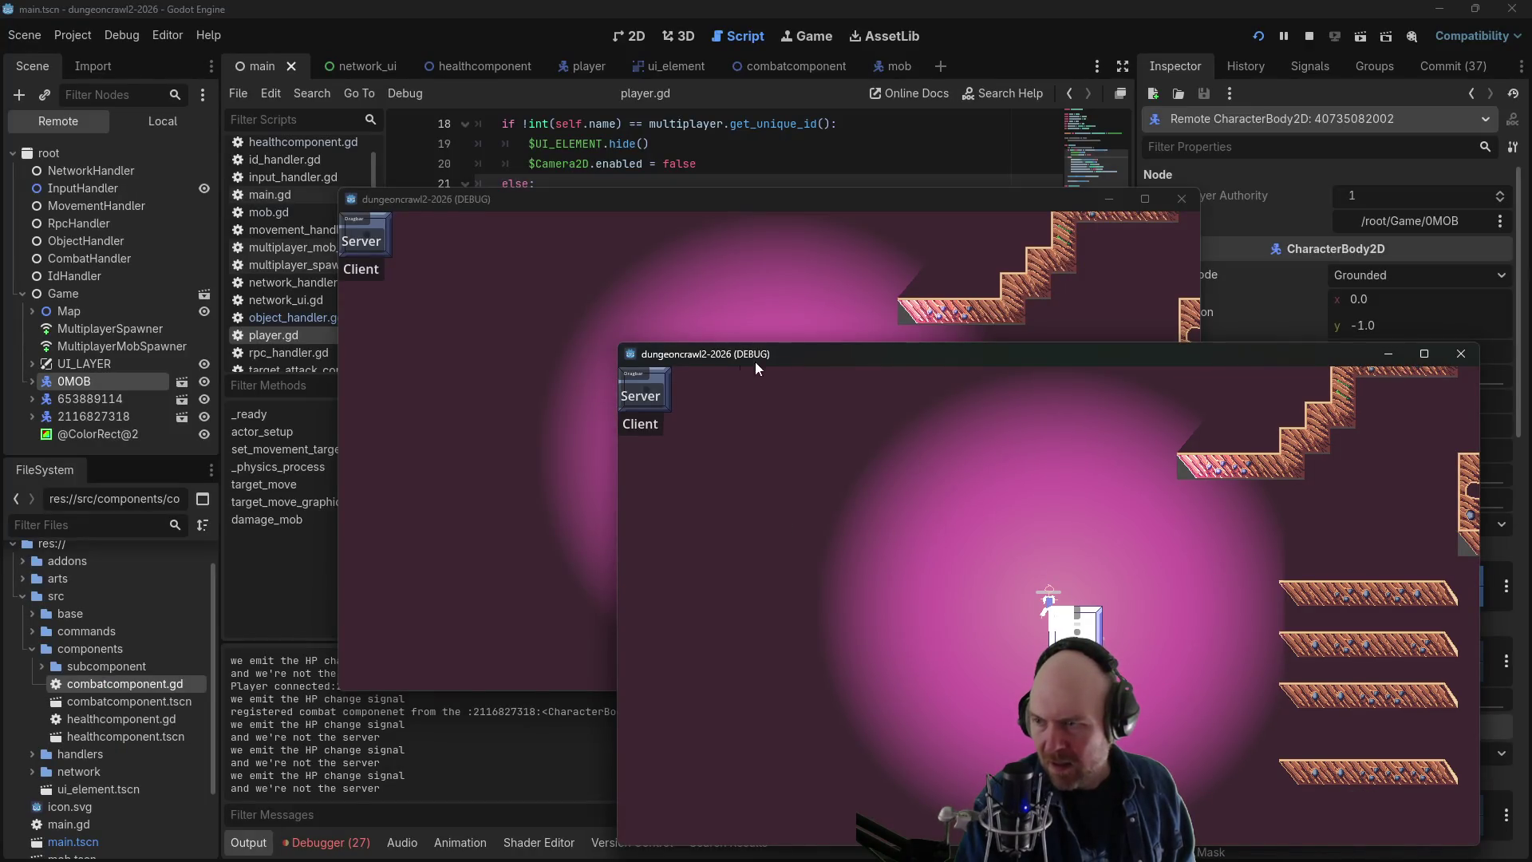
click(907, 566)
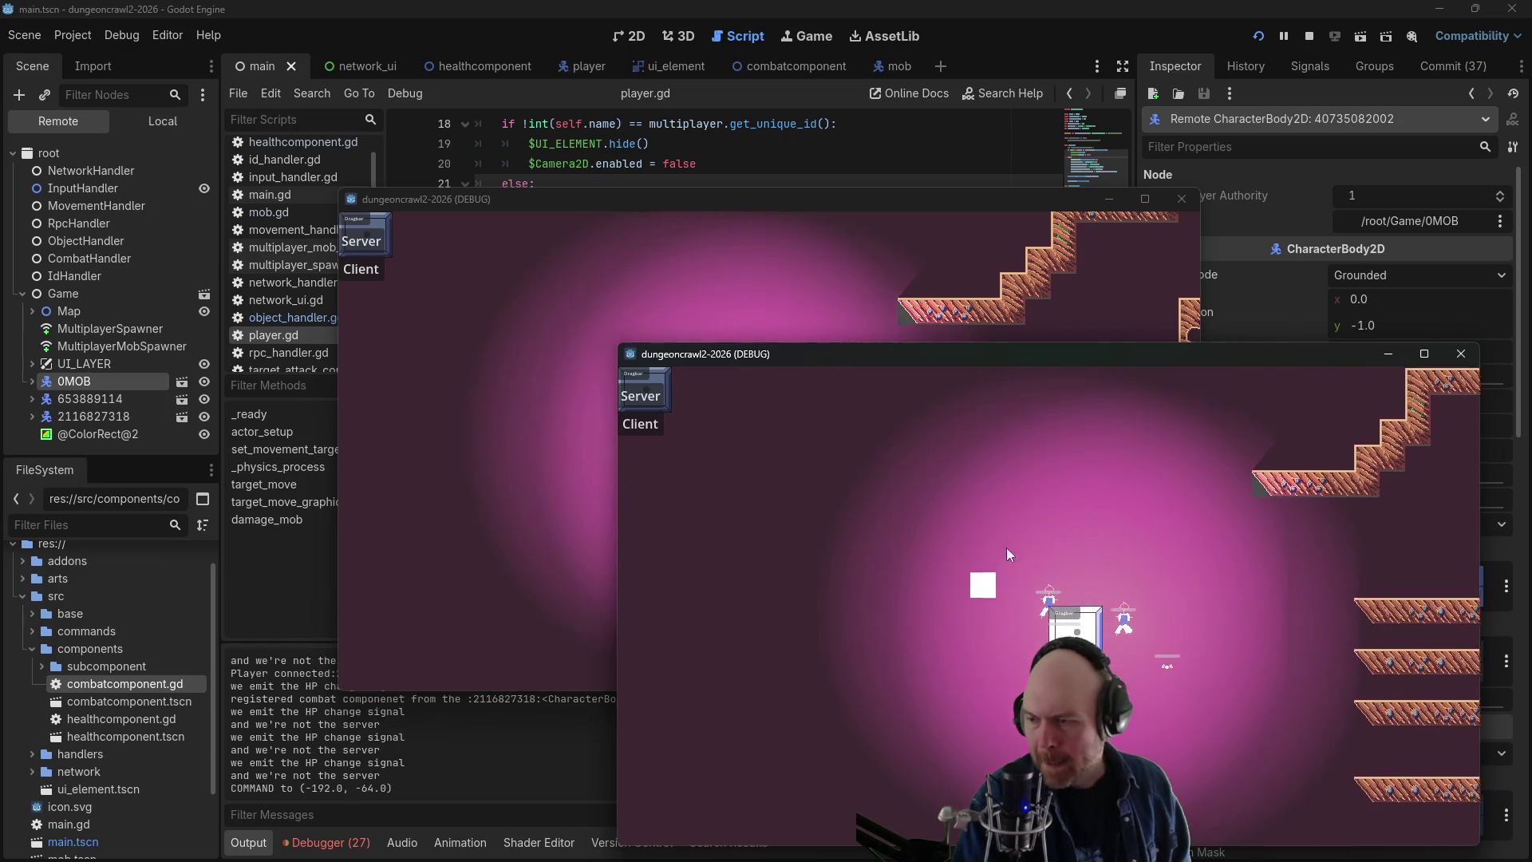
click(1008, 548)
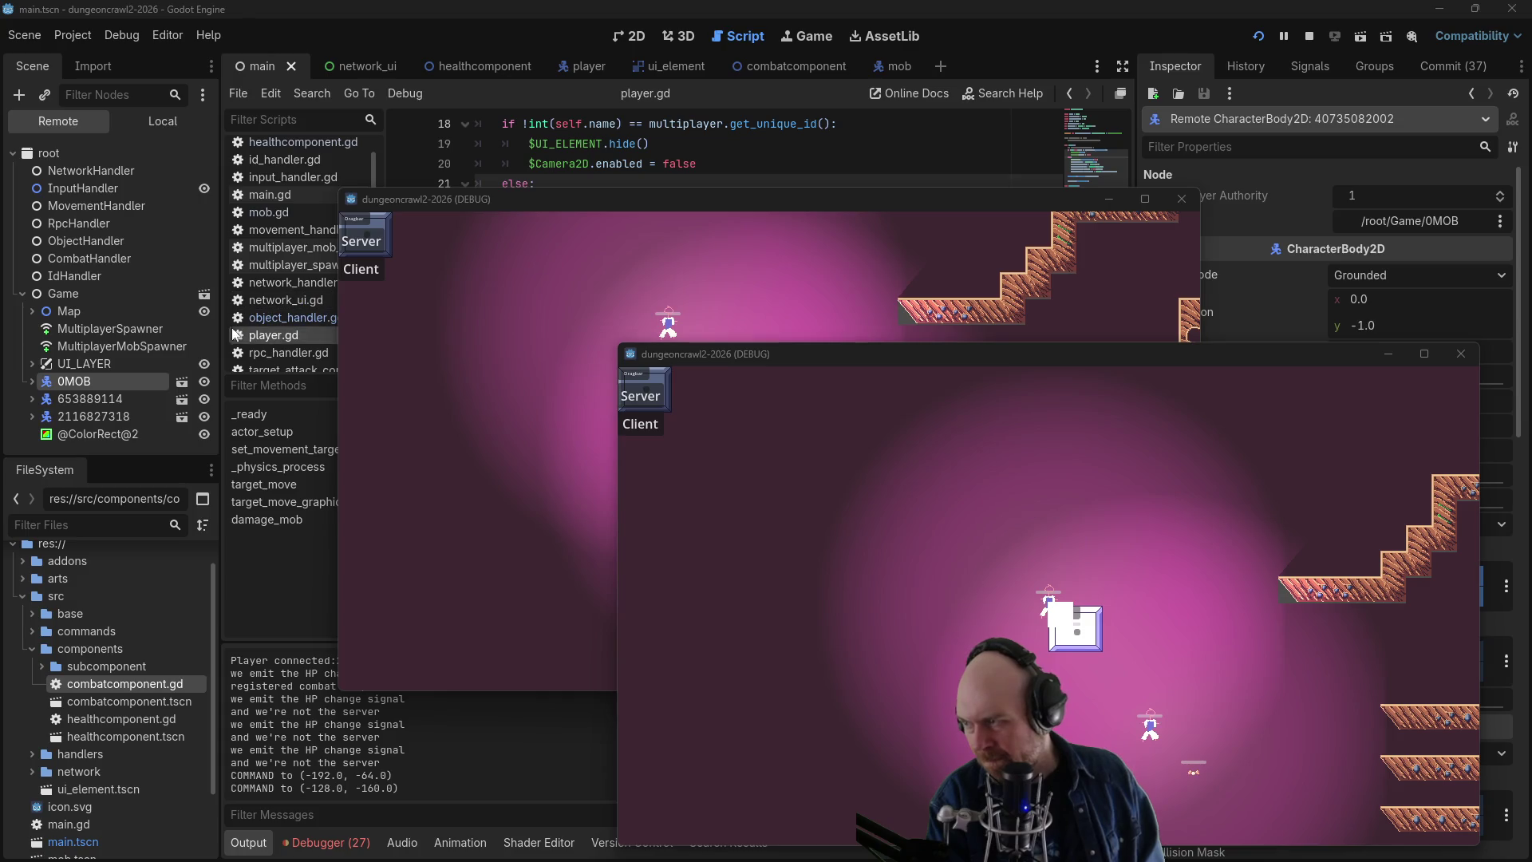
click(29, 380)
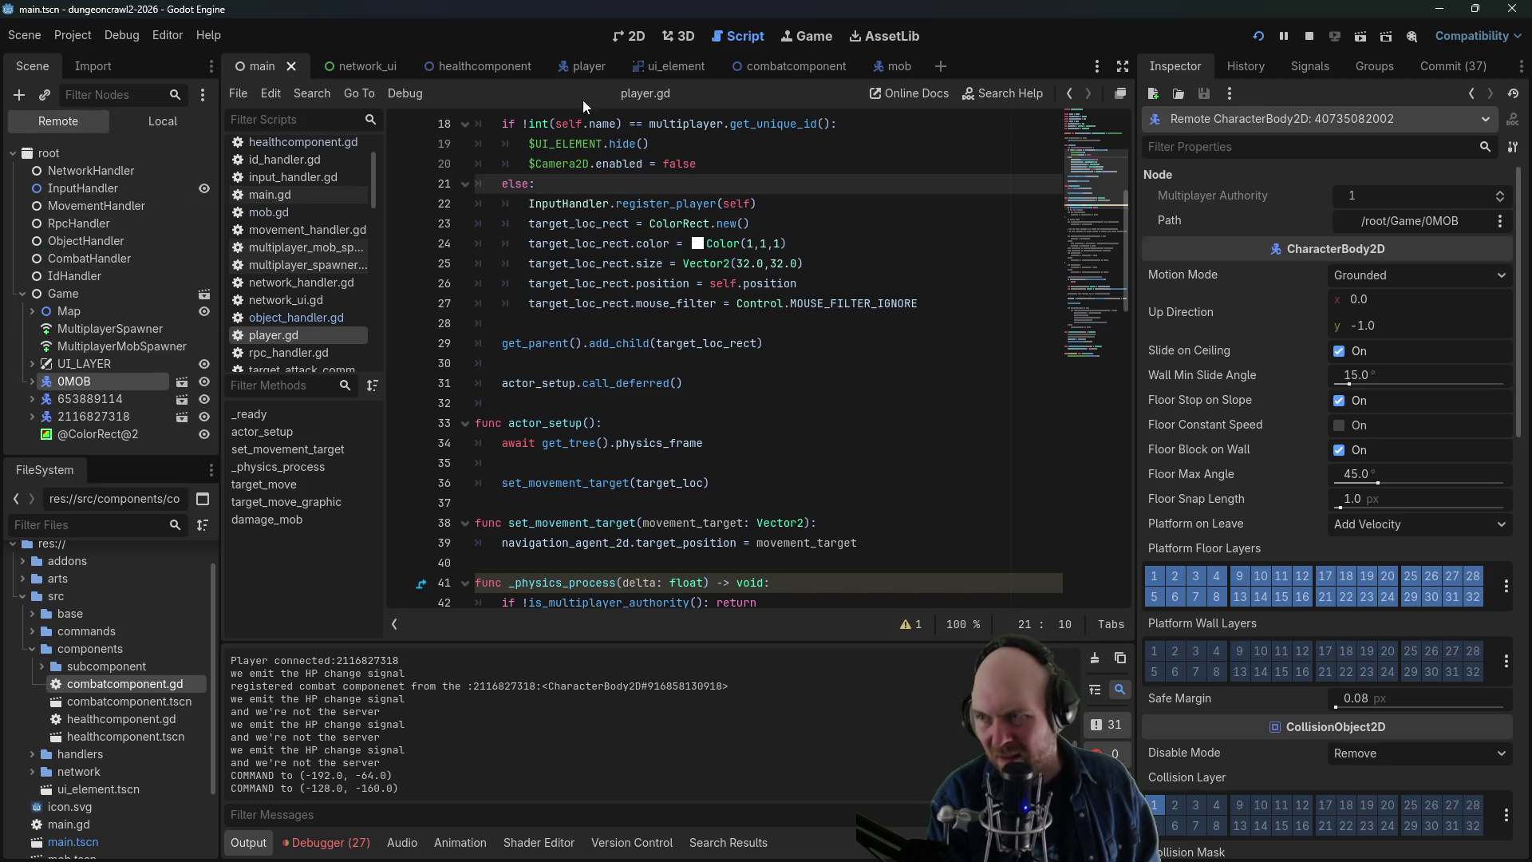
- Compare errors in debug Sessions 1 and 2, settle on Session 1, and expand player 653889114
click(319, 848)
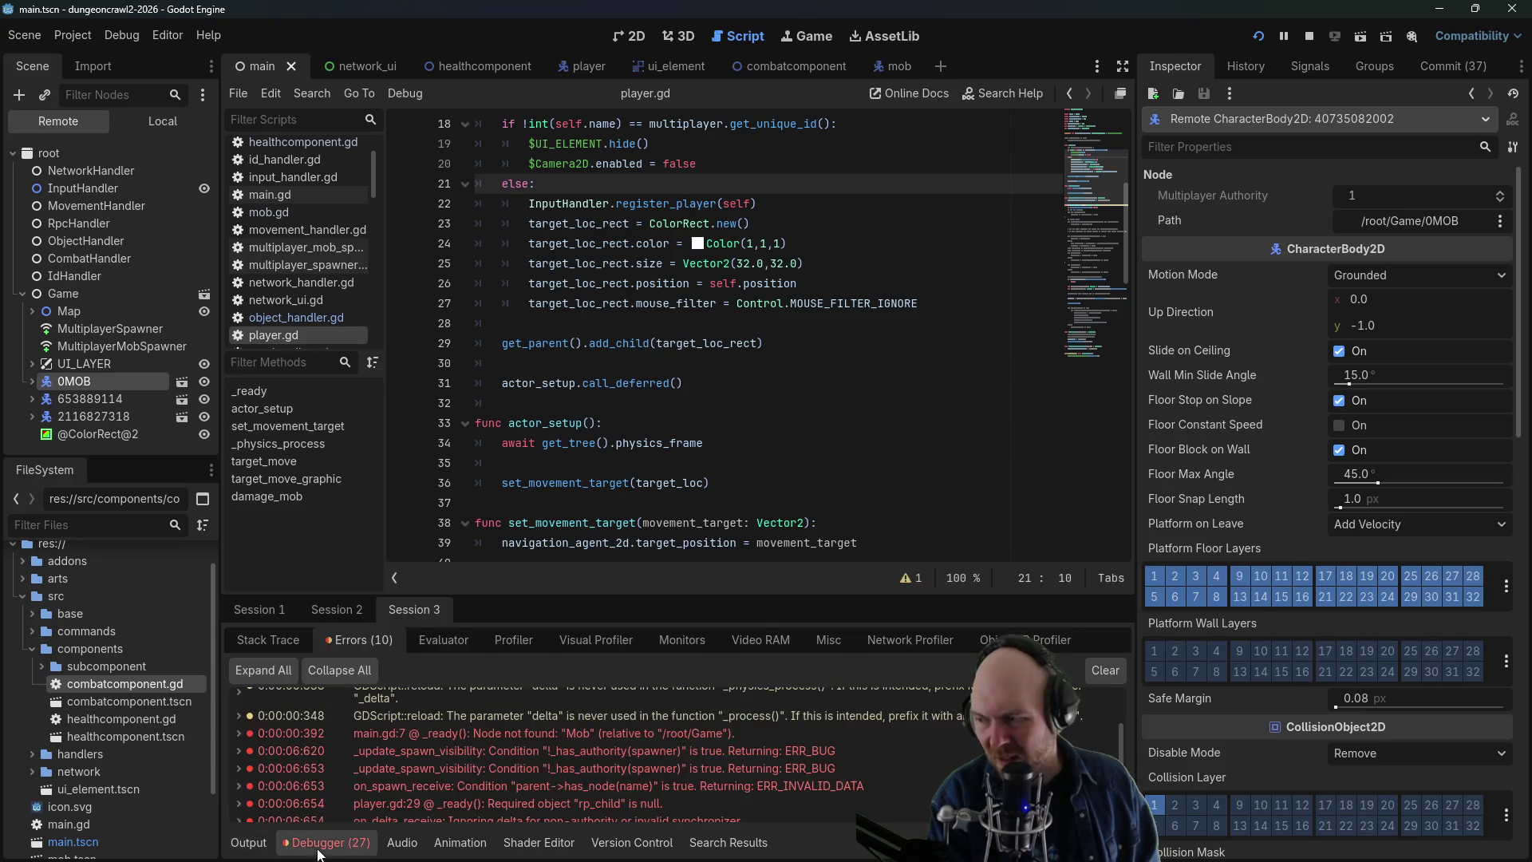
click(280, 611)
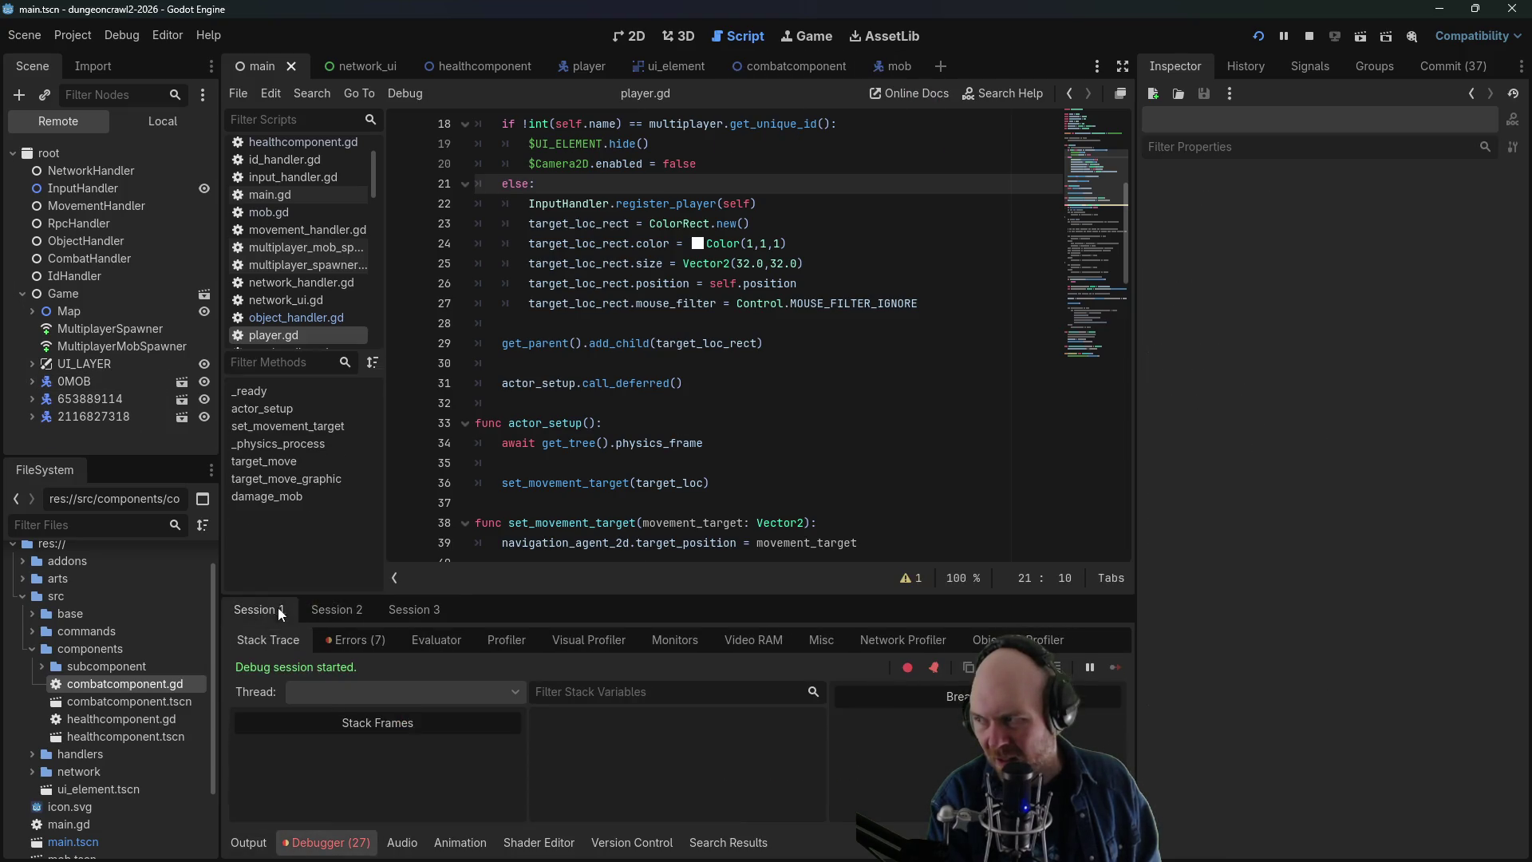
click(339, 611)
click(271, 611)
click(317, 611)
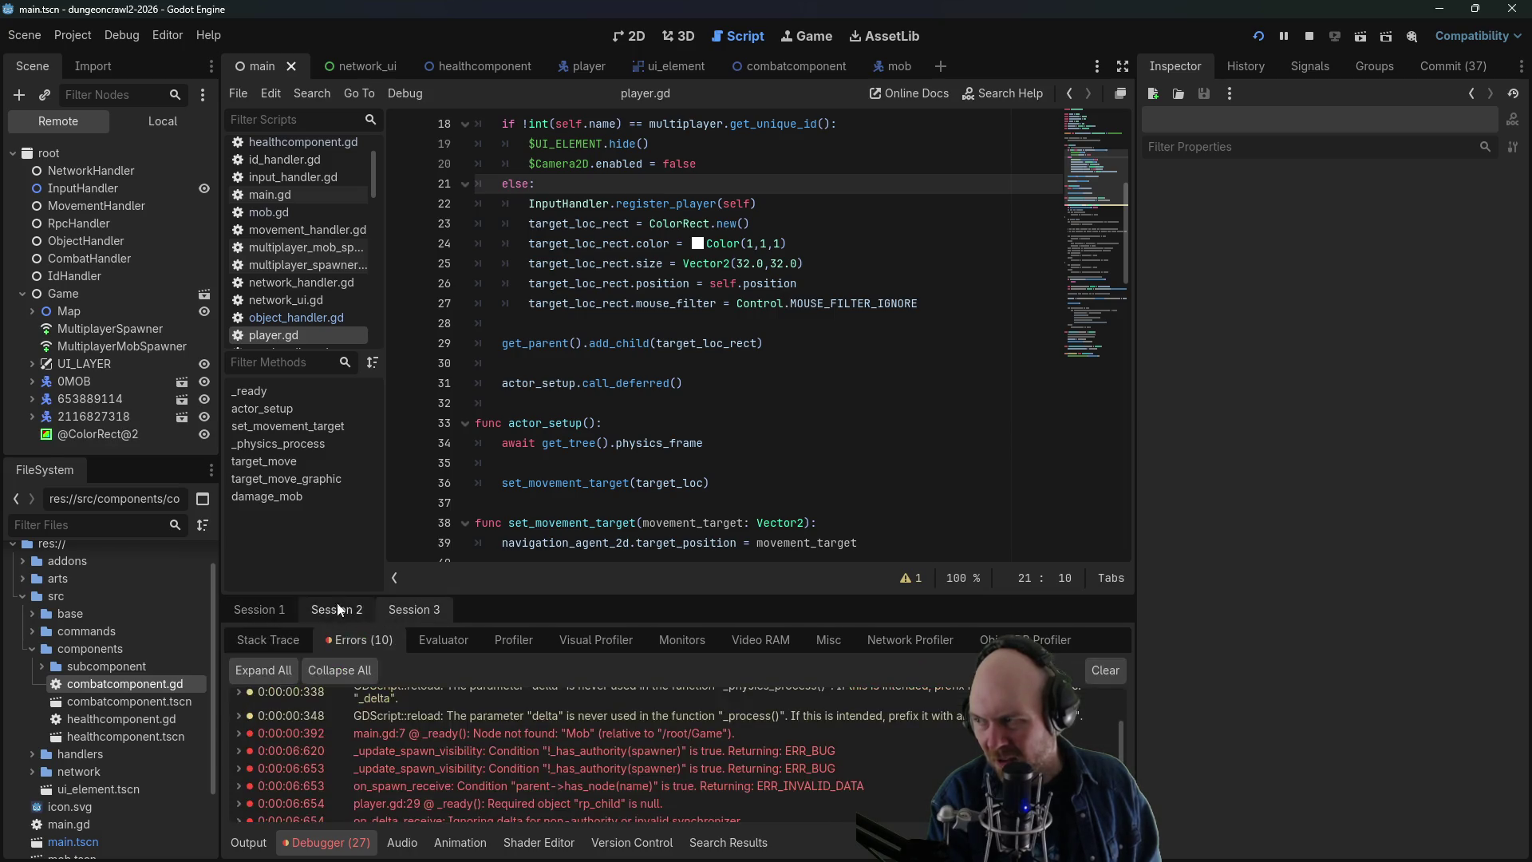
click(266, 606)
click(30, 383)
click(31, 383)
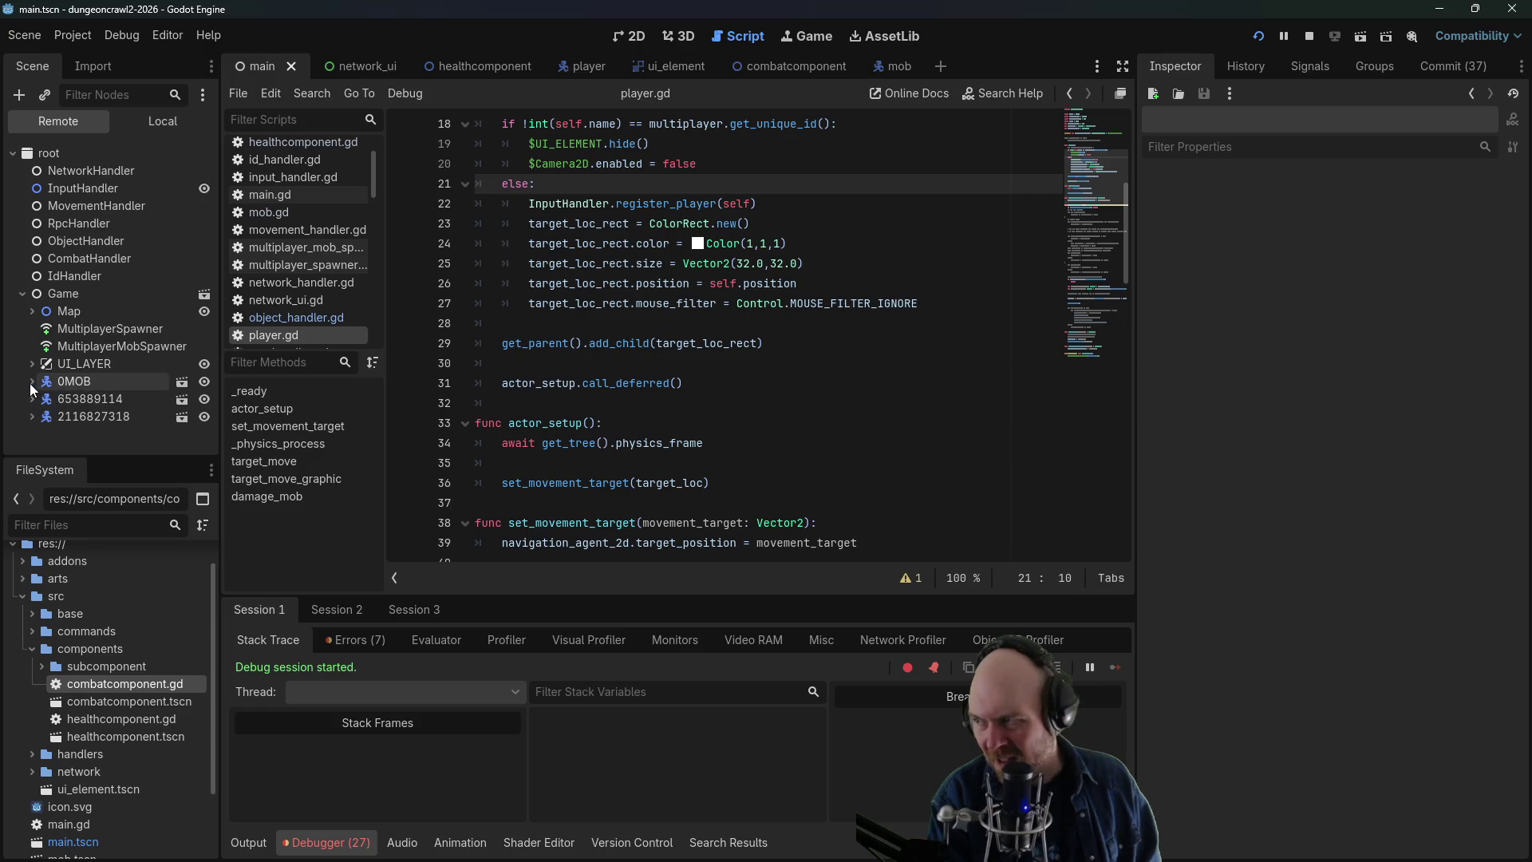
click(30, 400)
scroll(30, 401, down, 1)
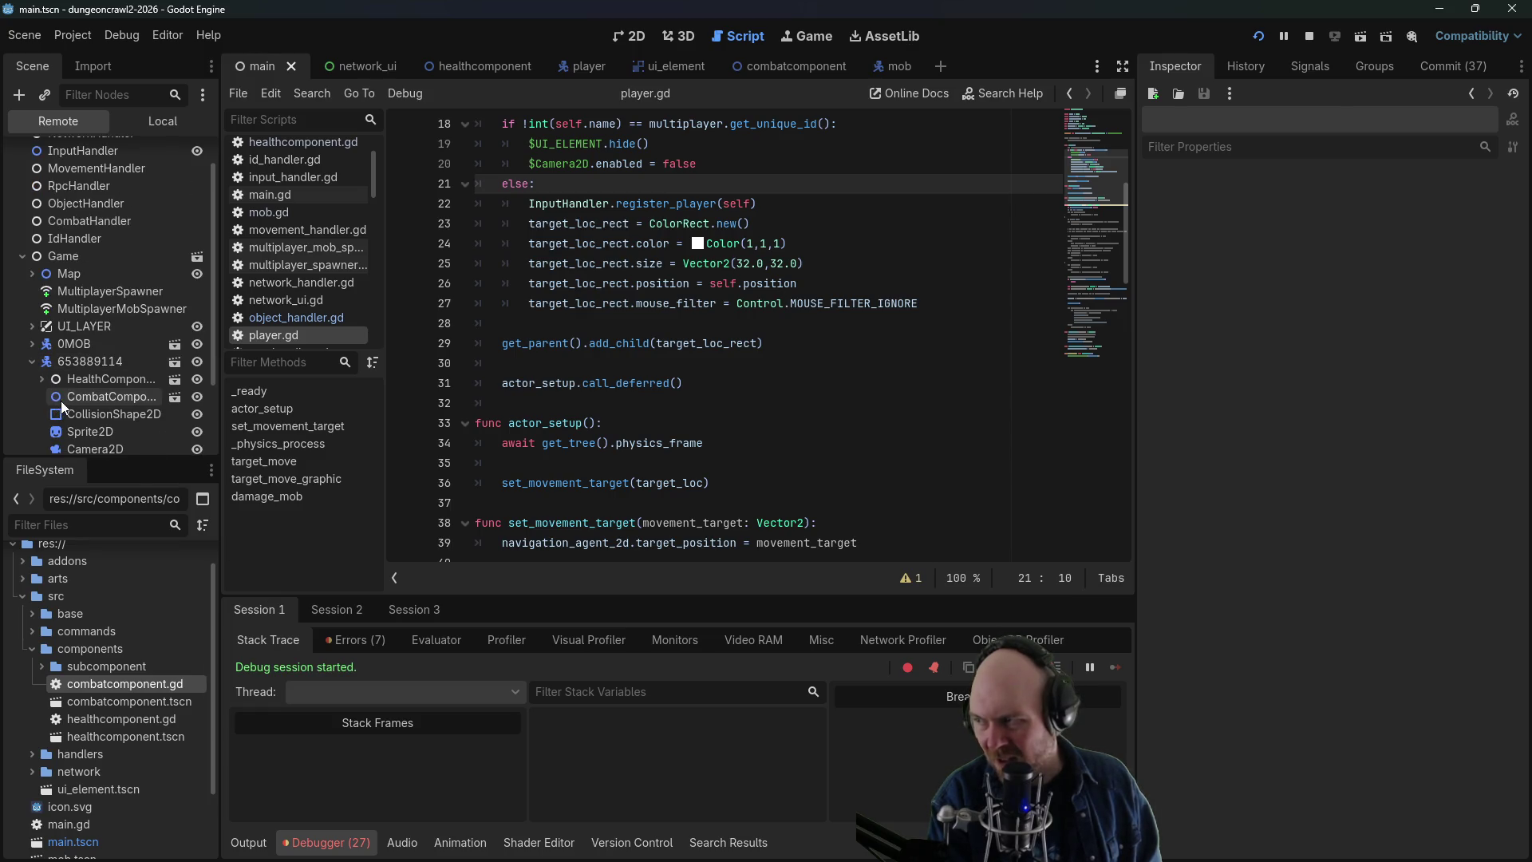
click(61, 401)
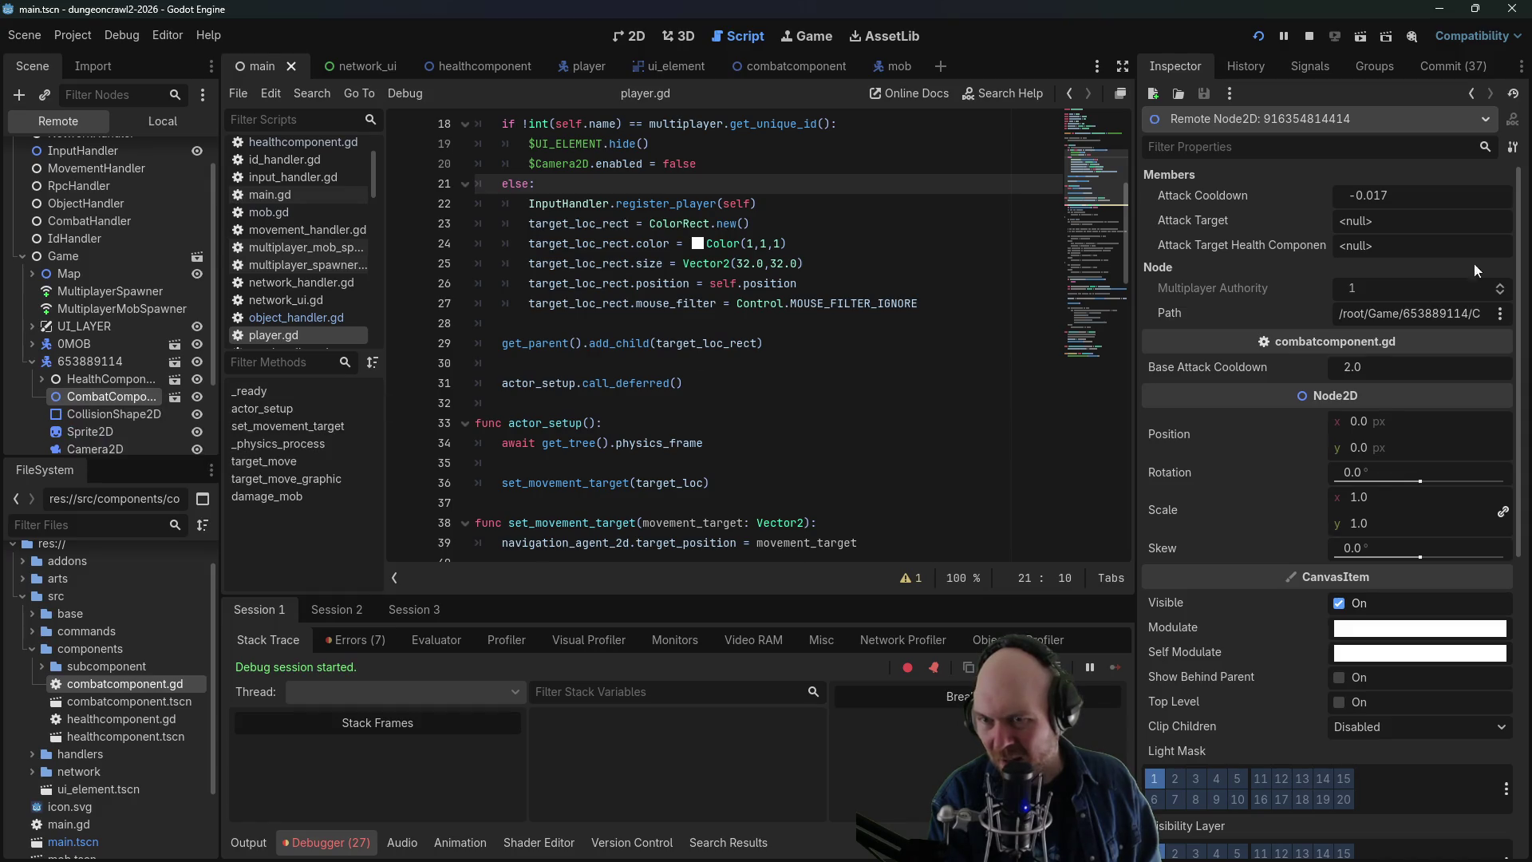
scroll(100, 399, down, 2)
scroll(93, 415, down, 2)
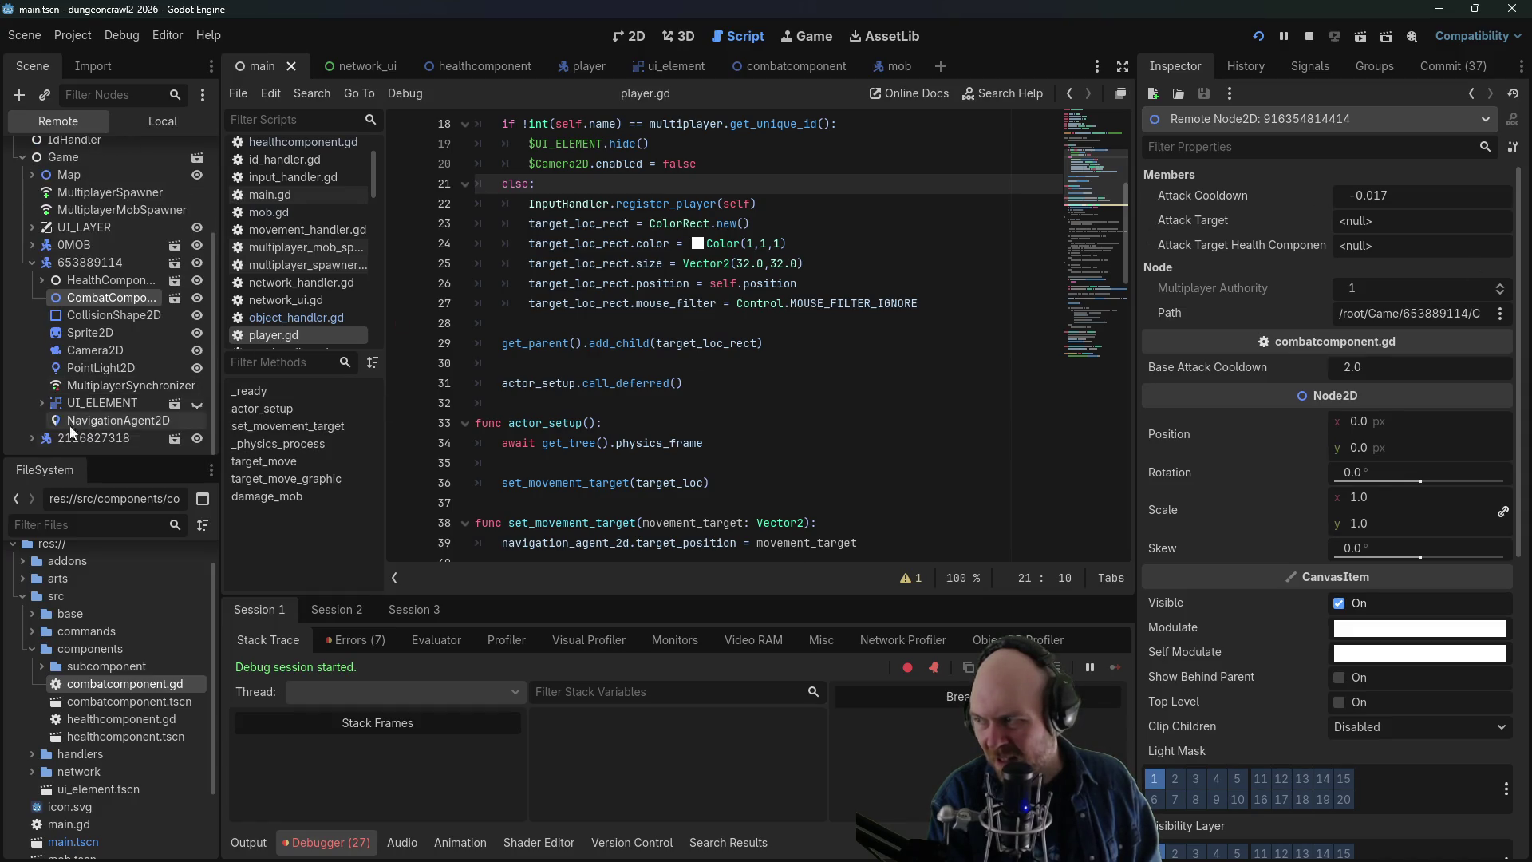
scroll(51, 437, down, 2)
click(109, 428)
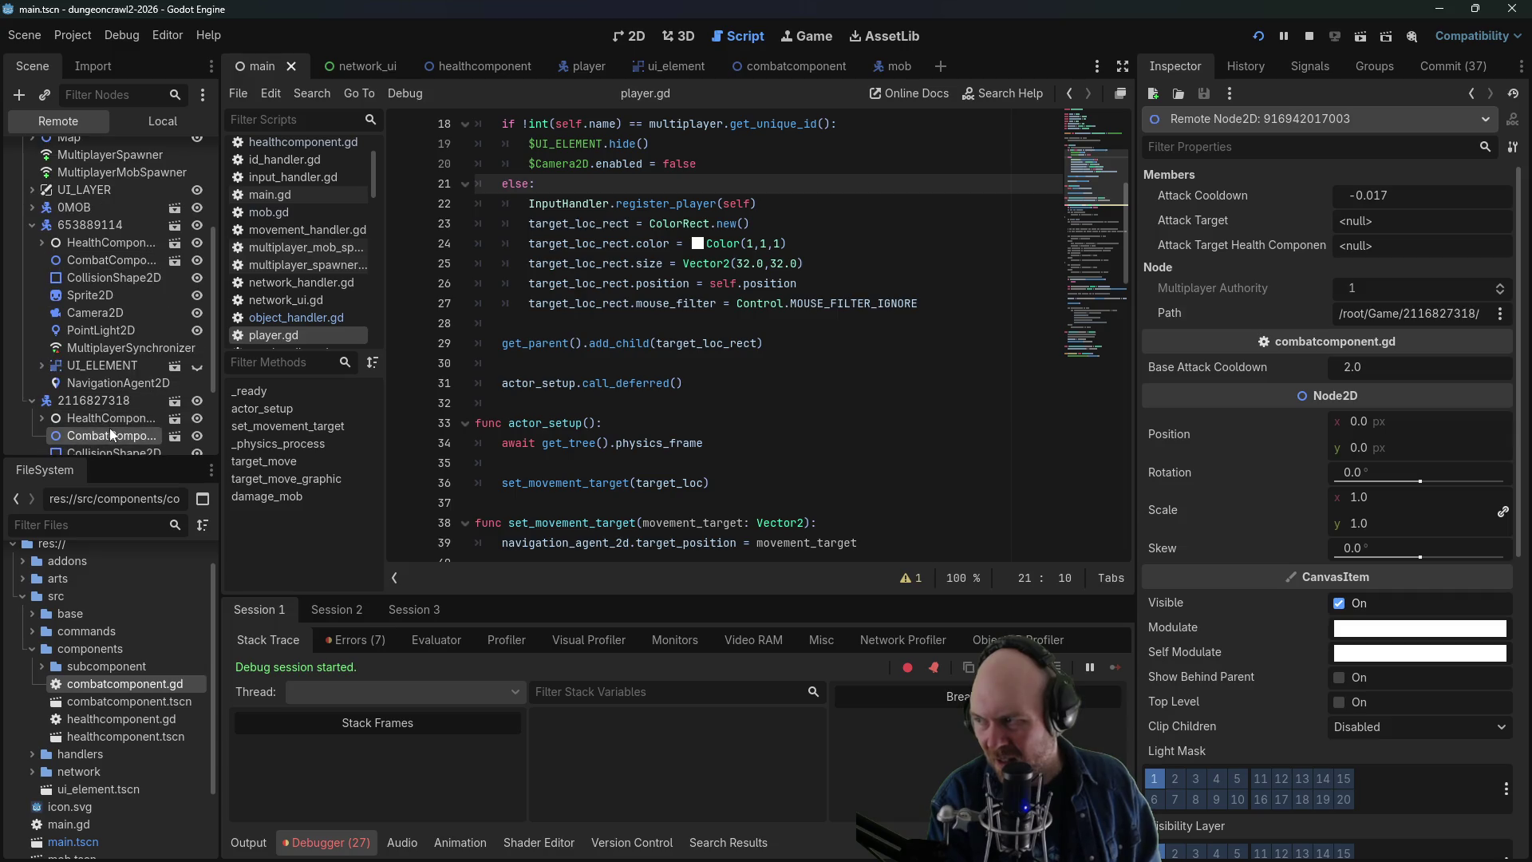
scroll(170, 412, down, 4)
scroll(170, 410, down, 1)
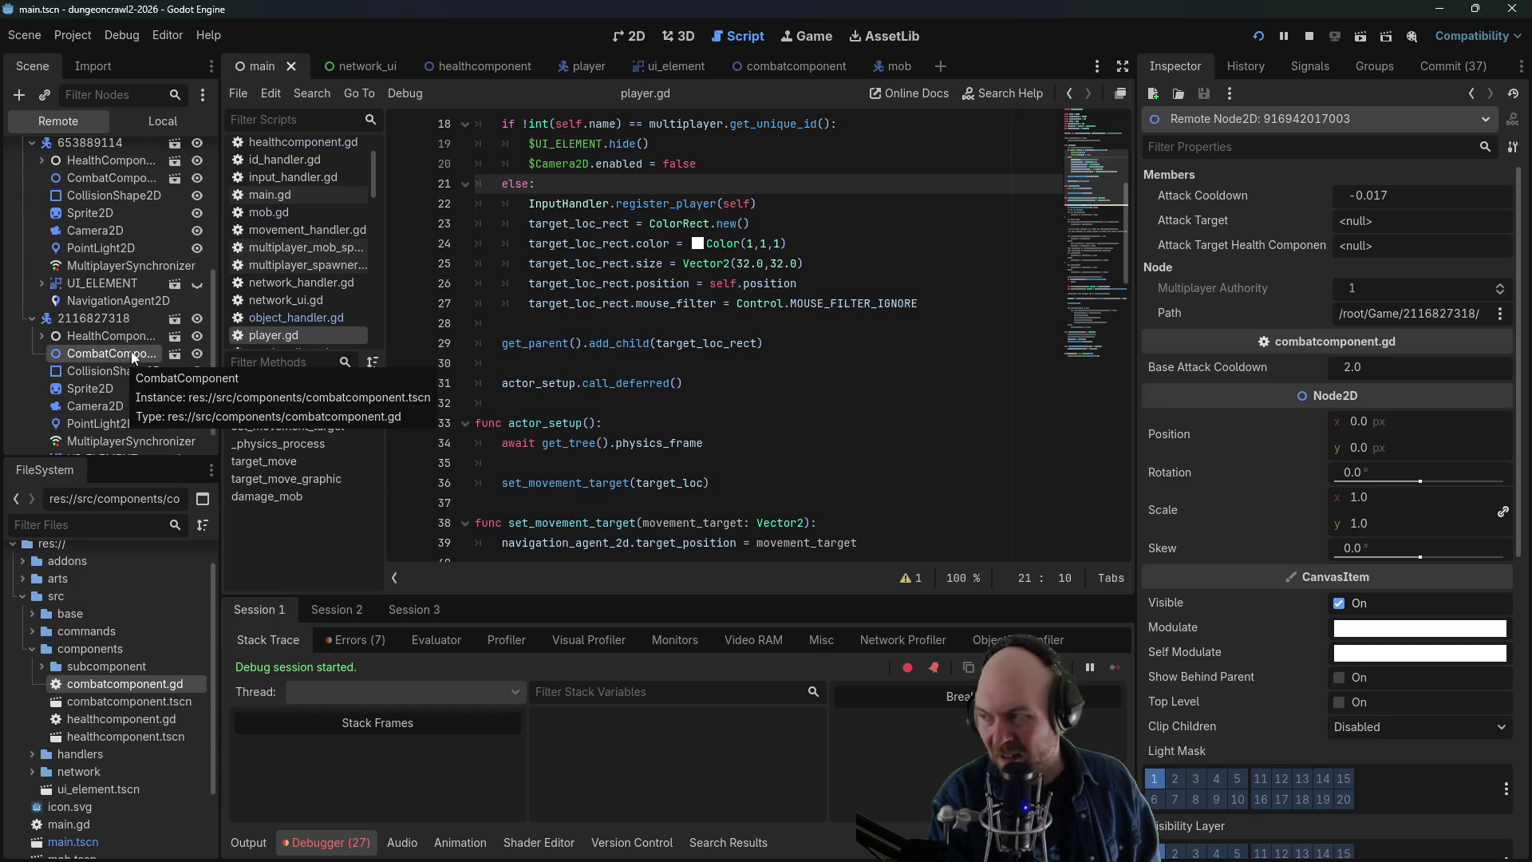
scroll(109, 265, up, 5)
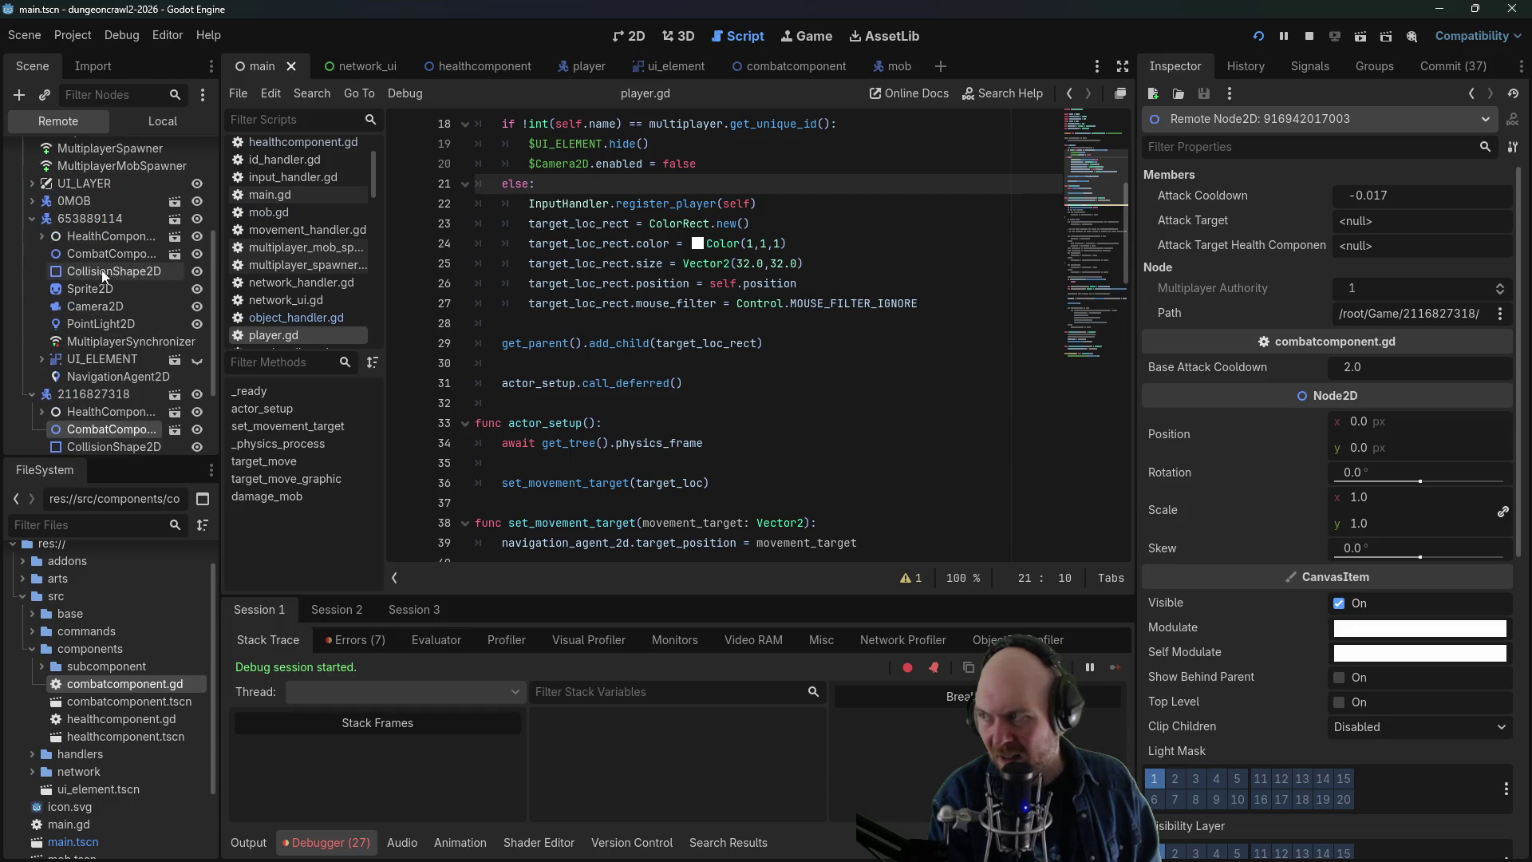
click(58, 272)
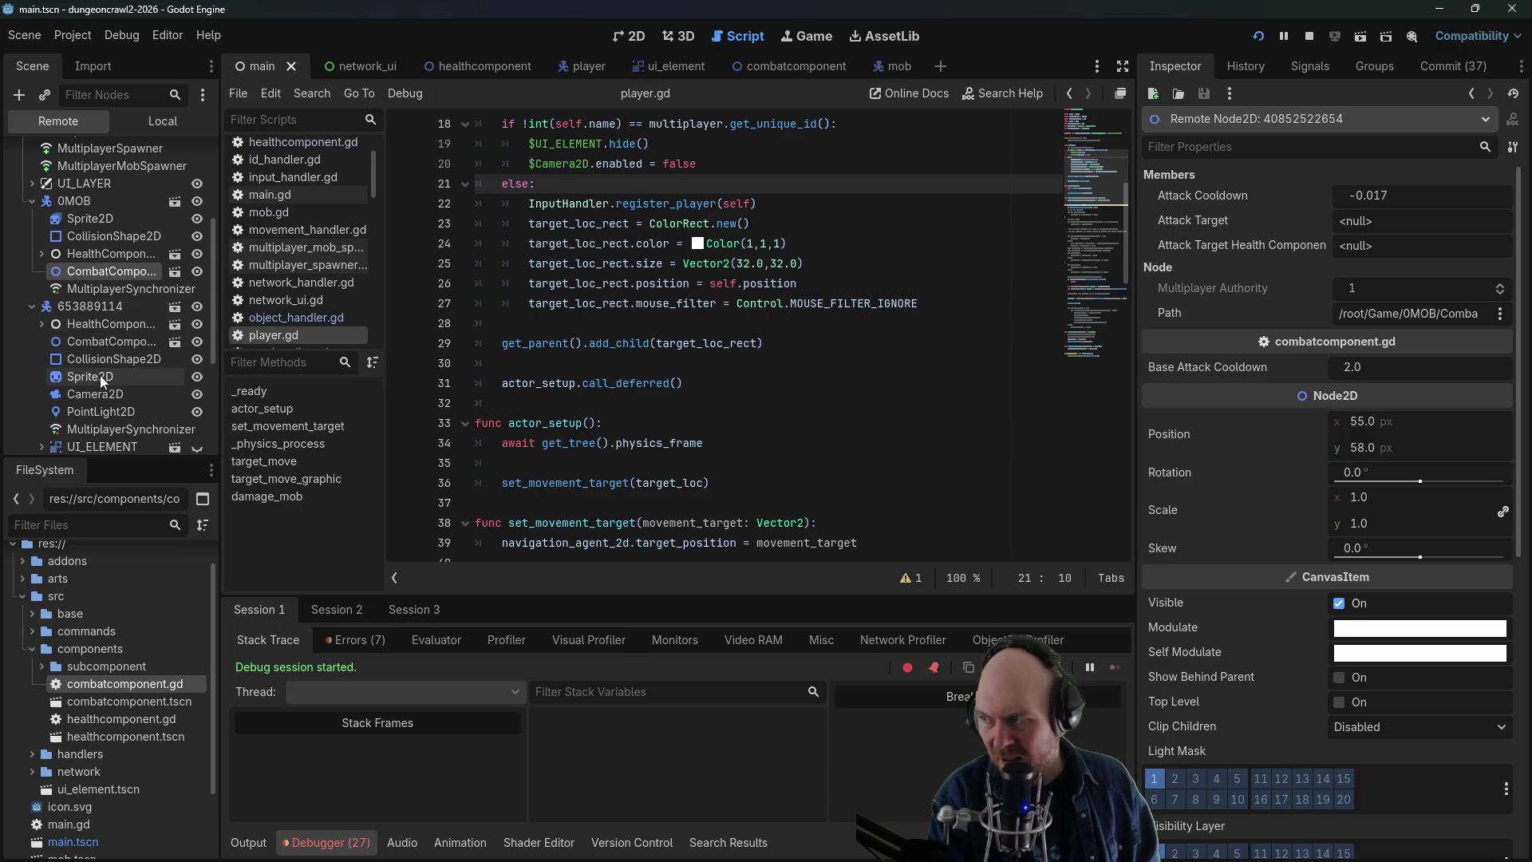
- Inspect both players' HealthComponents, showing Health and Max Health of 60
click(114, 324)
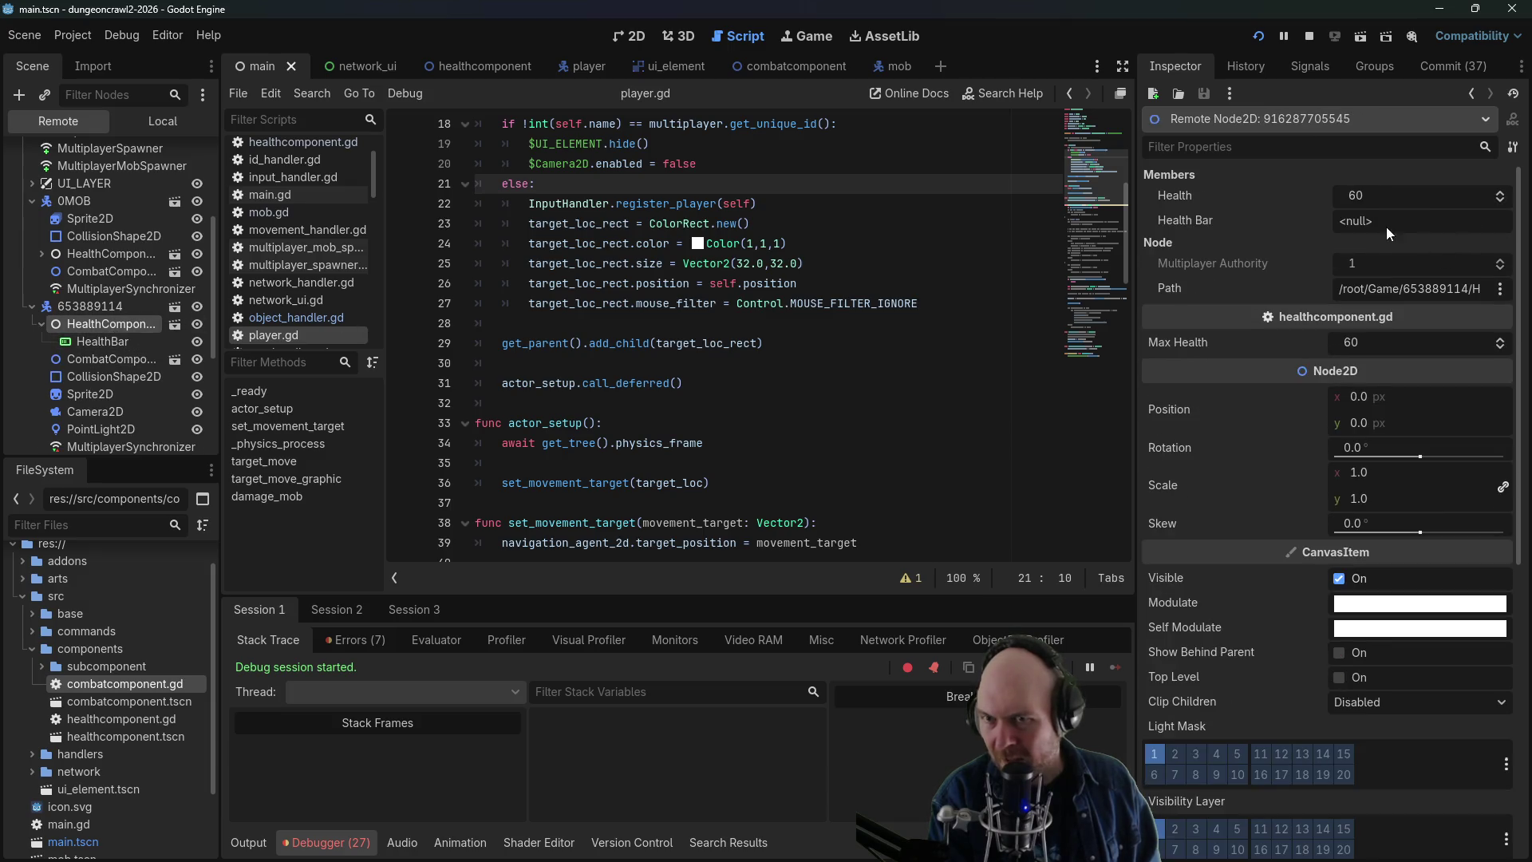
scroll(95, 372, down, 3)
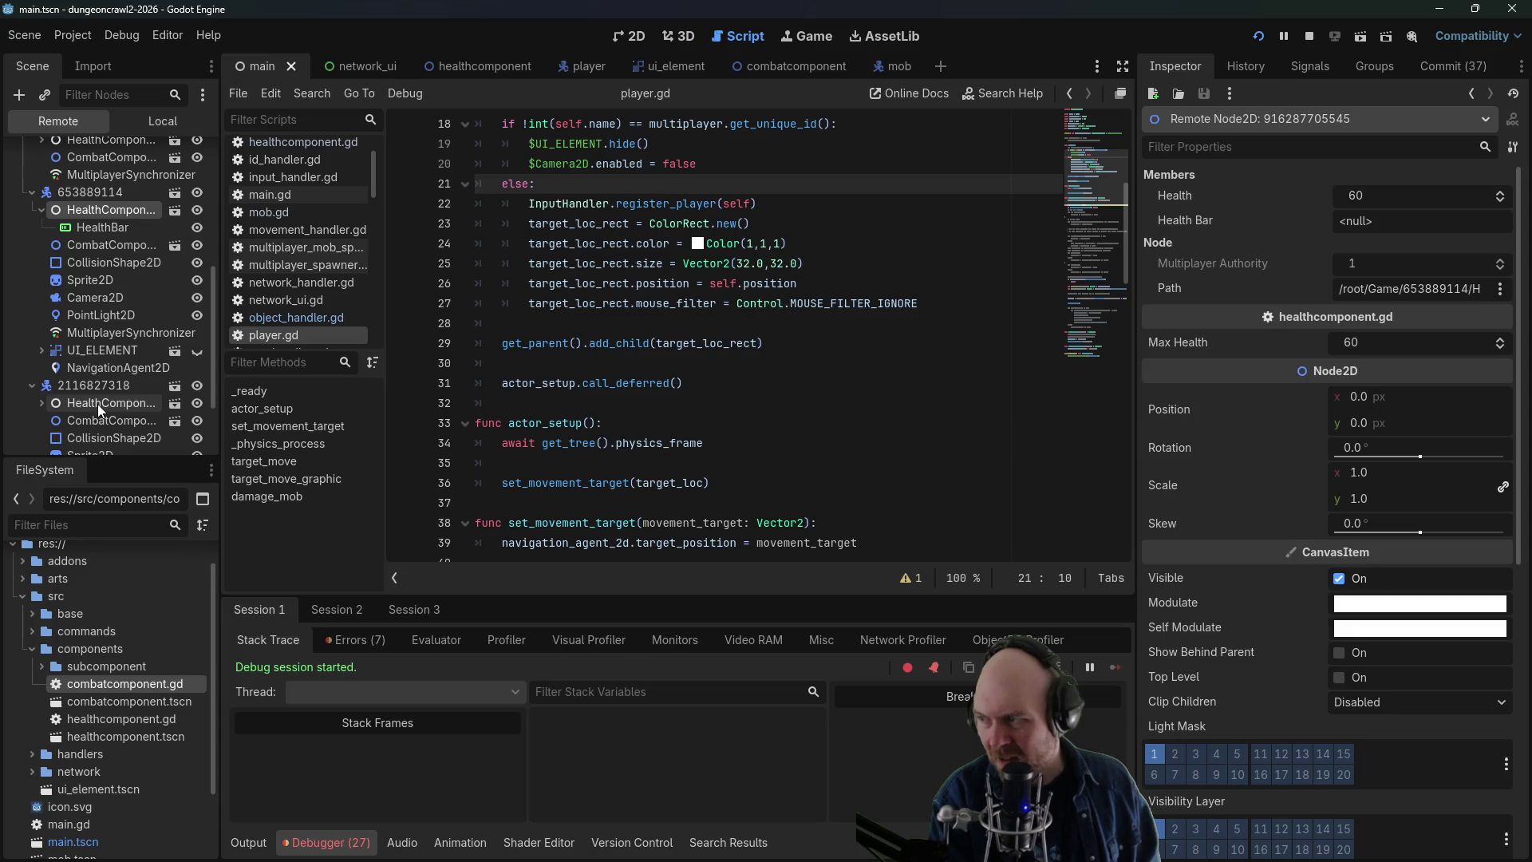
click(100, 403)
scroll(82, 347, up, 6)
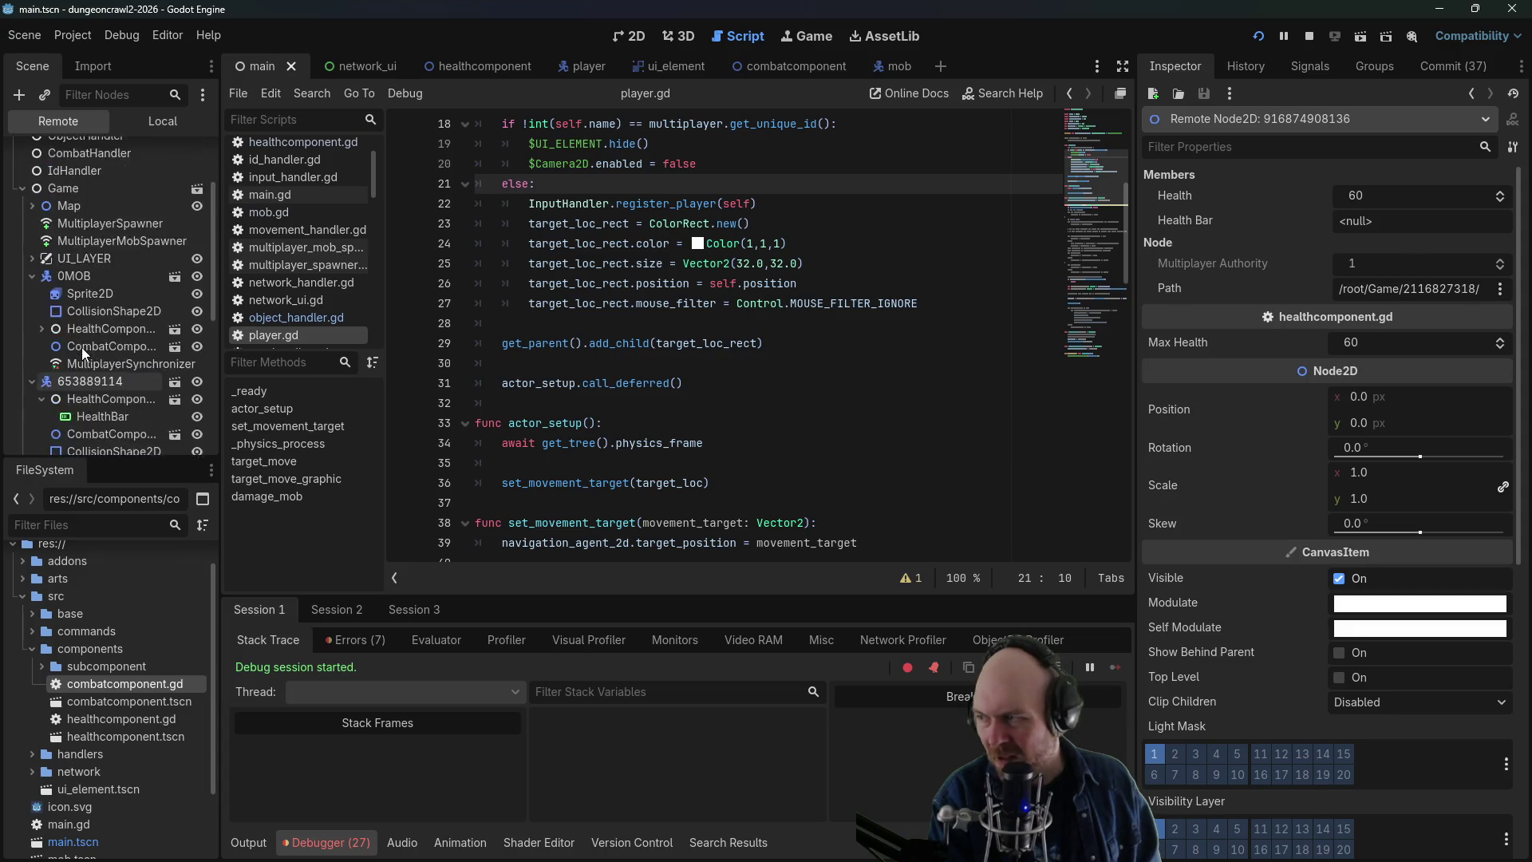
click(336, 610)
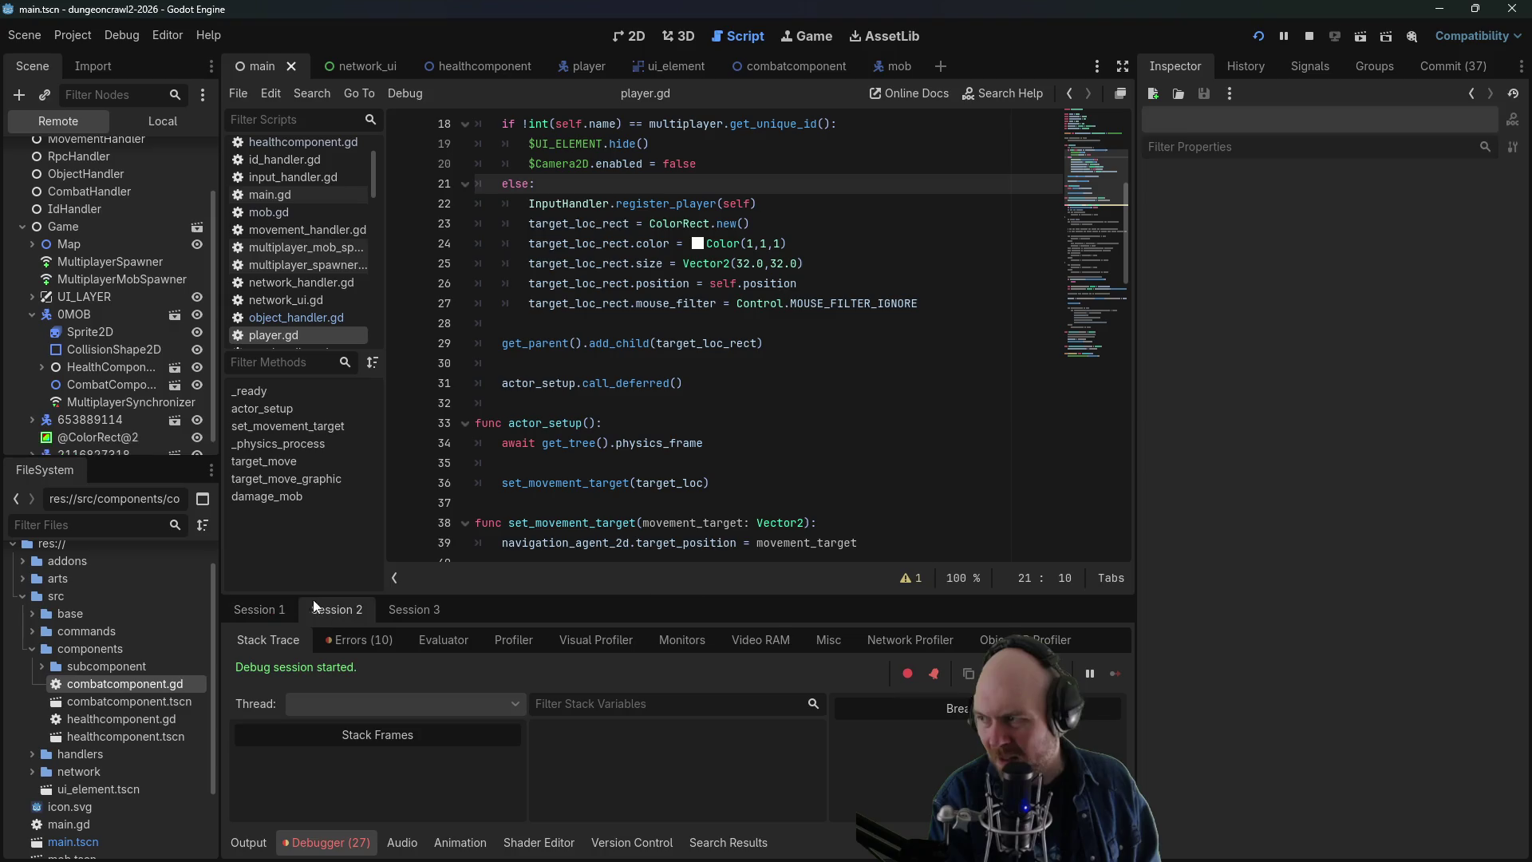
click(32, 404)
scroll(49, 408, down, 2)
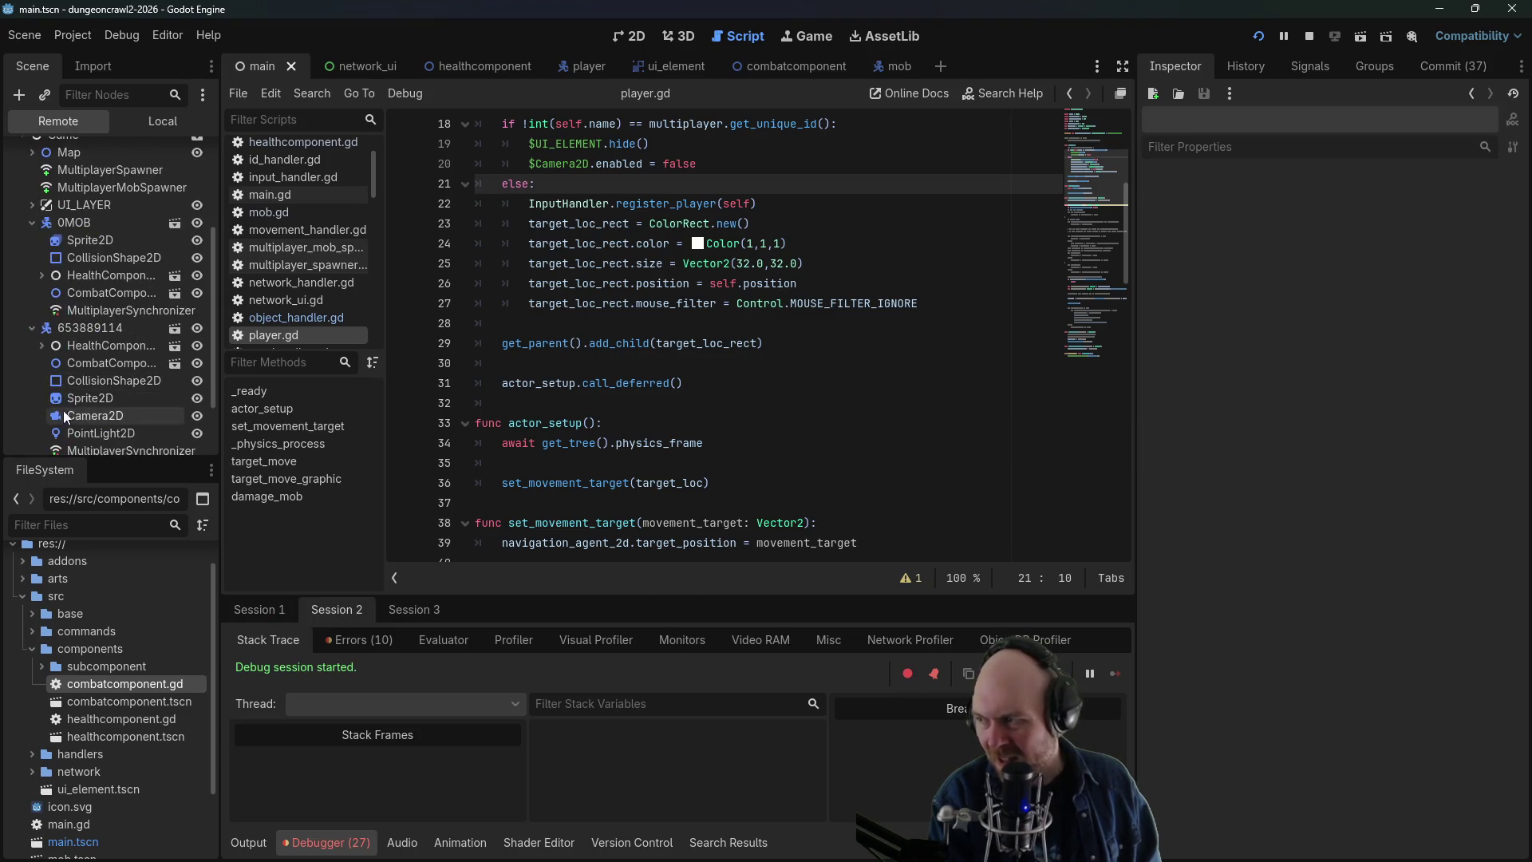
click(76, 357)
click(78, 348)
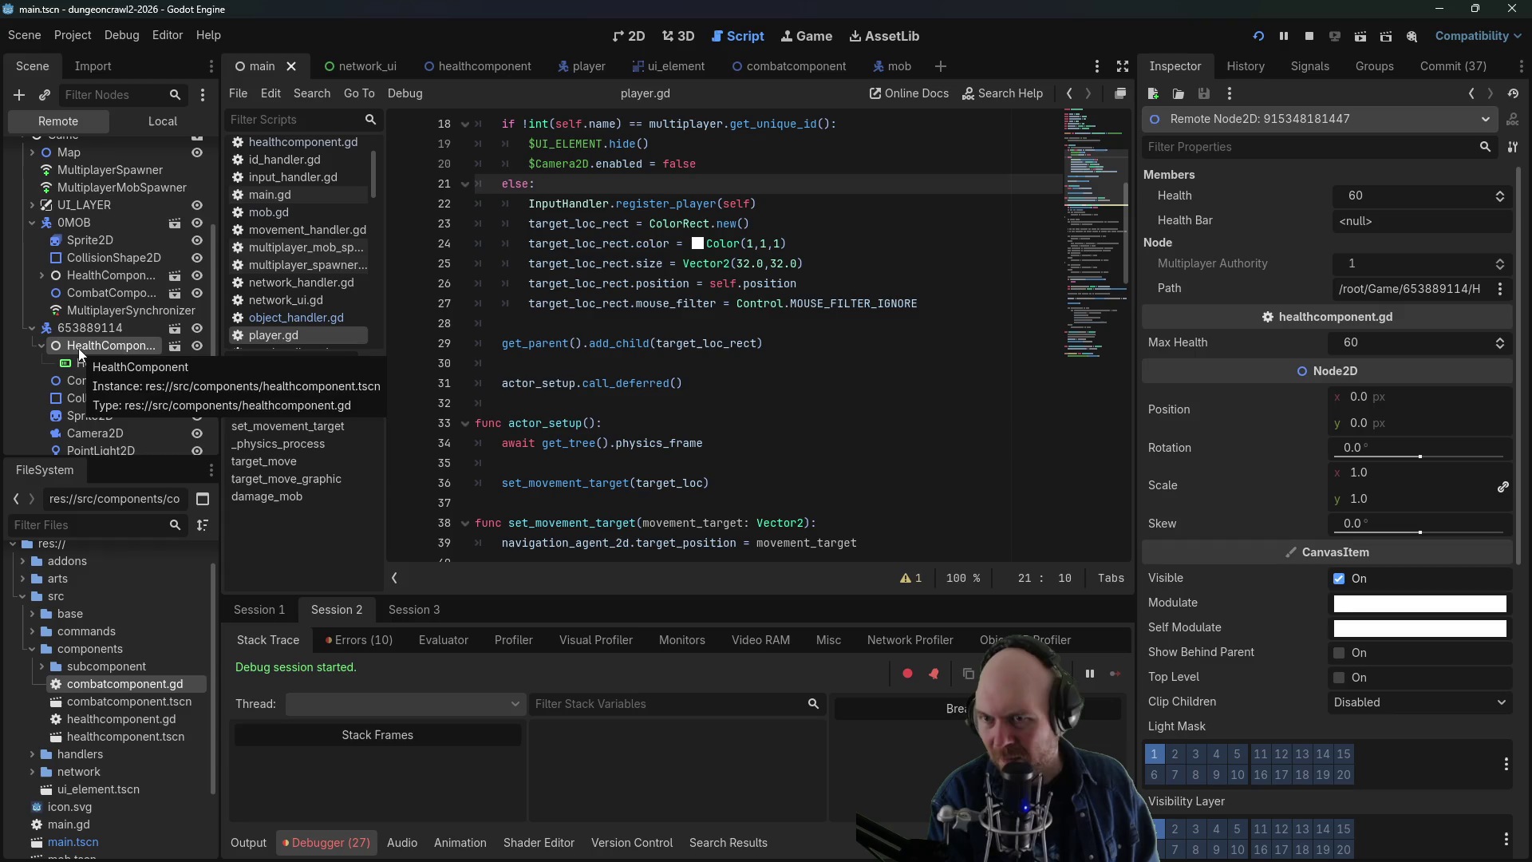
click(31, 332)
click(32, 439)
scroll(74, 434, down, 2)
click(82, 419)
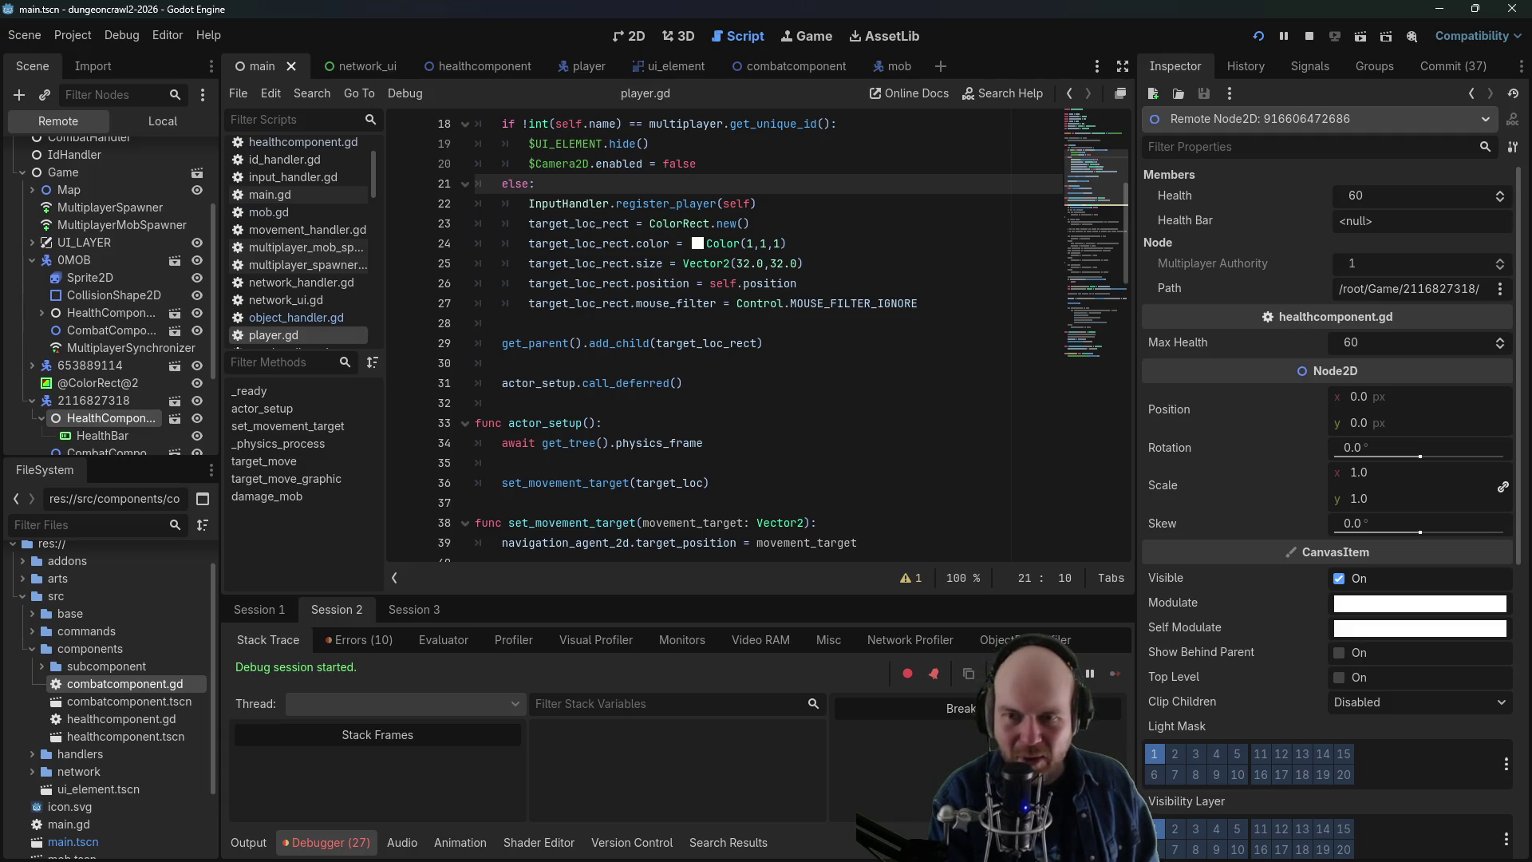
key(alt+Tab)
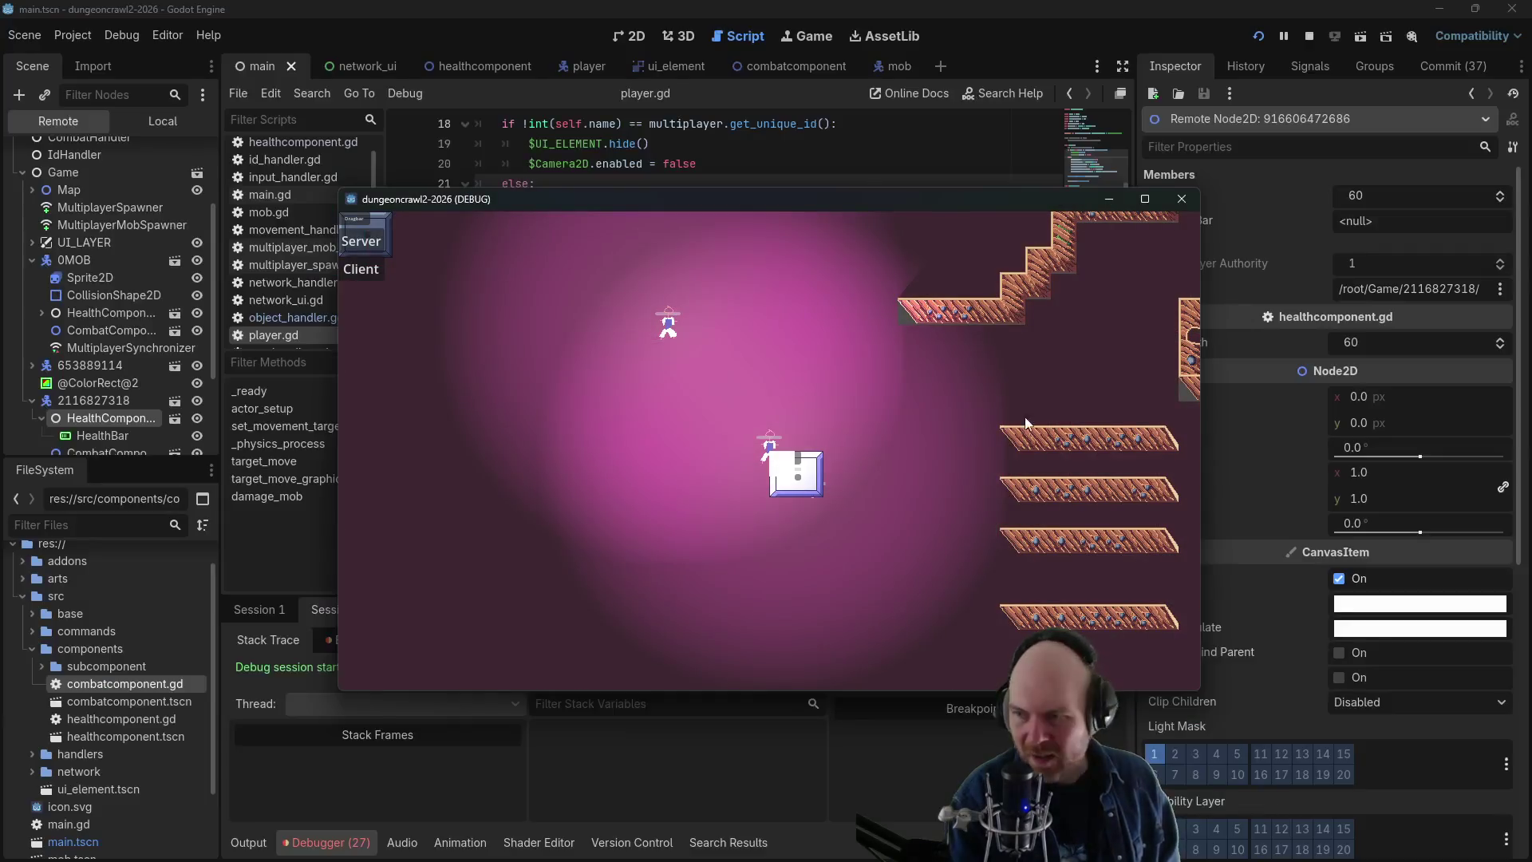
- Move the player toward the mob and read the 'attempting to strike target: 0MOB' output messages
click(804, 384)
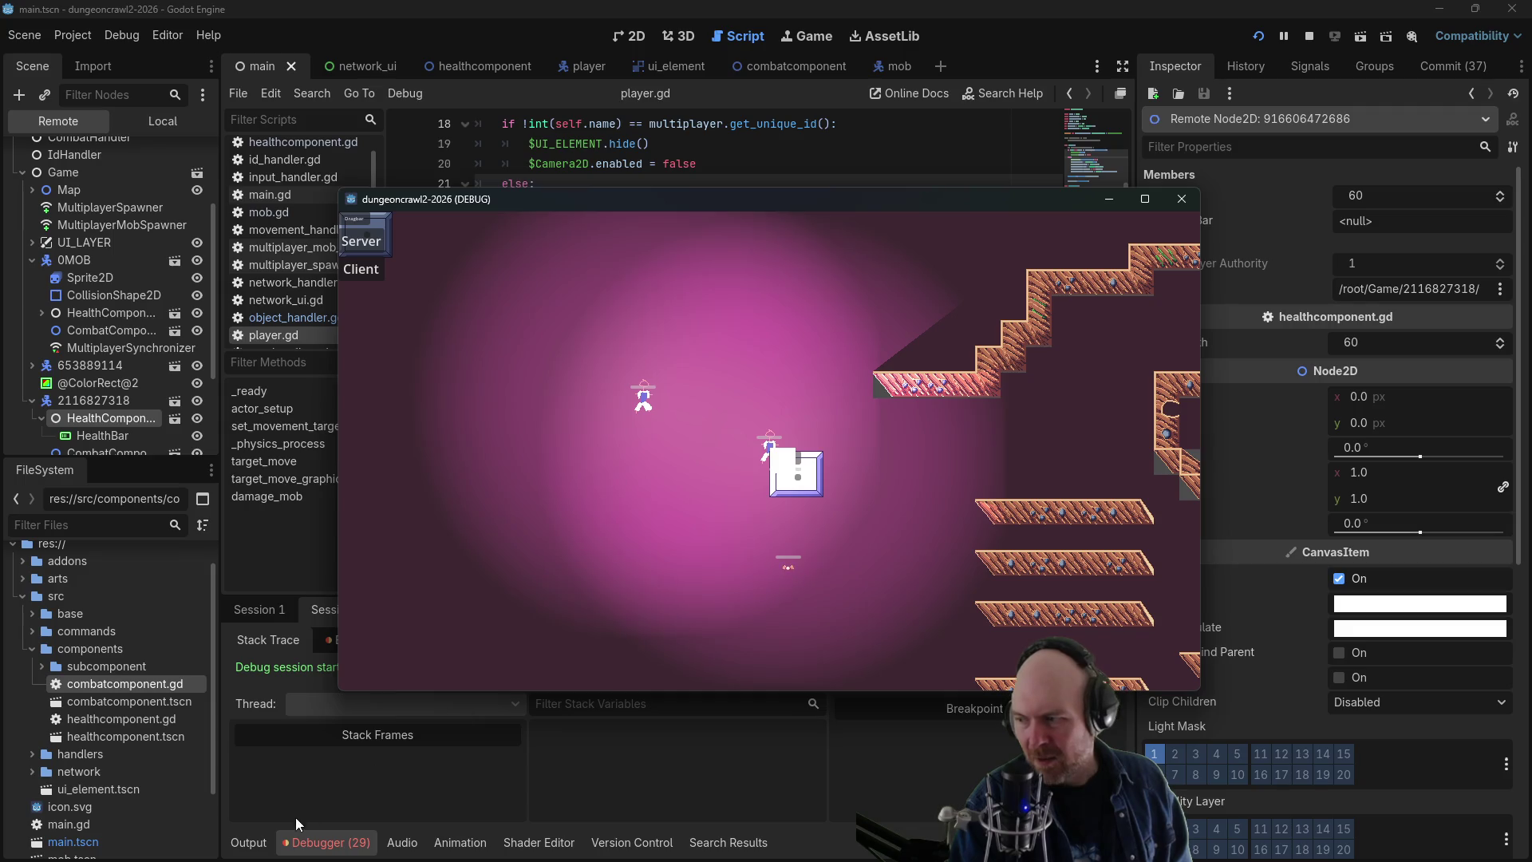
click(249, 844)
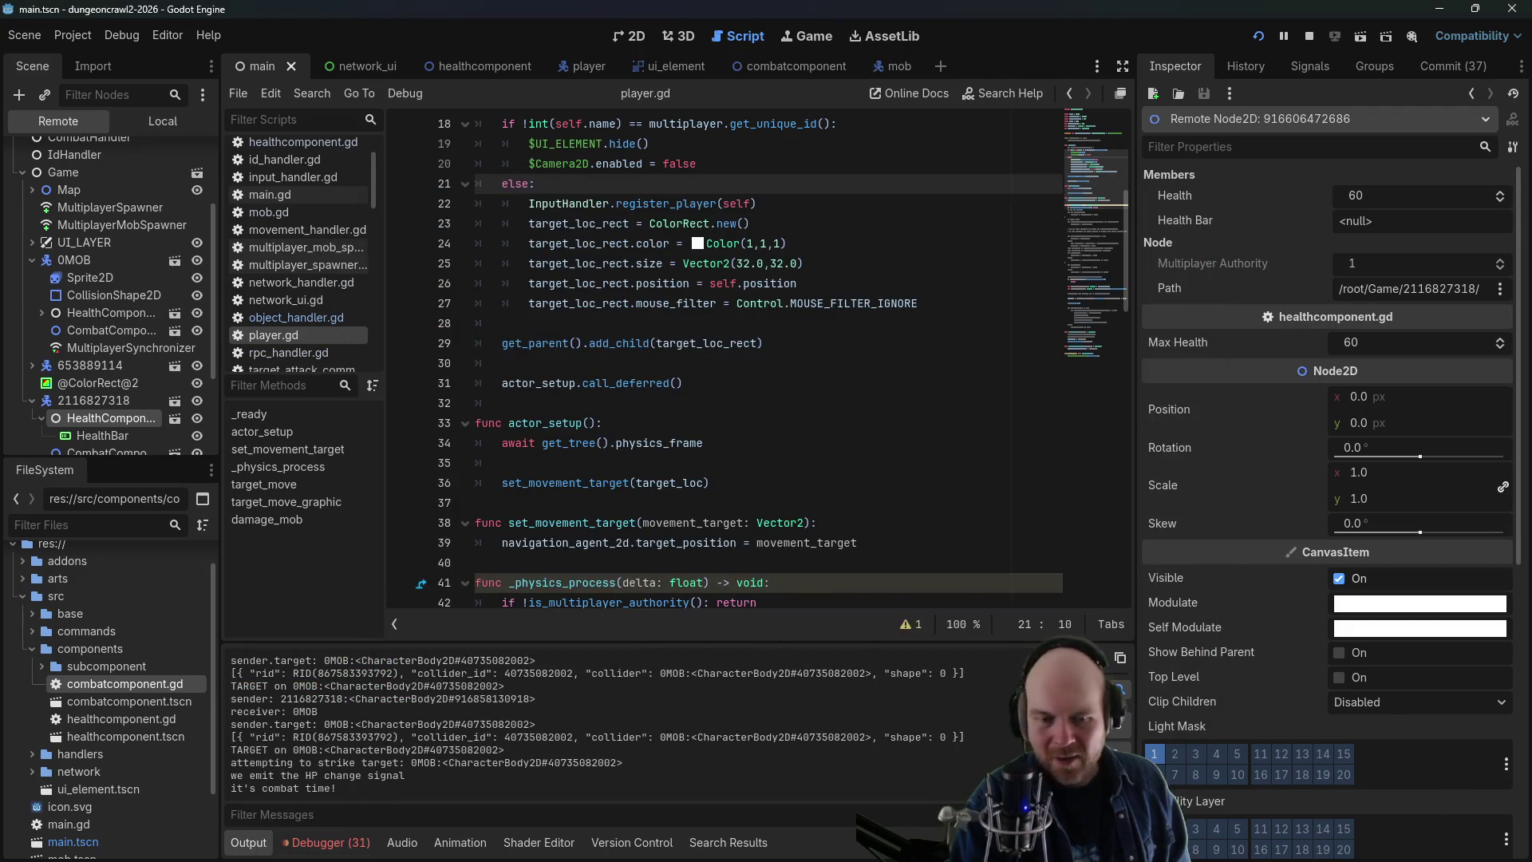
key(alt+Tab)
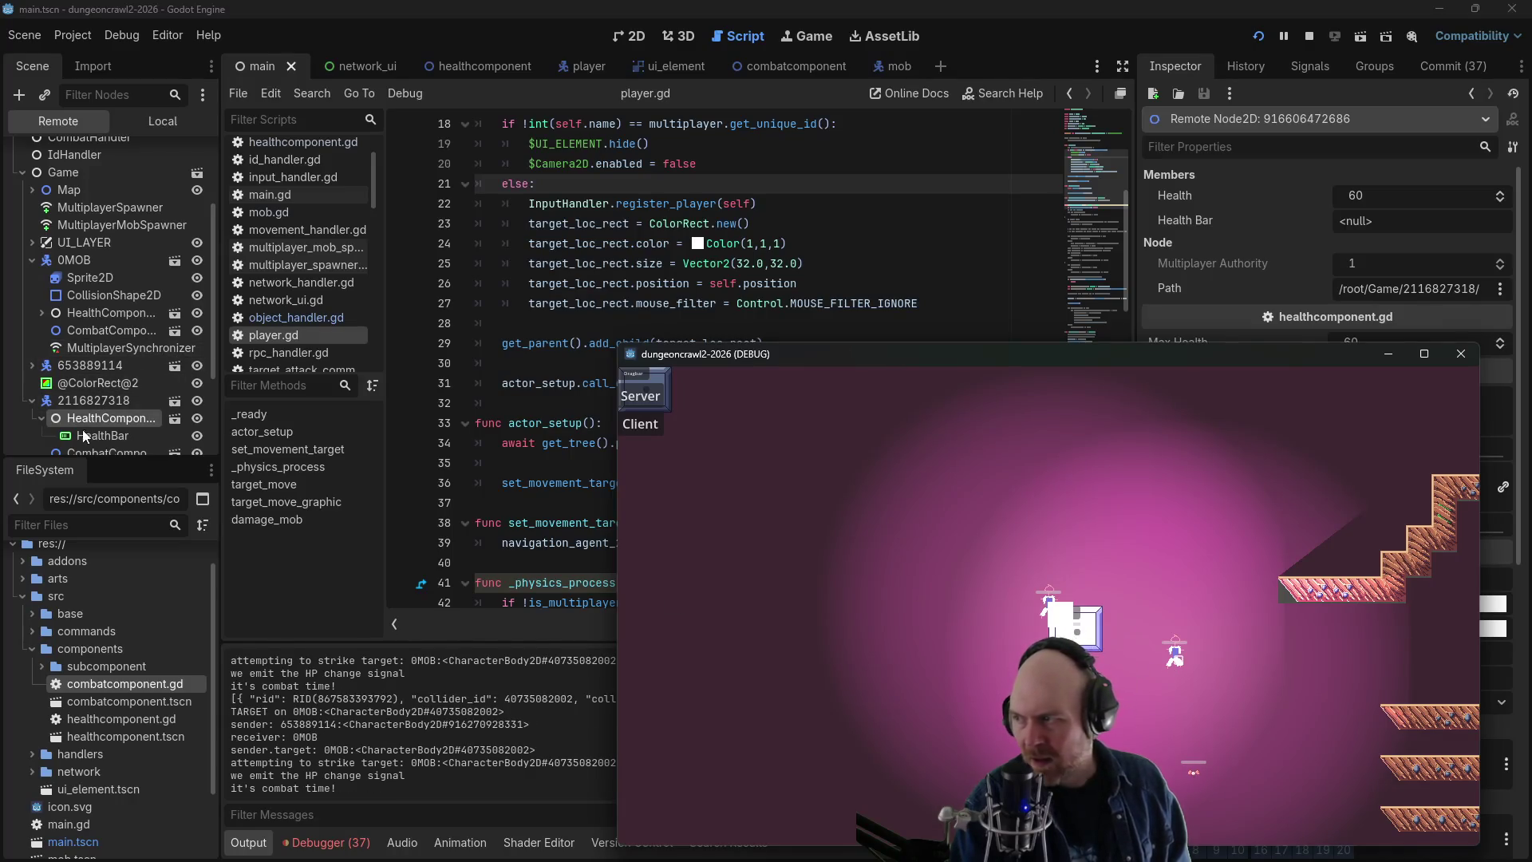
click(75, 302)
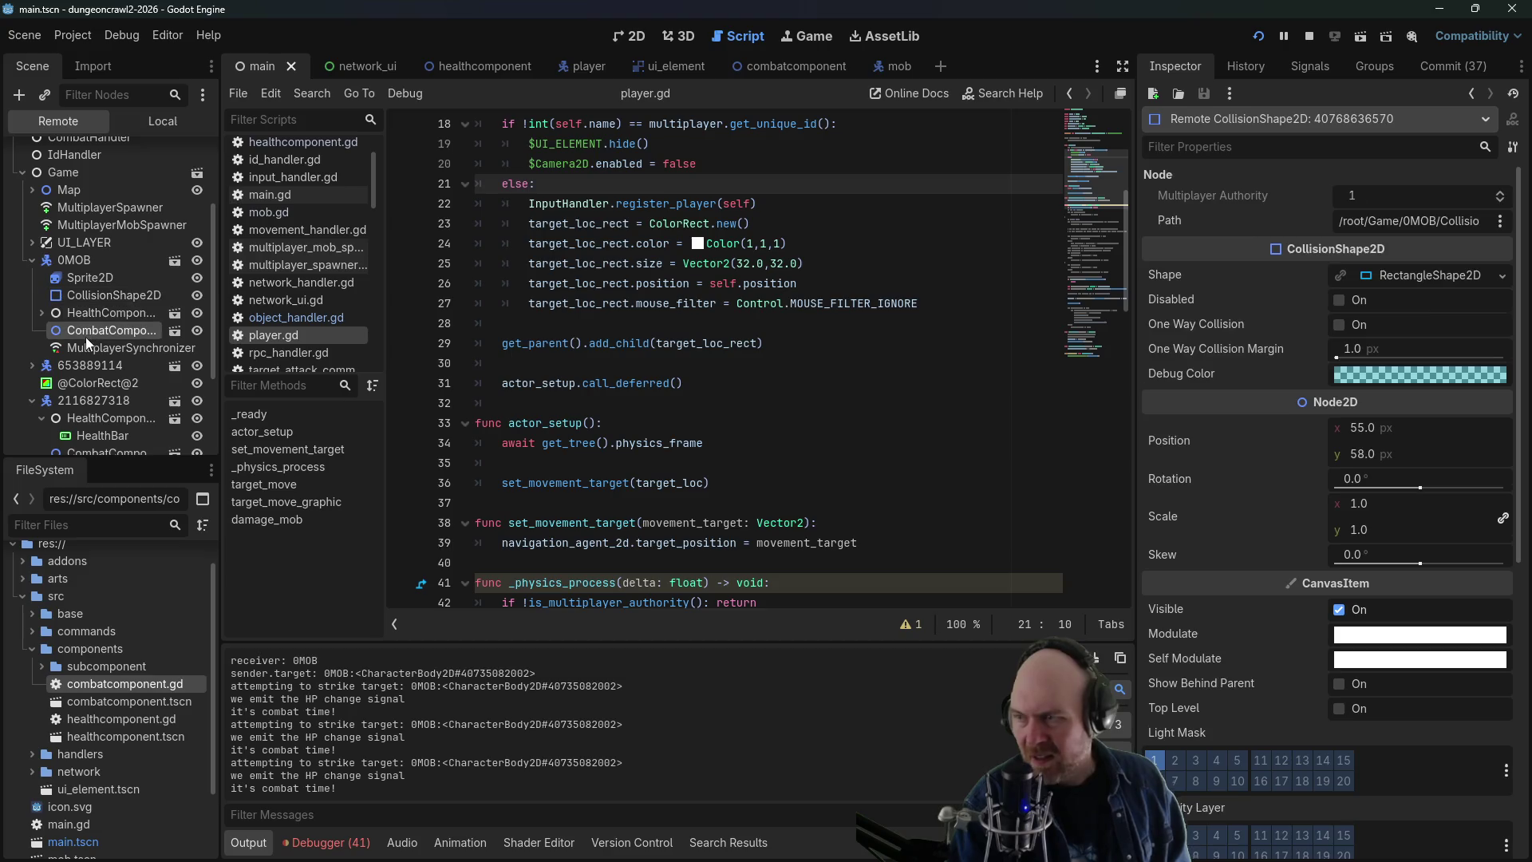
click(85, 336)
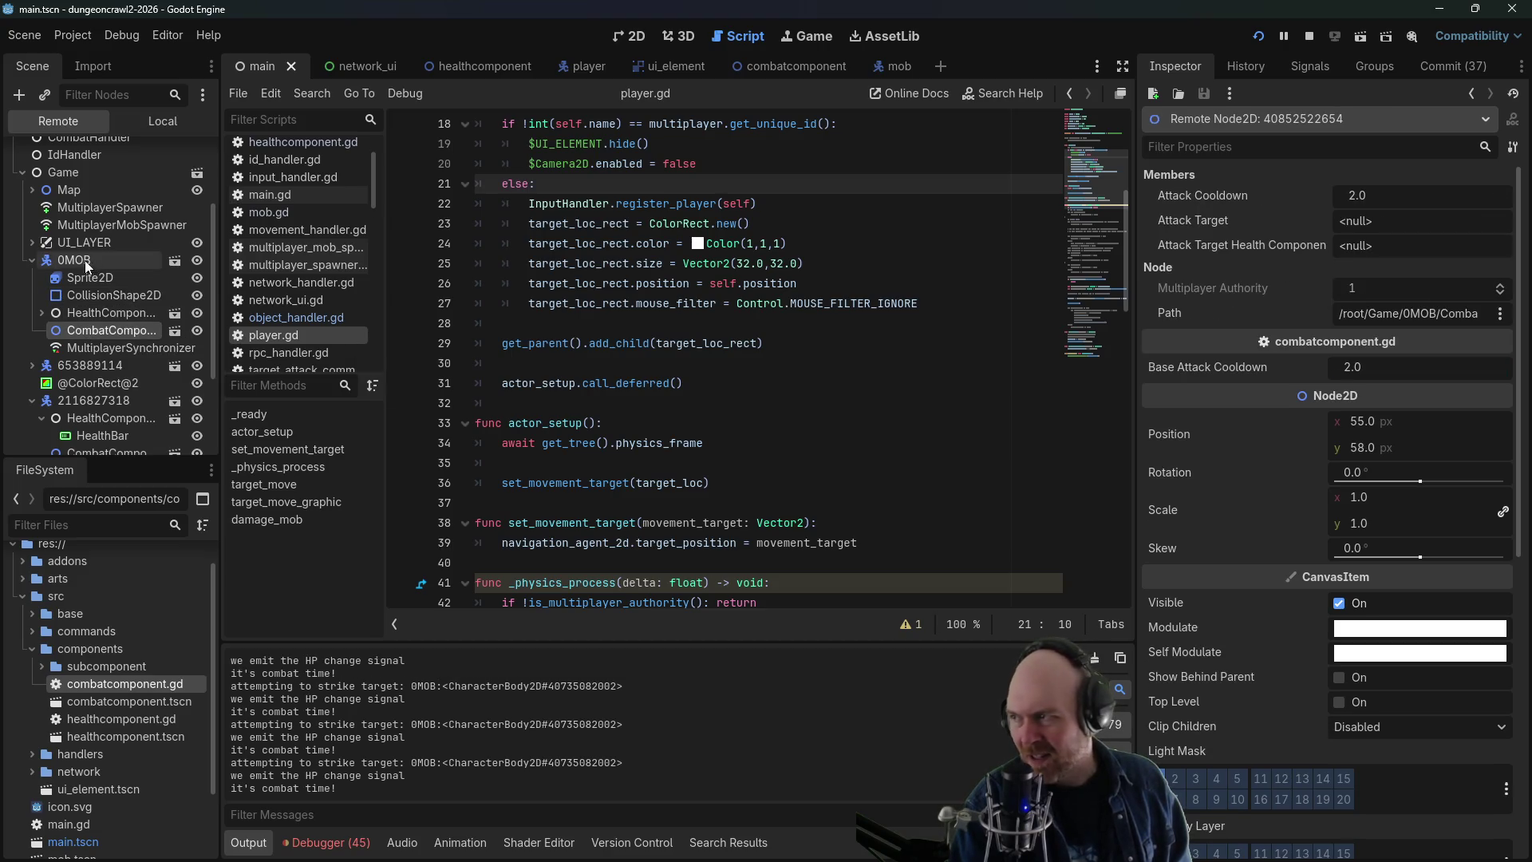
click(30, 259)
click(35, 279)
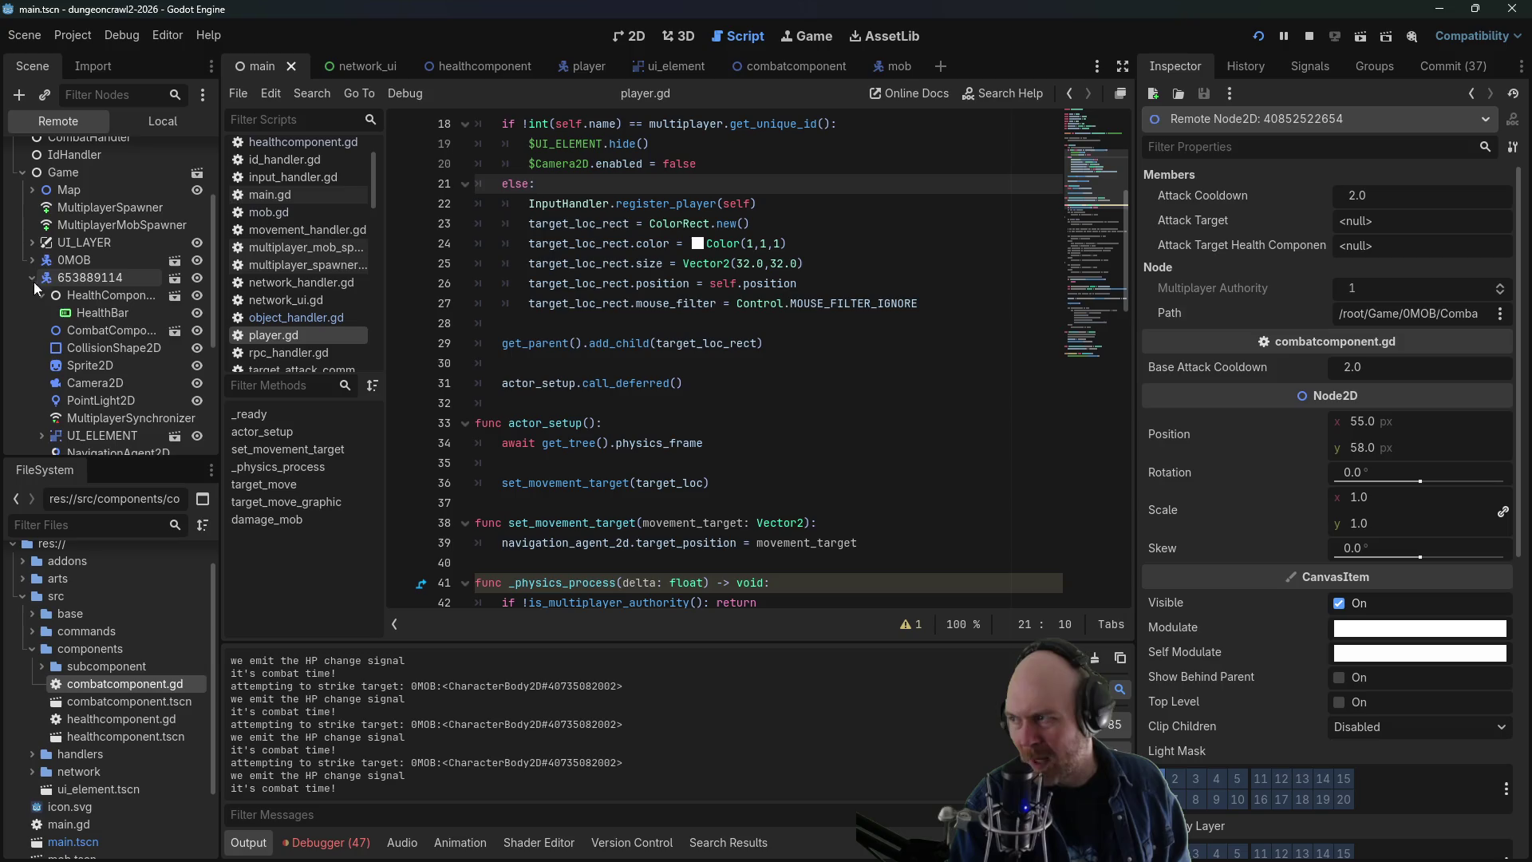
click(84, 329)
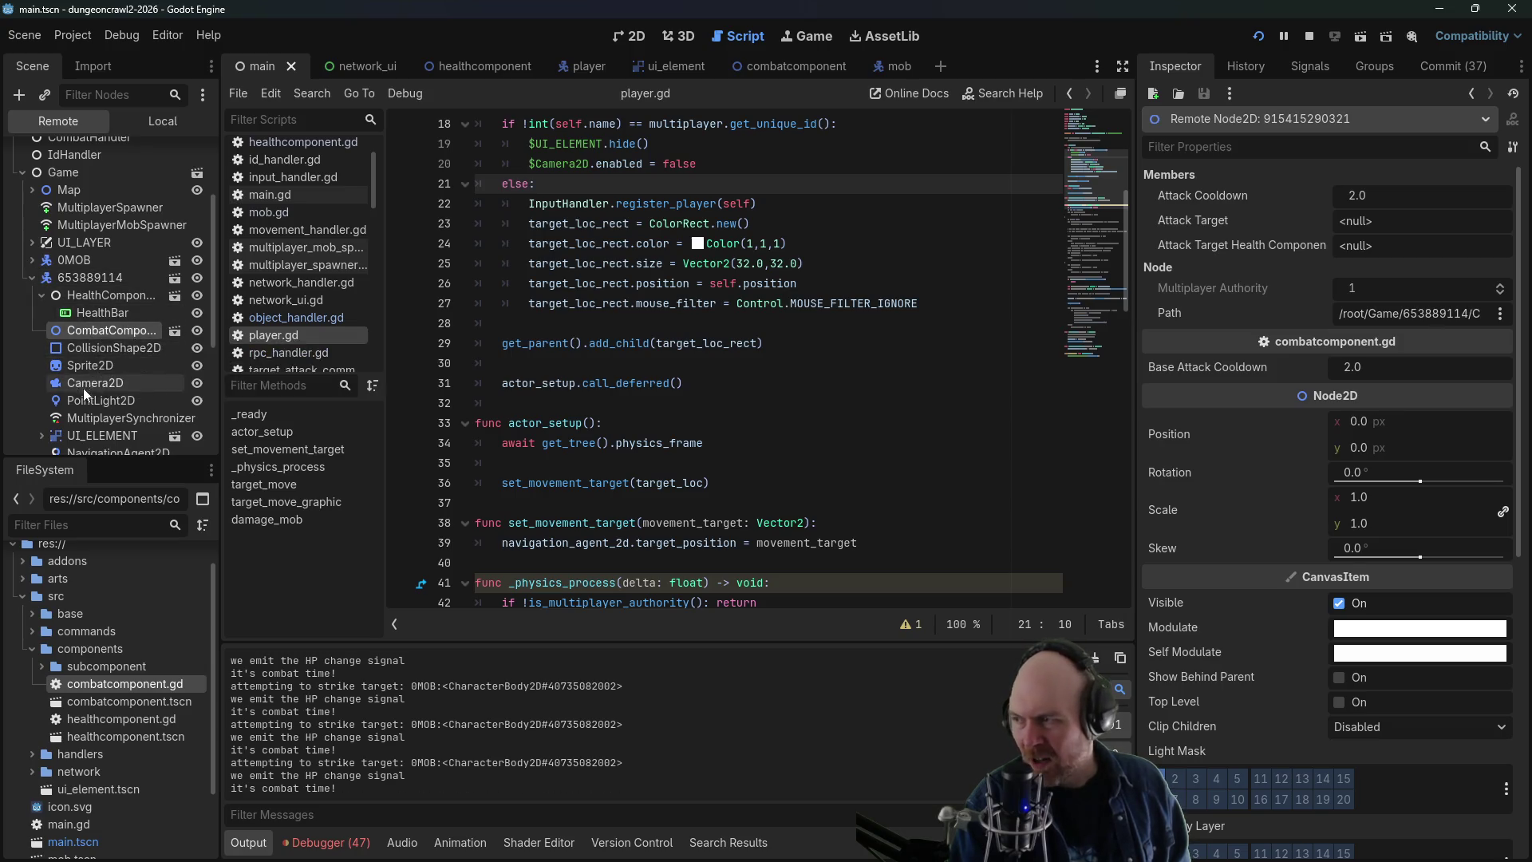
scroll(83, 388, down, 2)
scroll(83, 421, down, 1)
click(93, 430)
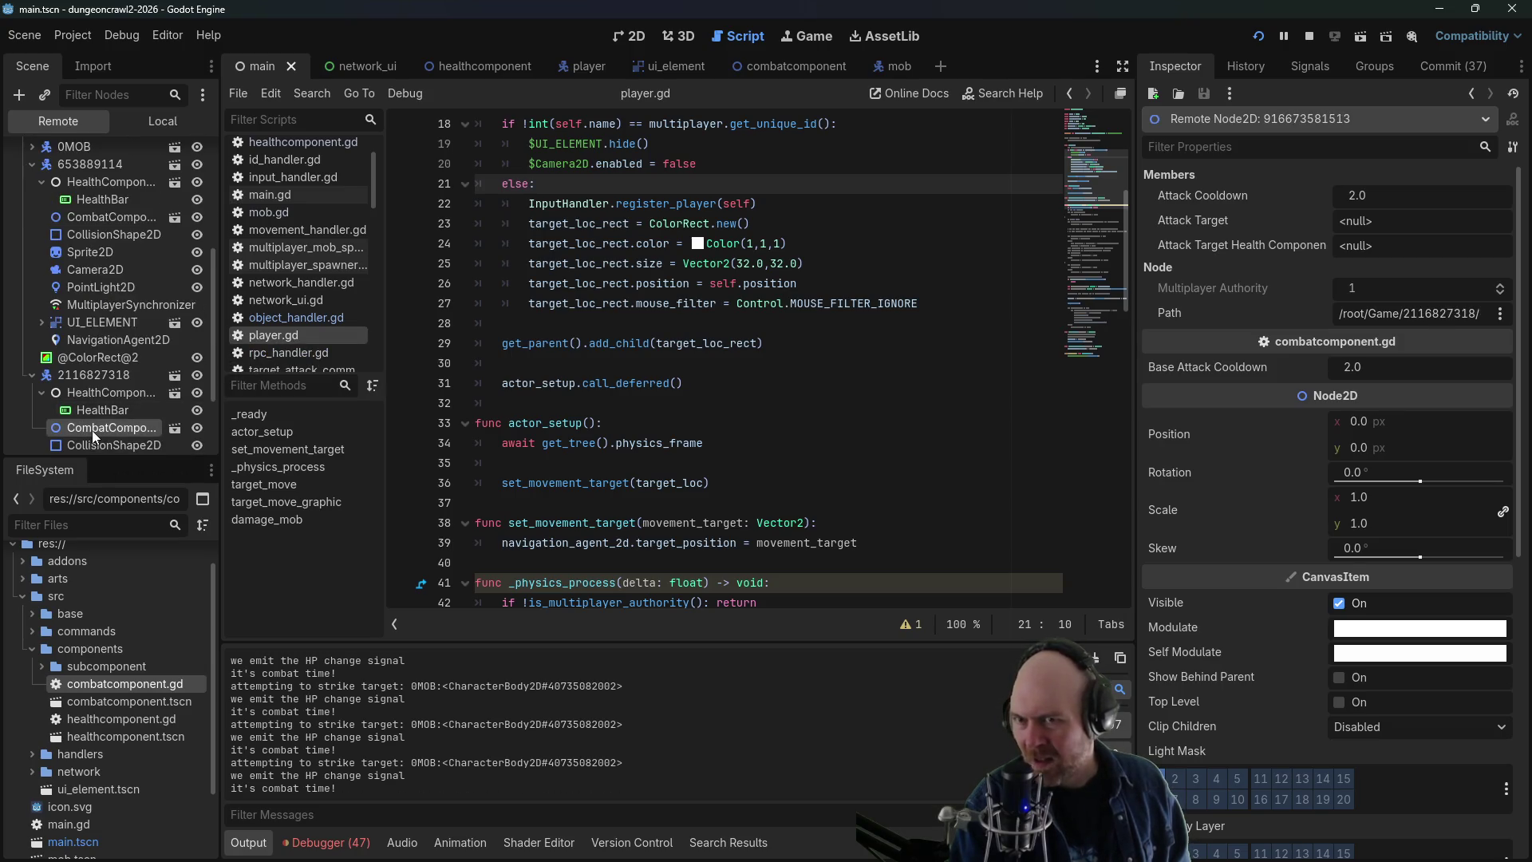
key(alt+Tab)
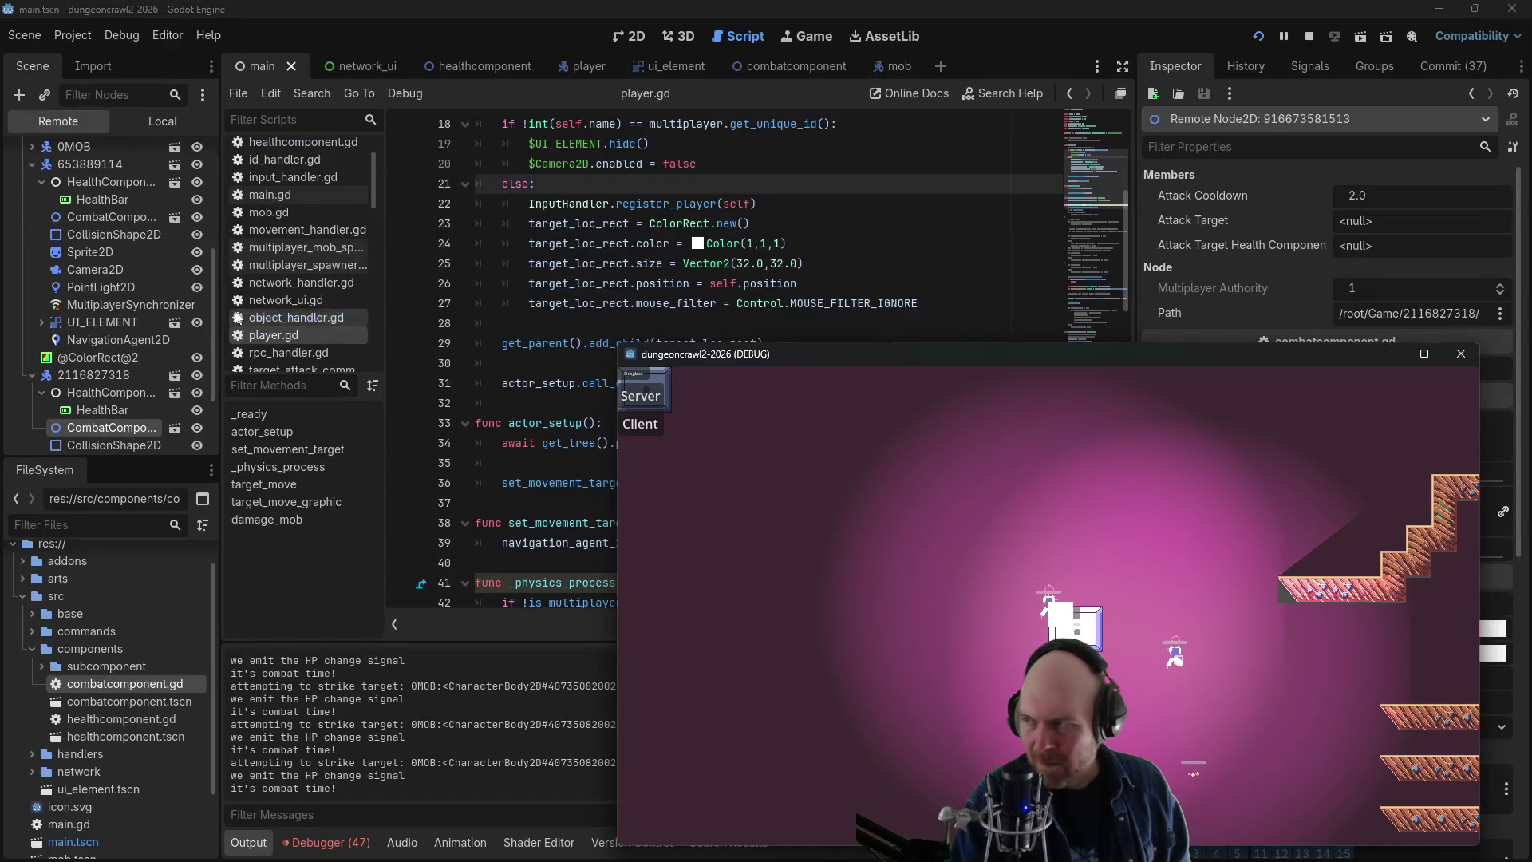
click(113, 428)
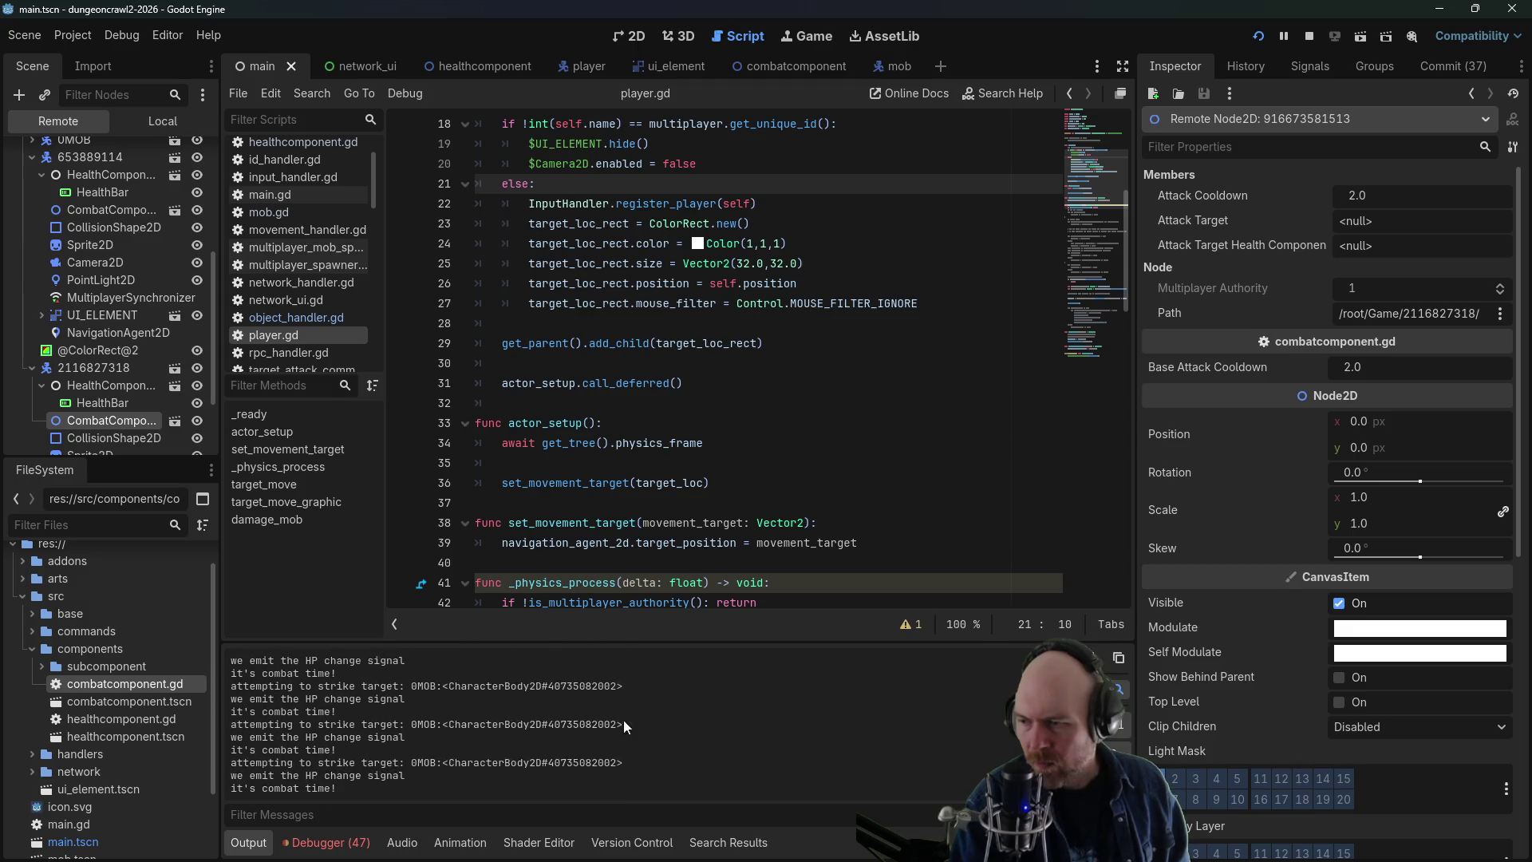
scroll(83, 404, down, 3)
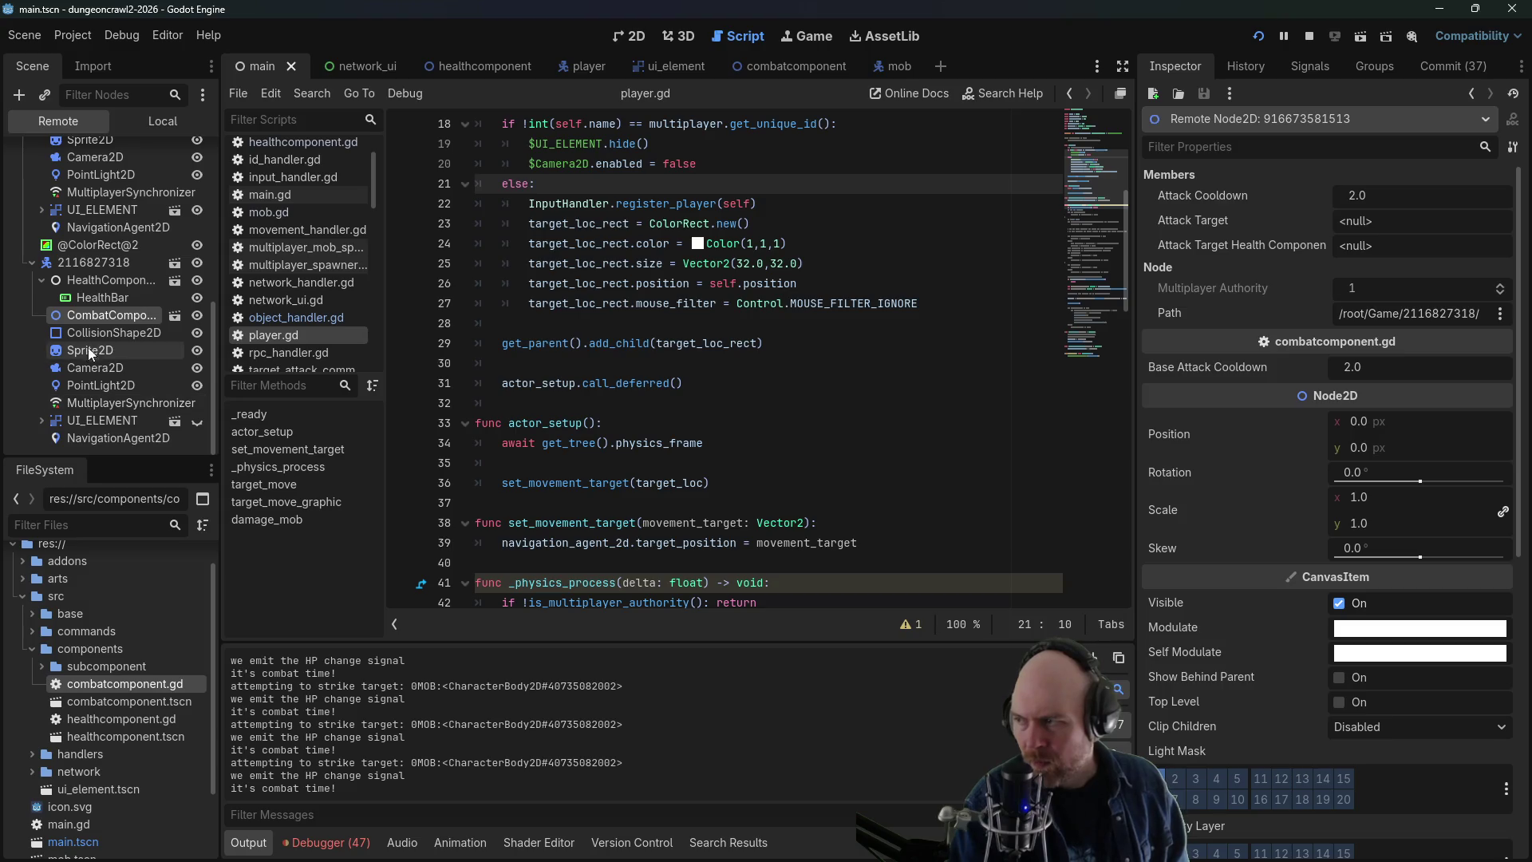
click(87, 300)
click(88, 284)
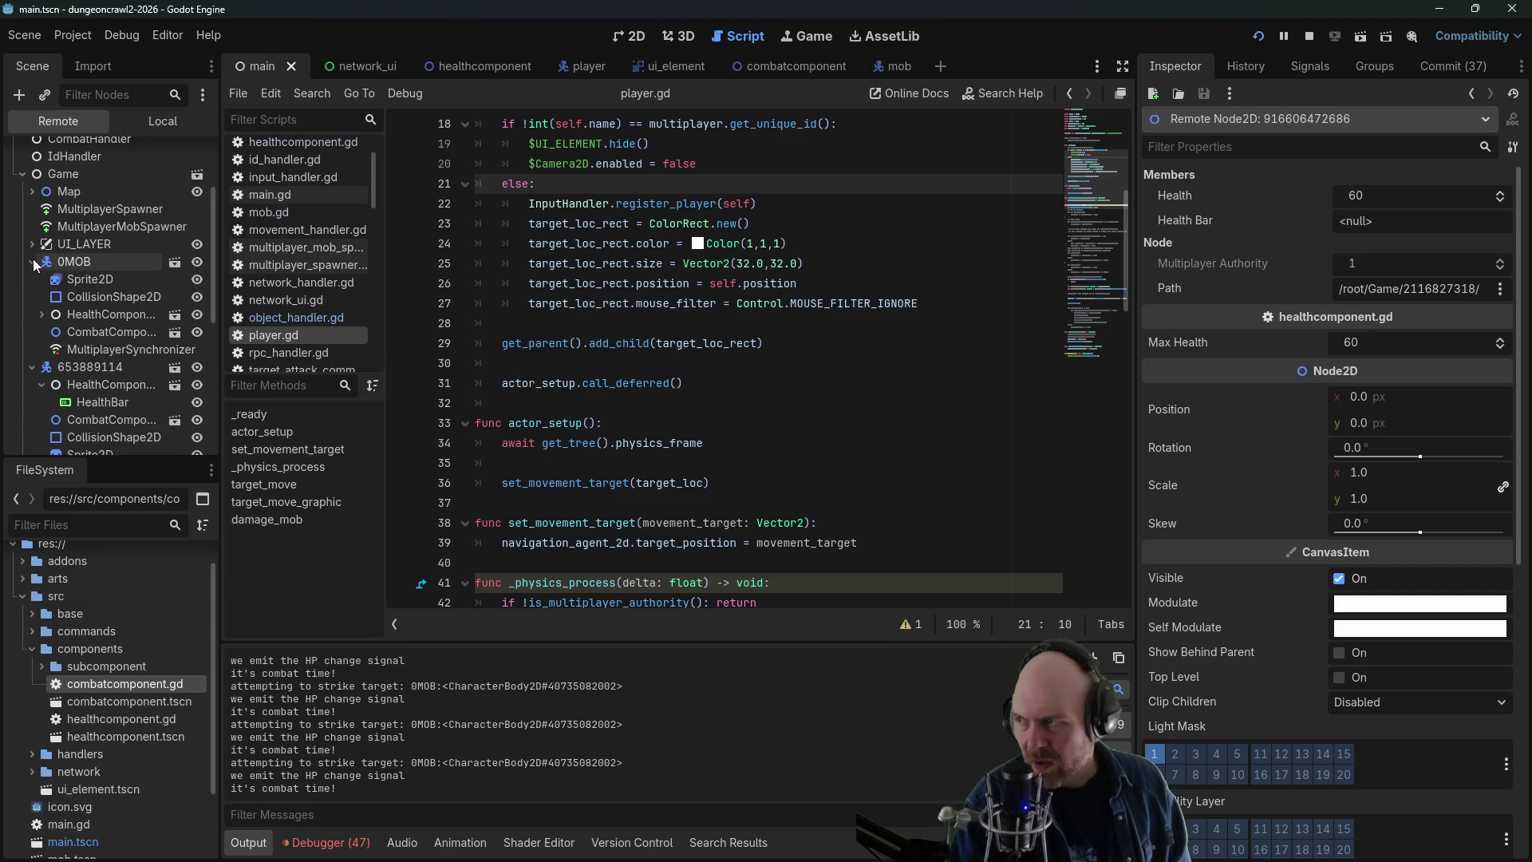
- Read the mob's live health of 10 from its HealthComponent and HealthBar in the Remote tree
click(71, 315)
click(80, 332)
click(83, 313)
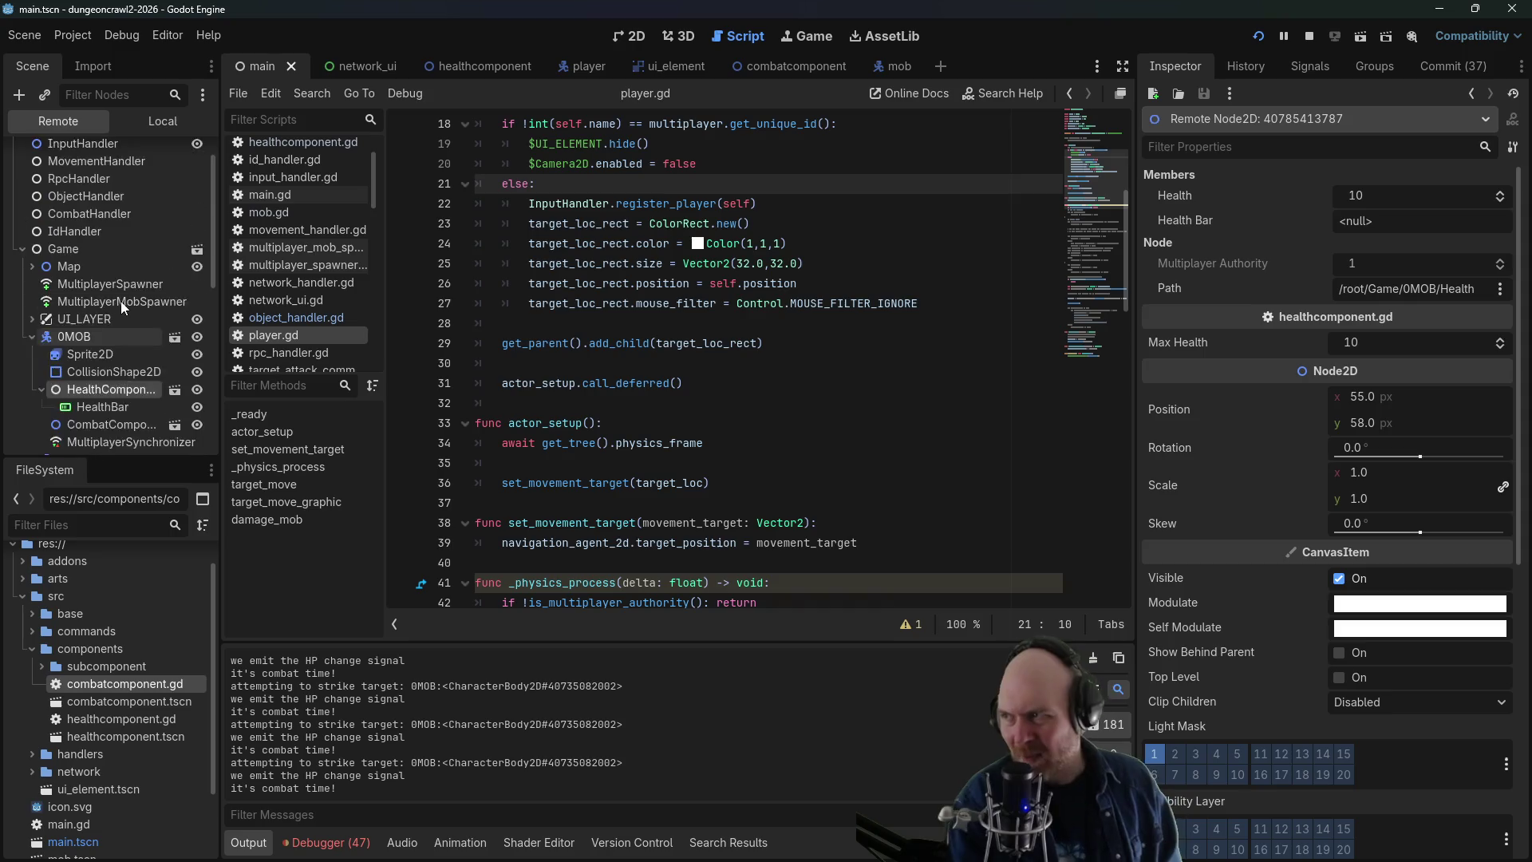
scroll(118, 302, down, 4)
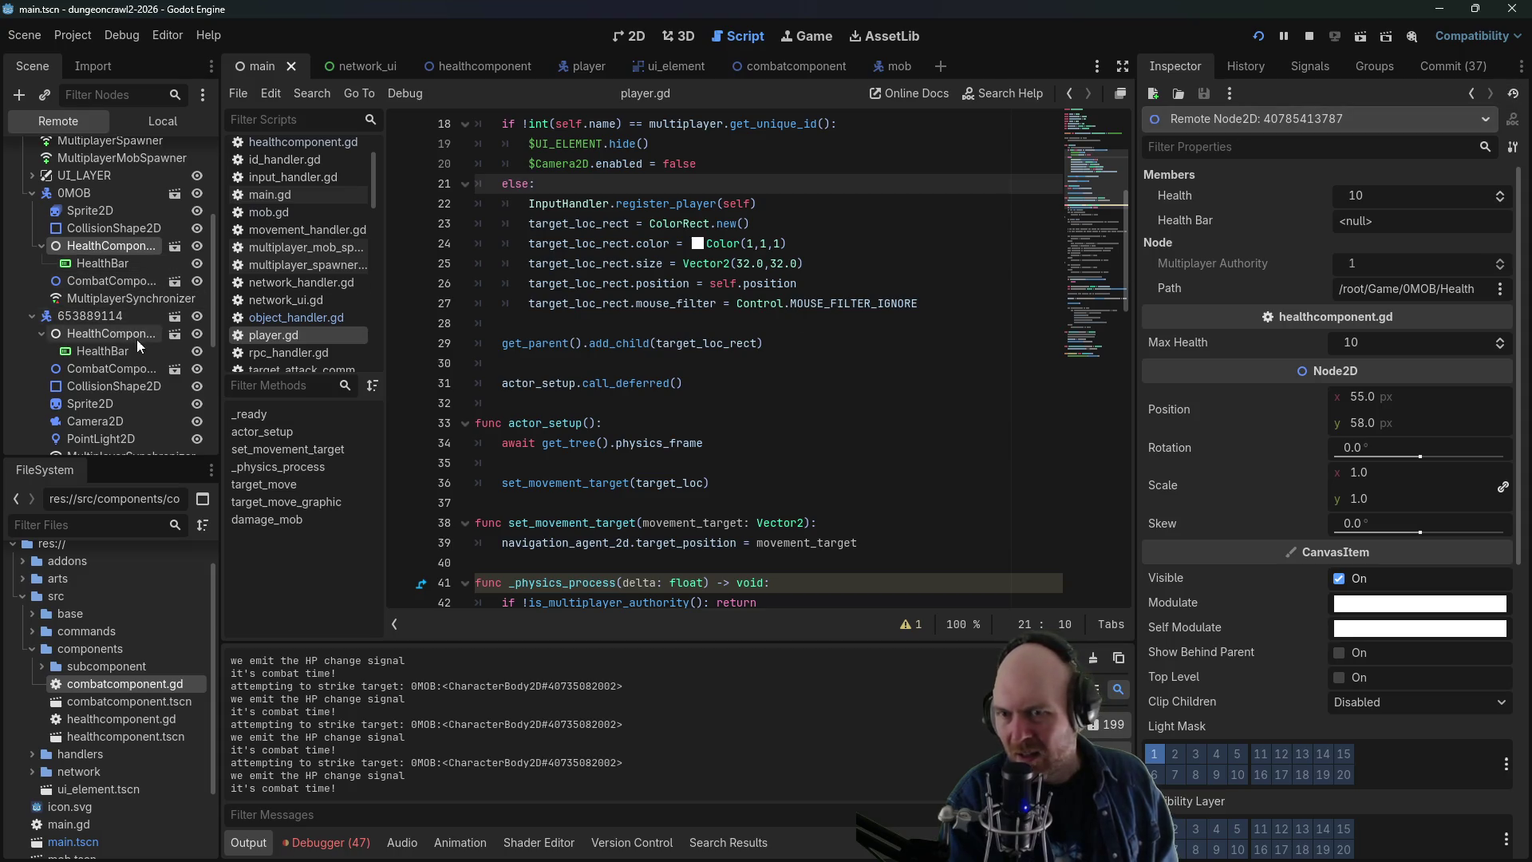
- Check player 653889114's health (60) and combat component, then show the debugger sessions
click(98, 318)
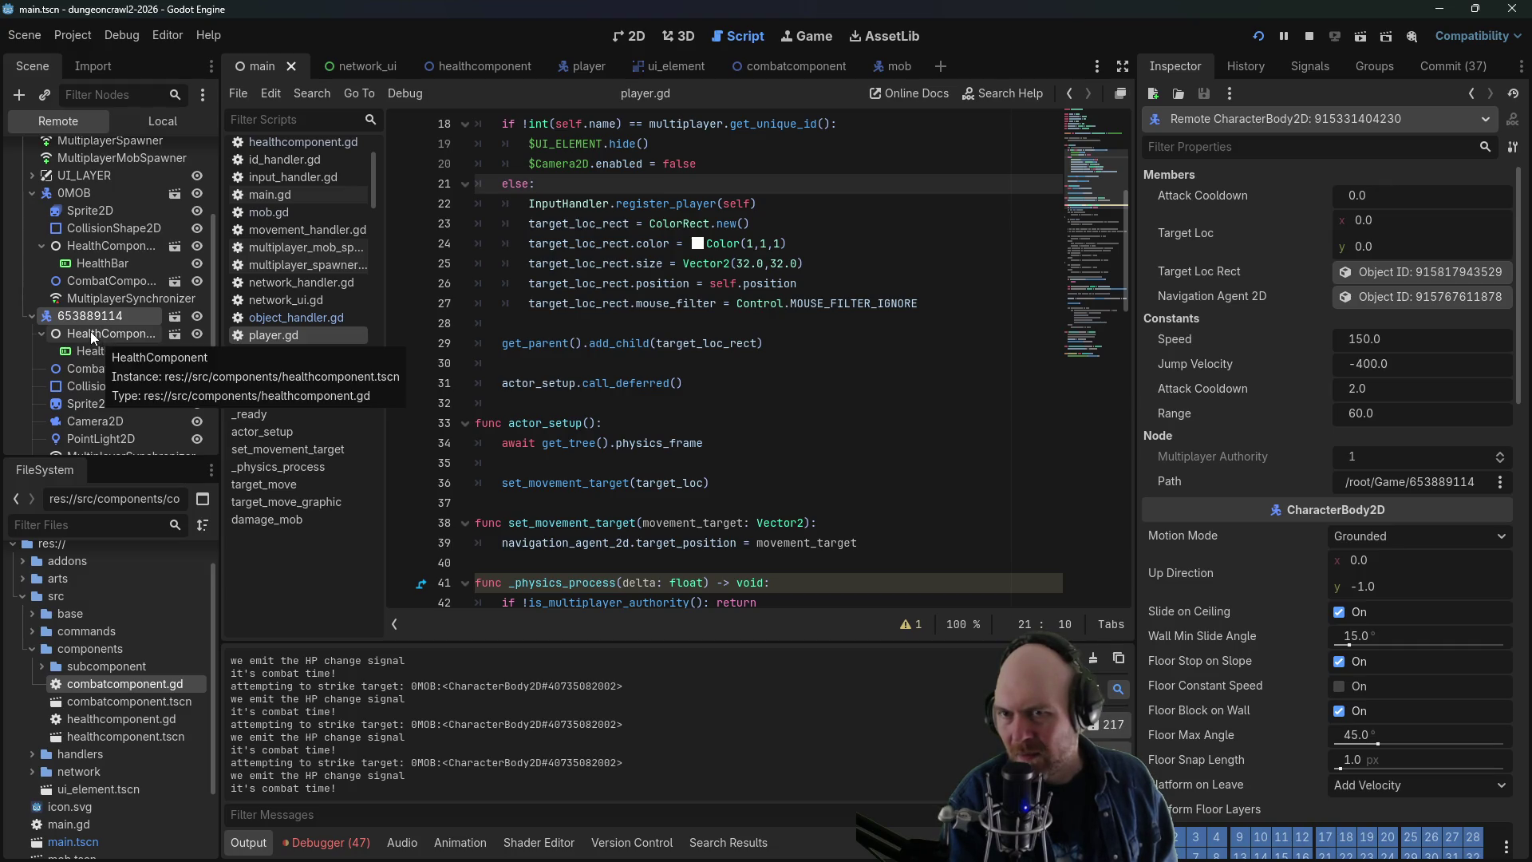
click(89, 332)
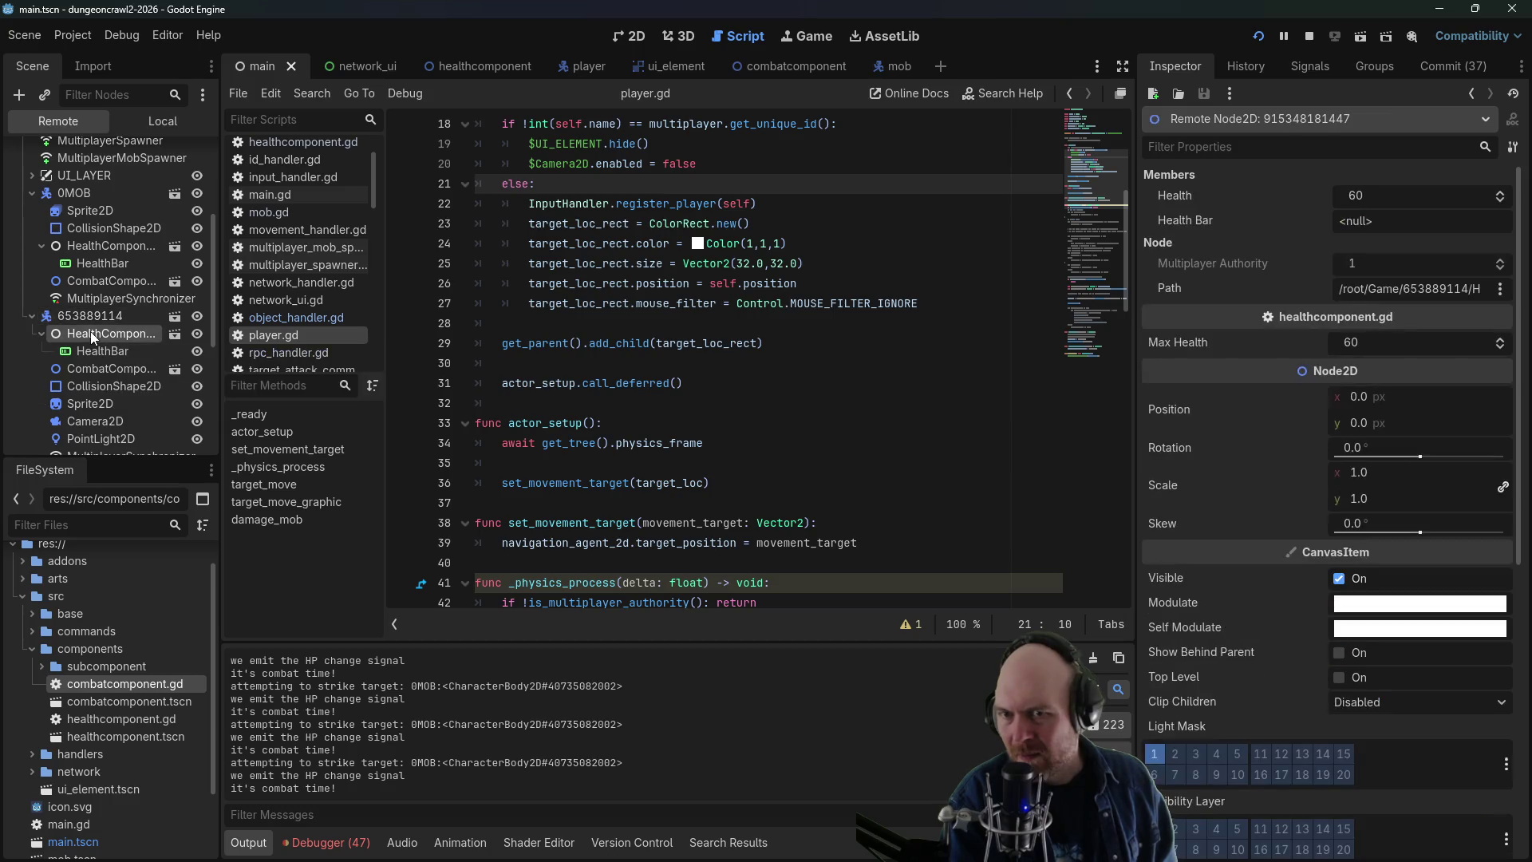
click(103, 356)
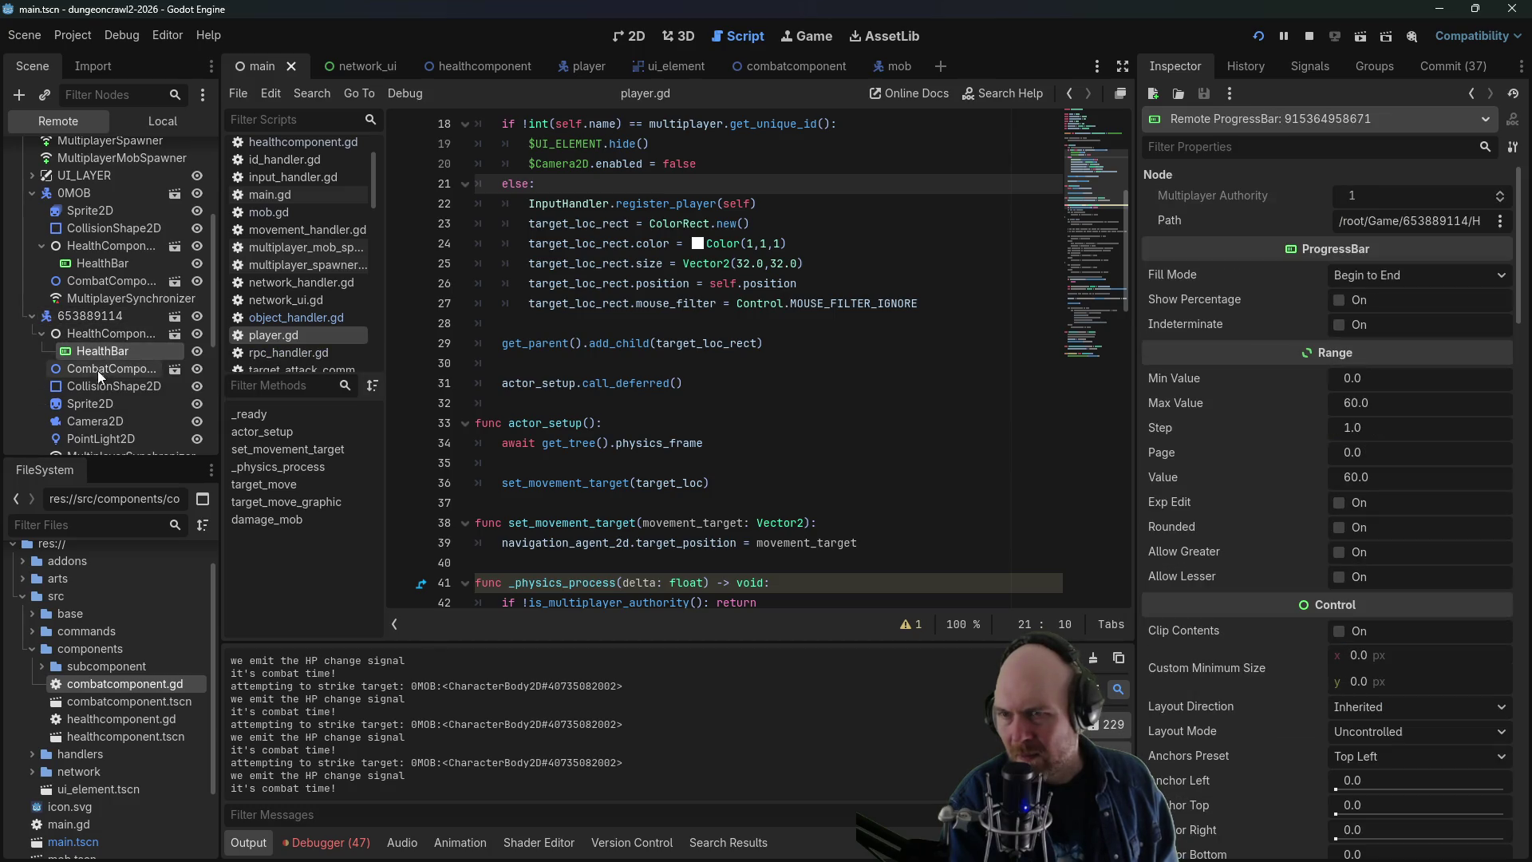
click(93, 338)
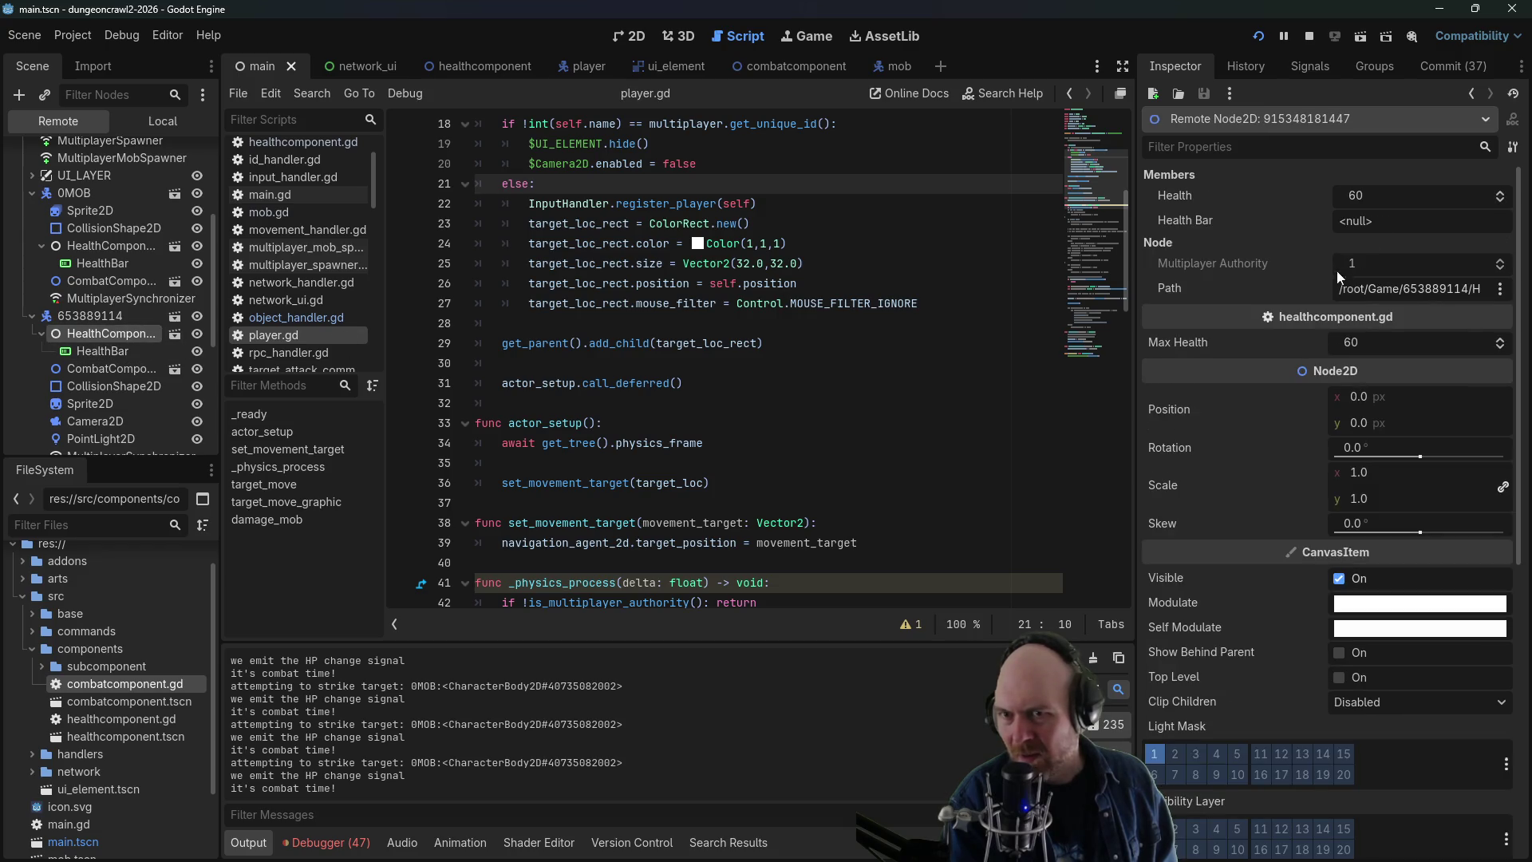
click(116, 353)
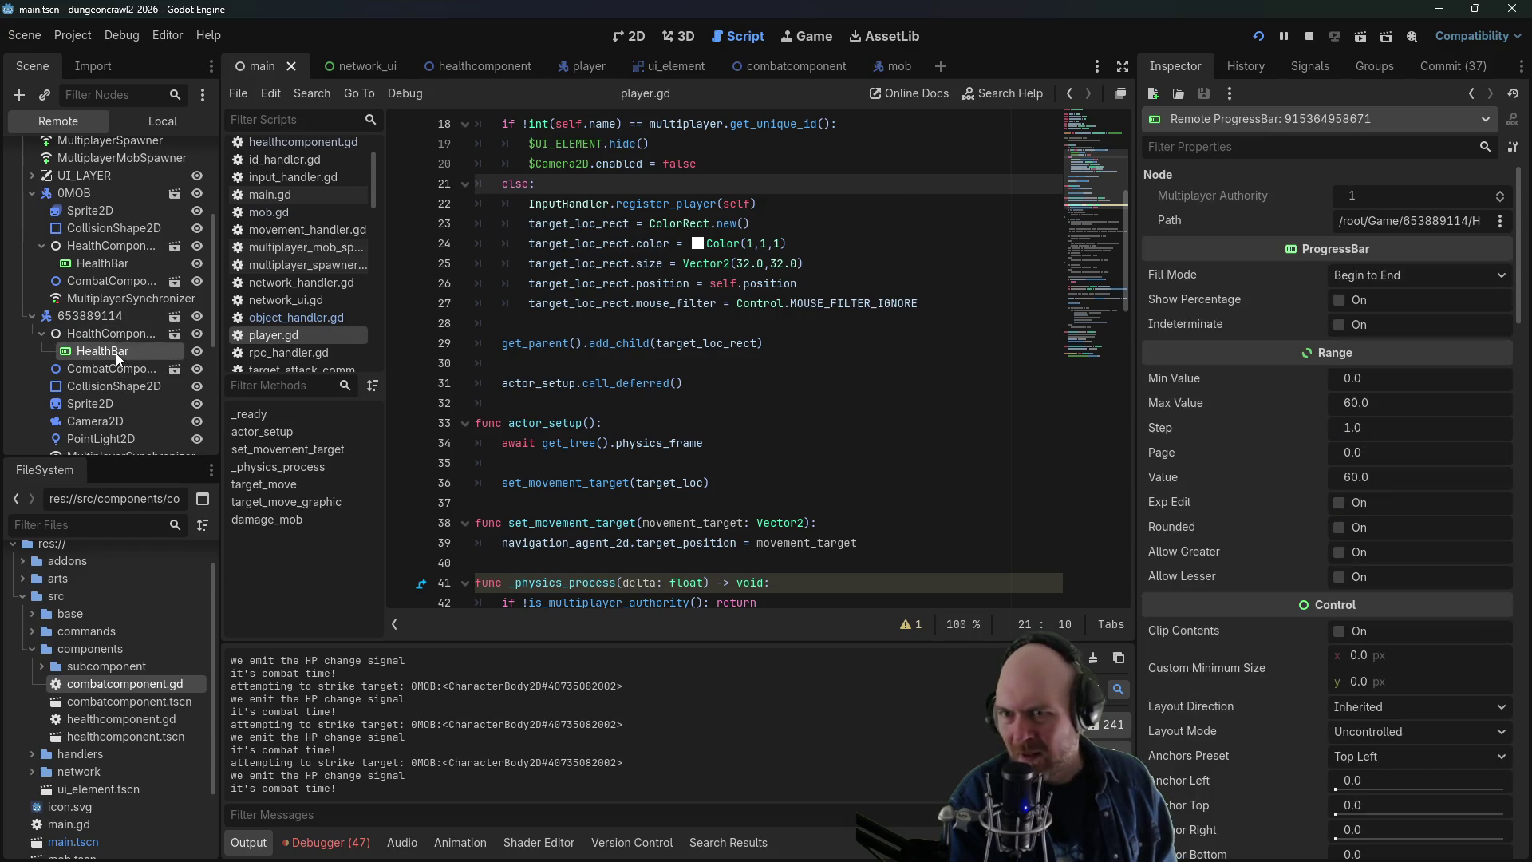
click(104, 364)
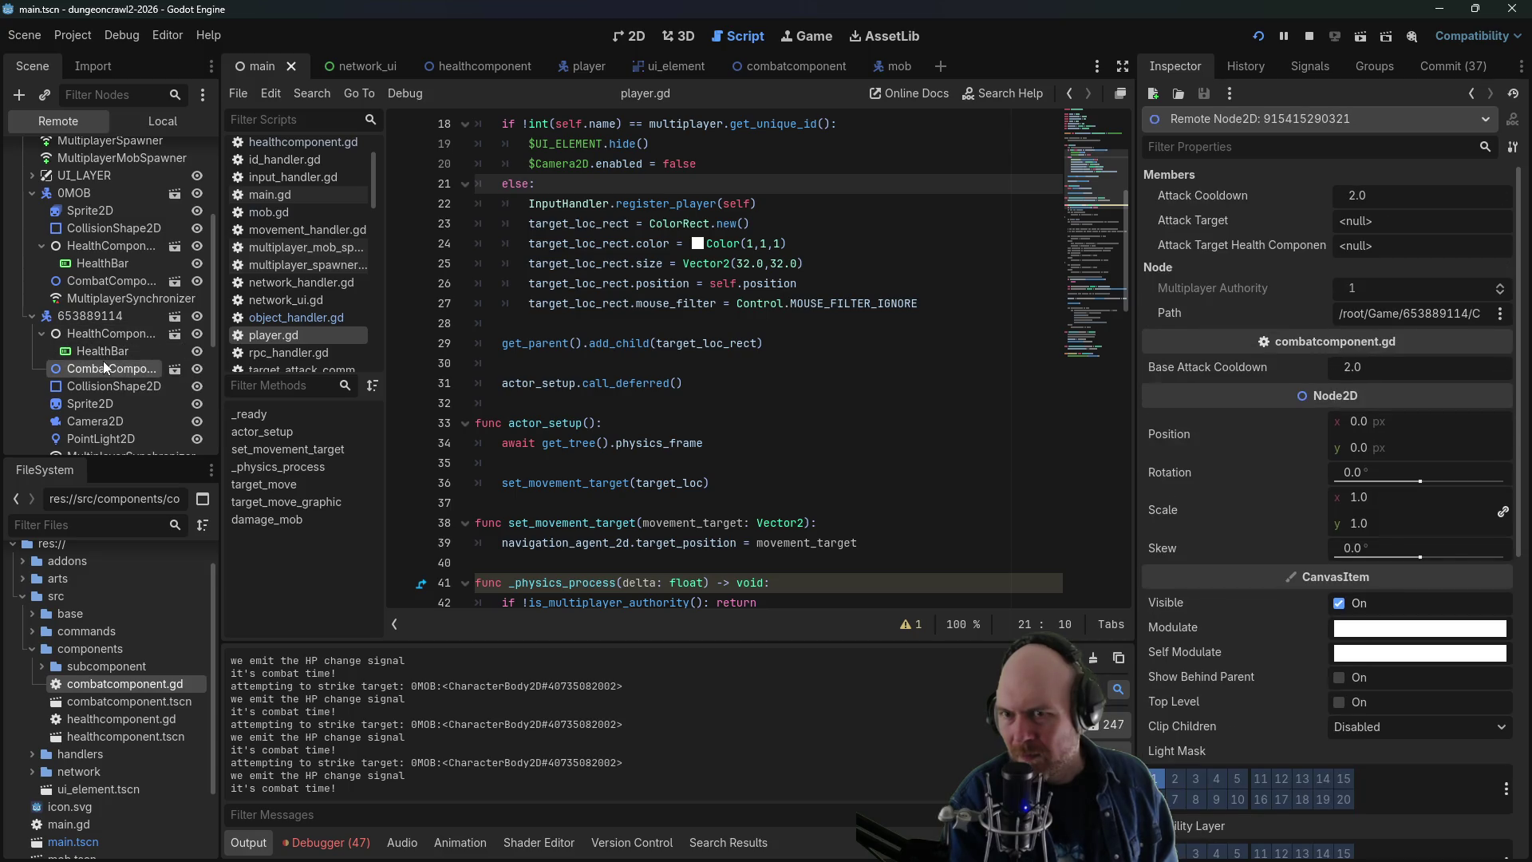
scroll(72, 400, down, 5)
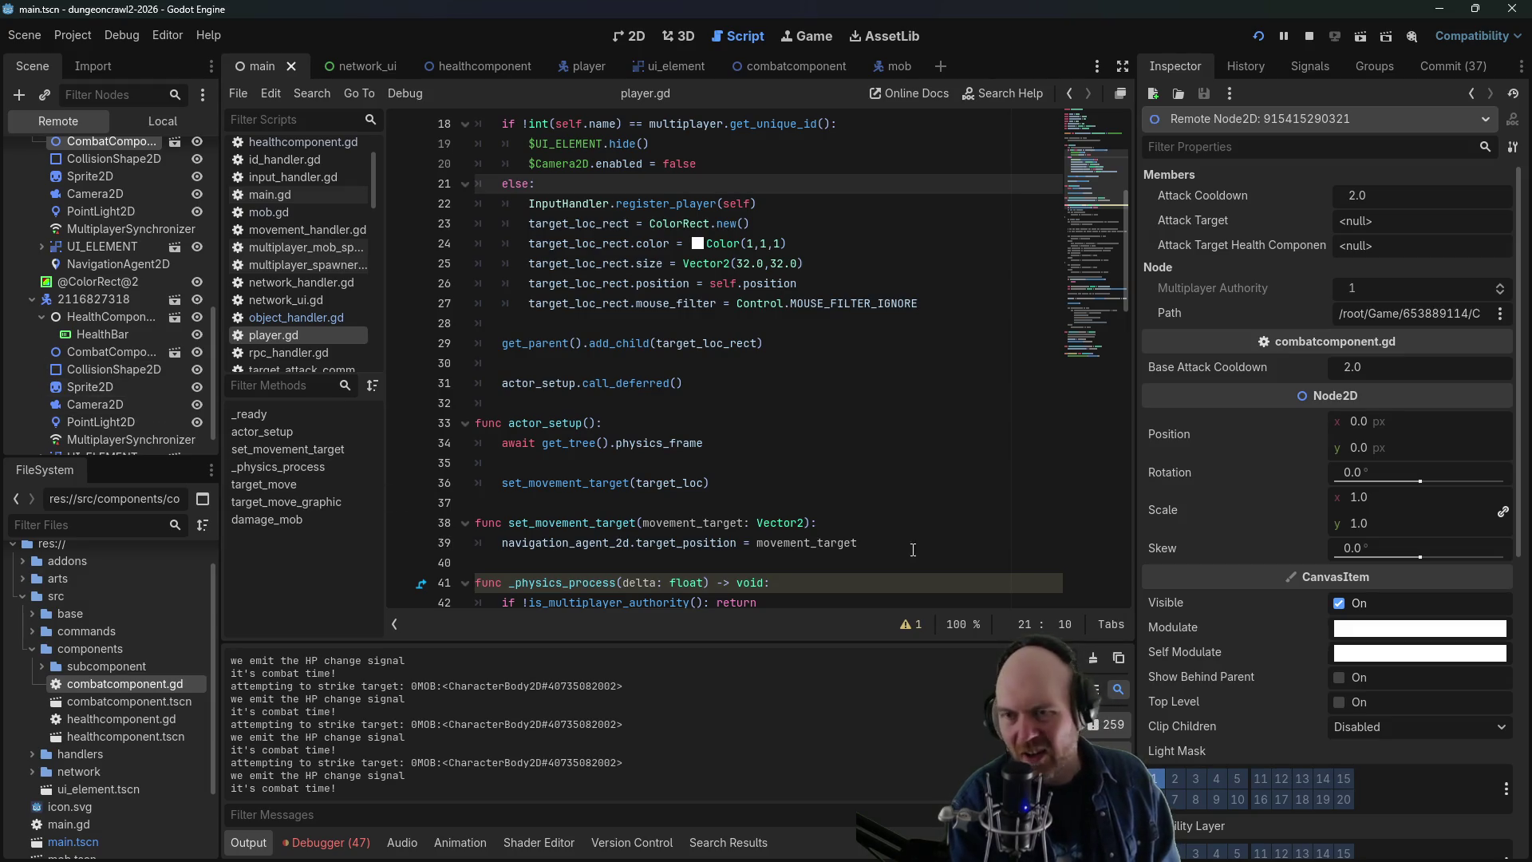
click(327, 843)
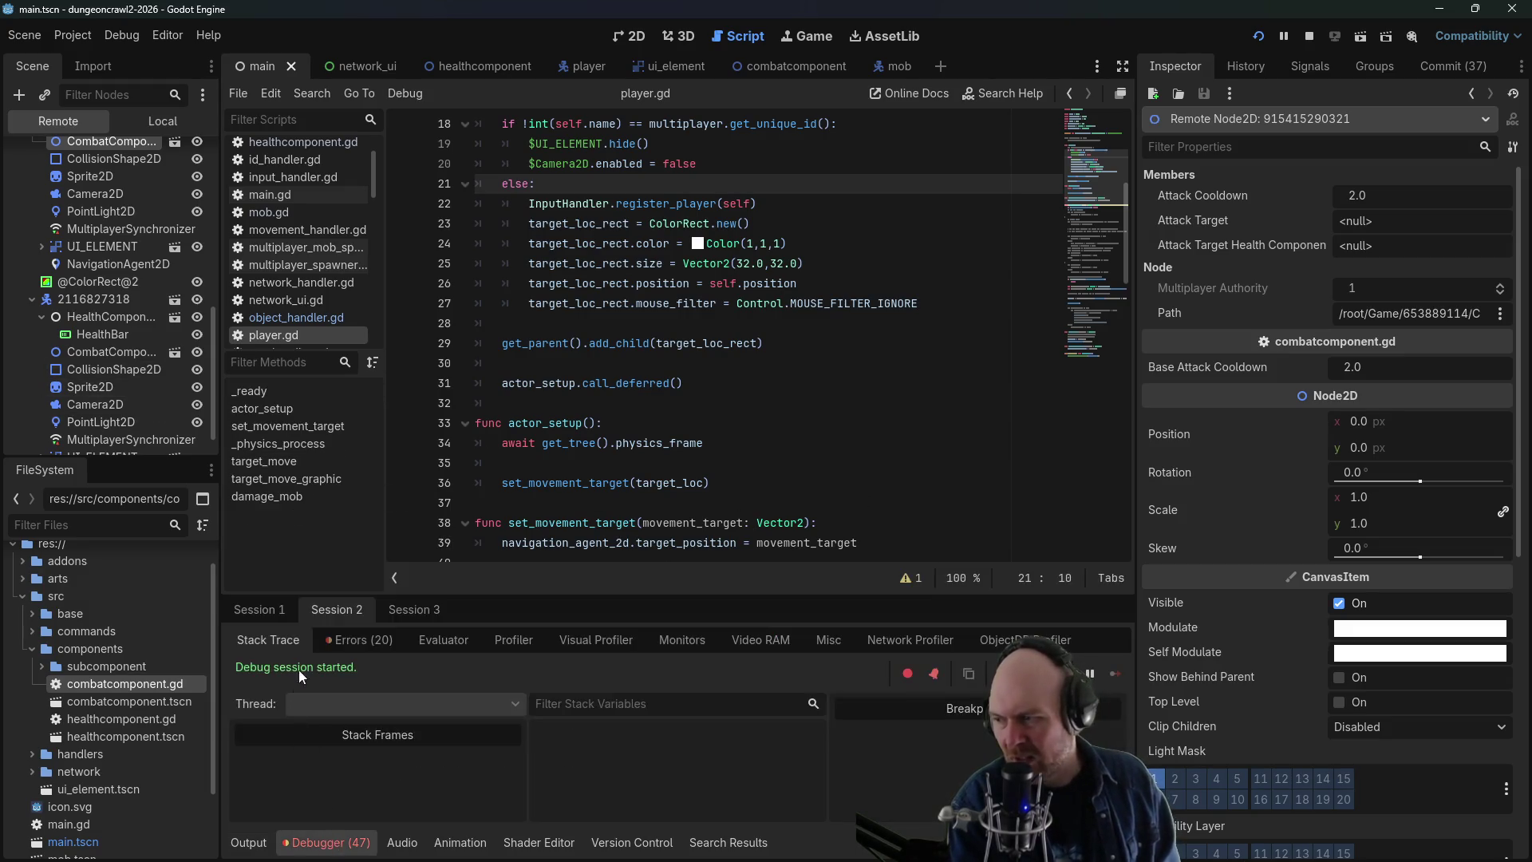
click(396, 610)
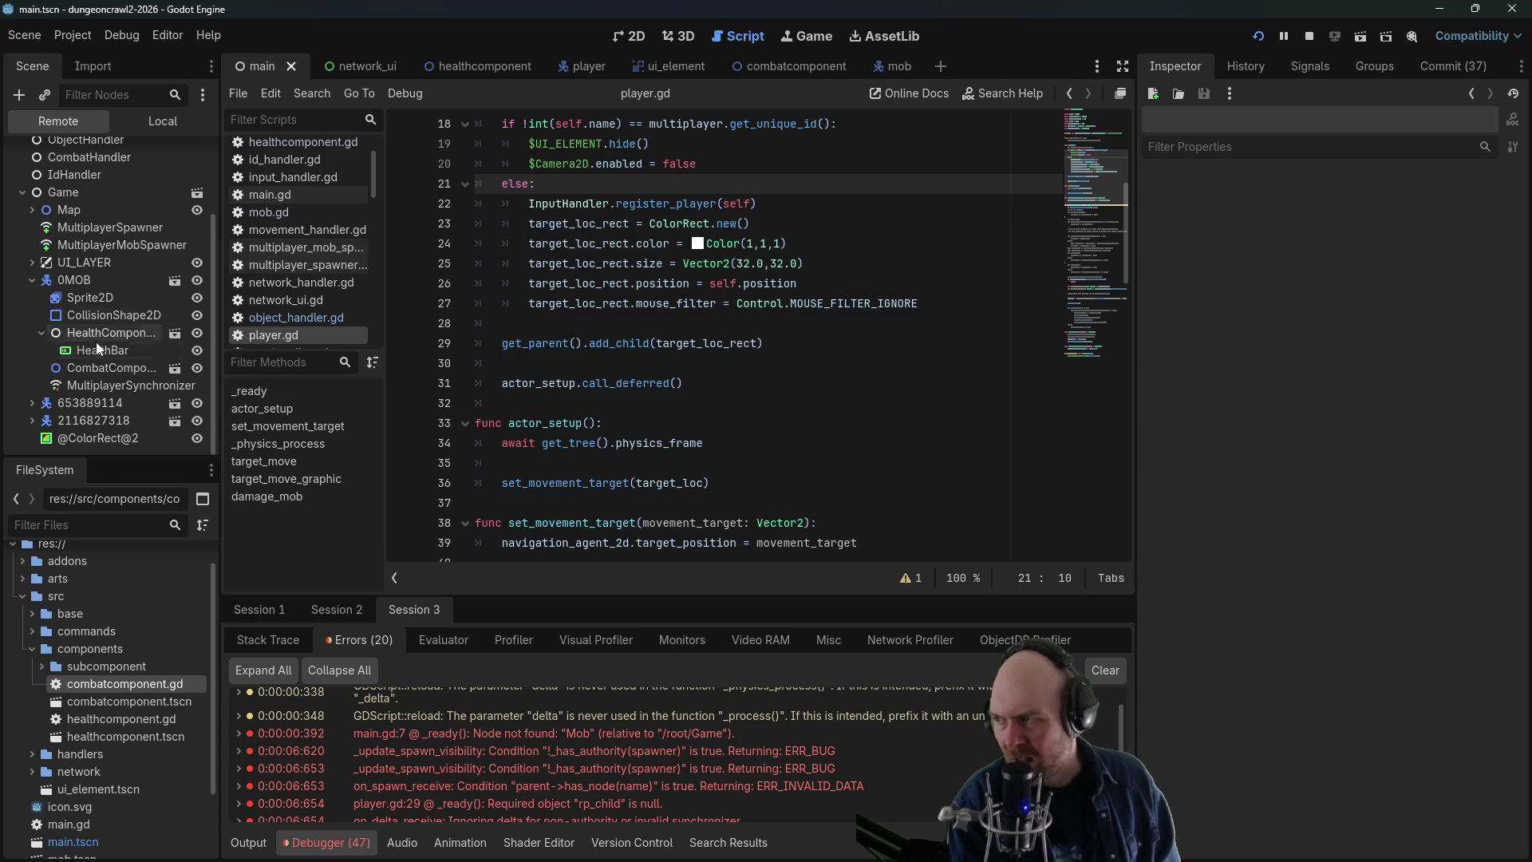
click(97, 366)
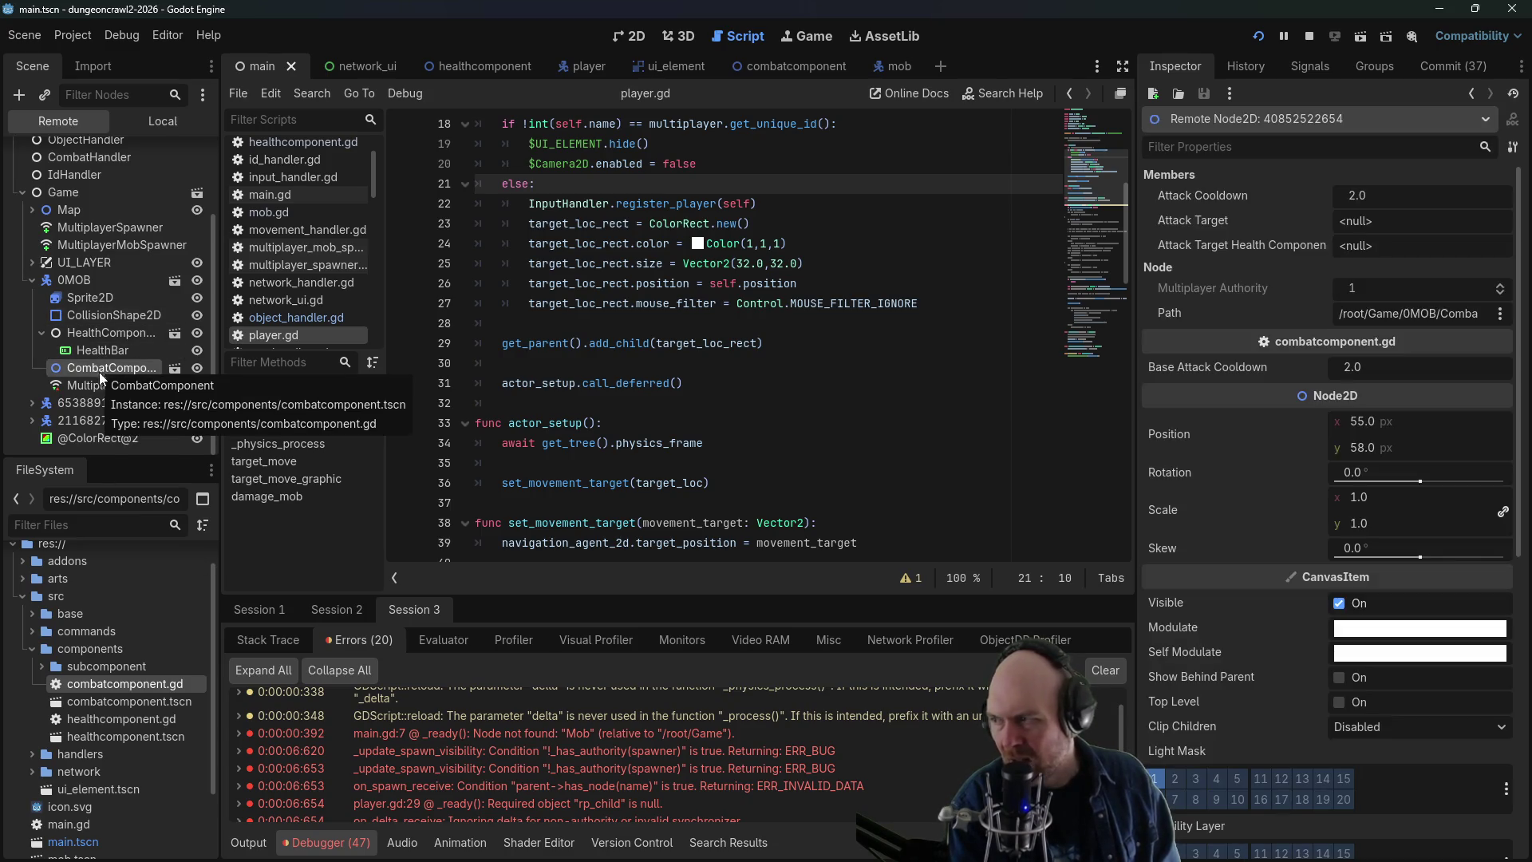
click(32, 403)
click(61, 437)
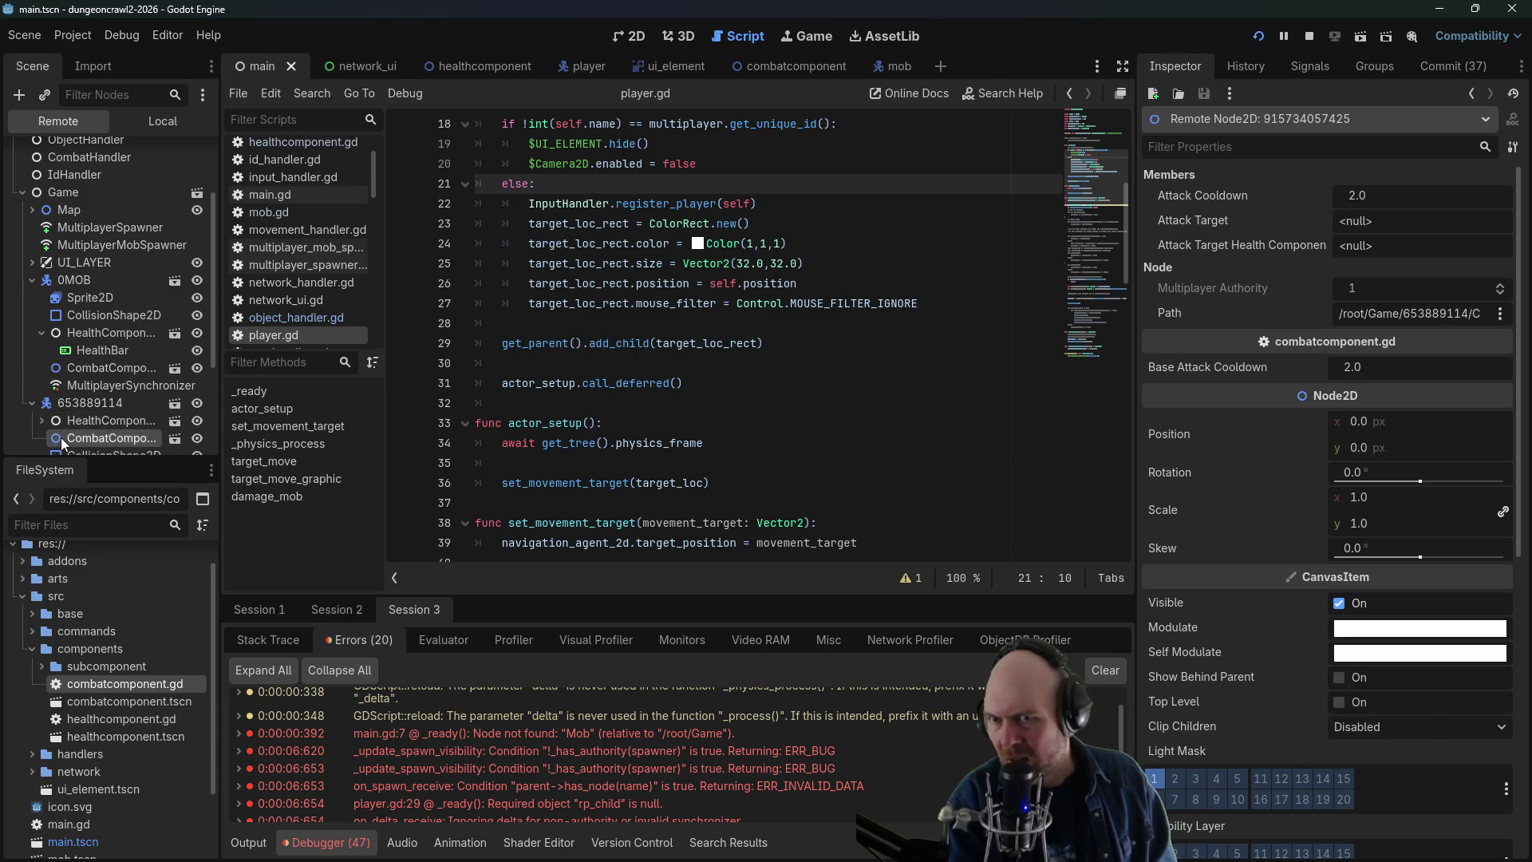
scroll(69, 433, down, 2)
scroll(78, 433, down, 2)
click(32, 420)
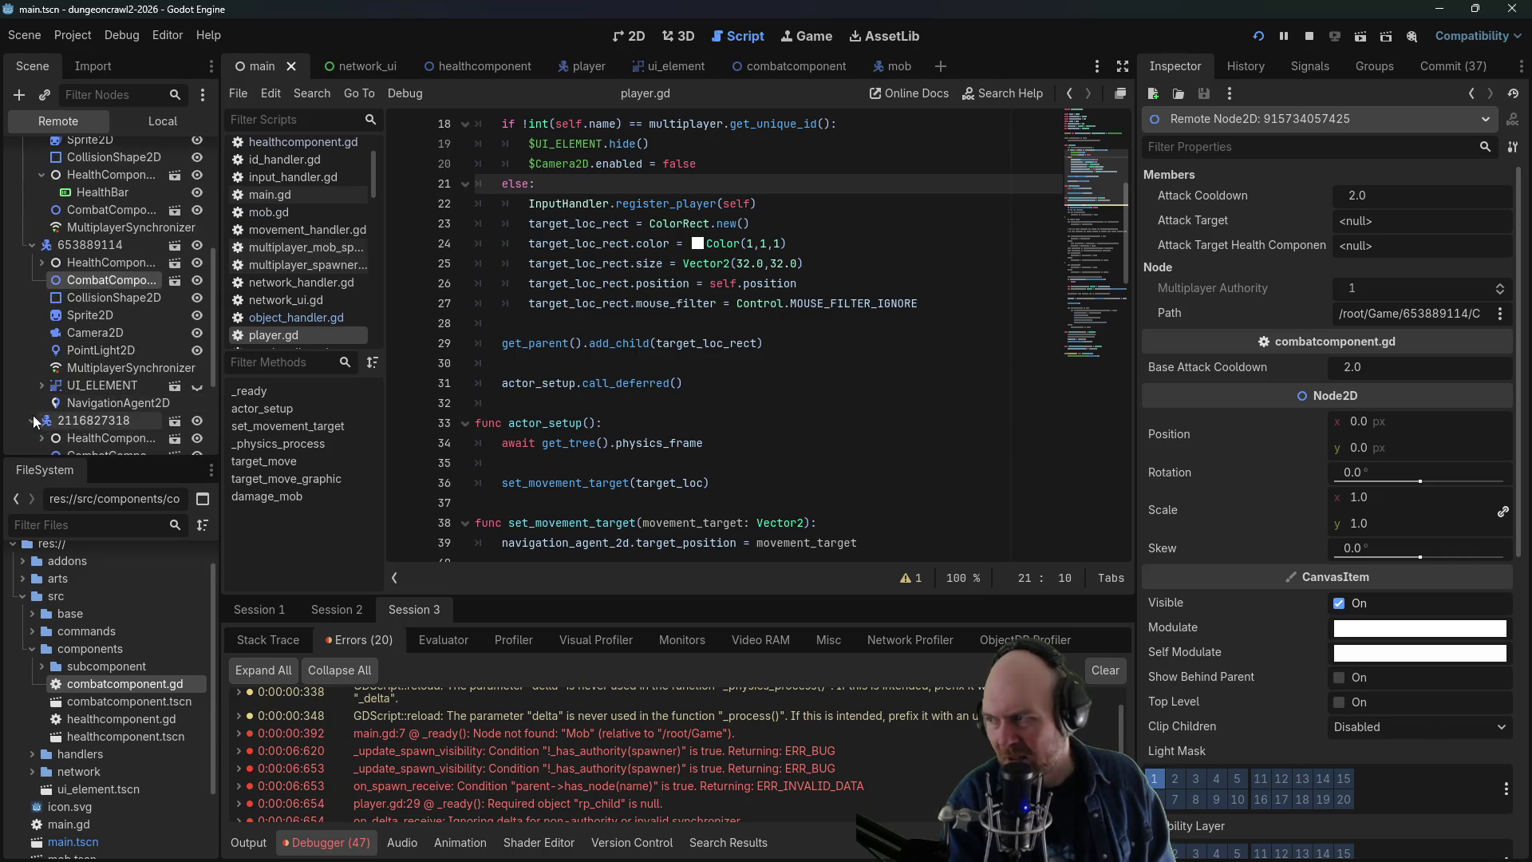
scroll(51, 422, down, 2)
click(85, 381)
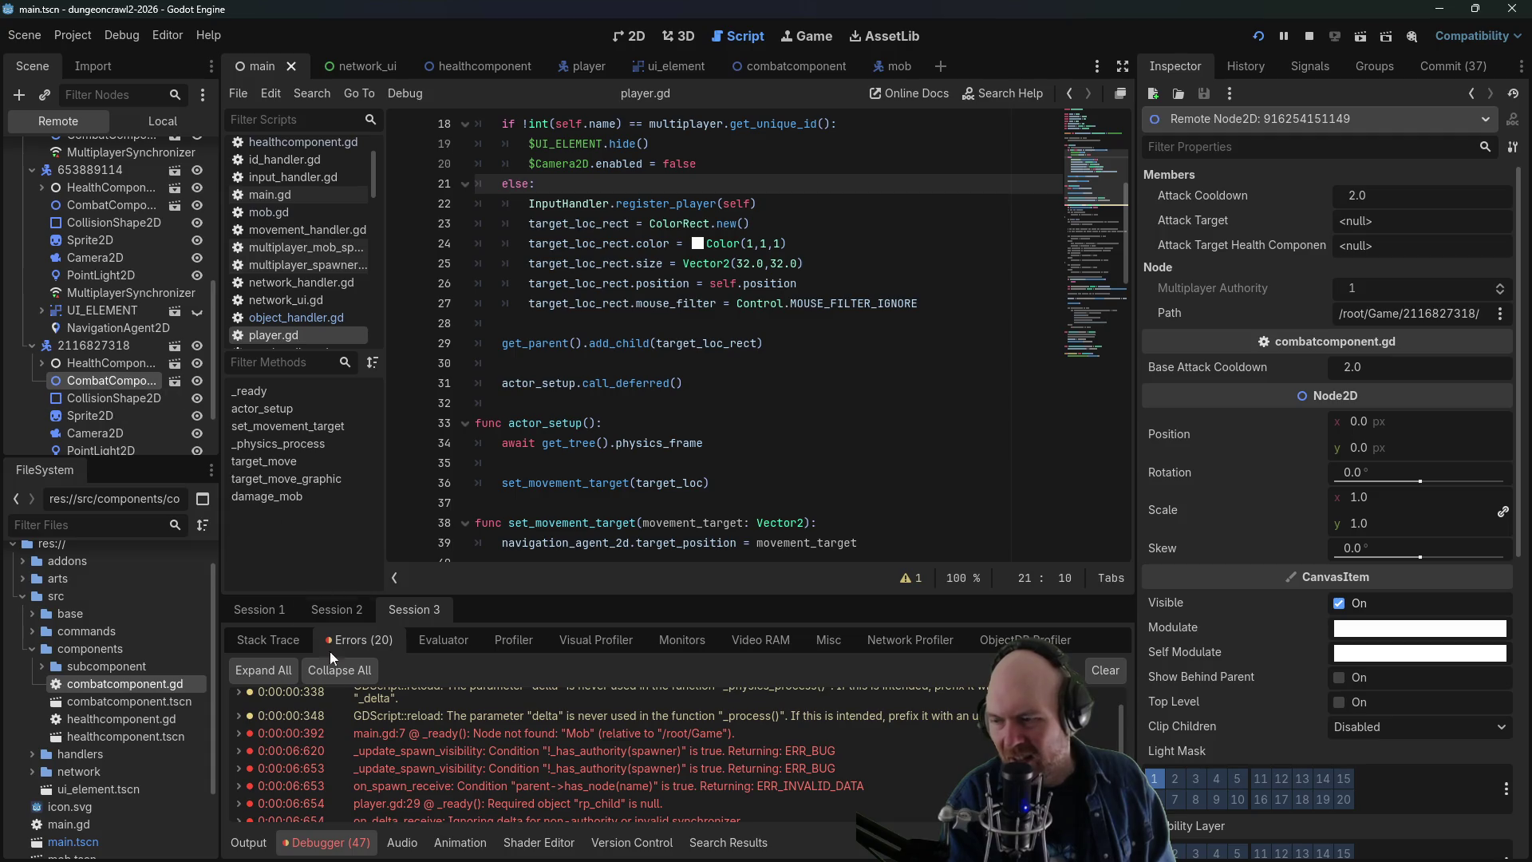
click(269, 611)
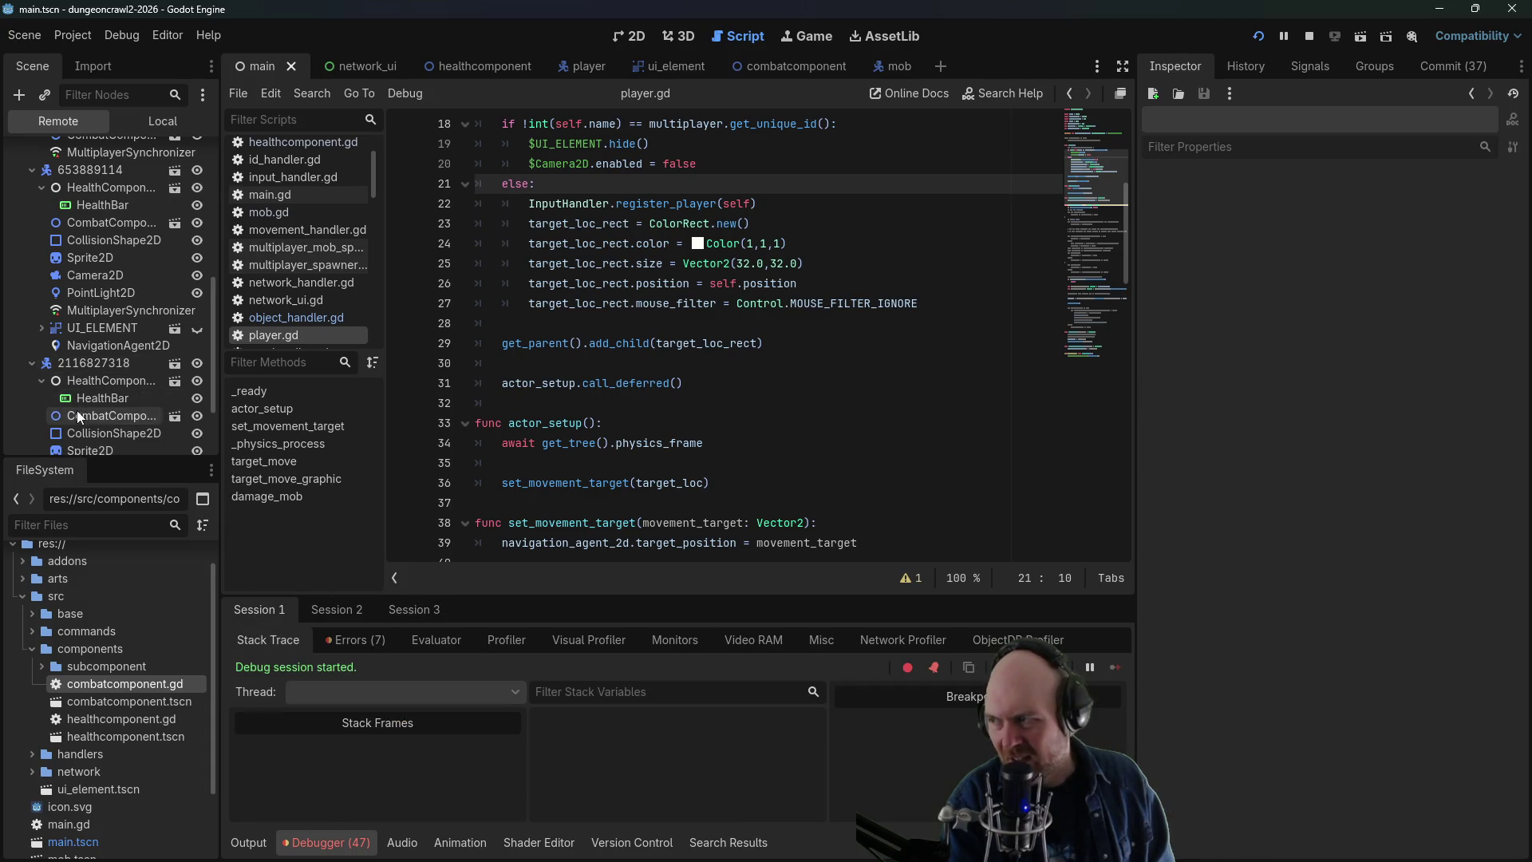
click(77, 411)
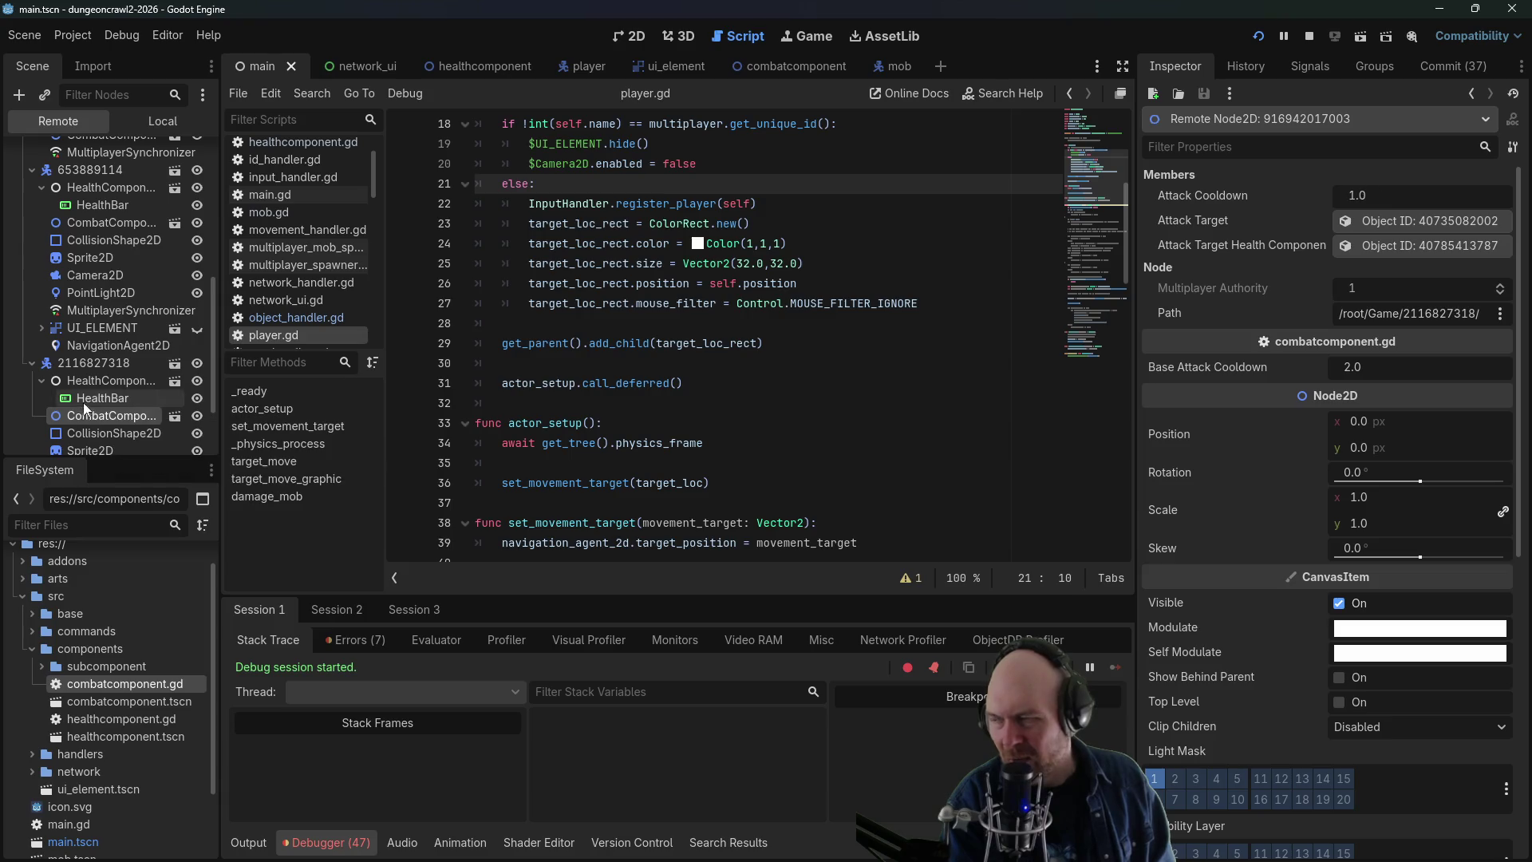
click(121, 226)
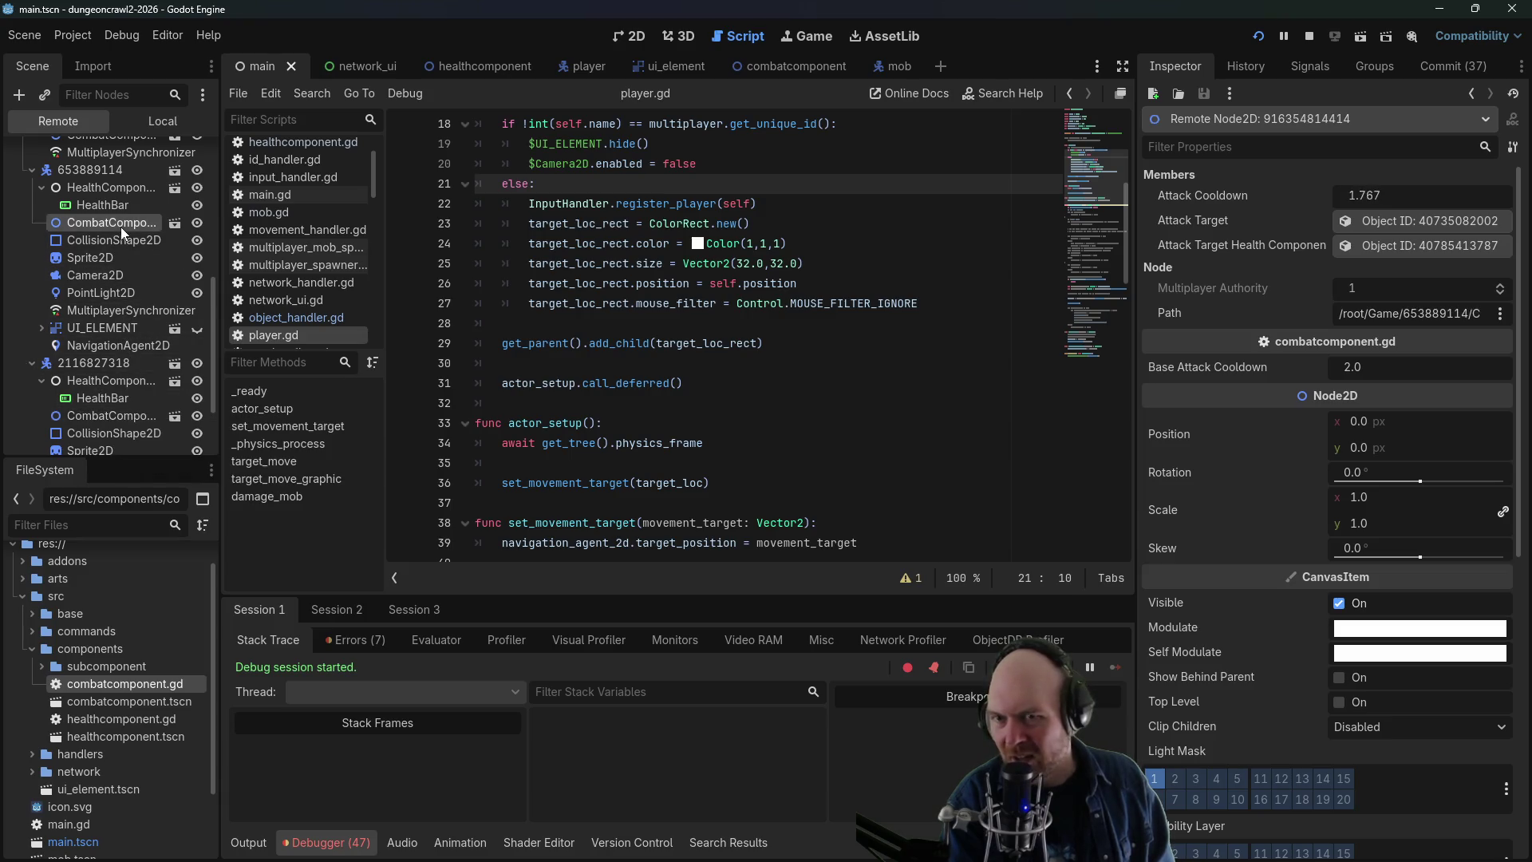
scroll(127, 367, up, 3)
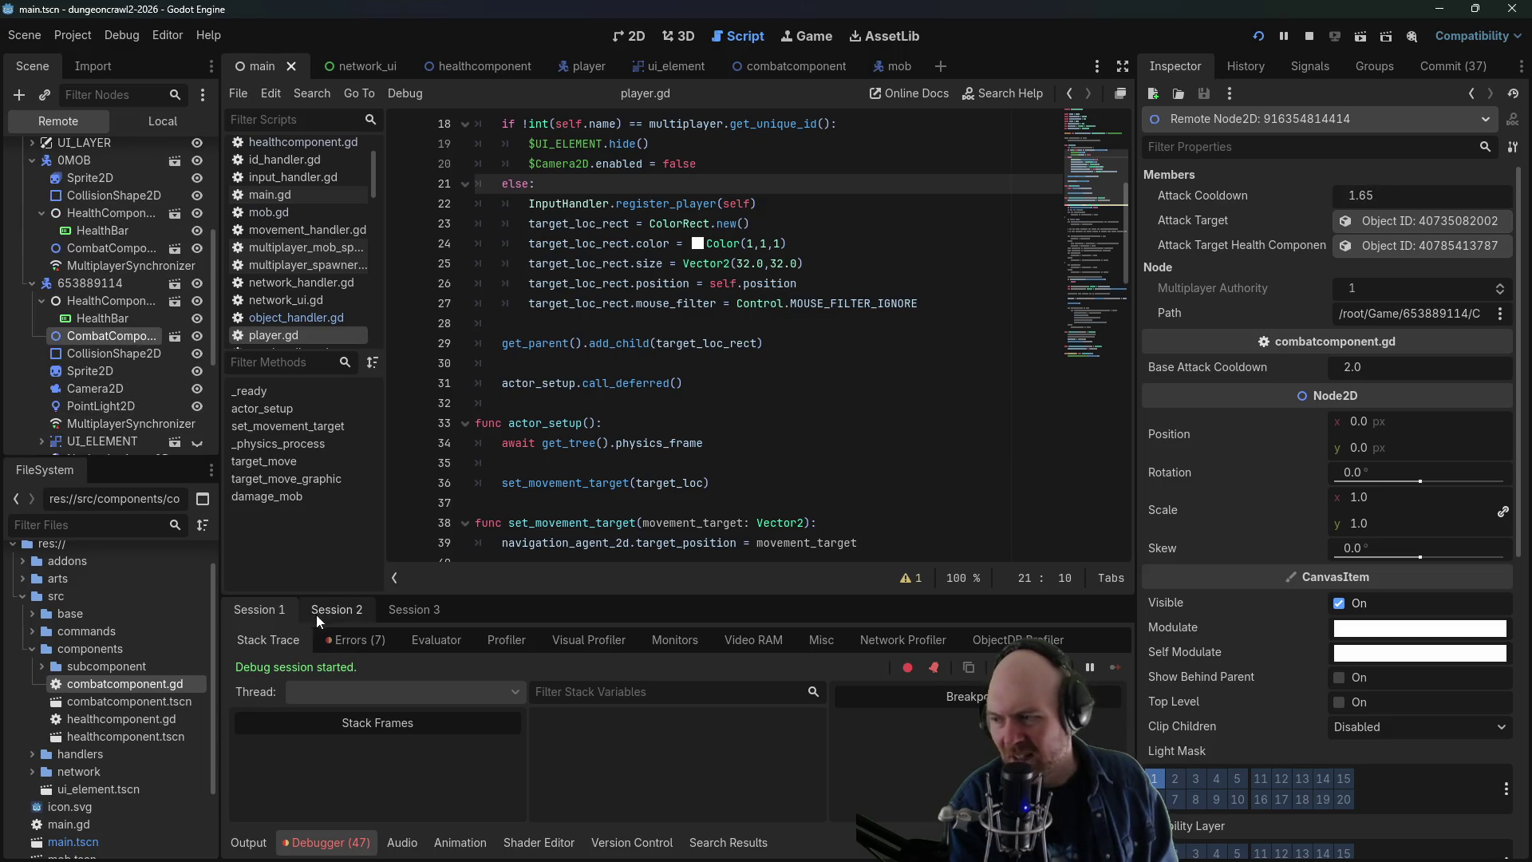
- In Session 2, expand the player node and read the mob's health component
click(317, 613)
click(68, 336)
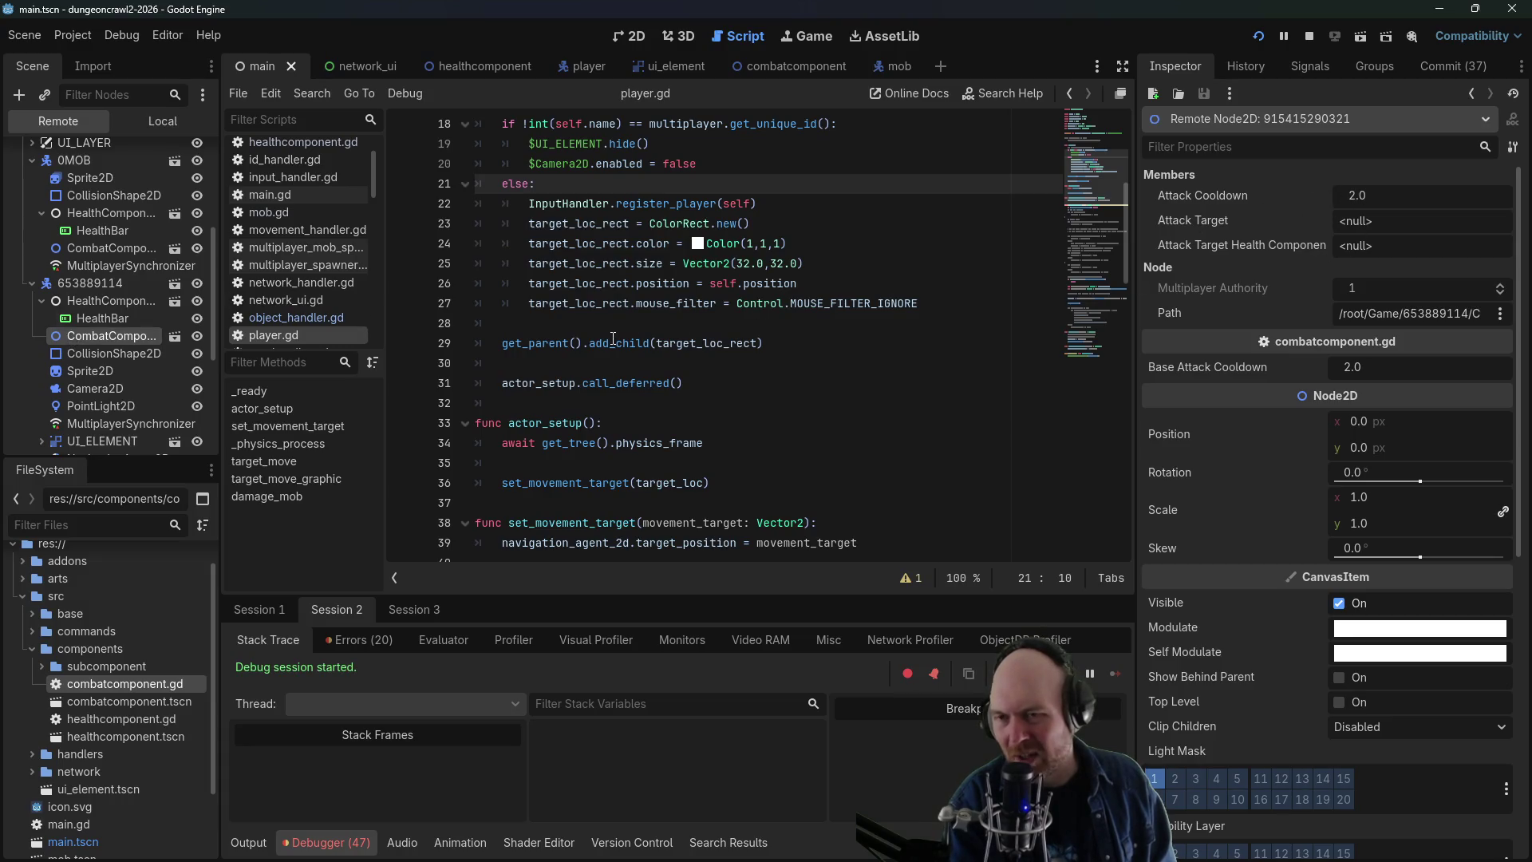
click(31, 282)
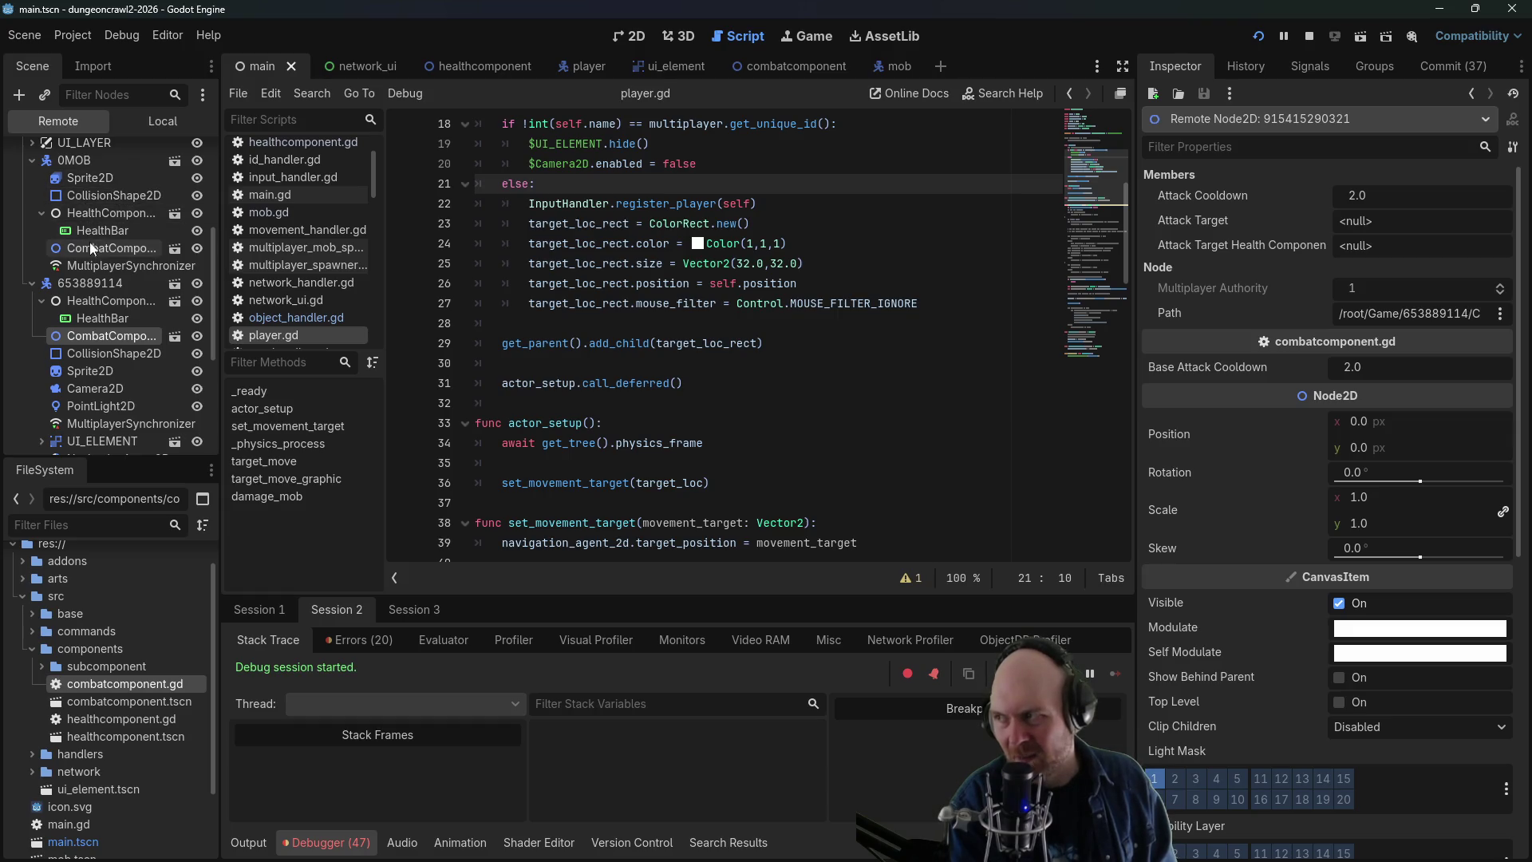
click(90, 211)
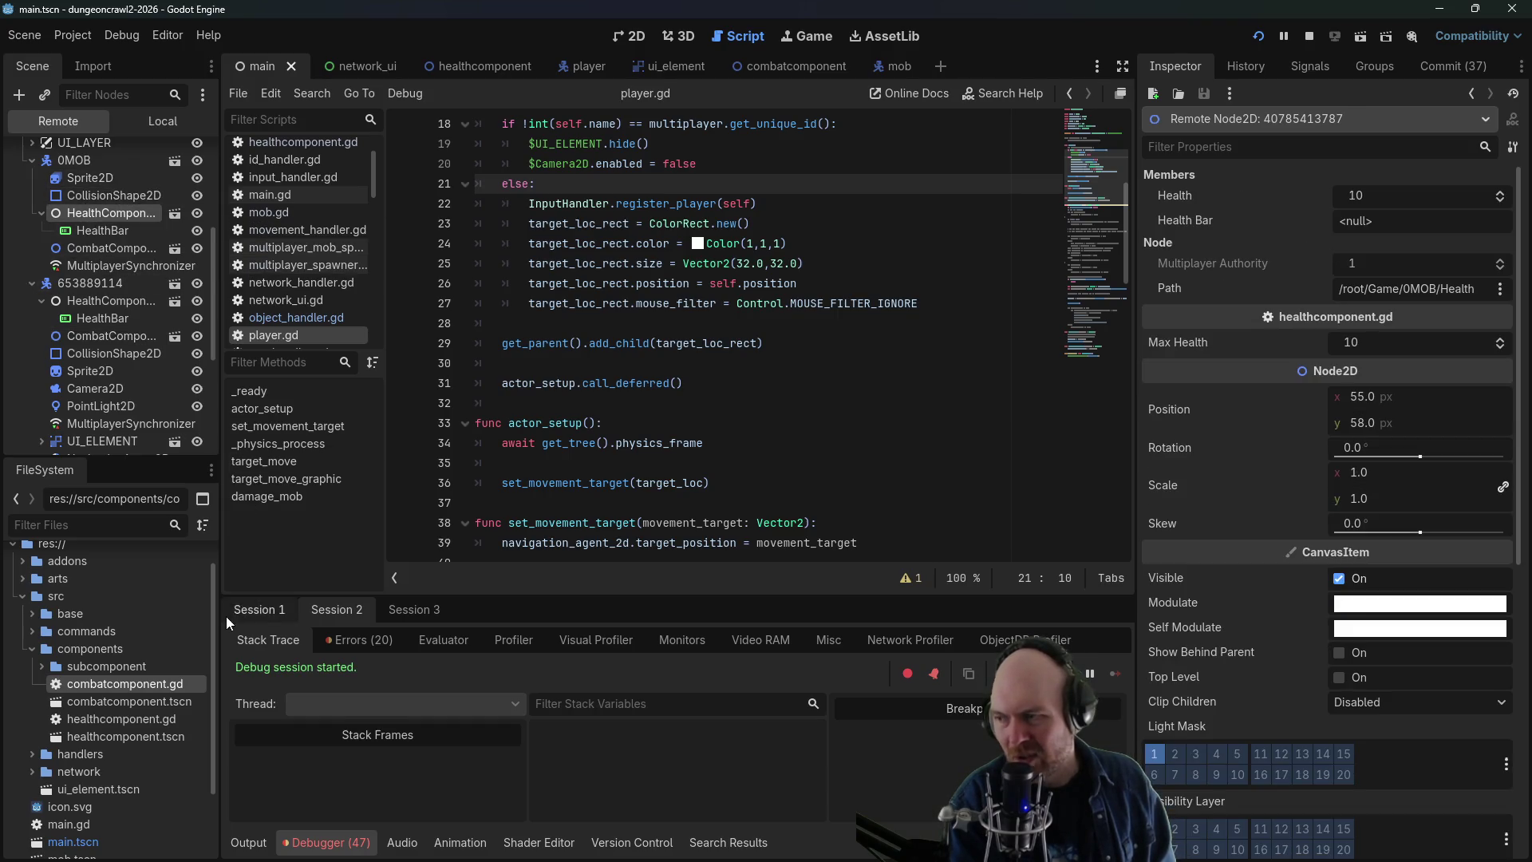
- In Session 1, compare the mob's health (0) and combat component with the player's health
click(233, 615)
click(100, 210)
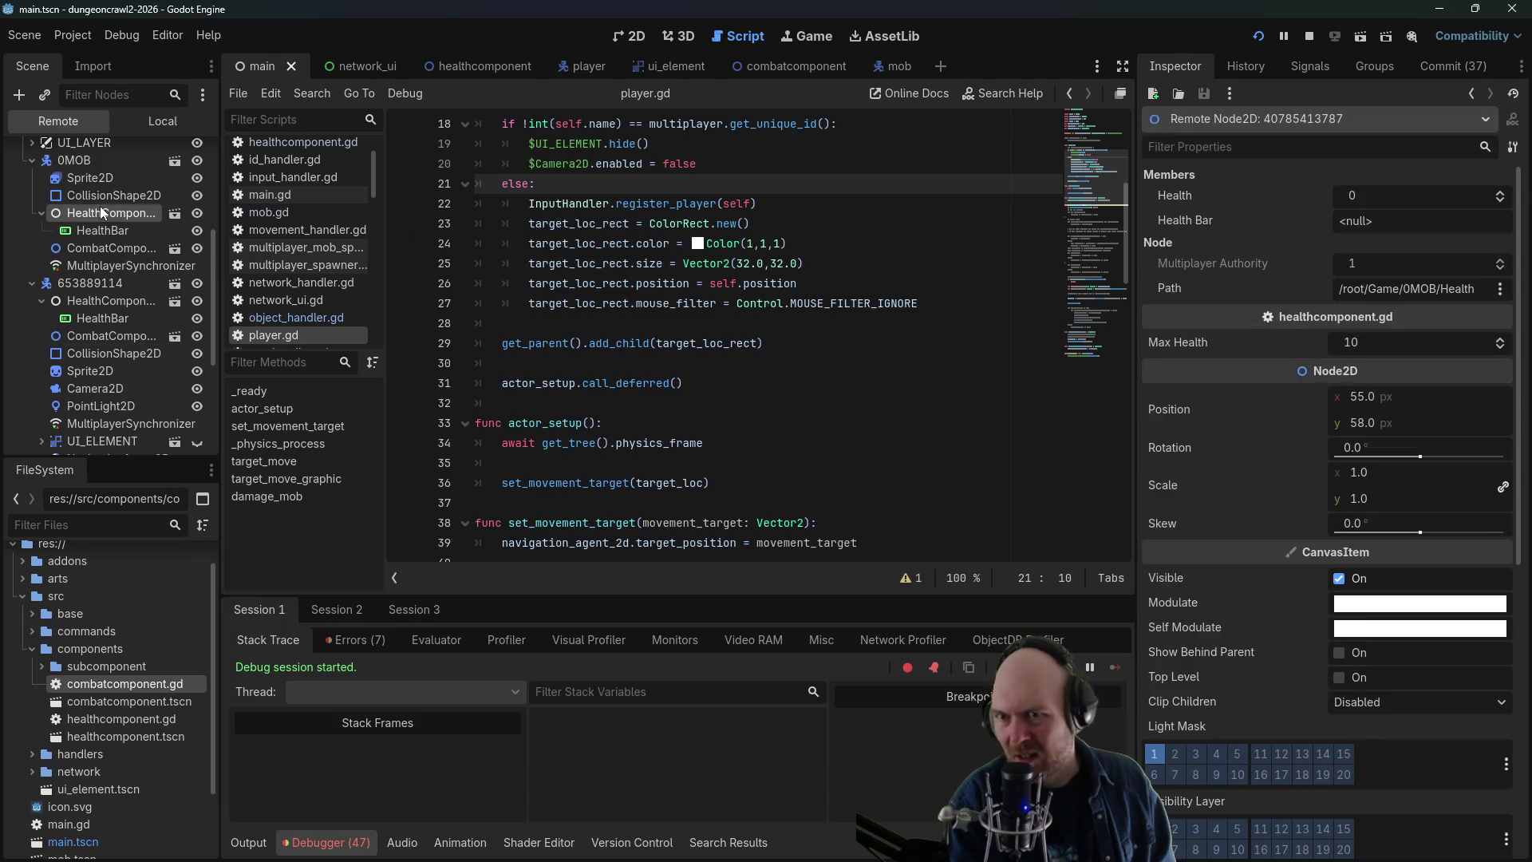
click(101, 249)
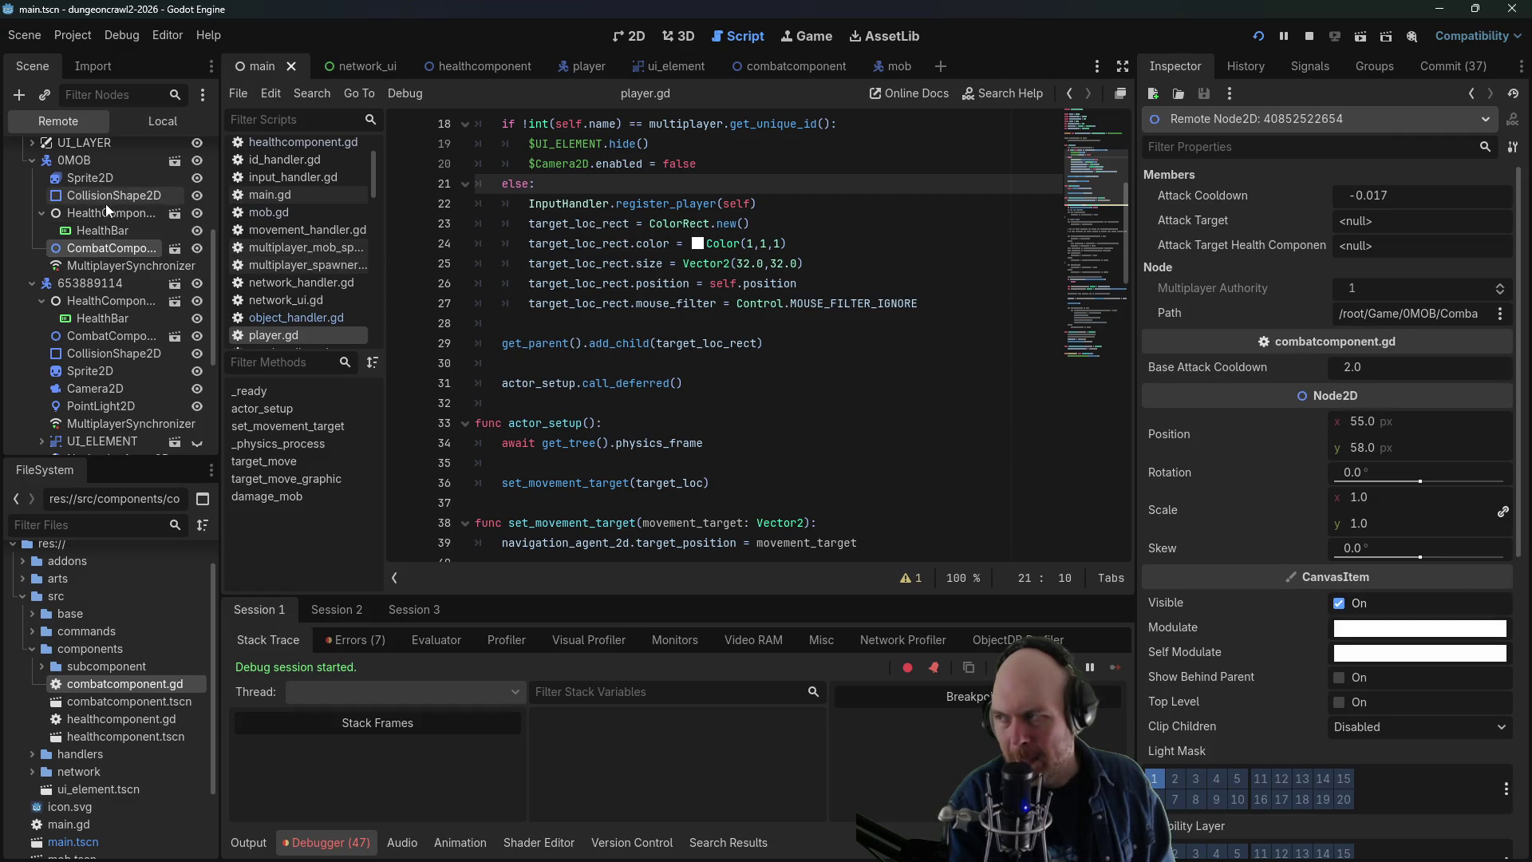
click(90, 307)
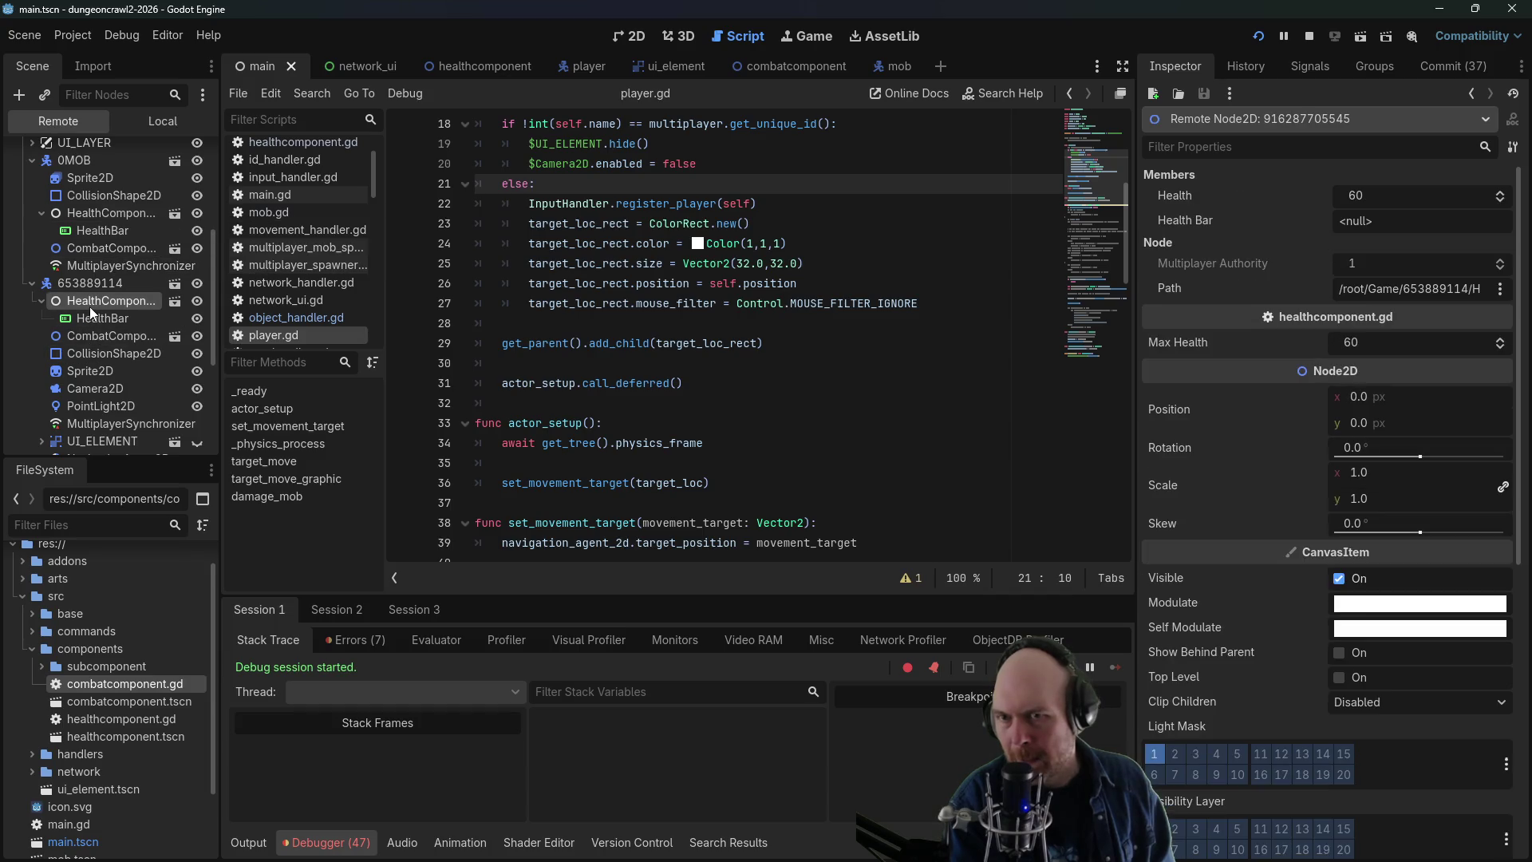
click(114, 209)
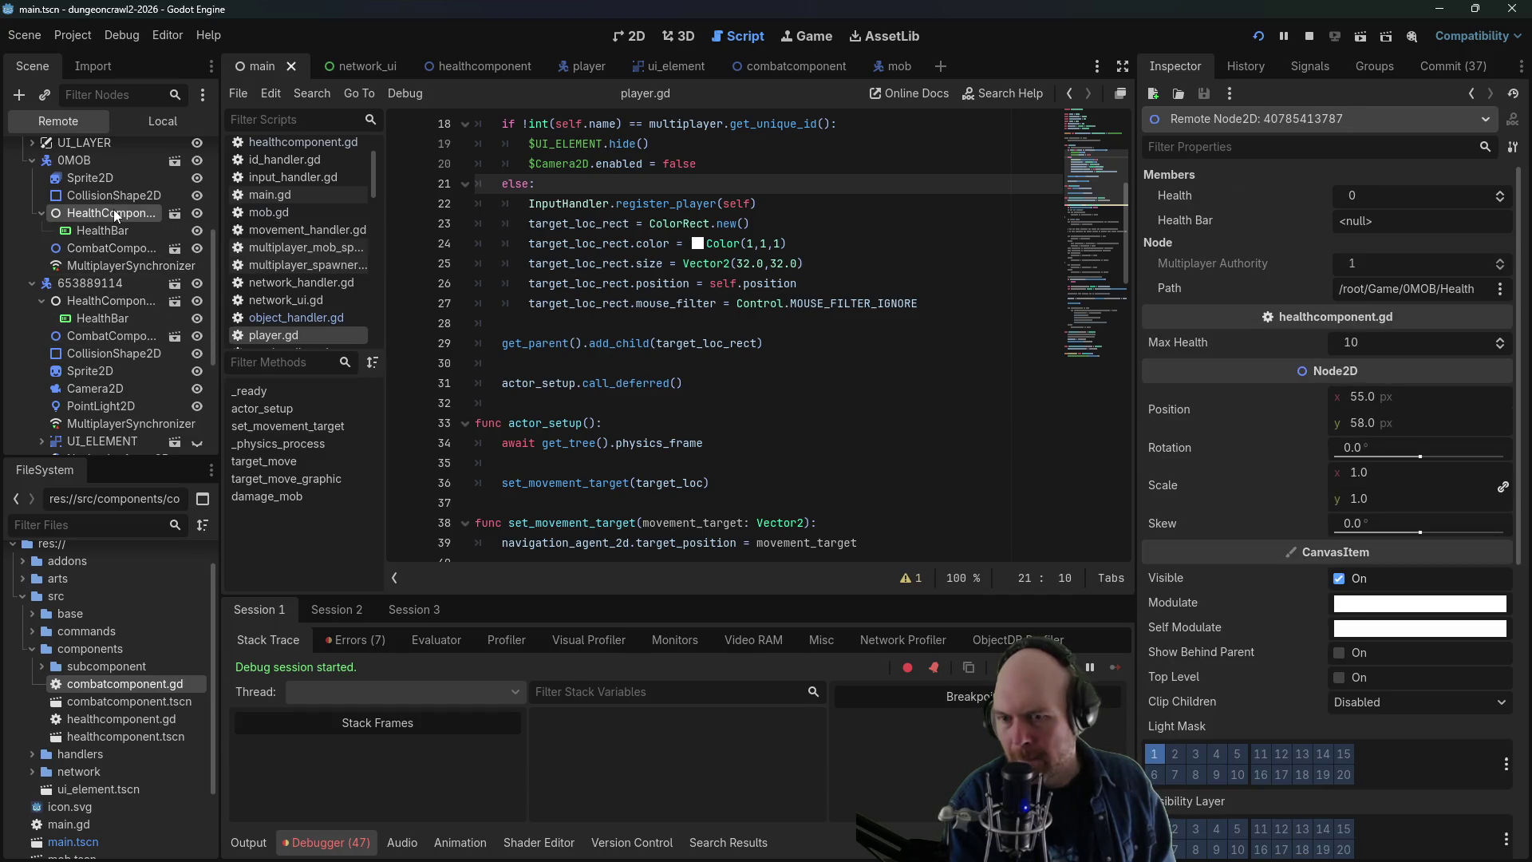
click(41, 209)
- Inspect the MultiplayerSynchronizer nodes of the mob and both players
click(64, 247)
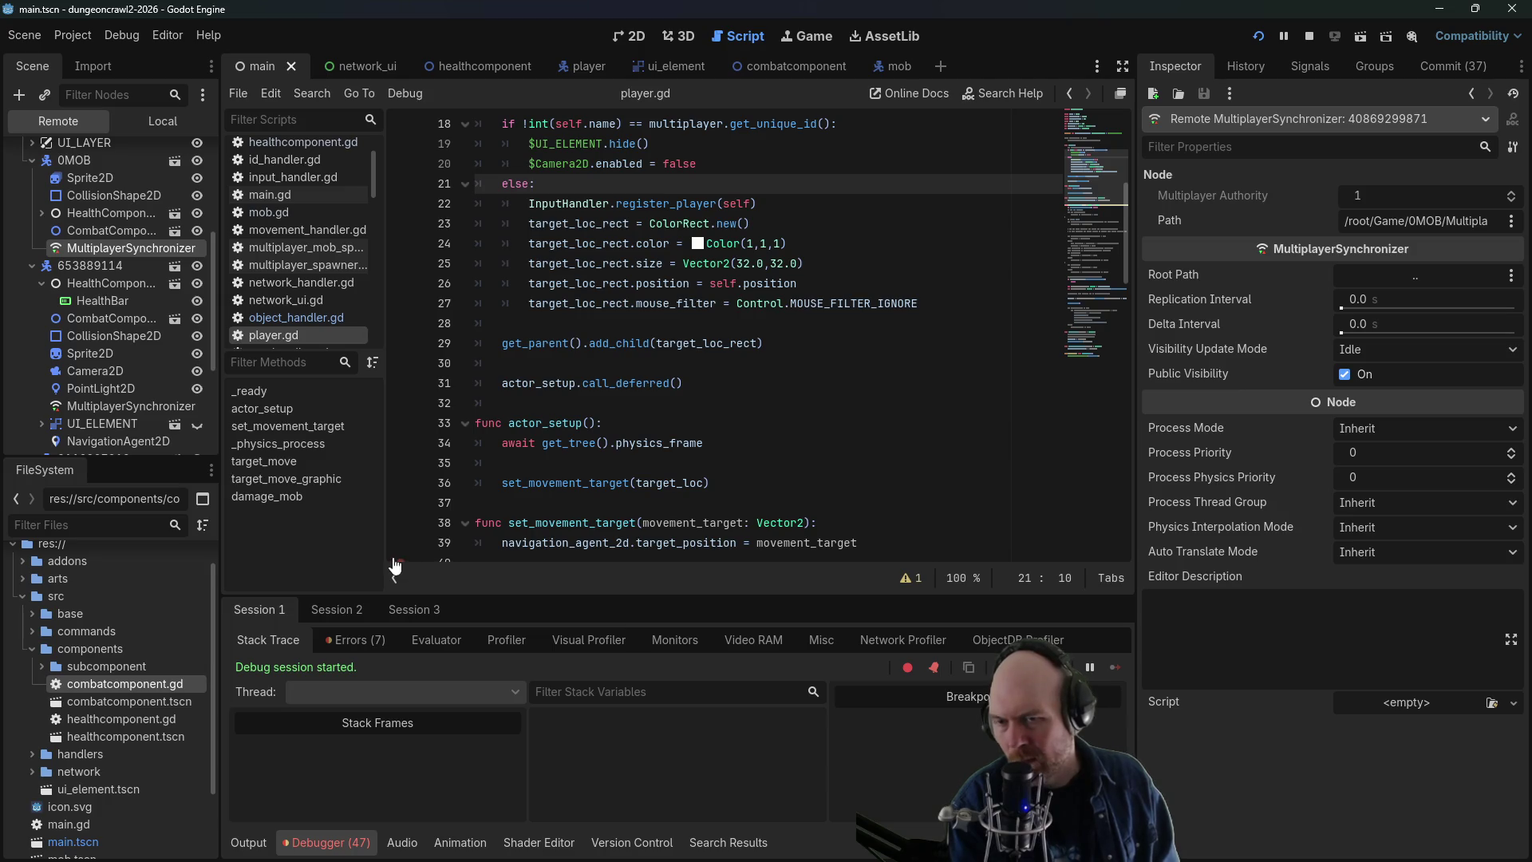
click(71, 402)
scroll(70, 398, down, 5)
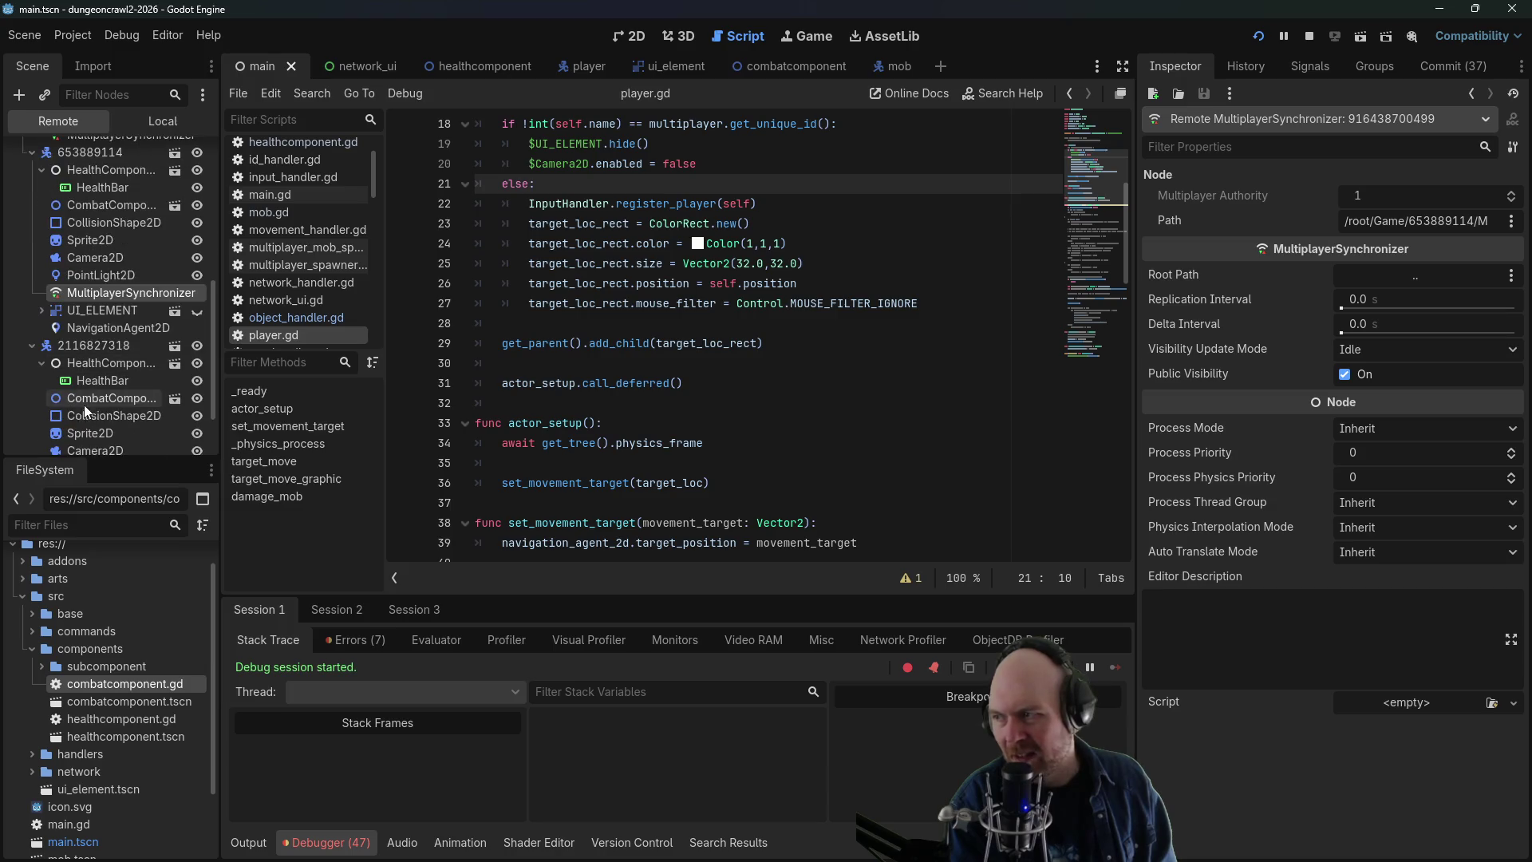
click(93, 410)
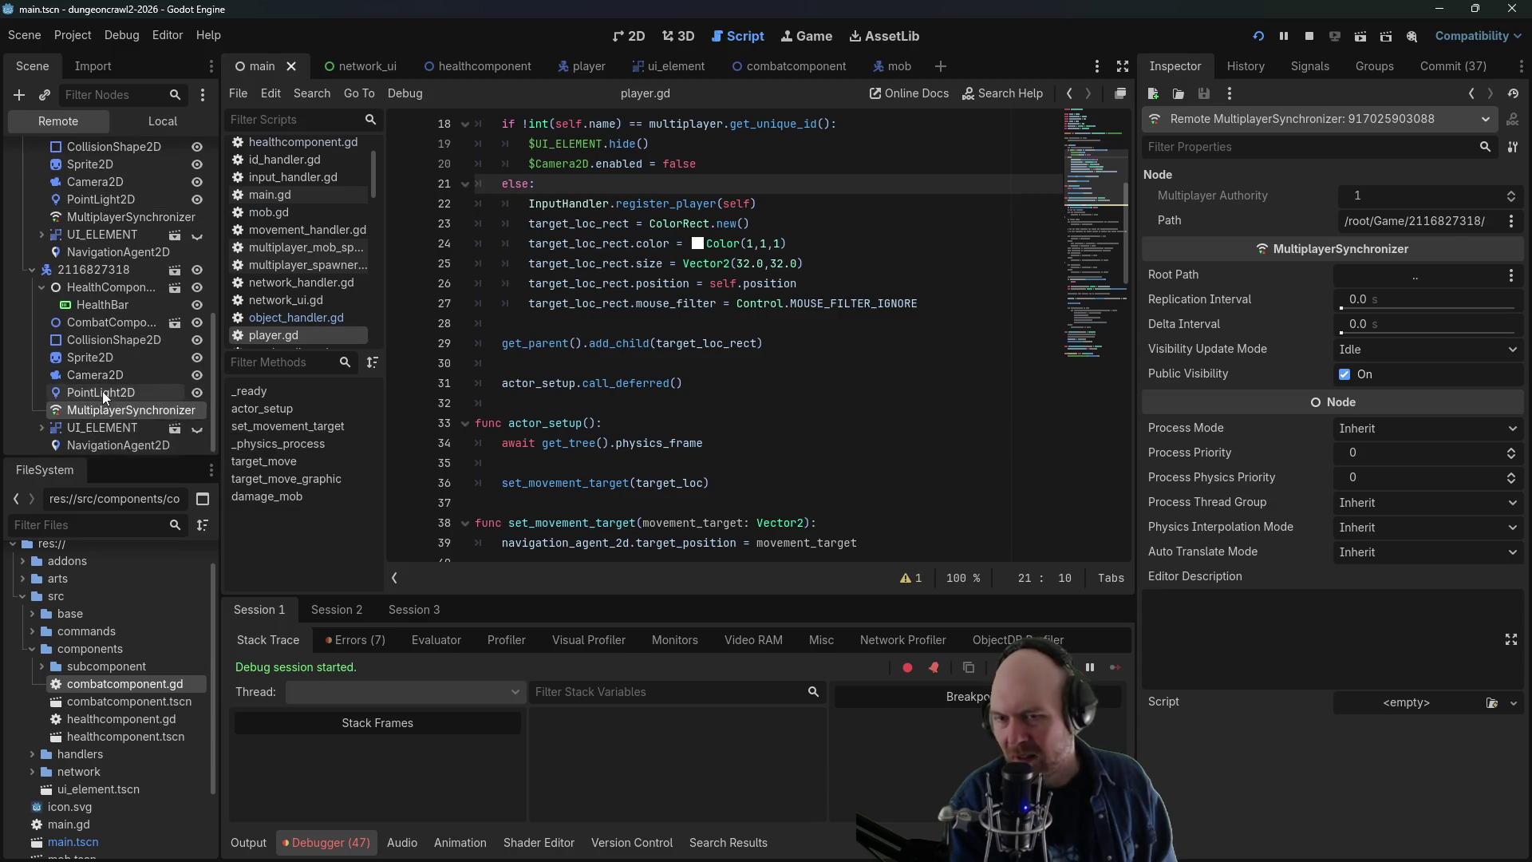
scroll(102, 391, up, 10)
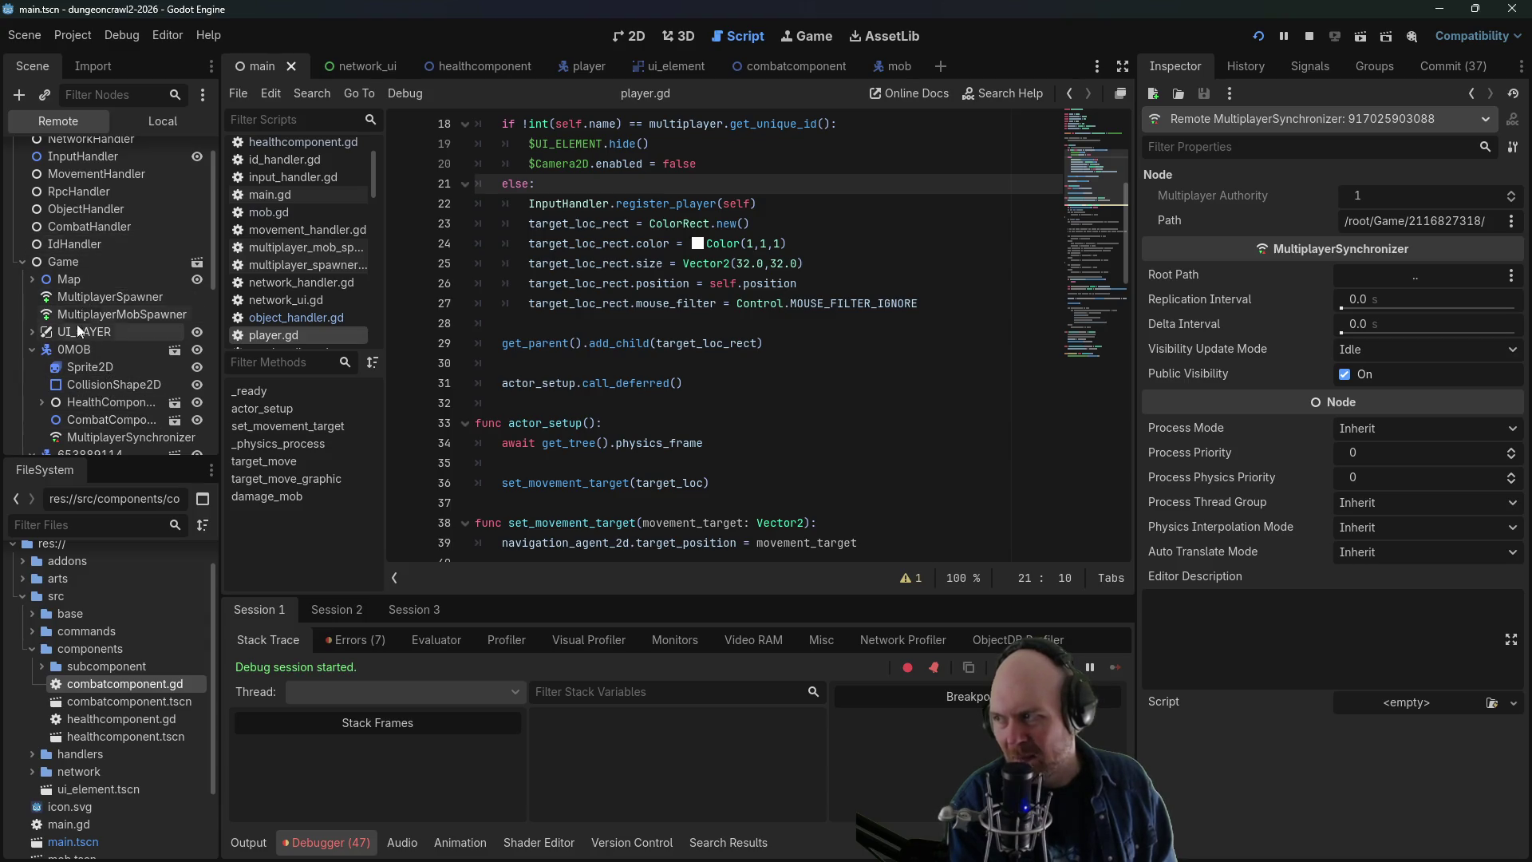
- Inspect the mob's sprite, collision shape, combat component, health component and HealthBar values
click(74, 330)
click(80, 385)
click(85, 399)
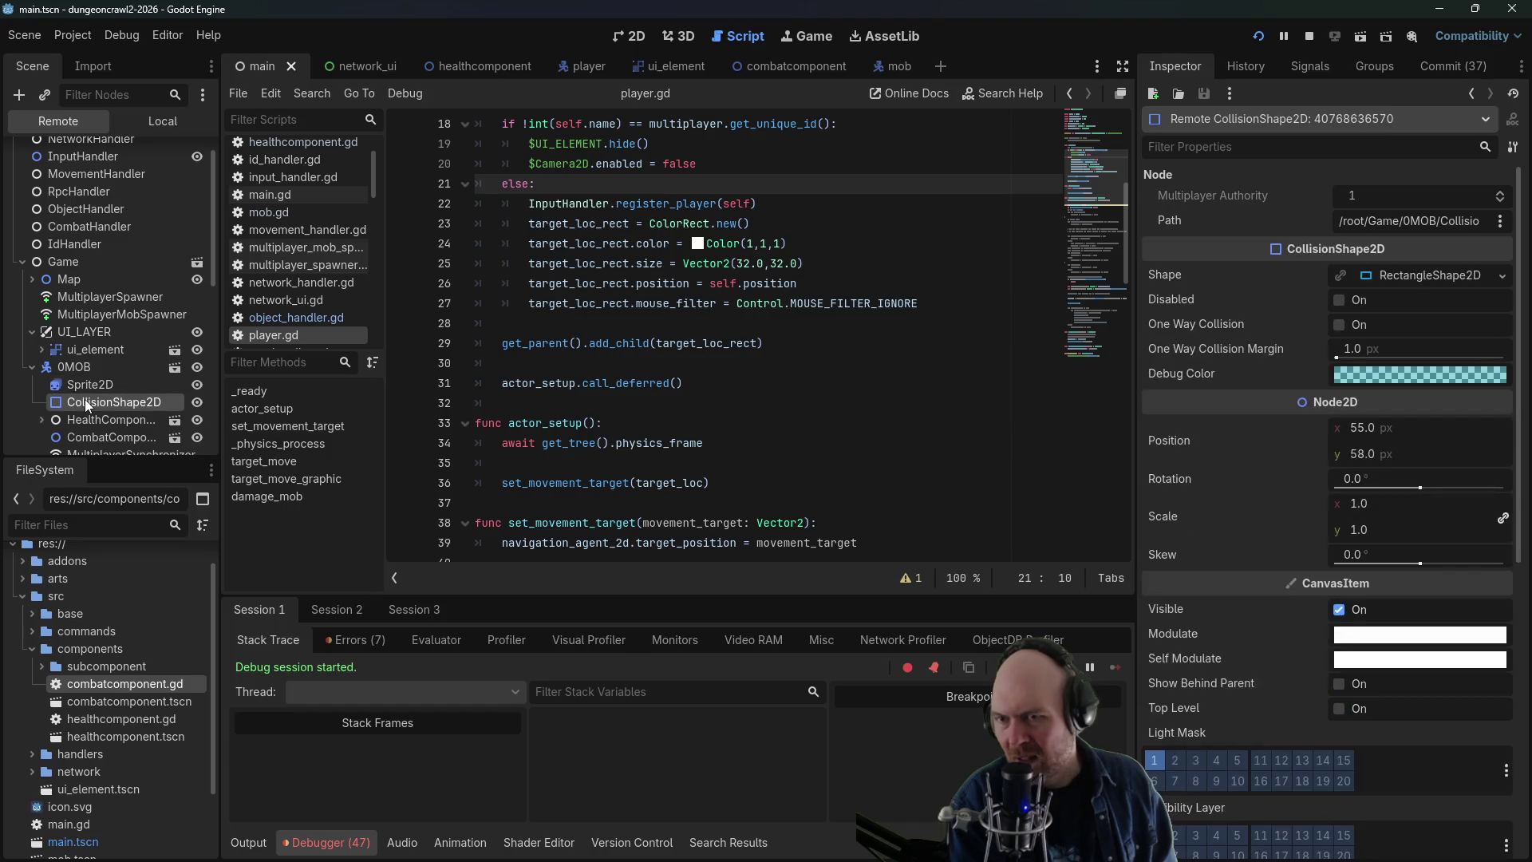
click(32, 333)
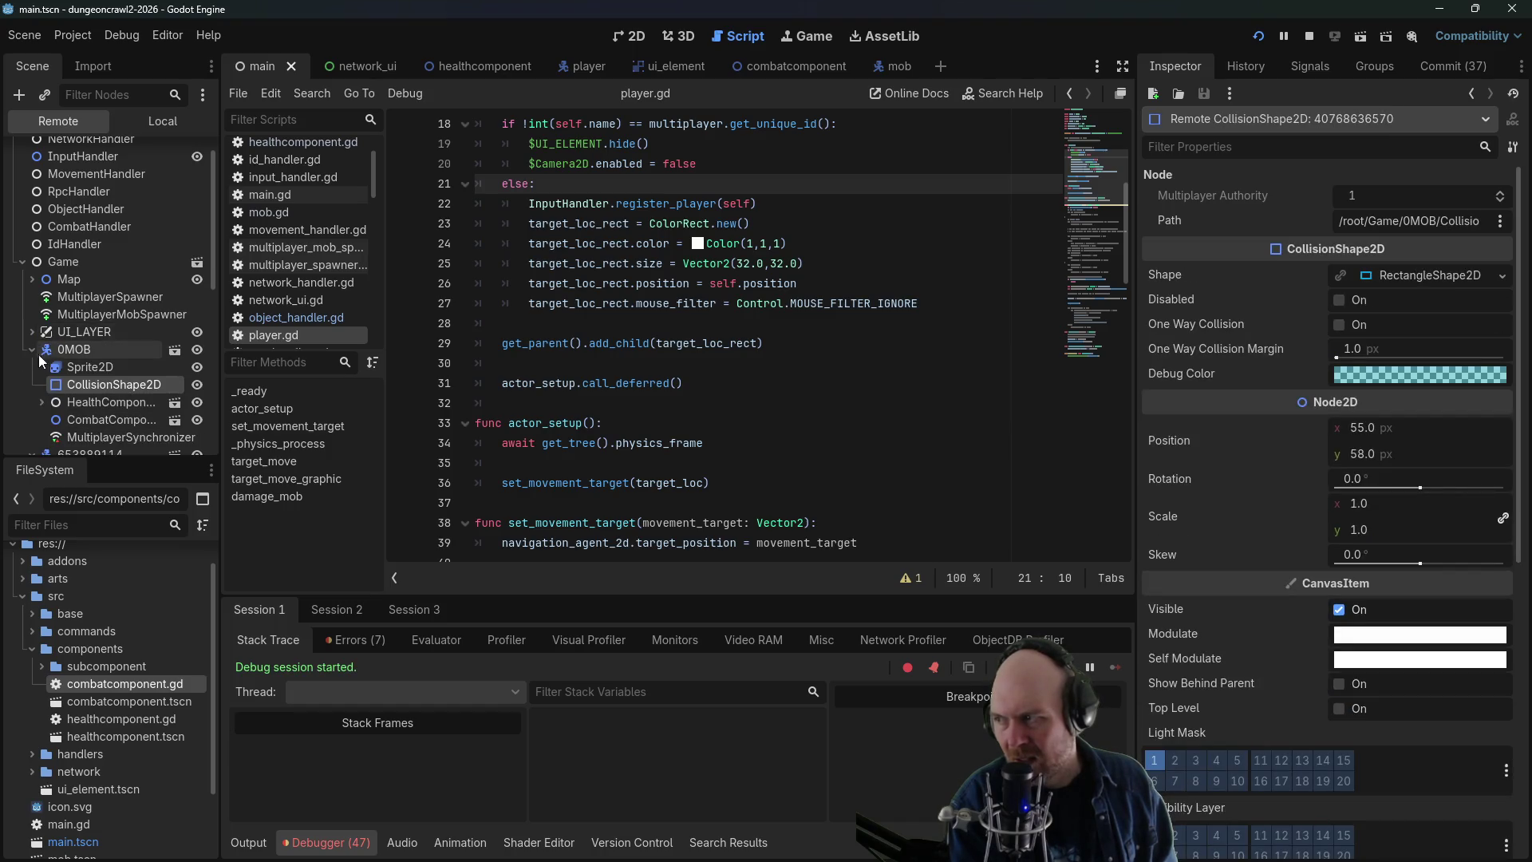
click(82, 415)
click(82, 401)
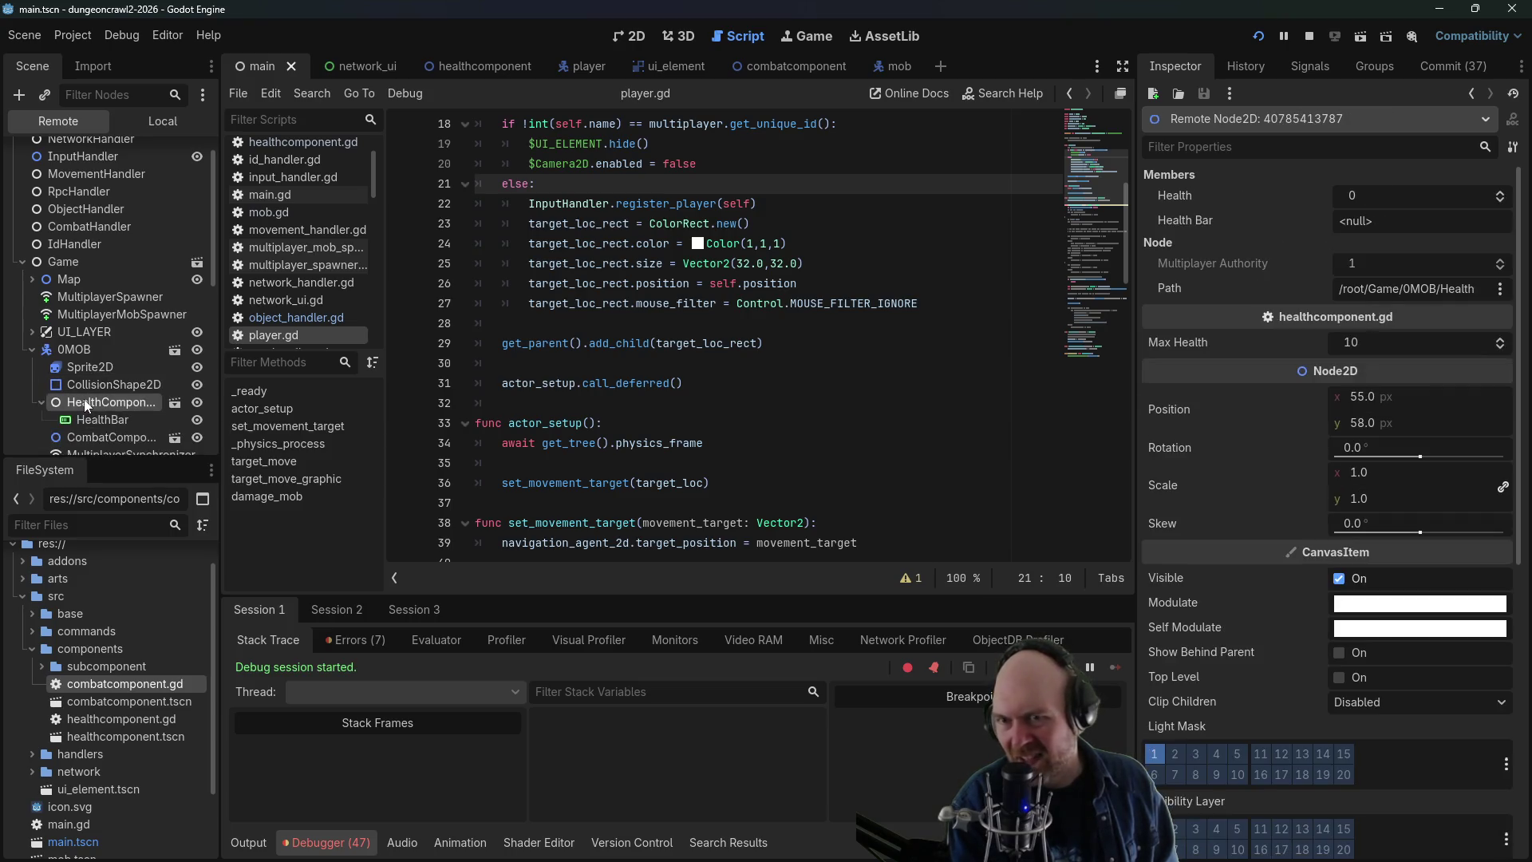
click(78, 419)
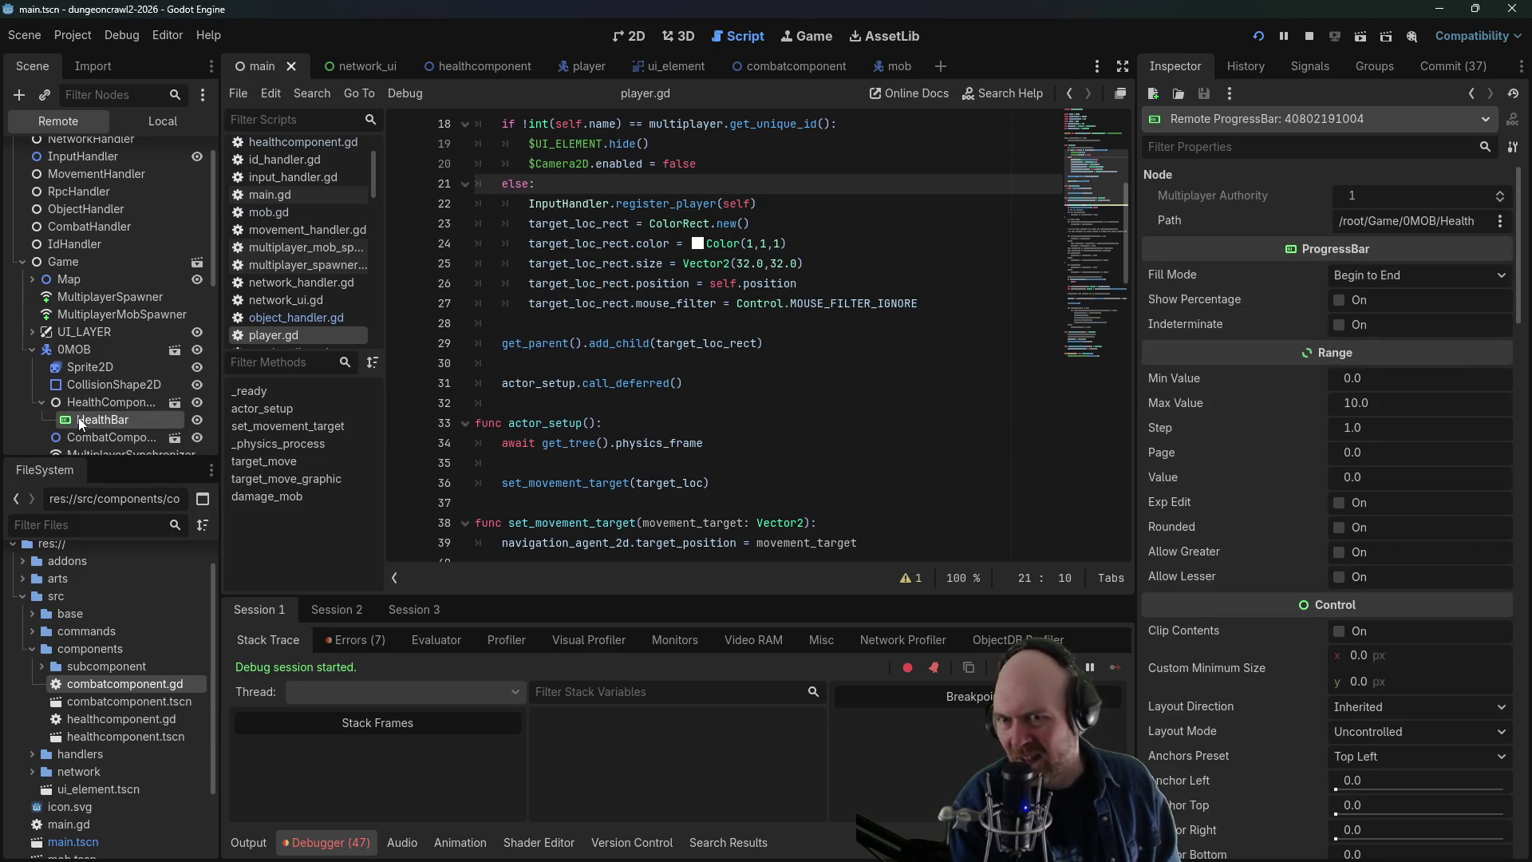
click(49, 404)
click(41, 403)
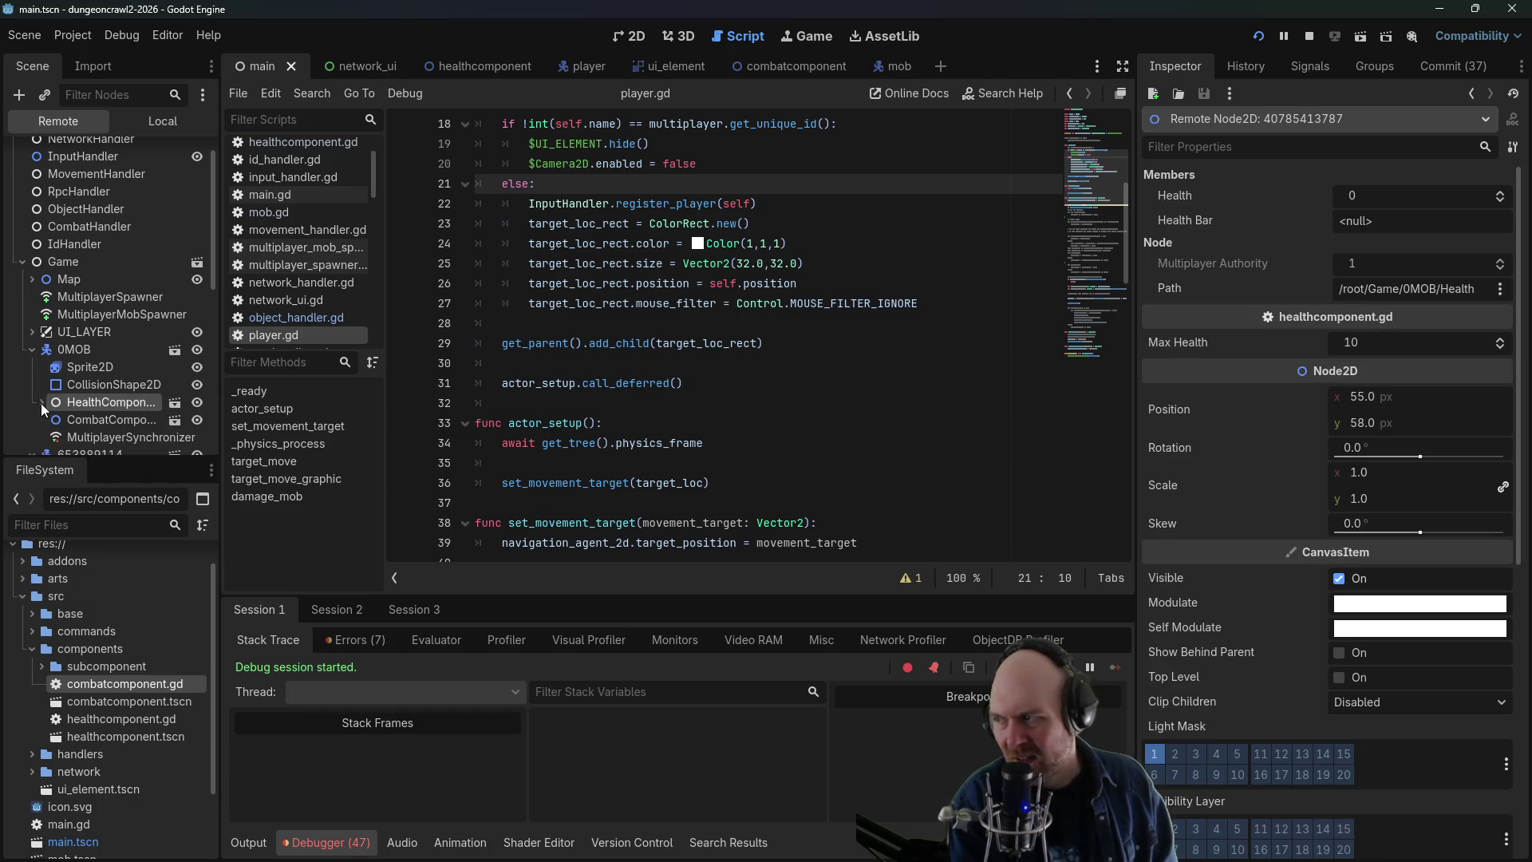
scroll(69, 399, down, 3)
- In Session 2, expand and re-check the mob's health component and HealthBar
click(346, 615)
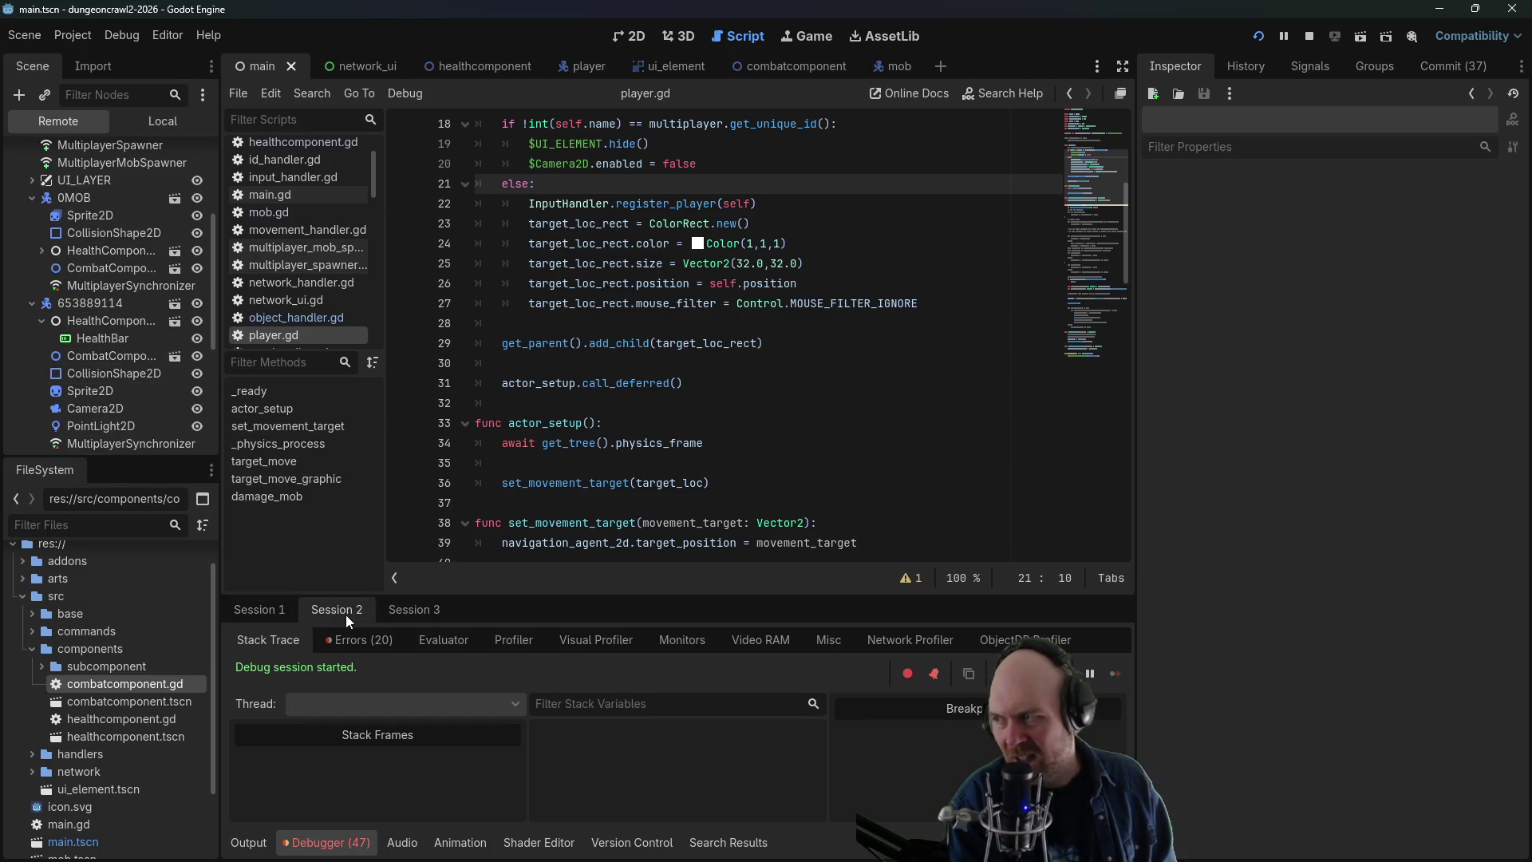
double_click(117, 251)
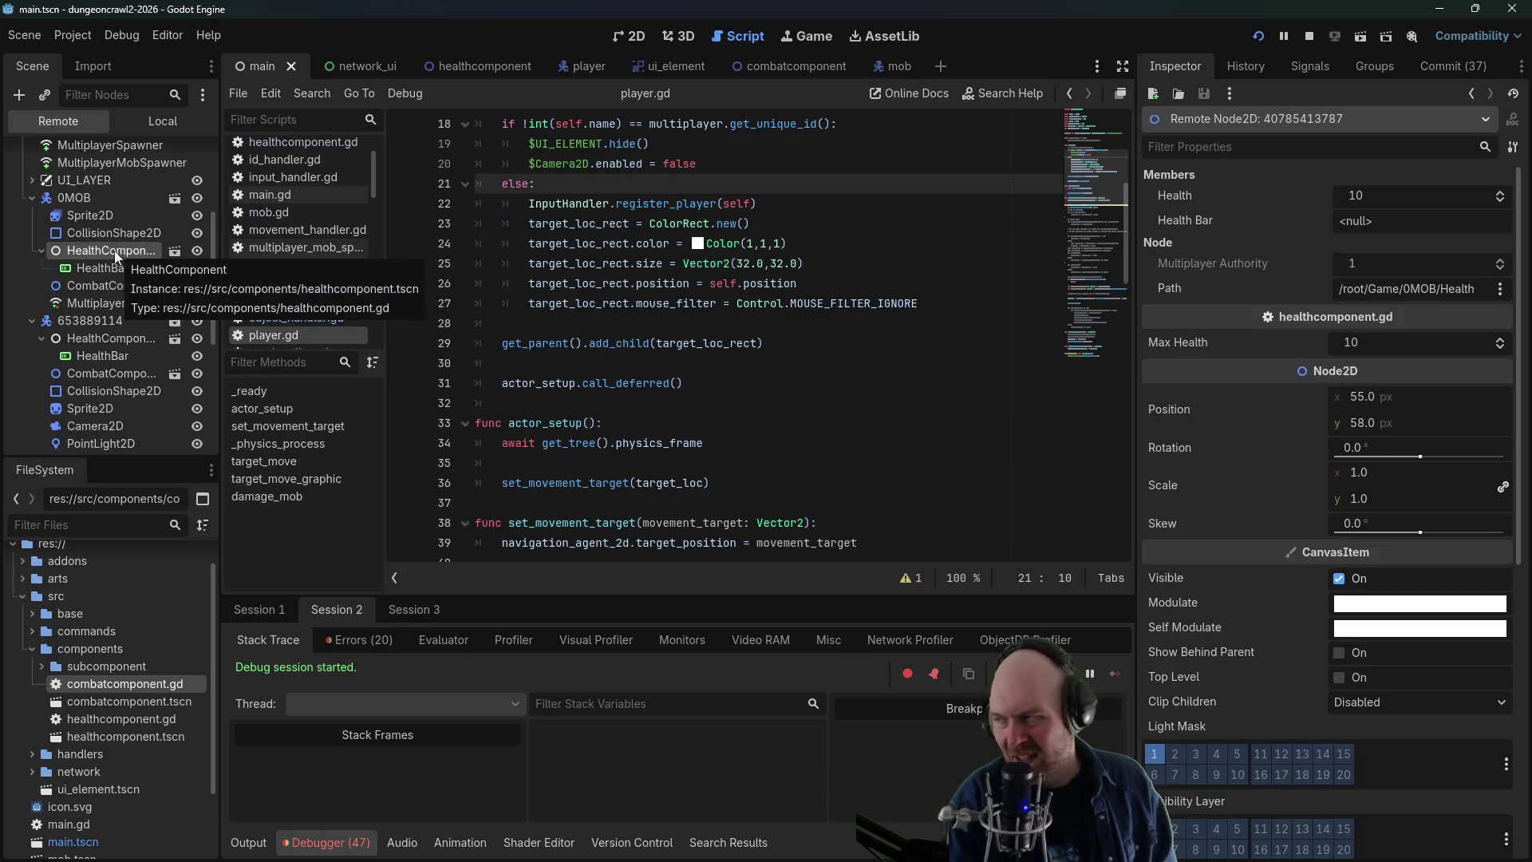
click(42, 250)
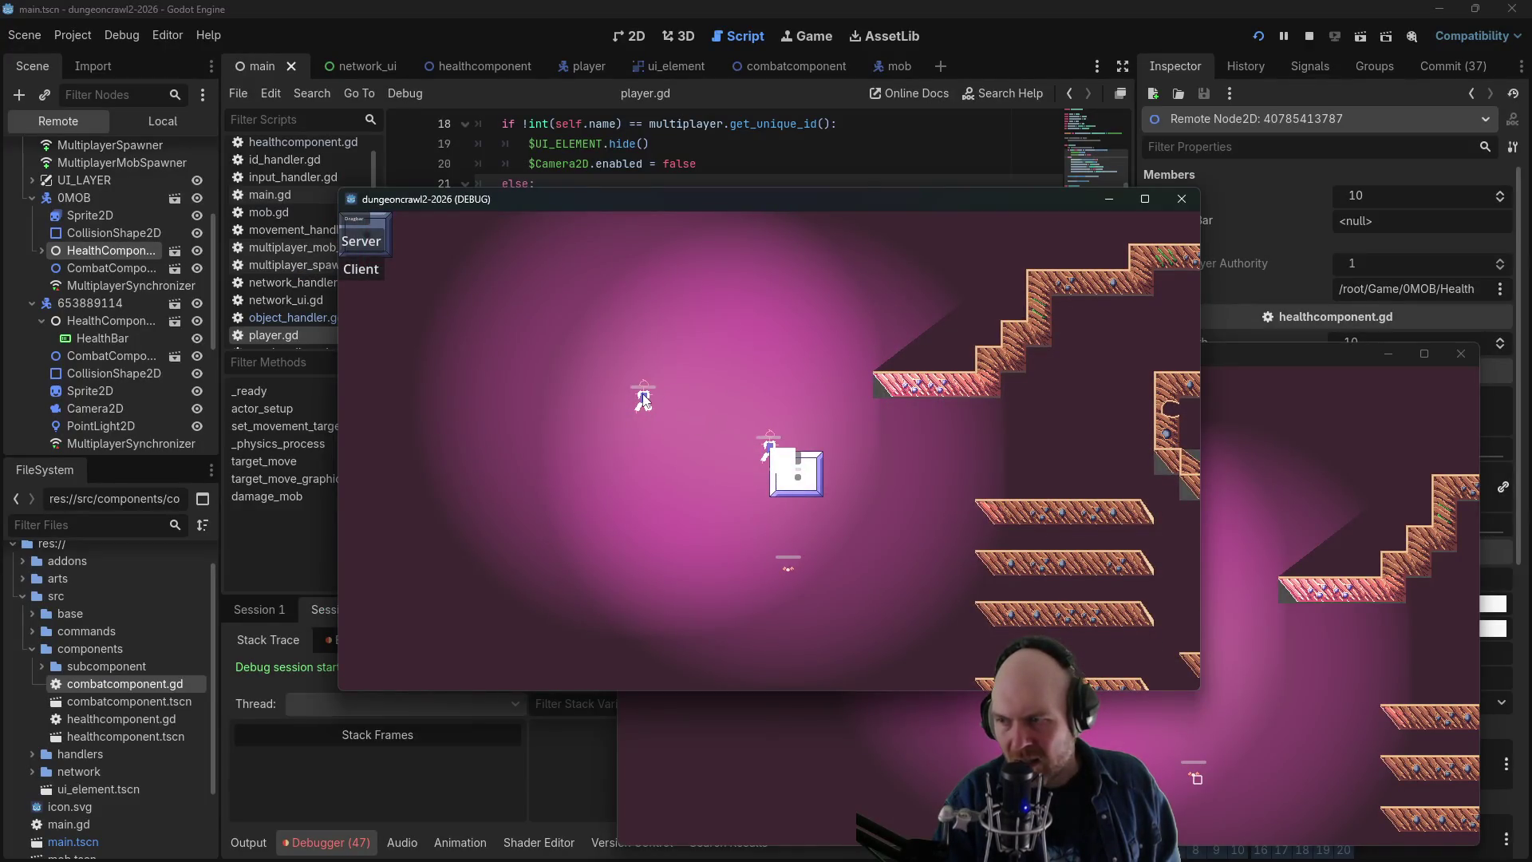
- Walk the player right in the game, then check both players' live health in the Remote tree
click(798, 459)
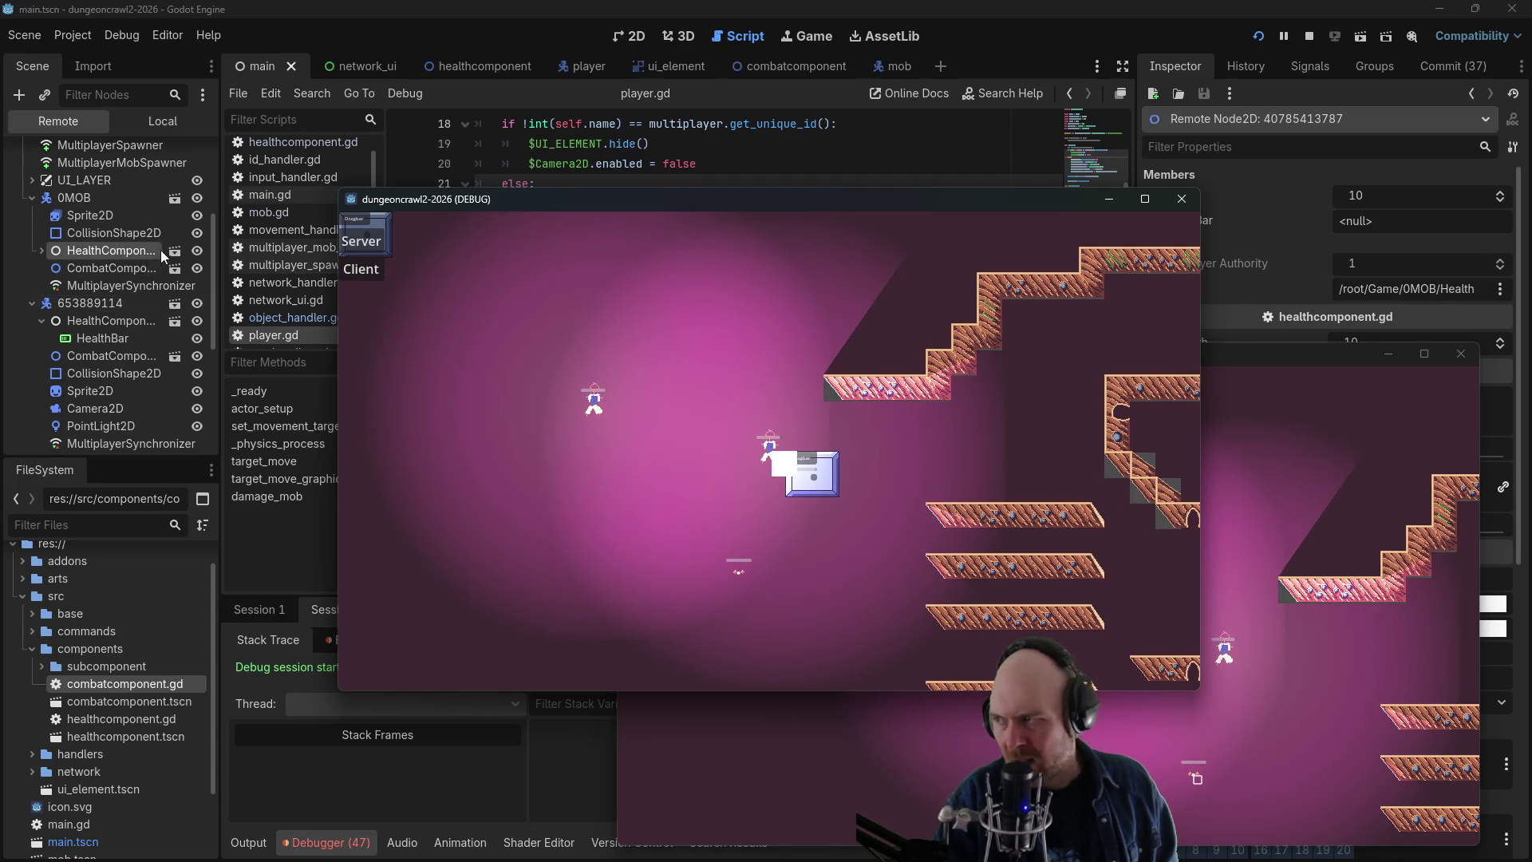
click(113, 254)
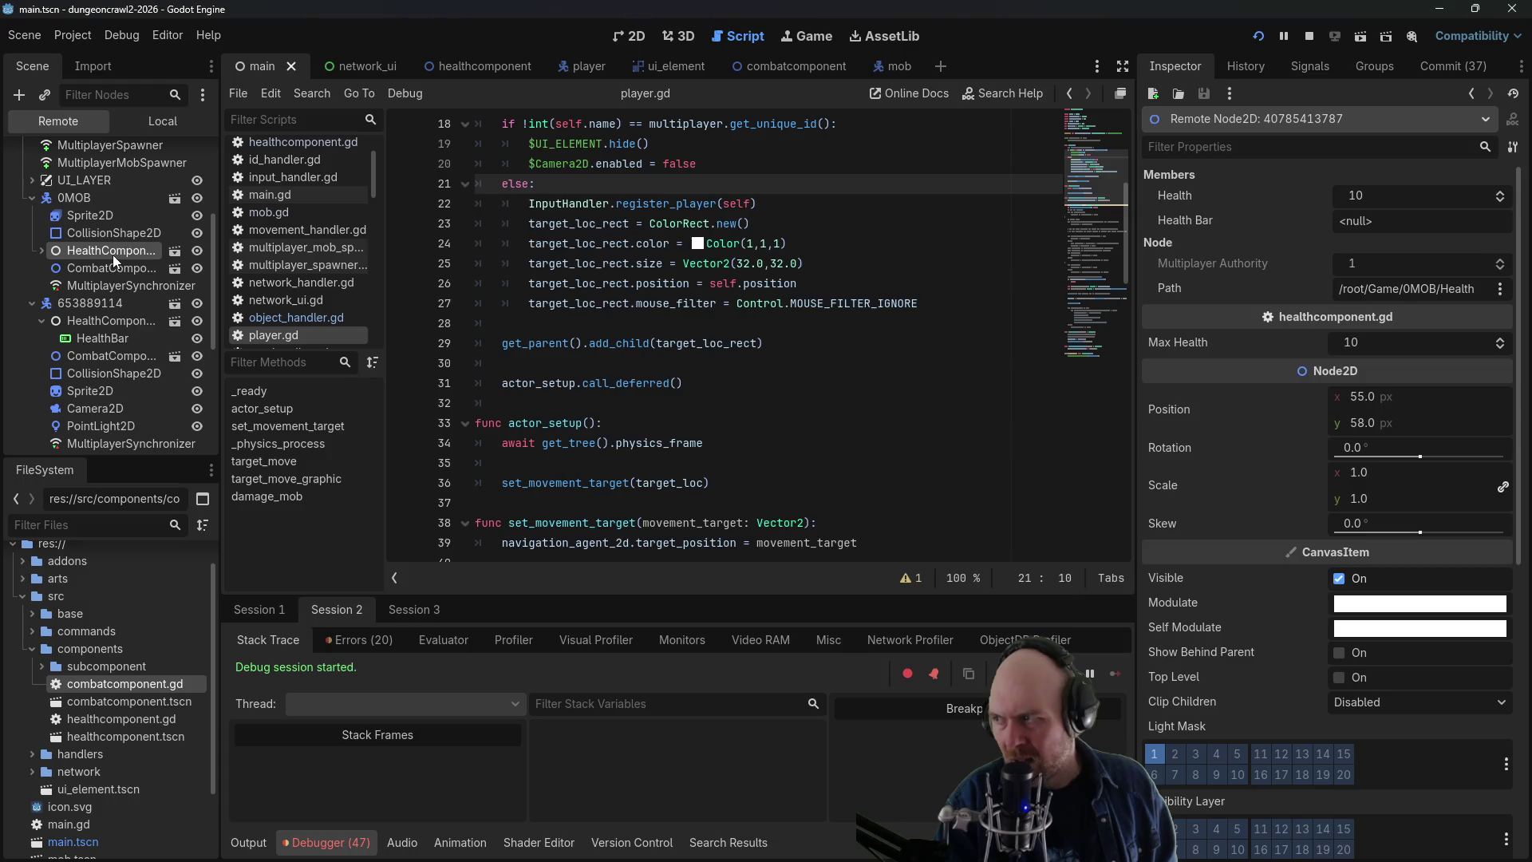
click(84, 321)
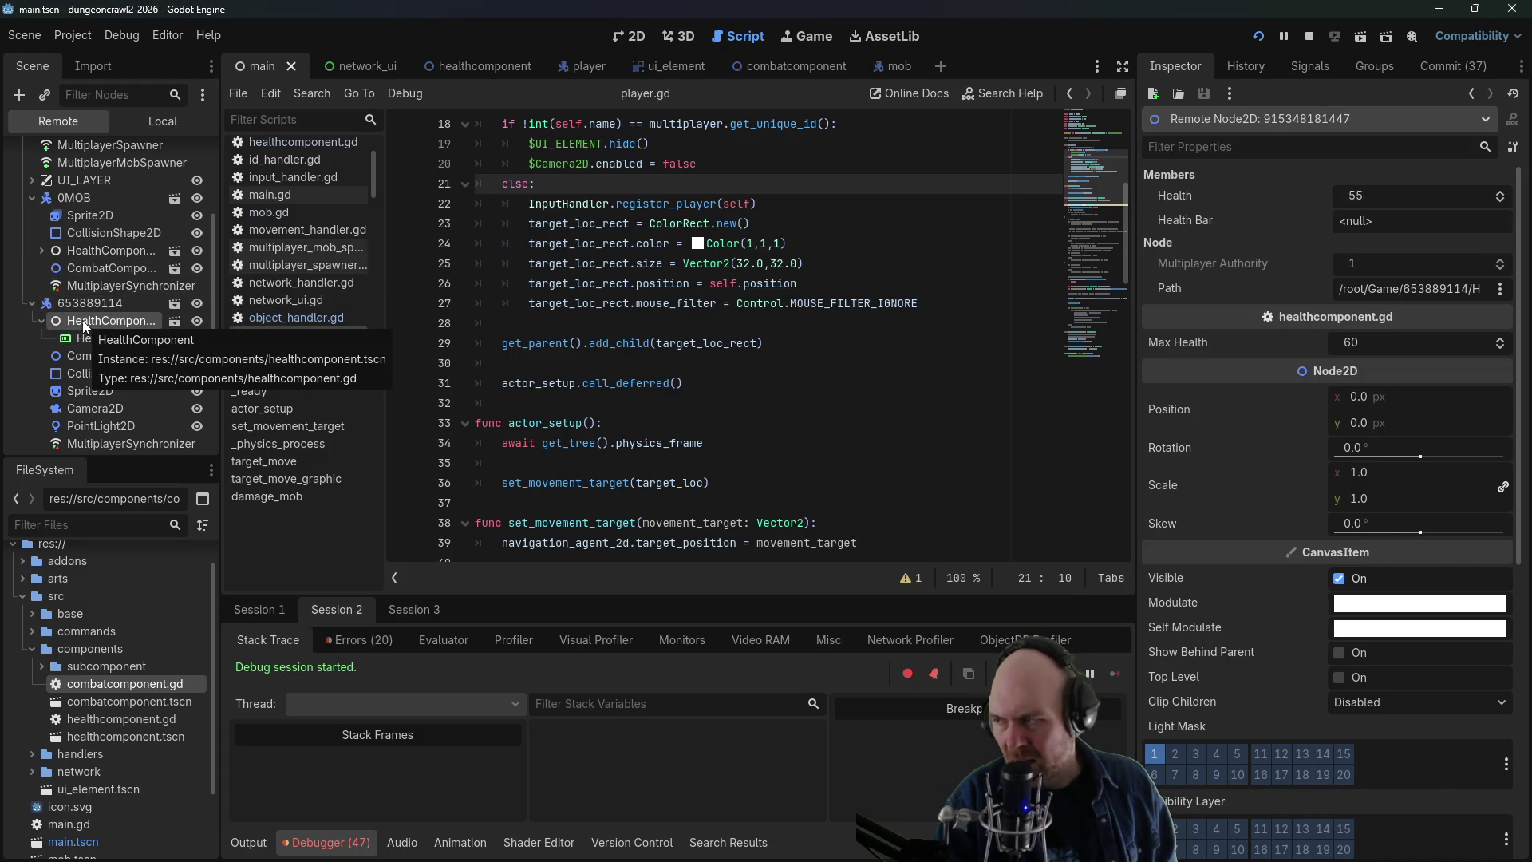
click(30, 304)
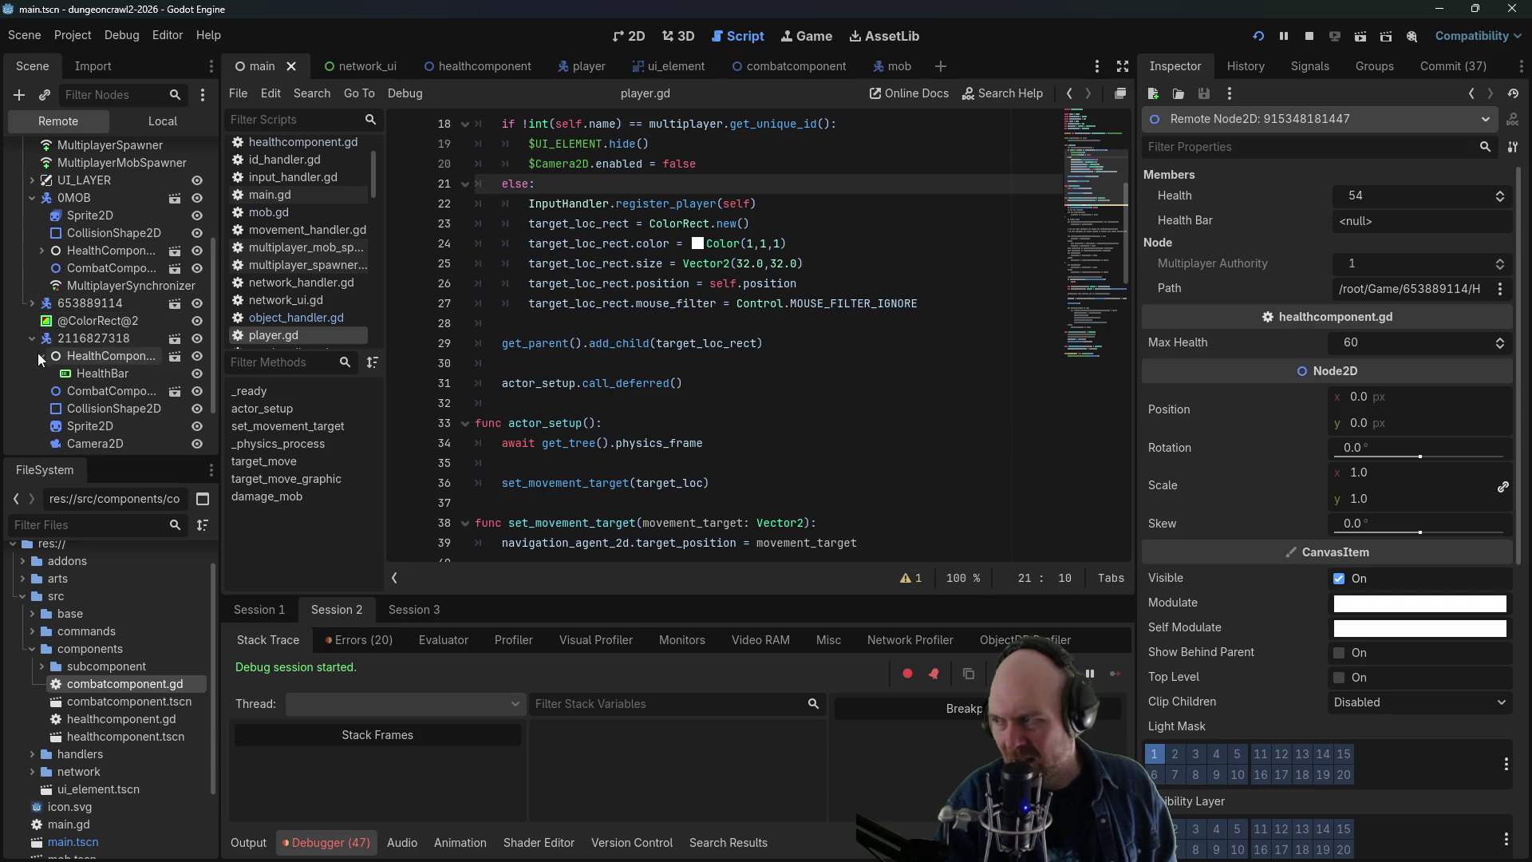
click(81, 359)
- Re-check the first player's health component, now at 49, and stop the debug run
click(32, 303)
click(68, 322)
click(41, 321)
click(41, 321)
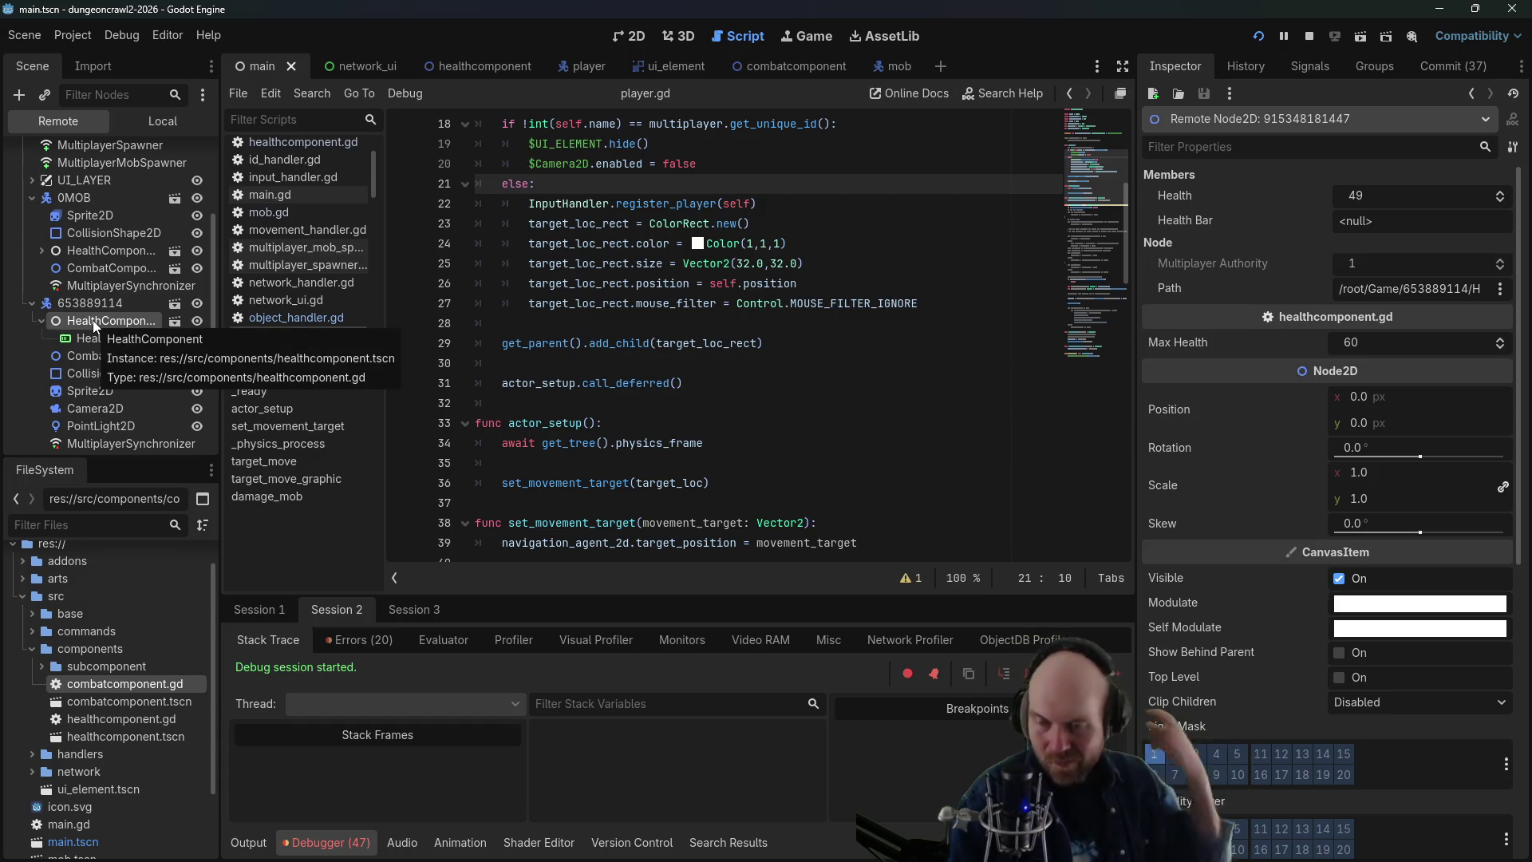
click(1306, 39)
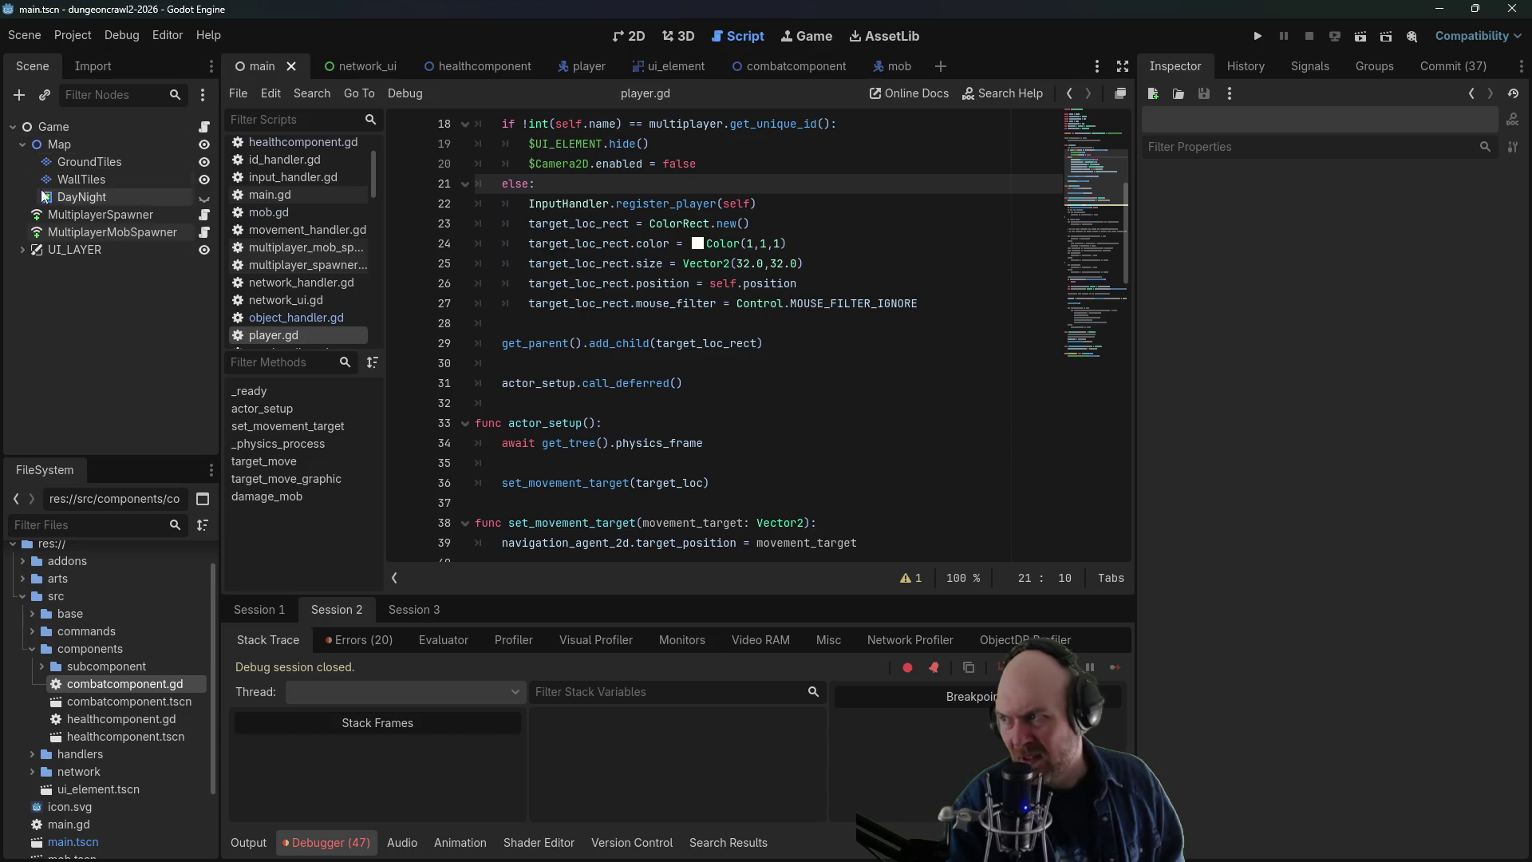
click(68, 213)
click(206, 232)
click(629, 244)
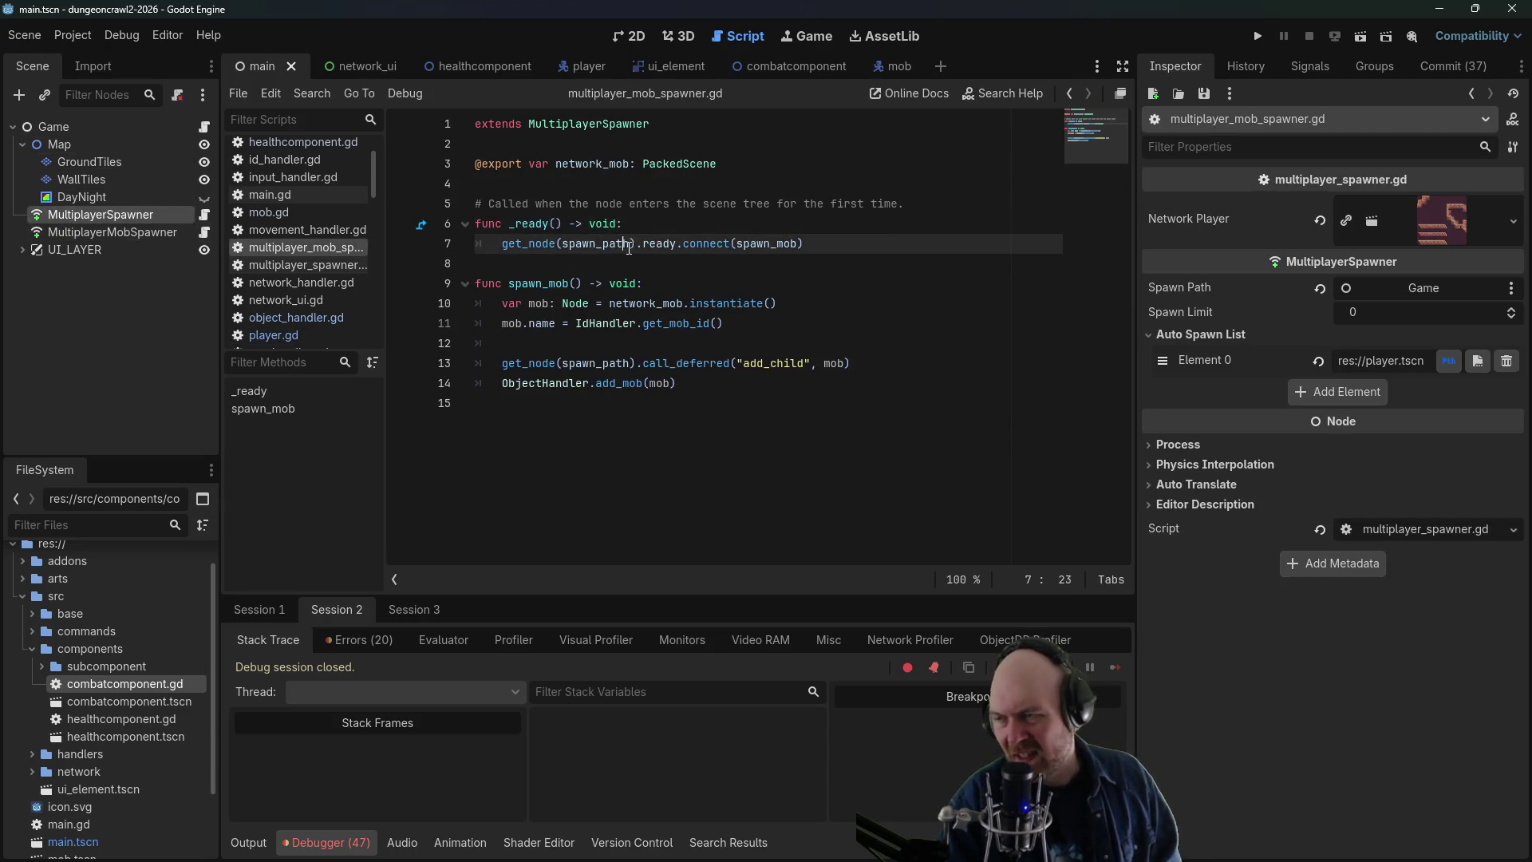
triple_click(836, 239)
click(818, 248)
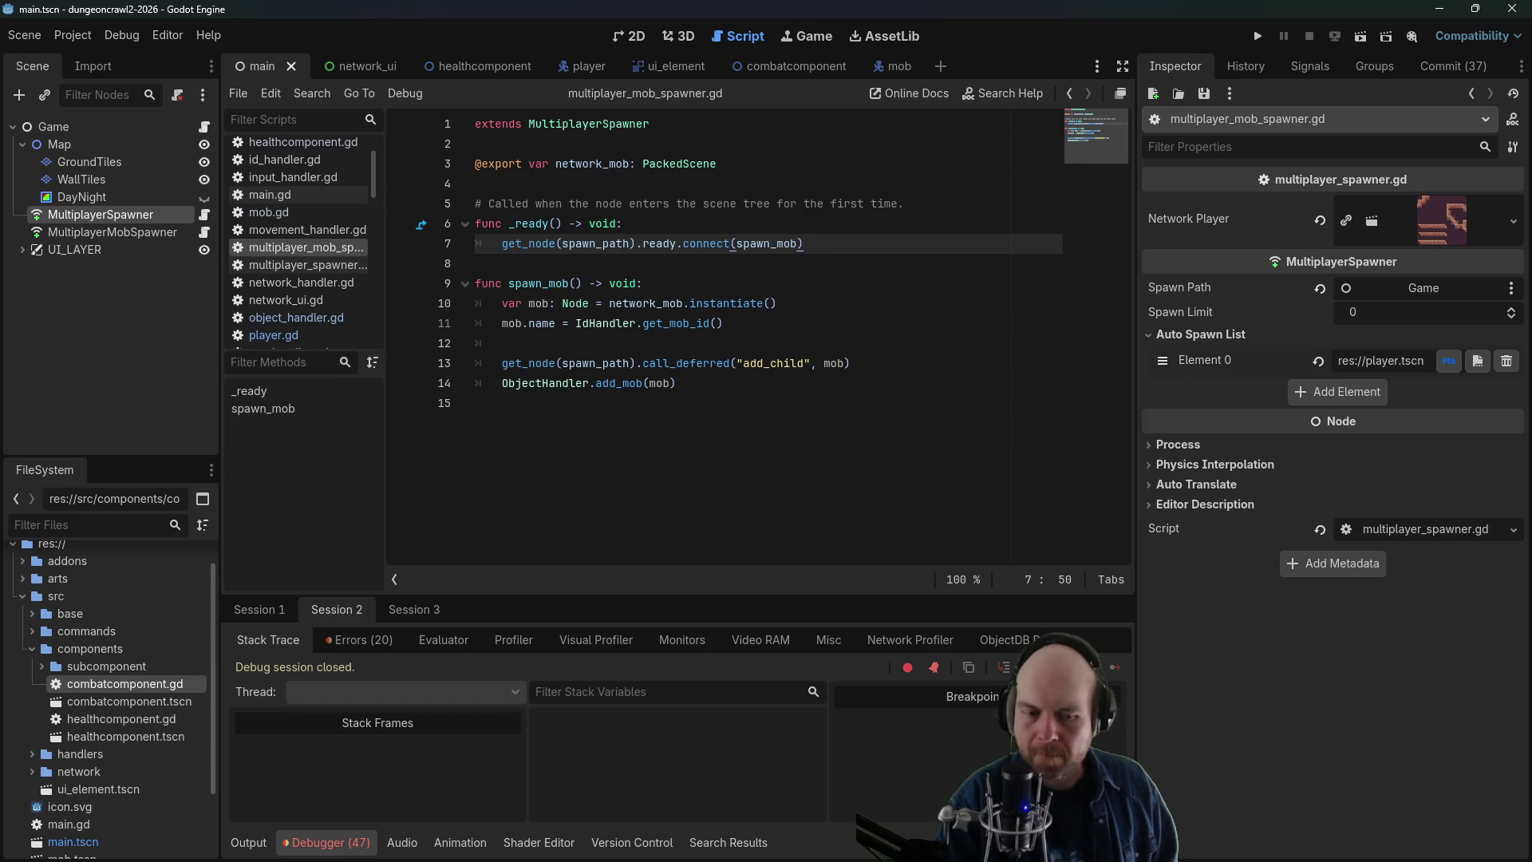
key(alt+Tab)
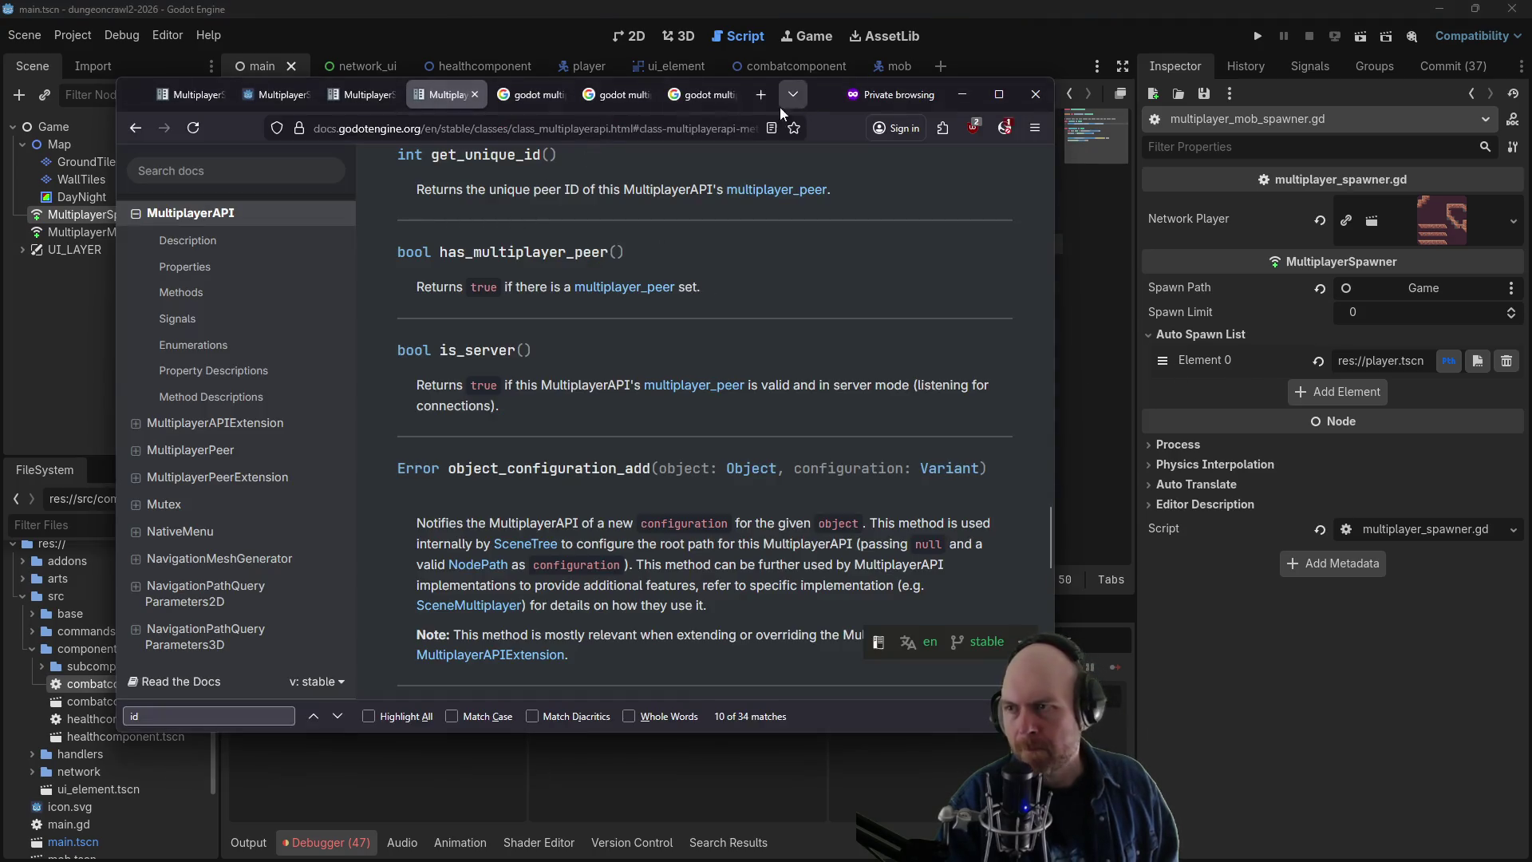
- Search Google in a private tab for 'godot multiplayersynchronizer not synching'
key(ctrl+t)
text(godot multiplayers)
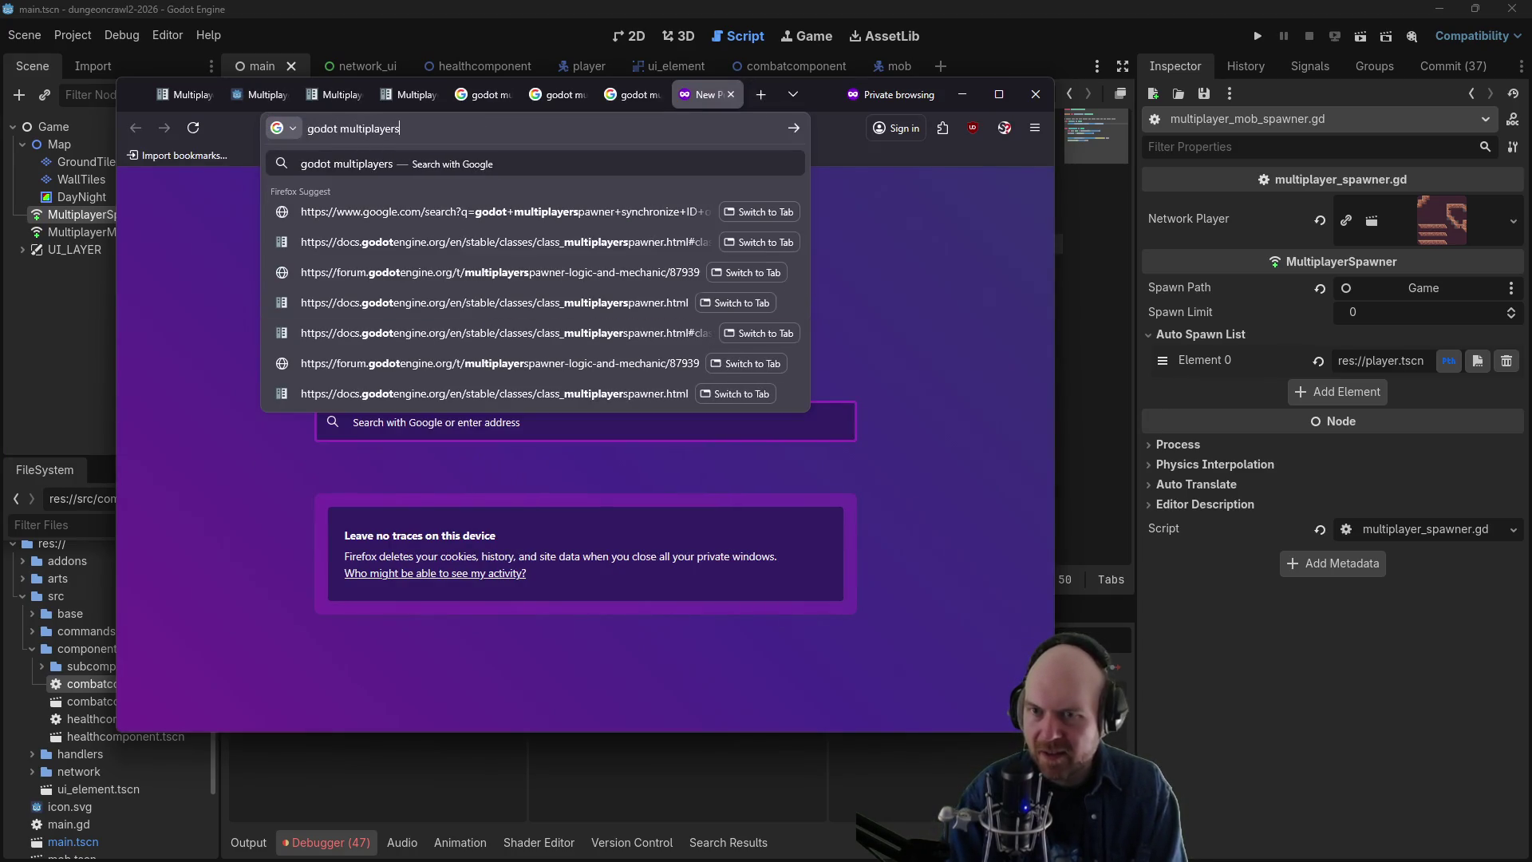
text(ynchronizer)
key(BackSpace)
key(BackSpace)
key(BackSpace)
text(nizer not synching)
key(Return)
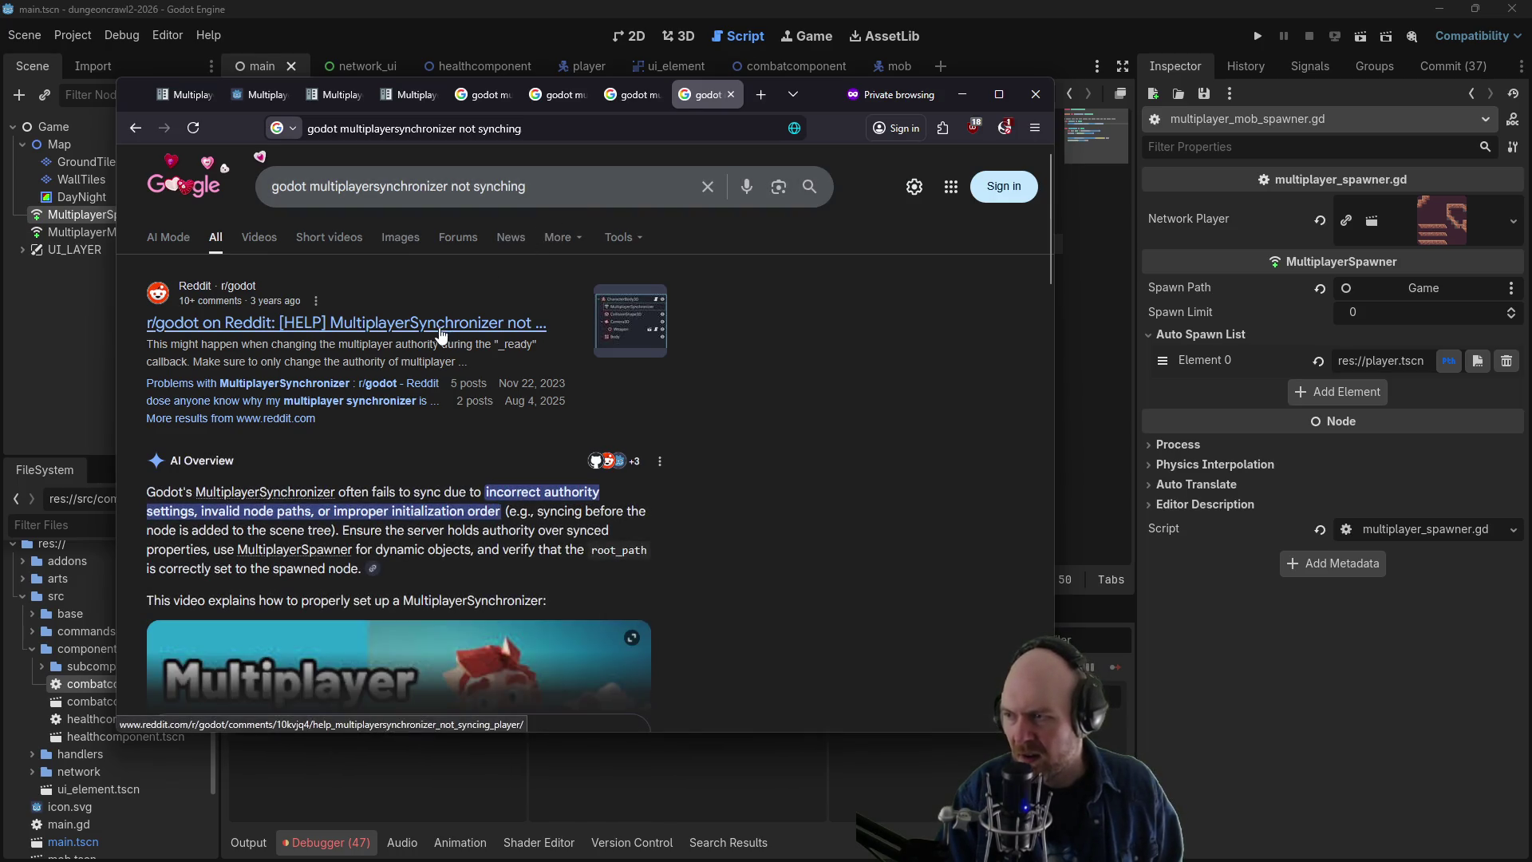
- Open the Reddit thread on the synchronizer not syncing, then return to the Godot editor
click(239, 322)
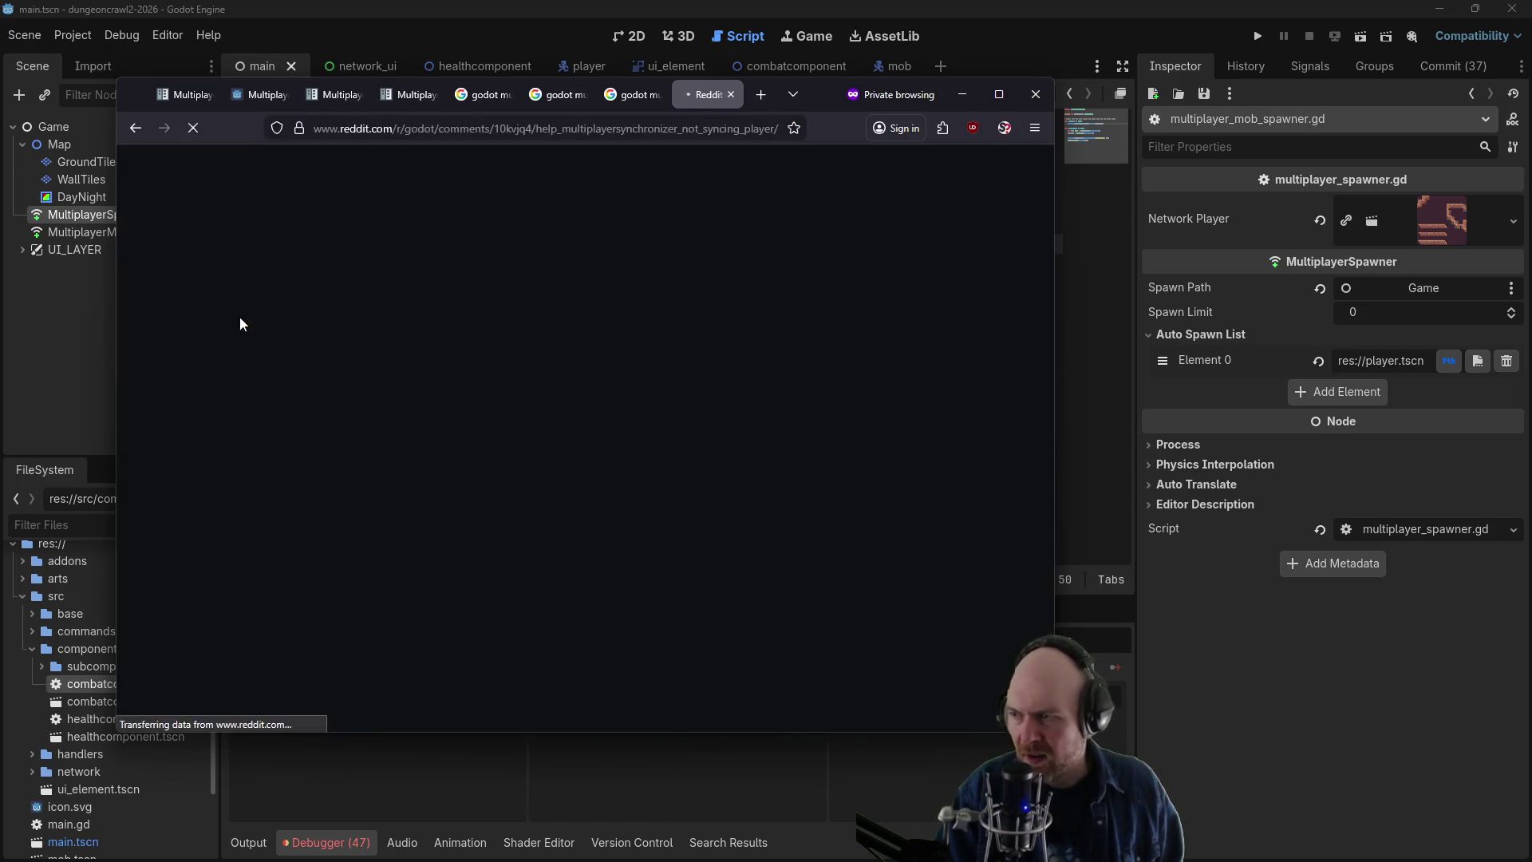
scroll(213, 339, down, 1)
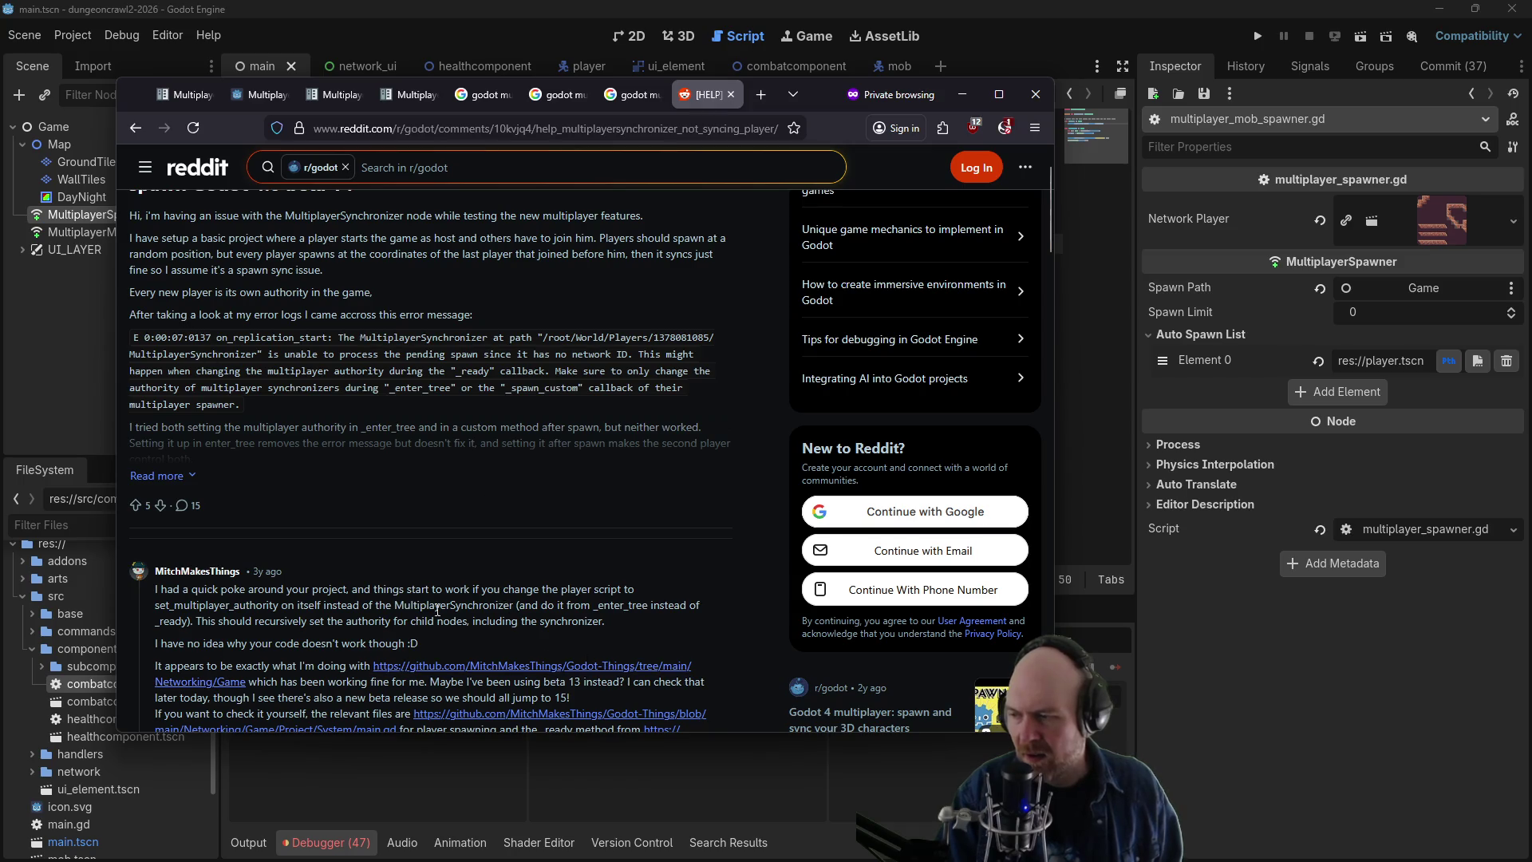
click(1192, 716)
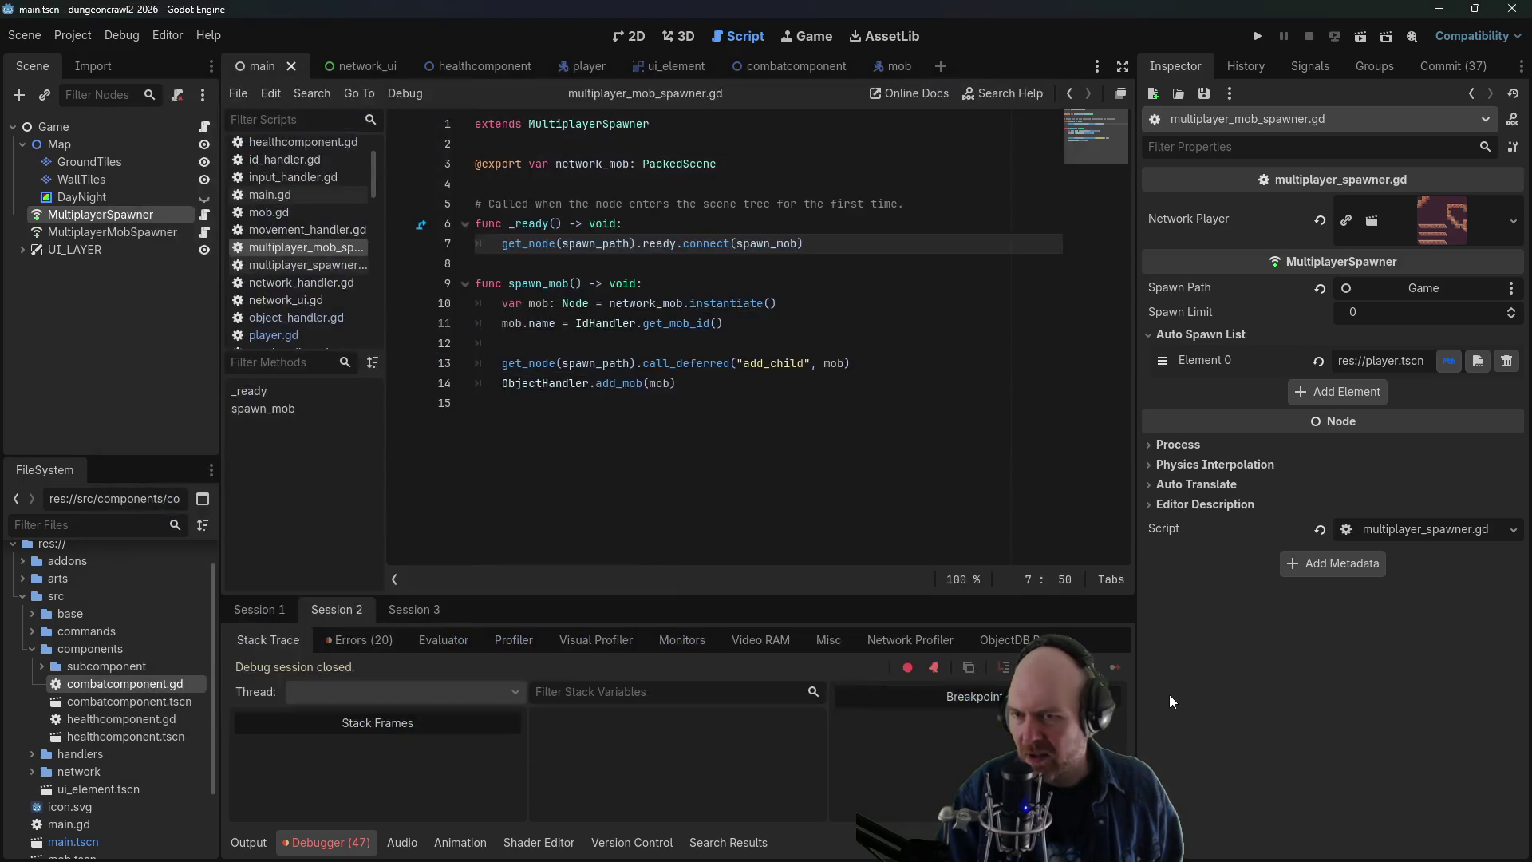
click(1258, 37)
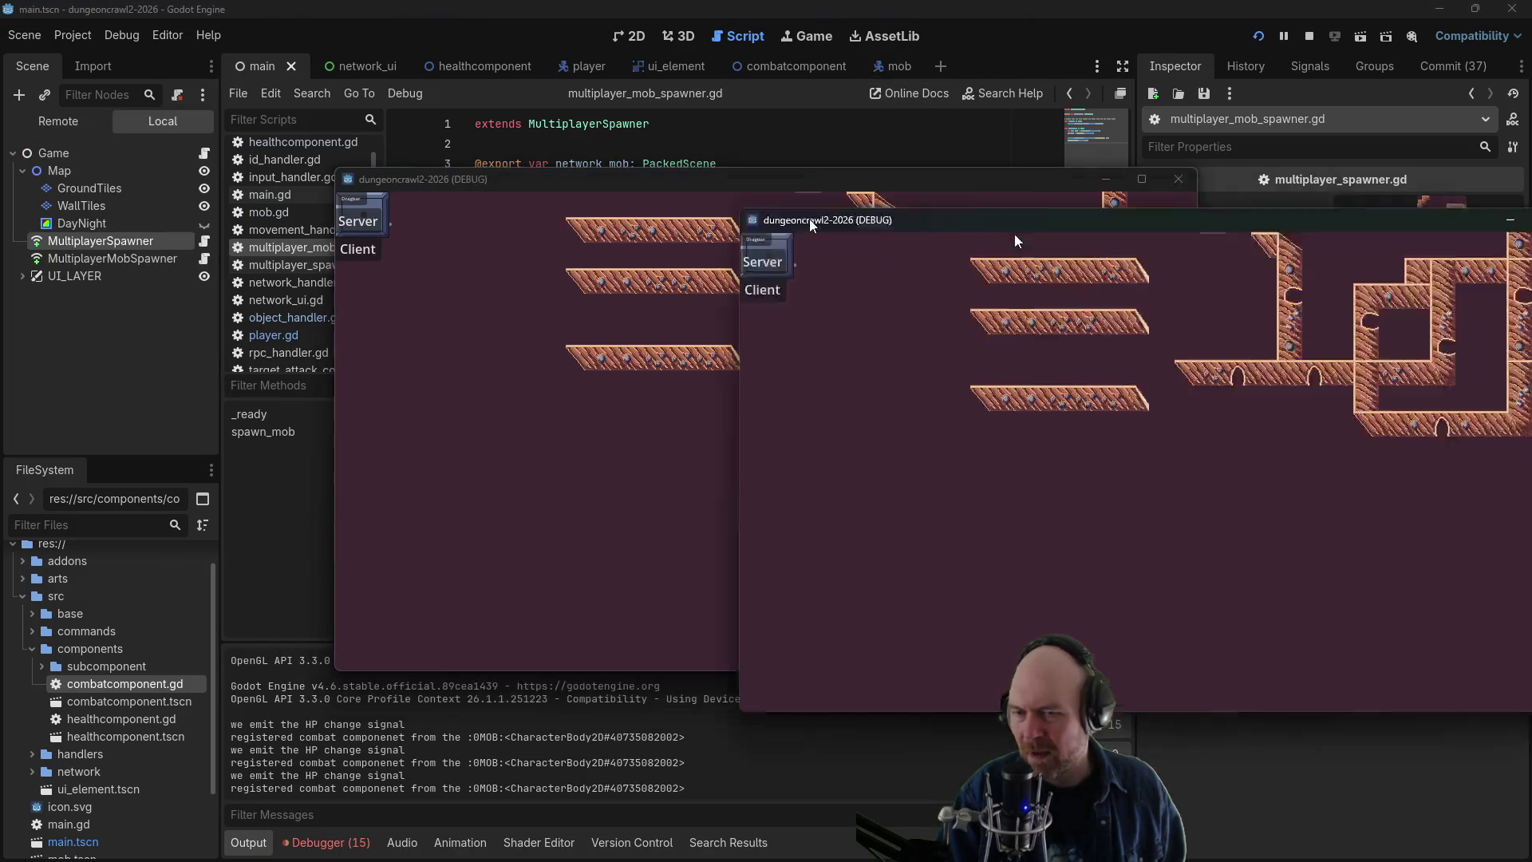
click(358, 249)
mouse_move(423, 182)
mouse_down()
mouse_move(605, 271)
mouse_move(725, 359)
mouse_up()
click(366, 228)
drag(423, 181, 152, 123)
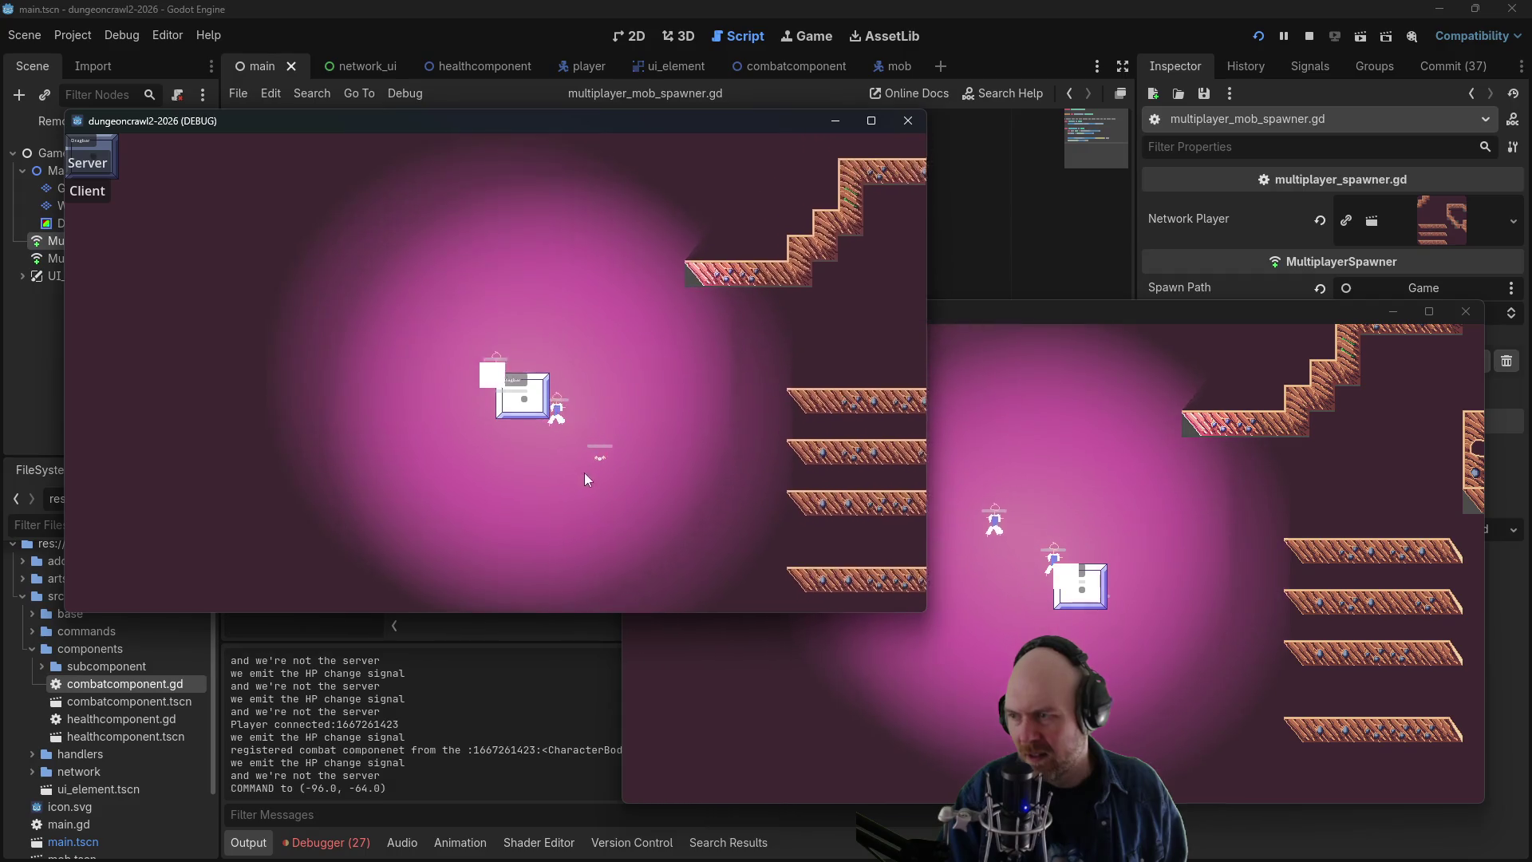
click(615, 466)
click(1061, 539)
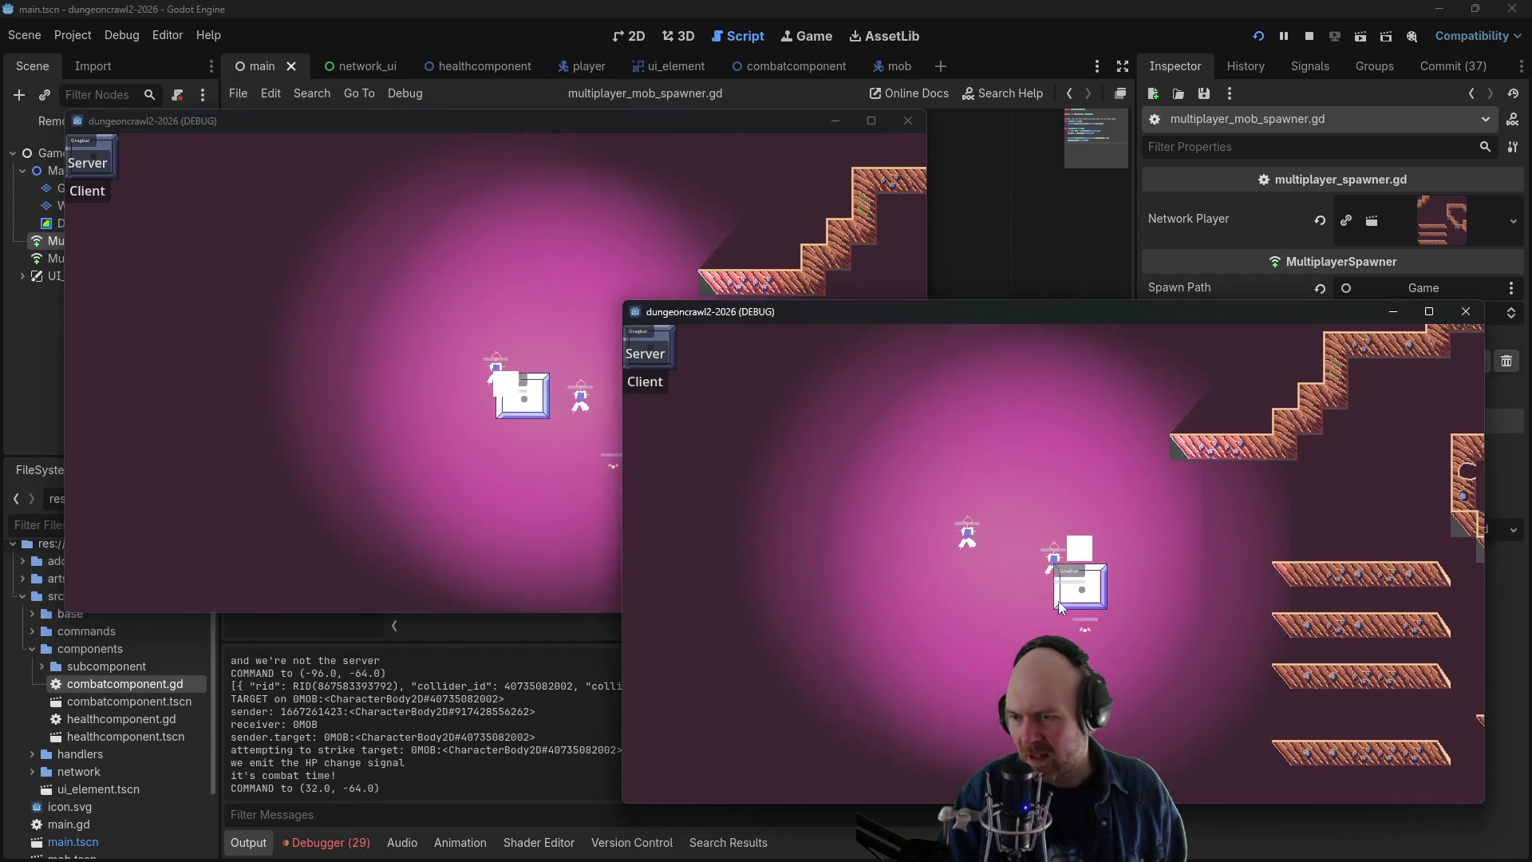
click(43, 313)
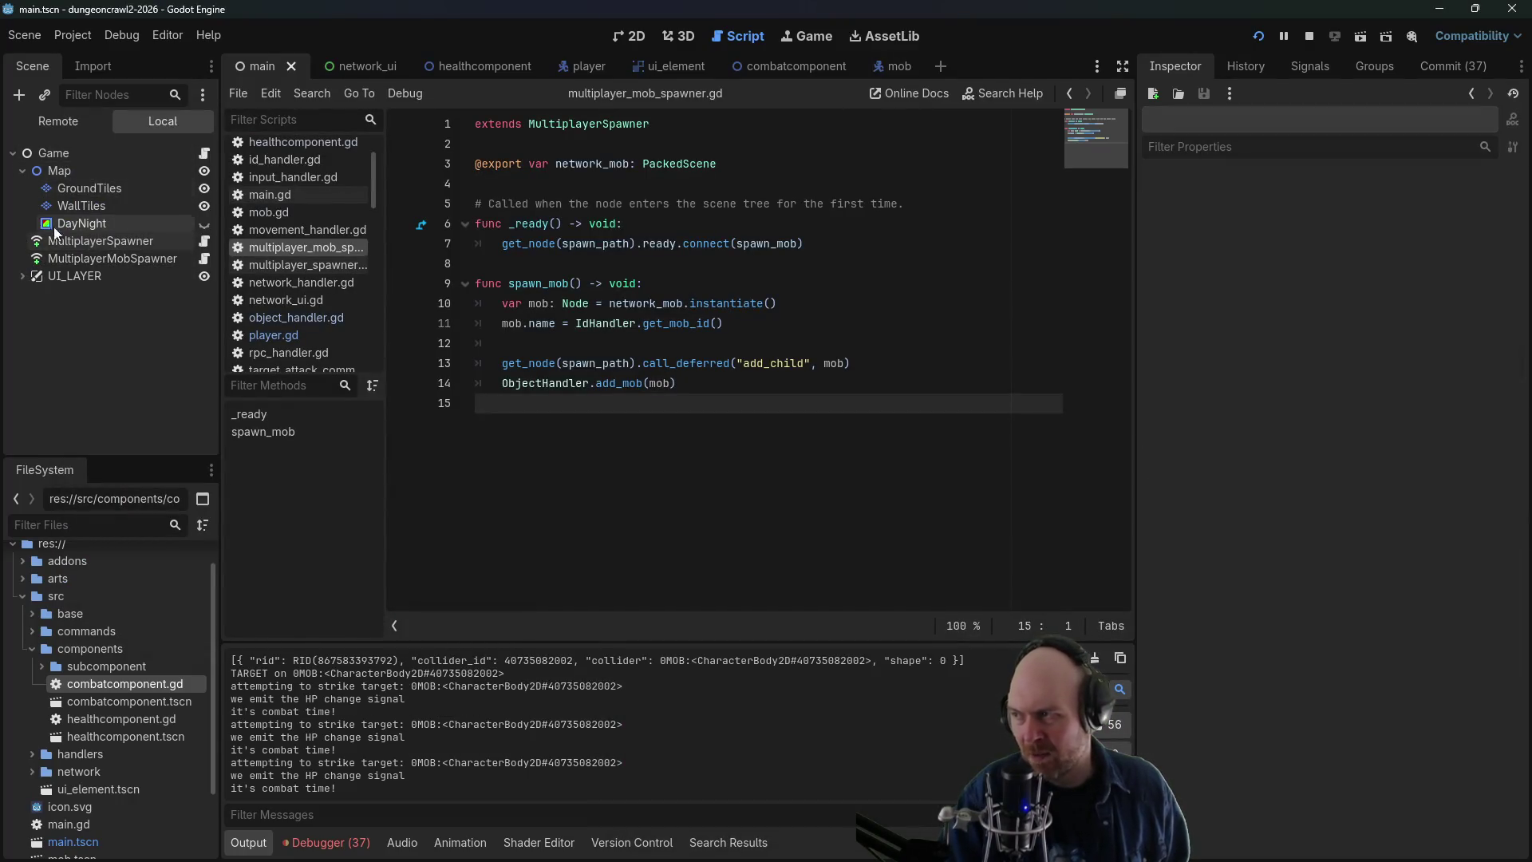
click(54, 119)
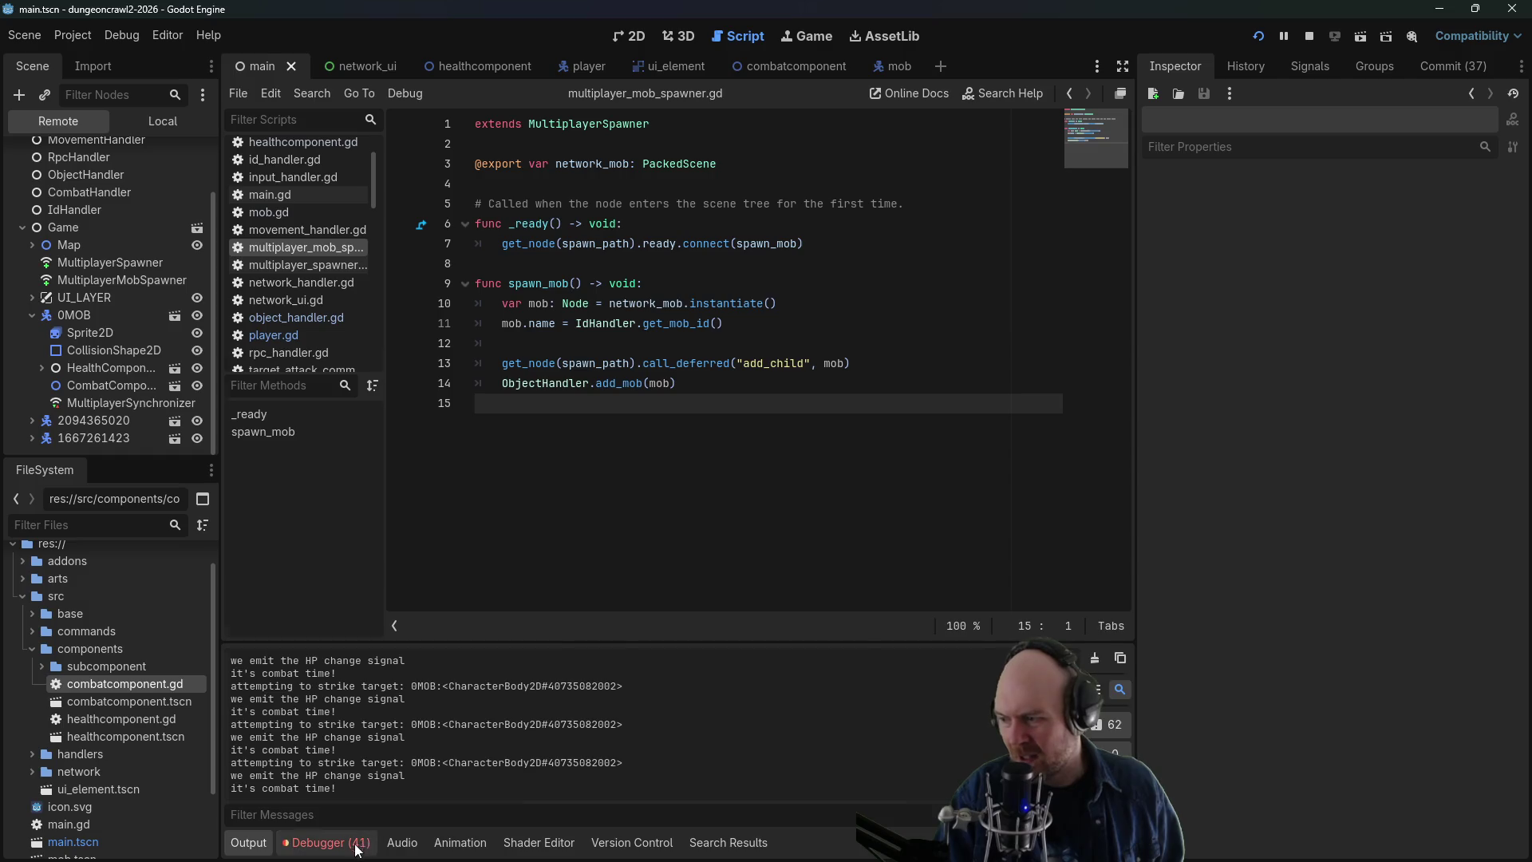
click(351, 842)
click(89, 397)
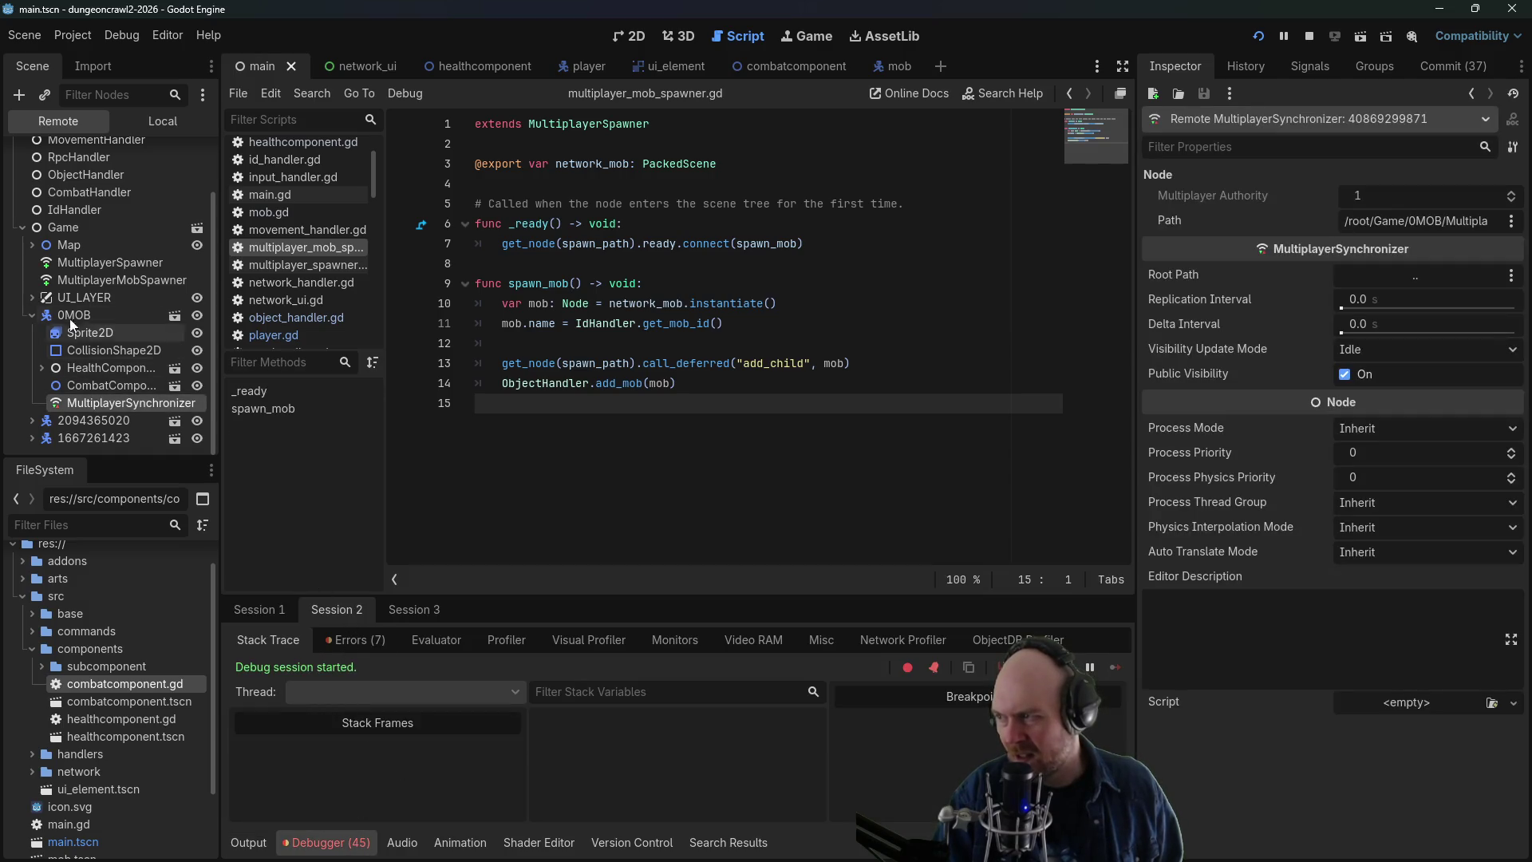
click(31, 314)
click(51, 380)
scroll(98, 428, down, 3)
click(108, 403)
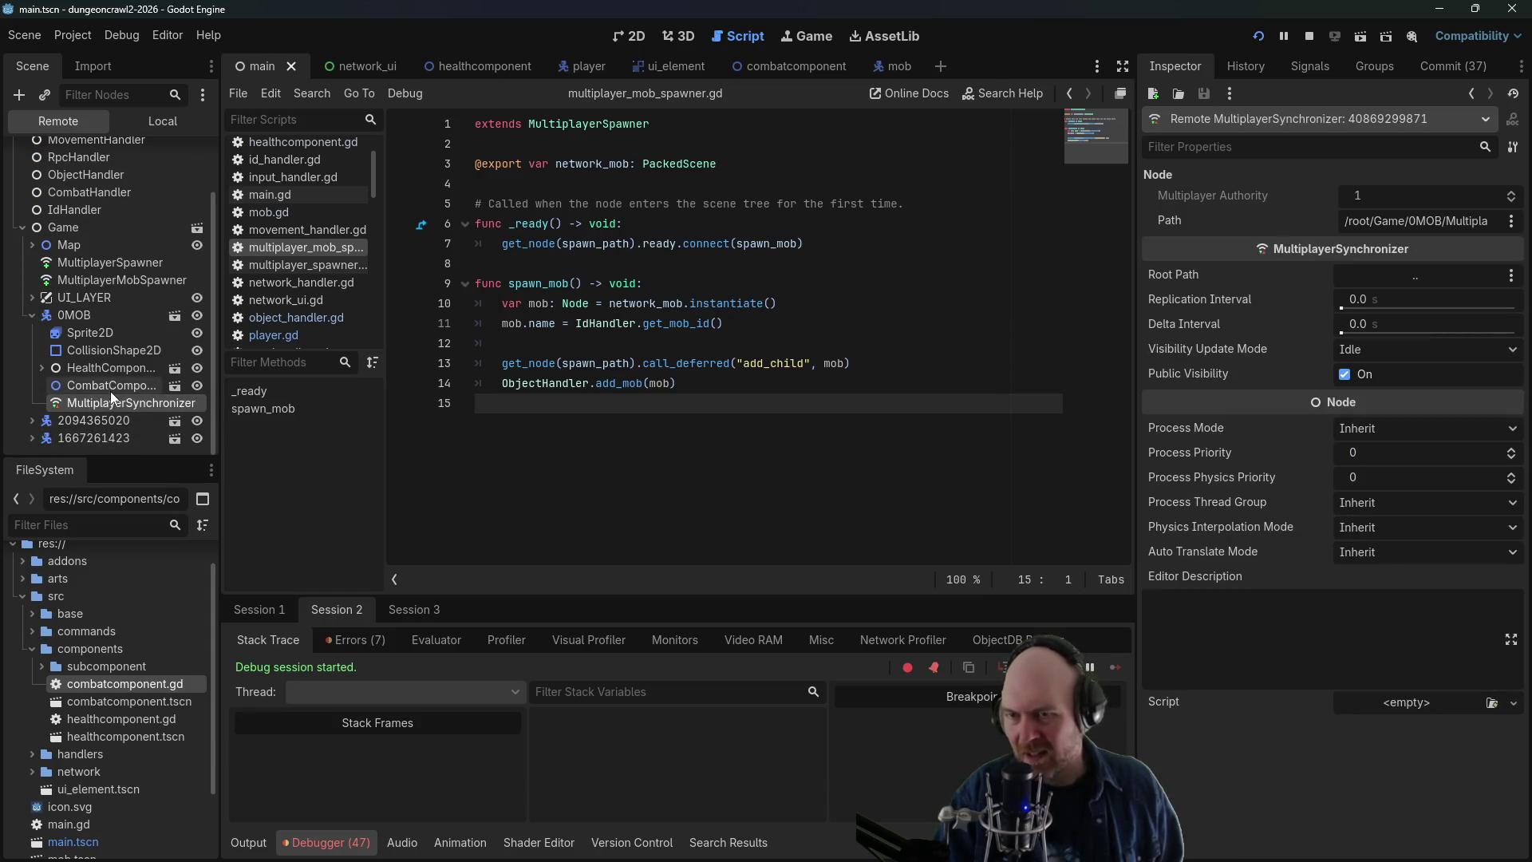
click(110, 384)
click(114, 351)
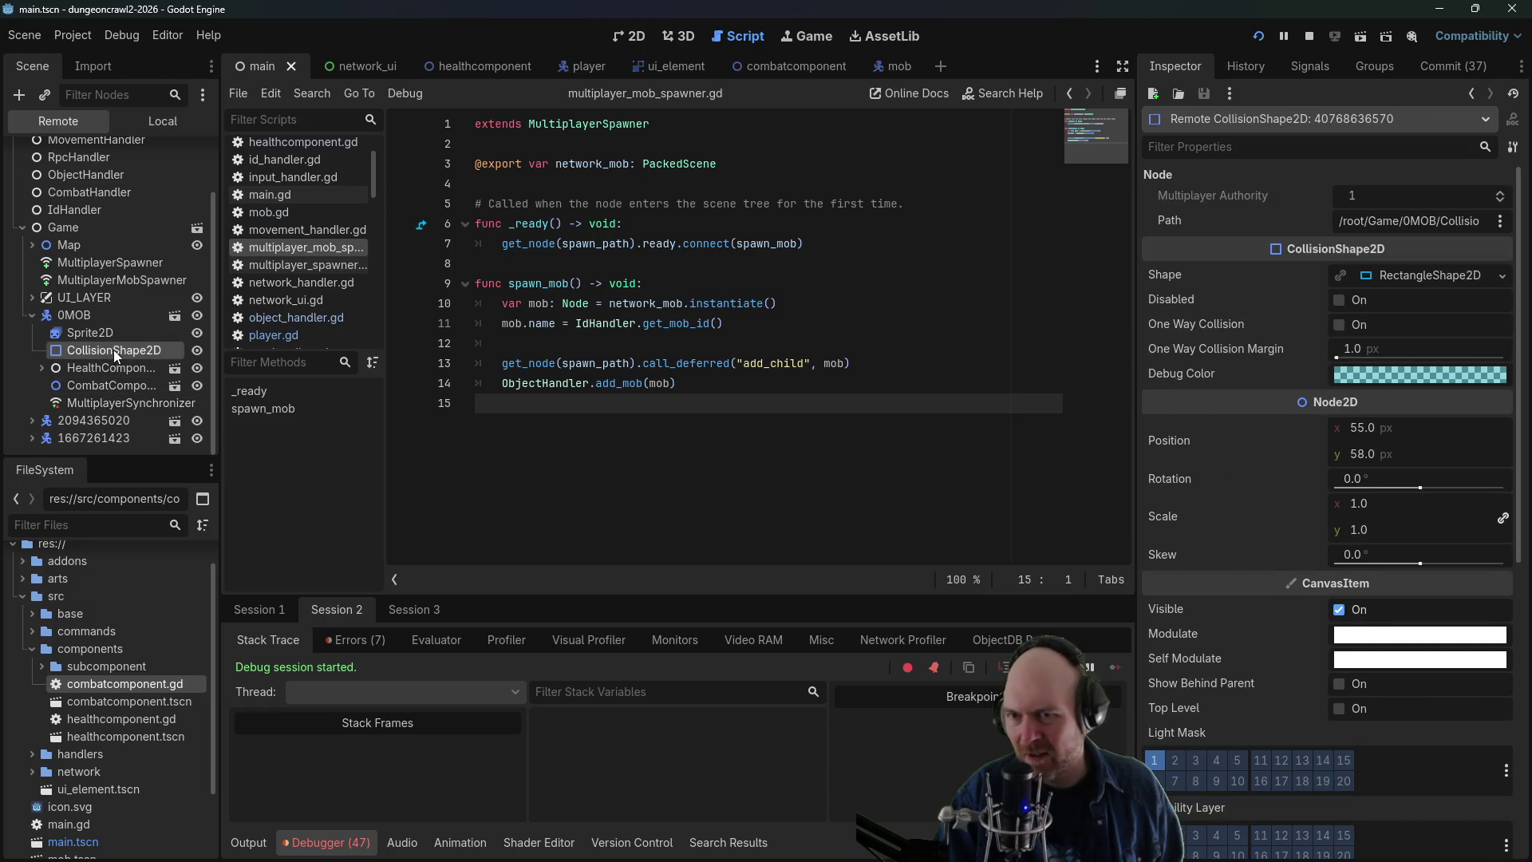
click(114, 333)
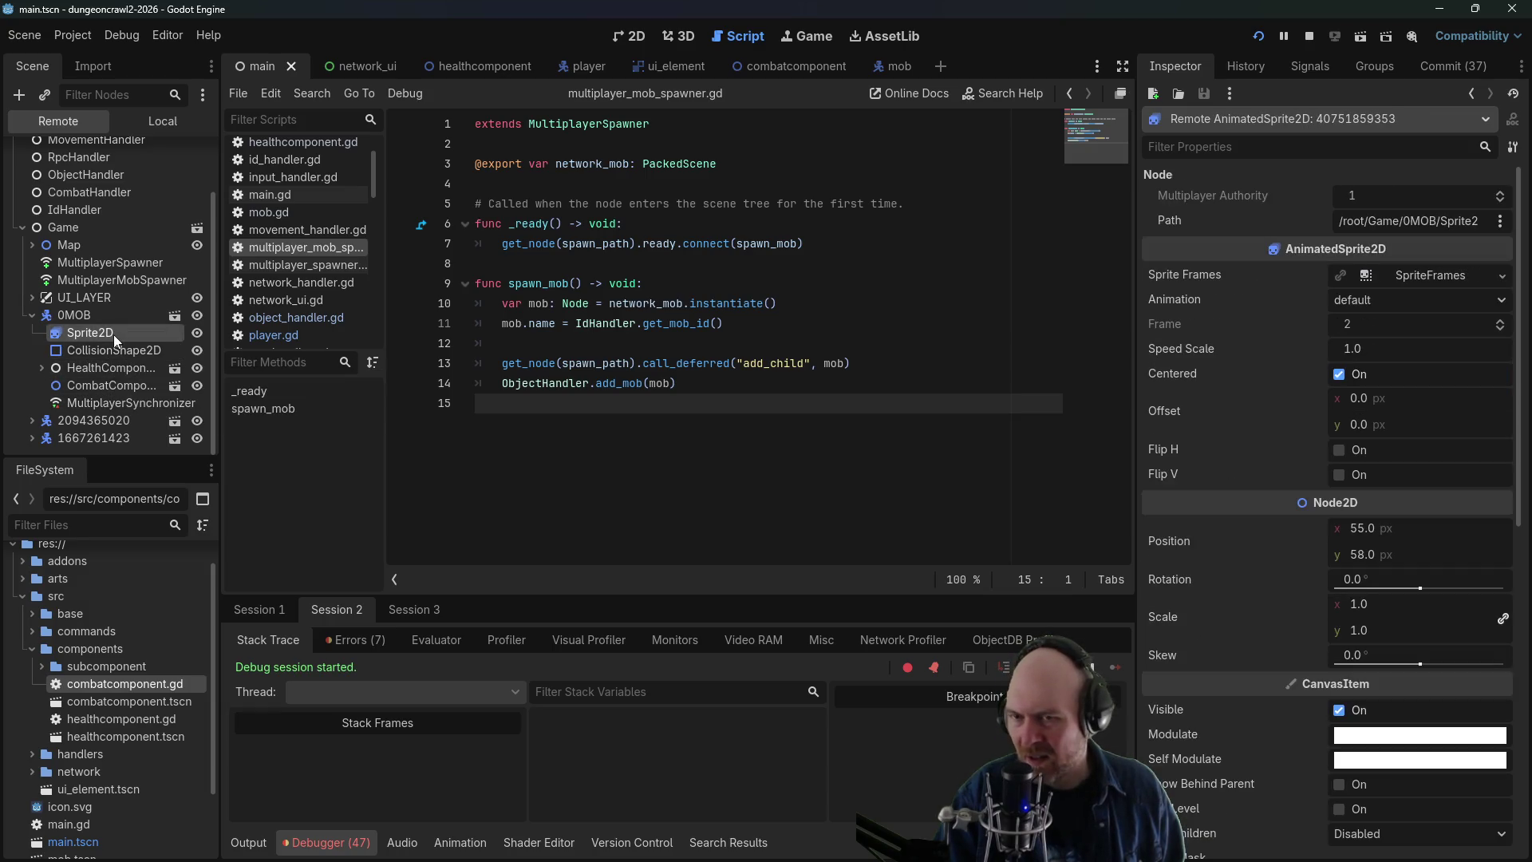
click(105, 375)
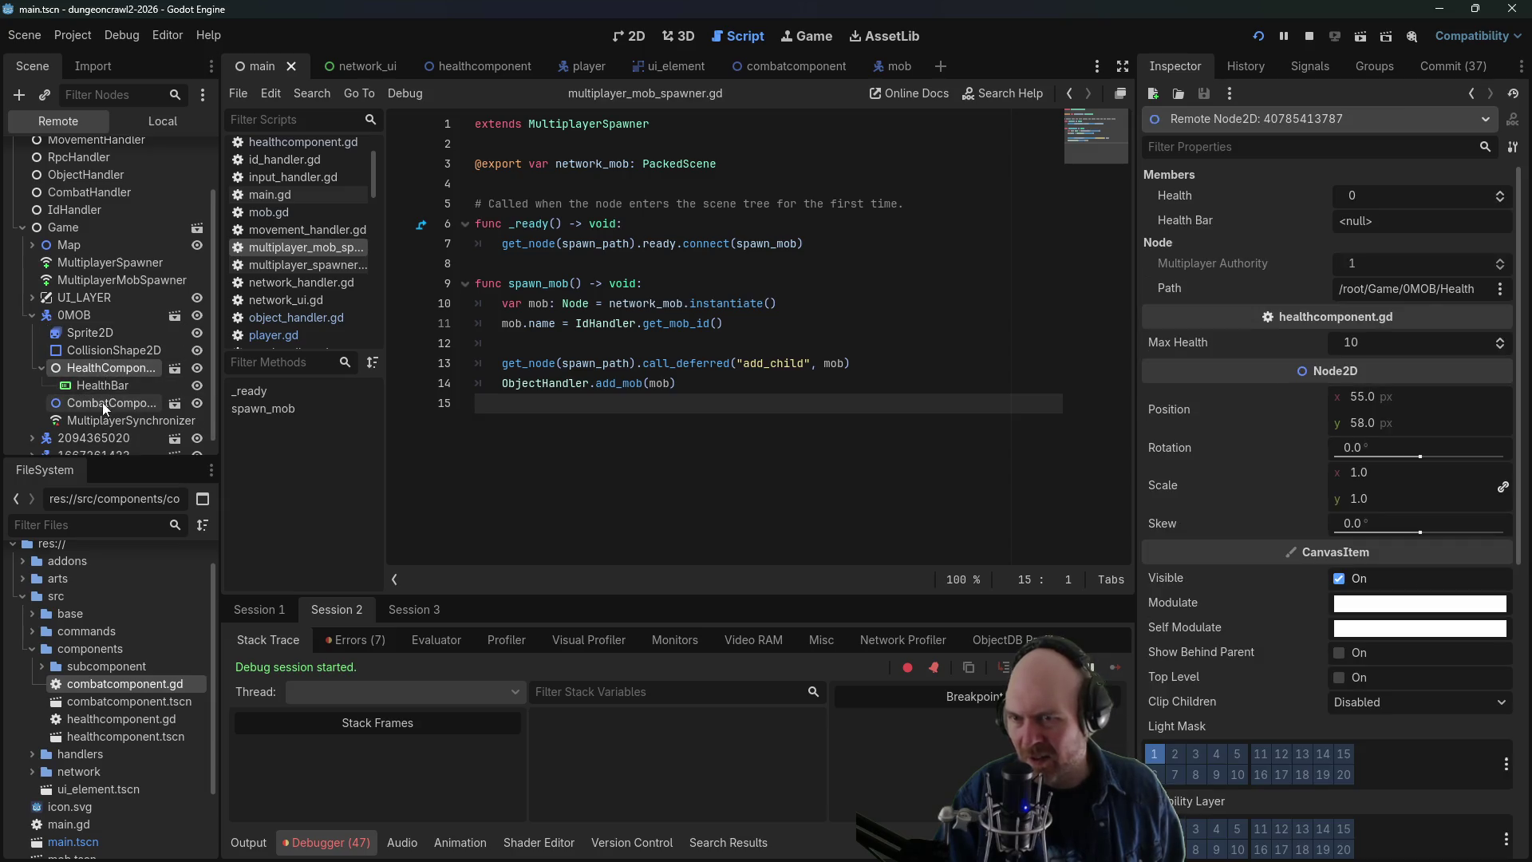
click(109, 404)
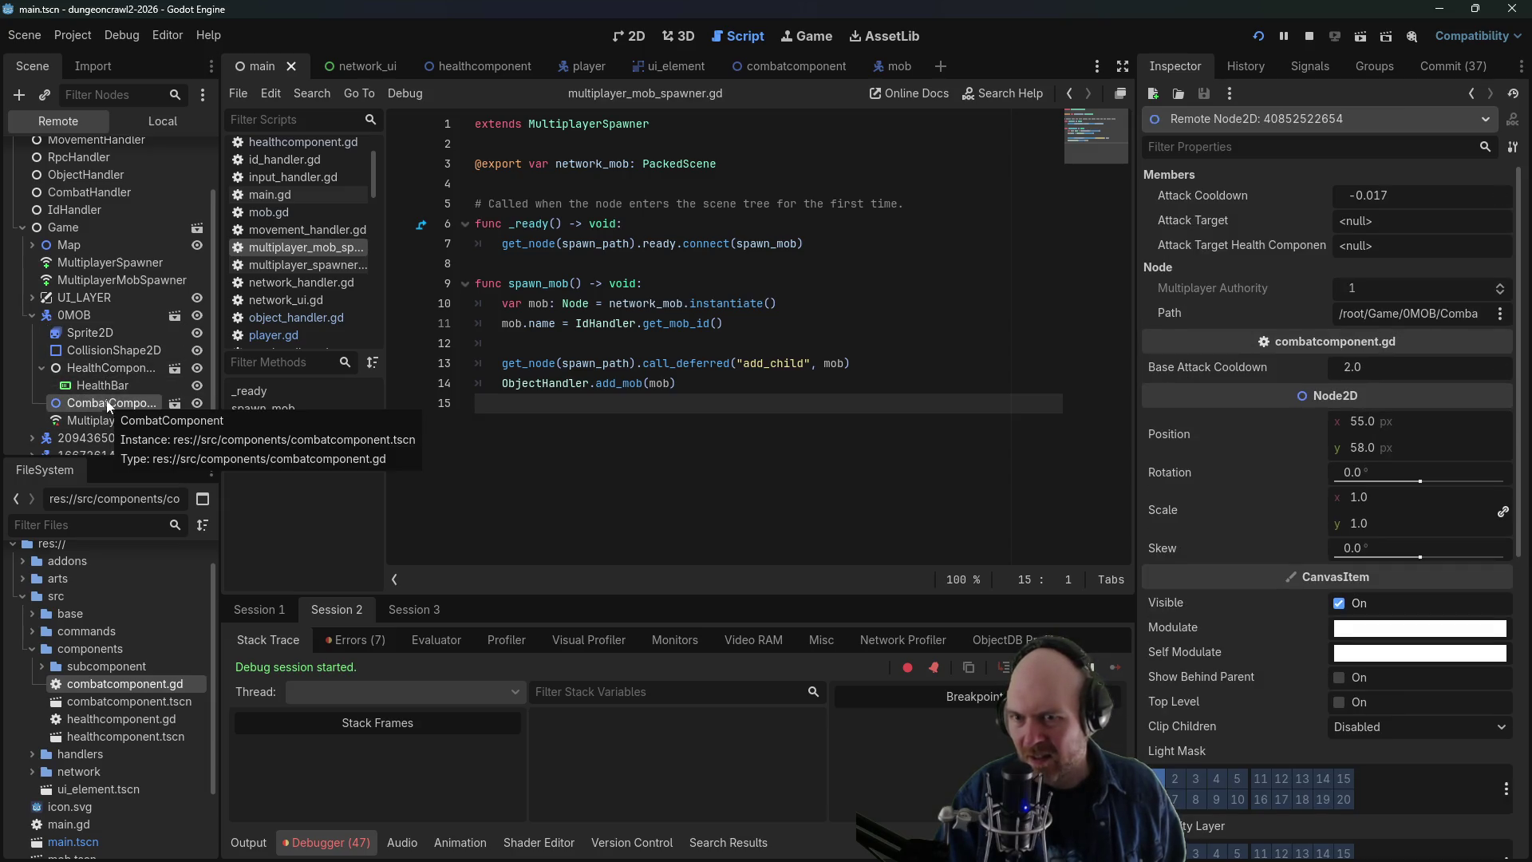
click(109, 375)
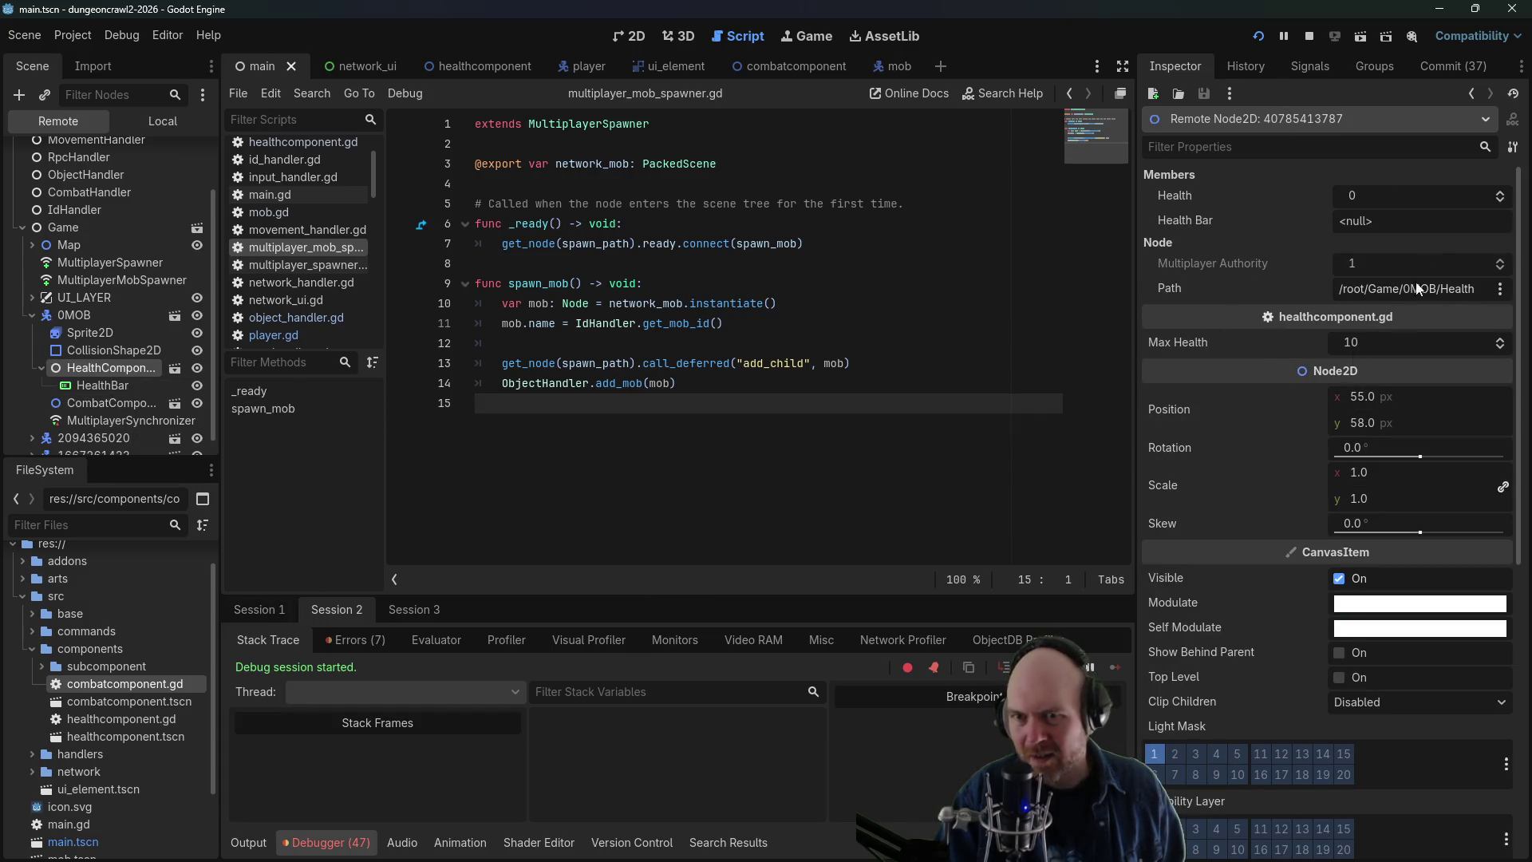
click(259, 610)
click(104, 368)
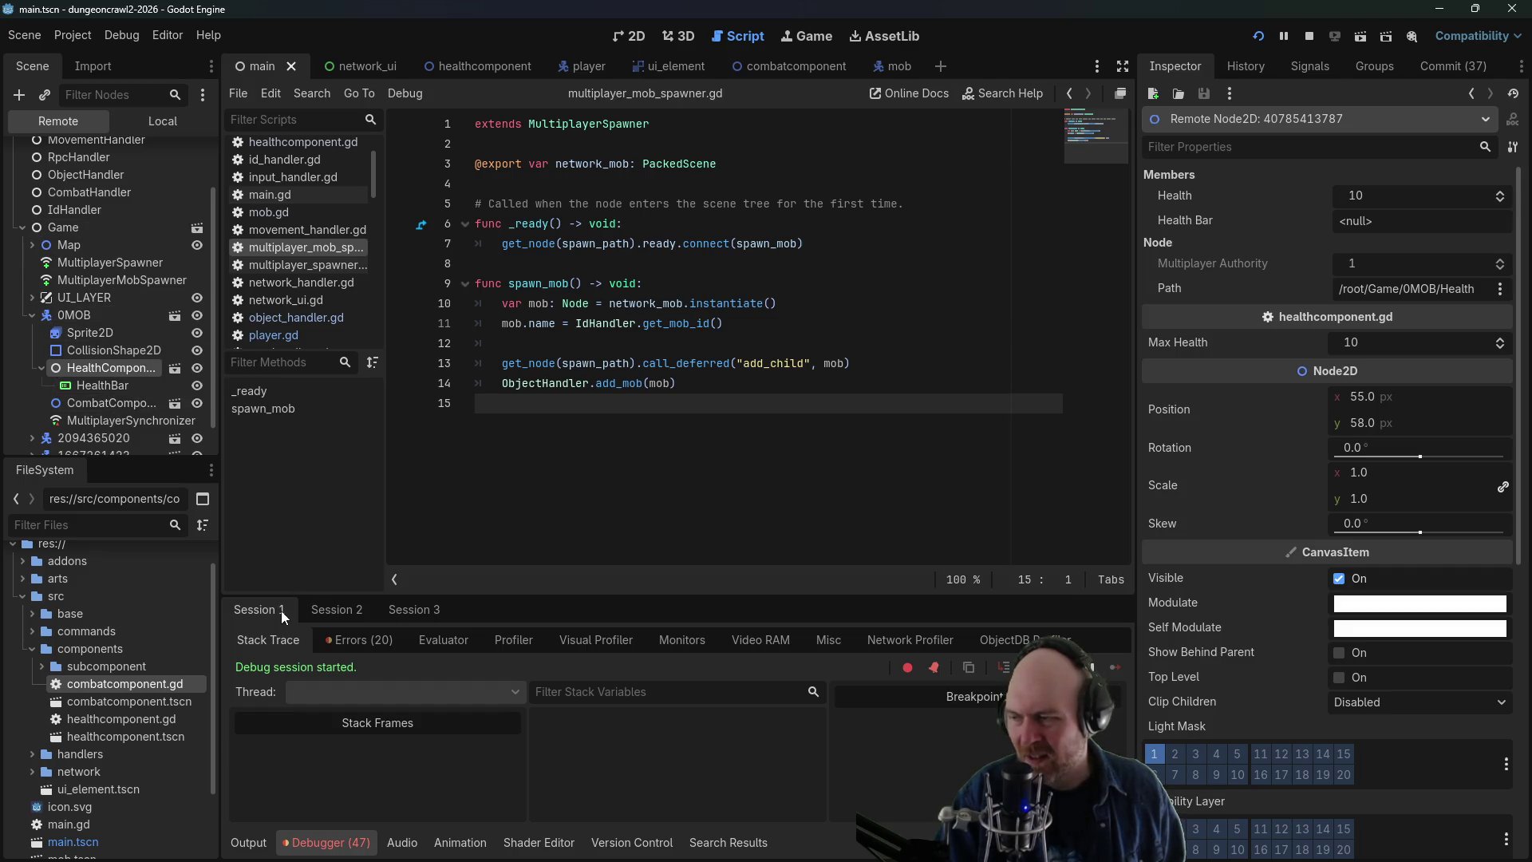
click(330, 610)
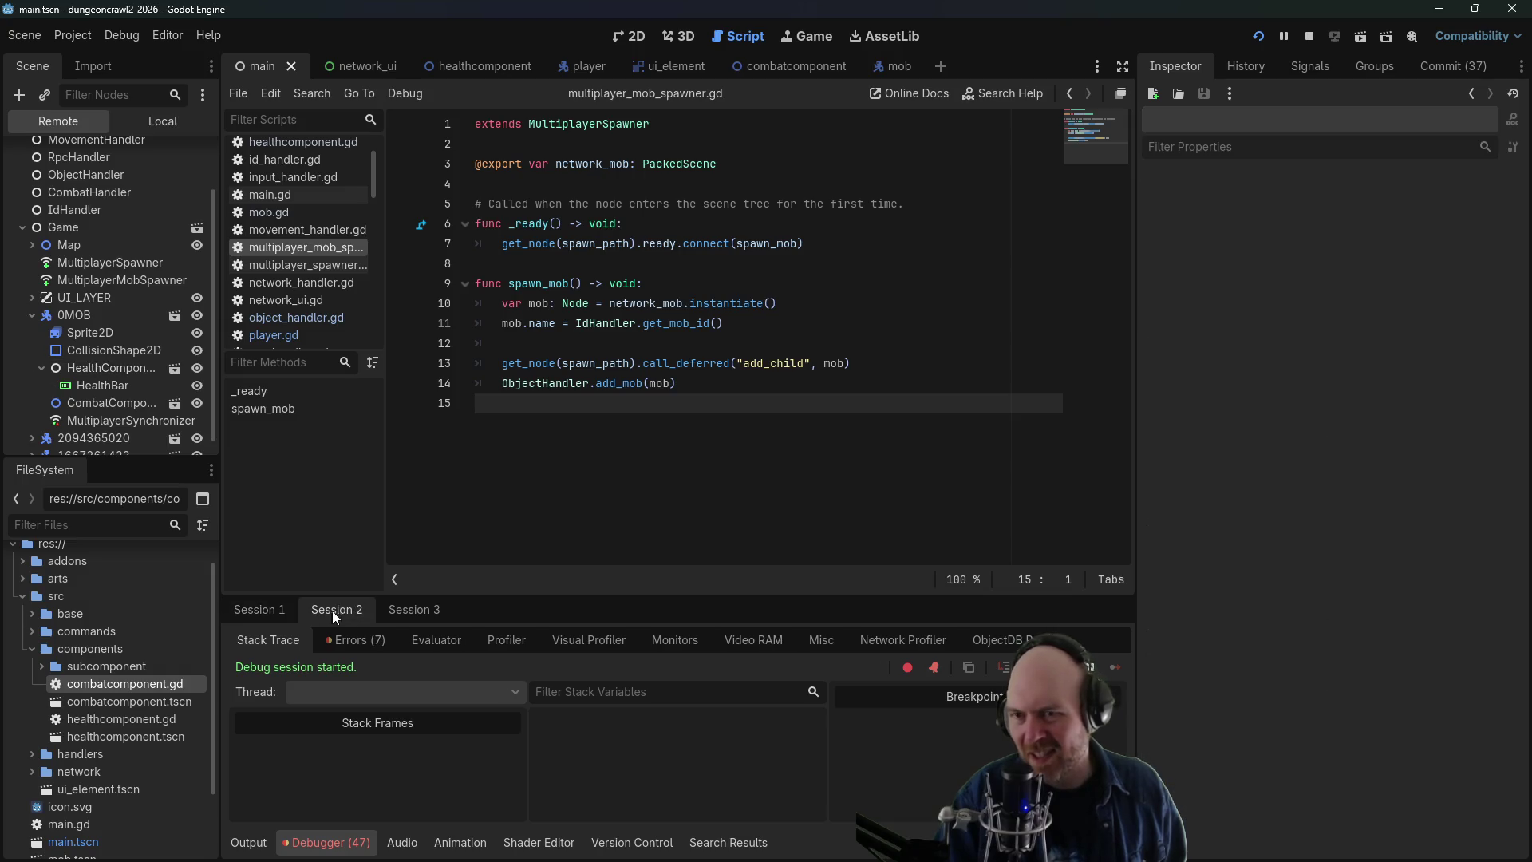
click(270, 611)
click(410, 611)
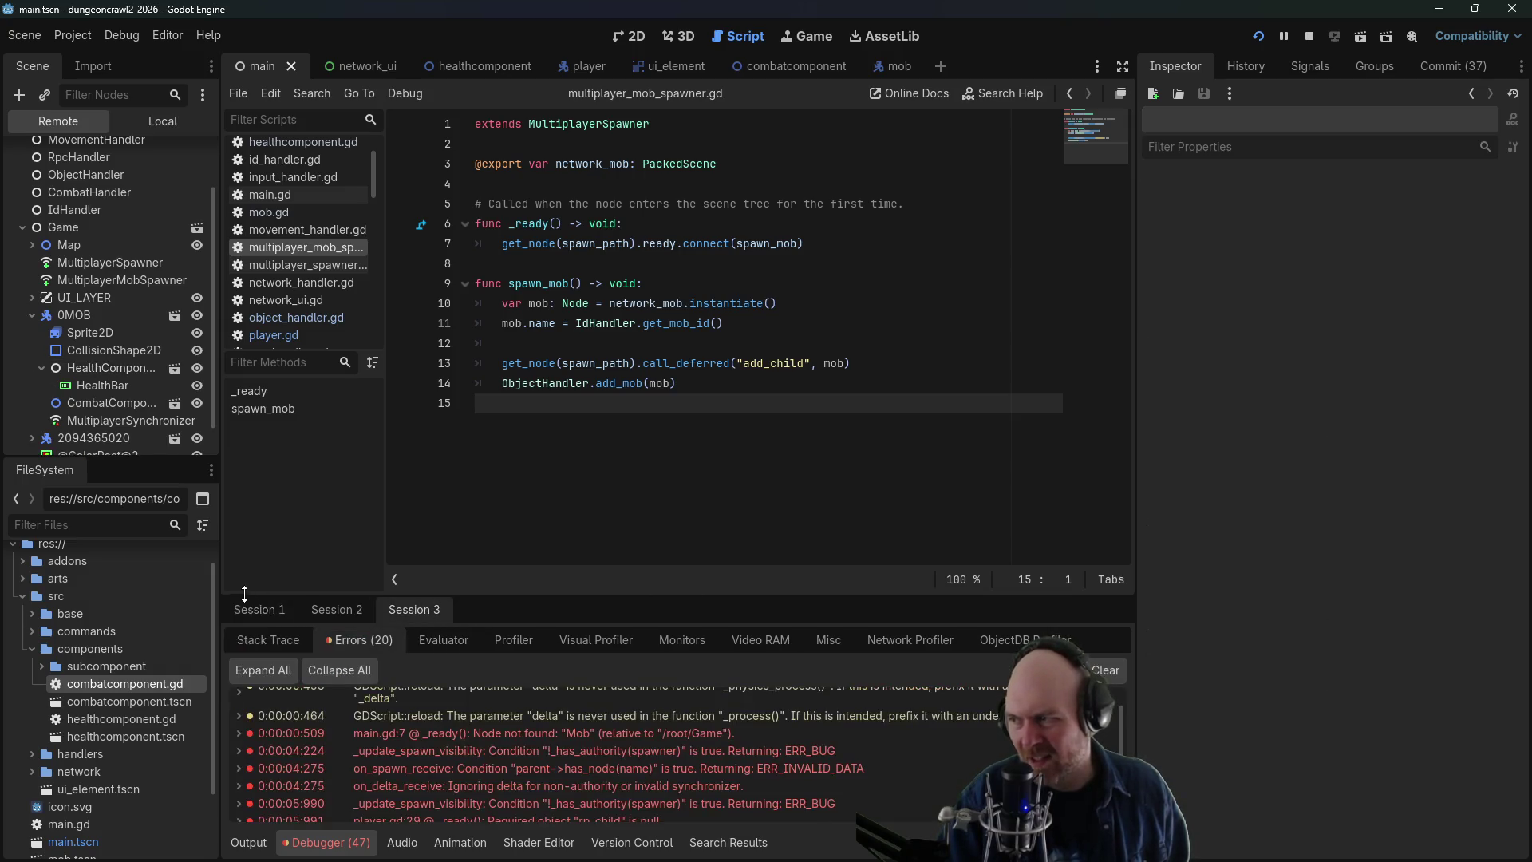
click(239, 611)
click(79, 329)
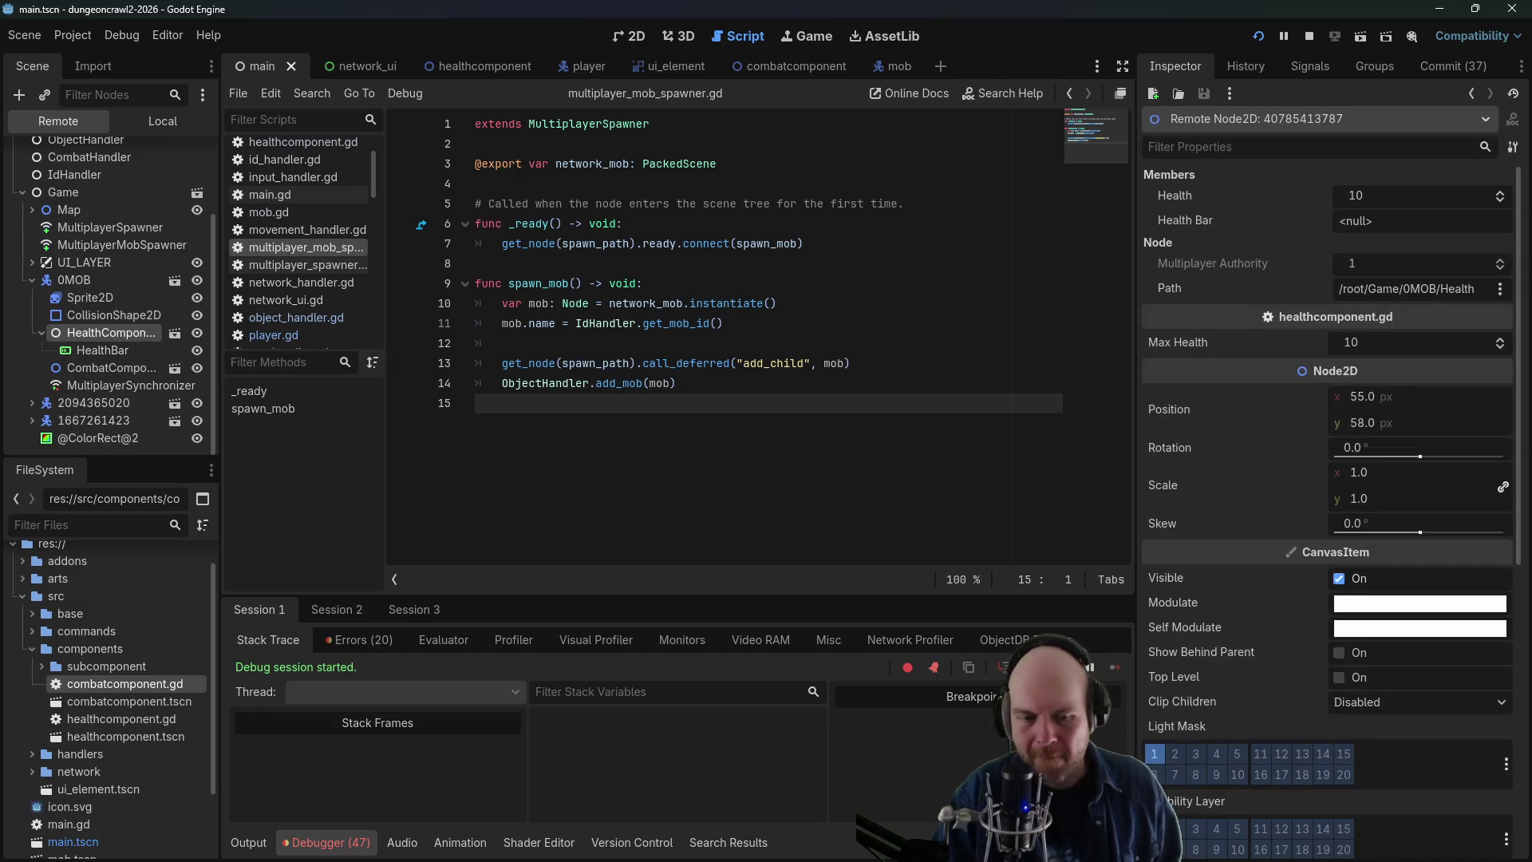
key(alt+Tab)
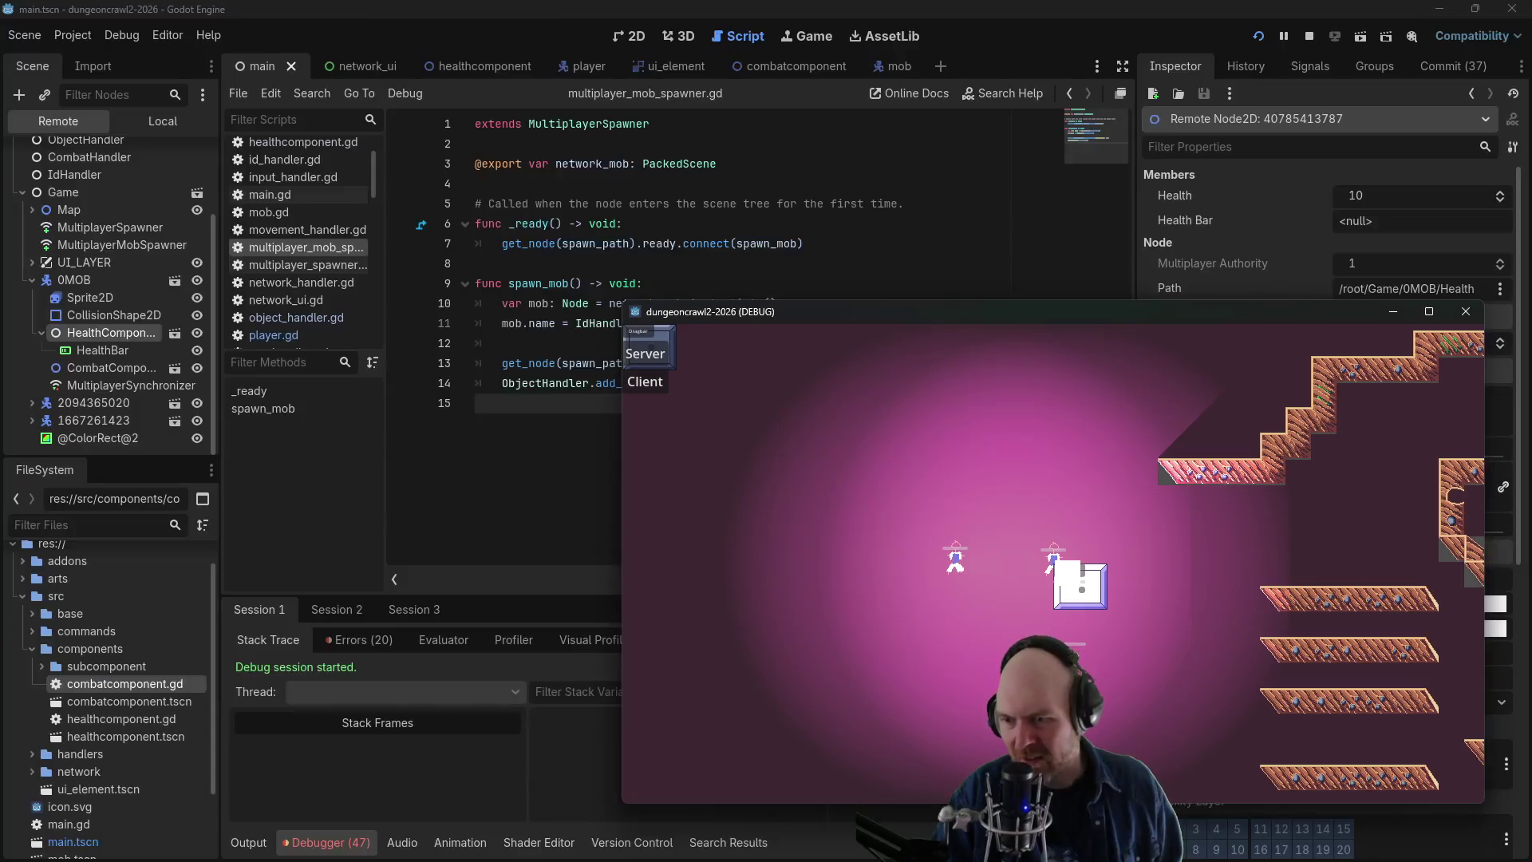
click(1466, 312)
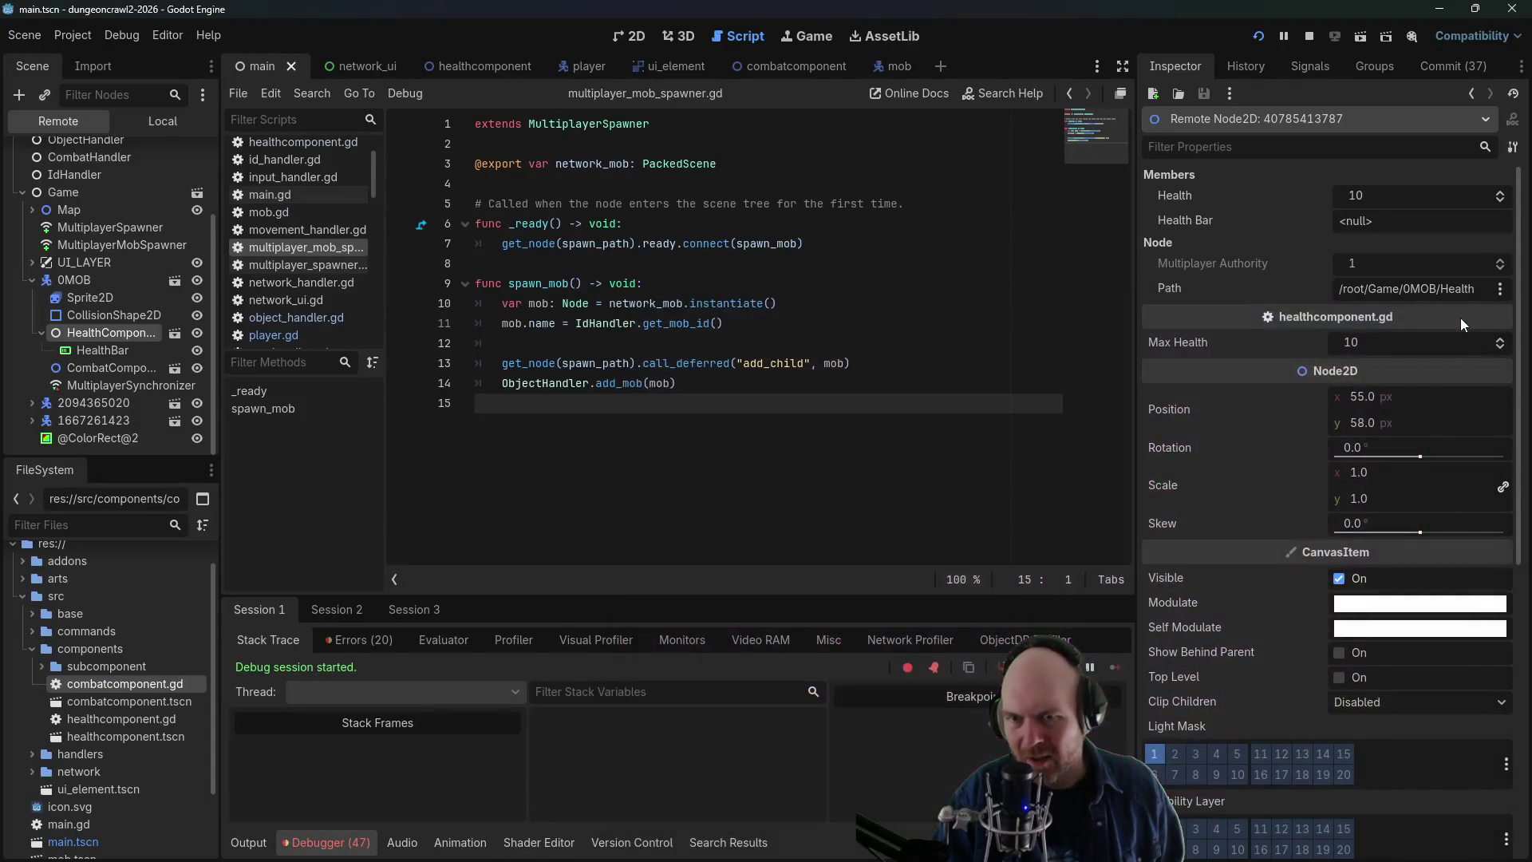
click(1311, 36)
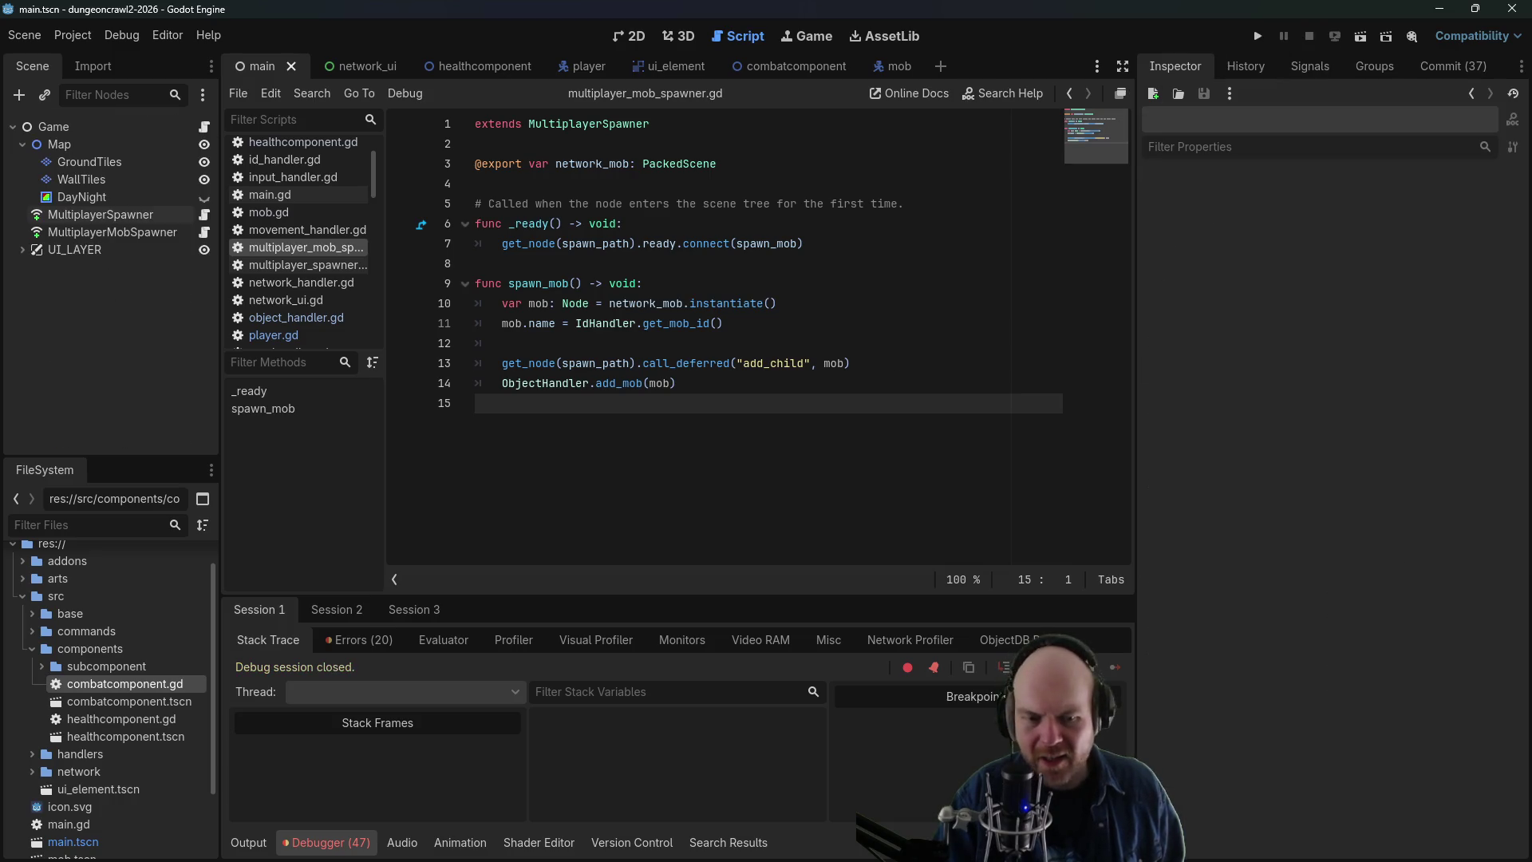
- Read through the Reddit thread on MultiplayerSynchronizer not syncing, then go back to the Google results
key(alt+Tab)
scroll(431, 420, down, 2)
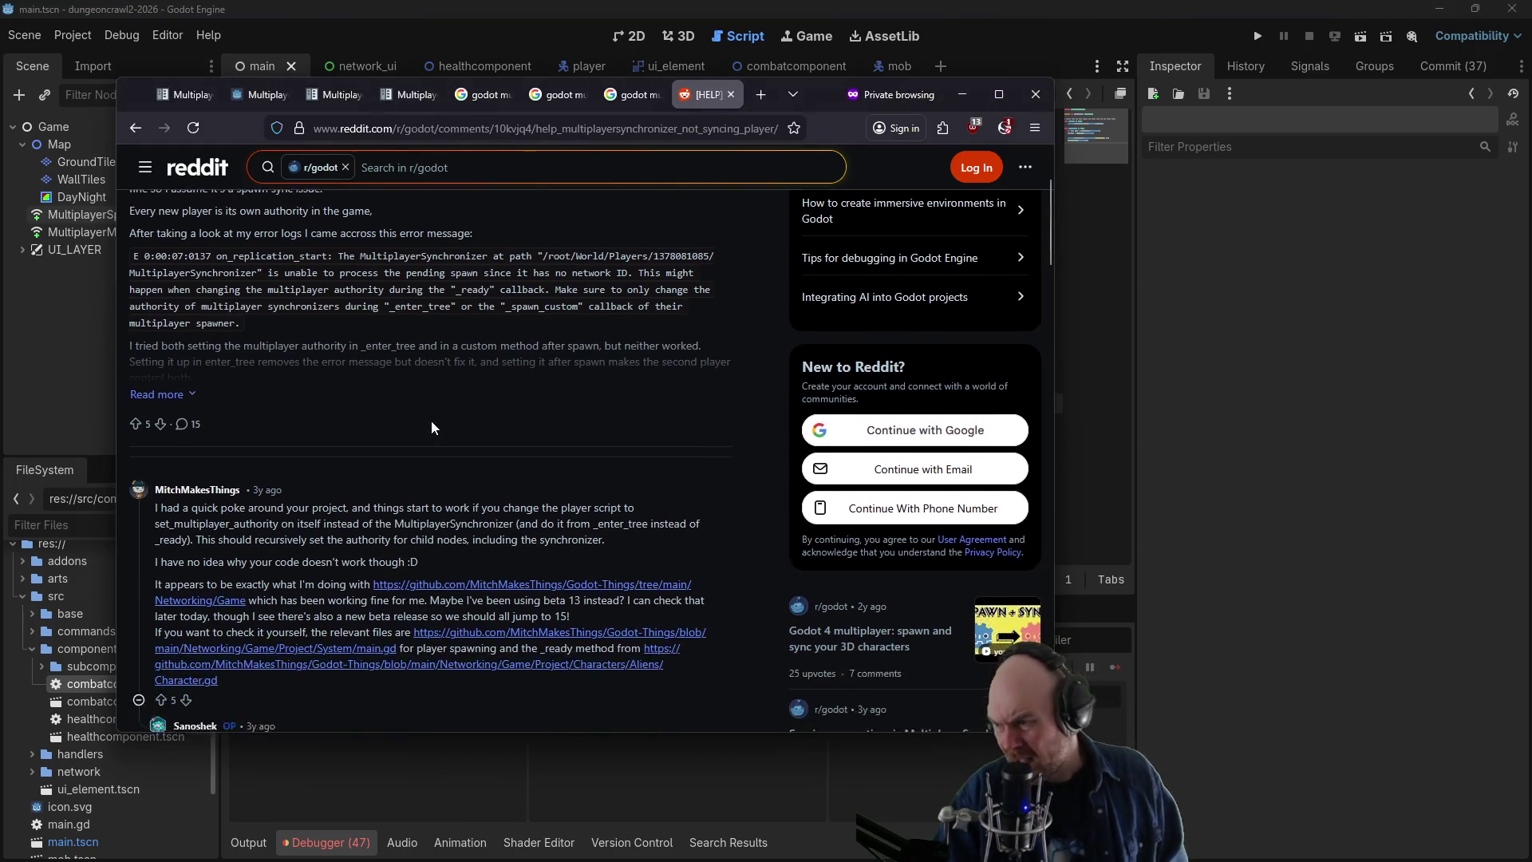
scroll(431, 422, down, 1)
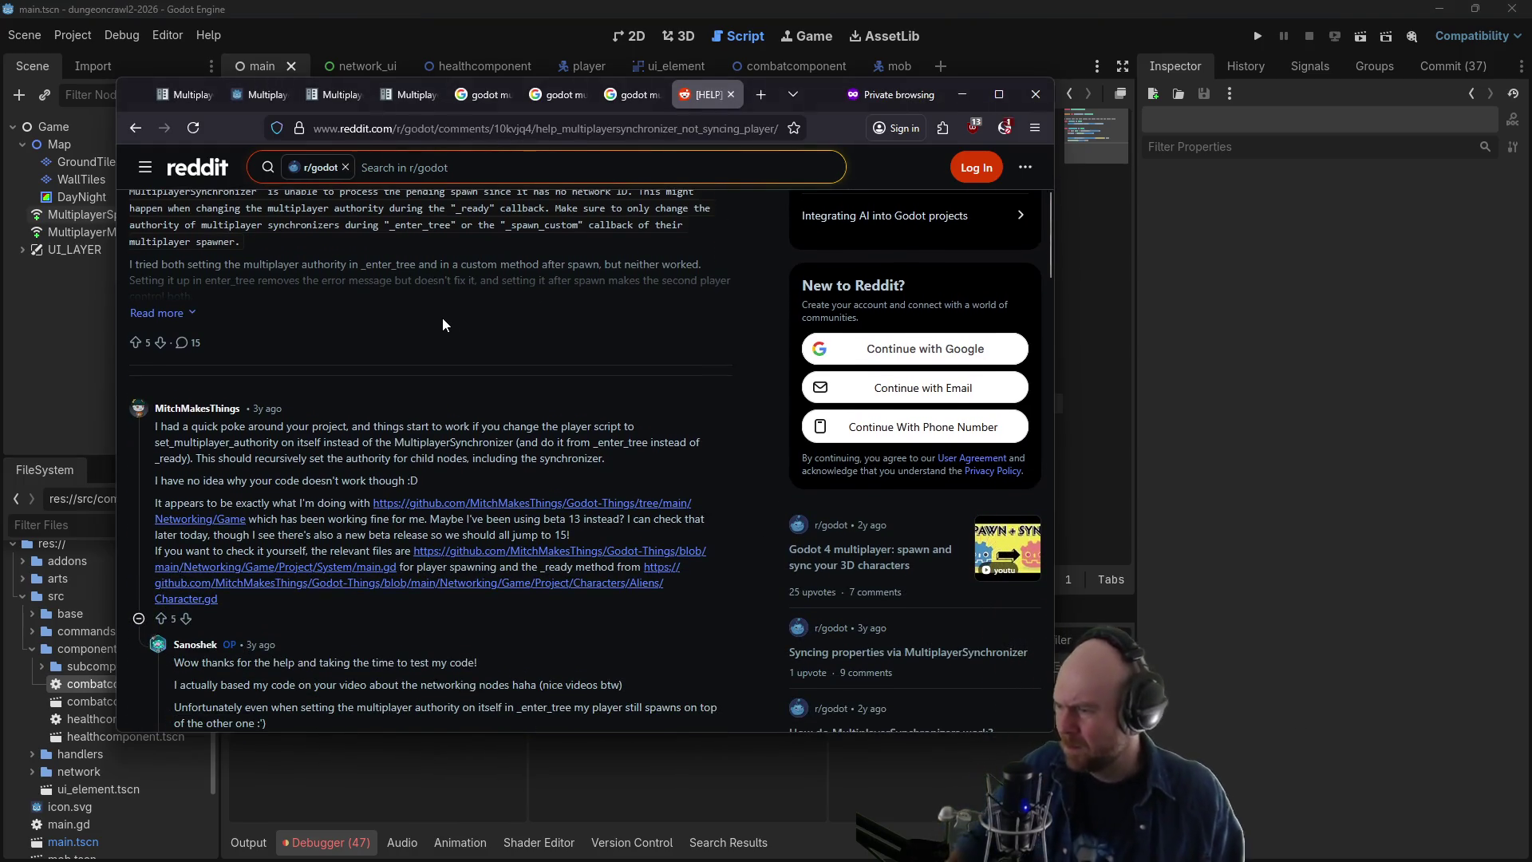
scroll(443, 319, down, 3)
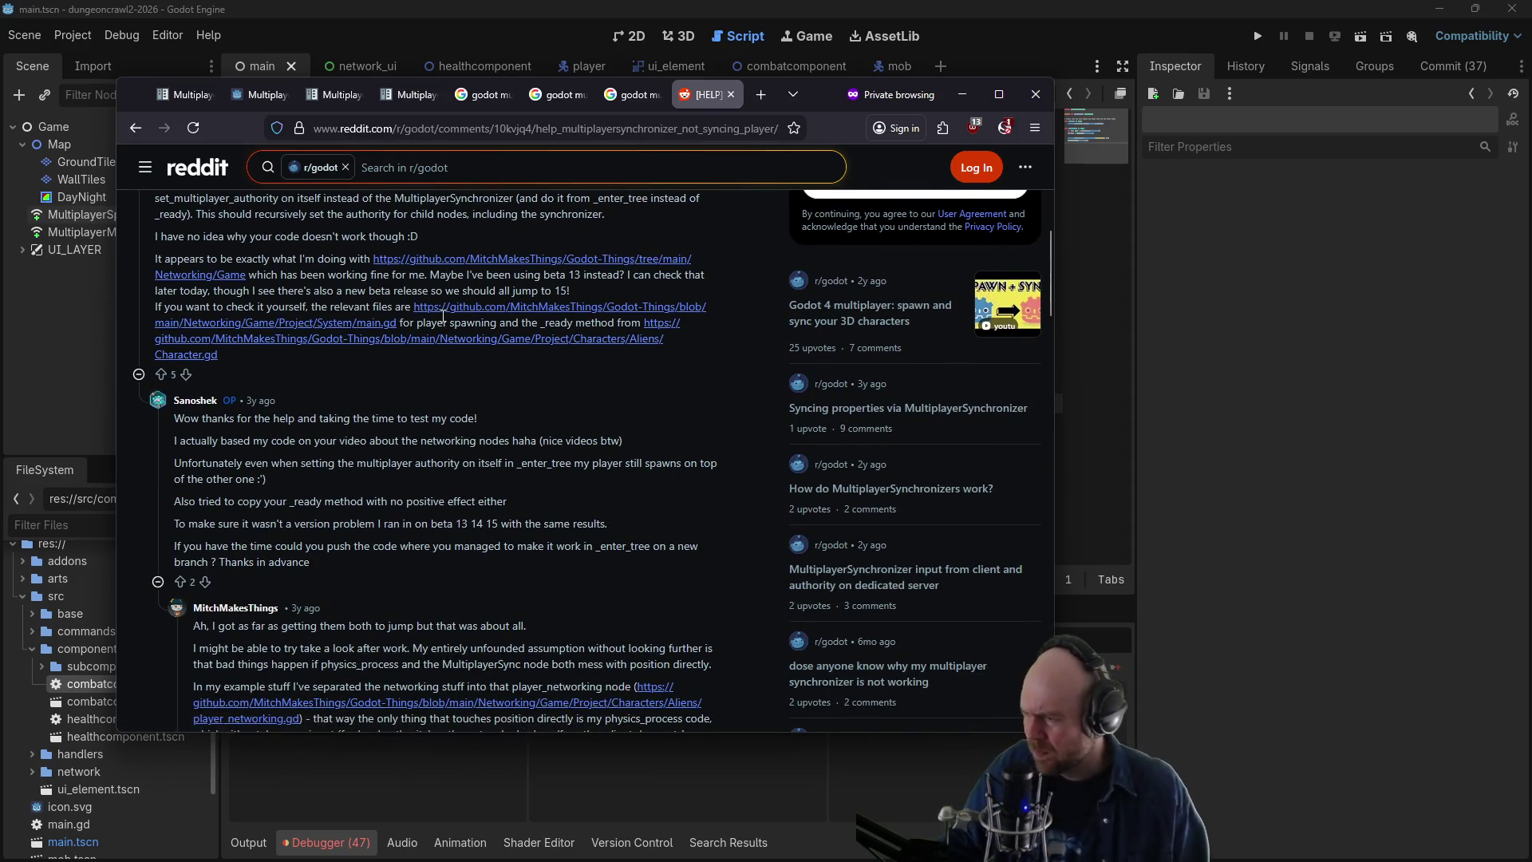
scroll(443, 316, down, 2)
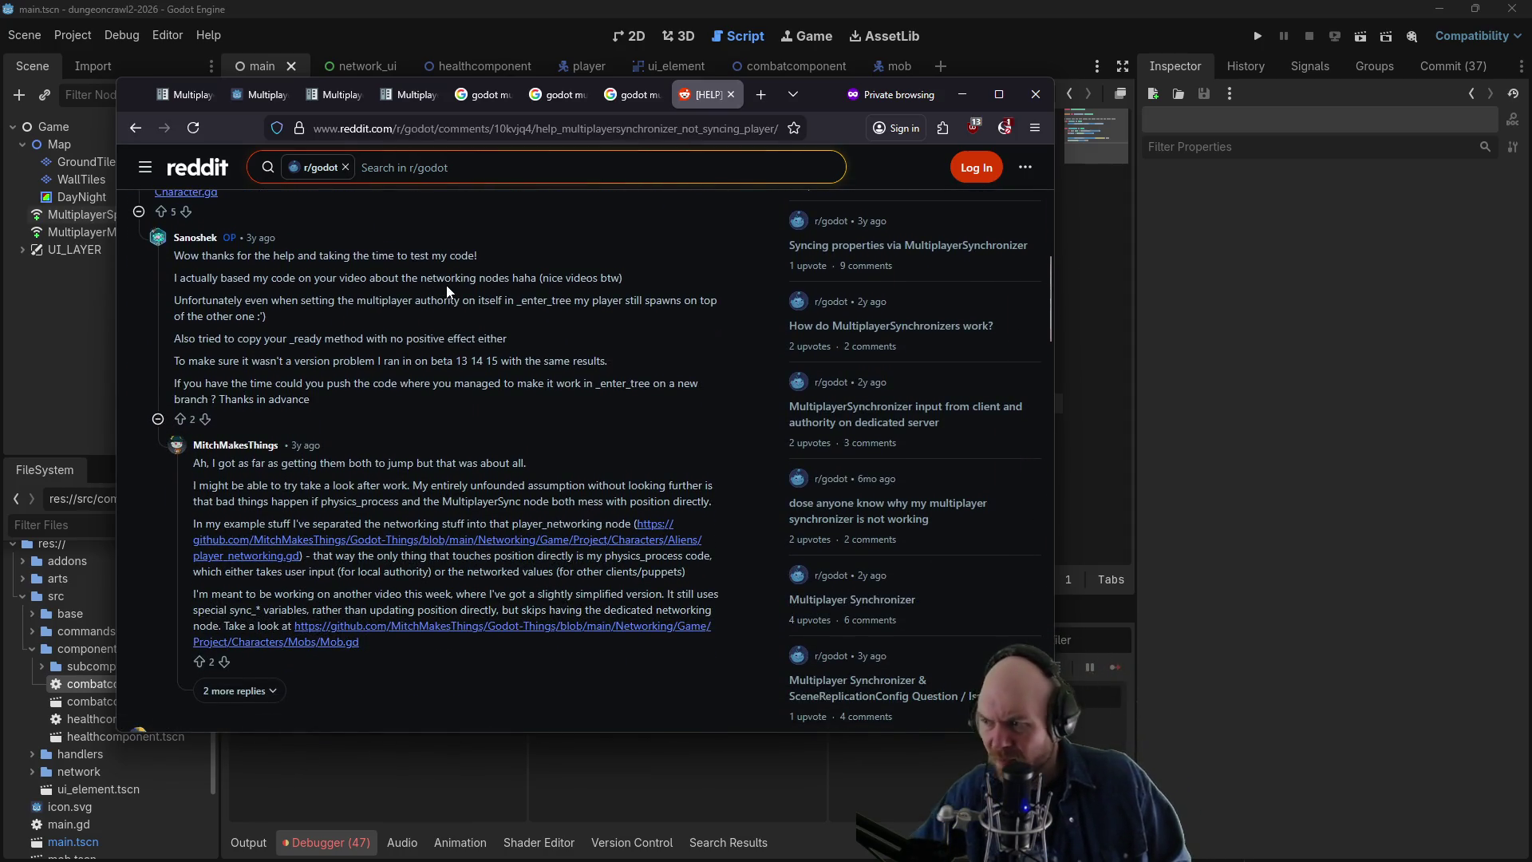
scroll(440, 285, down, 3)
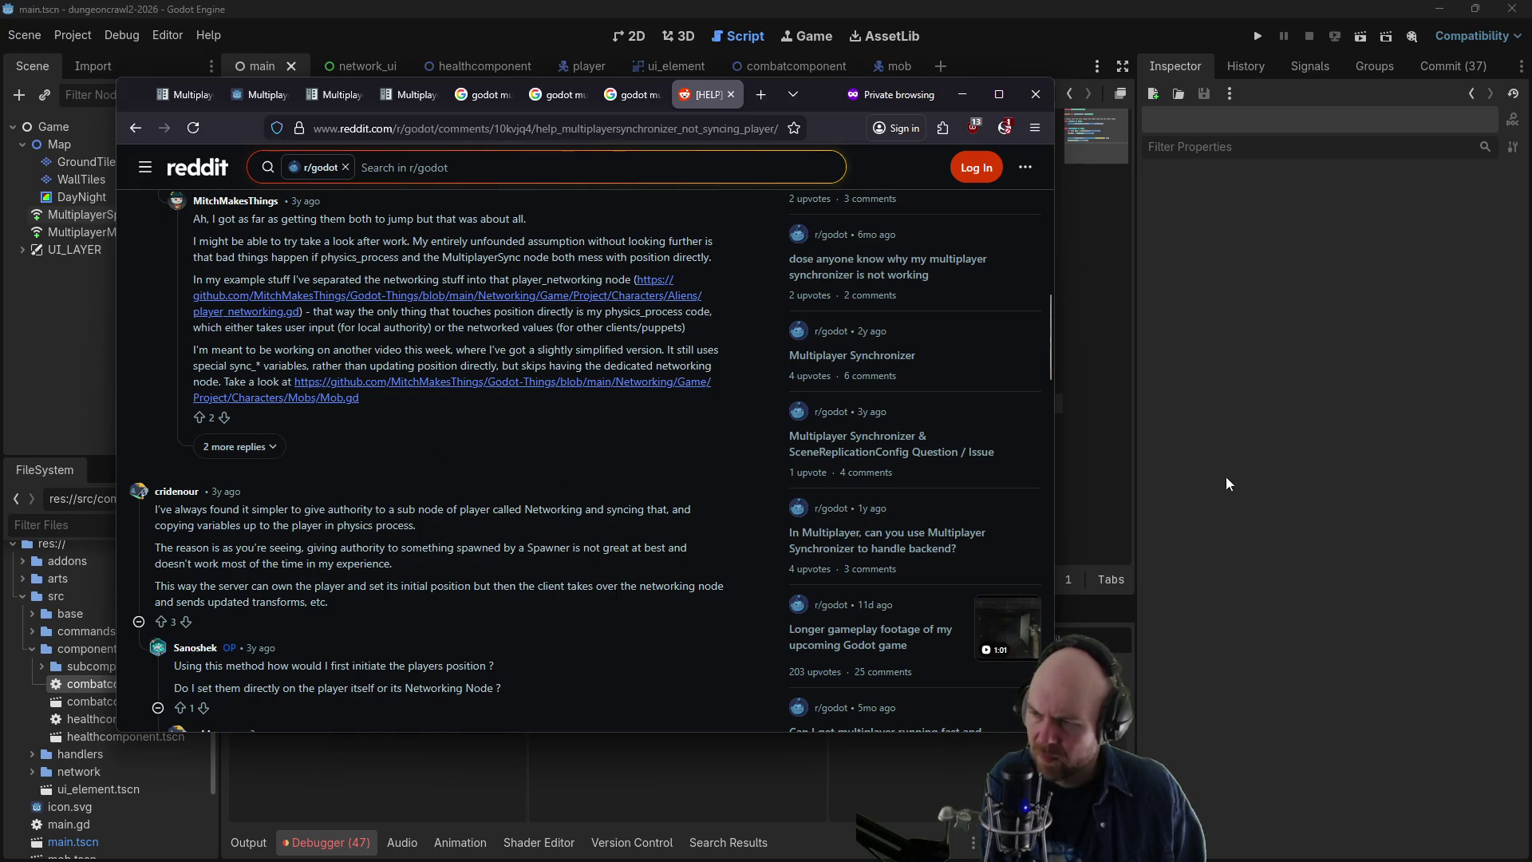
scroll(504, 527, up, 10)
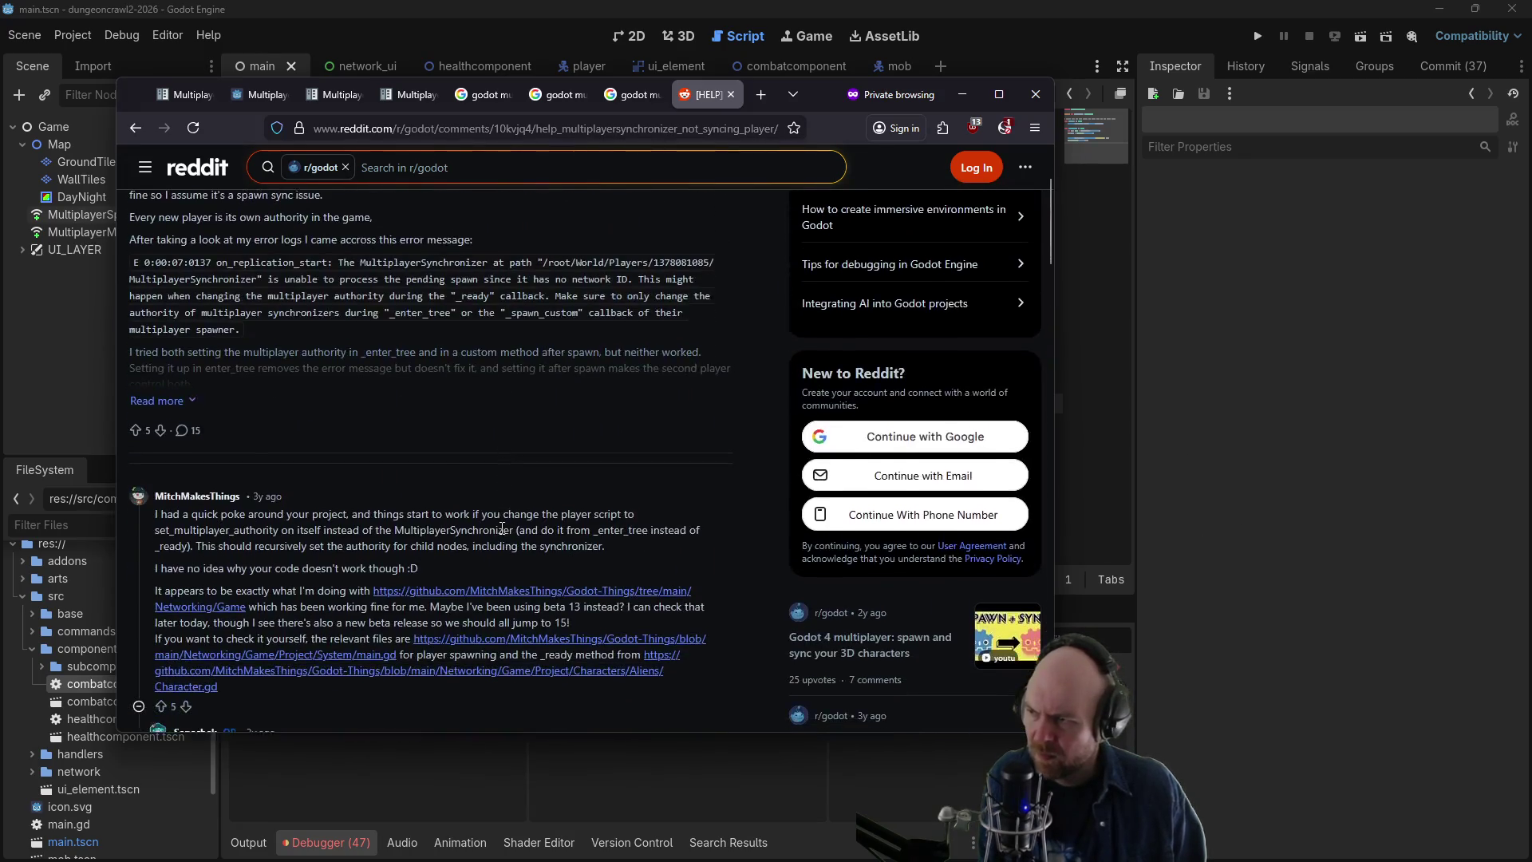
scroll(501, 529, up, 2)
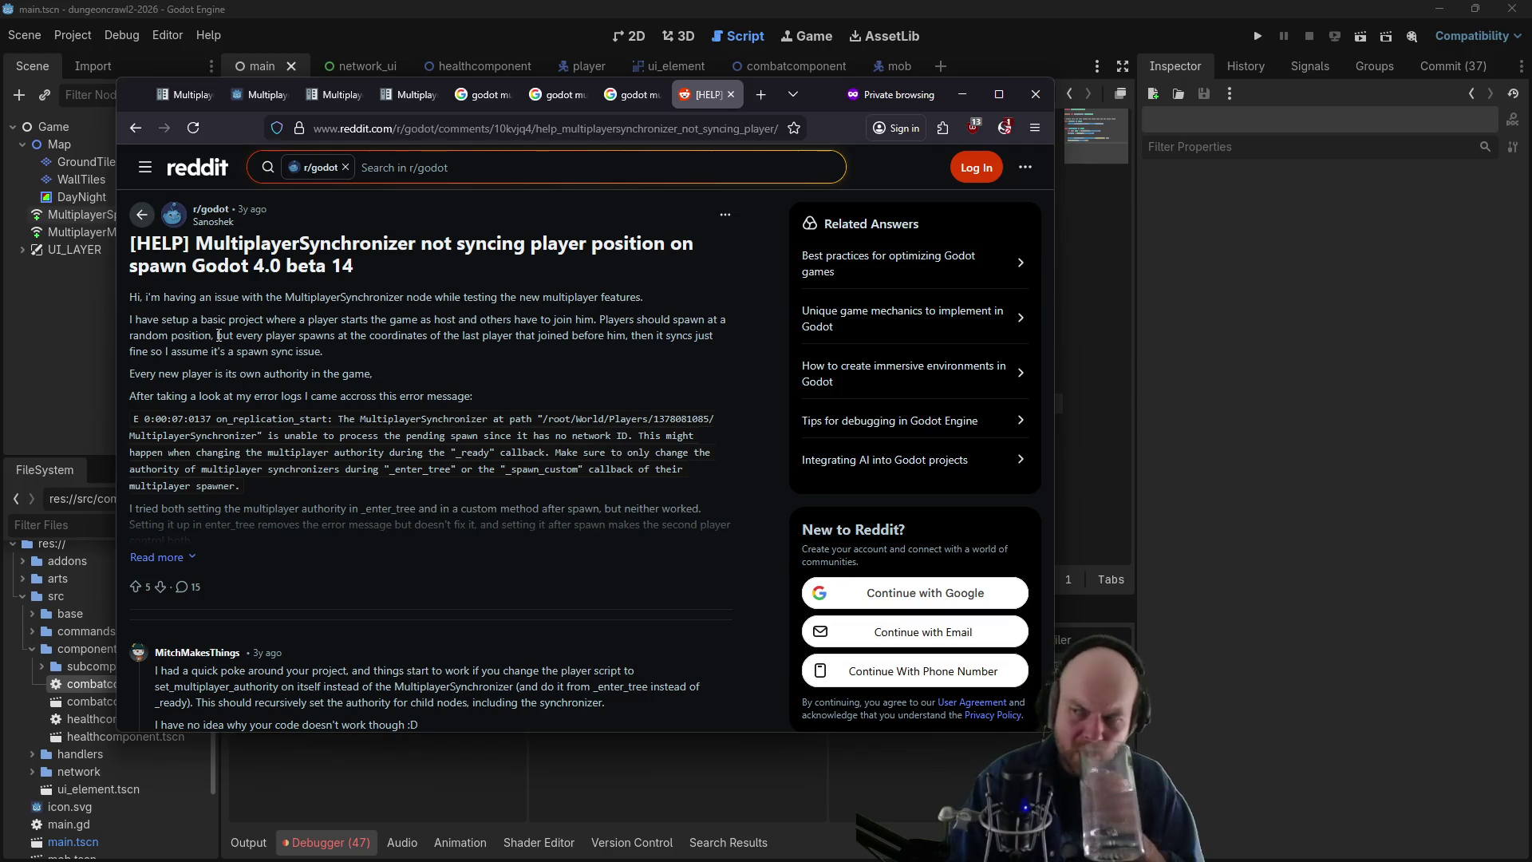
click(121, 137)
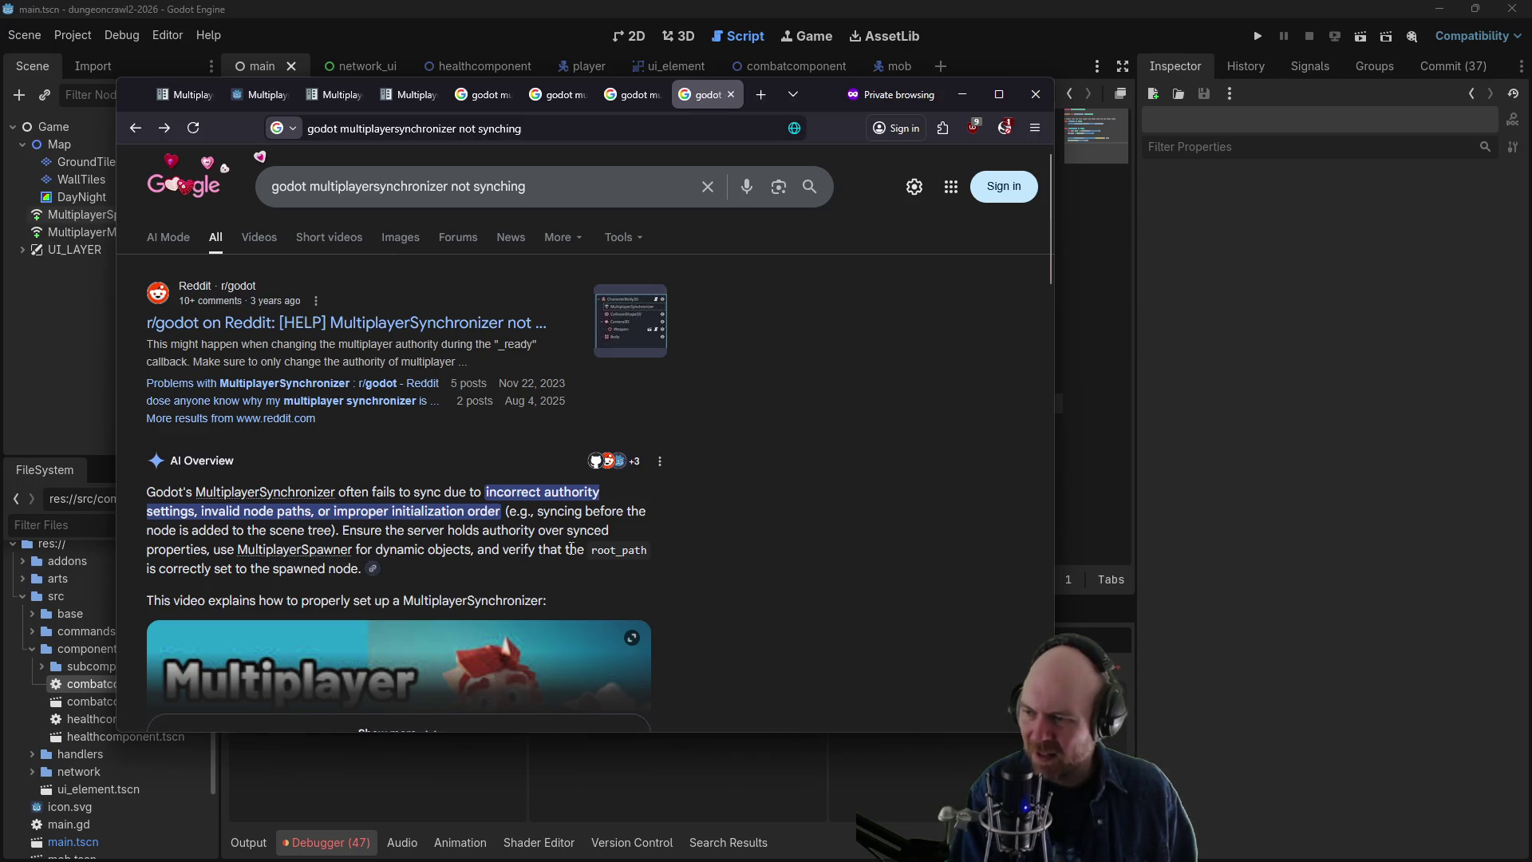
- Expand Google's AI overview to its 'Common Causes and Fixes' list, then return to Godot
scroll(201, 490, down, 1)
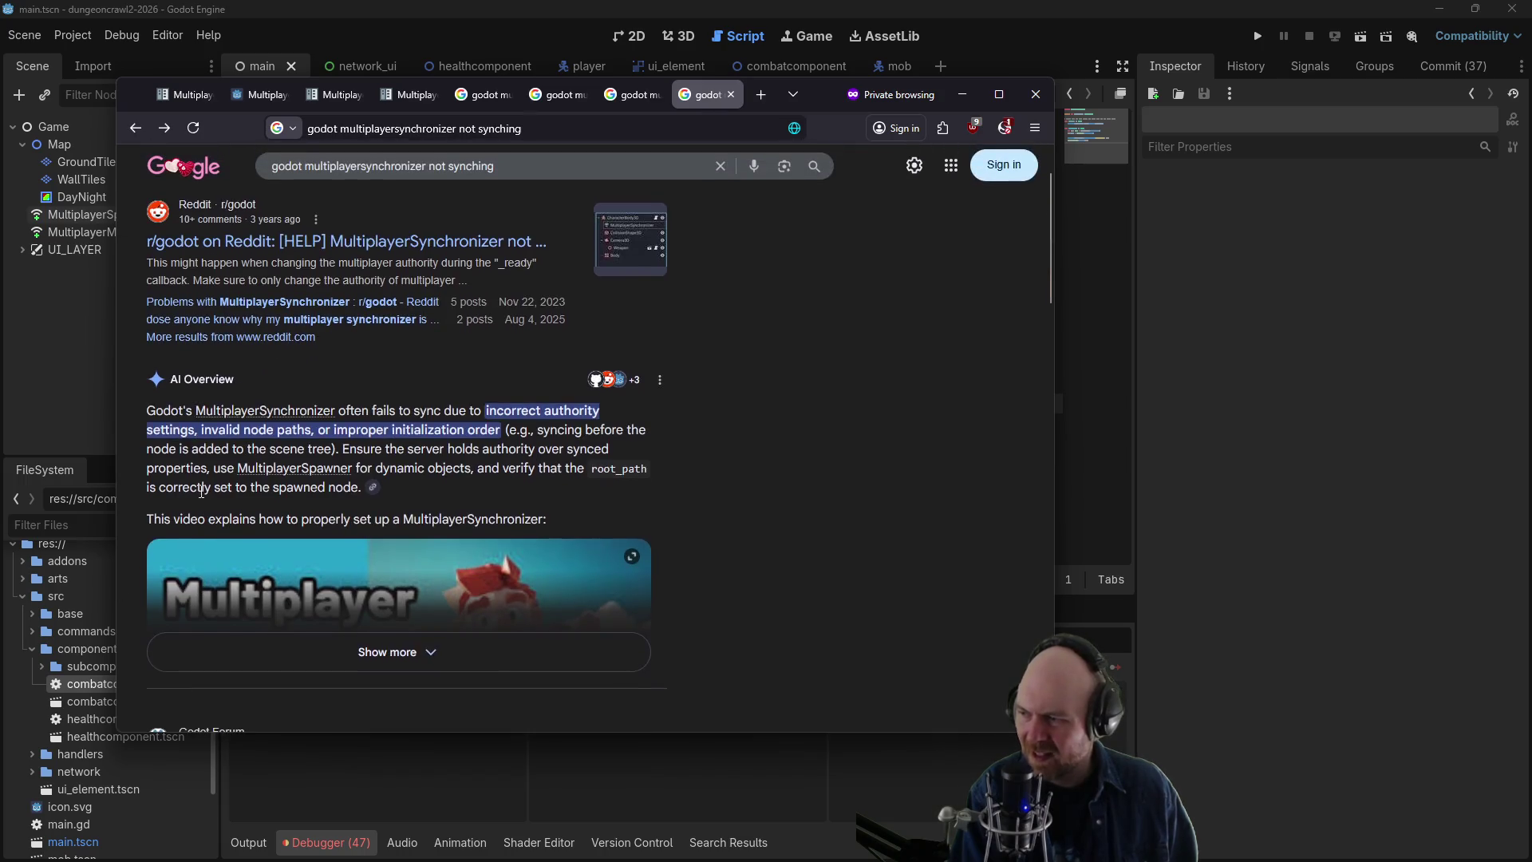
click(343, 650)
scroll(691, 479, down, 5)
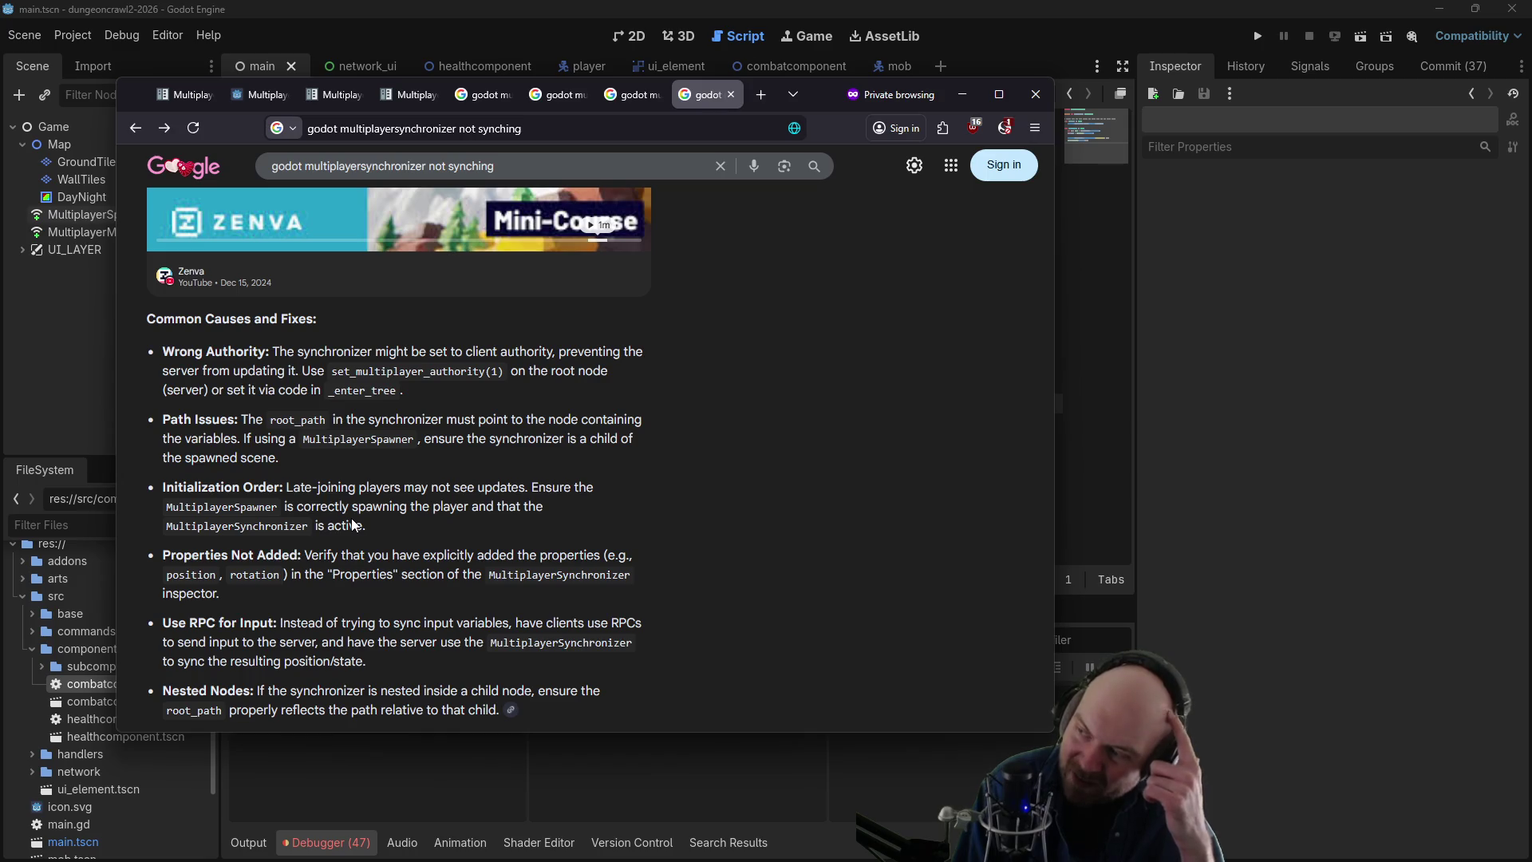
click(20, 276)
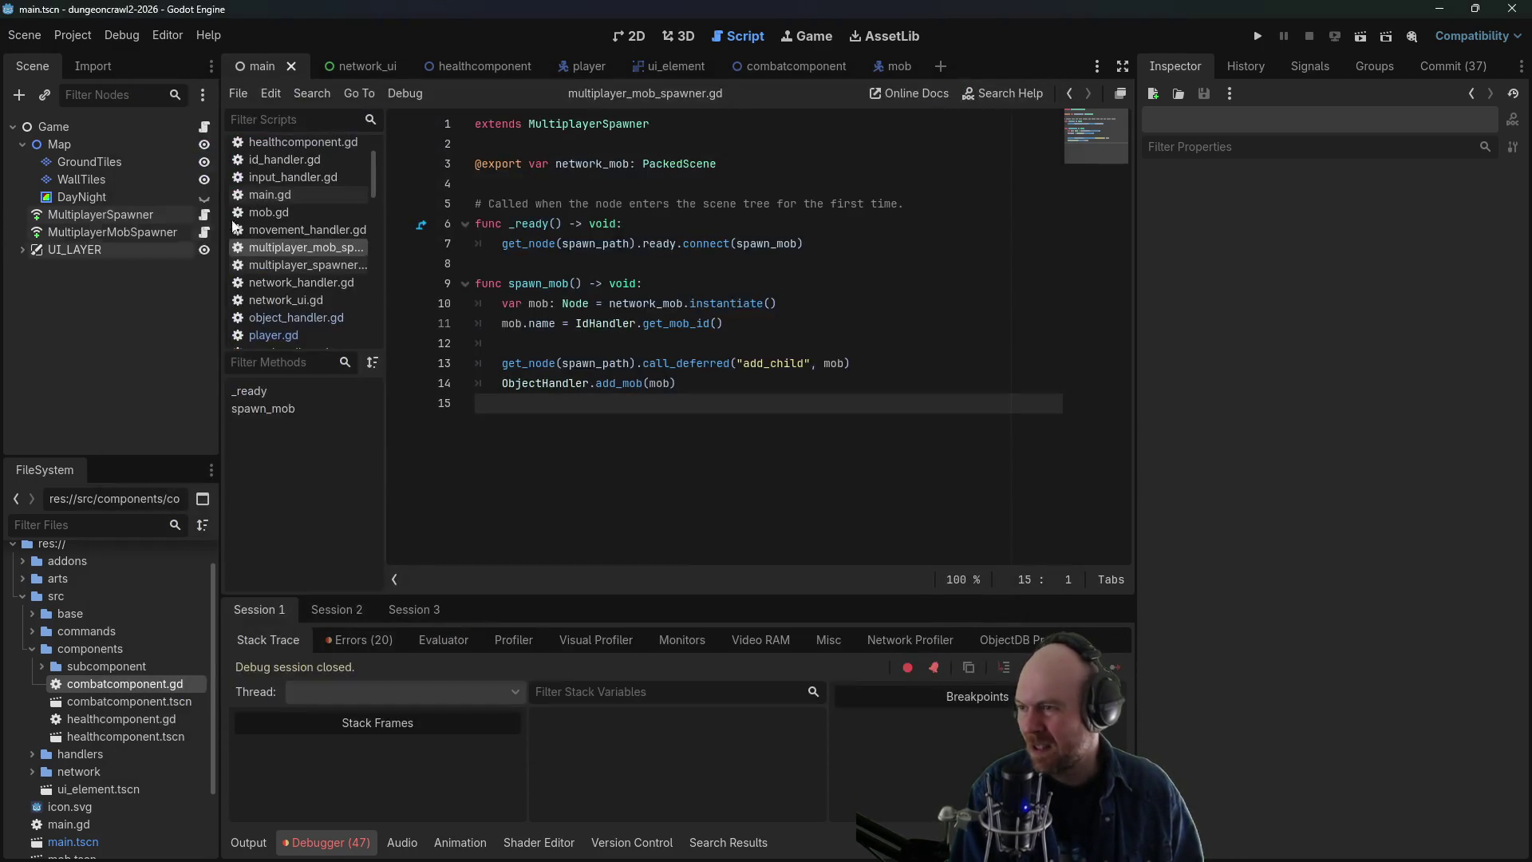
- View the player scene's synchronizer replicating position, max_health and health, then return to Firefox
click(583, 67)
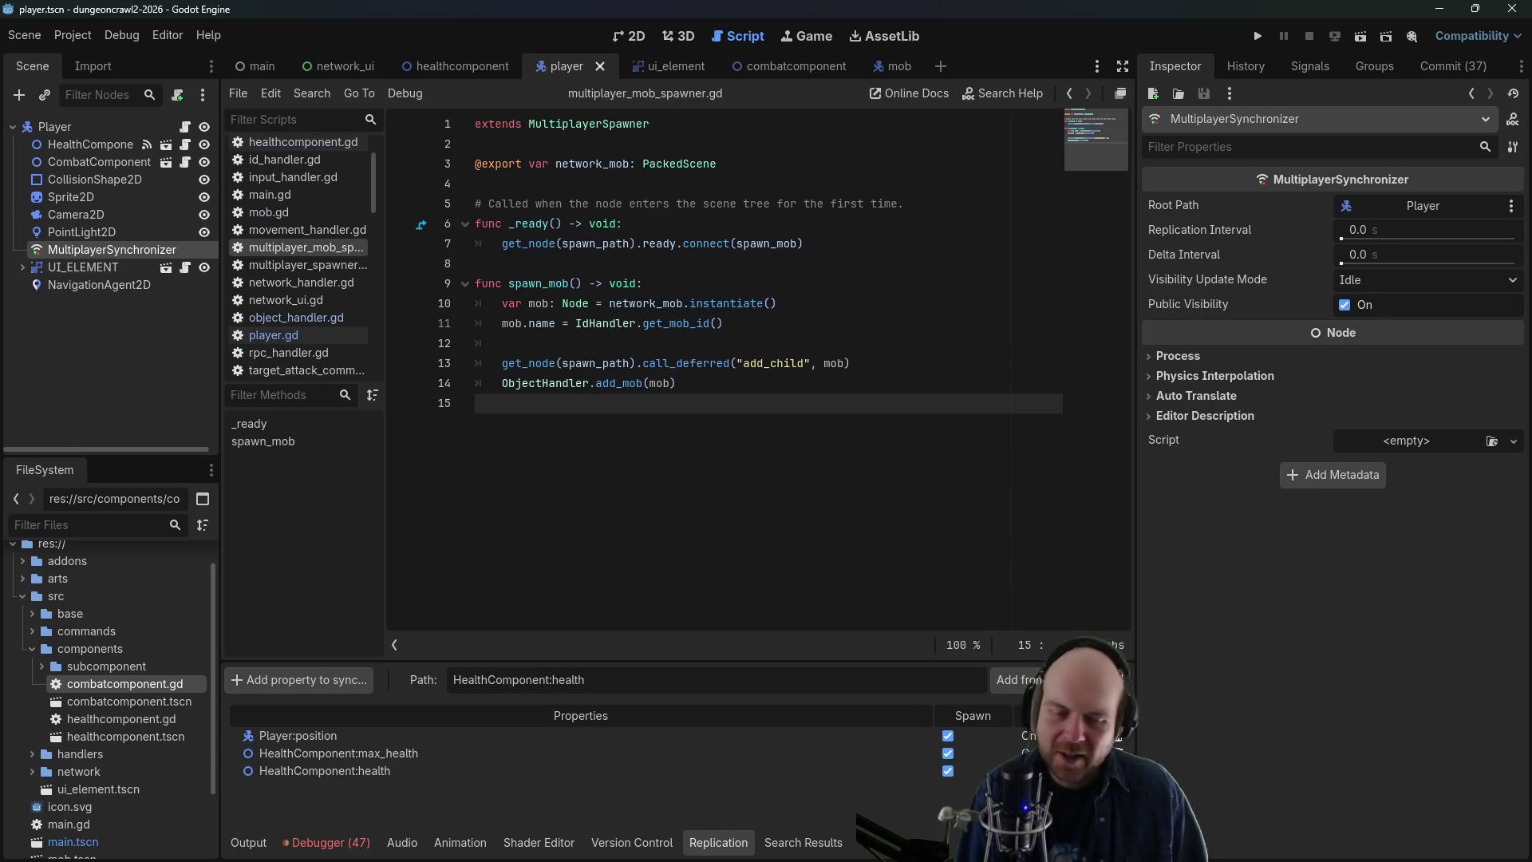
key(alt+Tab)
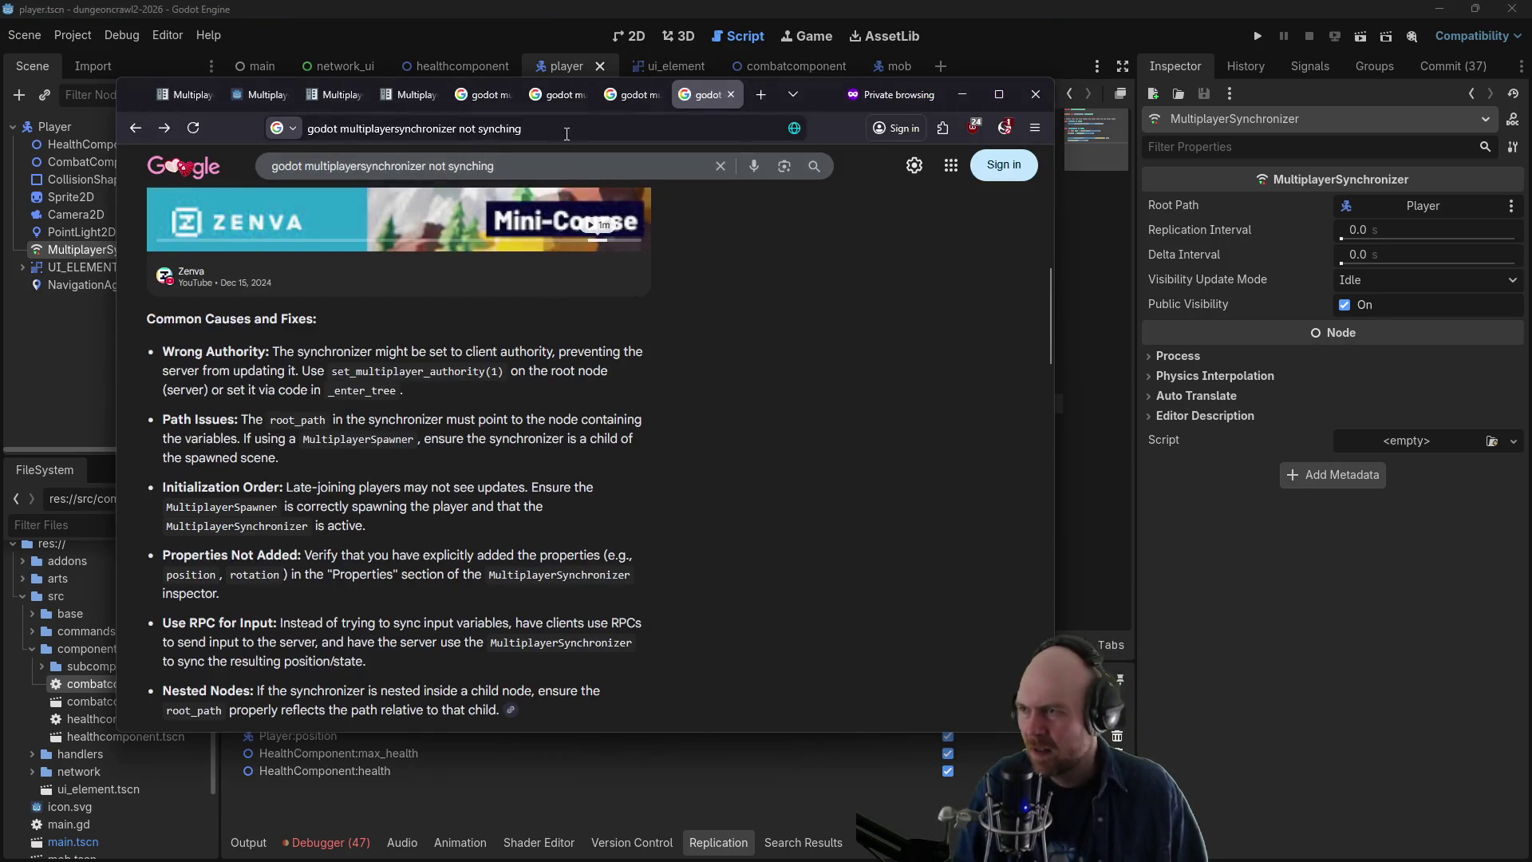
- Search Google for 'godot multiplayer synchronizer how does it work' in a new tab
key(ctrl+l)
key(ctrl+t)
text(godot mu)
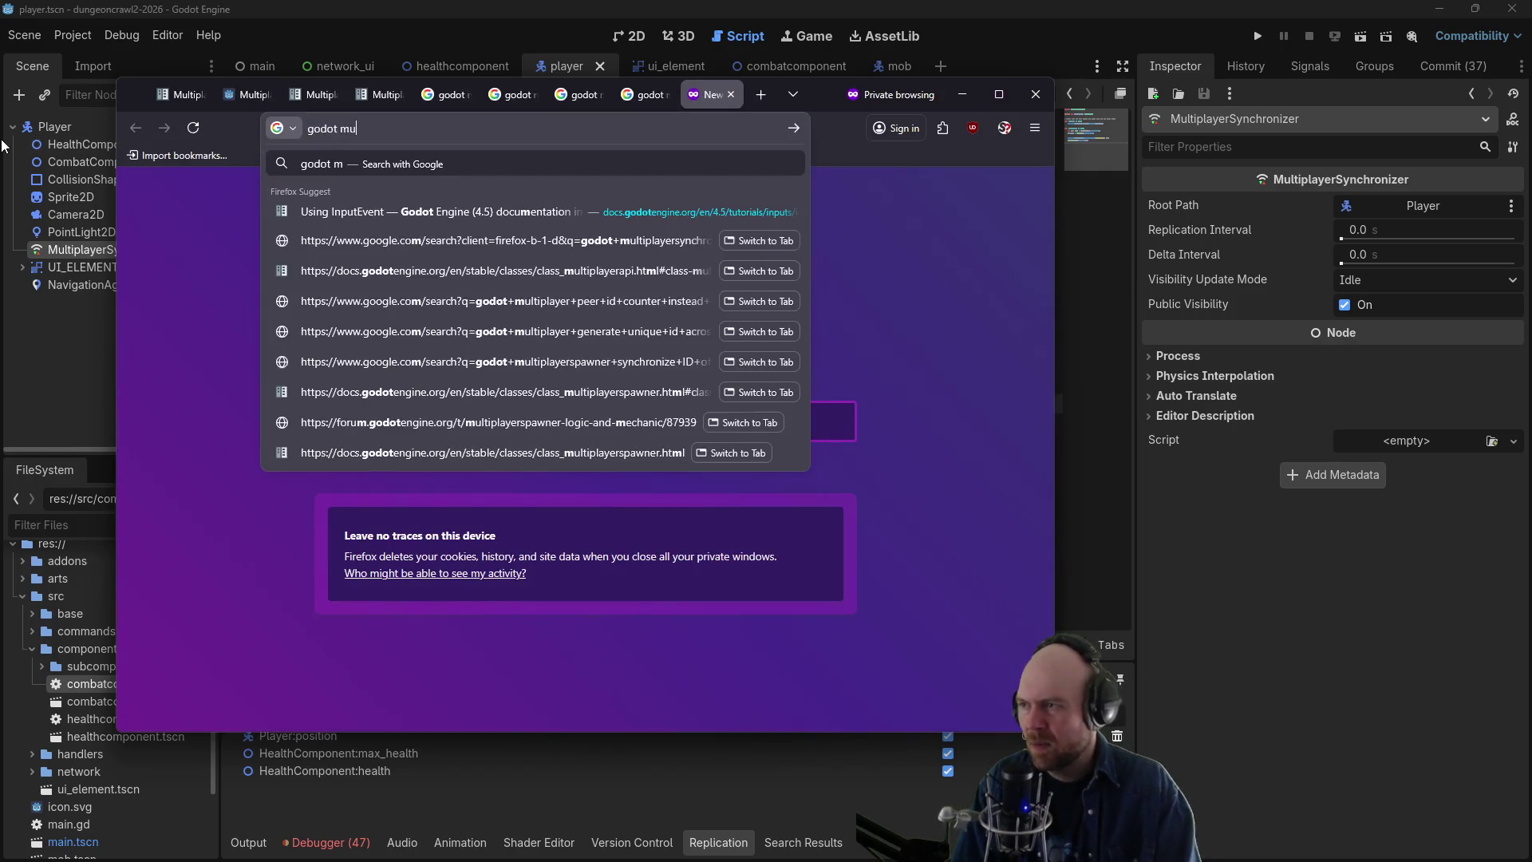
text(ltiplayer synchroni)
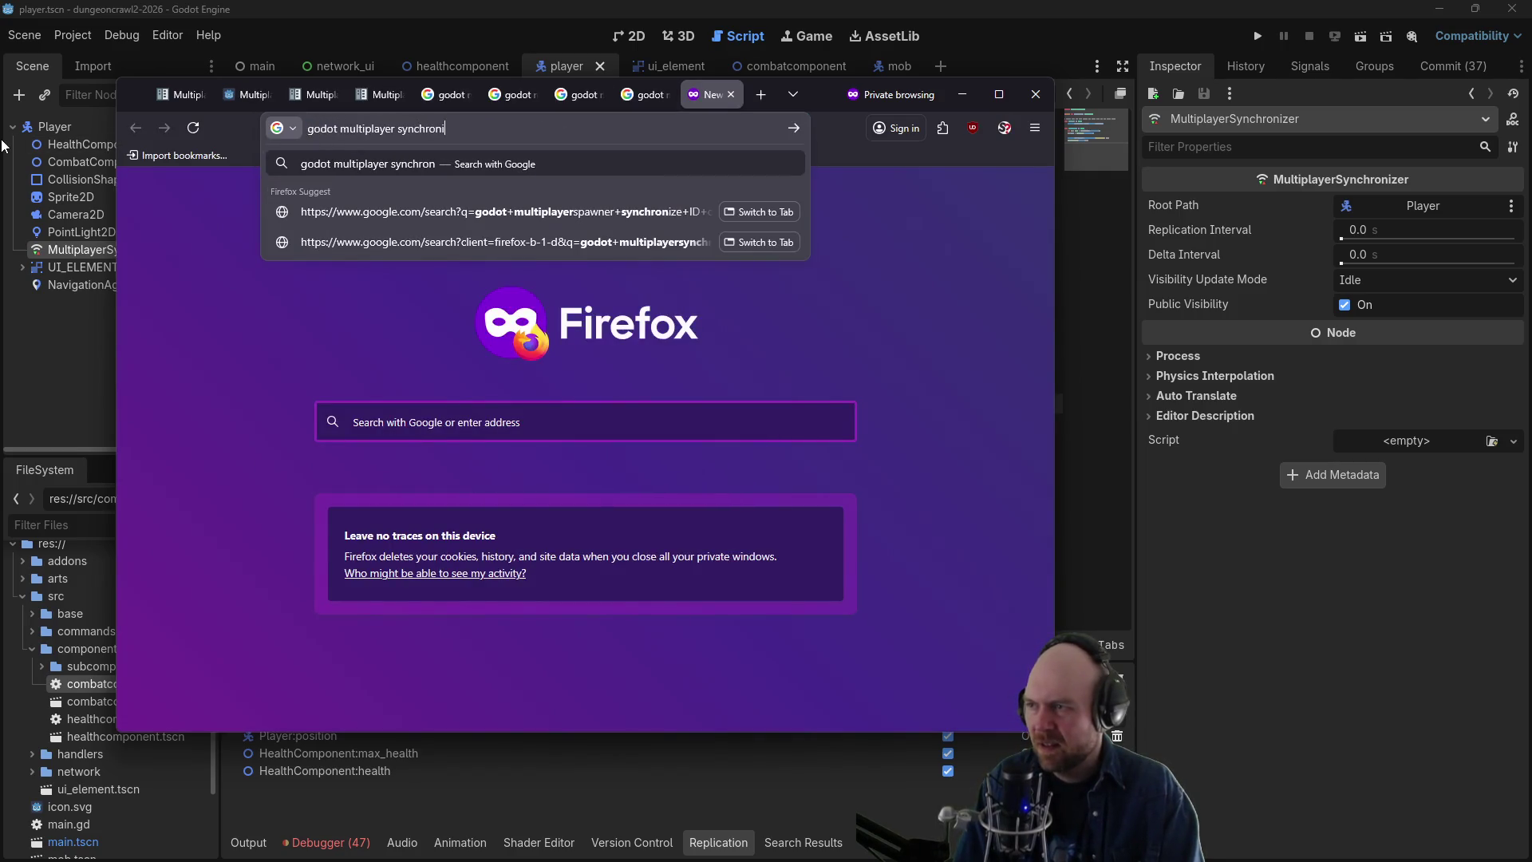
text(zer how does it work)
key(Return)
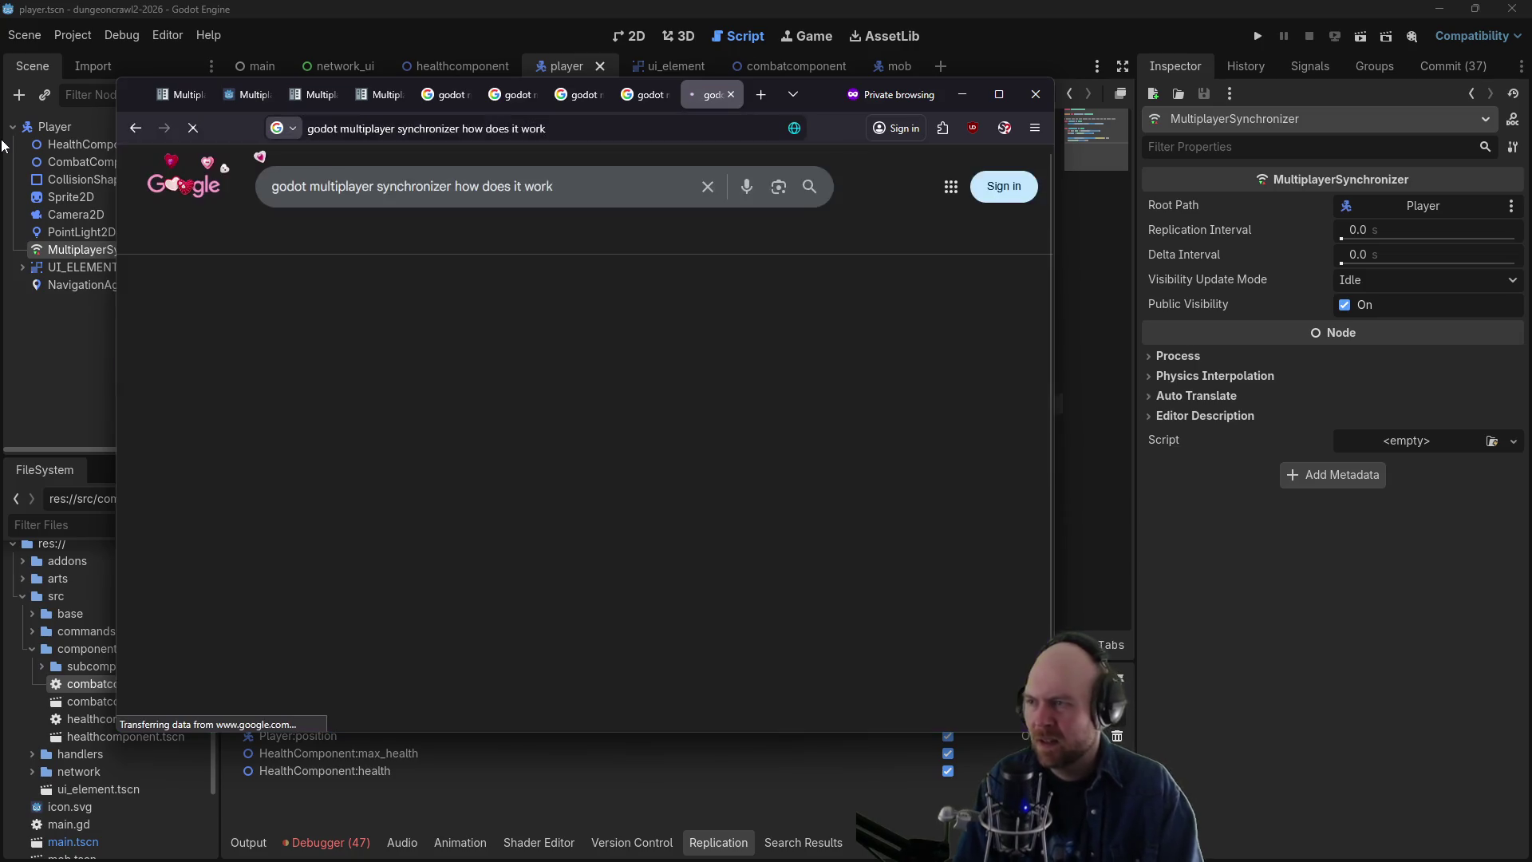
- Read the Godot Forum thread 'How MultiplayerSynchronizer synchronizes?', then go back to the results
scroll(321, 565, down, 2)
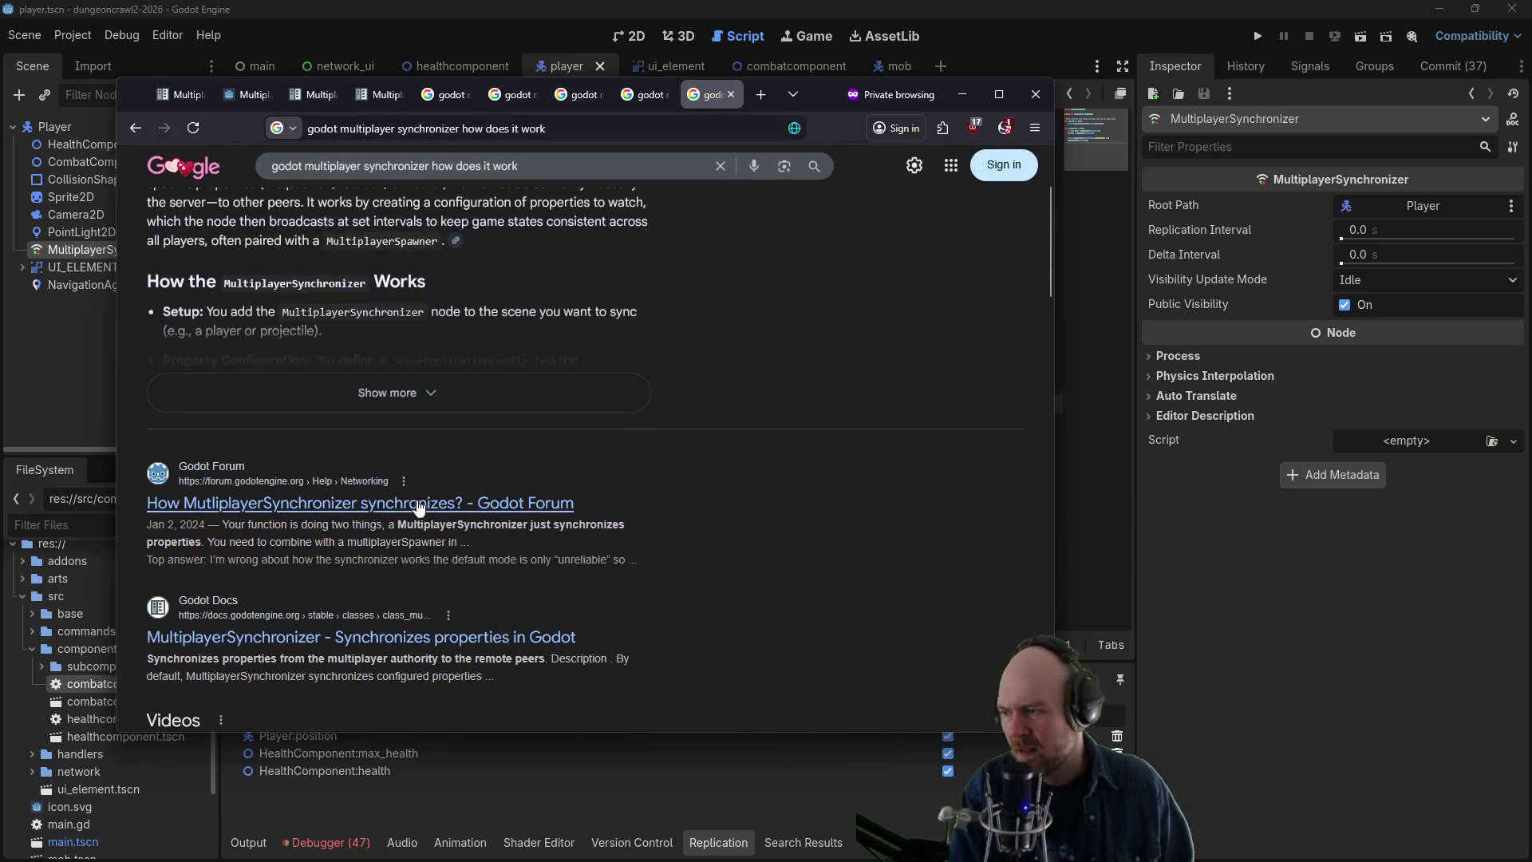
click(411, 508)
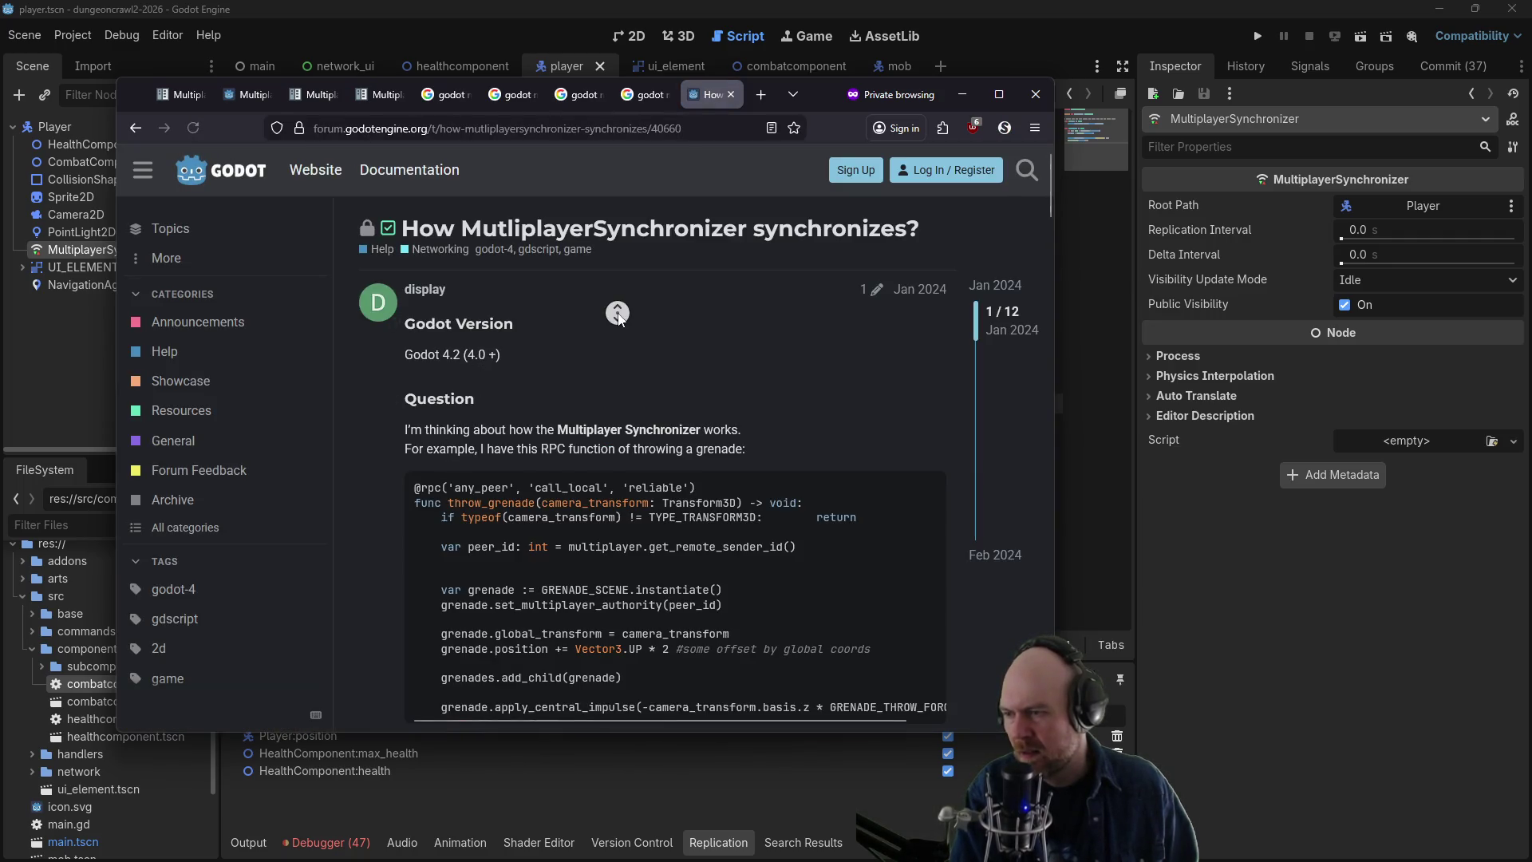
scroll(616, 327, down, 2)
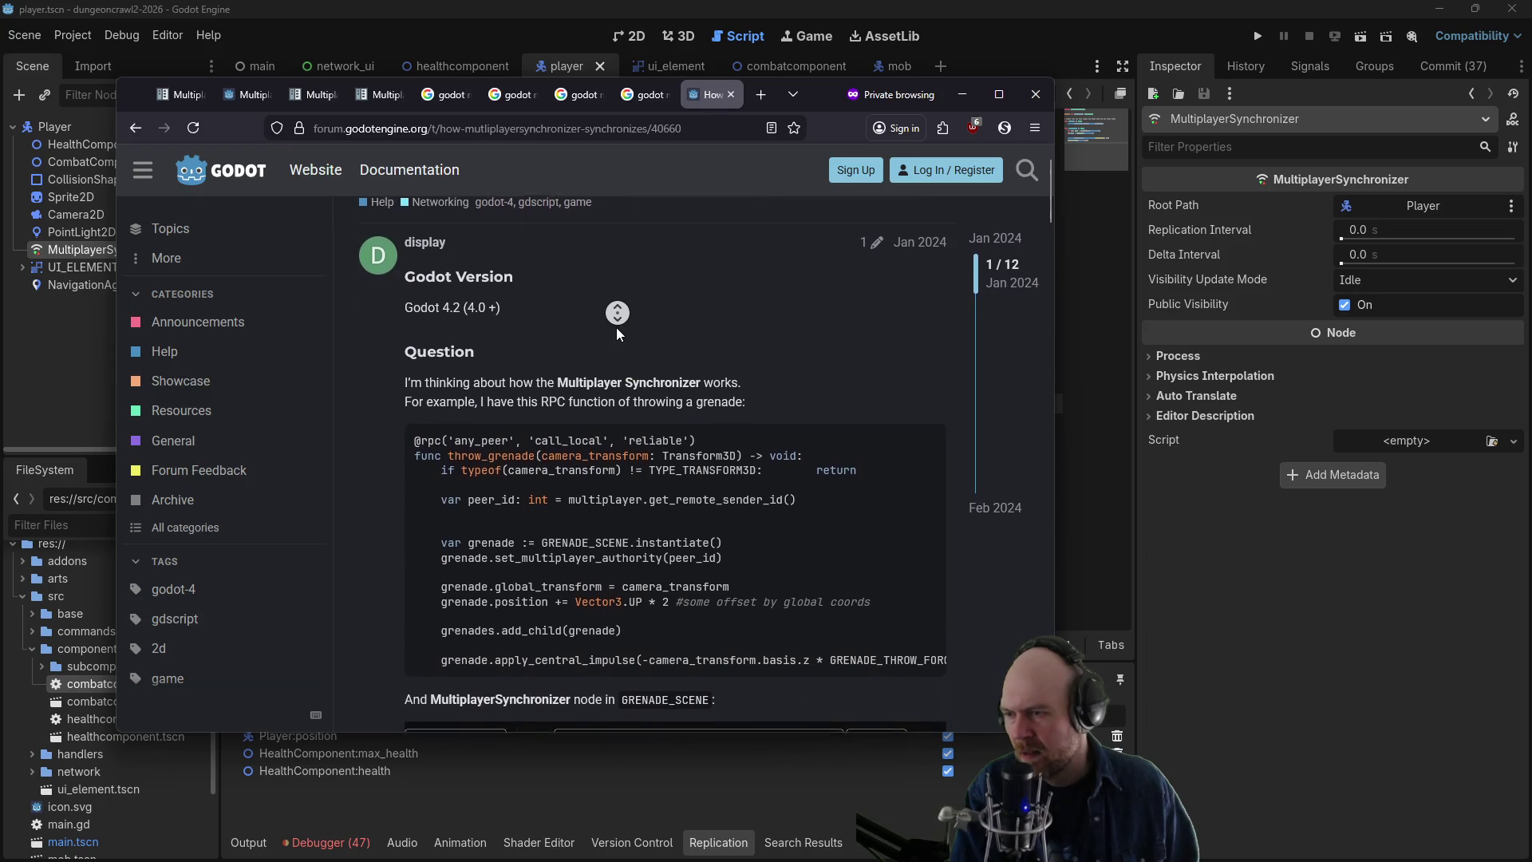
scroll(616, 327, down, 5)
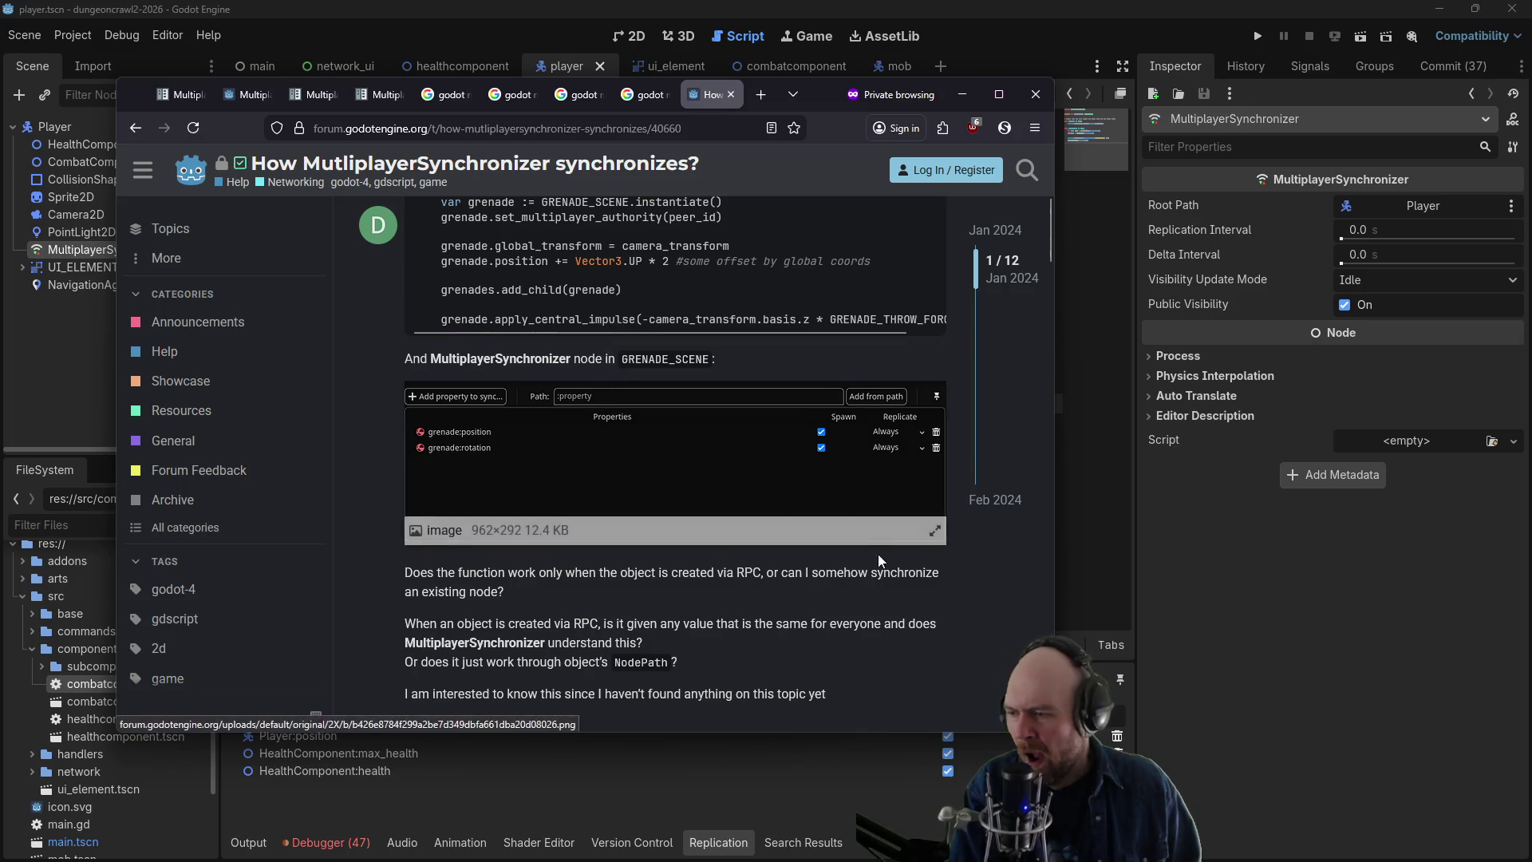
scroll(878, 554, down, 3)
scroll(833, 593, down, 2)
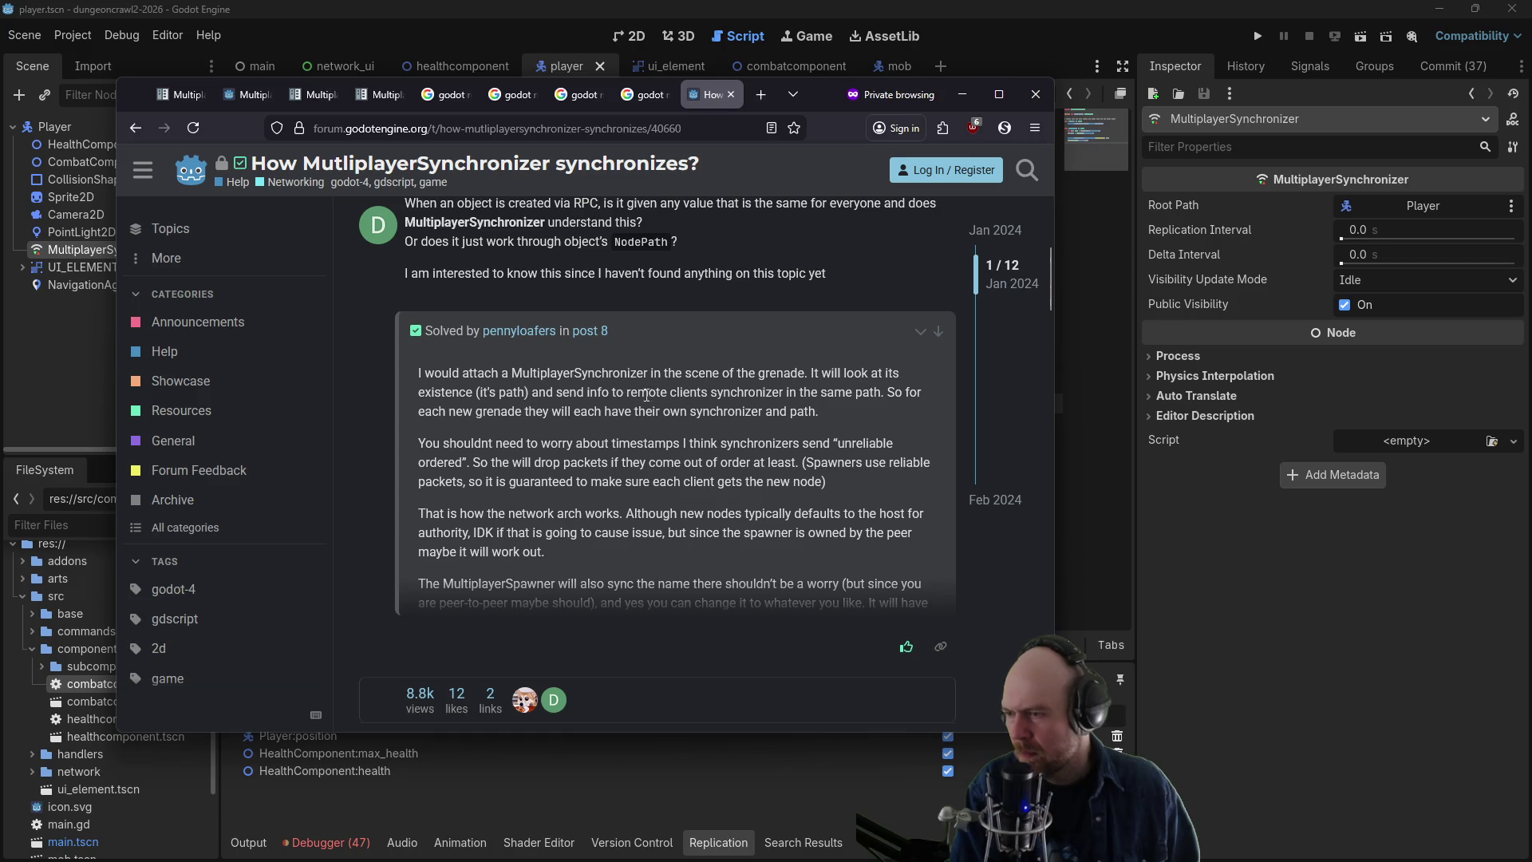
scroll(691, 407, down, 1)
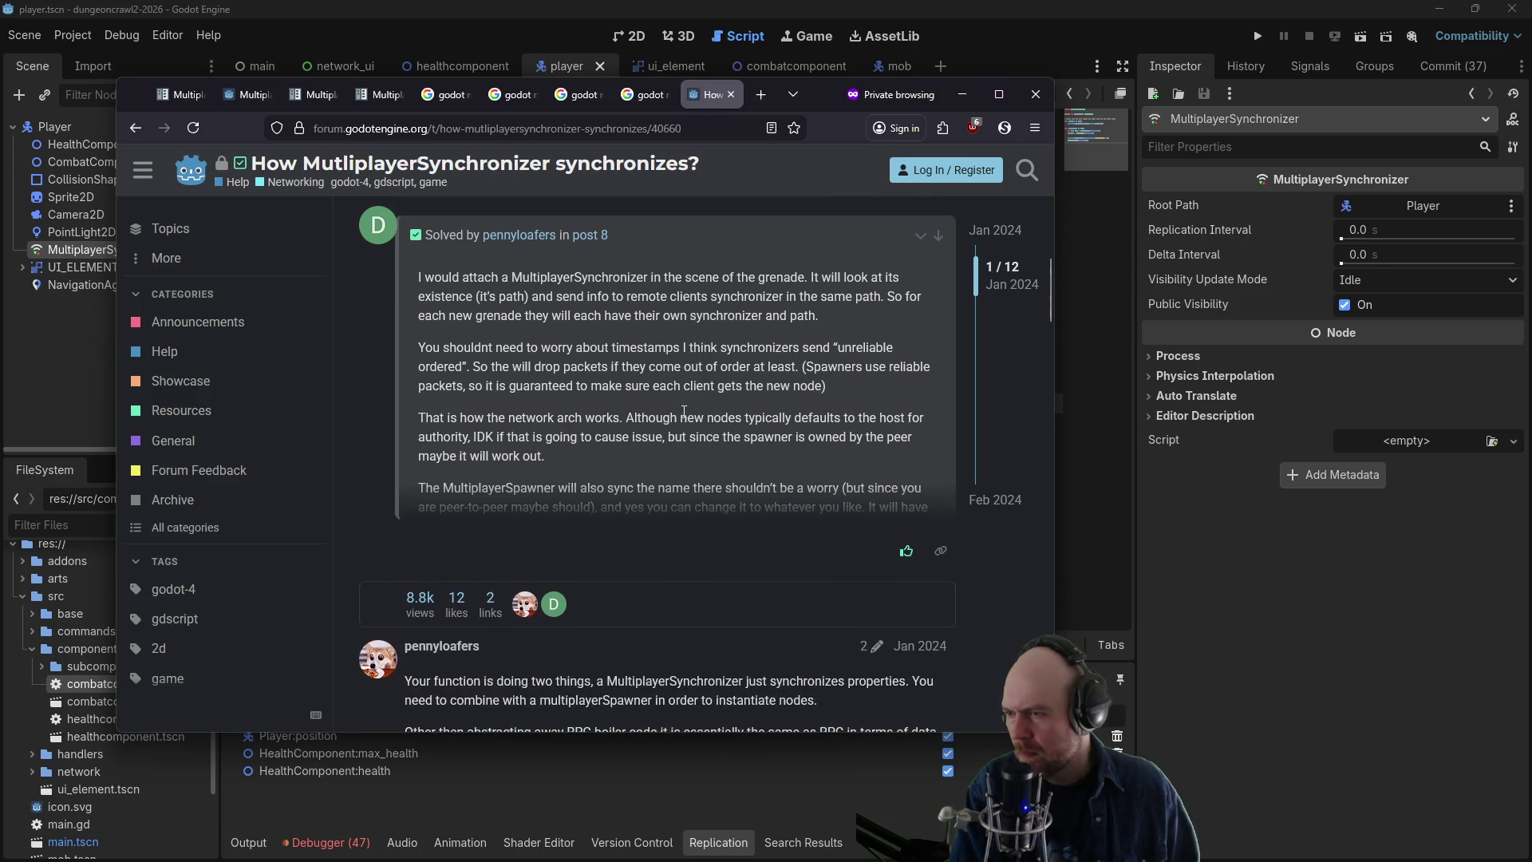
scroll(675, 359, down, 2)
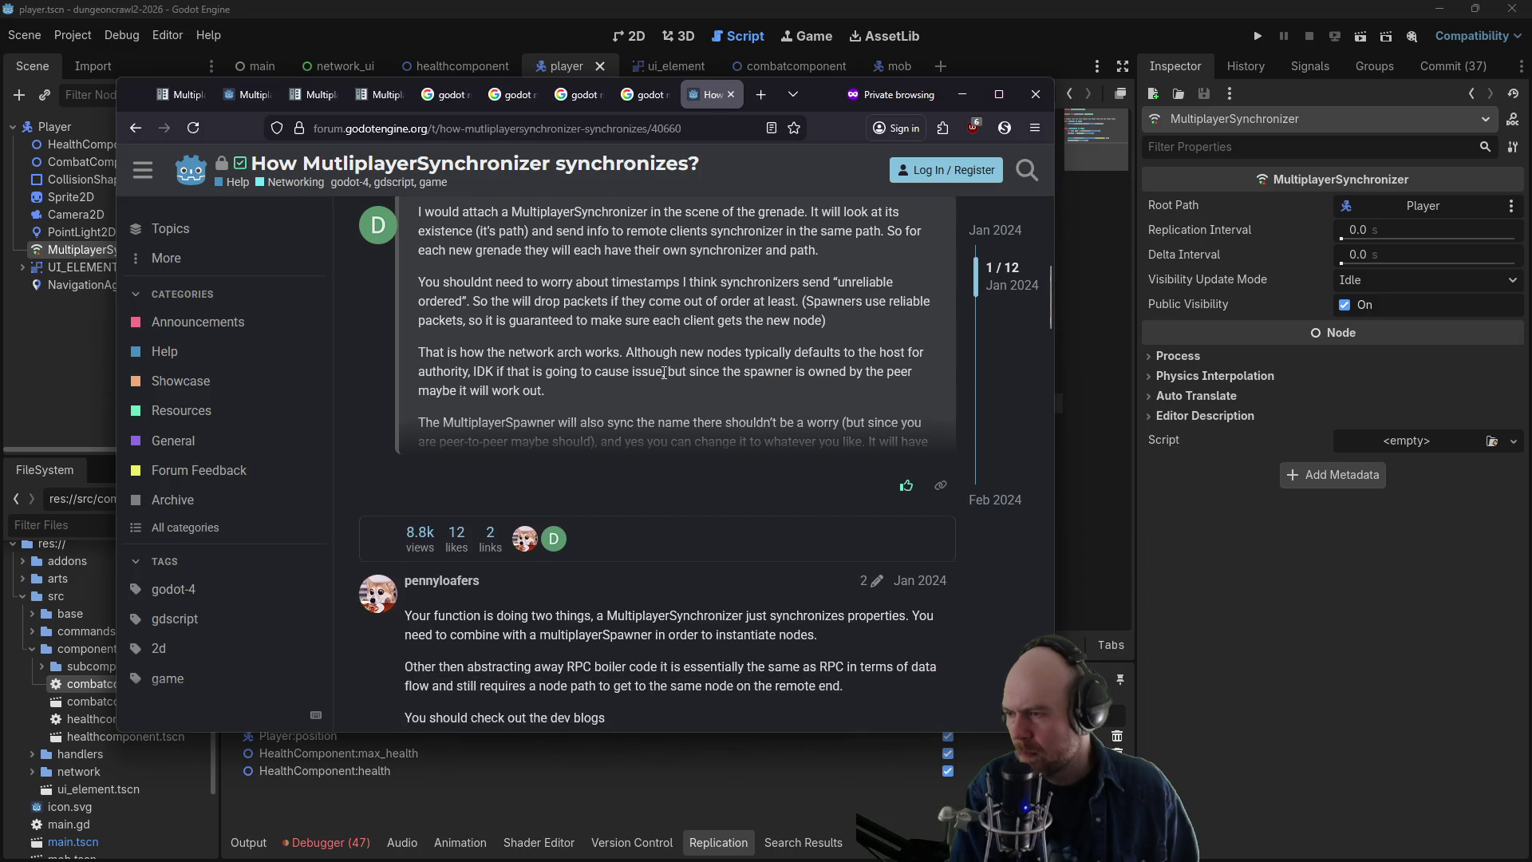
scroll(683, 371, down, 1)
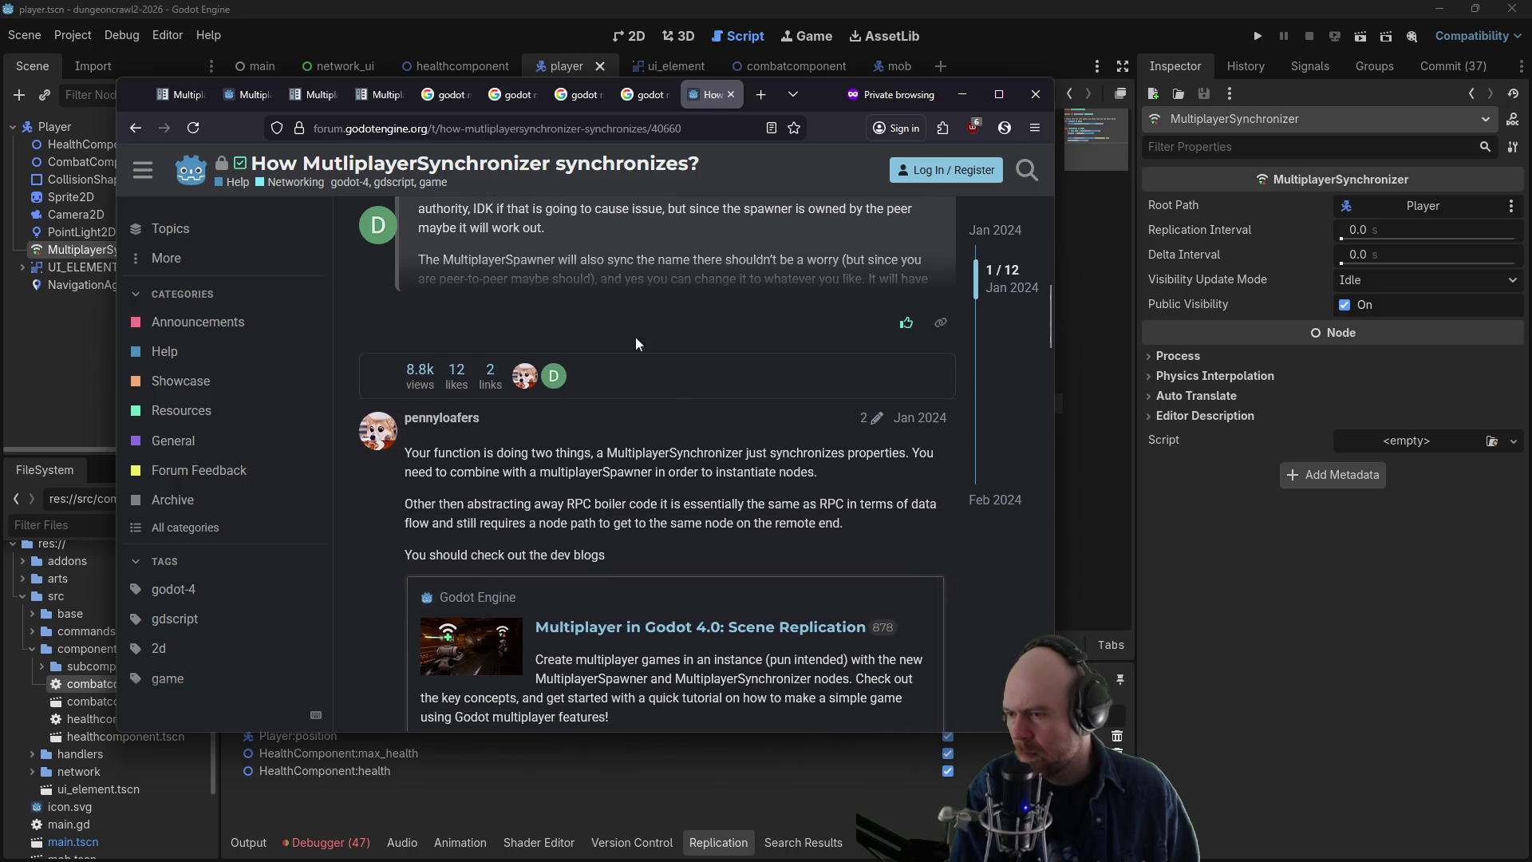
click(135, 128)
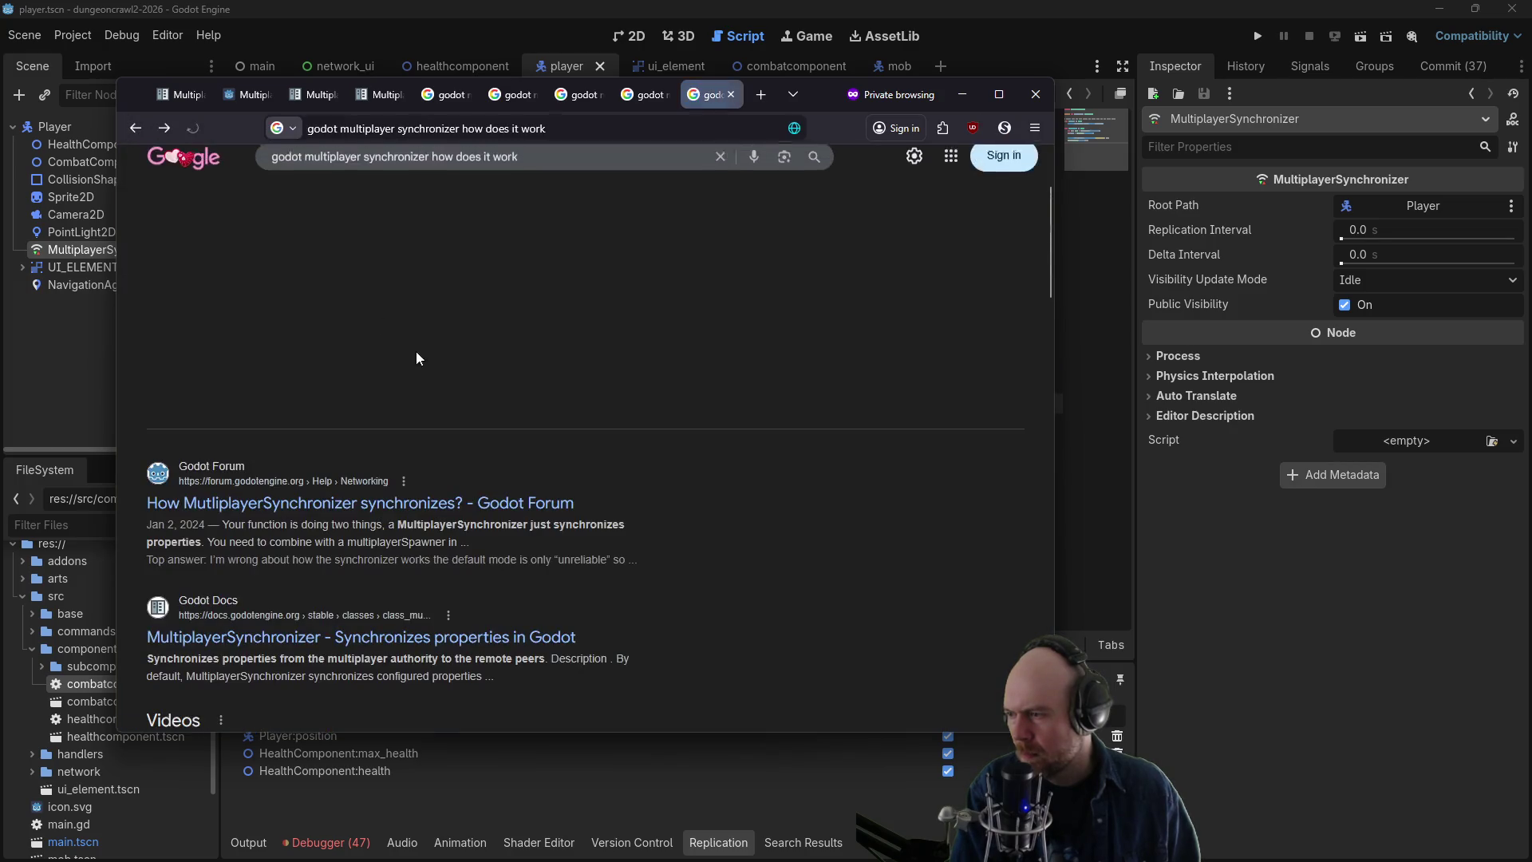
- Open the MultiplayerSynchronizer class reference in Godot Docs from the search results
scroll(351, 481, down, 5)
click(301, 394)
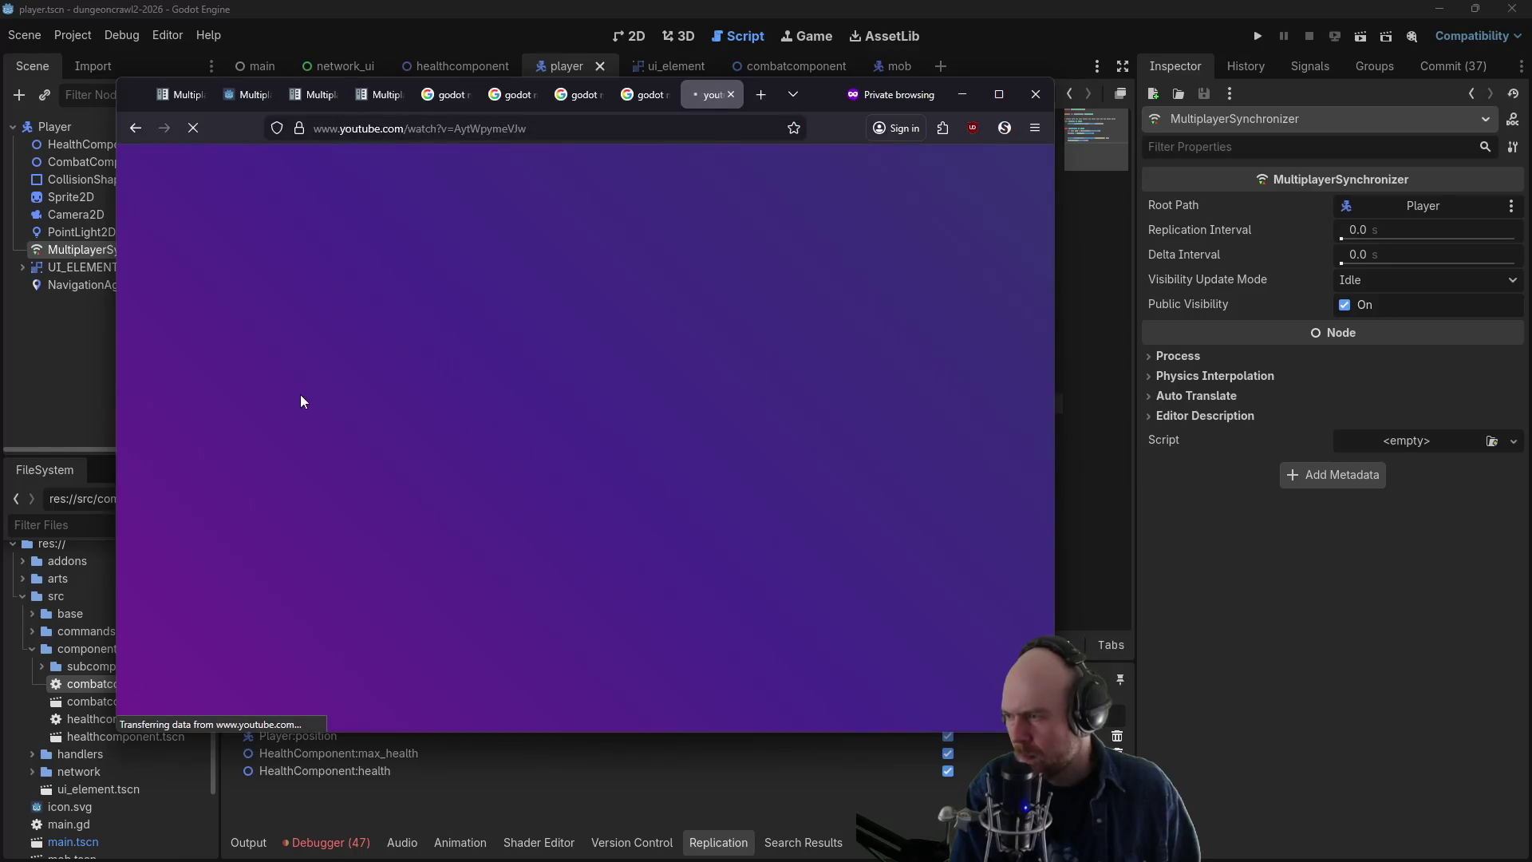
click(135, 126)
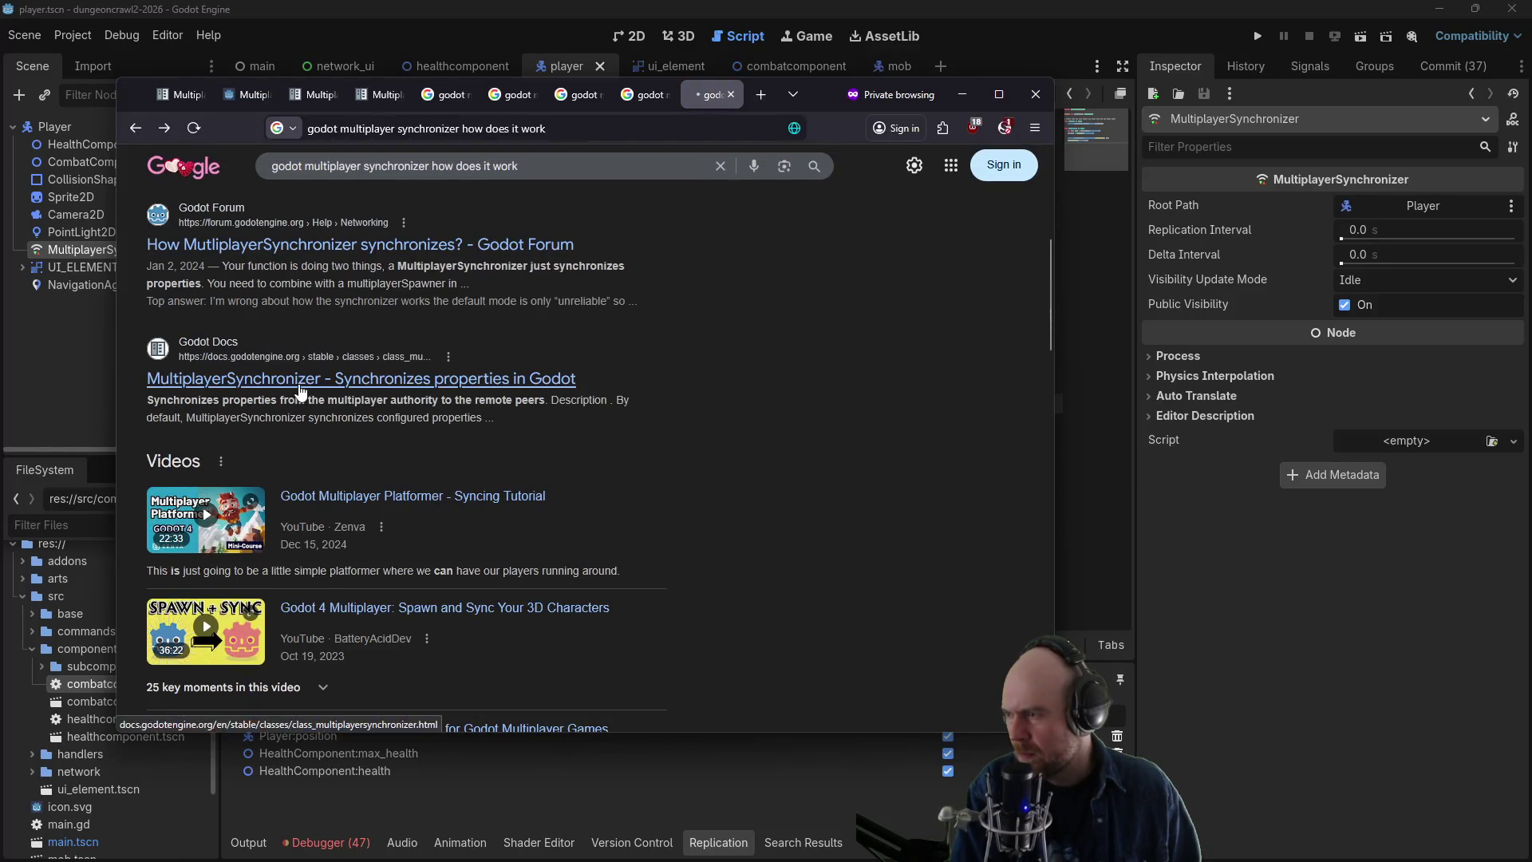
click(300, 389)
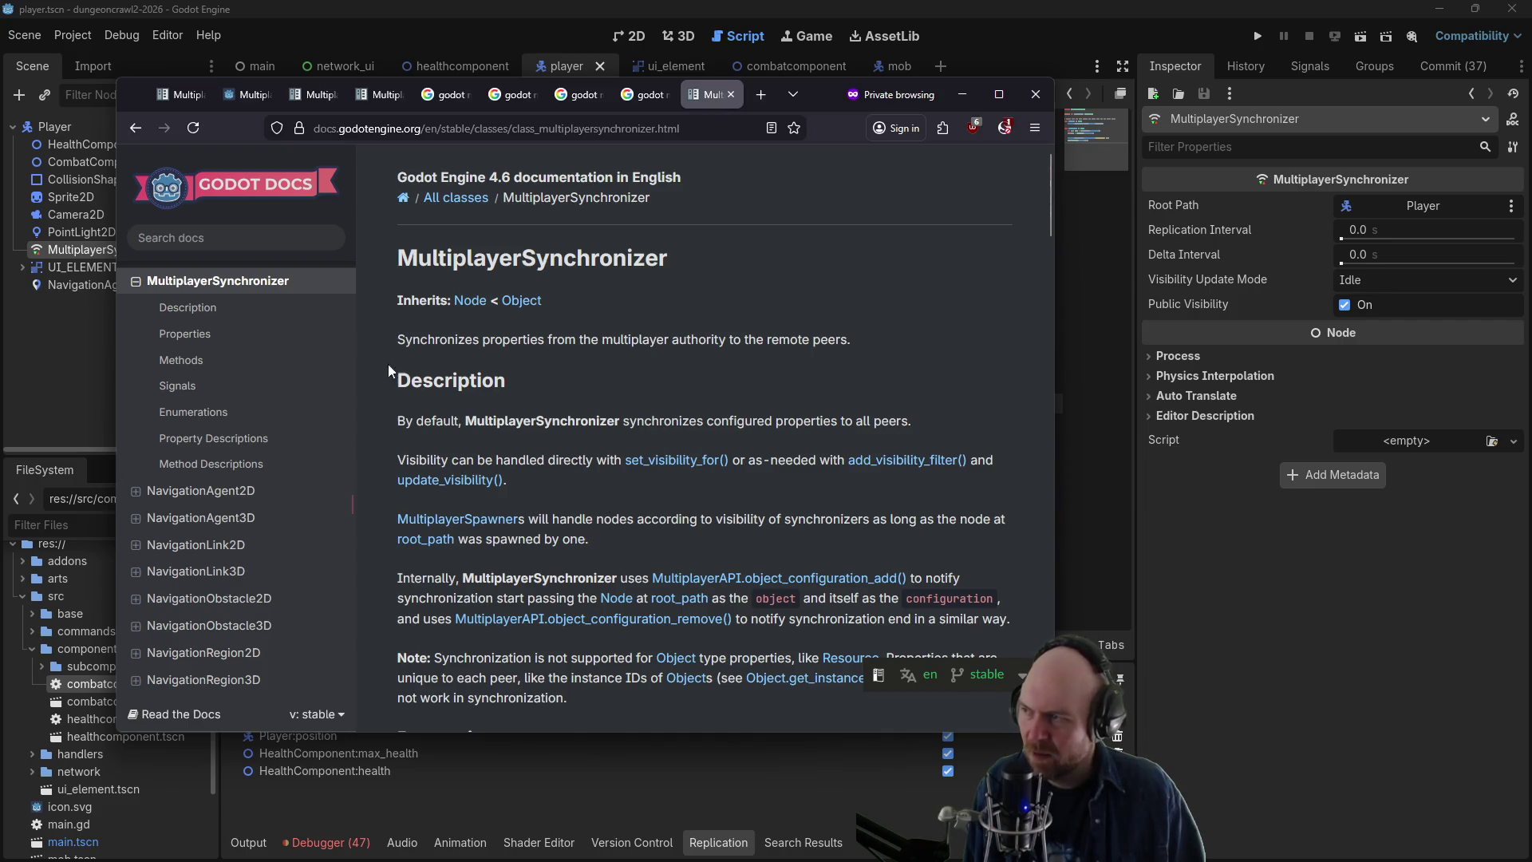
- Move the browser aside and read the docs' Properties, Signals and Enumerations sections
mouse_move(809, 84)
mouse_down()
mouse_move(1086, 64)
mouse_move(1041, 146)
mouse_move(961, 113)
mouse_up()
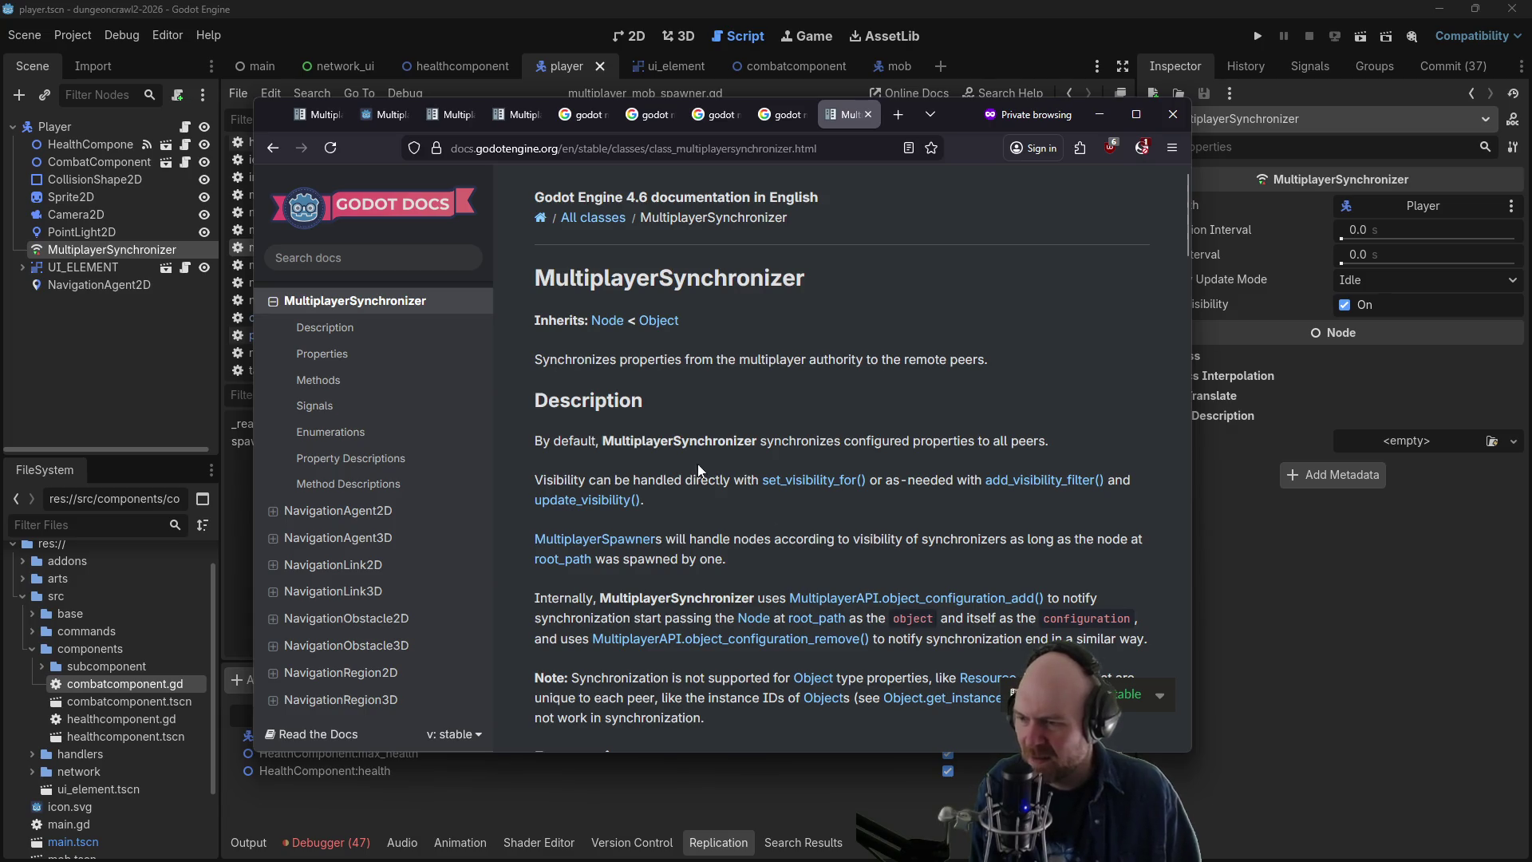
scroll(699, 469, down, 2)
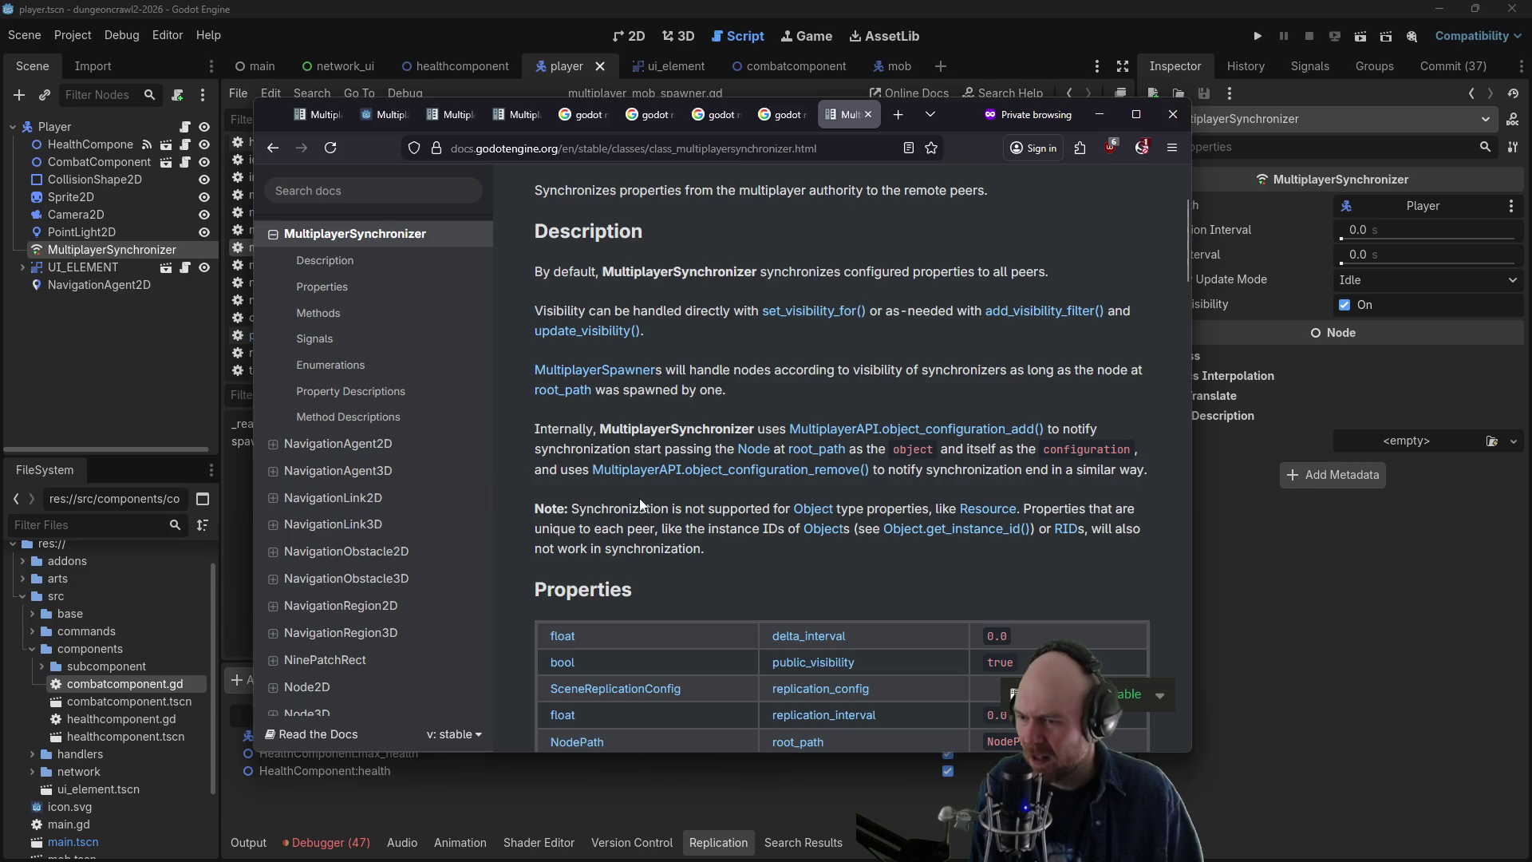
scroll(640, 499, down, 3)
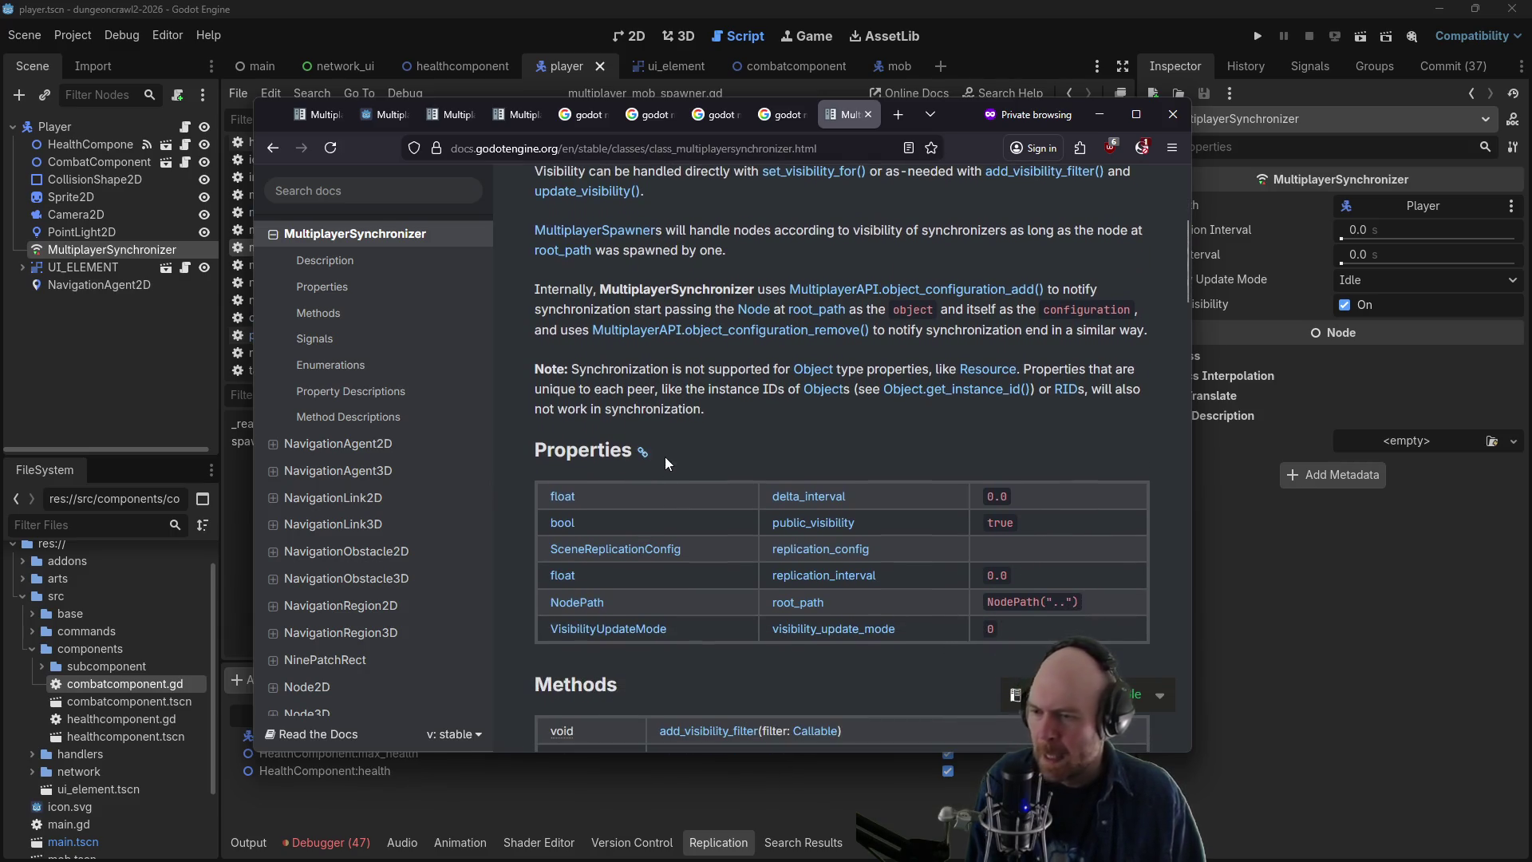
middle_click(673, 435)
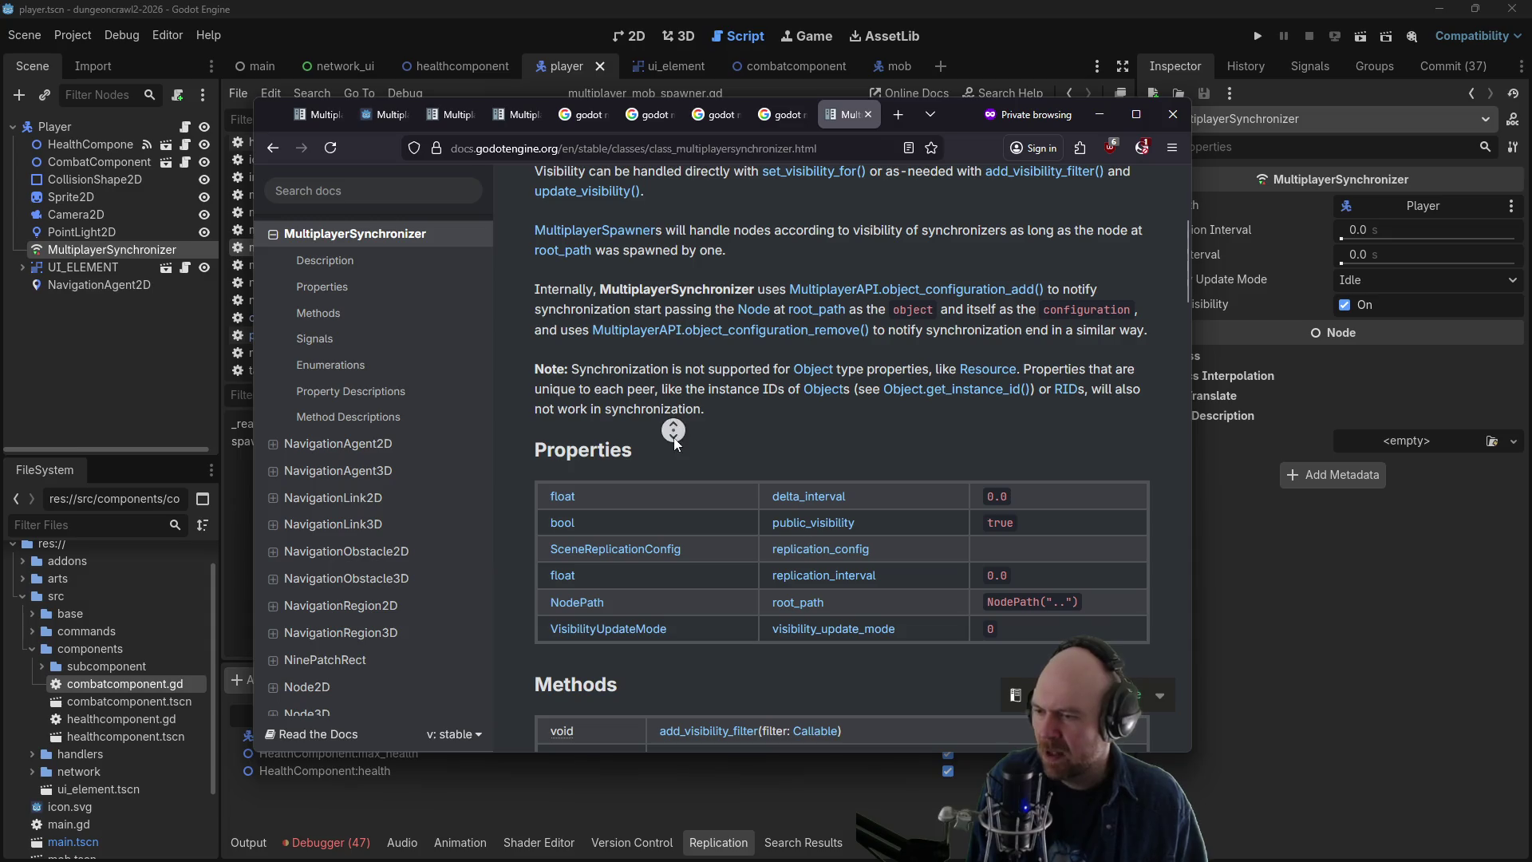
middle_click(668, 455)
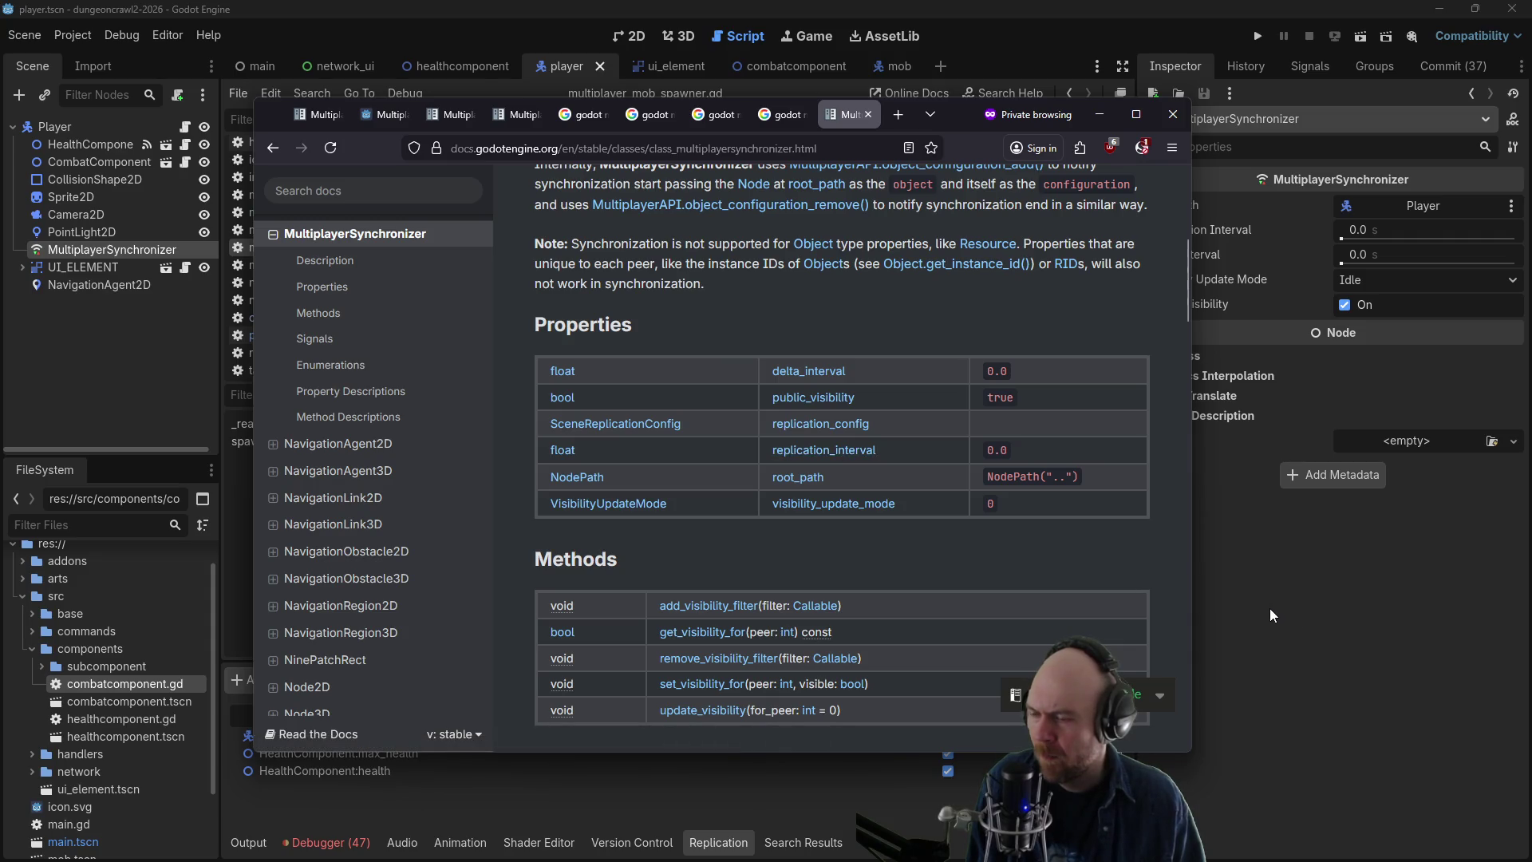
middle_click(783, 534)
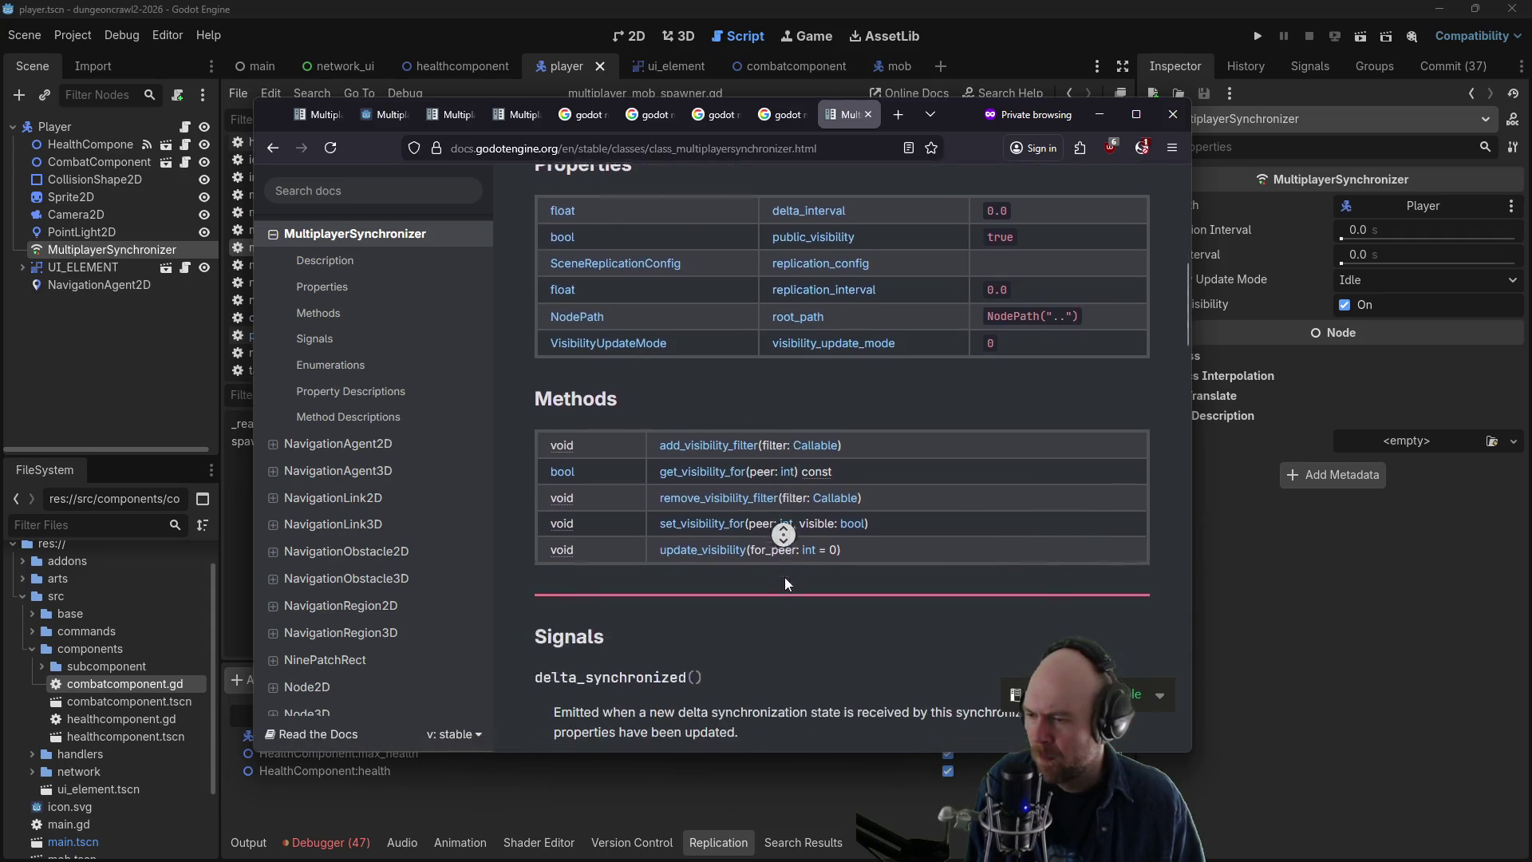
middle_click(768, 592)
middle_click(808, 490)
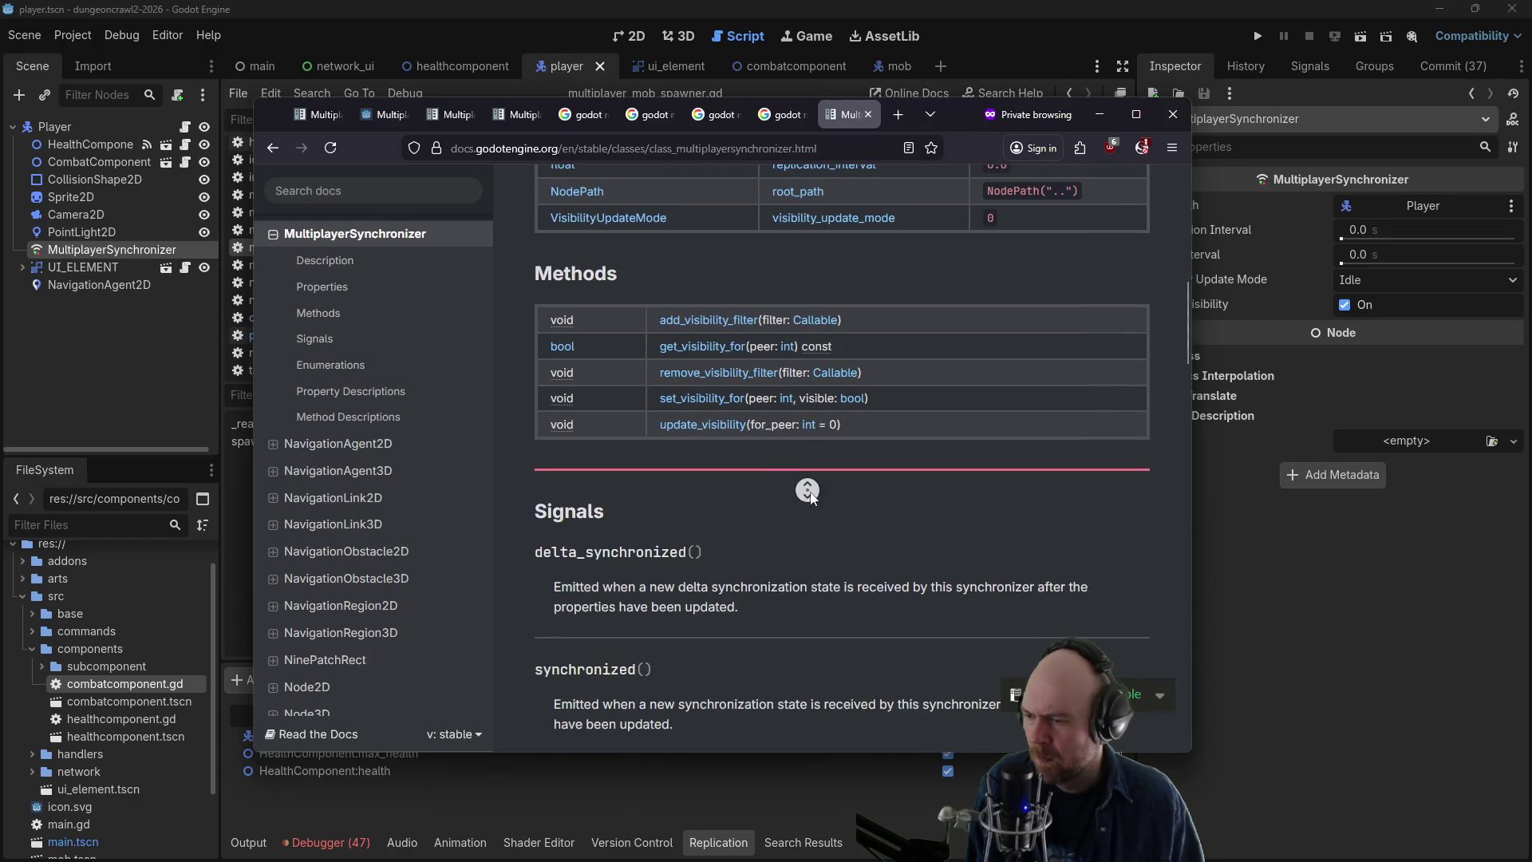
middle_click(835, 552)
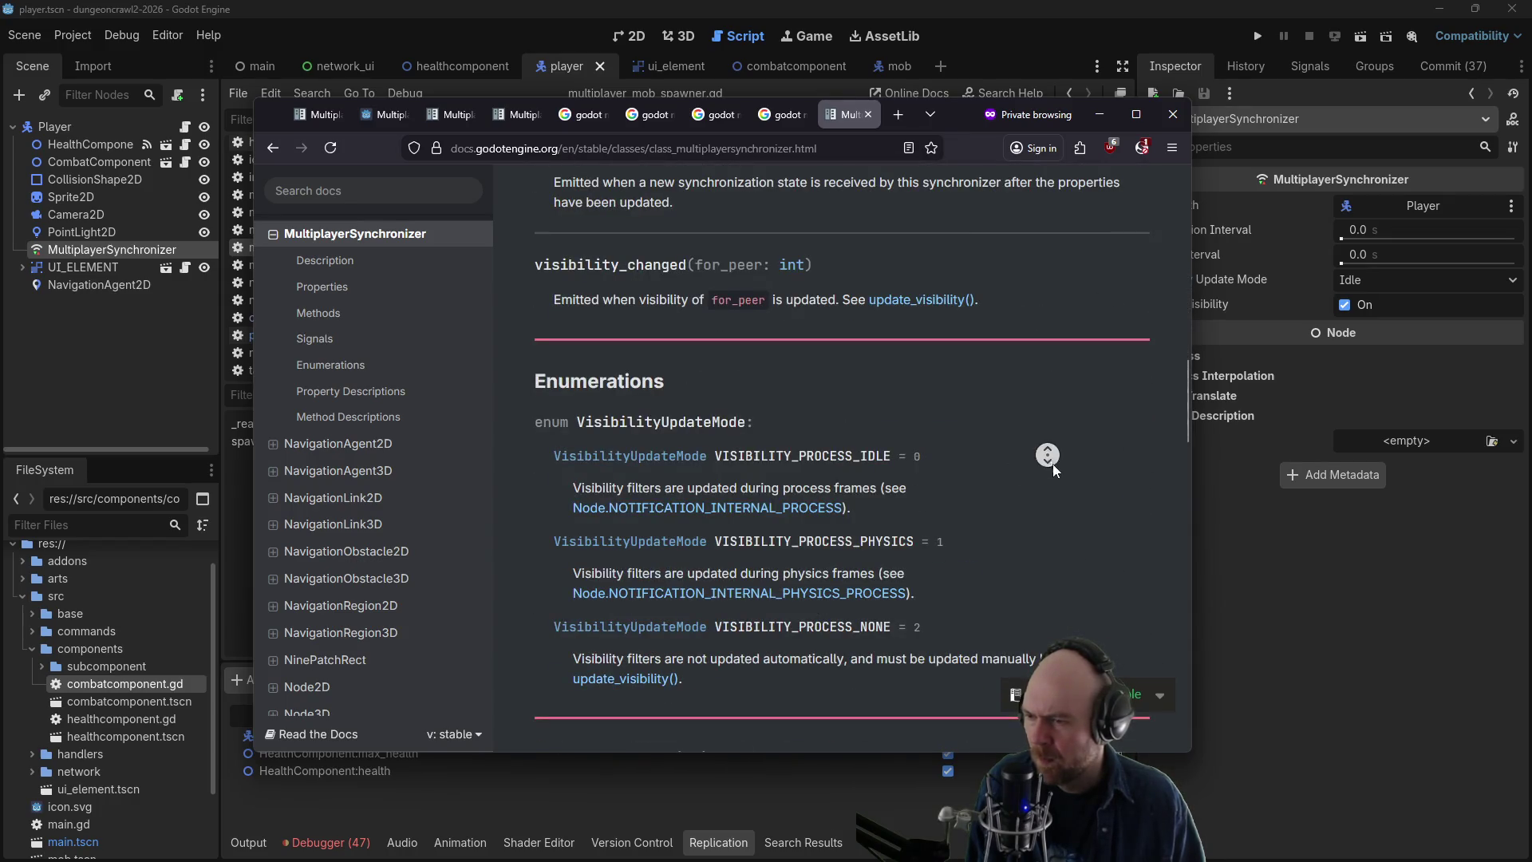
middle_click(1006, 563)
- Scroll down to the visibility method descriptions such as update_visibility, then shift the window aside
scroll(907, 439, down, 5)
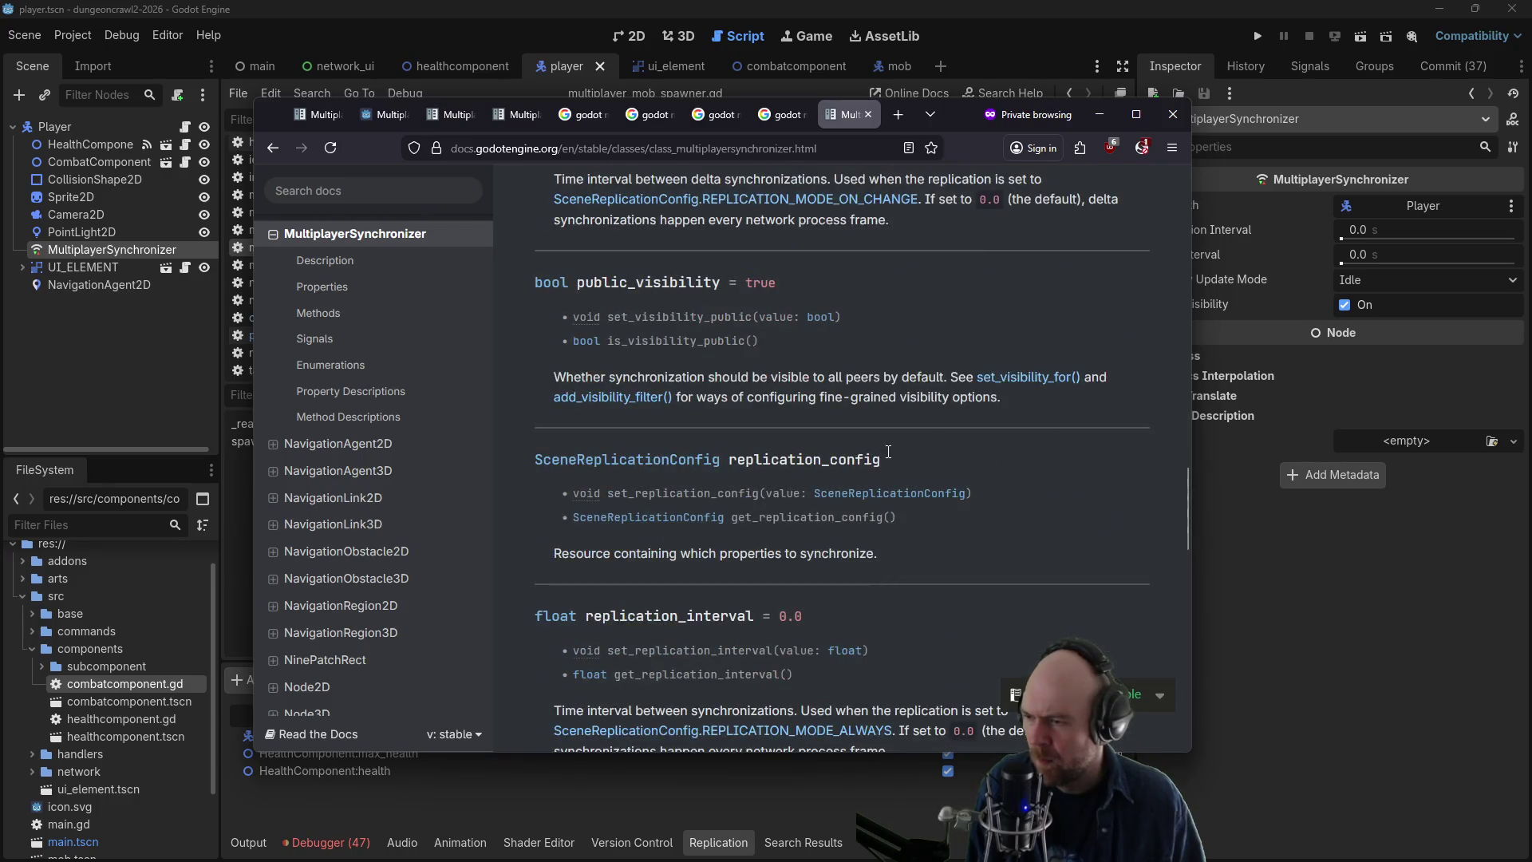
scroll(1037, 474, down, 4)
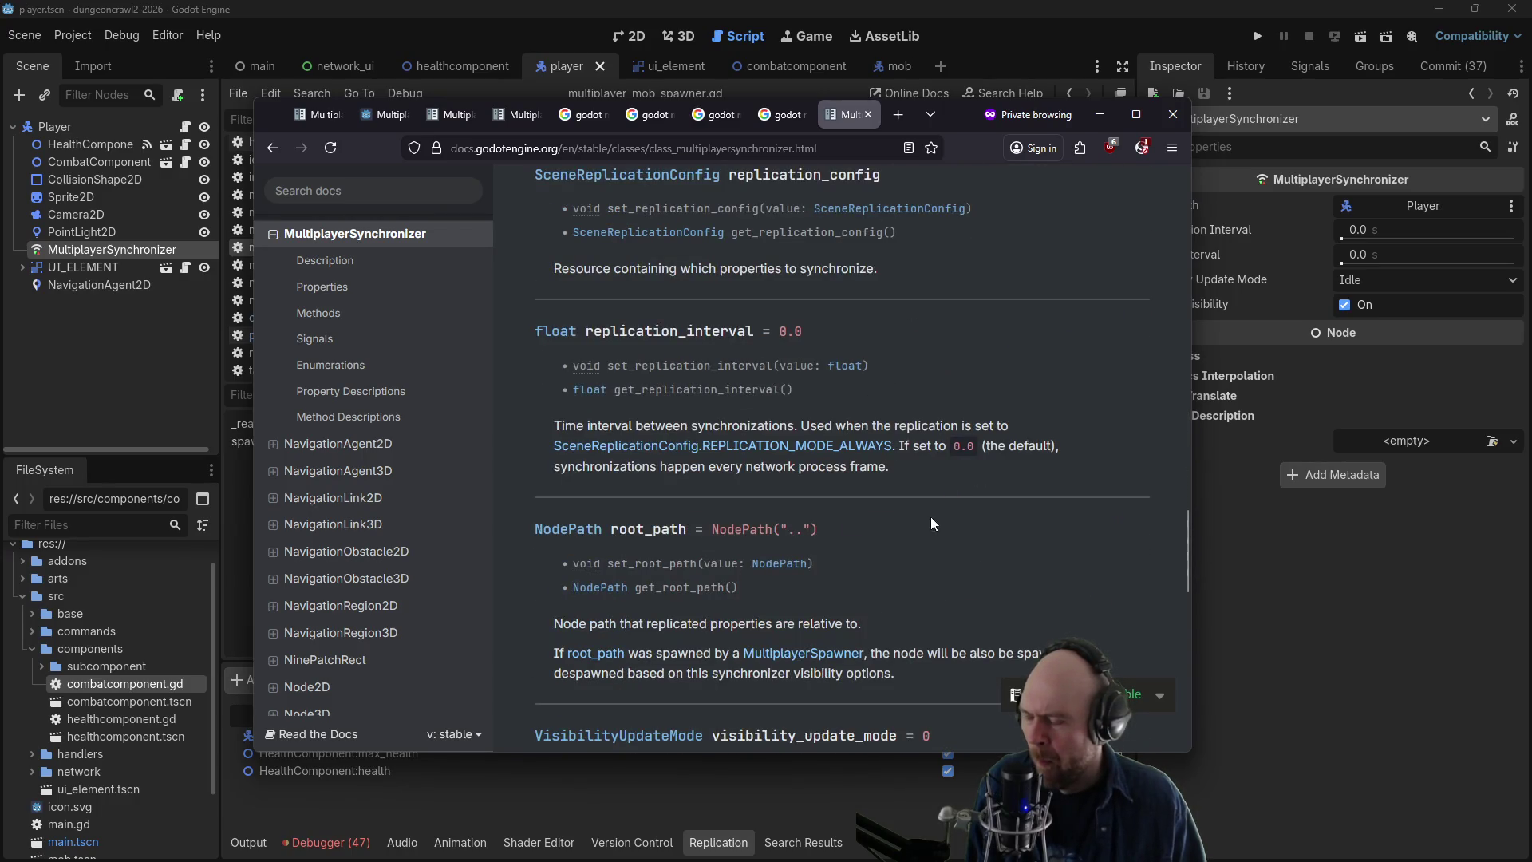
scroll(930, 518, down, 1)
scroll(989, 415, down, 4)
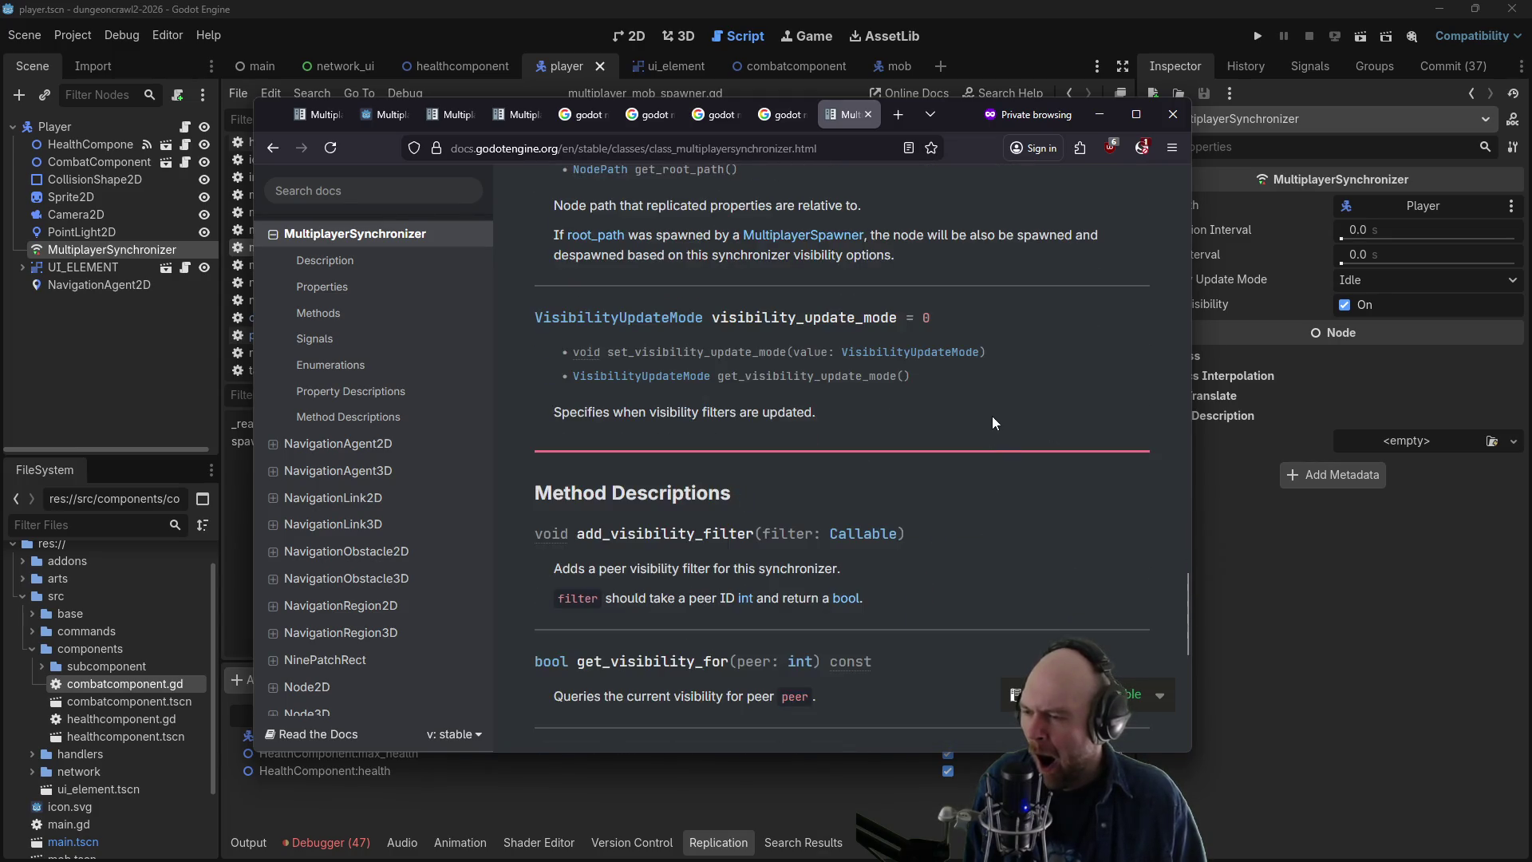
scroll(995, 404, down, 3)
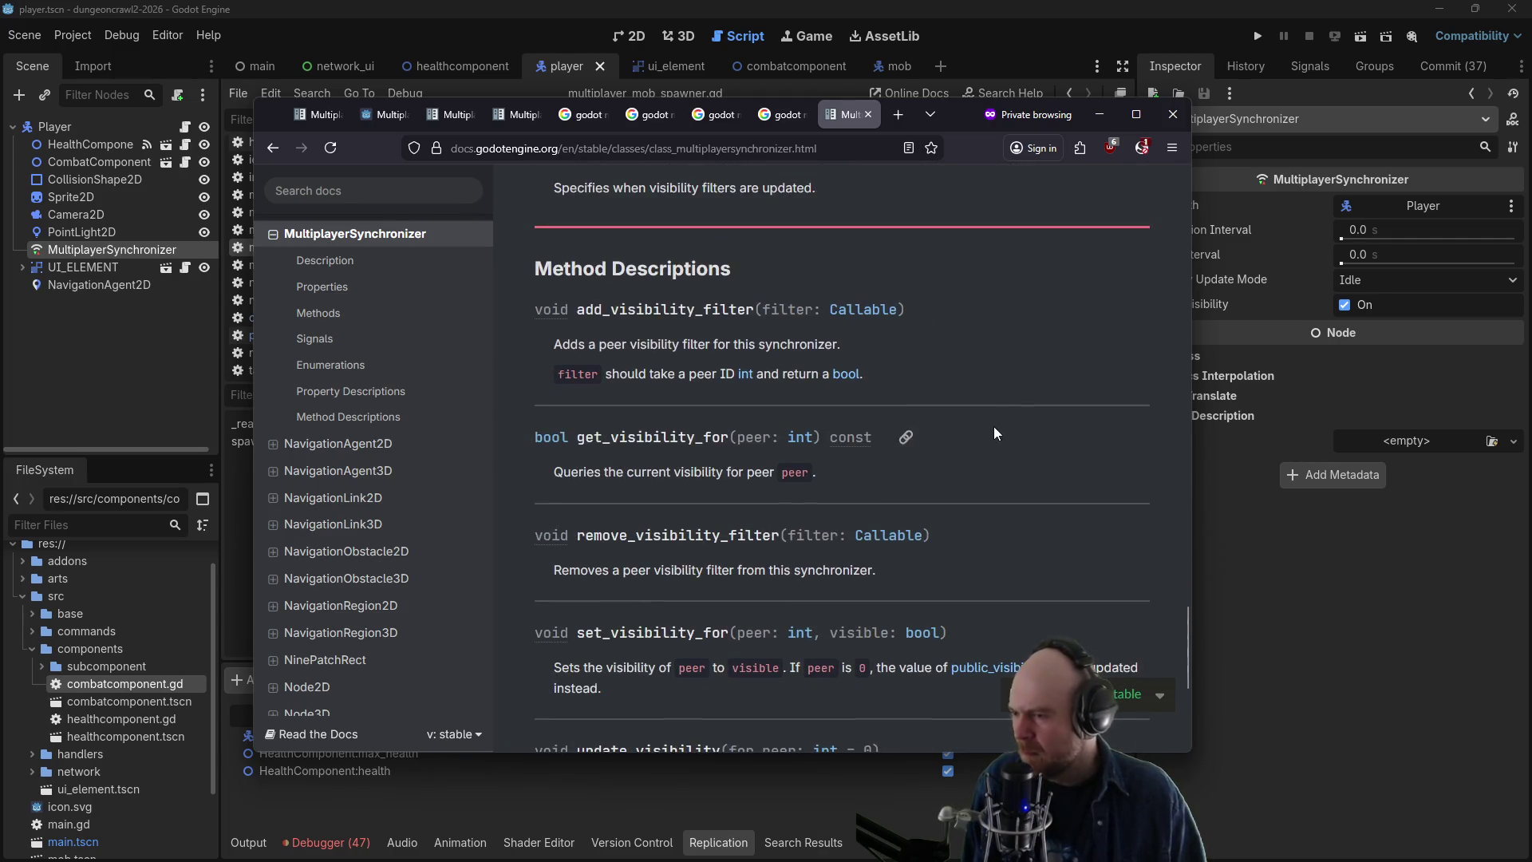
scroll(998, 391, down, 2)
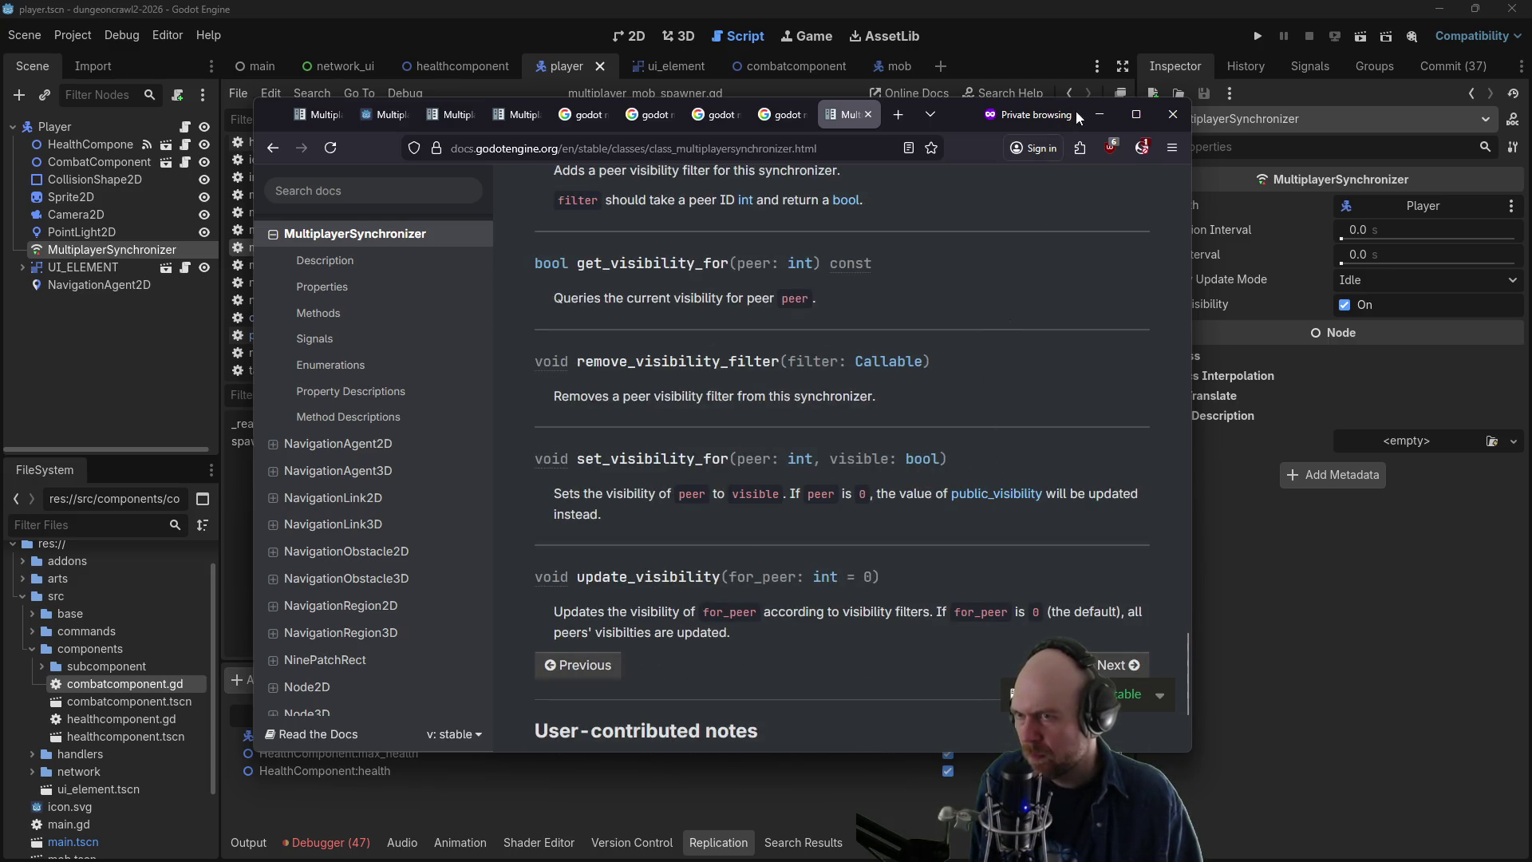
drag(961, 112, 879, 82)
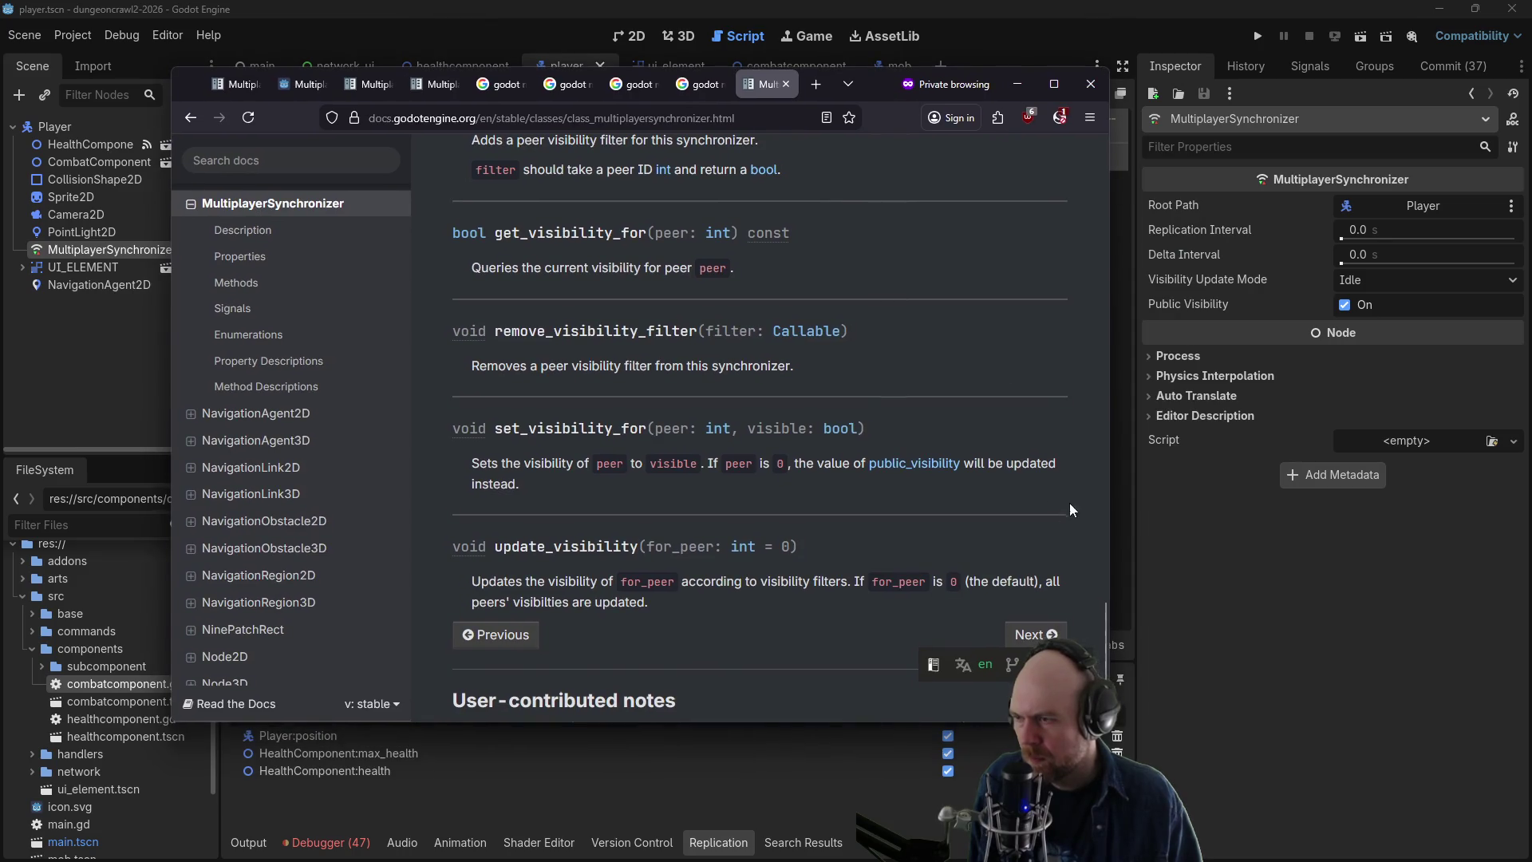
- Follow the visibility_update_mode property to the VisibilityUpdateMode enum description, then return to Godot
middle_click(680, 237)
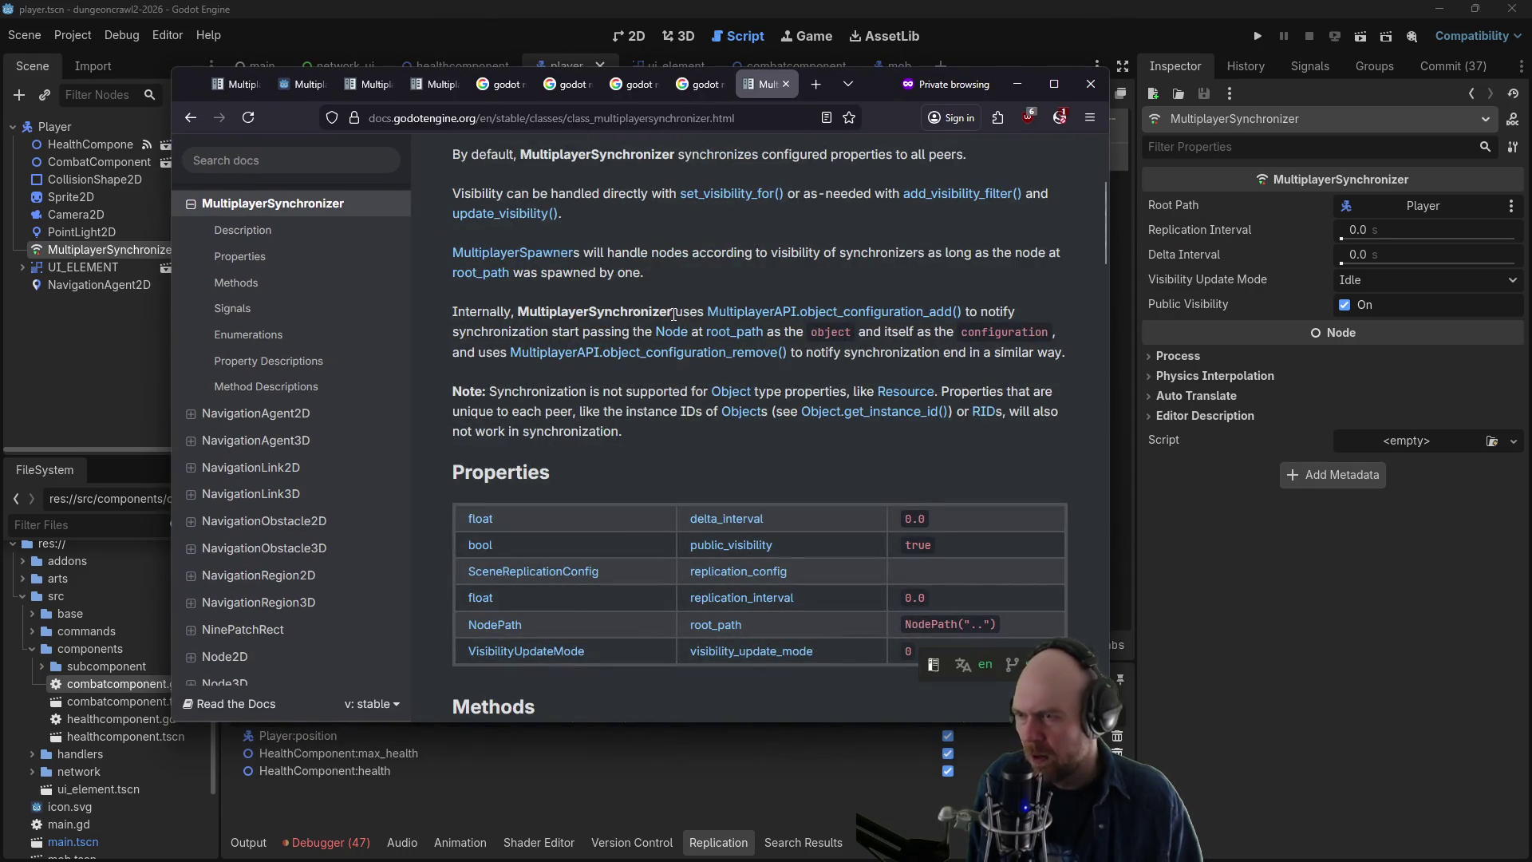
mouse_move(1248, 286)
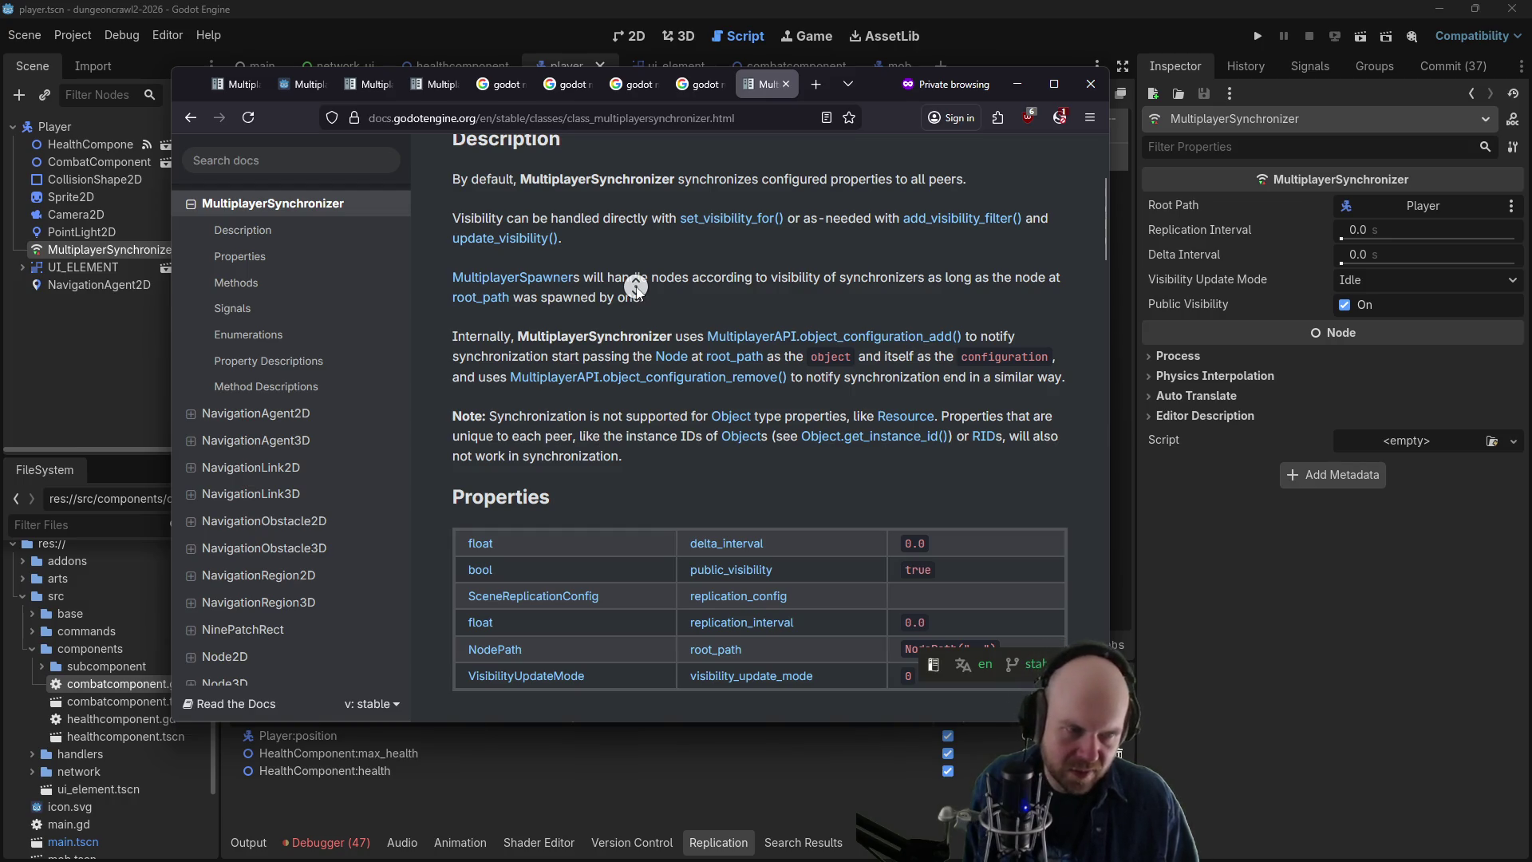
scroll(640, 298, down, 5)
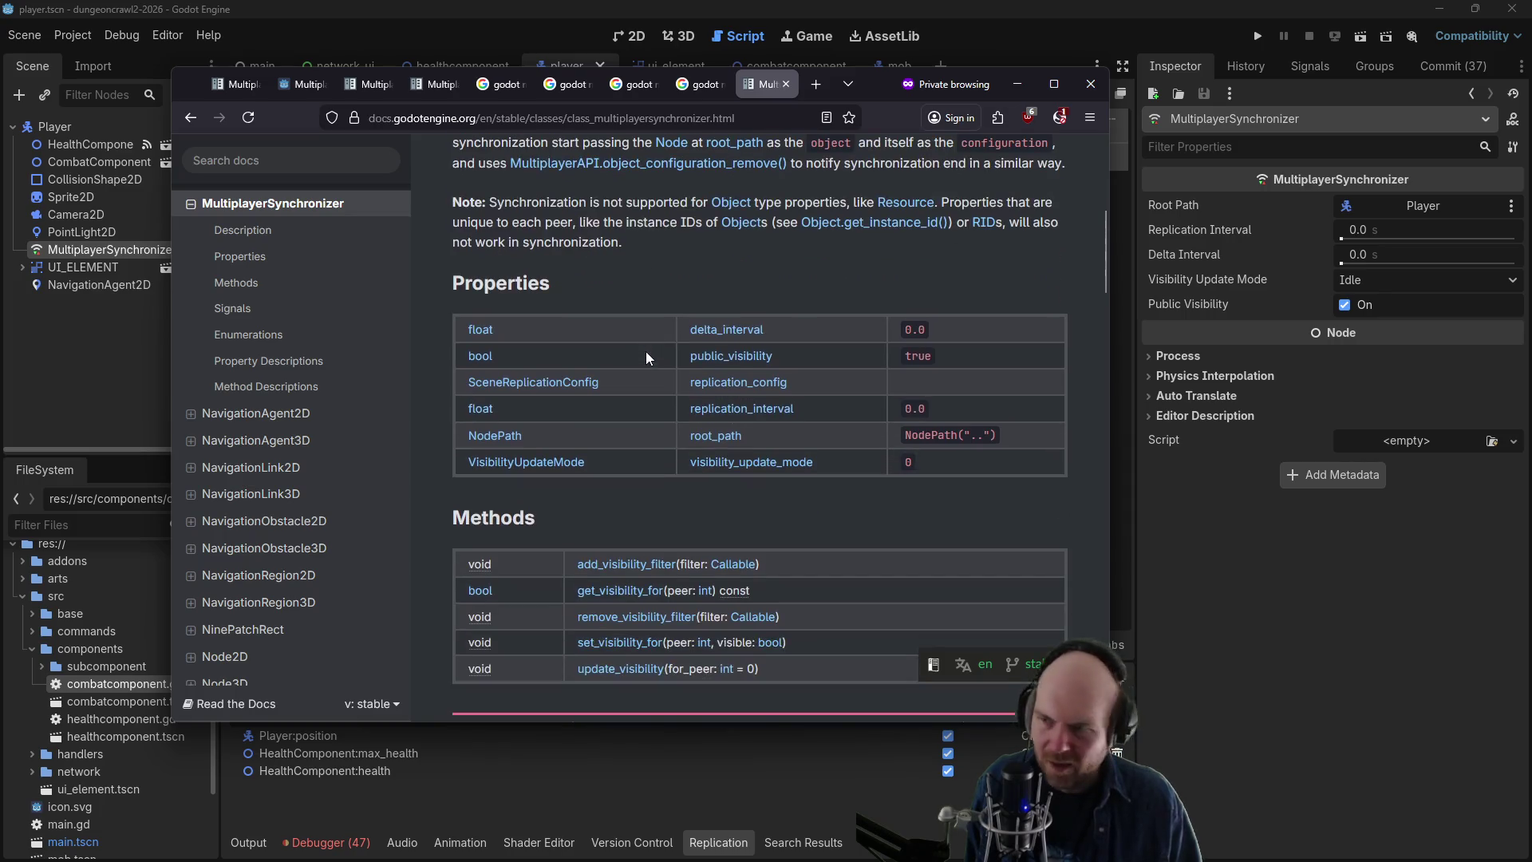
click(786, 464)
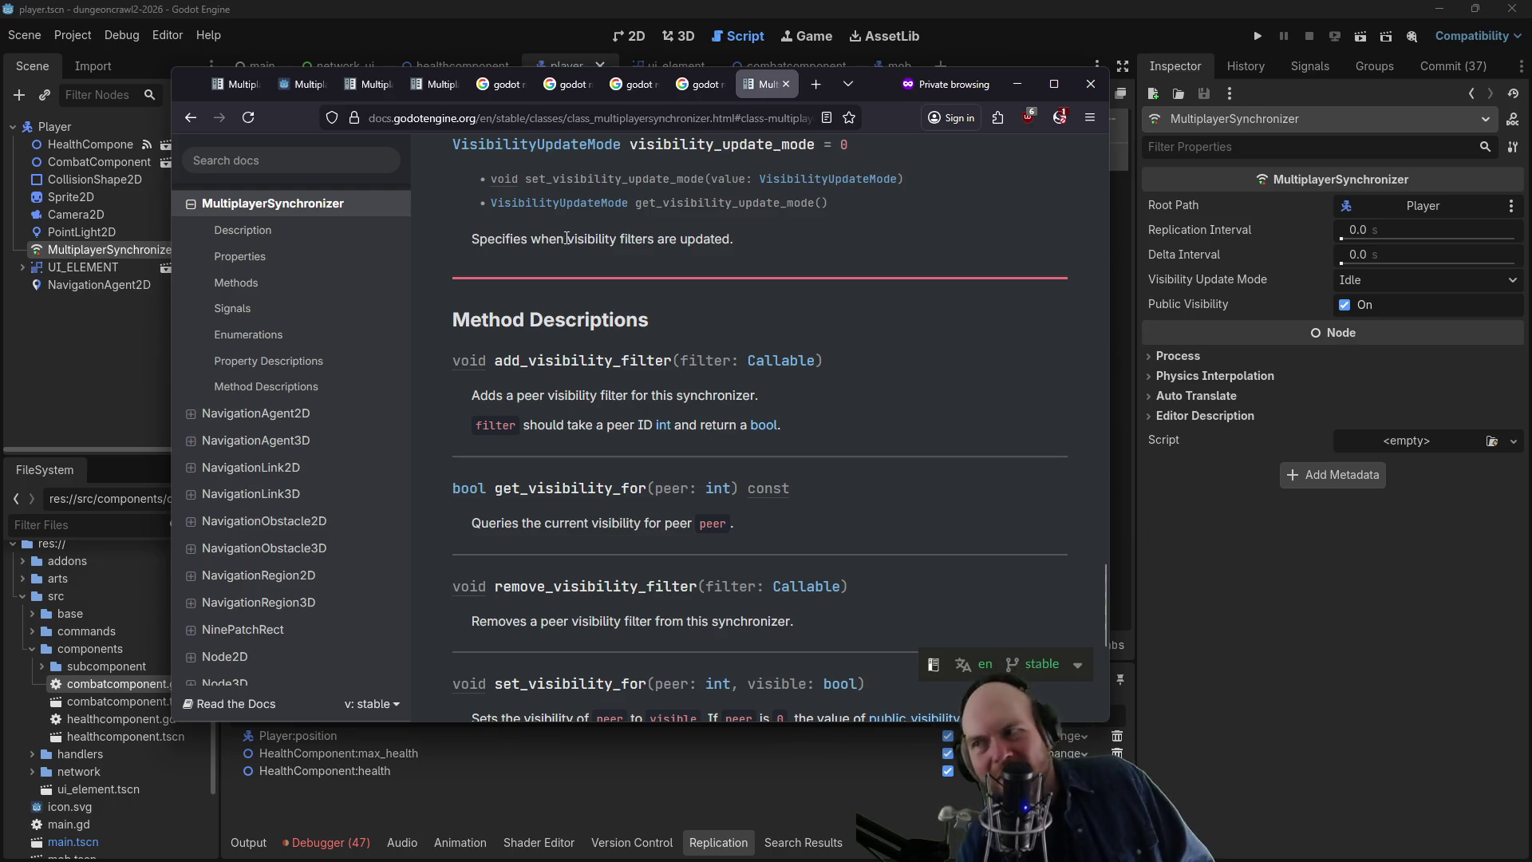
click(850, 179)
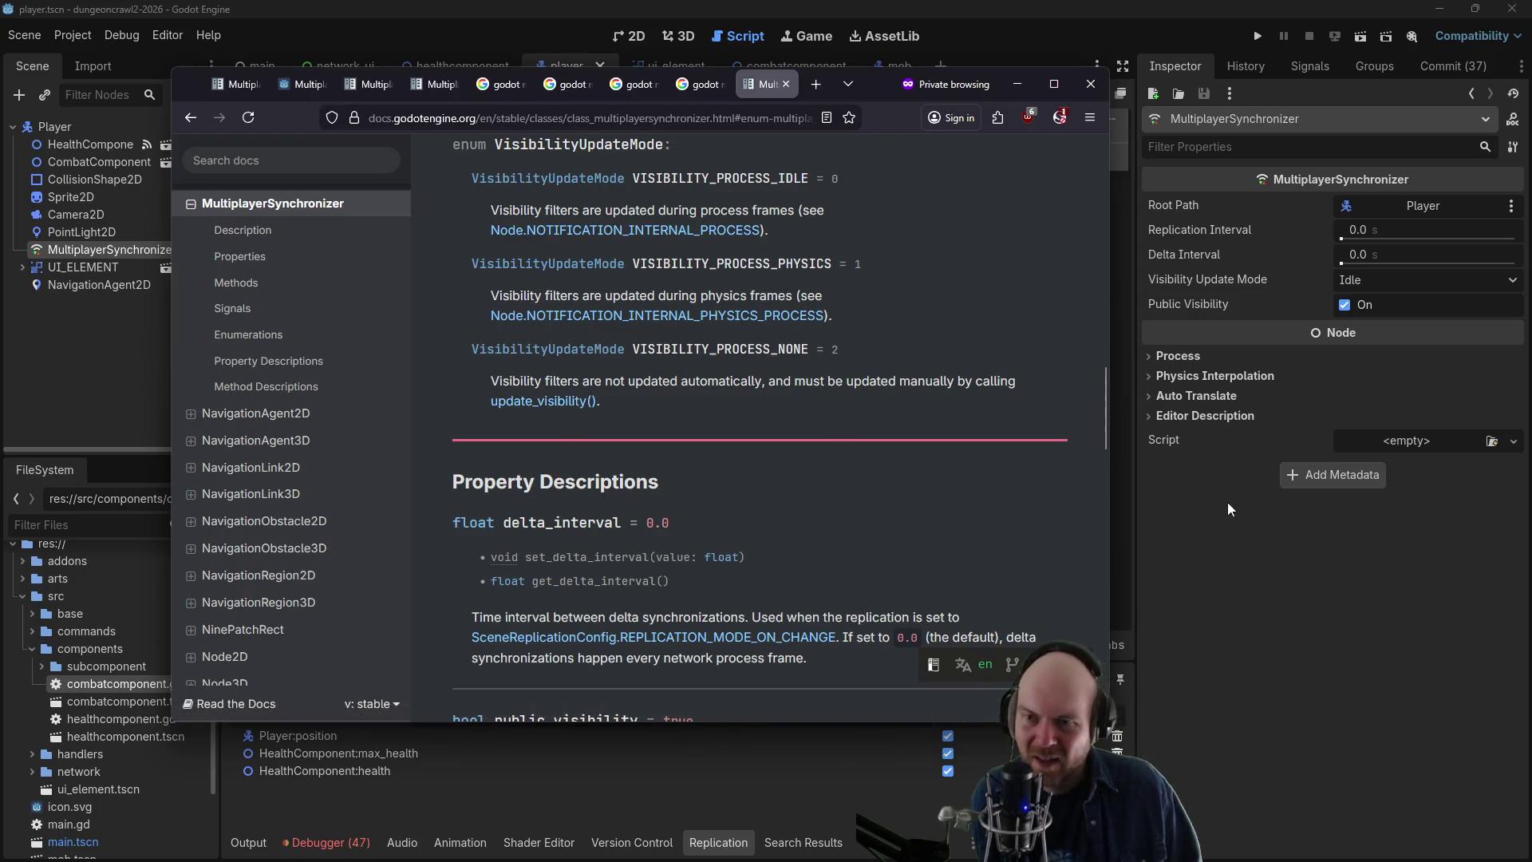
click(1168, 602)
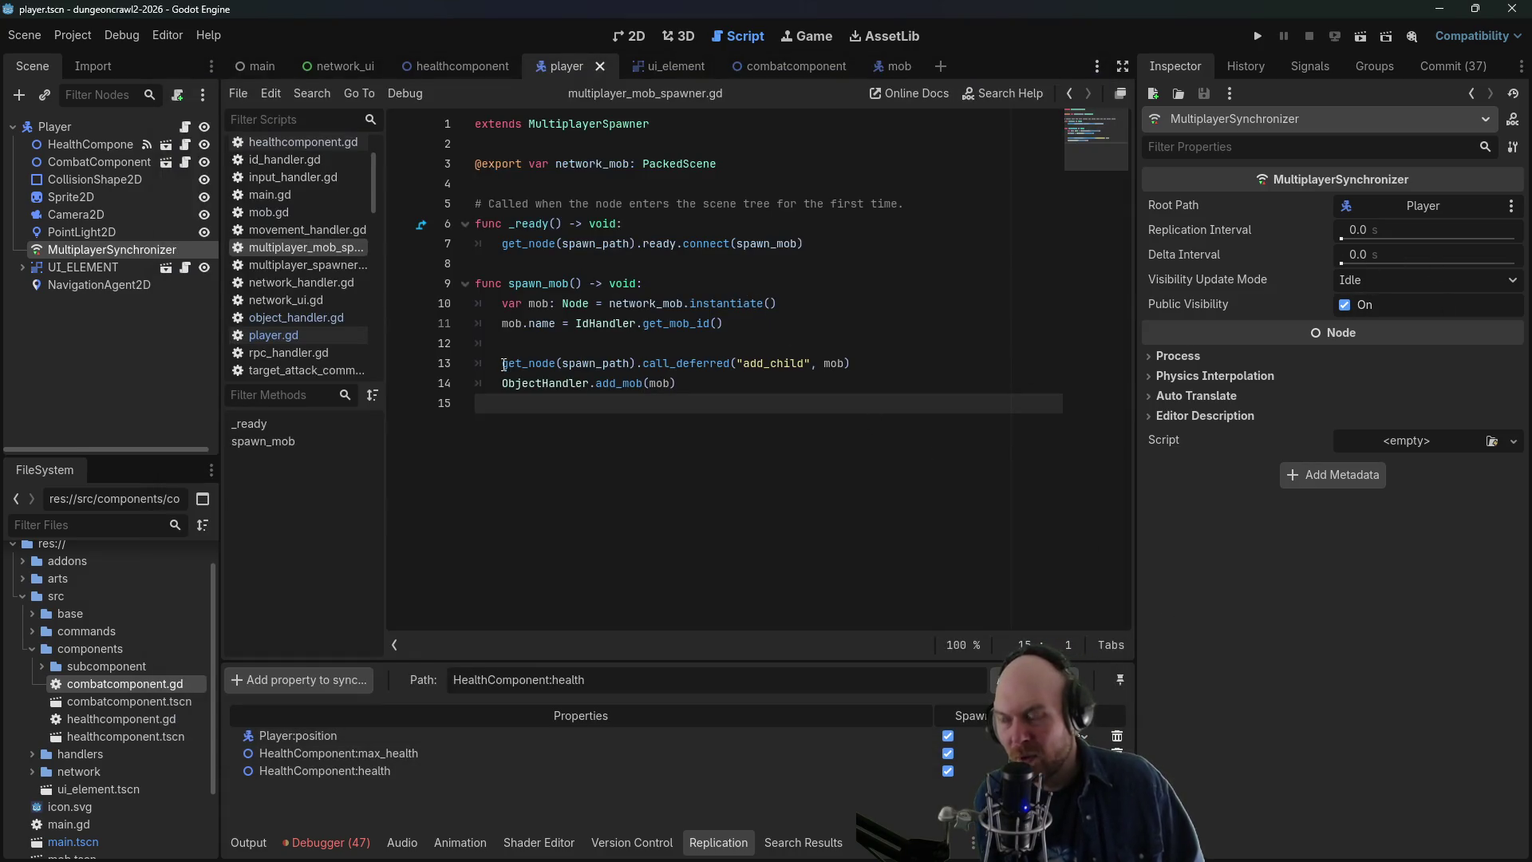
- Leave the synchronizer's Visibility Update Mode set to Idle
mouse_move(609, 364)
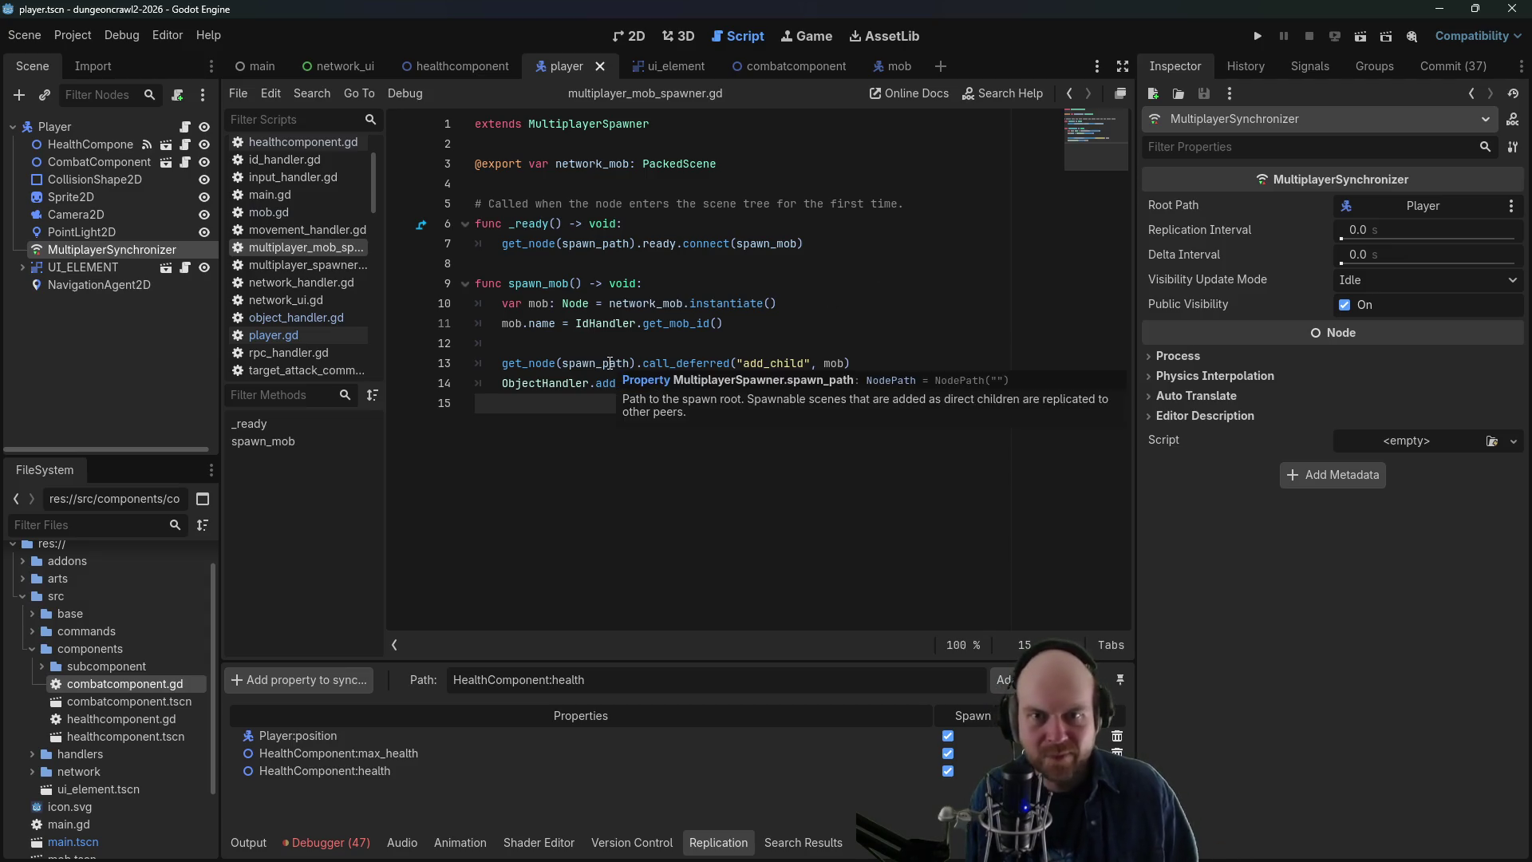
click(1376, 279)
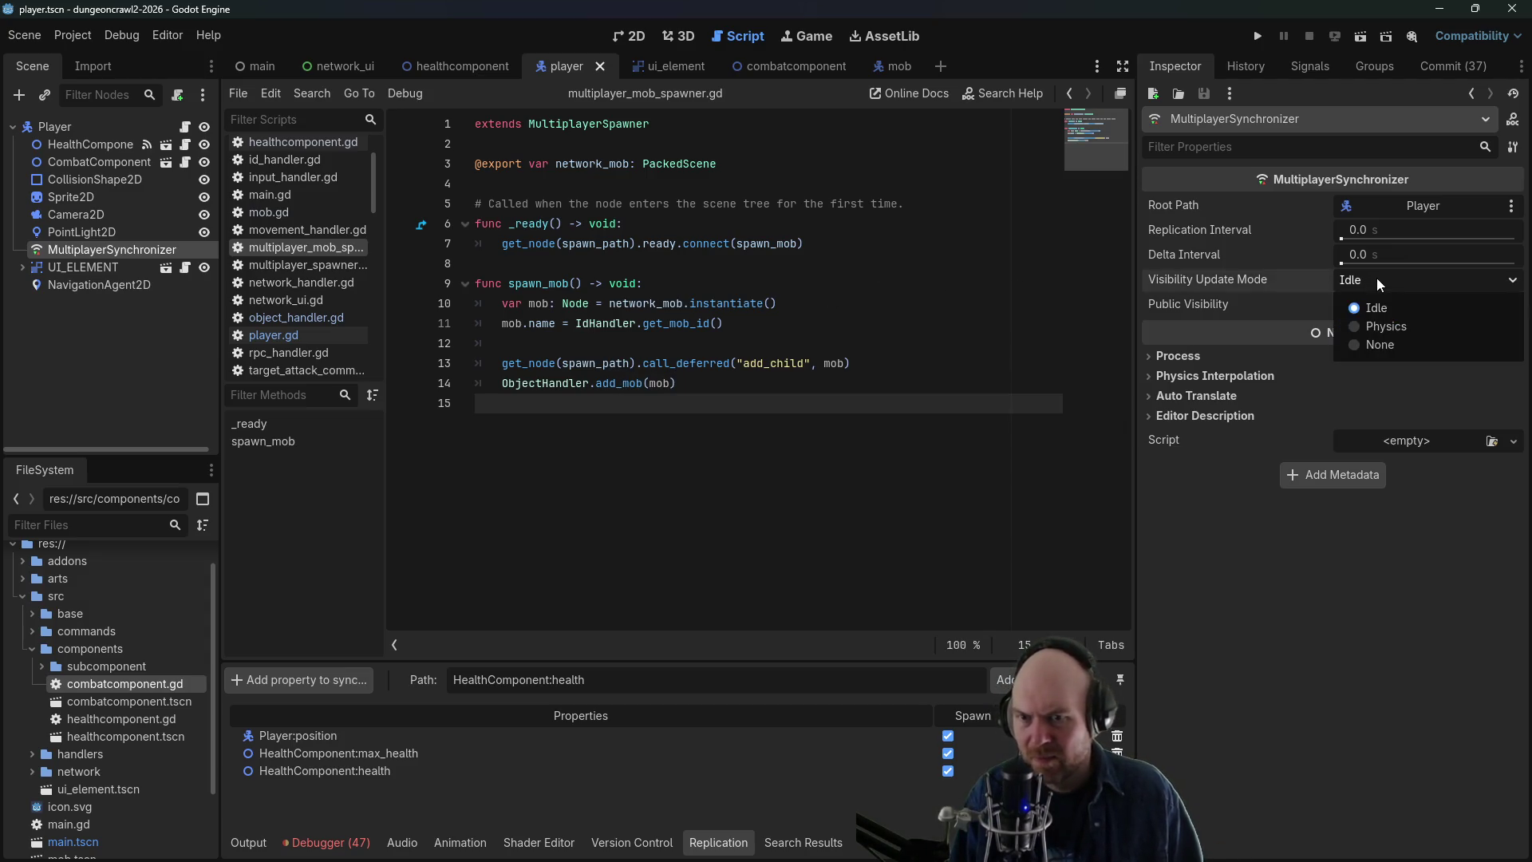
click(1377, 278)
click(1368, 279)
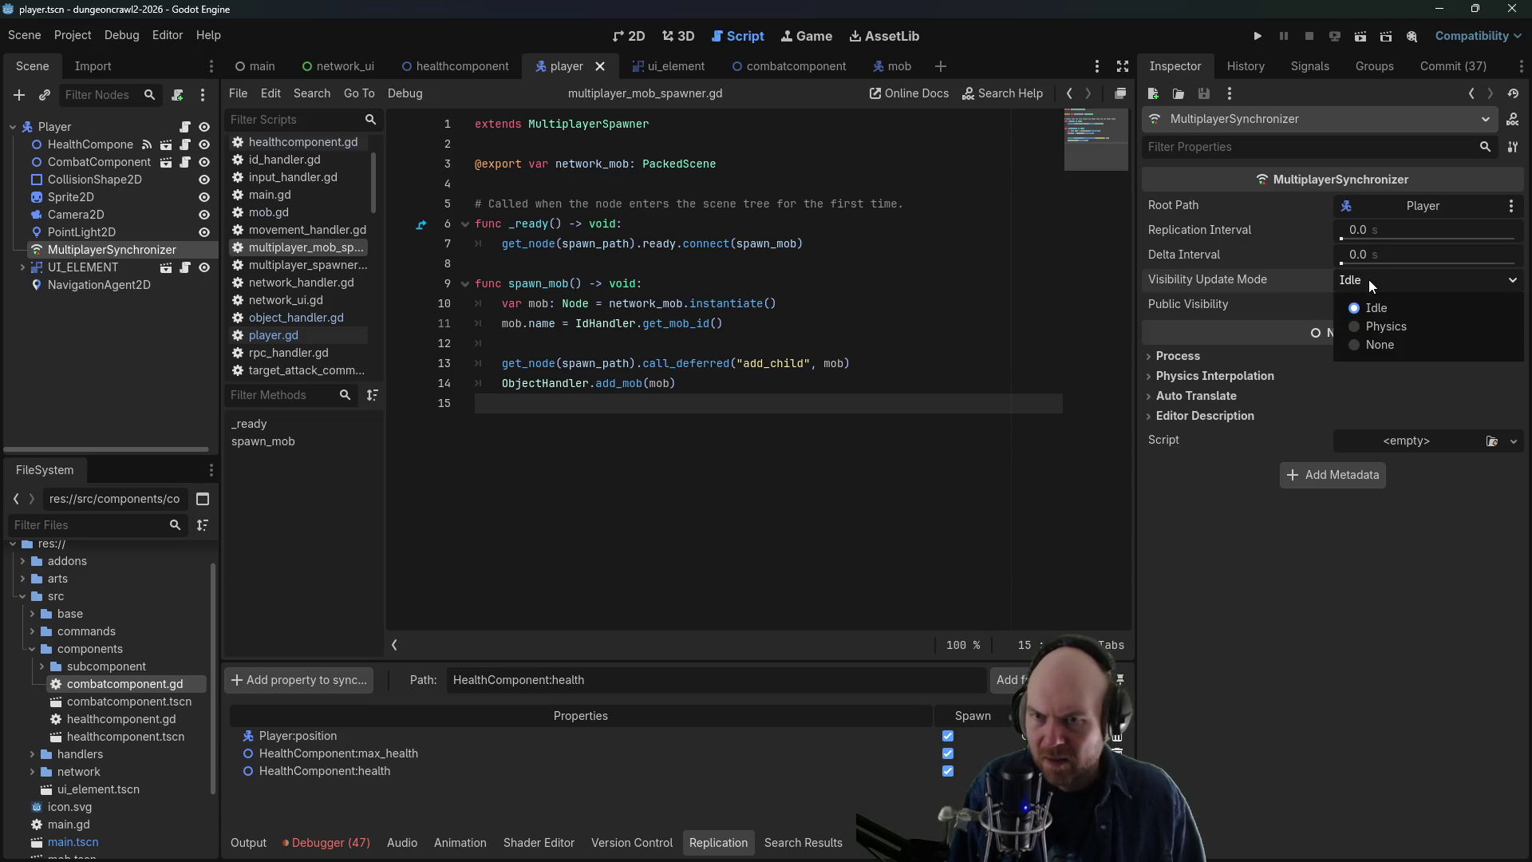
click(1368, 280)
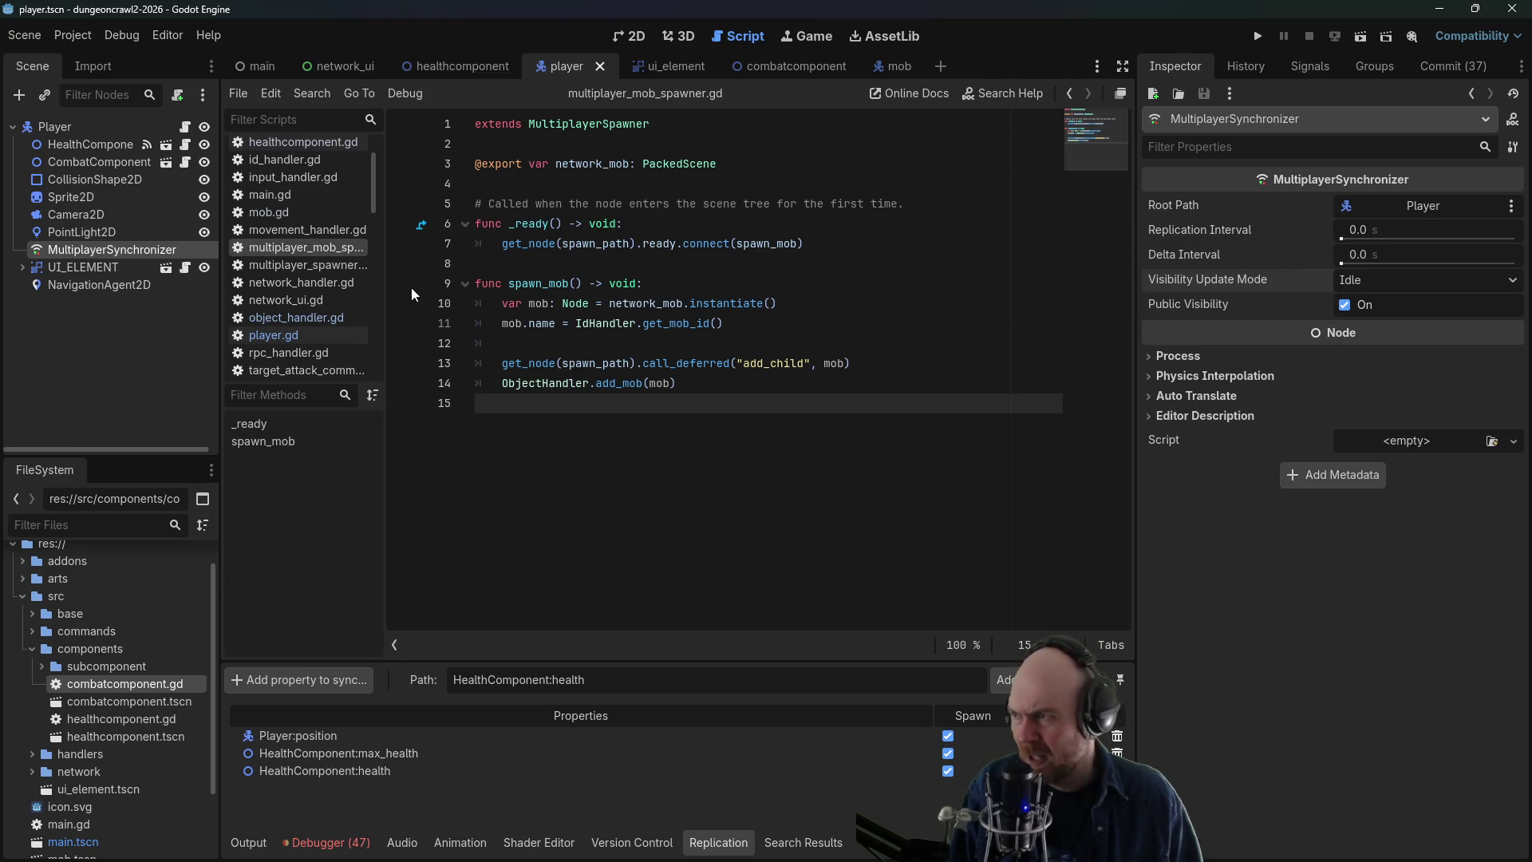
- Toggle Mob:position's replication checkbox in the mob scene, then return to the main scene
click(894, 66)
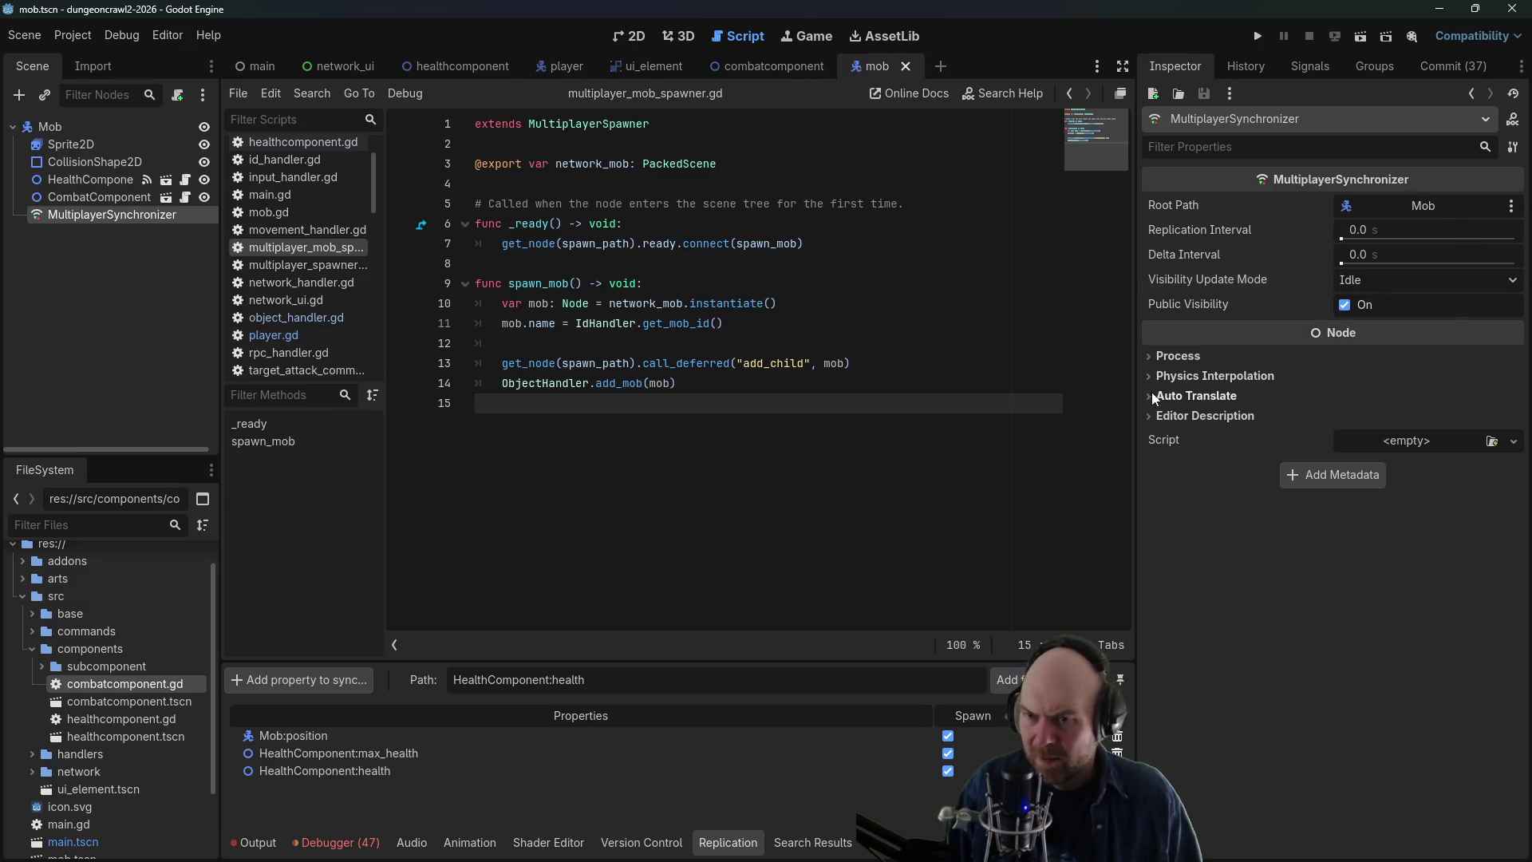
click(948, 736)
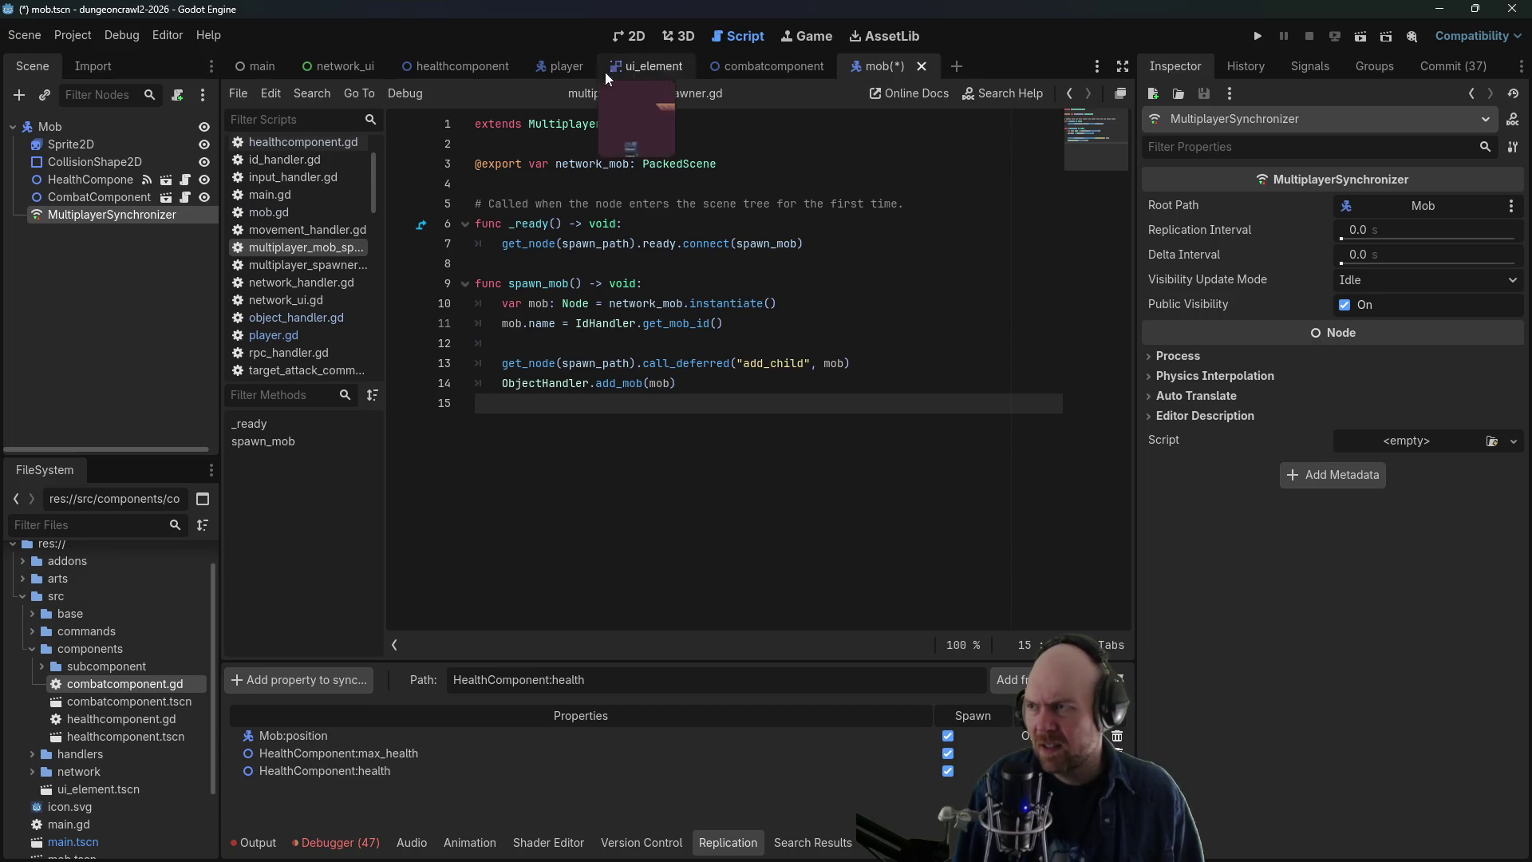
click(257, 65)
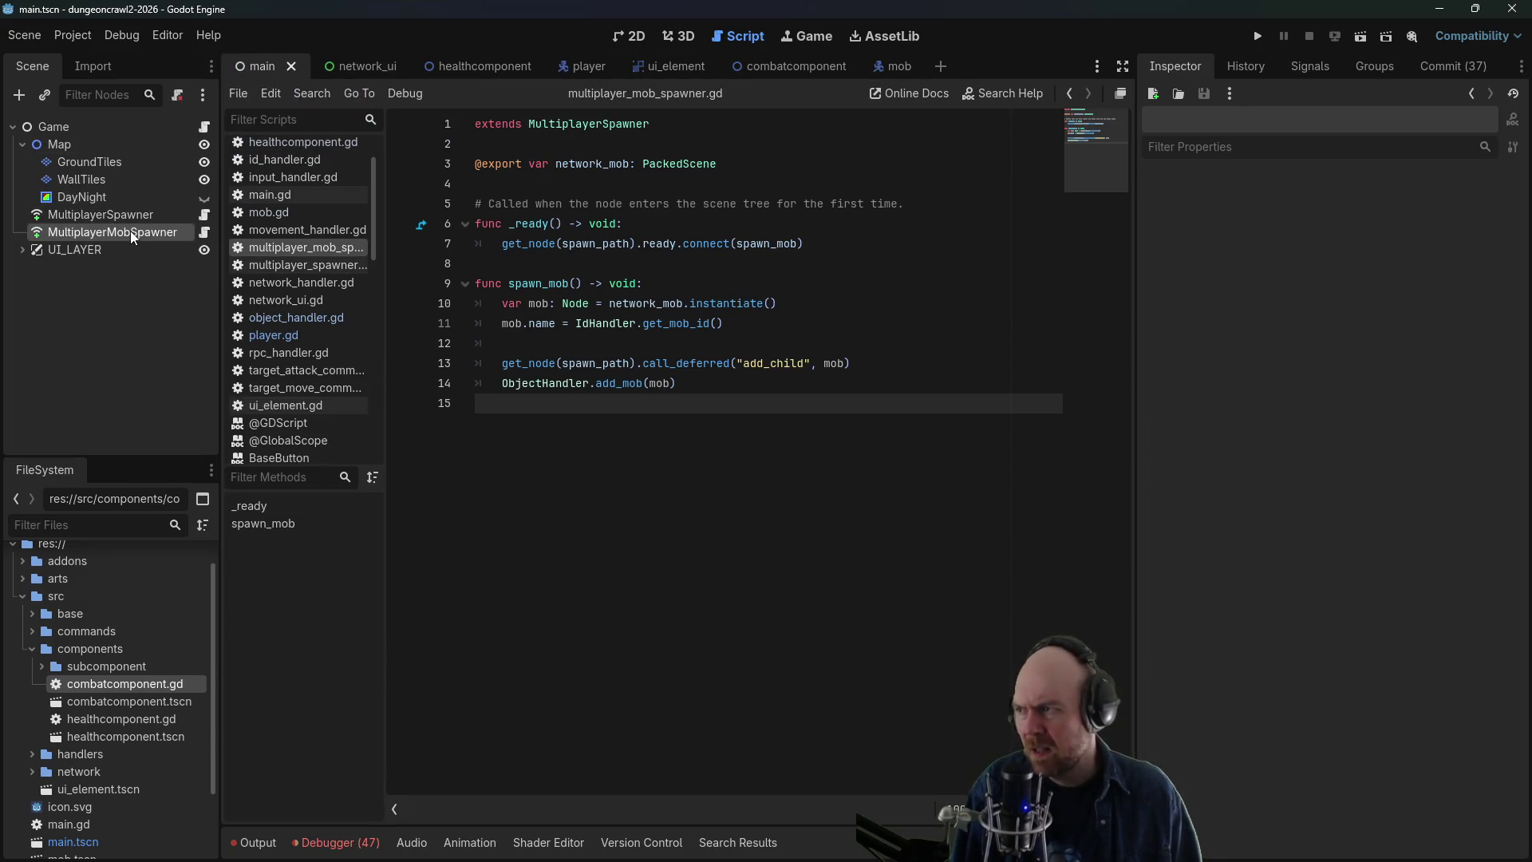
- Inspect the spawner nodes and select the peer_connected connection call on script line 7
click(131, 232)
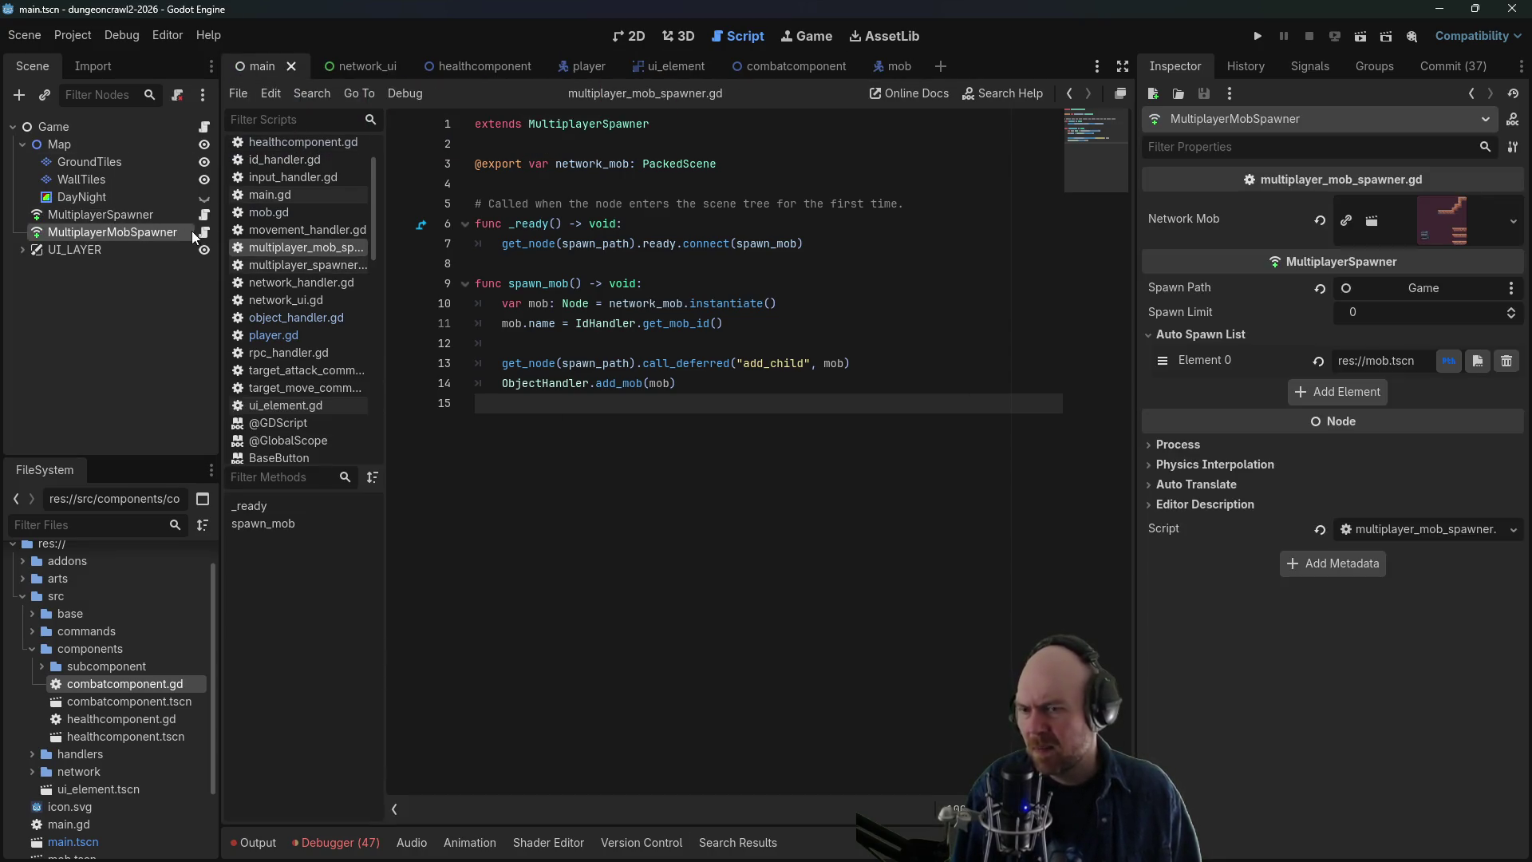
click(782, 243)
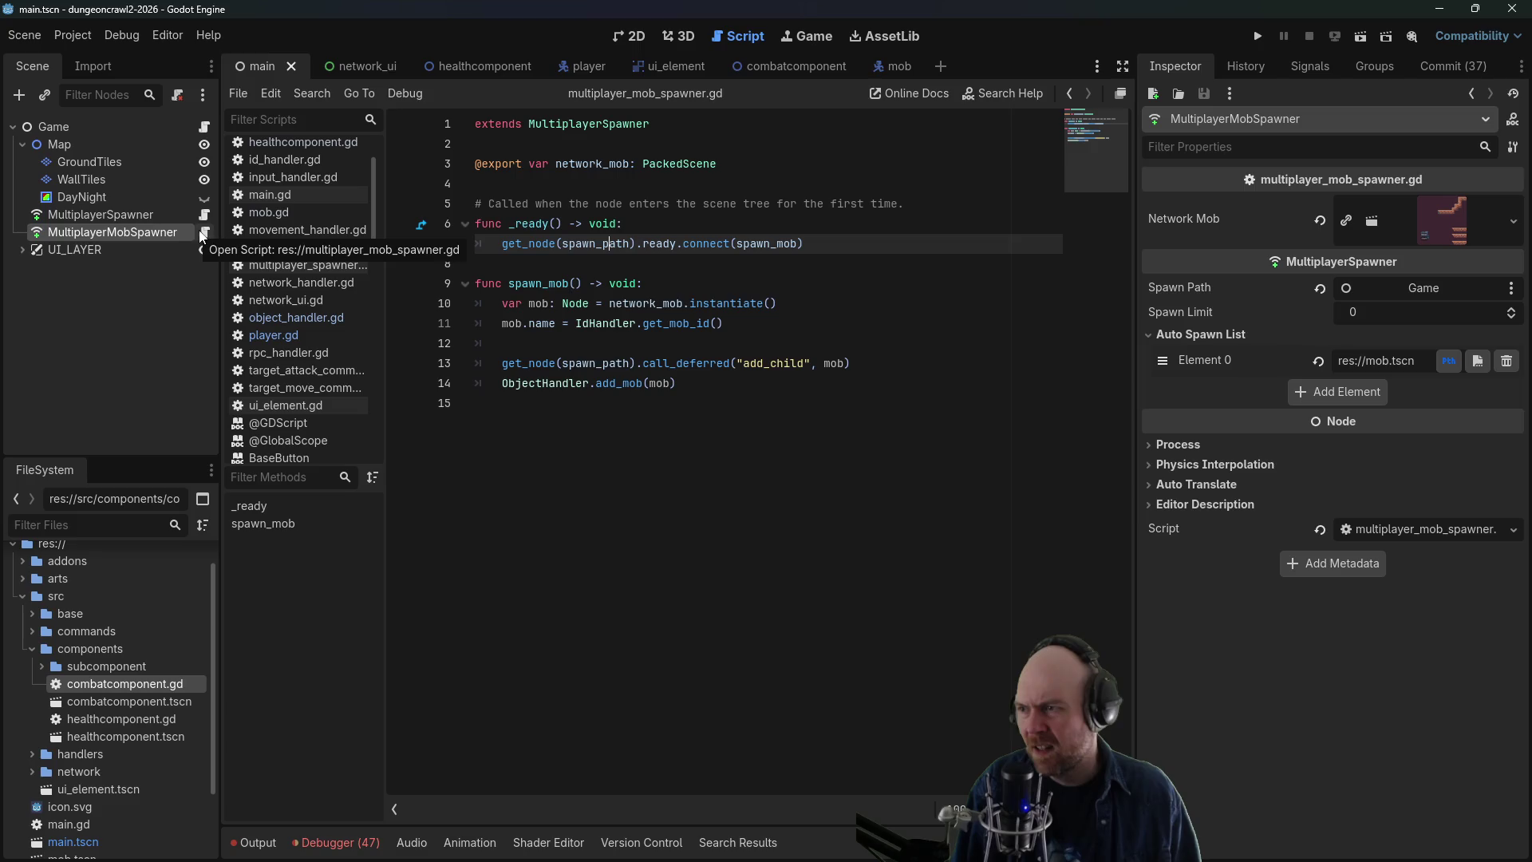
click(185, 214)
click(203, 215)
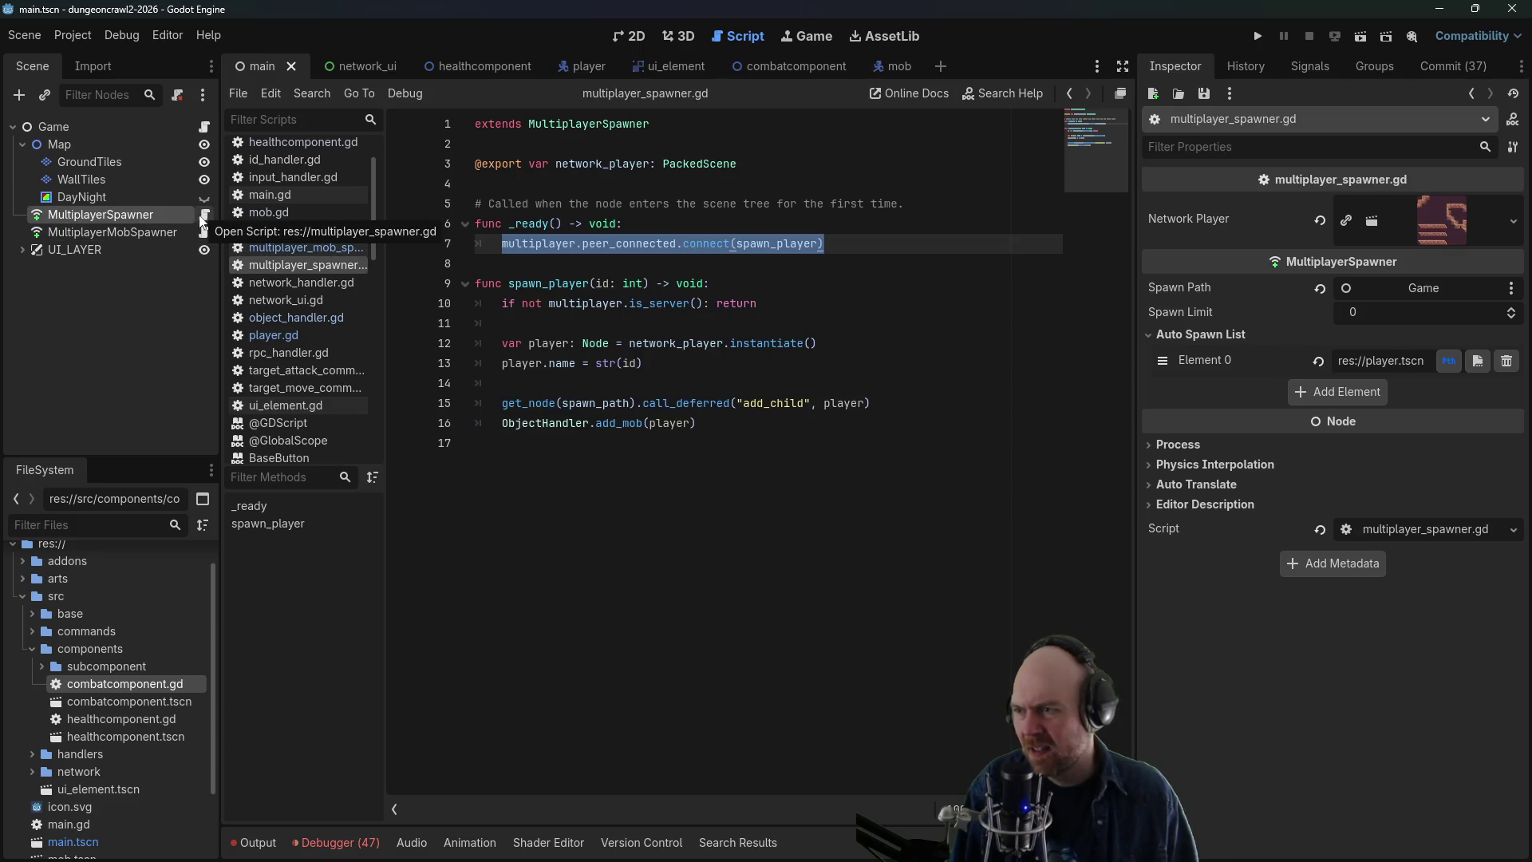
click(852, 246)
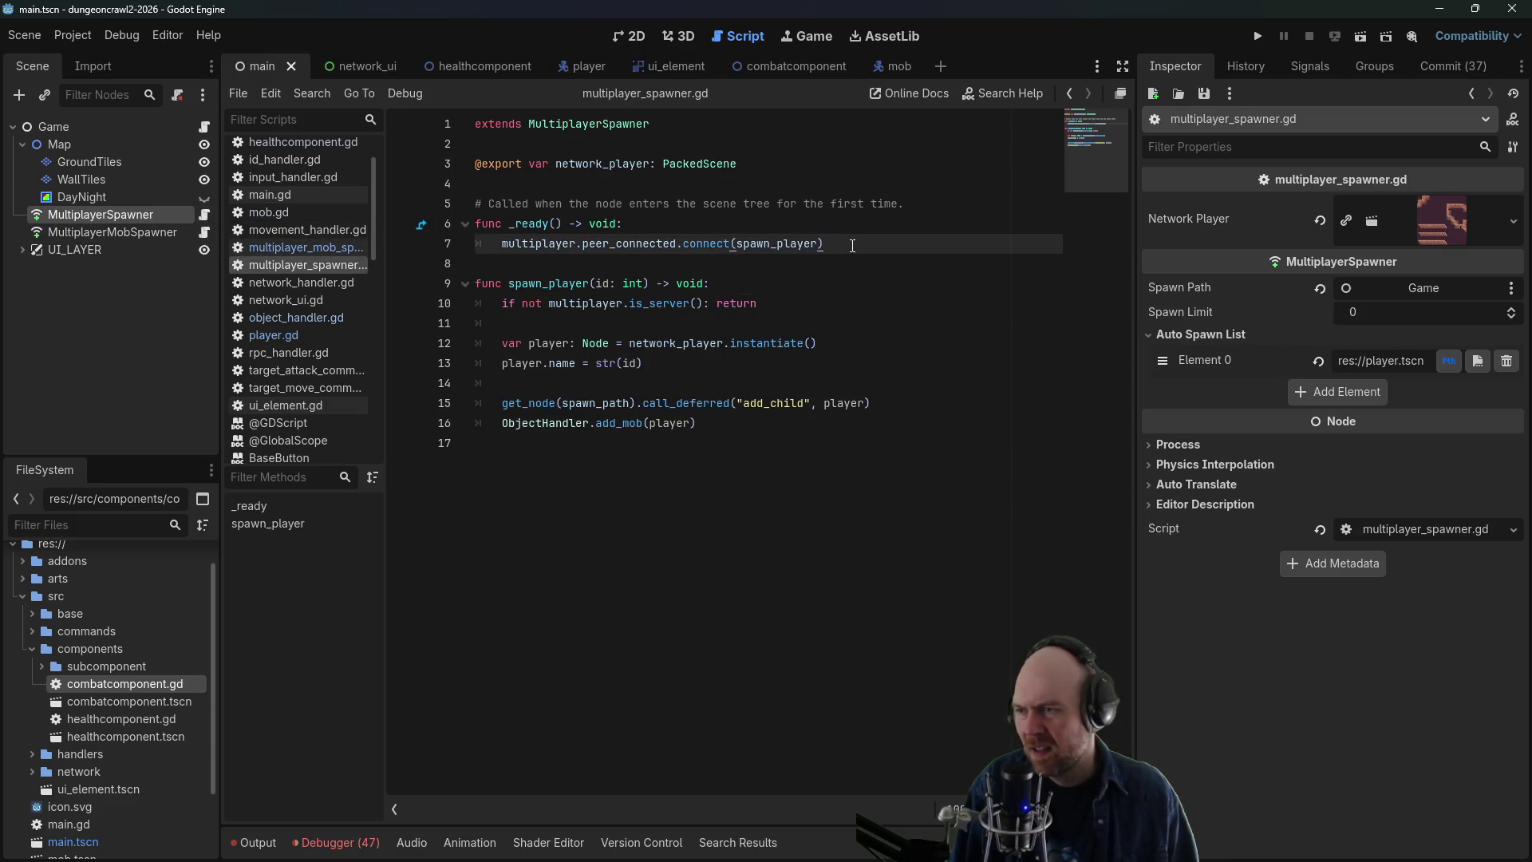
drag(732, 244, 502, 245)
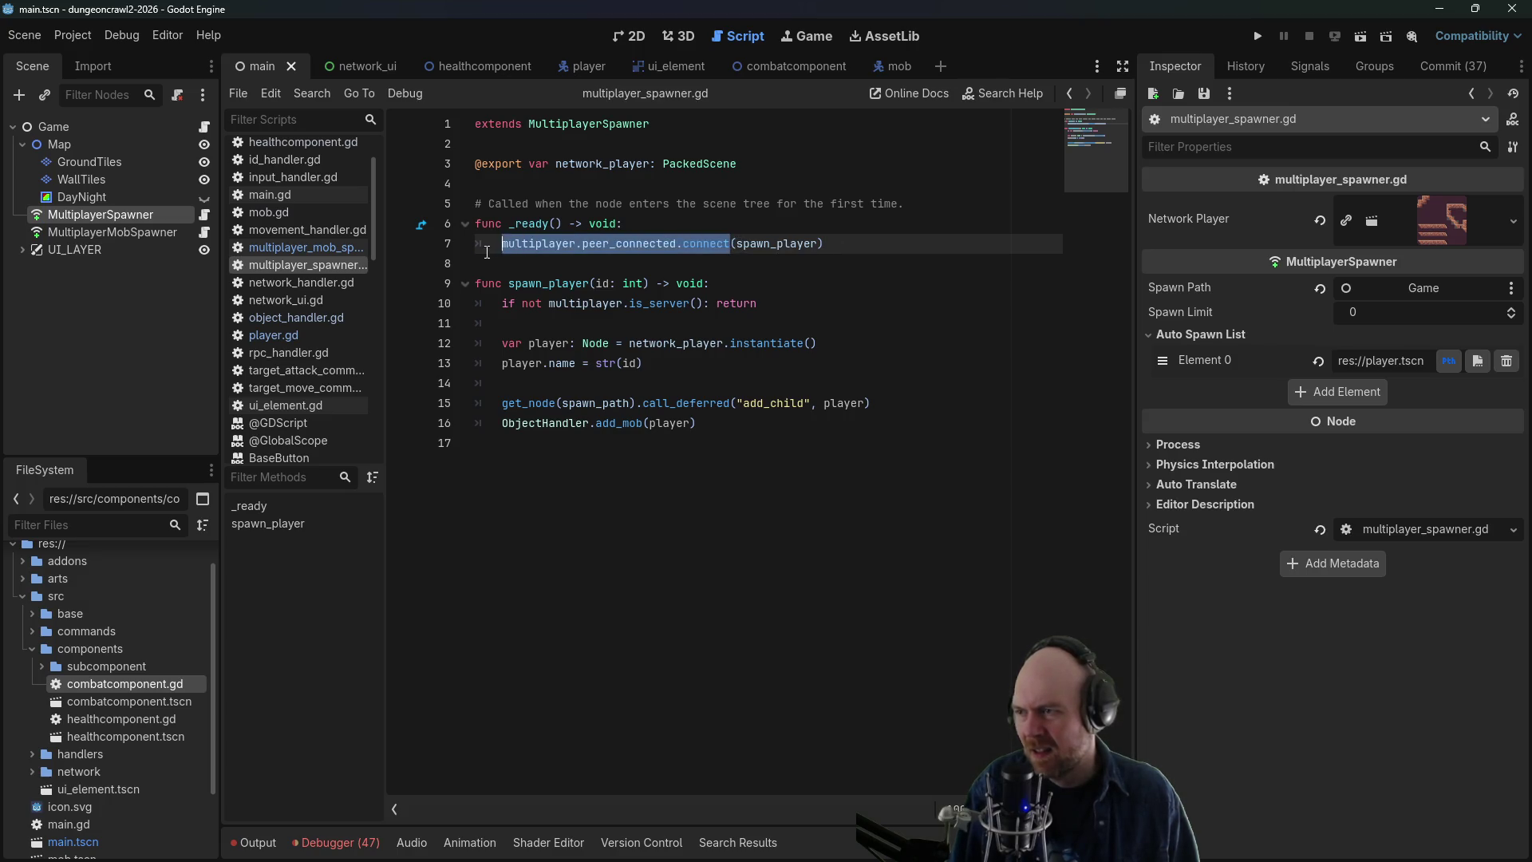
- Open multiplayer_mob_spawner.gd from the MultiplayerMobSpawner node and look up get_node's documentation
click(140, 238)
click(137, 238)
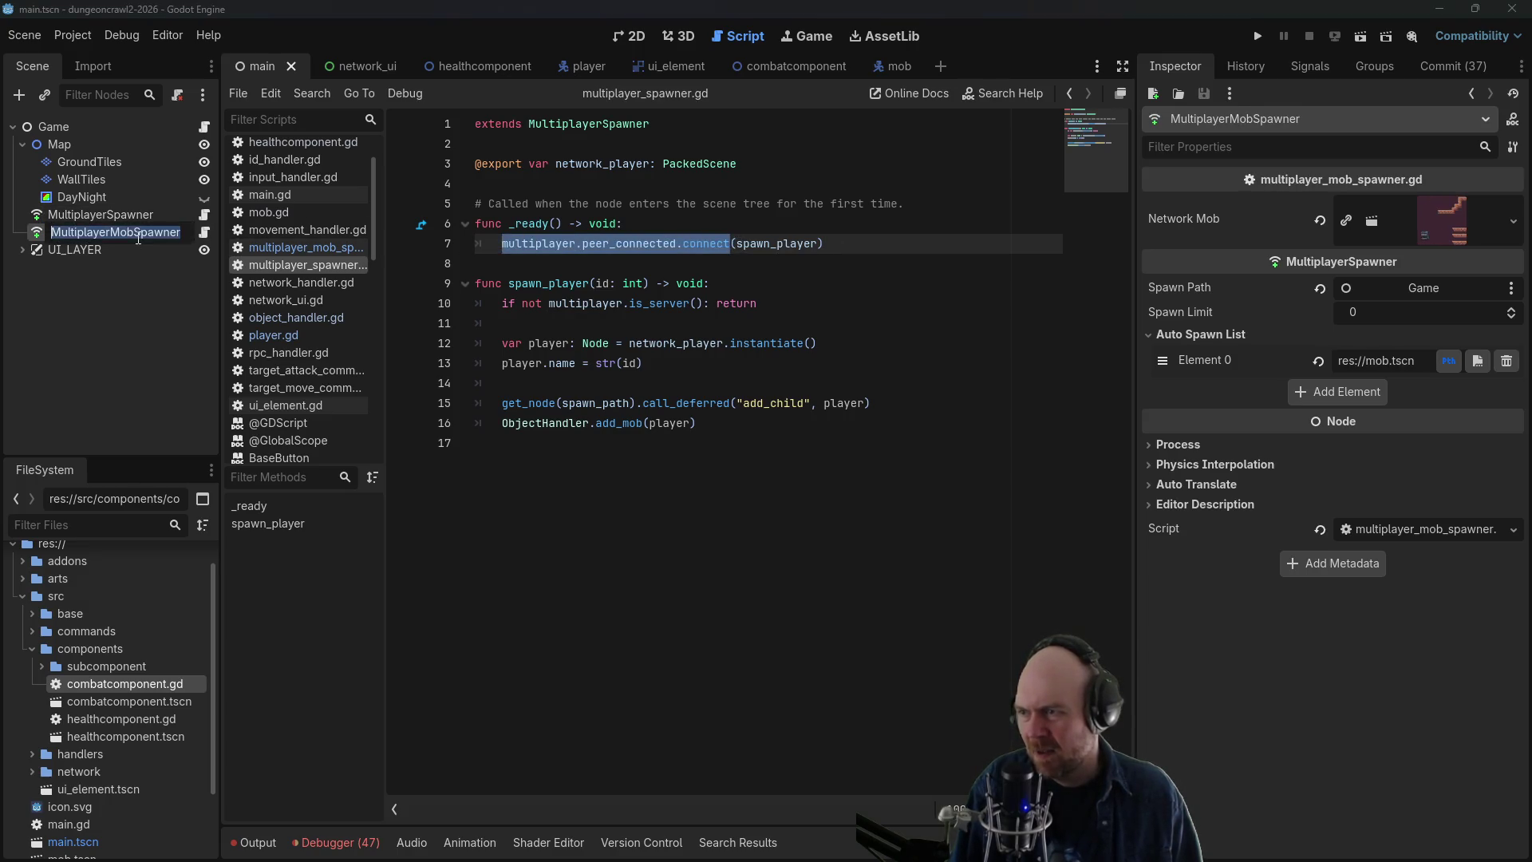
key(Escape)
click(204, 232)
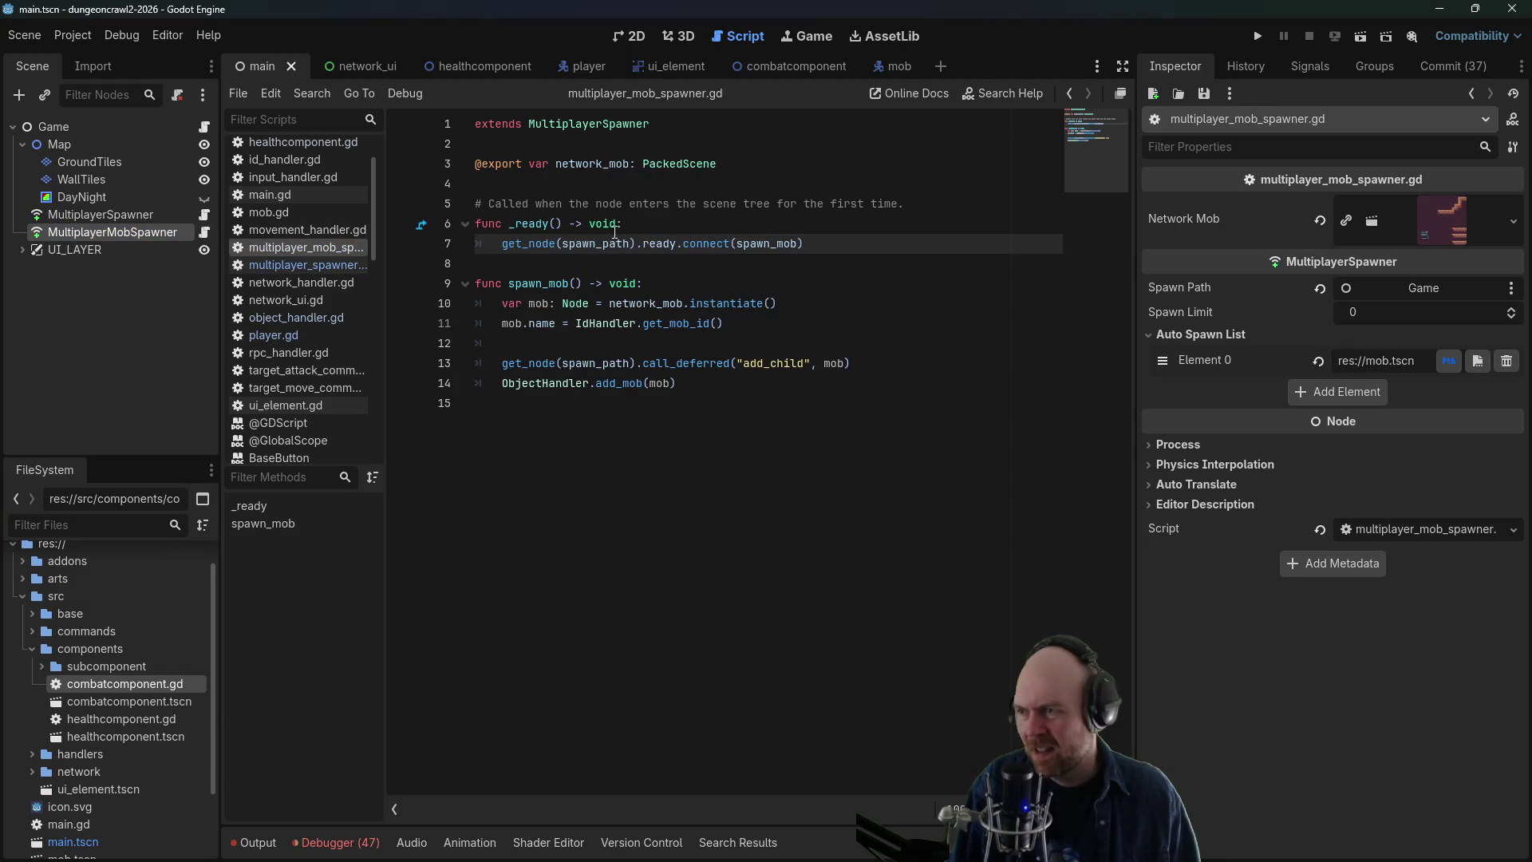
ctrl+click(507, 243)
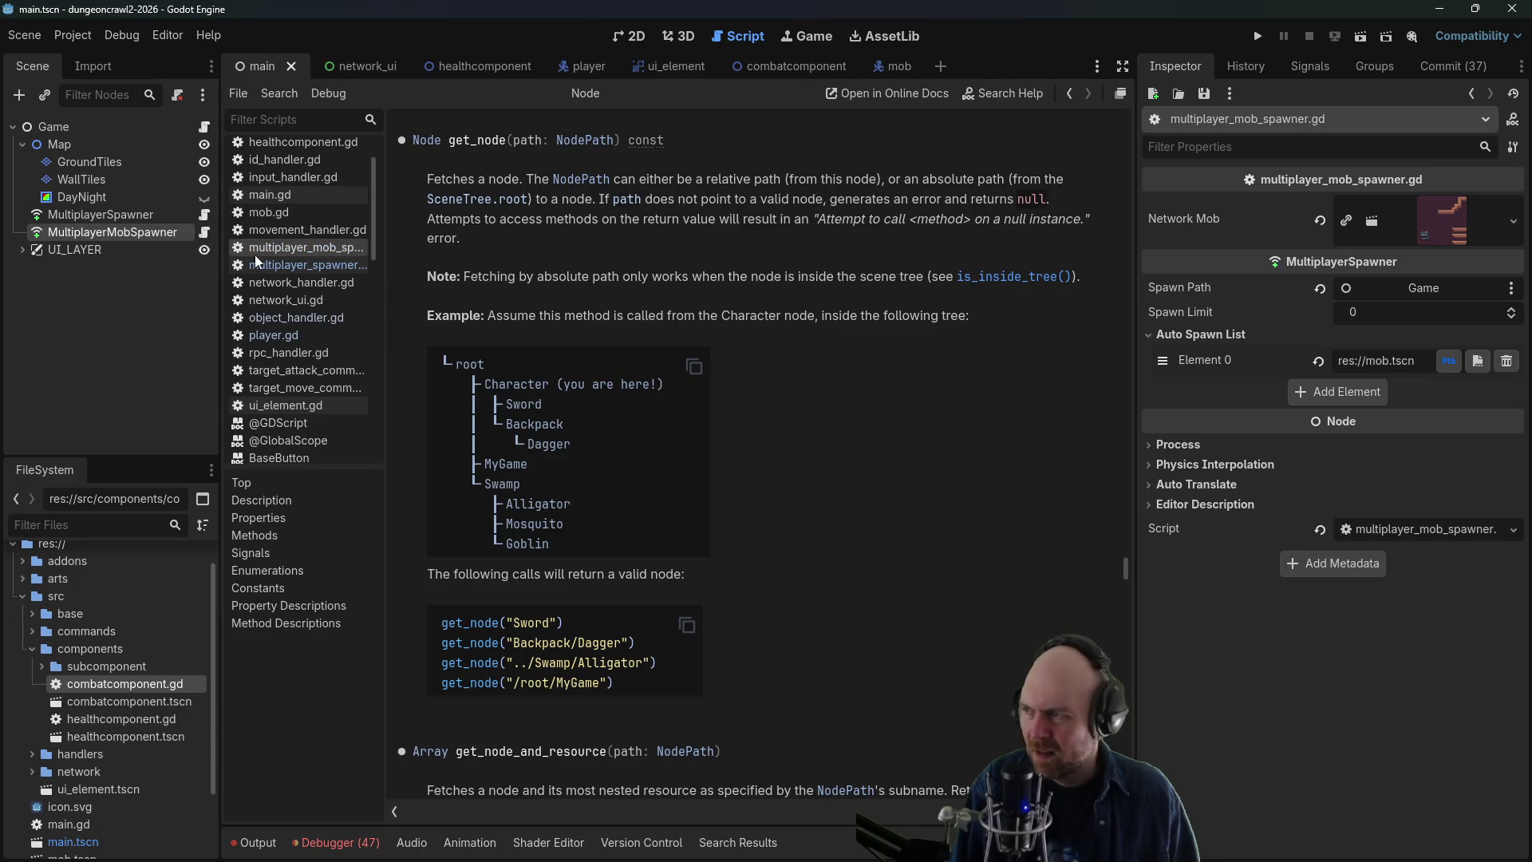
- Comment out the get_node ready hookup, add multiplayer.peer_connected.connect(spawn_mob) above it, and run
key(ctrl+z)
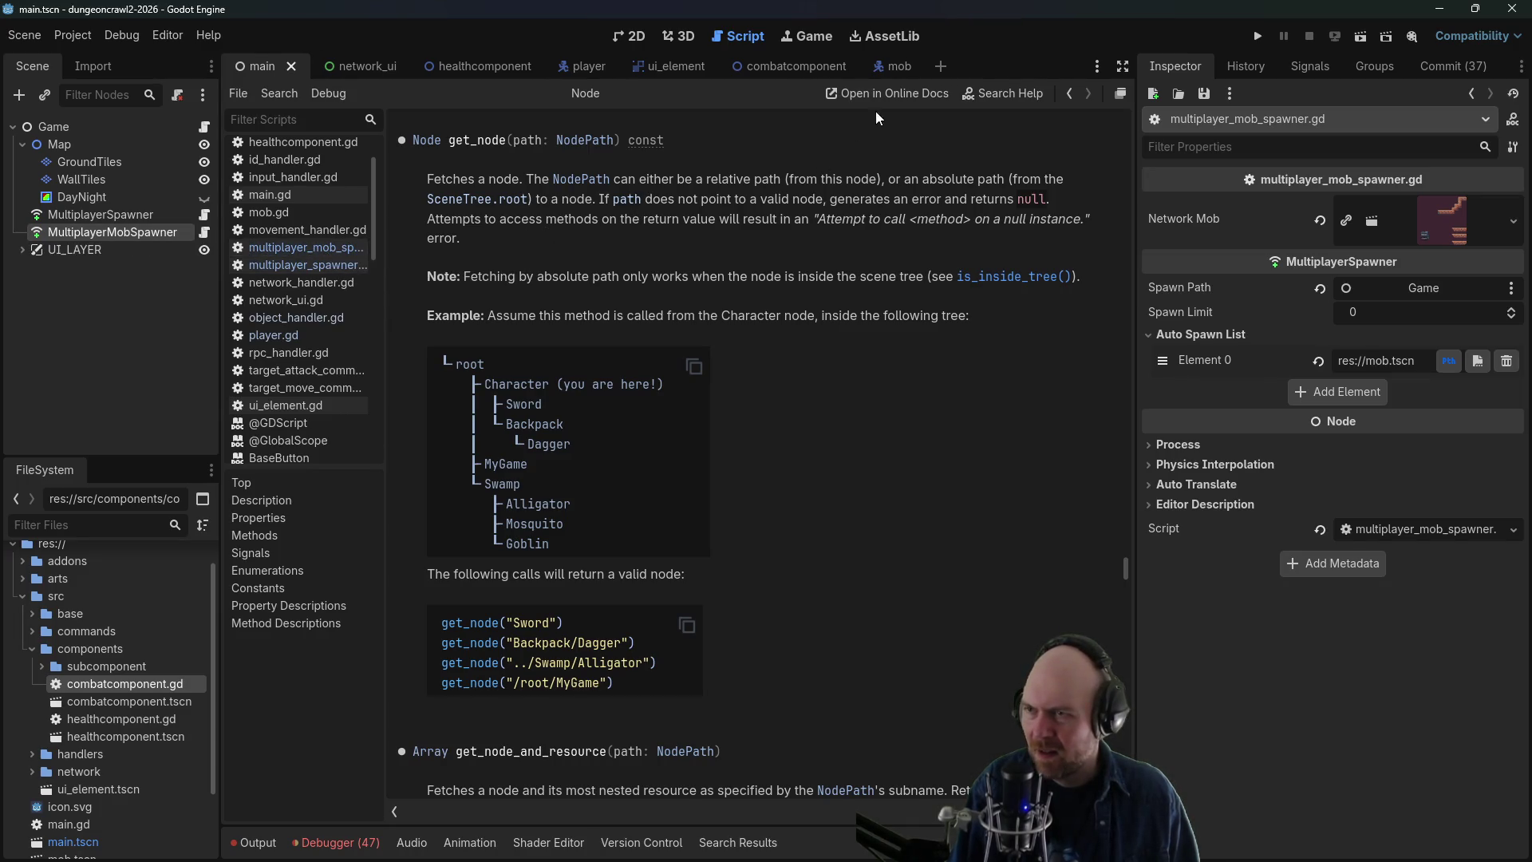
click(1070, 95)
key(ctrl+k)
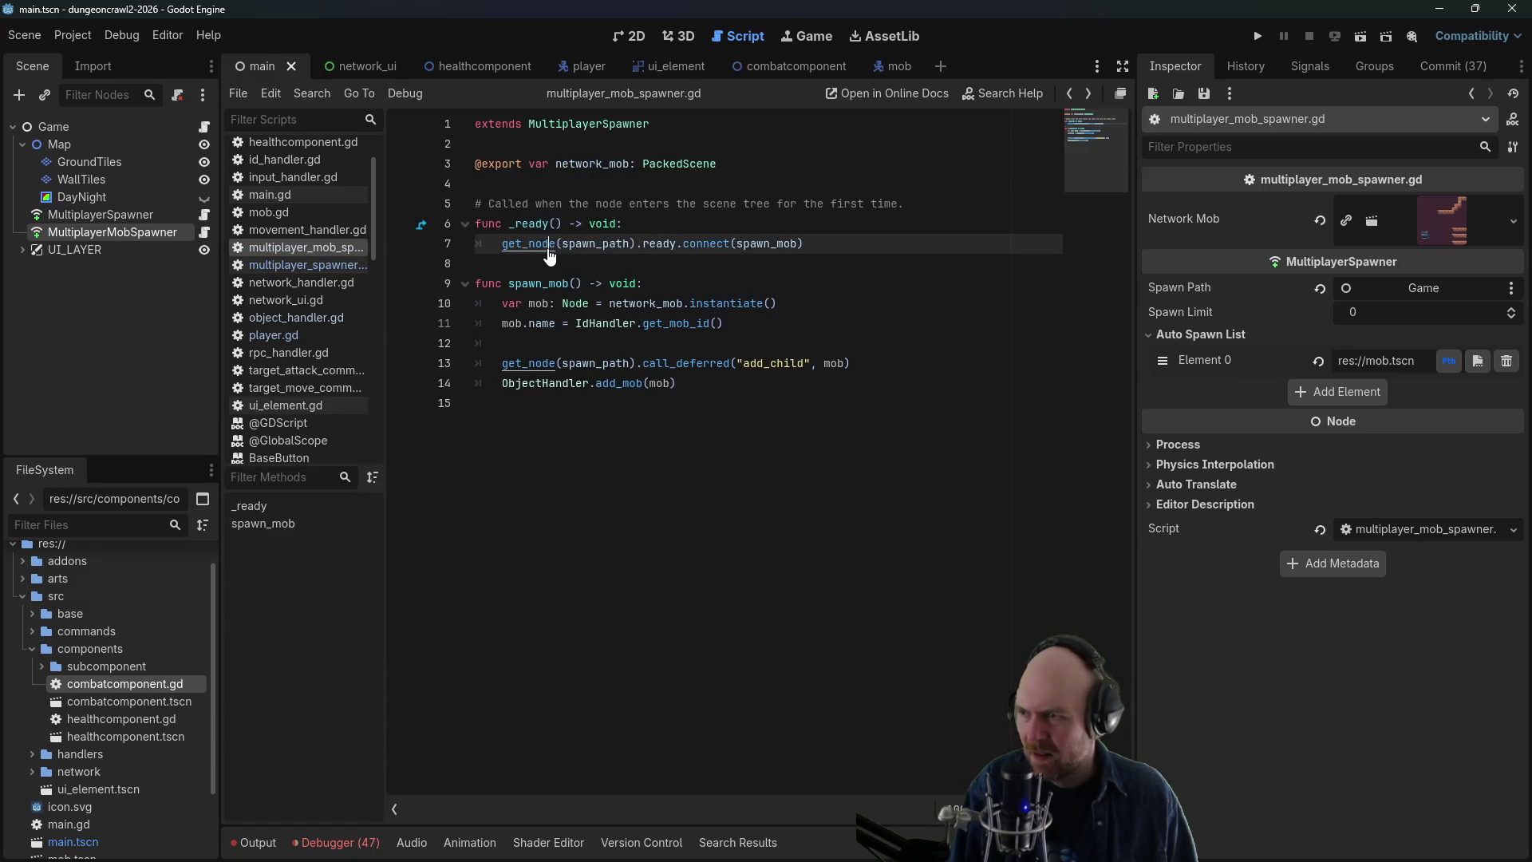
key(Return)
key(Up)
text(multiplayer.peer_connected.connect(spawn_mob)
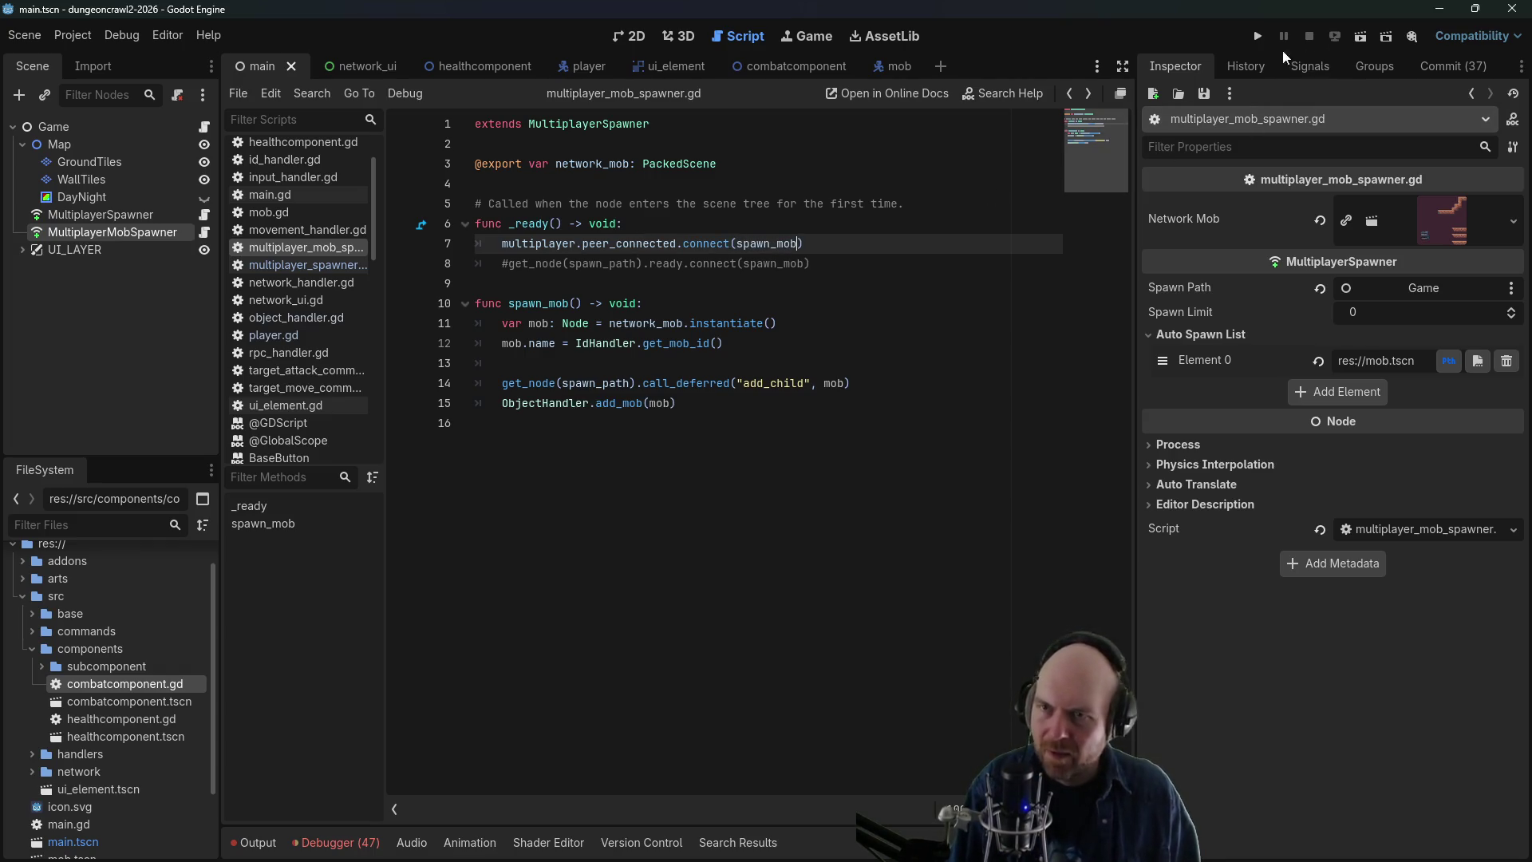
click(1258, 36)
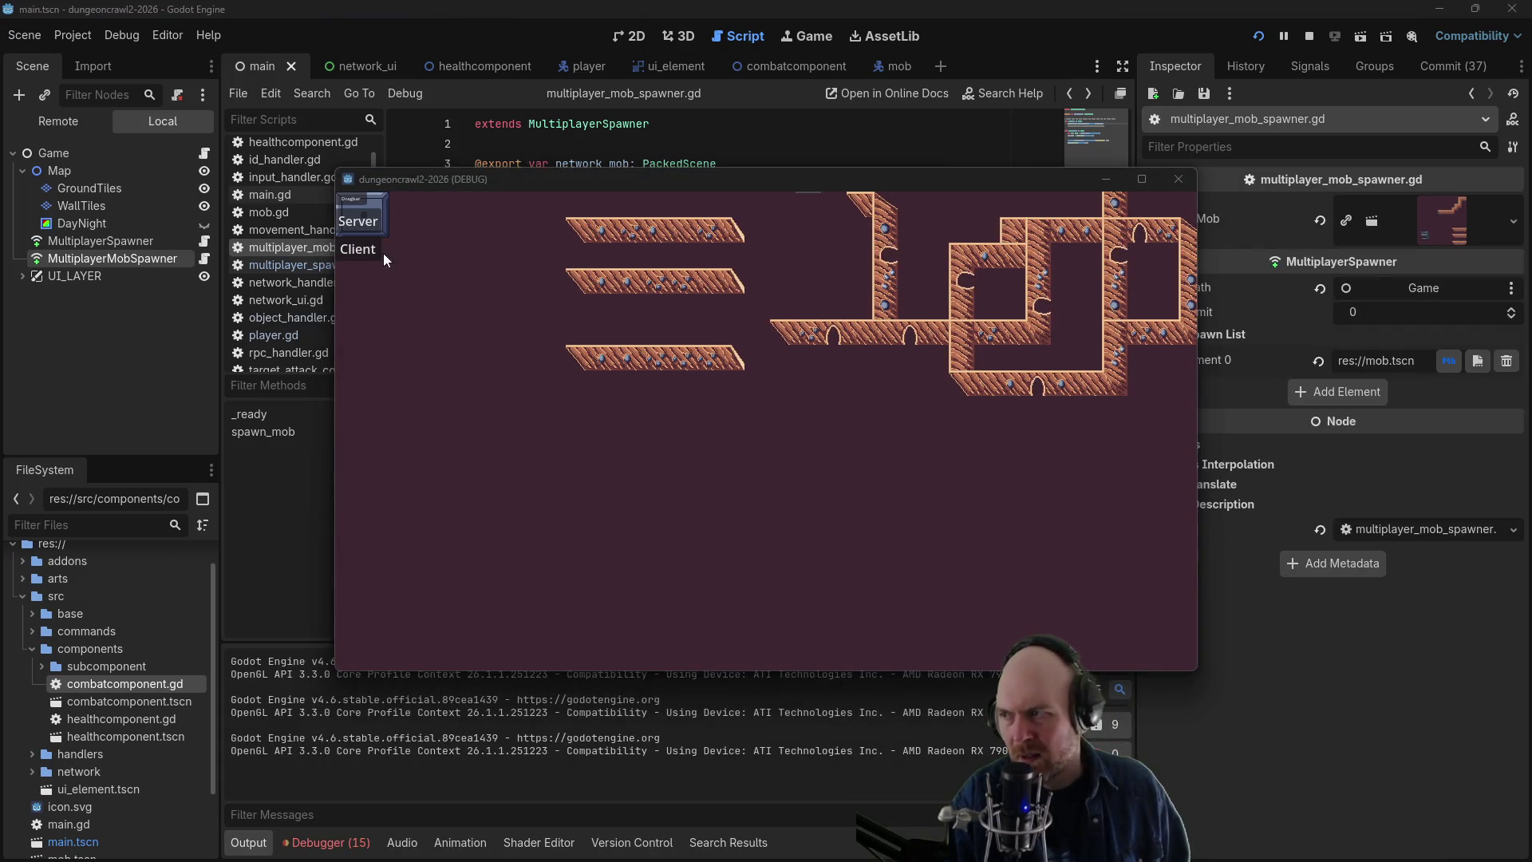
- Host the game as Server and move the player around the map
click(360, 249)
click(700, 324)
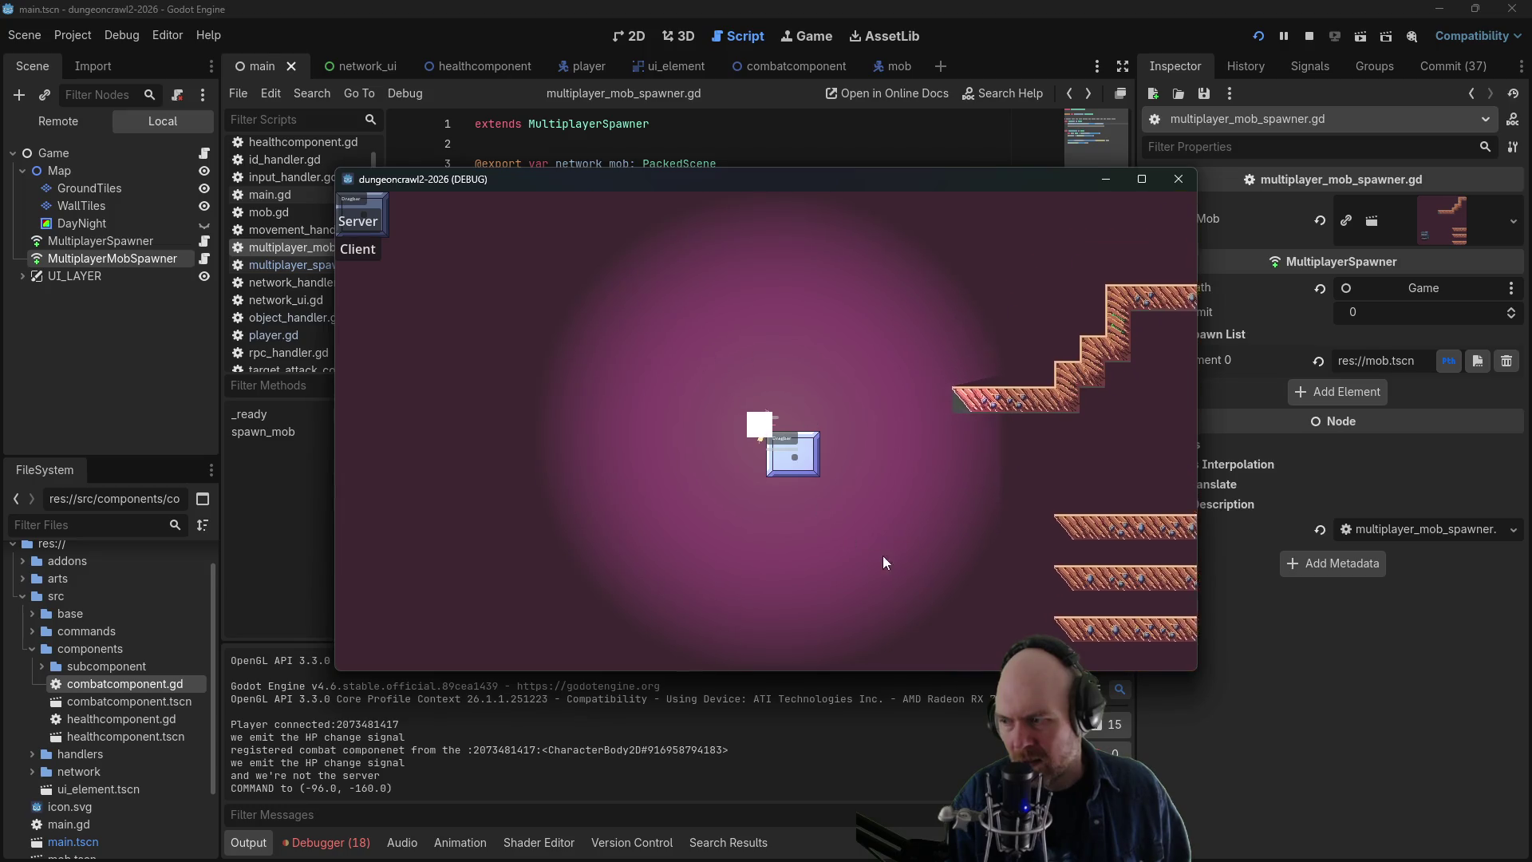
click(870, 531)
click(938, 527)
click(755, 569)
click(632, 444)
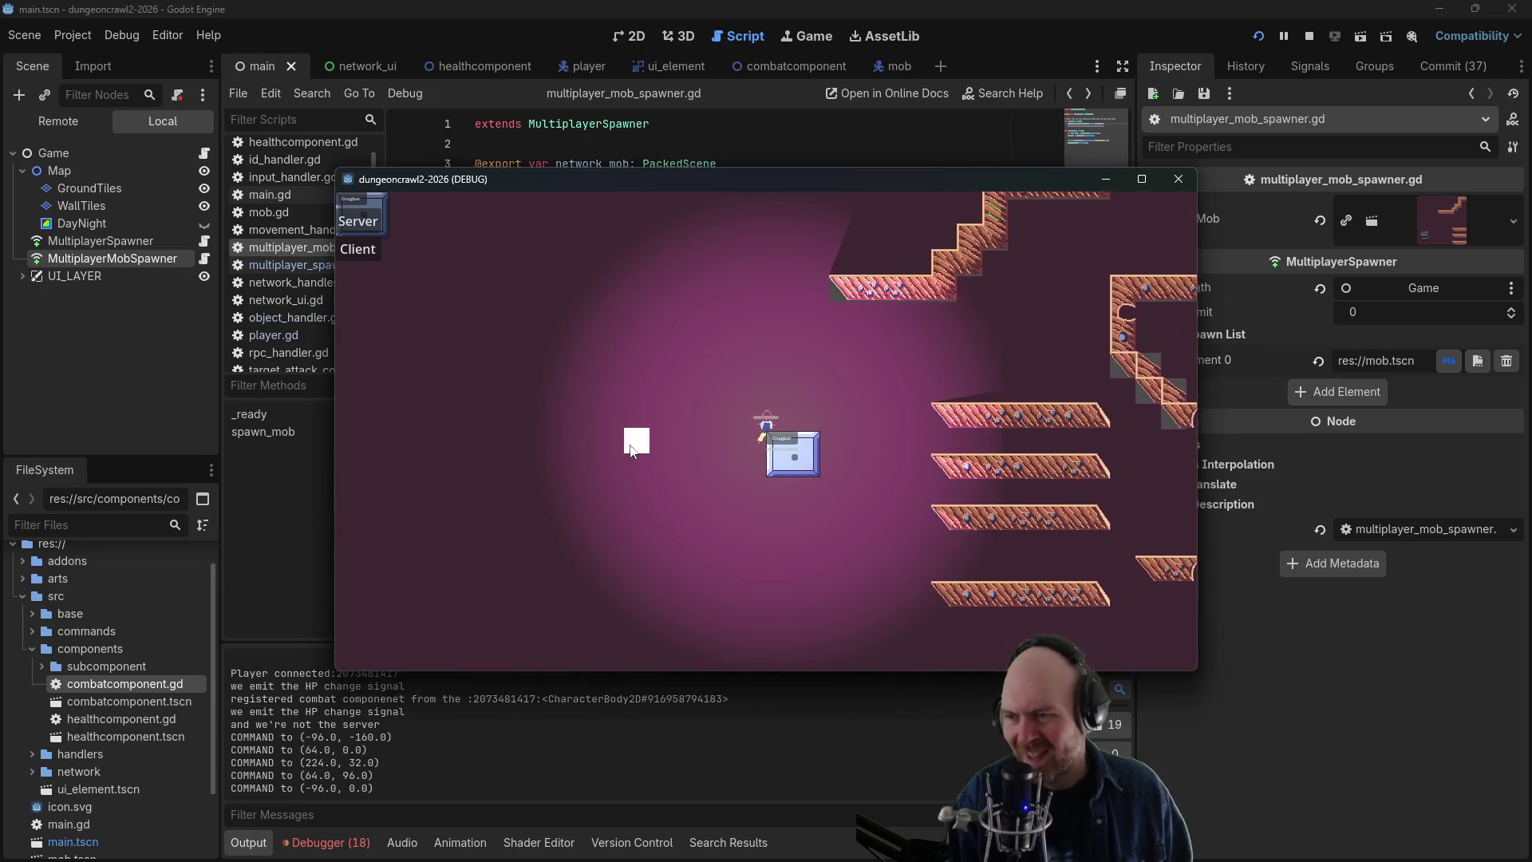
click(619, 361)
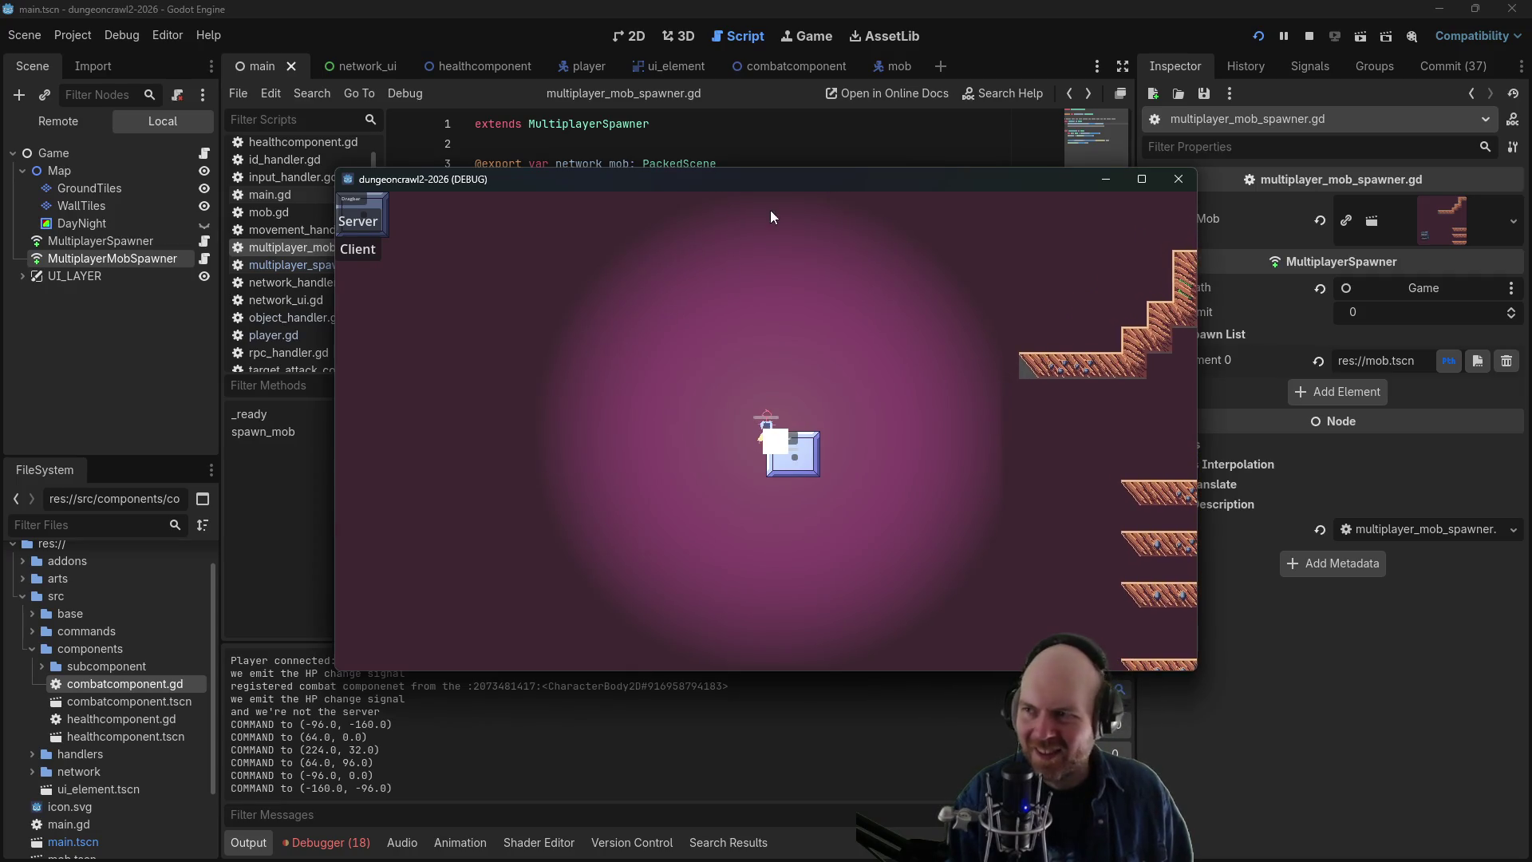
- Join from the second game window as Client and move the client's player around
key(F5)
click(358, 252)
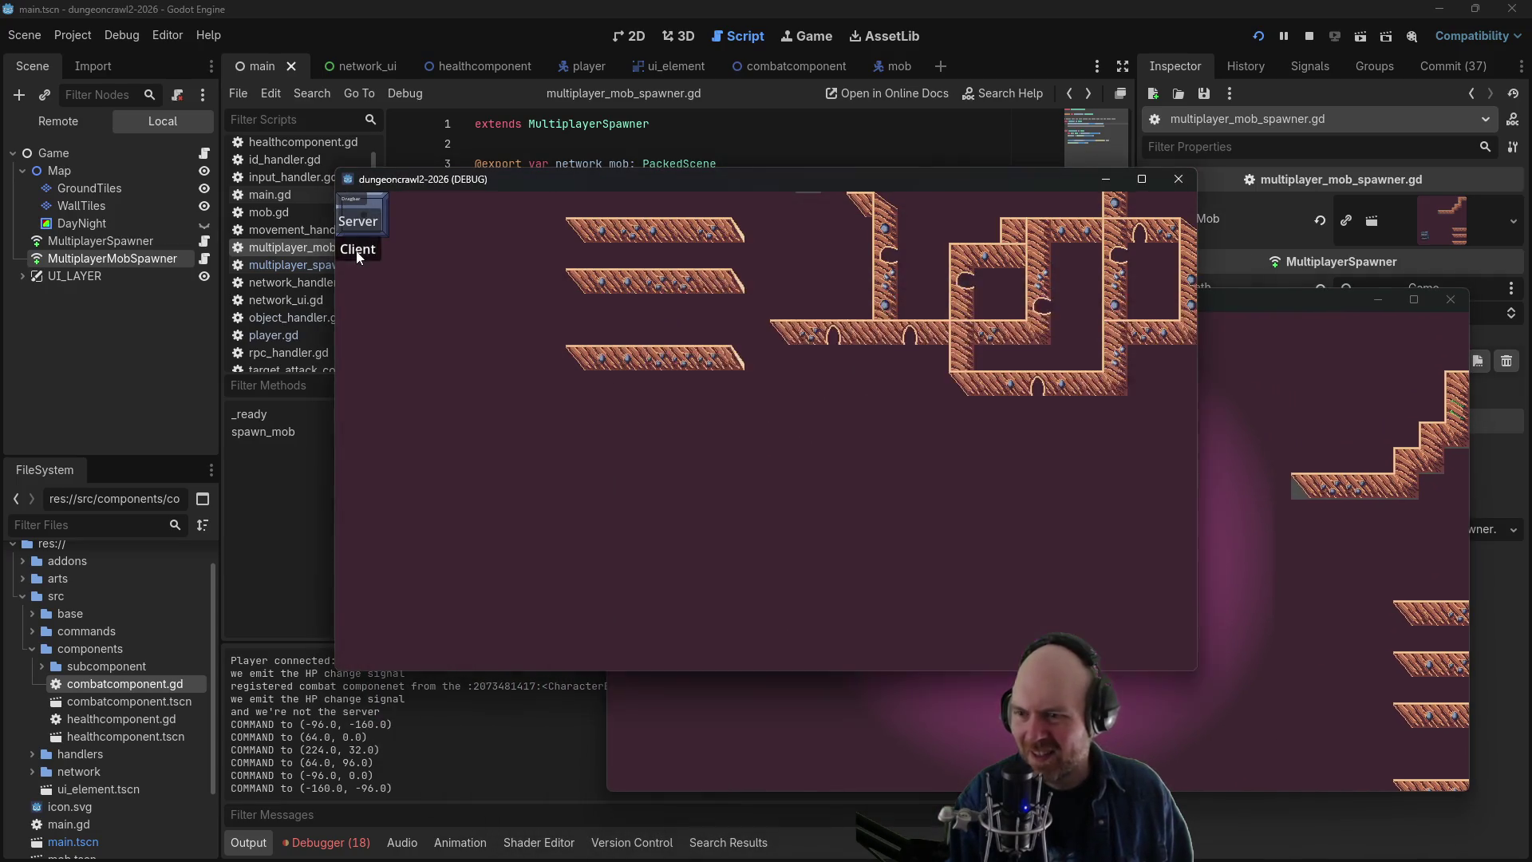
click(694, 447)
click(807, 513)
click(990, 471)
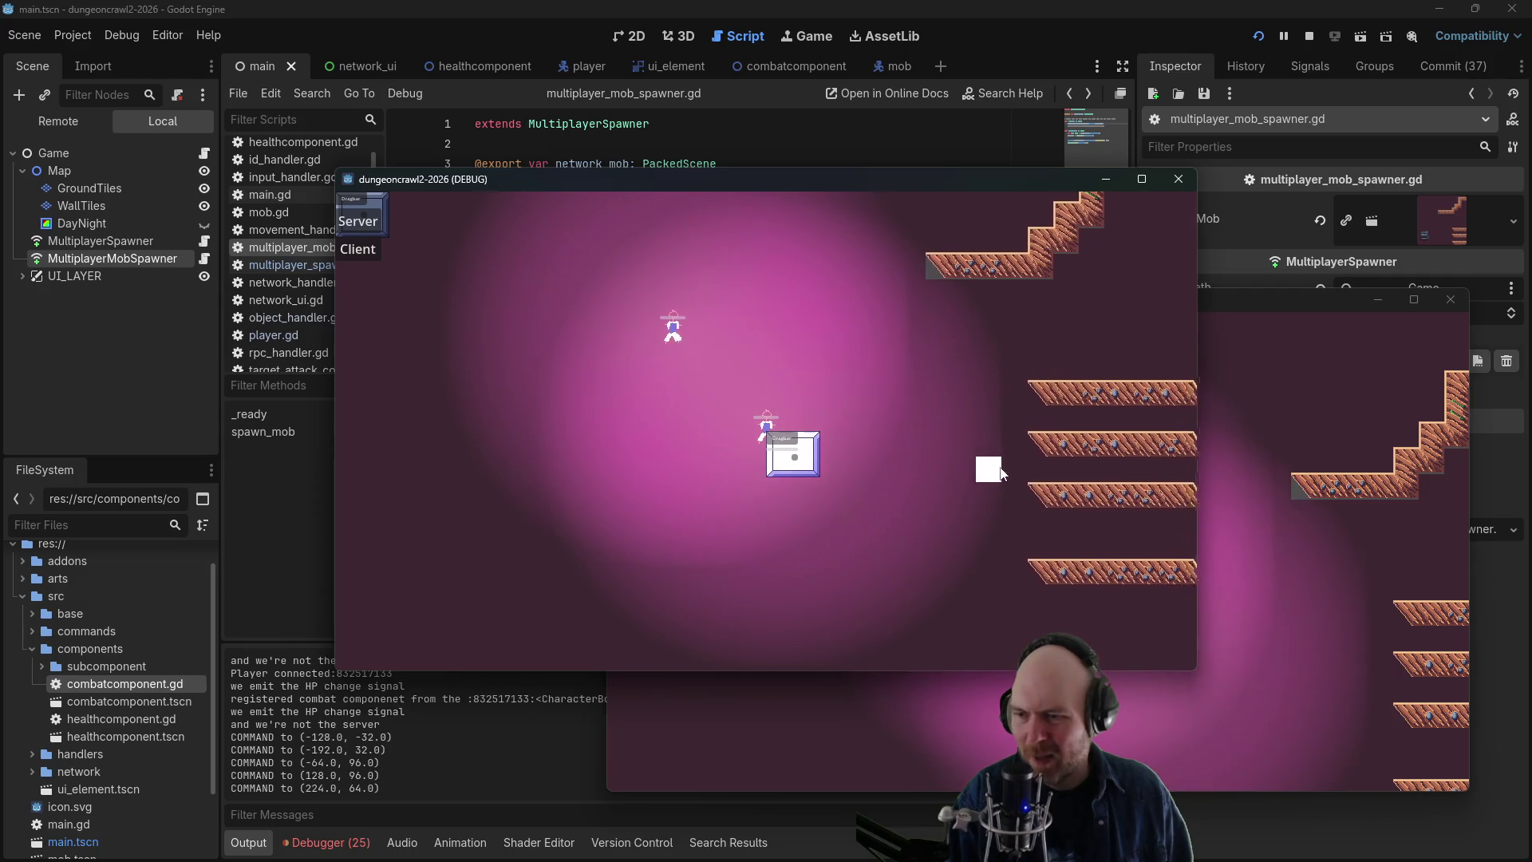
click(983, 362)
click(897, 388)
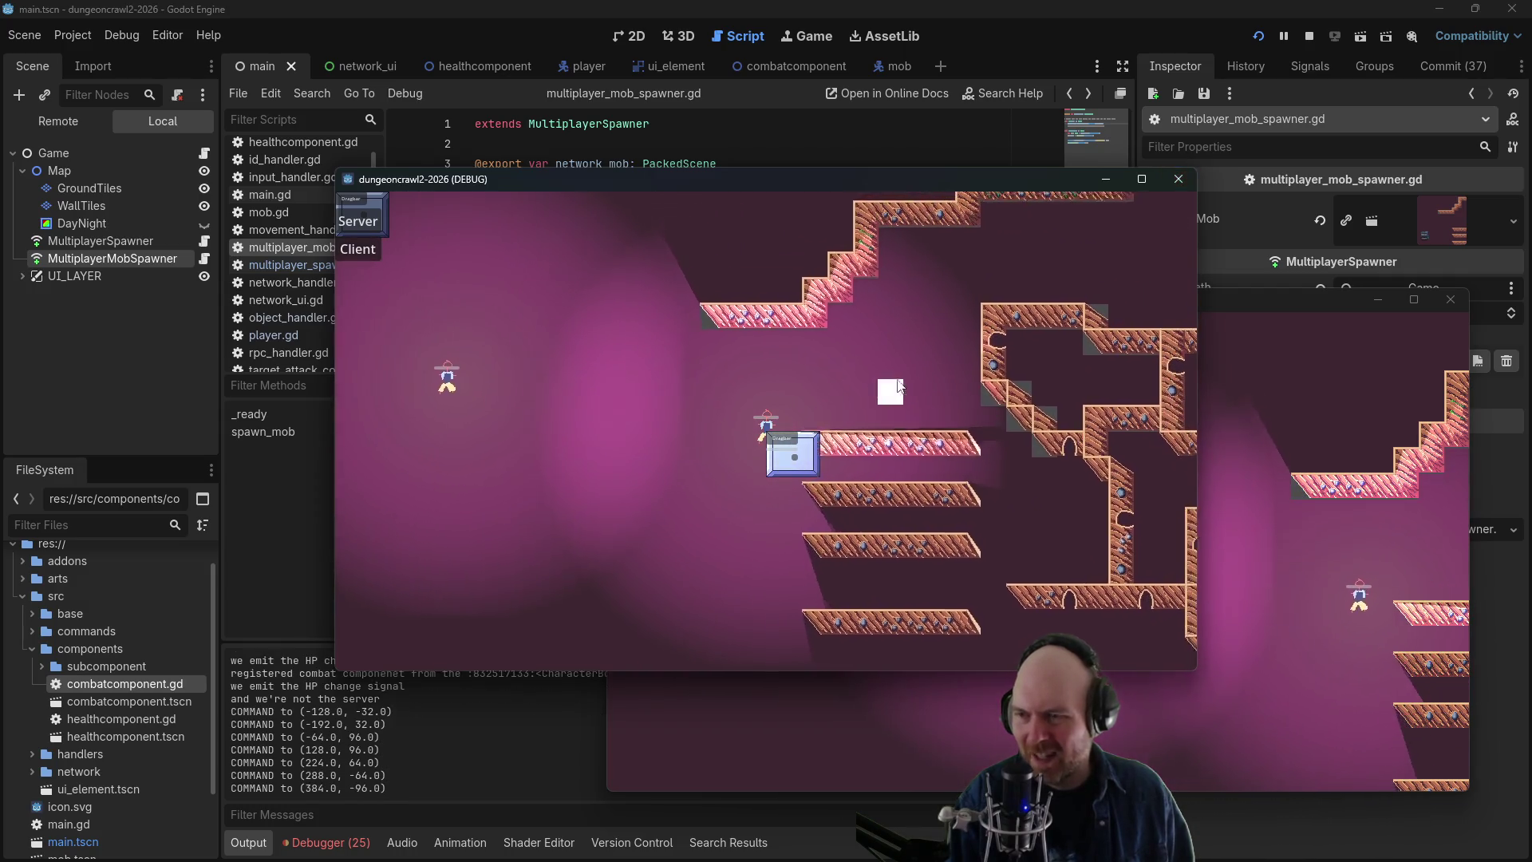
click(889, 328)
click(415, 367)
click(434, 244)
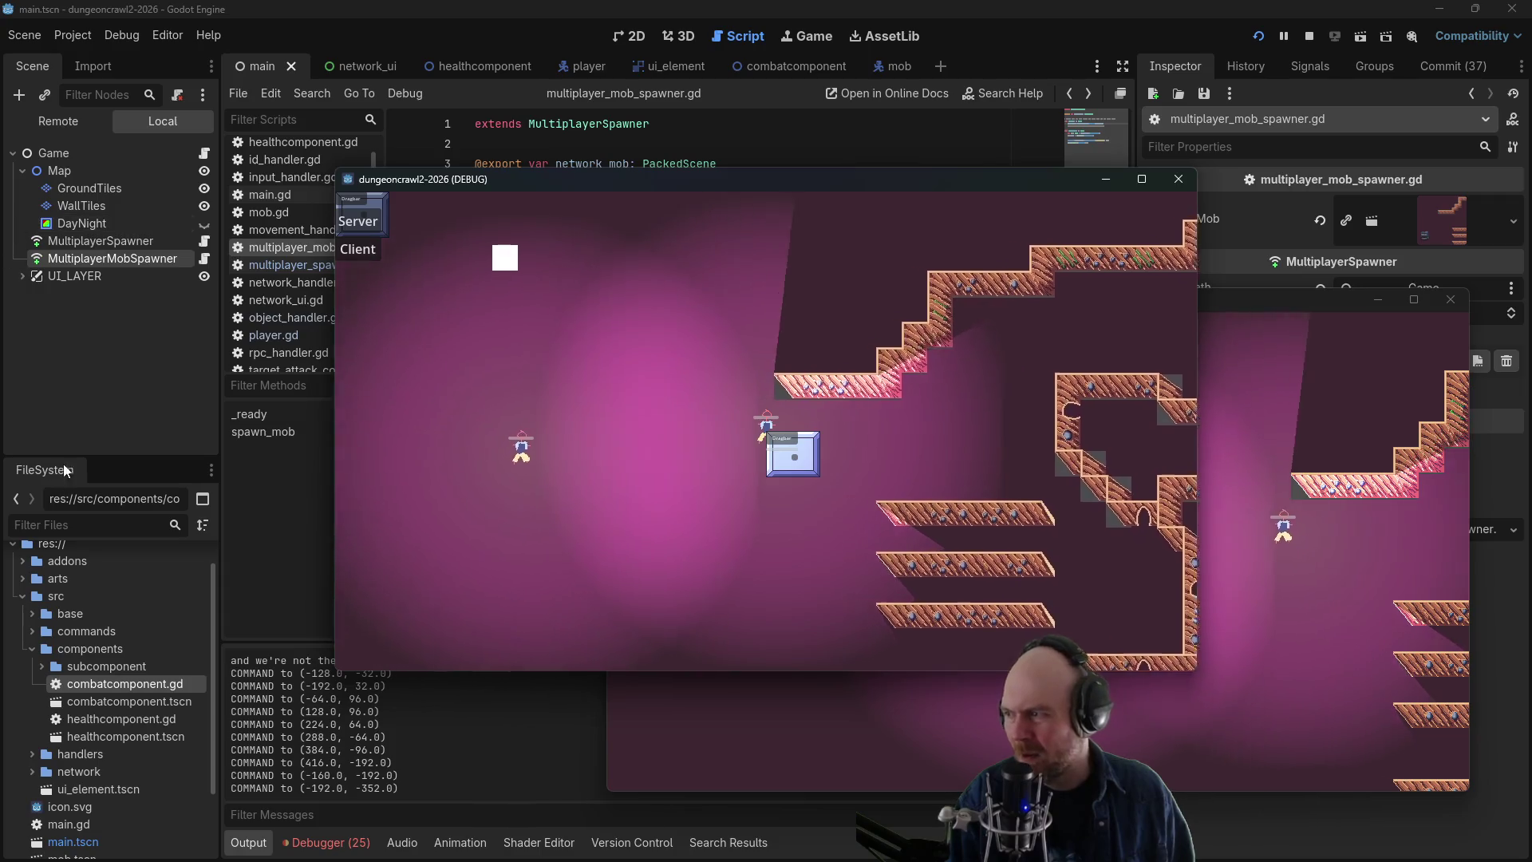
- Inspect the live MultiplayerMobSpawner in the Remote tree, stop the game, and check peer_connected's docs
click(37, 122)
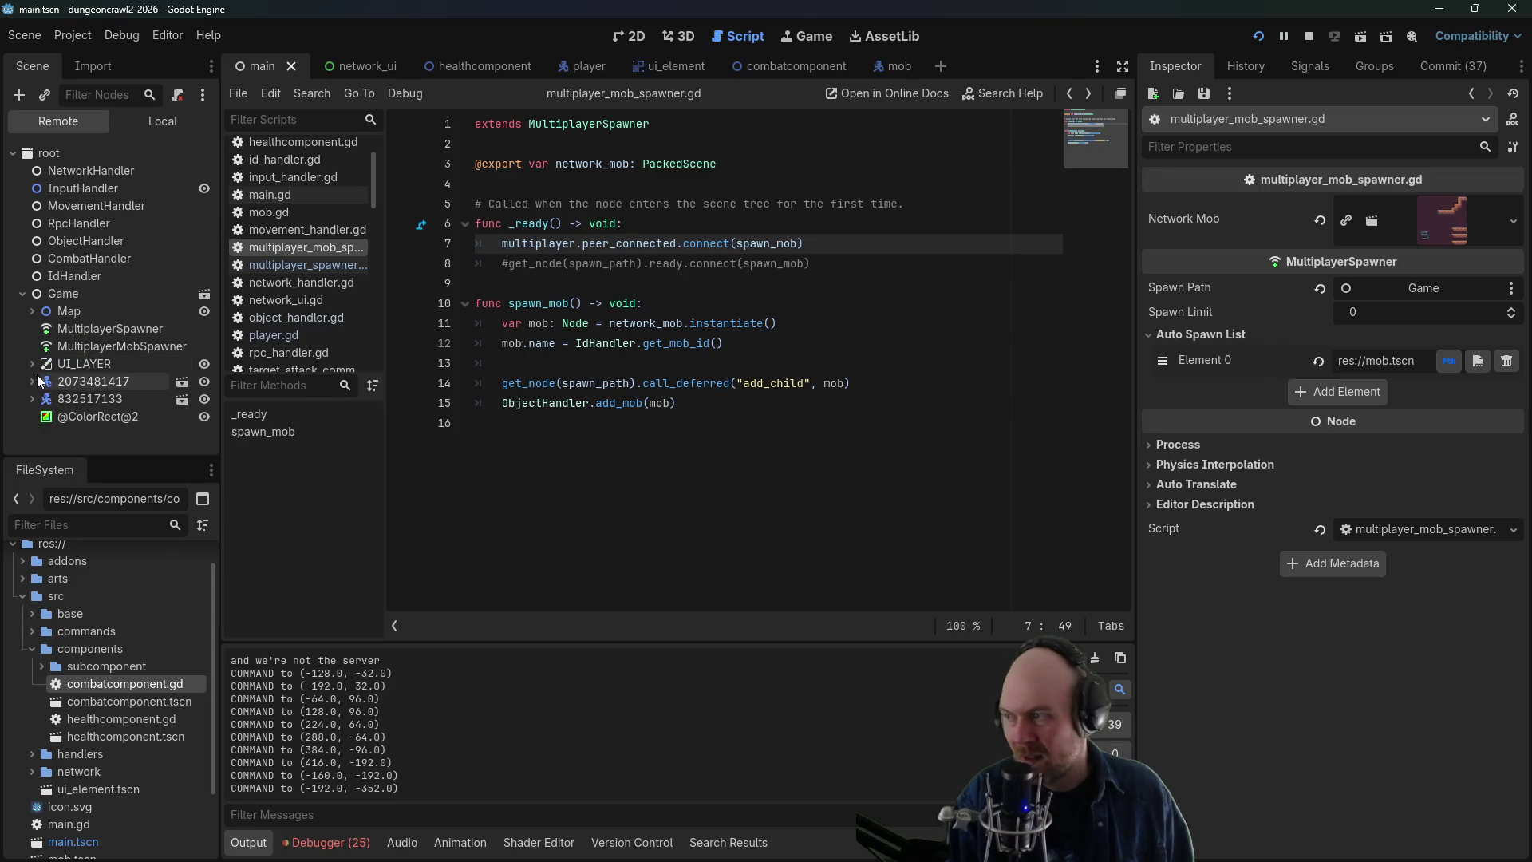
click(84, 348)
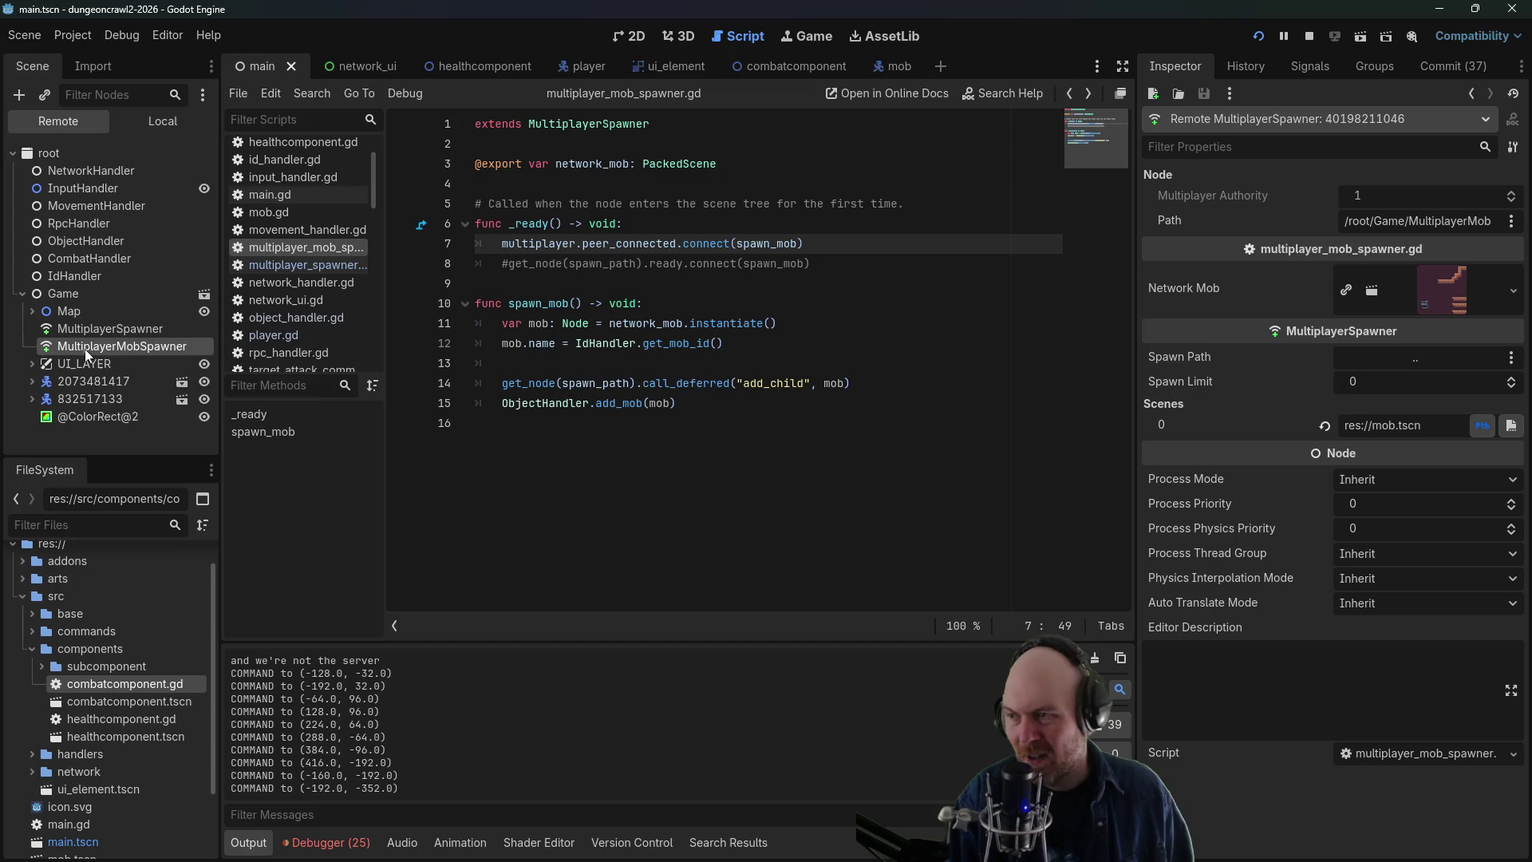
click(1307, 36)
click(650, 240)
click(601, 241)
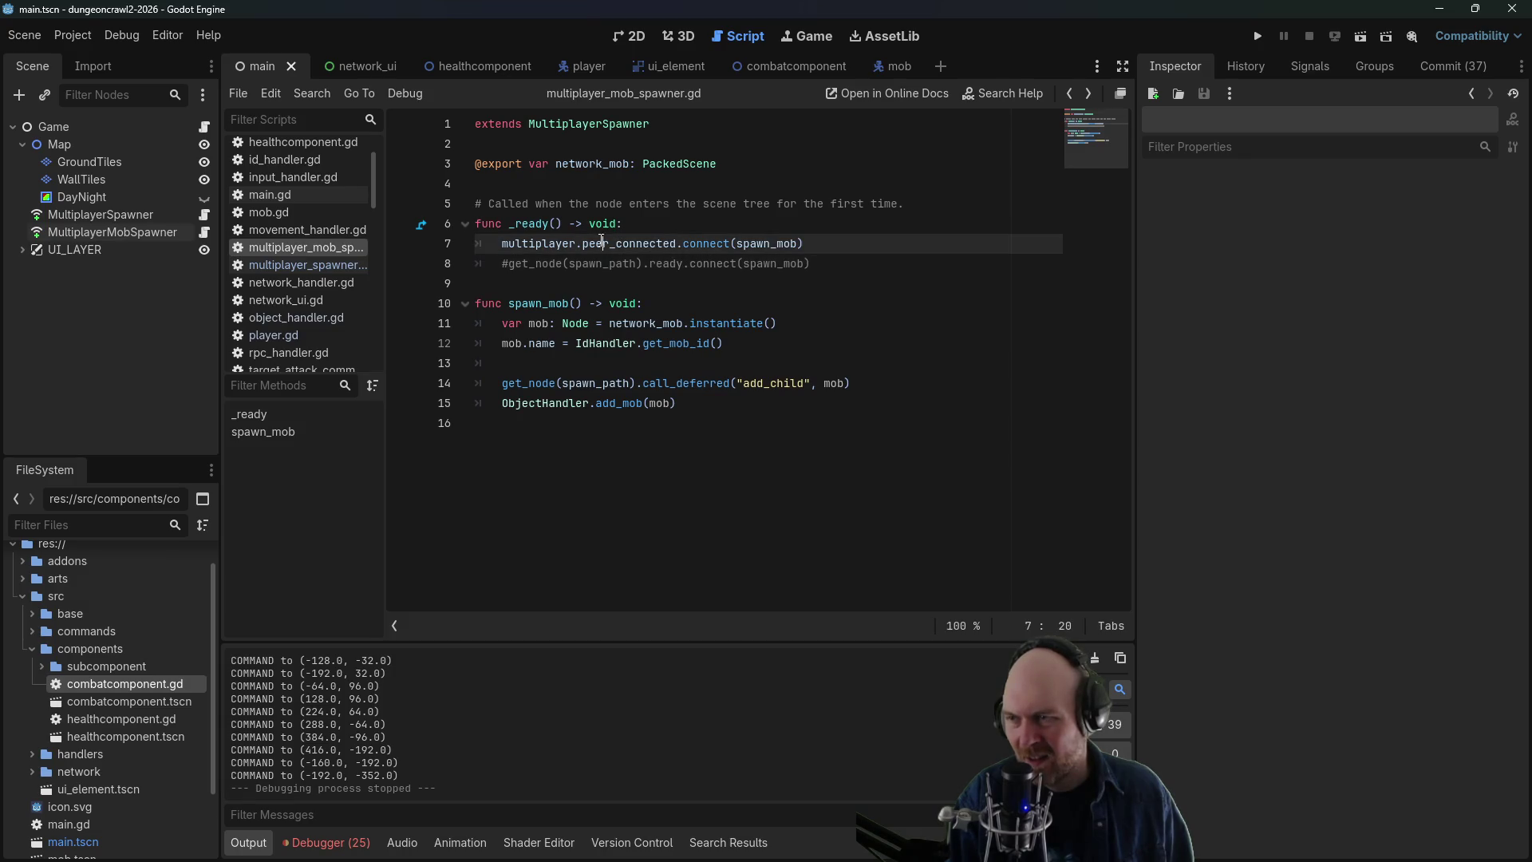
- Type id into spawn_mob()'s parentheses on line 10 and run the project again
mouse_move(601, 241)
mouse_move(779, 239)
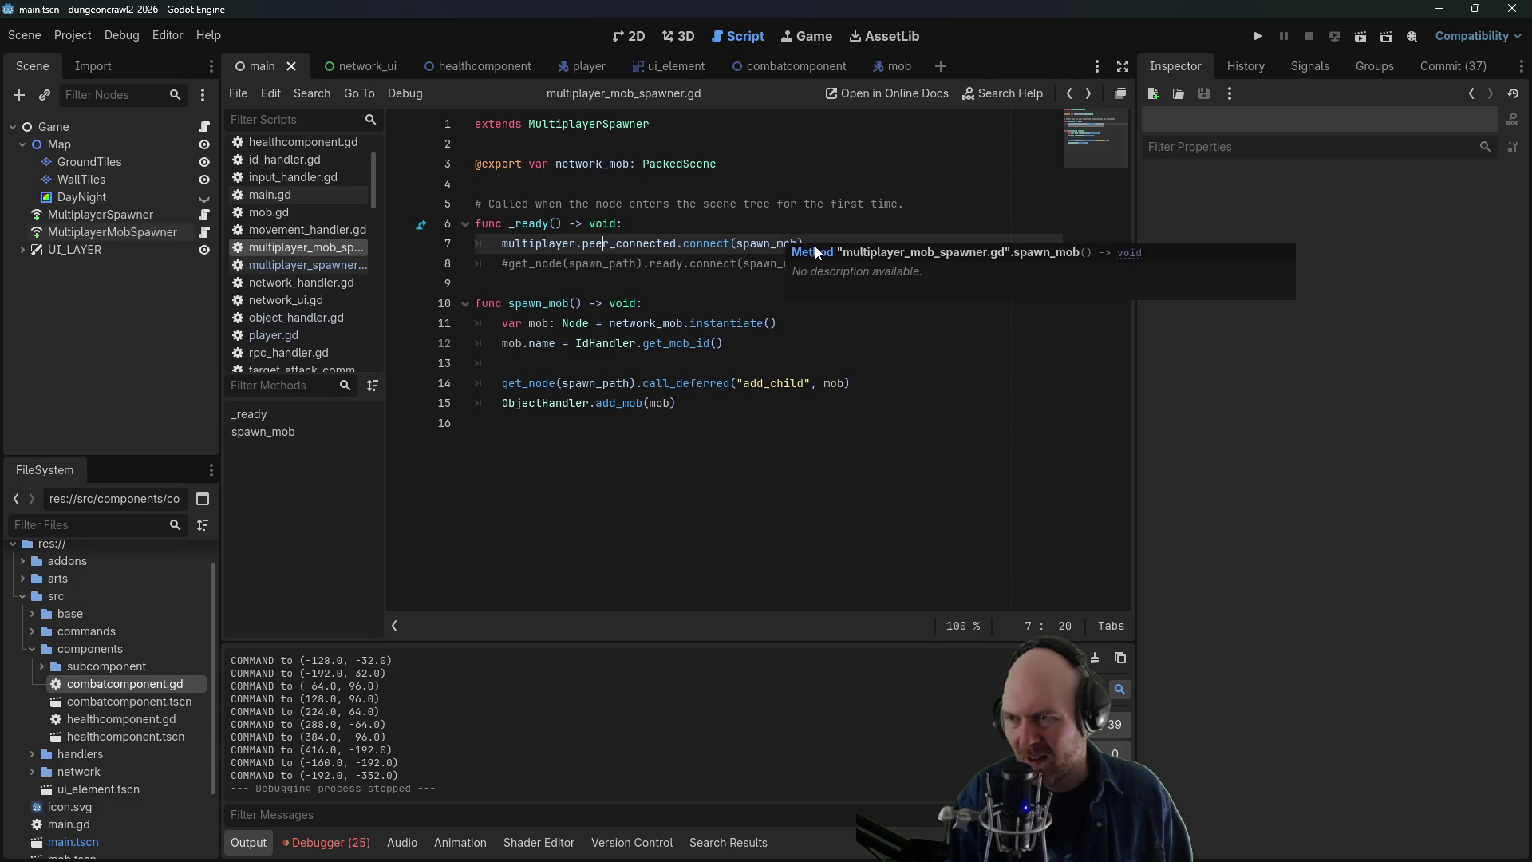
click(793, 243)
click(578, 303)
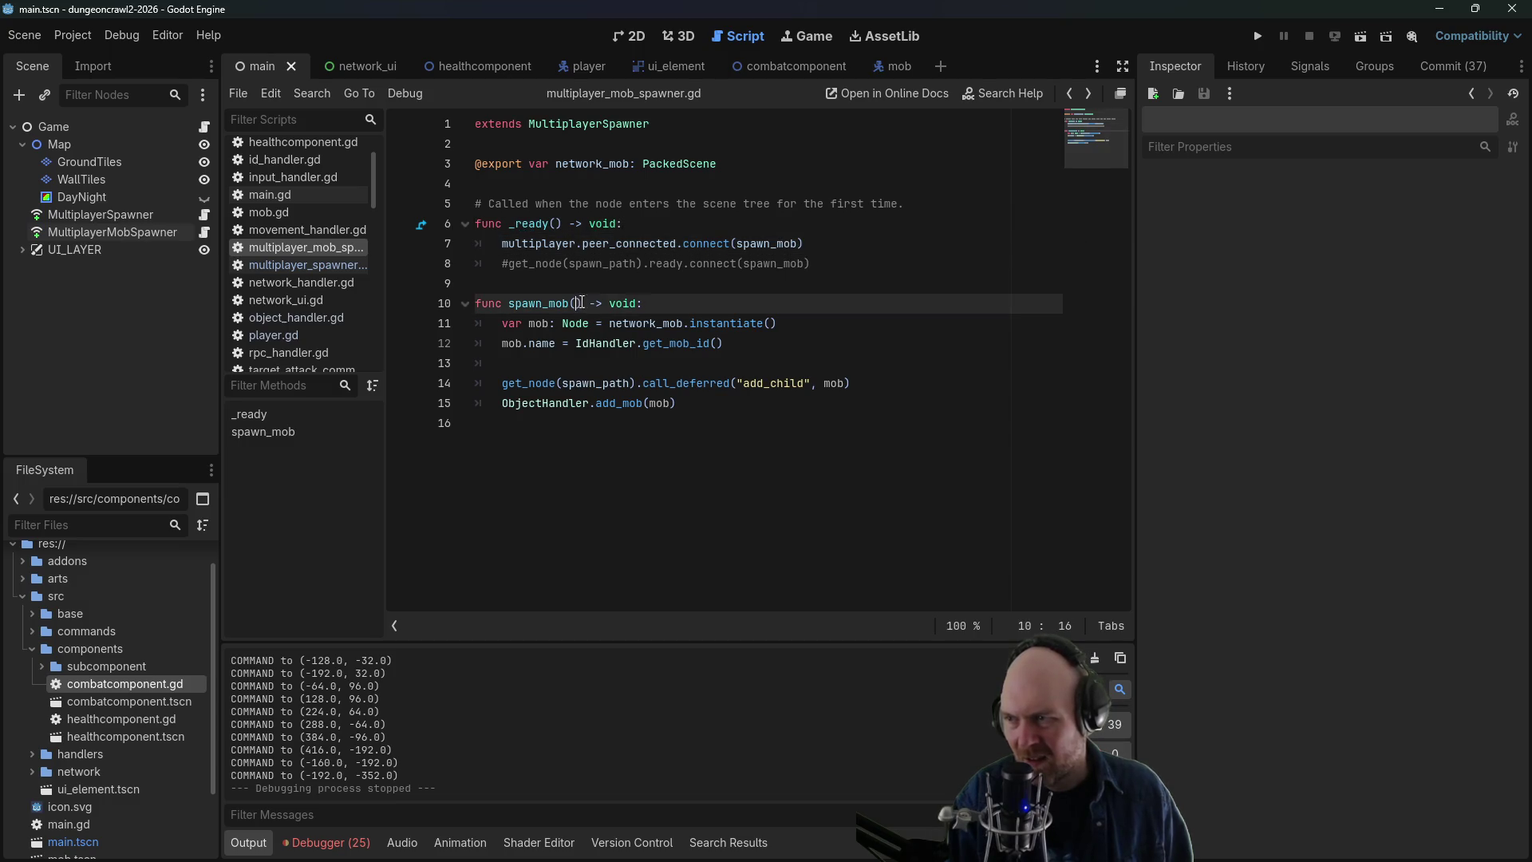
text(id)
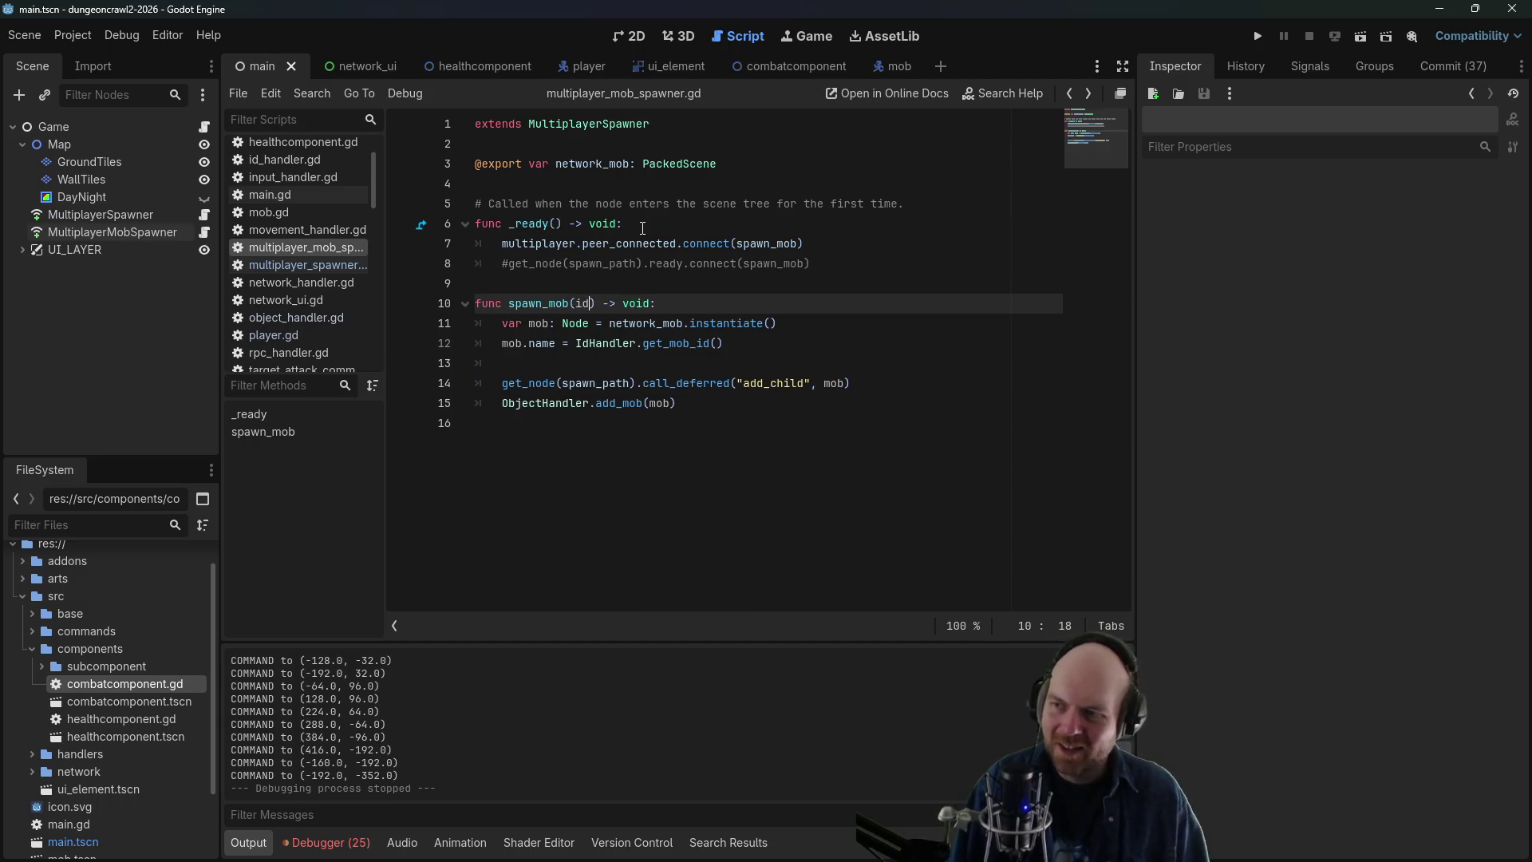
click(1258, 36)
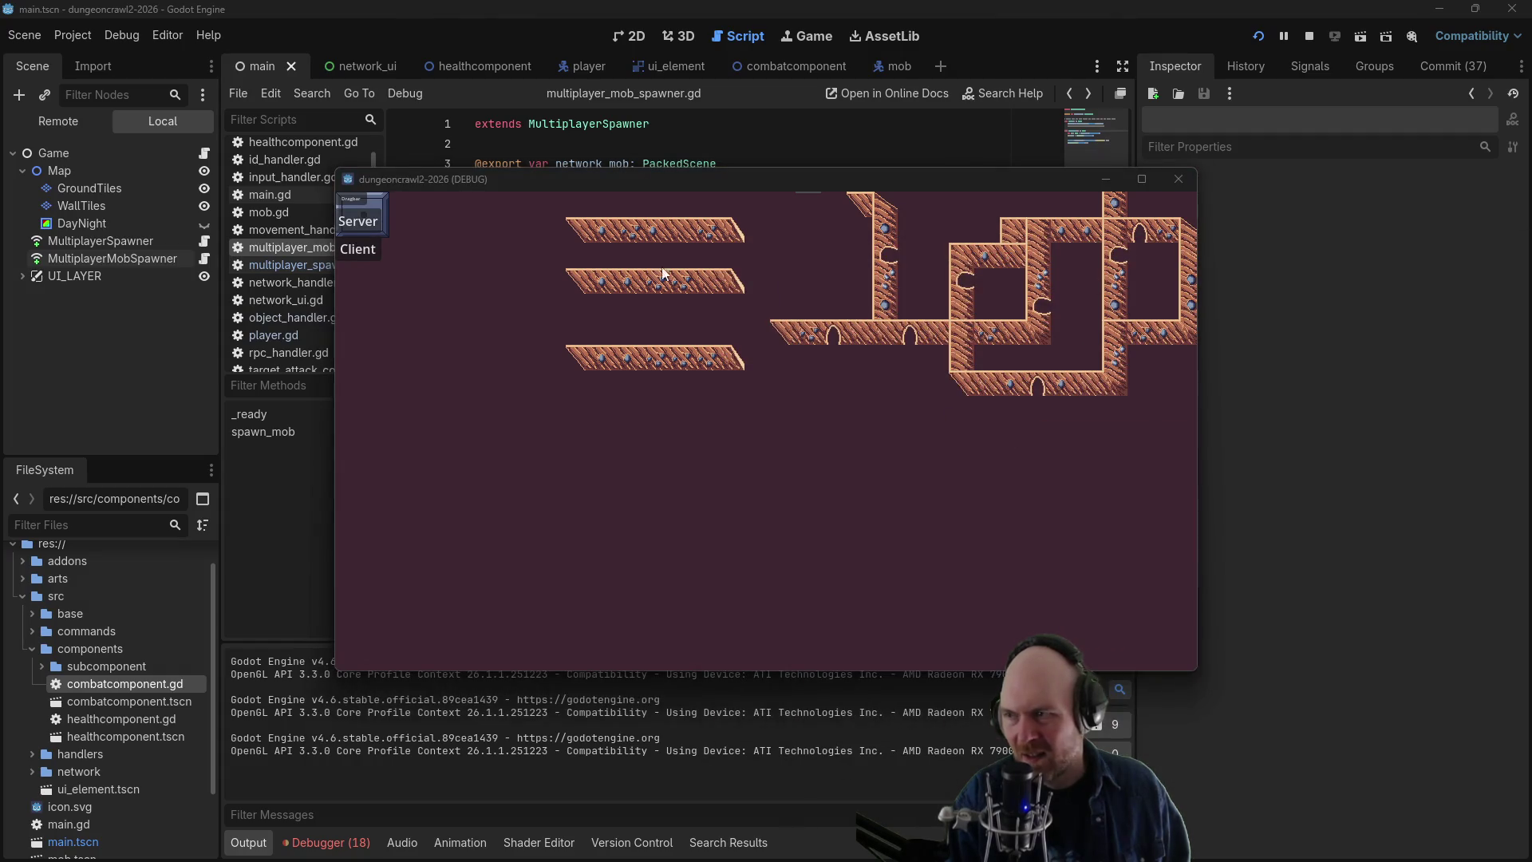
- Connect the server and client game windows and arrange them side by side
click(361, 251)
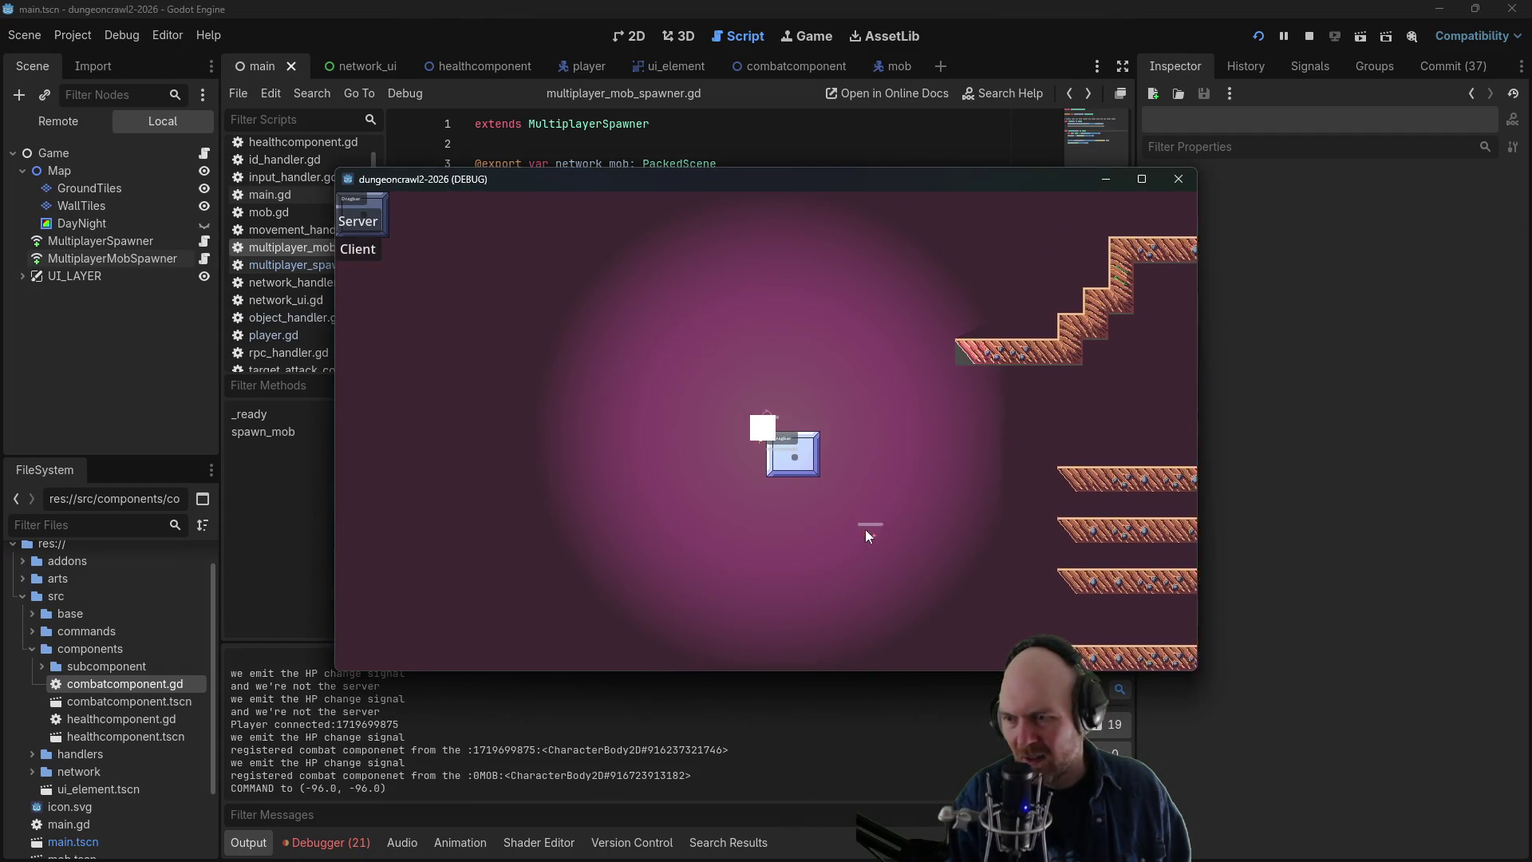
mouse_move(407, 181)
mouse_down()
mouse_move(543, 247)
mouse_move(578, 294)
mouse_up()
click(358, 249)
mouse_move(447, 180)
mouse_down()
mouse_move(322, 134)
mouse_move(151, 102)
mouse_up()
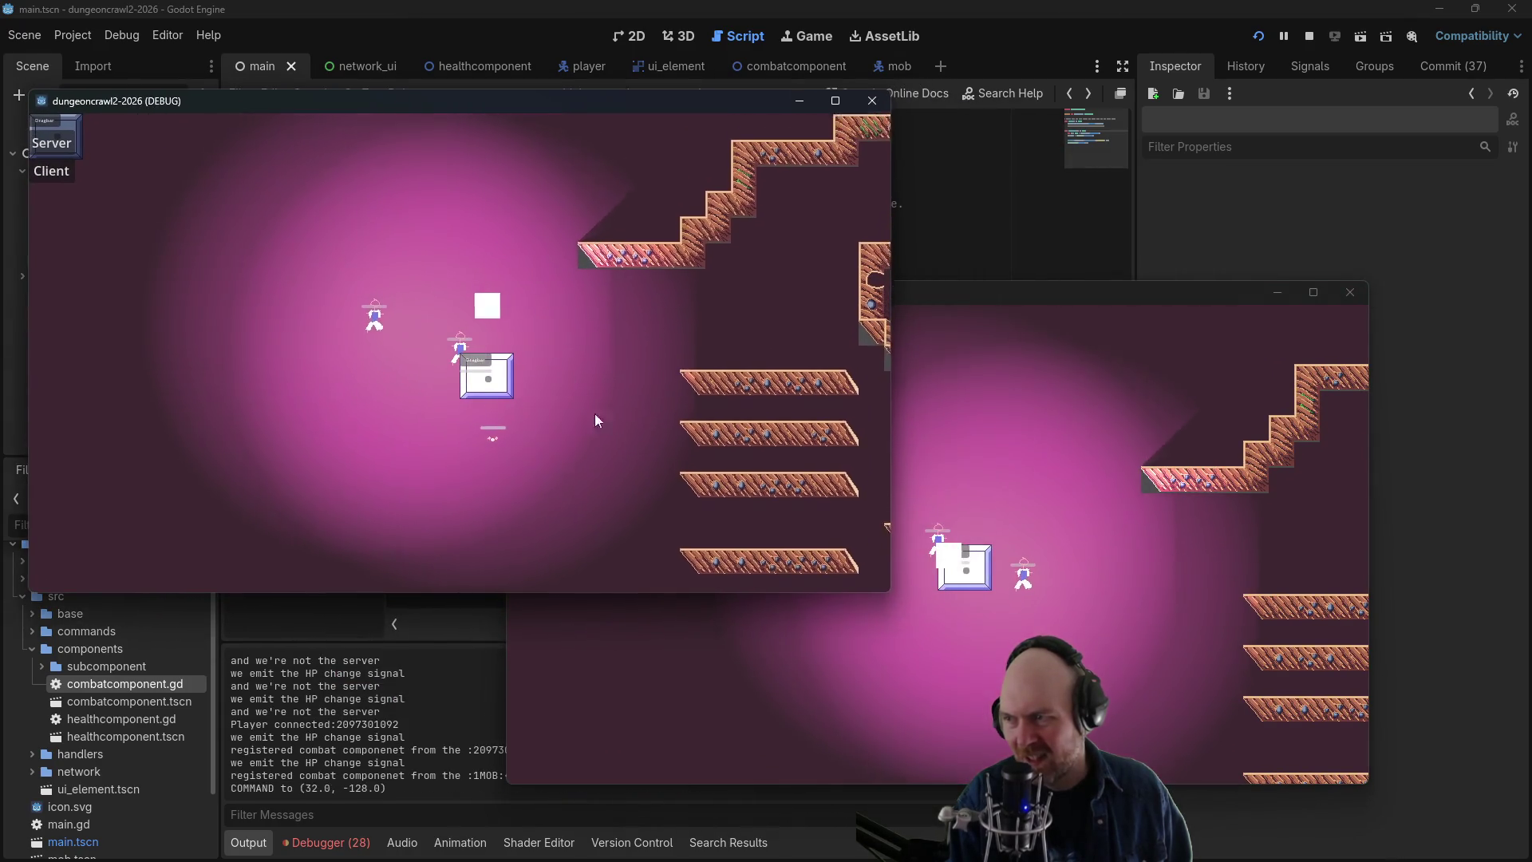
- Send both players into the mobs to trigger combat, then stop the game
click(482, 496)
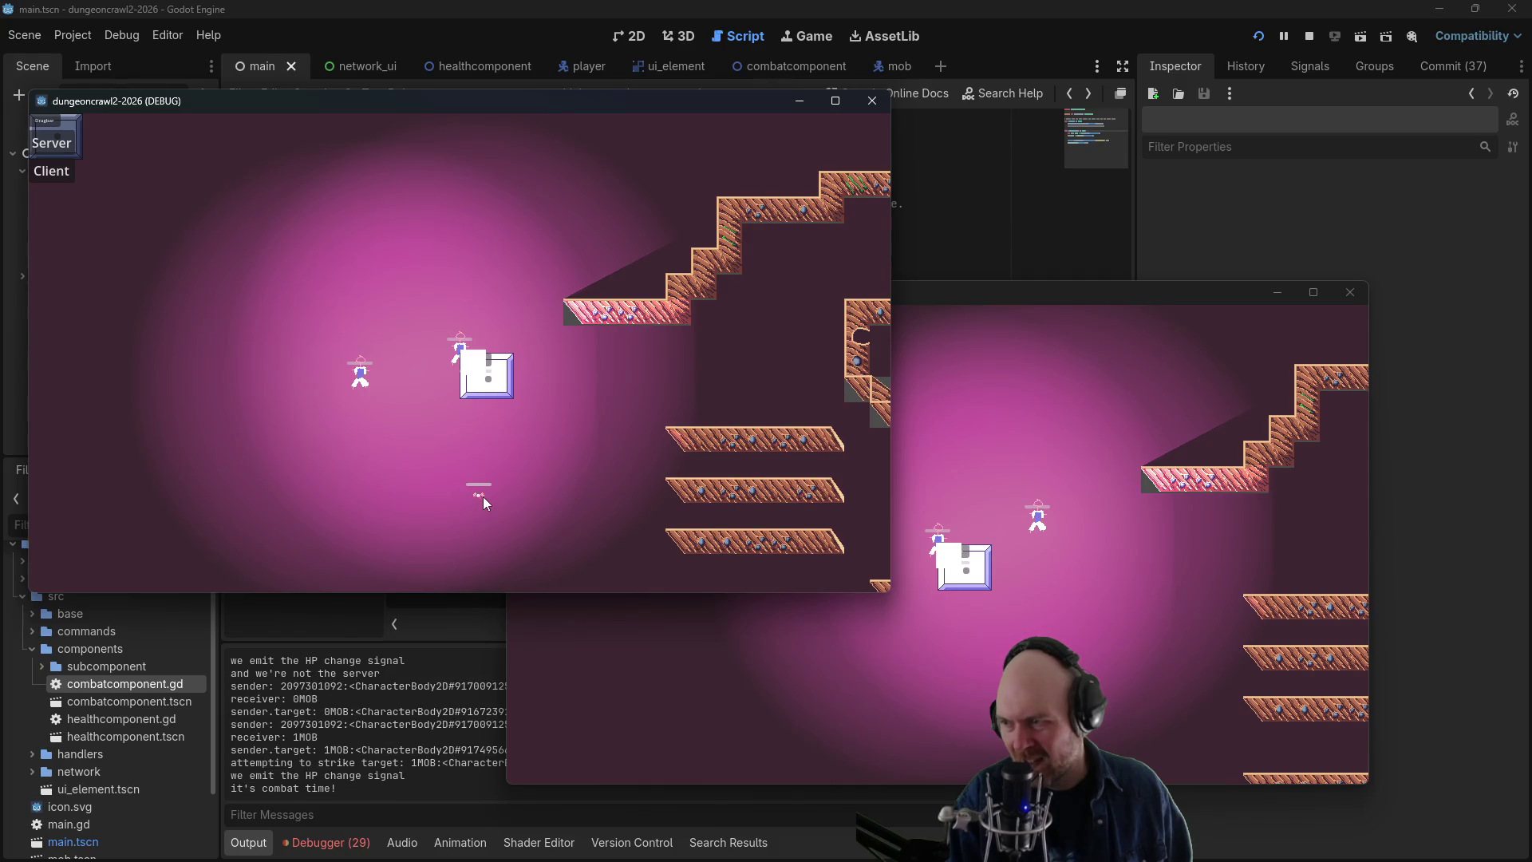
click(1038, 529)
click(972, 682)
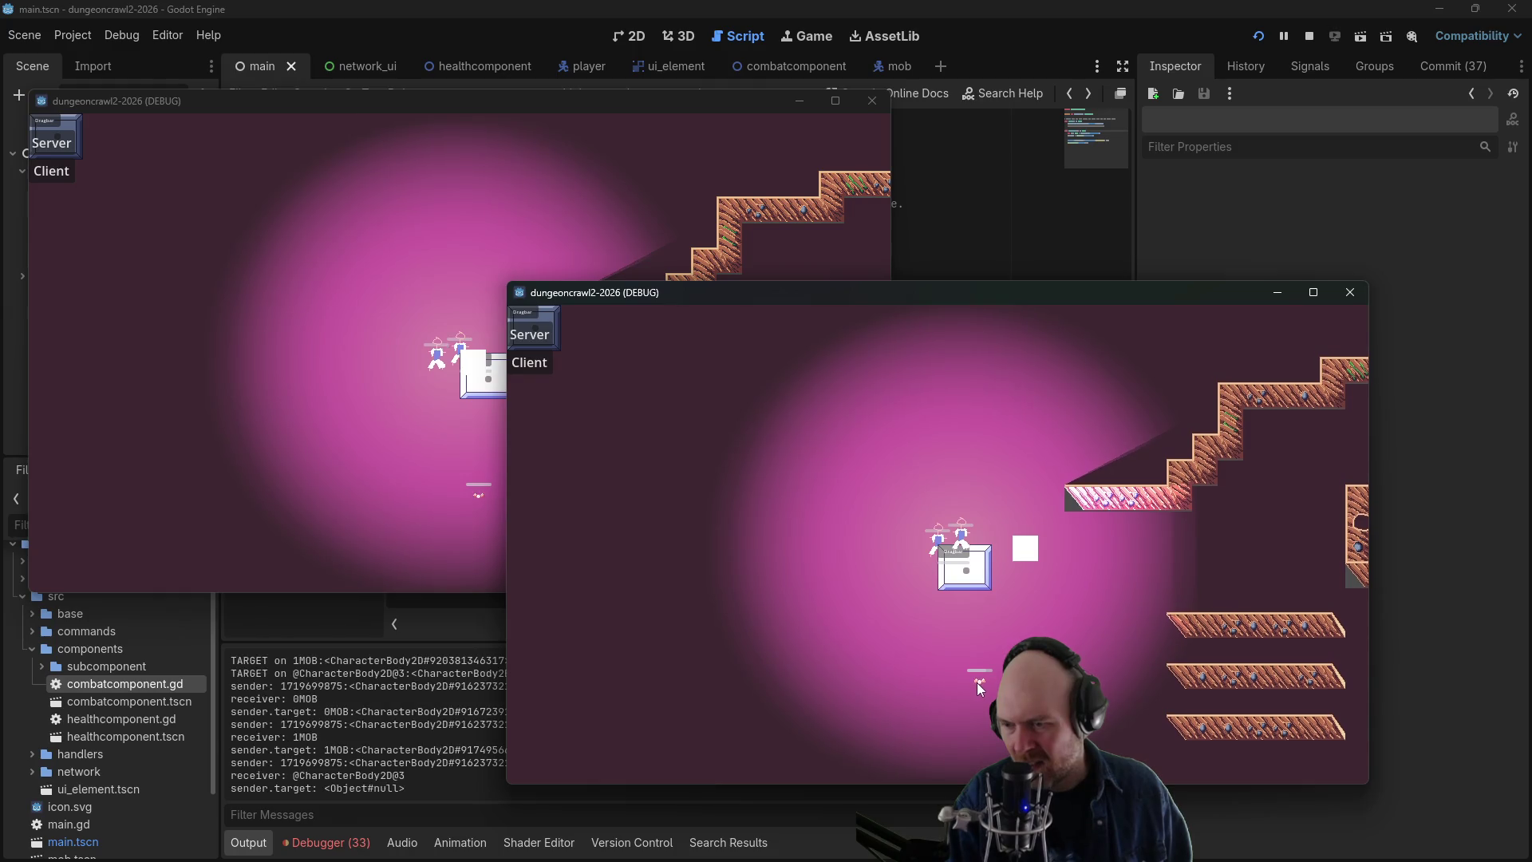
click(1019, 568)
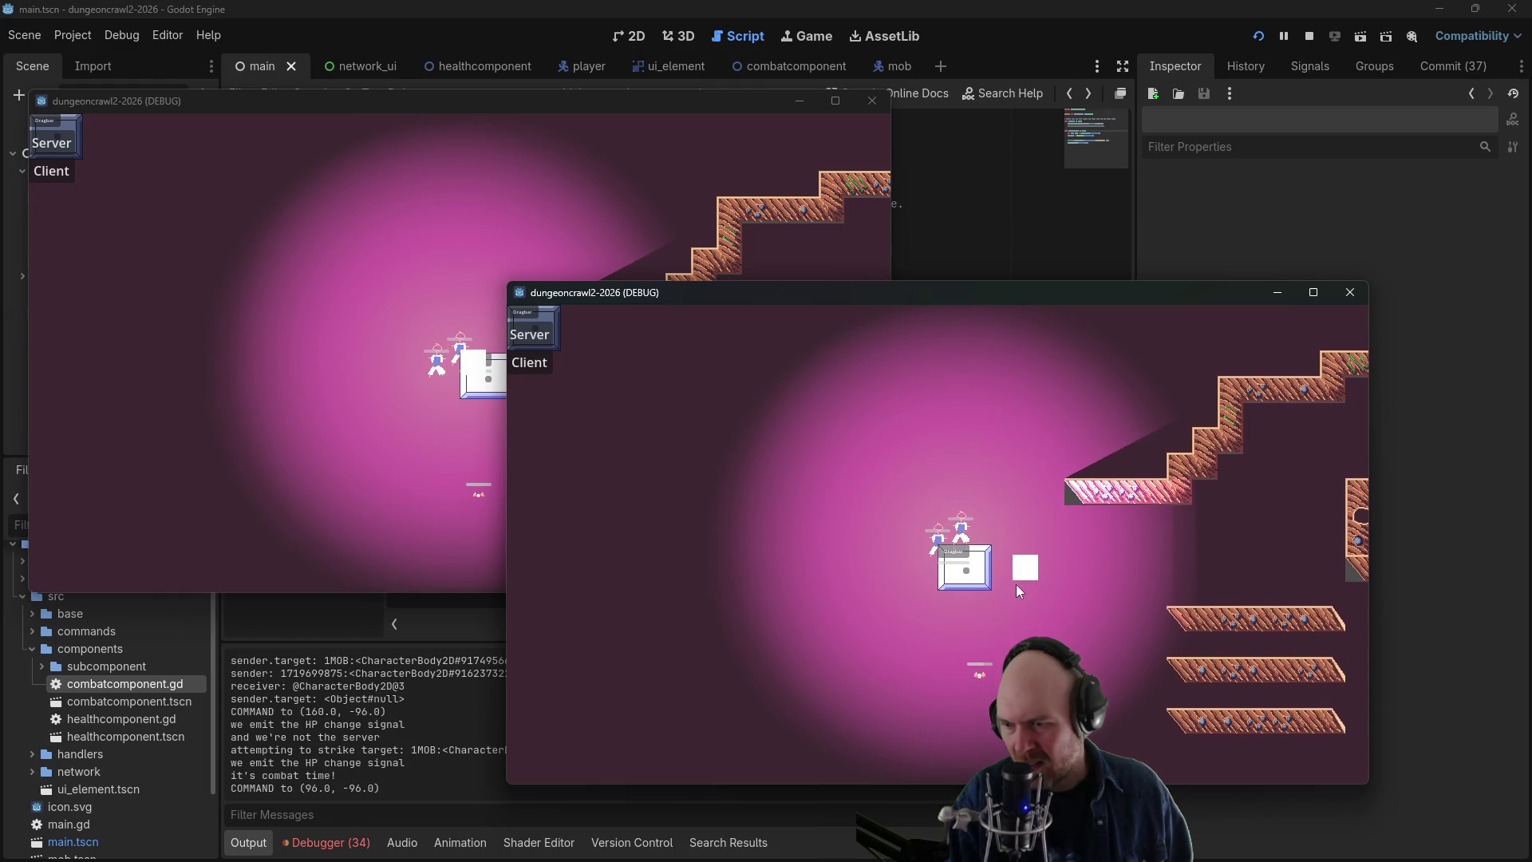
click(1018, 610)
click(937, 615)
click(1058, 556)
click(1018, 538)
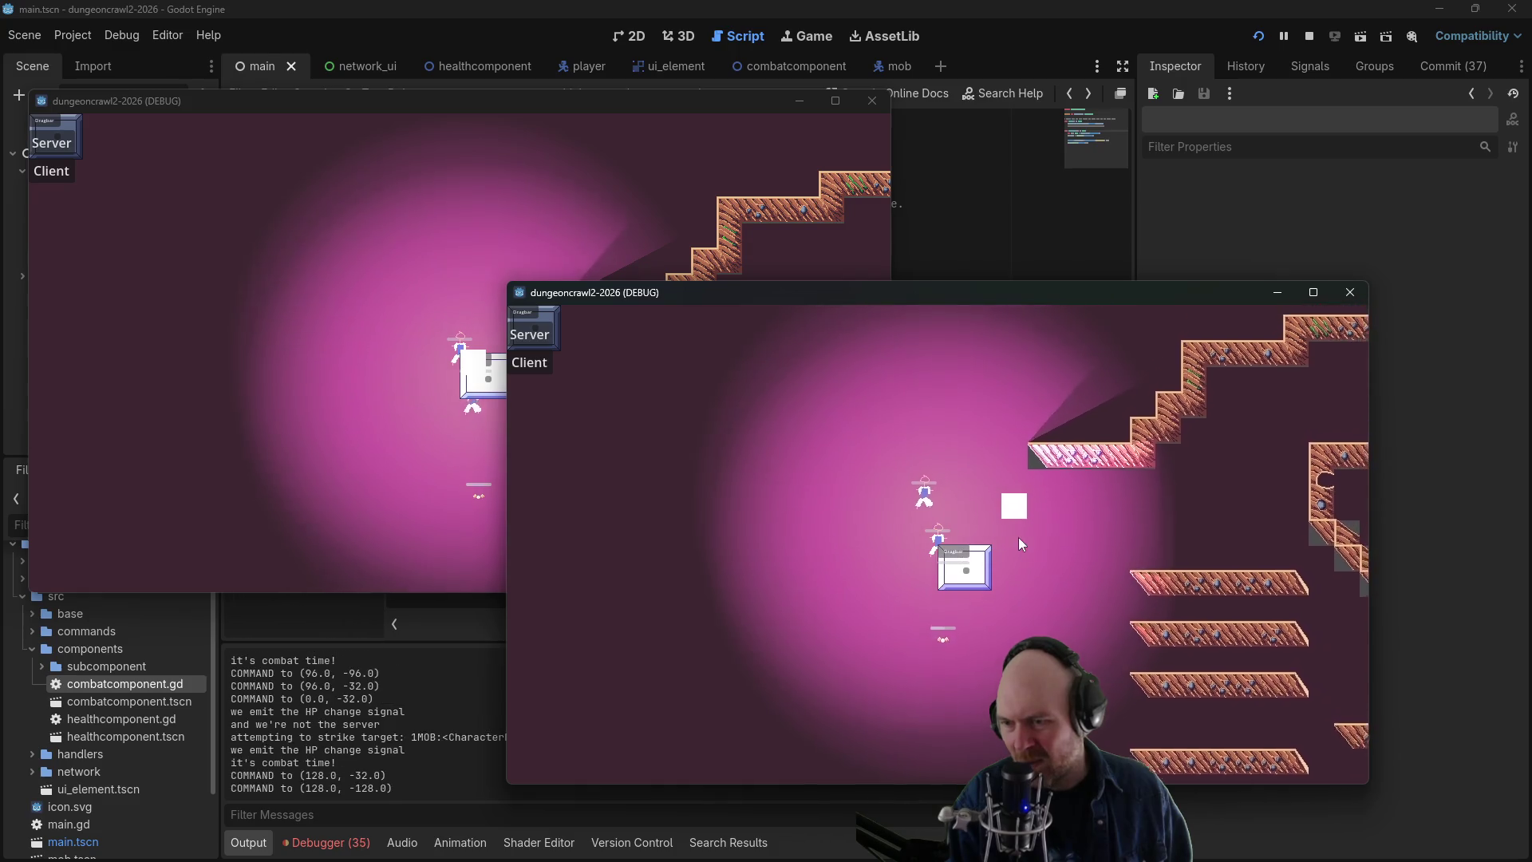
click(830, 643)
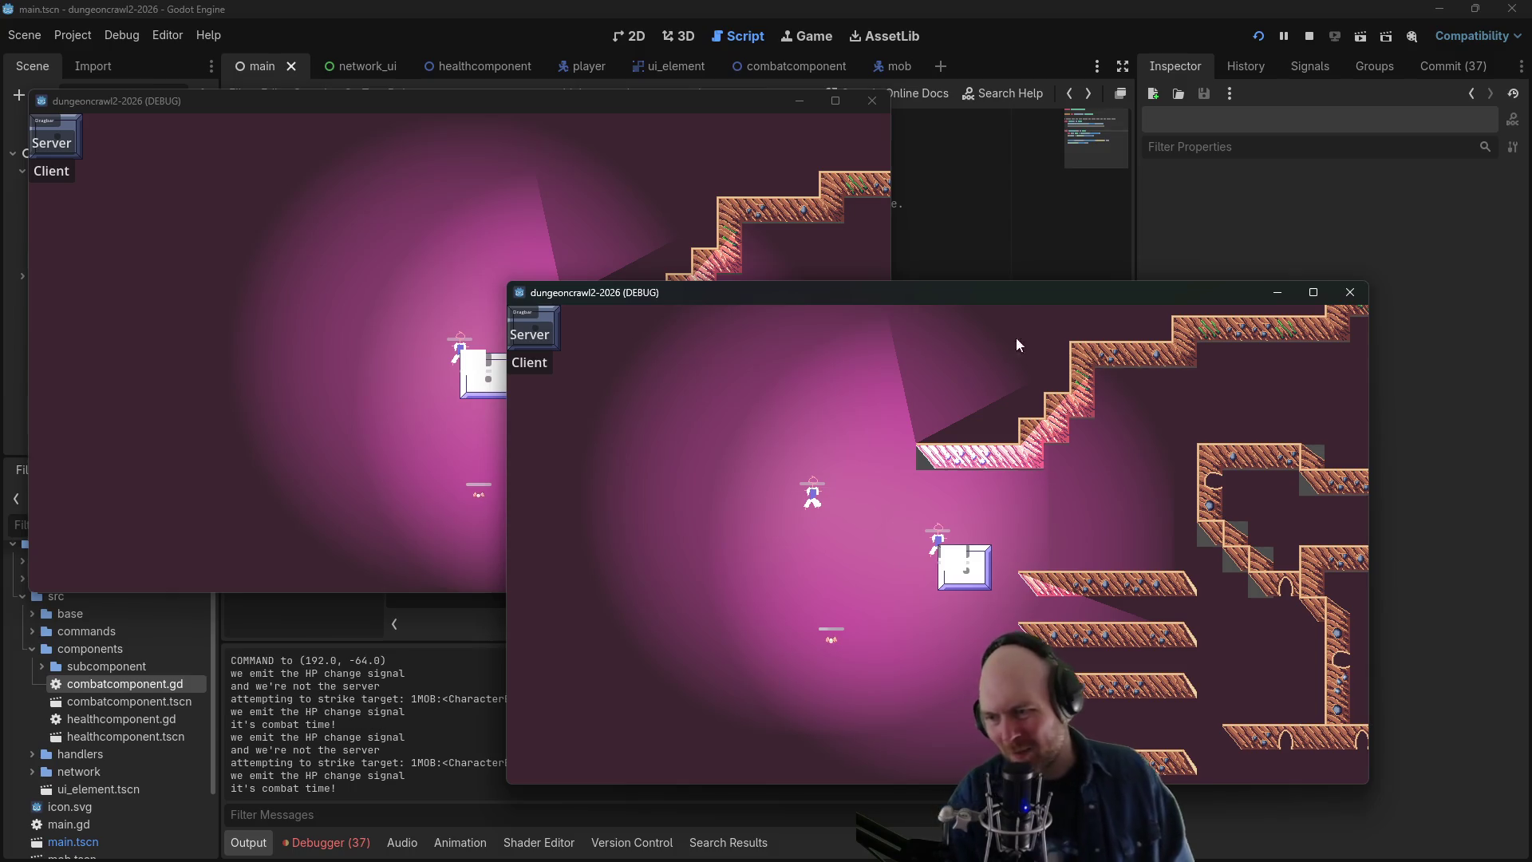
click(1308, 36)
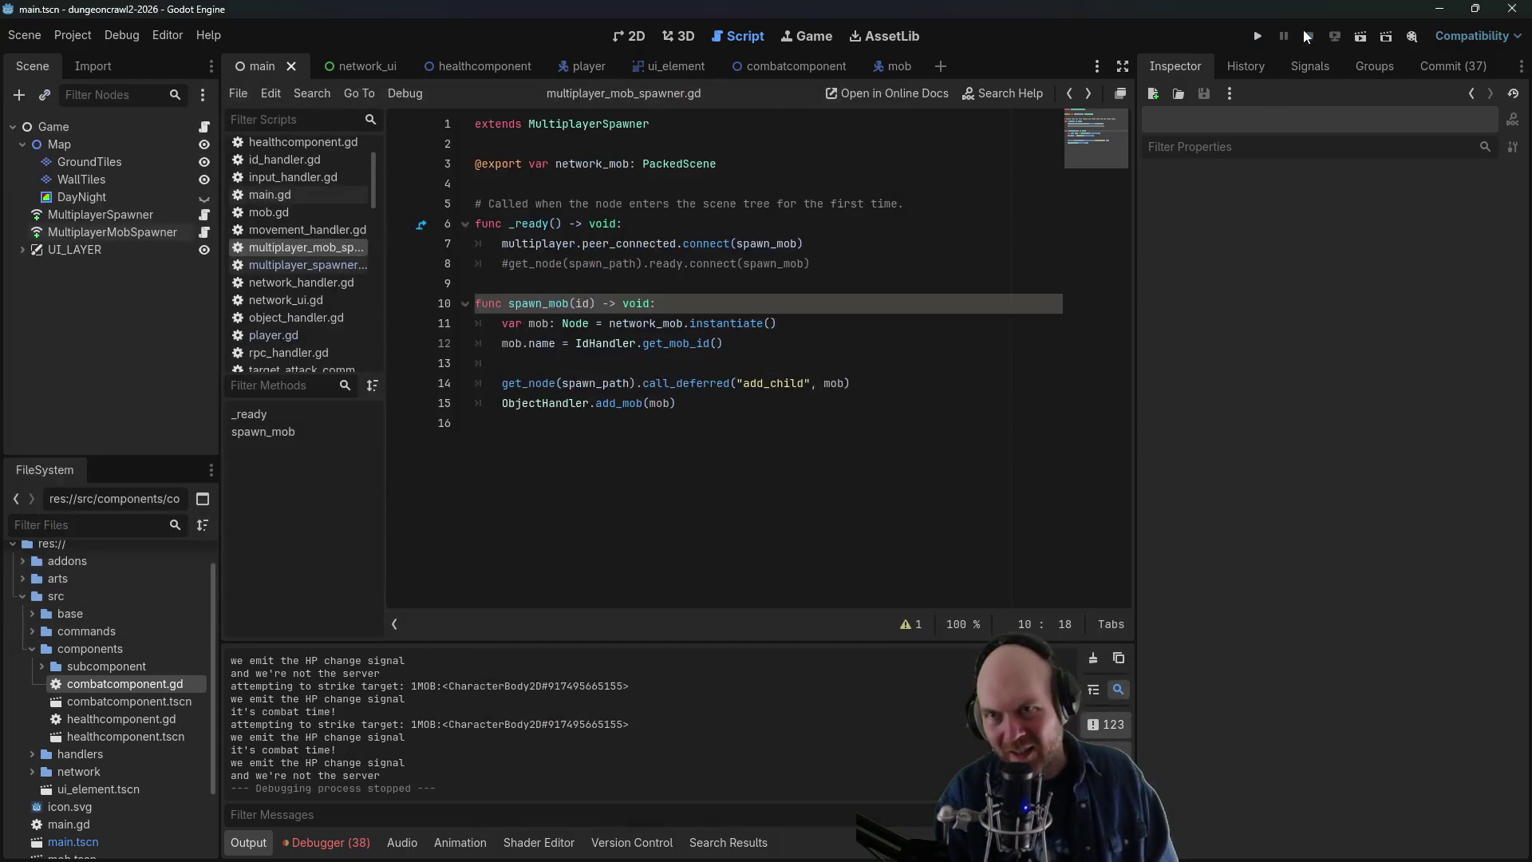
- Drop the id parameter and peer_connected line, restoring get_node(spawn_path).ready.connect(spawn_mob), and save
key(BackSpace)
key(BackSpace)
double_click(769, 242)
key(BackSpace)
key(BackSpace)
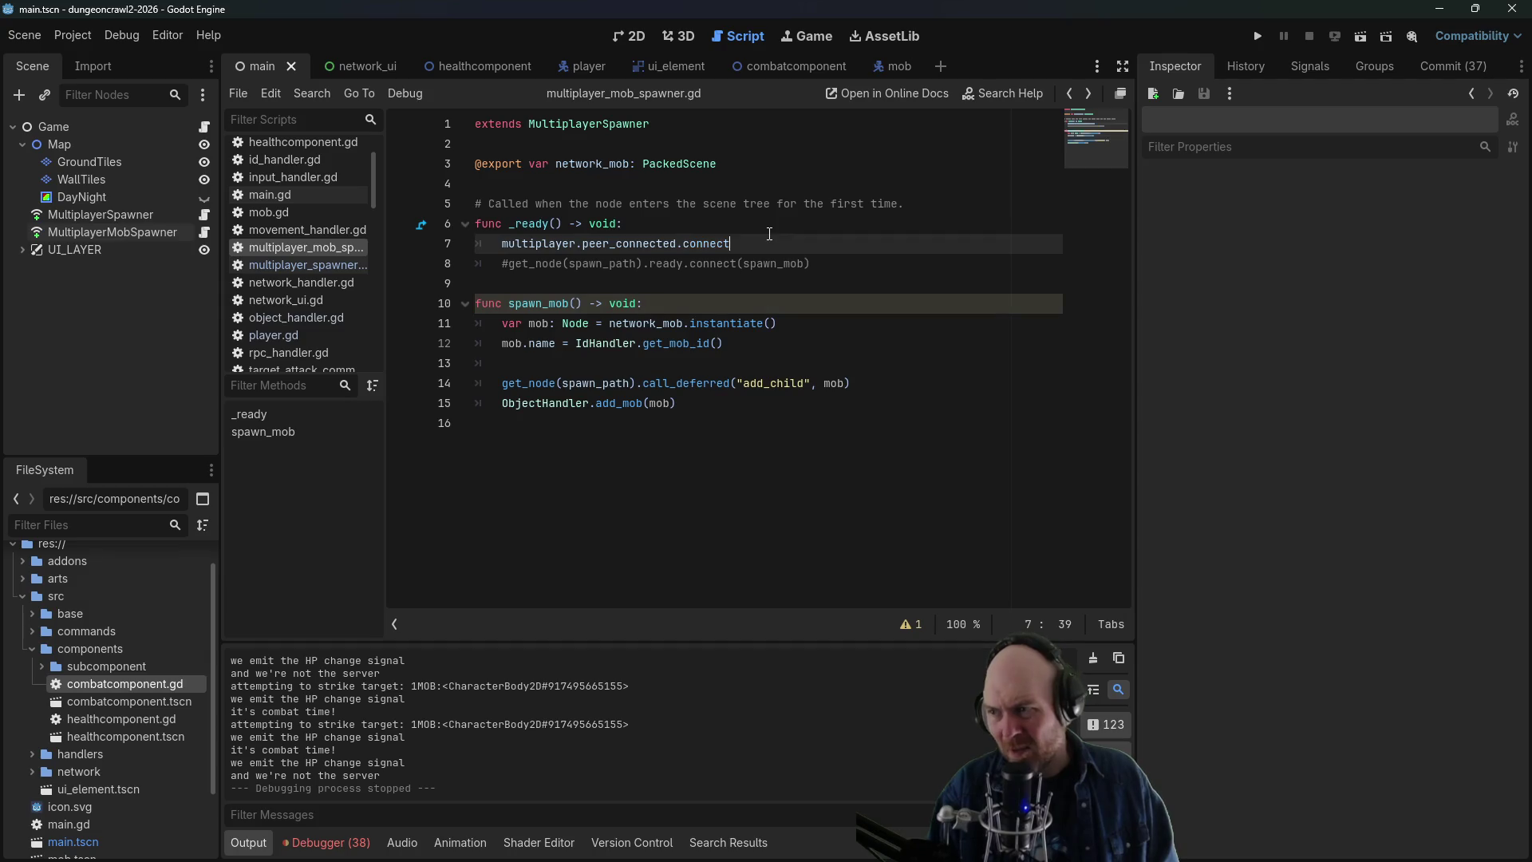
key(ctrl+shift+k)
key(ctrl+k)
key(ctrl+s)
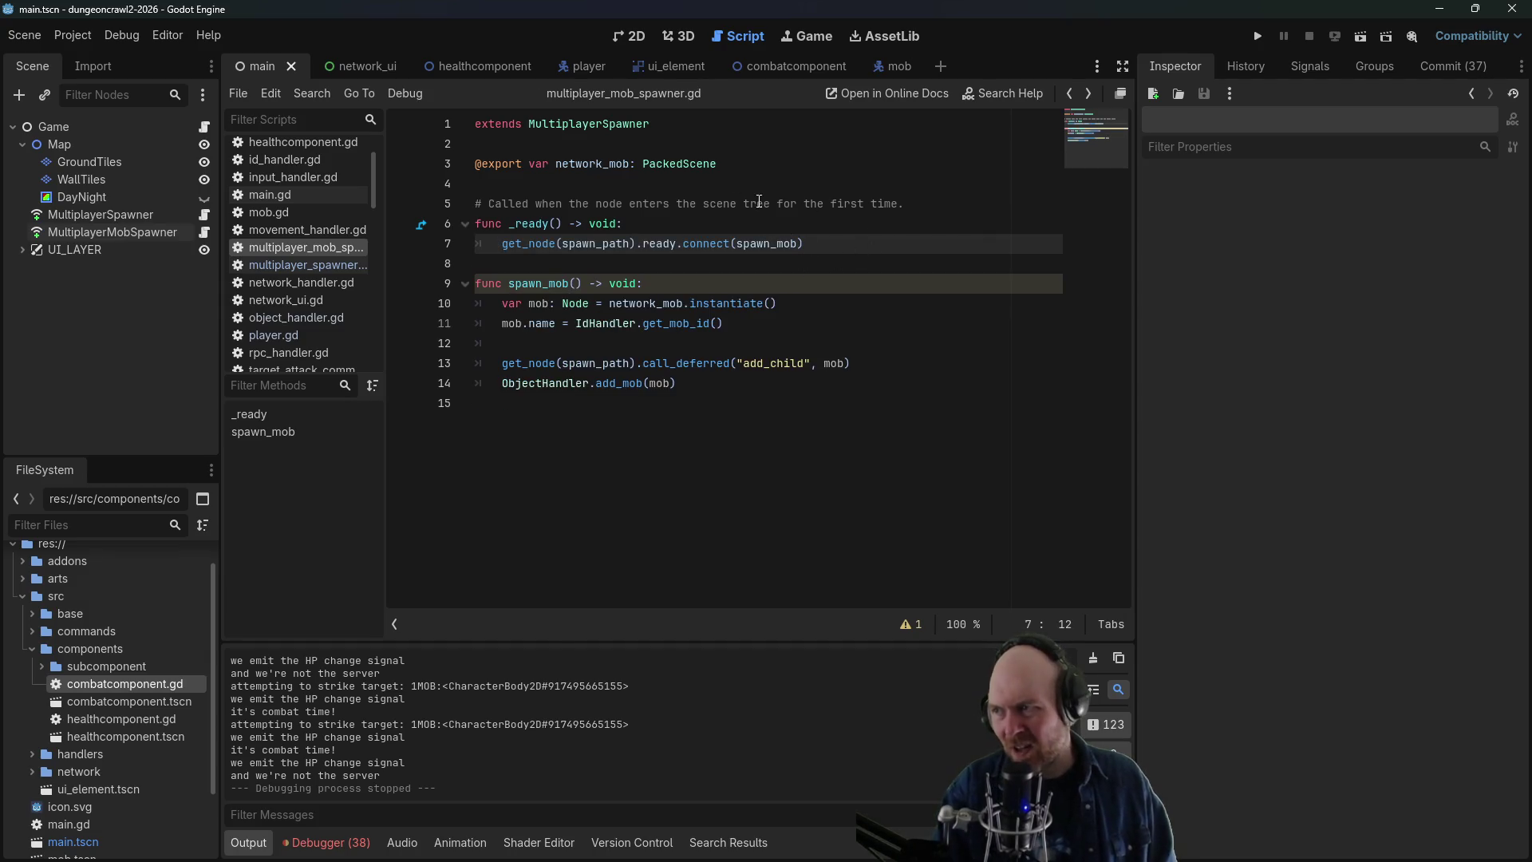
click(759, 204)
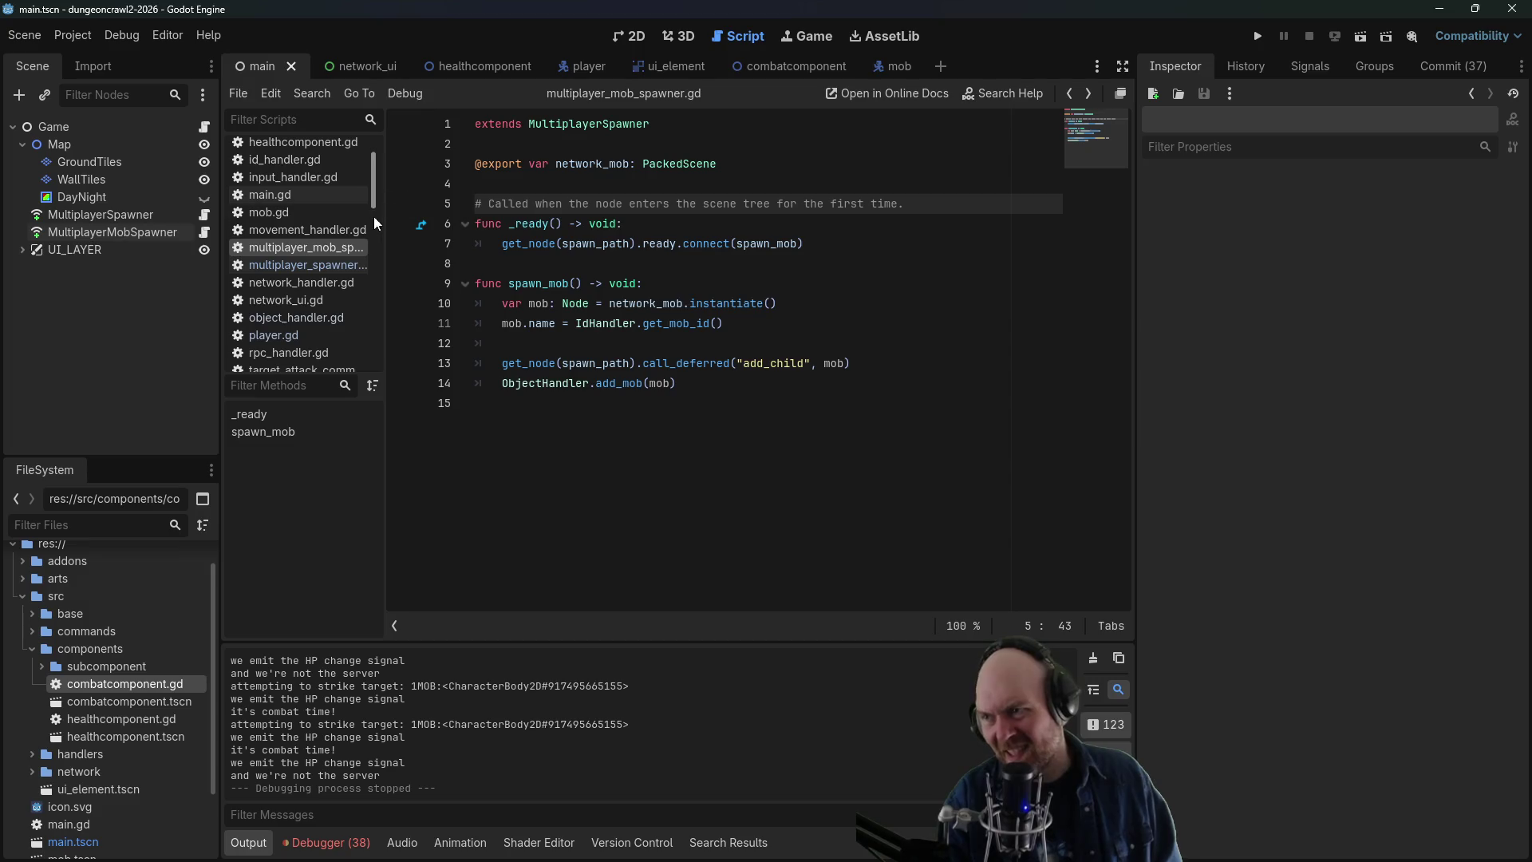
- Copy the 'if not multiplayer.is_server(): return' guard from multiplayer_spawner.gd into spawn_mob and save
click(280, 264)
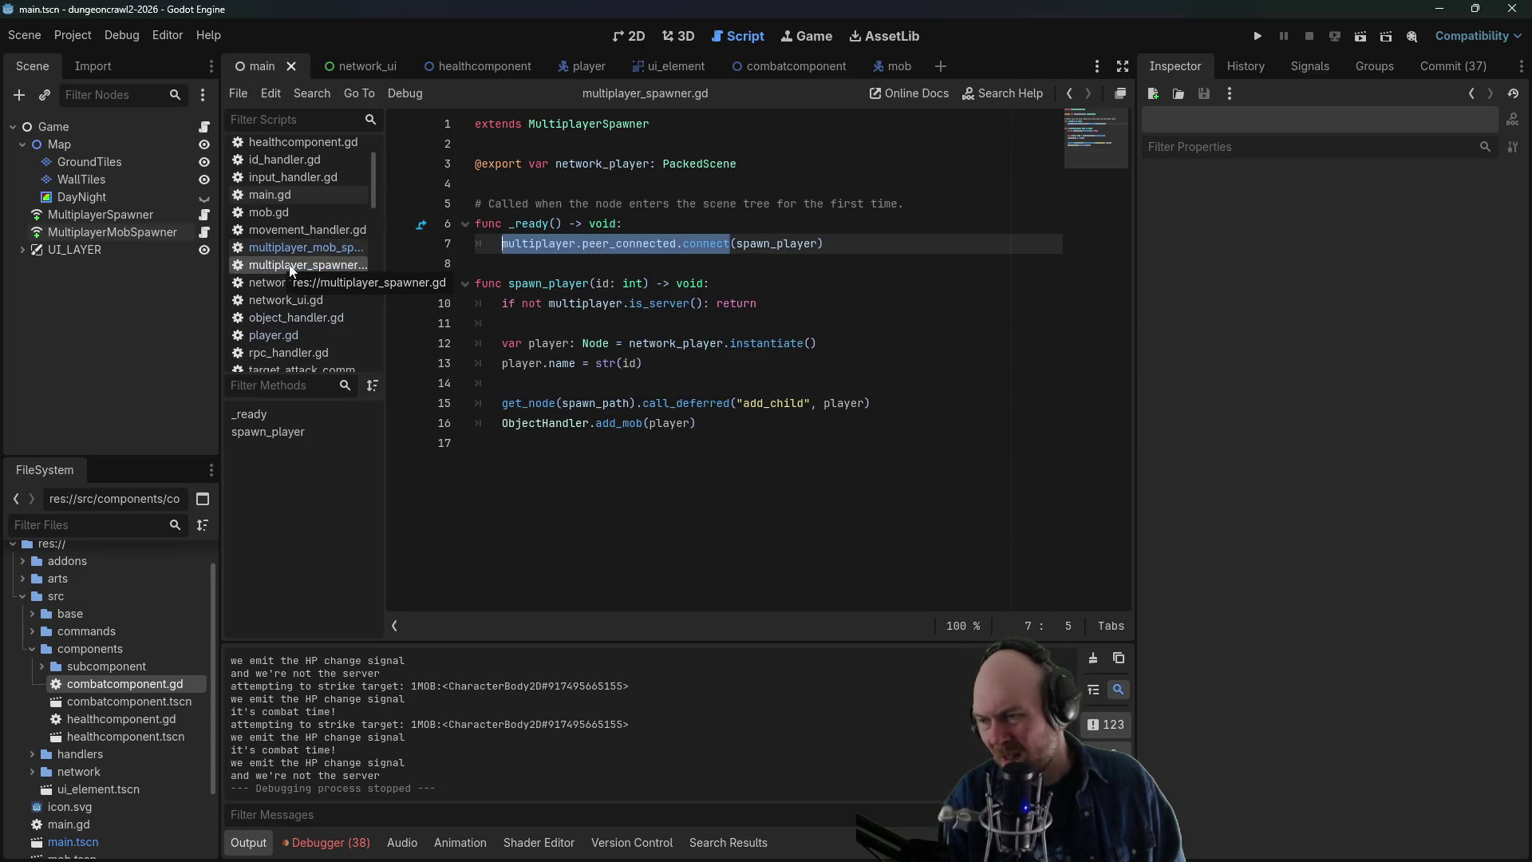
click(299, 250)
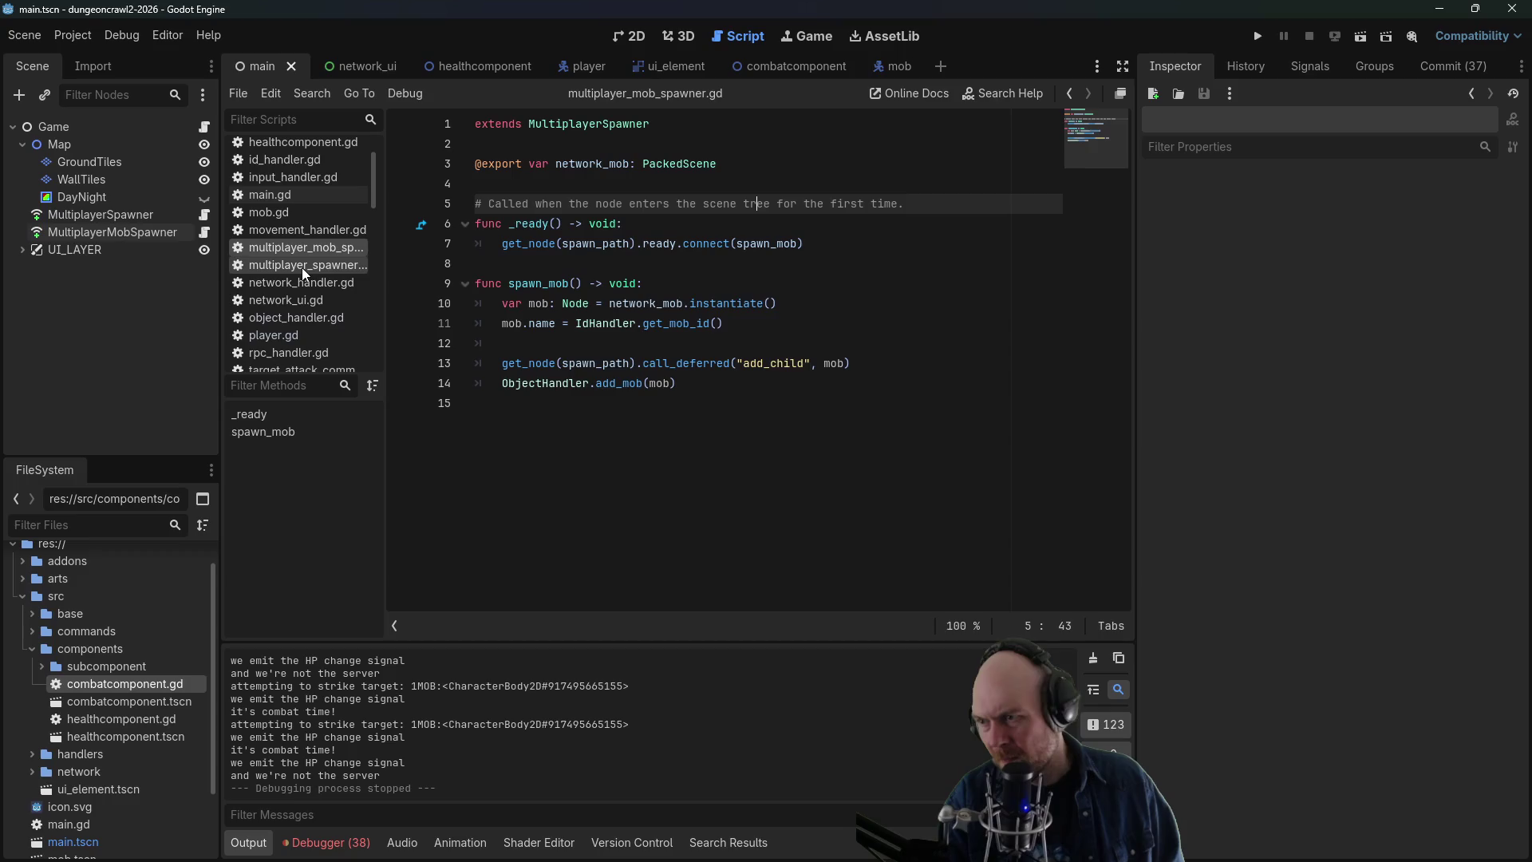
click(301, 266)
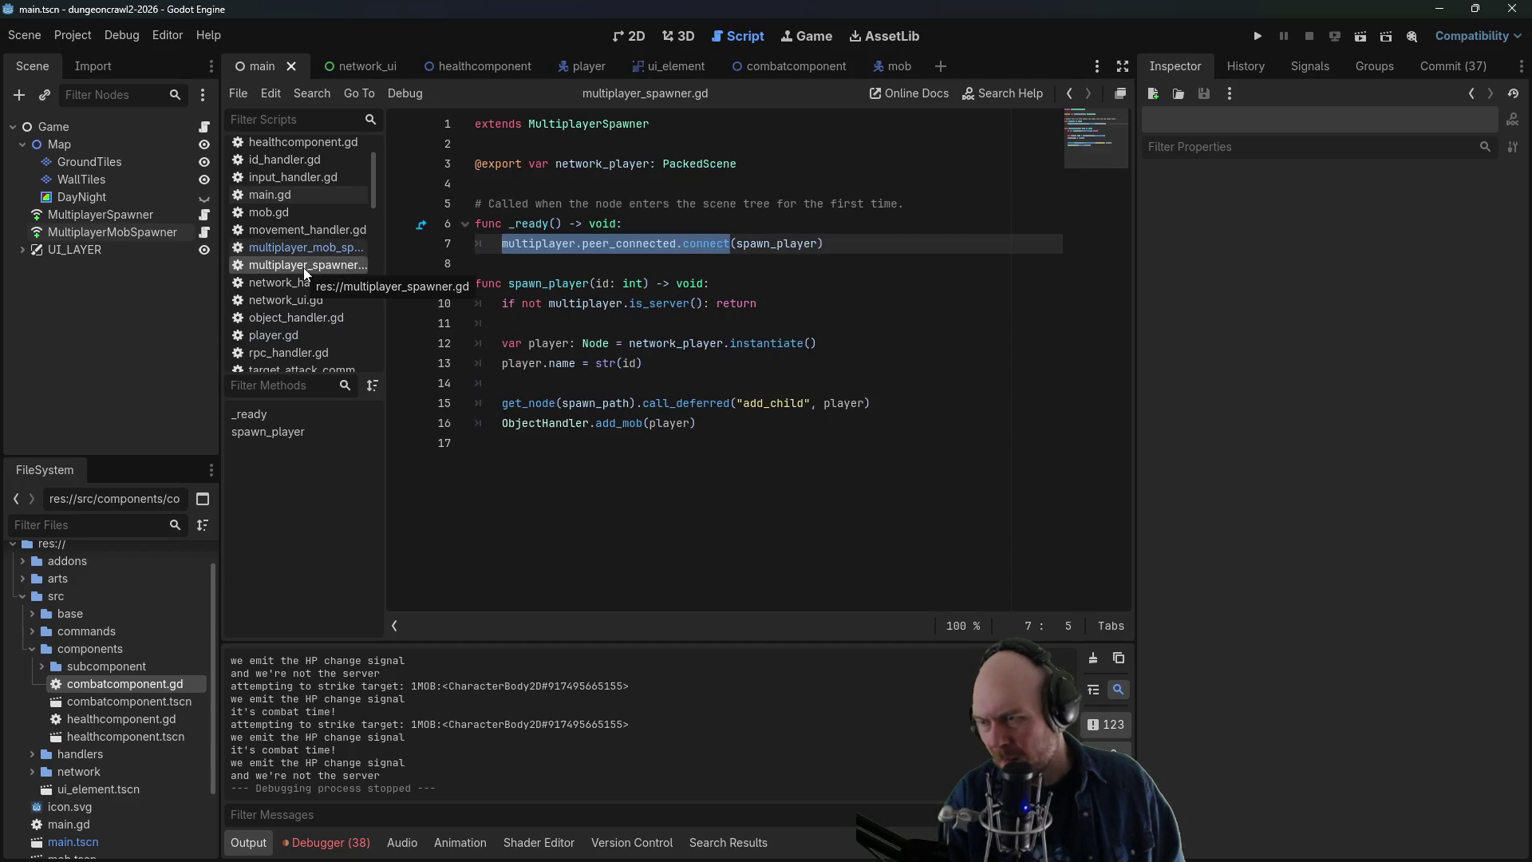
drag(757, 303, 502, 304)
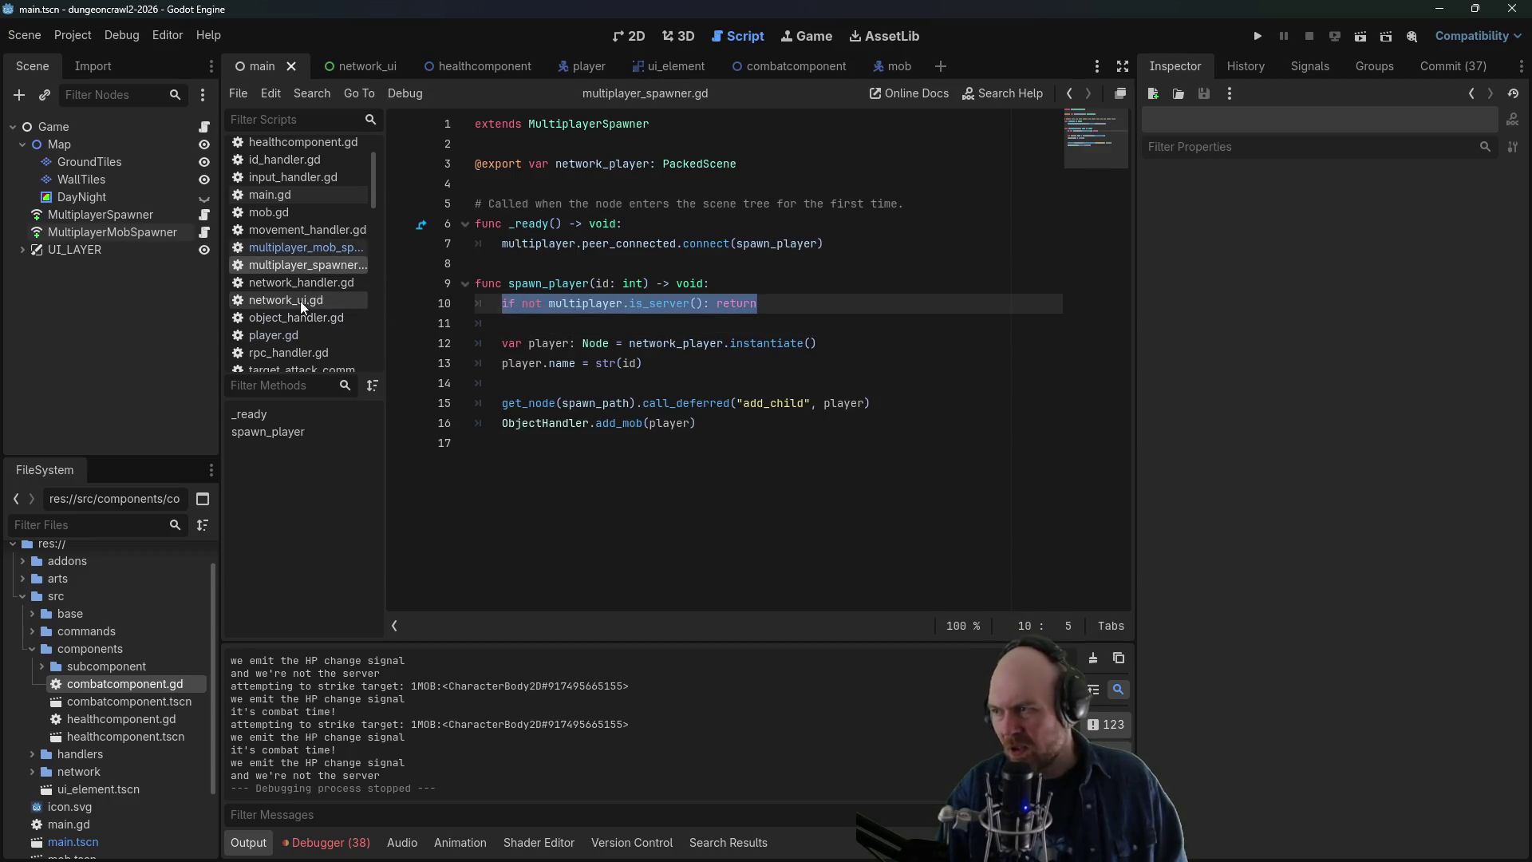
click(285, 249)
click(762, 284)
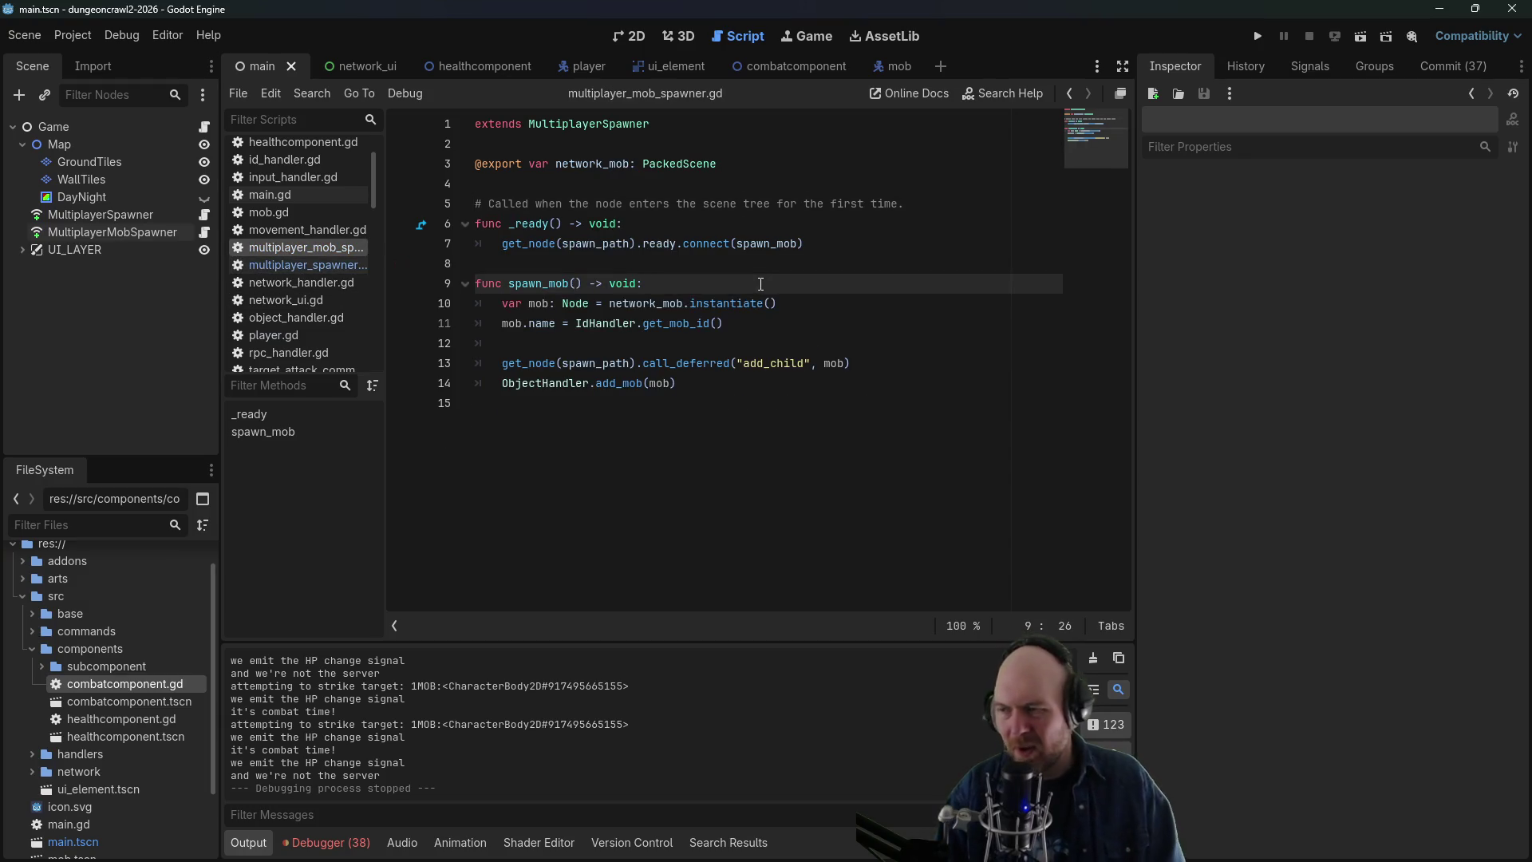
key(Return)
key(Return)
key(Up)
text(if not multiplayer.is_server(): return)
key(ctrl+s)
click(837, 265)
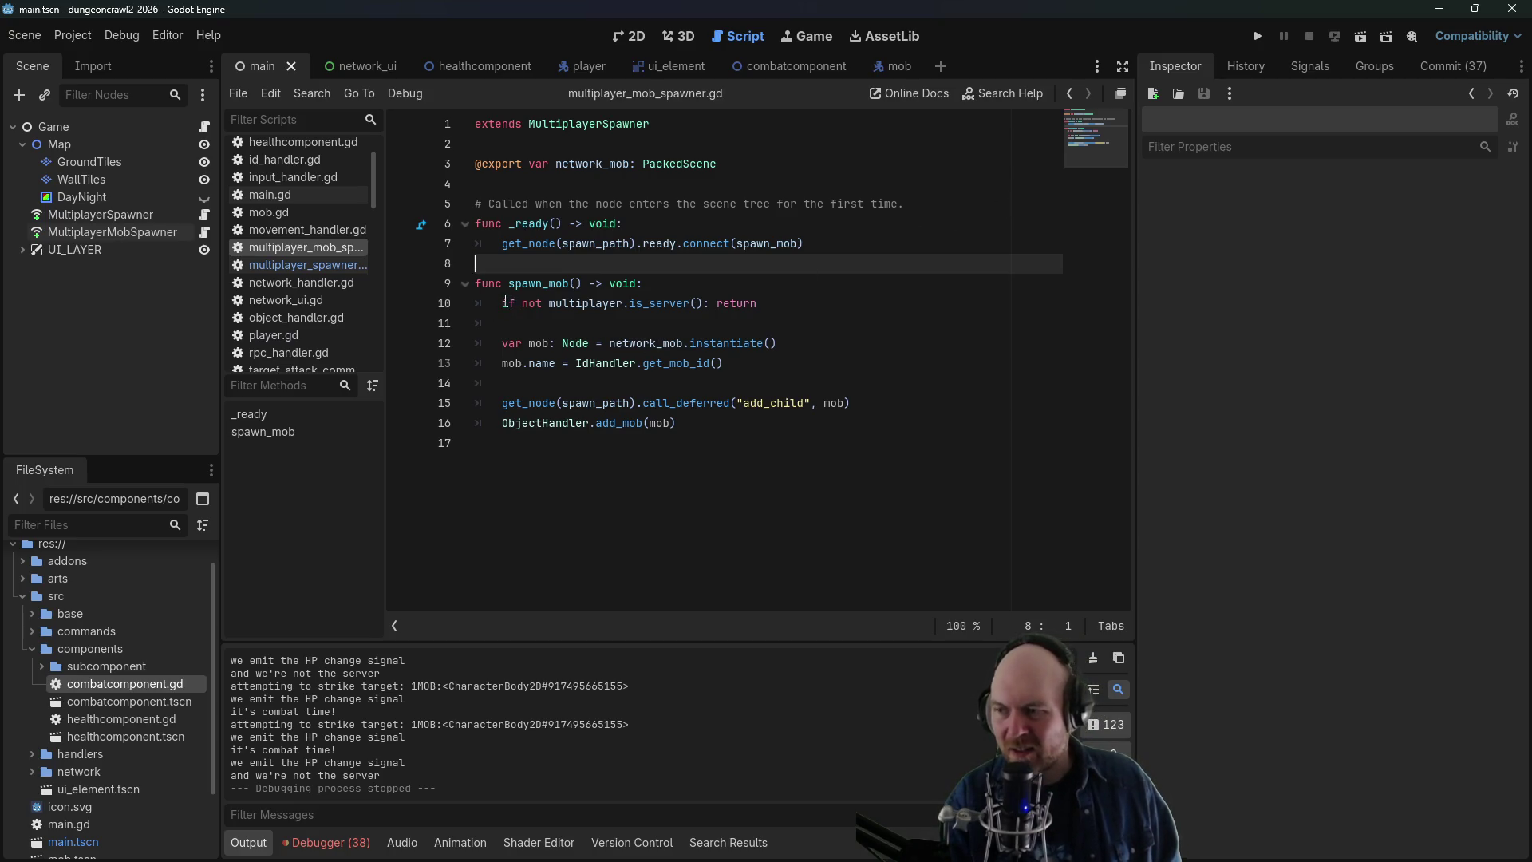
click(505, 303)
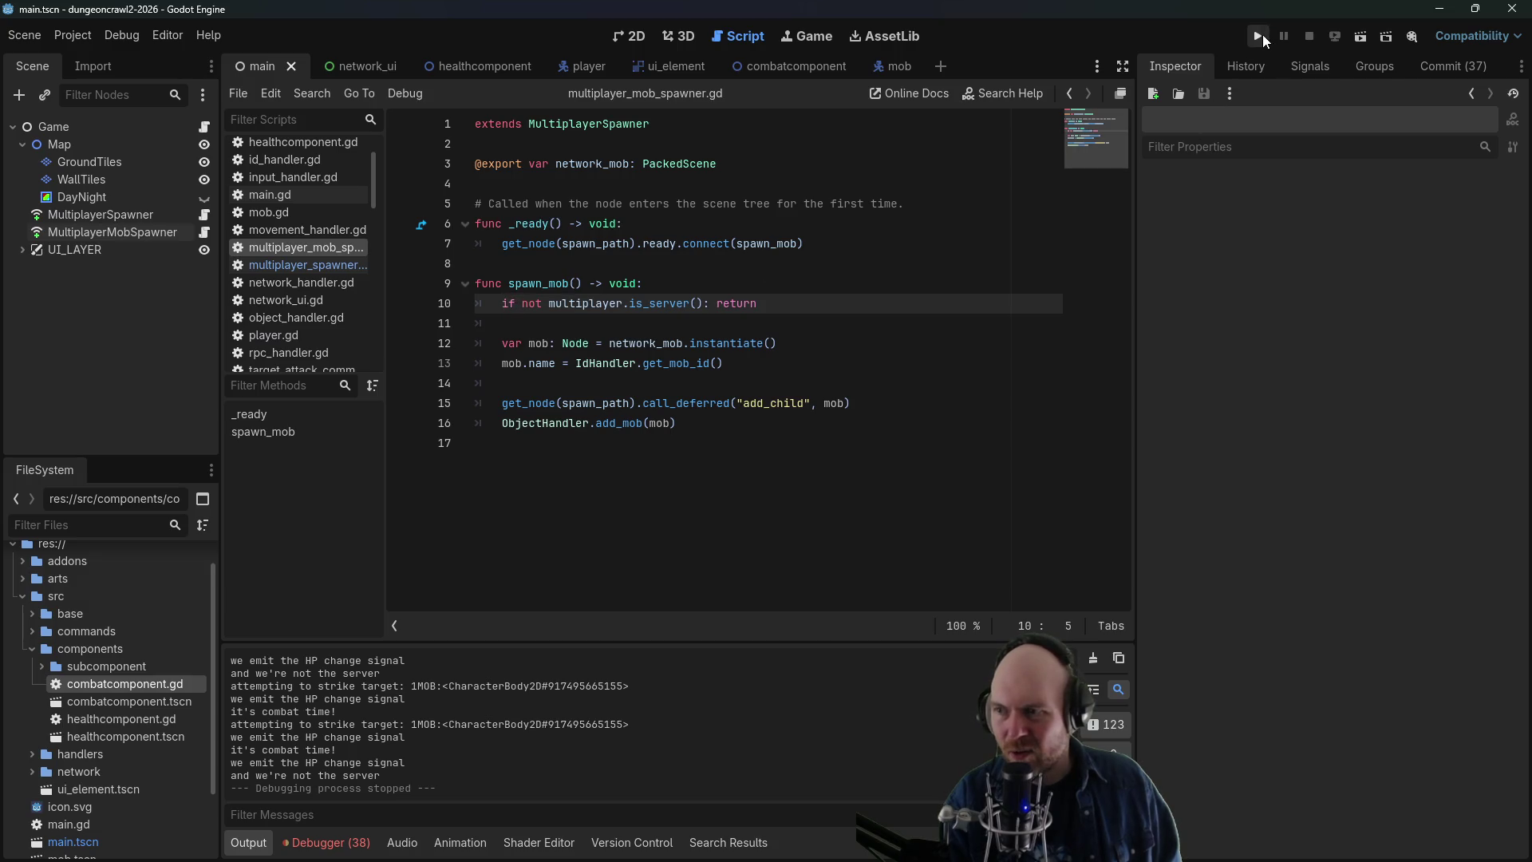
- Run the project as Server, attack the mob, and move the player along the level
click(1258, 37)
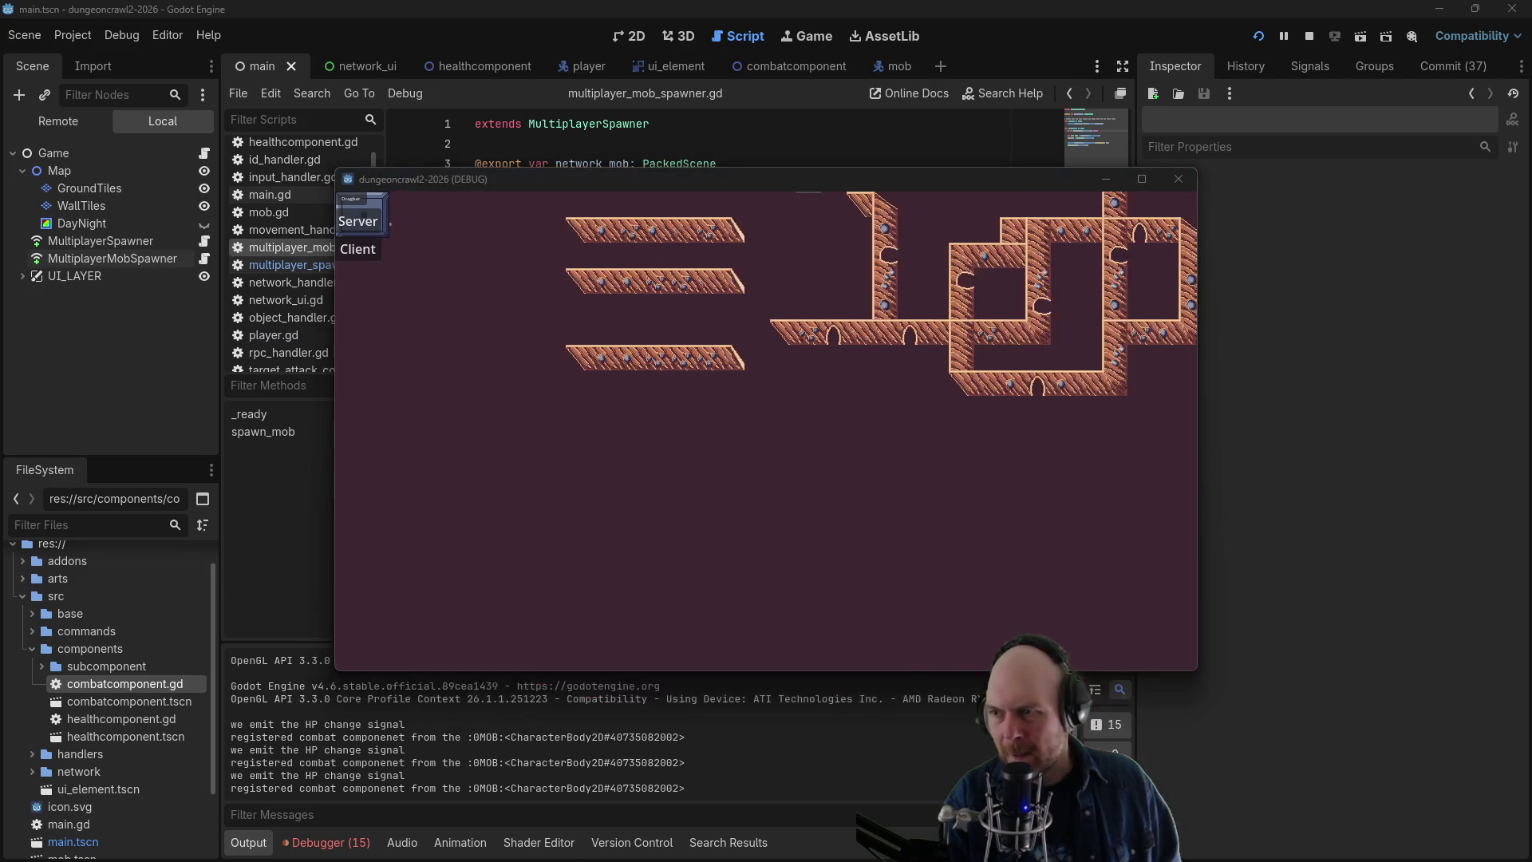
click(347, 251)
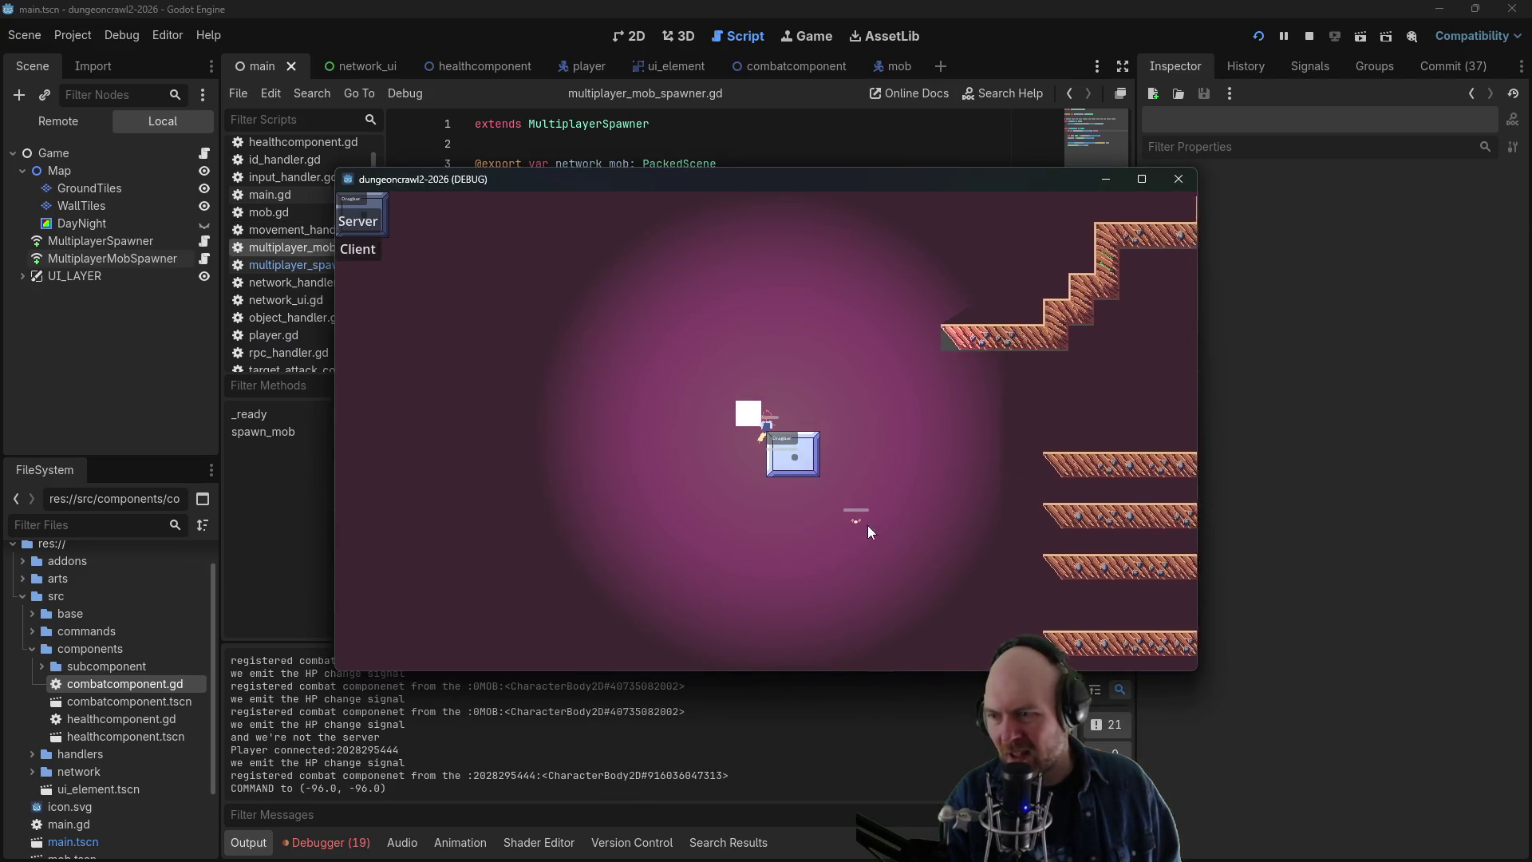
click(886, 551)
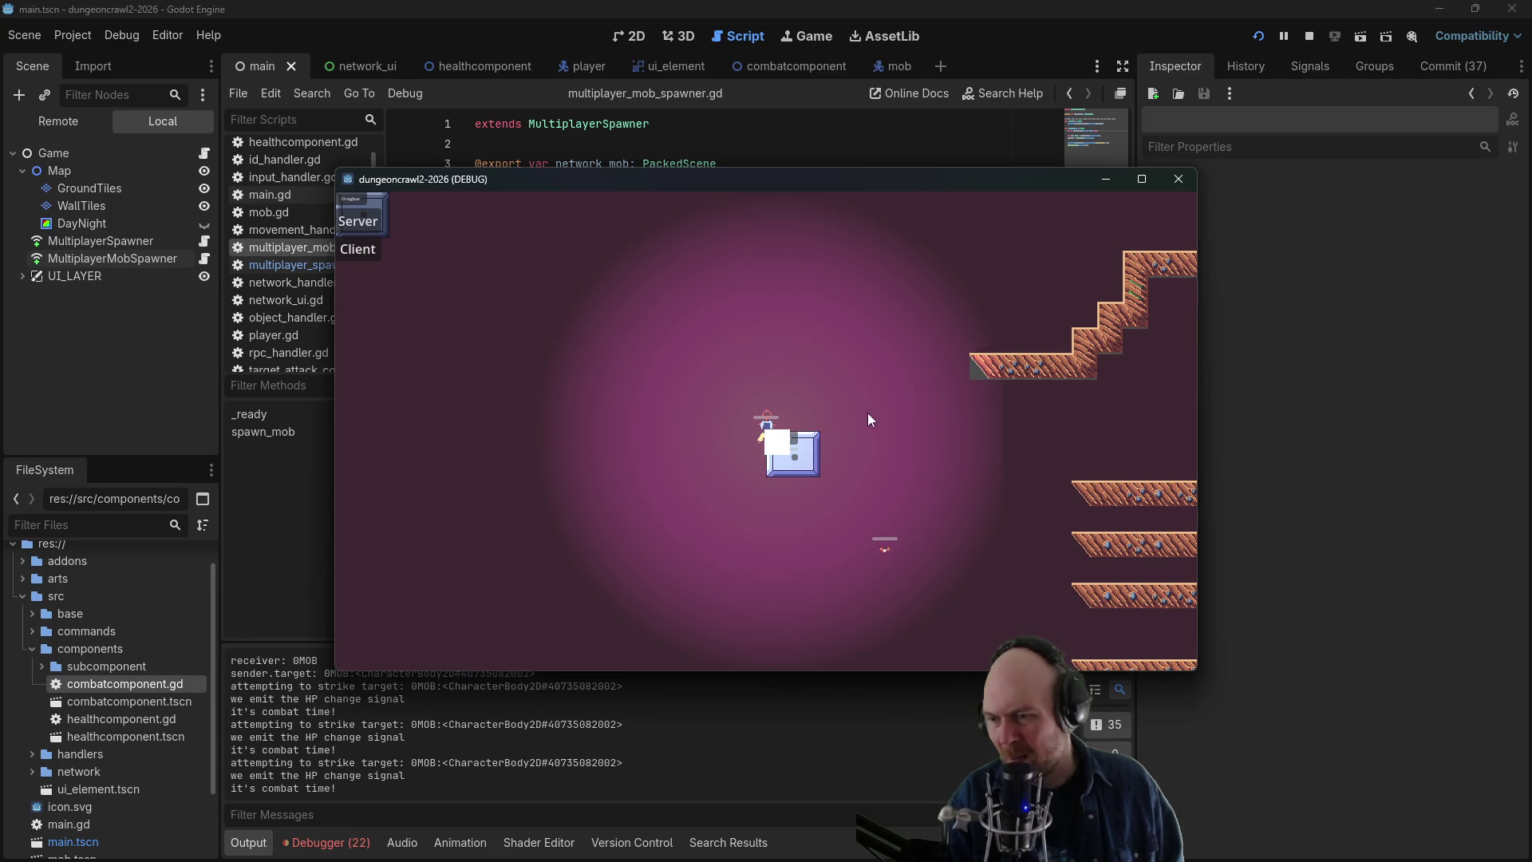
click(868, 415)
click(886, 463)
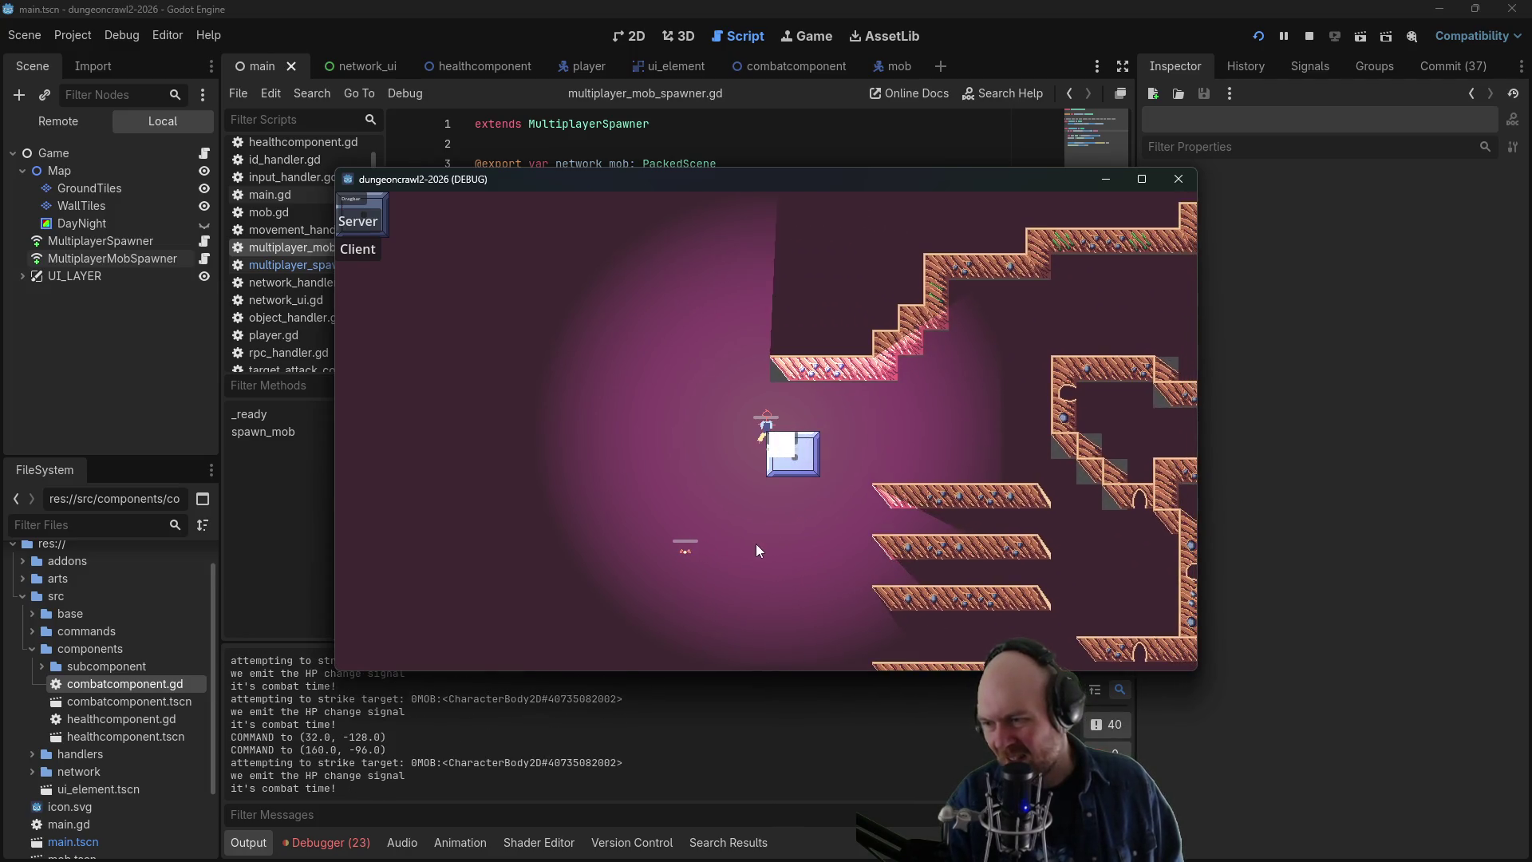
click(830, 477)
click(828, 479)
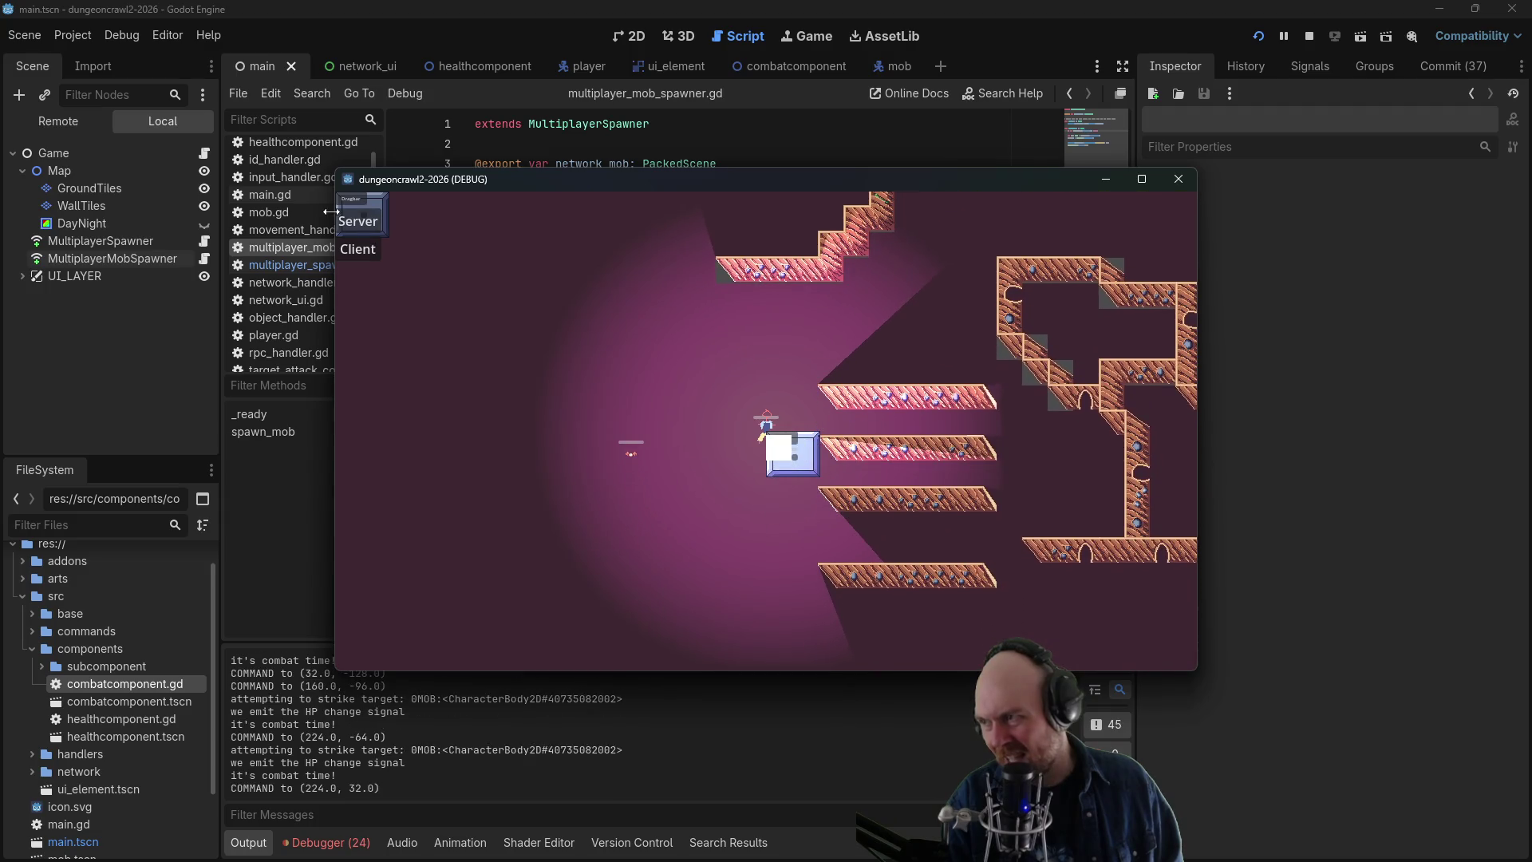
- Join from a second window as Client, rearrange windows, attack the mob again, and show the Debugger
click(588, 380)
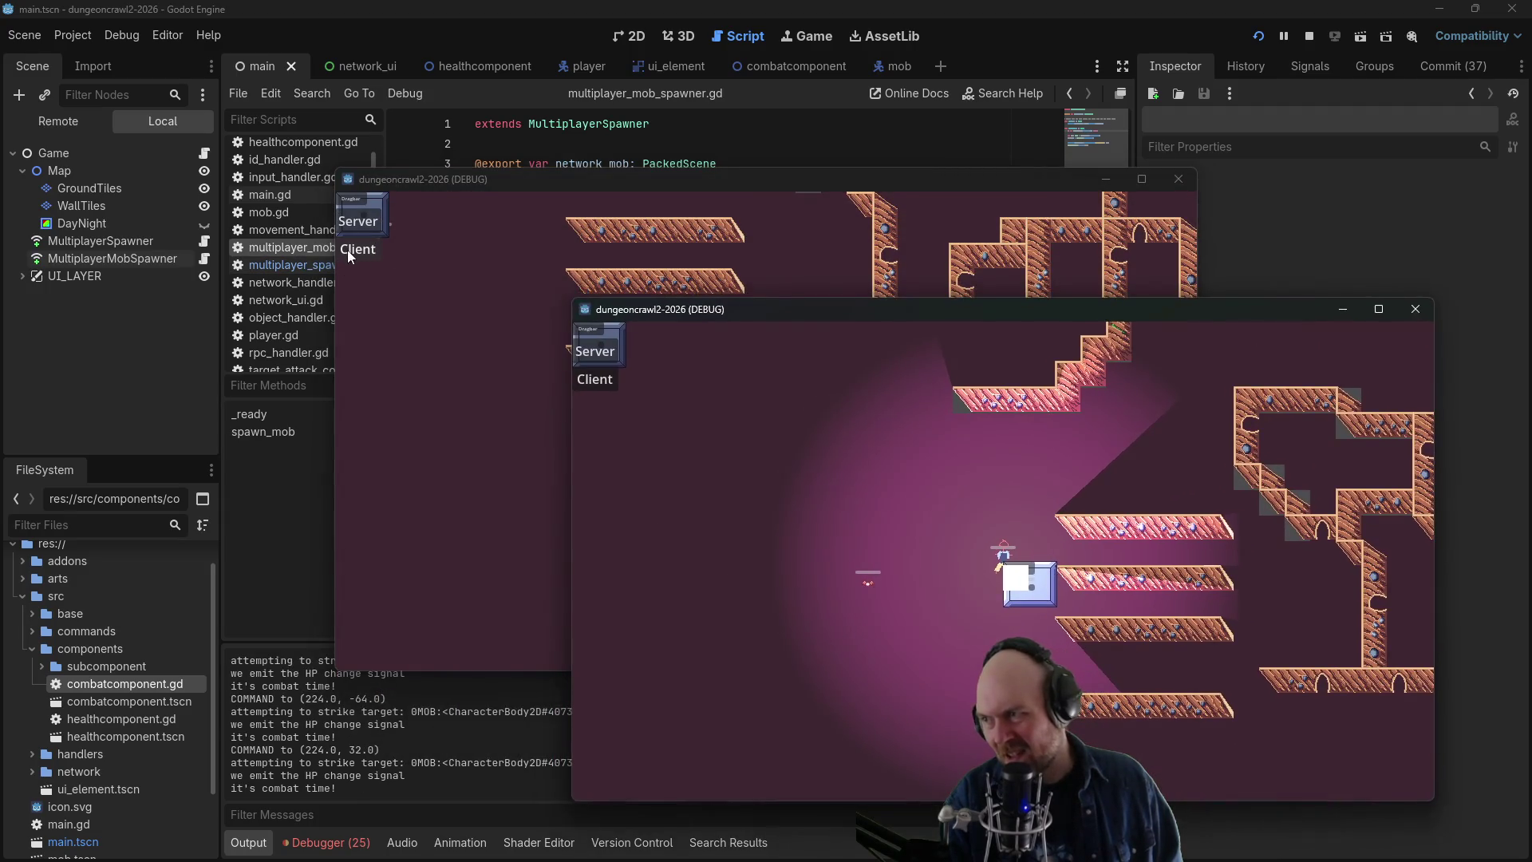
click(533, 188)
drag(575, 185, 311, 161)
click(391, 292)
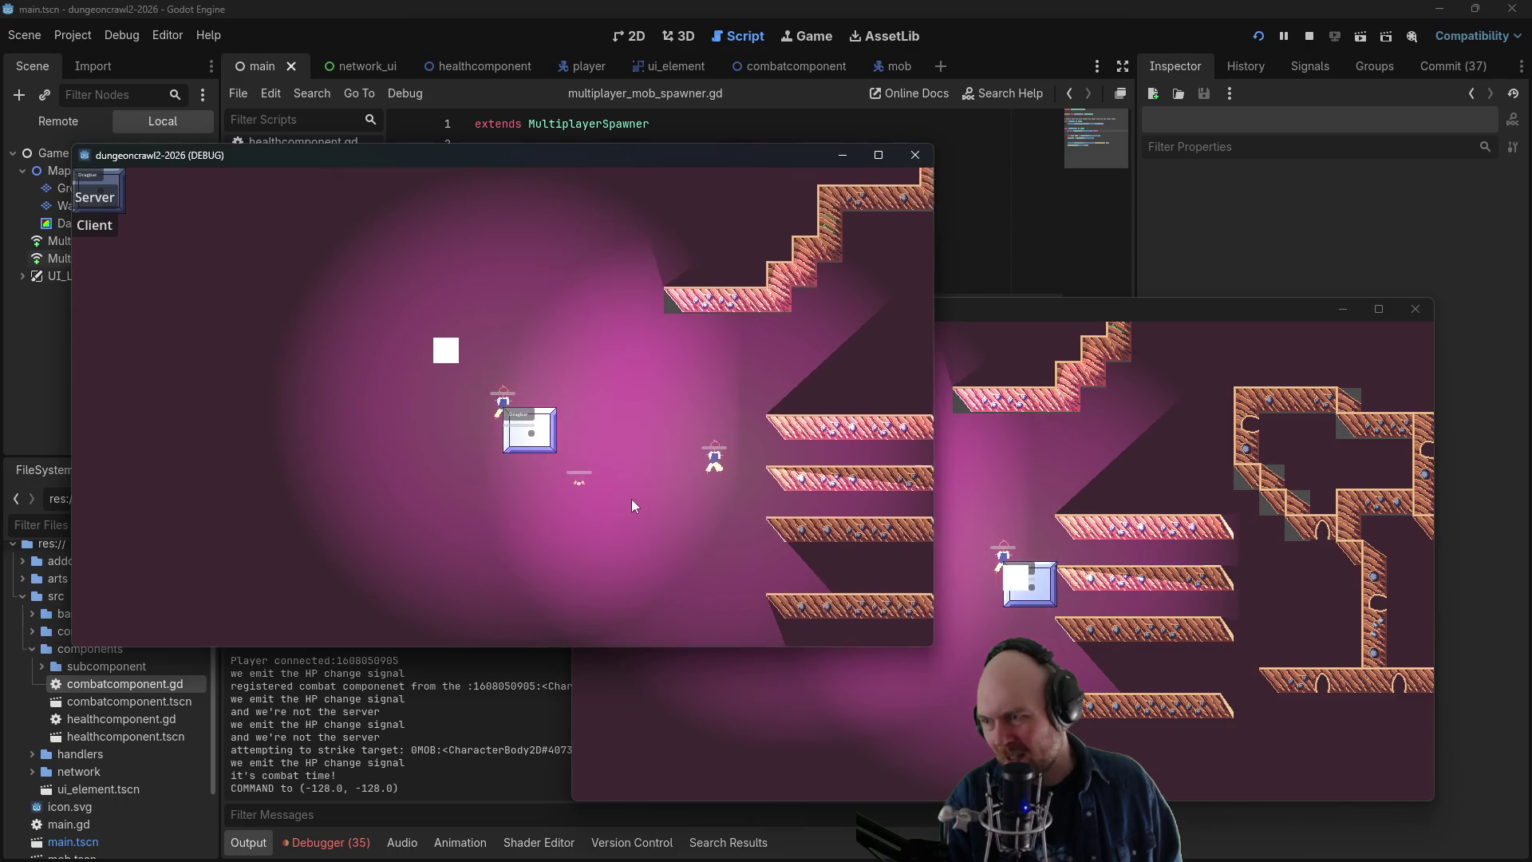
click(646, 552)
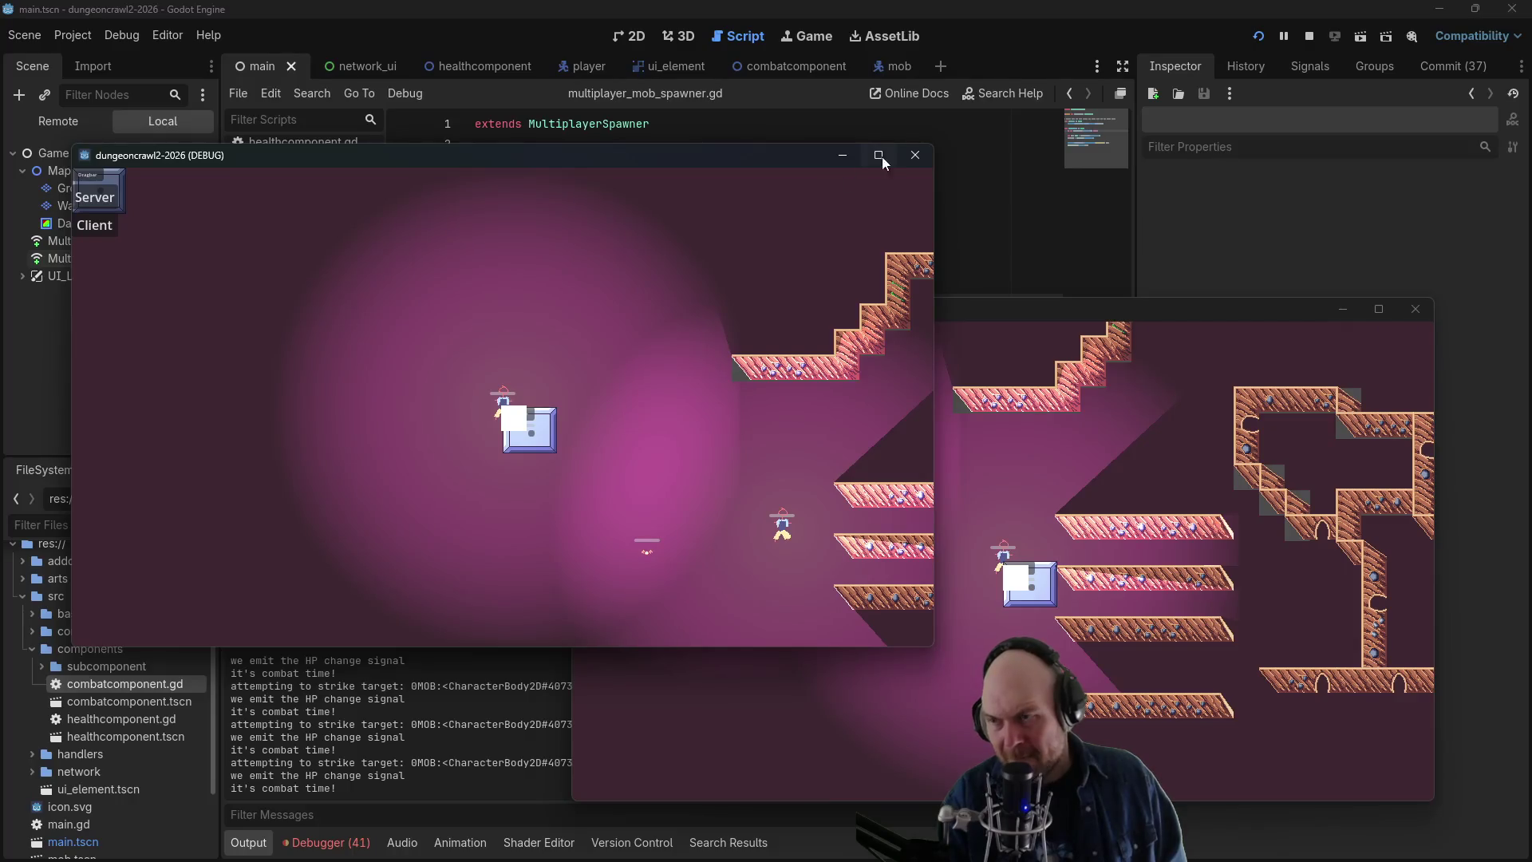
click(327, 846)
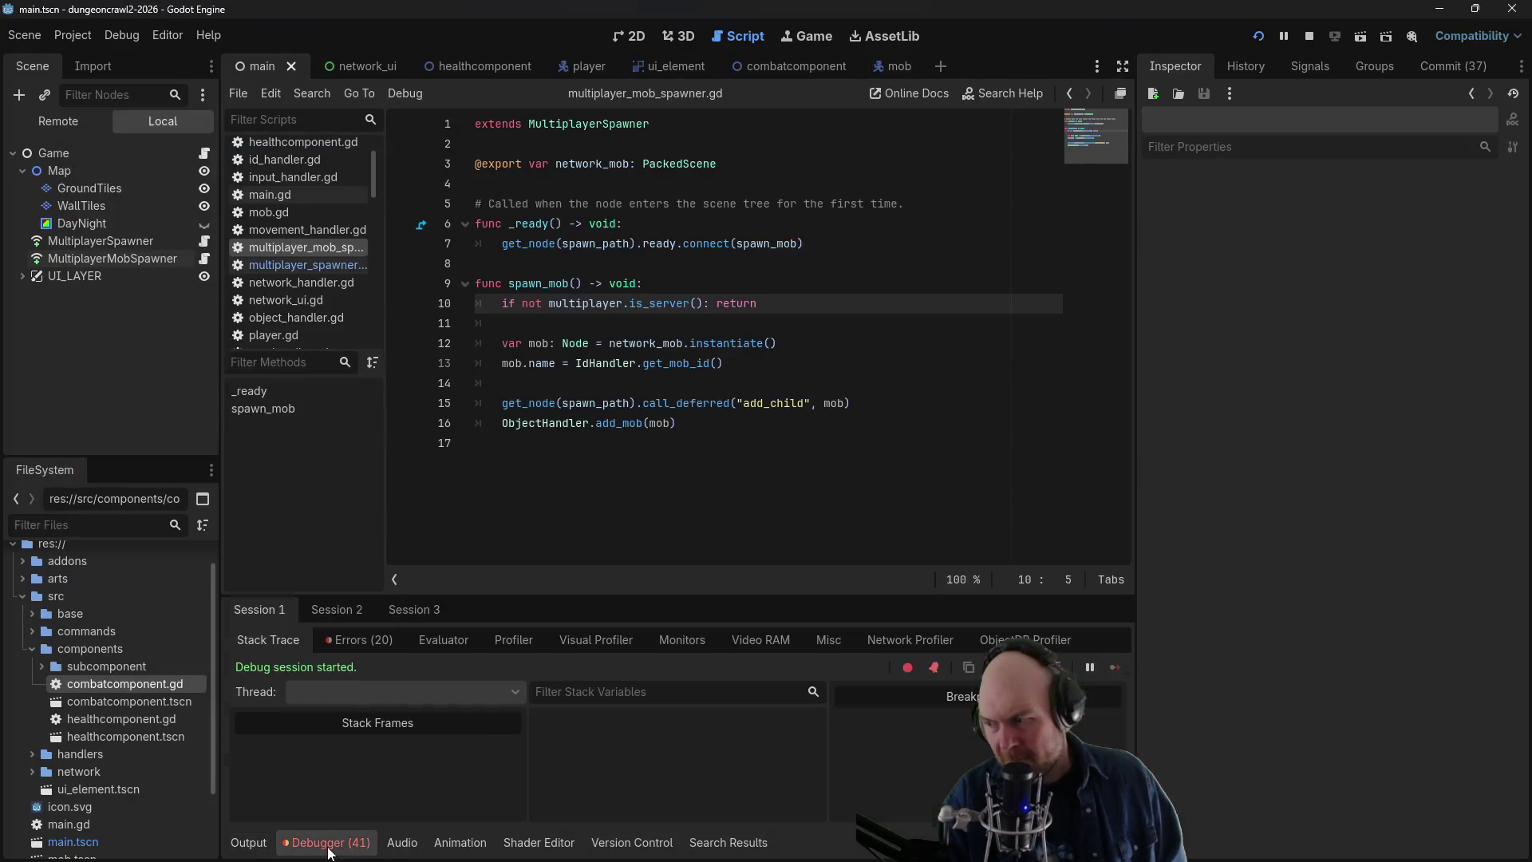
- Scroll through the 20 runtime errors, stop the game, and switch to the MultiplayerSynchronizer docs
click(354, 639)
scroll(420, 736, down, 2)
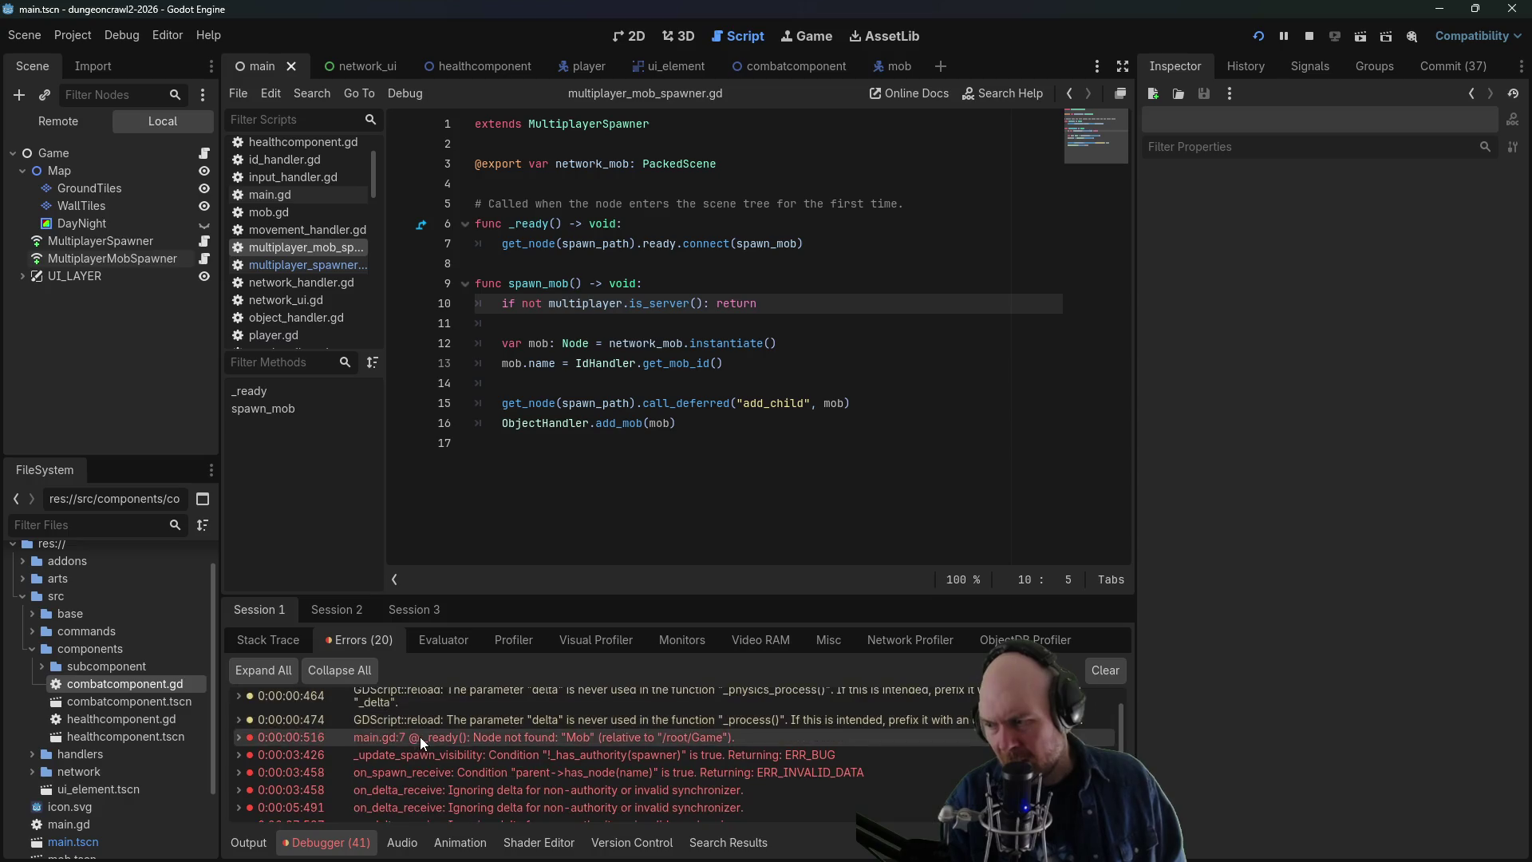
scroll(420, 736, down, 4)
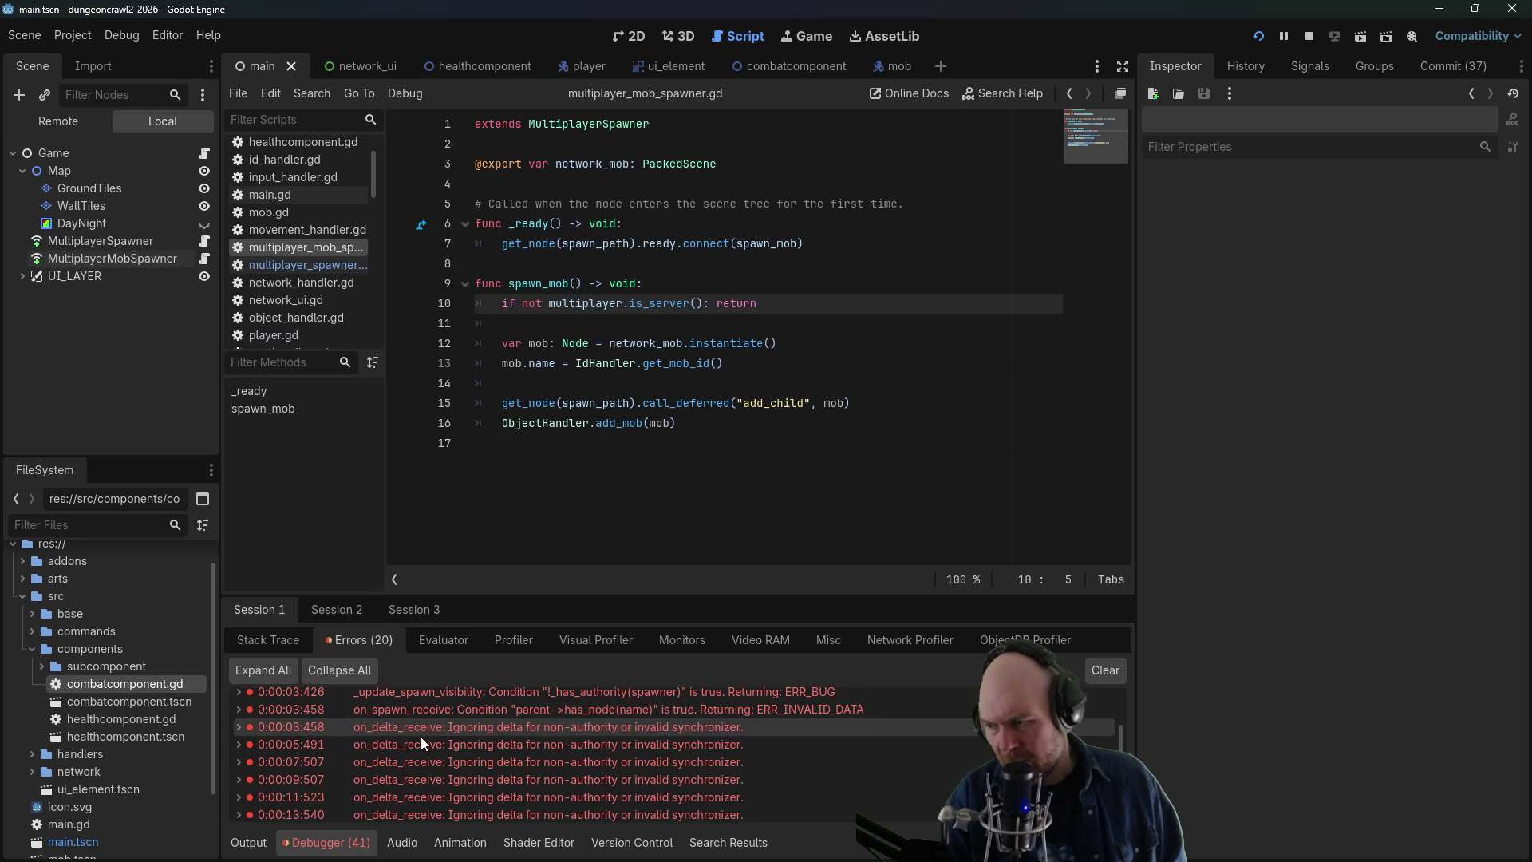
click(1309, 37)
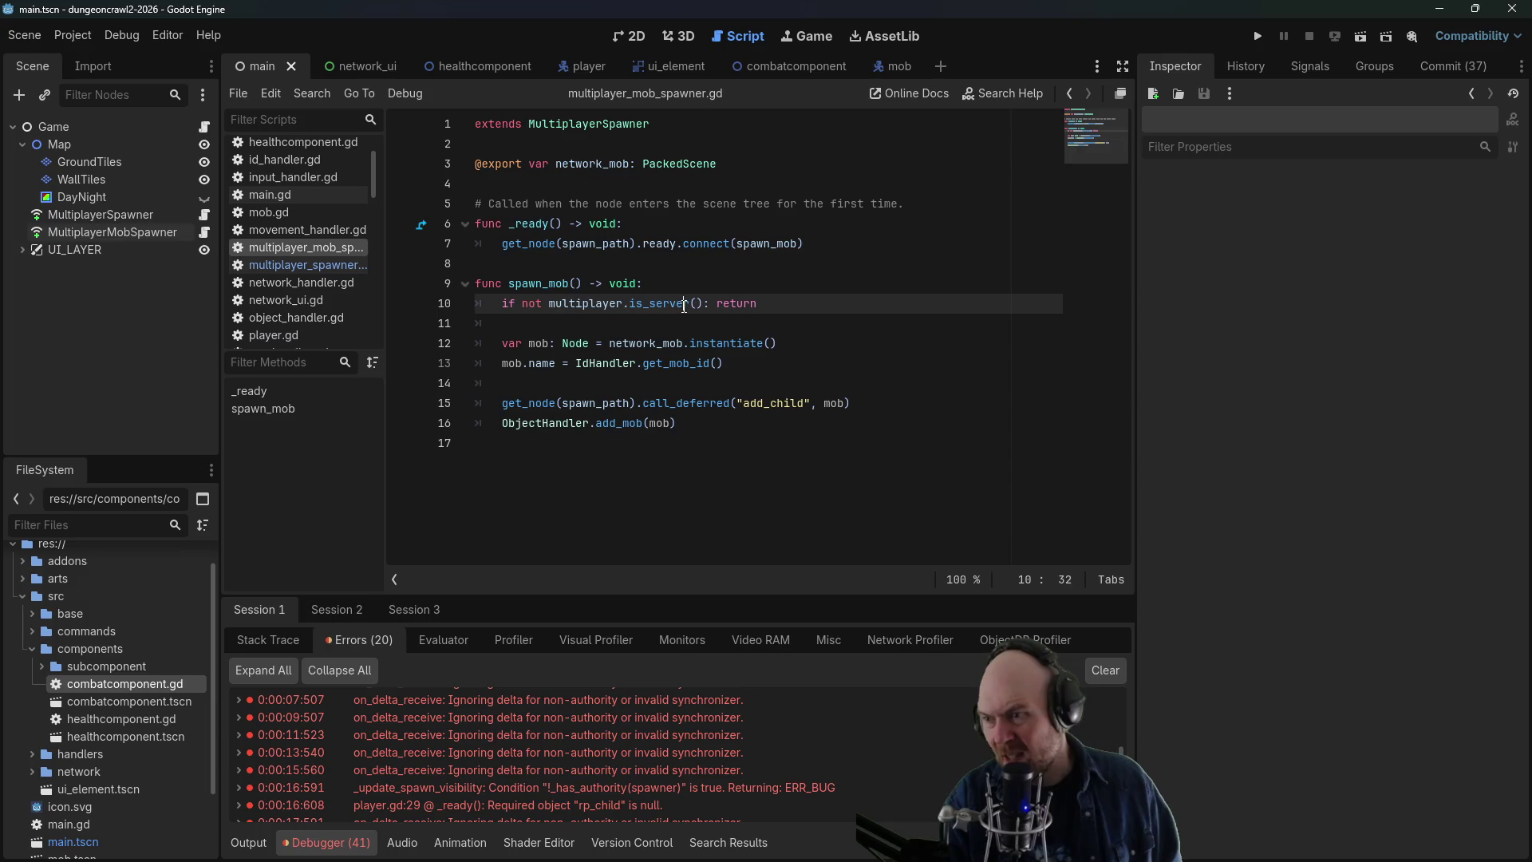
click(620, 203)
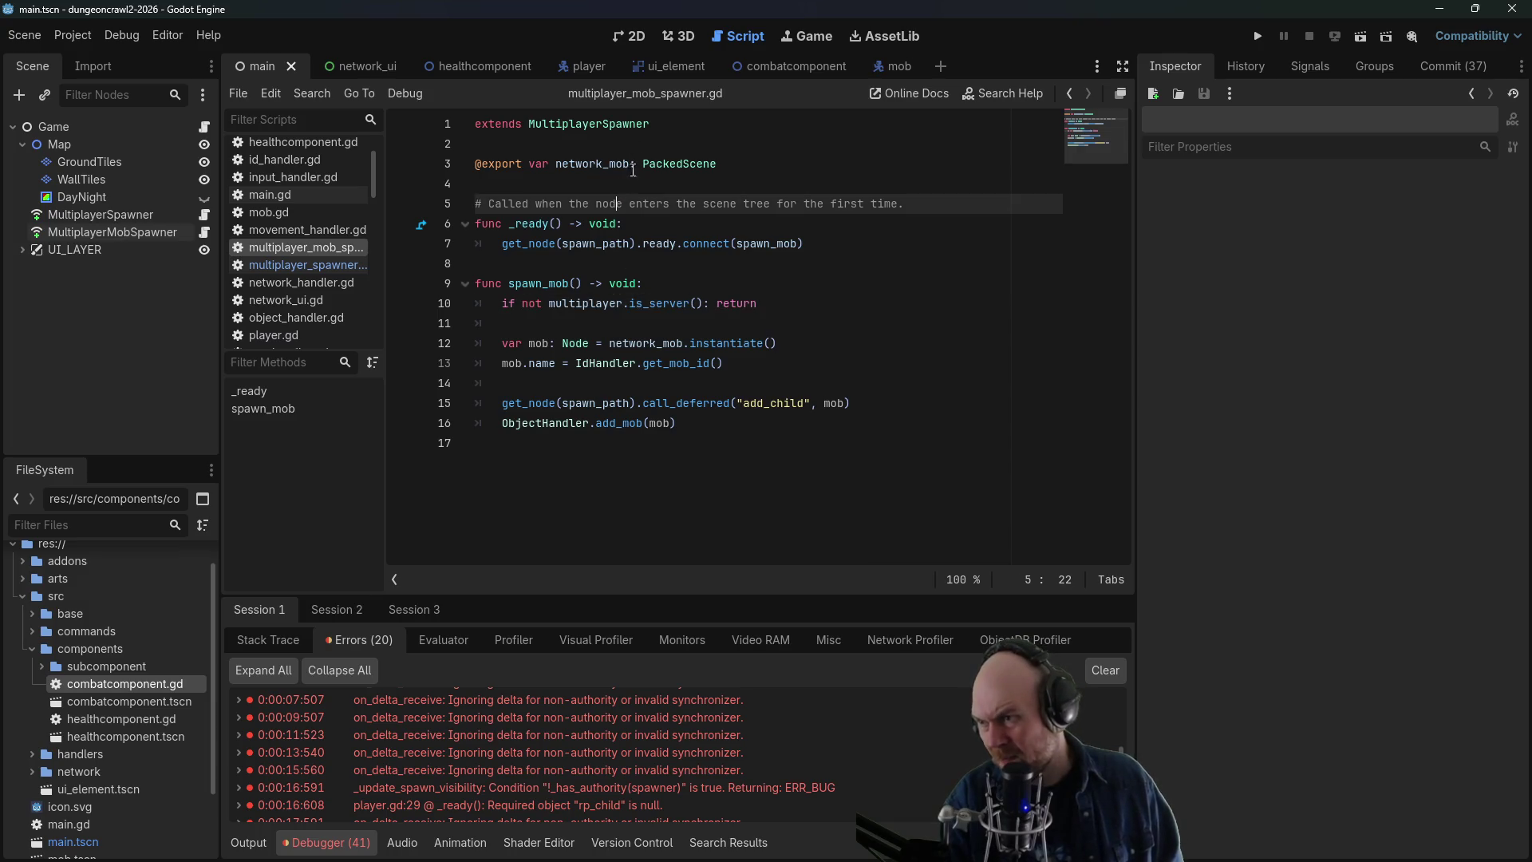
key(alt+Tab)
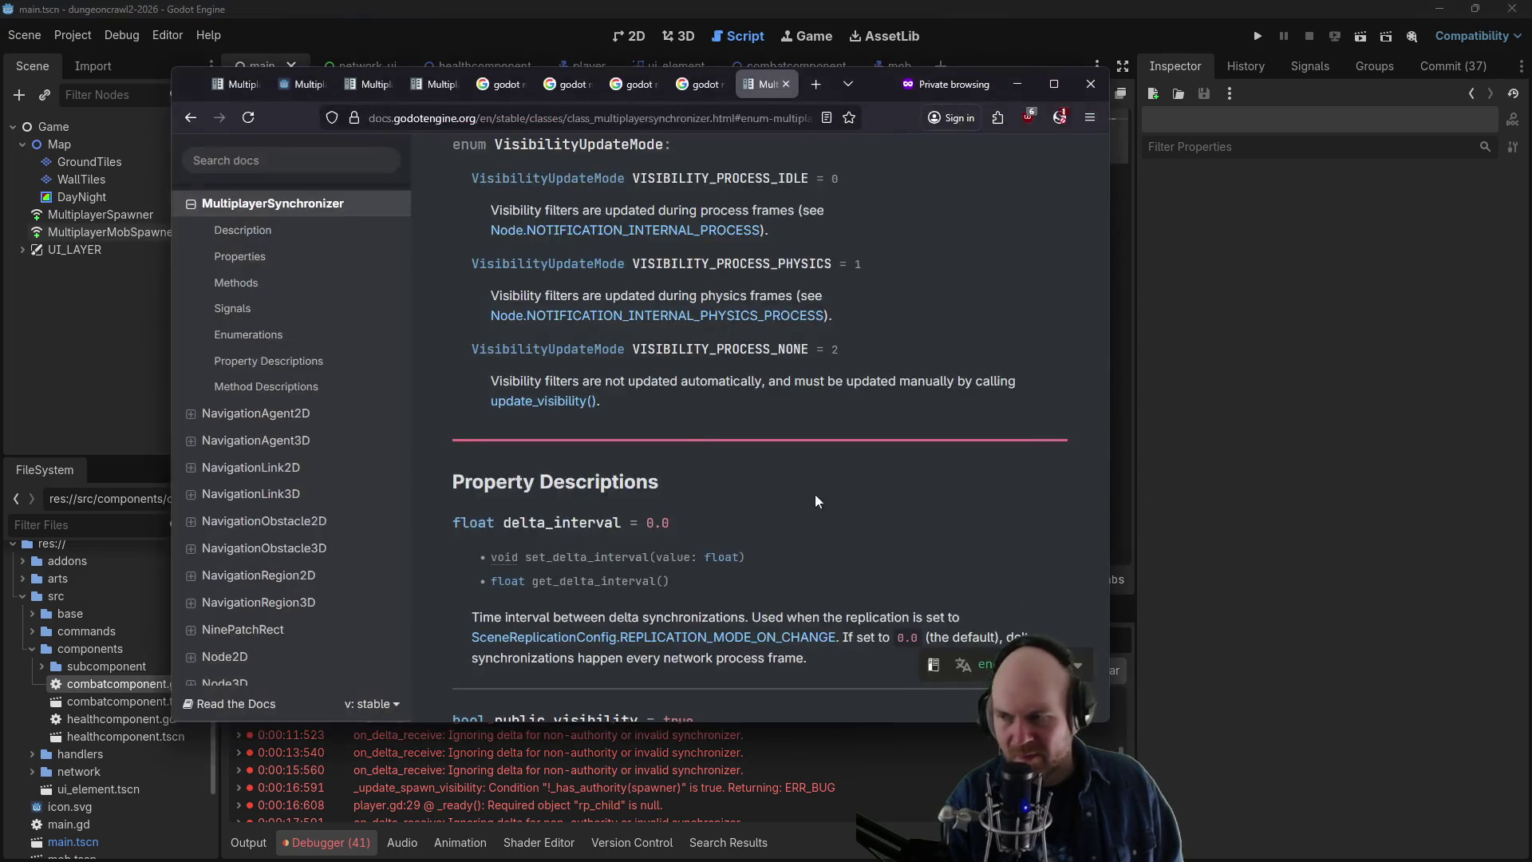
- Go from the MultiplayerSynchronizer docs to the Google results for 'godot multiplayersynchronizer not synching'
scroll(779, 485, up, 15)
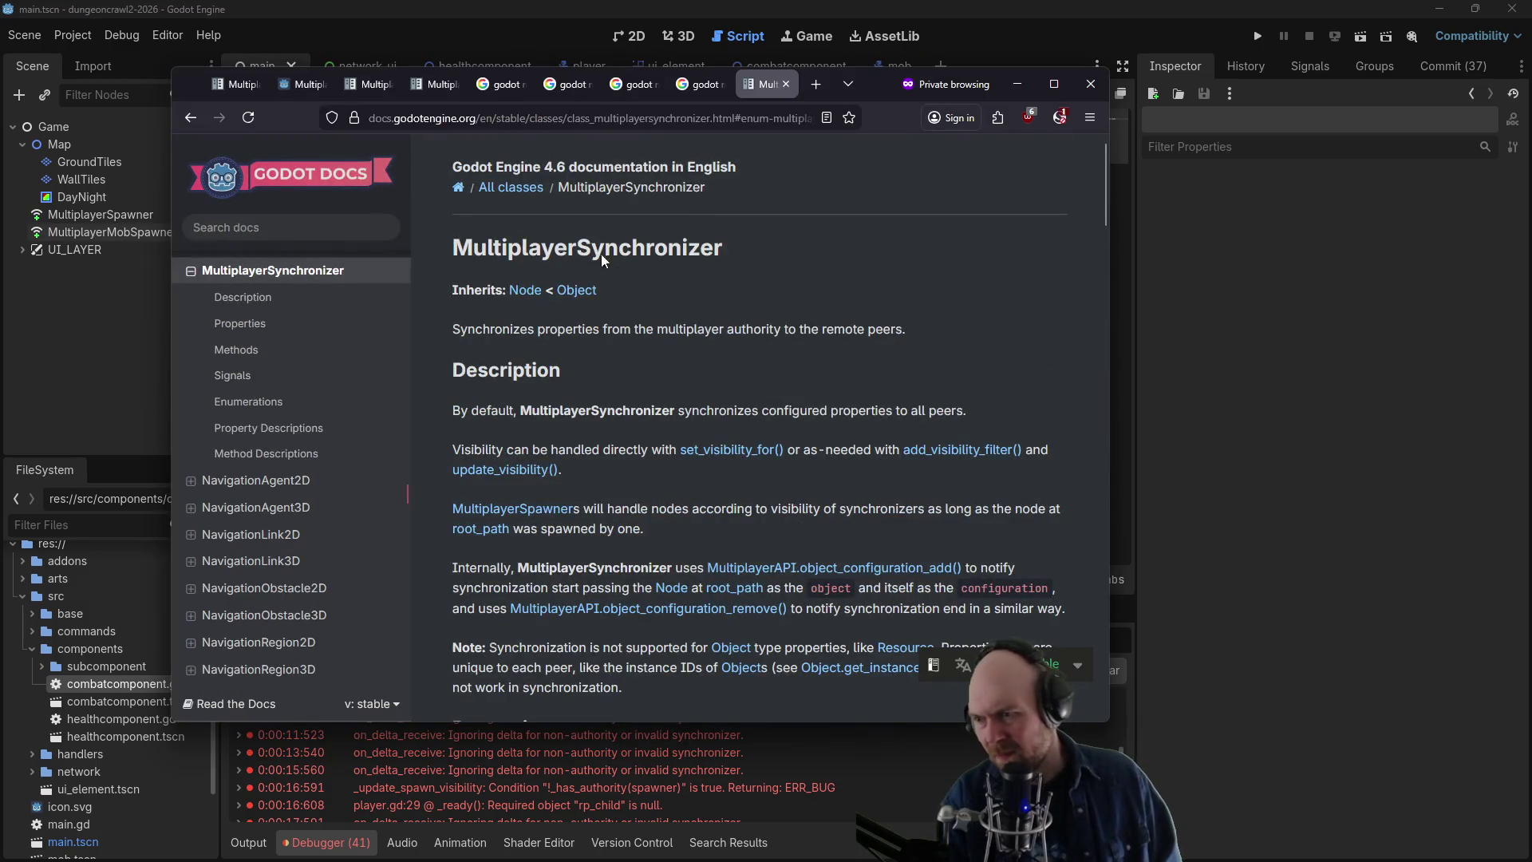
click(708, 94)
click(454, 433)
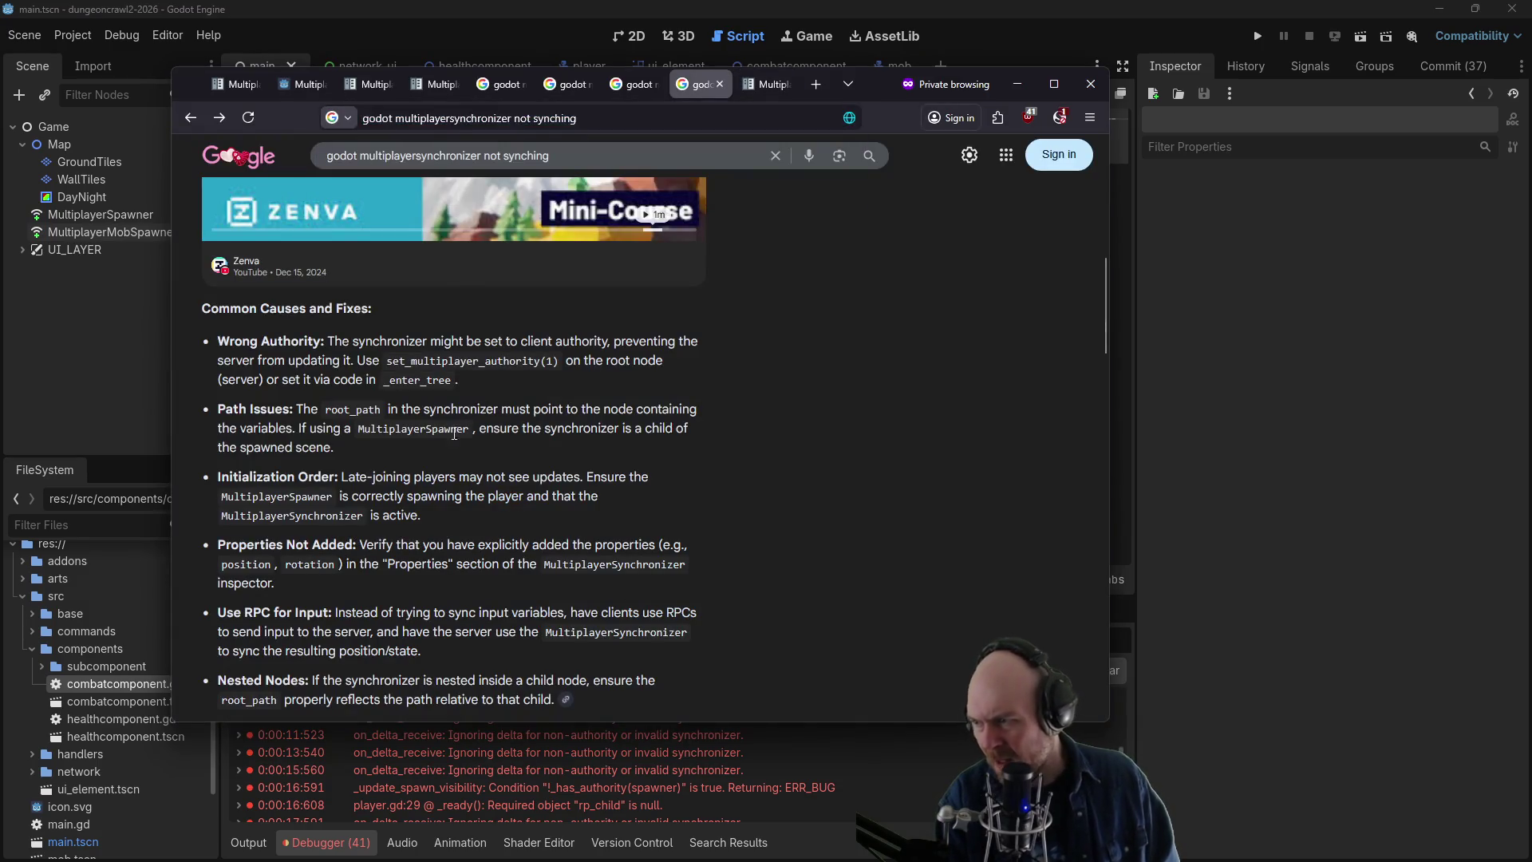
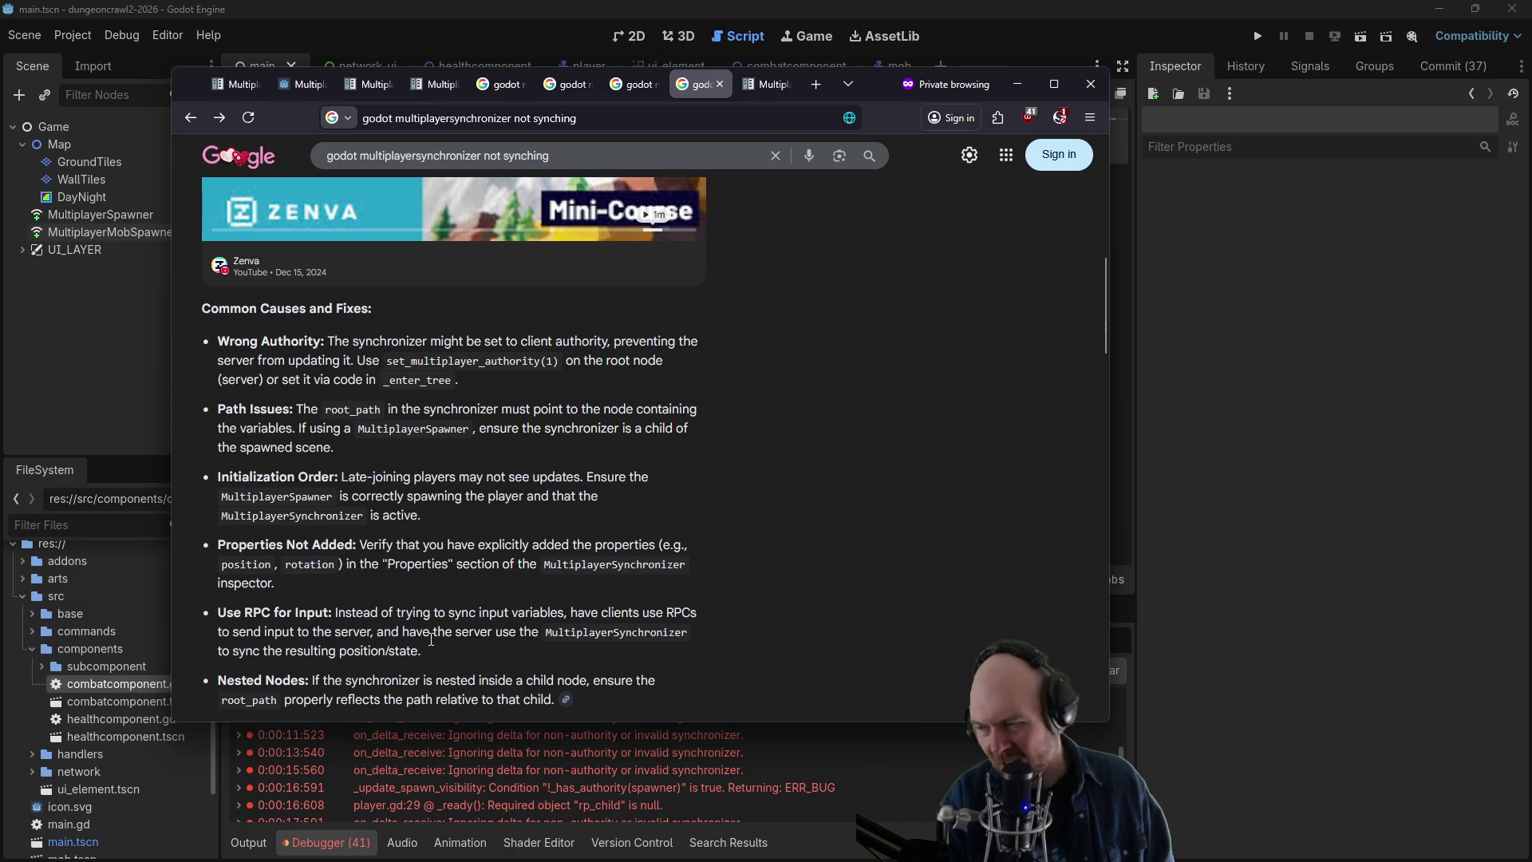
- Scroll through the 'godot multiplayersynchronizer not synching' results, then return to the Godot editor
scroll(431, 639, down, 2)
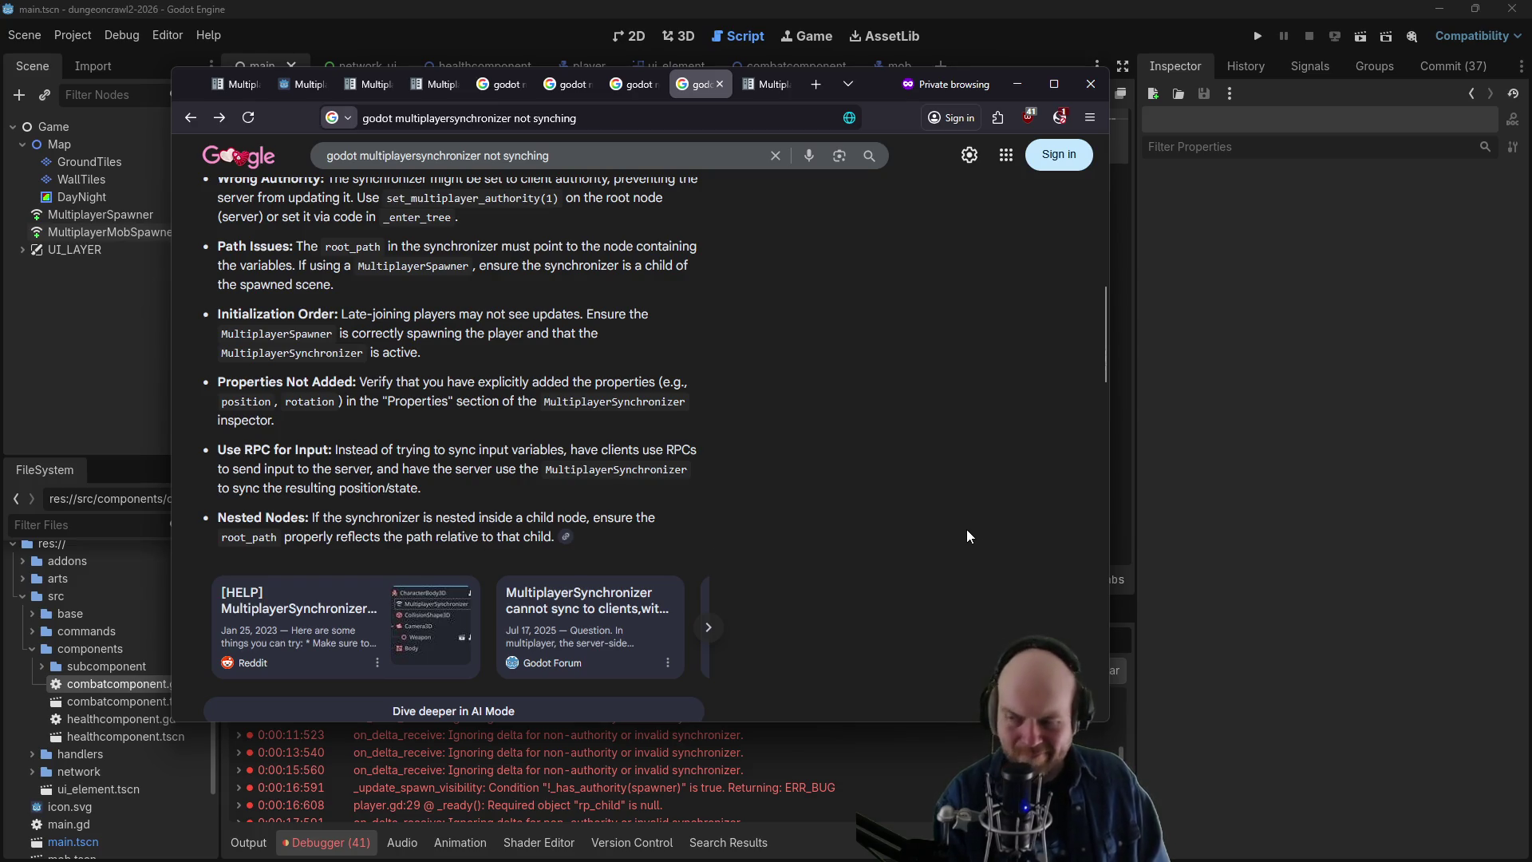
click(1210, 367)
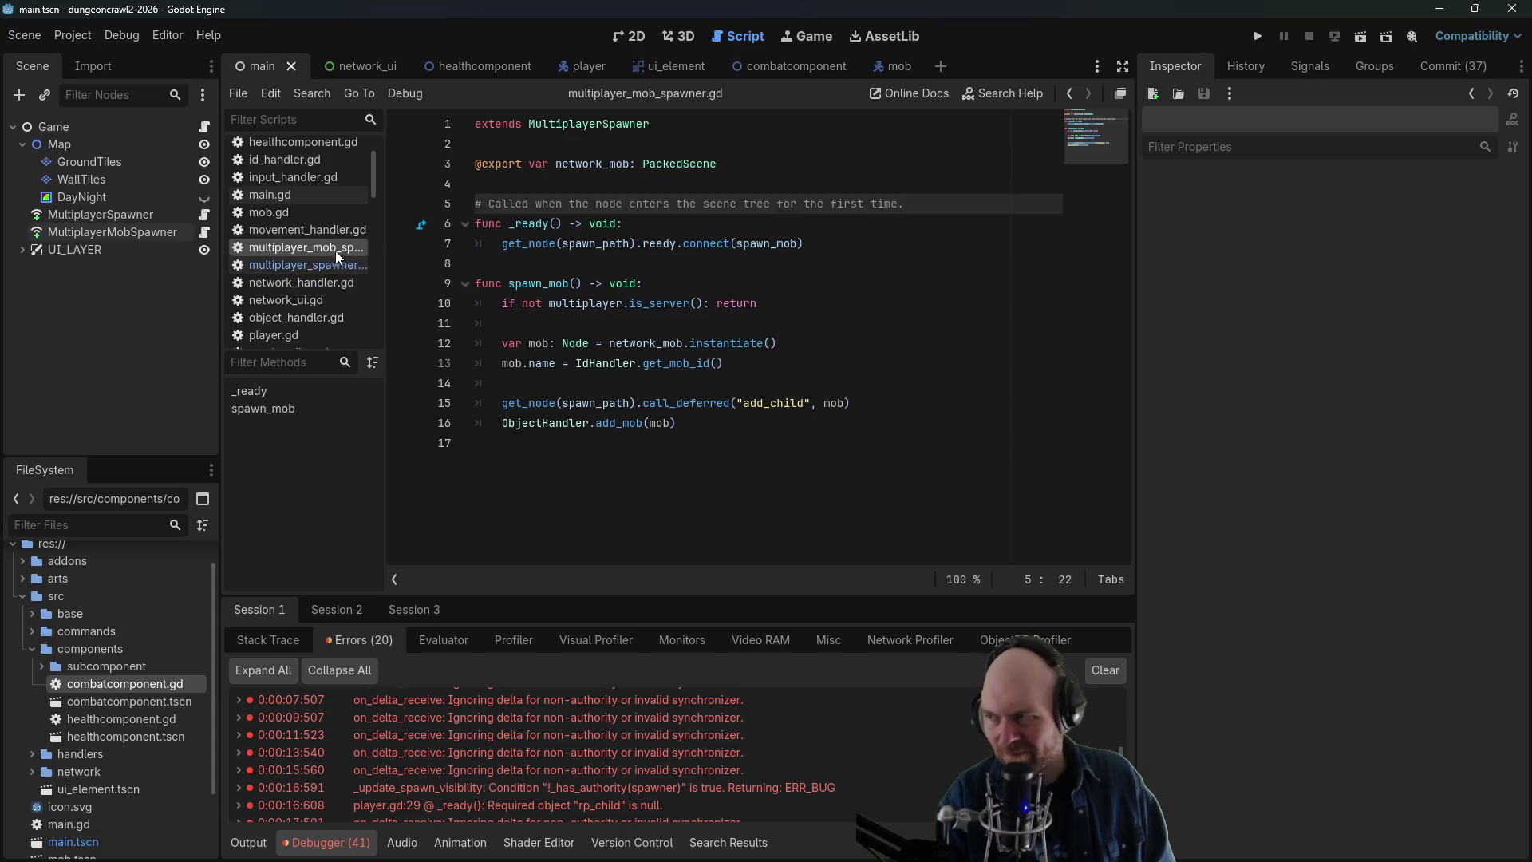
- Compare the node order of the mob and player scenes by switching between them
click(57, 142)
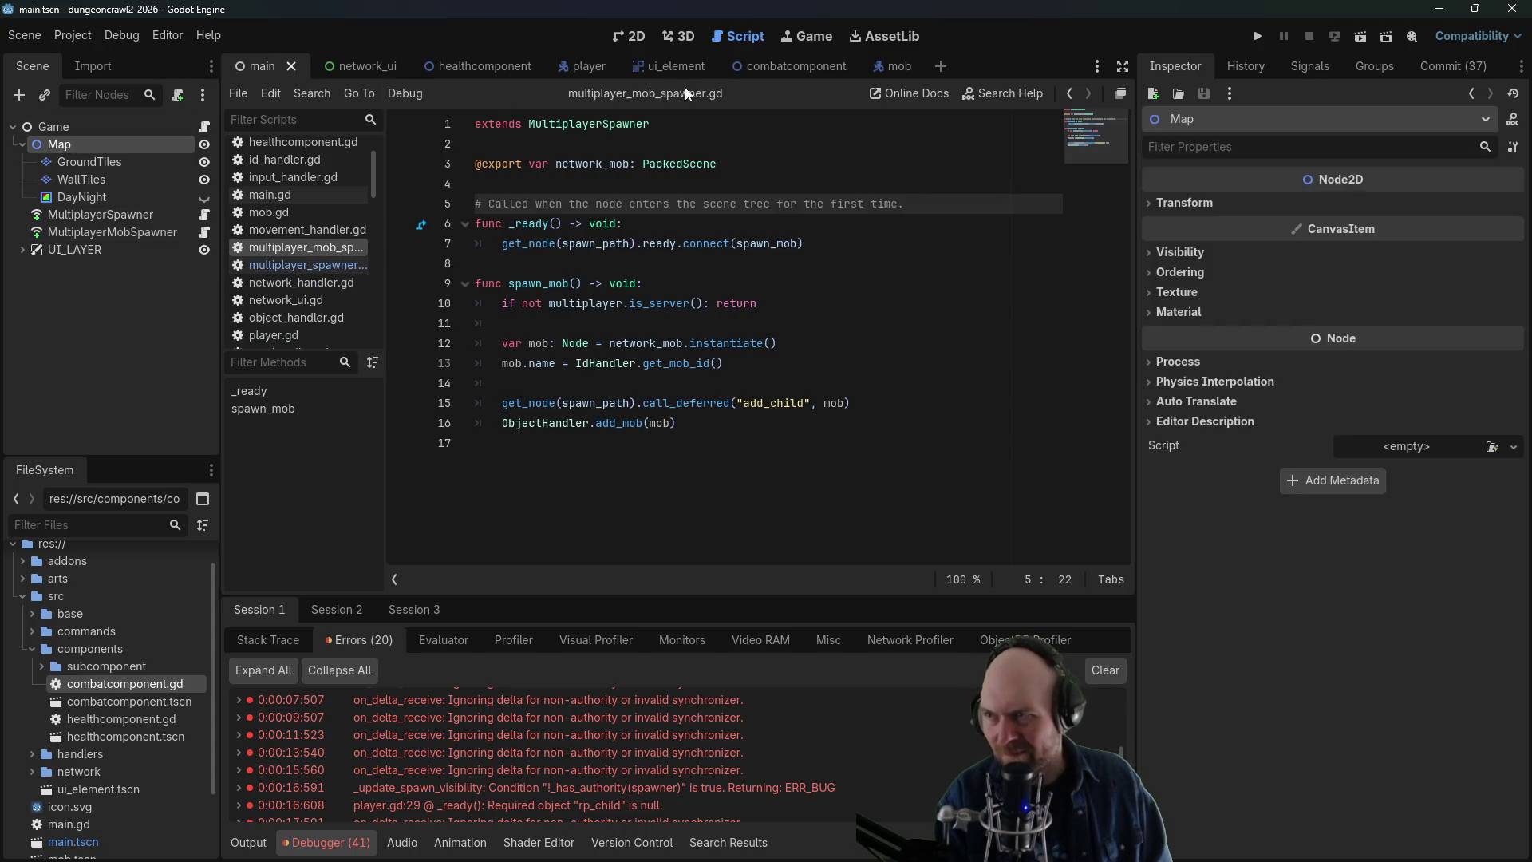
click(900, 70)
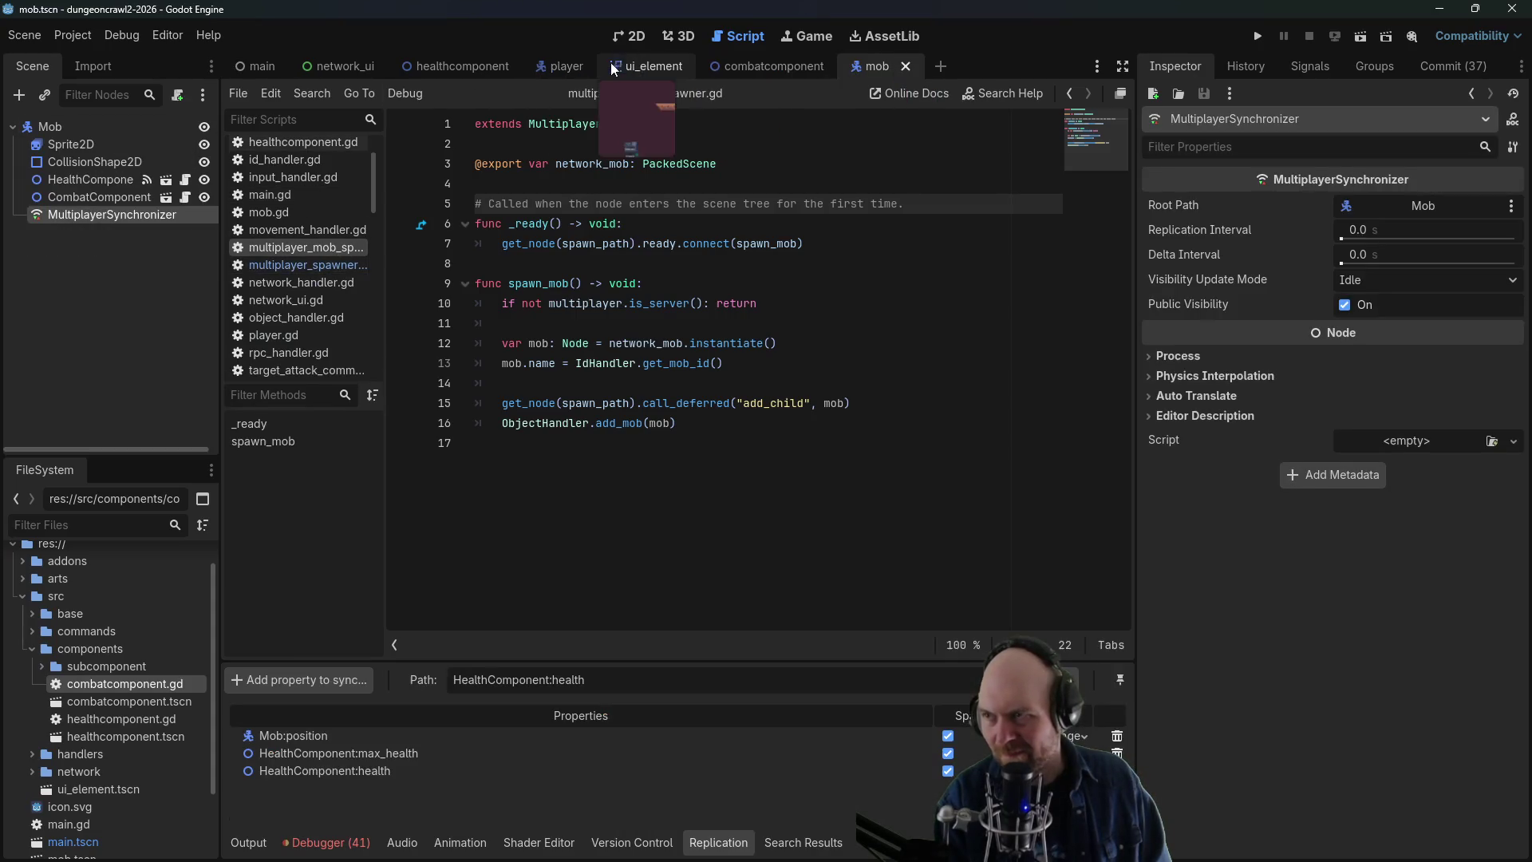
click(554, 70)
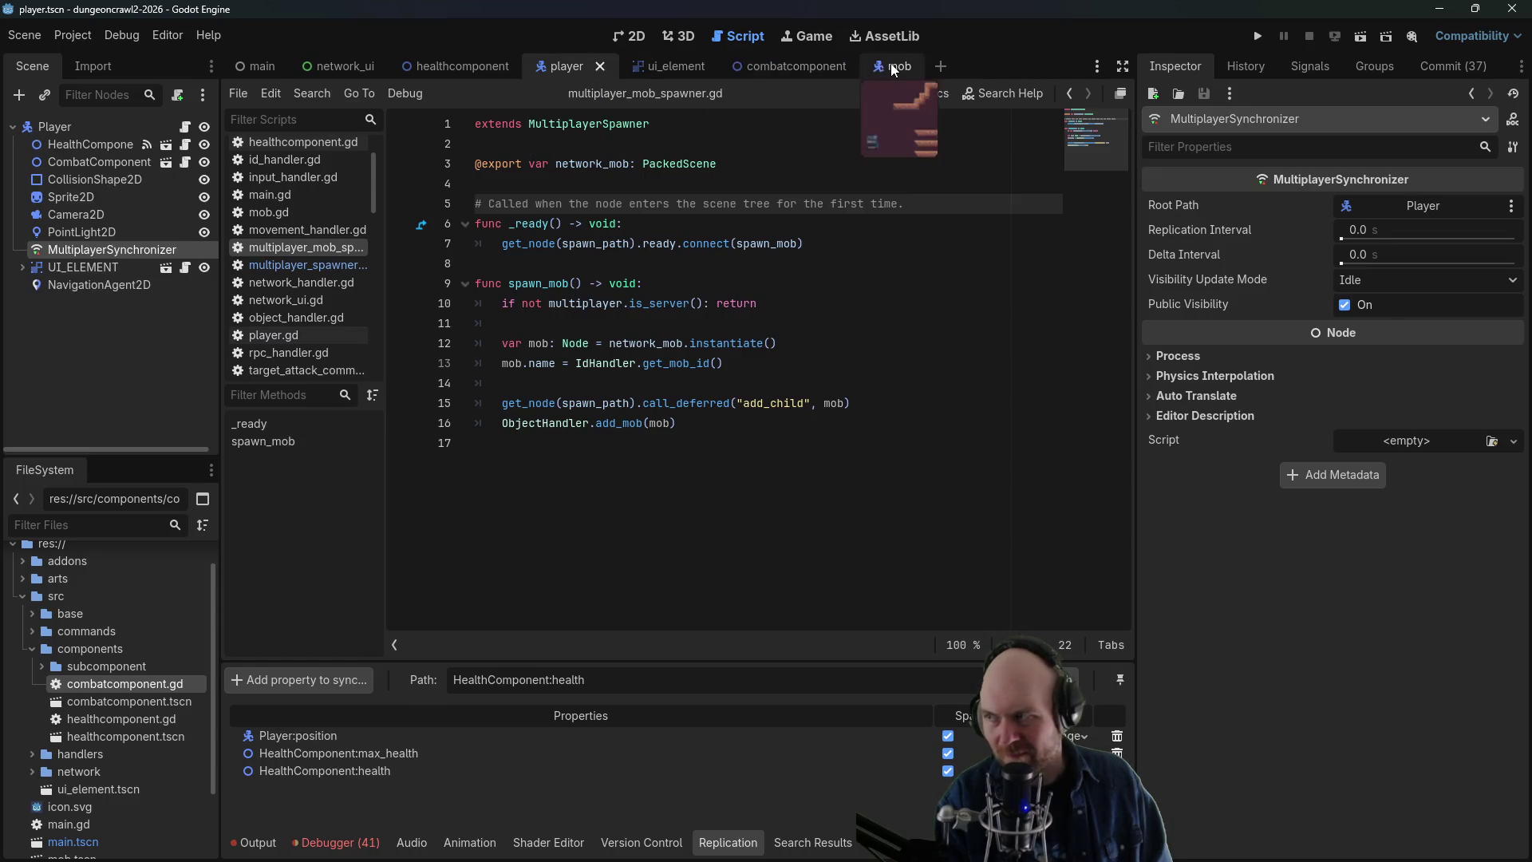
click(890, 69)
click(554, 65)
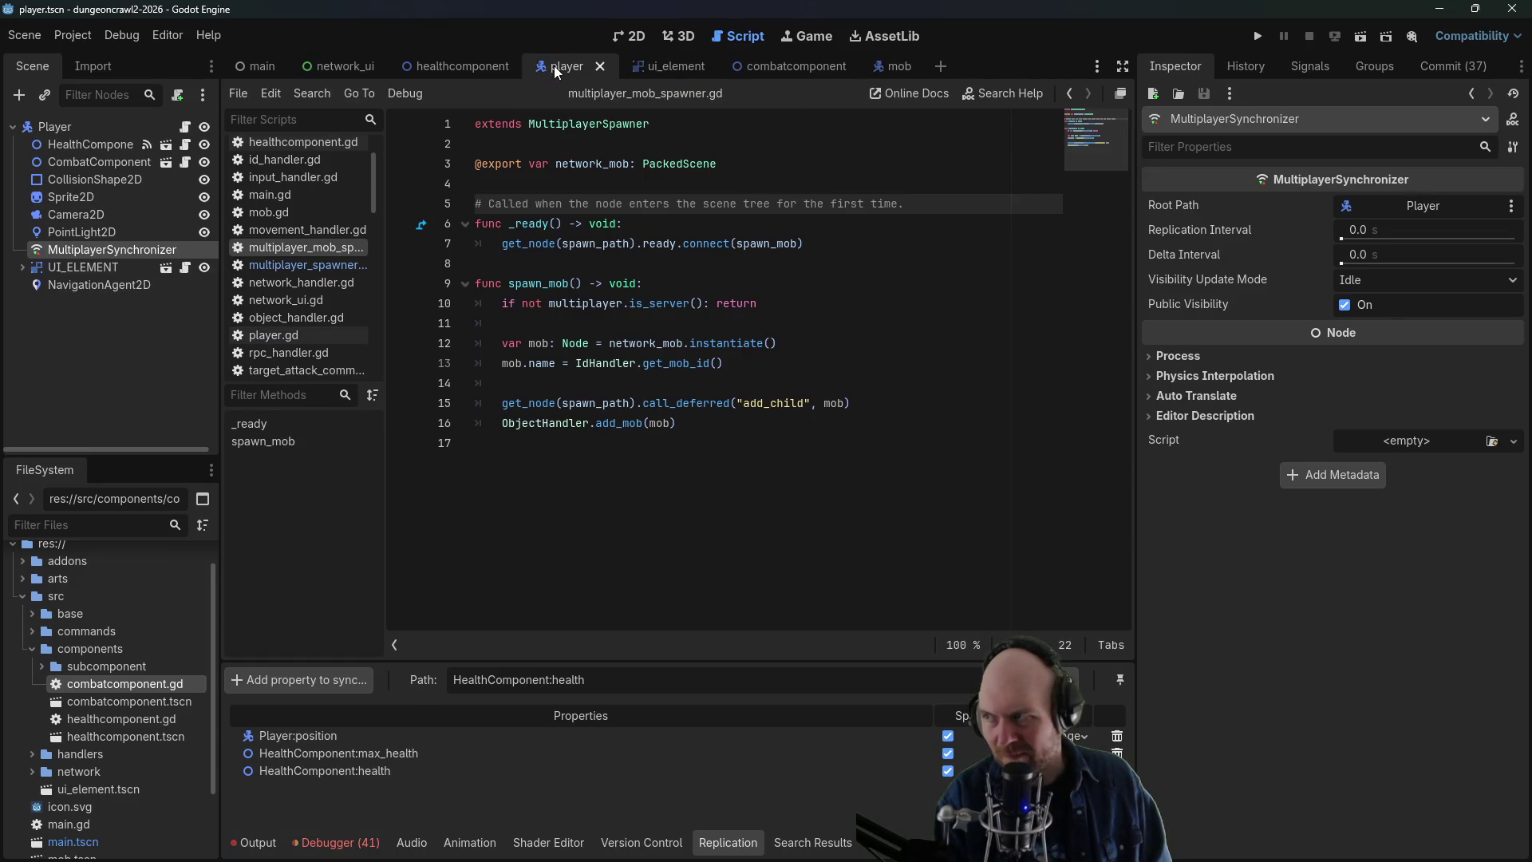
click(890, 66)
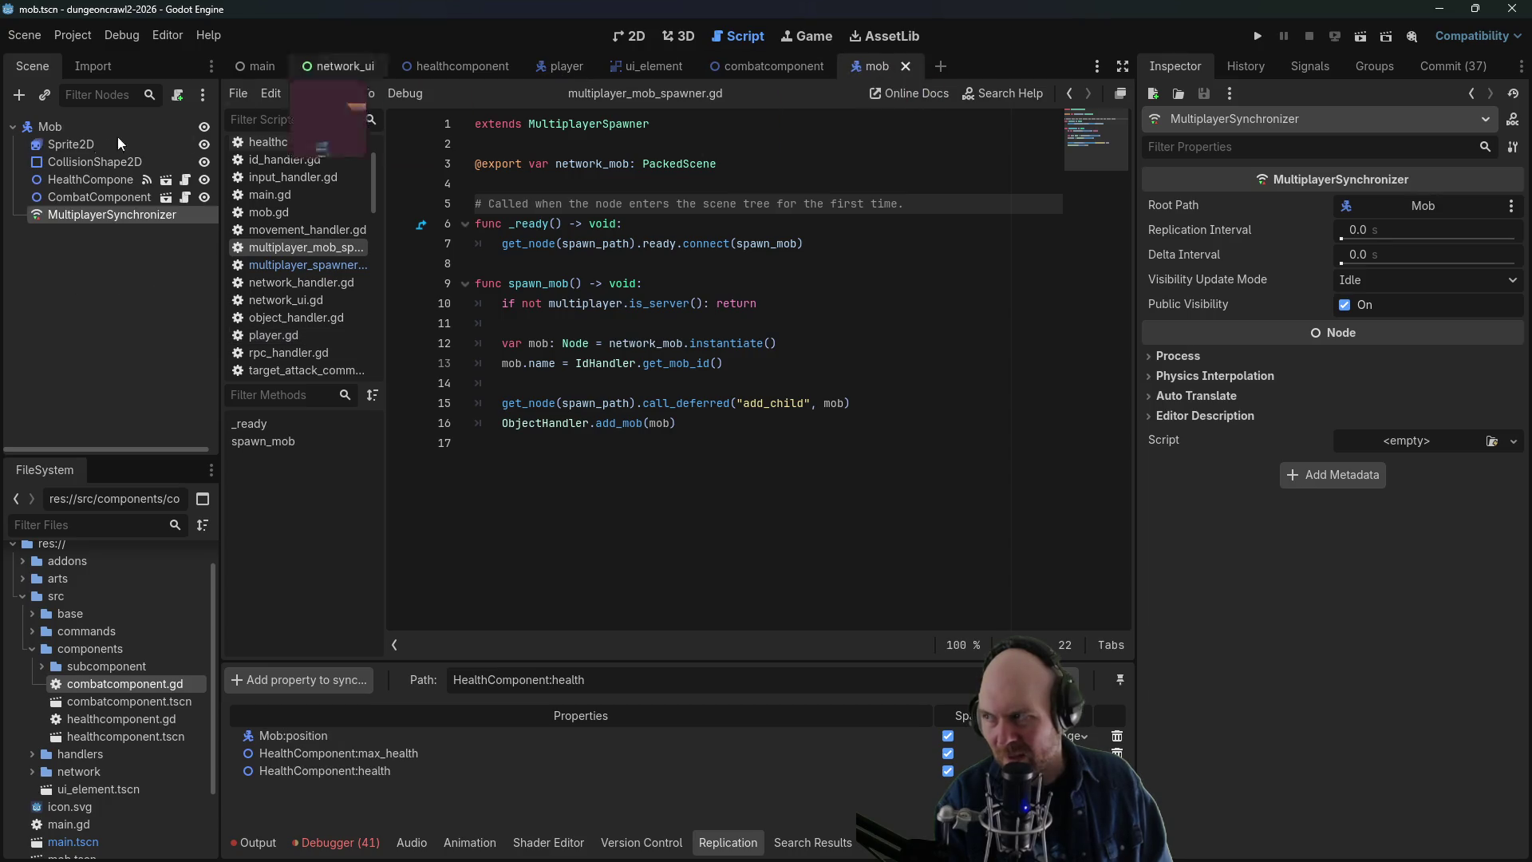
click(551, 65)
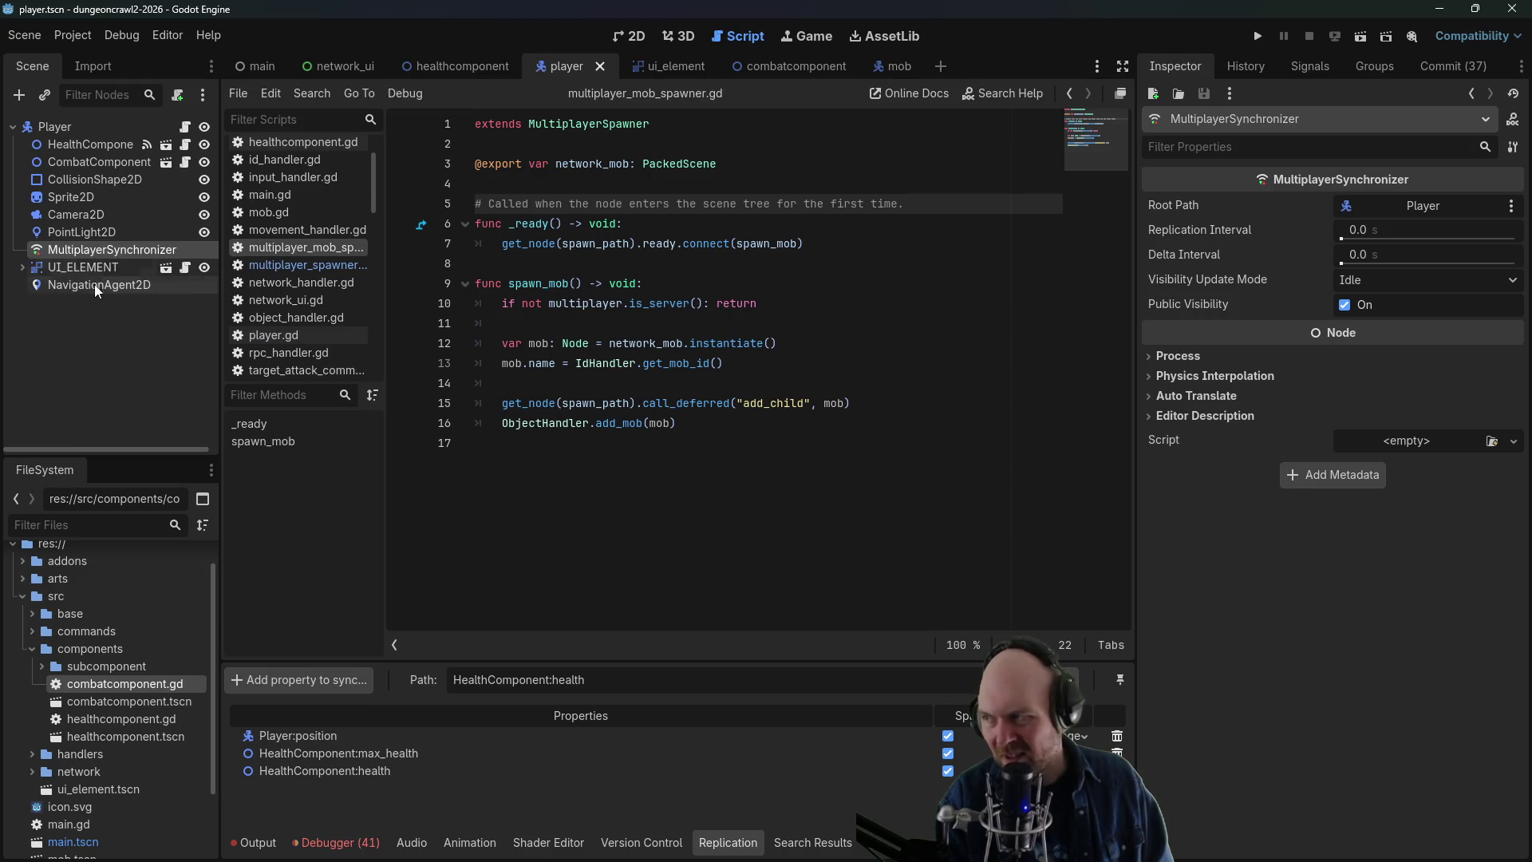
click(890, 65)
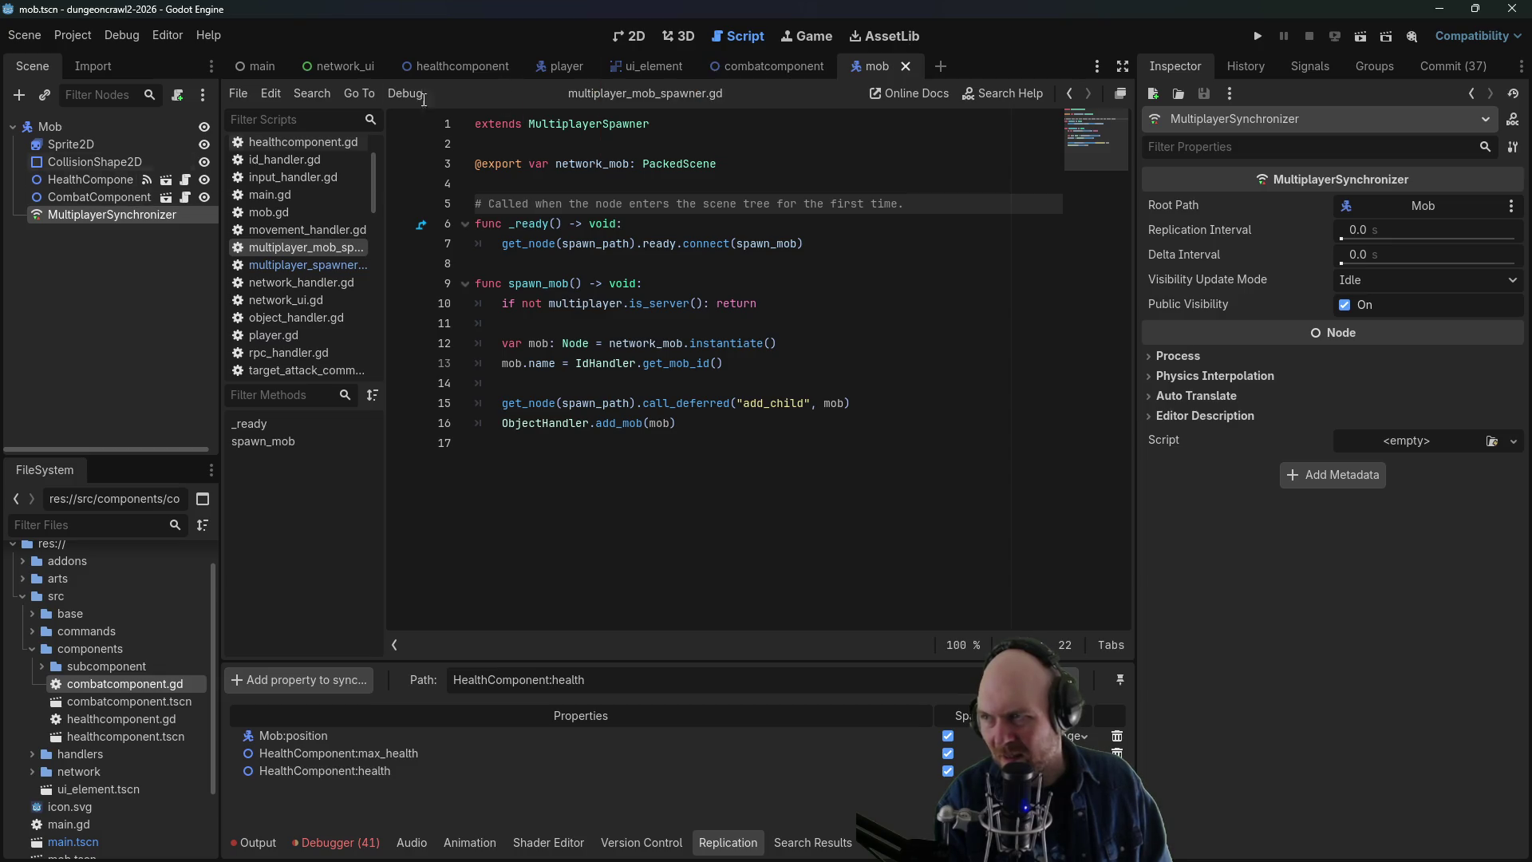
click(567, 64)
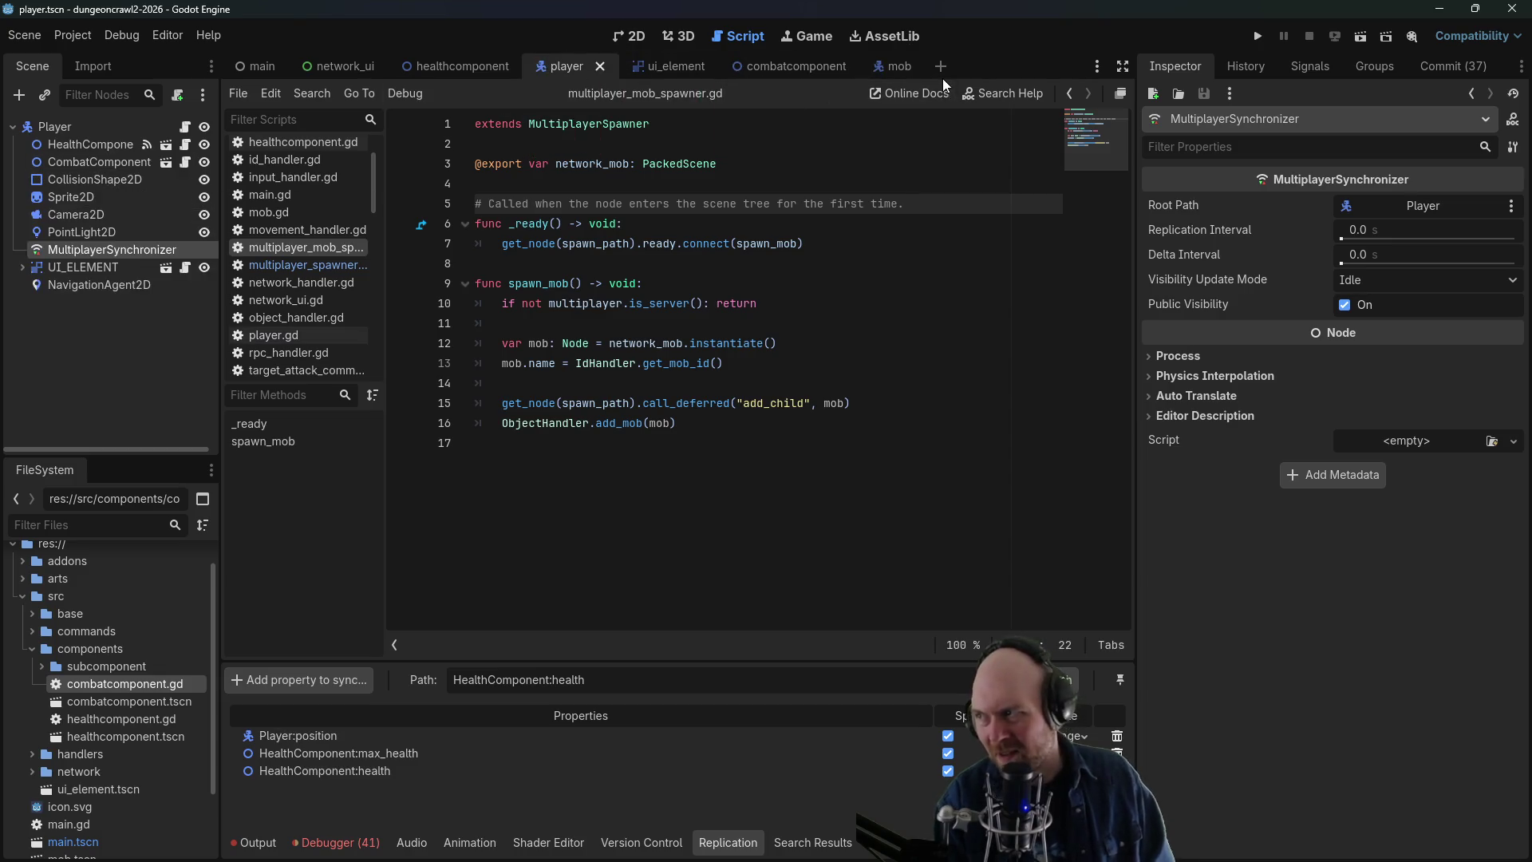
- In the mob scene, move HealthComponent and then CombatComponent above Sprite2D
click(889, 72)
drag(112, 179, 95, 133)
drag(83, 197, 83, 150)
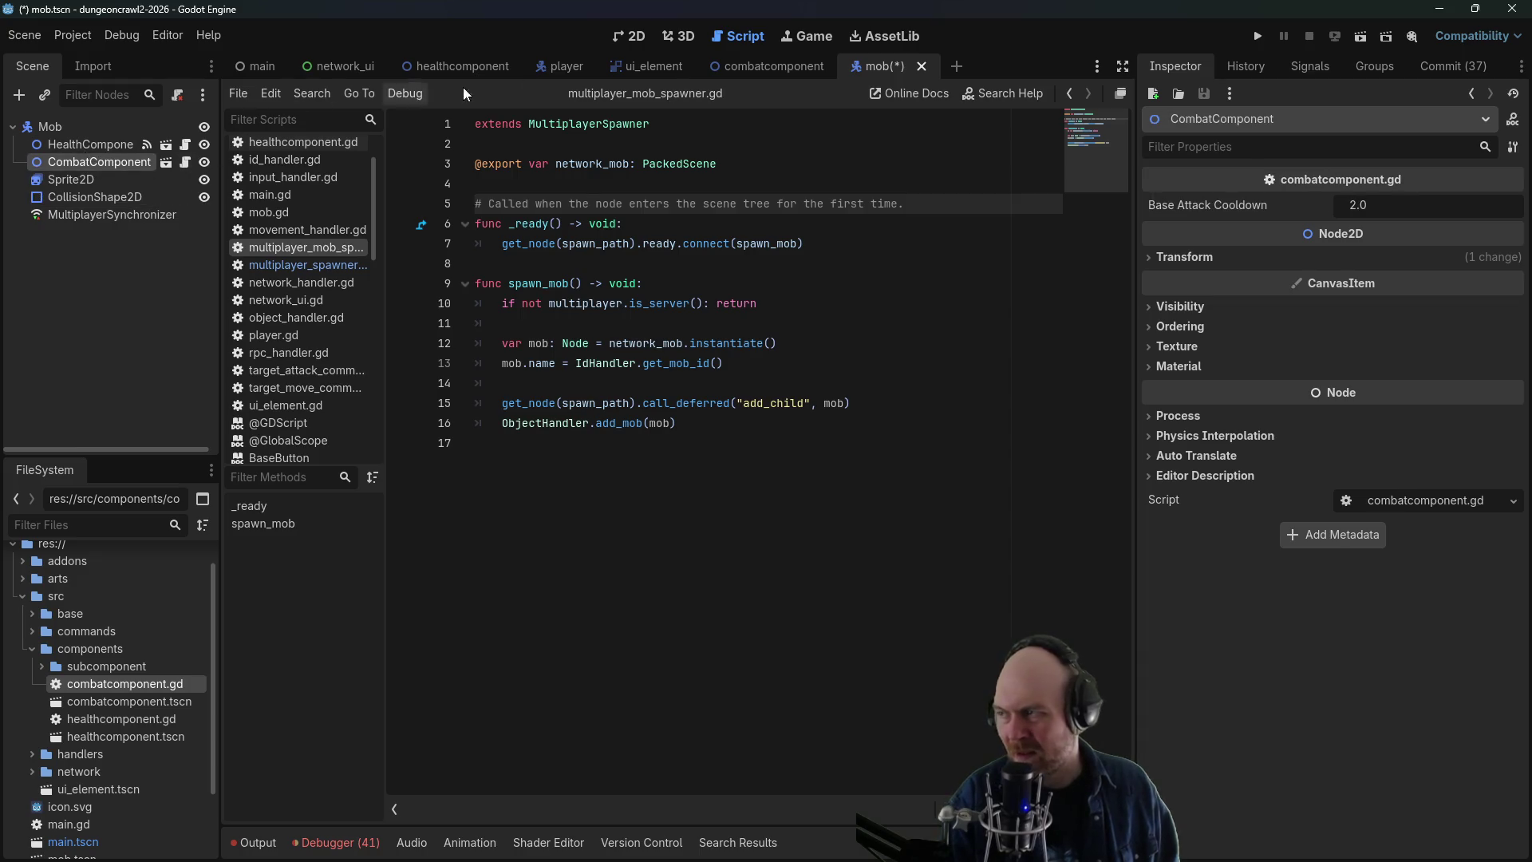
- Save and run the game, join as Client, then walk to the mob and attack it
click(1258, 36)
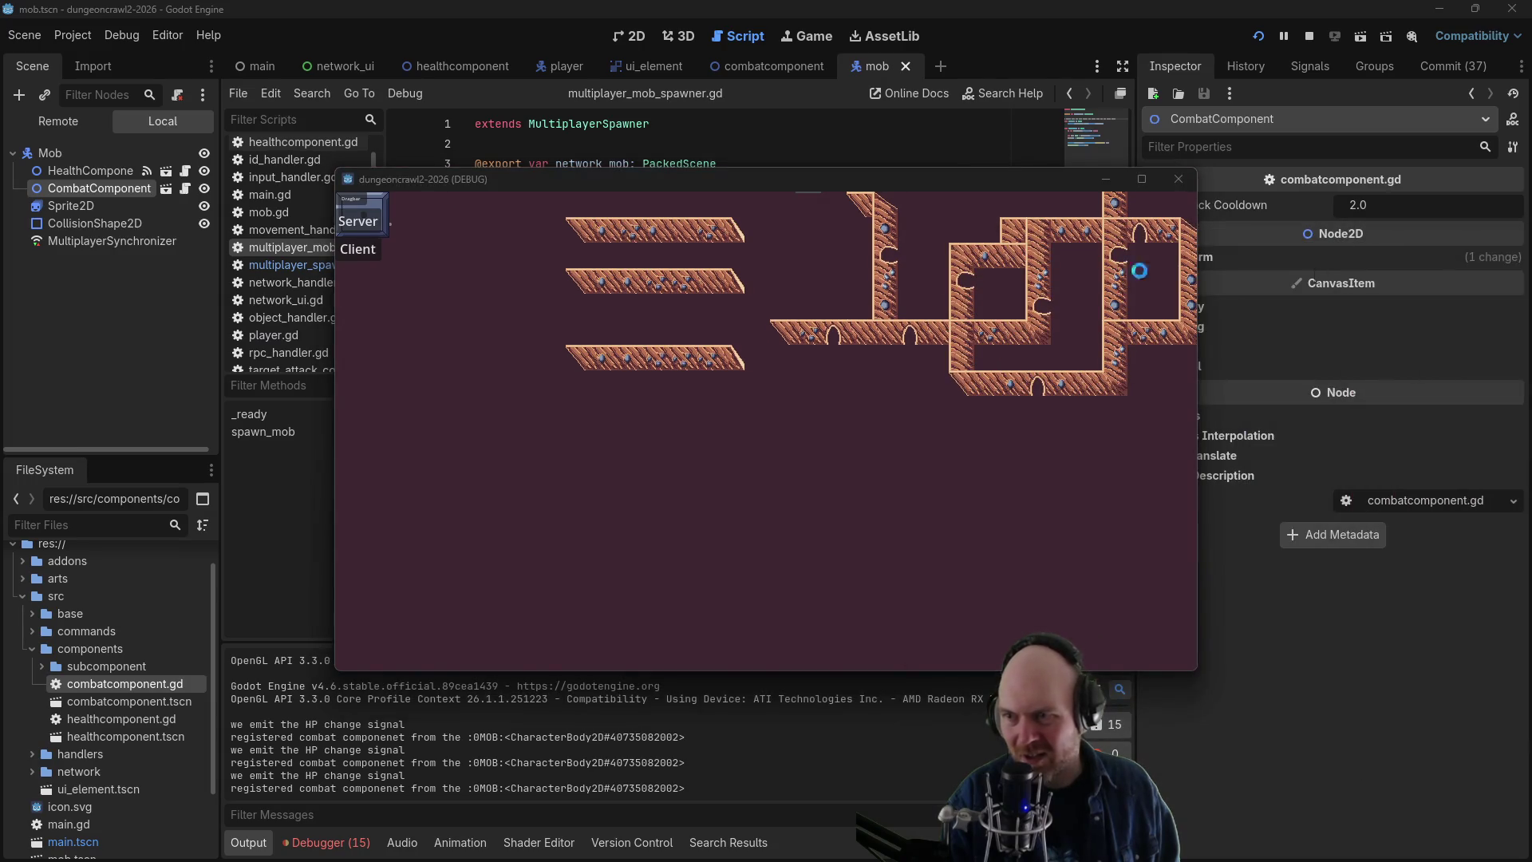
click(356, 249)
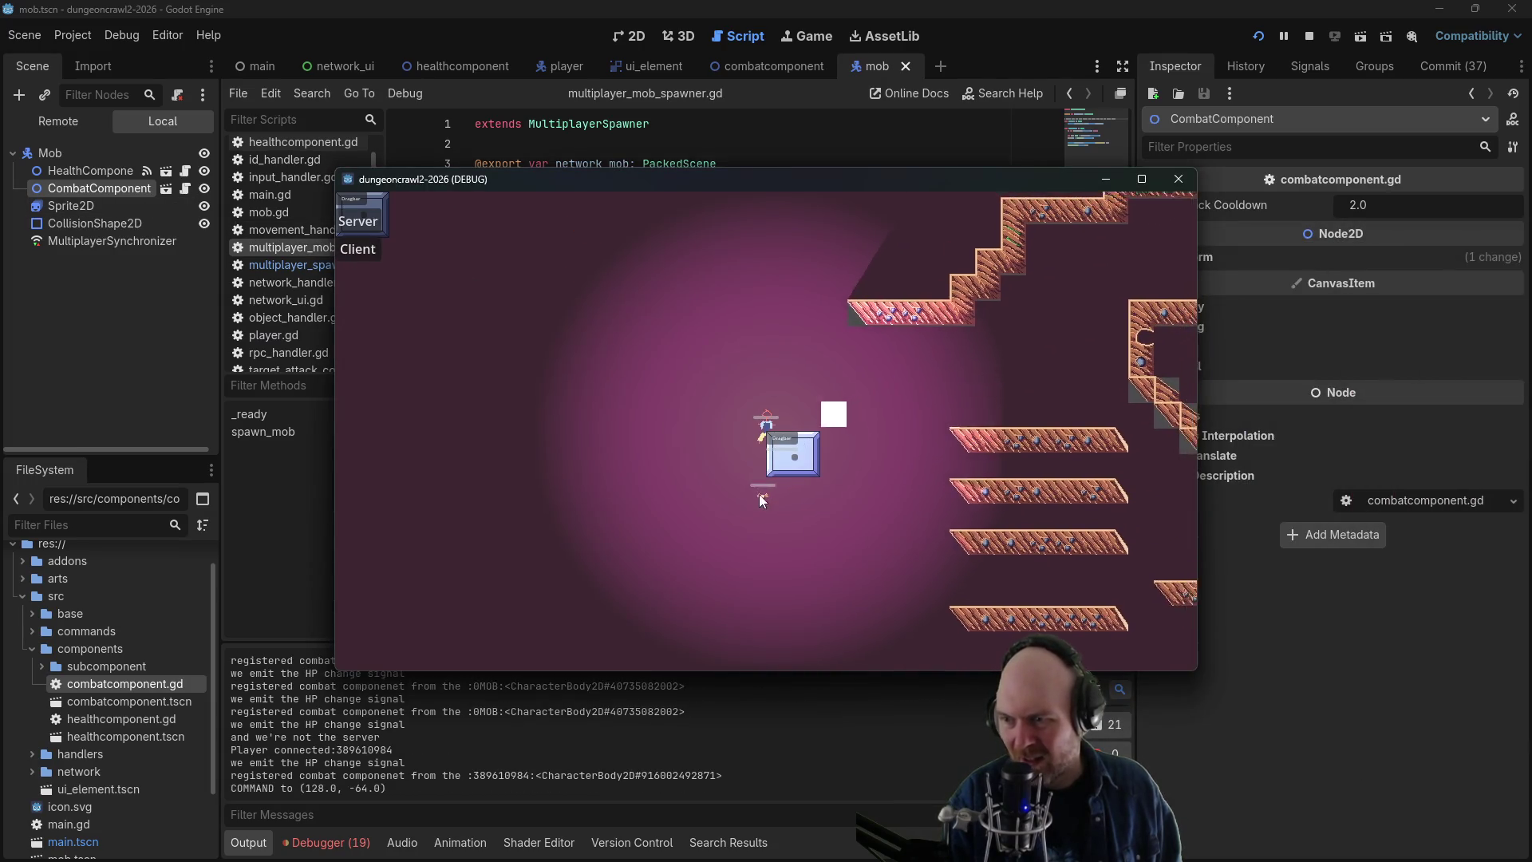
click(707, 518)
click(708, 524)
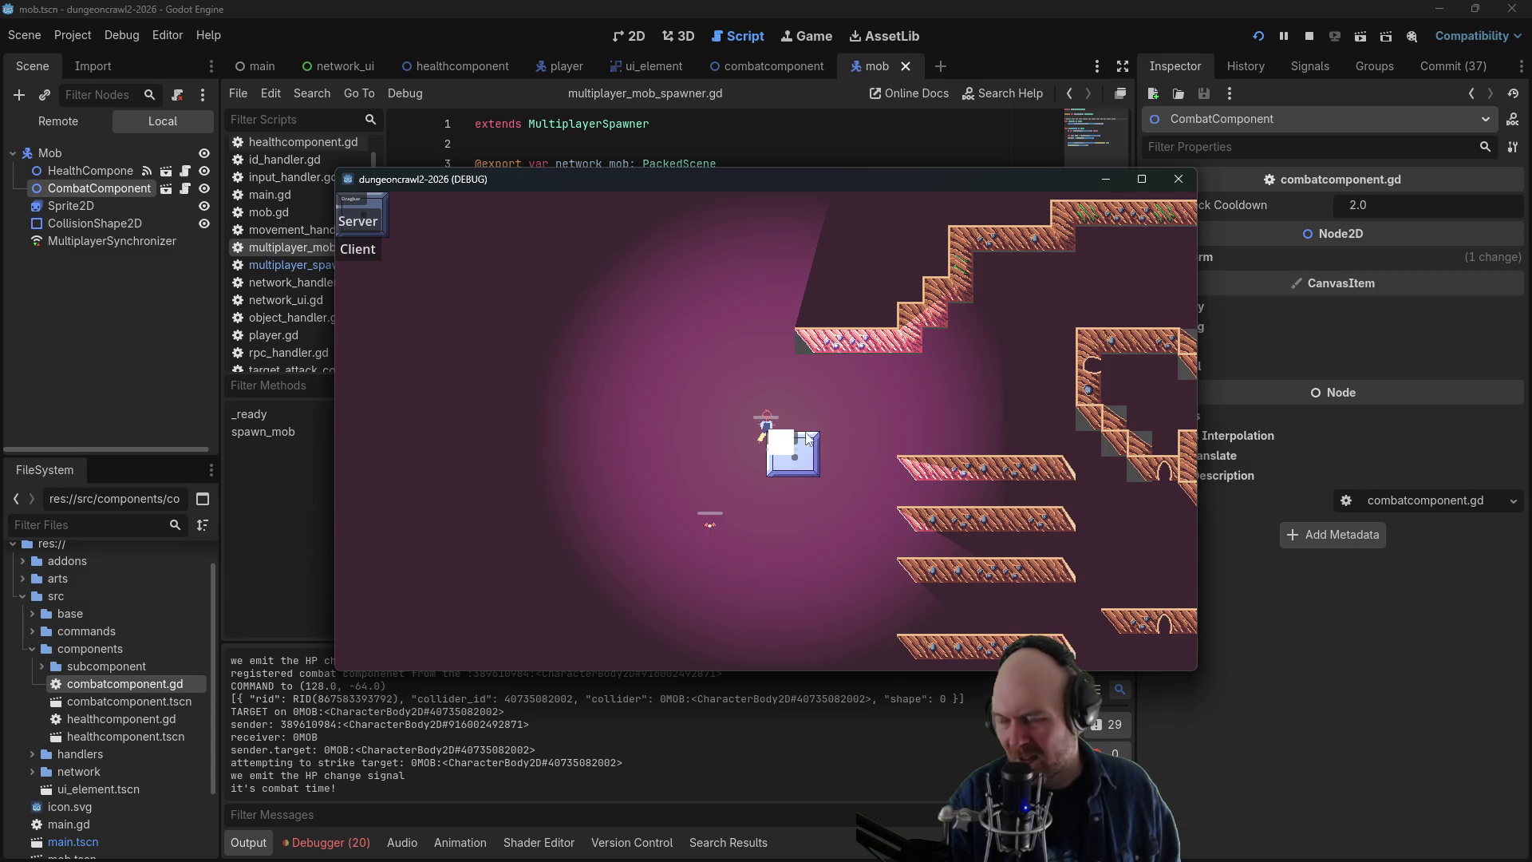
- Stop the debug session and open healthcomponent.gd in the script editor
key(alt+Tab)
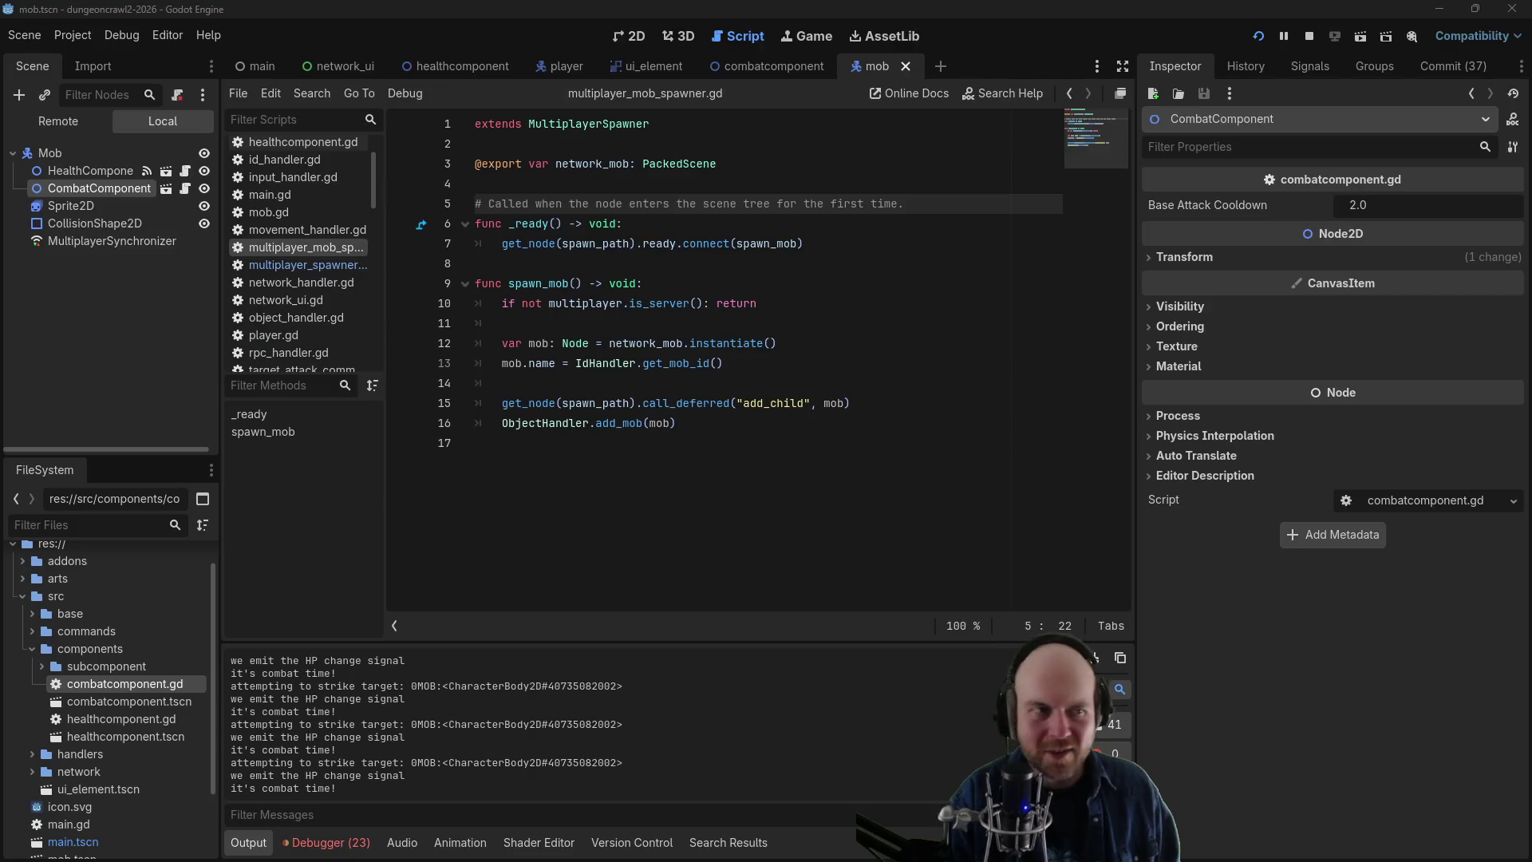
key(F8)
click(623, 303)
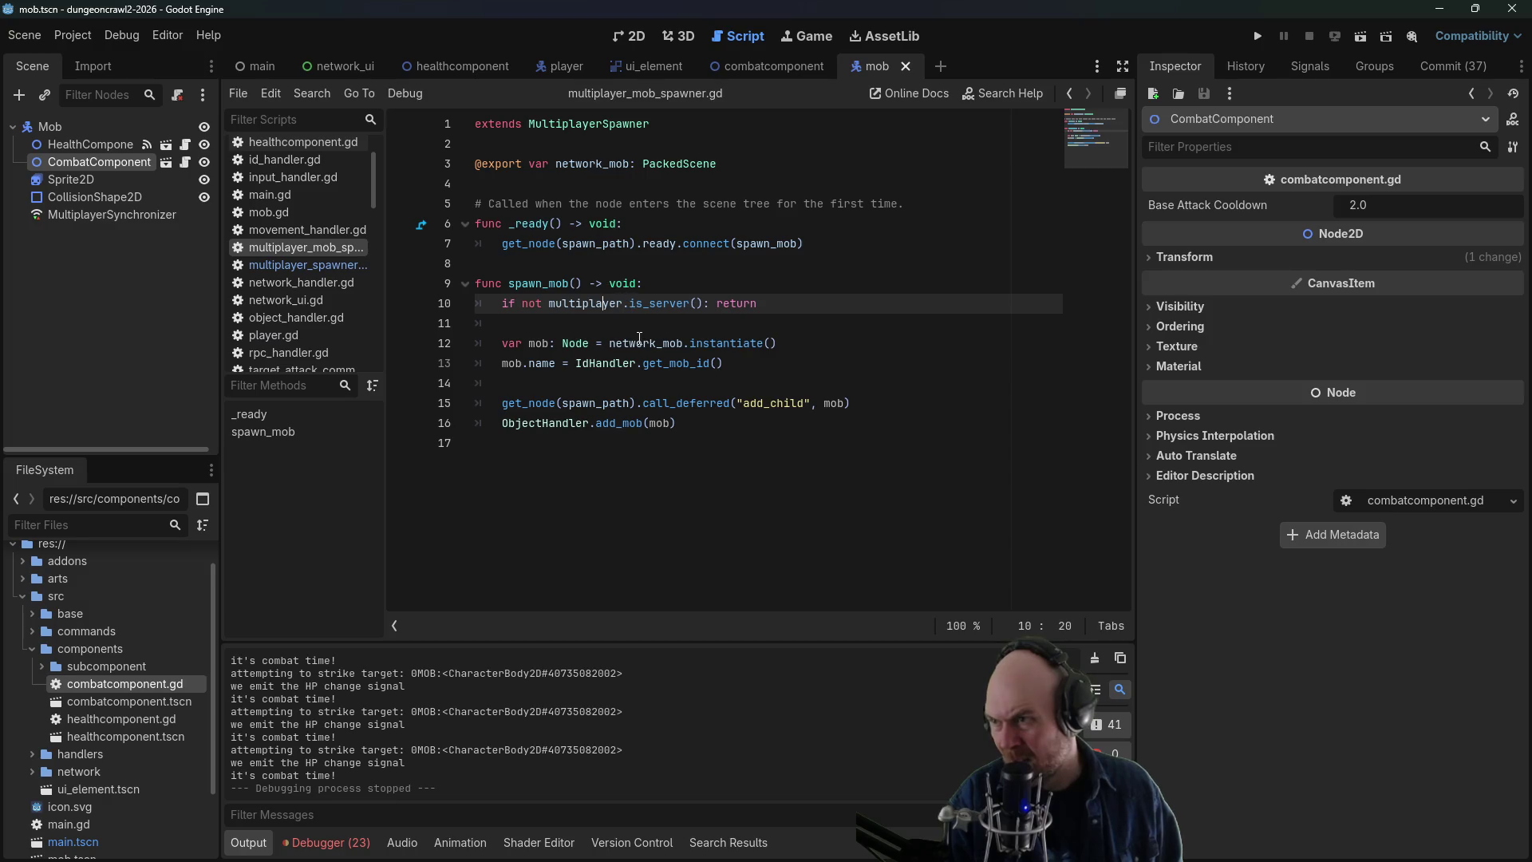
click(300, 142)
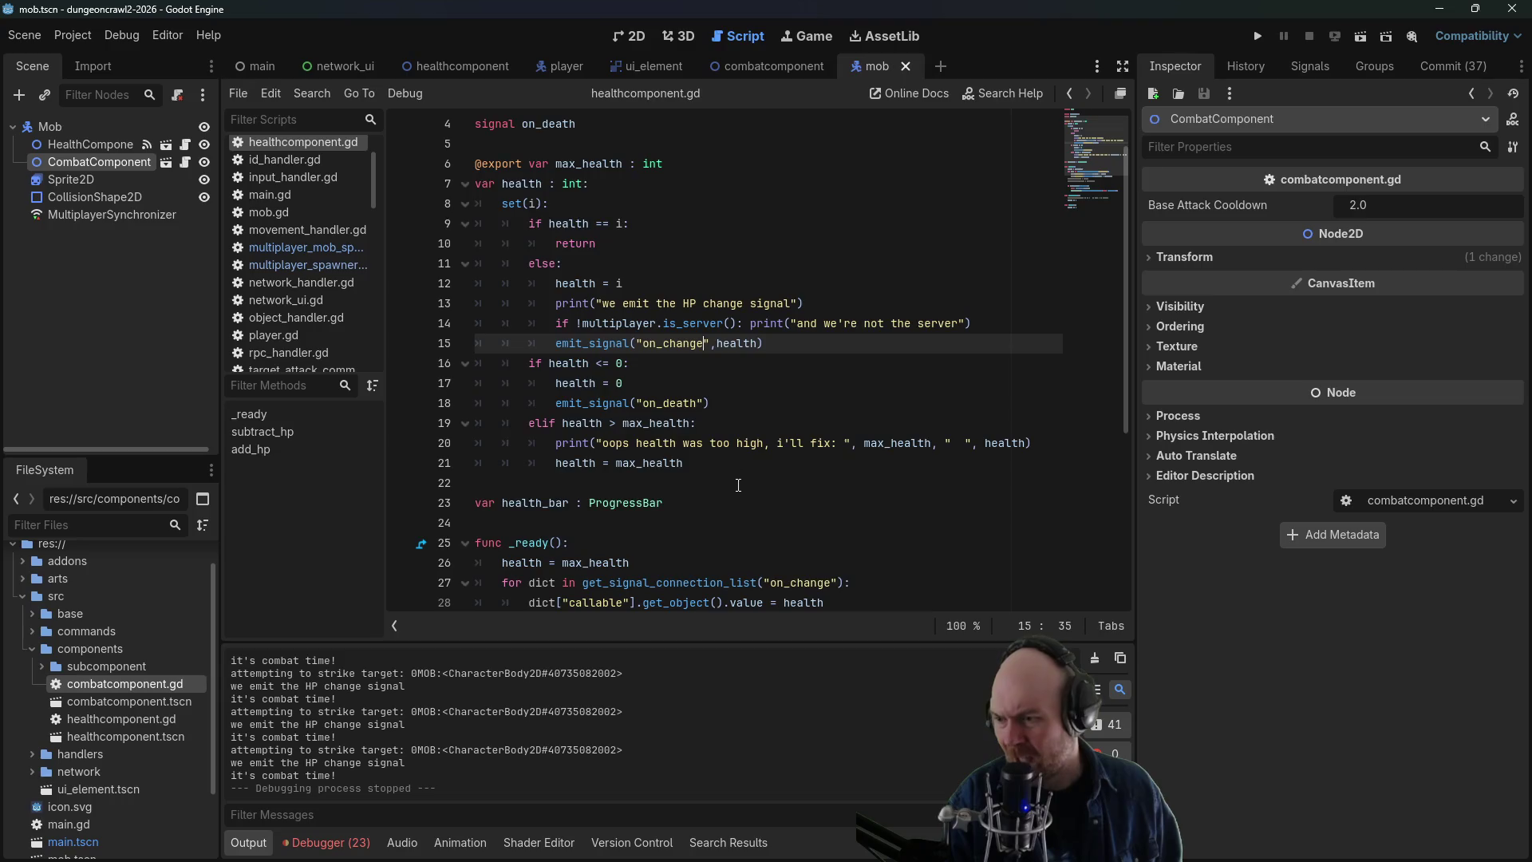
- Review the health bar setup code in healthcomponent.gd, lines 27–34
scroll(738, 484, down, 5)
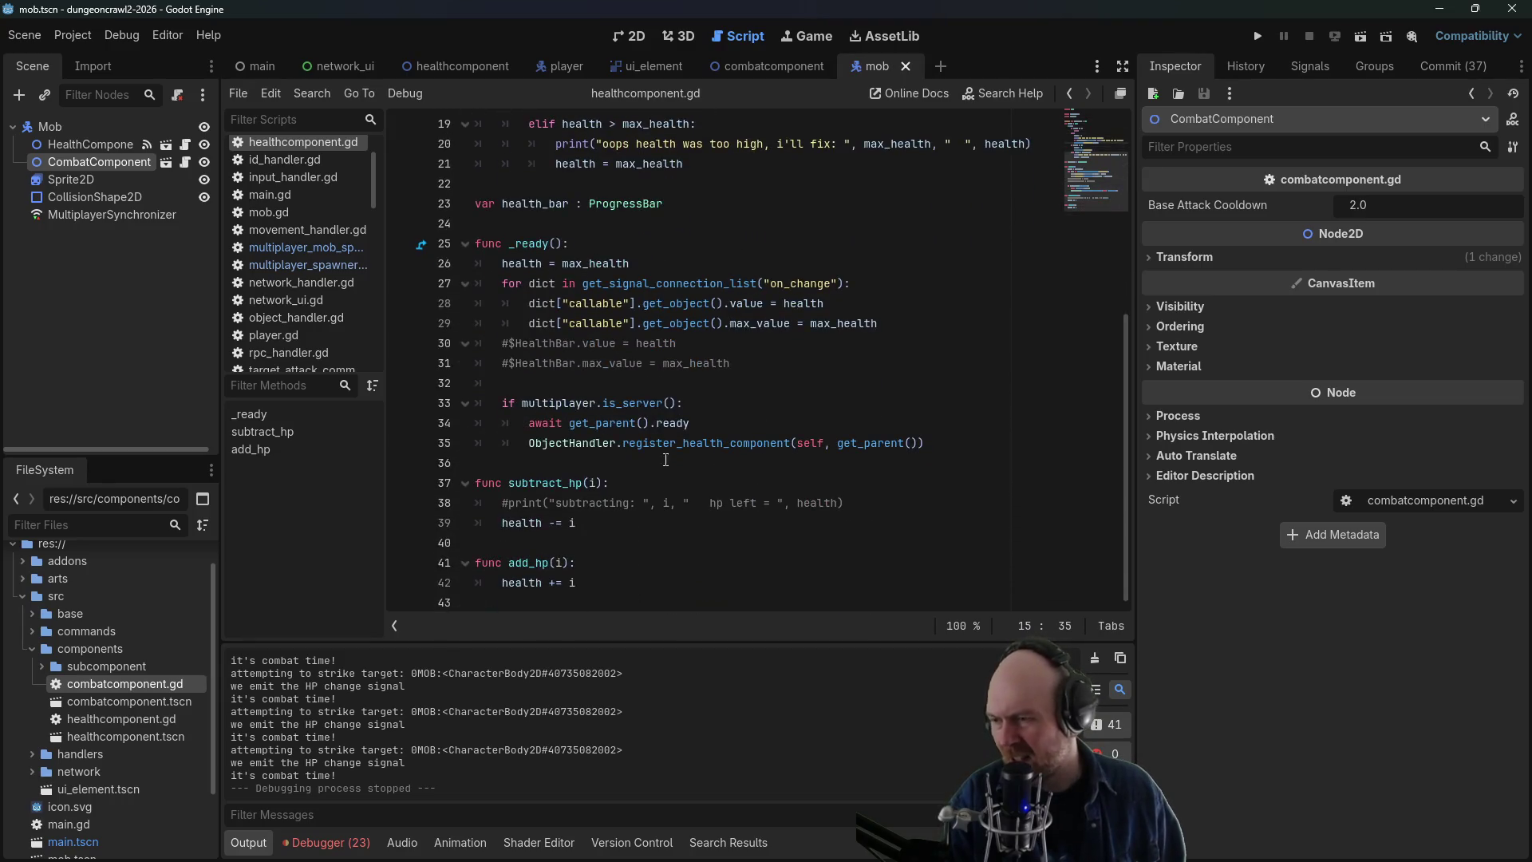
click(678, 408)
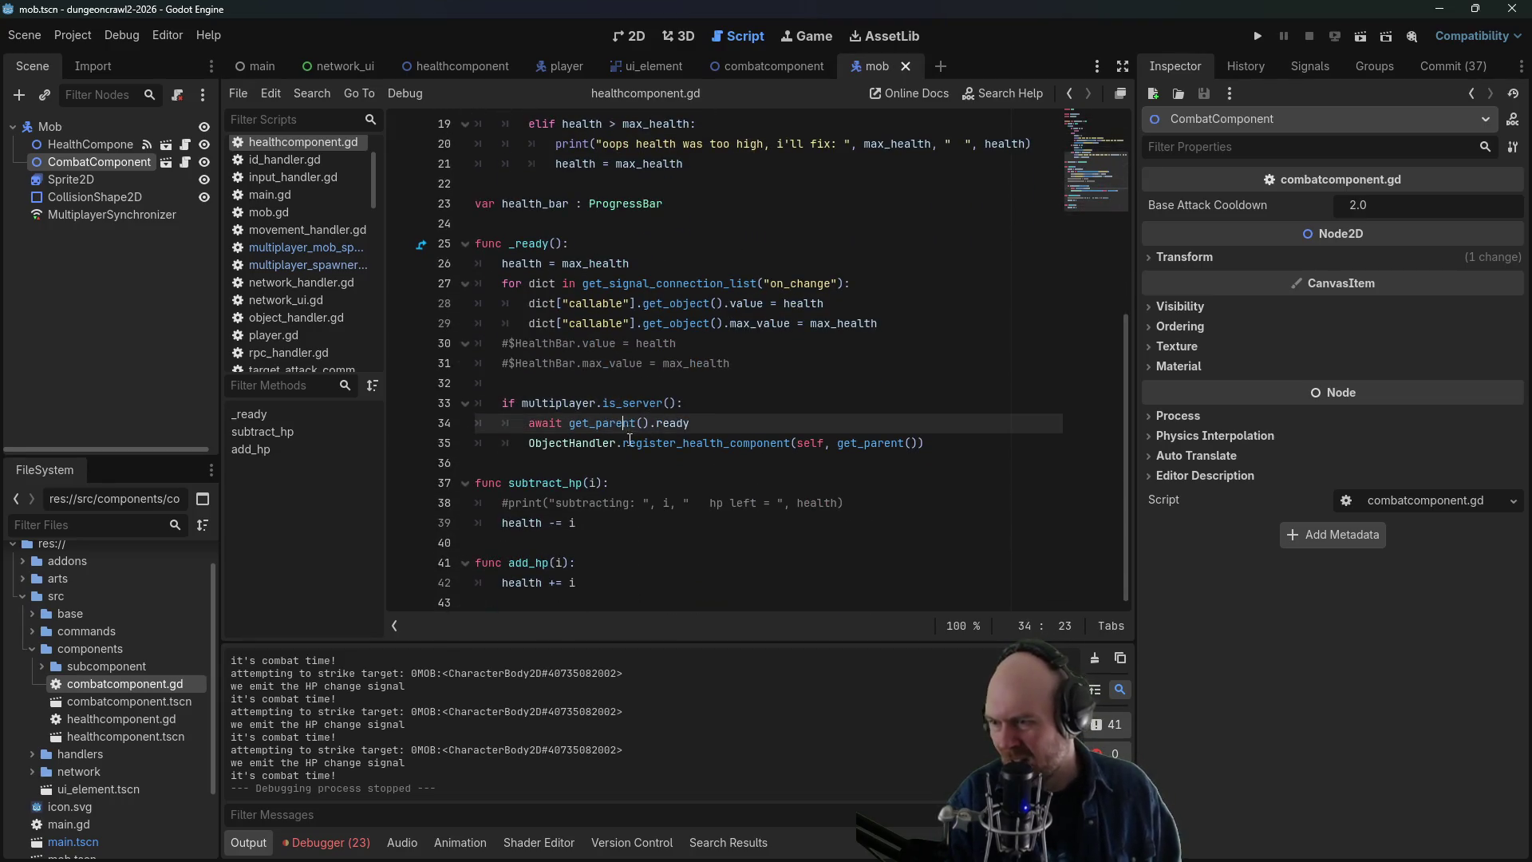
click(695, 413)
click(735, 344)
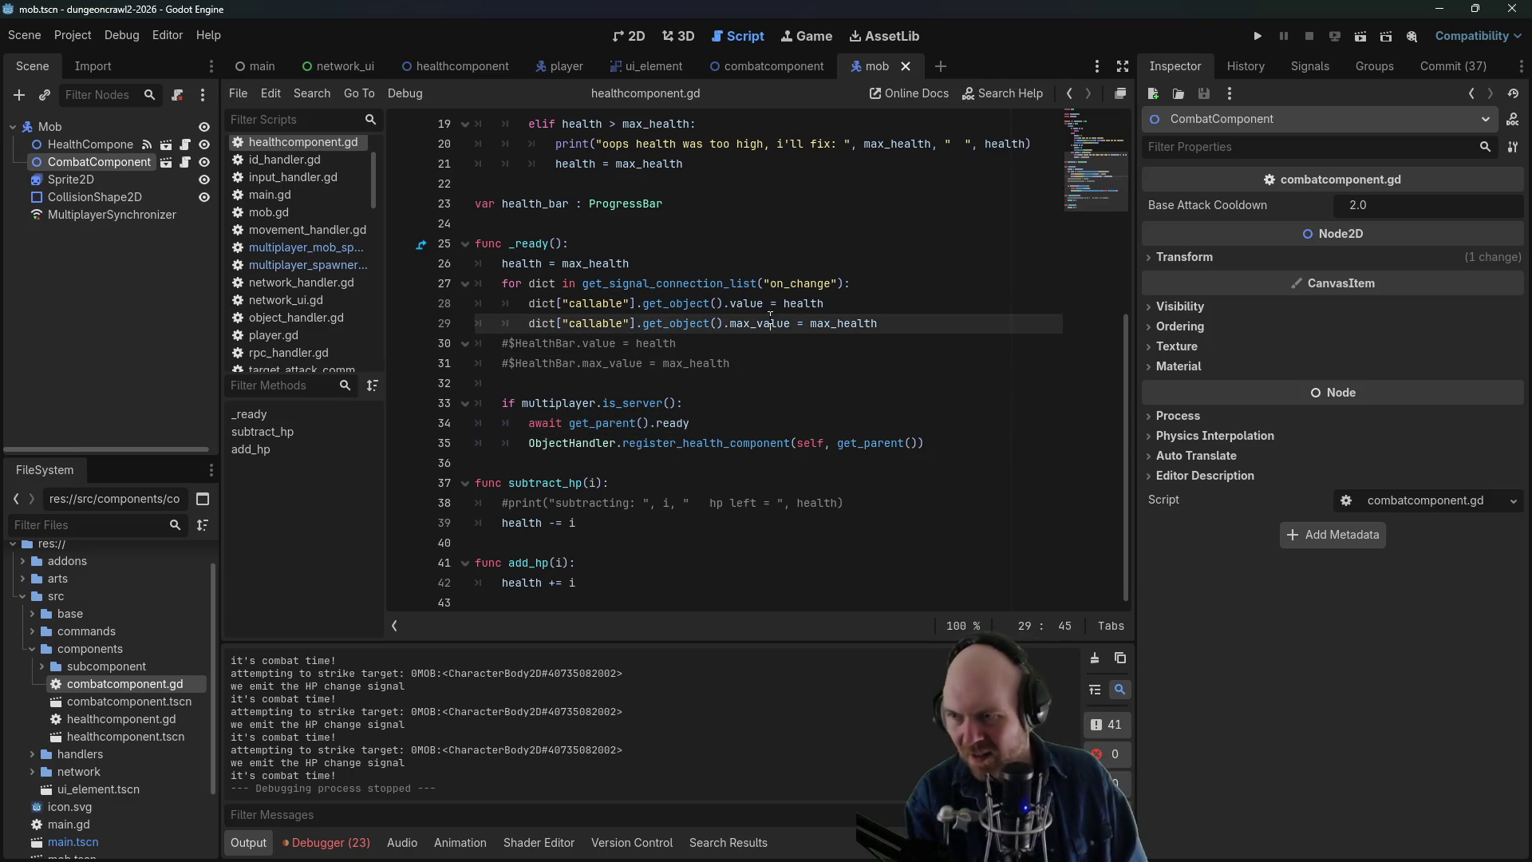
click(771, 324)
click(687, 285)
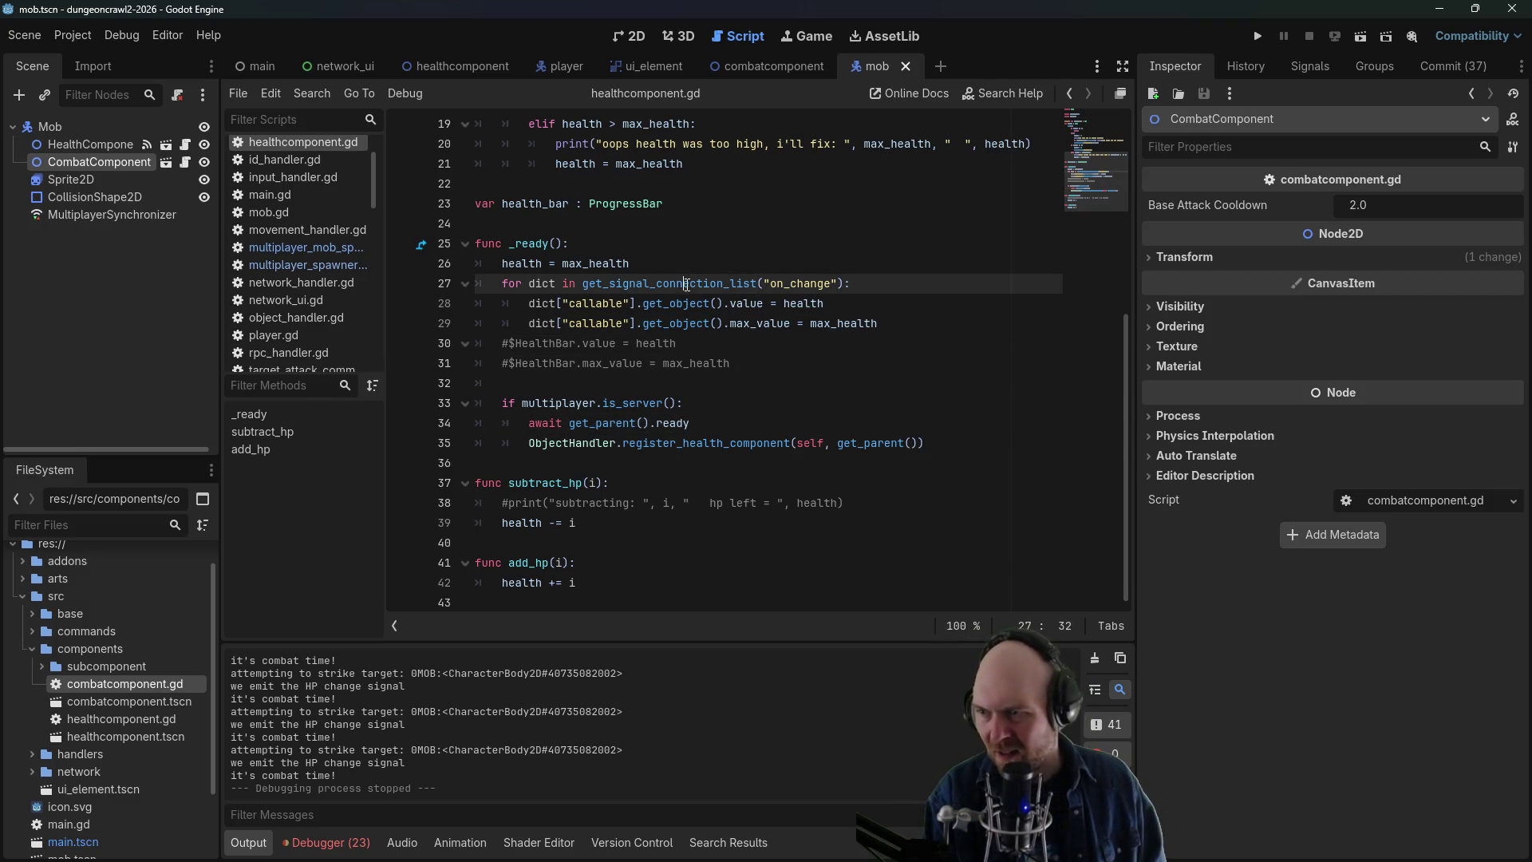
click(647, 307)
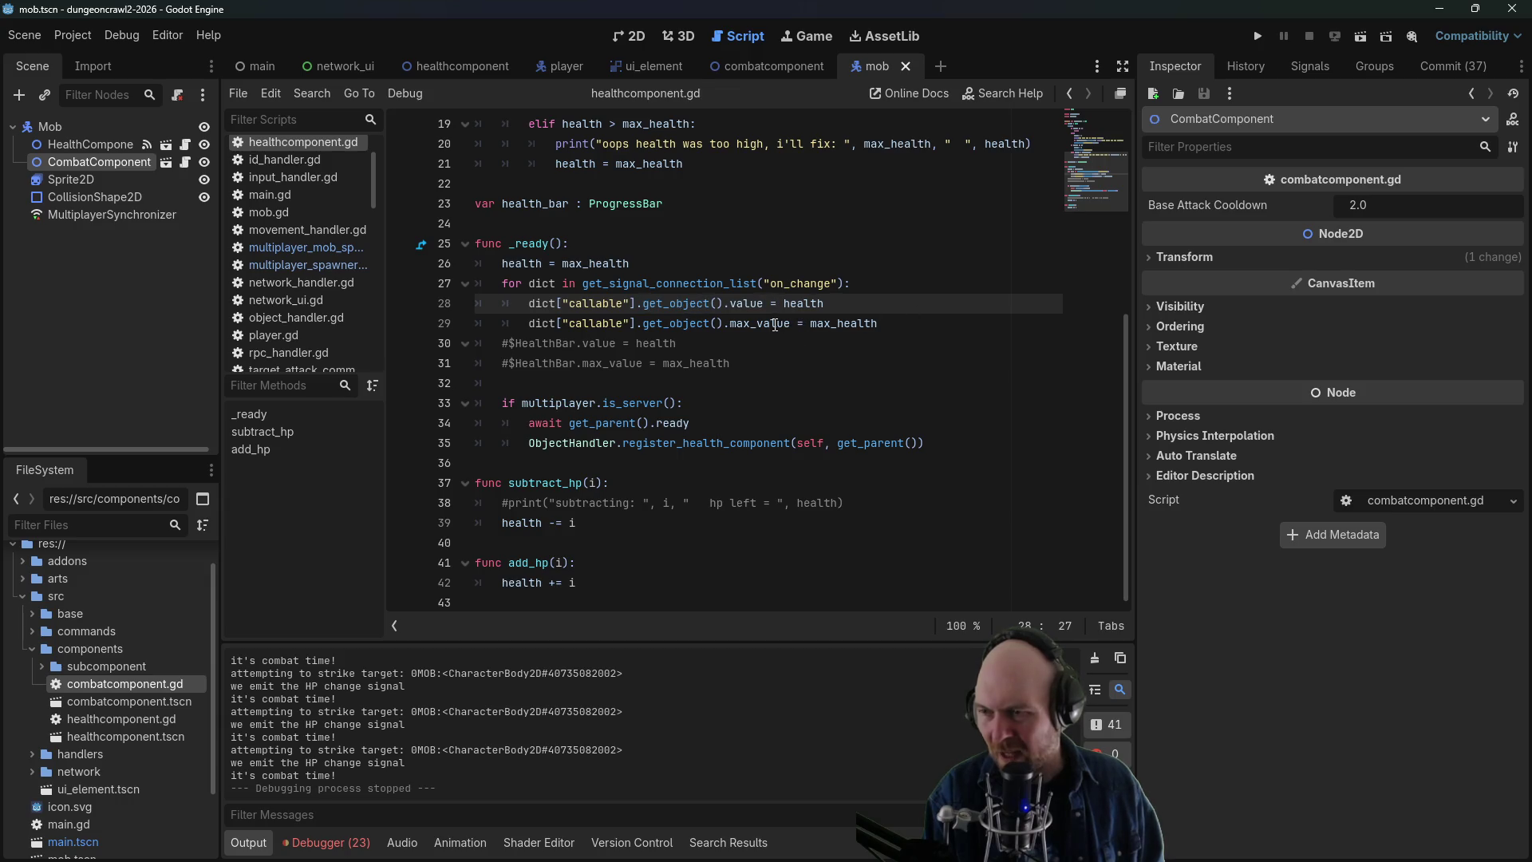
- Scroll through the script, recheck lines 28–30, then open the healthcomponent scene
scroll(775, 325, up, 1)
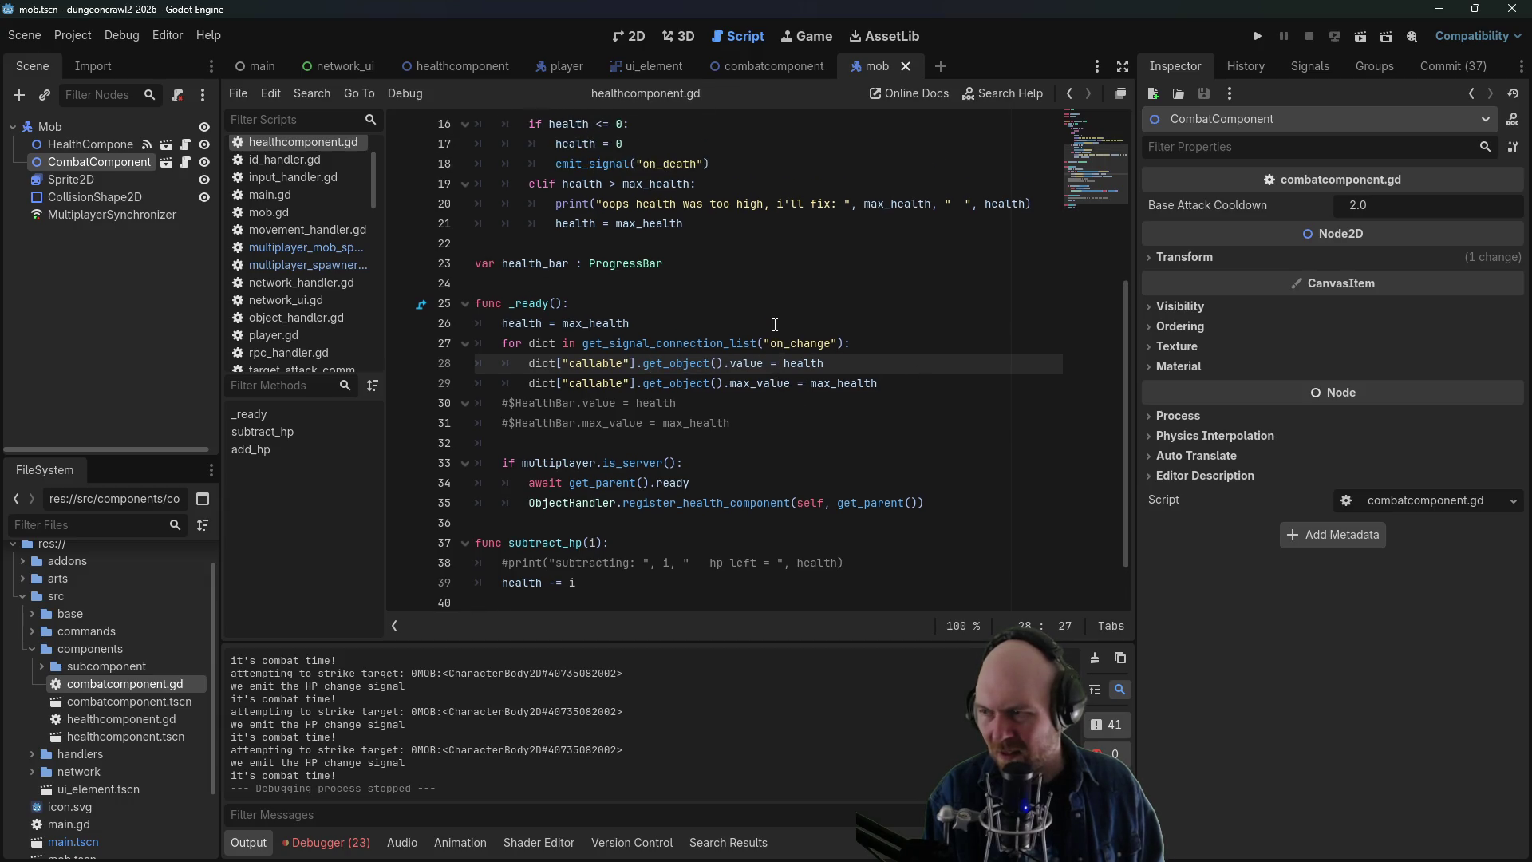
scroll(775, 325, up, 4)
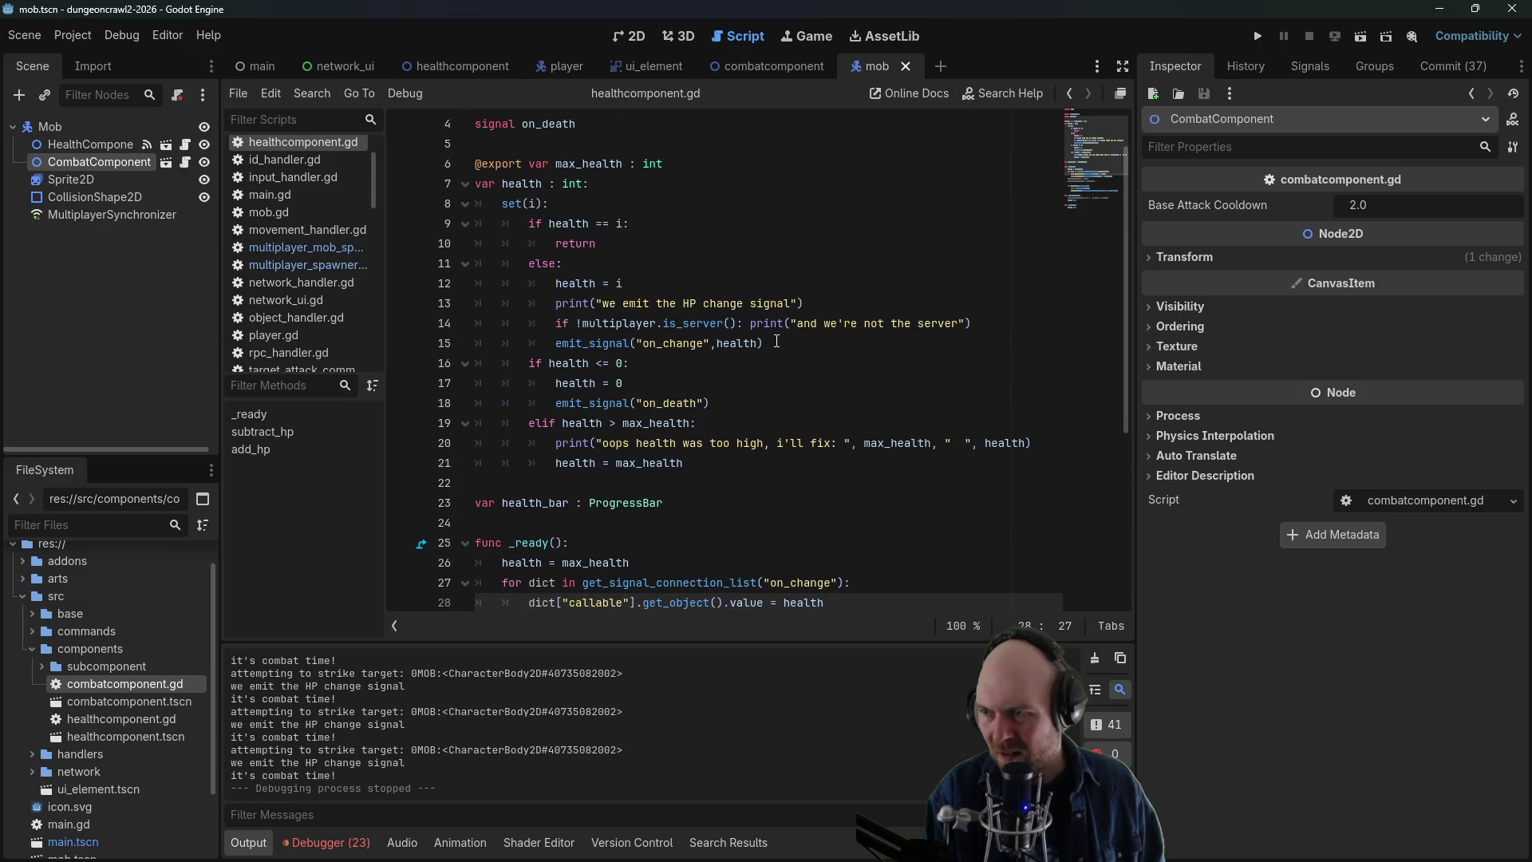
scroll(754, 357, up, 1)
scroll(754, 357, down, 4)
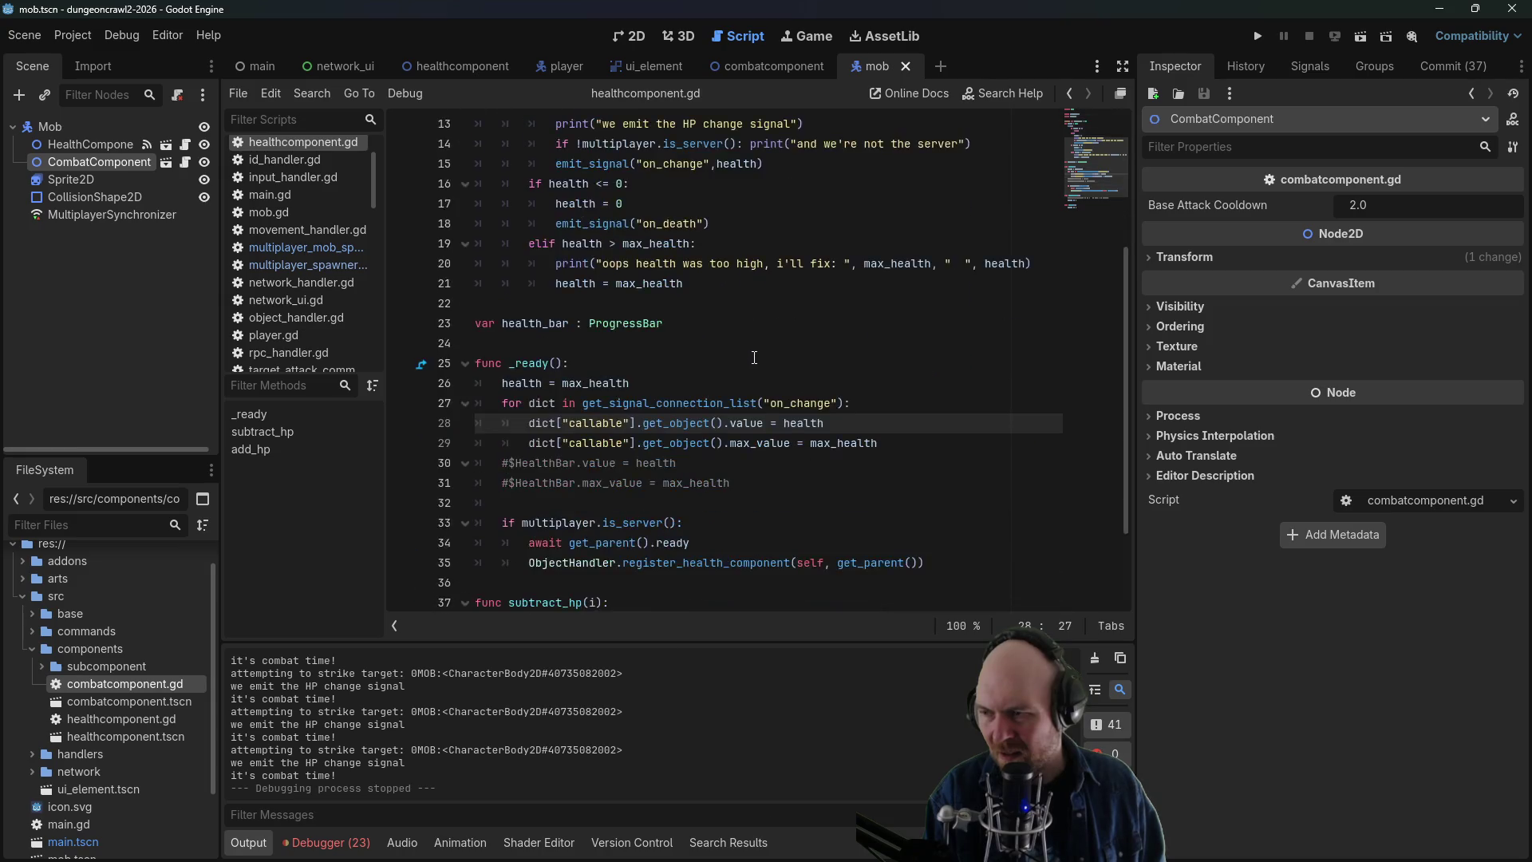
scroll(754, 357, down, 1)
scroll(754, 357, up, 2)
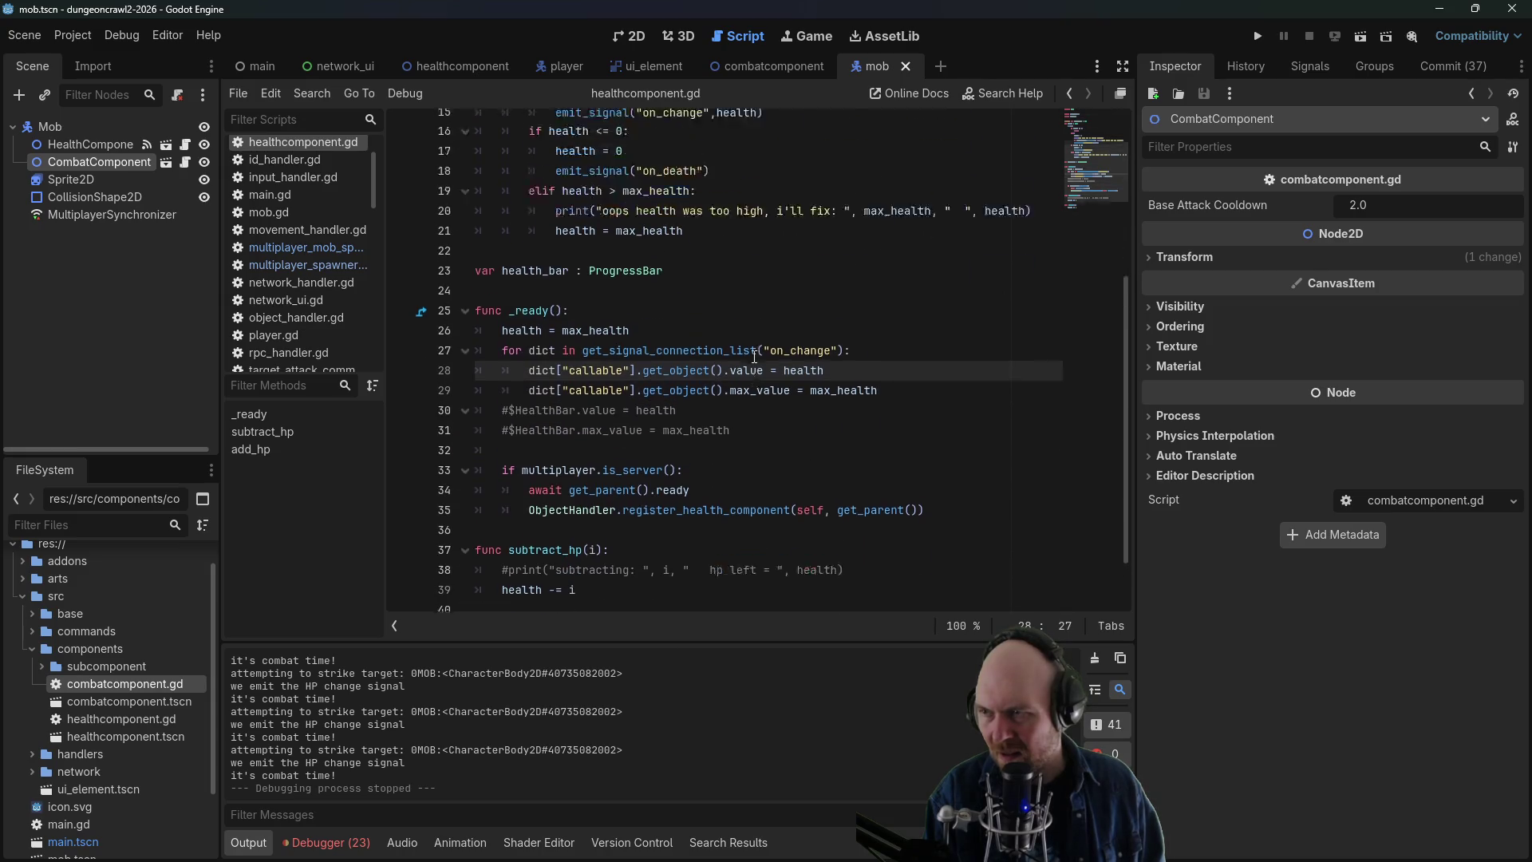
scroll(757, 359, up, 4)
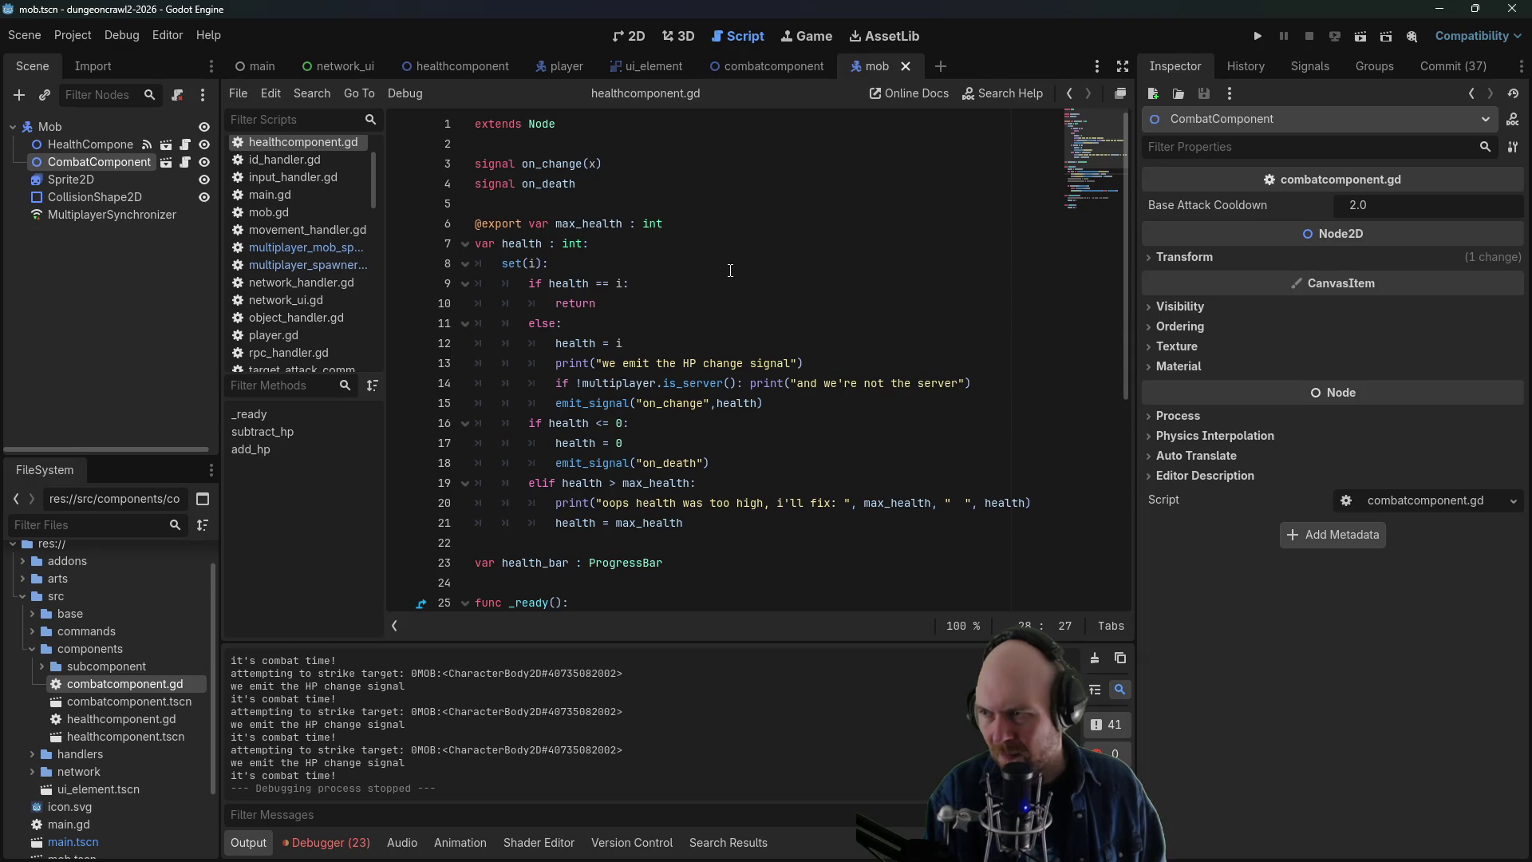
scroll(775, 374, down, 5)
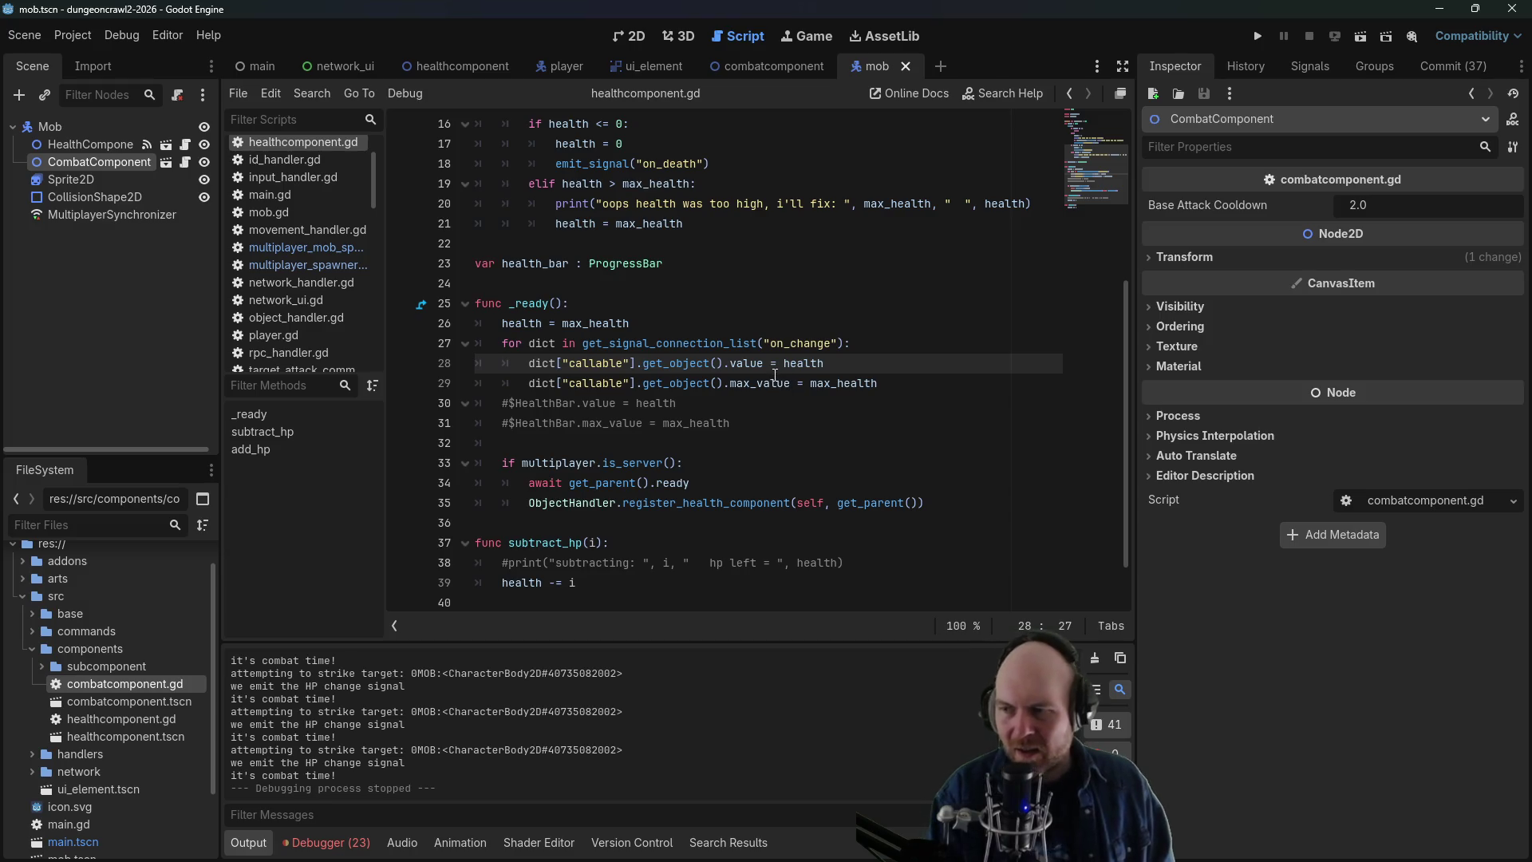
scroll(775, 375, down, 1)
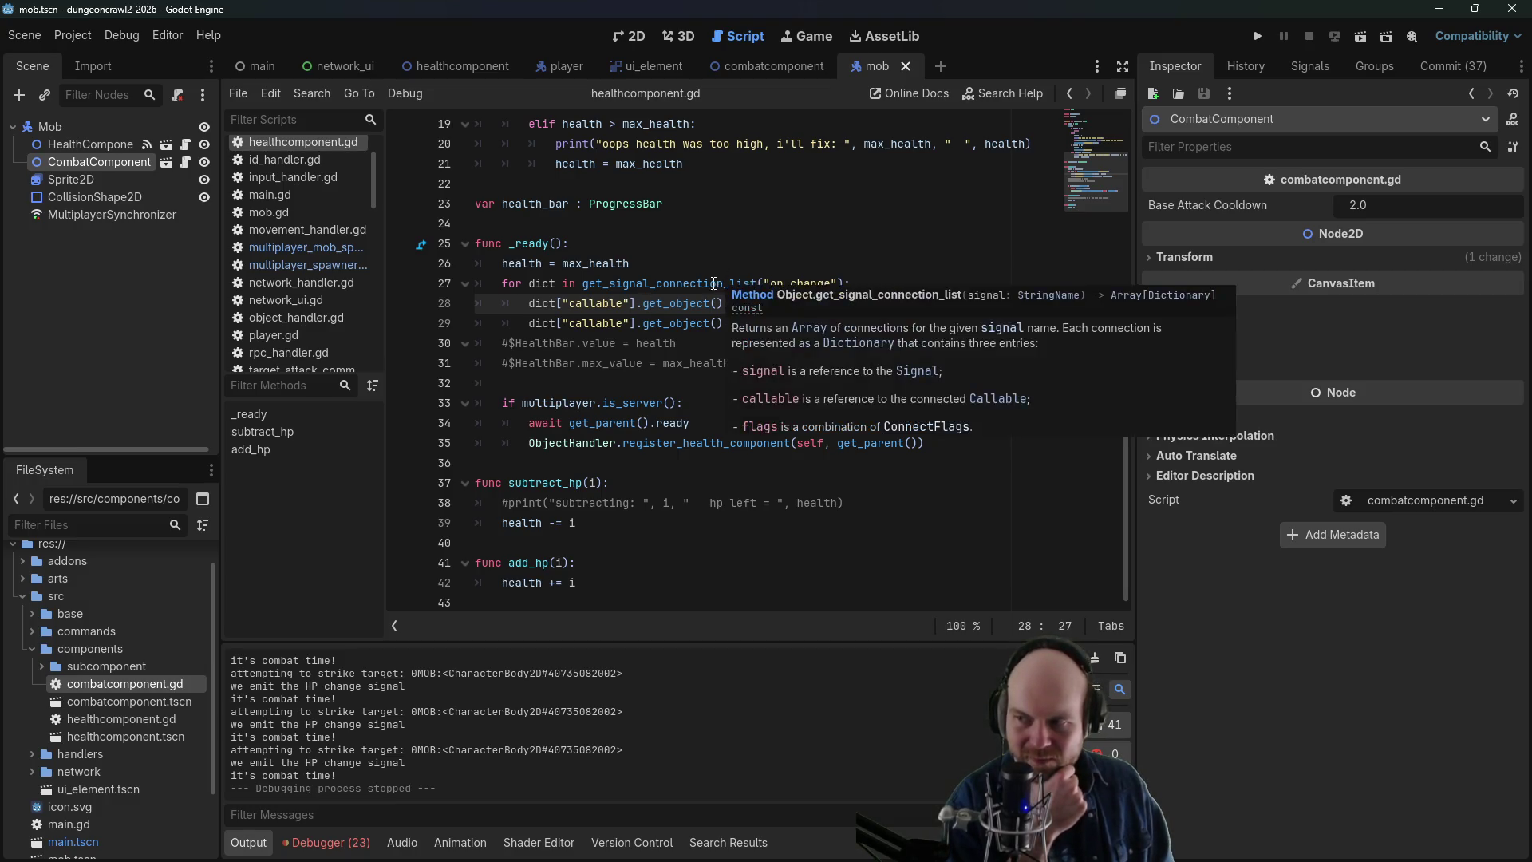
click(639, 352)
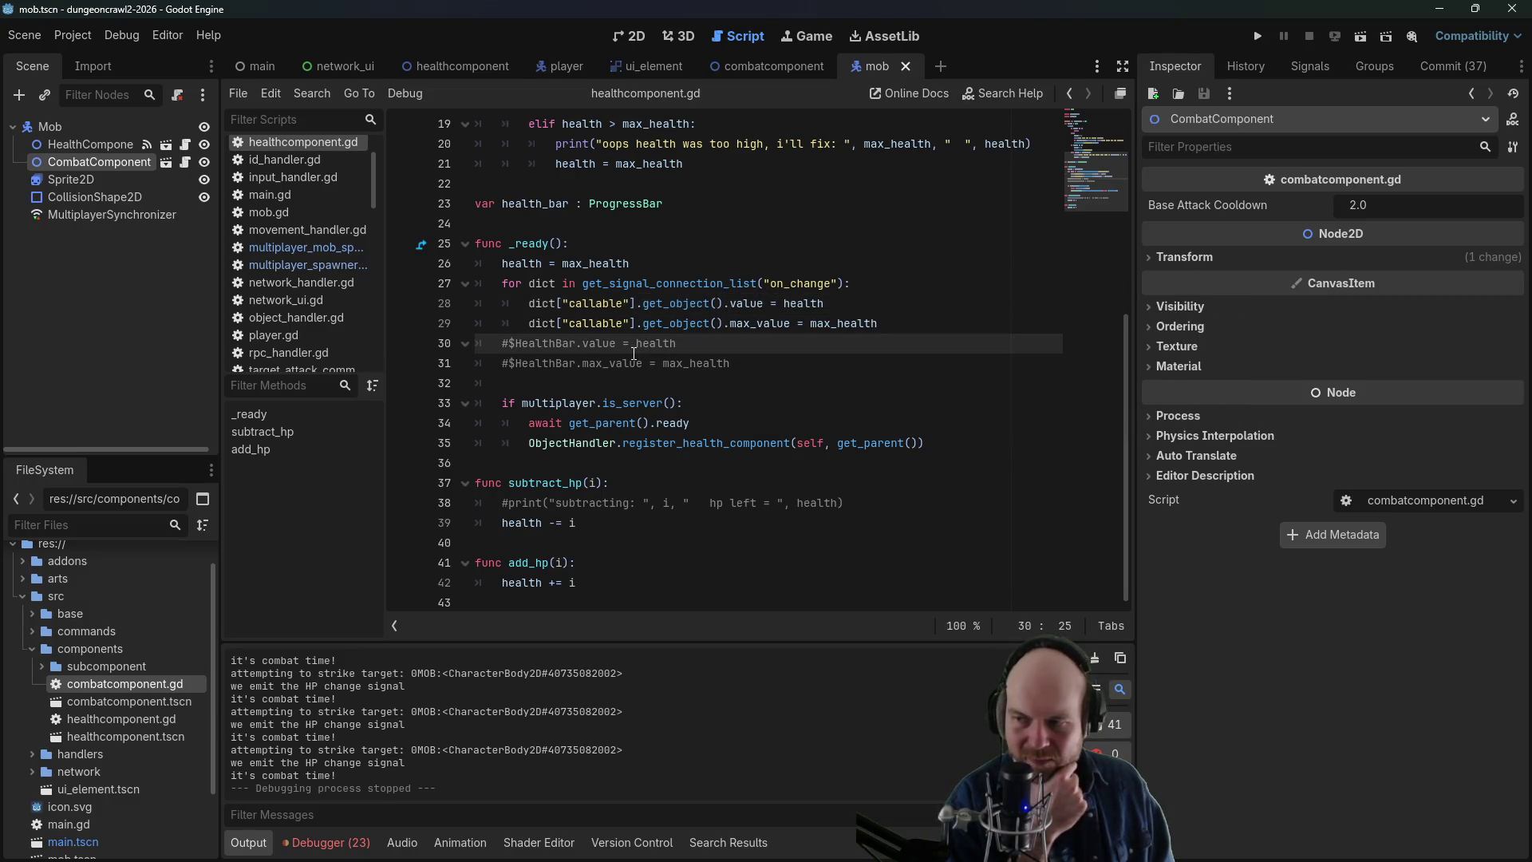
click(568, 301)
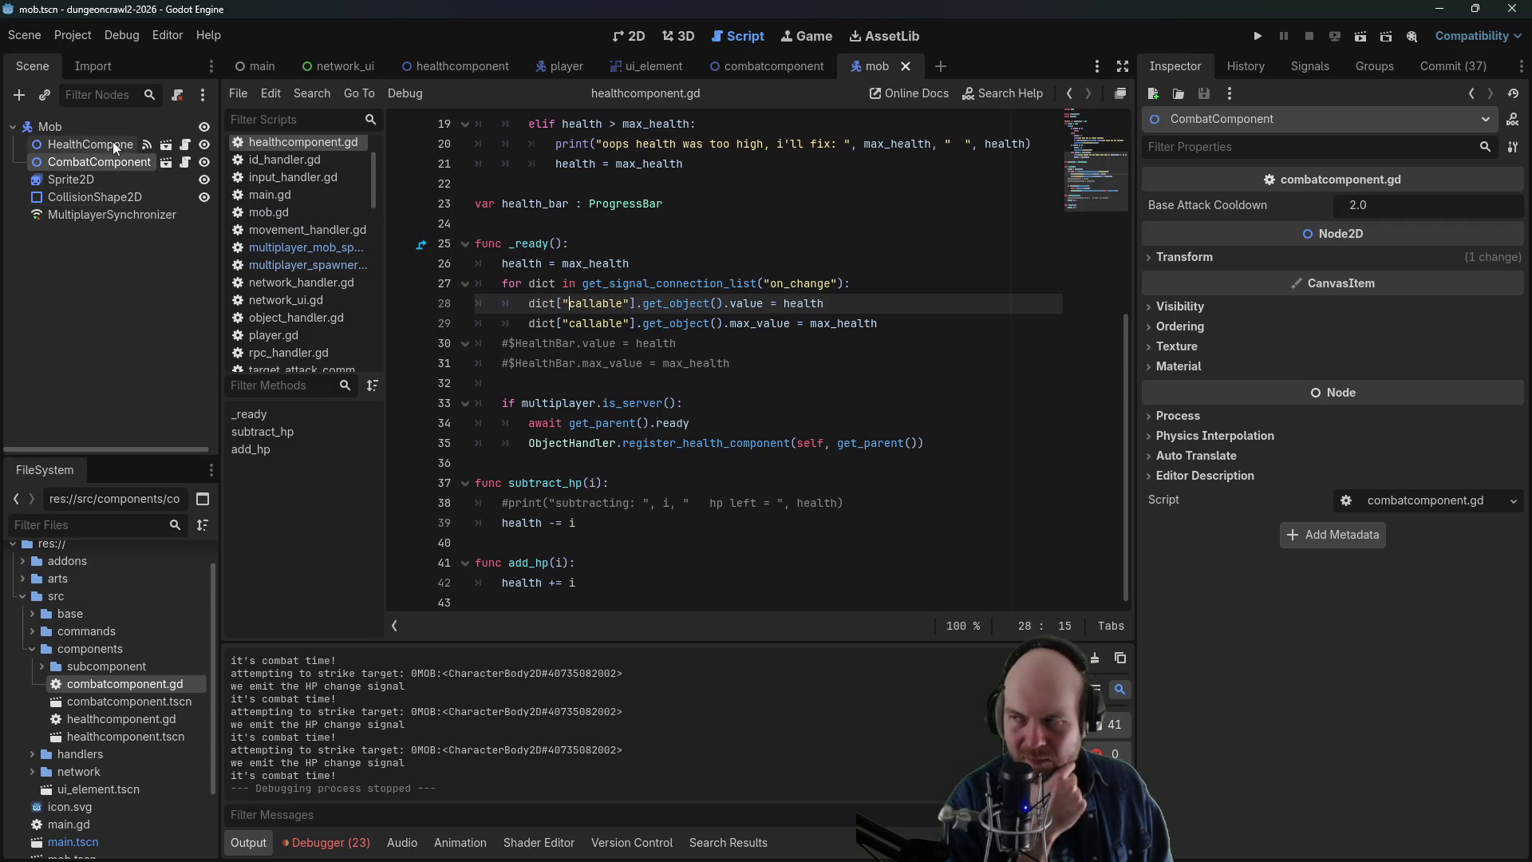
click(449, 70)
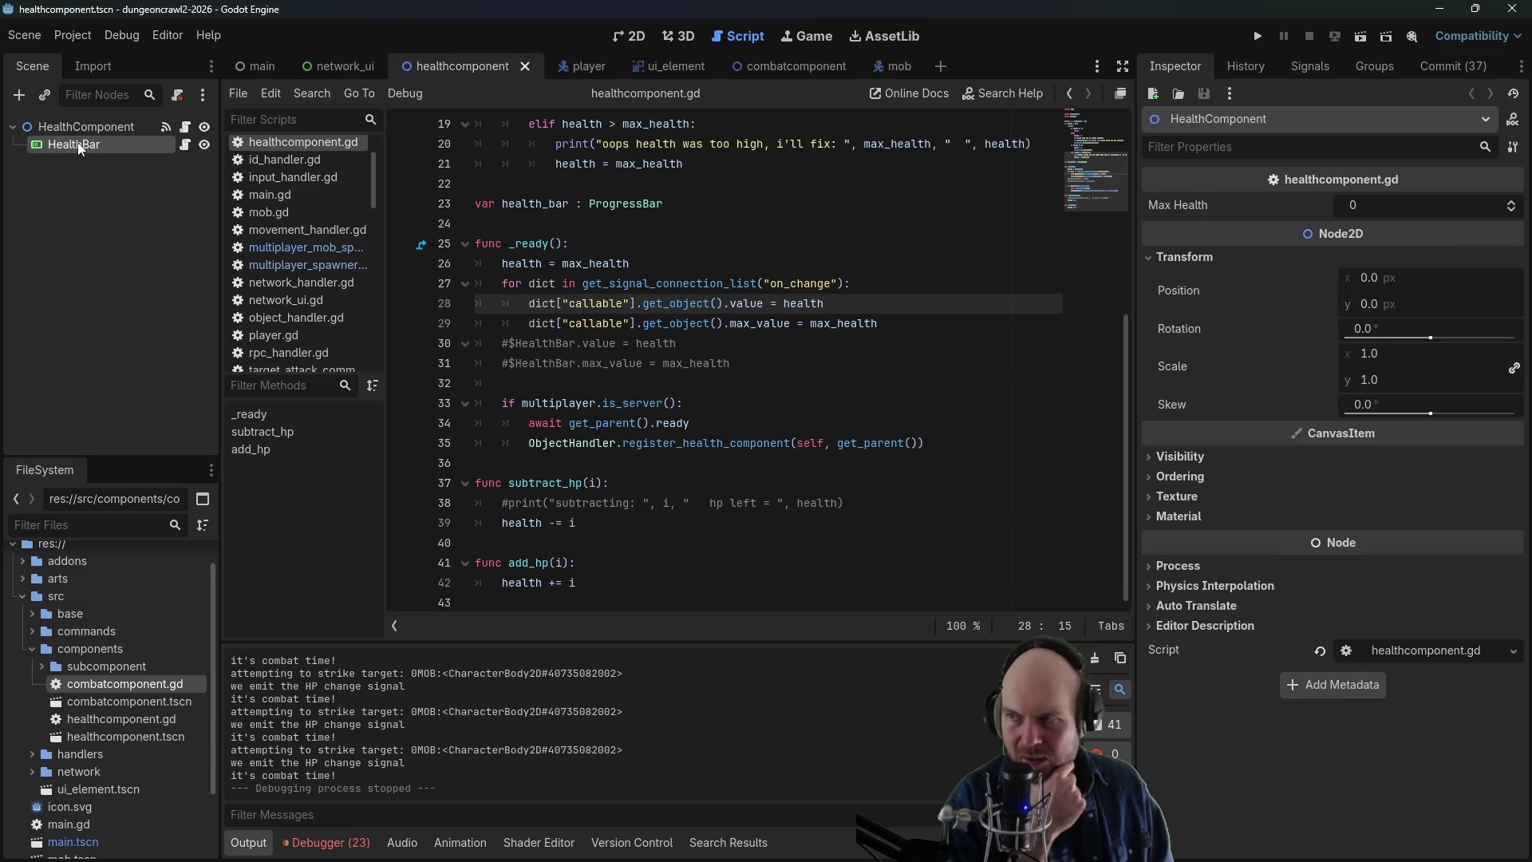
- Select HealthBar and compare its health_bar.gd script with the health component script
click(79, 147)
click(185, 147)
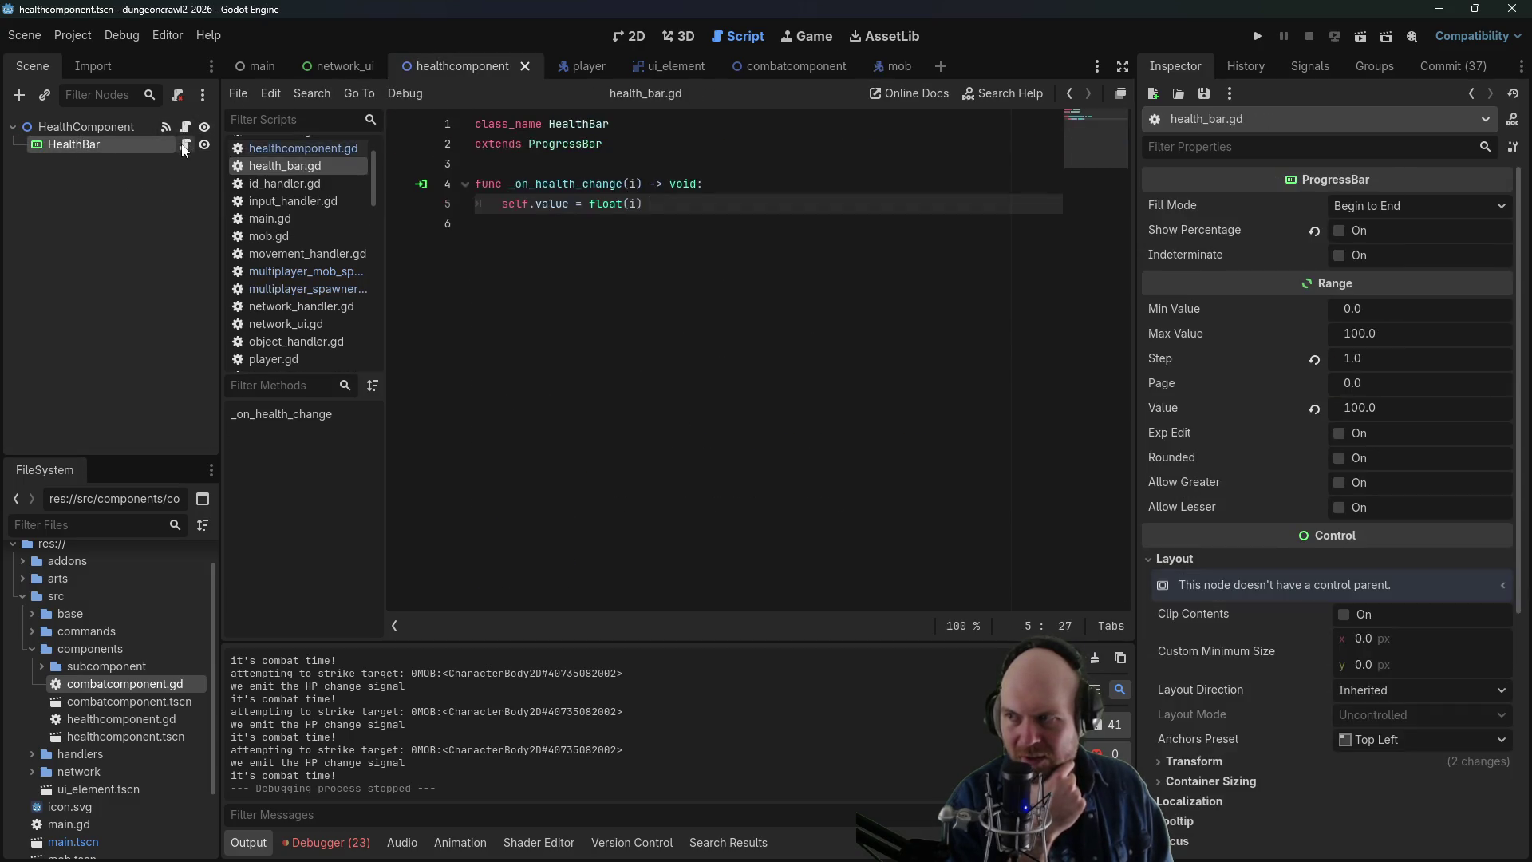
click(186, 126)
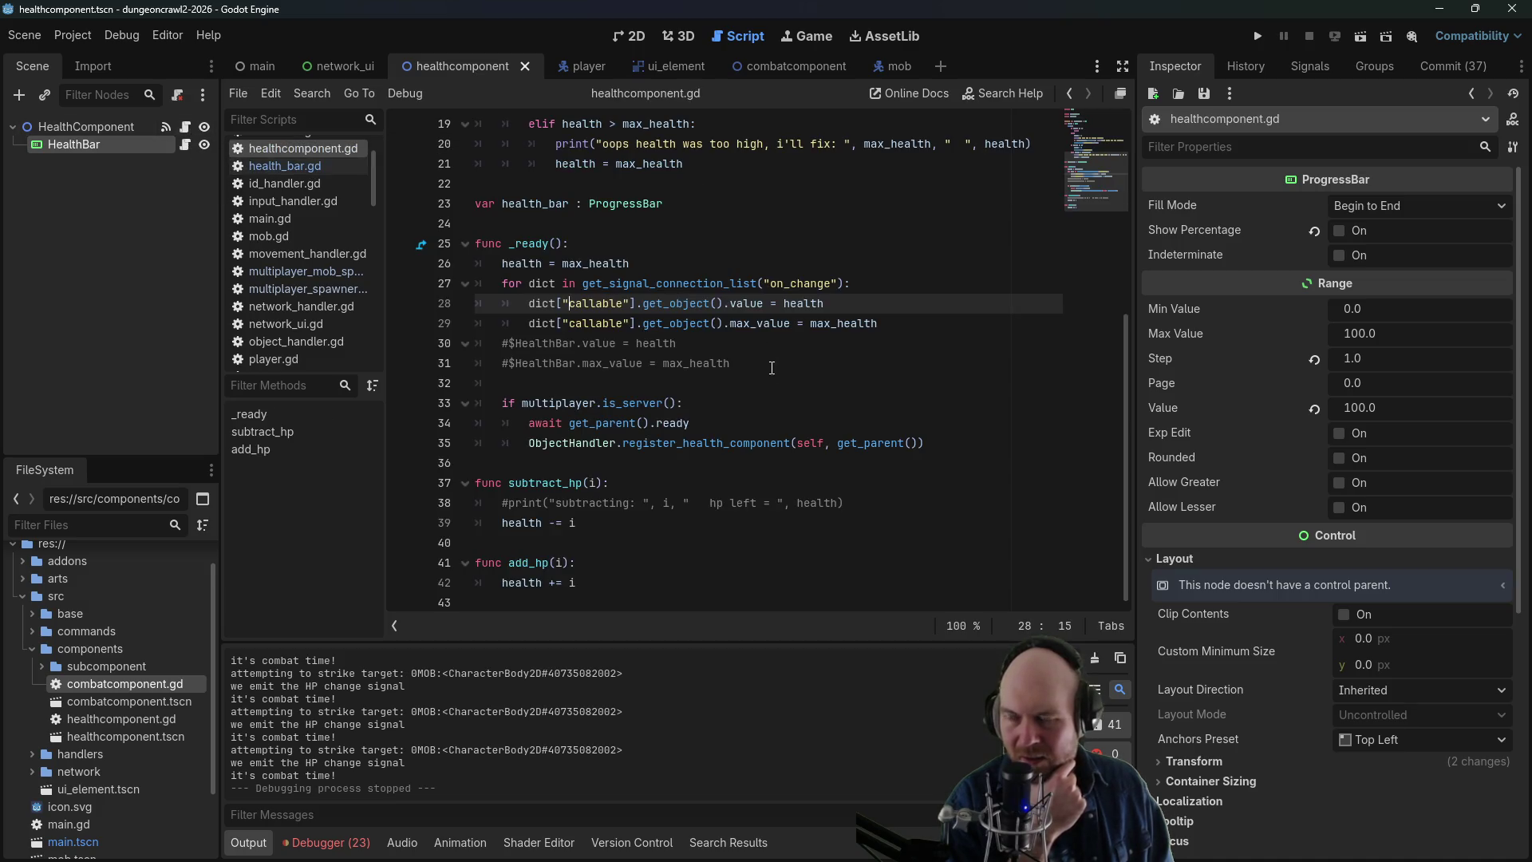
scroll(772, 367, up, 6)
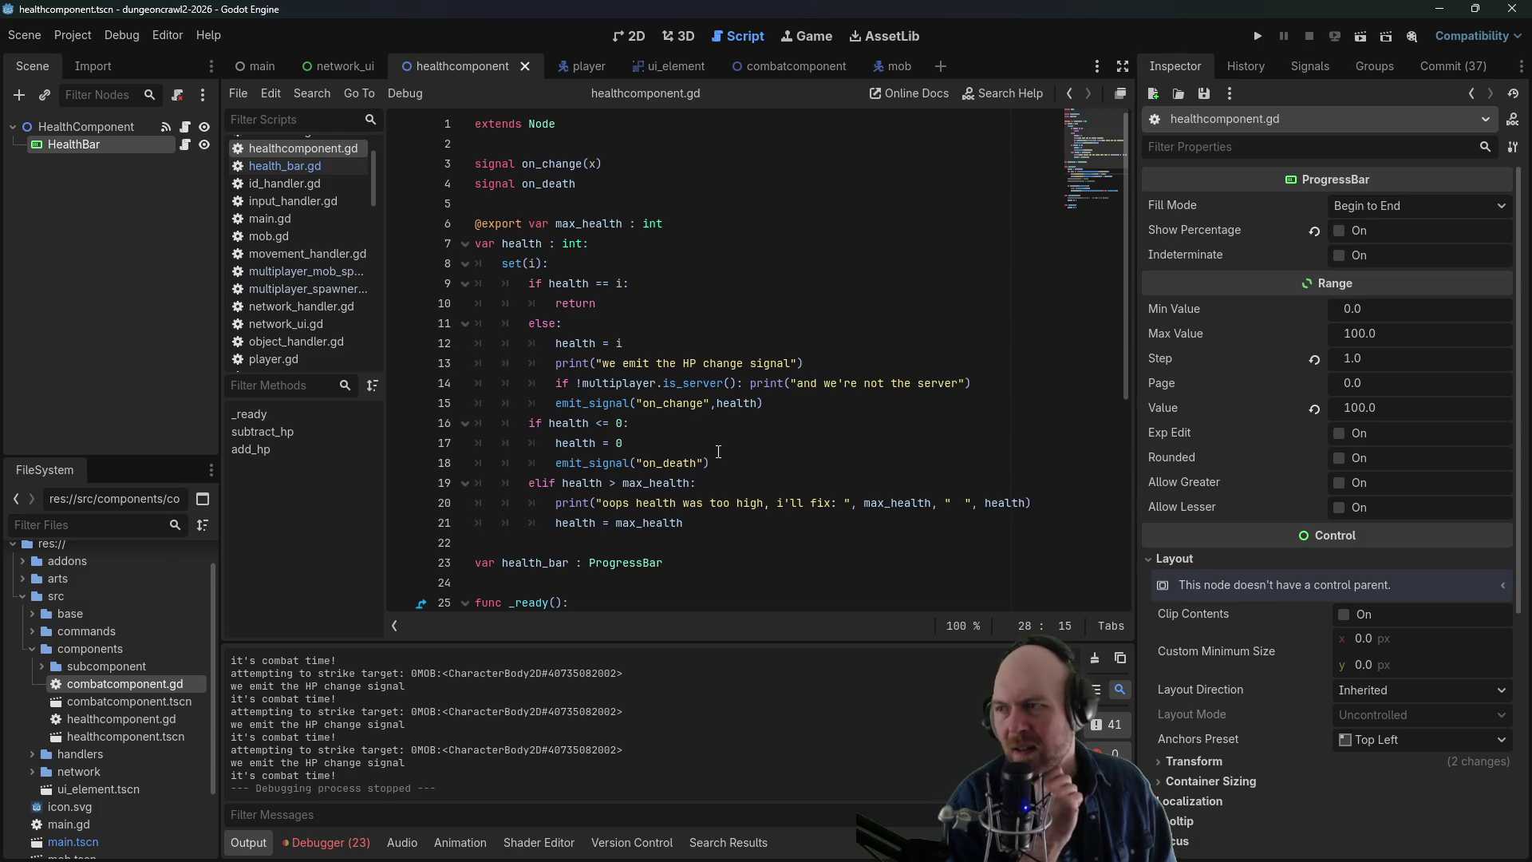
scroll(723, 455, down, 3)
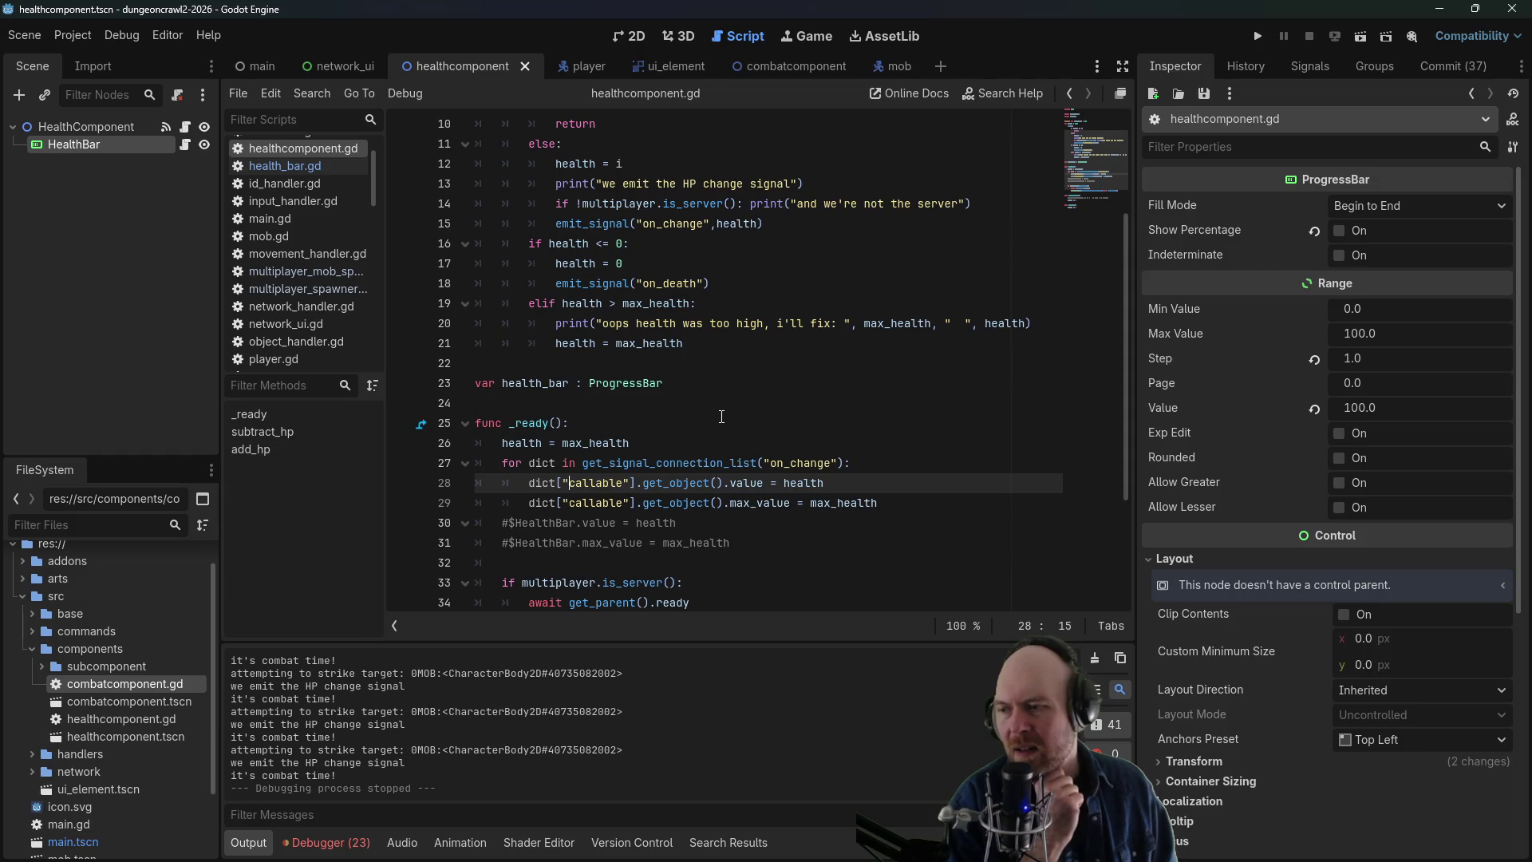
click(186, 144)
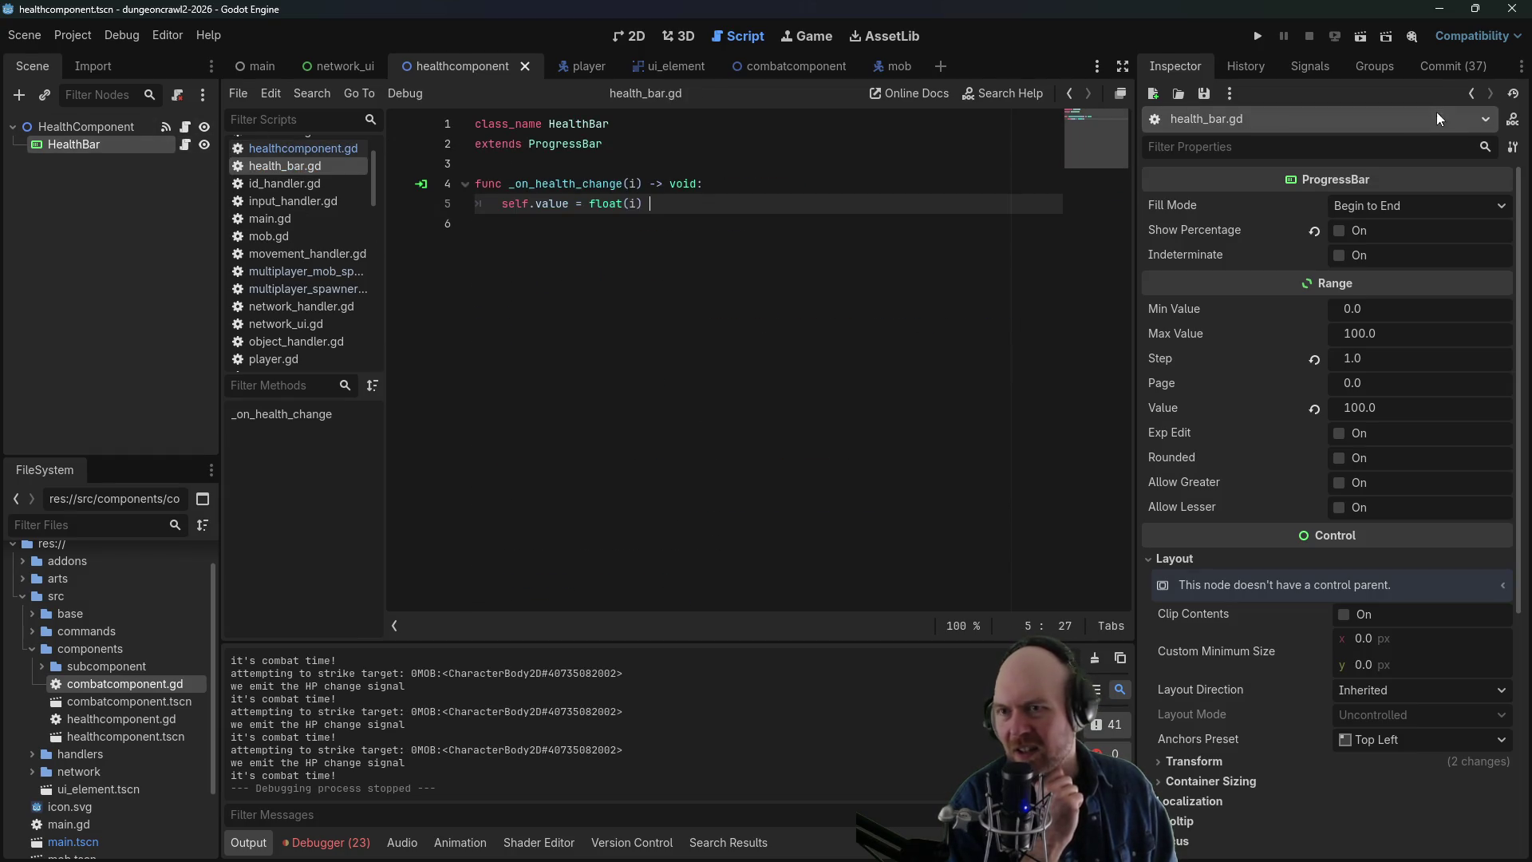
- Inspect HealthComponent's and HealthBar's signal connections in the Node > Signals dock
click(1303, 66)
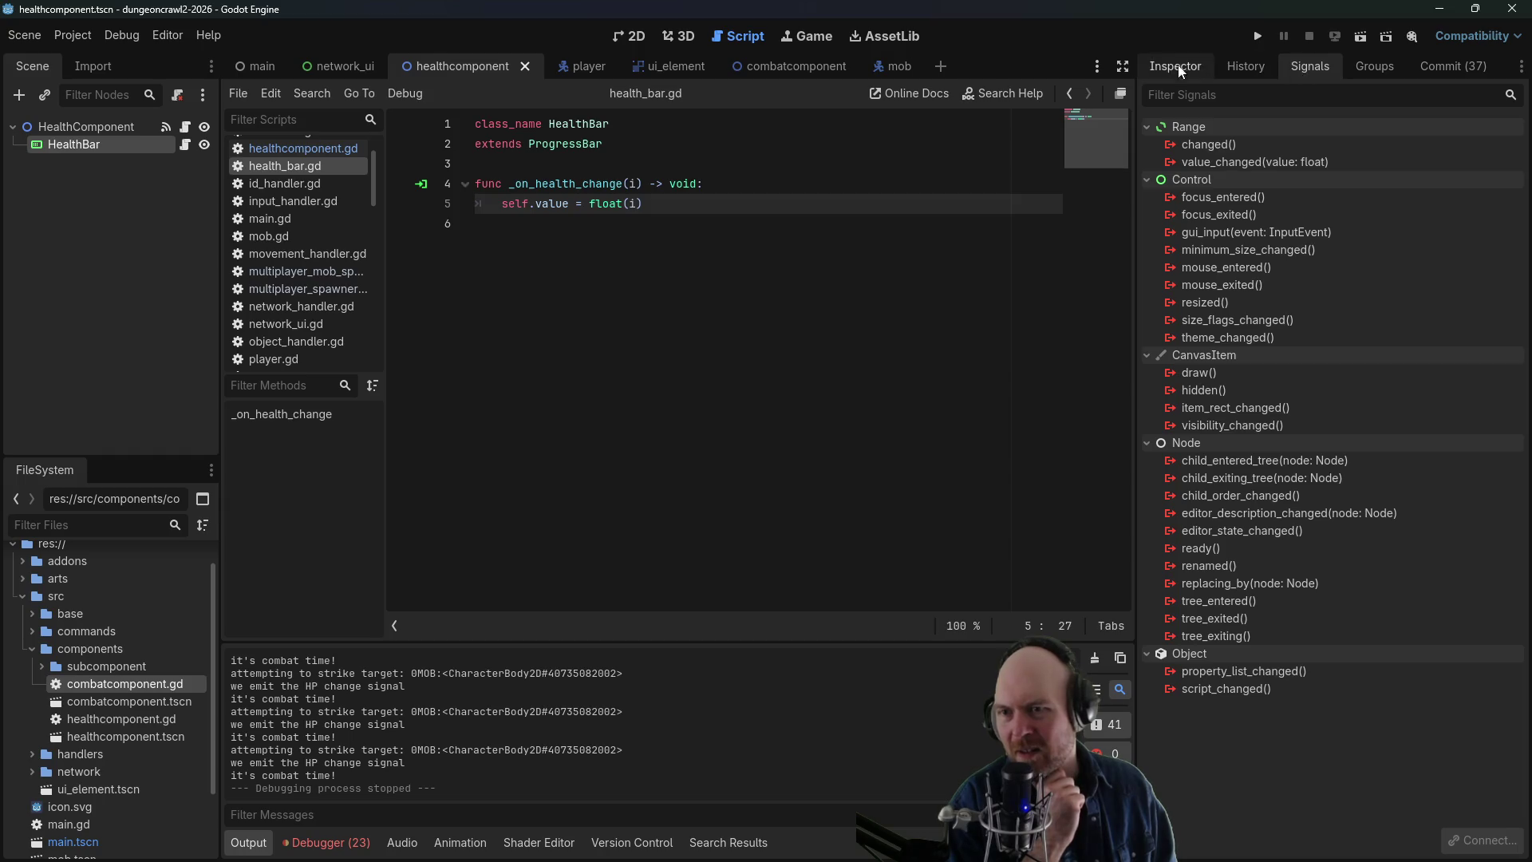
click(131, 129)
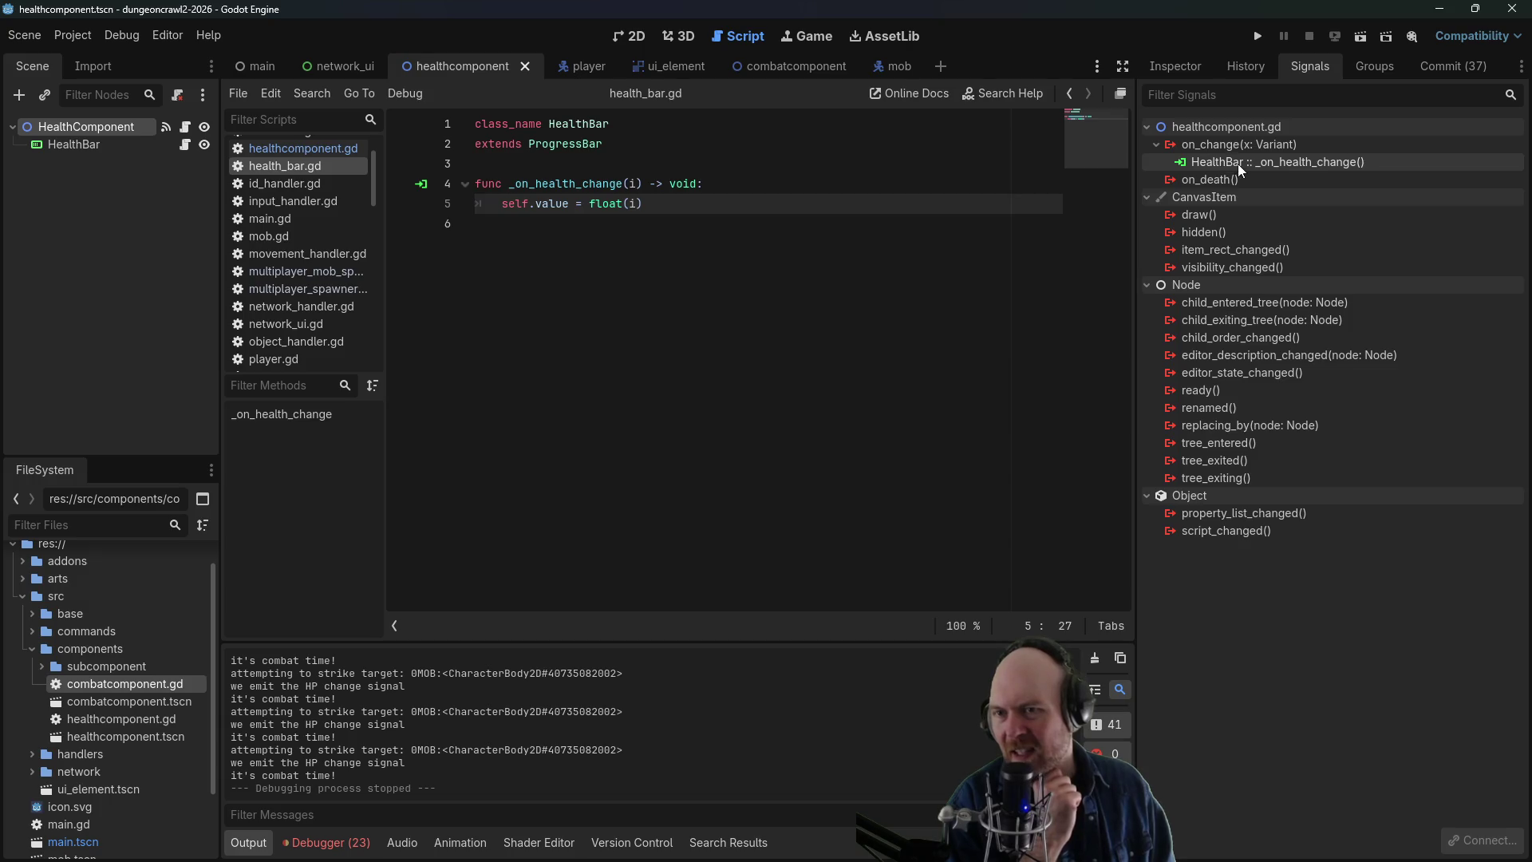
click(67, 146)
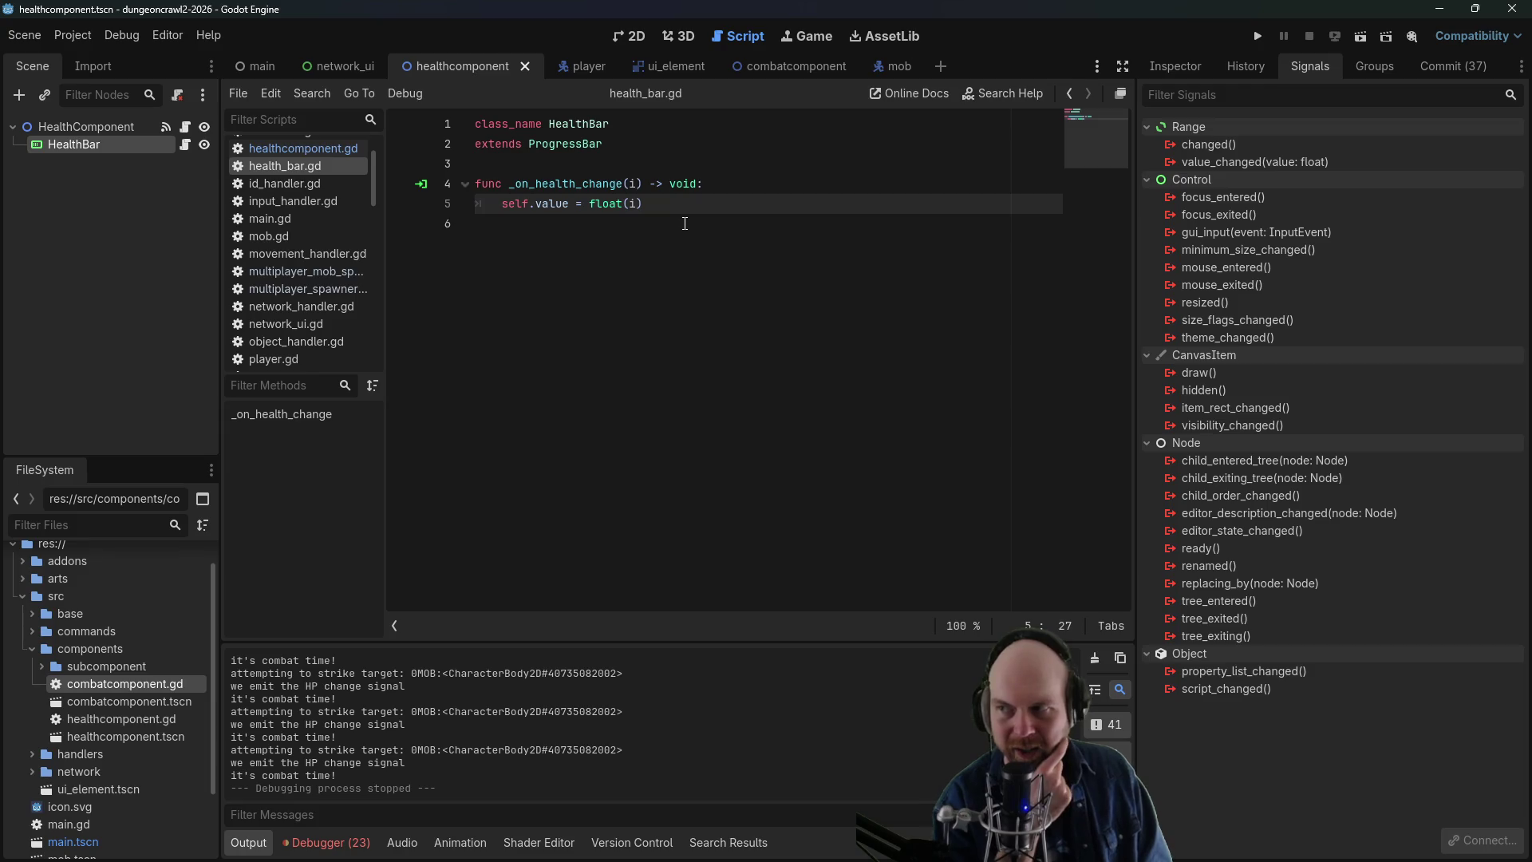
click(87, 126)
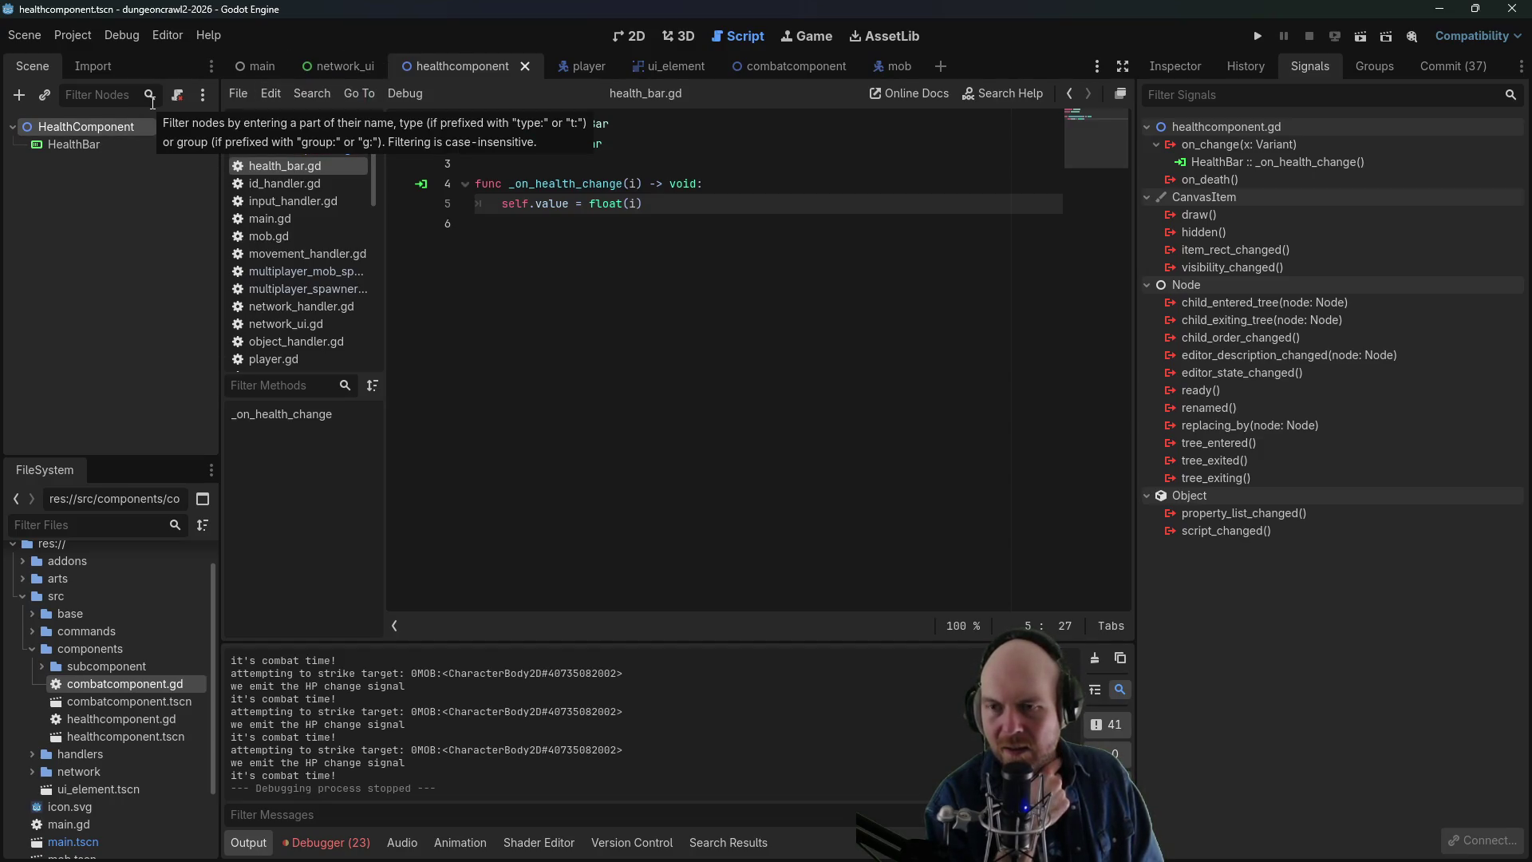
click(84, 143)
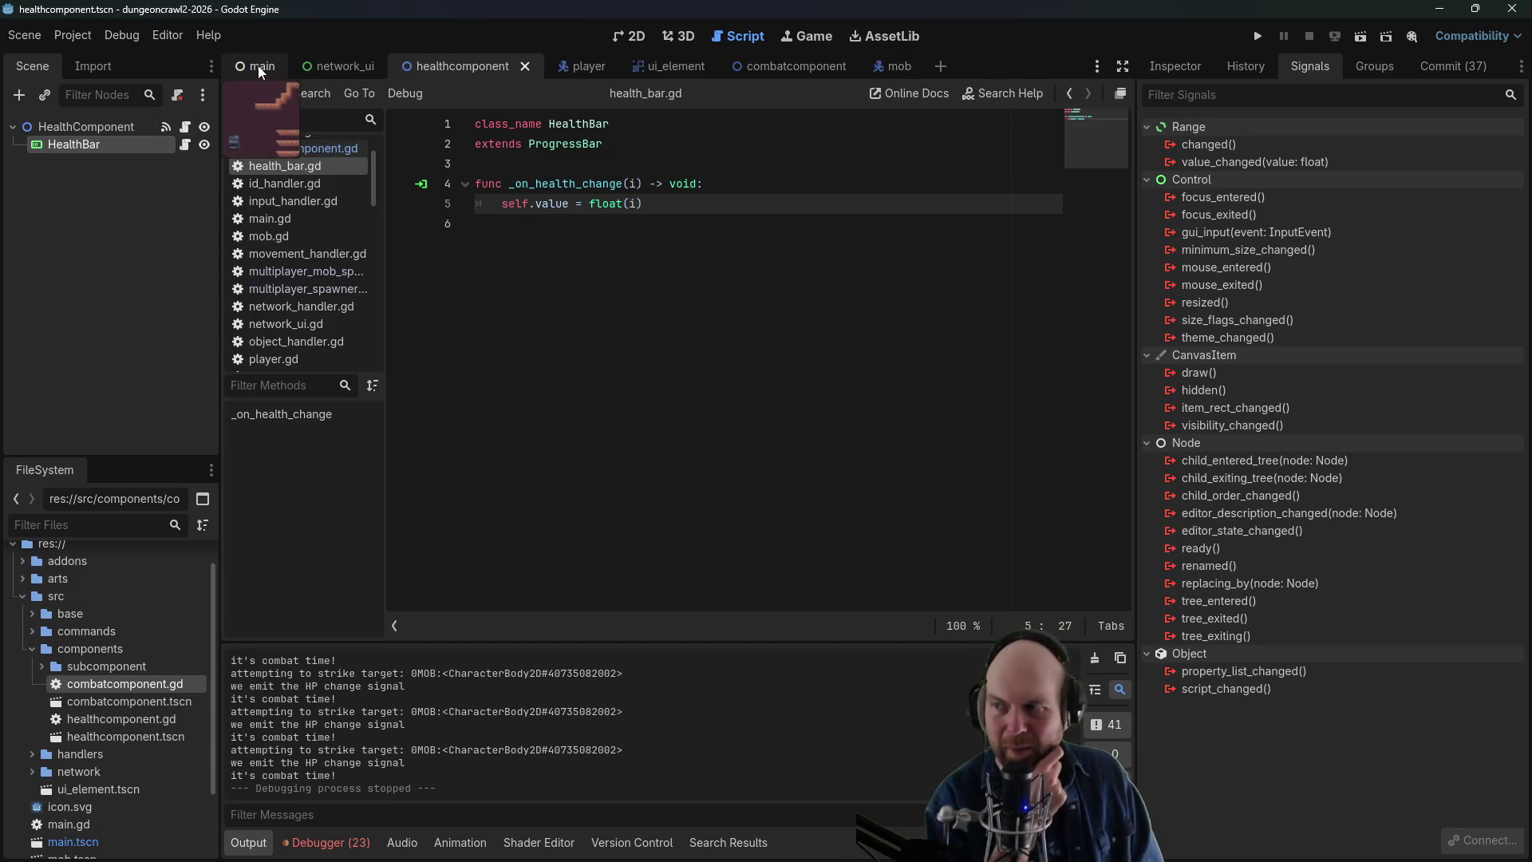
- Add the comment '## TODO exclude from server' on a new line 7 of health_bar.gd
click(706, 226)
key(Return)
text(TO)
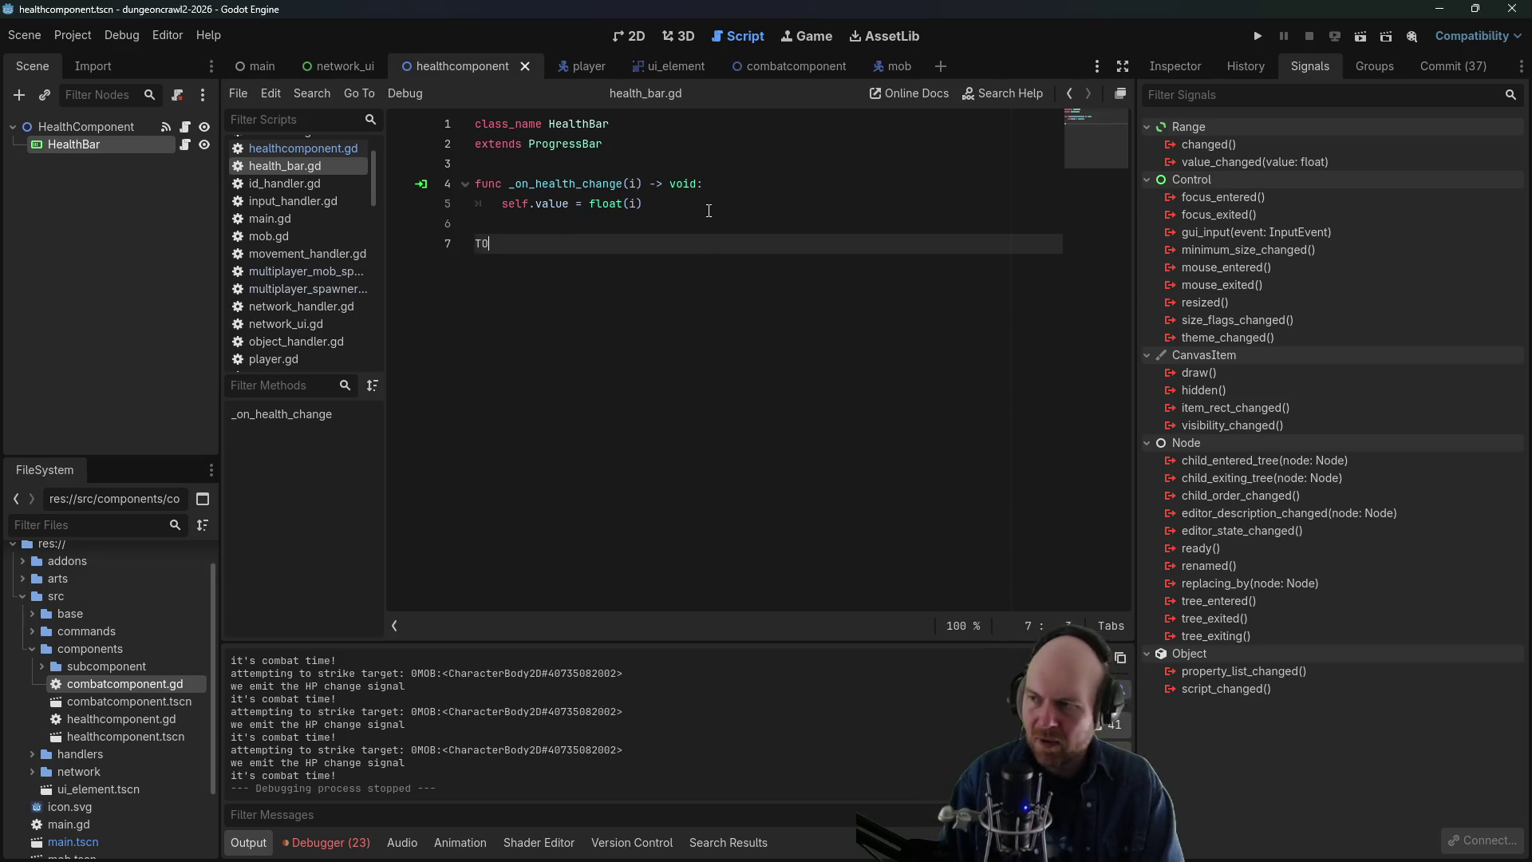
key(BackSpace)
key(BackSpace)
text(## TOD)
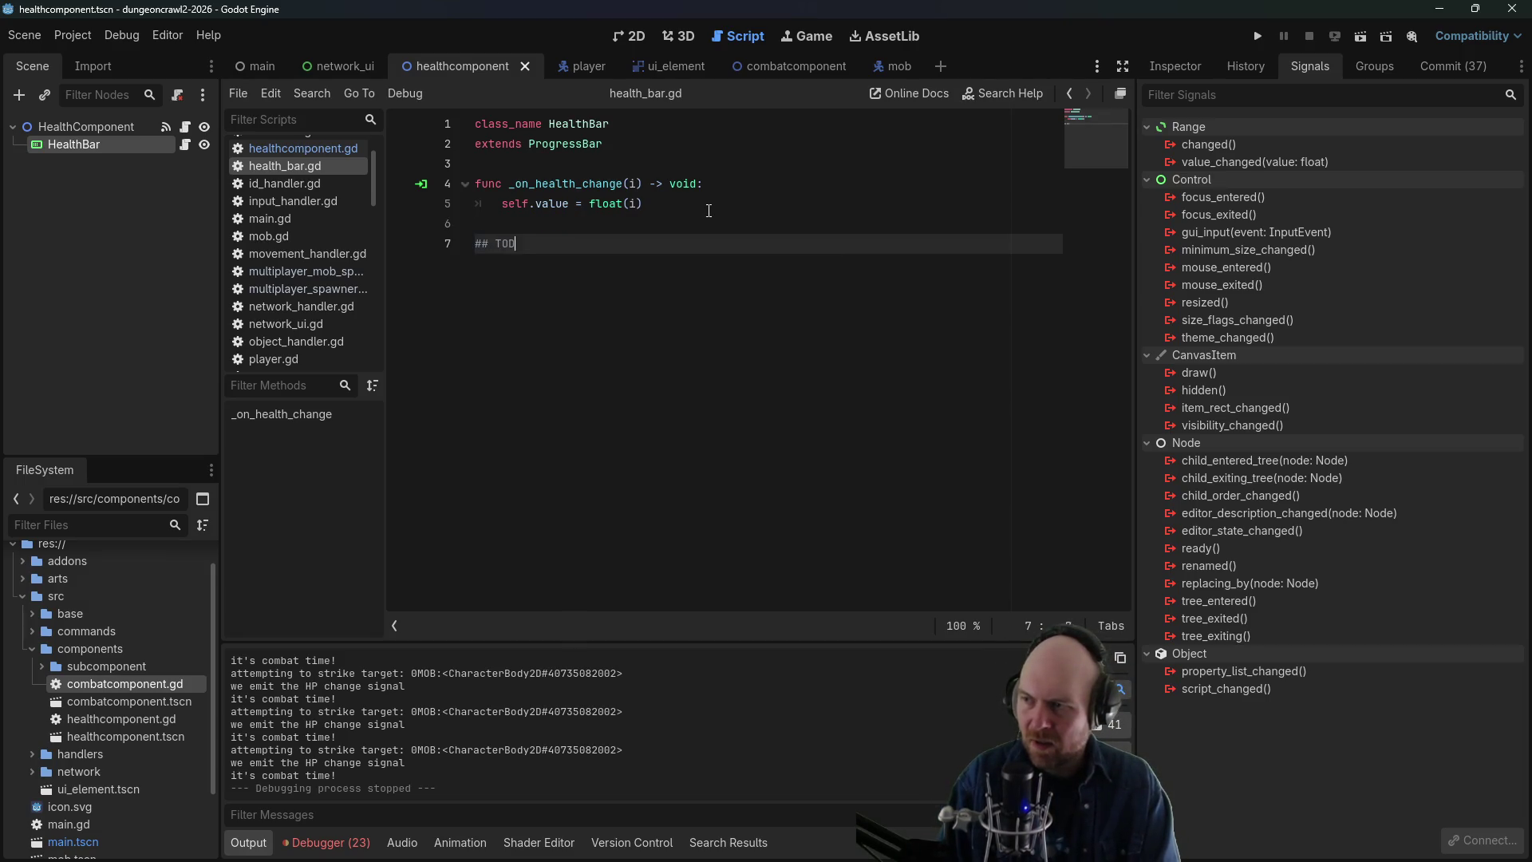
text(O exlu)
text(o)
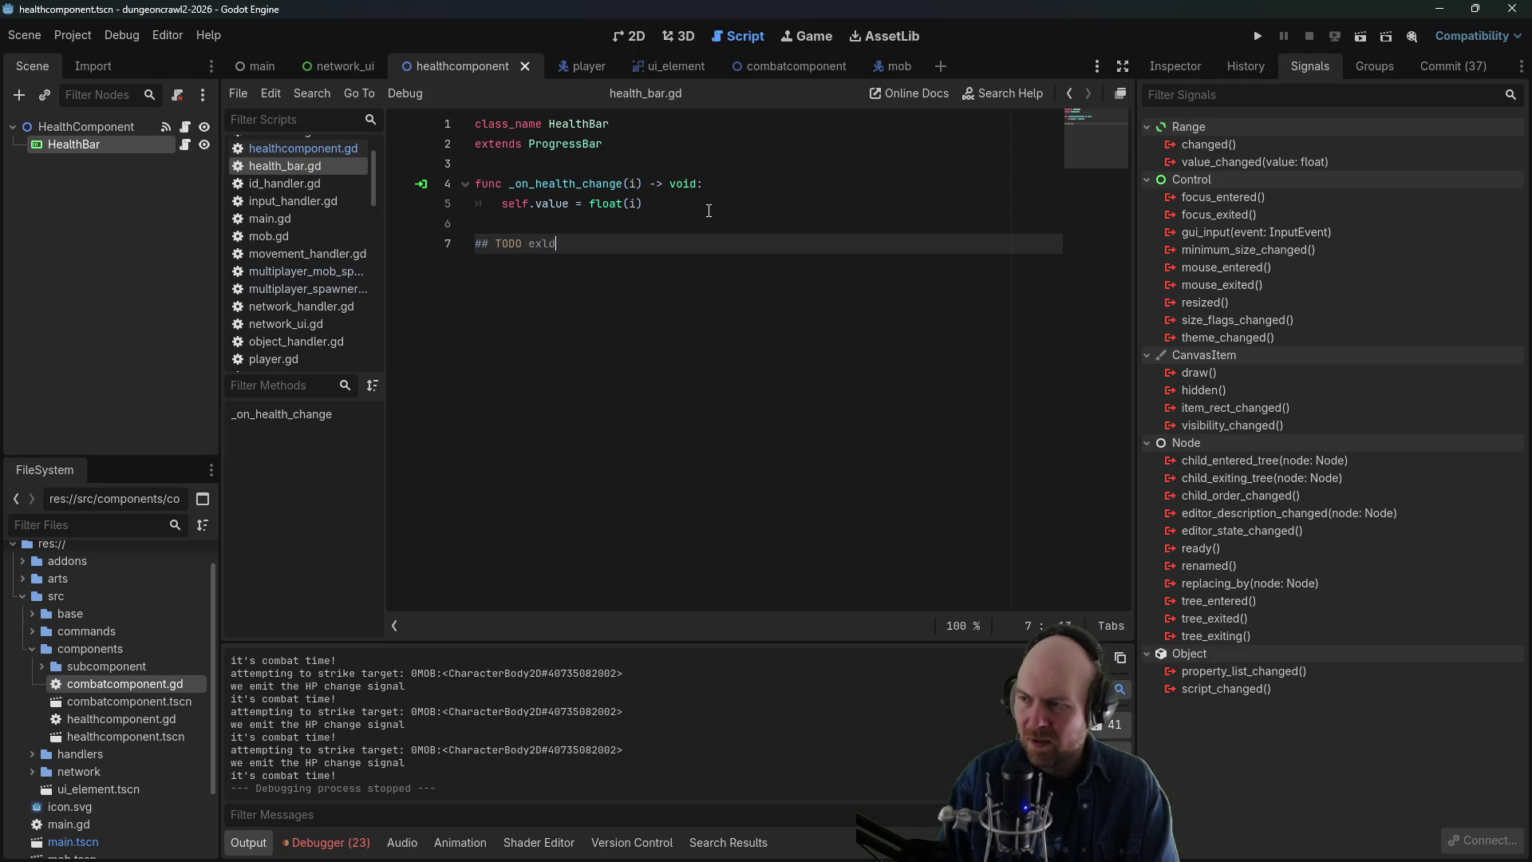
key(BackSpace)
key(BackSpace)
text(clude from server)
- Save the health_bar.gd changes and look over the health component script
click(709, 211)
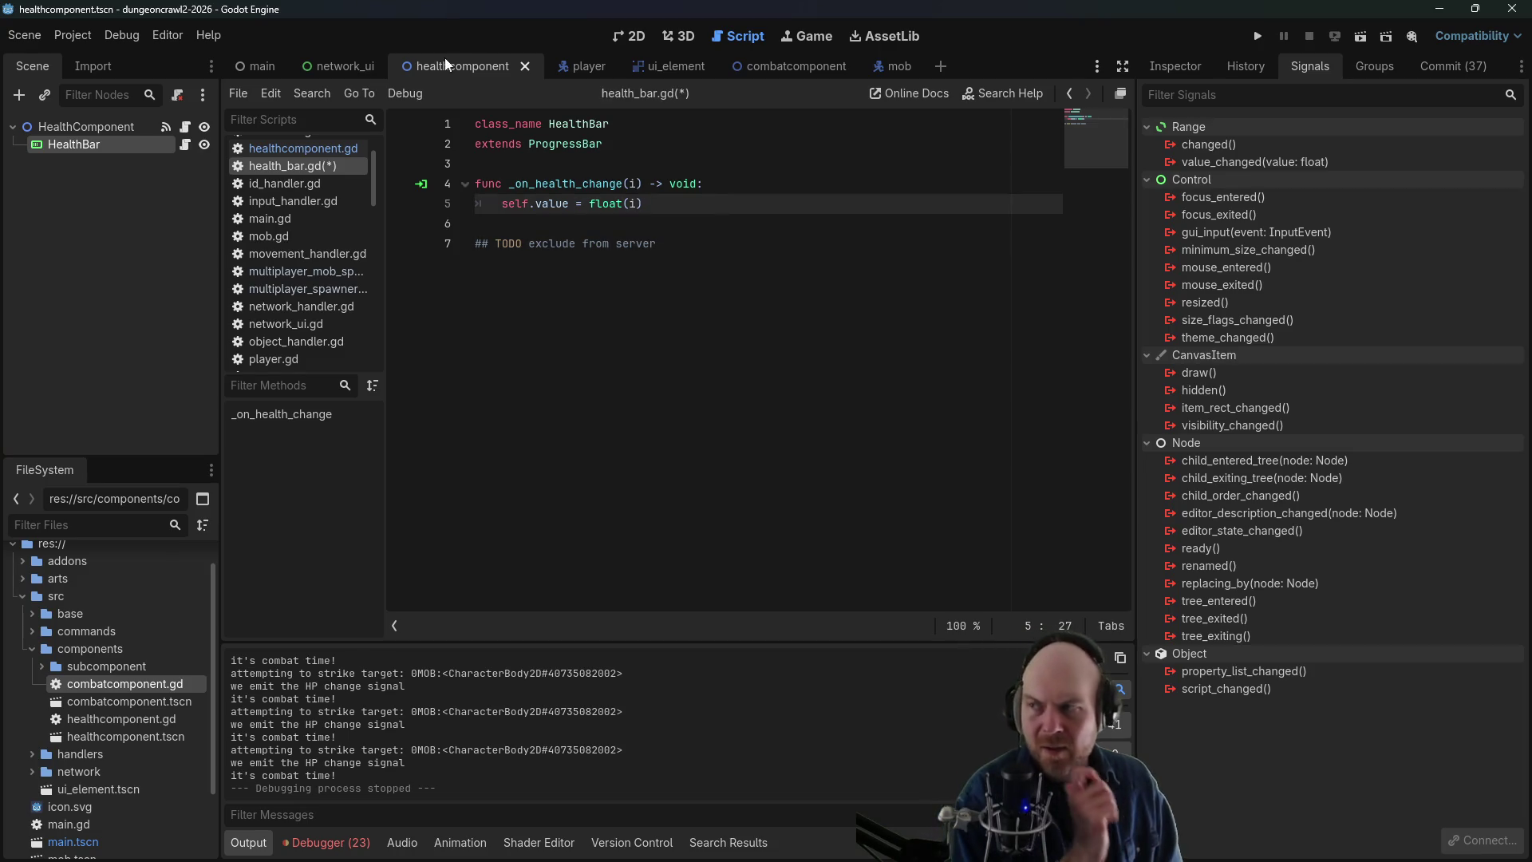
click(254, 65)
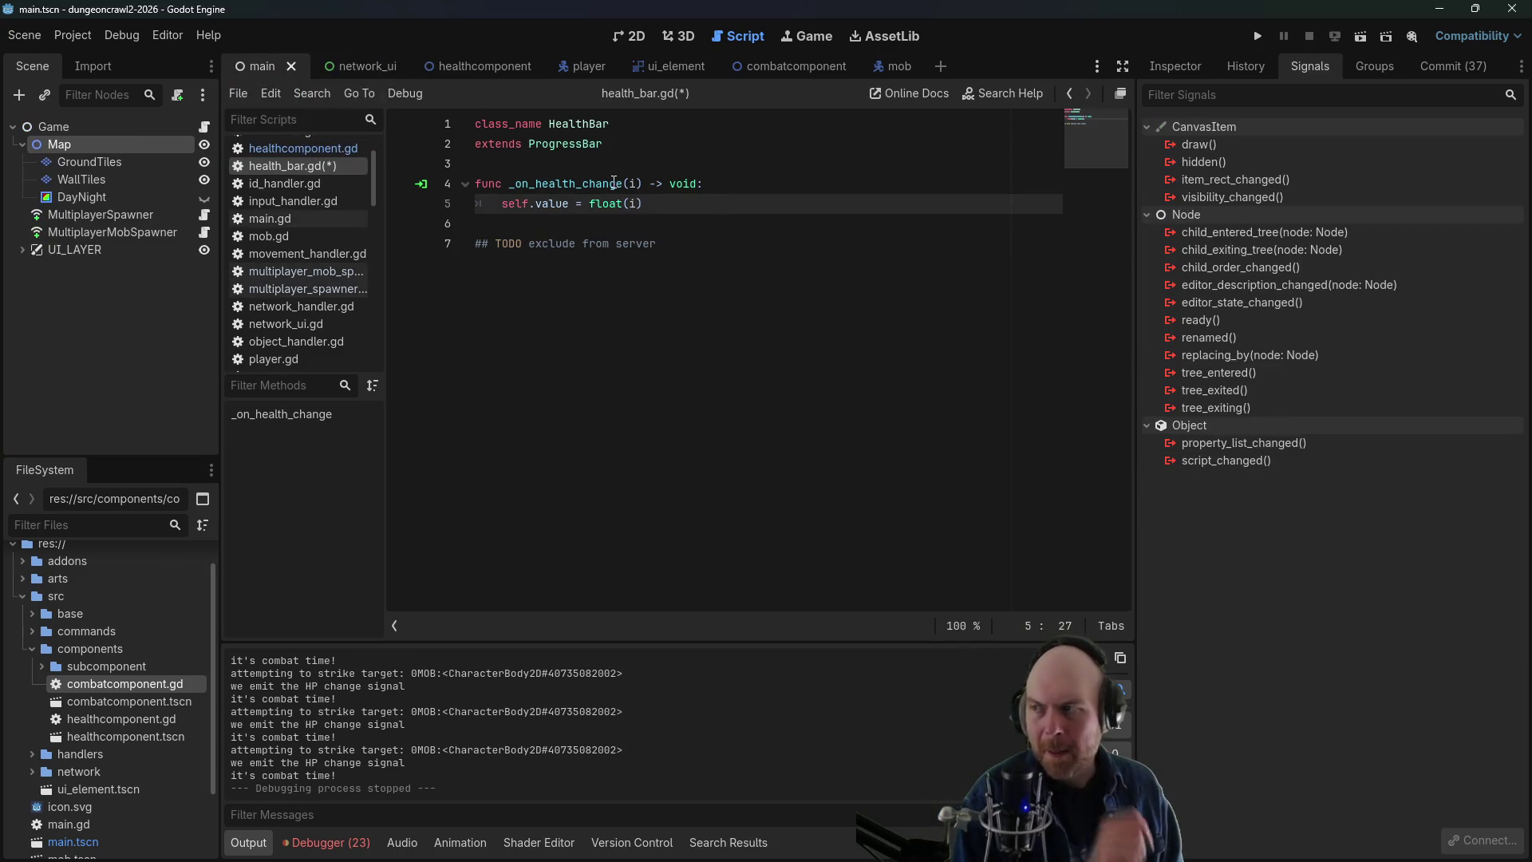
click(656, 184)
key(ctrl+s)
click(281, 154)
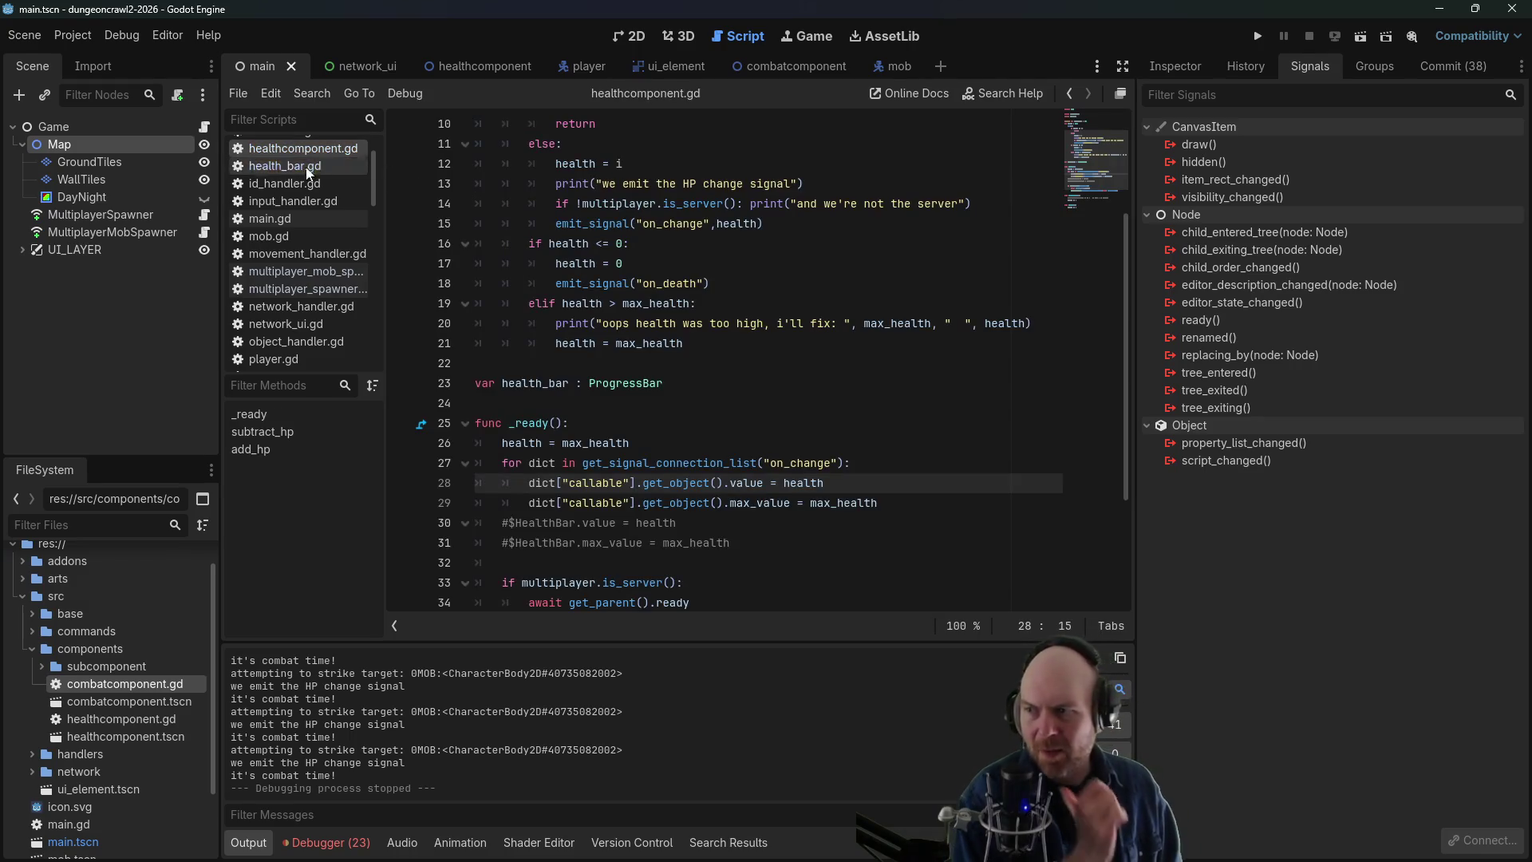
scroll(733, 397, up, 3)
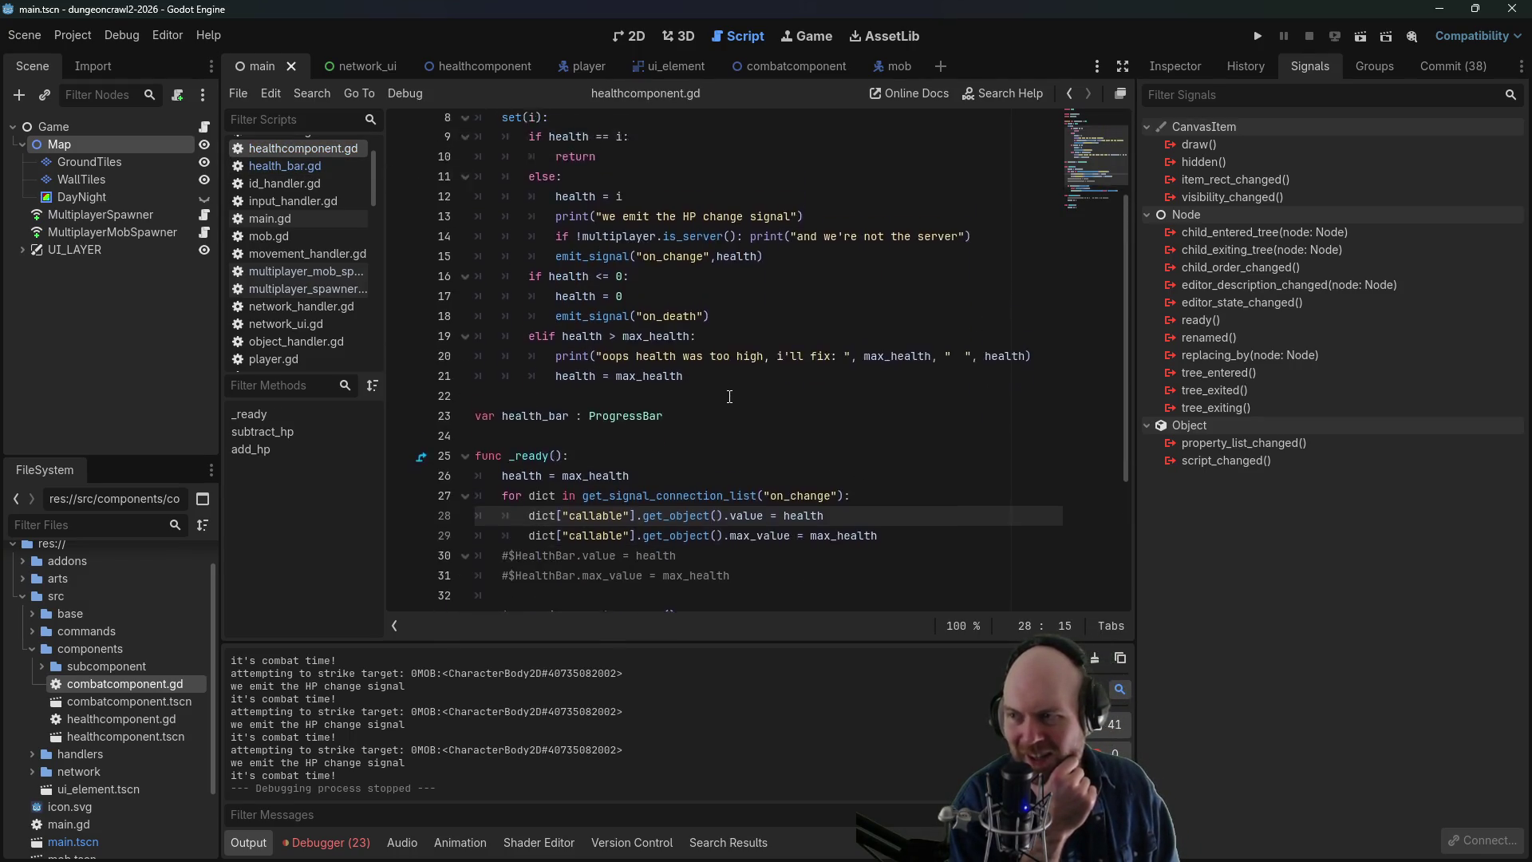
scroll(629, 348, down, 3)
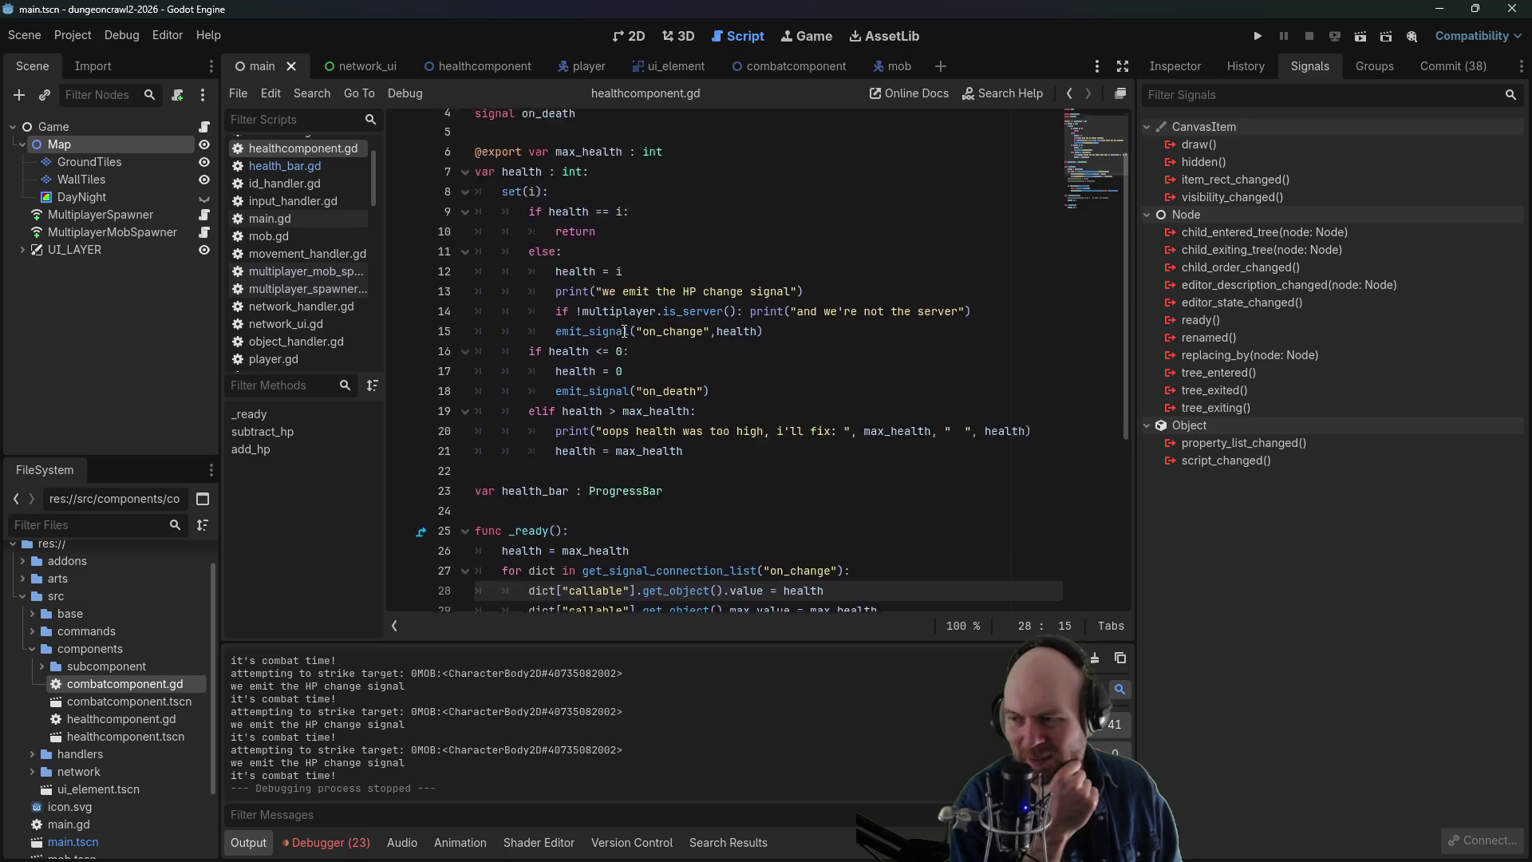
scroll(624, 323, down, 2)
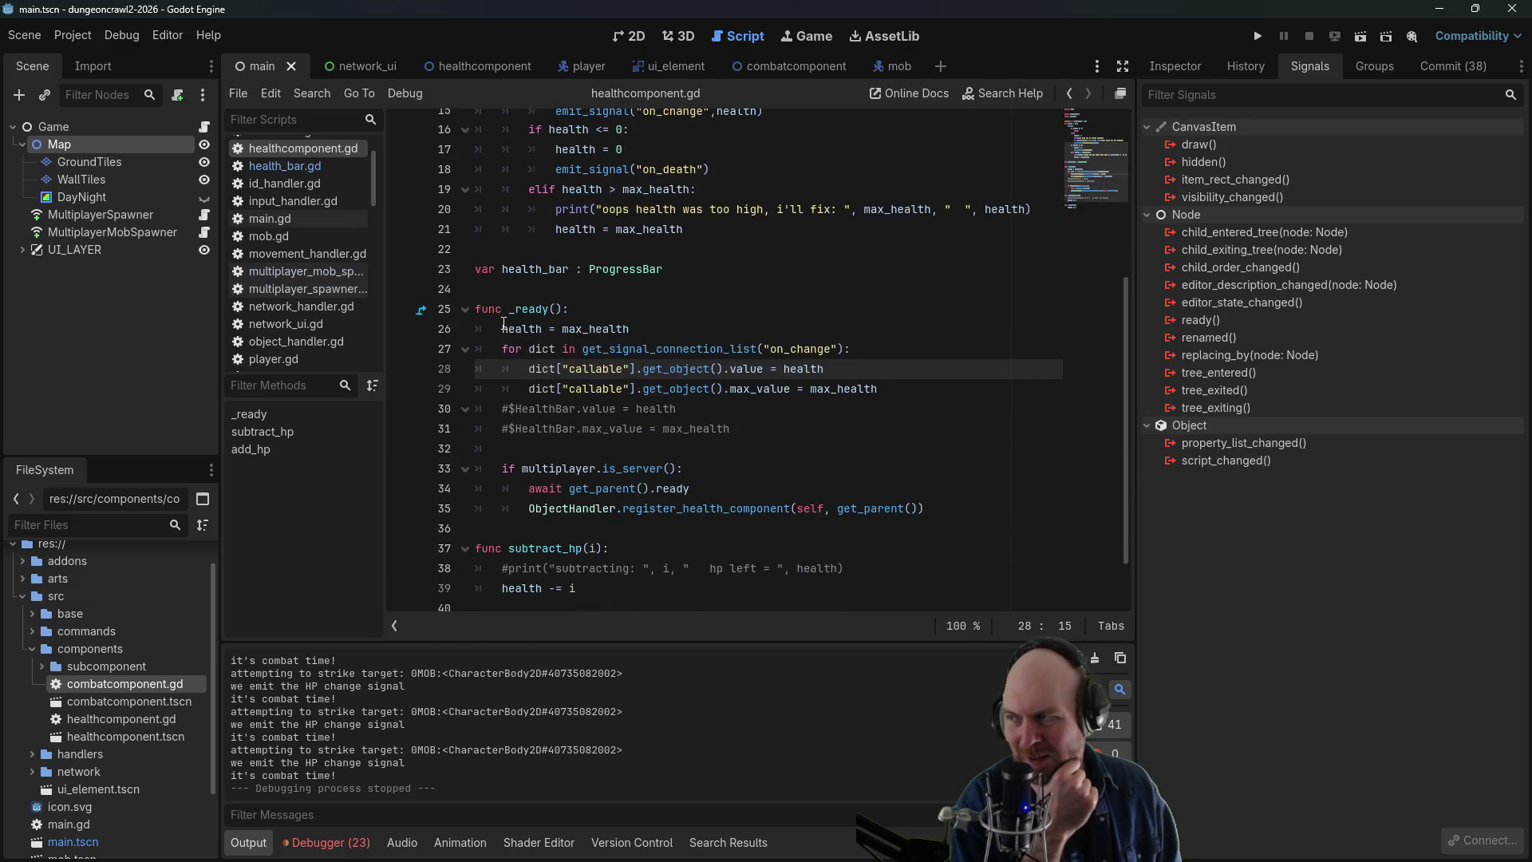
- Inspect MultiplayerMobSpawner's properties in the main scene, then switch to the mob scene
click(108, 218)
click(107, 231)
click(111, 231)
key(Escape)
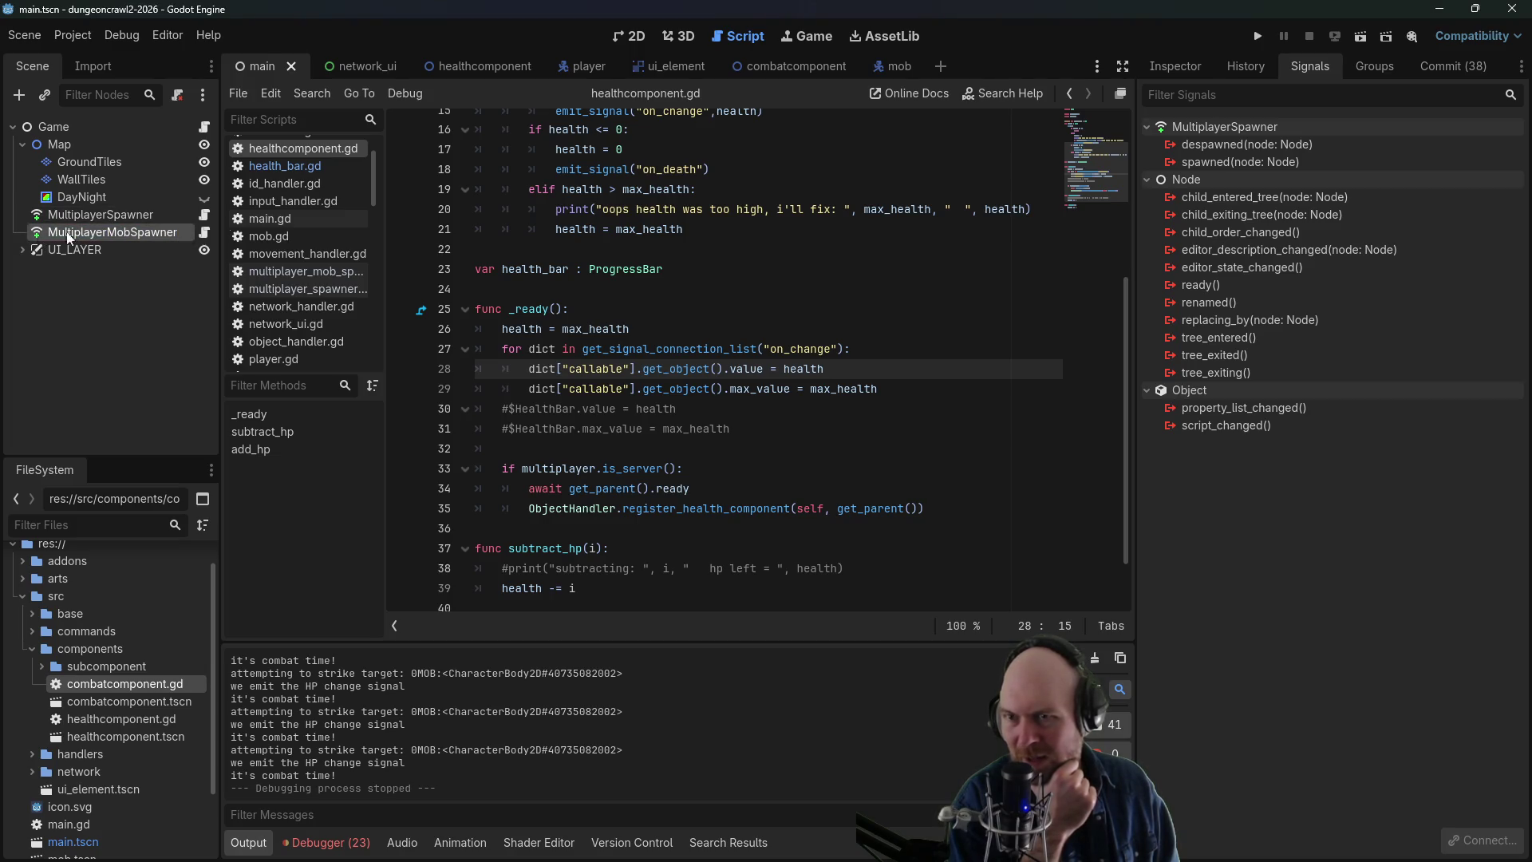
click(1175, 66)
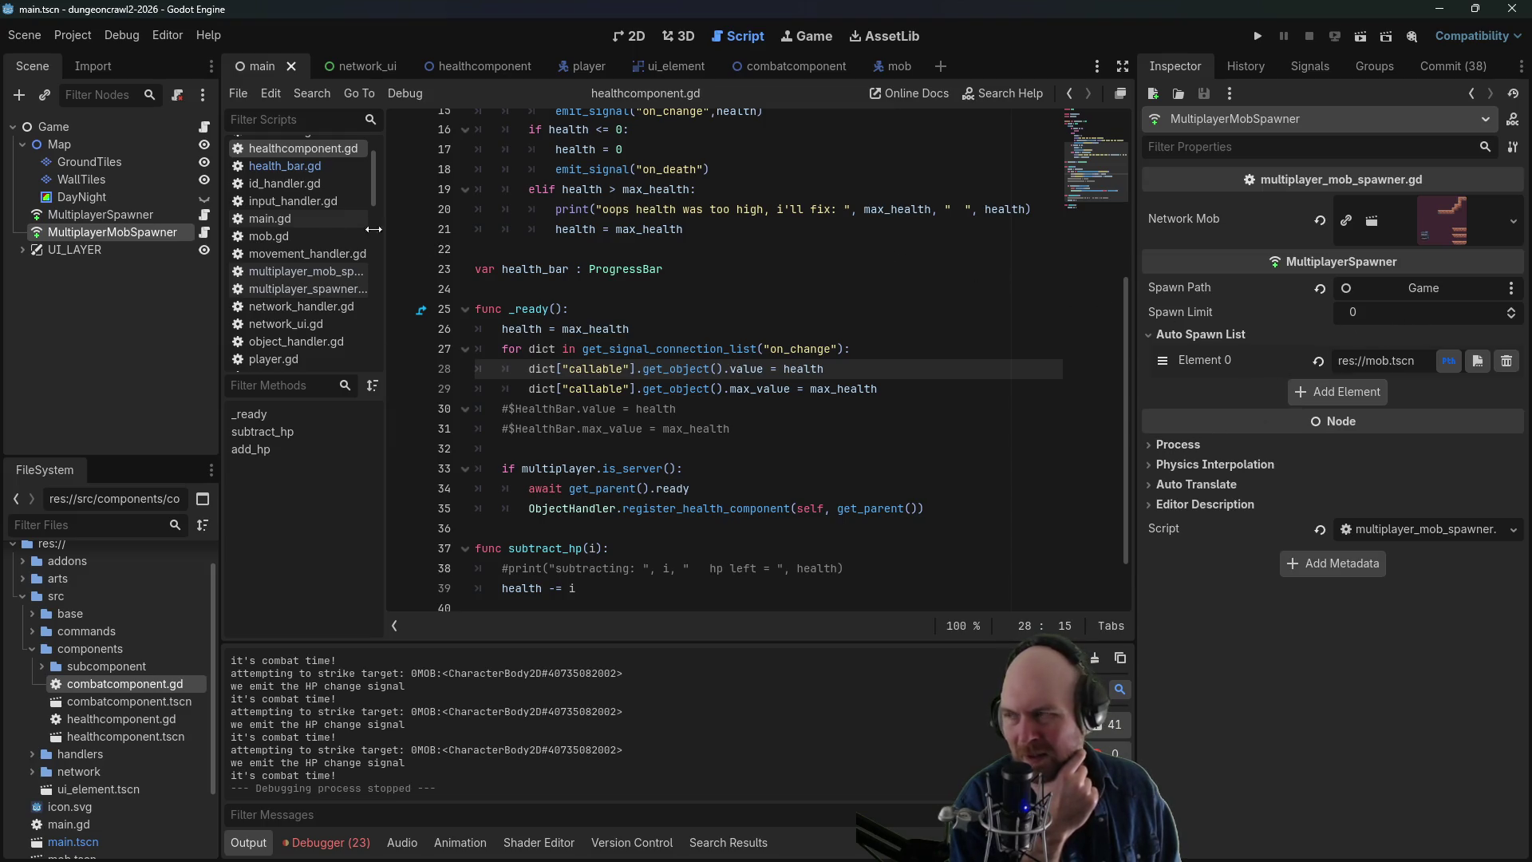
click(878, 66)
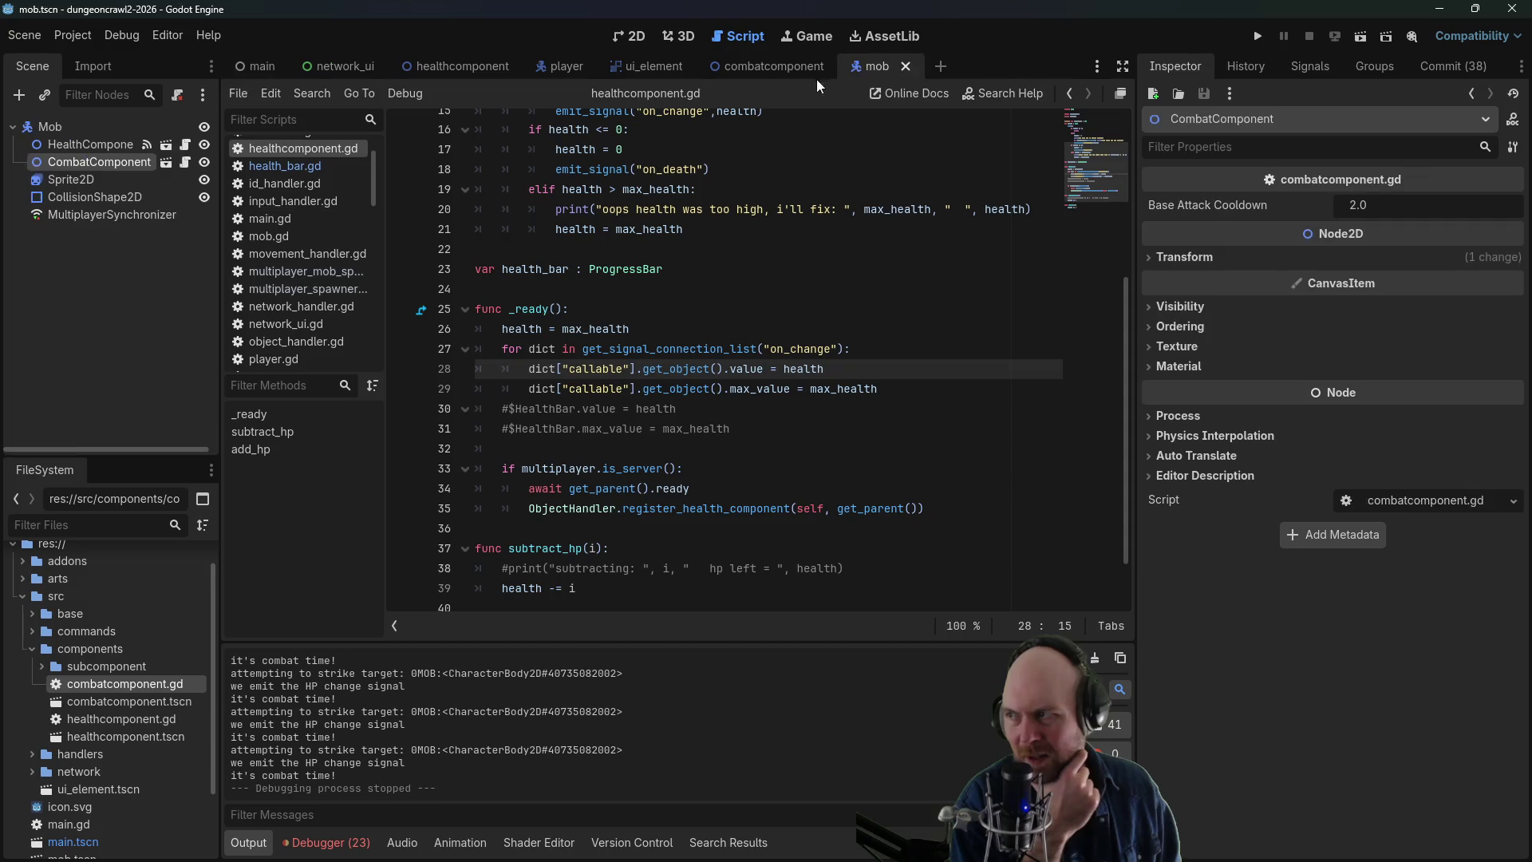
- Confirm mob and player synchronizers replicate health and max_health, then run the project
click(131, 219)
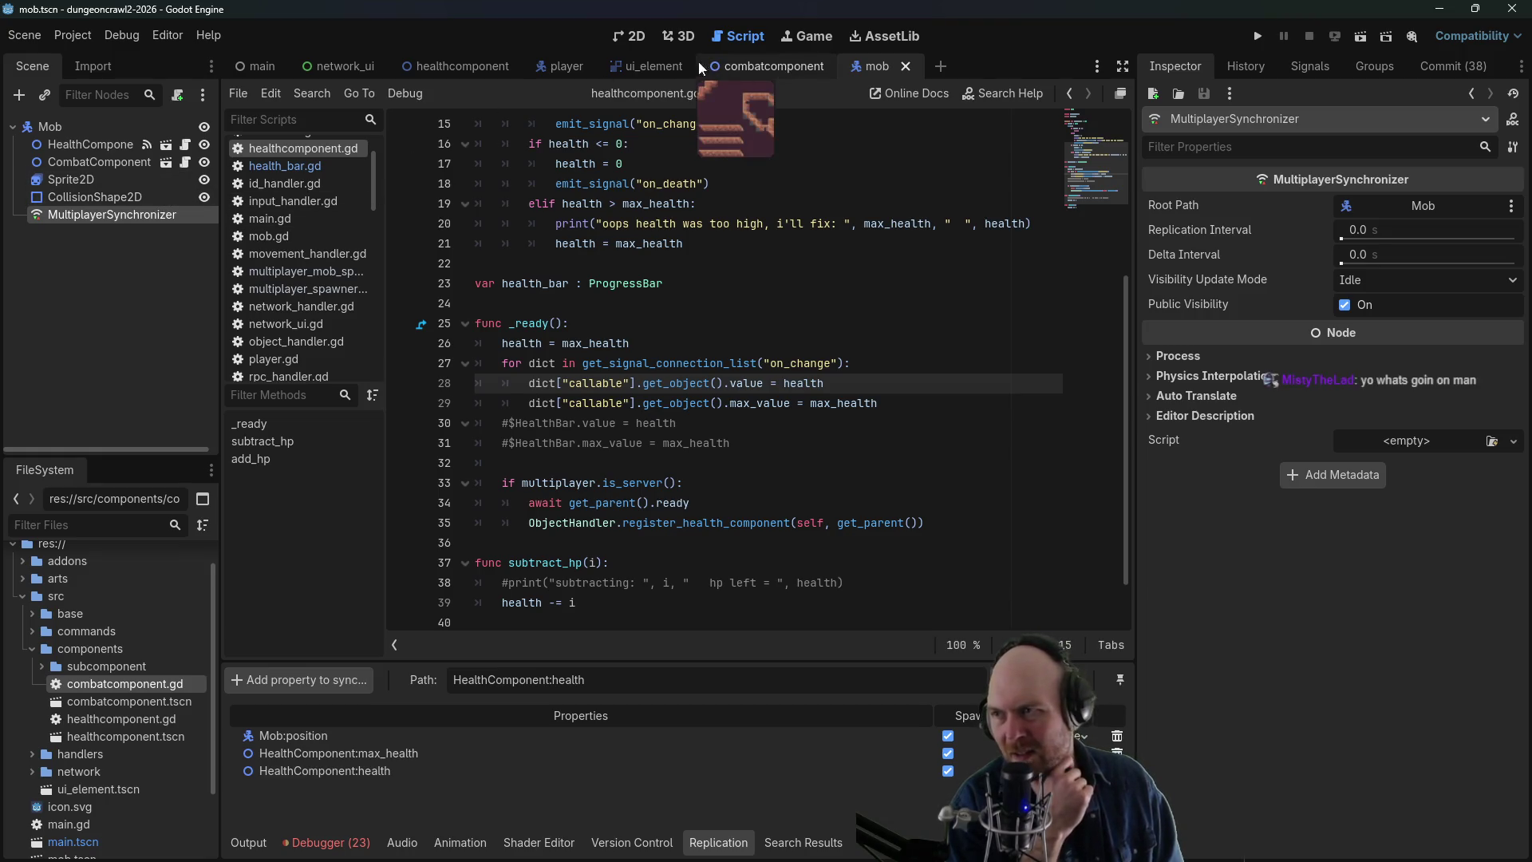
click(551, 72)
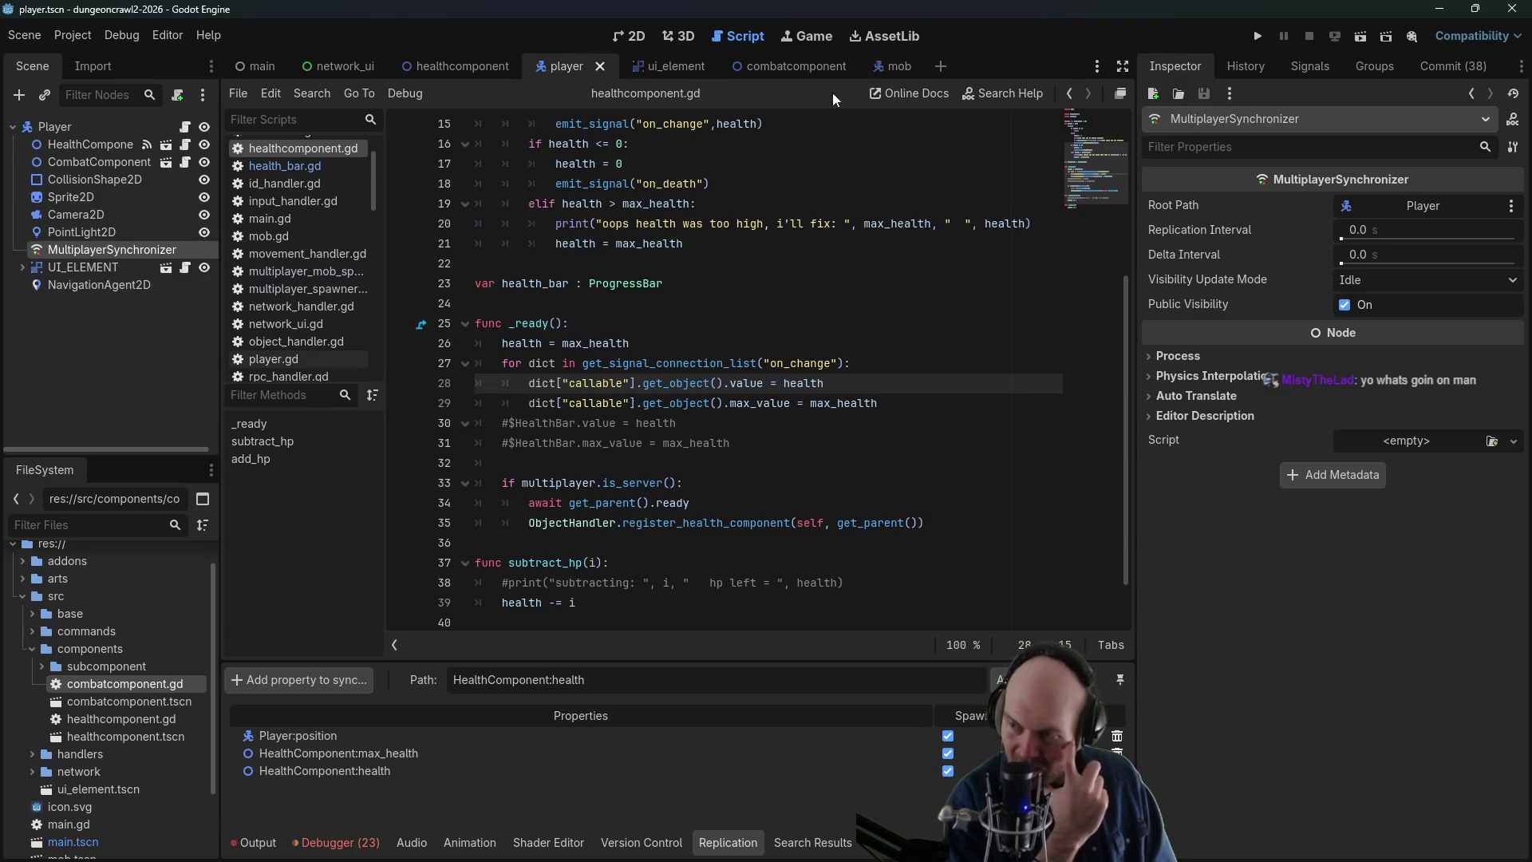
click(1258, 40)
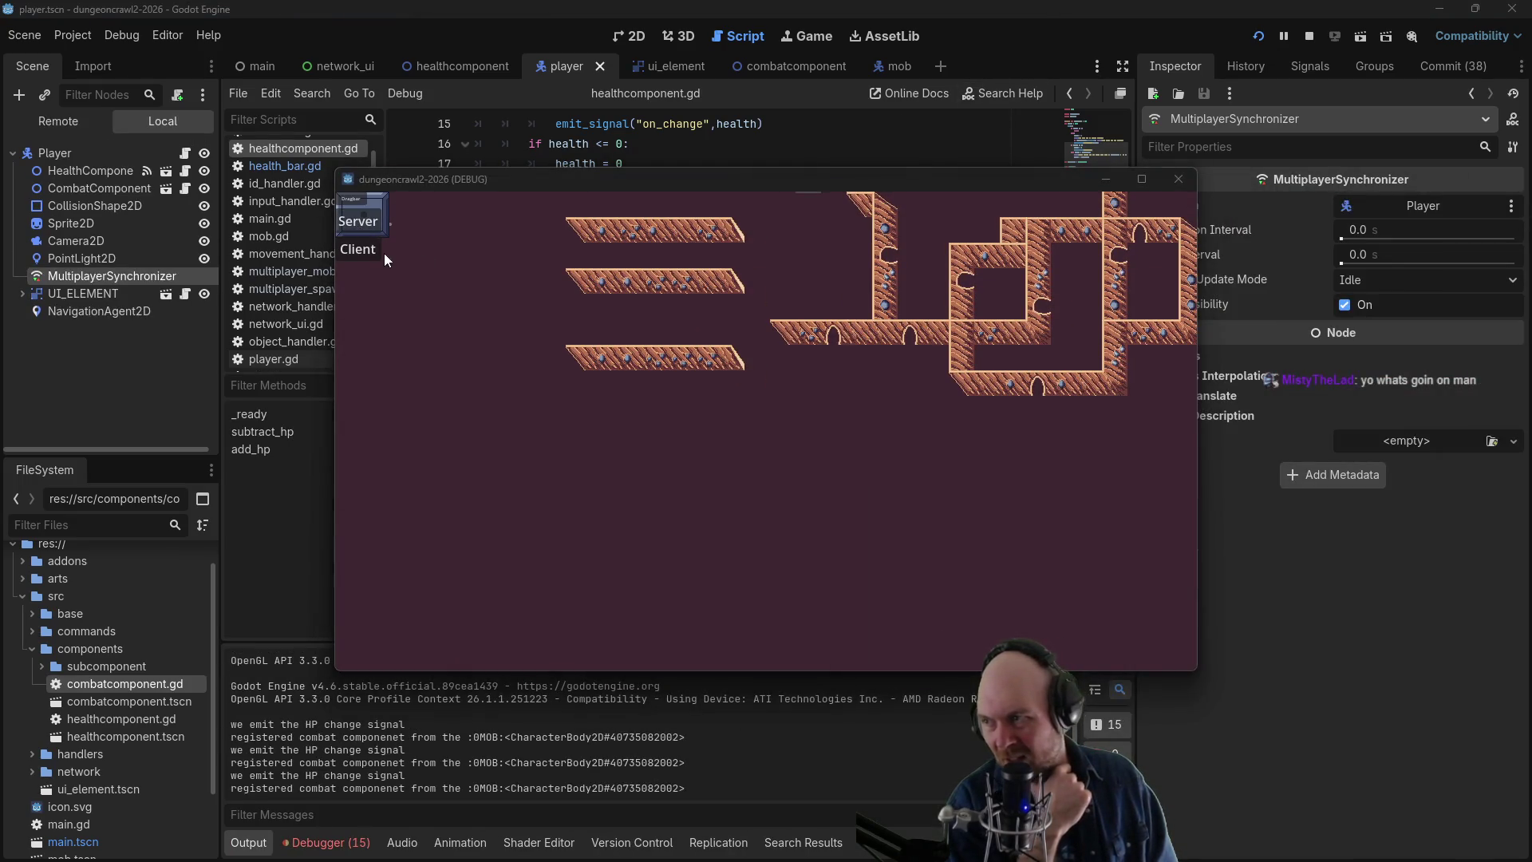
- Join as client, move the game window top-left, and attack the mob with the client player
click(379, 252)
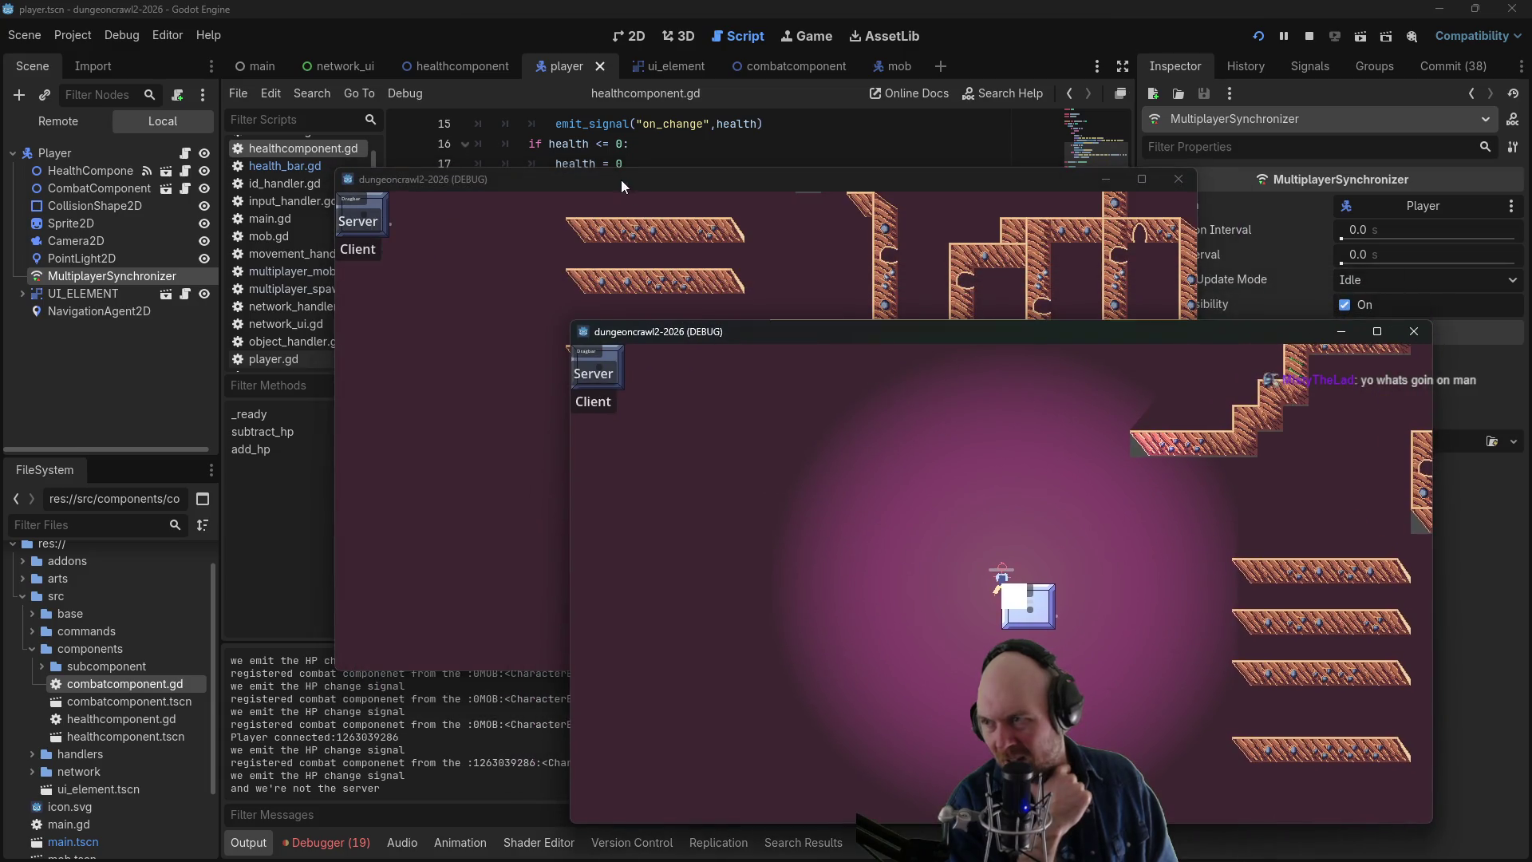
drag(621, 186, 311, 98)
click(58, 163)
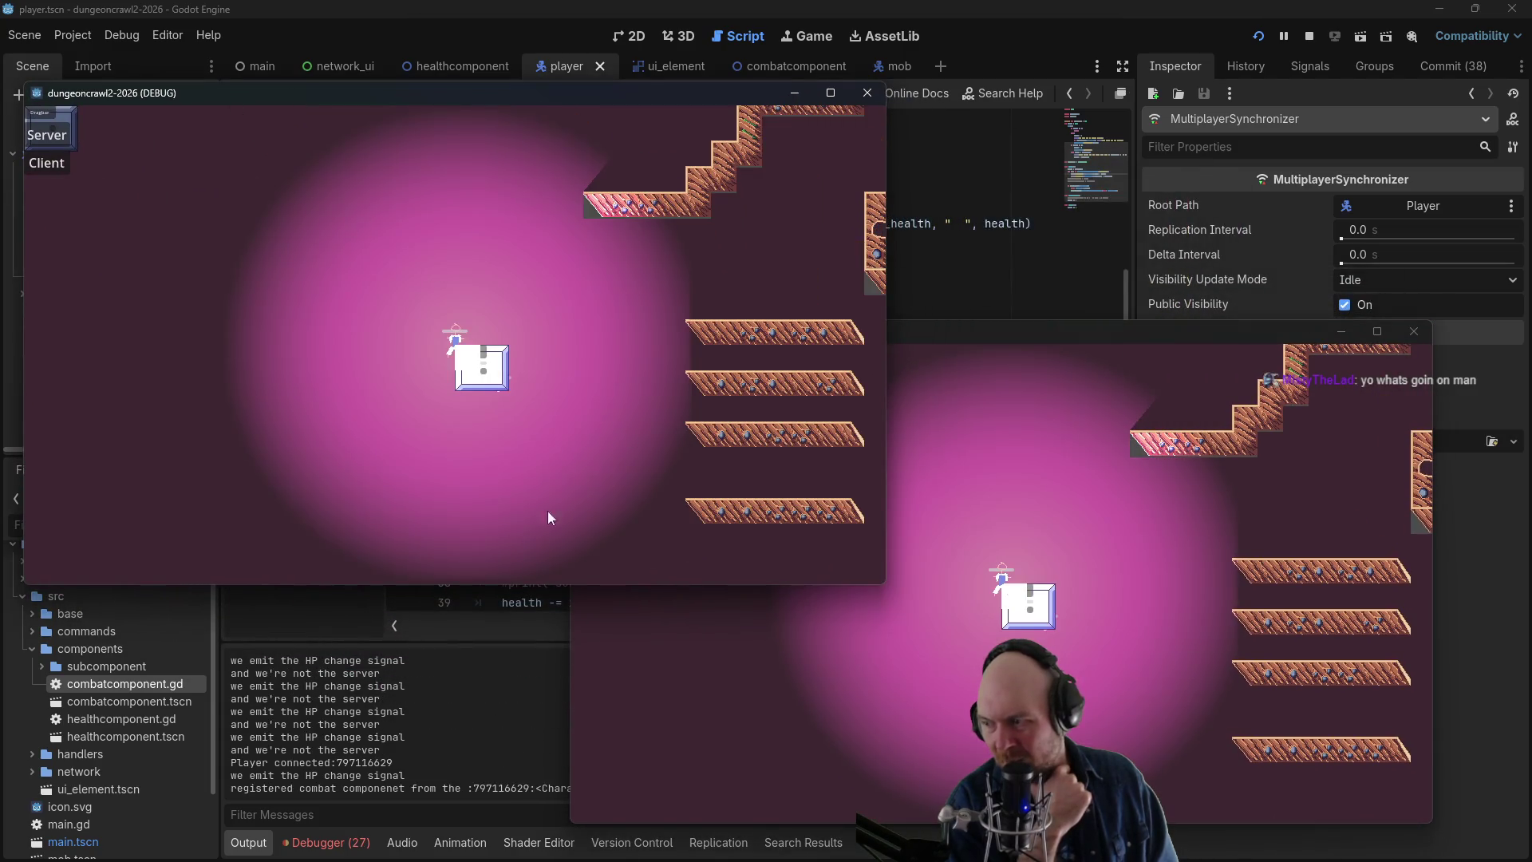
click(1078, 583)
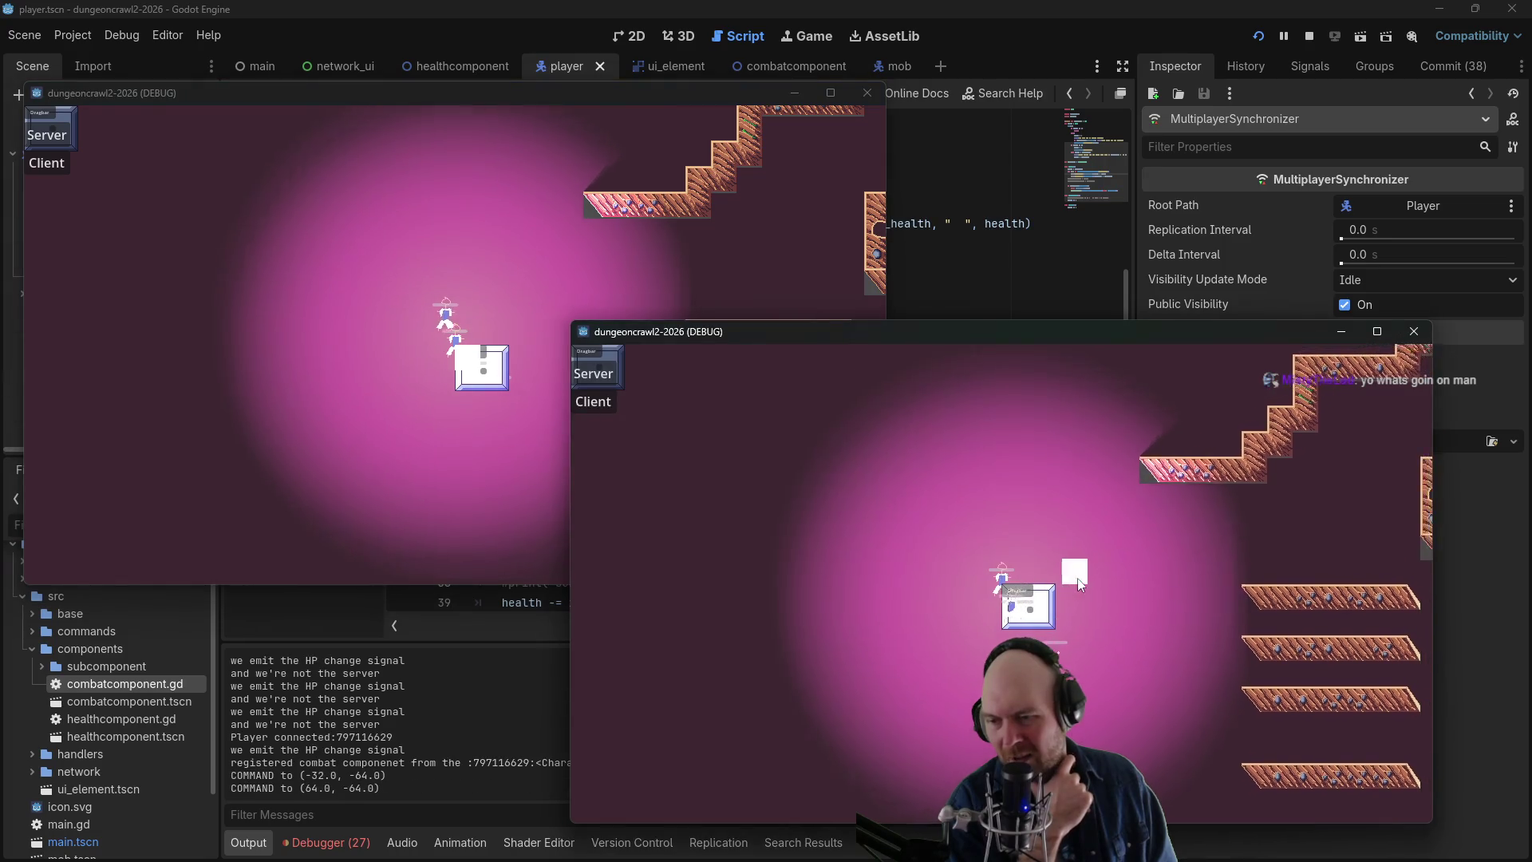
click(1096, 682)
click(941, 673)
click(921, 635)
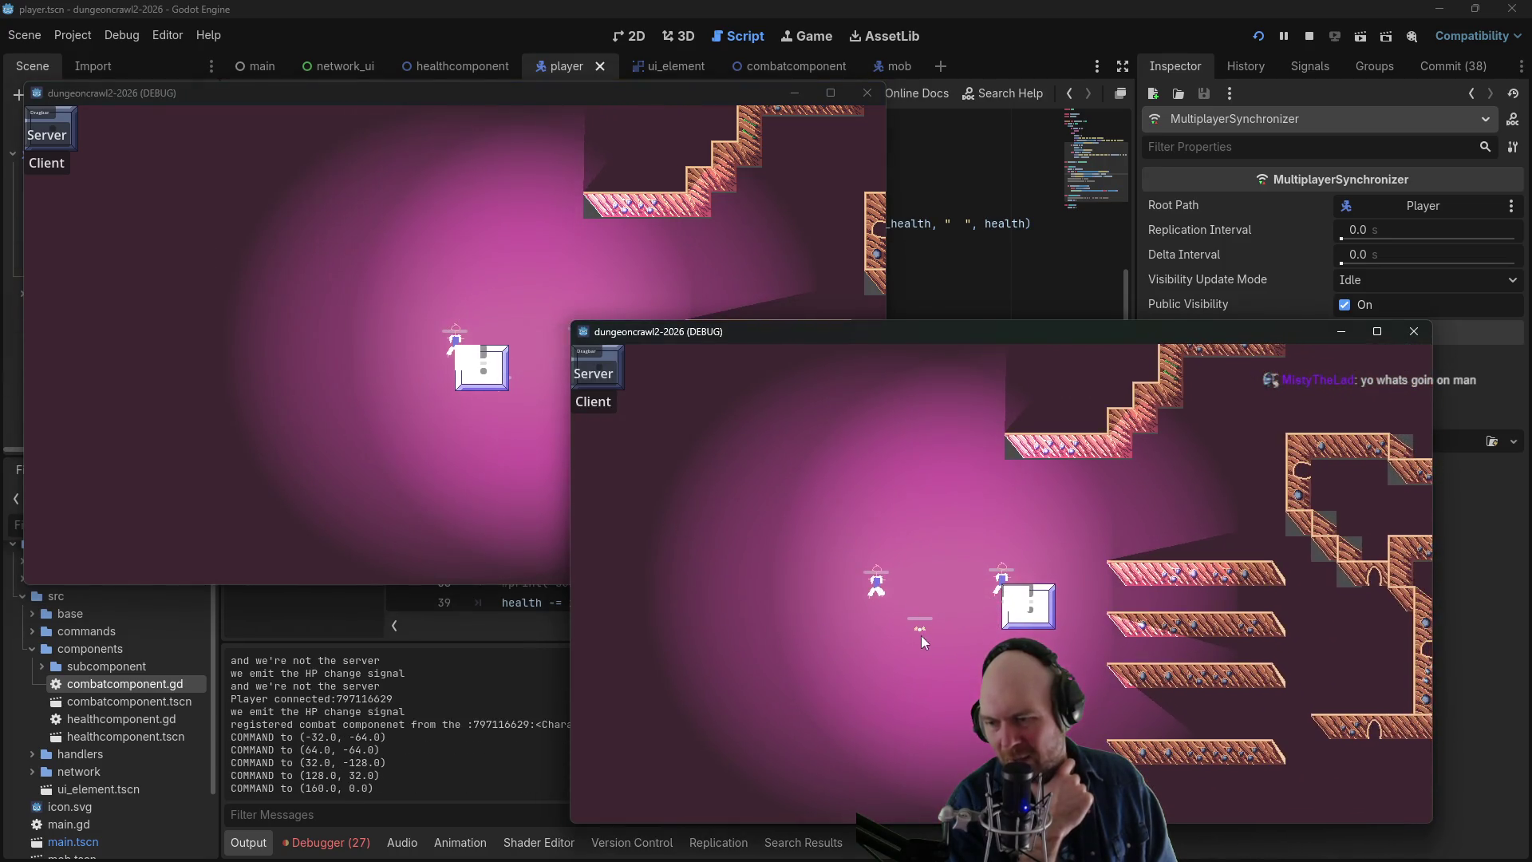
click(918, 629)
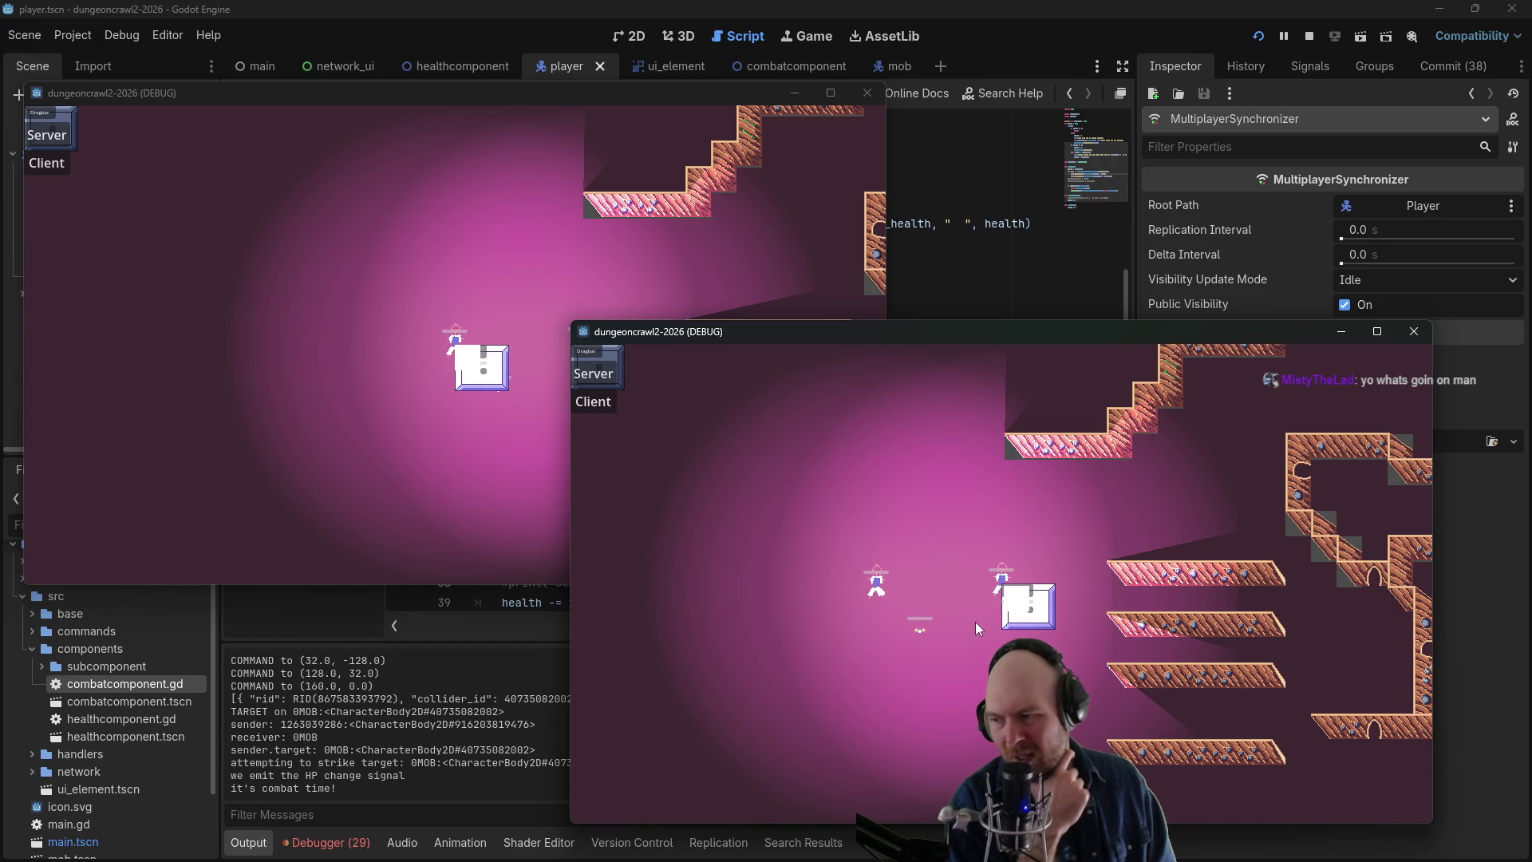
click(952, 626)
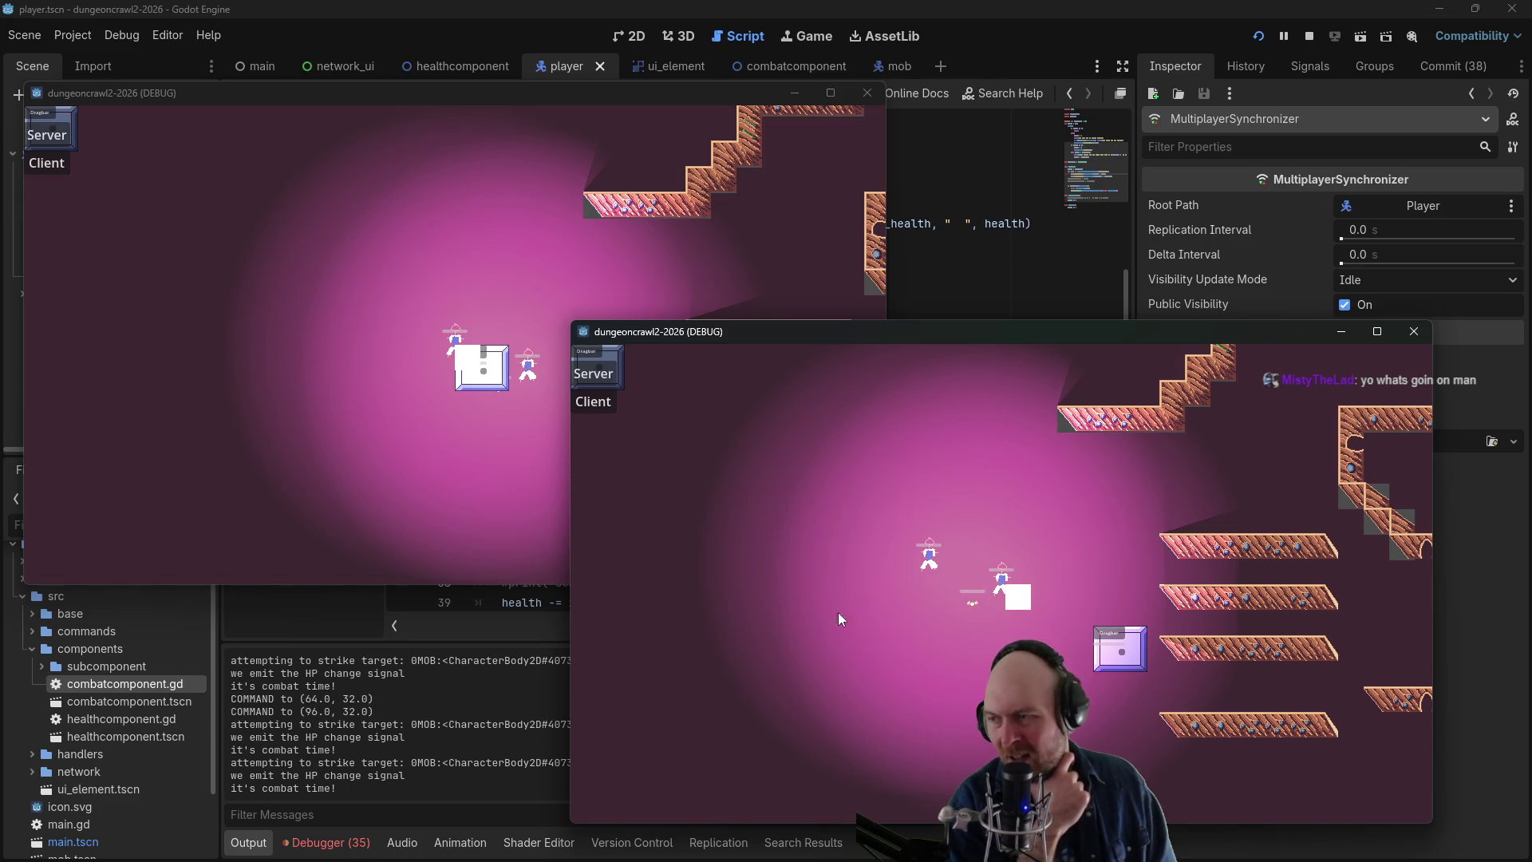
- Move the server and client players beside the mob, then close both game windows
click(425, 317)
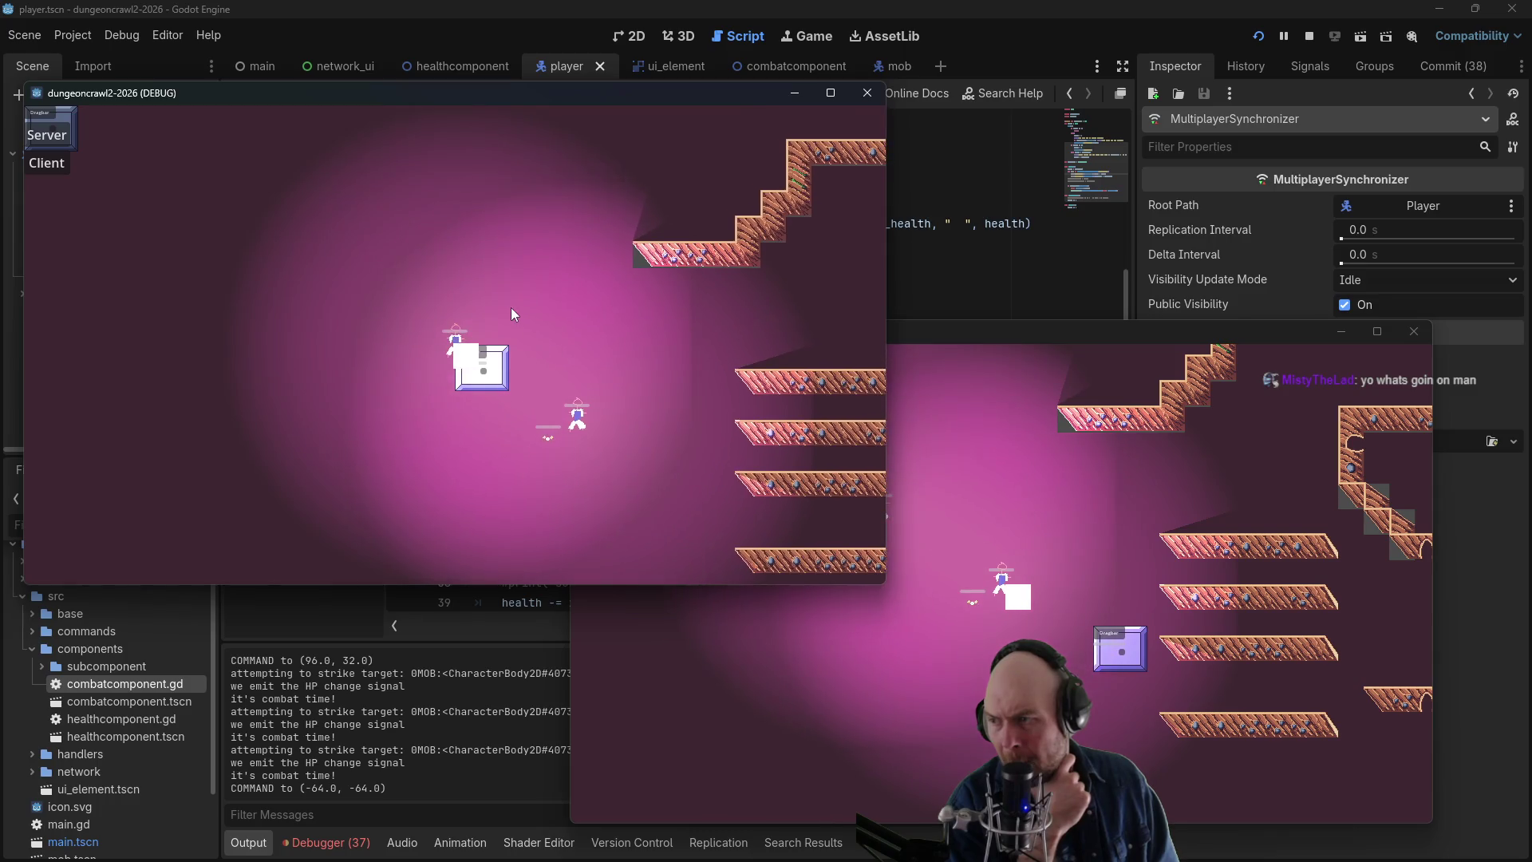
click(529, 467)
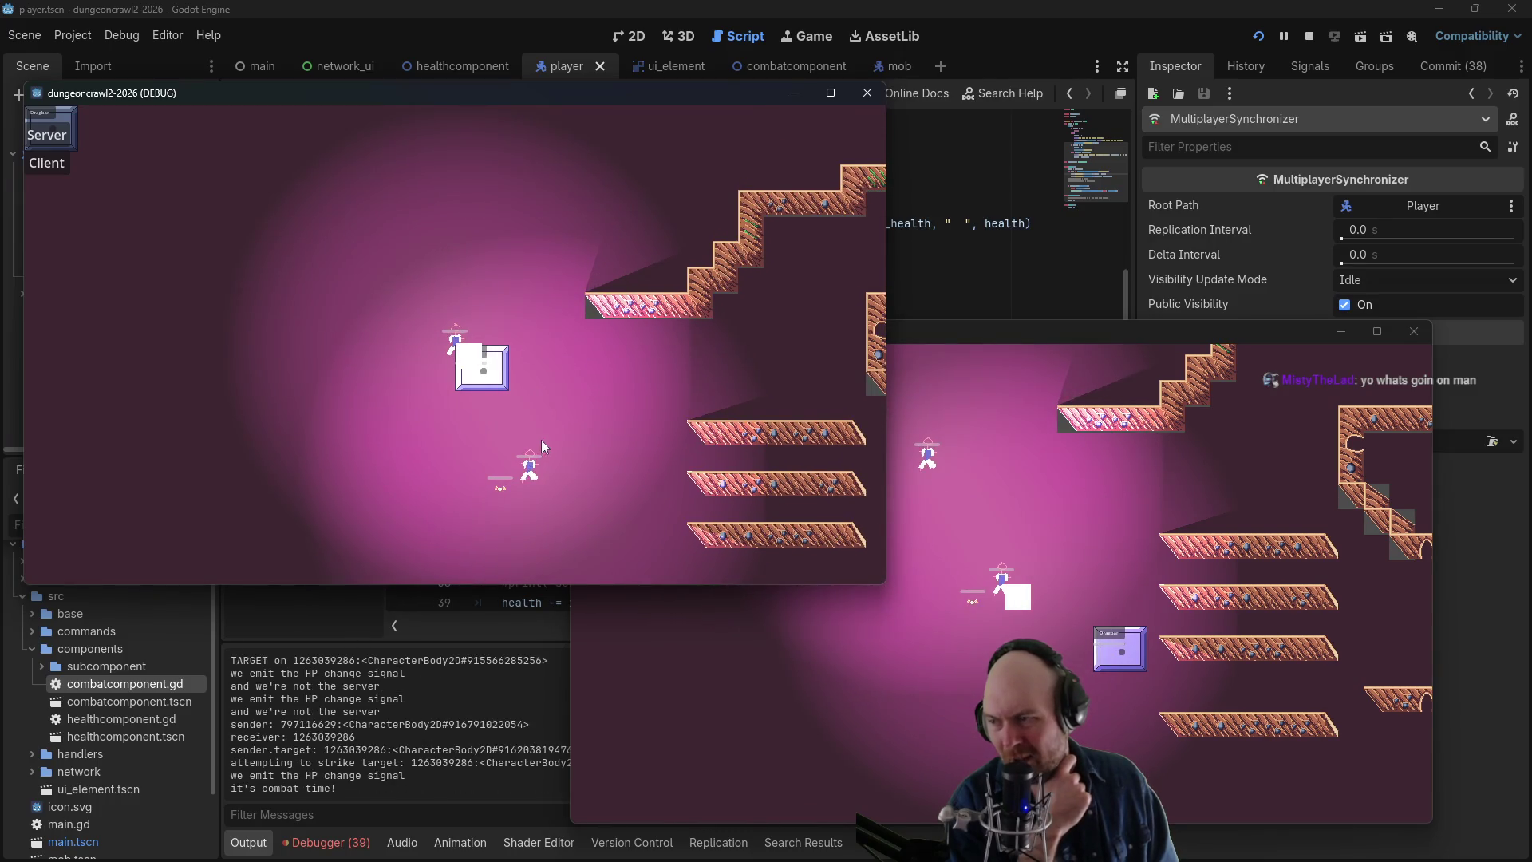
click(1064, 524)
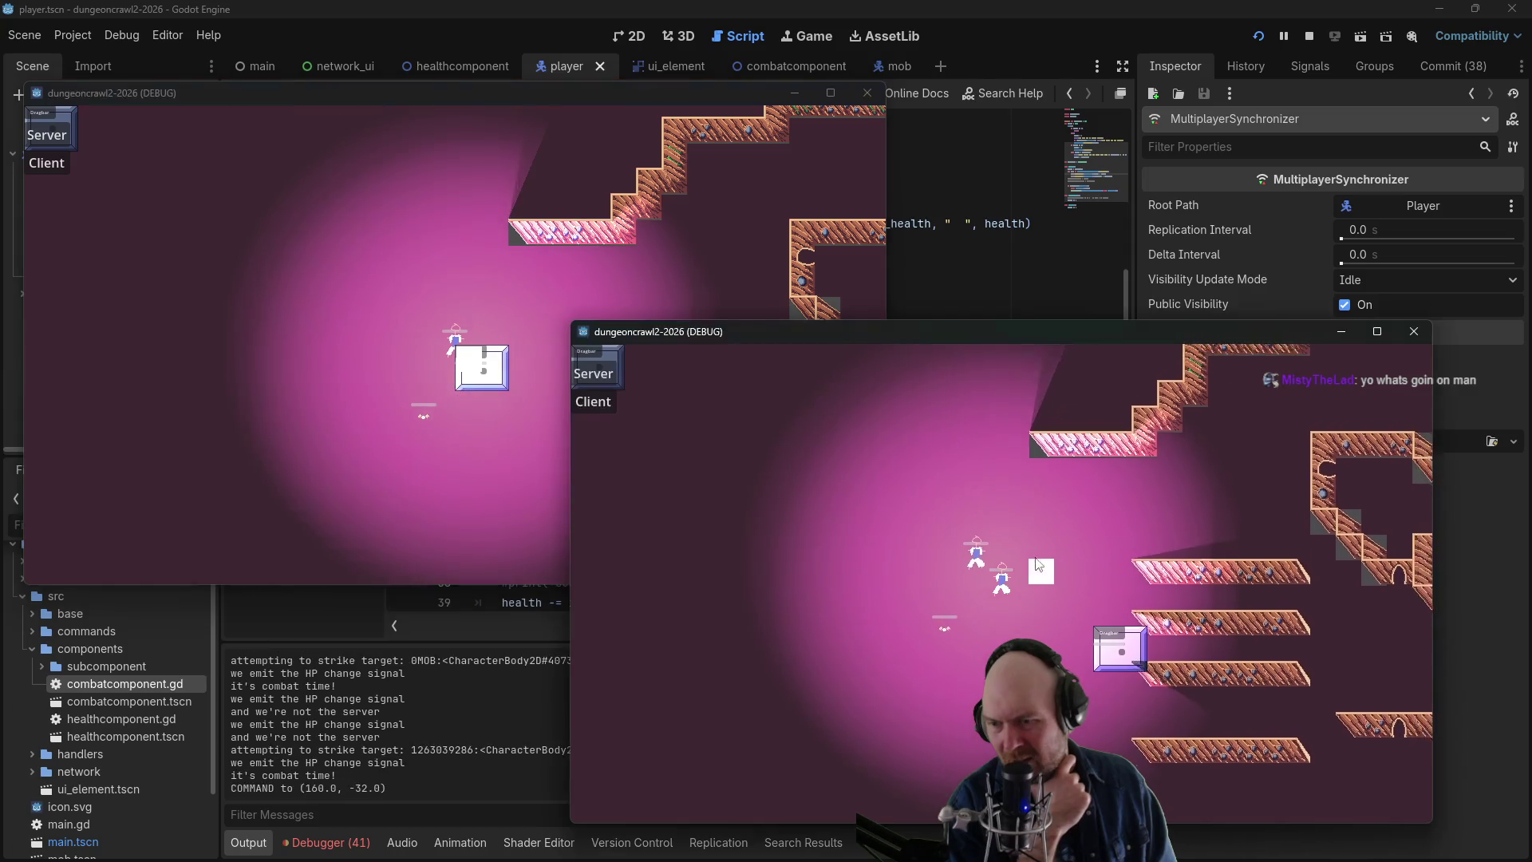
click(1107, 638)
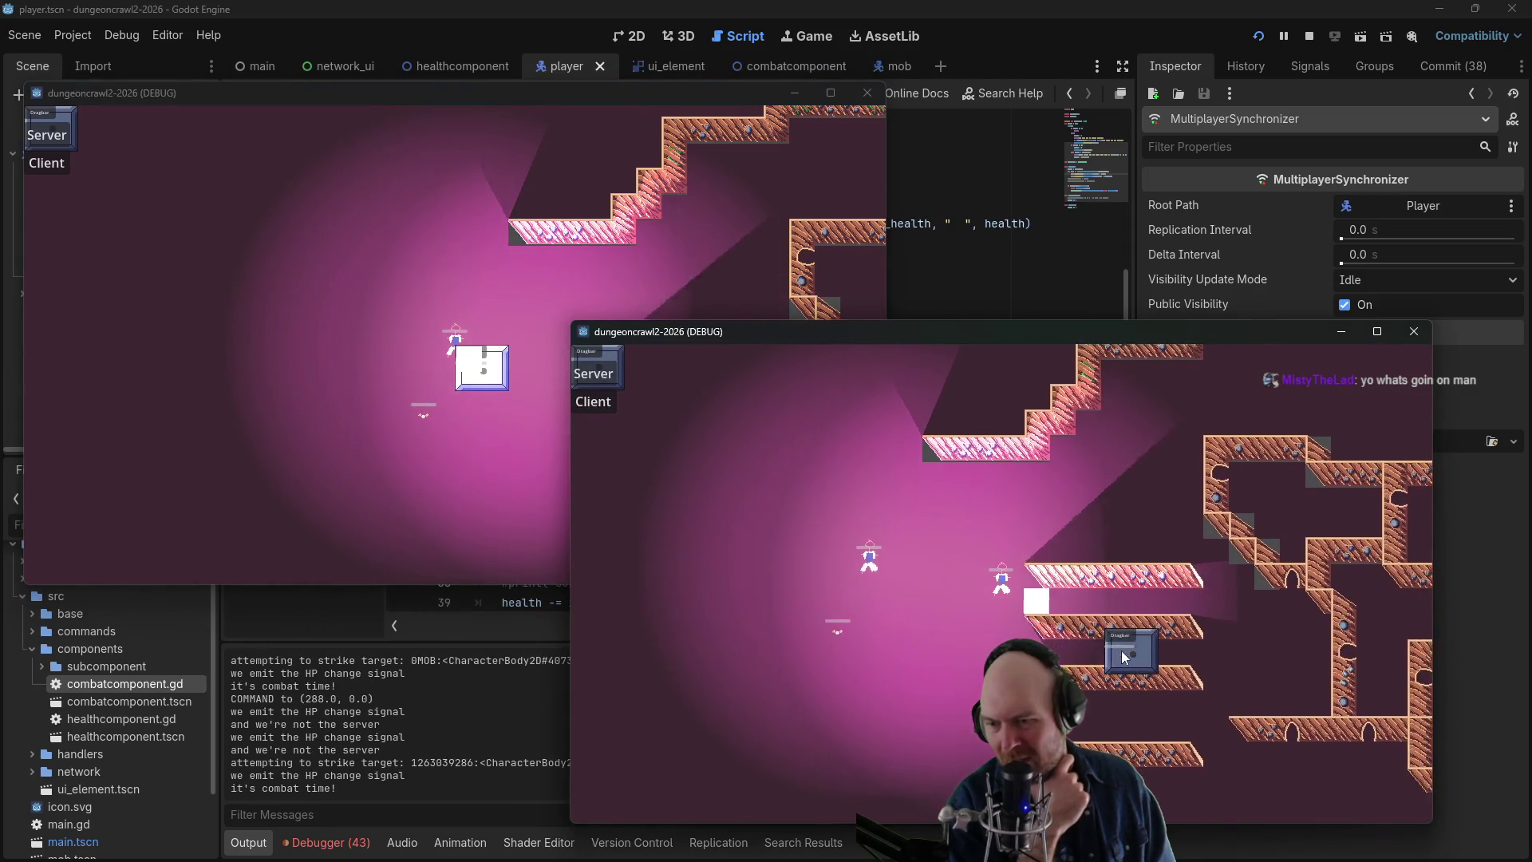
click(1134, 653)
click(1157, 644)
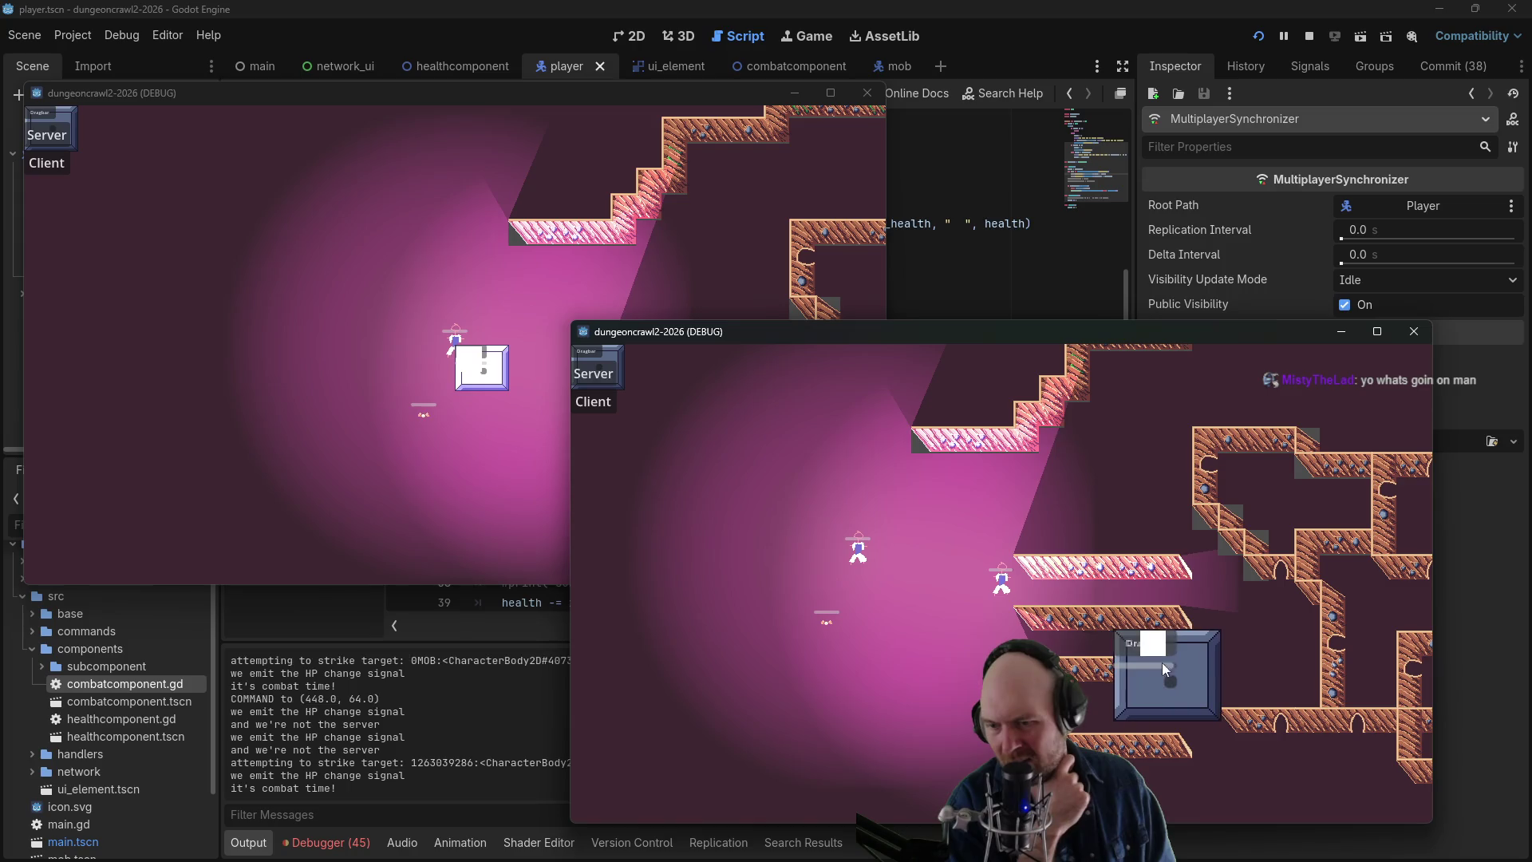
click(950, 595)
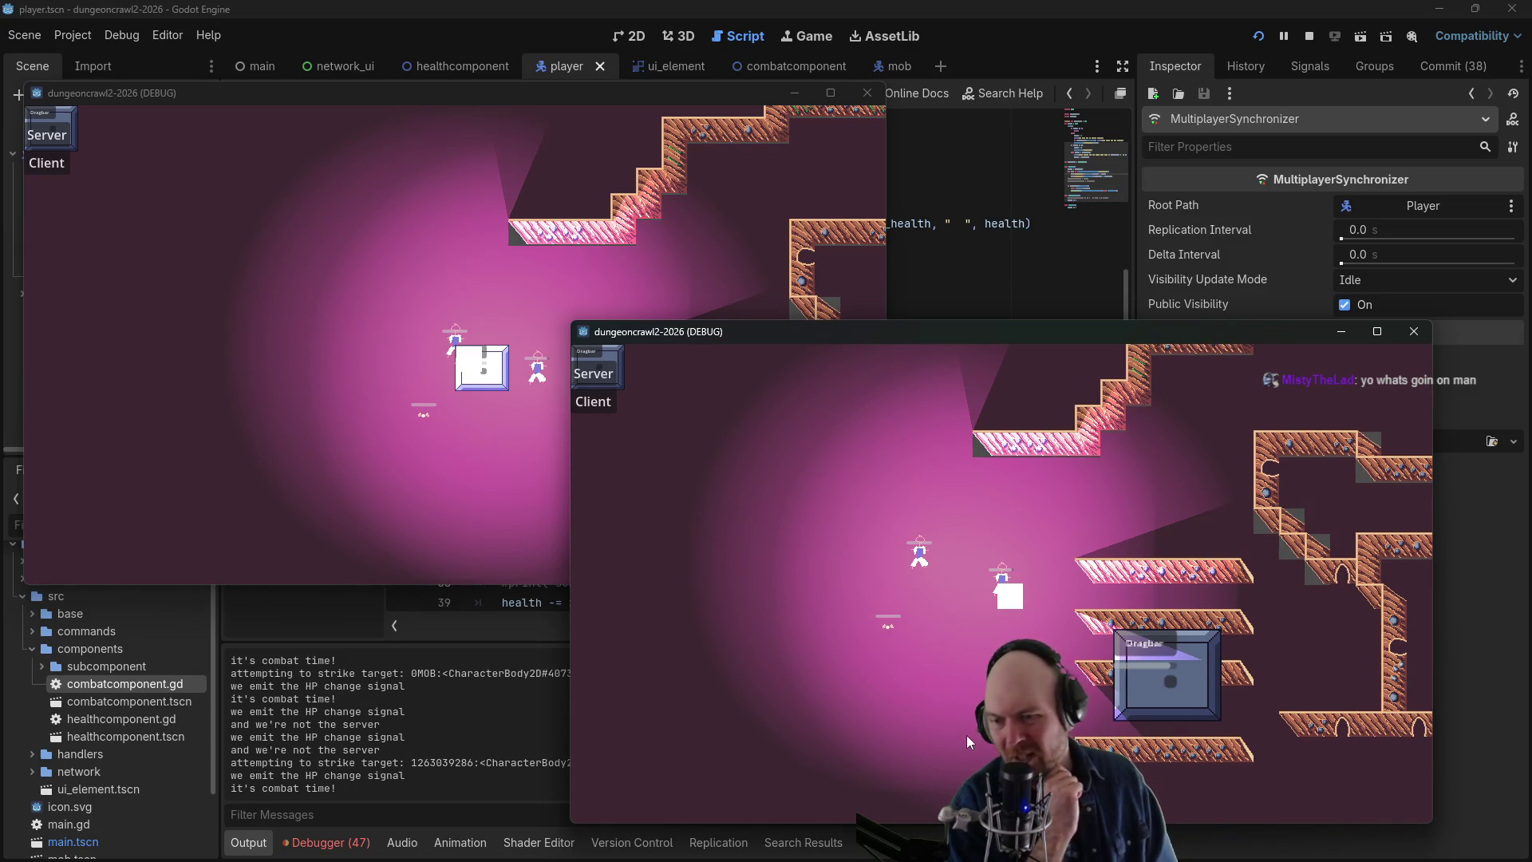
click(868, 97)
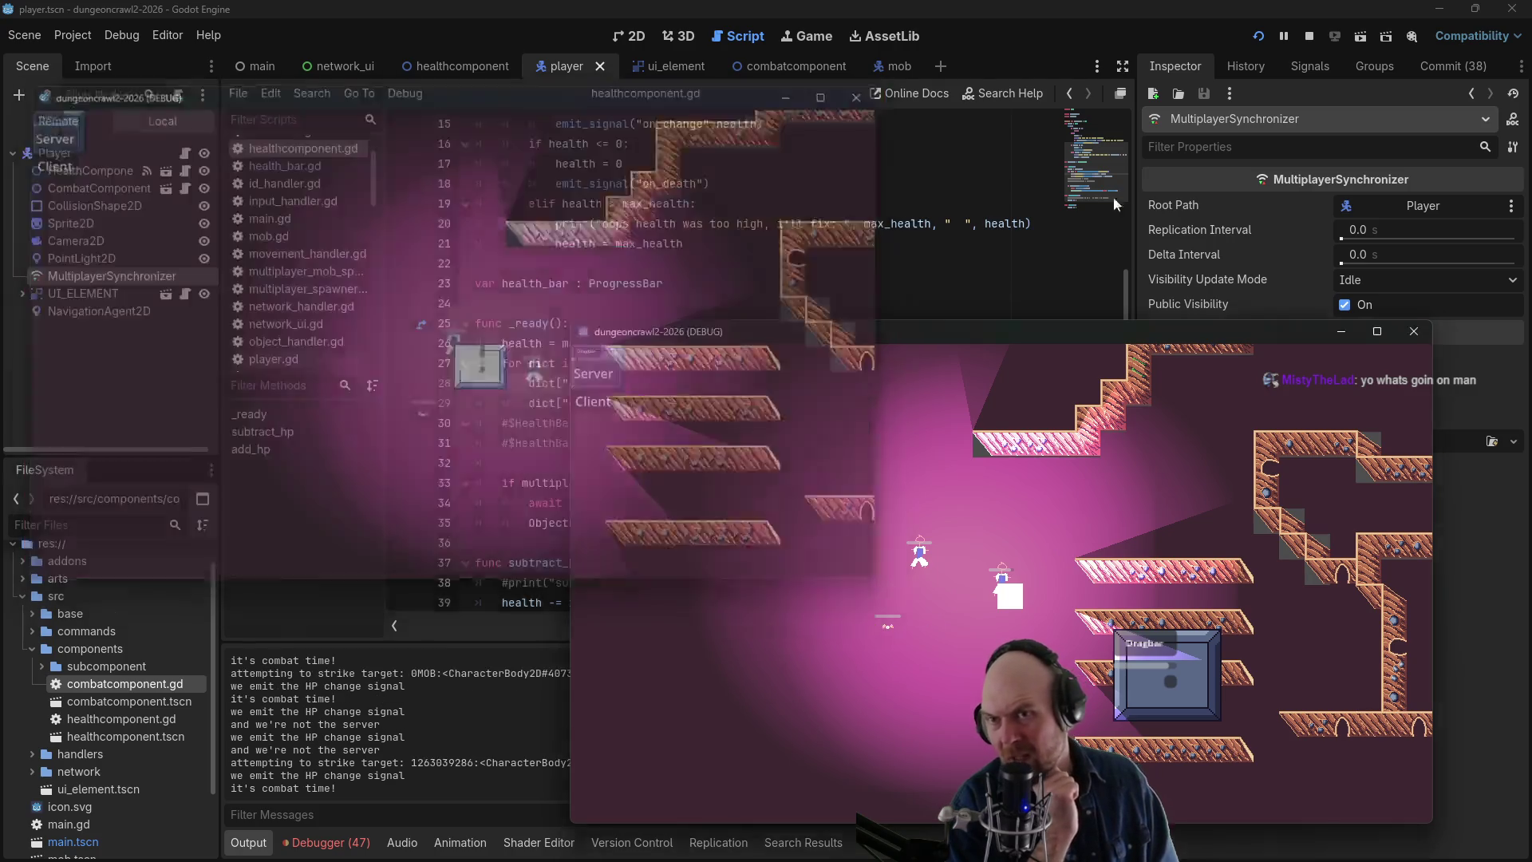
click(1411, 336)
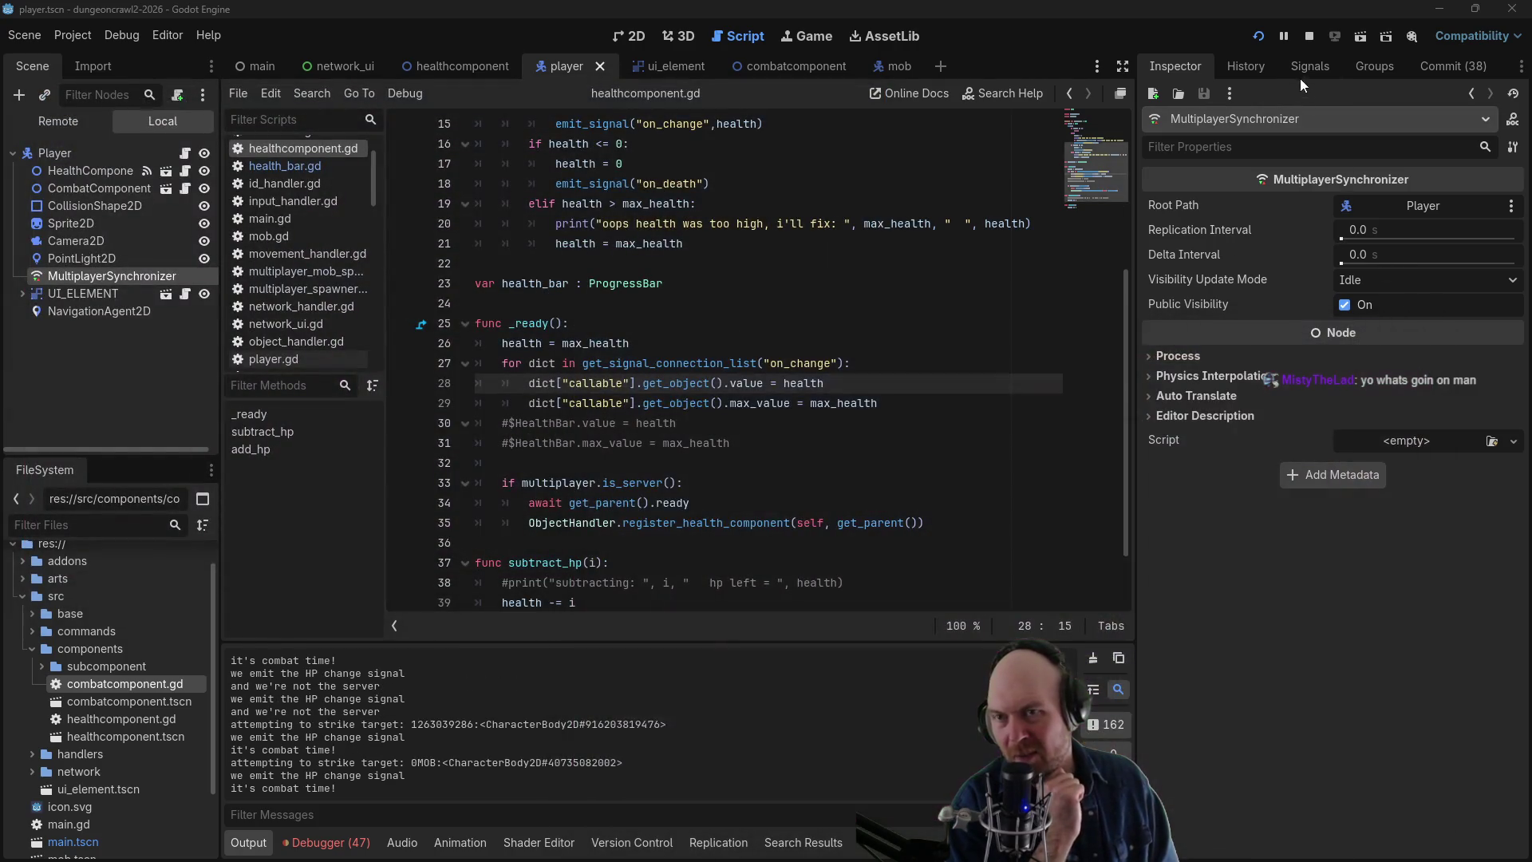
- Stop the game and compare player and mob synced properties in the Replication panel
click(1308, 36)
click(798, 284)
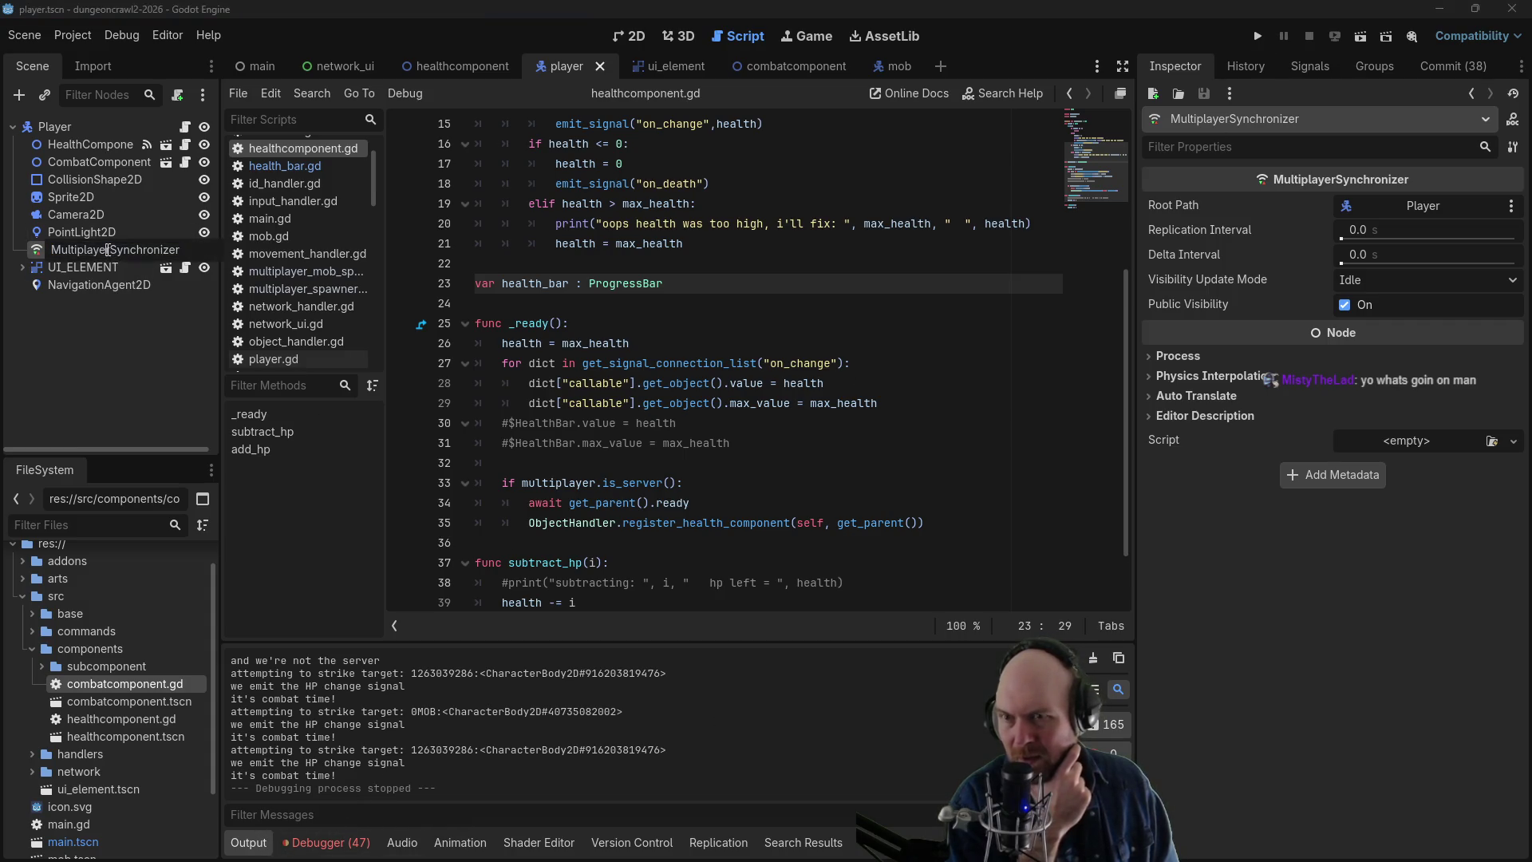
click(719, 843)
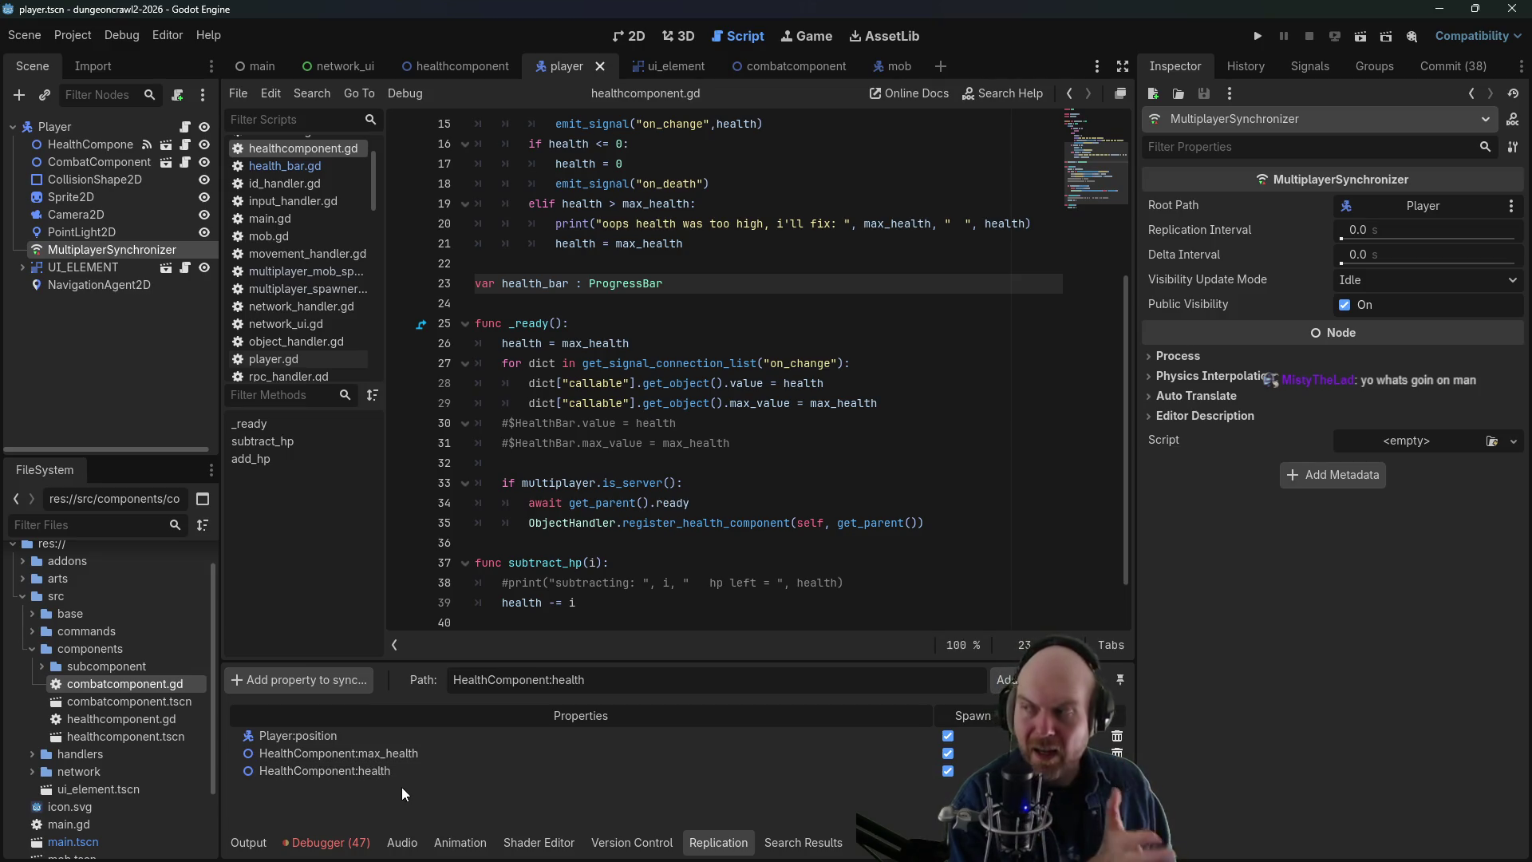
click(876, 67)
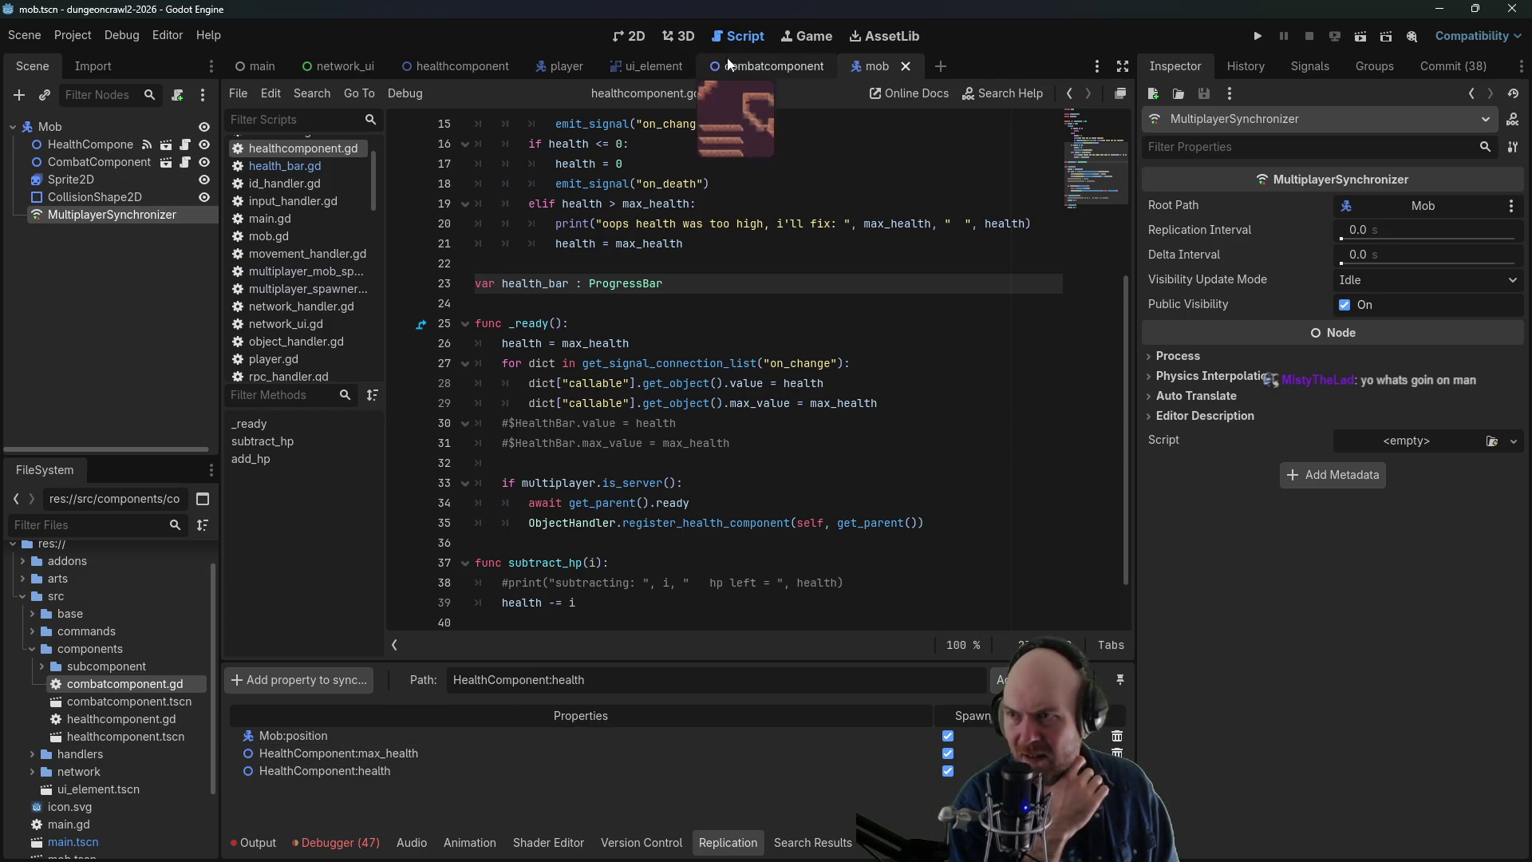
click(560, 66)
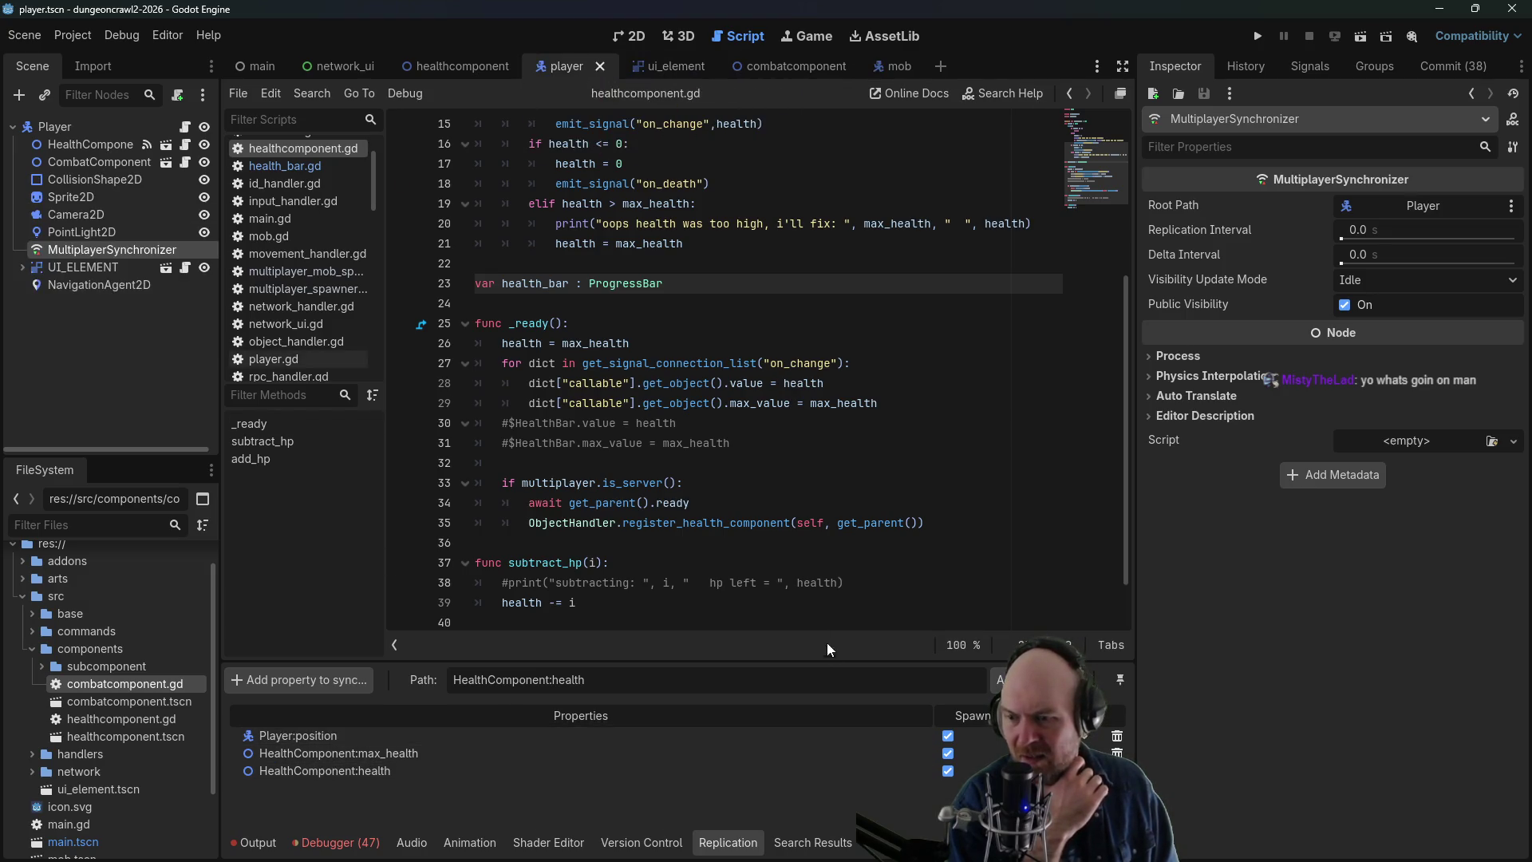
click(896, 70)
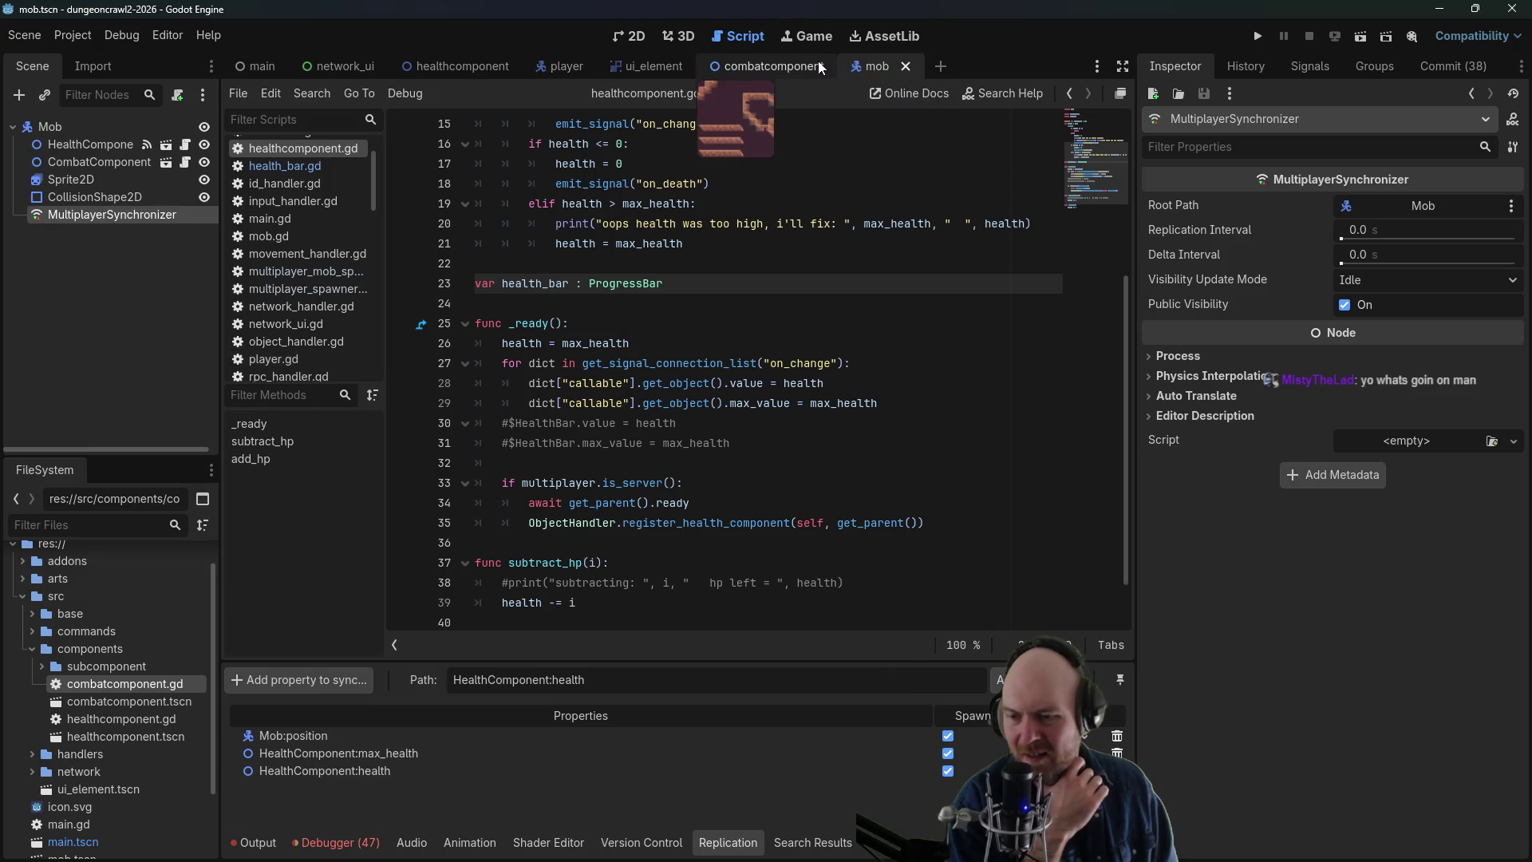
click(565, 67)
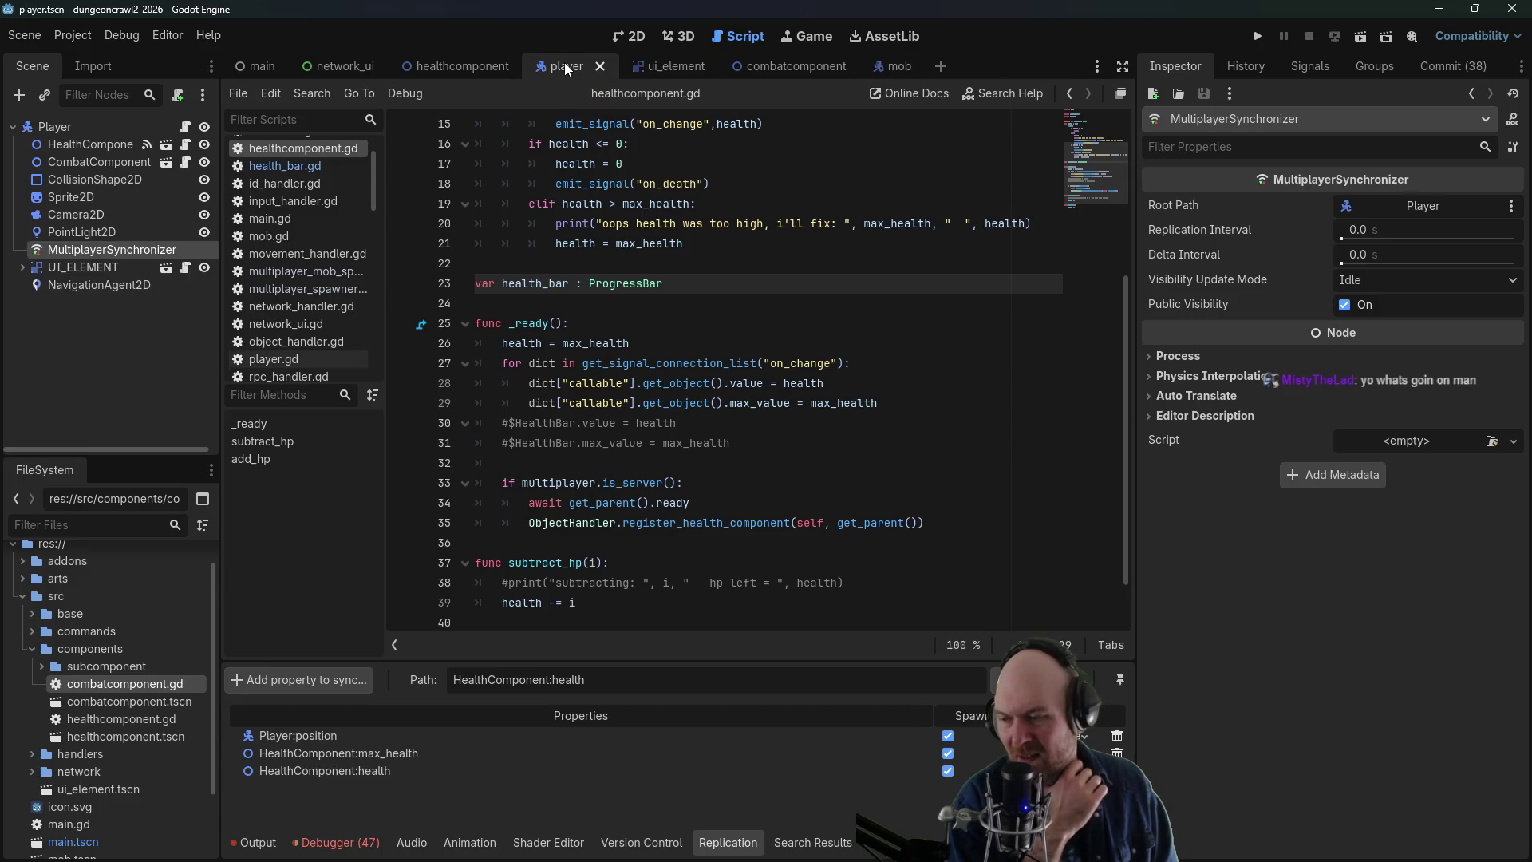
click(894, 65)
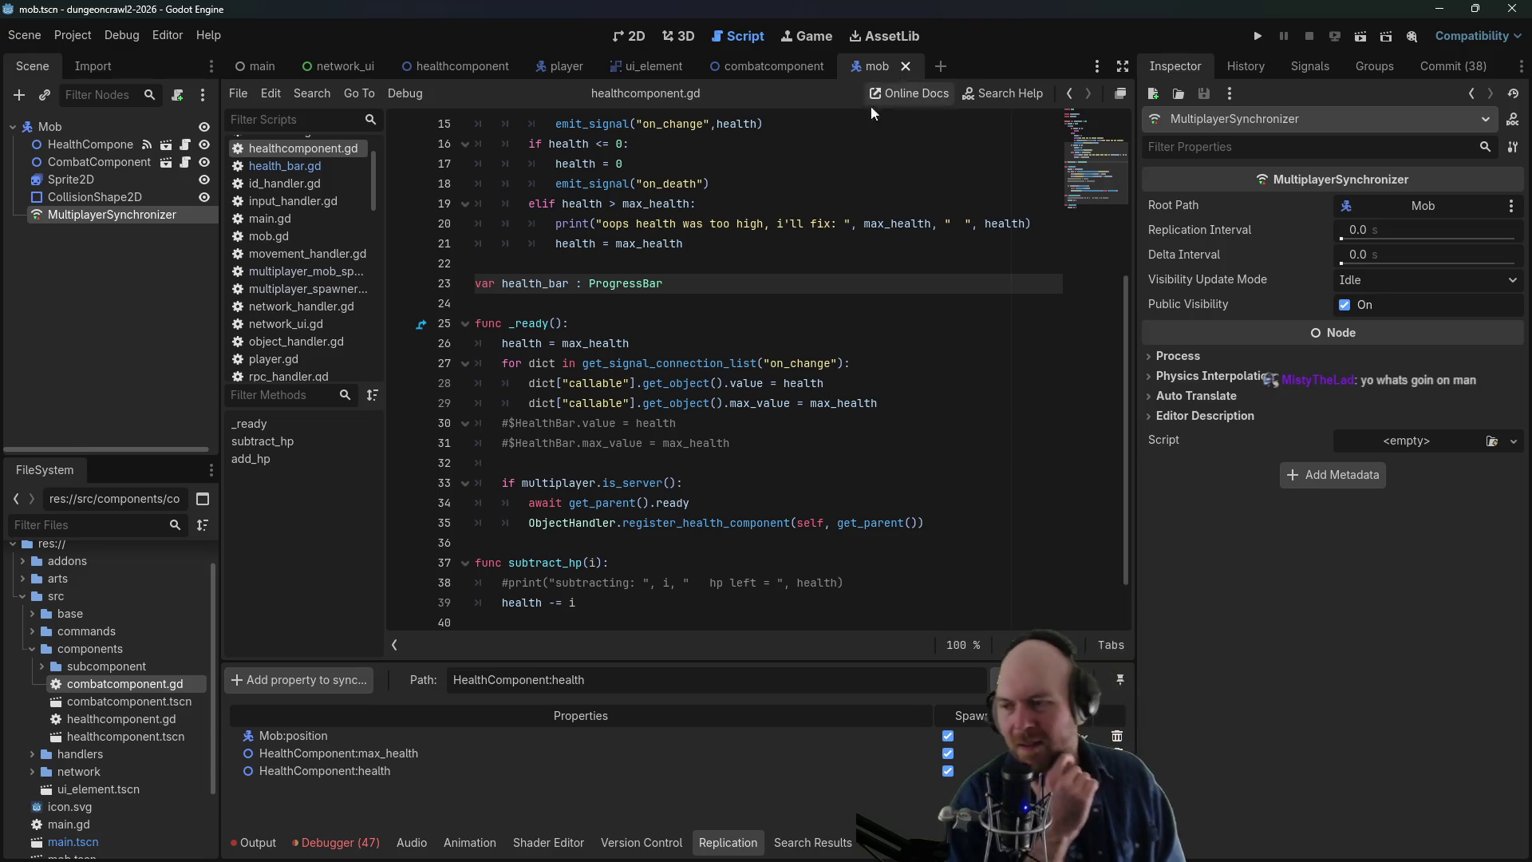
- Uncomment the subtracting print on line 38 of healthcomponent.gd
click(785, 431)
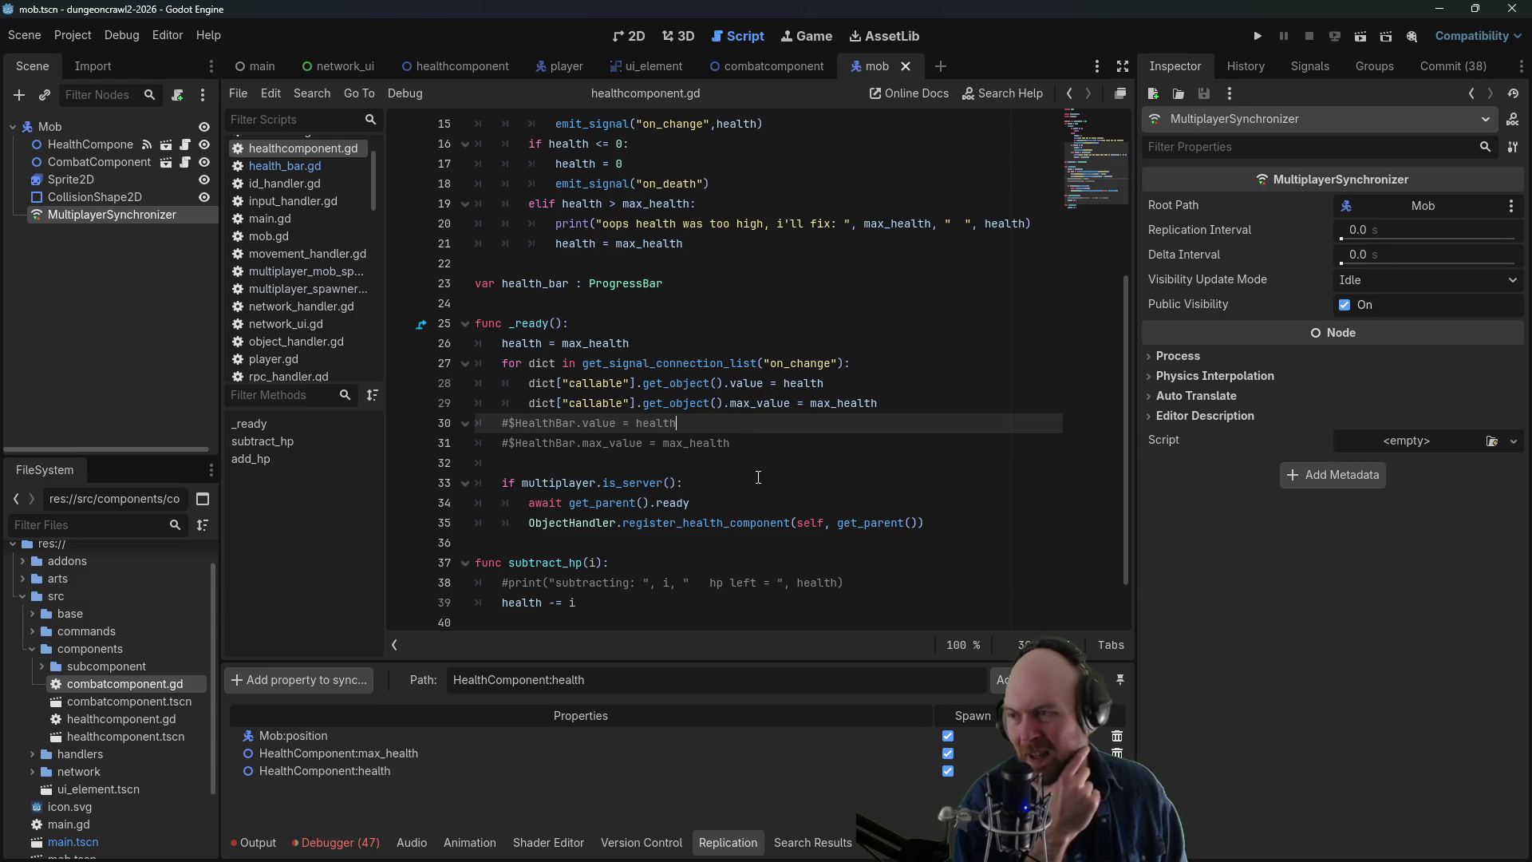
scroll(758, 477, up, 5)
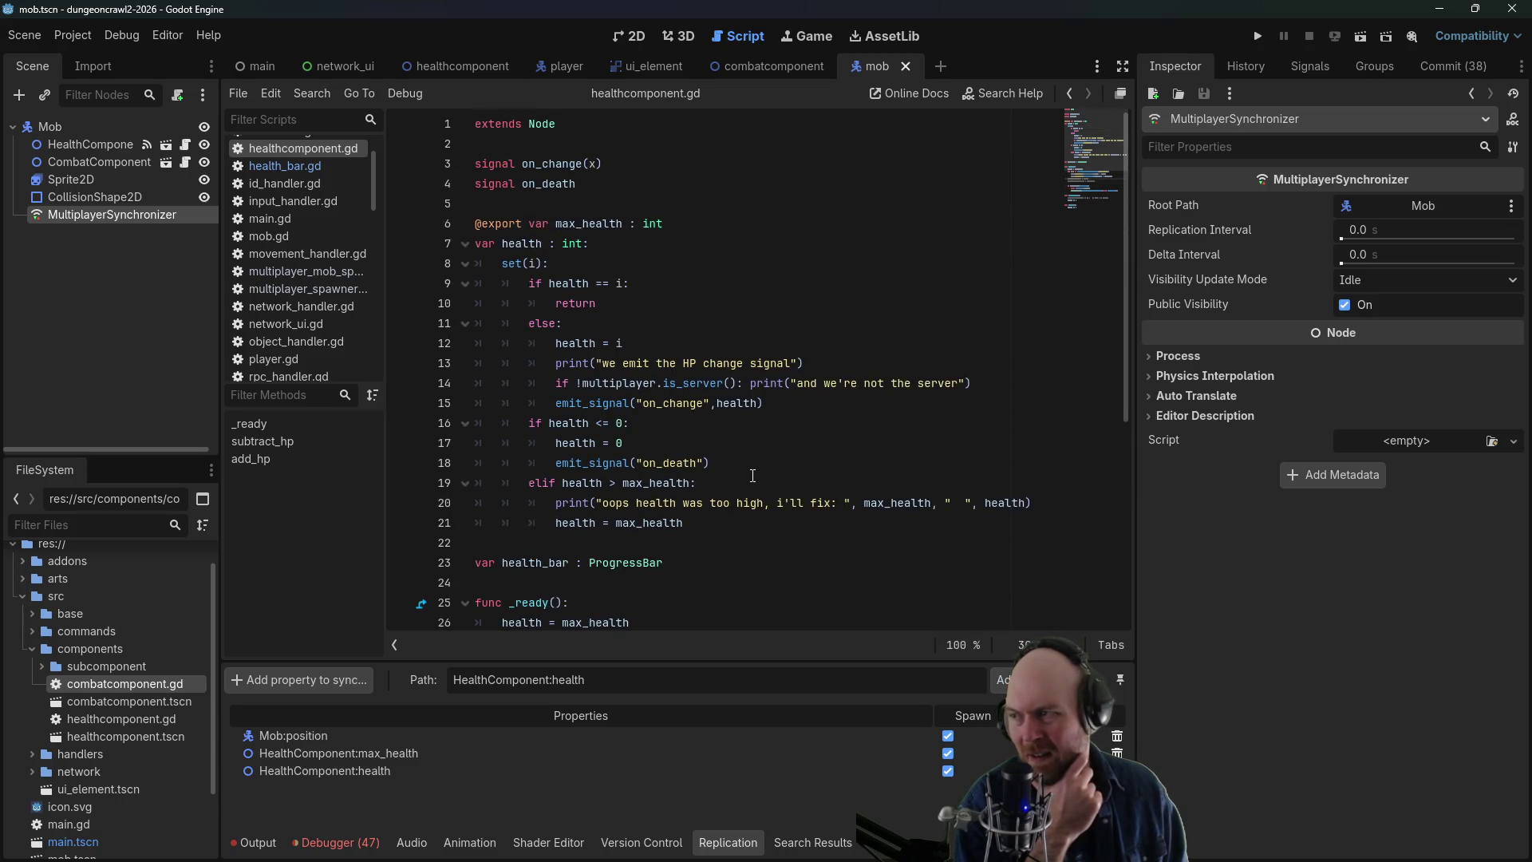
scroll(753, 476, down, 3)
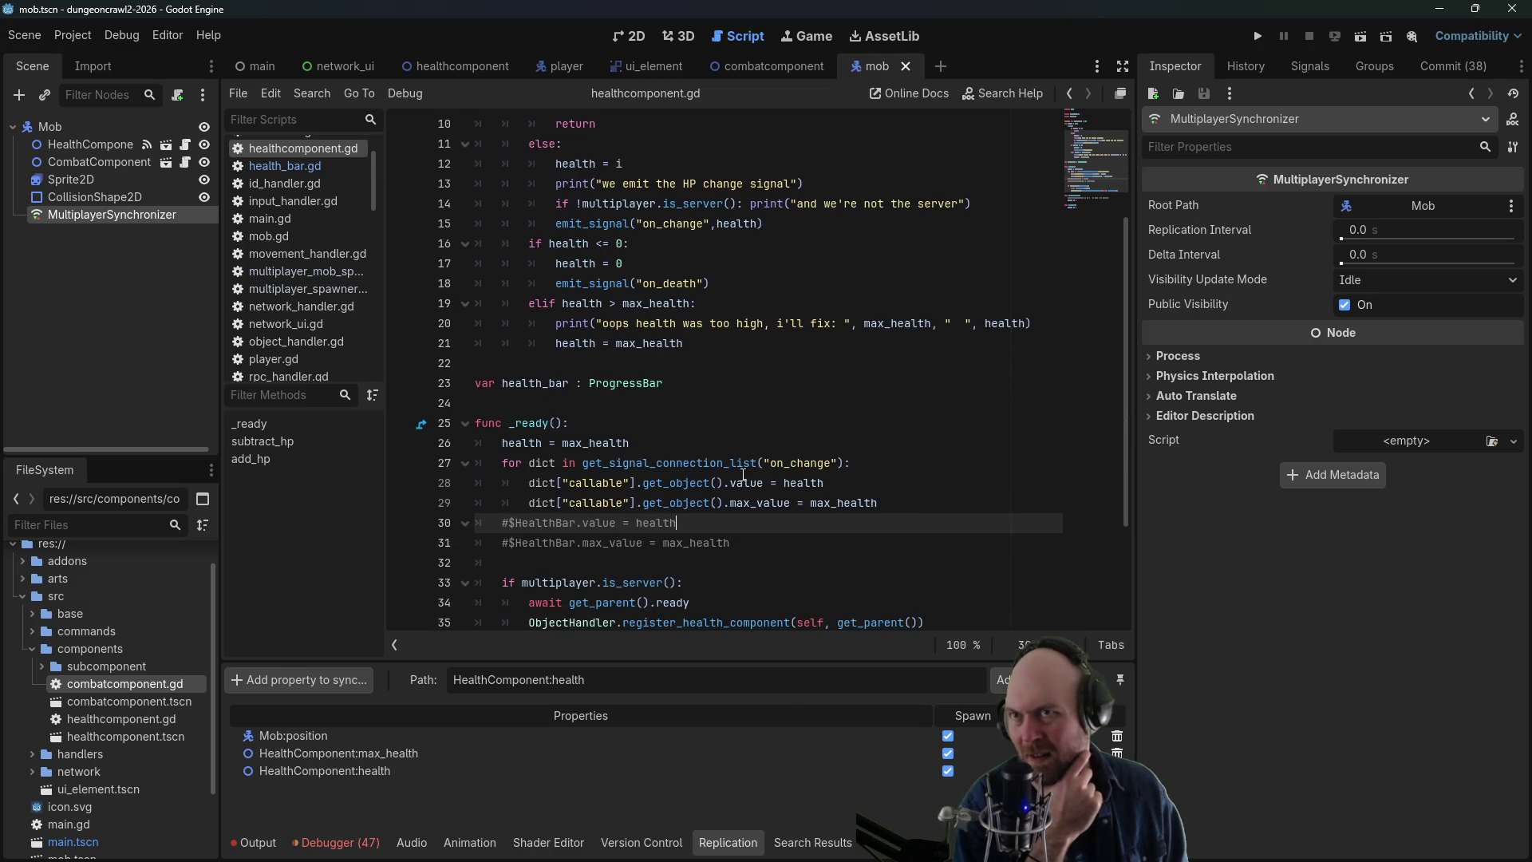
scroll(749, 517, down, 3)
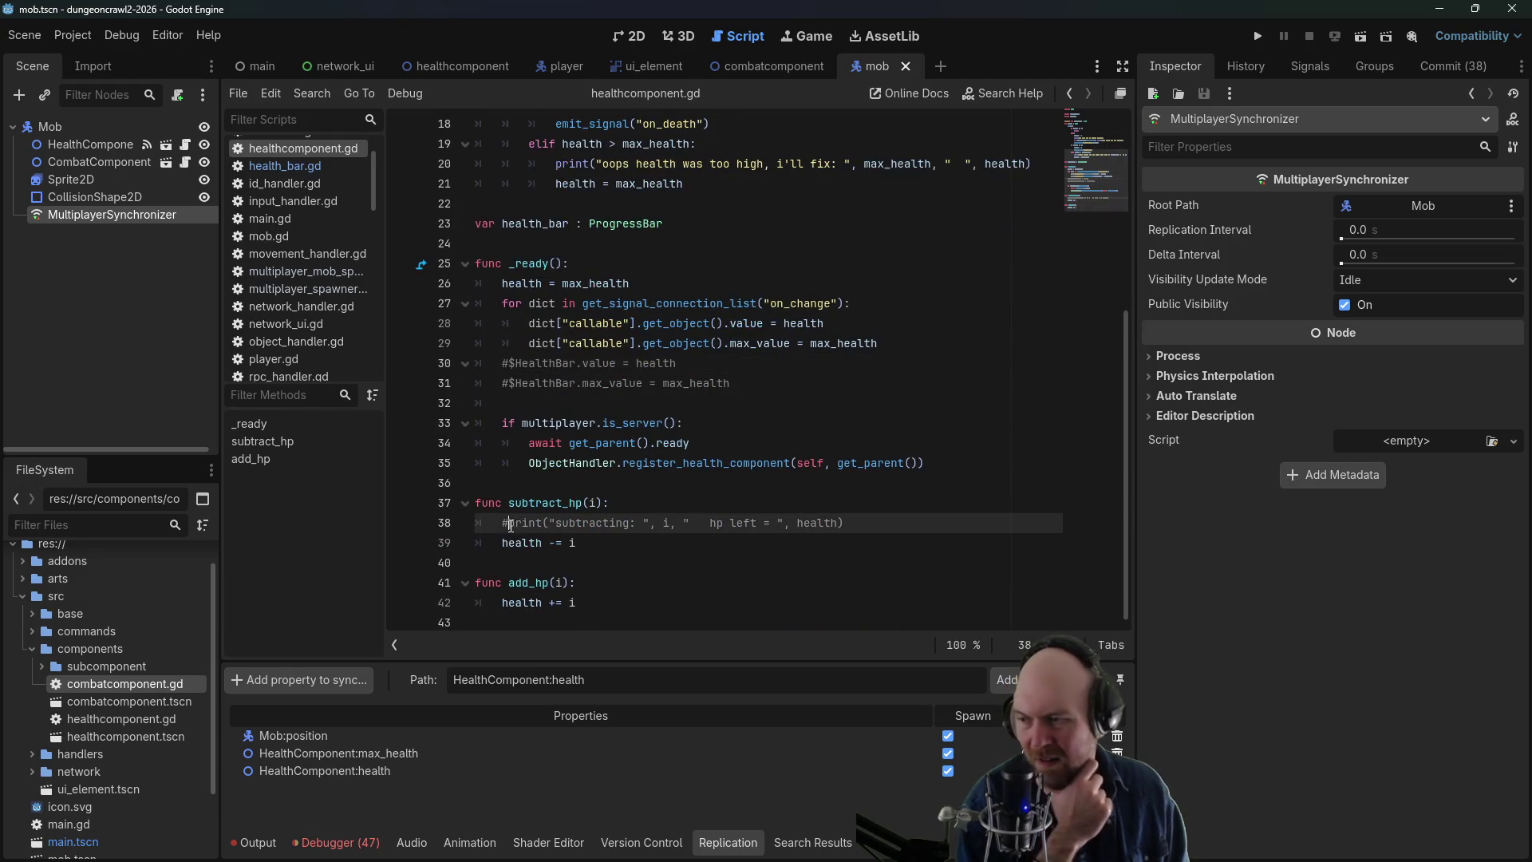
click(508, 523)
key(BackSpace)
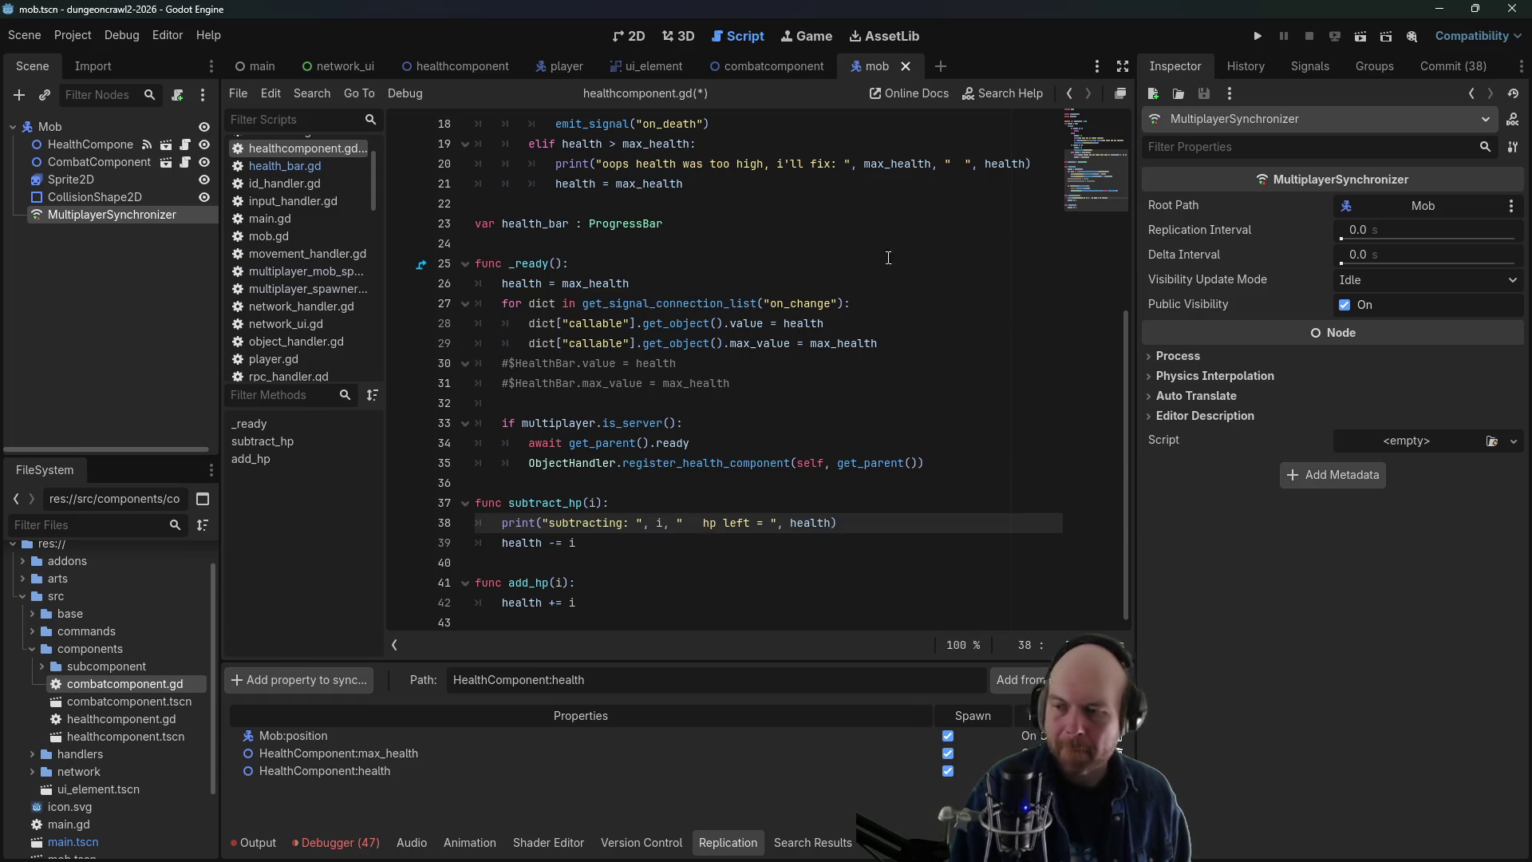
- Run the game, join as Client, and attack the mob to log its HP dropping
click(1259, 37)
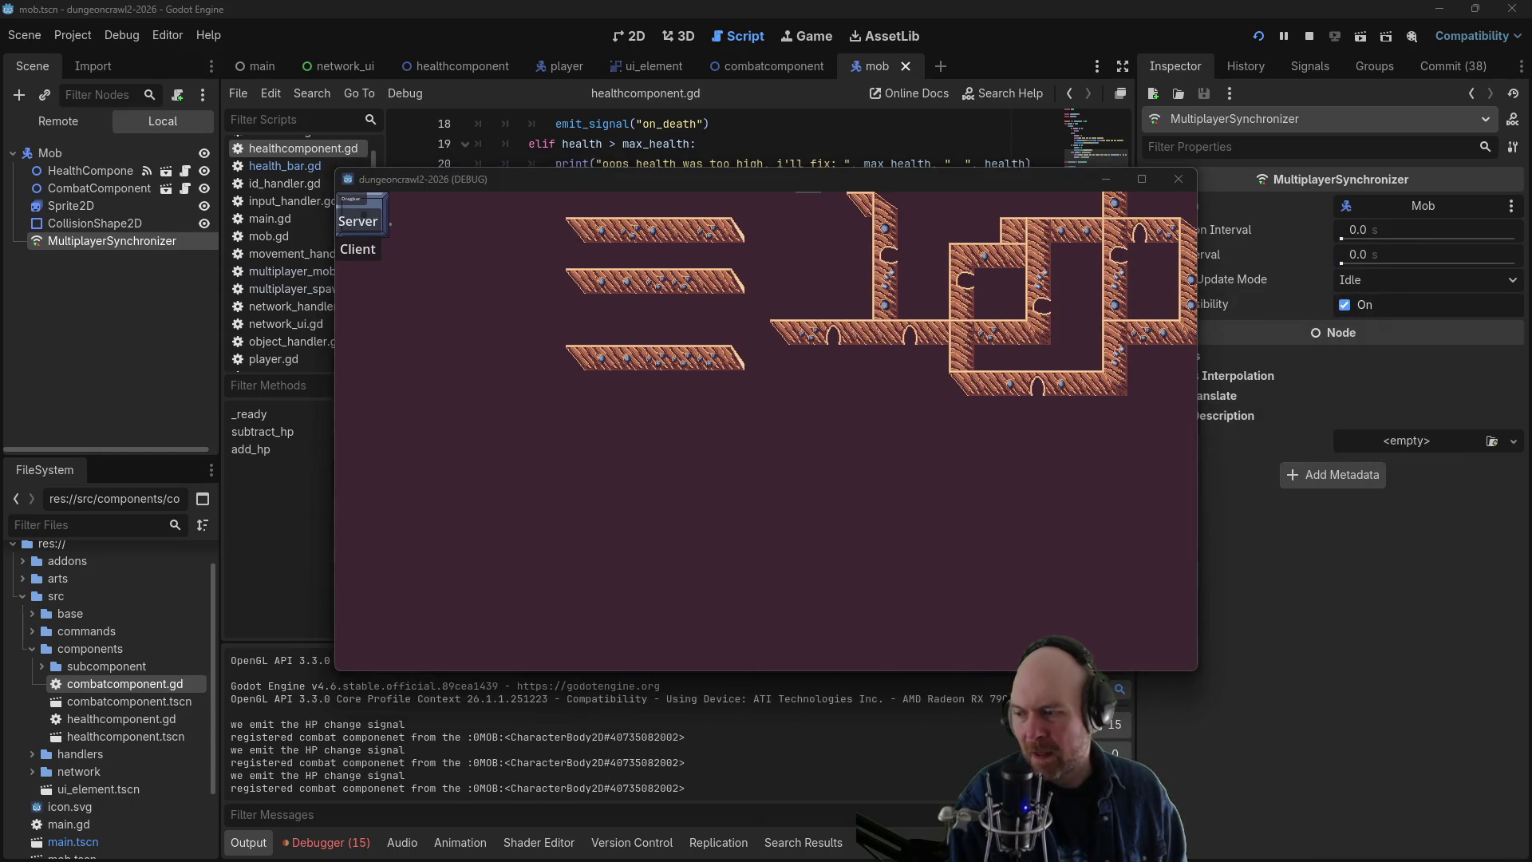
click(371, 253)
mouse_move(434, 184)
mouse_down()
mouse_move(683, 221)
mouse_move(713, 312)
mouse_up()
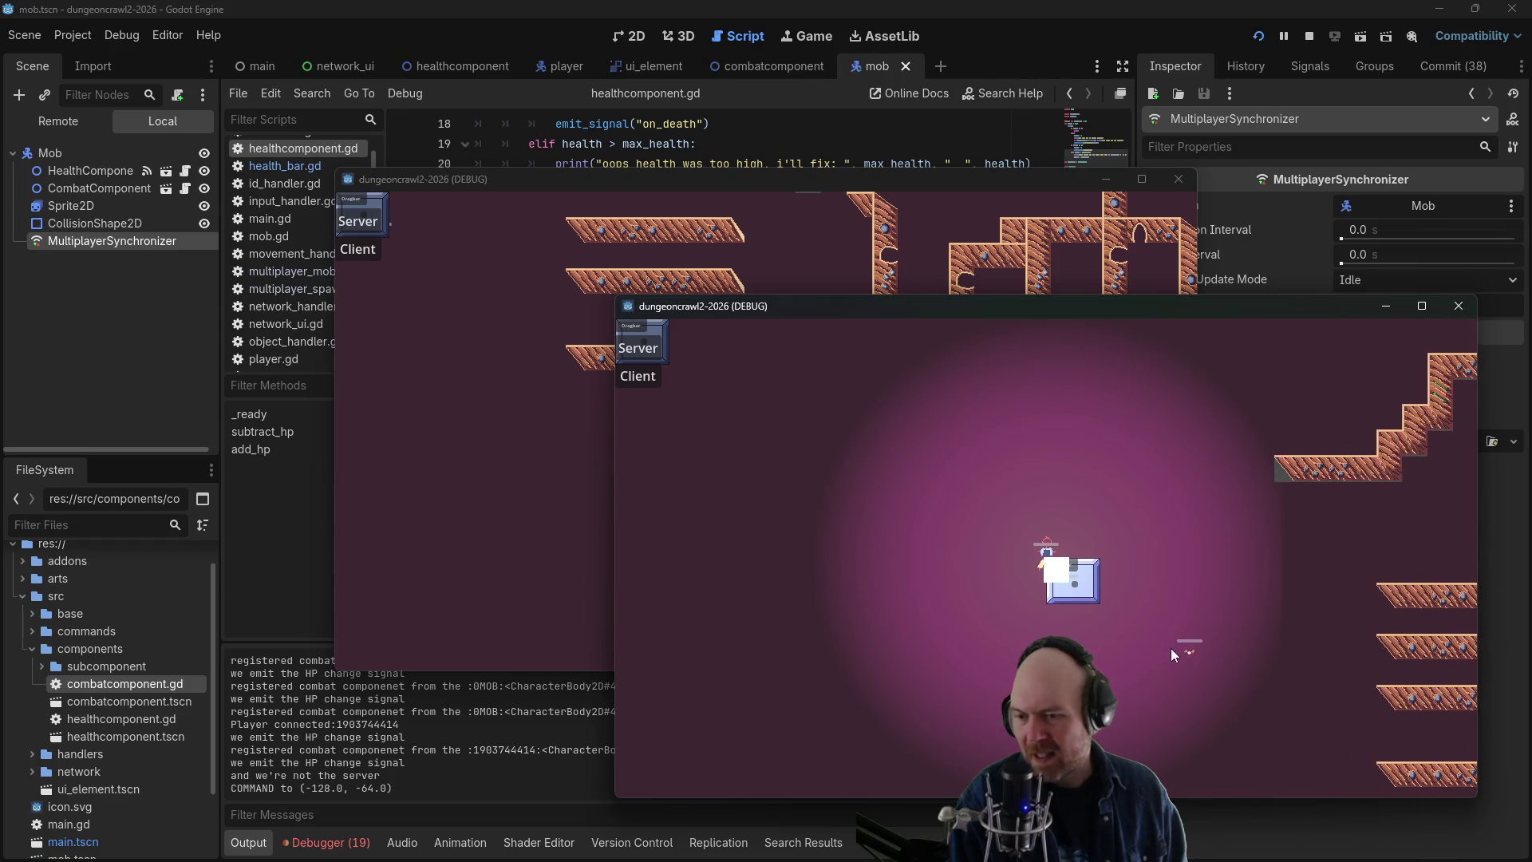
click(1190, 657)
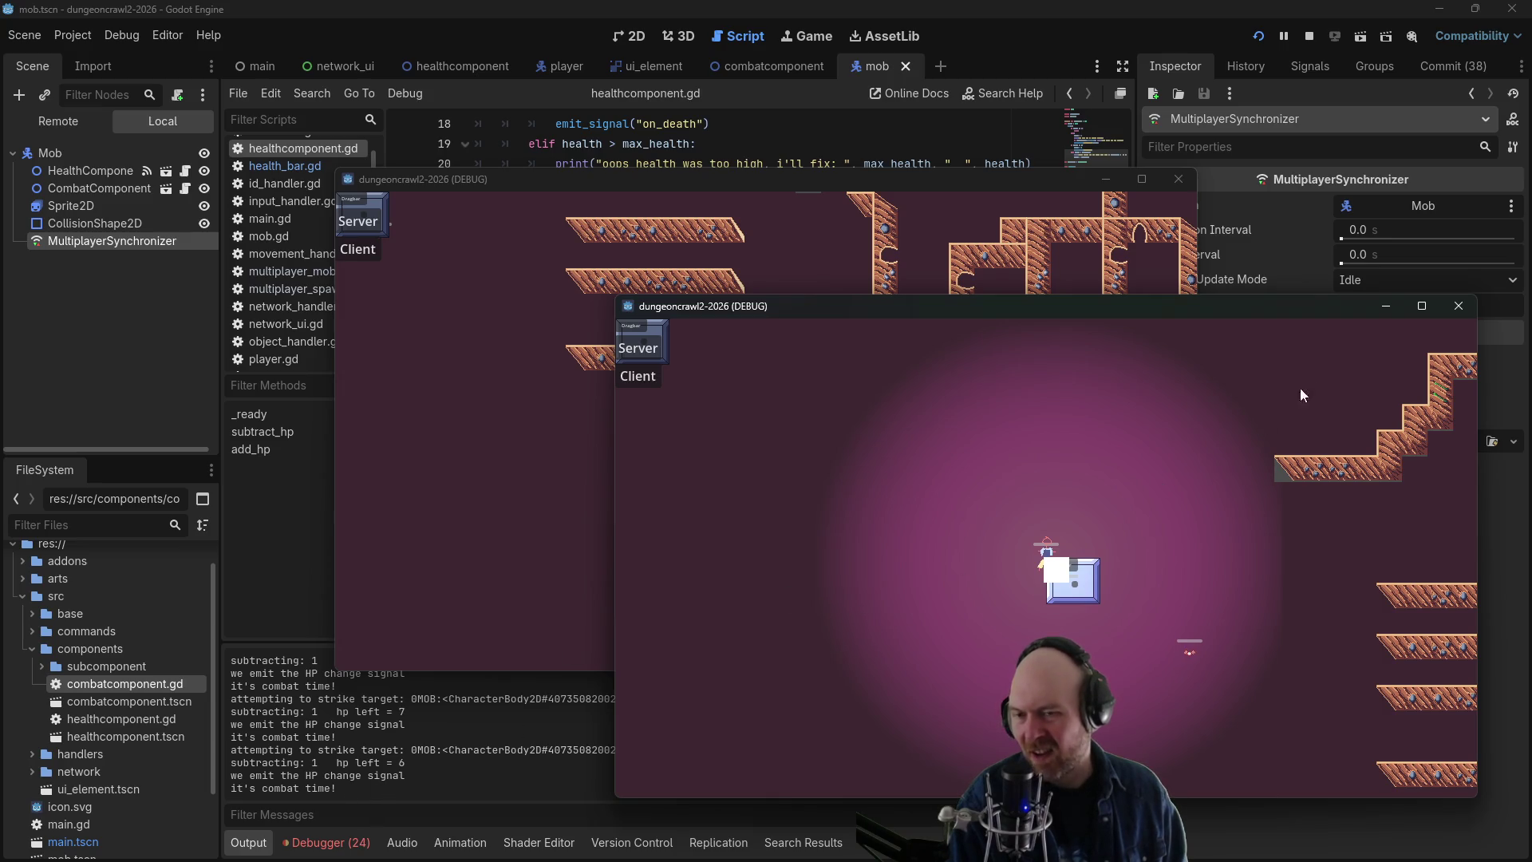
- Stop debugging and show the Mob MultiplayerSynchronizer's replicated properties
click(1309, 36)
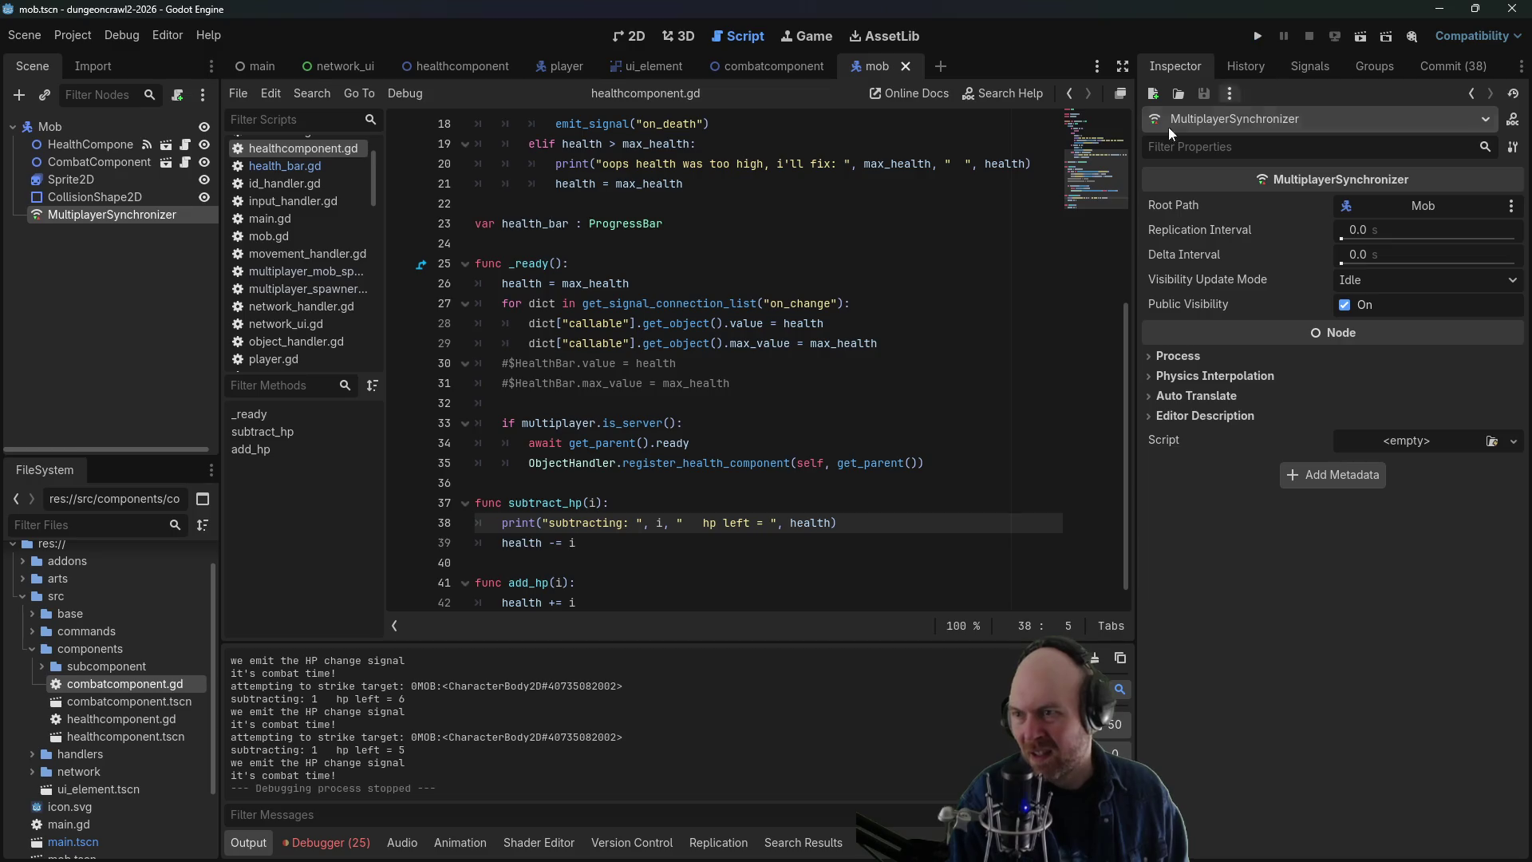
click(775, 364)
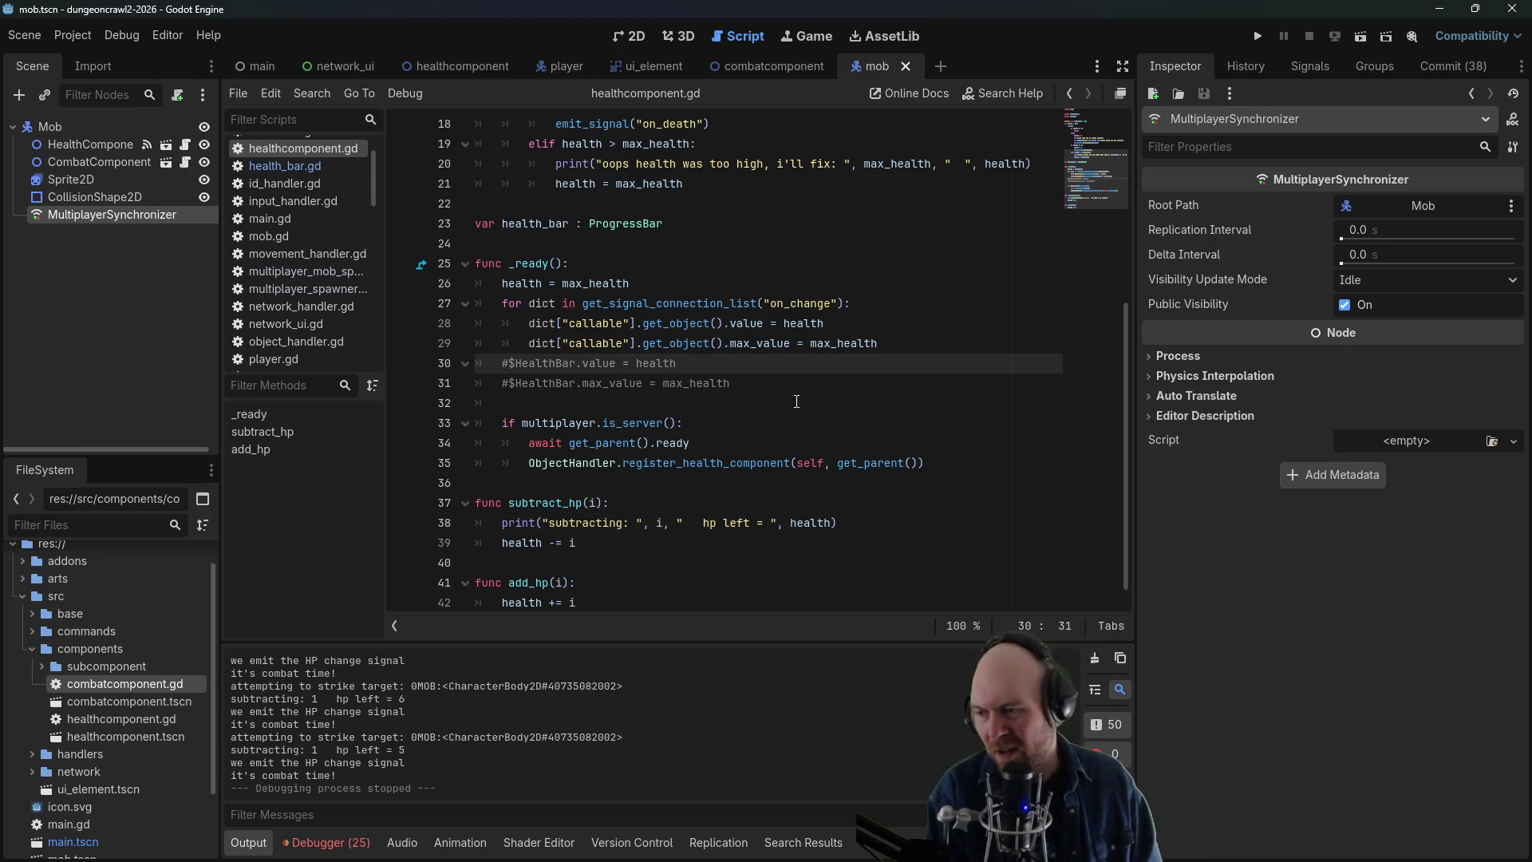
scroll(803, 438, up, 6)
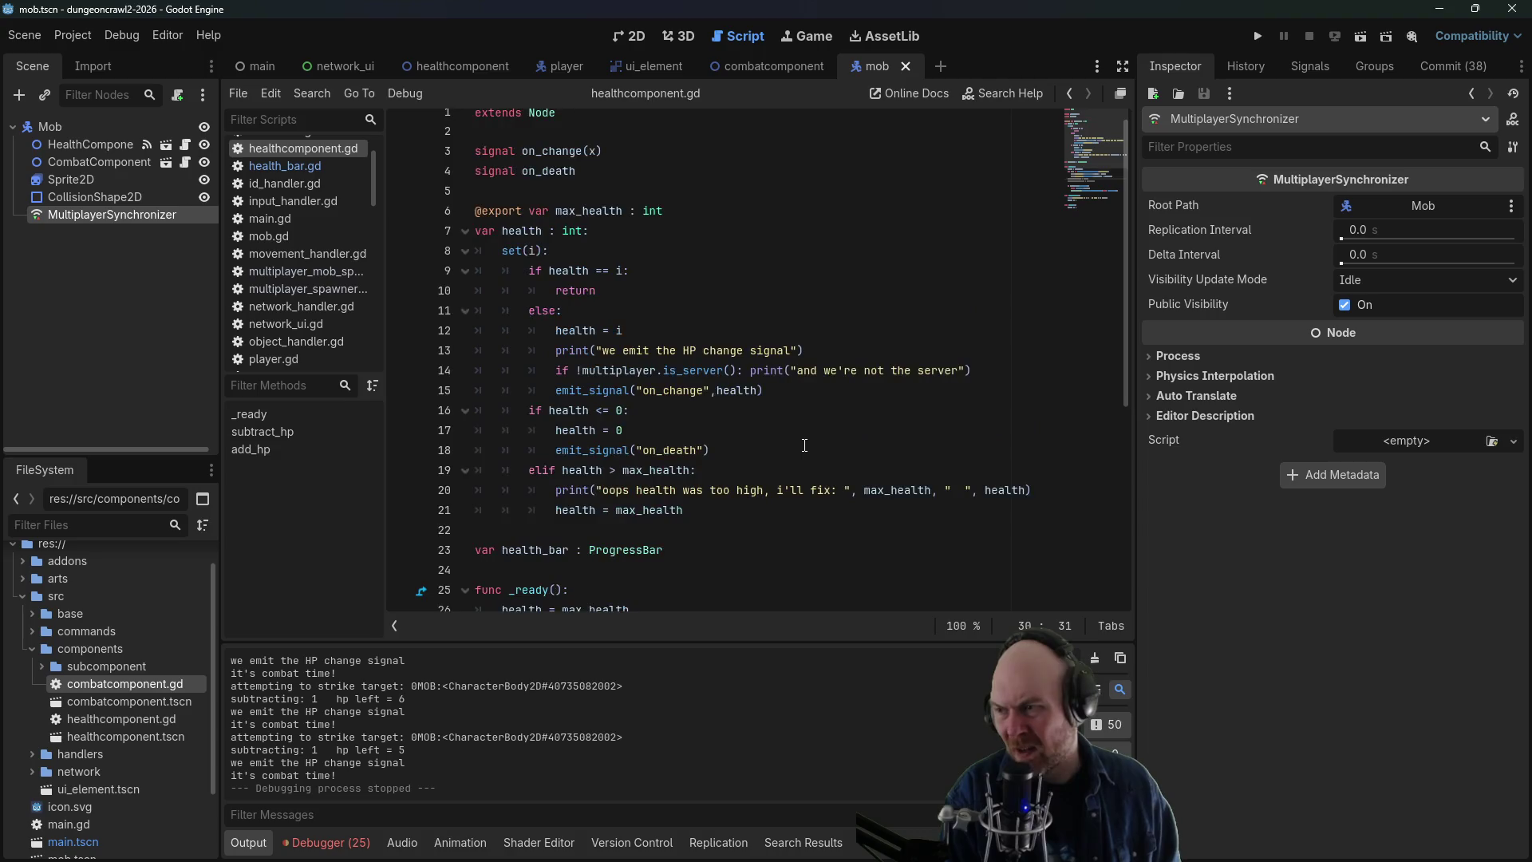
double_click(140, 221)
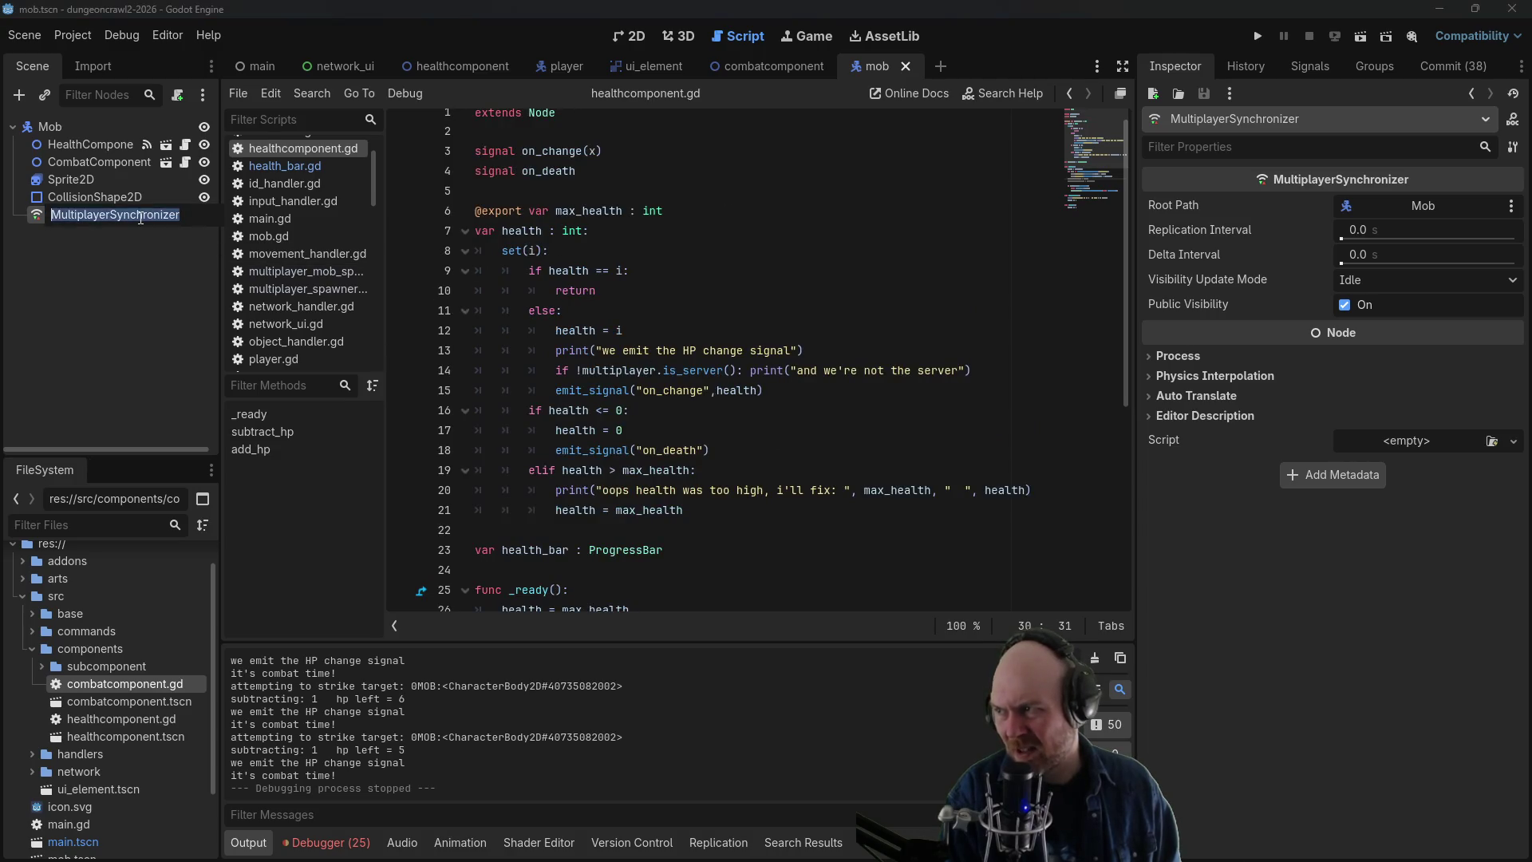
key(Escape)
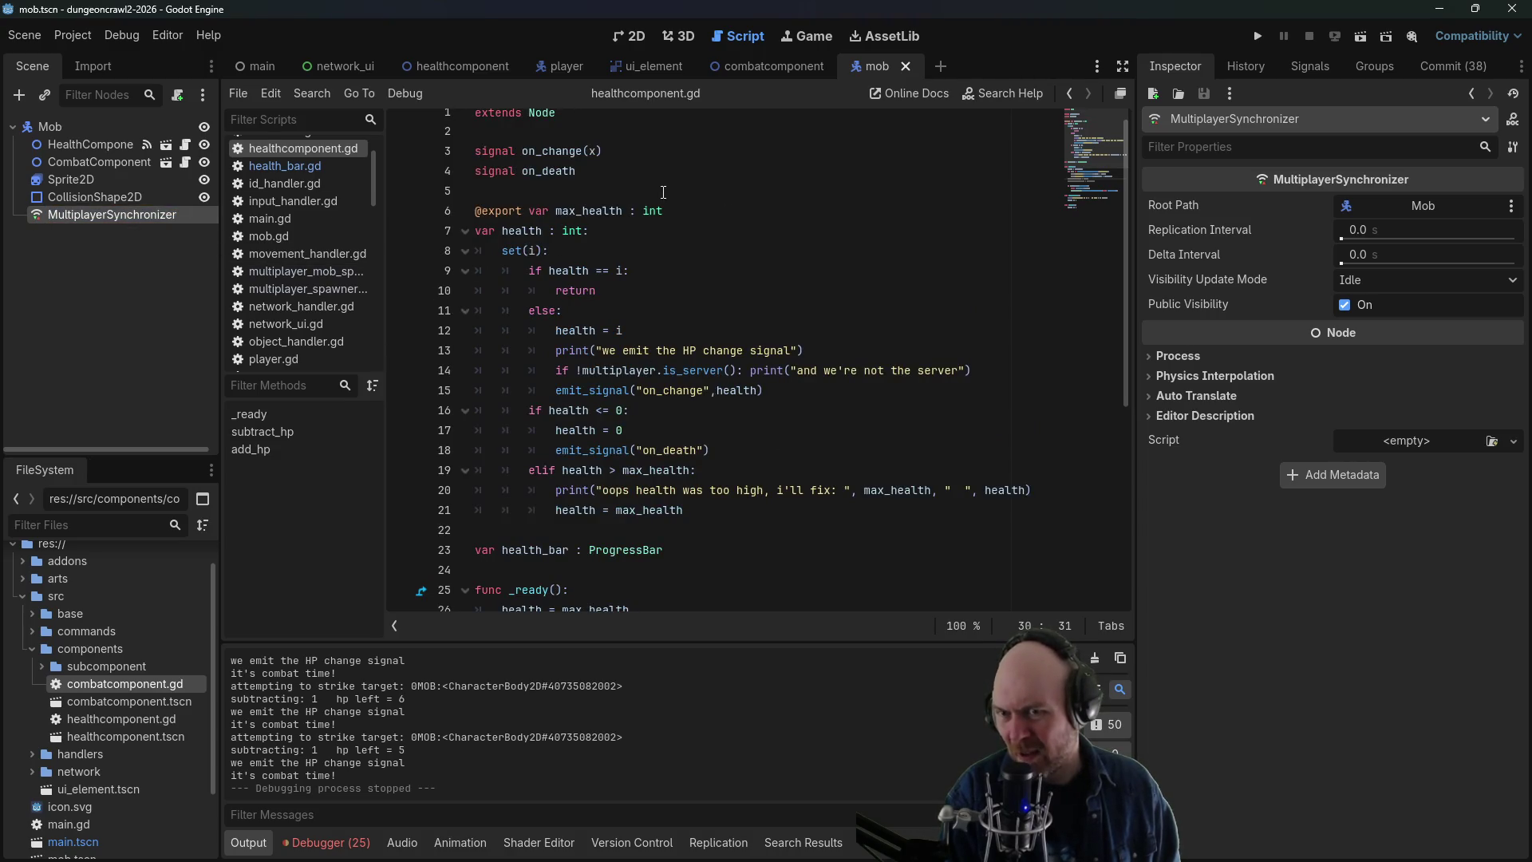
click(718, 842)
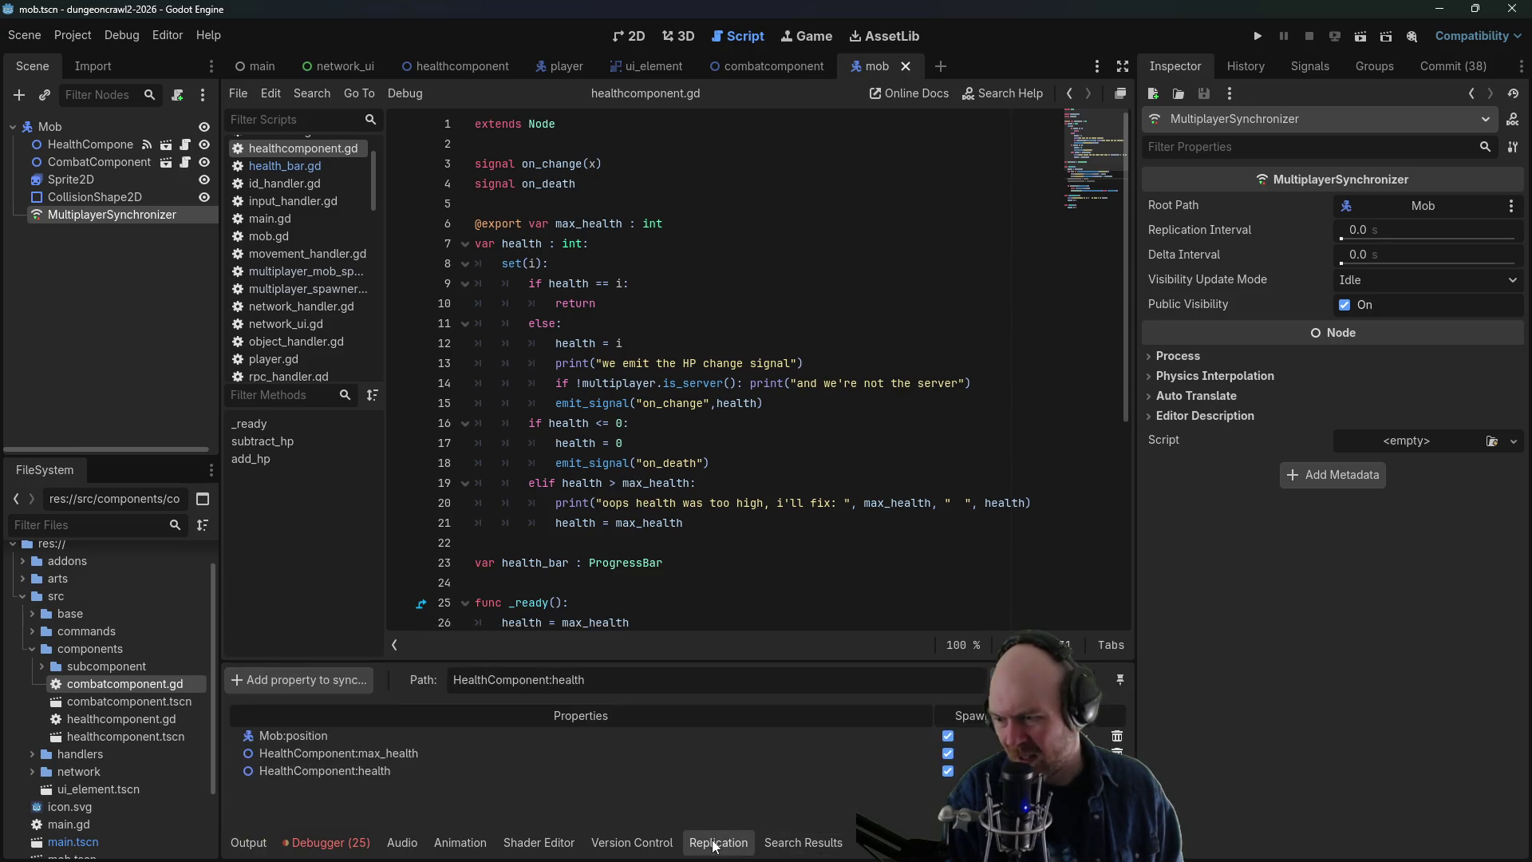
click(319, 688)
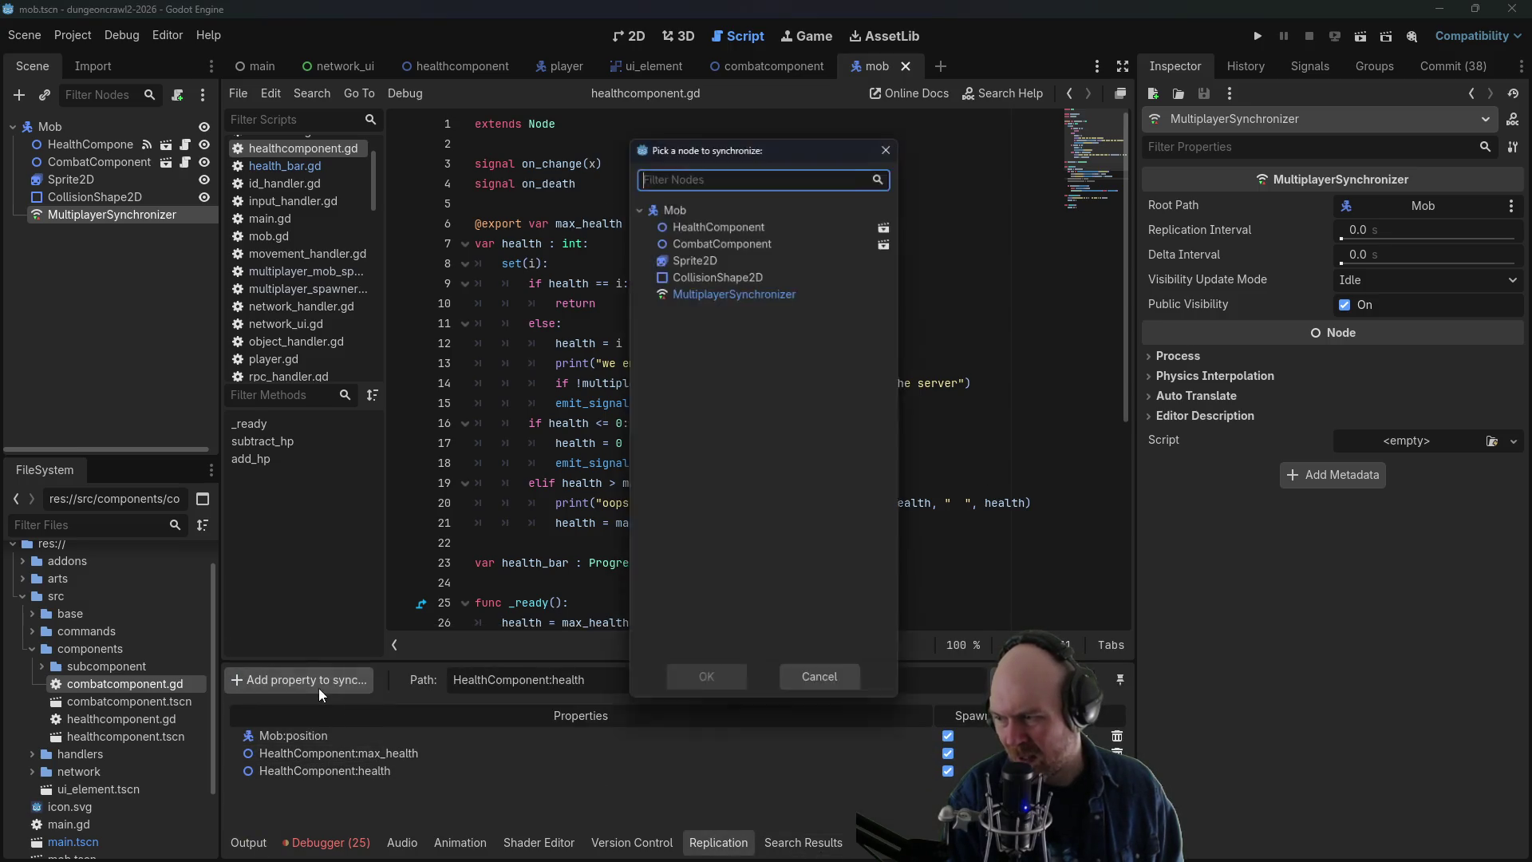
double_click(712, 222)
click(399, 286)
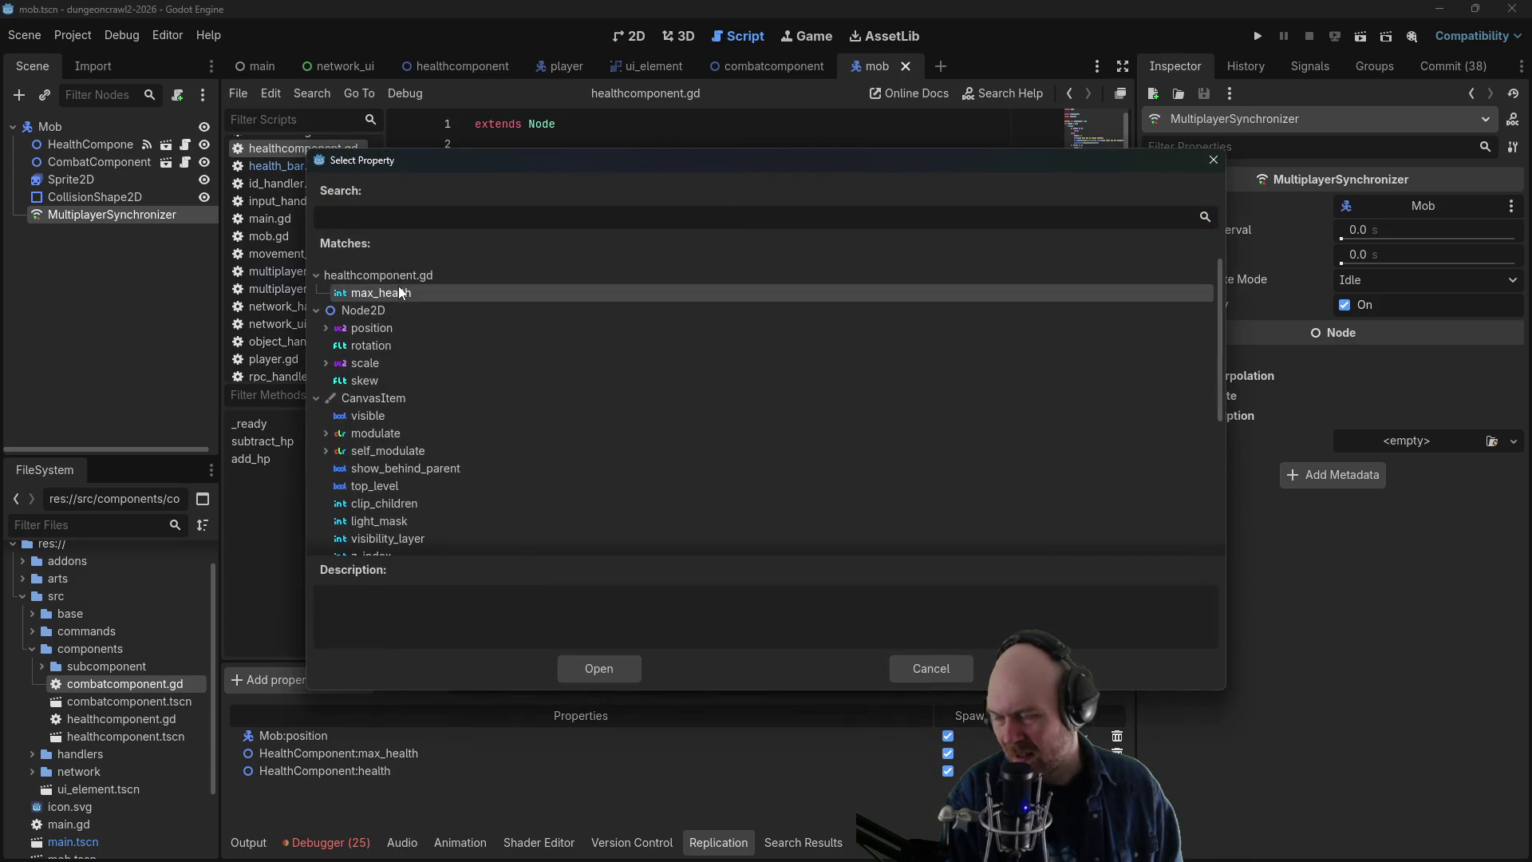
click(607, 672)
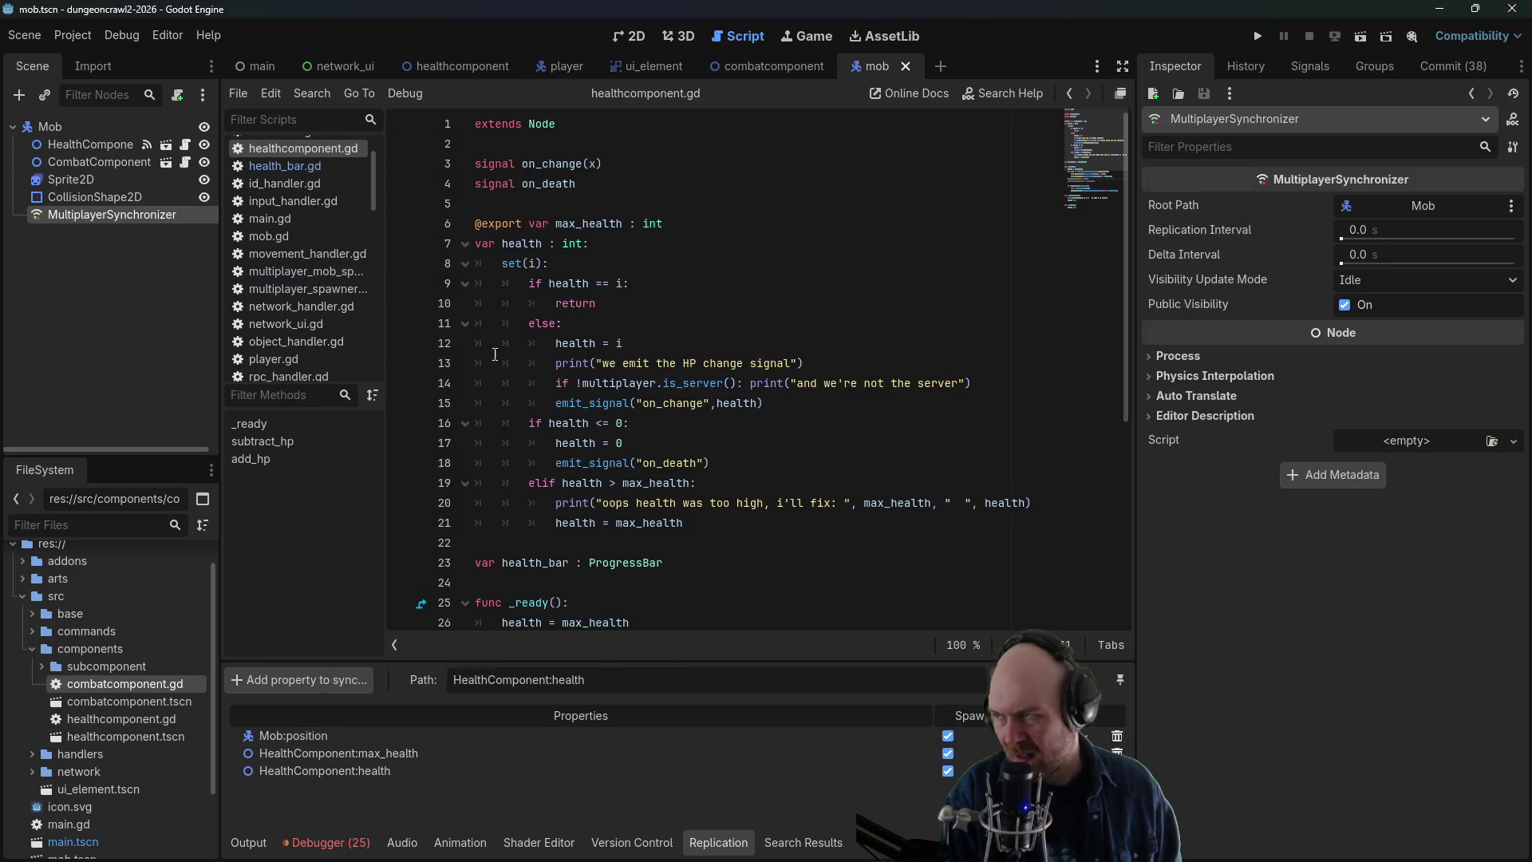
click(1260, 37)
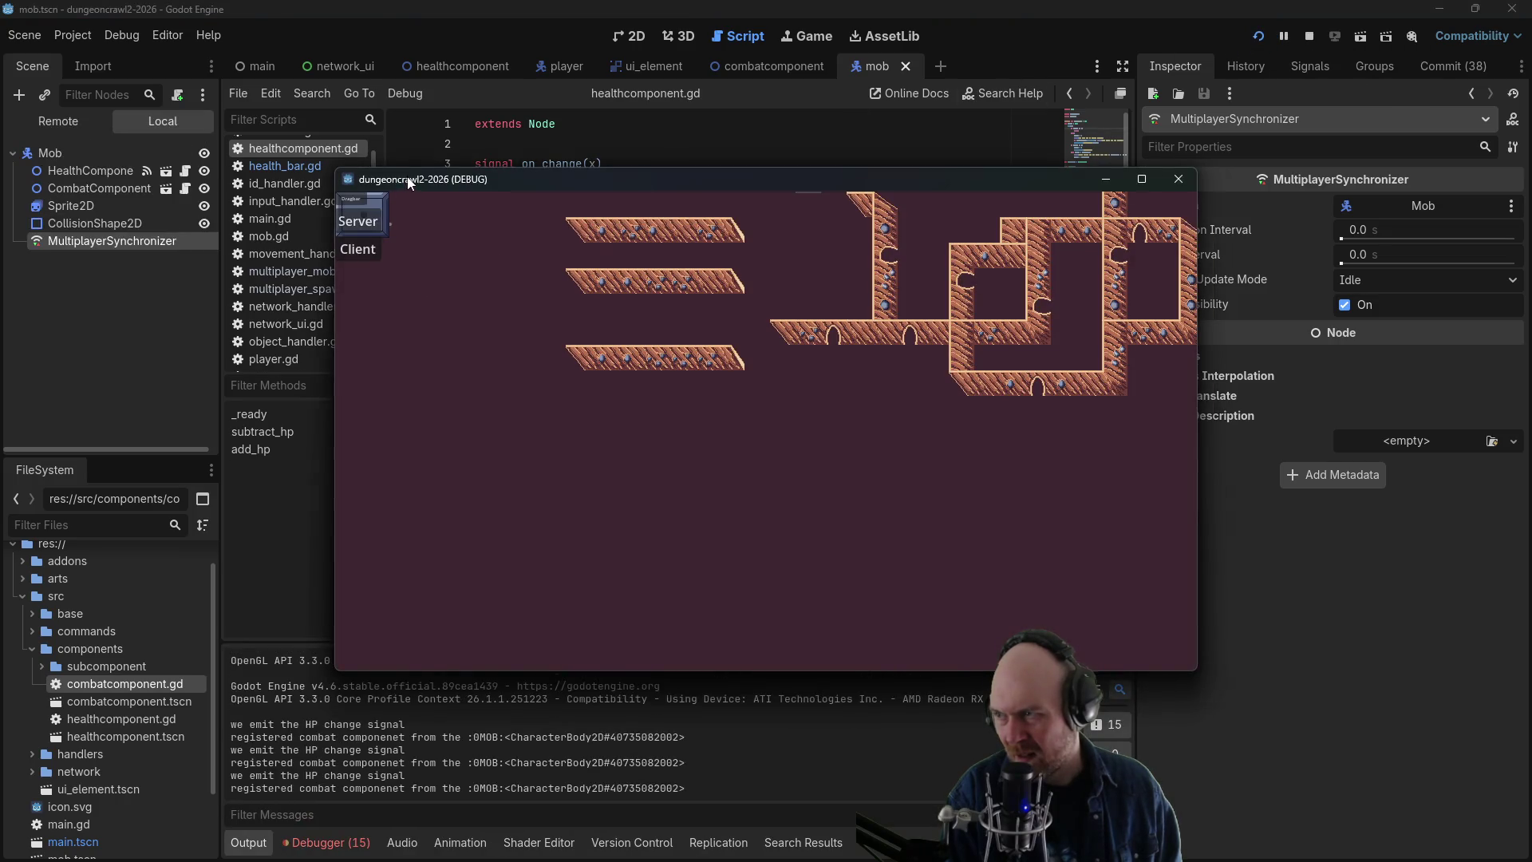
- Join both game windows as clients, send the player at the mob, and show the Remote scene tree
click(357, 249)
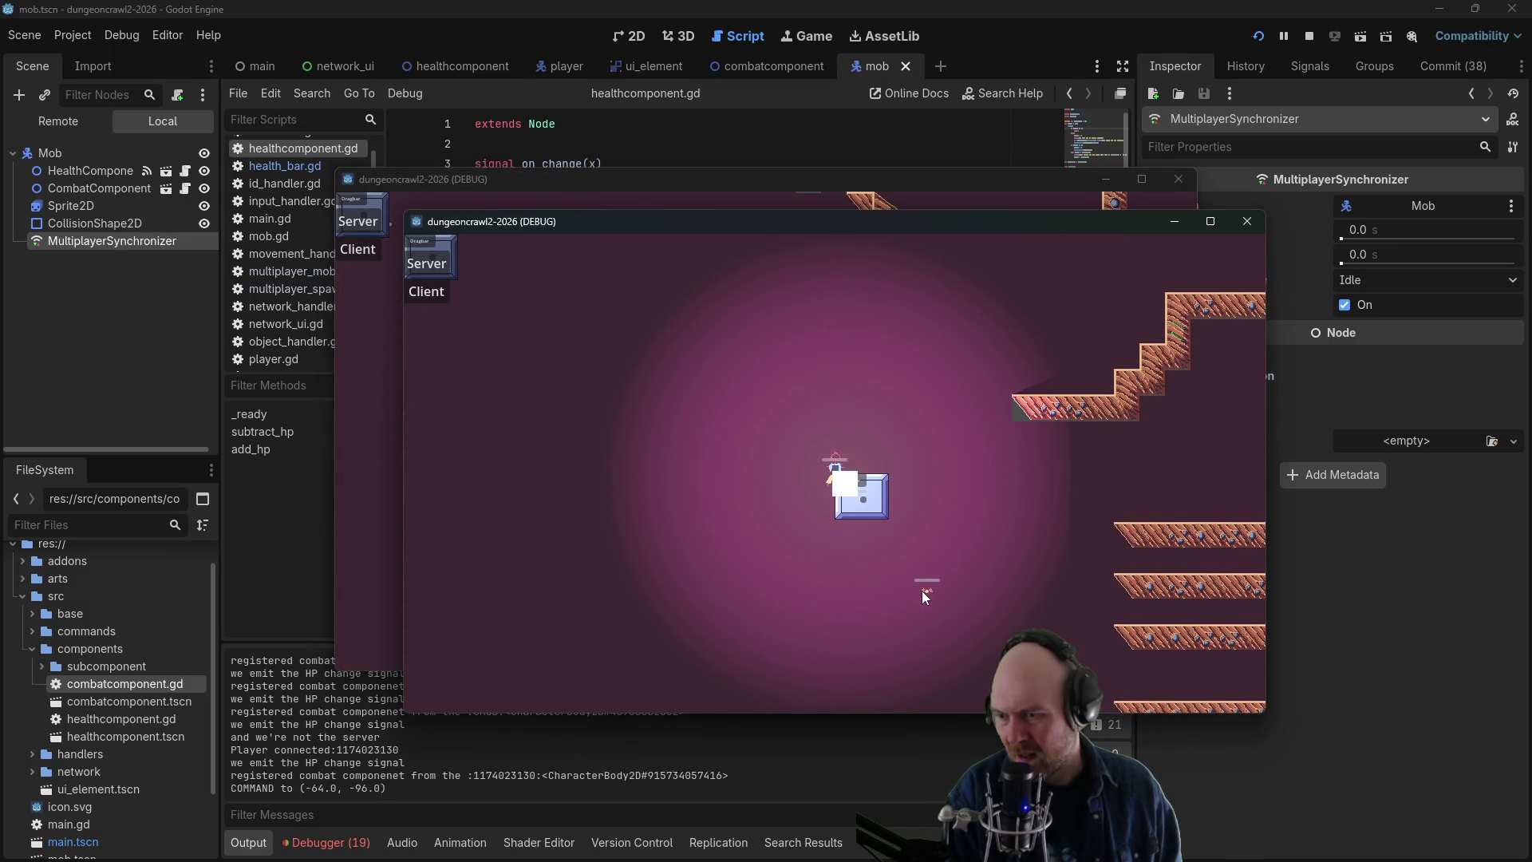
click(922, 590)
click(472, 182)
click(357, 249)
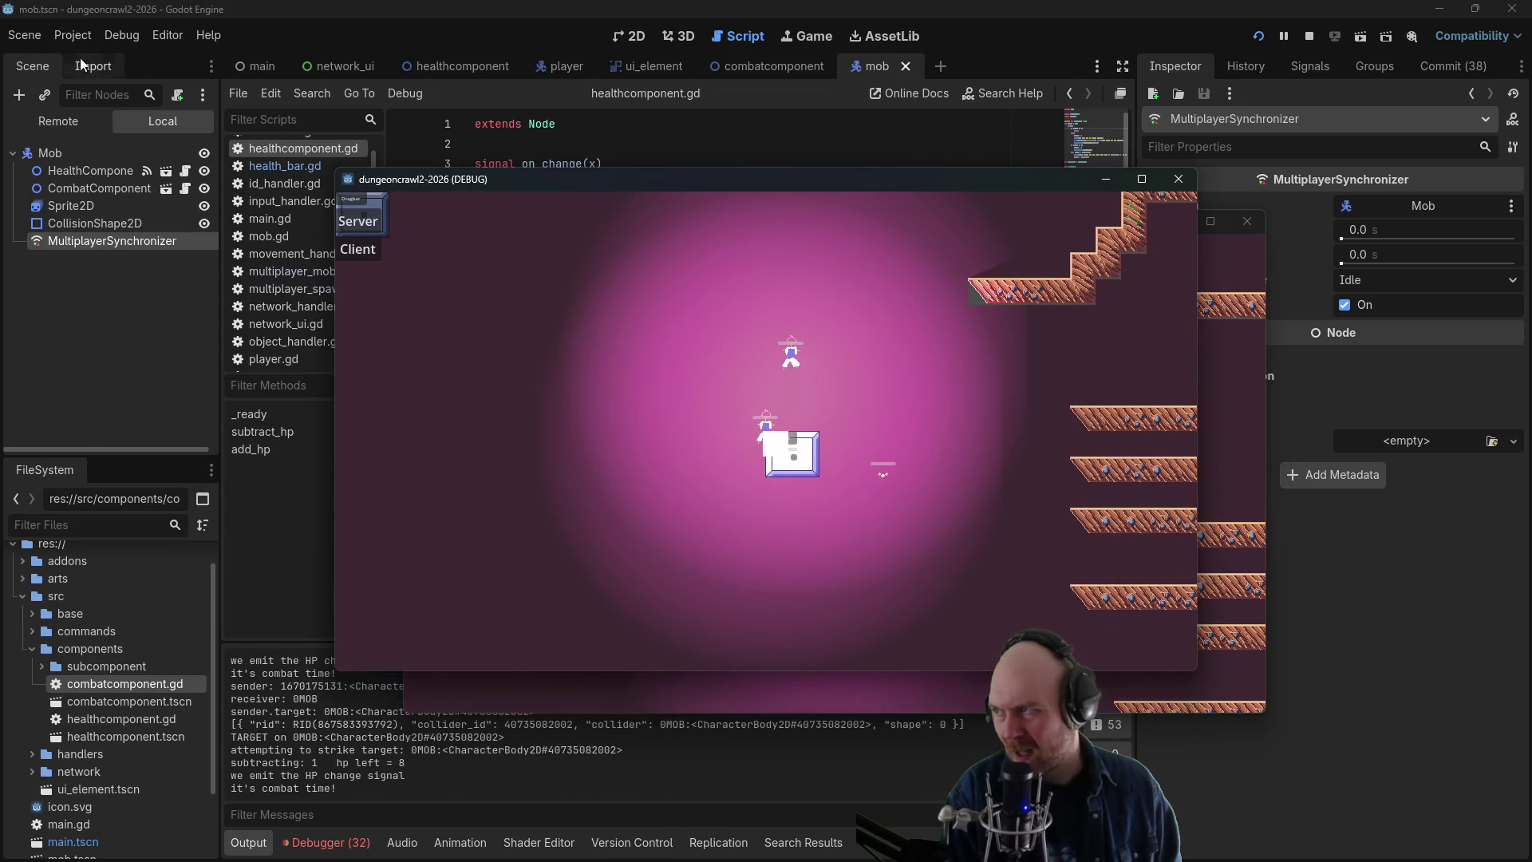
click(54, 122)
scroll(64, 327, down, 1)
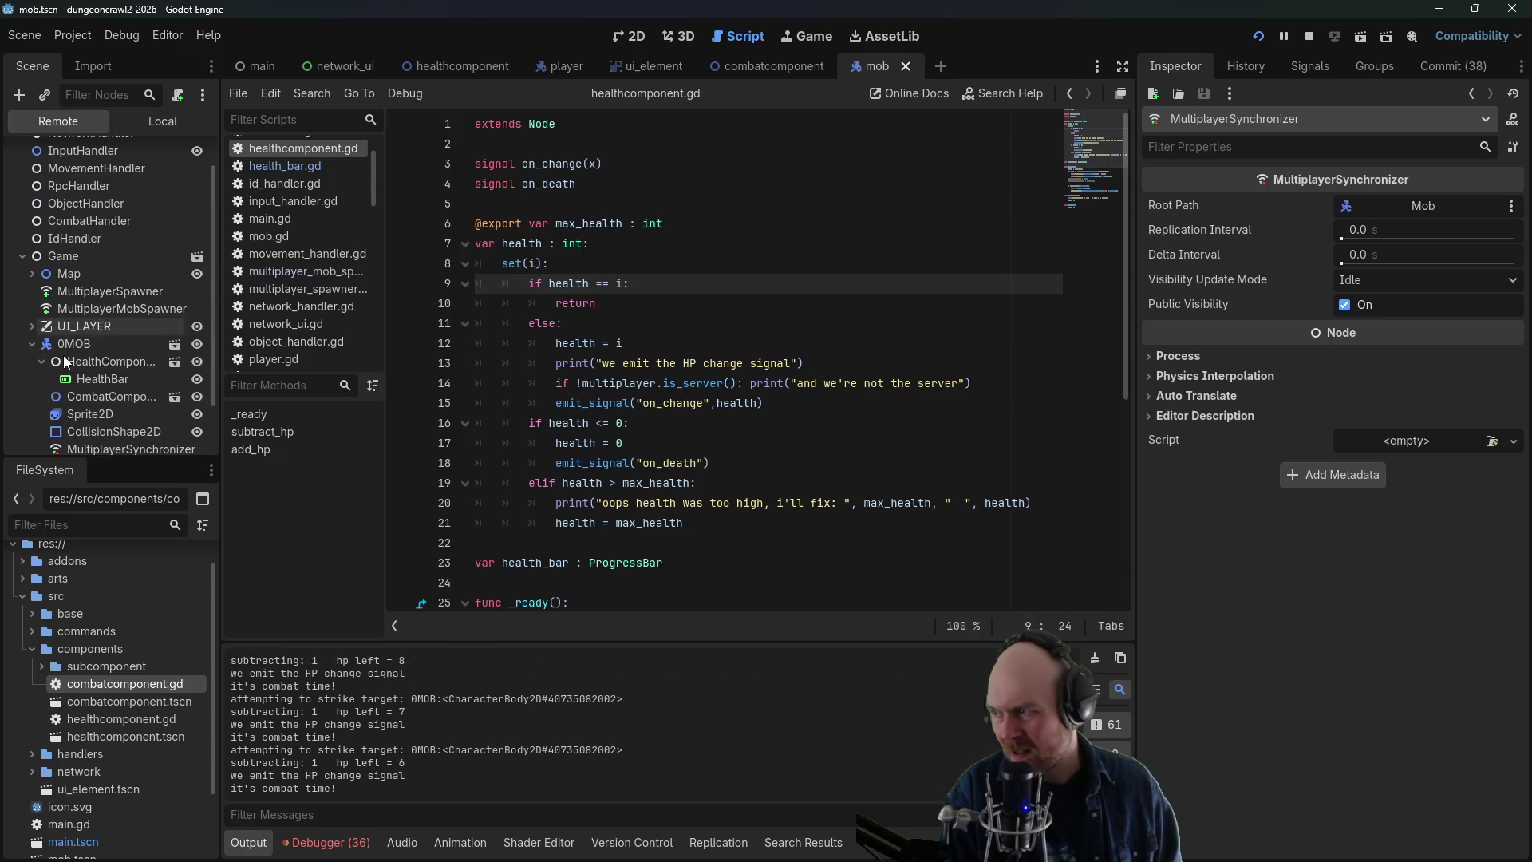
- Check 0MOB's HealthComponent (health 10 of 10) and CombatComponent, dismiss the warning, then open the Debugger errors
click(68, 362)
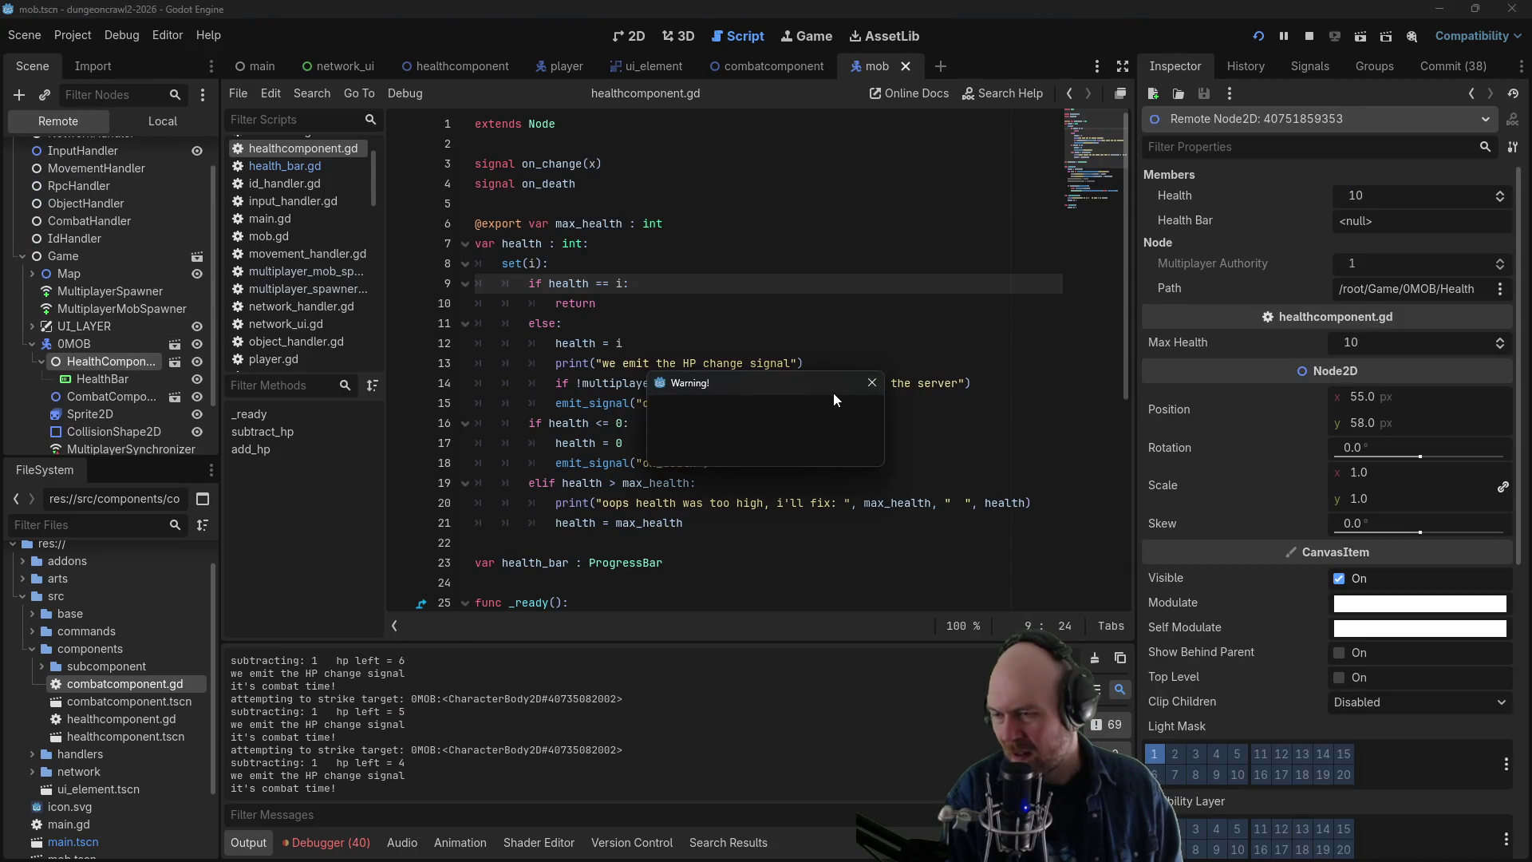
mouse_move(693, 384)
mouse_down()
mouse_move(526, 303)
mouse_move(773, 314)
mouse_move(788, 362)
mouse_up()
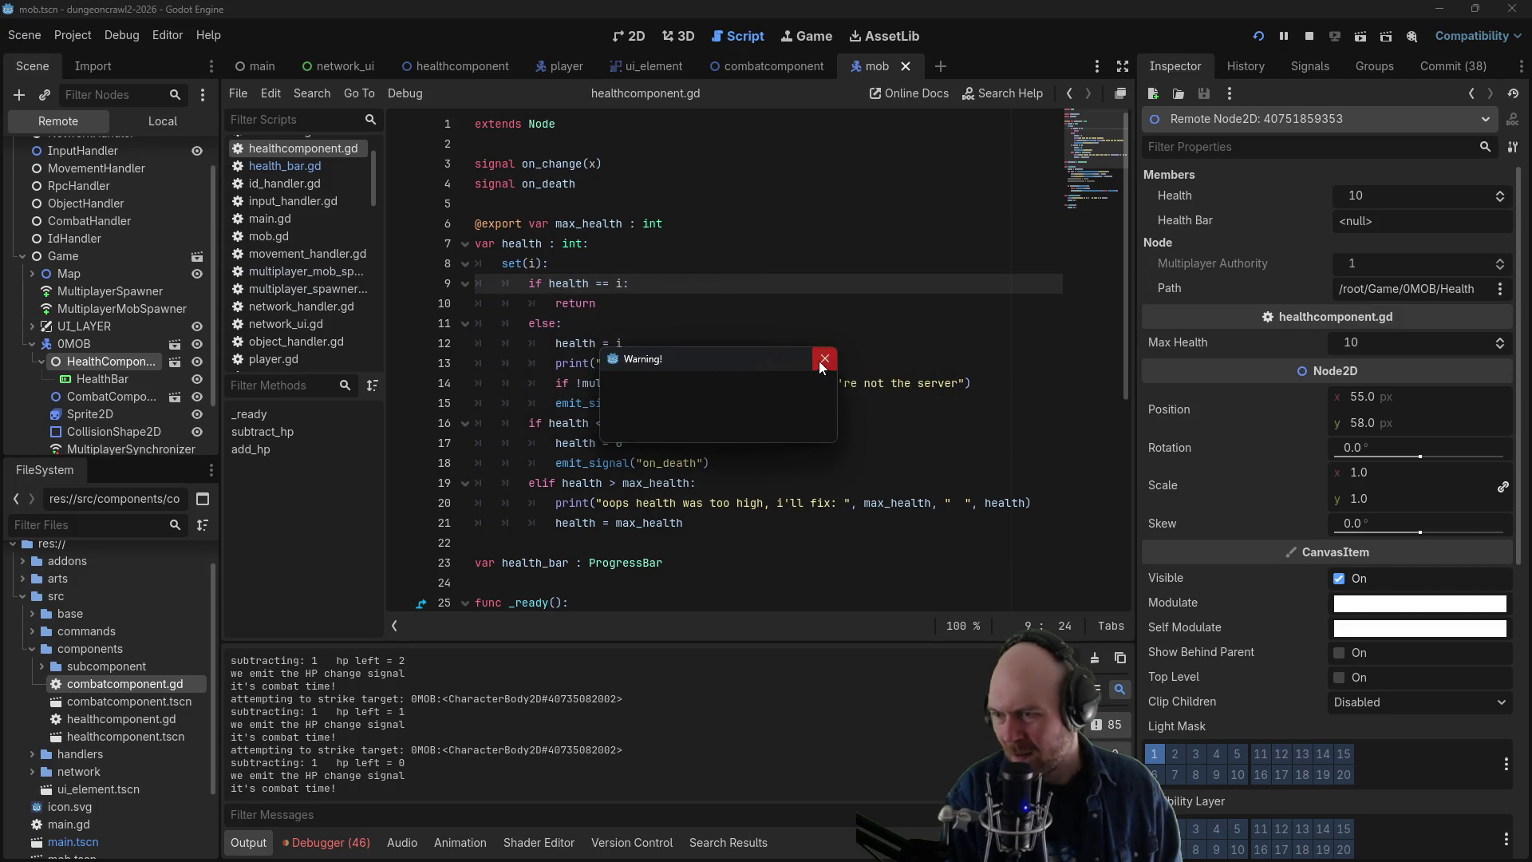
click(824, 359)
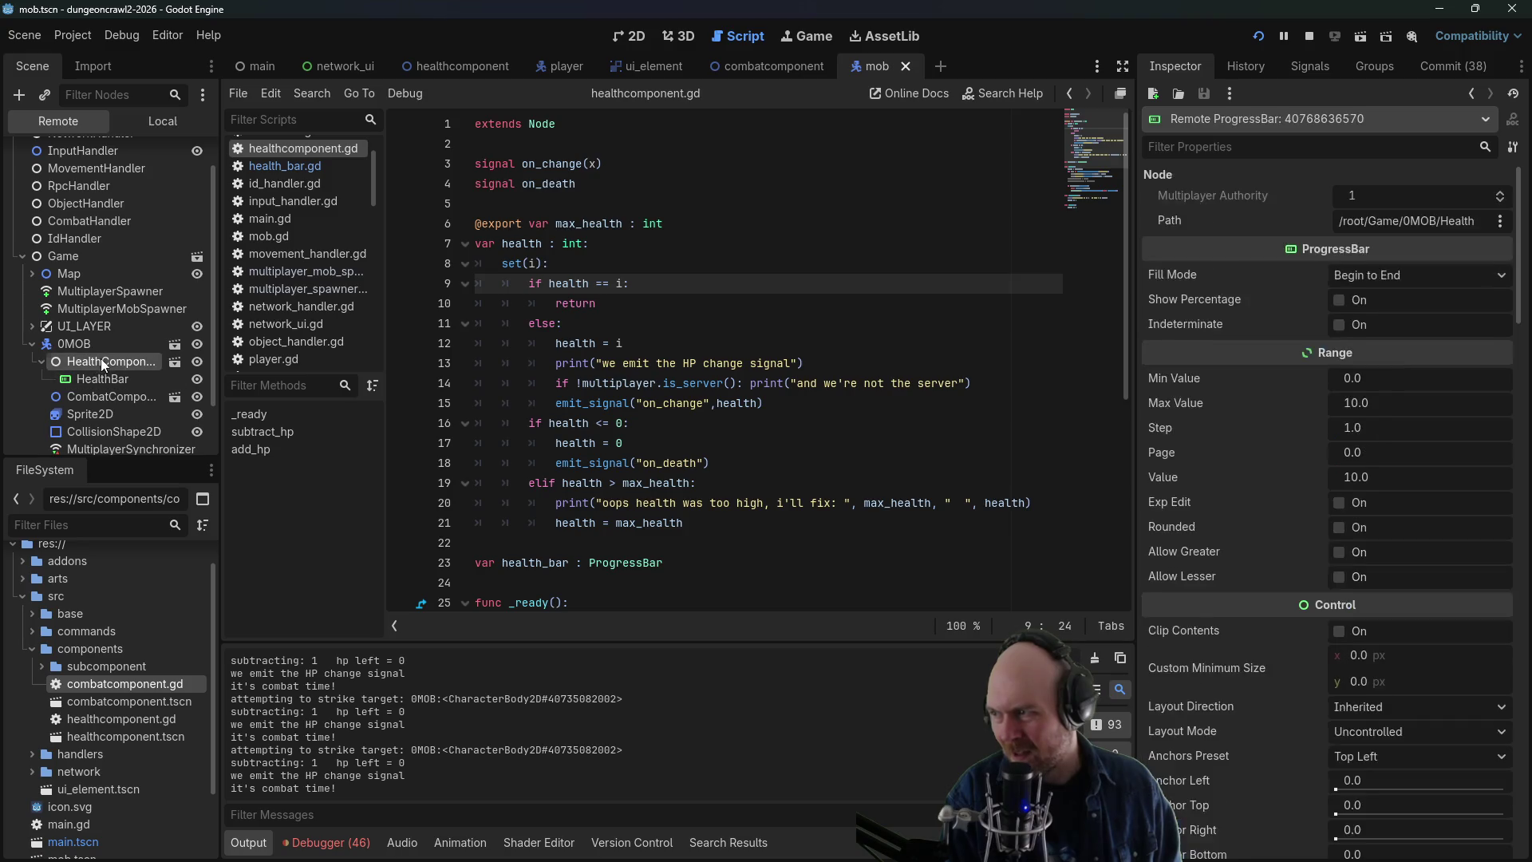
click(108, 393)
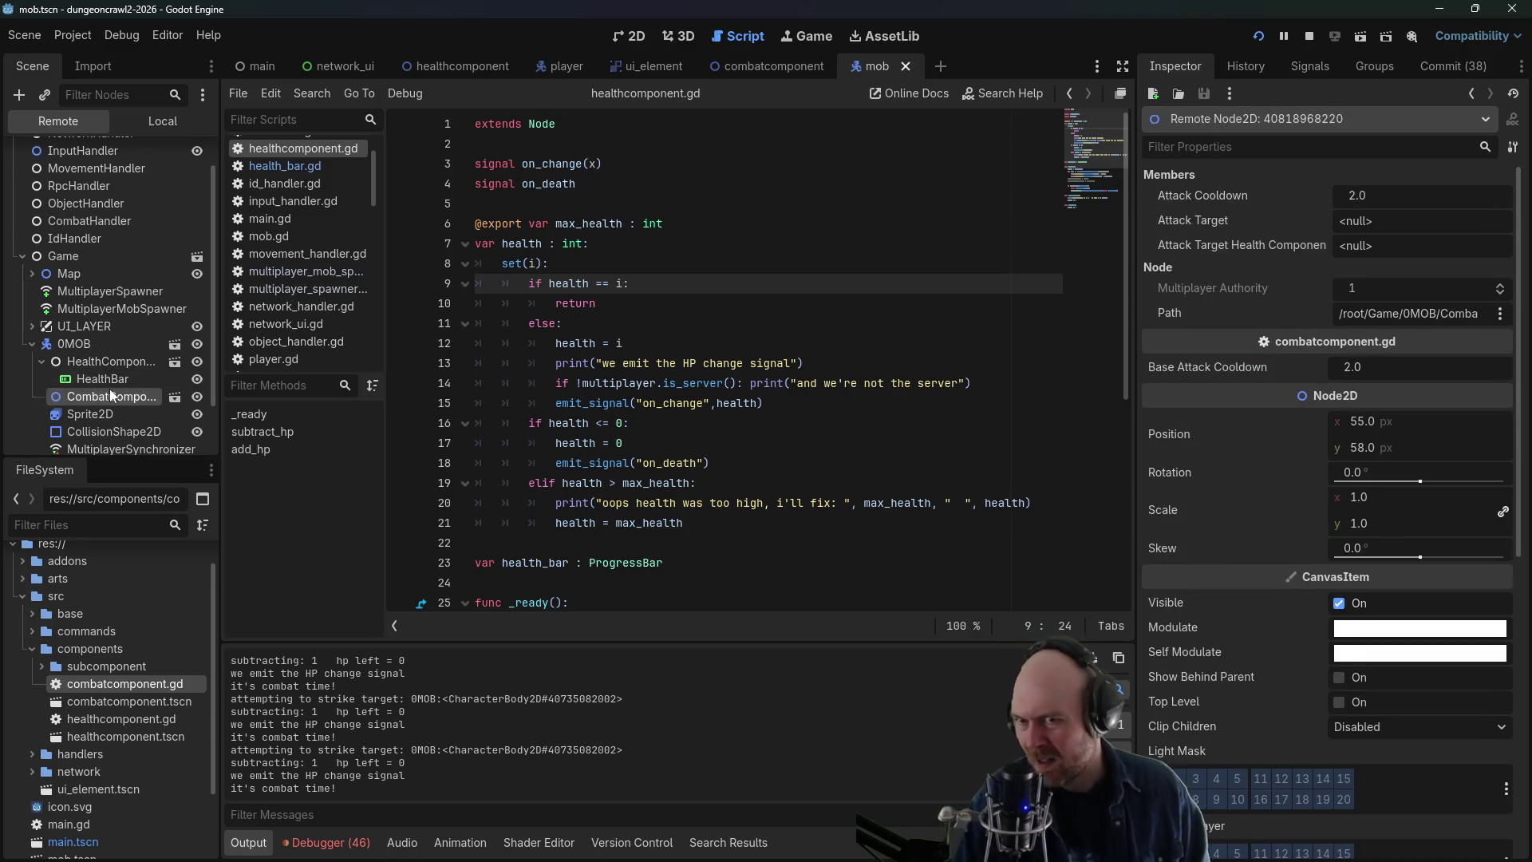
click(79, 362)
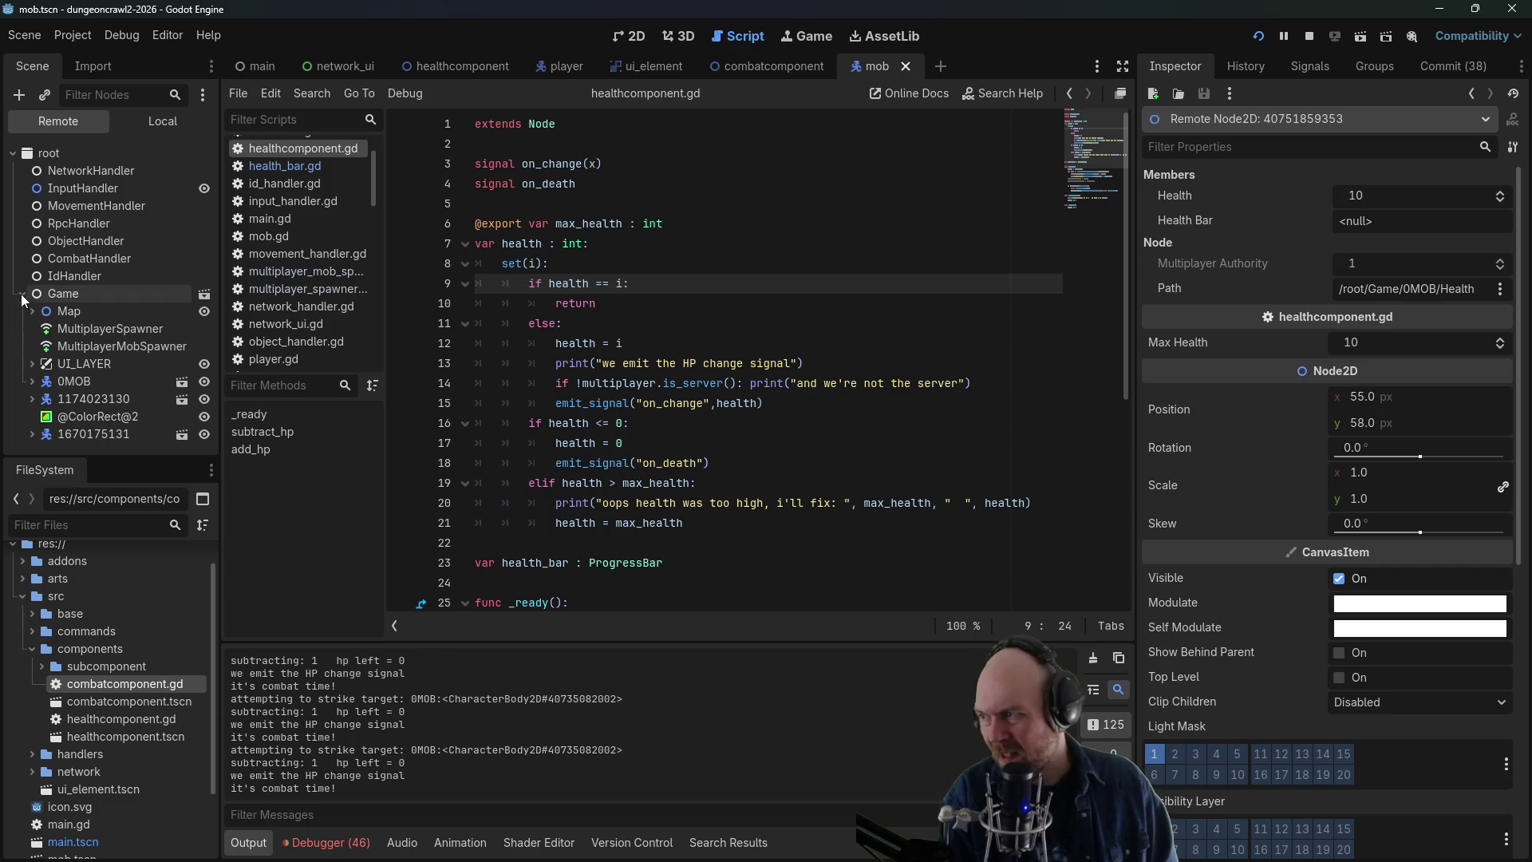
click(335, 844)
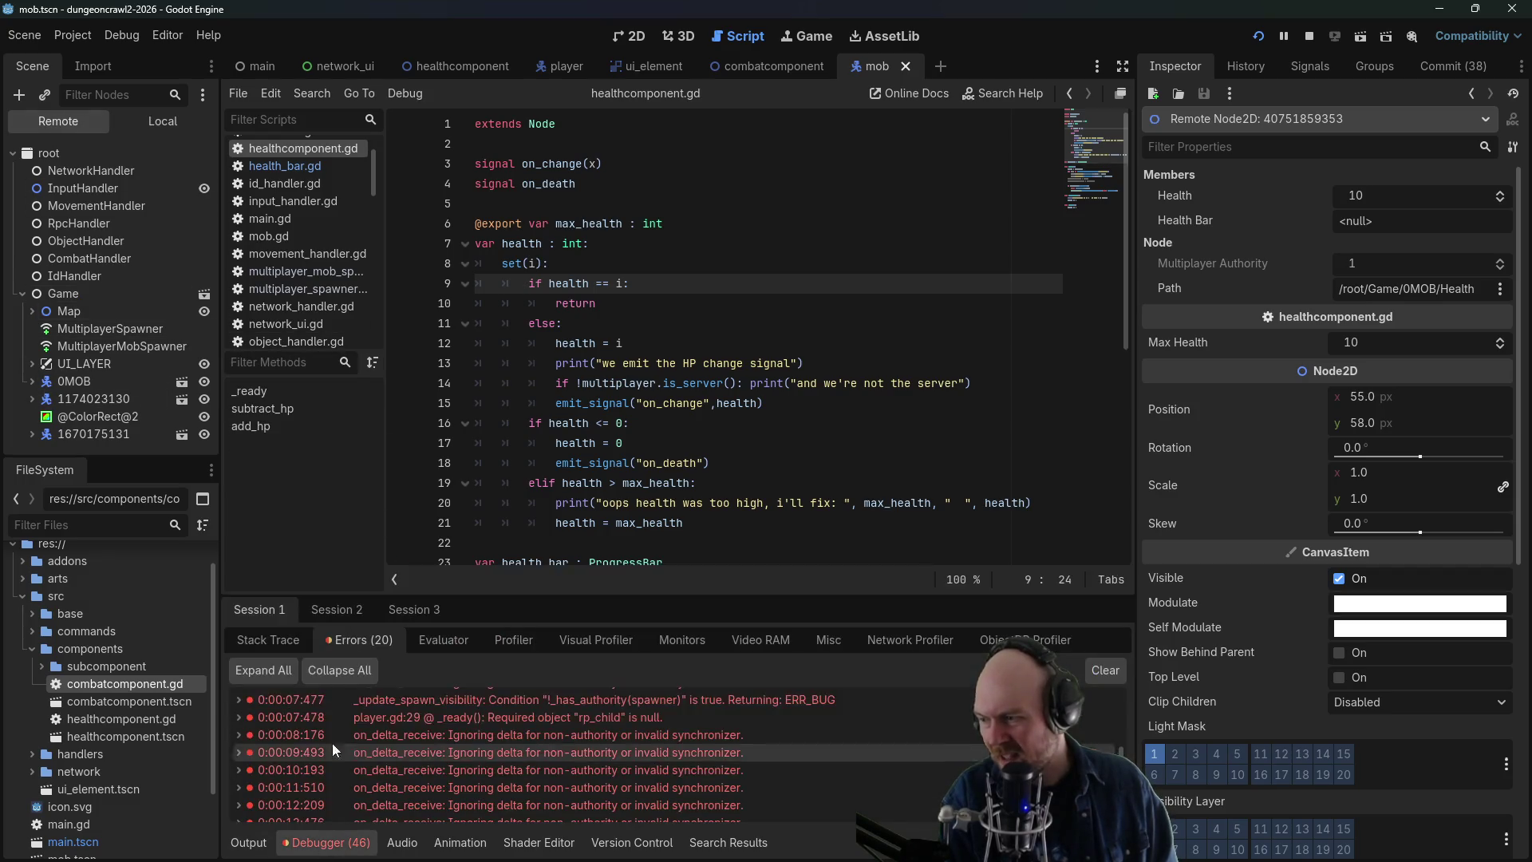
- Inspect the mob's HealthComponent and body node in Debugger Sessions 2 and 3
click(312, 611)
click(32, 382)
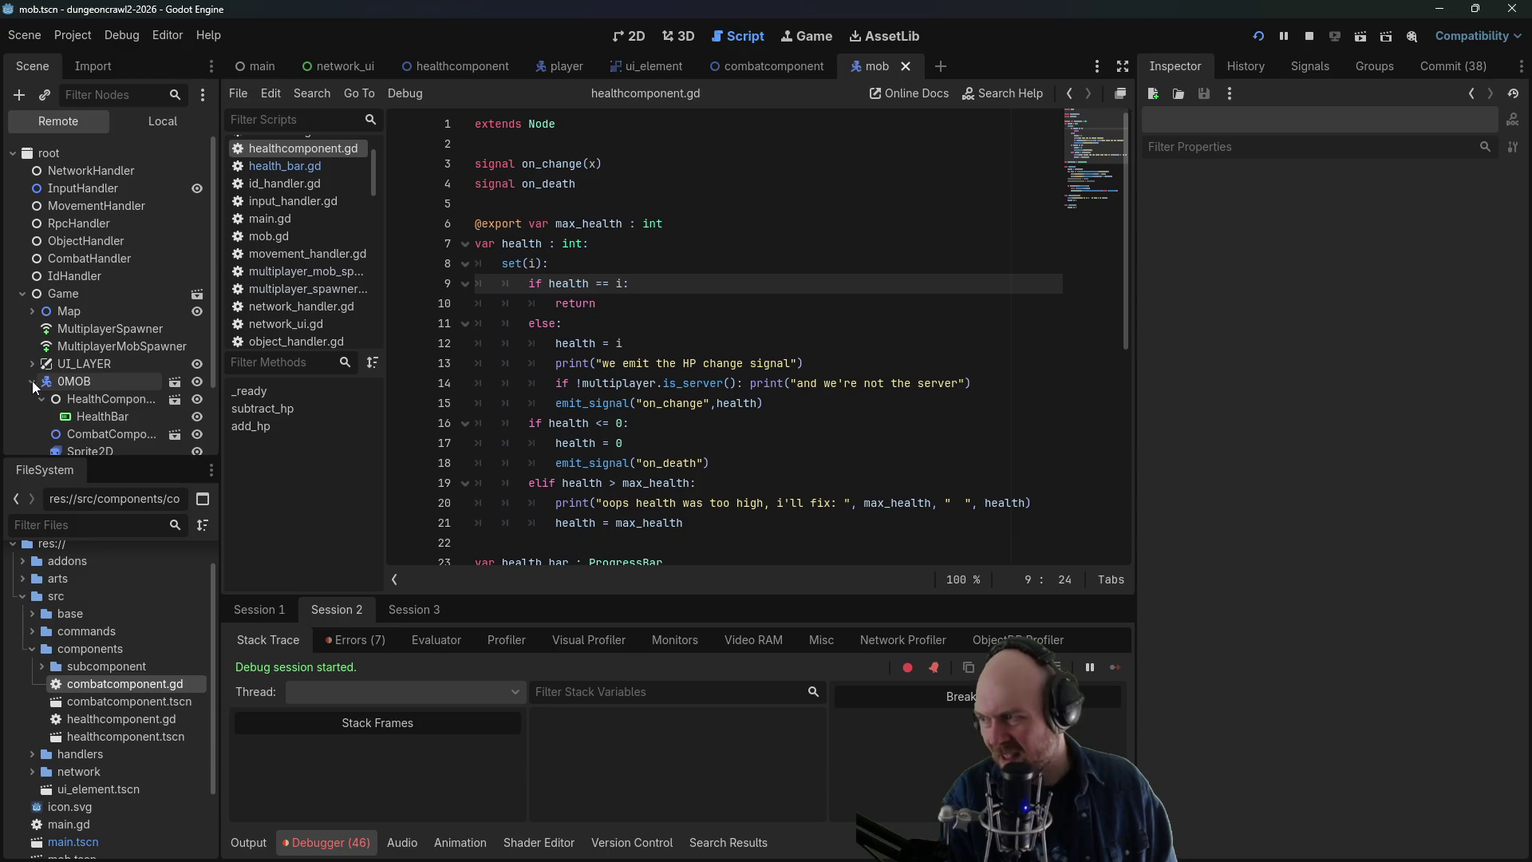
click(71, 400)
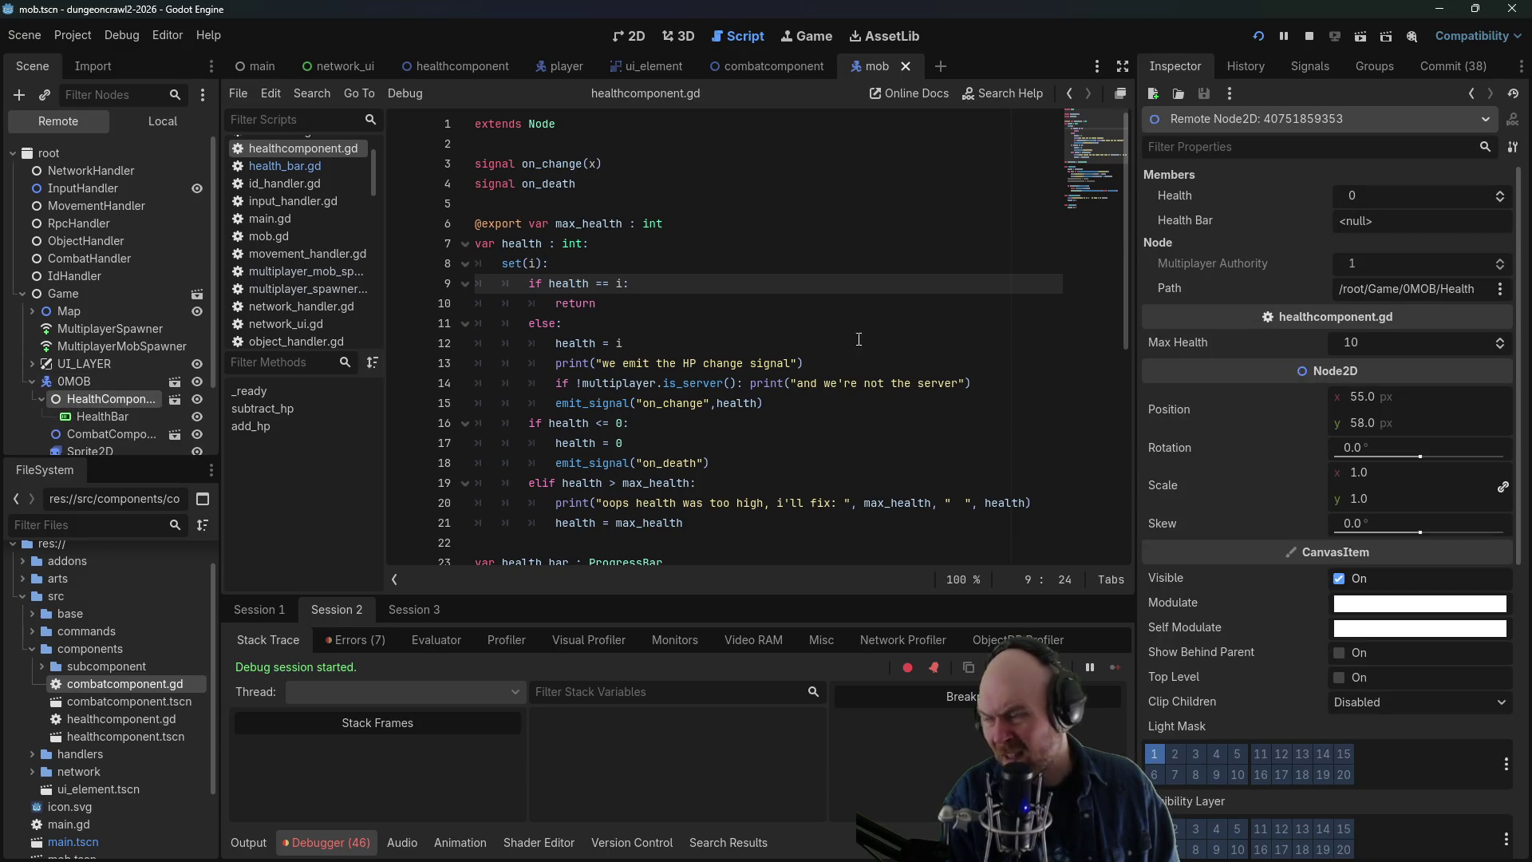
scroll(105, 400, down, 3)
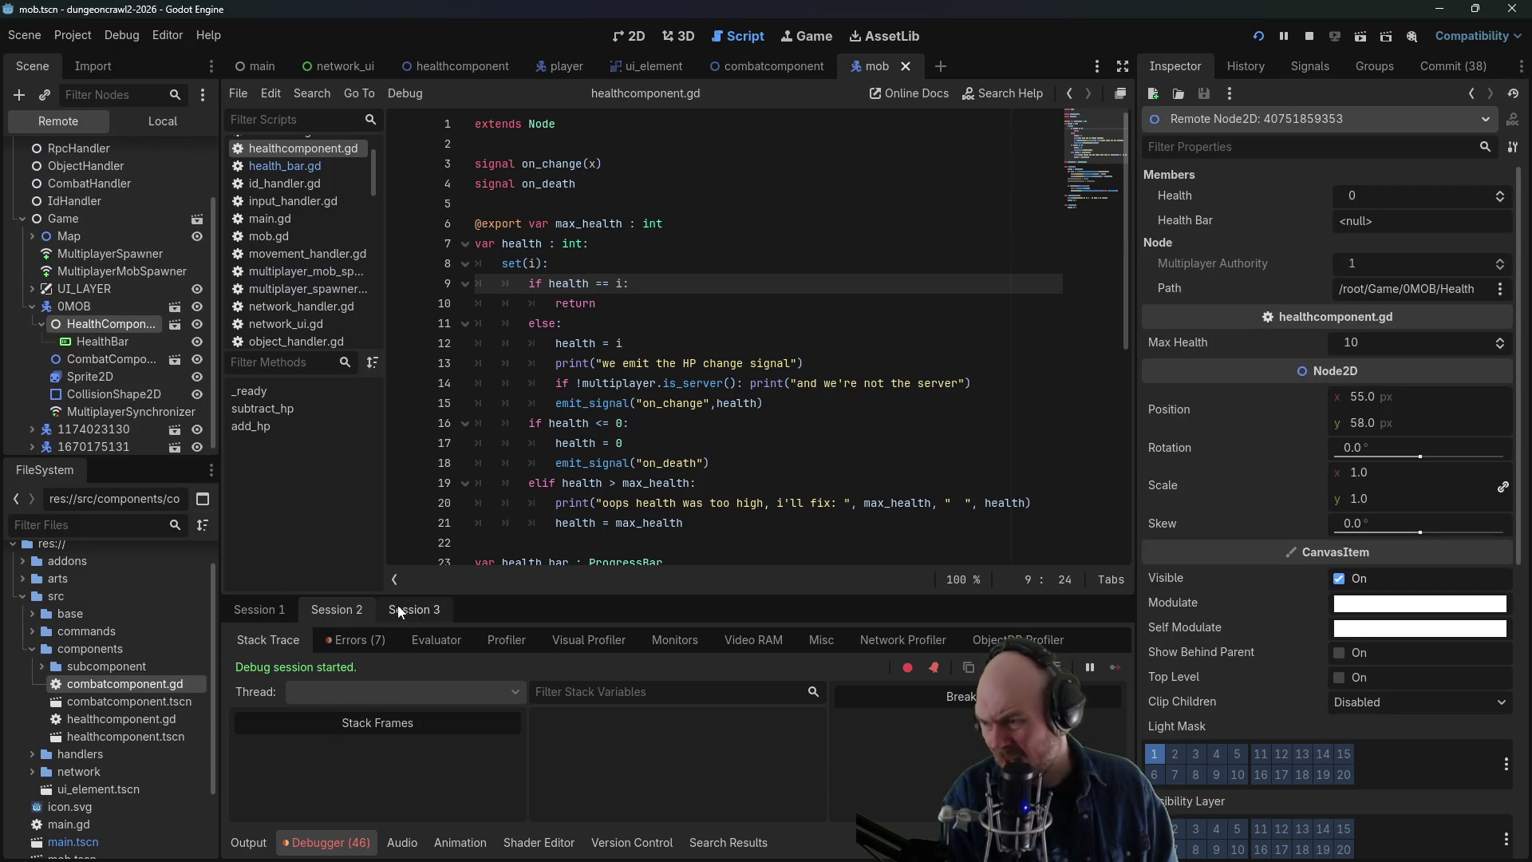
click(411, 610)
click(103, 324)
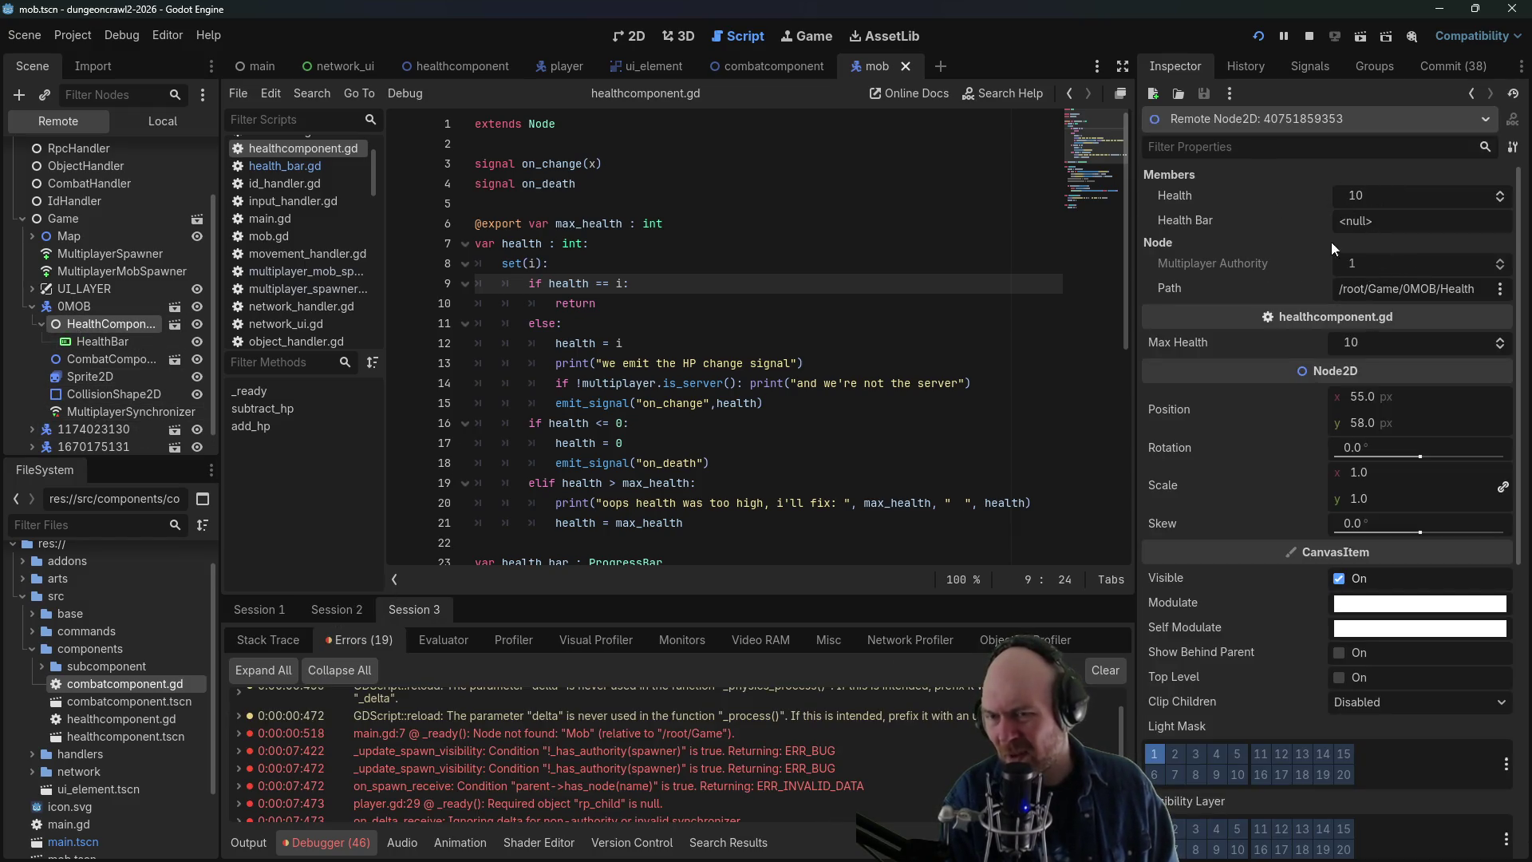
click(74, 306)
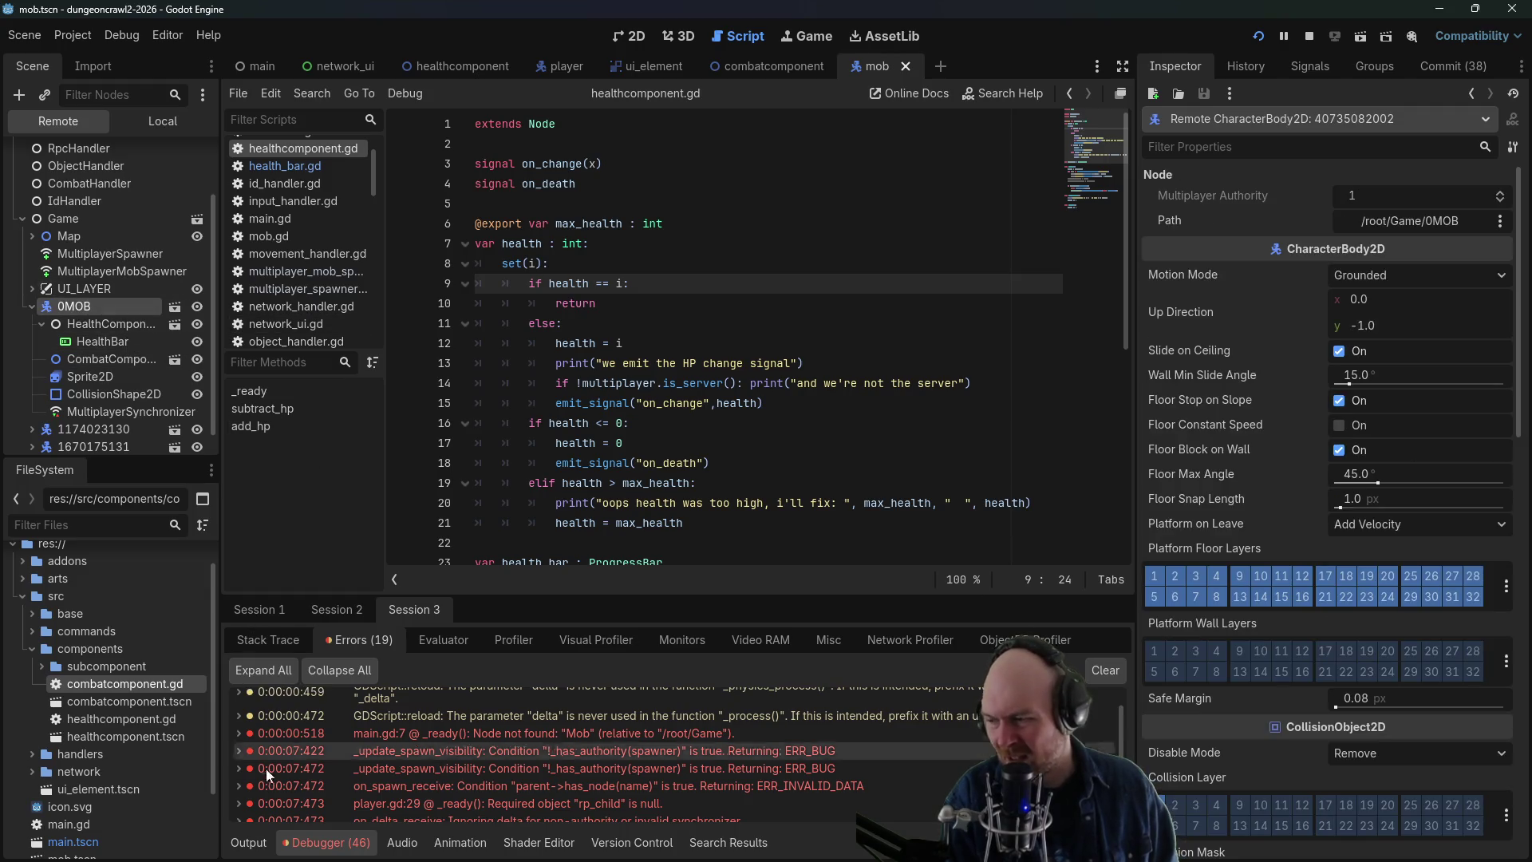
- In Session 2, compare the mob's HealthComponent, HealthBar and CombatComponent values
click(328, 609)
click(84, 324)
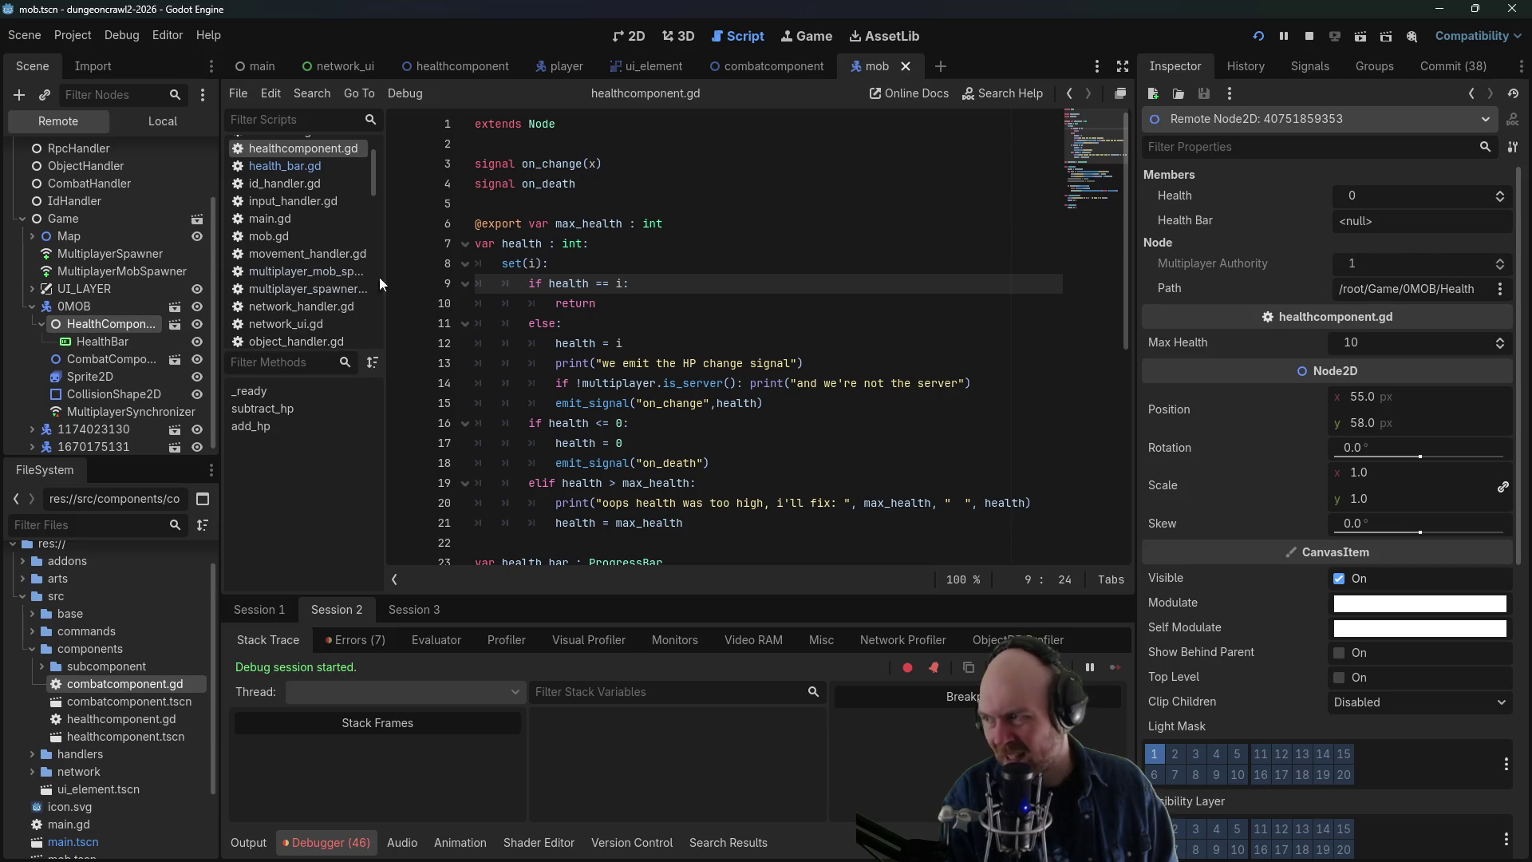
click(120, 341)
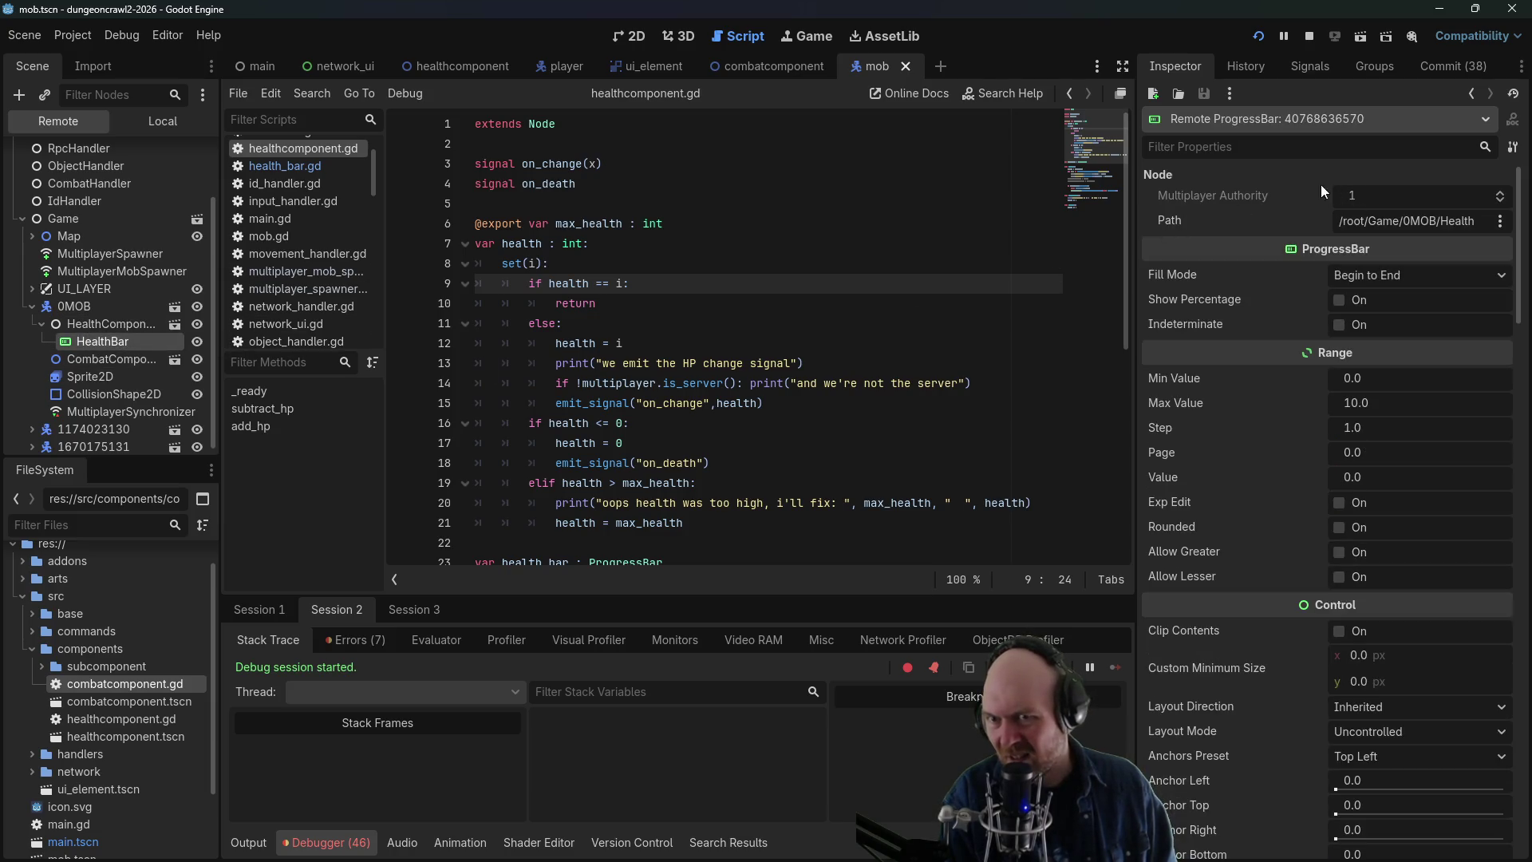
click(115, 360)
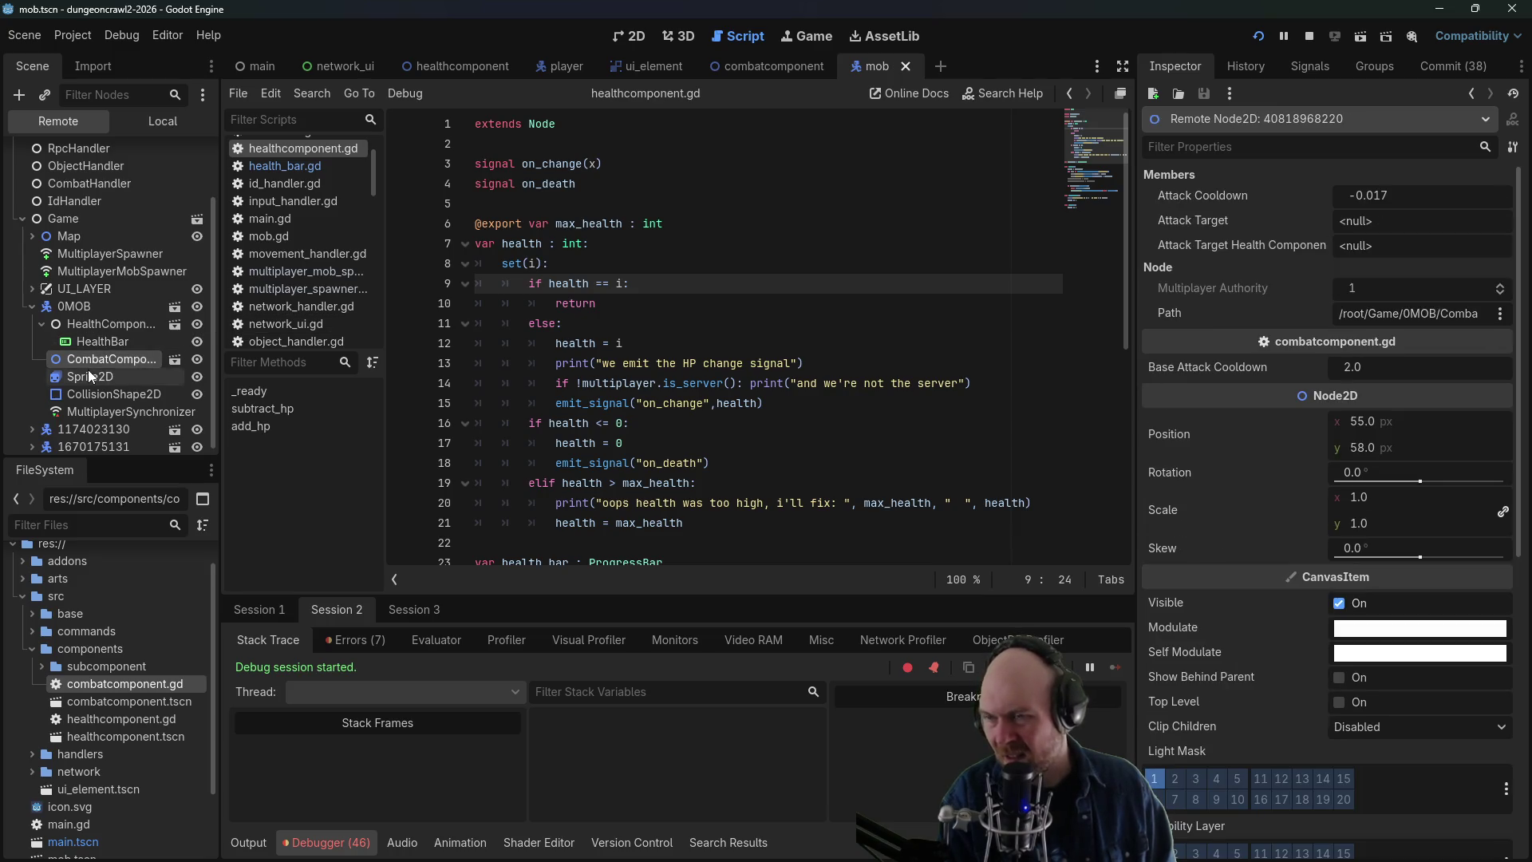
click(84, 325)
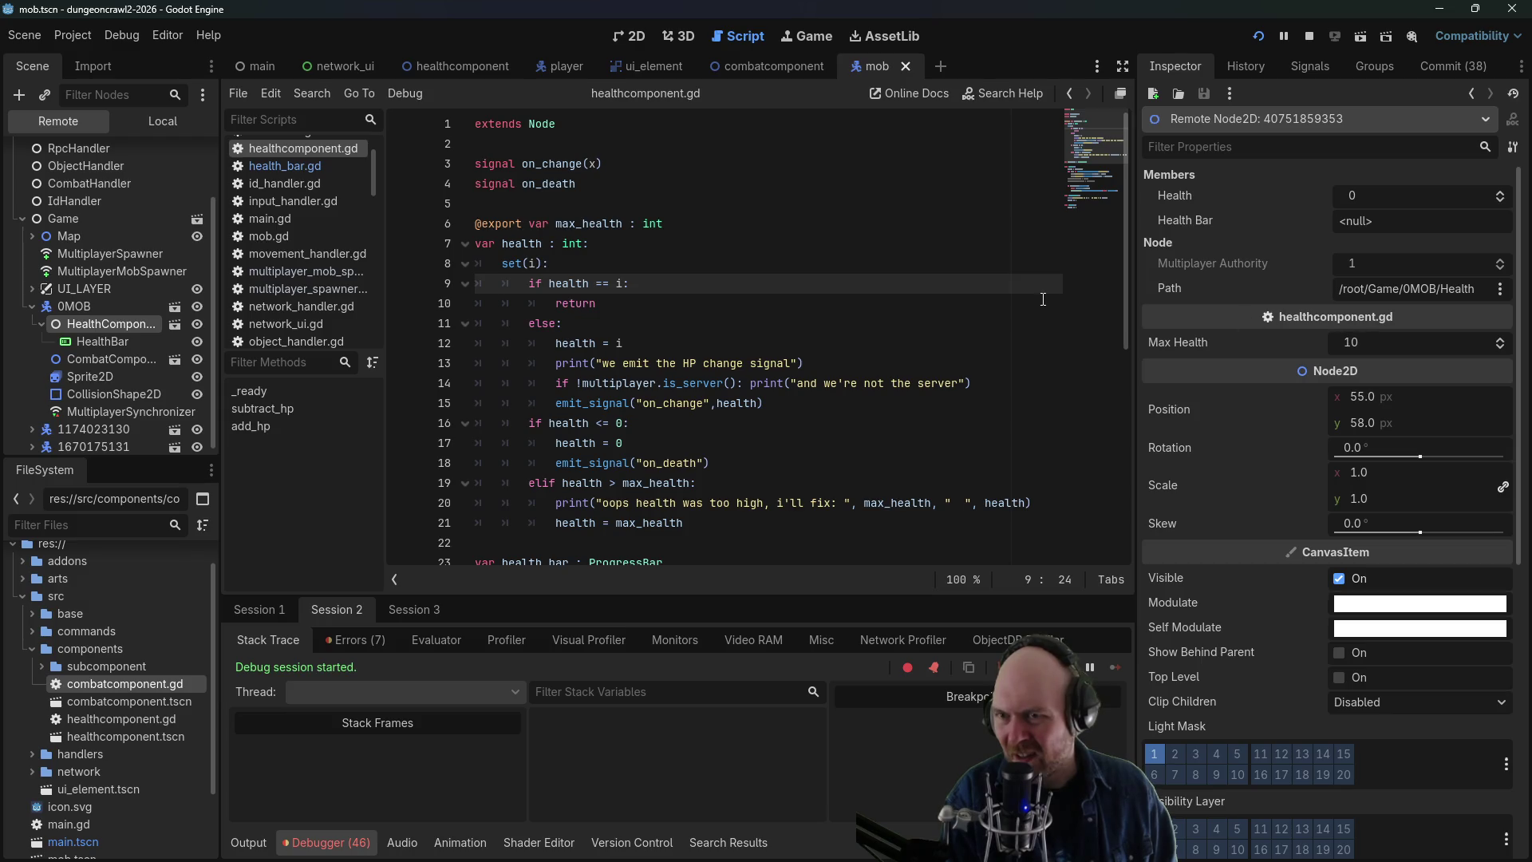
click(98, 339)
click(111, 324)
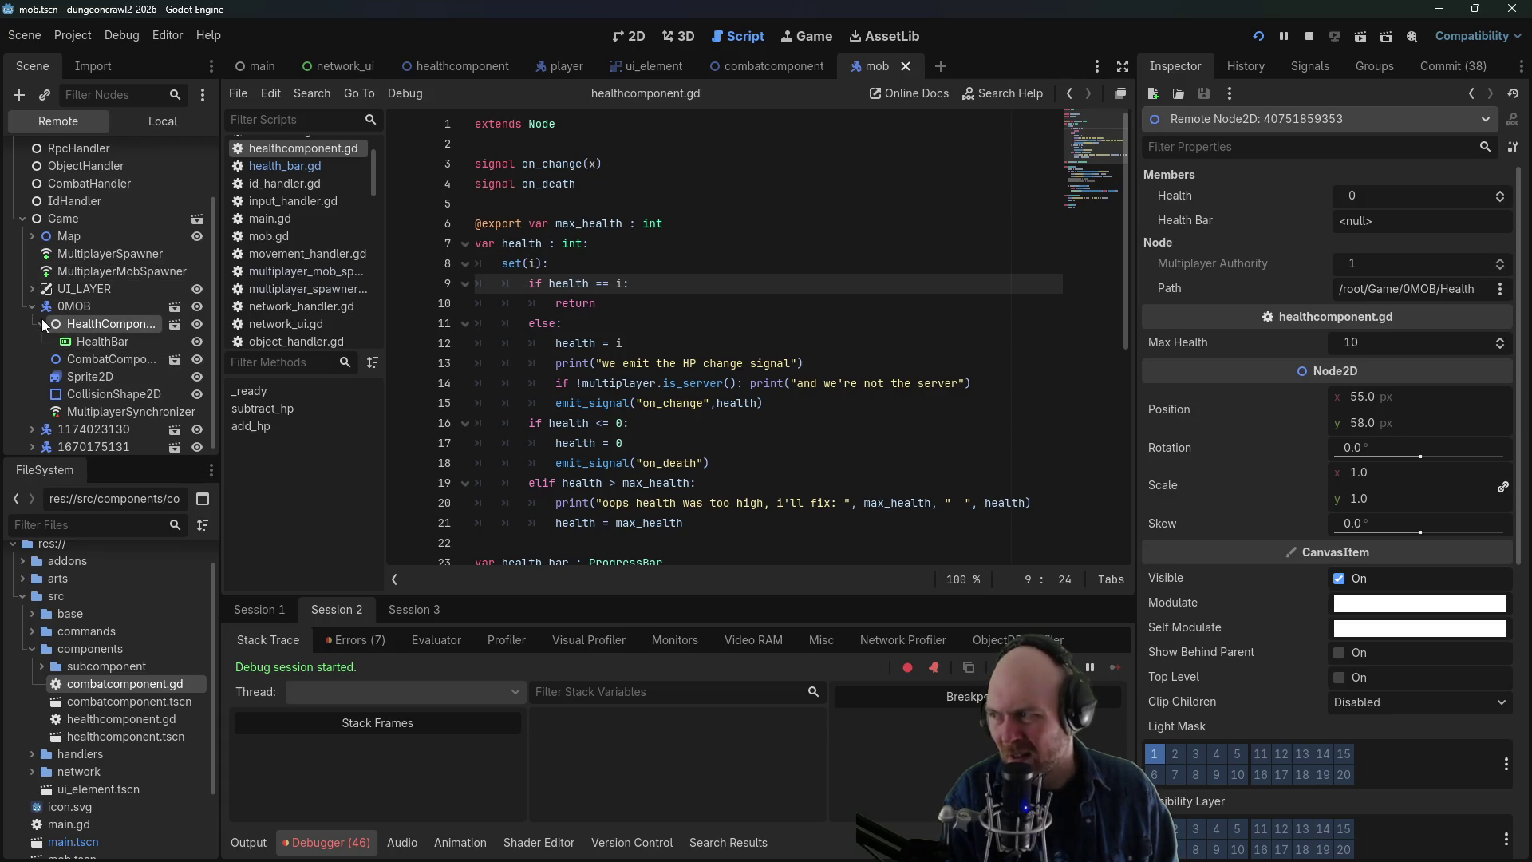
- In Session 1, check the mob's HealthBar and HealthComponent, which still reads health 10
click(276, 611)
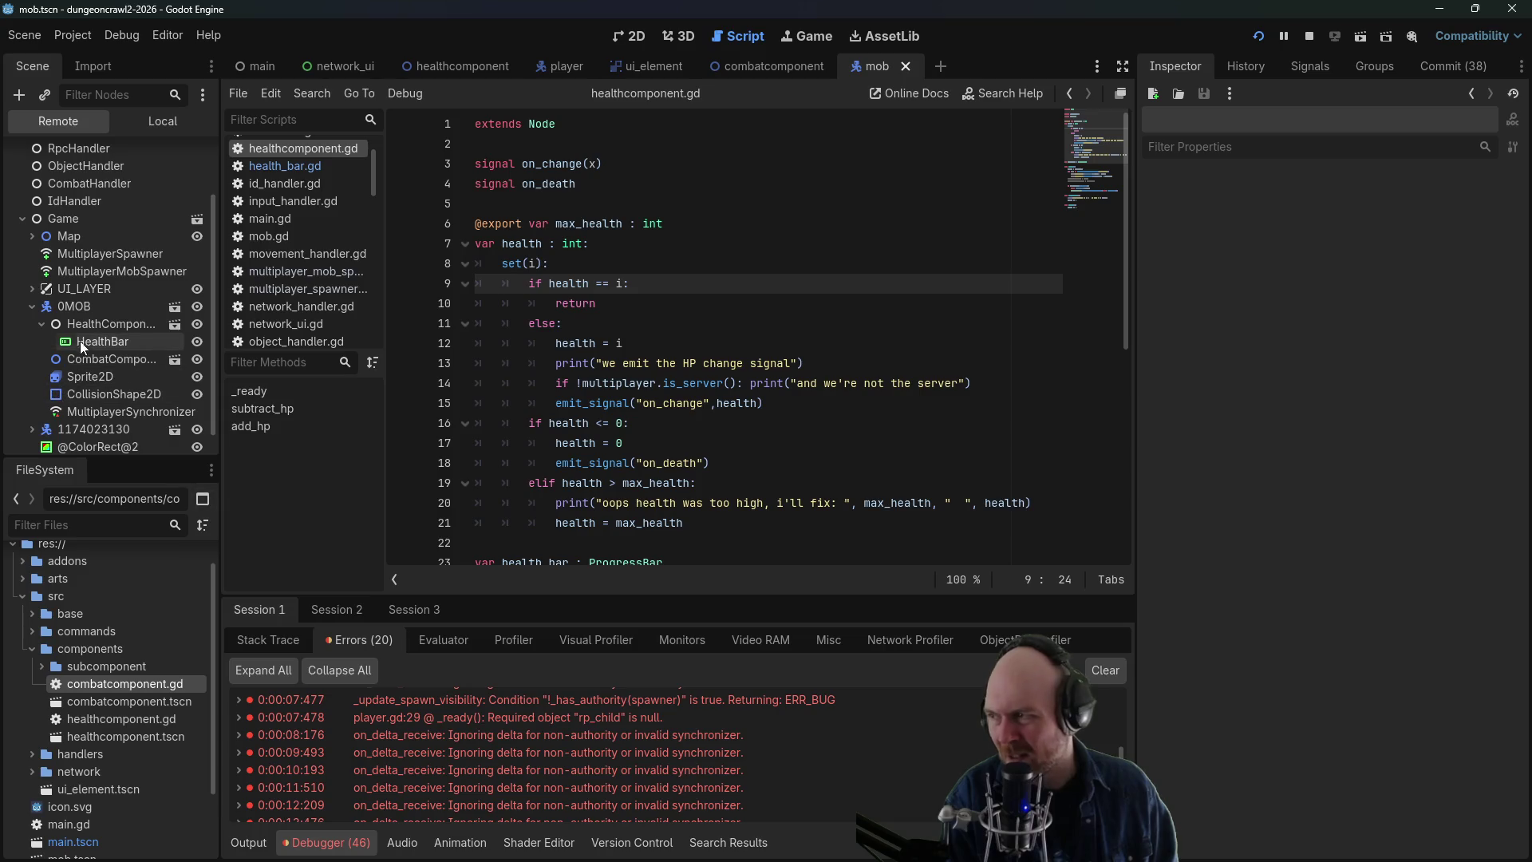
click(100, 342)
click(112, 324)
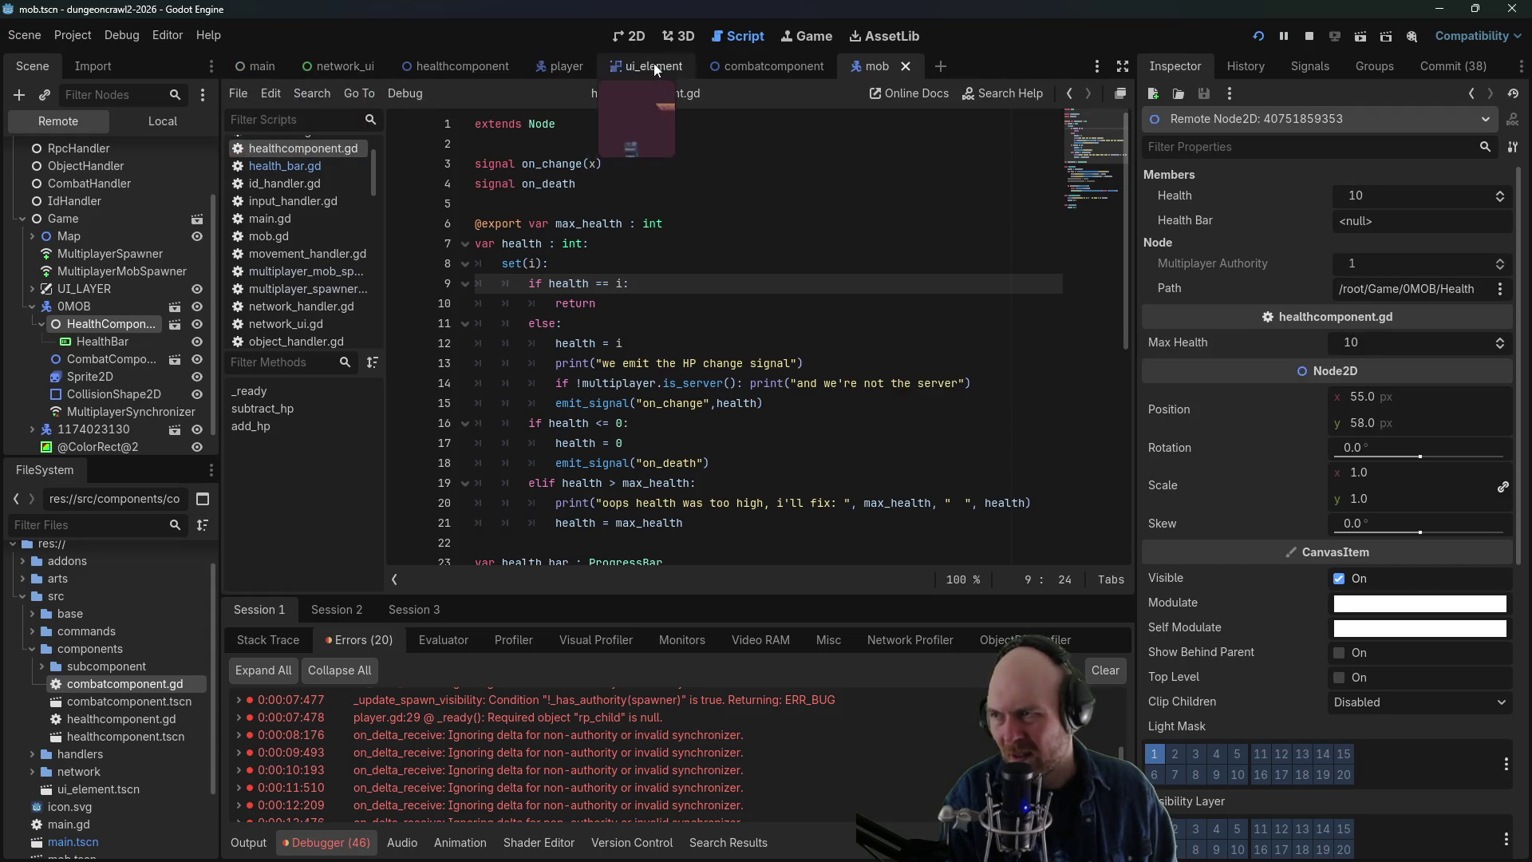
- Stop the game and examine the health variable declaration in healthcomponent.gd
click(461, 67)
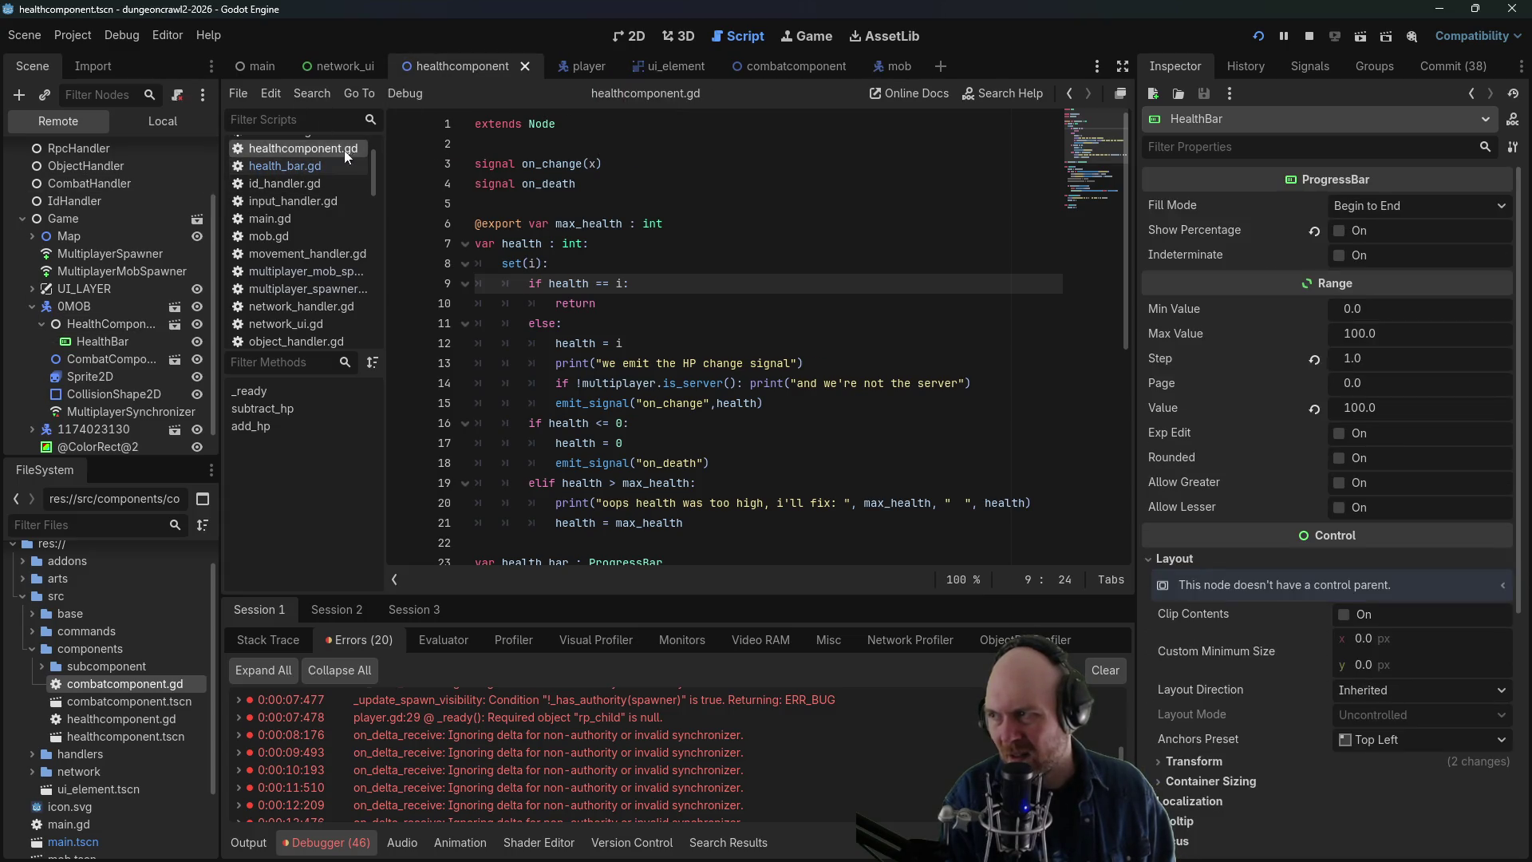
click(1259, 36)
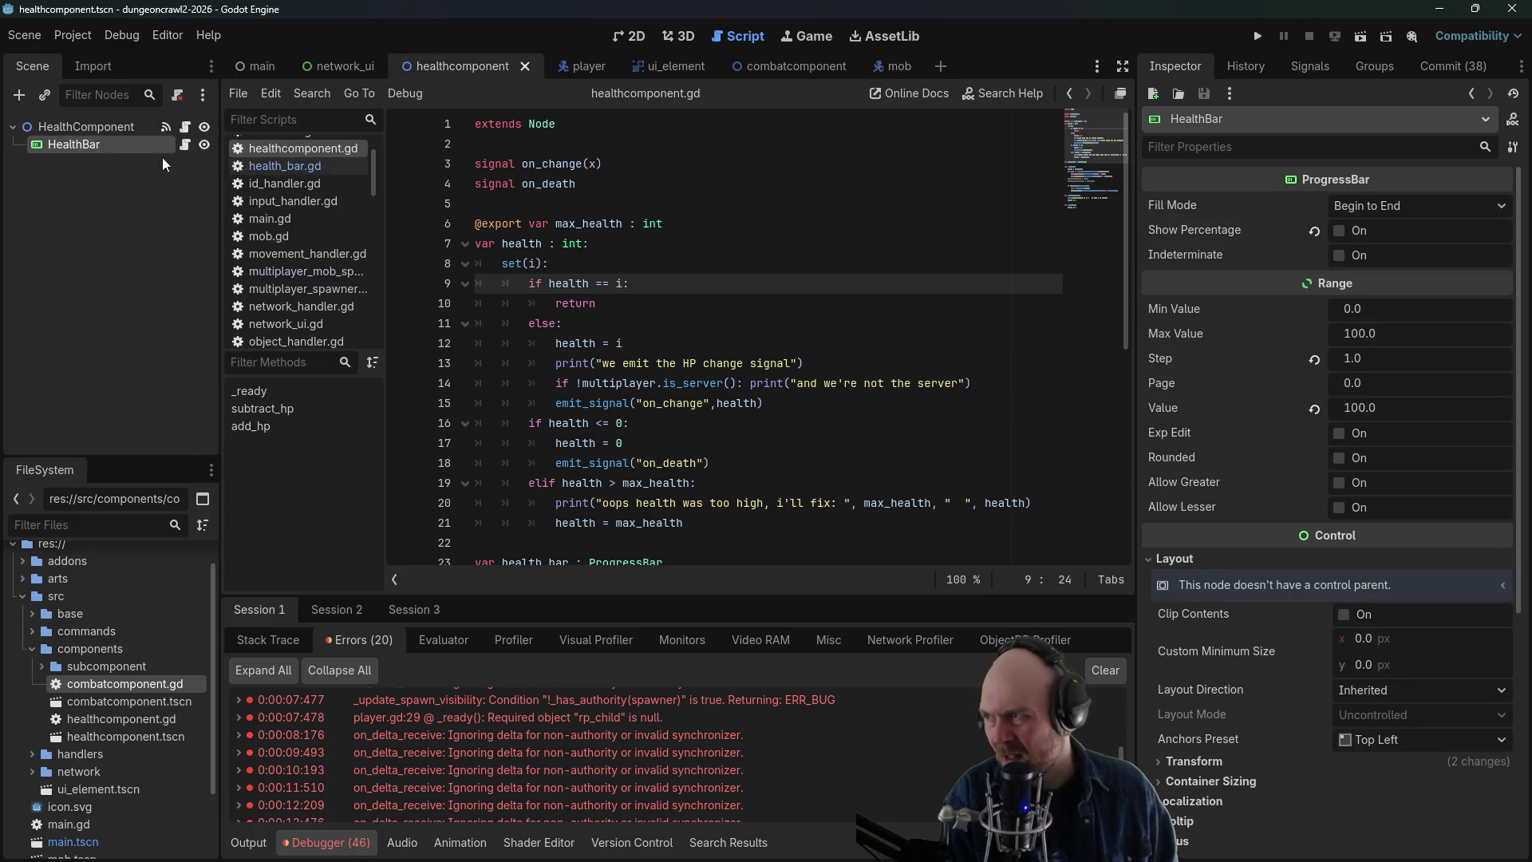
click(543, 243)
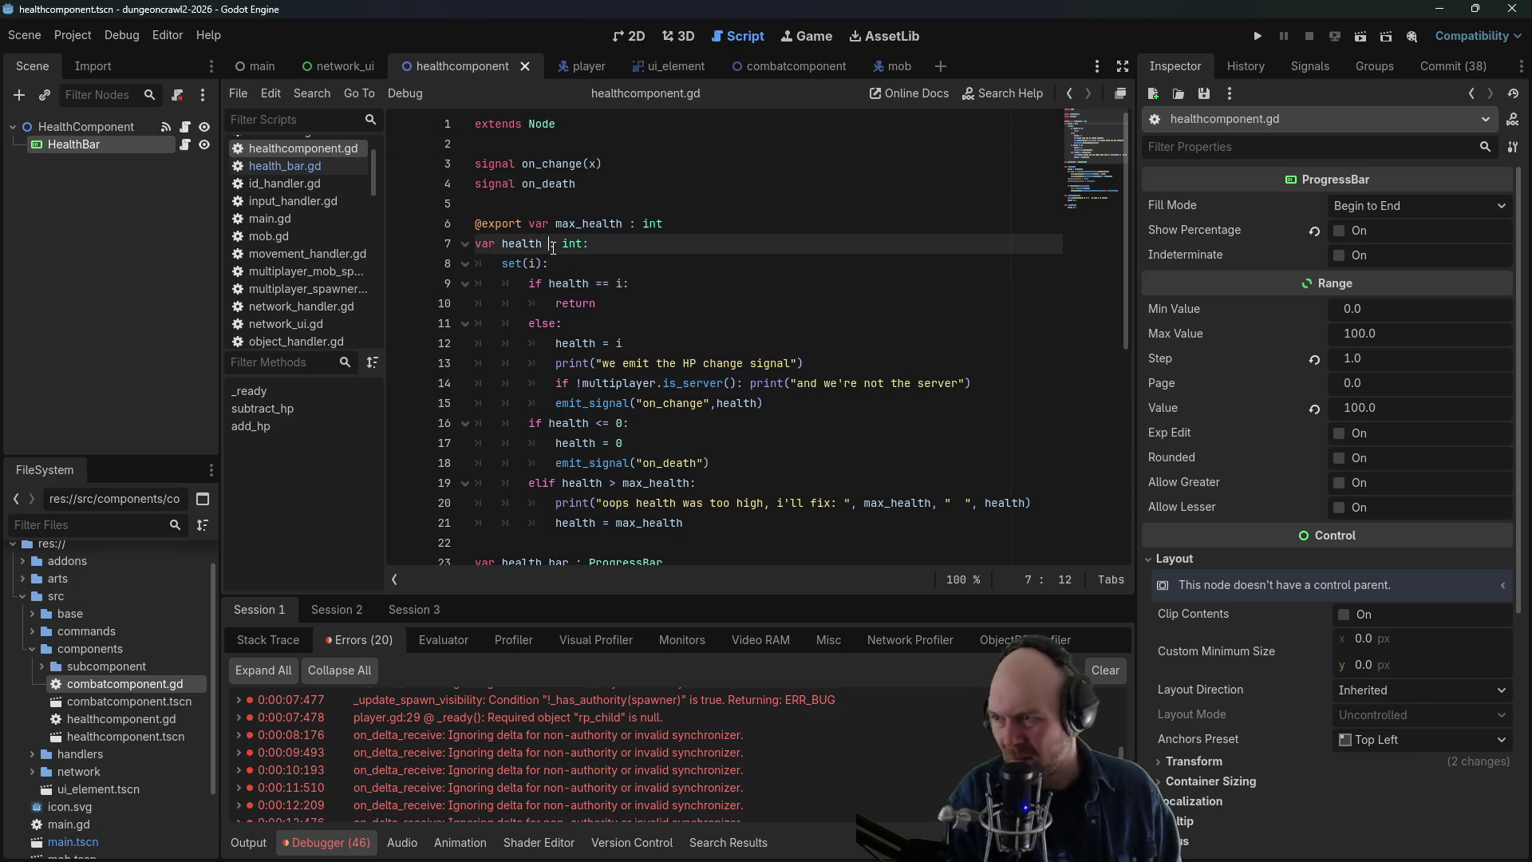
drag(597, 244, 475, 244)
click(612, 234)
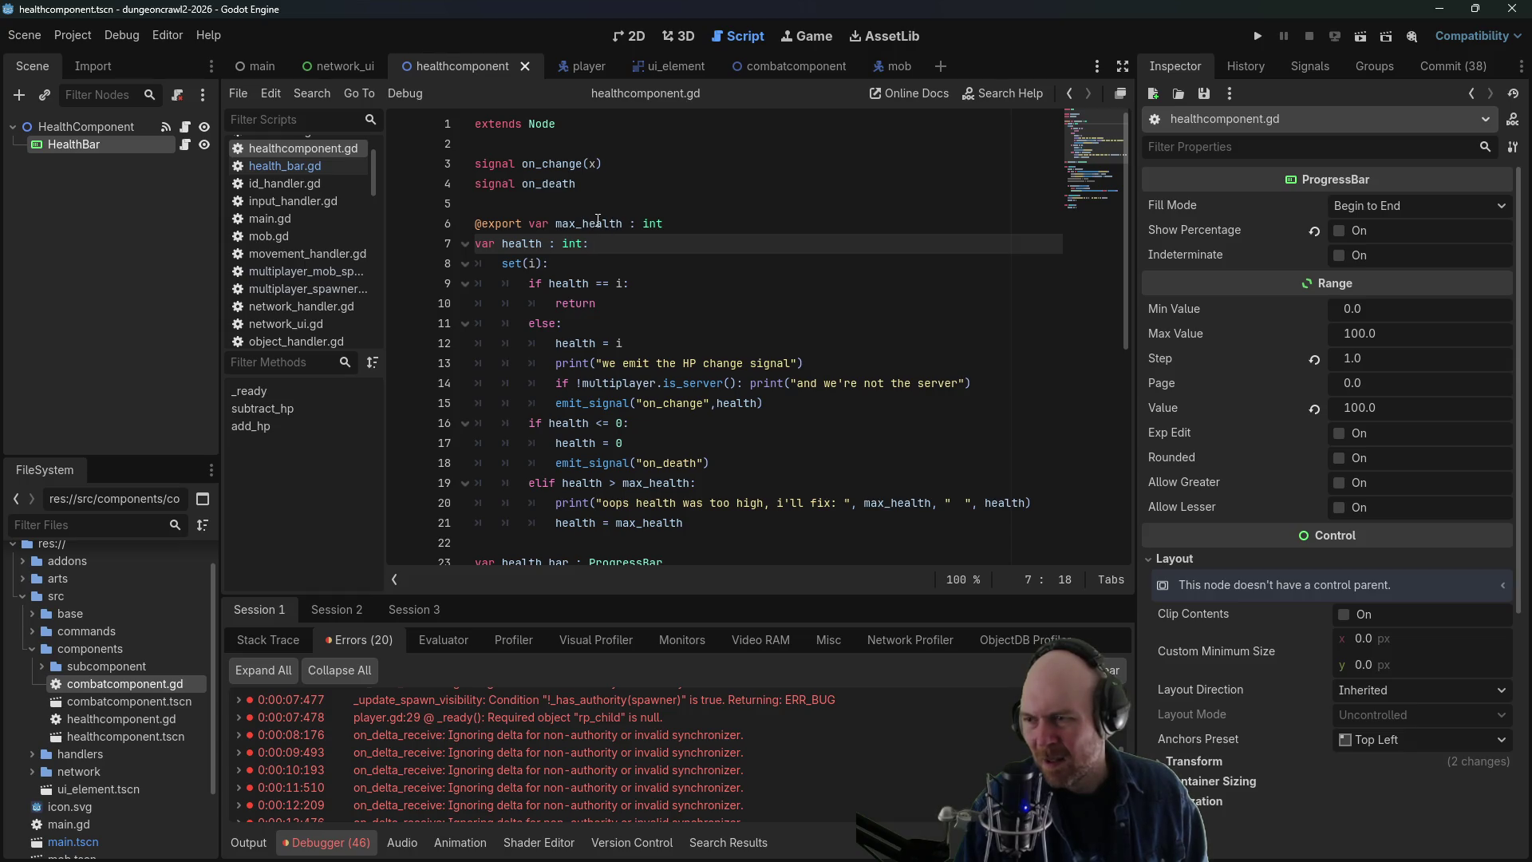
- Highlight the other uses of health in the script, then relaunch the project in debug mode
scroll(598, 219, down, 1)
scroll(598, 219, down, 2)
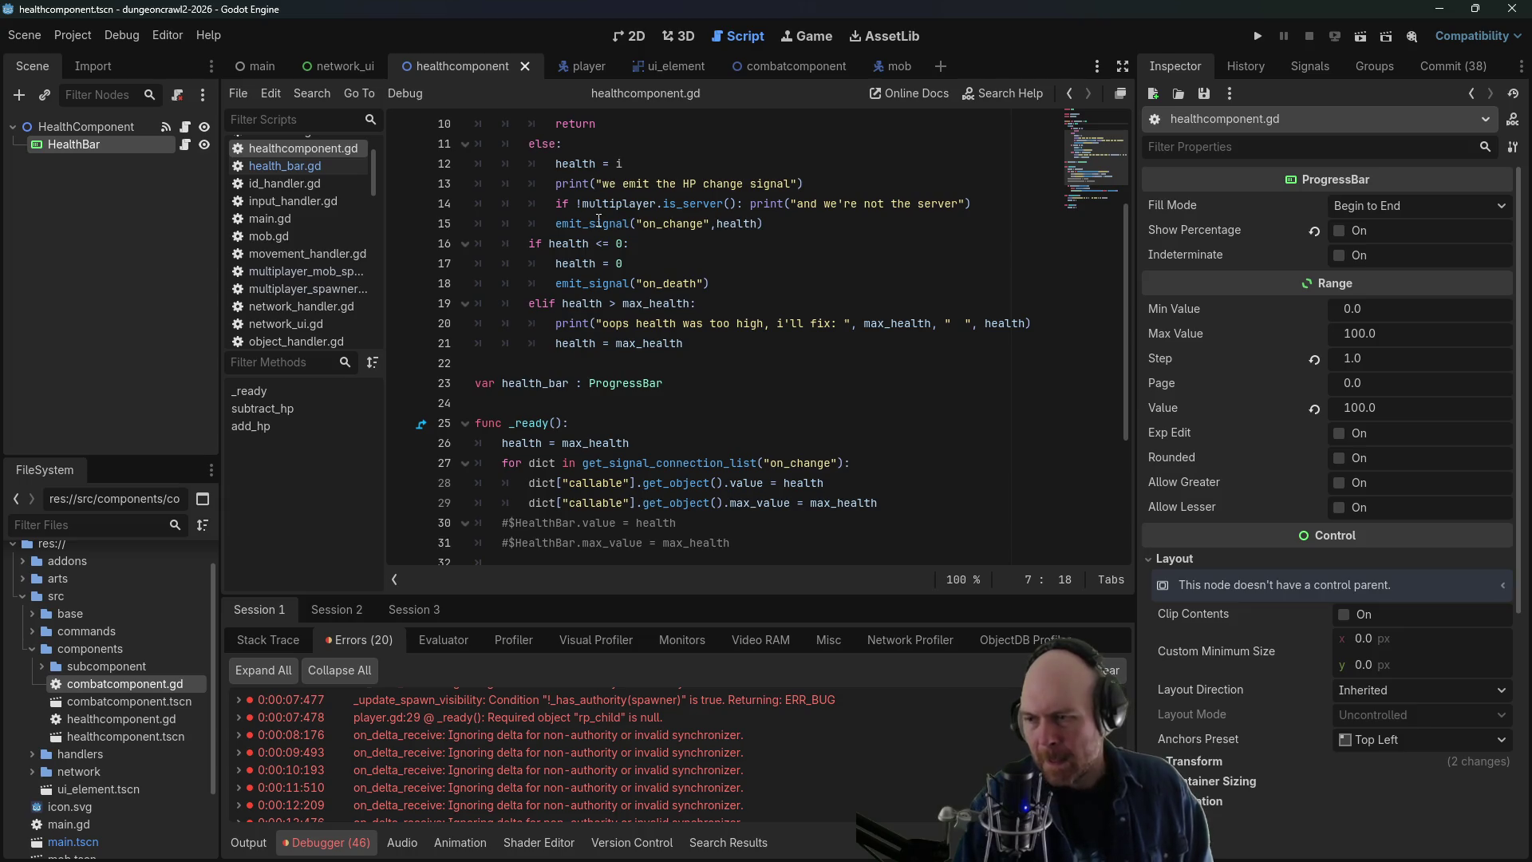
scroll(617, 229, up, 3)
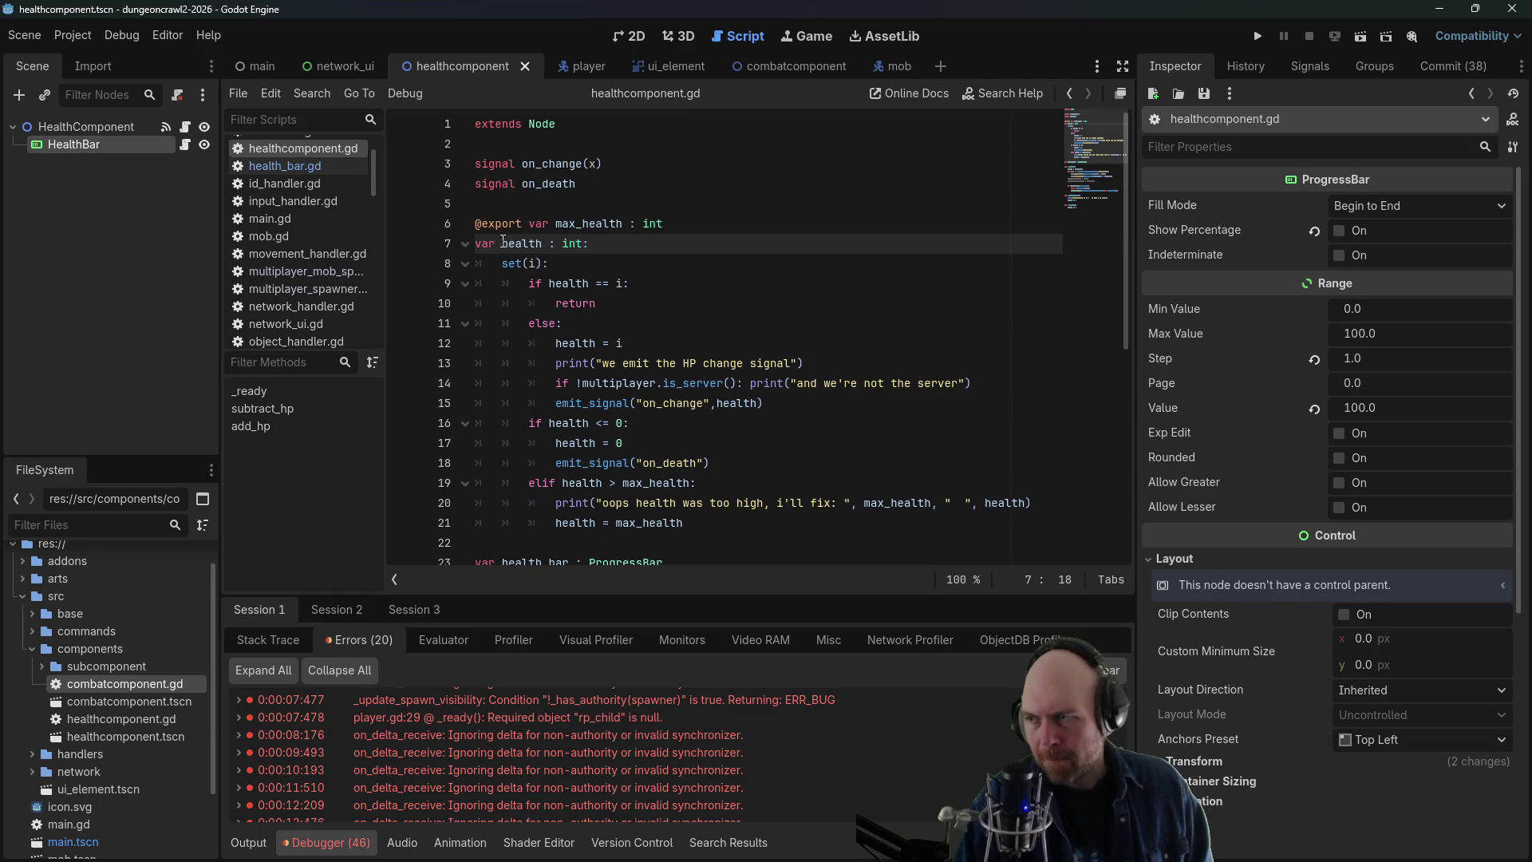
drag(504, 243, 546, 243)
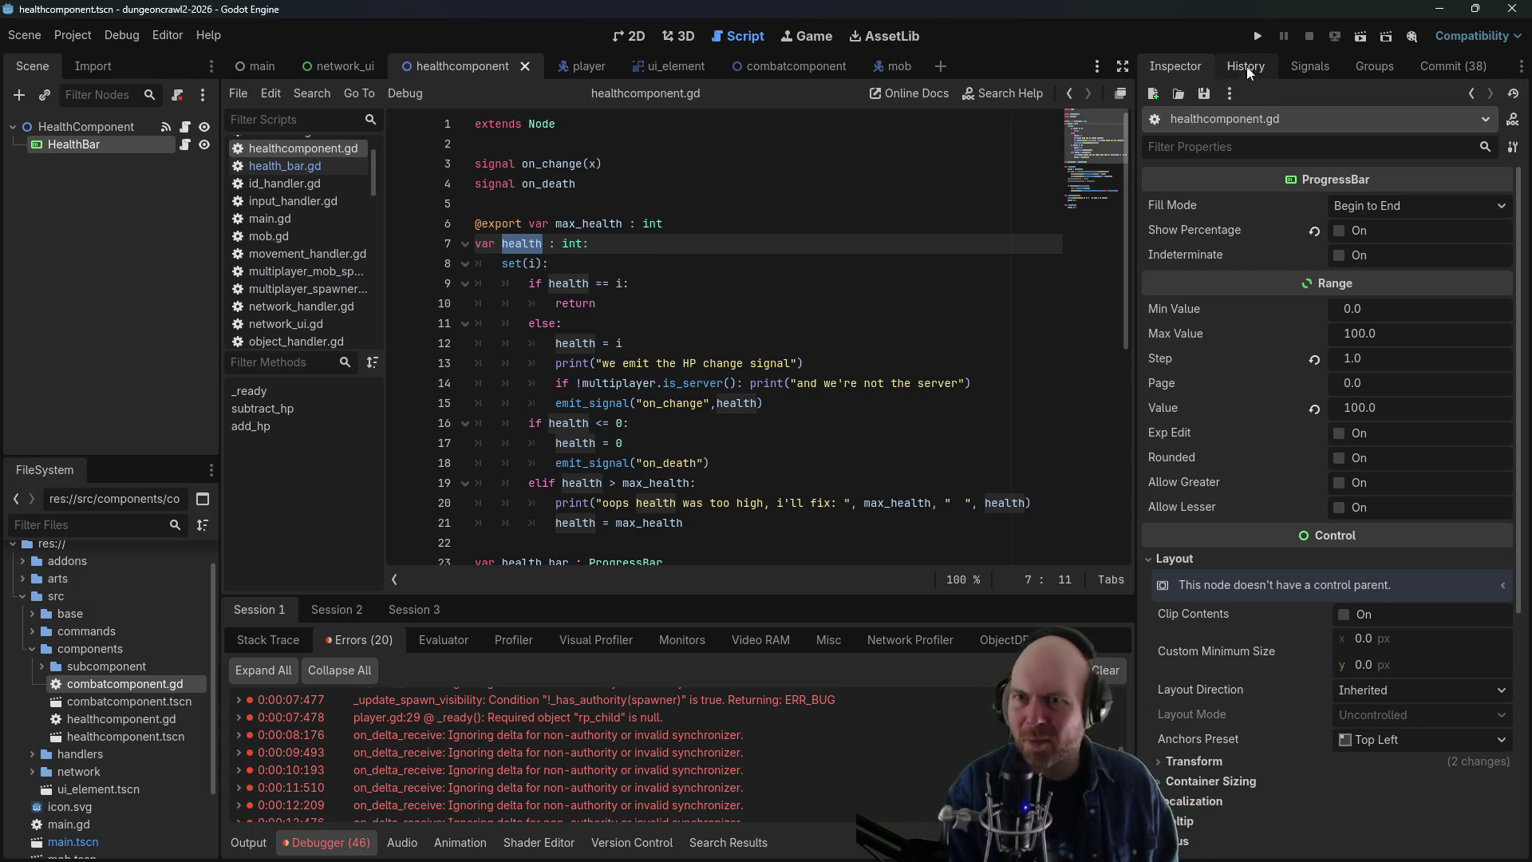
click(1258, 37)
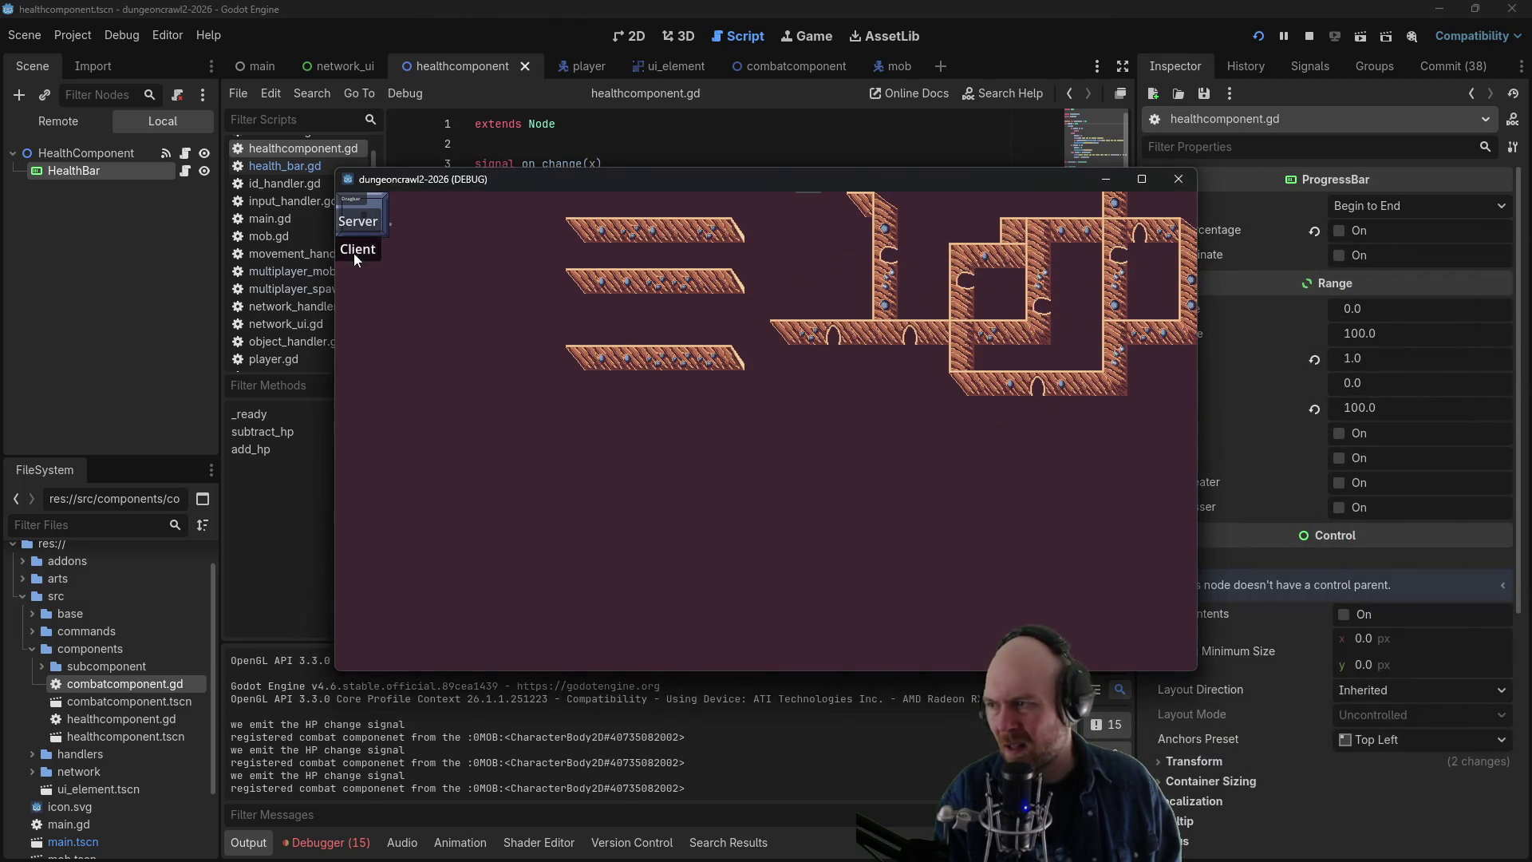
- Start a server in one window, join as client in the other, attack the mob, and show the Remote tree
click(355, 257)
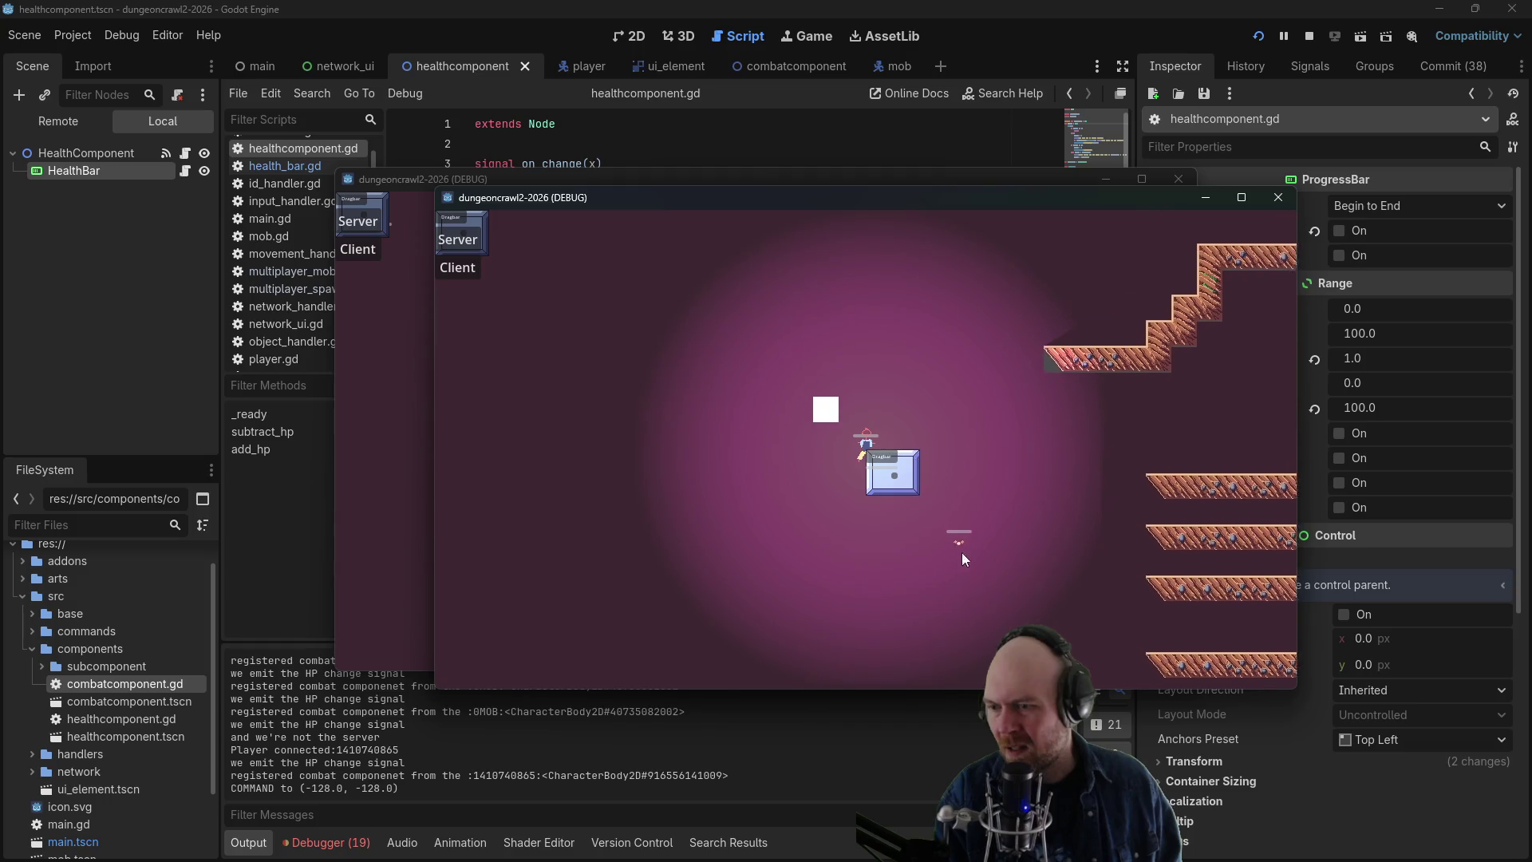
click(1007, 589)
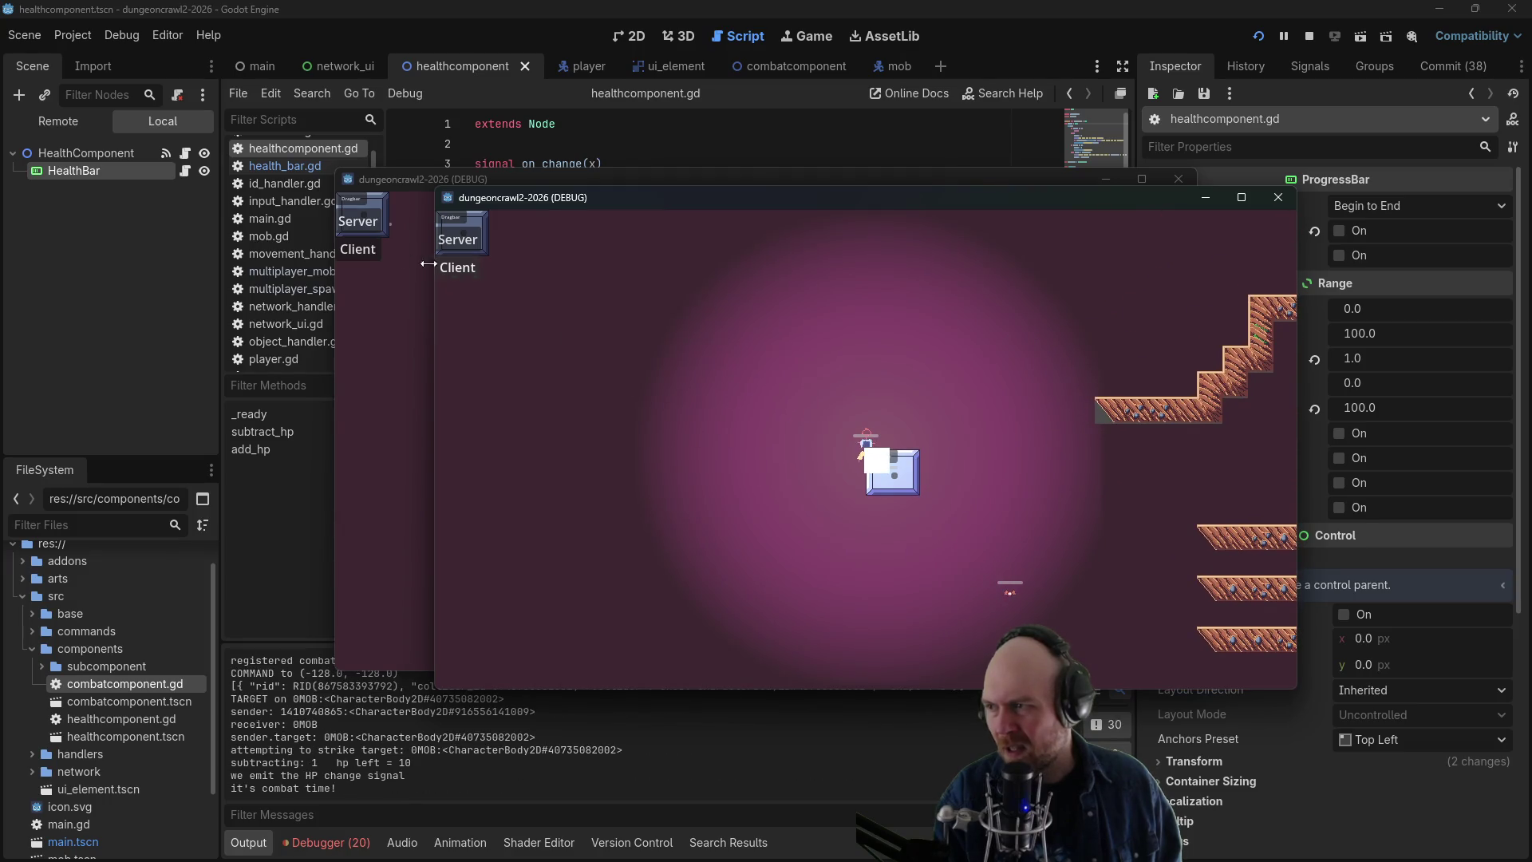
click(359, 250)
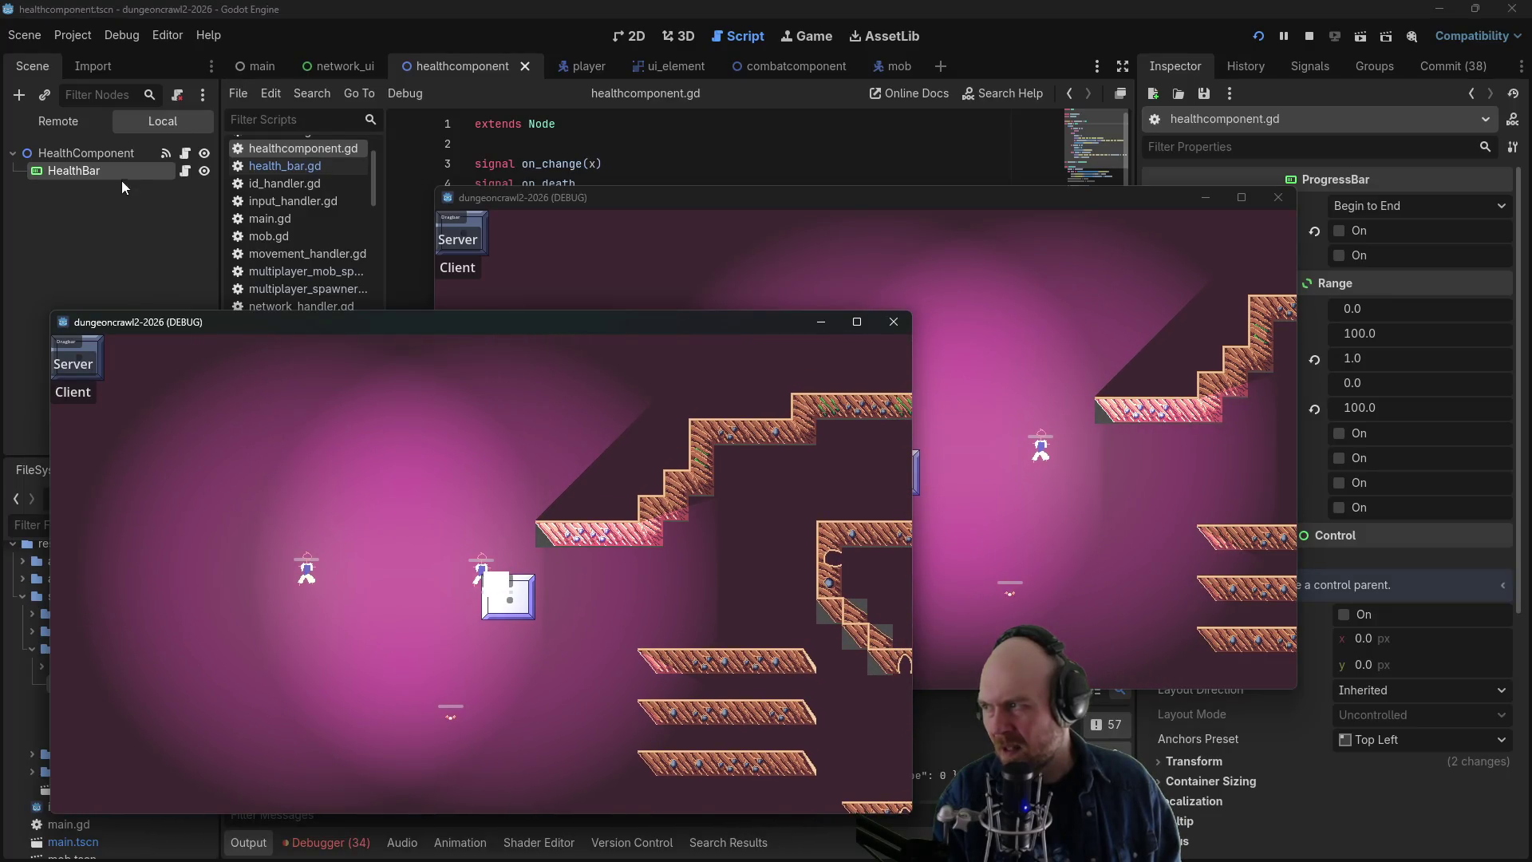
click(121, 180)
click(59, 112)
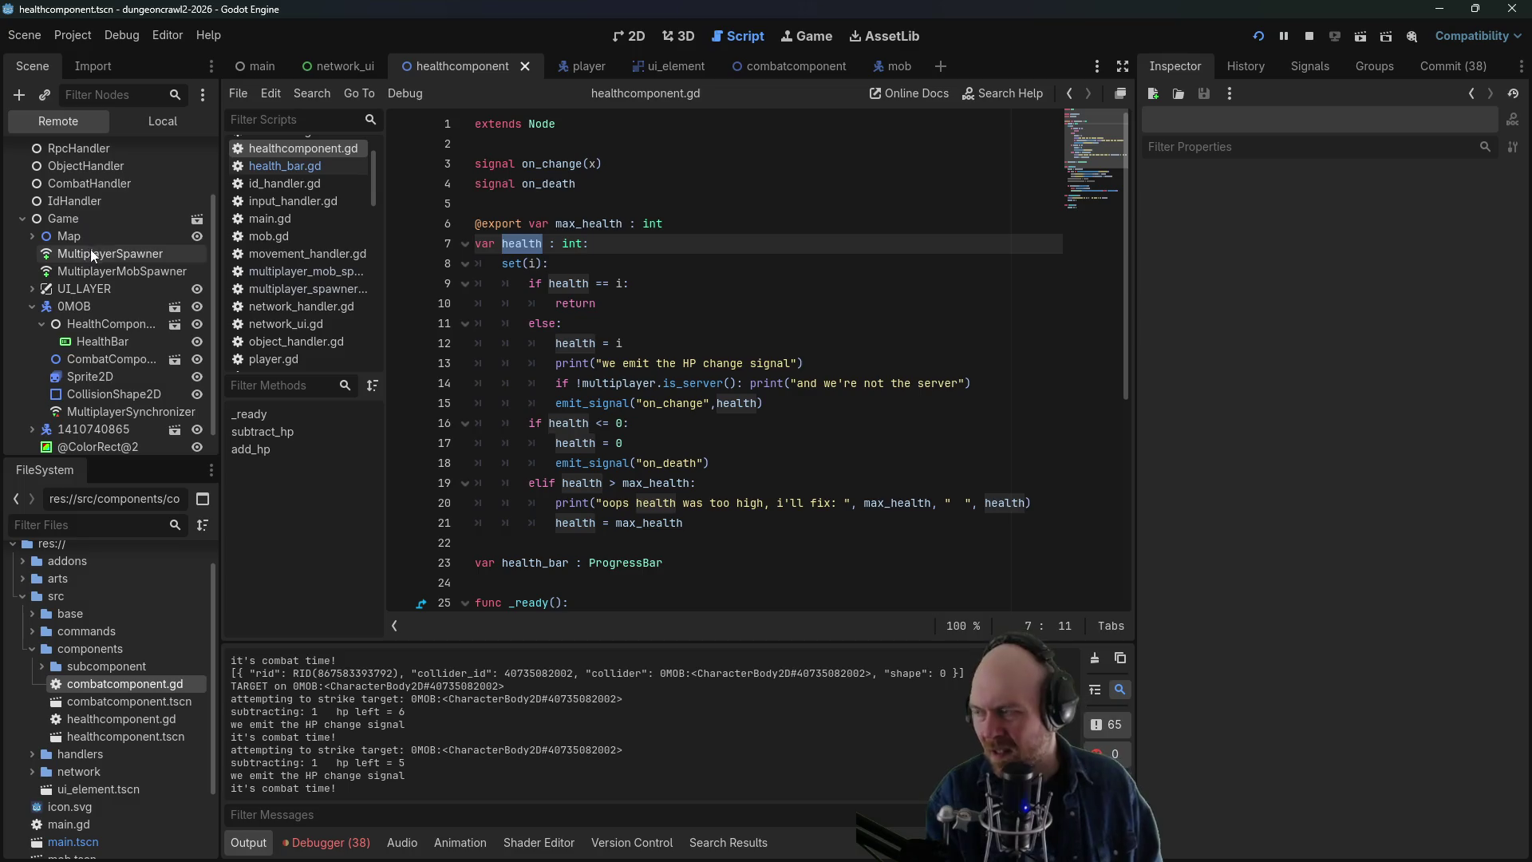
click(103, 324)
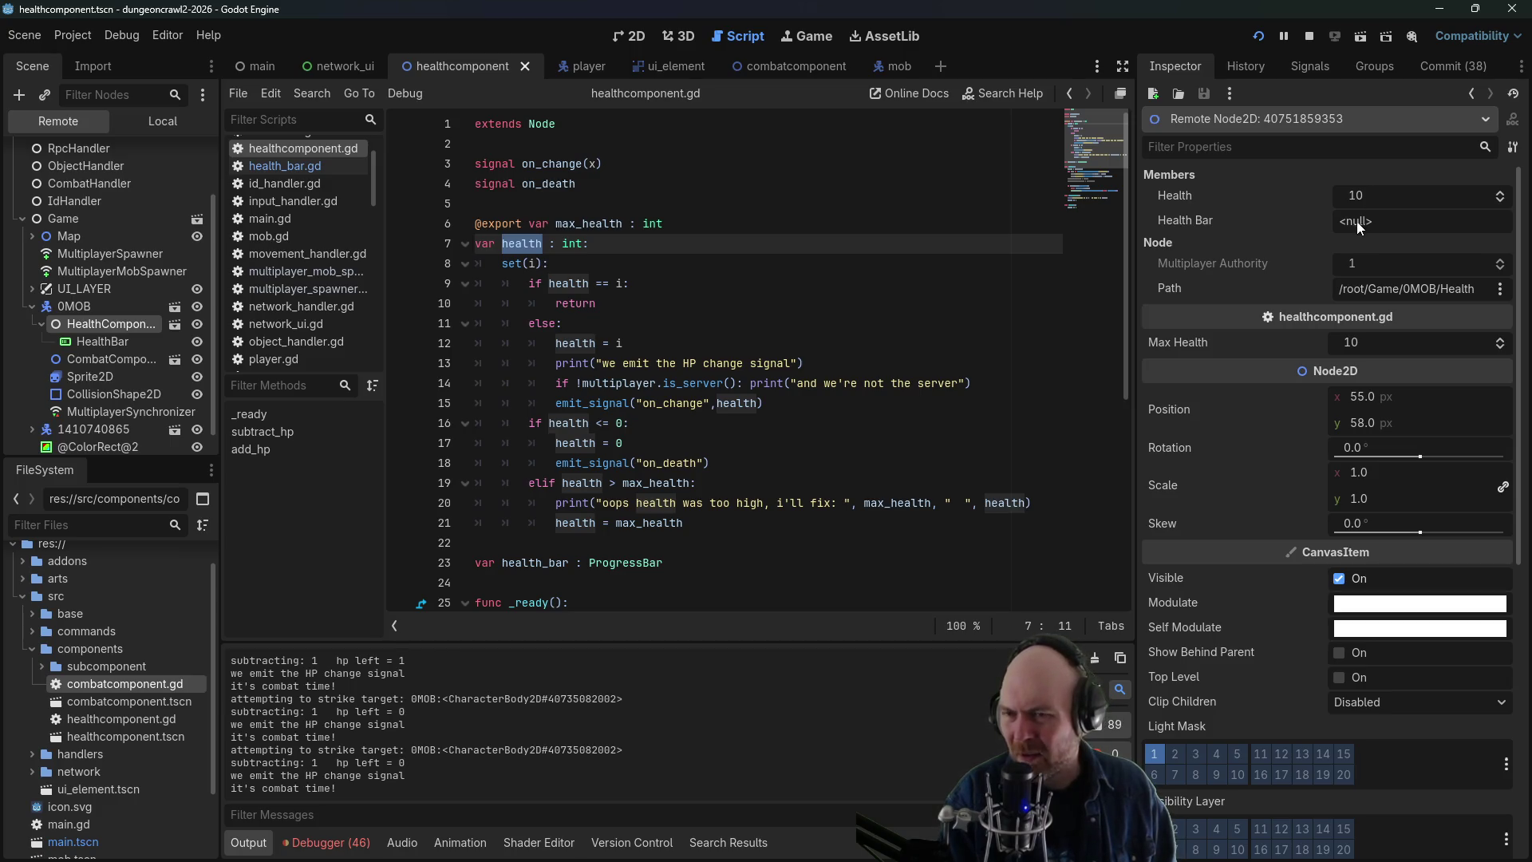
click(86, 343)
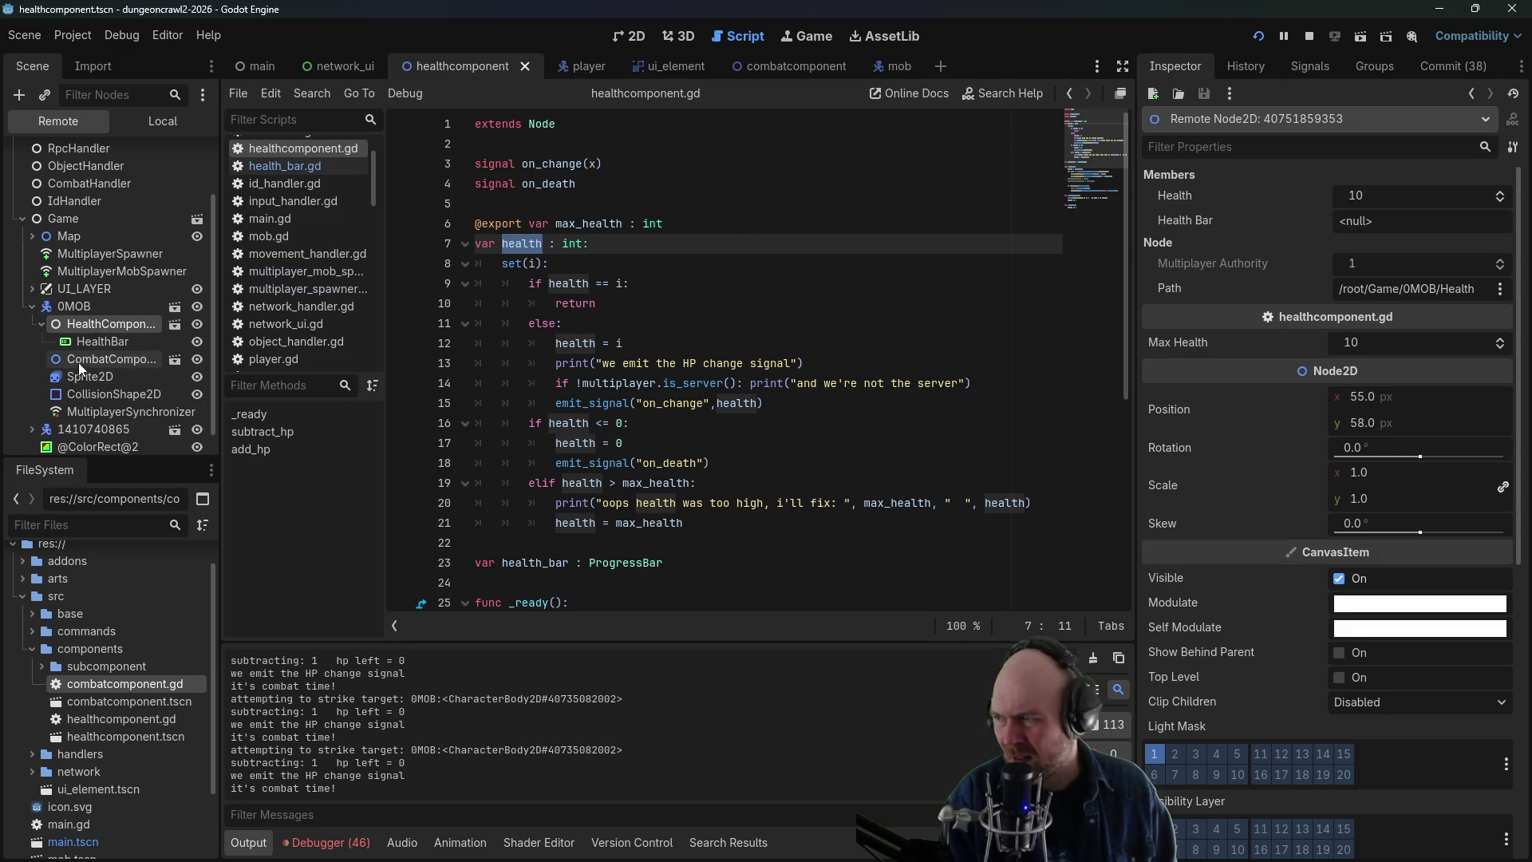
click(65, 425)
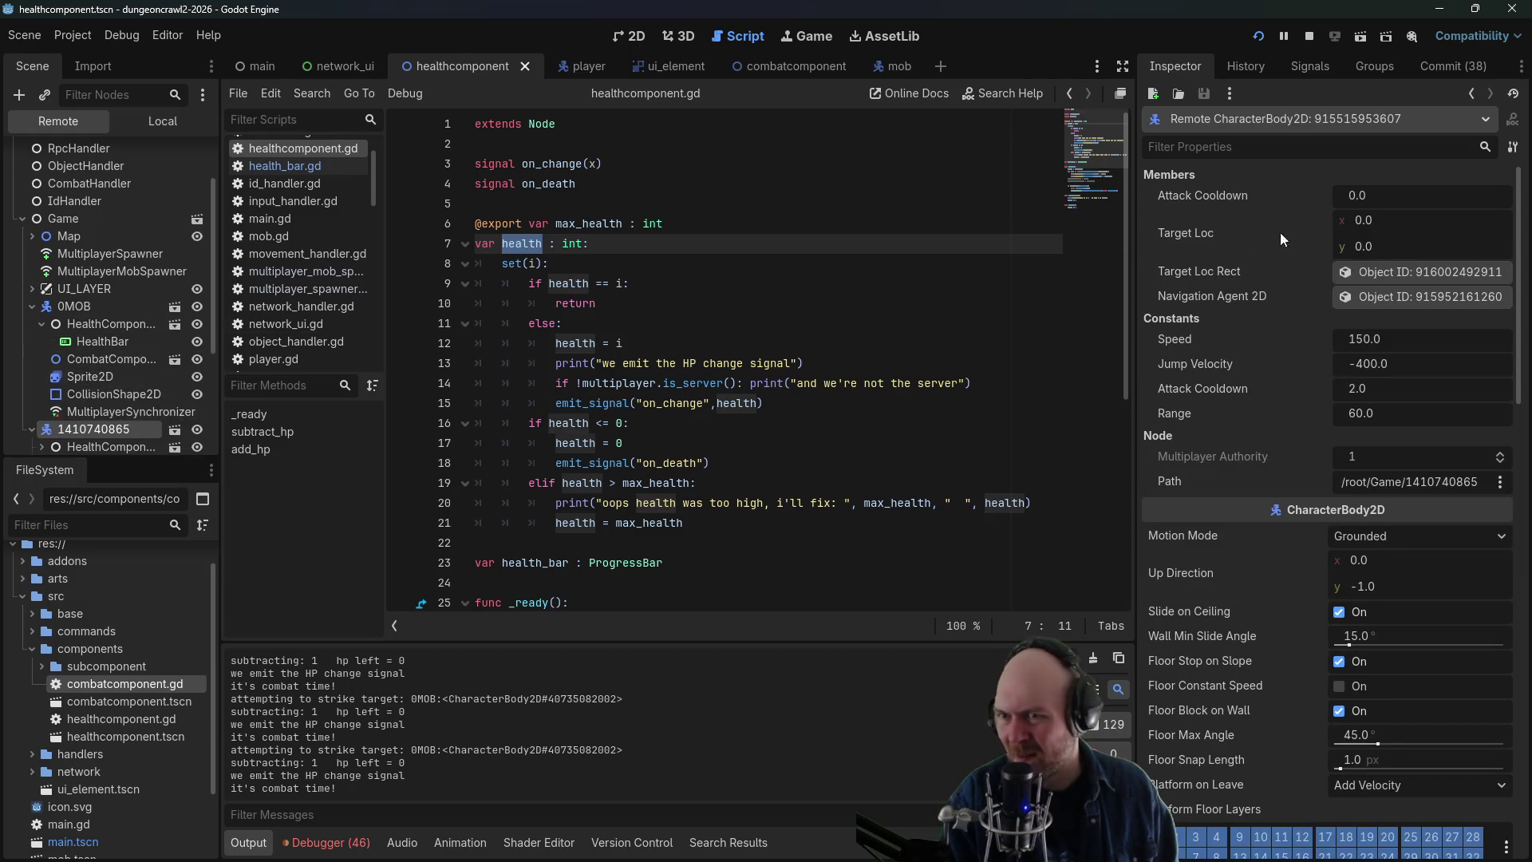
scroll(86, 415, up, 1)
click(83, 359)
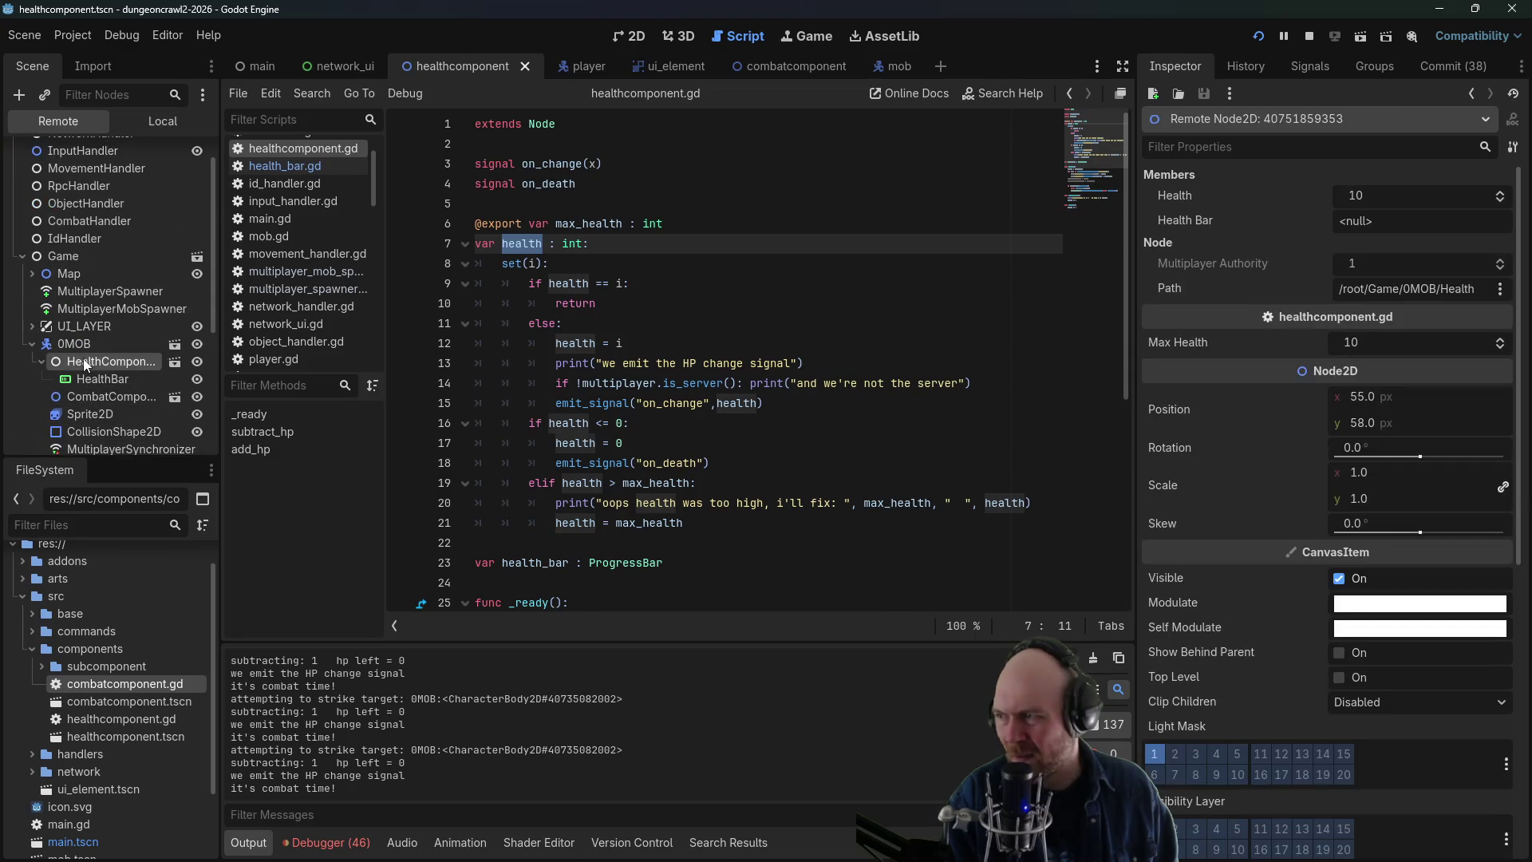
click(32, 344)
click(74, 380)
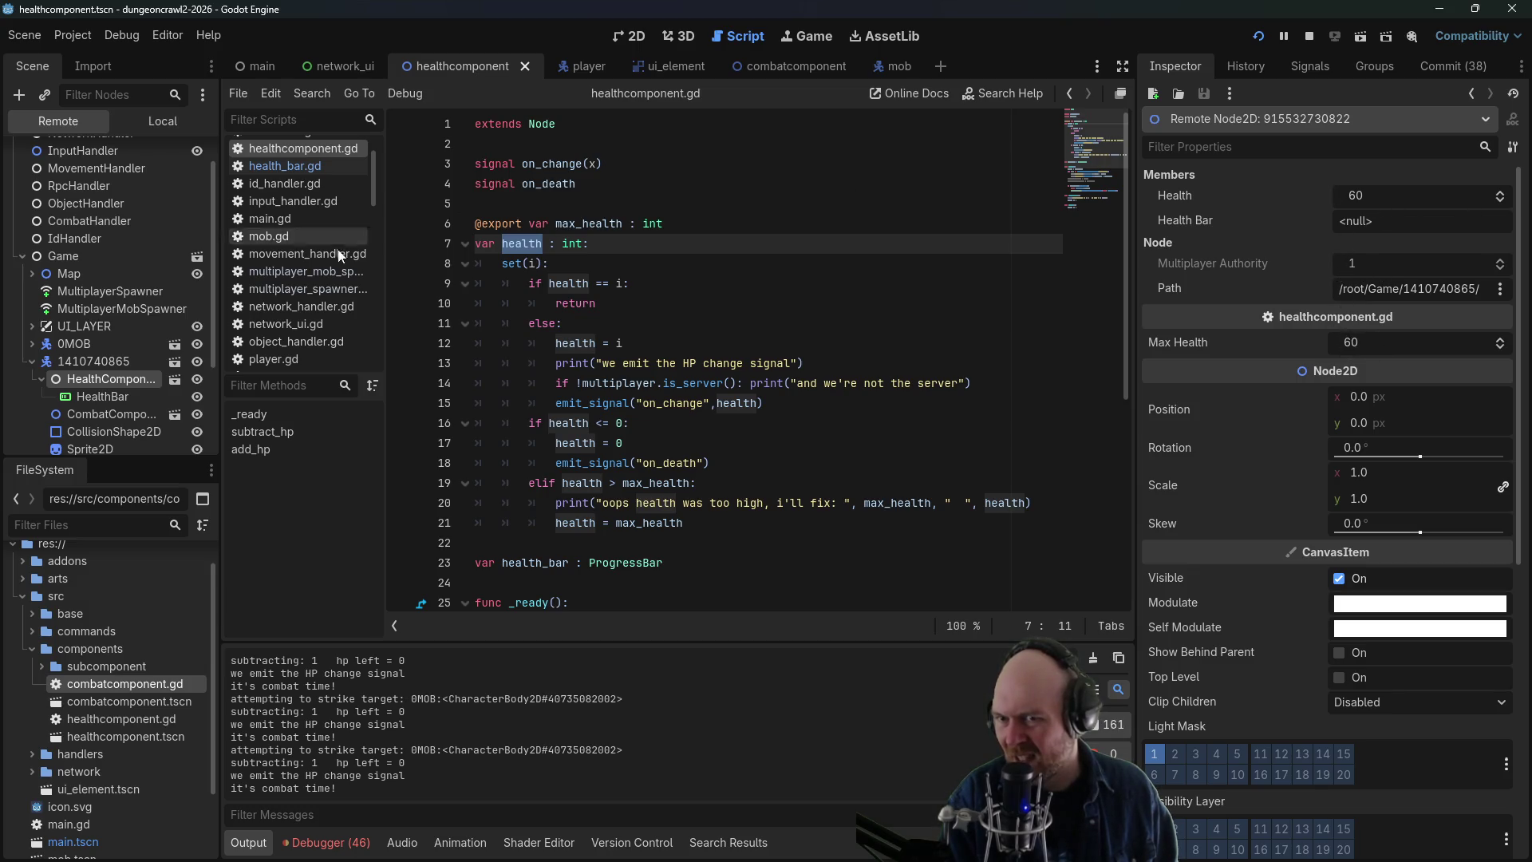
- Compare the mob's HealthComponent, HealthBar, CombatComponent, sprite and Mob node values in the Inspector
click(33, 344)
click(86, 361)
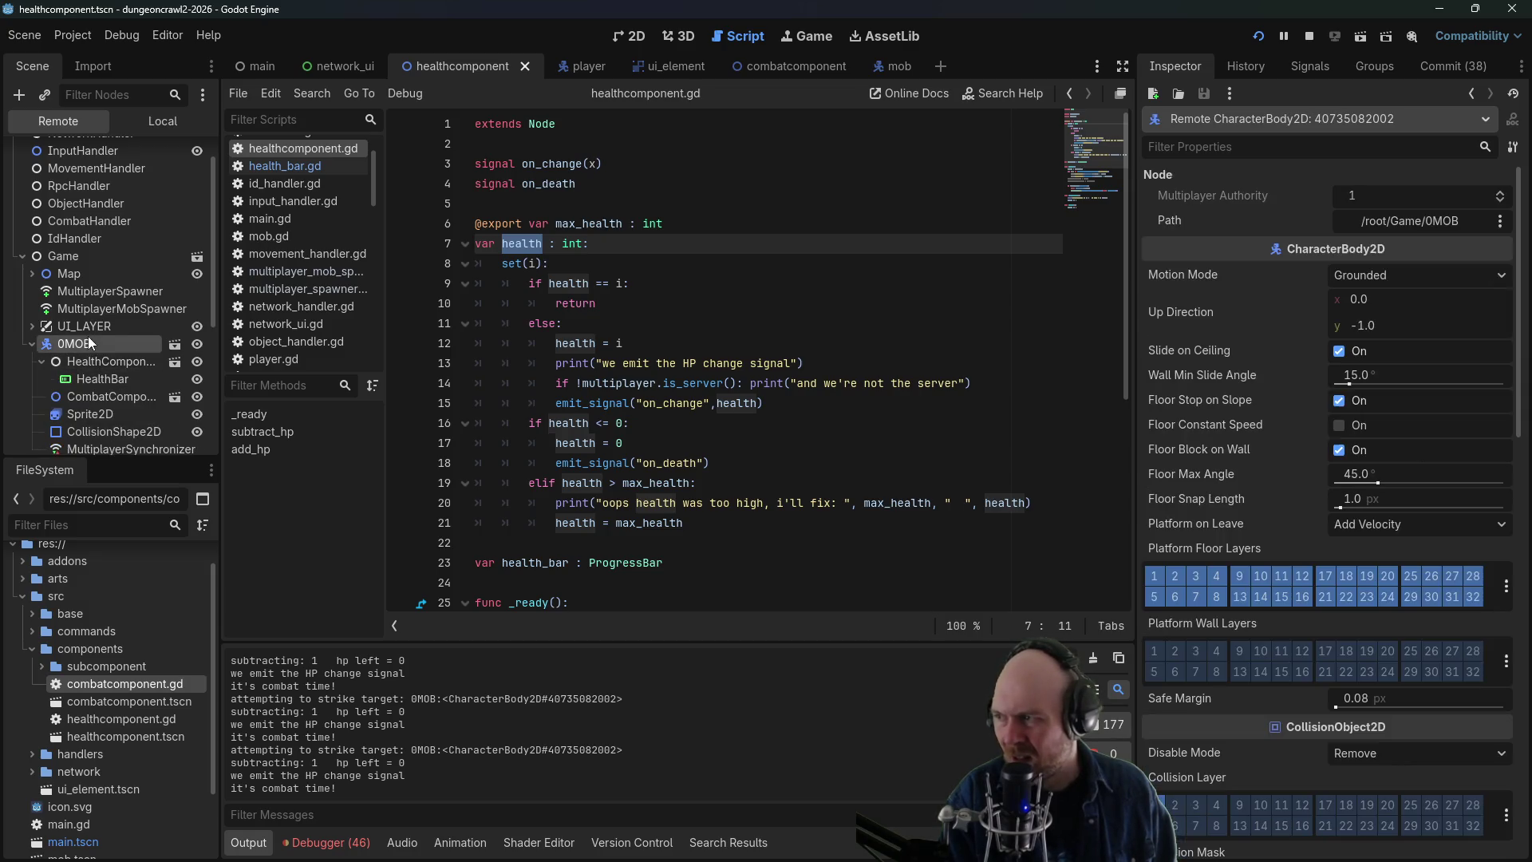
click(94, 378)
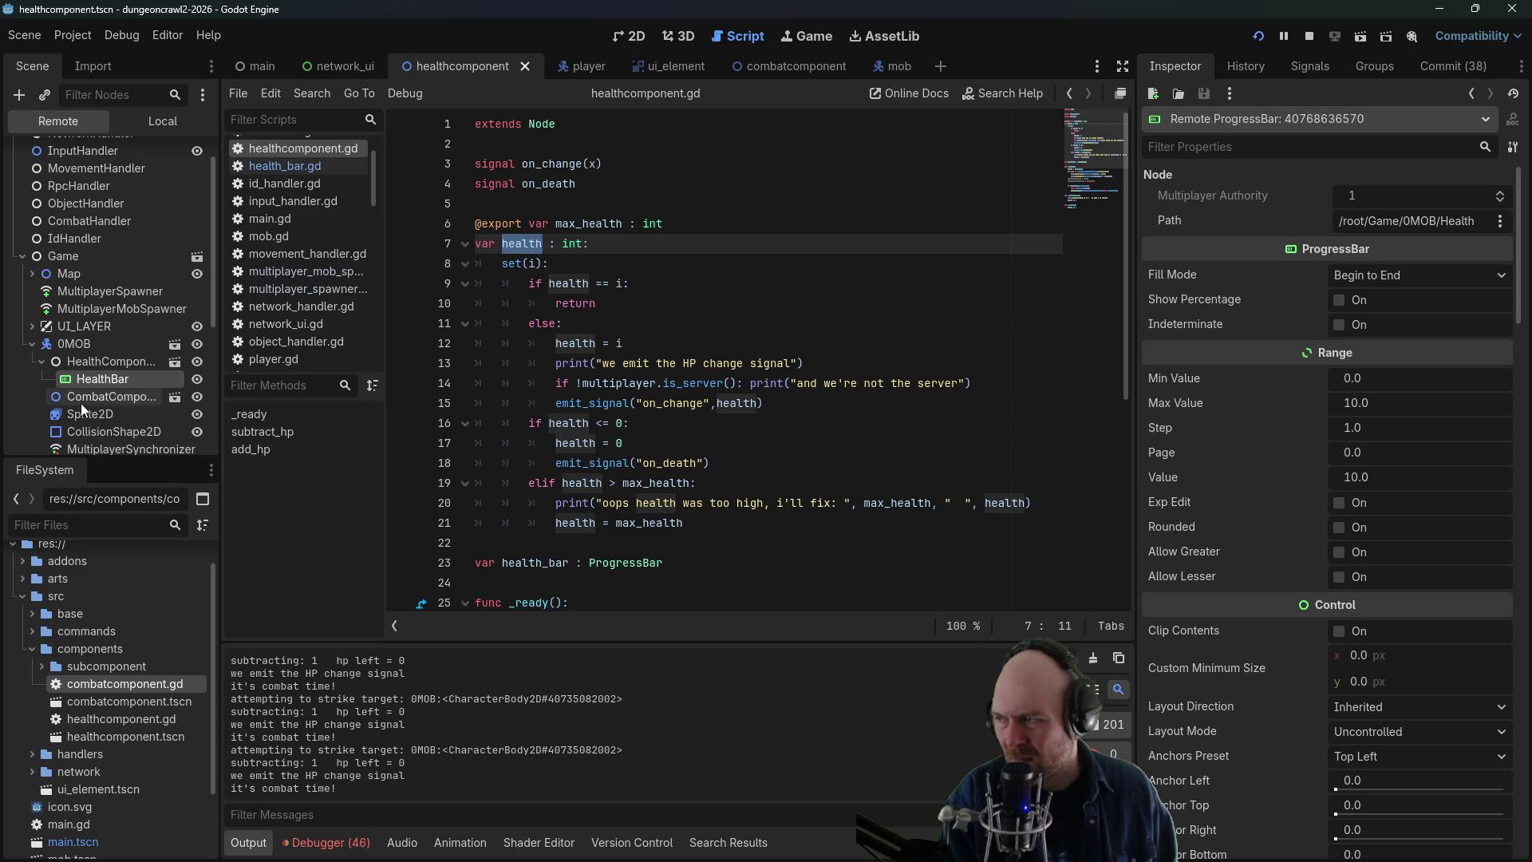
click(80, 403)
click(83, 416)
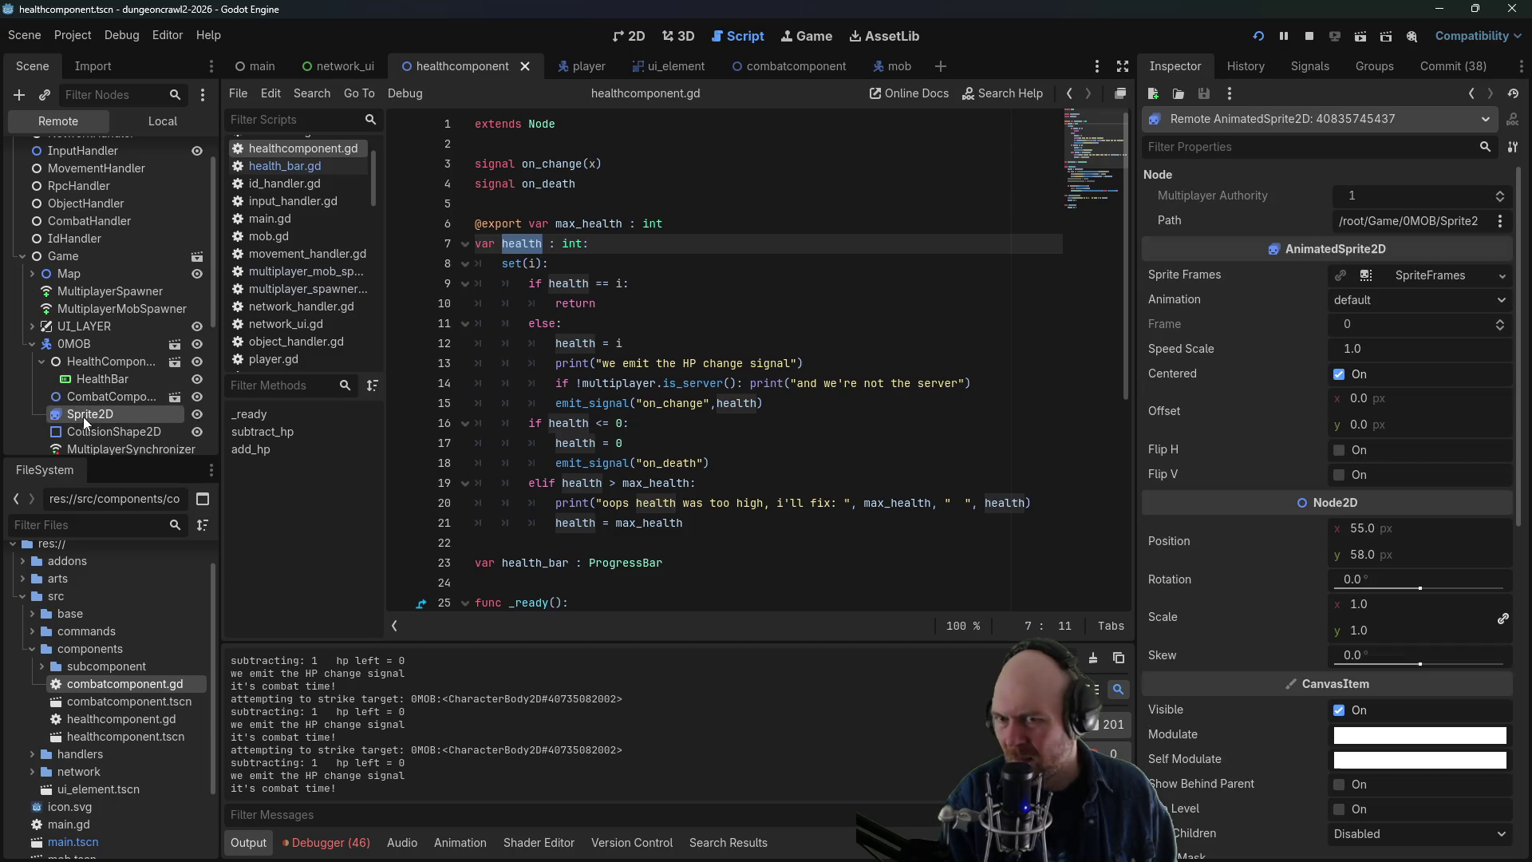
click(76, 376)
click(65, 347)
click(88, 373)
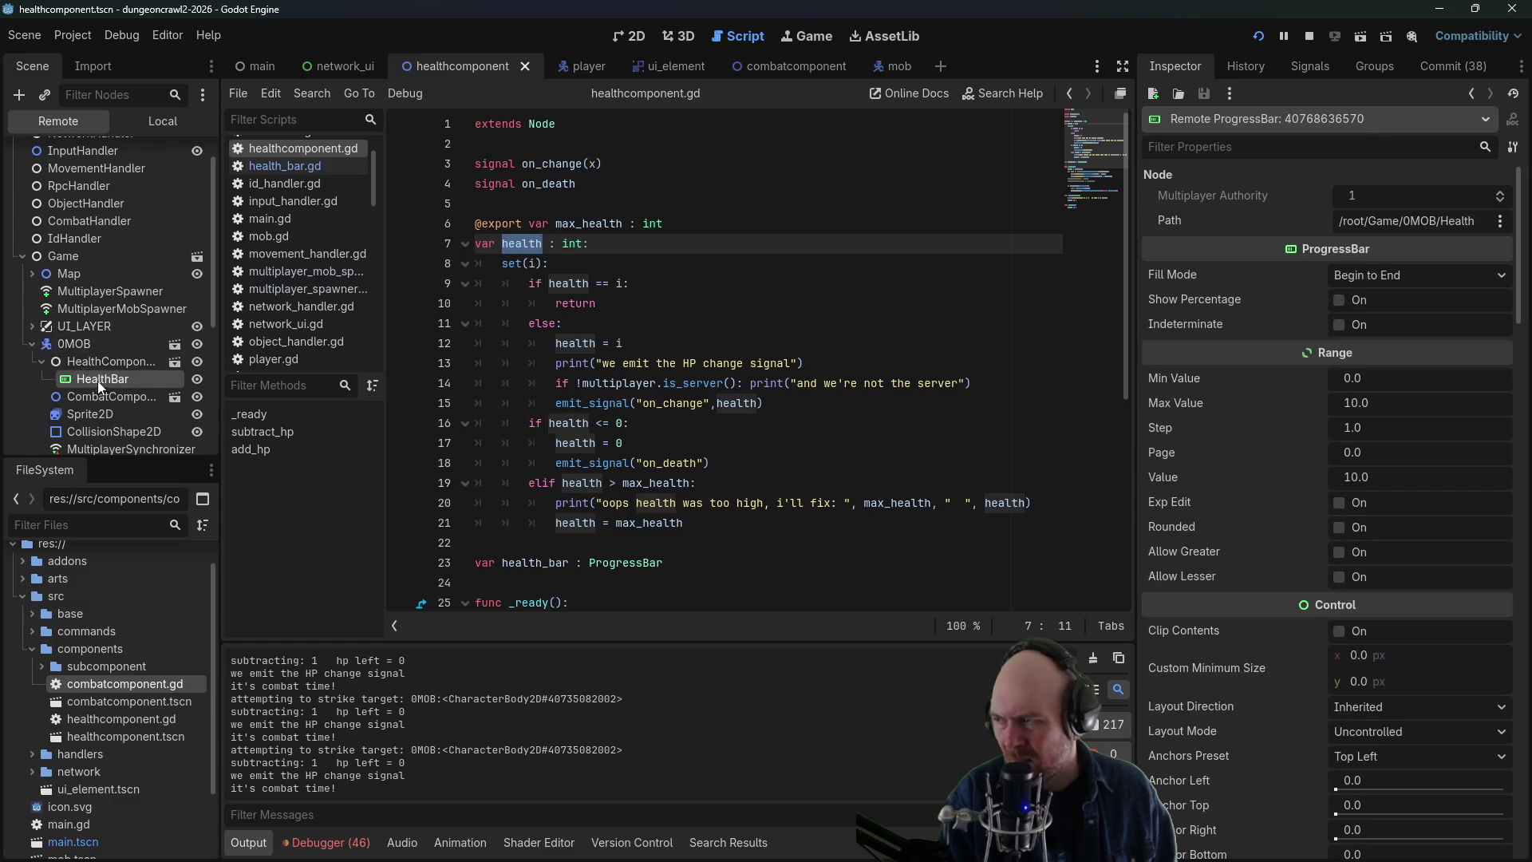
click(72, 345)
click(98, 380)
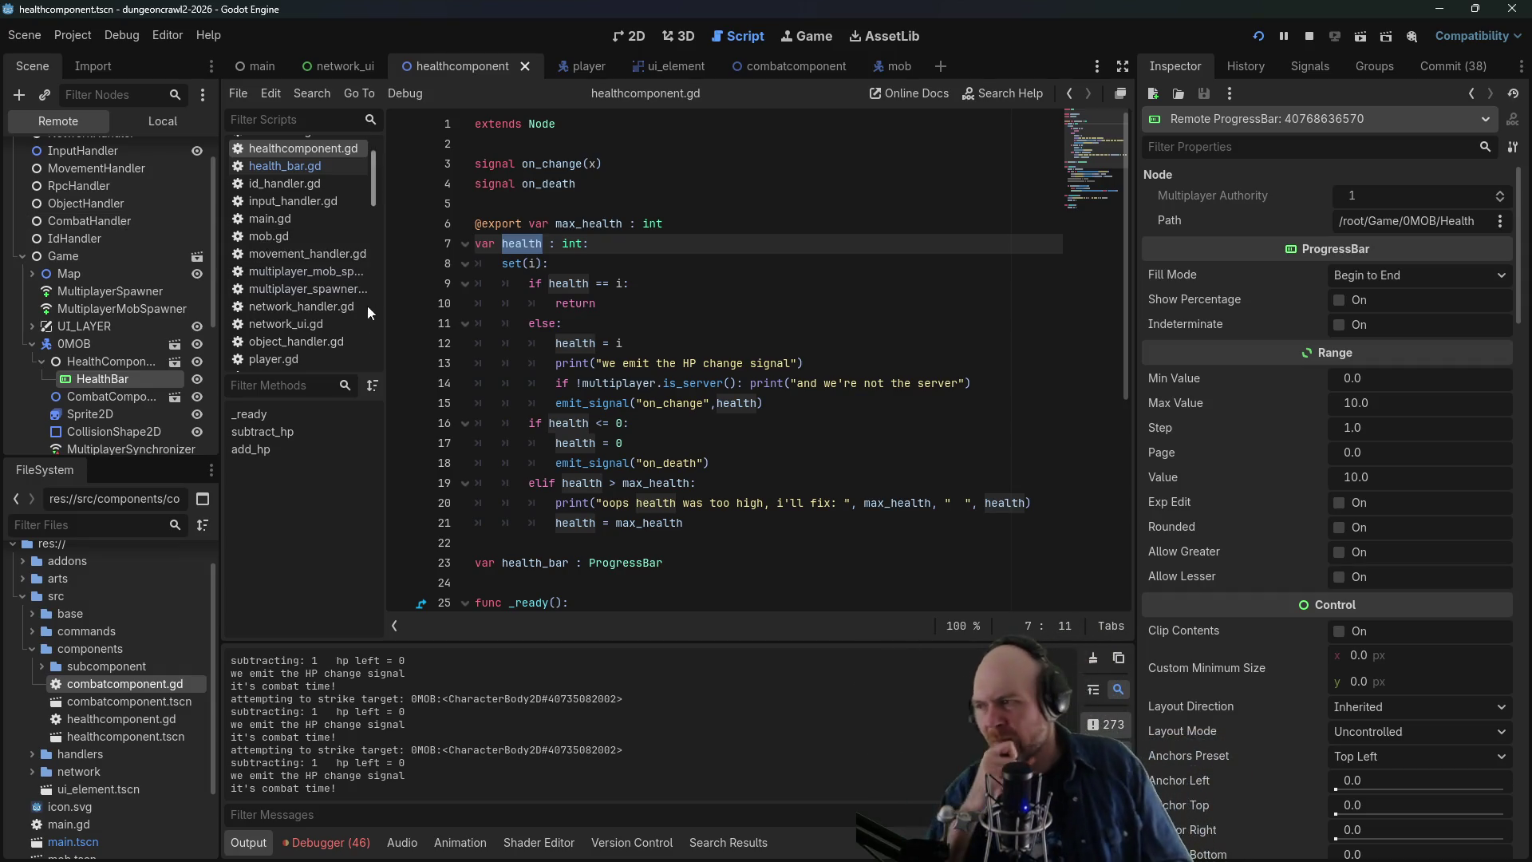
- Recheck the mob's health and combat components and the player's nodes, then open the Debugger error list
click(68, 362)
click(87, 396)
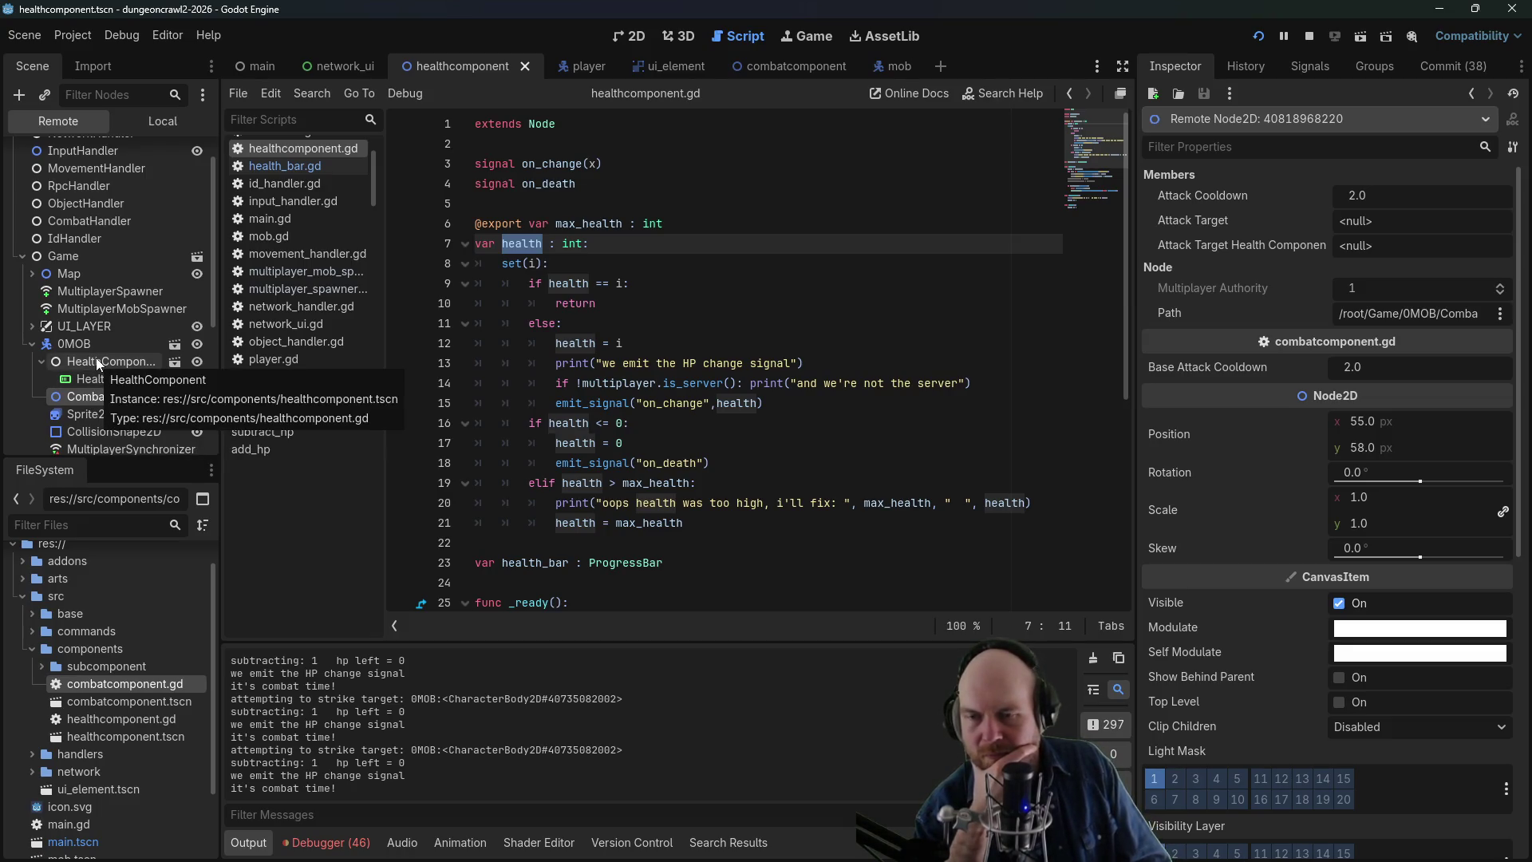
click(97, 363)
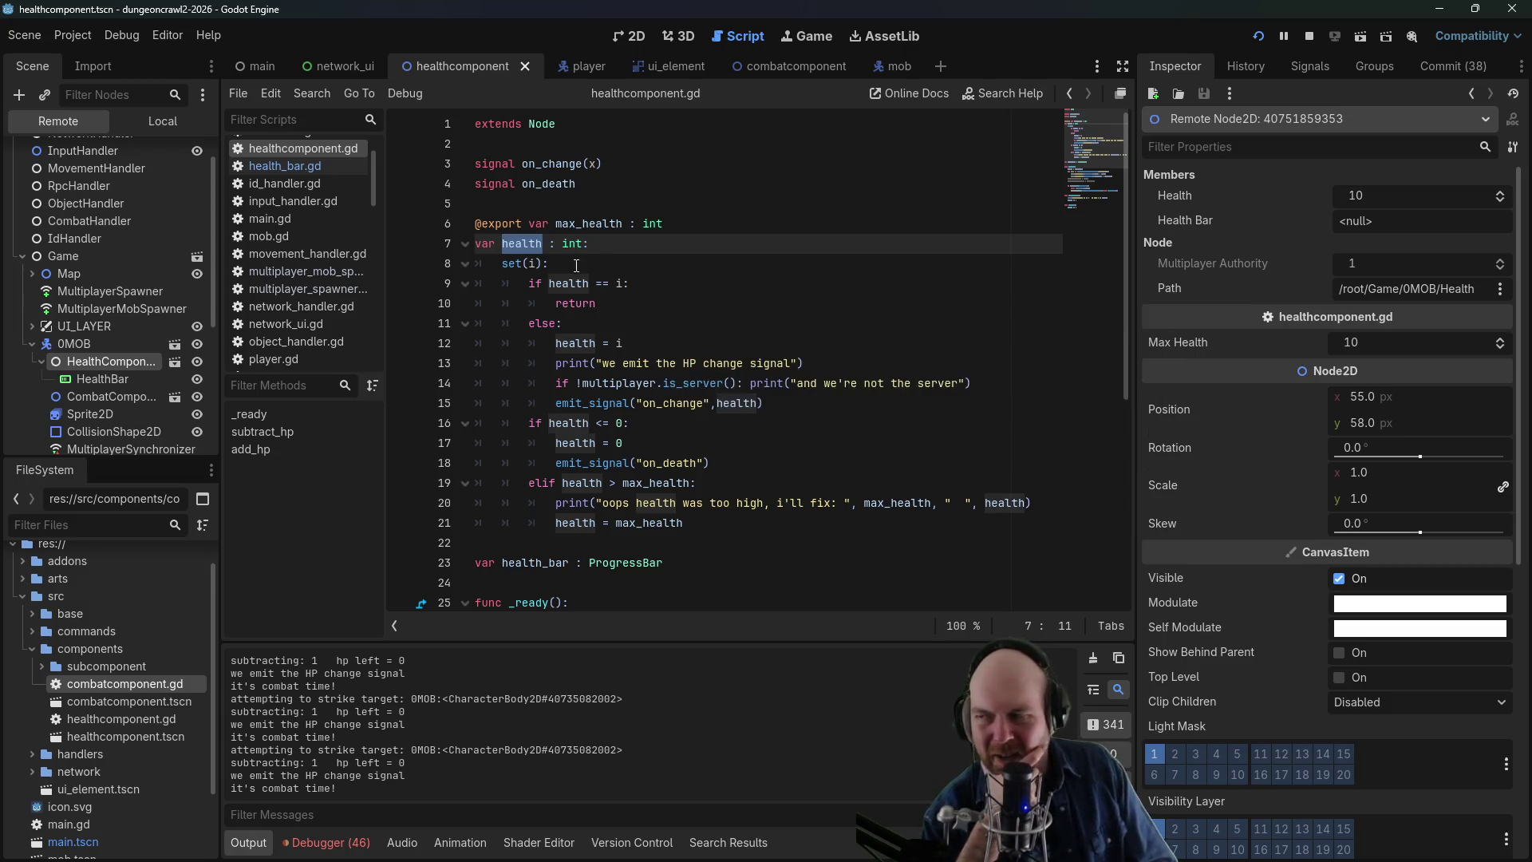
click(42, 360)
click(34, 343)
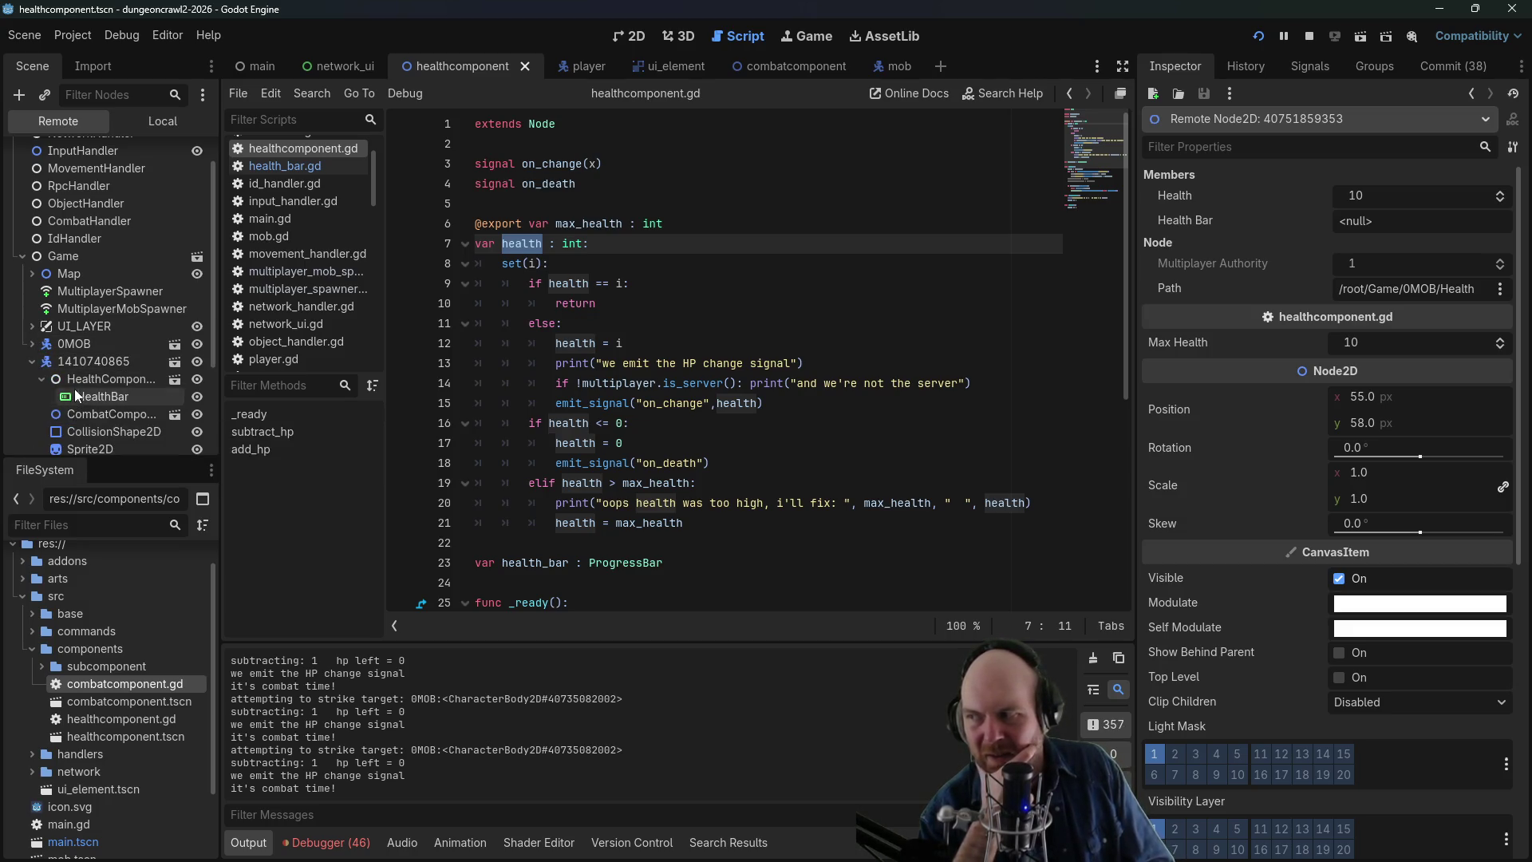
click(83, 359)
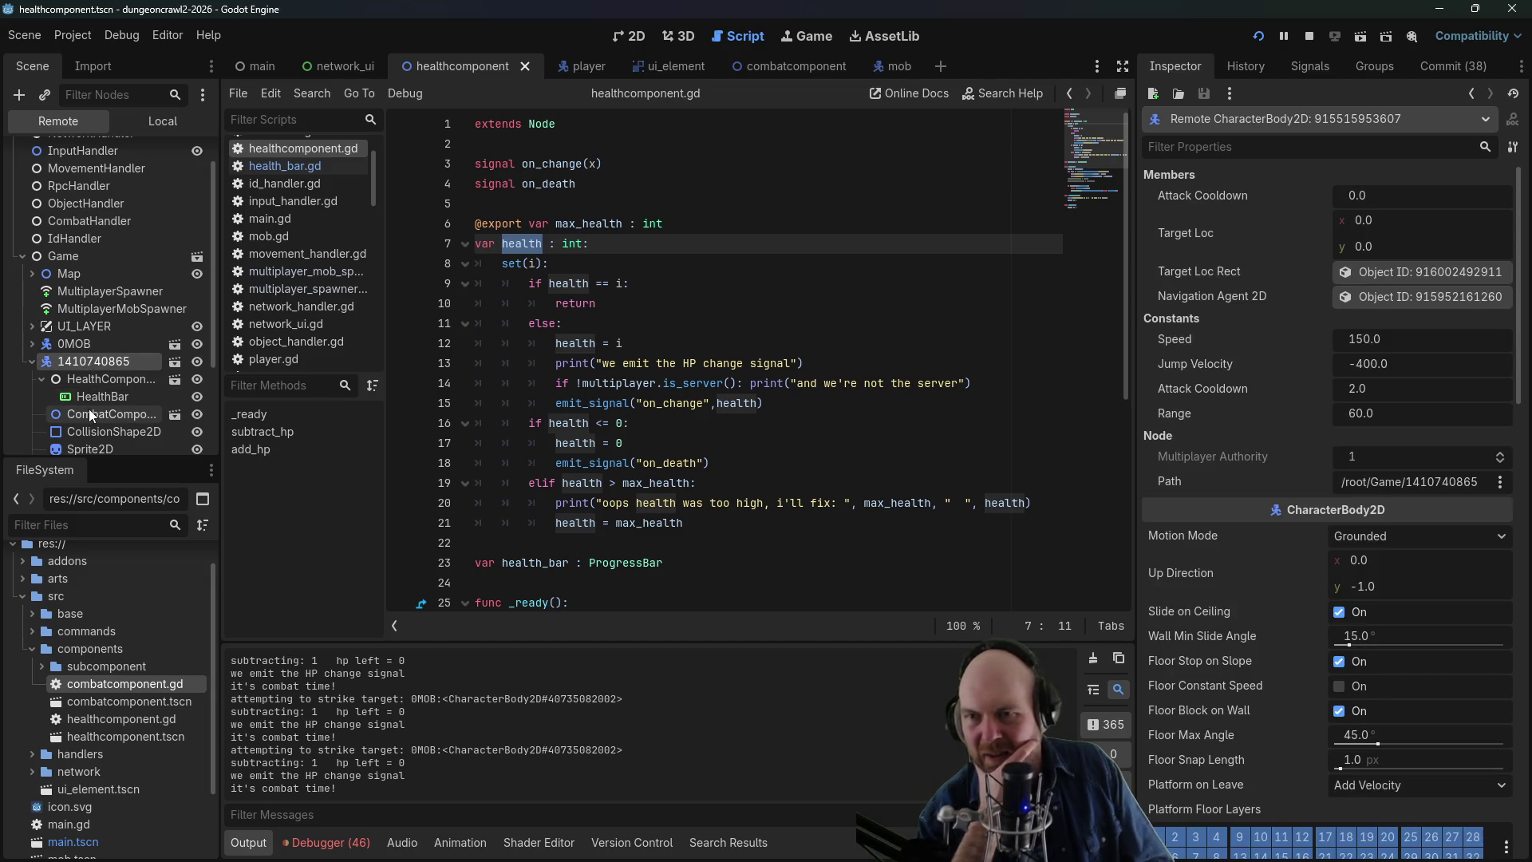
click(88, 408)
click(89, 384)
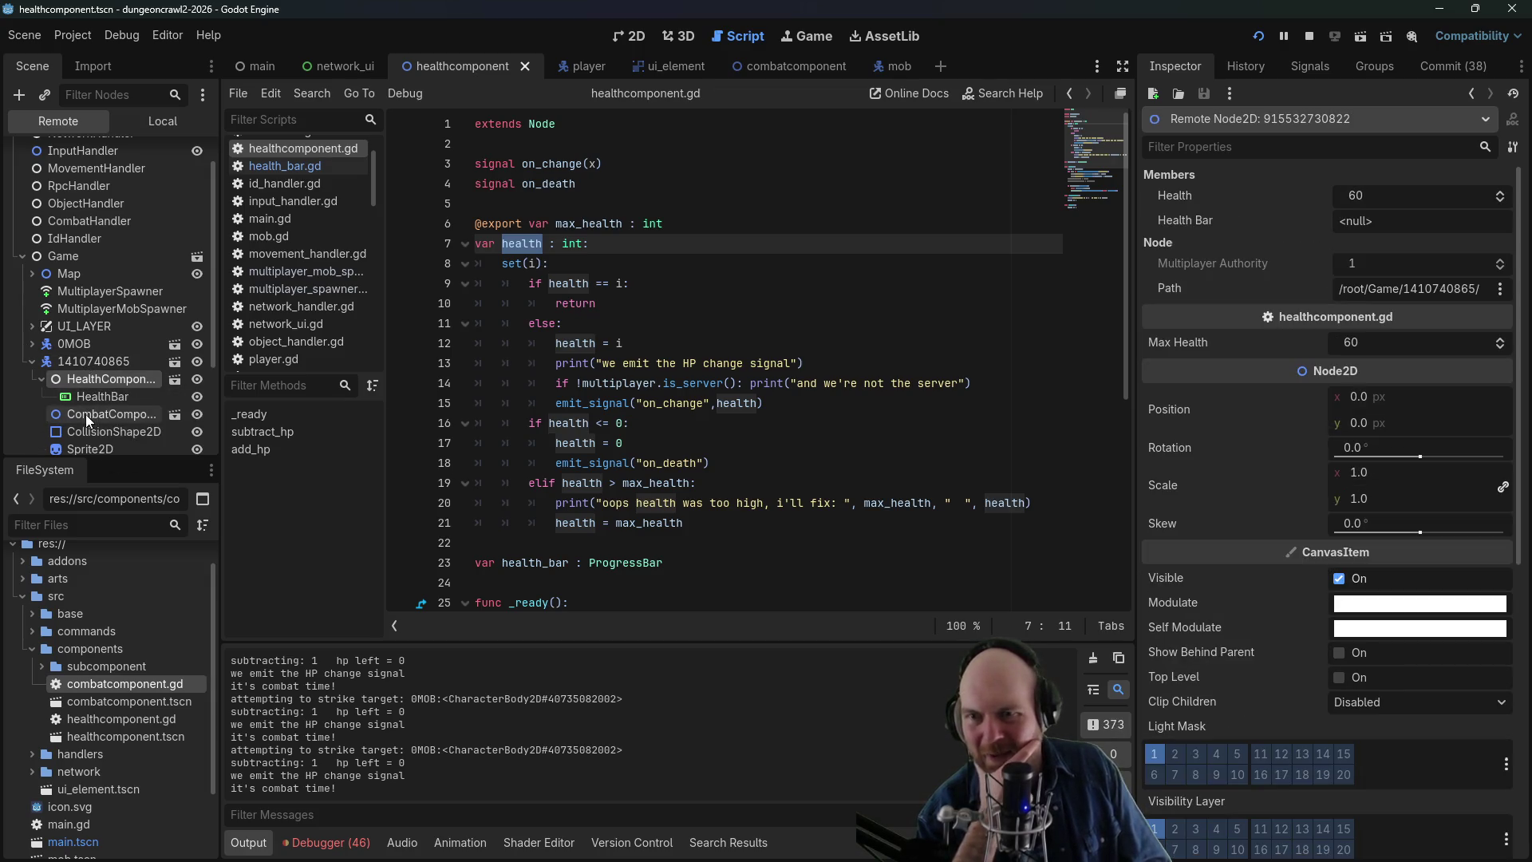
click(41, 379)
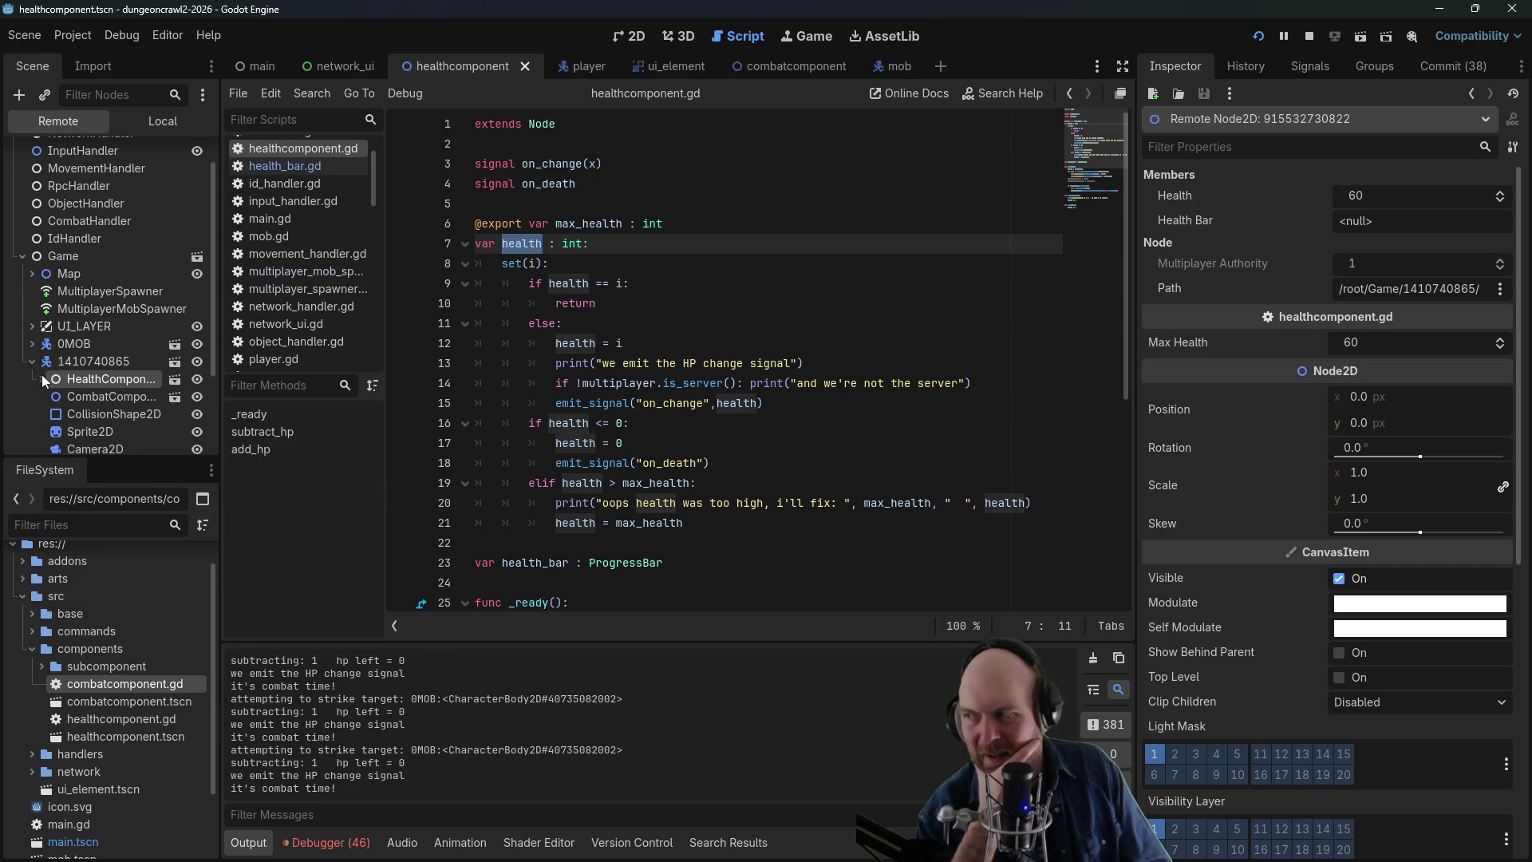
click(21, 256)
click(325, 842)
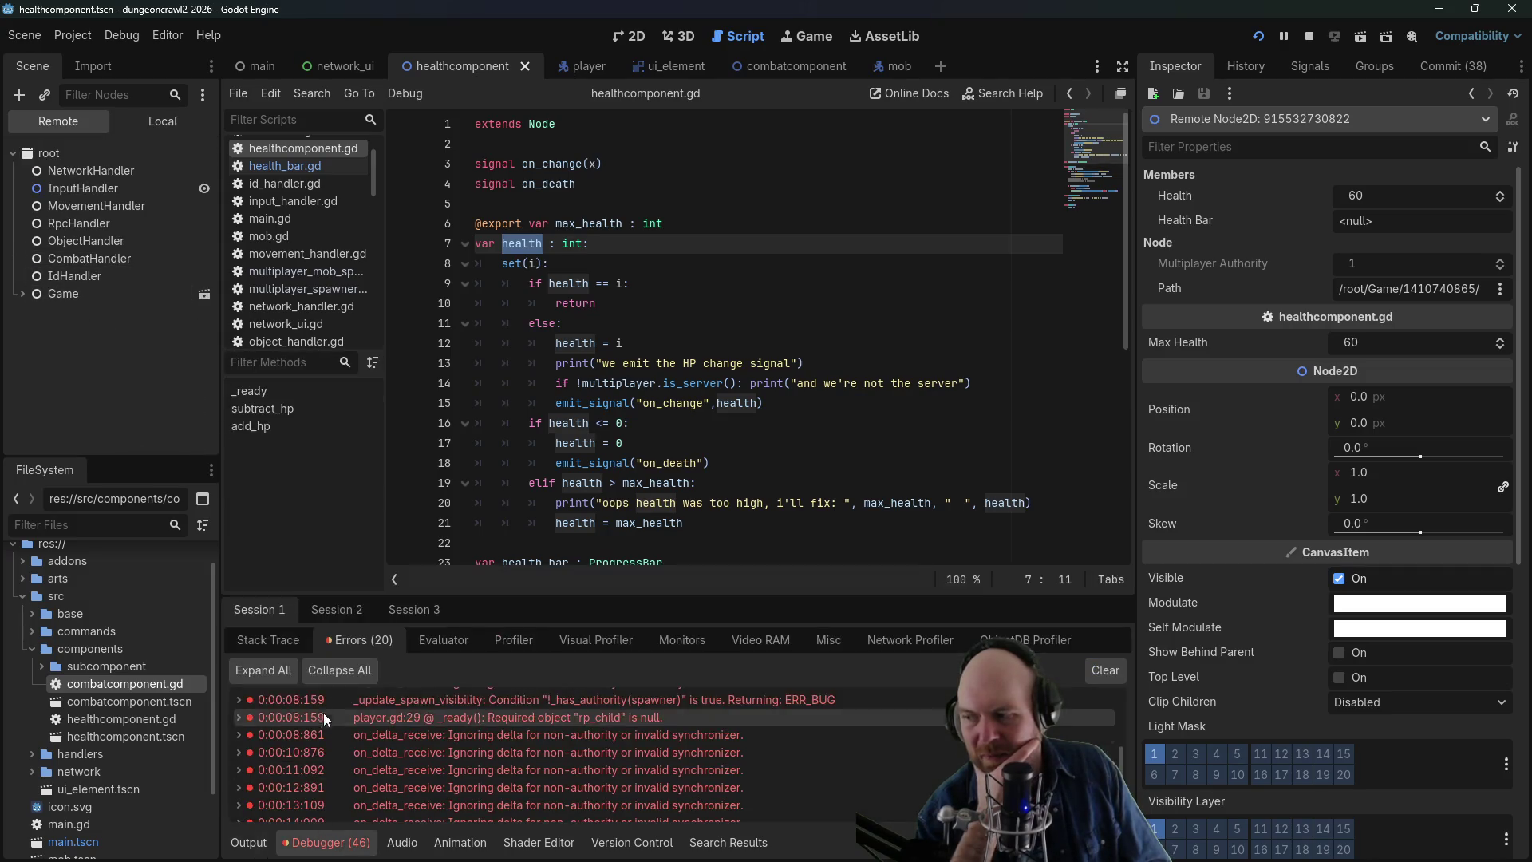
- In Session 2, inspect the mob's HealthComponent and HealthBar and the player's combat and health components
click(338, 611)
click(18, 293)
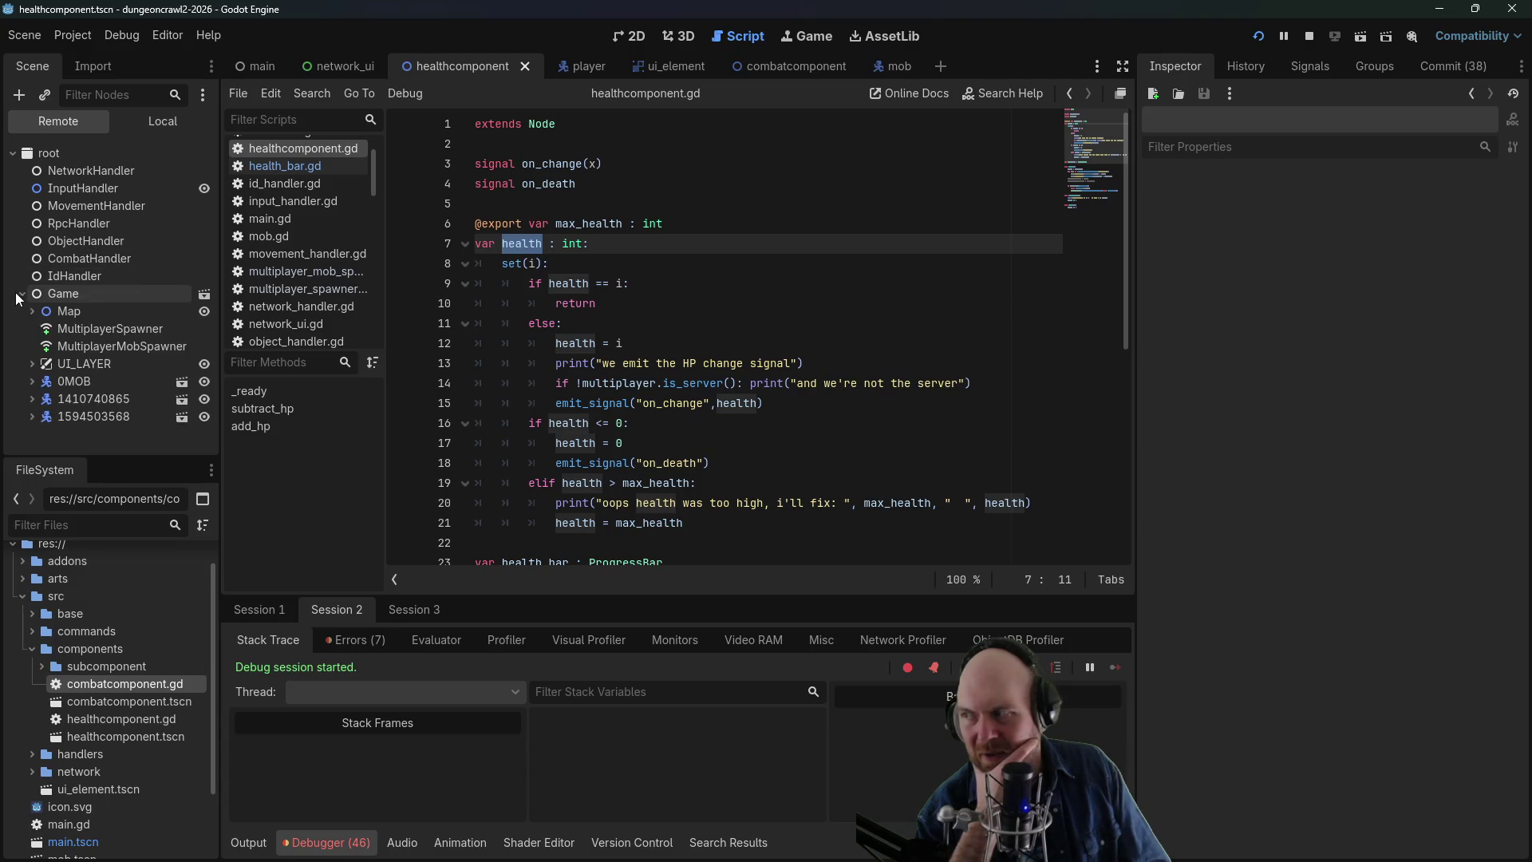
click(32, 381)
click(72, 400)
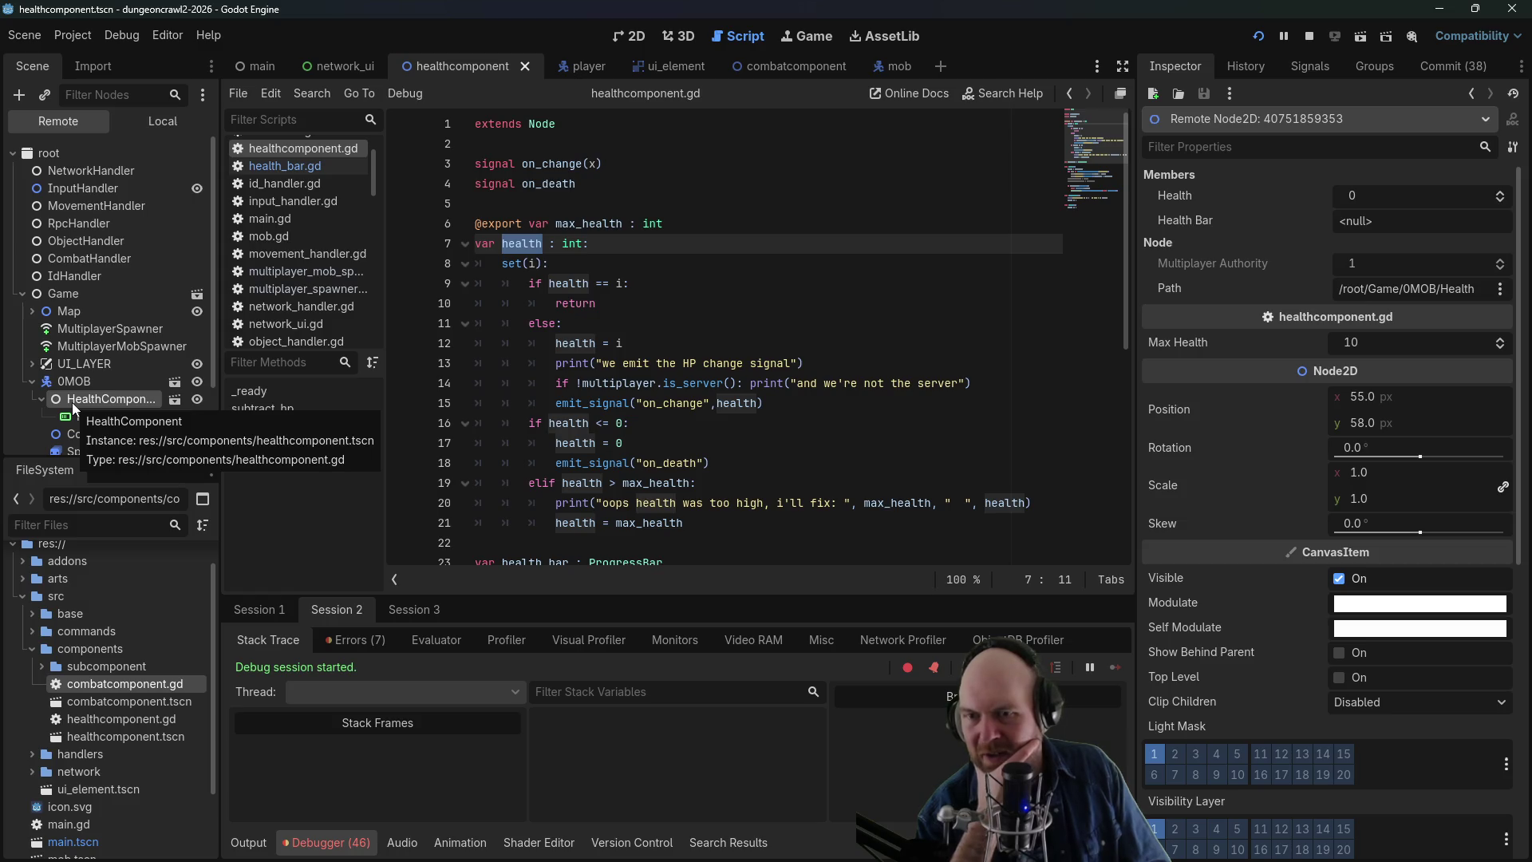
click(71, 416)
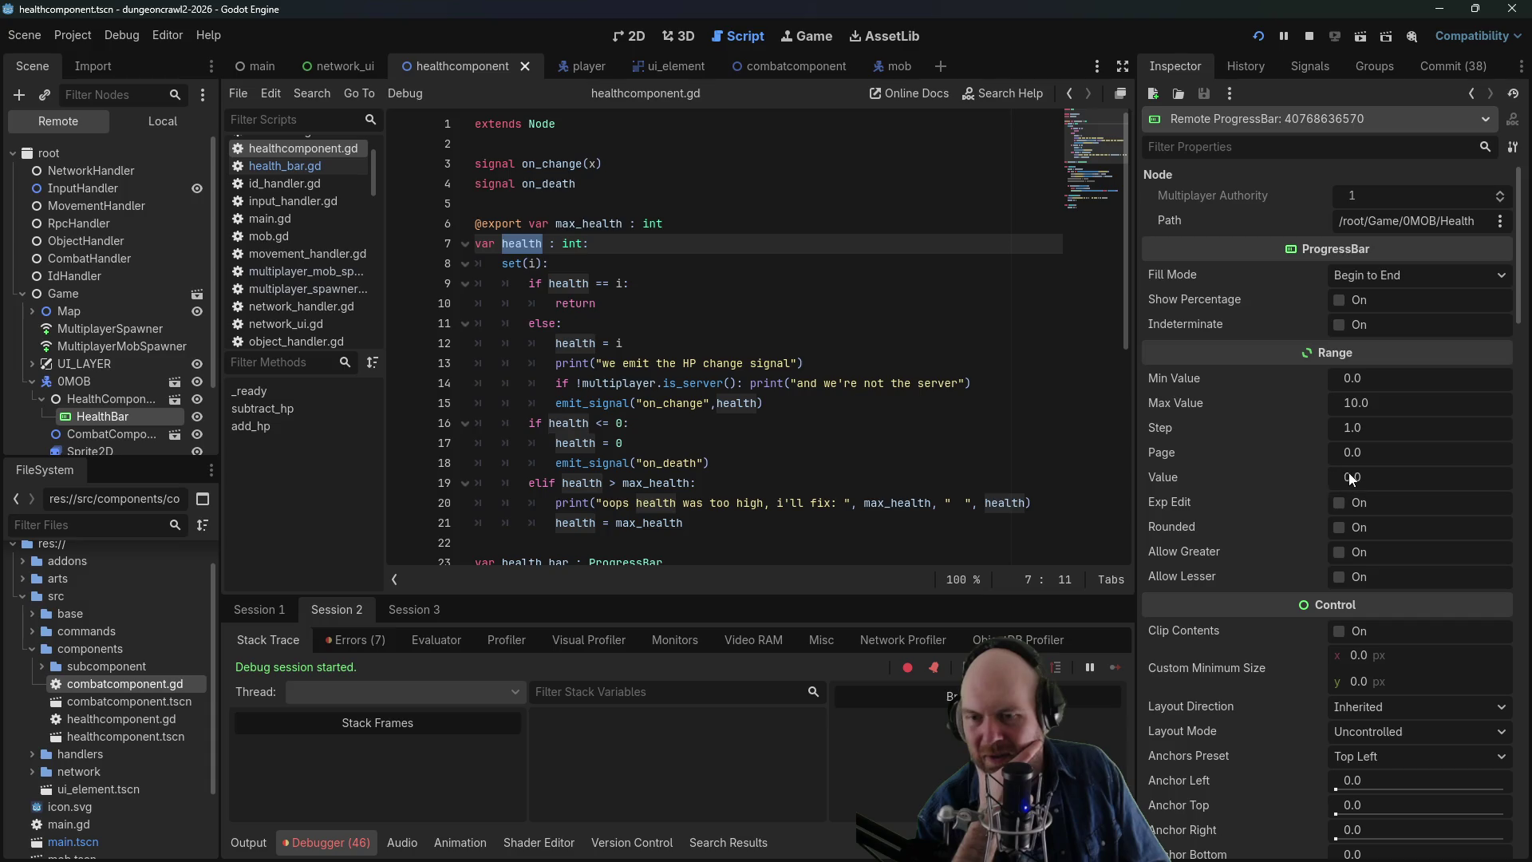
click(29, 384)
click(71, 428)
click(70, 416)
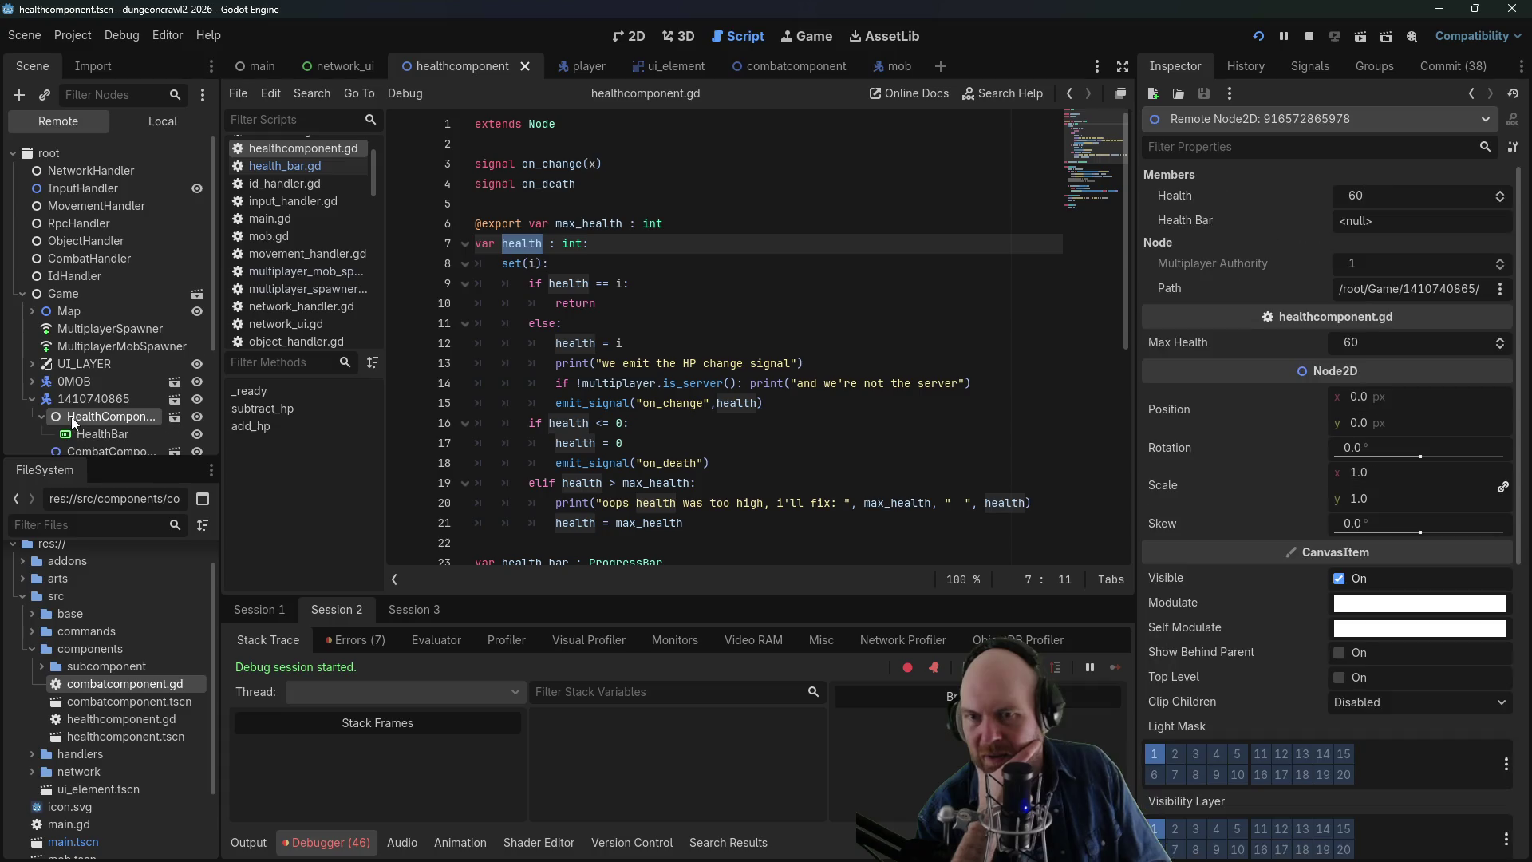
click(32, 399)
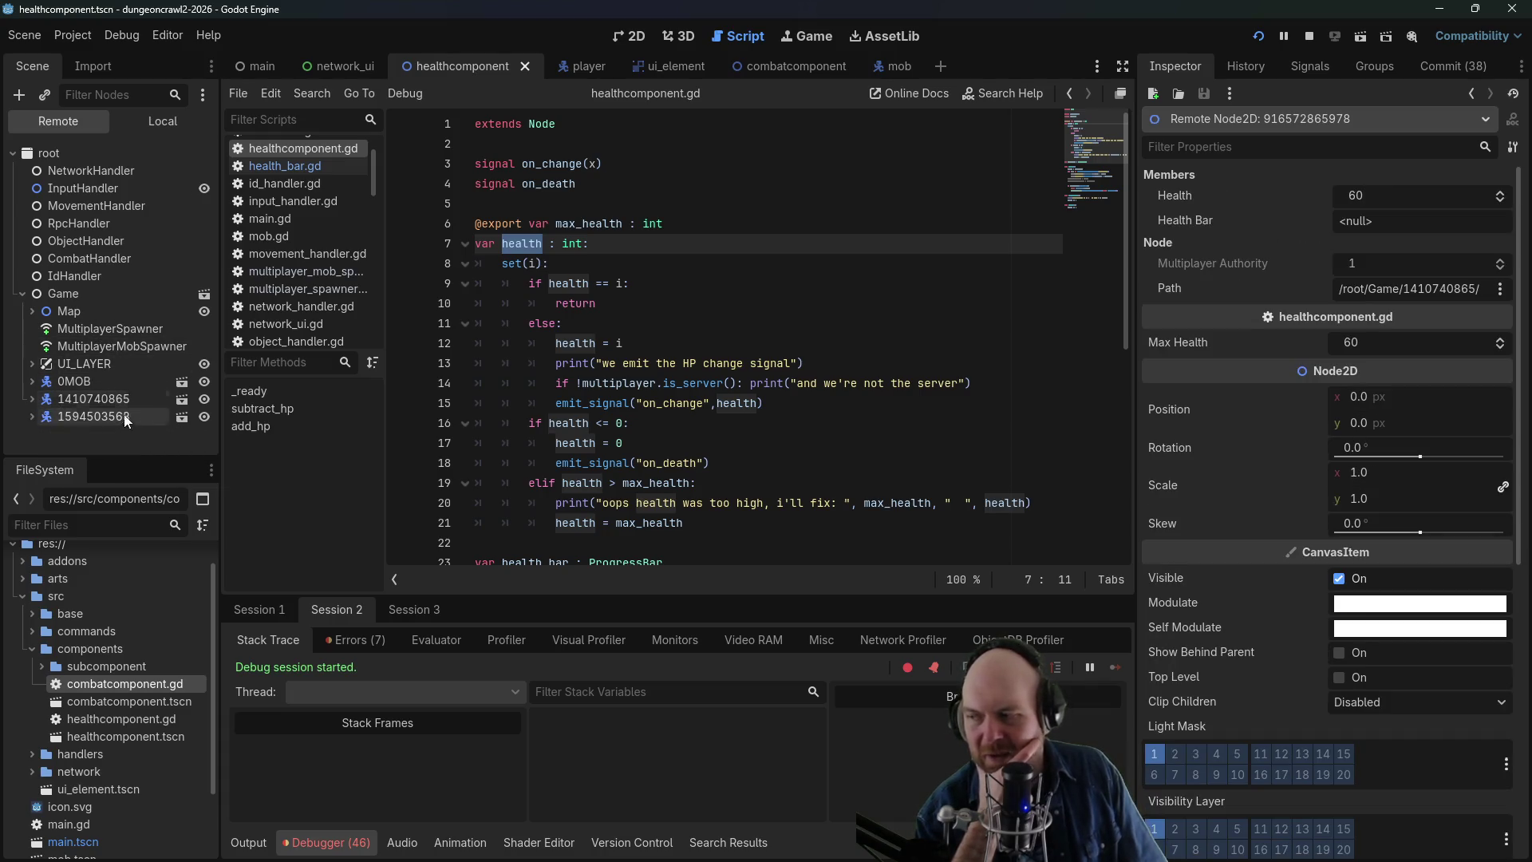
- In Session 1, compare the mob's HealthComponent and HealthBar values
click(295, 609)
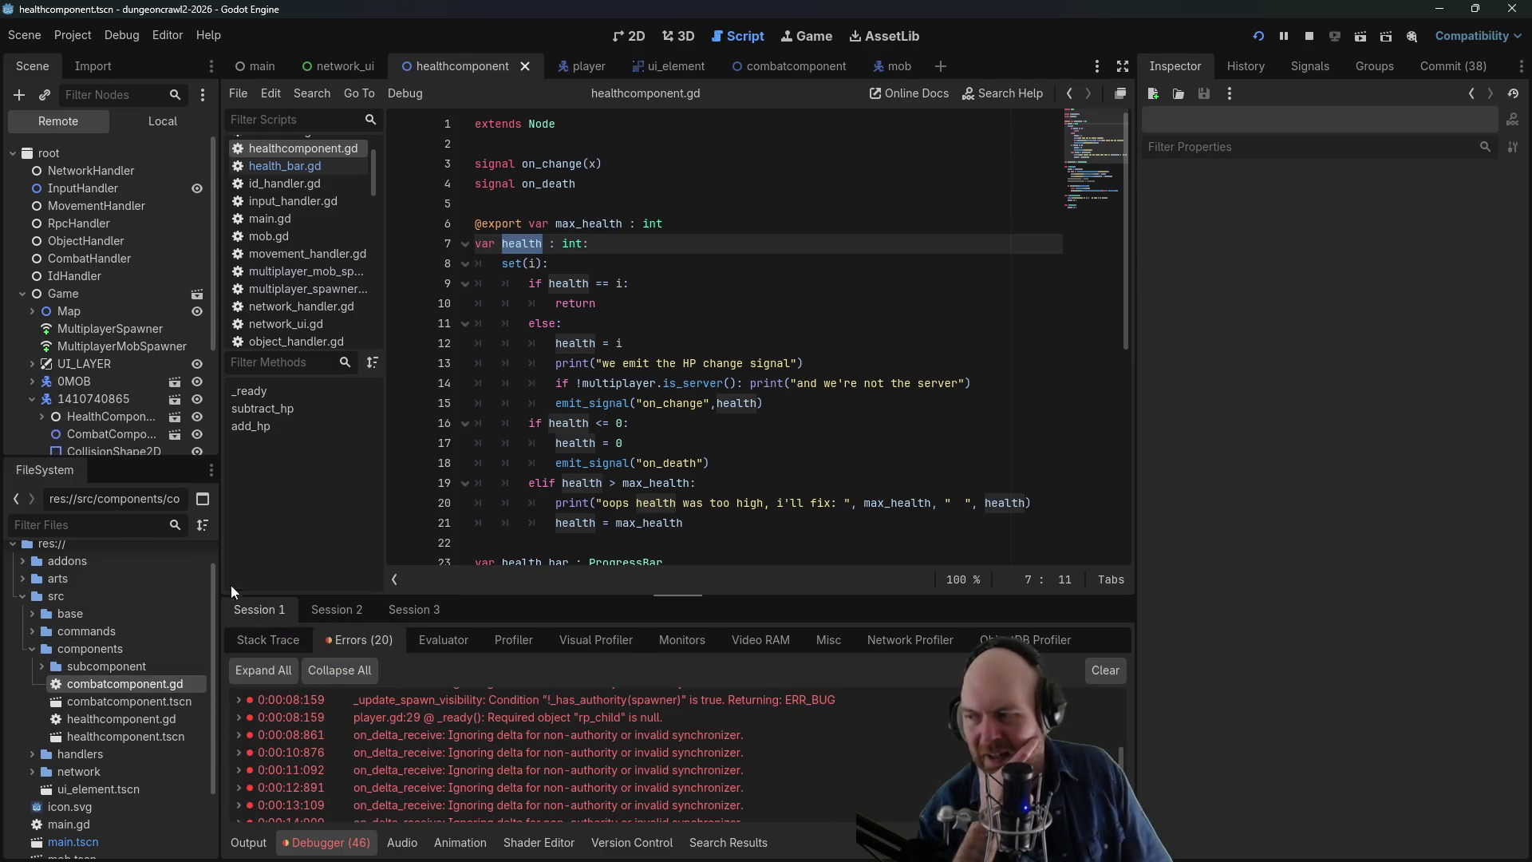
click(29, 384)
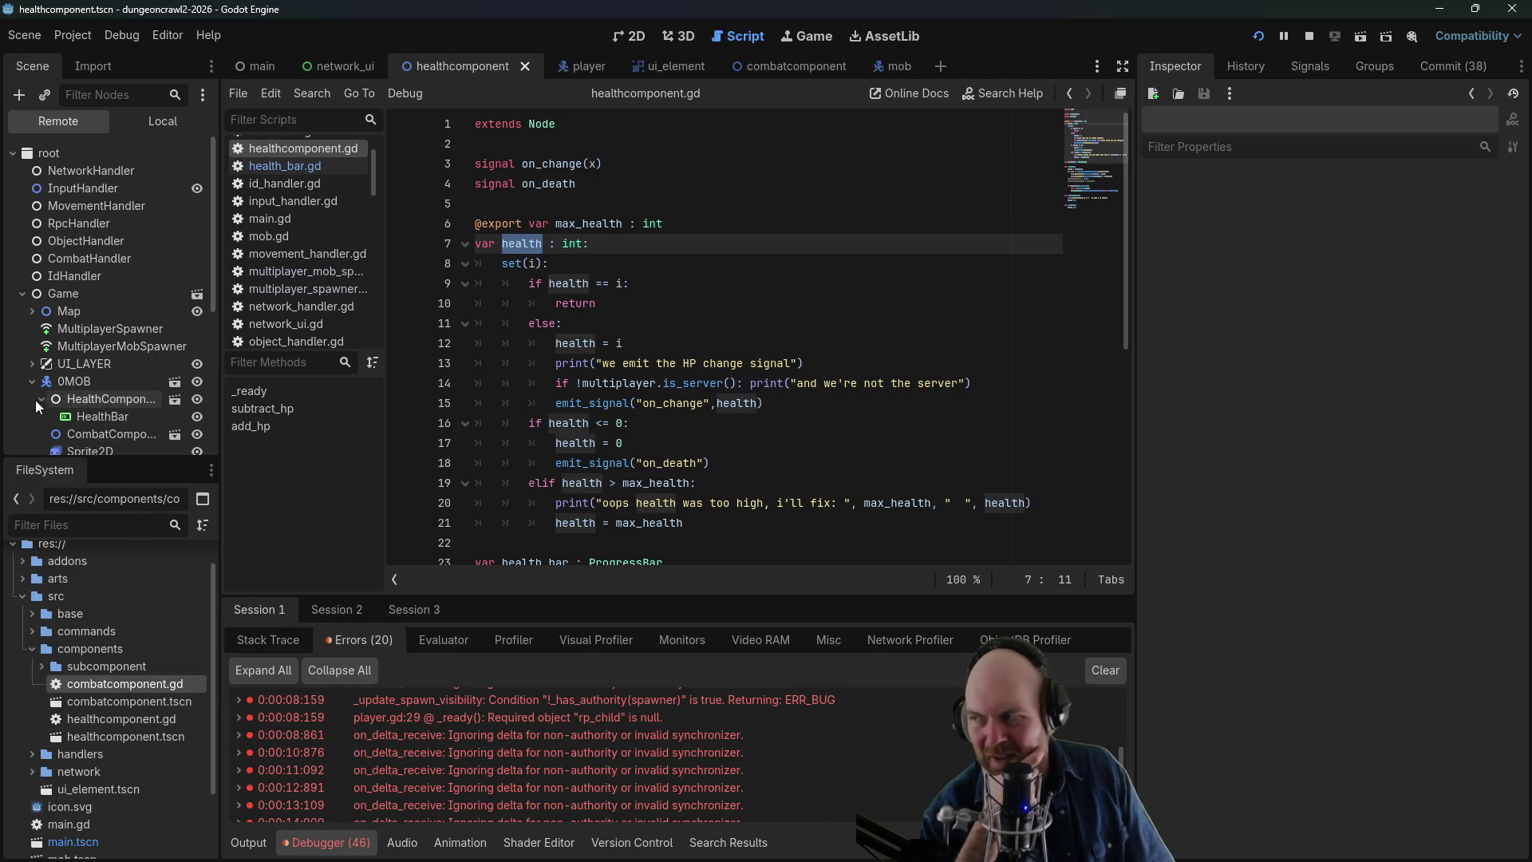
click(56, 403)
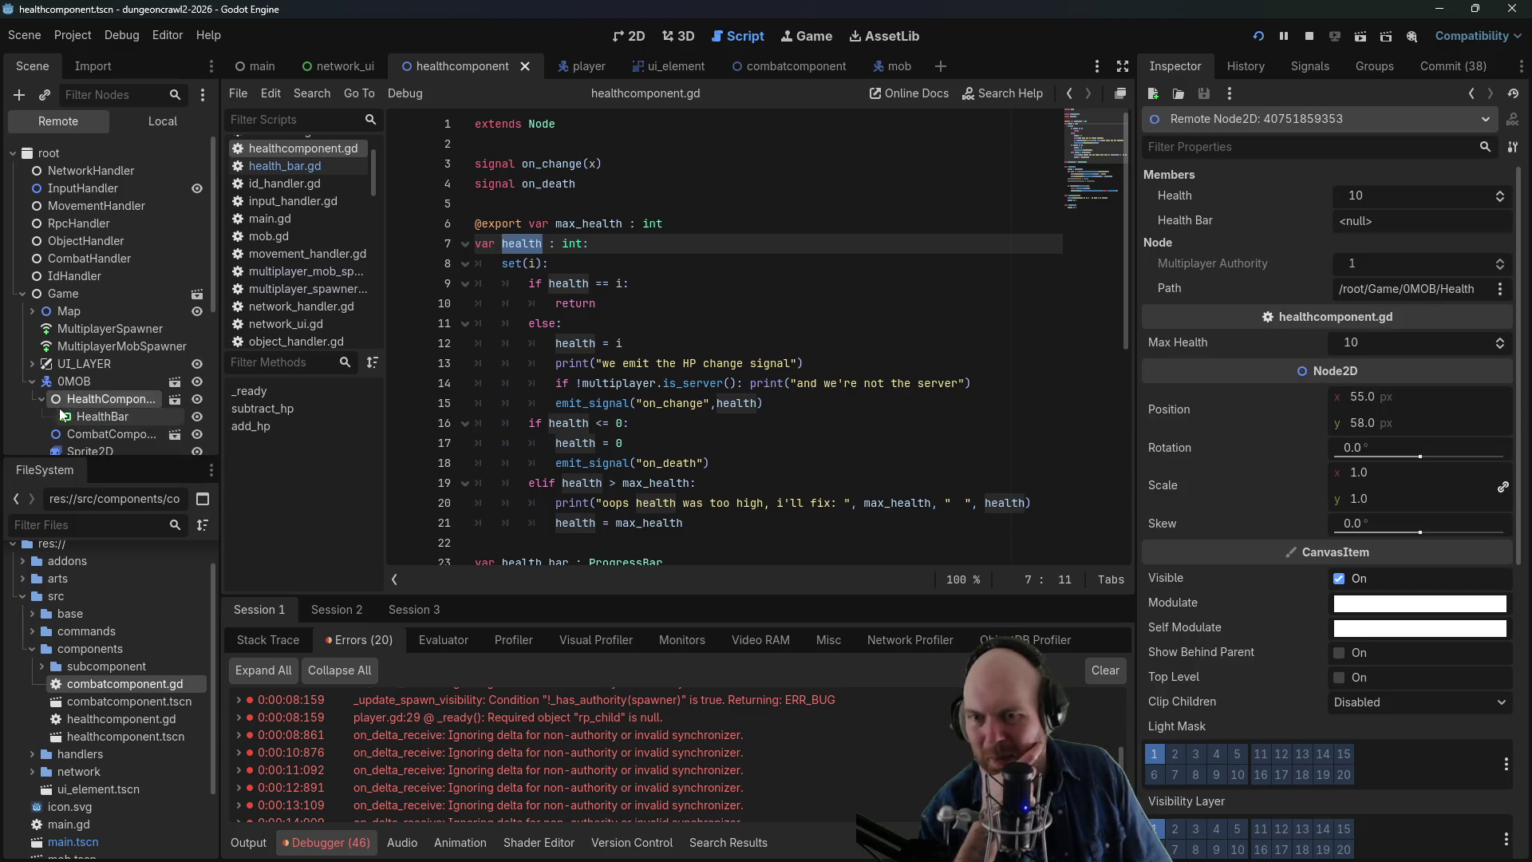
click(83, 423)
click(84, 400)
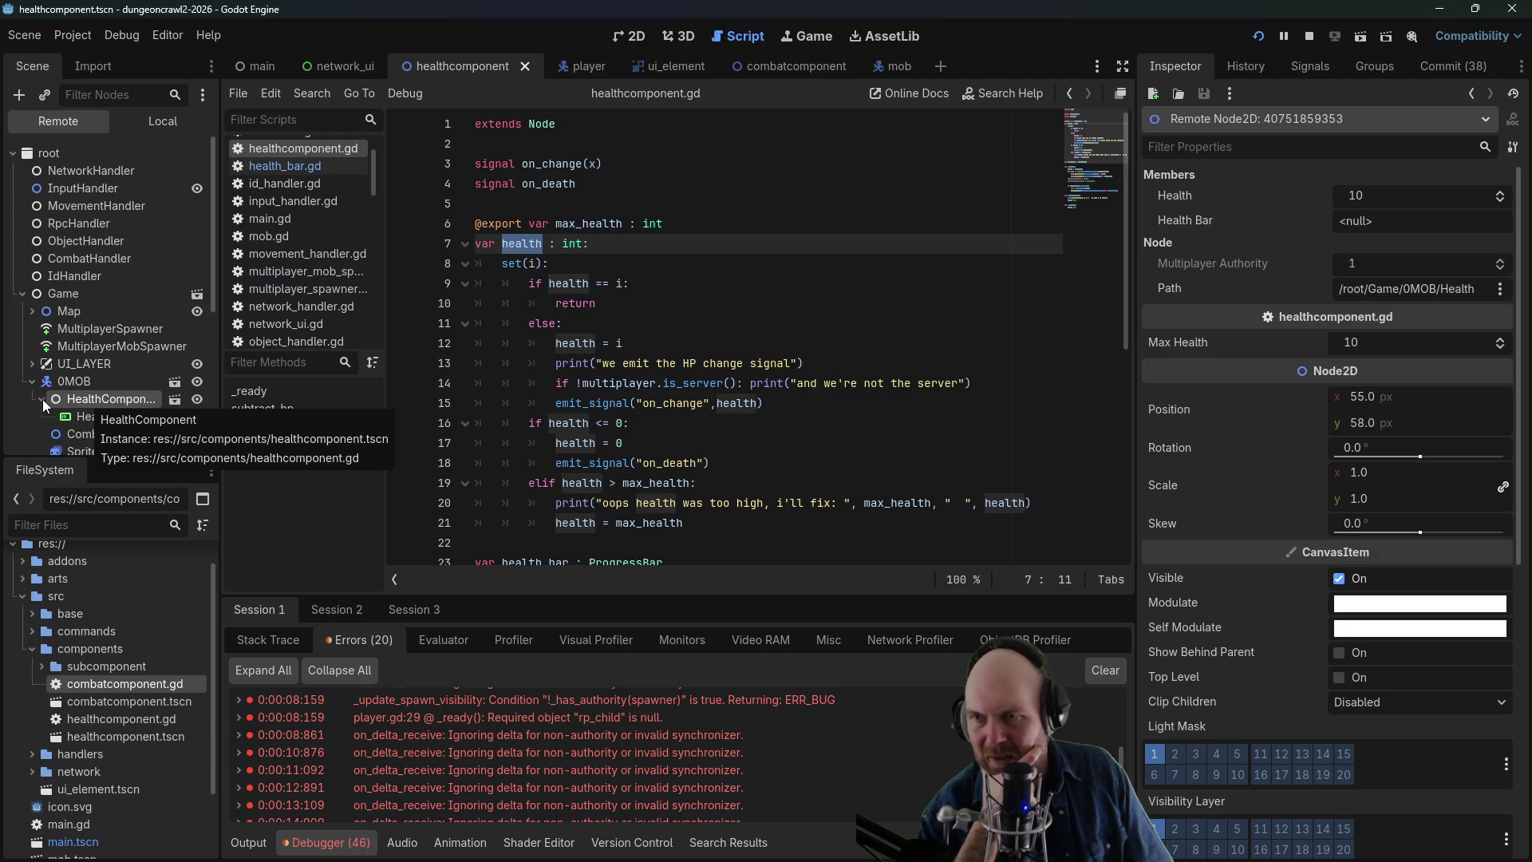
- Stop the game, open multiplayer_spawner.gd, and bring up the MultiplayerSynchronizer docs in Firefox
click(1312, 39)
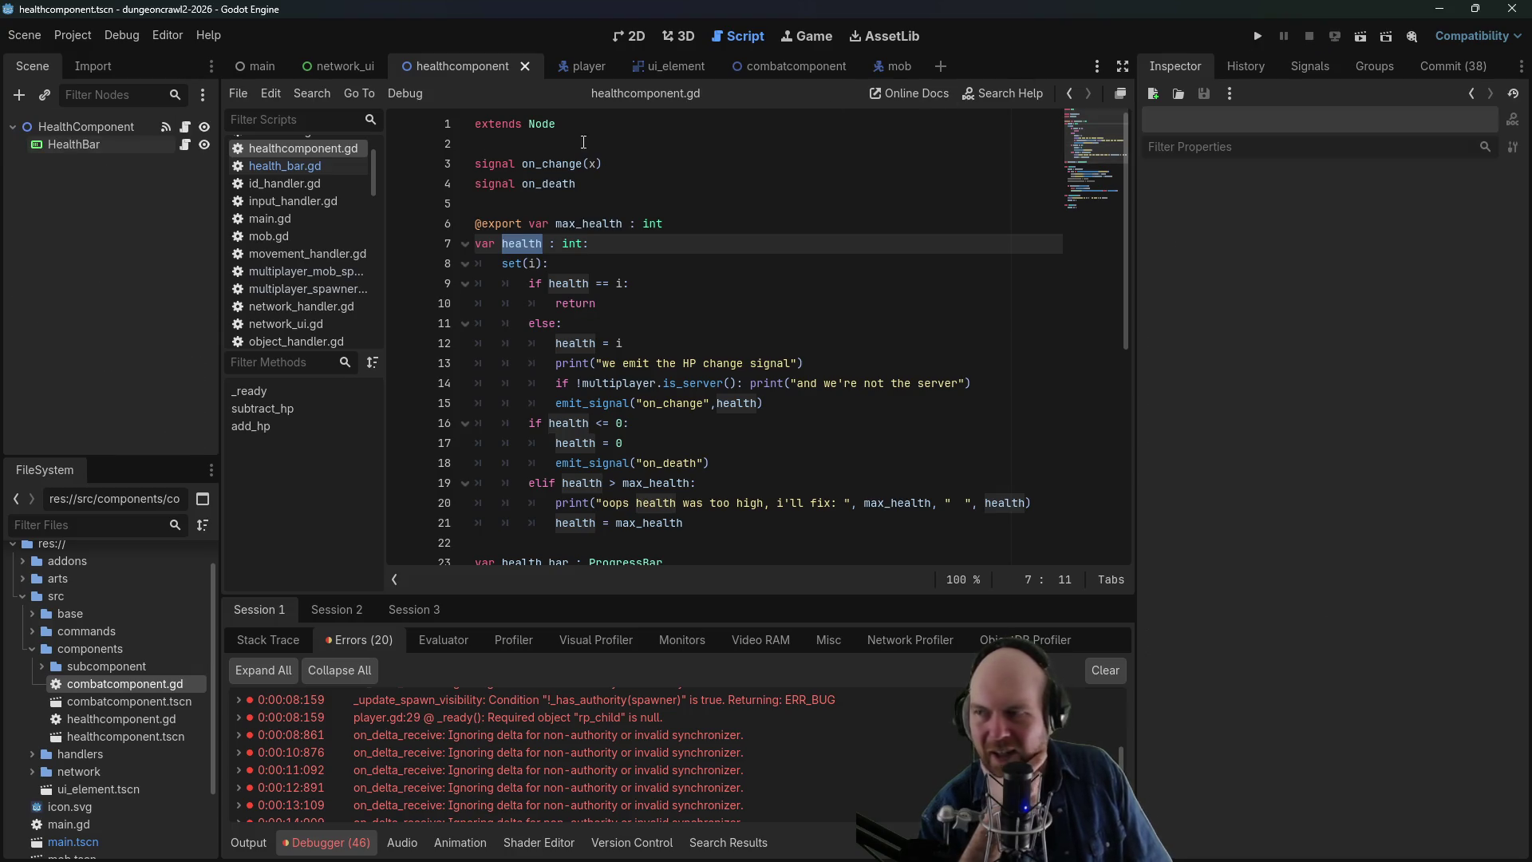
click(321, 288)
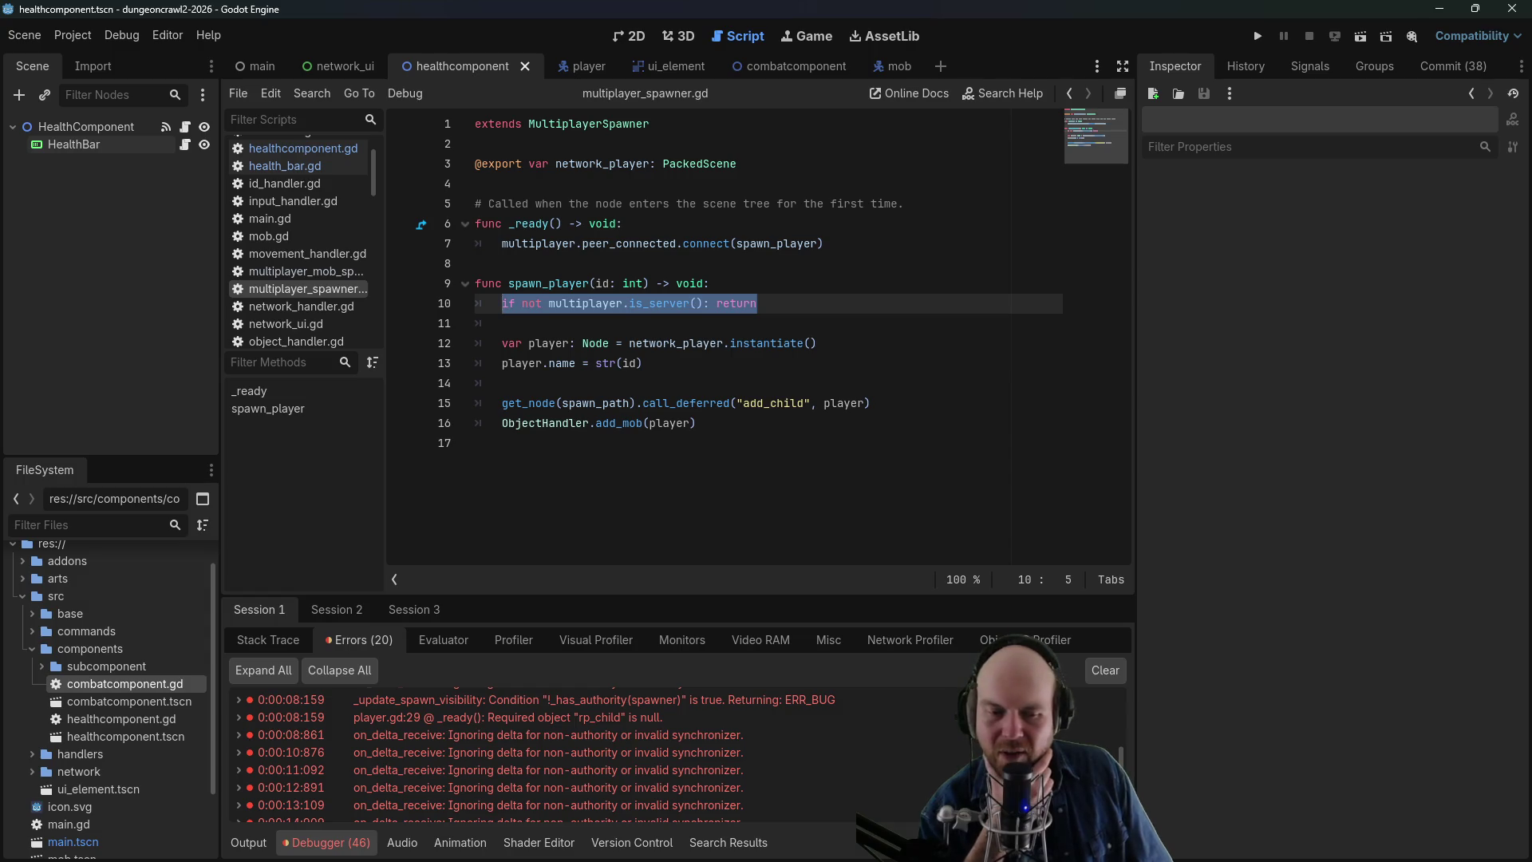
key(alt+Tab)
click(768, 90)
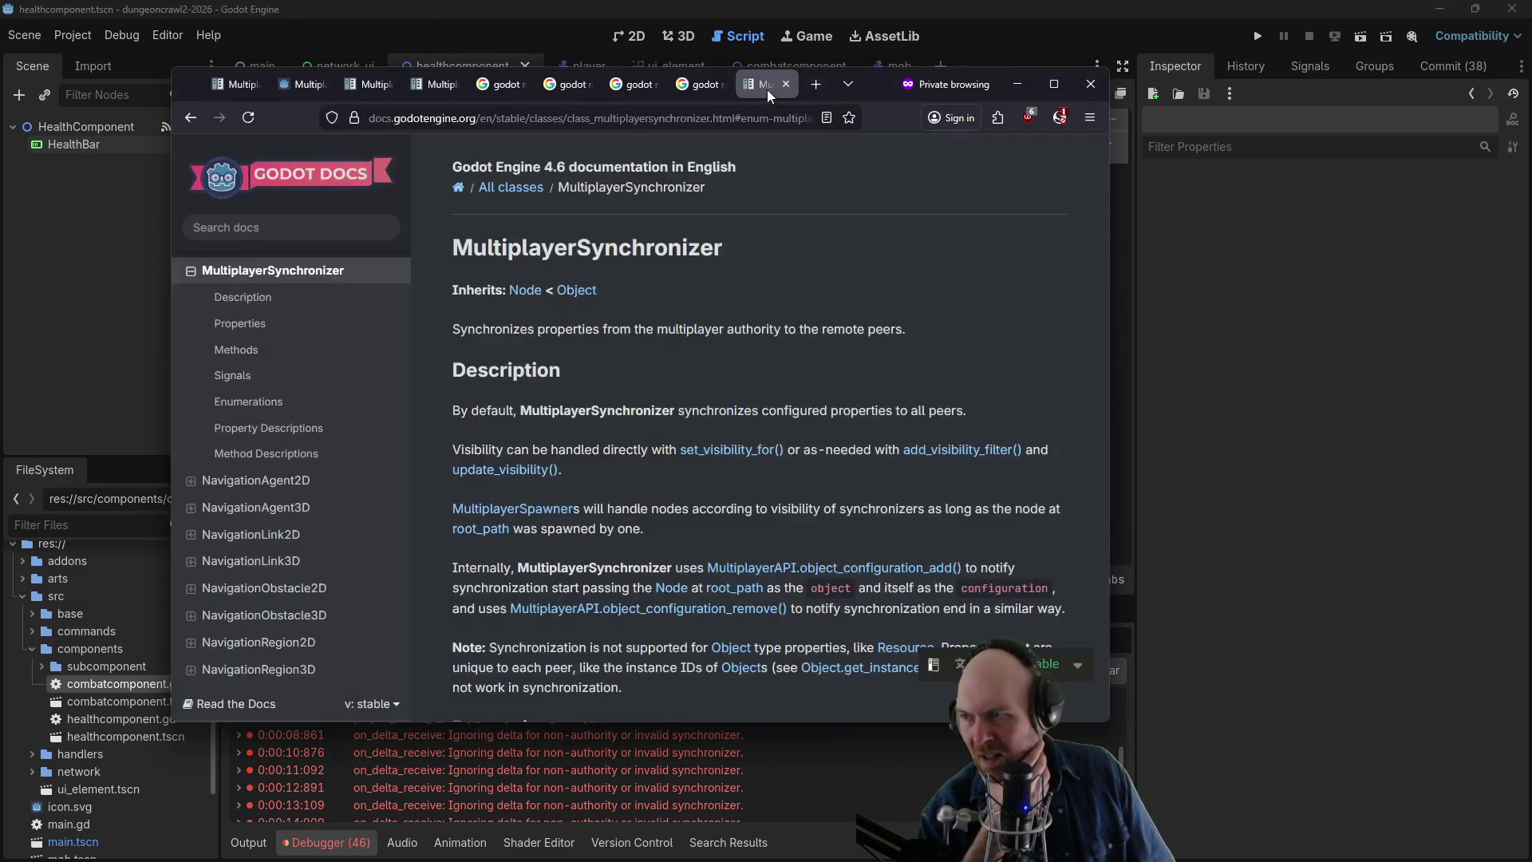
- Scroll the docs to the delta_synchronized and synchronized signals, then return to the Godot editor
middle_click(770, 254)
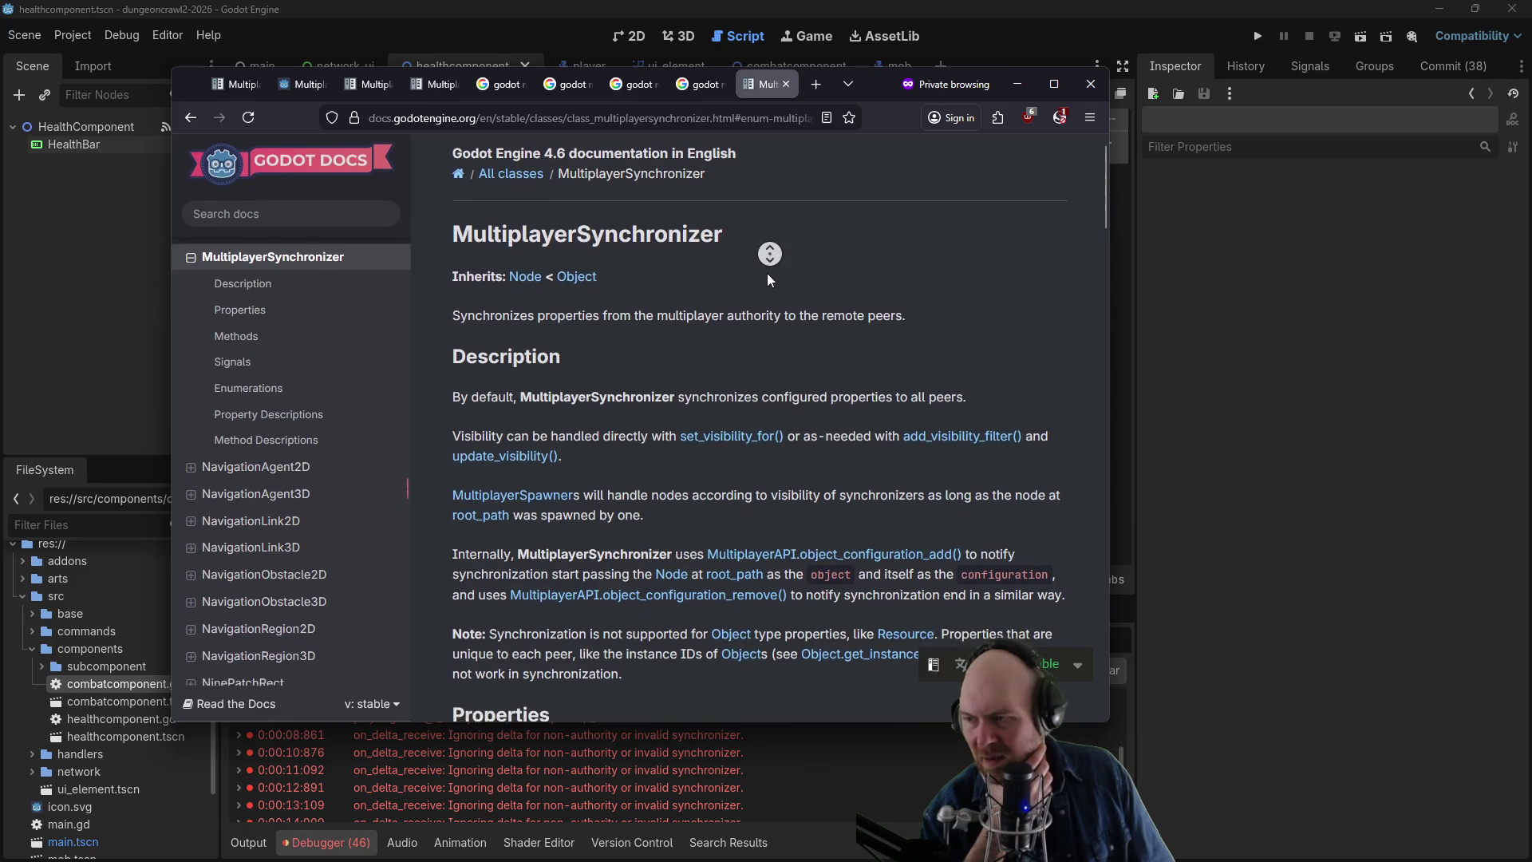
middle_click(813, 318)
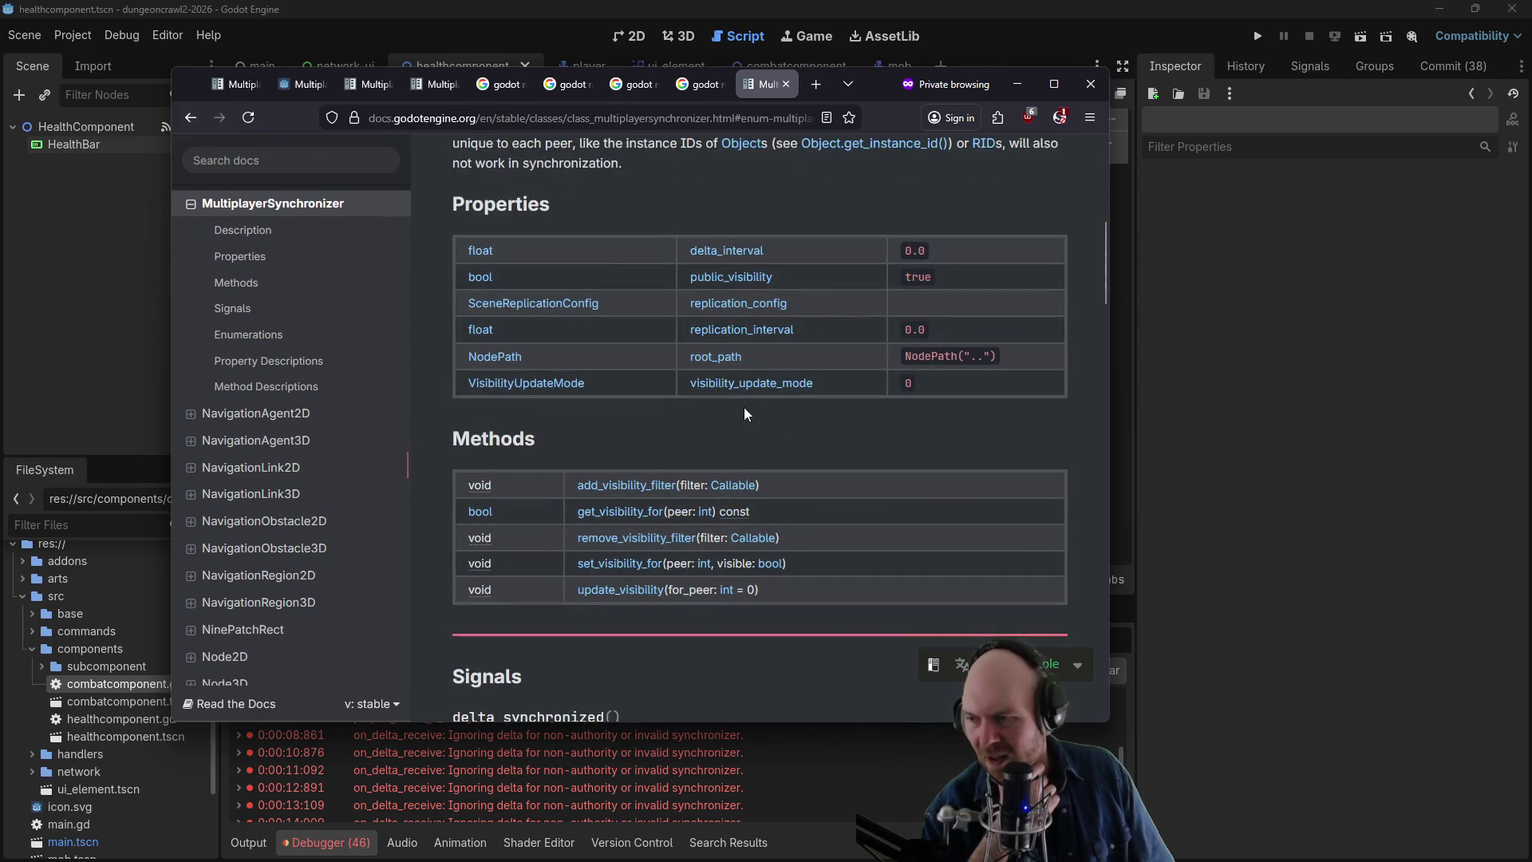
scroll(745, 409, down, 3)
scroll(589, 493, down, 2)
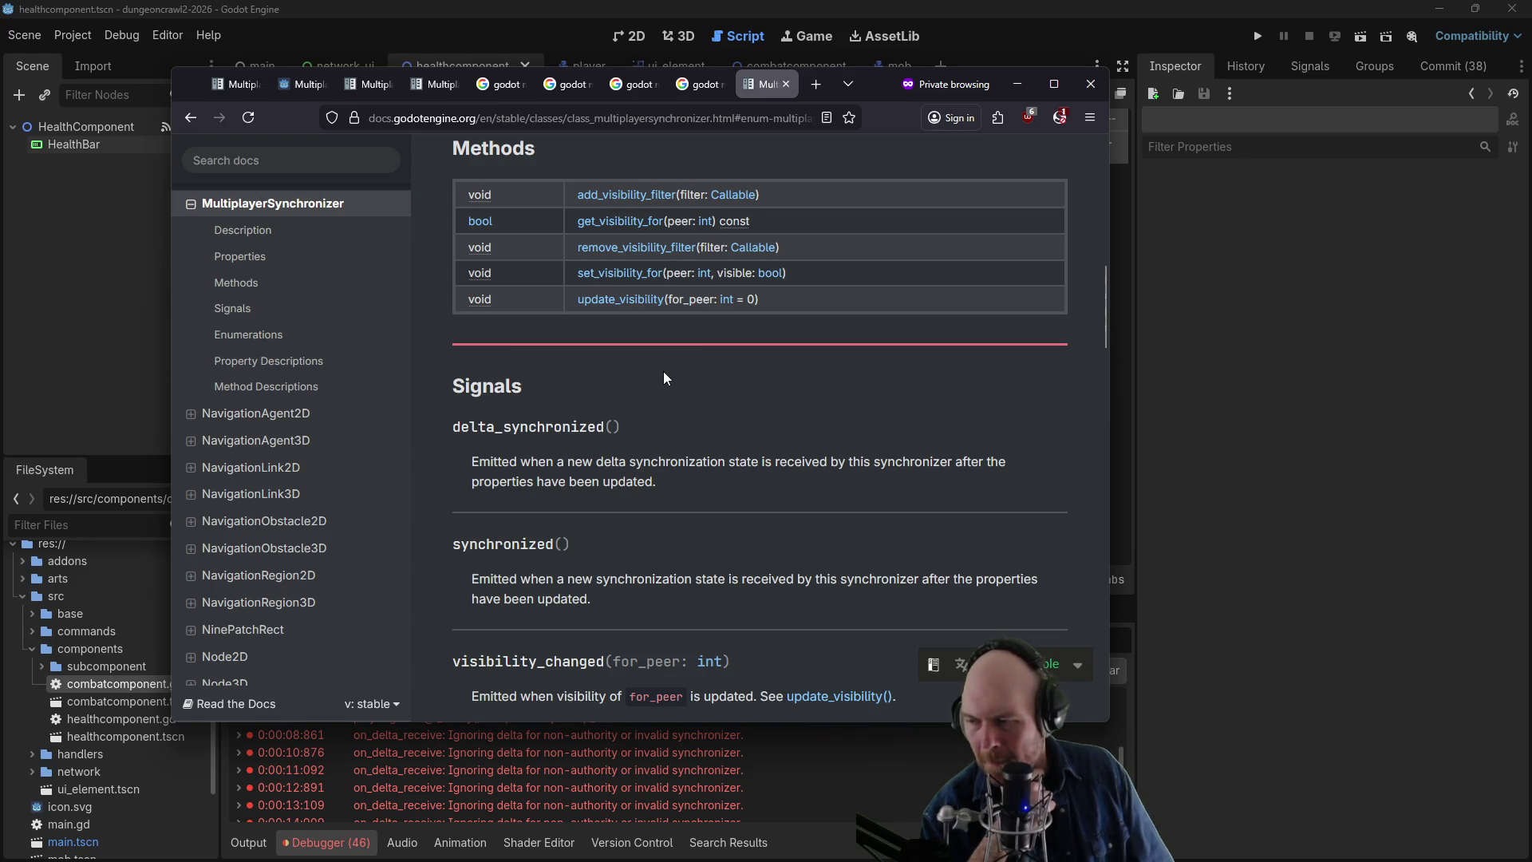
scroll(663, 371, down, 3)
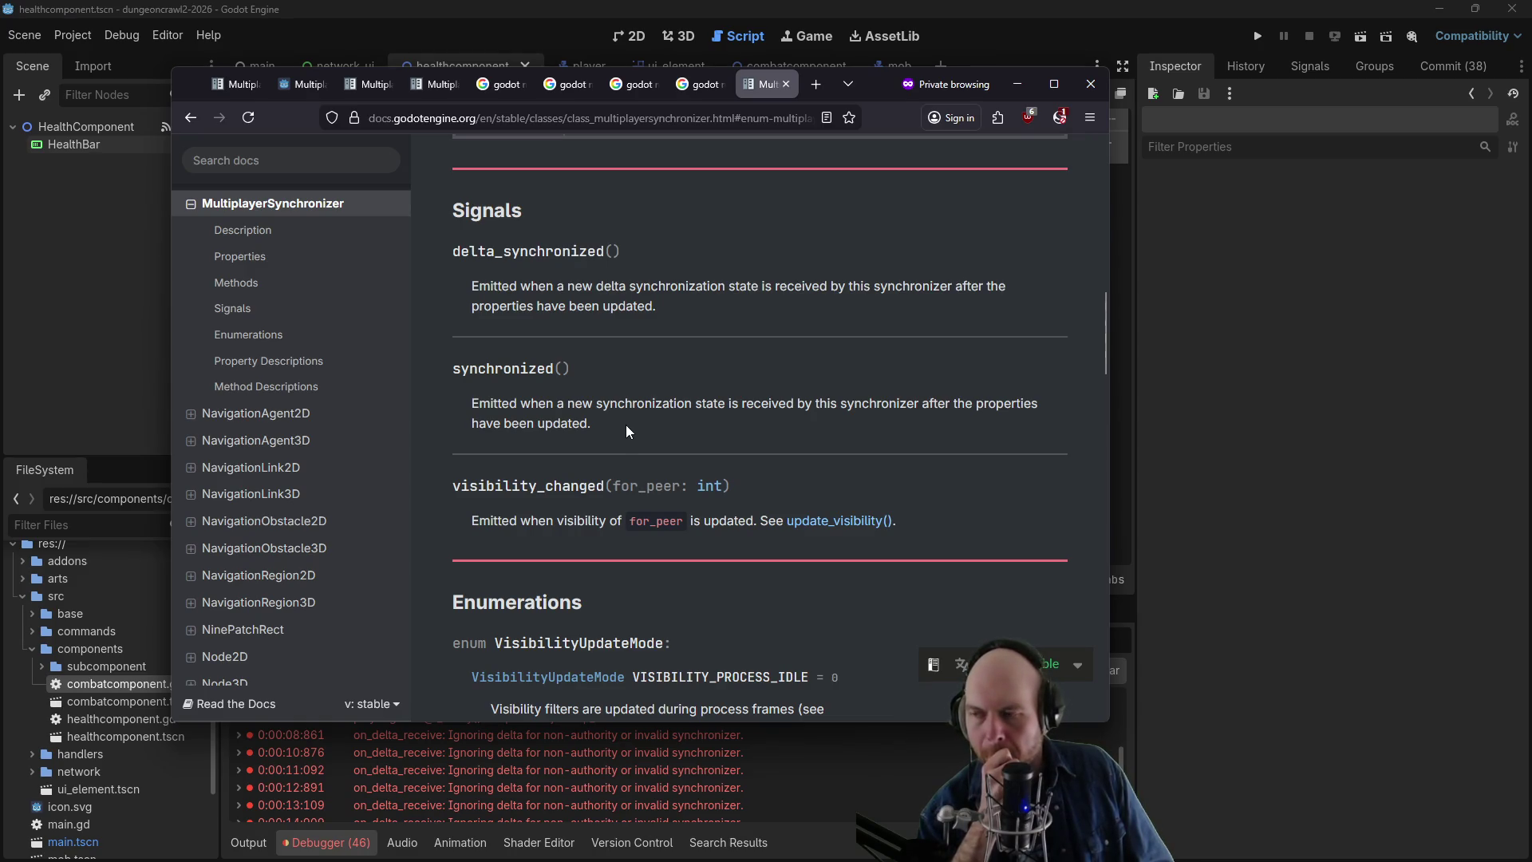
click(1180, 326)
- In the mob scene, load res://src/base/mob.gd onto the Mob root node through Attach Script
click(878, 66)
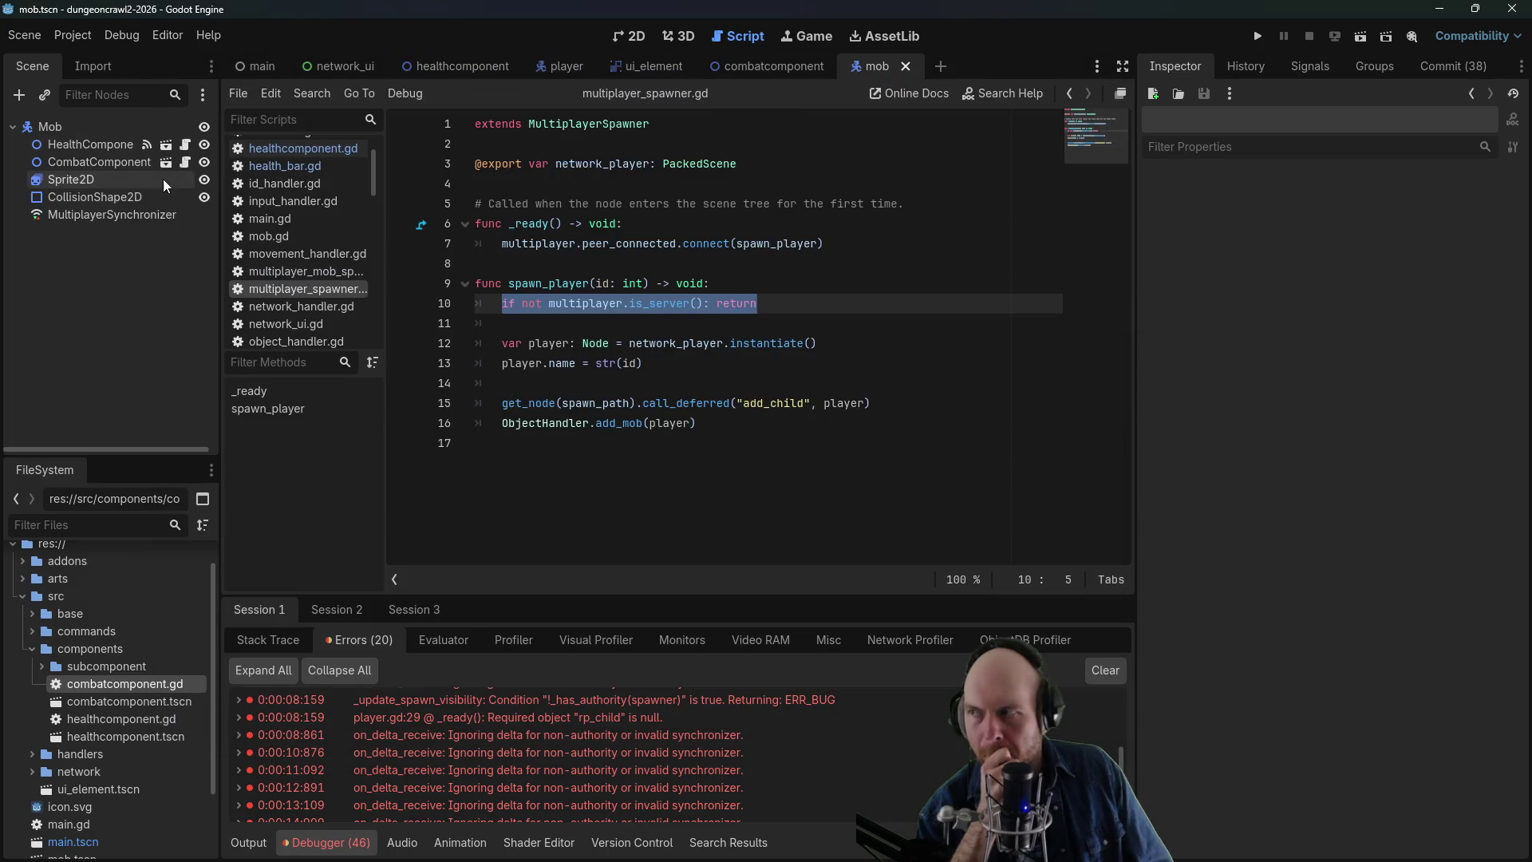
click(141, 219)
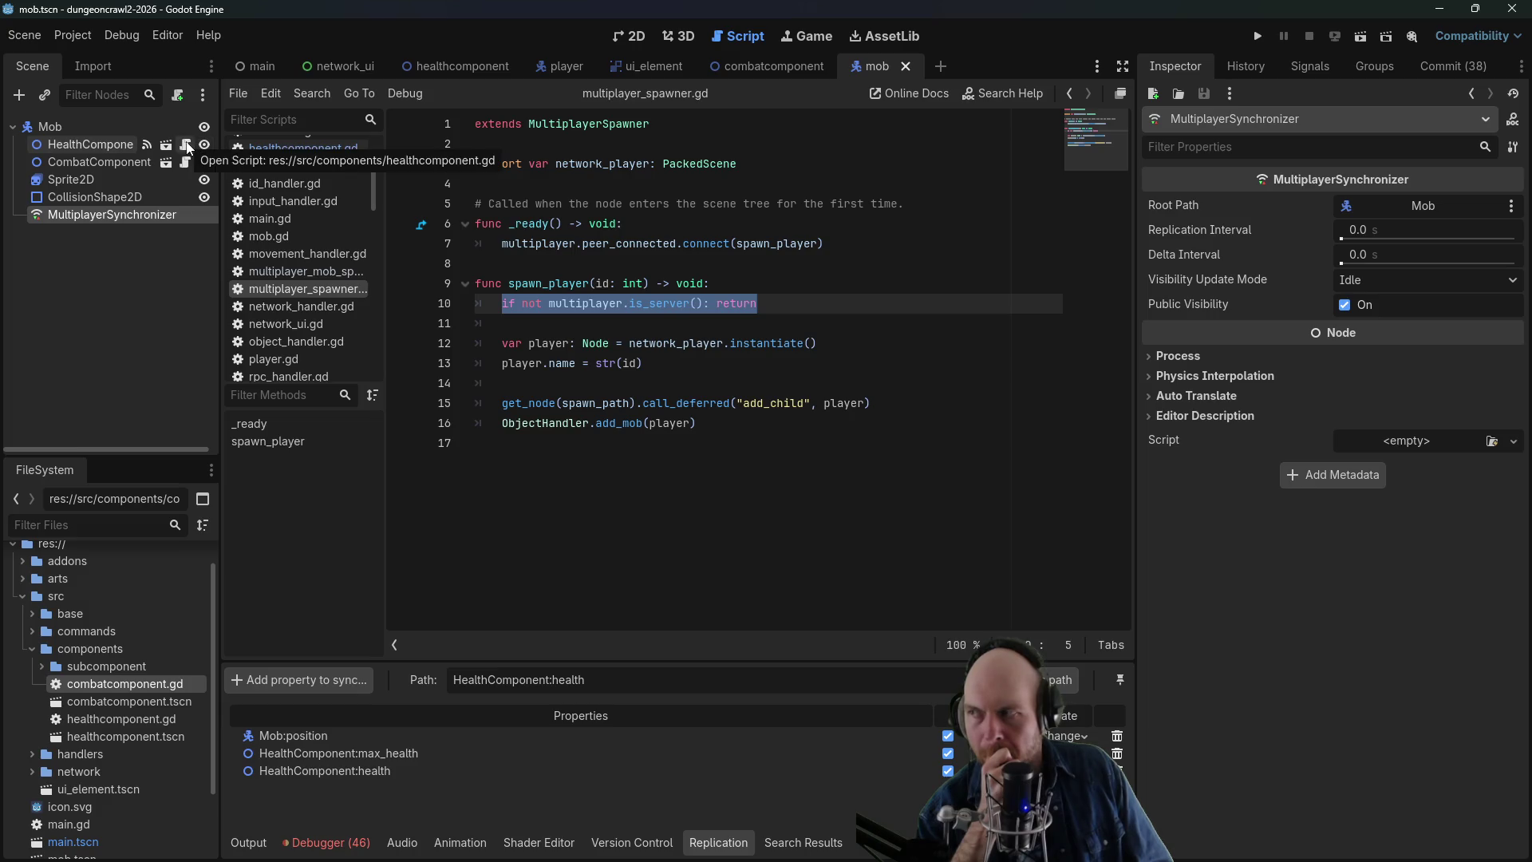
click(130, 133)
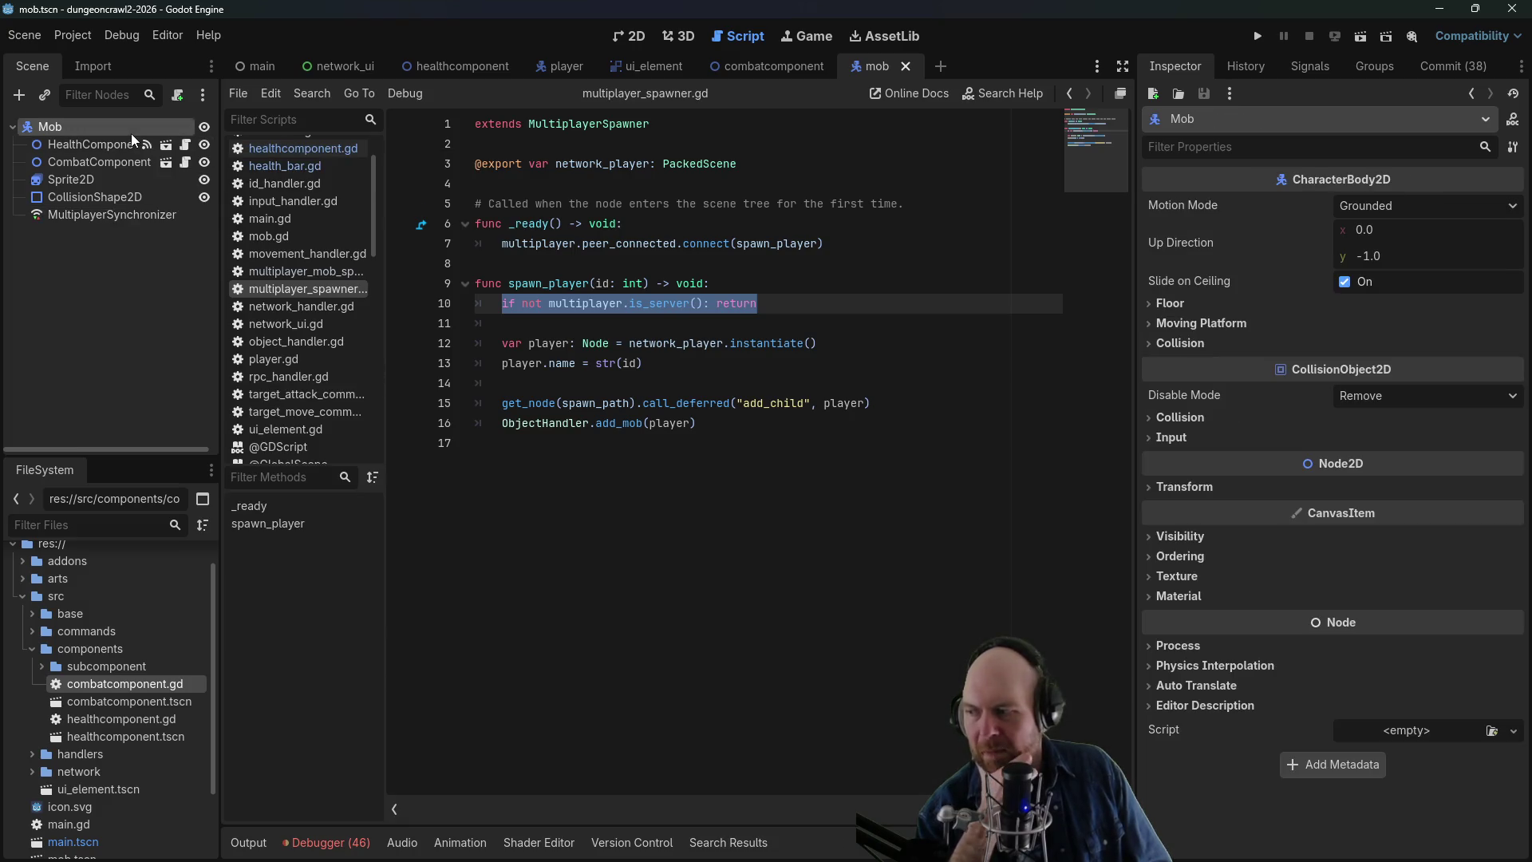
right_click(161, 136)
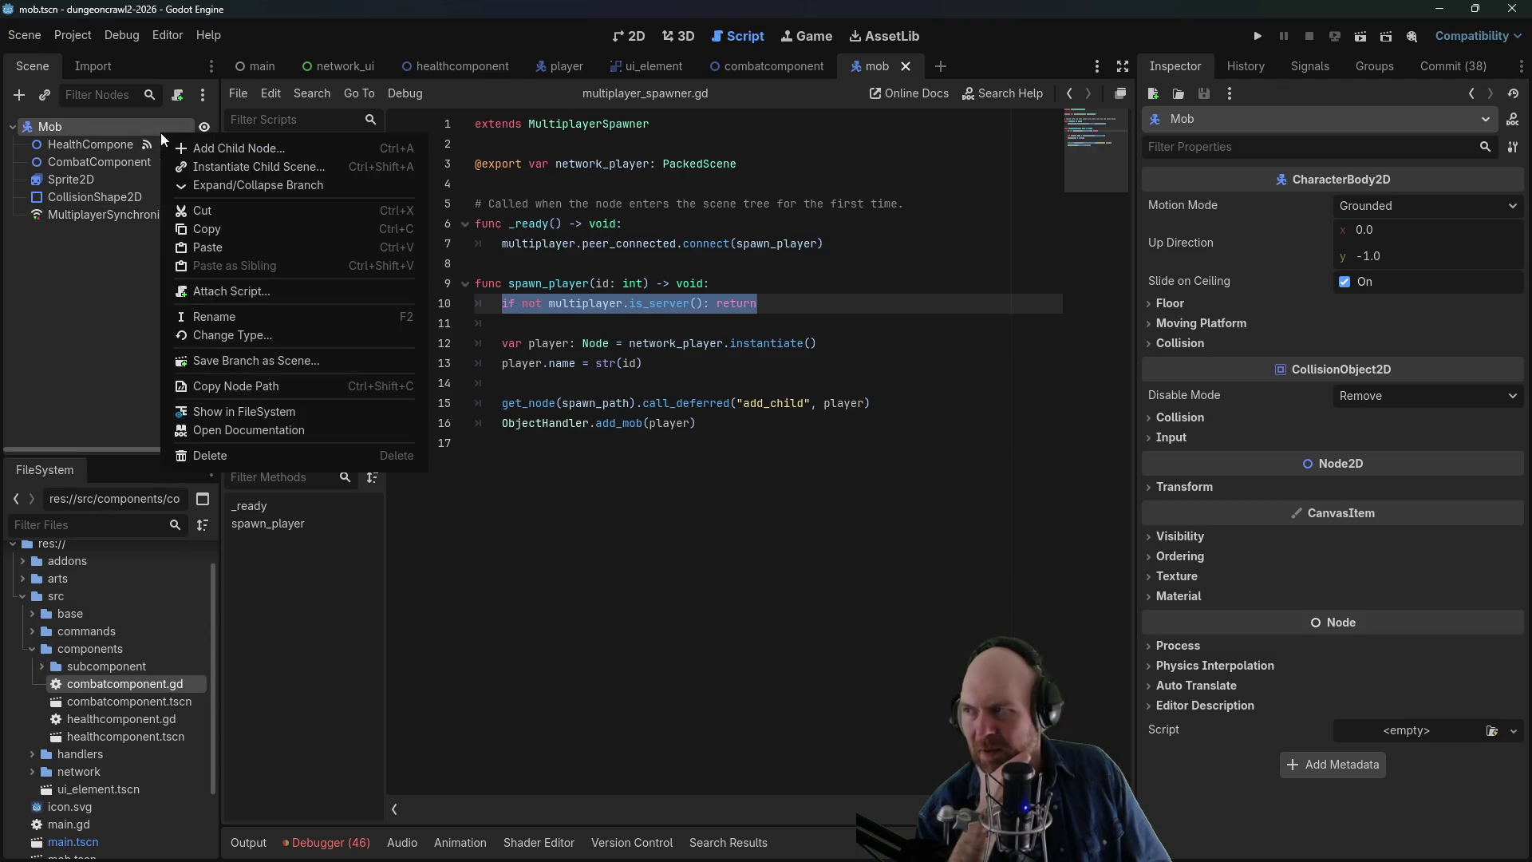
click(244, 291)
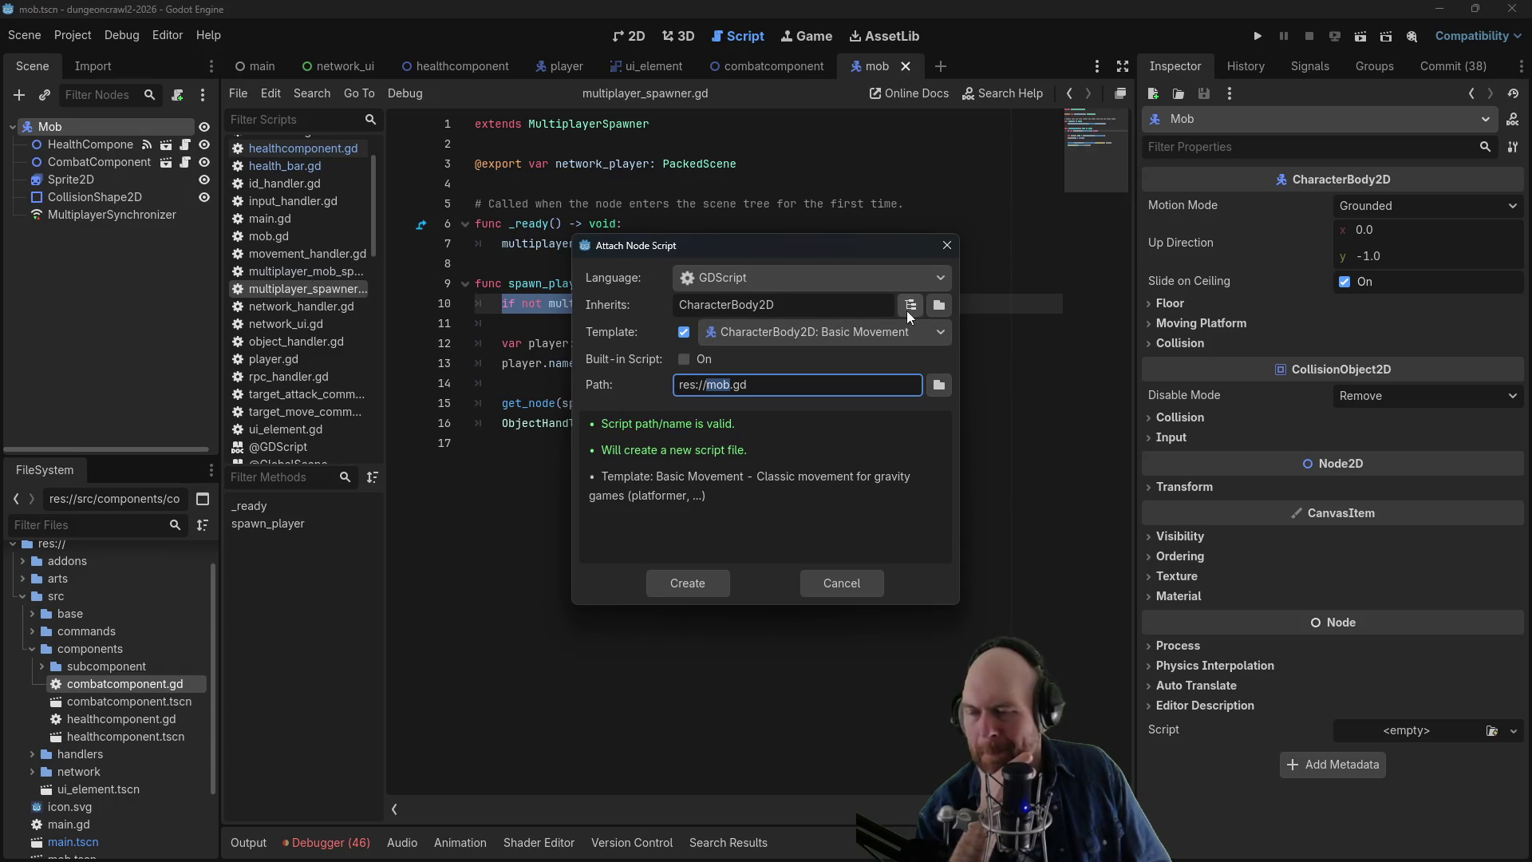
click(938, 384)
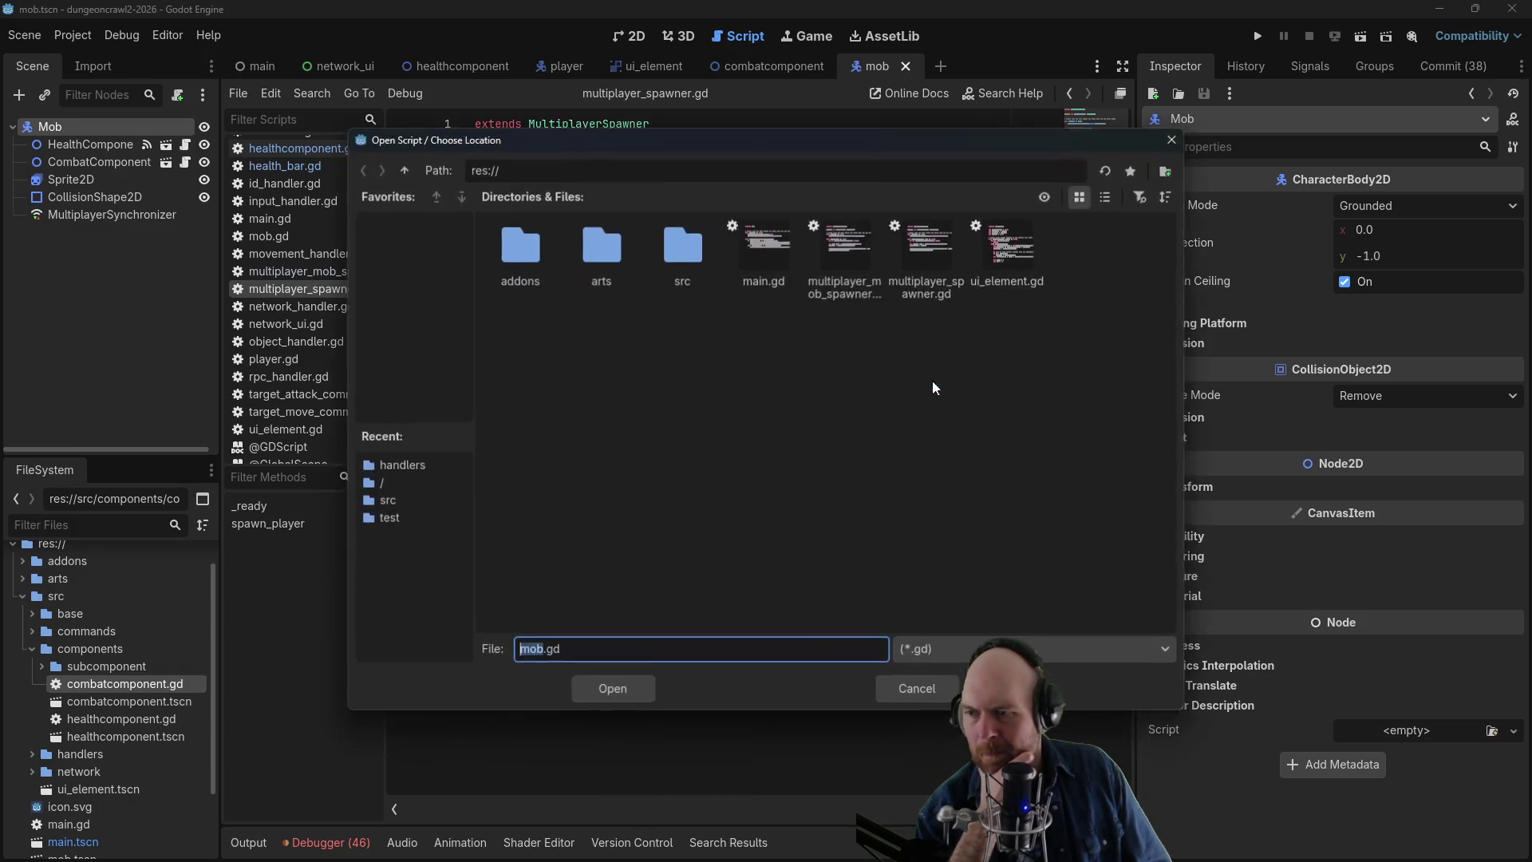
click(683, 260)
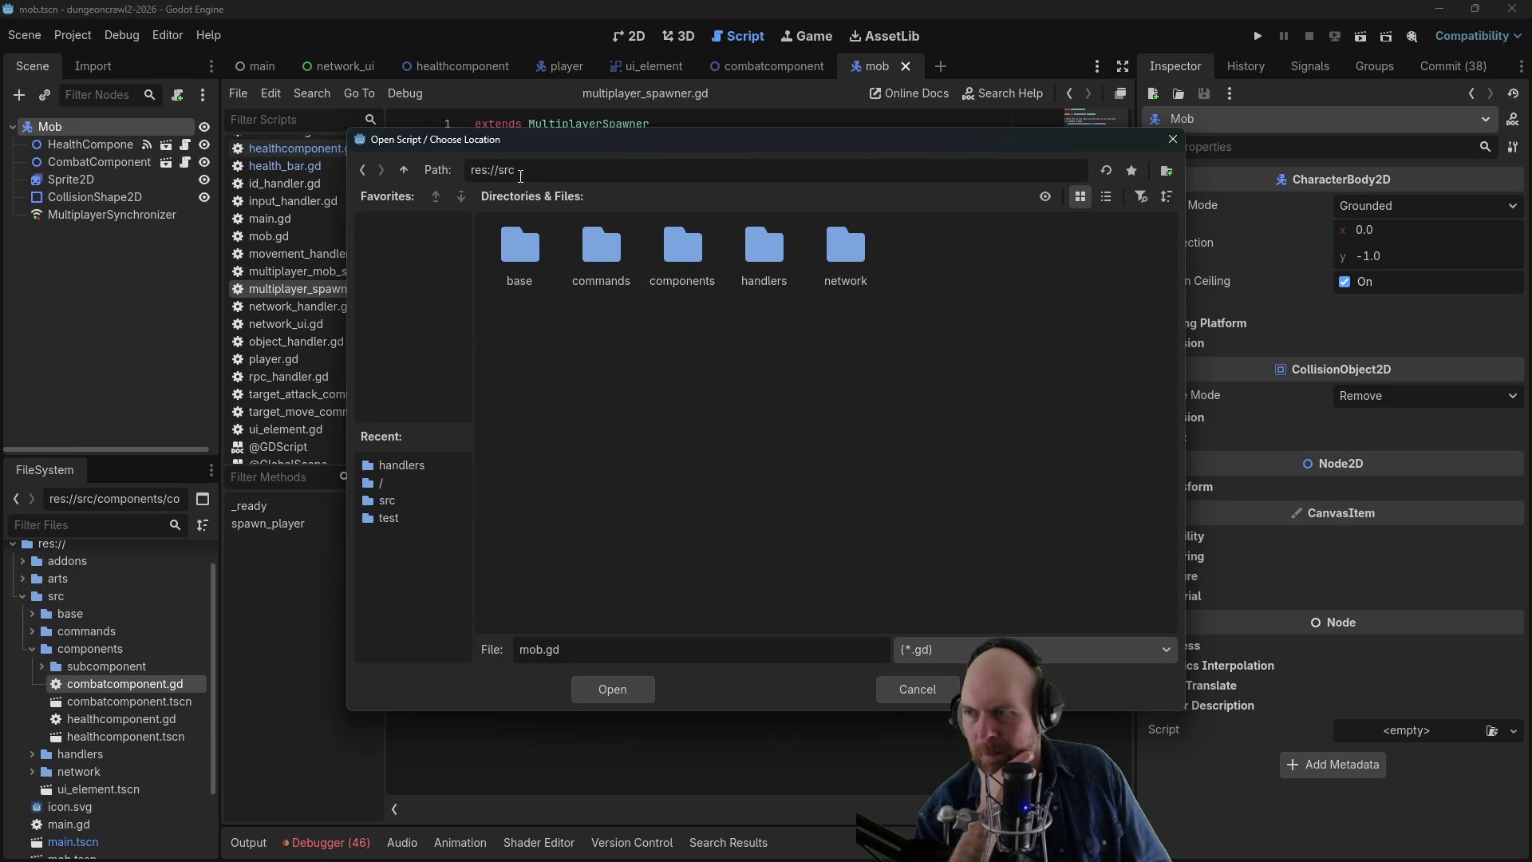
double_click(524, 244)
double_click(523, 238)
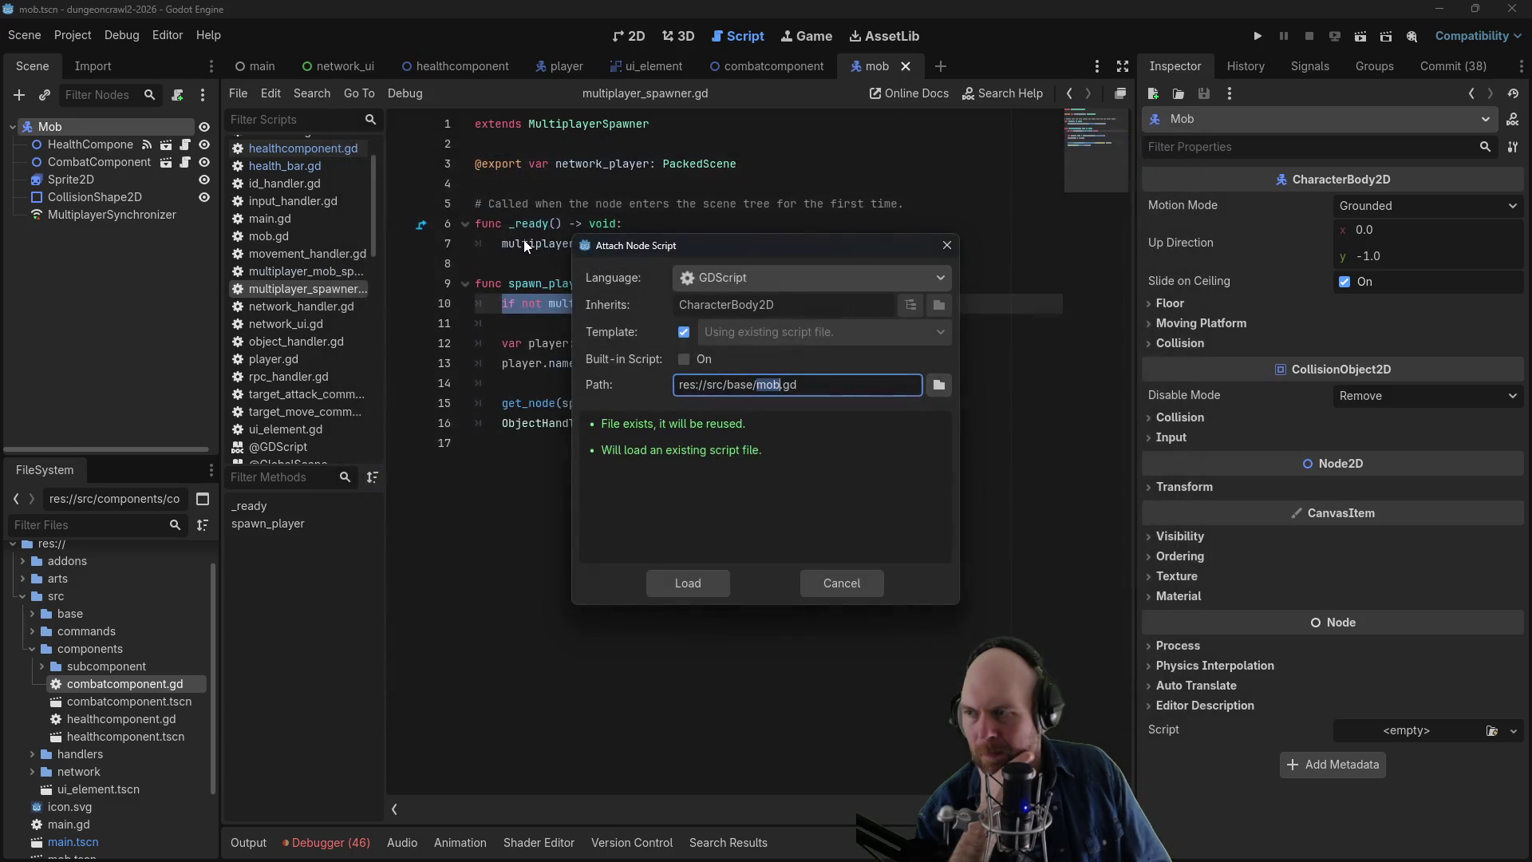
click(695, 583)
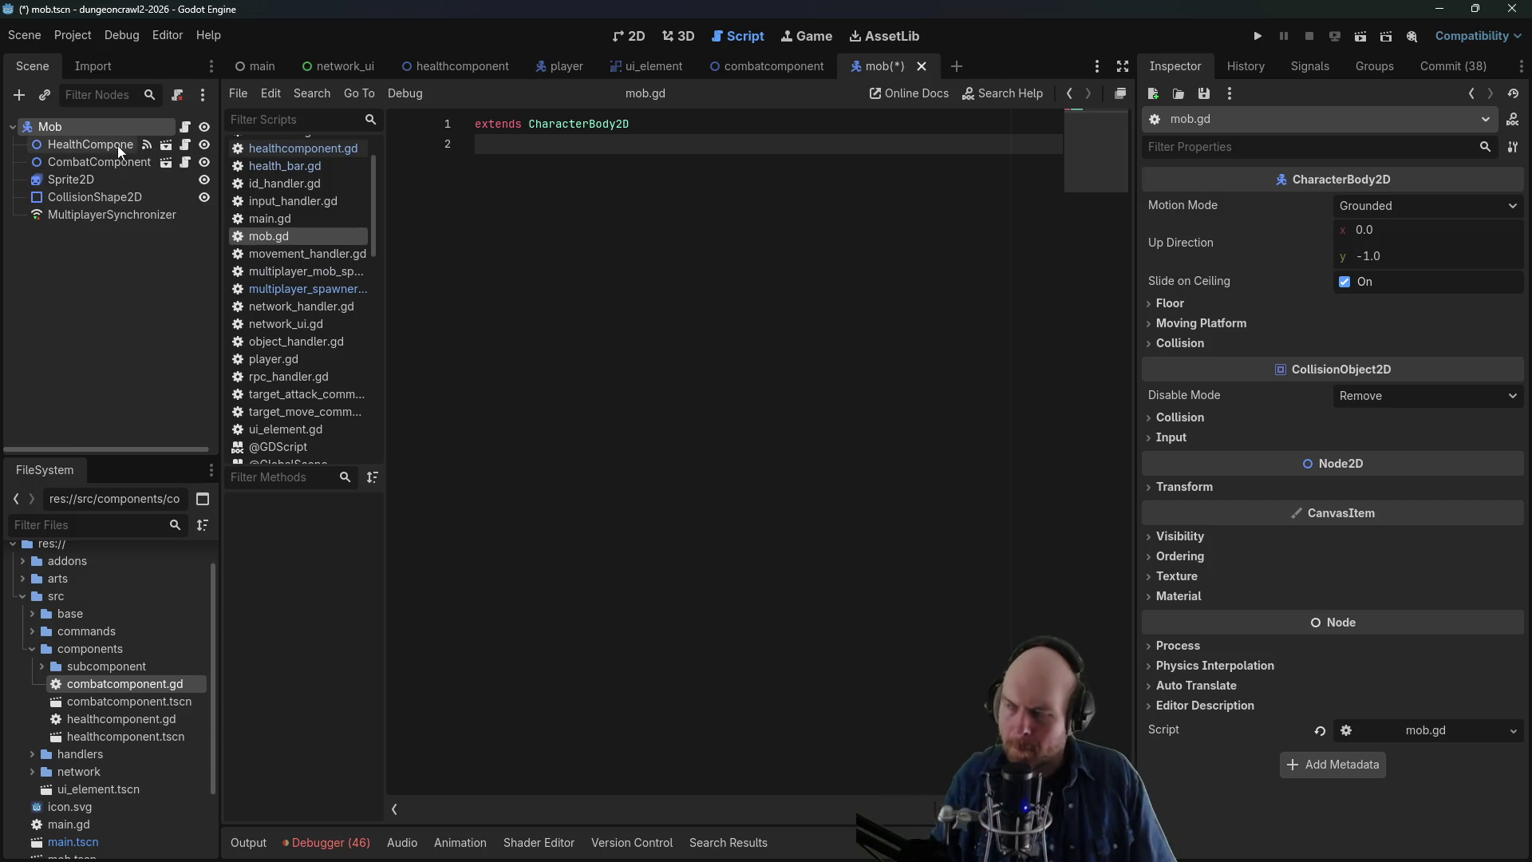
- Leave the MultiplayerSynchronizer's name unchanged and start a _ready function referencing it in mob.gd
double_click(128, 217)
click(671, 253)
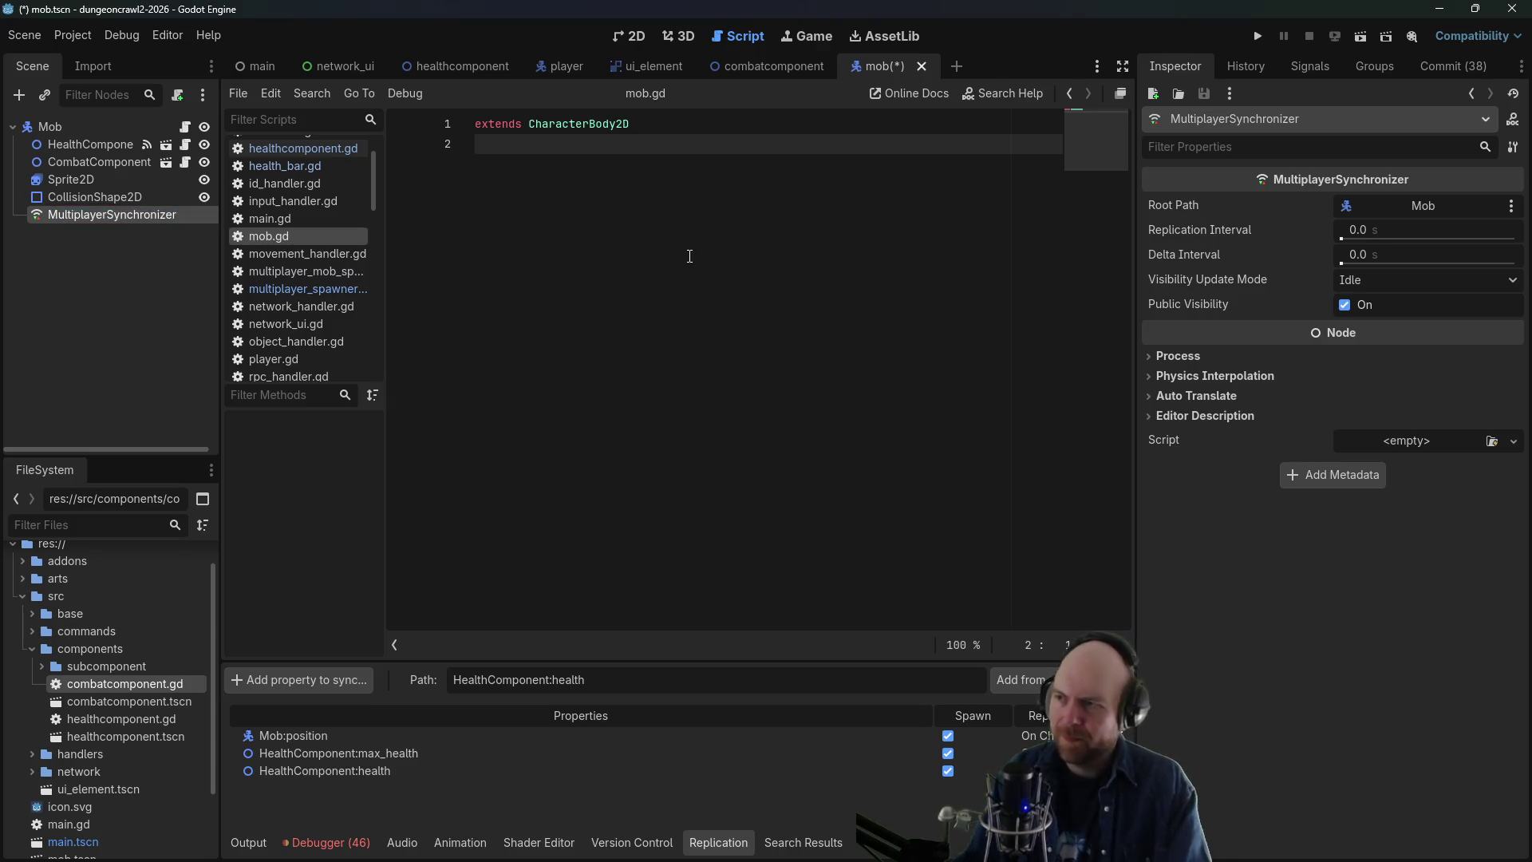
key(F2)
click(690, 257)
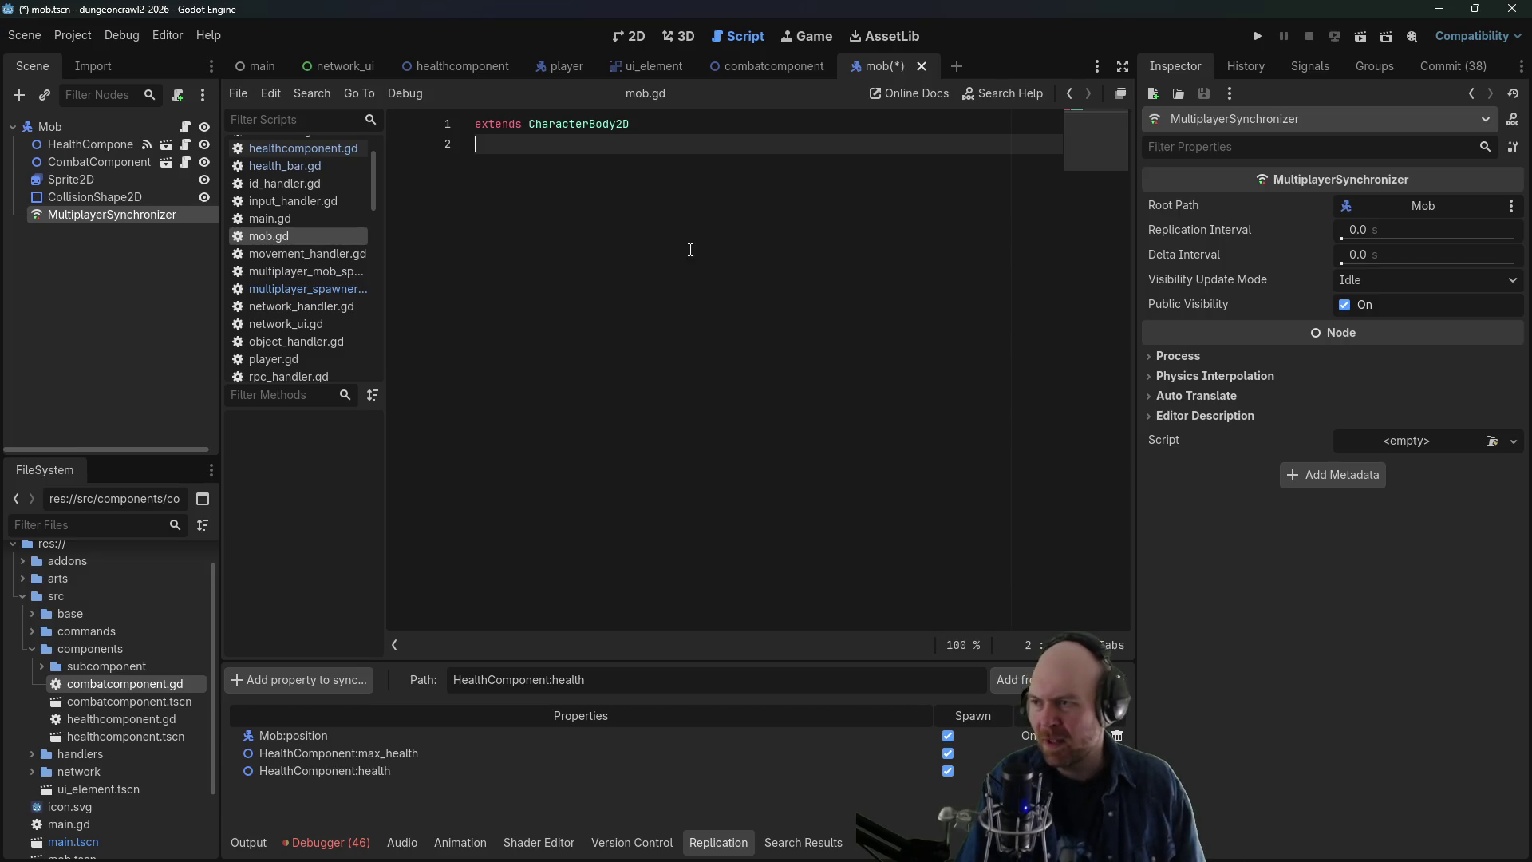
key(Return)
text(fu)
text(y)
key(Return)
key(Return)
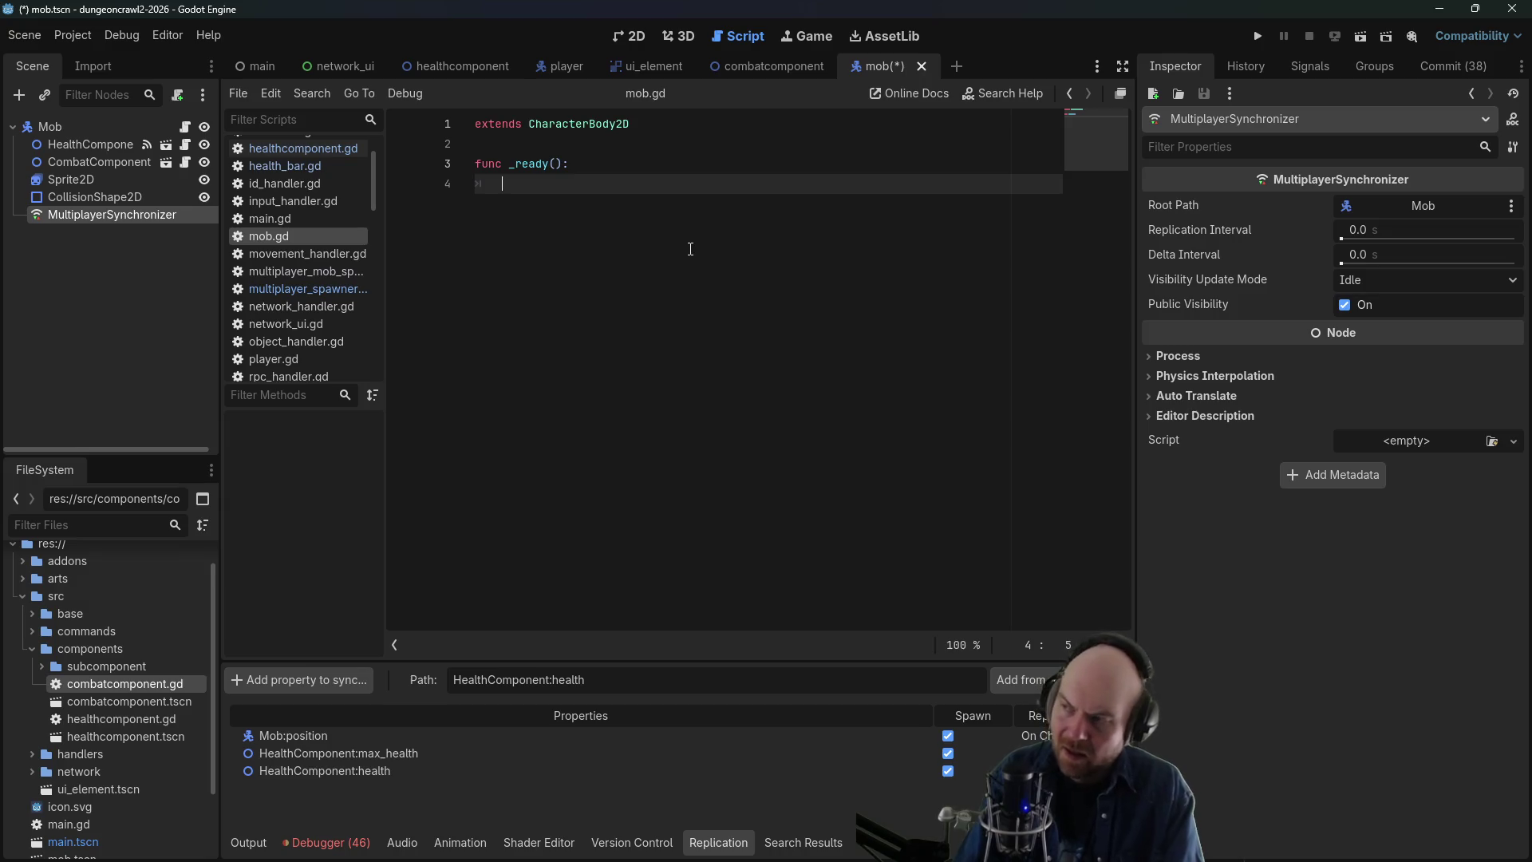
text($Mult)
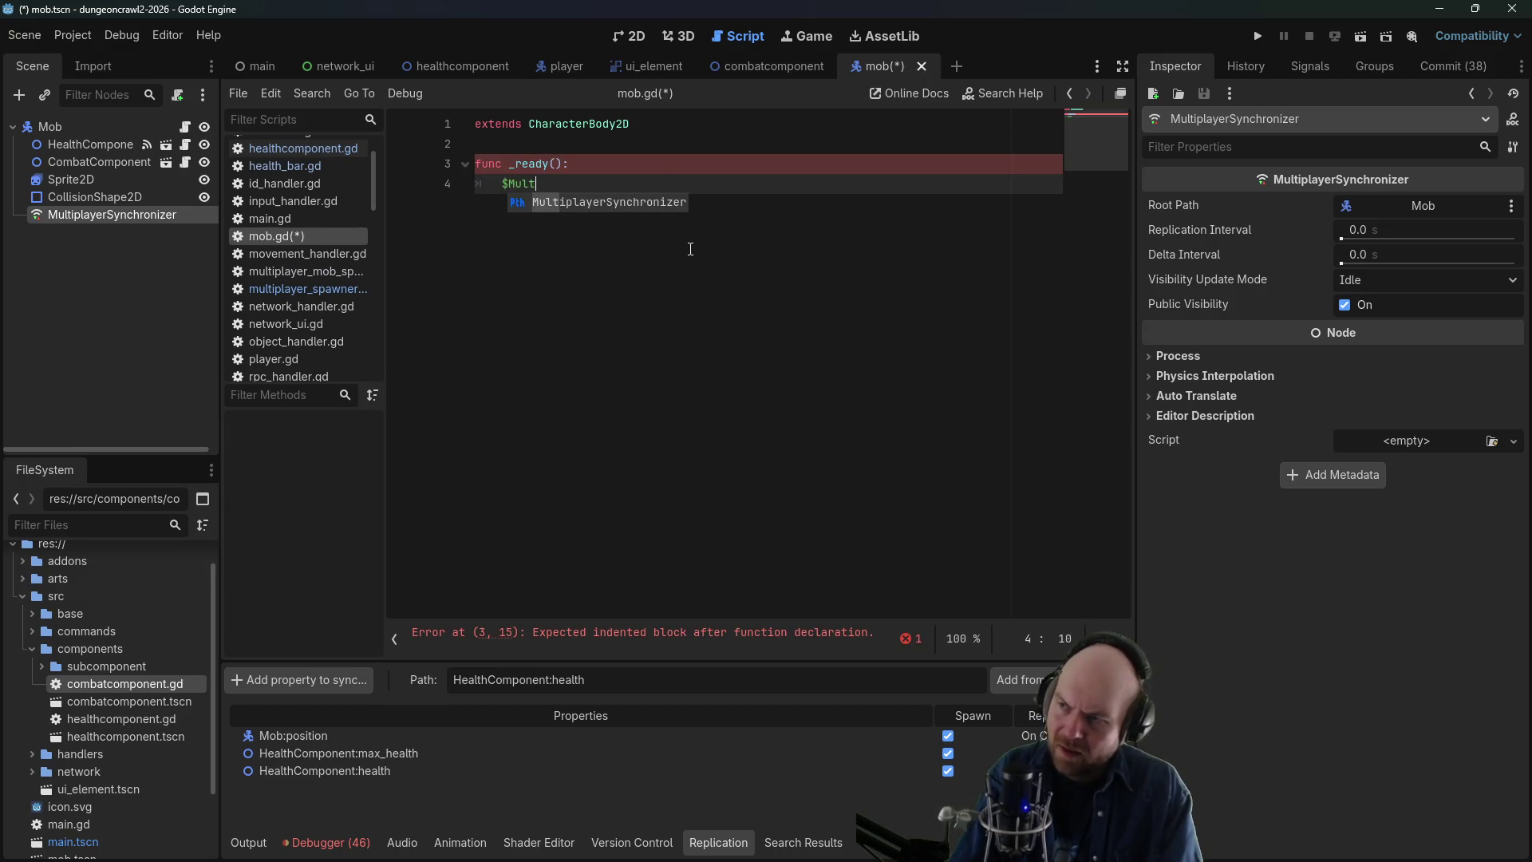
key(Return)
- Connect delta_synchronized to _delta_sync, add a delta_sync function printing 'delta sync?', and save
scroll(692, 249, down, 5)
scroll(691, 250, up, 5)
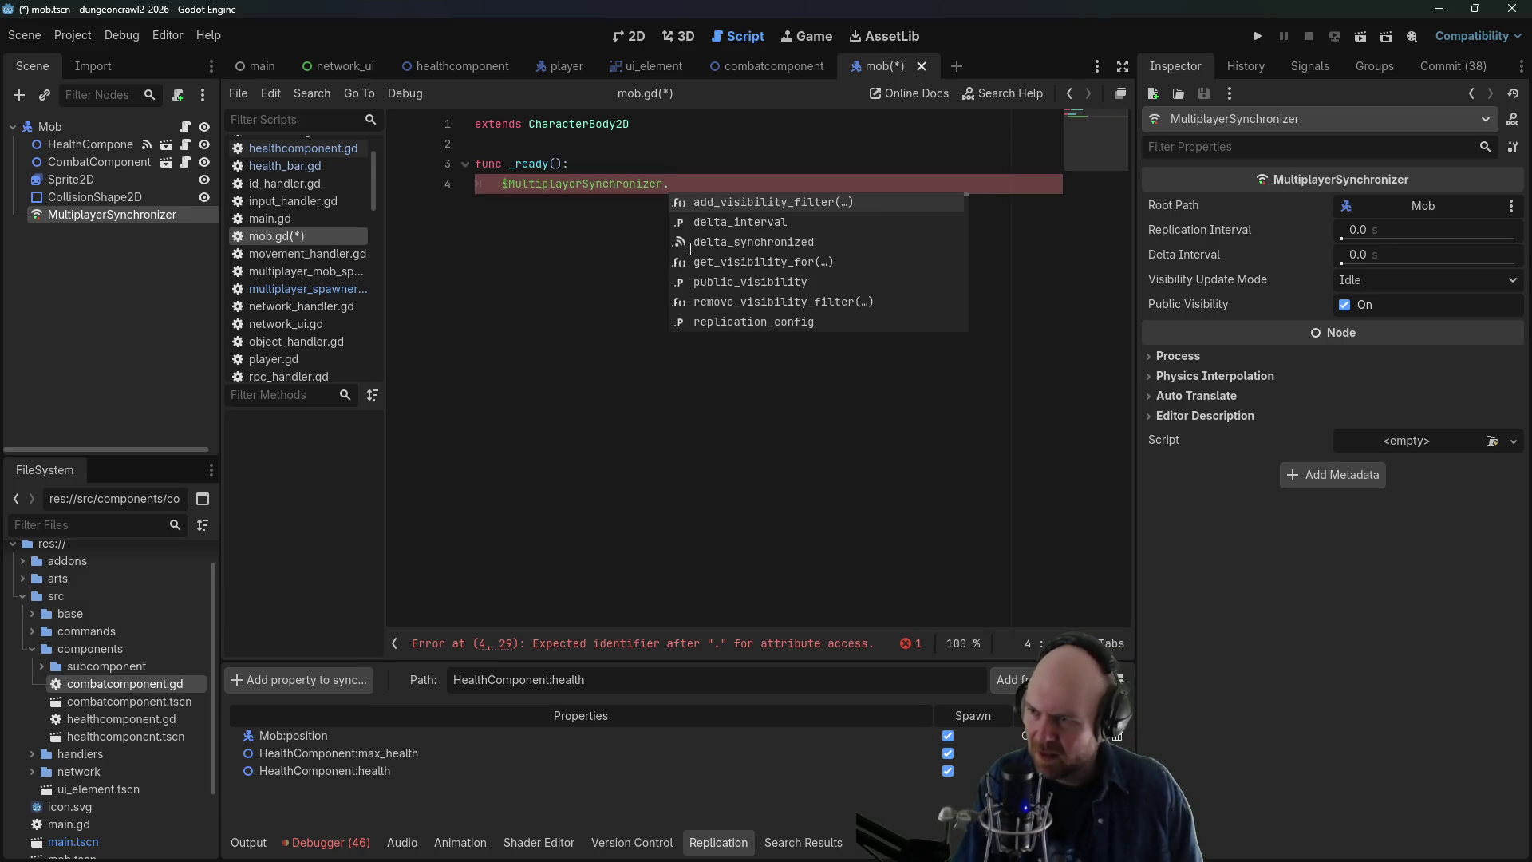
click(722, 243)
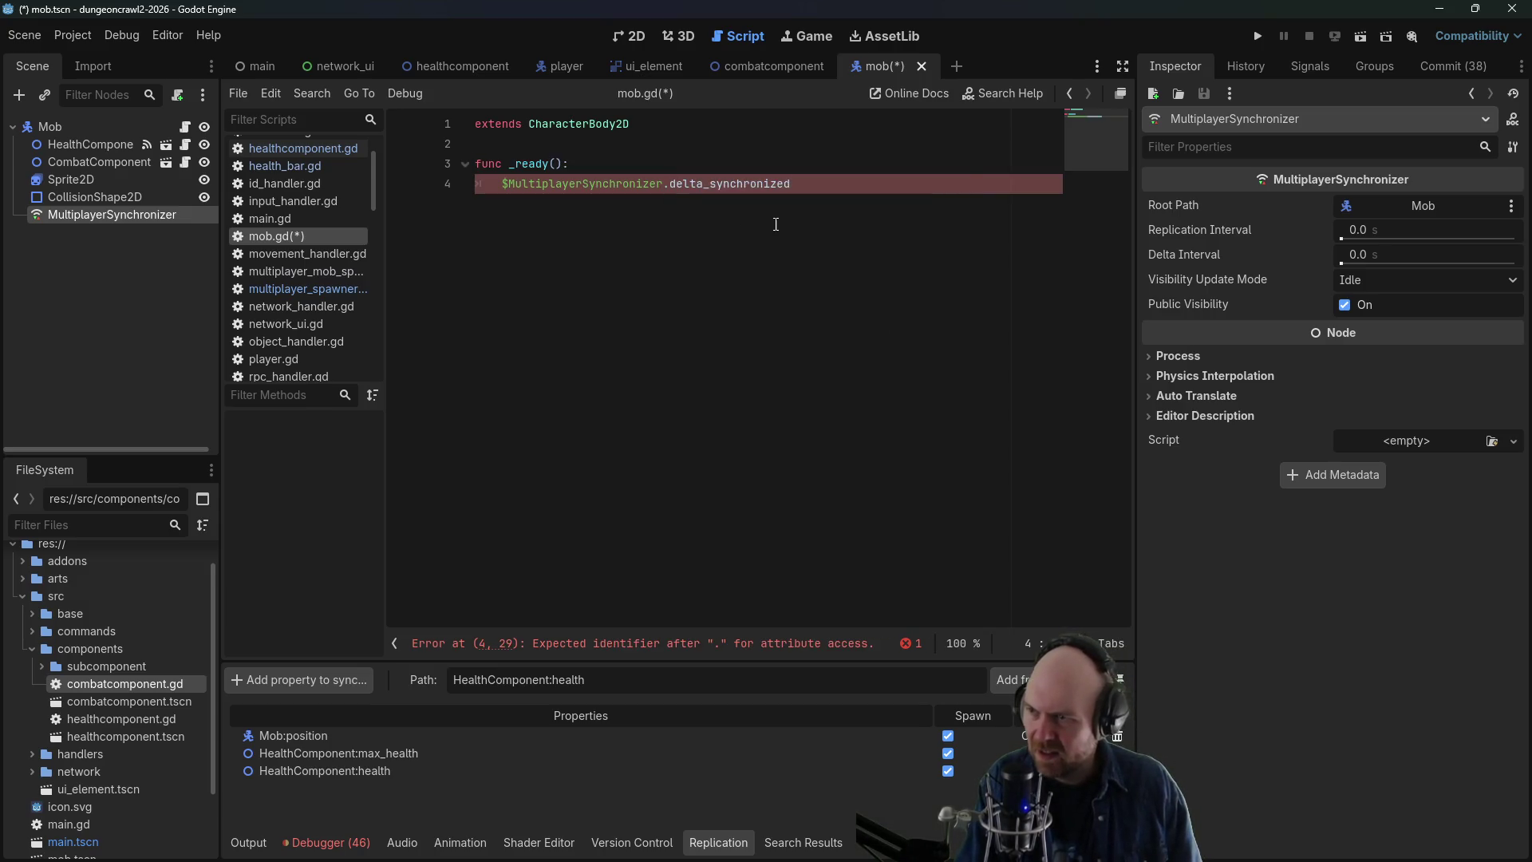
text(.connect()
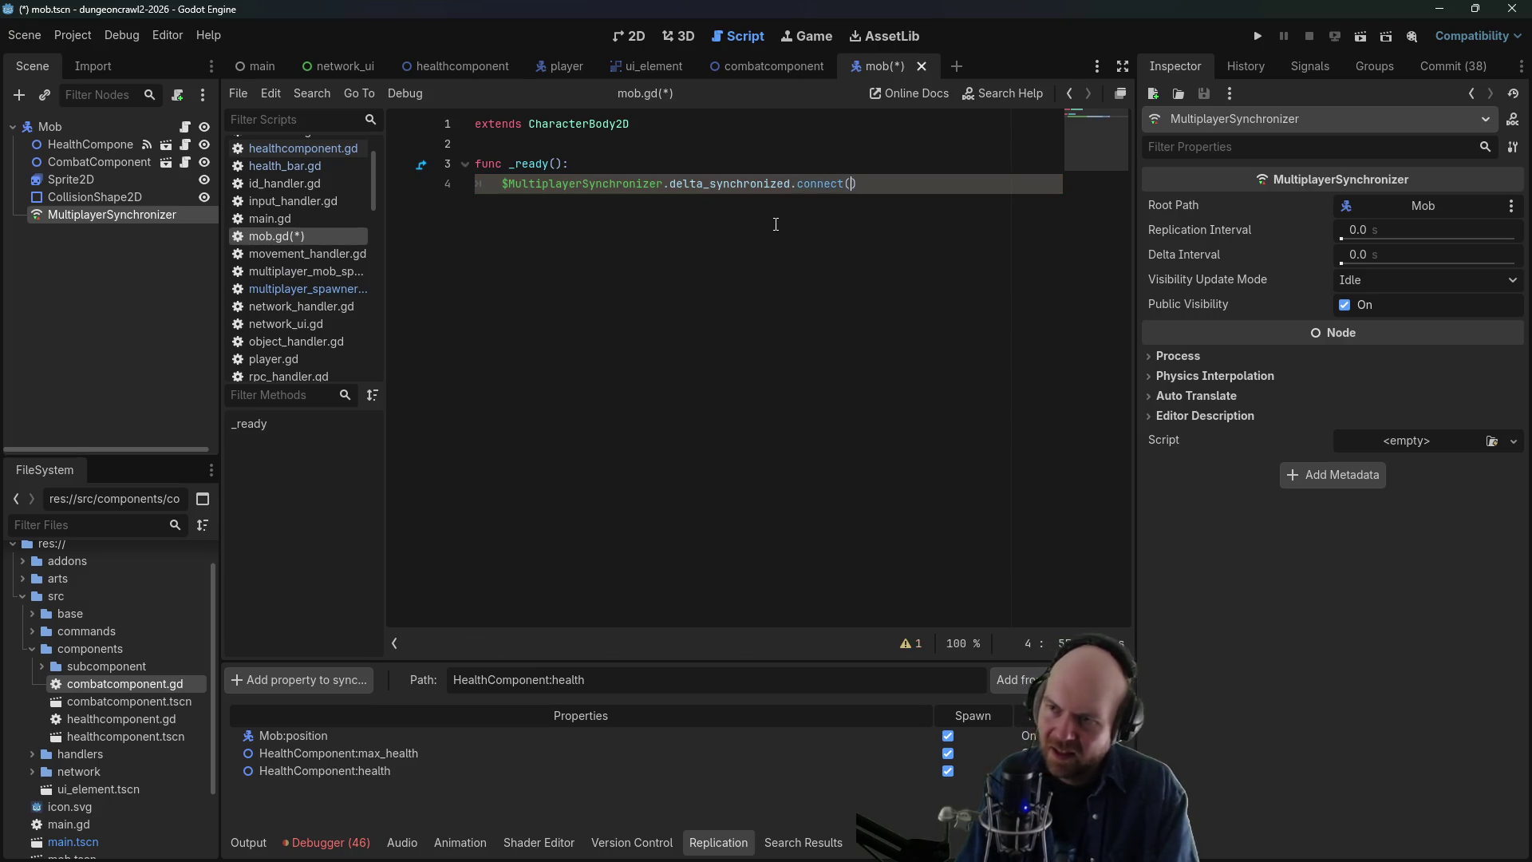
text(_de)
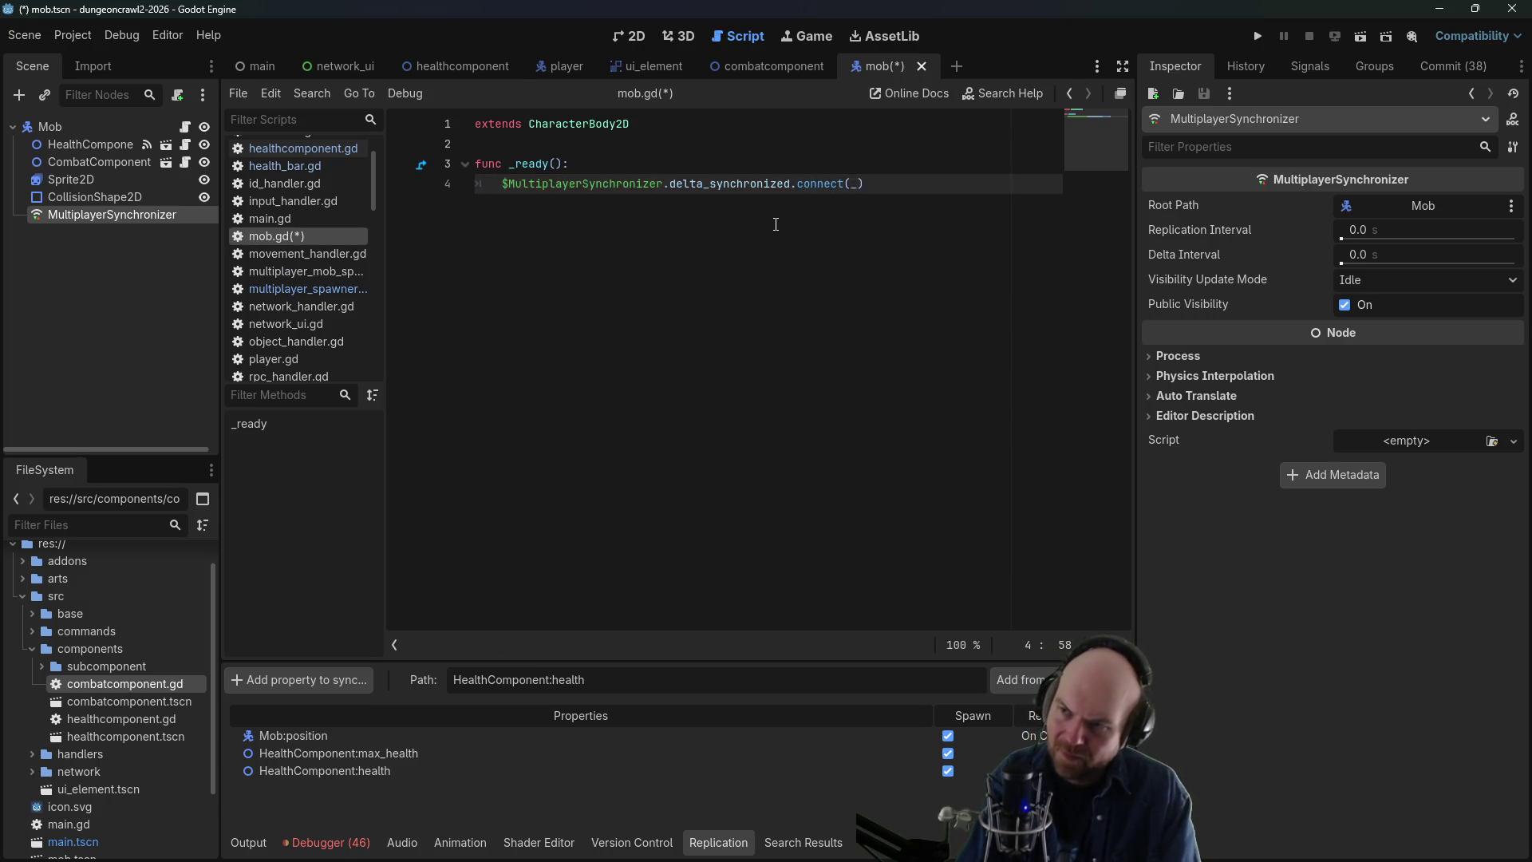
text(lta_sync)
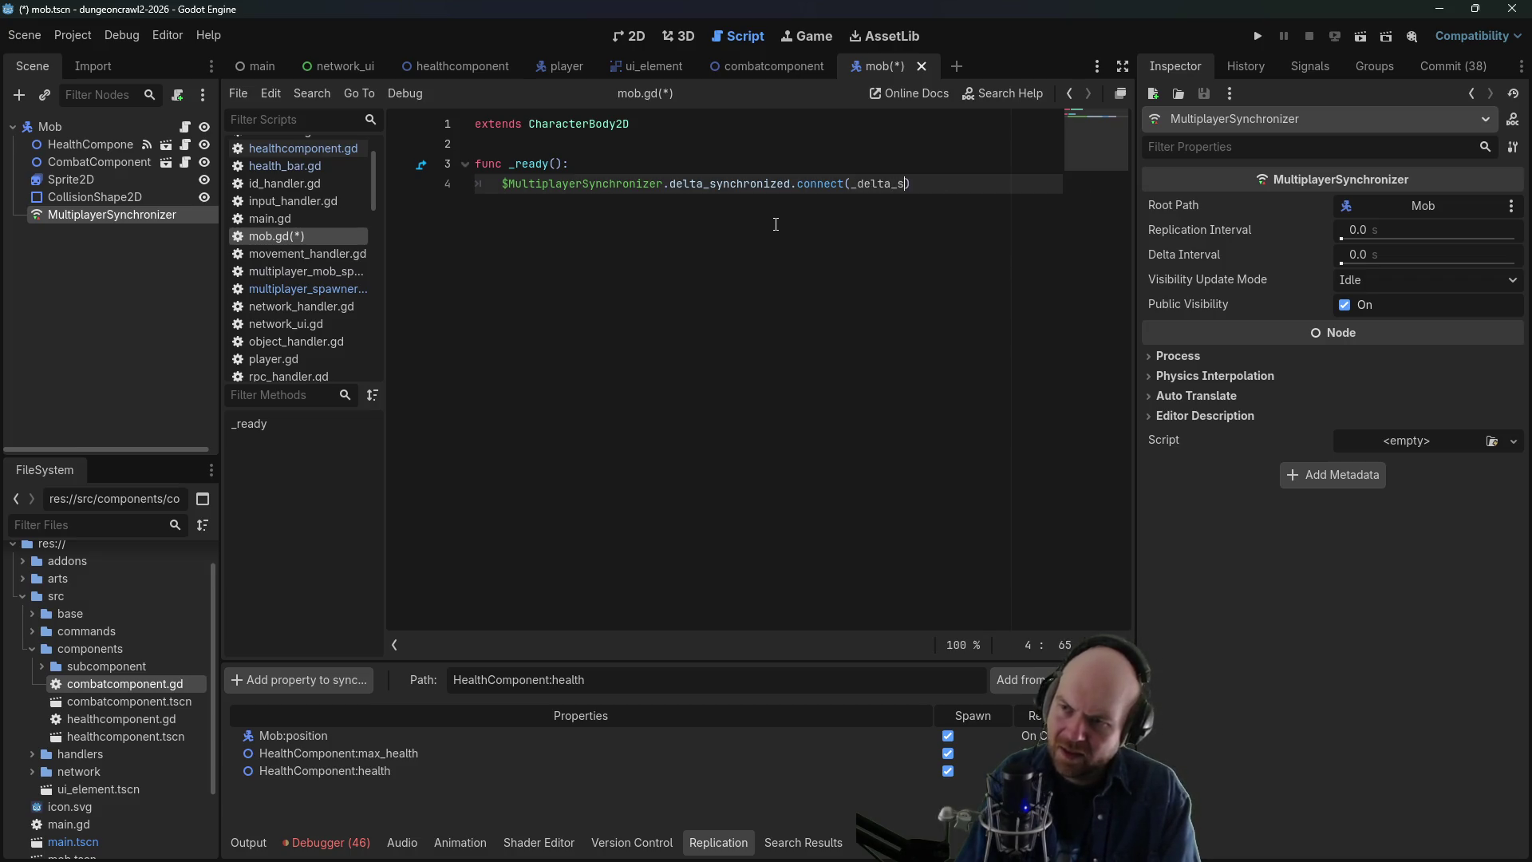
key(Return)
key(Return)
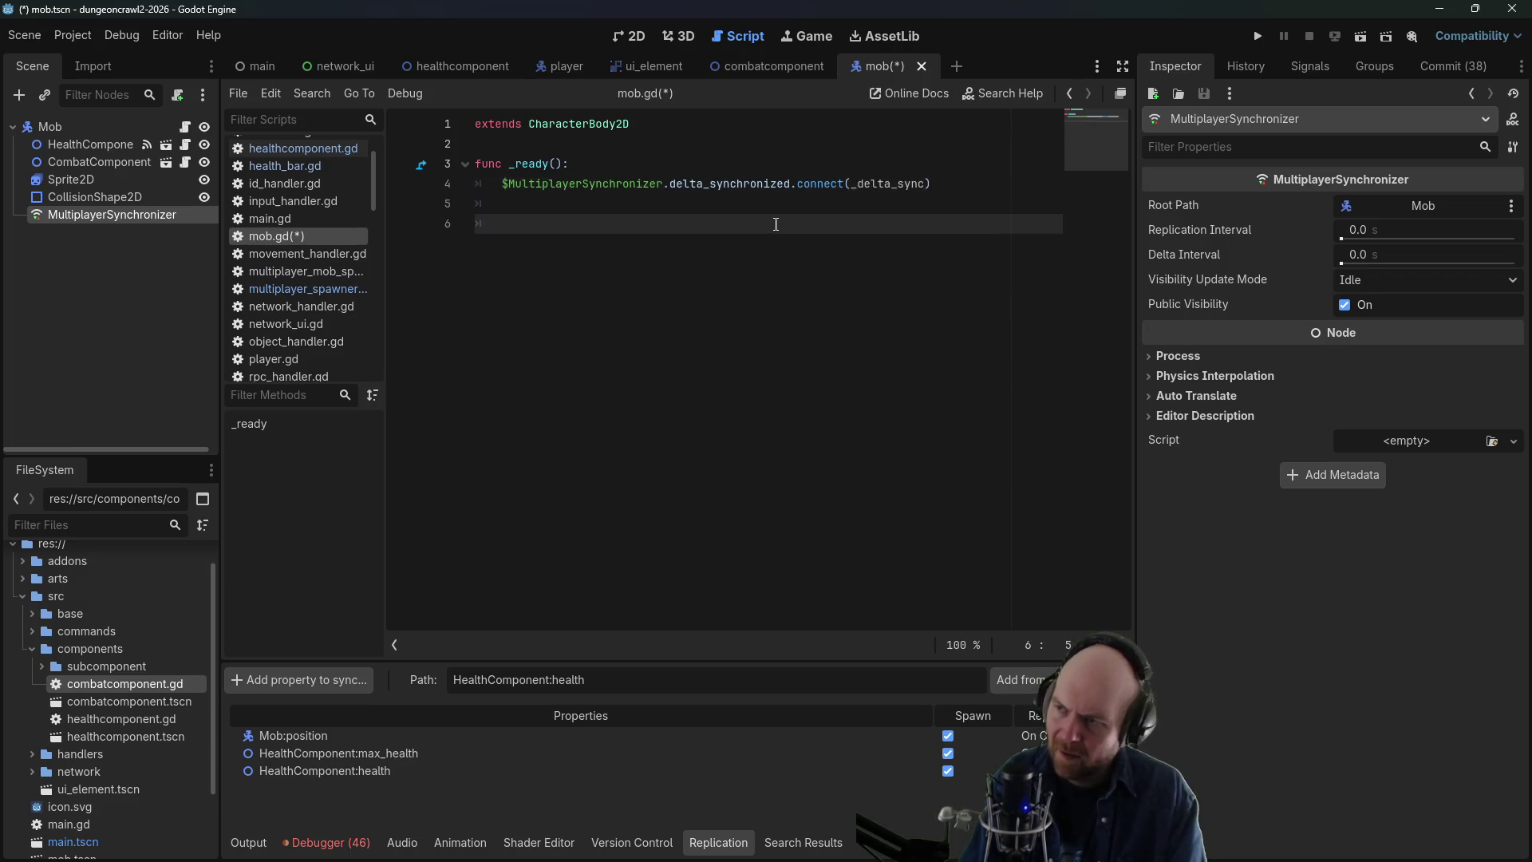
key(shift+Tab)
text(c)
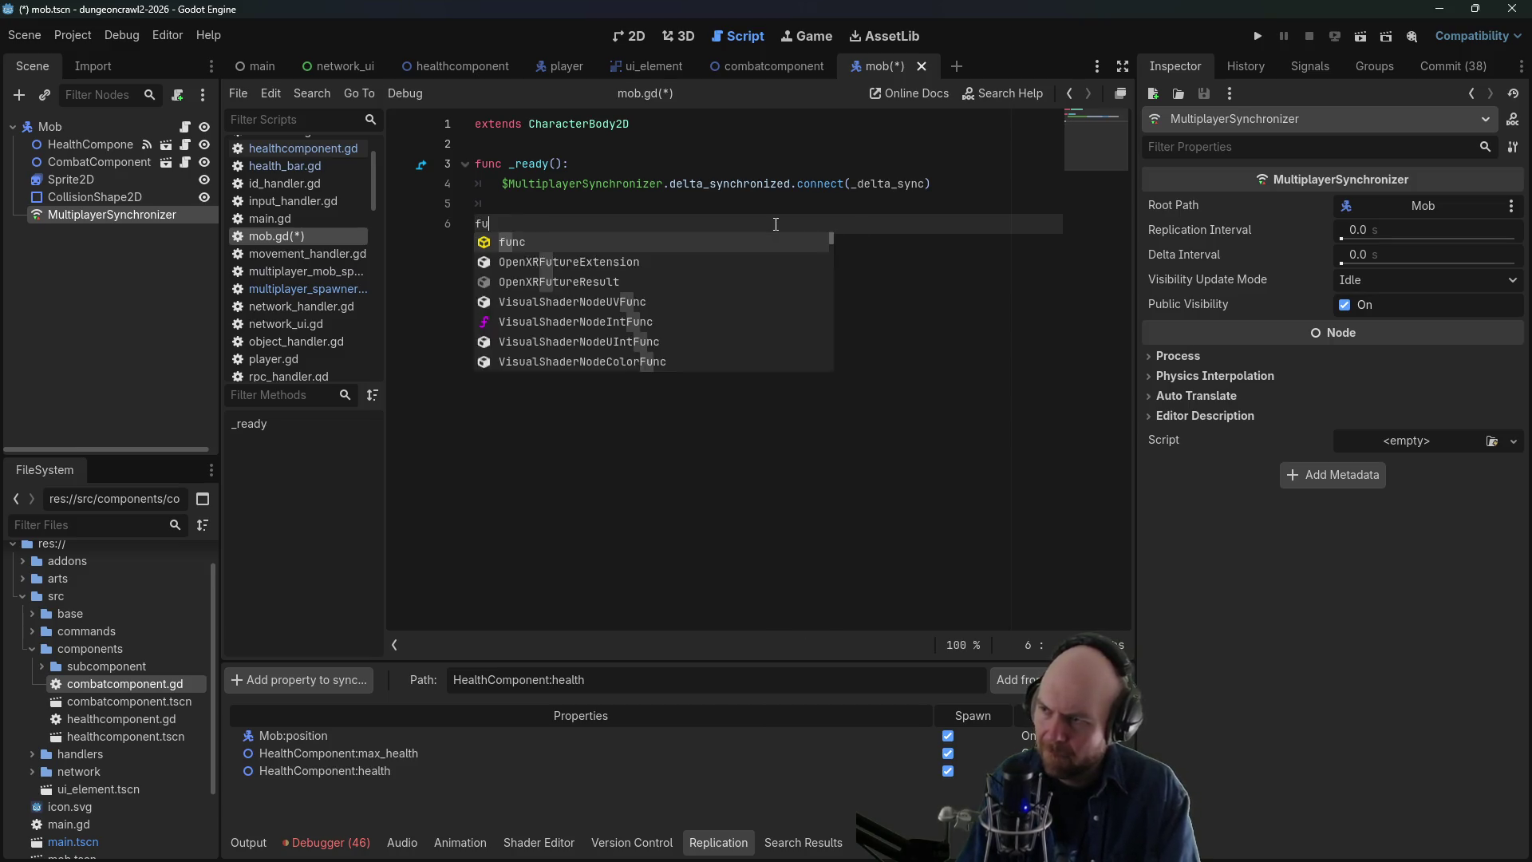
text( delta_s)
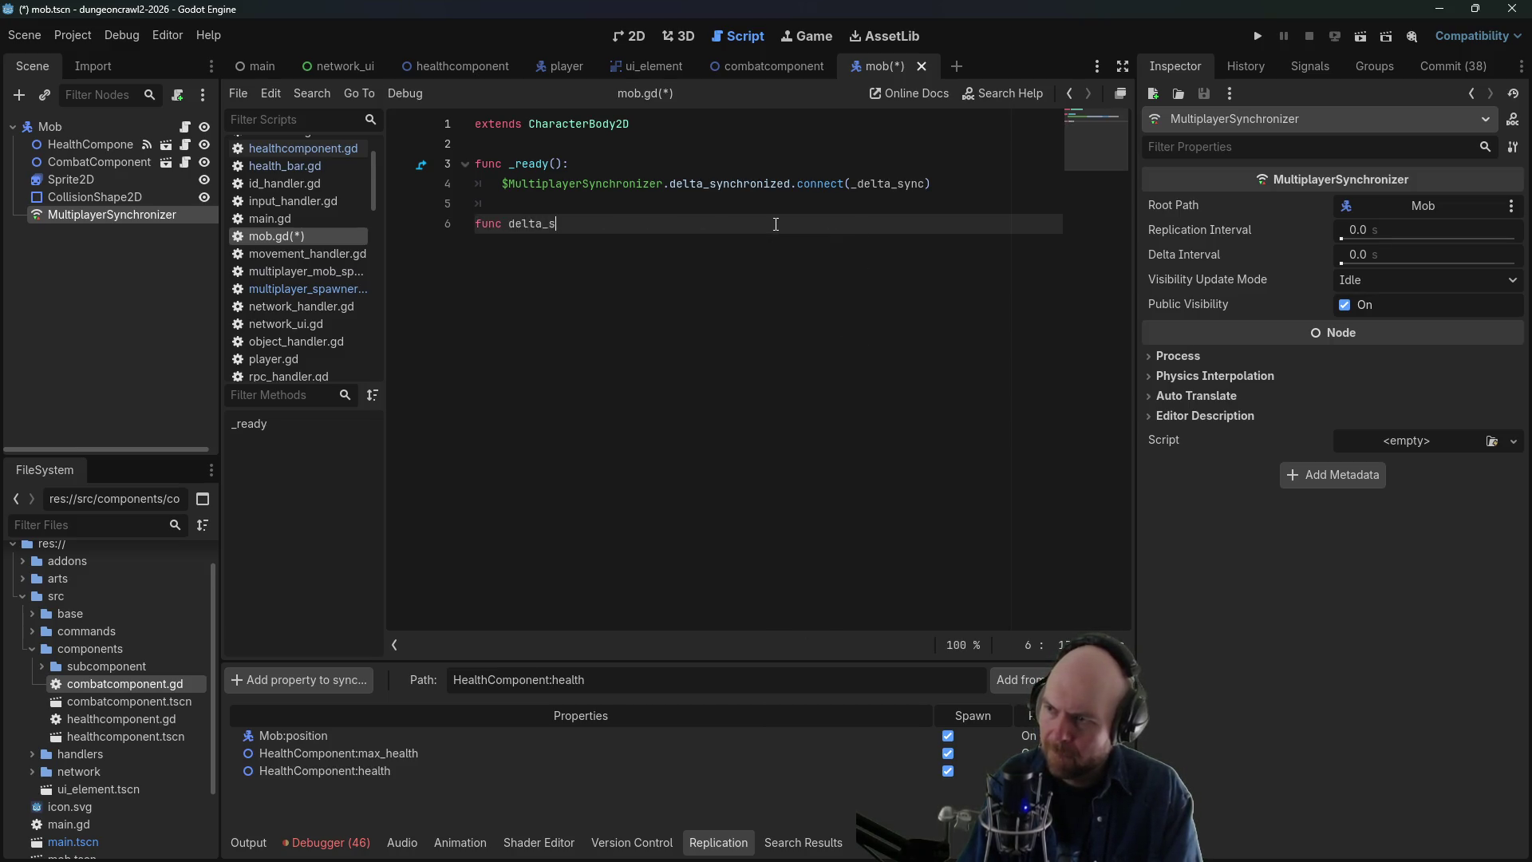
text(ync():)
key(Return)
text(print()
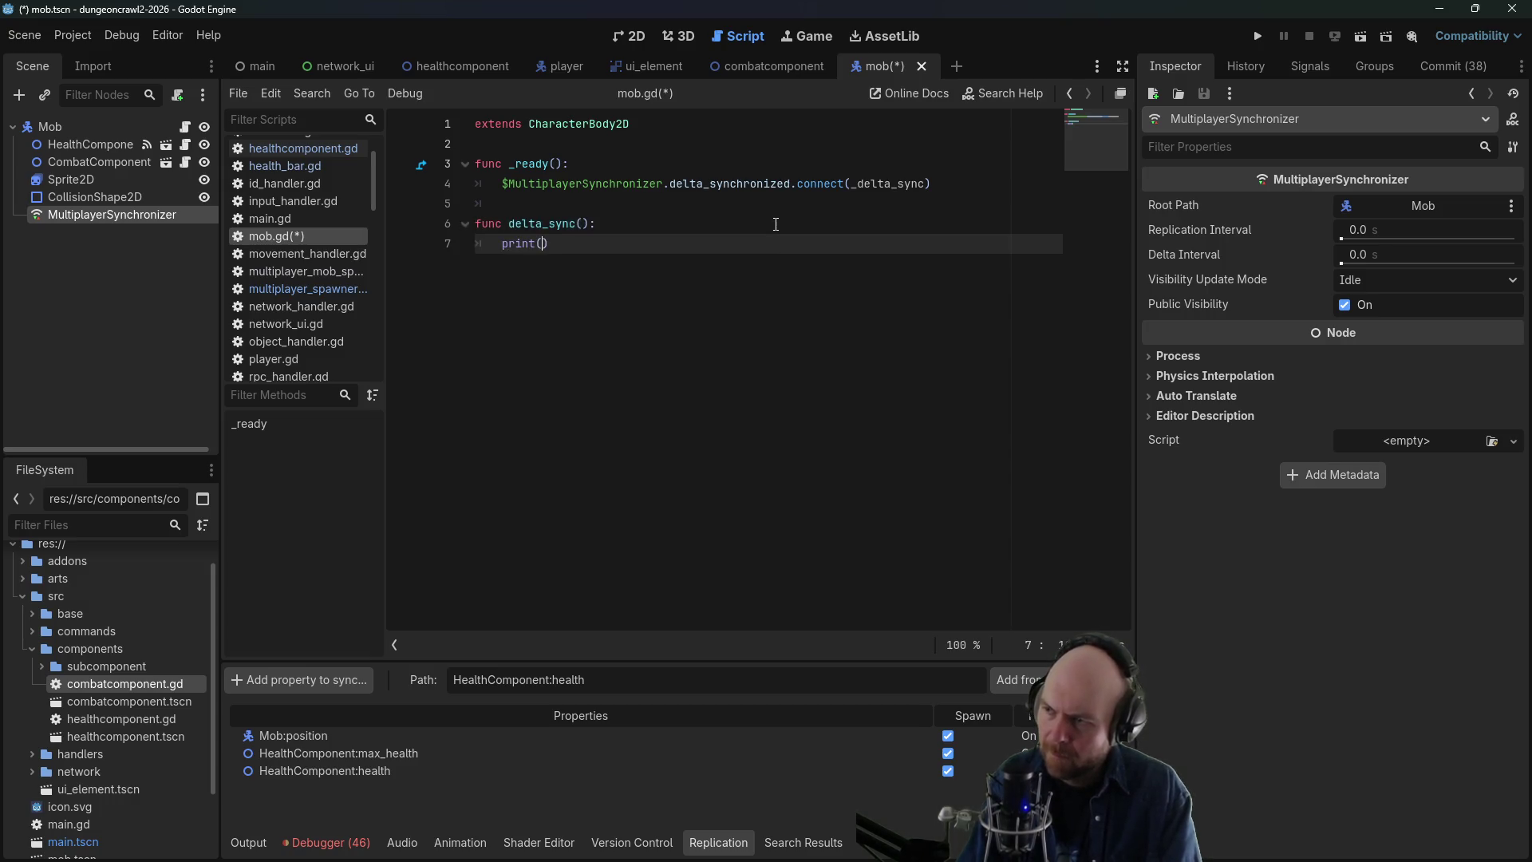
text("delta sync?)
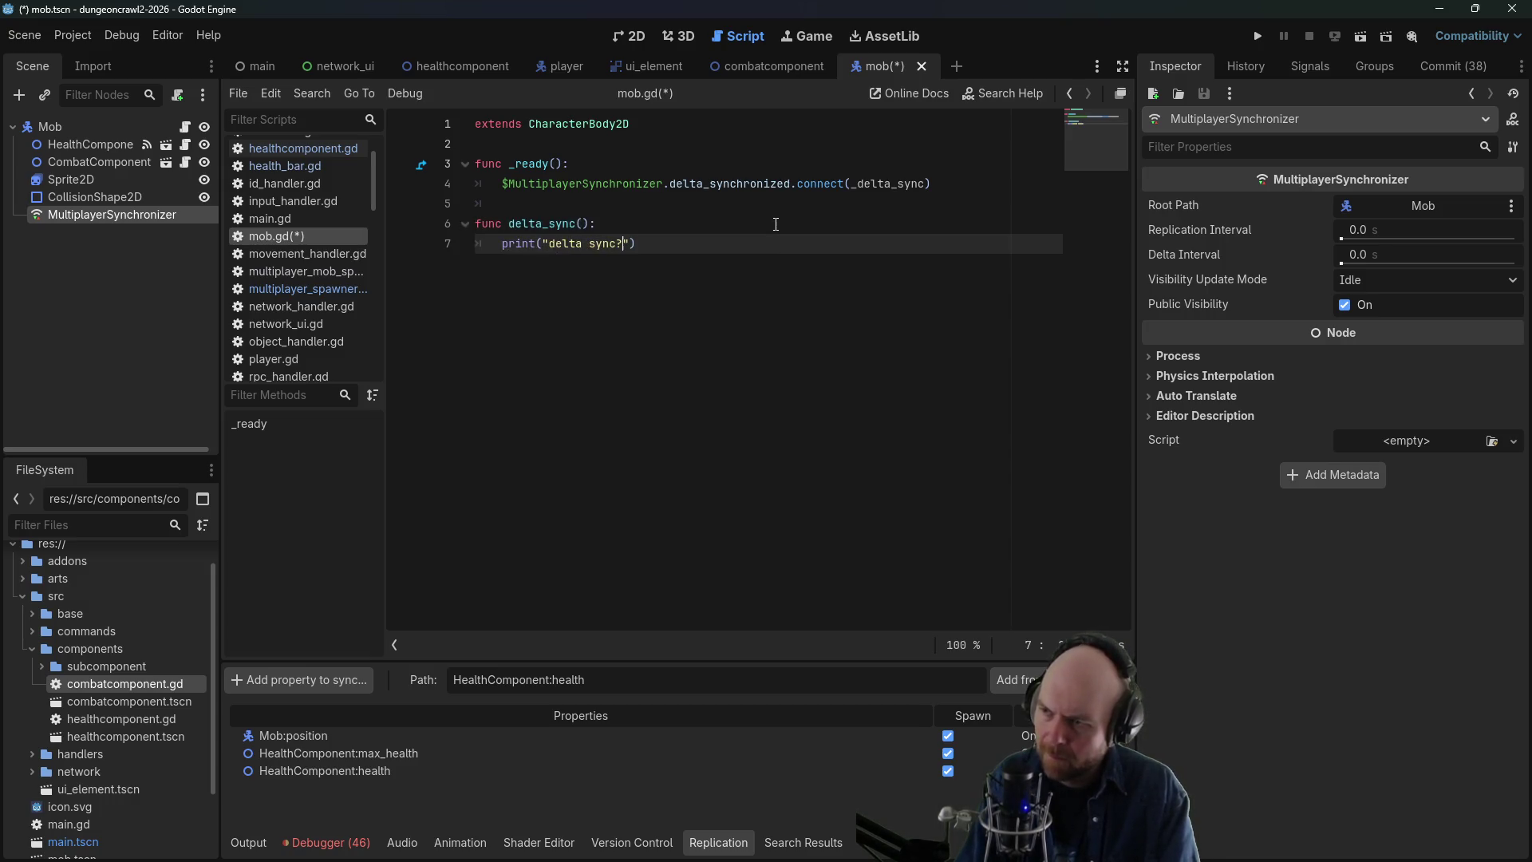
key(End)
key(Return)
key(ctrl+s)
- After the run error, rename the function to _delta_sync, save, and relaunch the game
click(1256, 41)
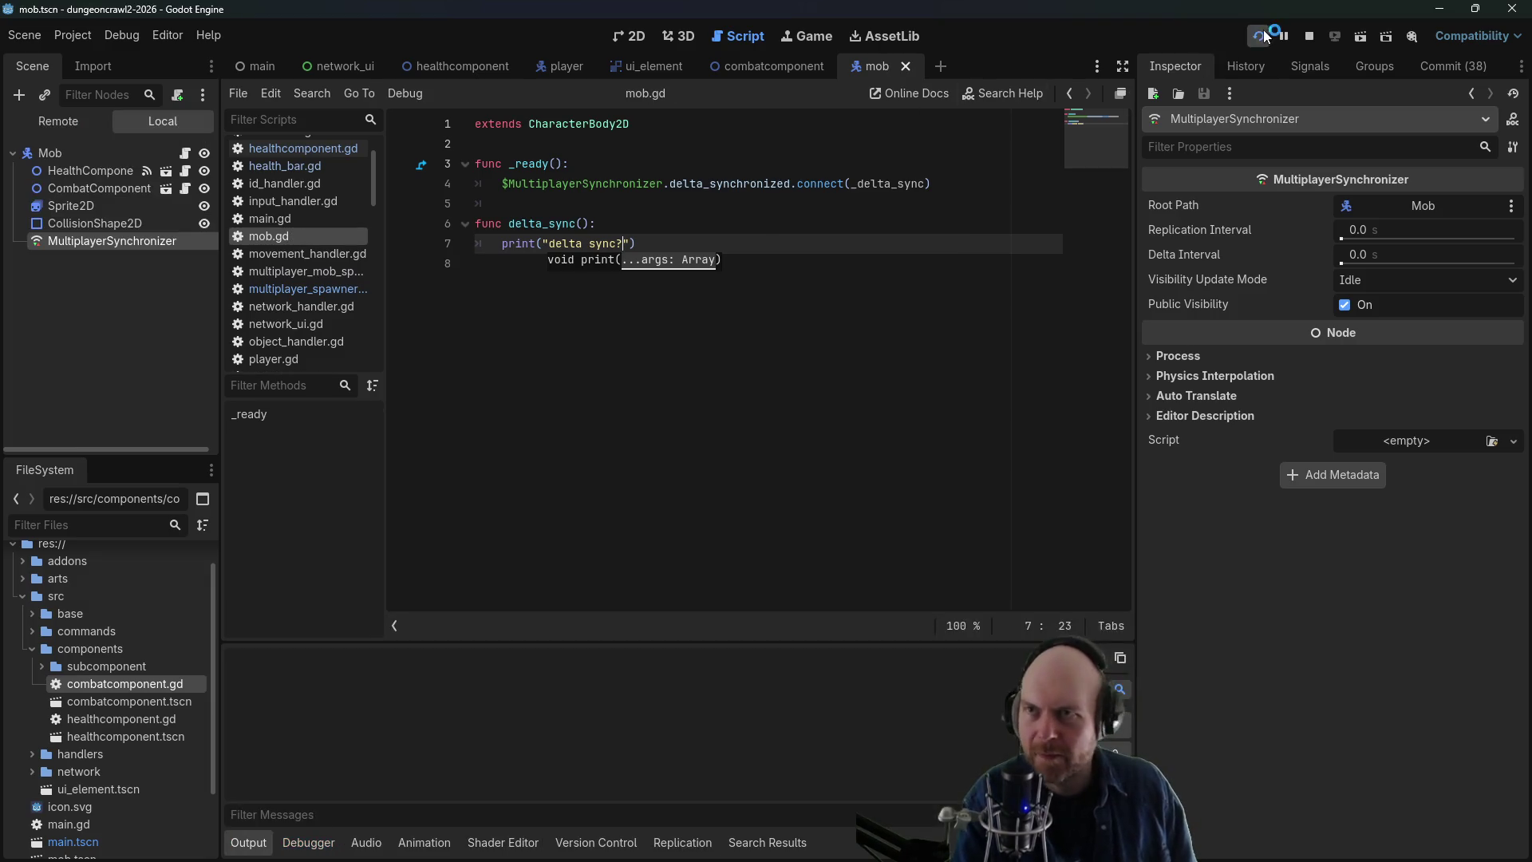
click(693, 278)
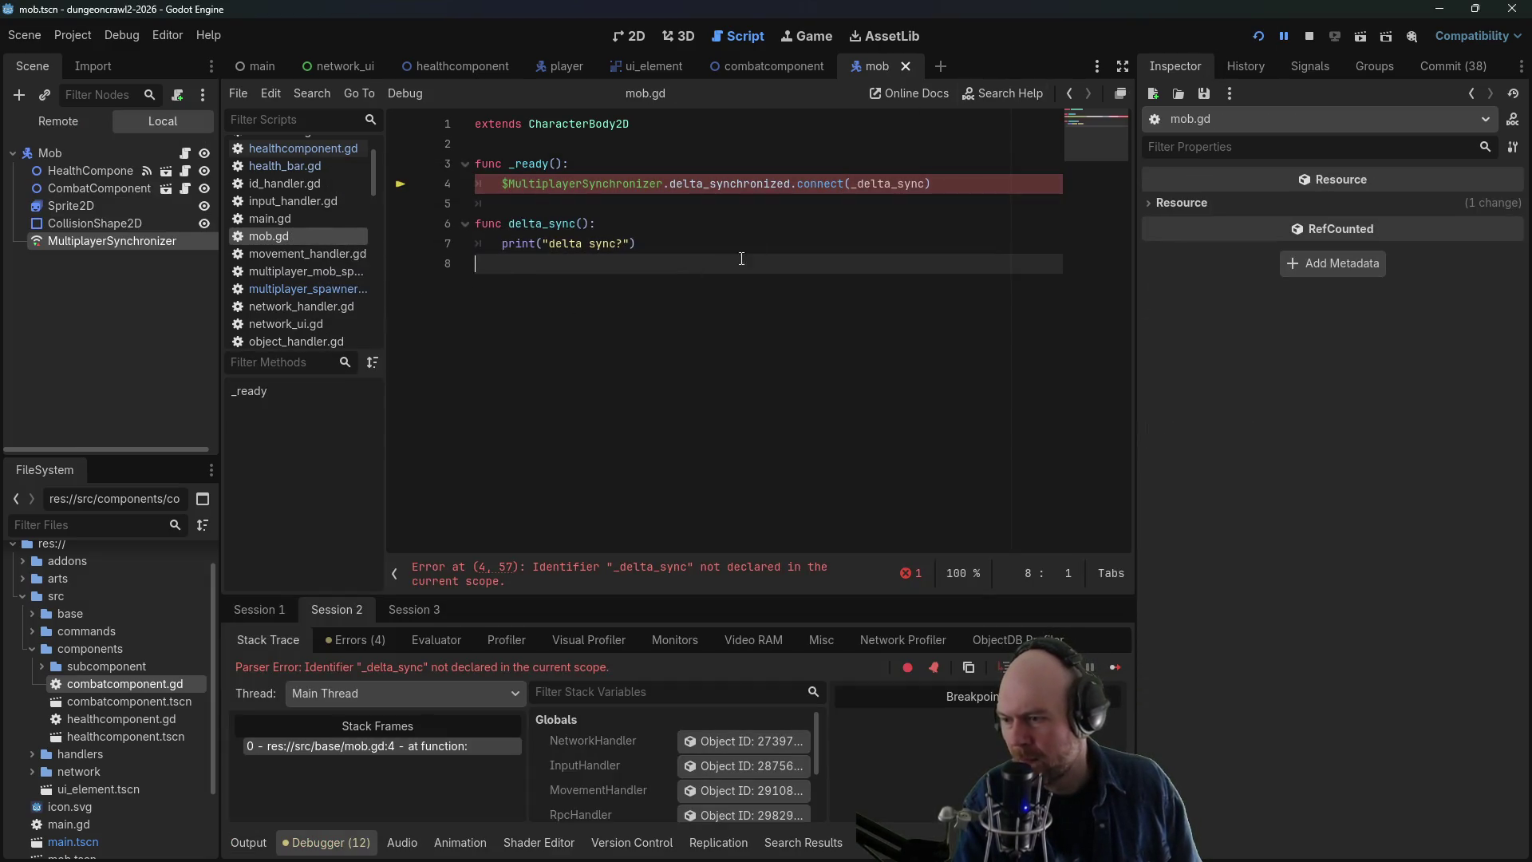
click(767, 243)
click(510, 225)
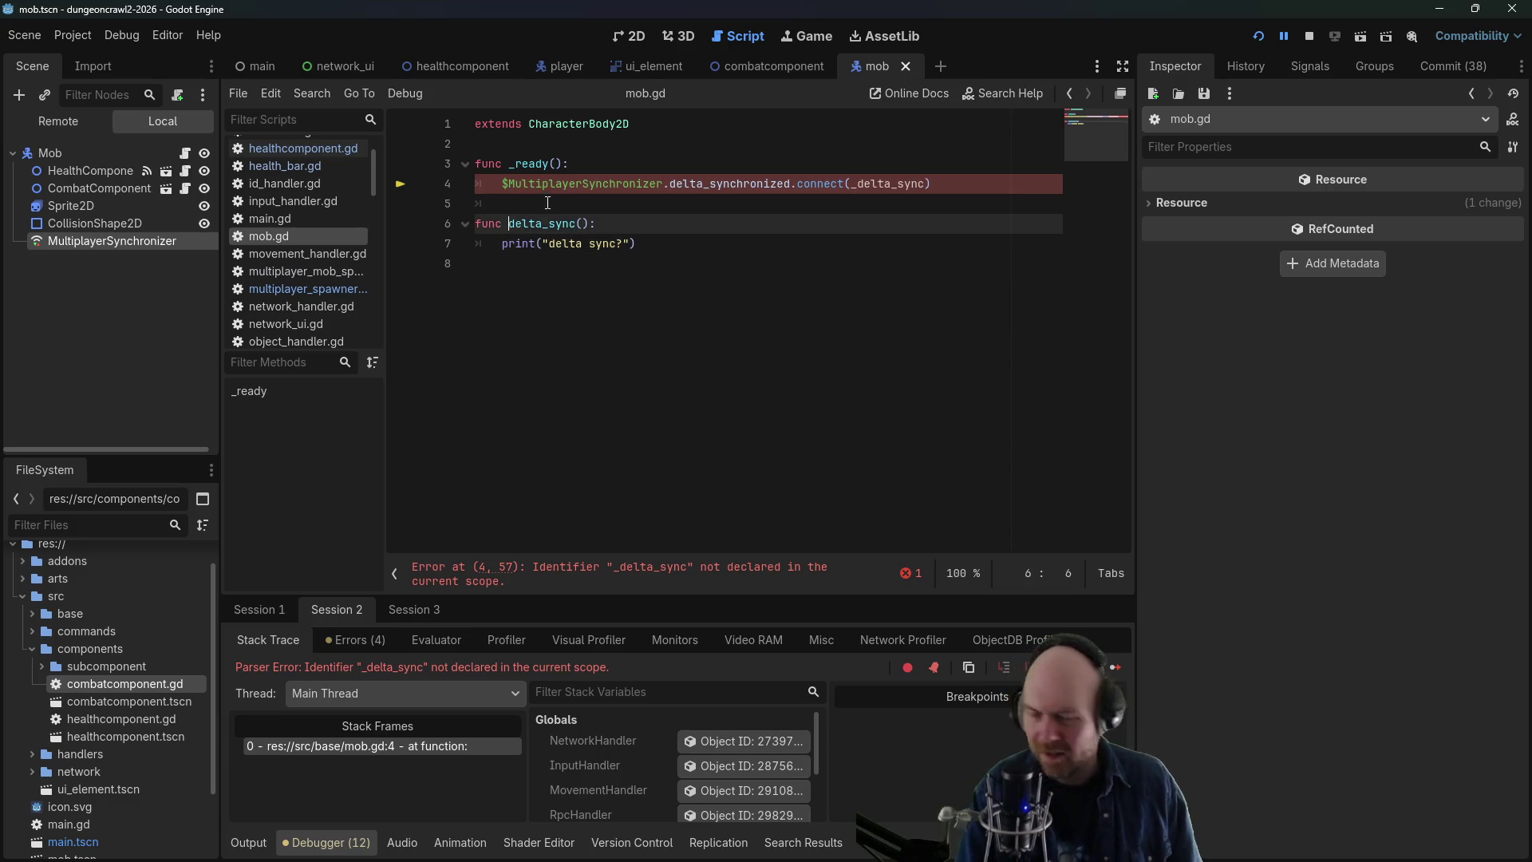
text(_)
key(ctrl+s)
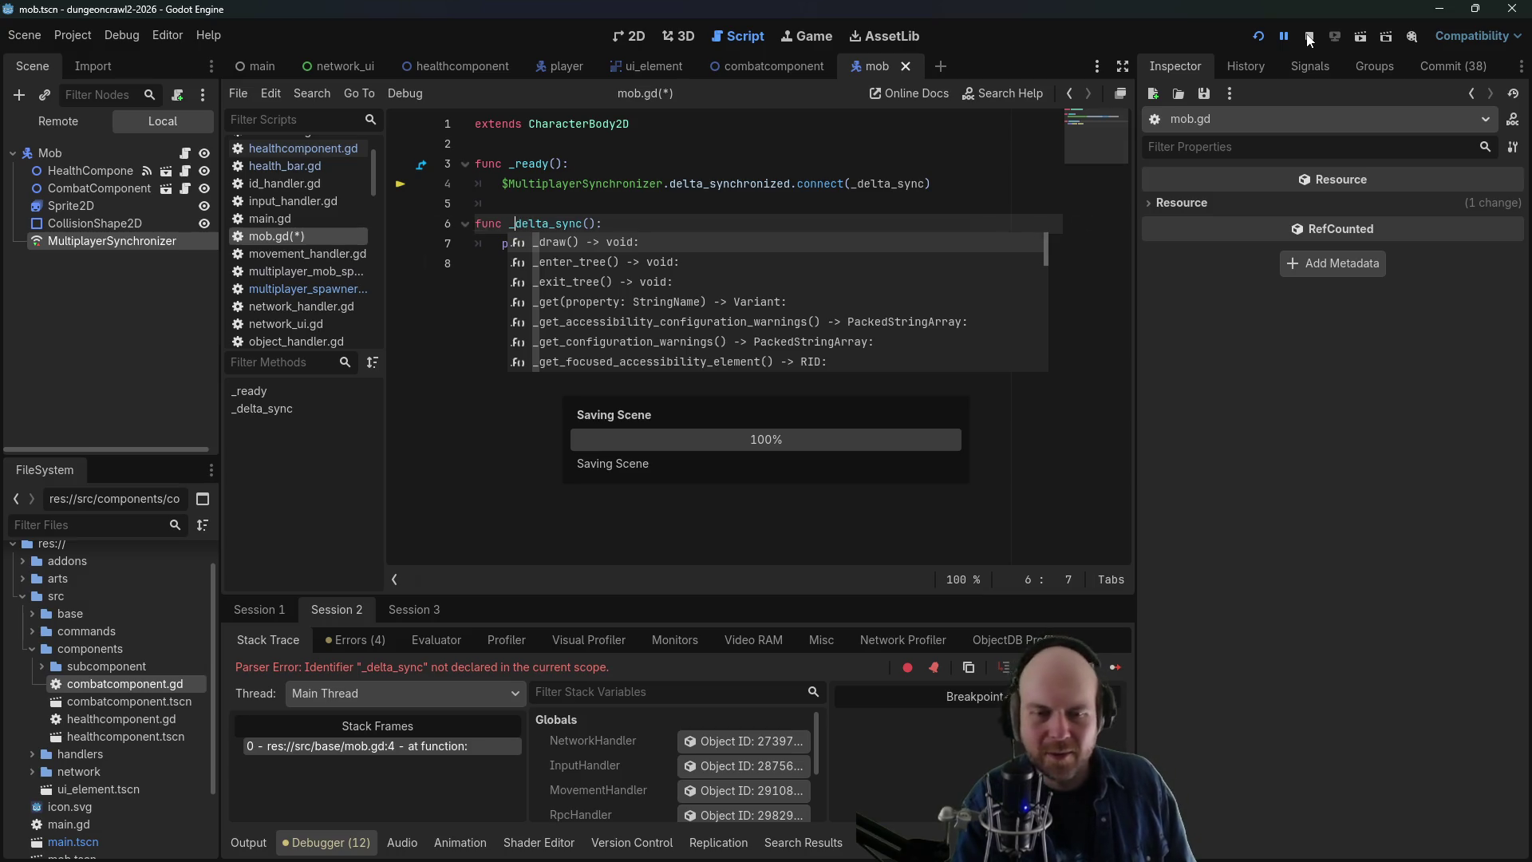
key(Return)
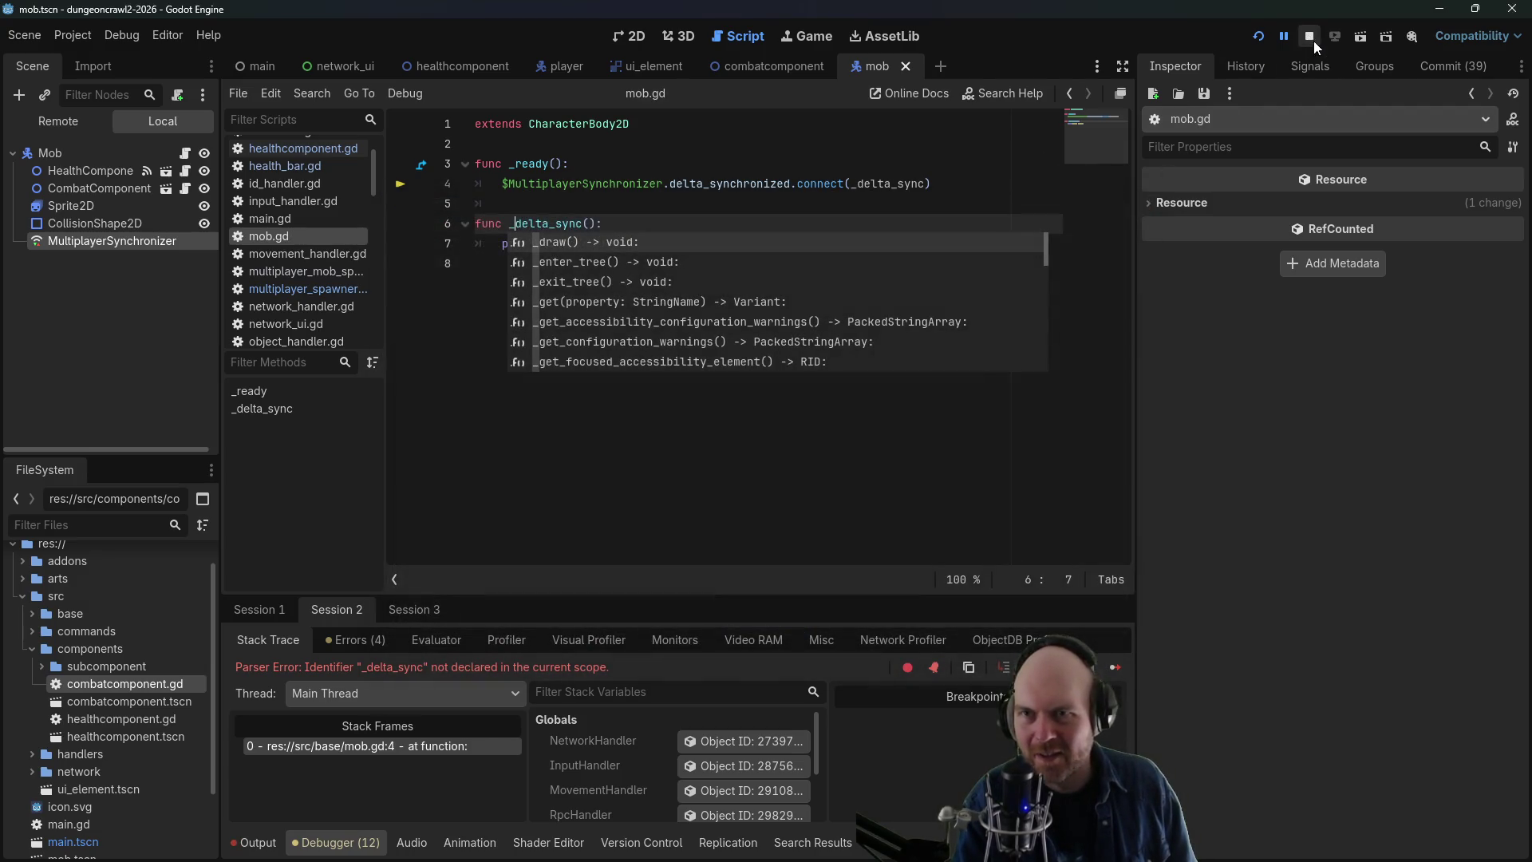
click(1259, 36)
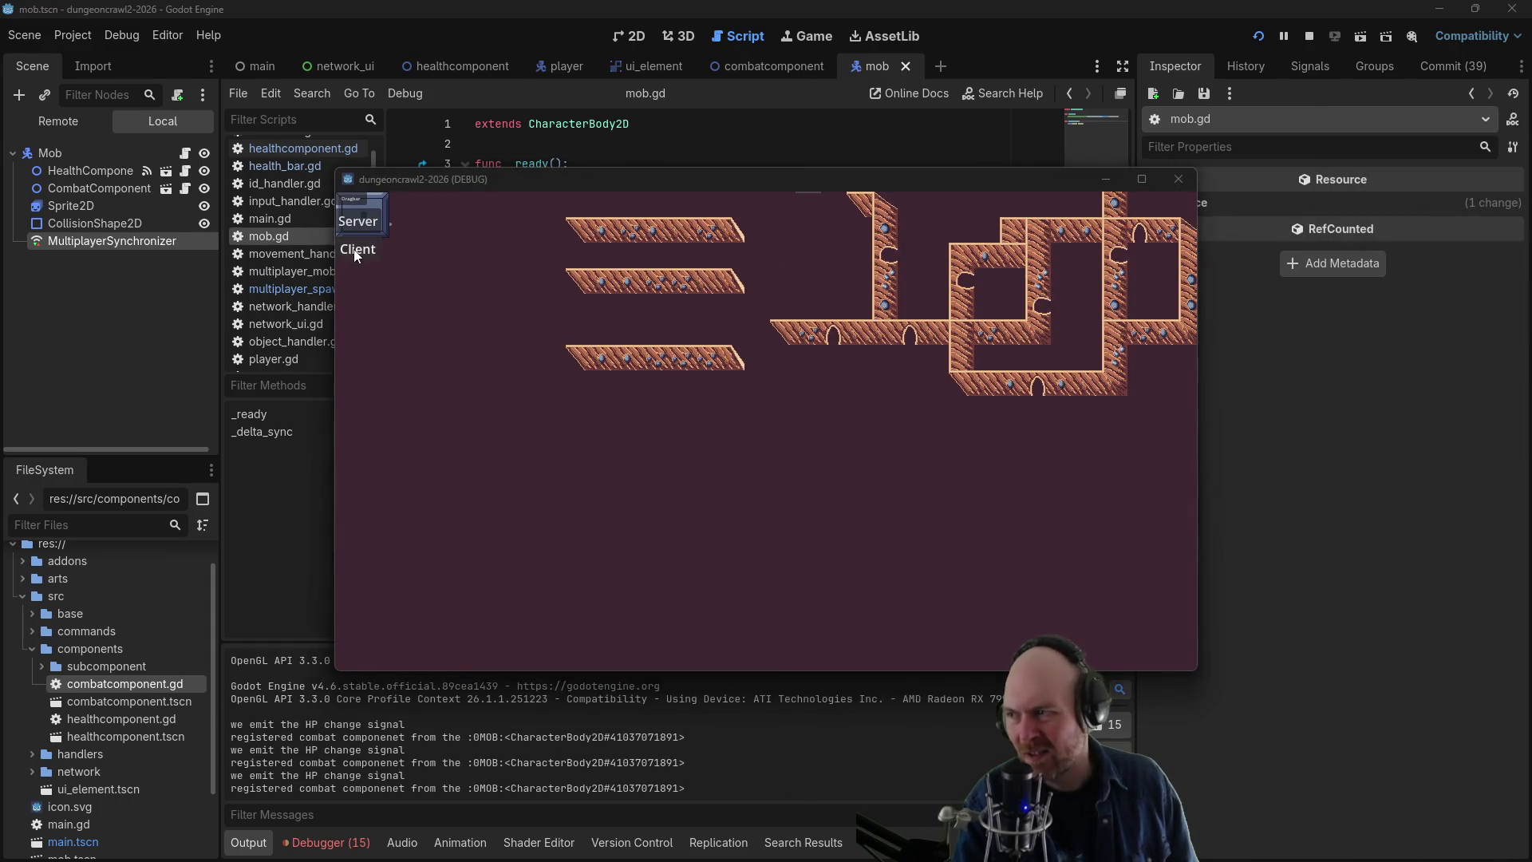
- Join the game as a client and make a first attack on the nearby mob
click(357, 249)
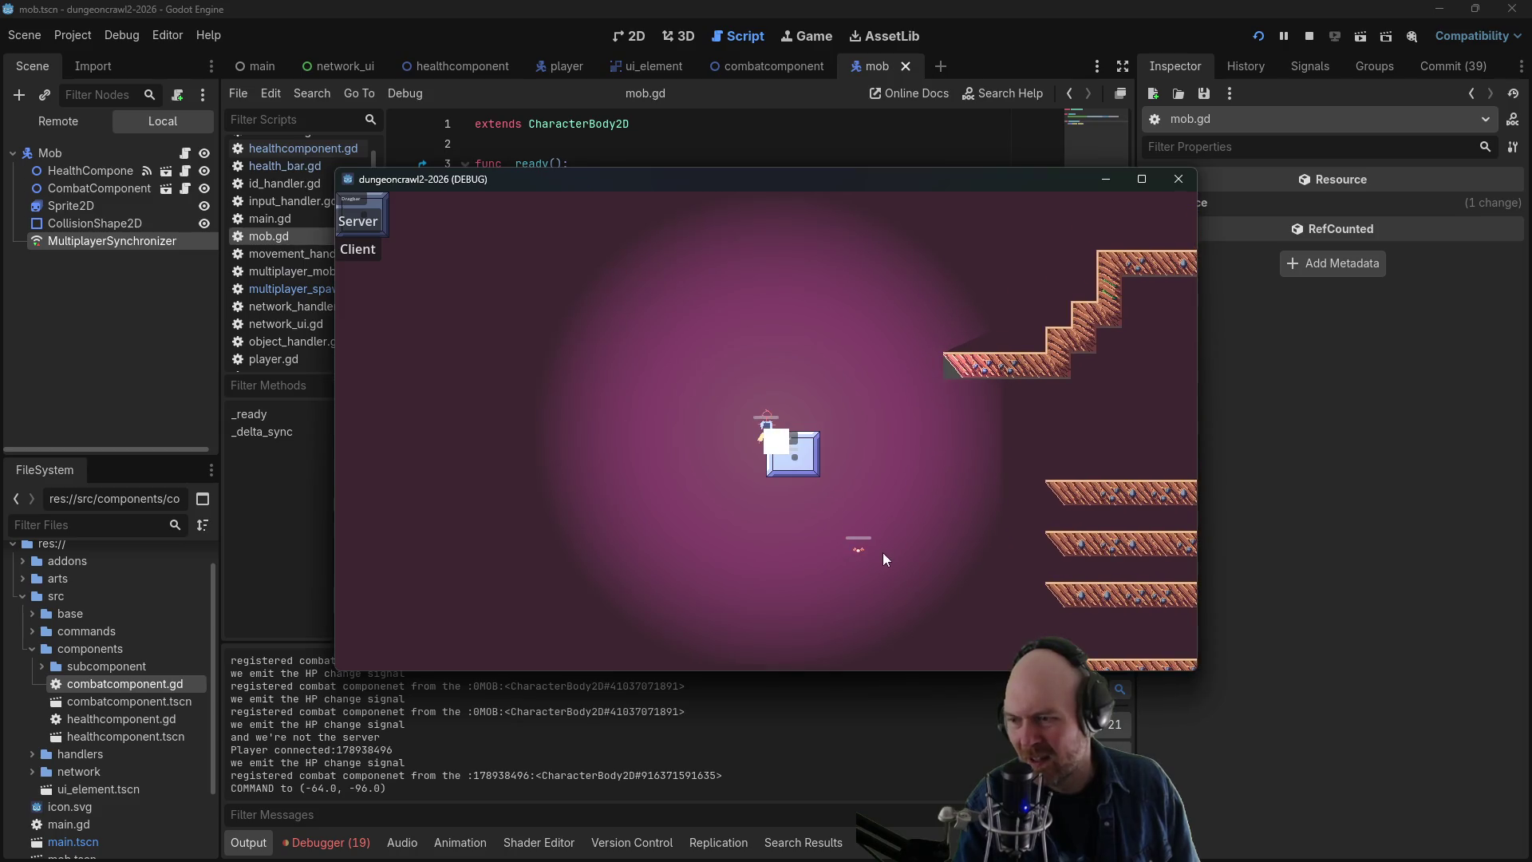
click(858, 553)
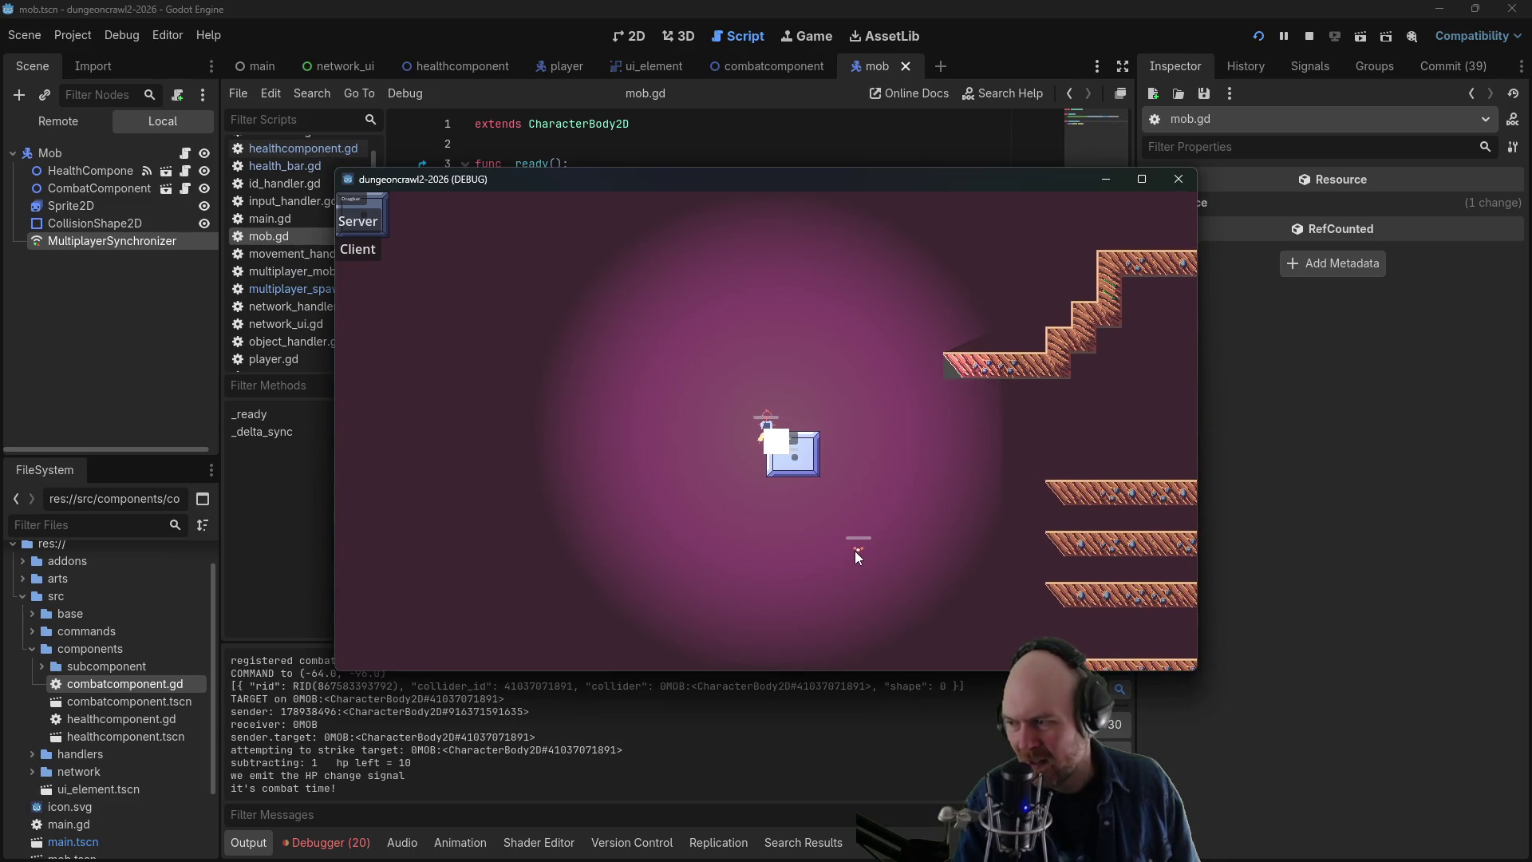
click(841, 428)
click(869, 442)
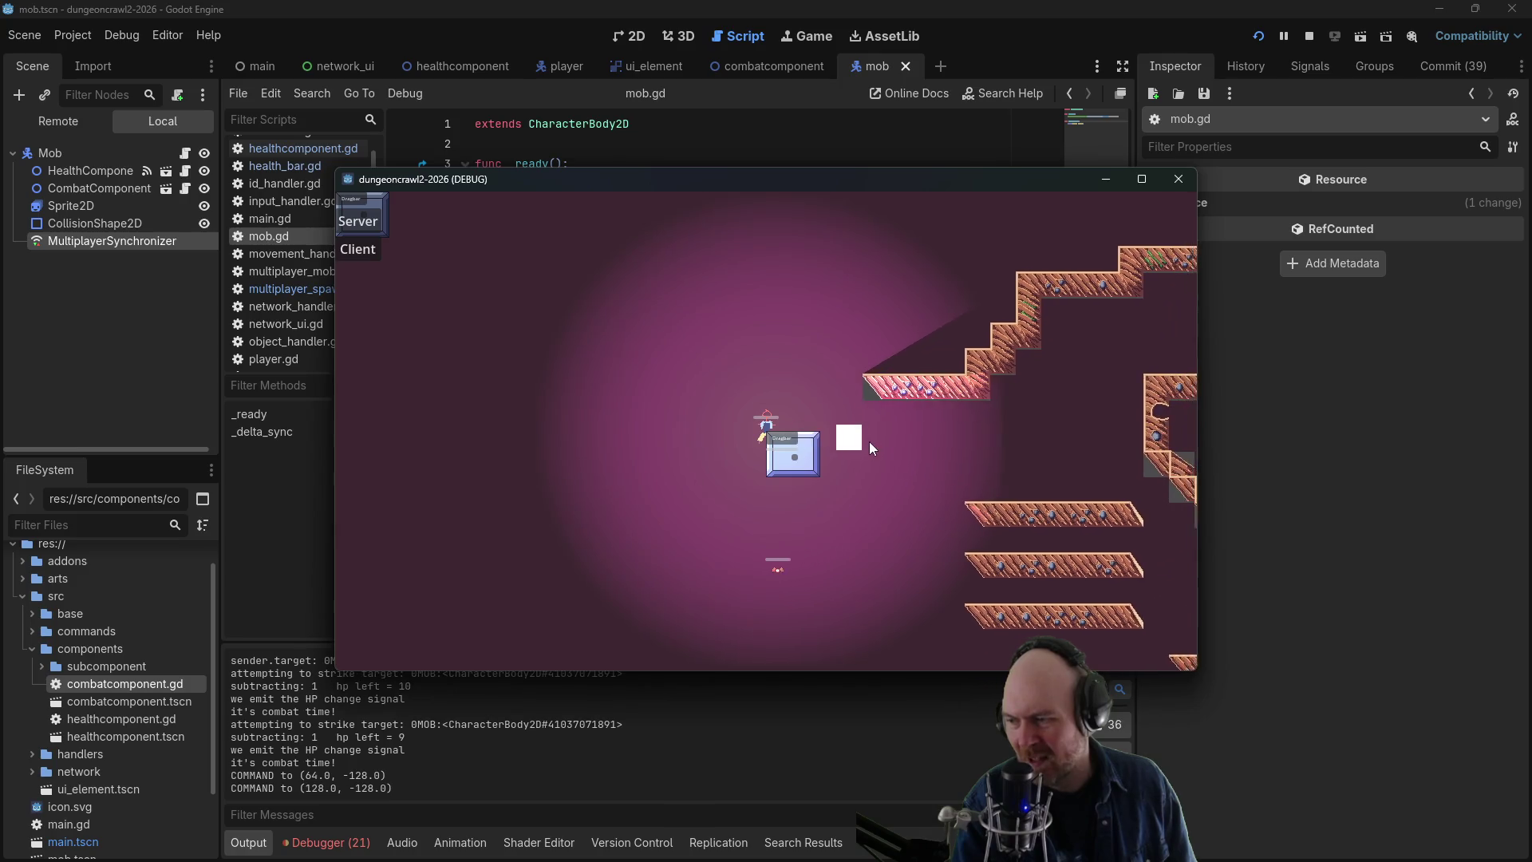
- In the other game window, walk the player to the mob and strike it until its hp reaches 0
drag(458, 183, 385, 153)
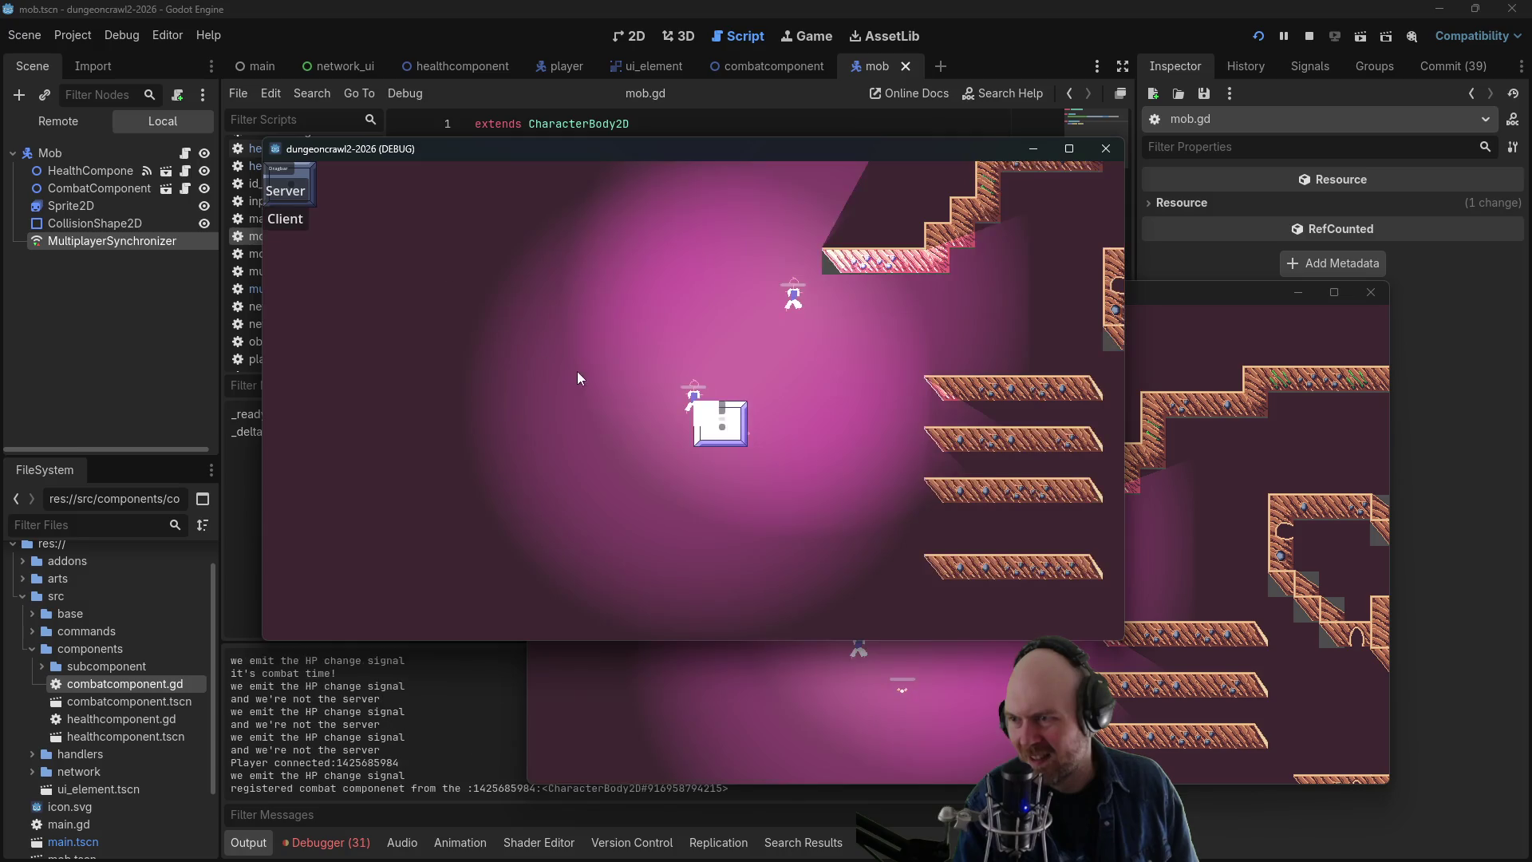
click(577, 374)
click(618, 327)
click(766, 345)
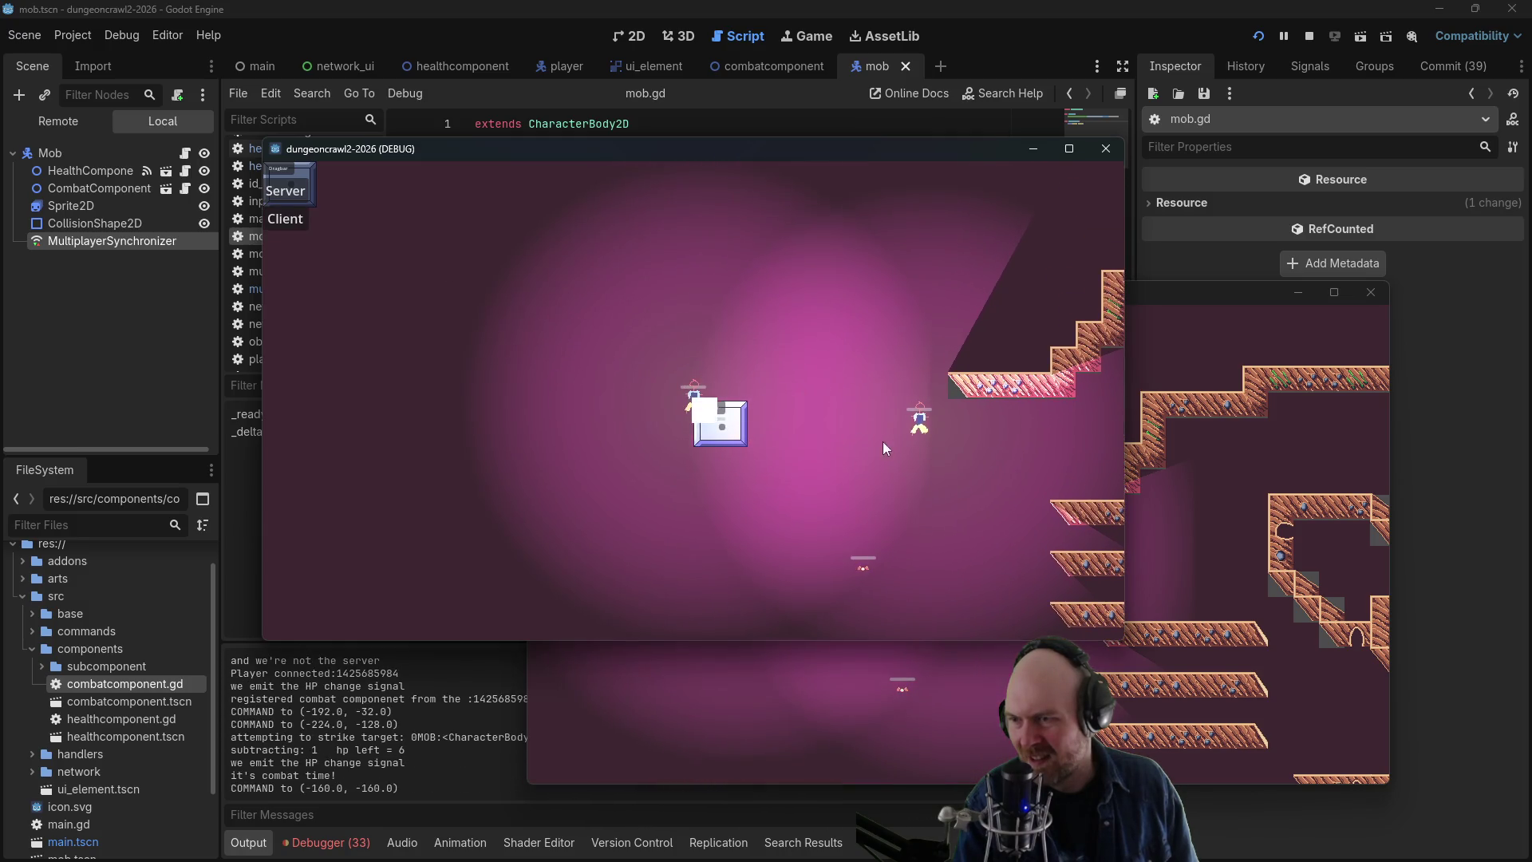
click(866, 567)
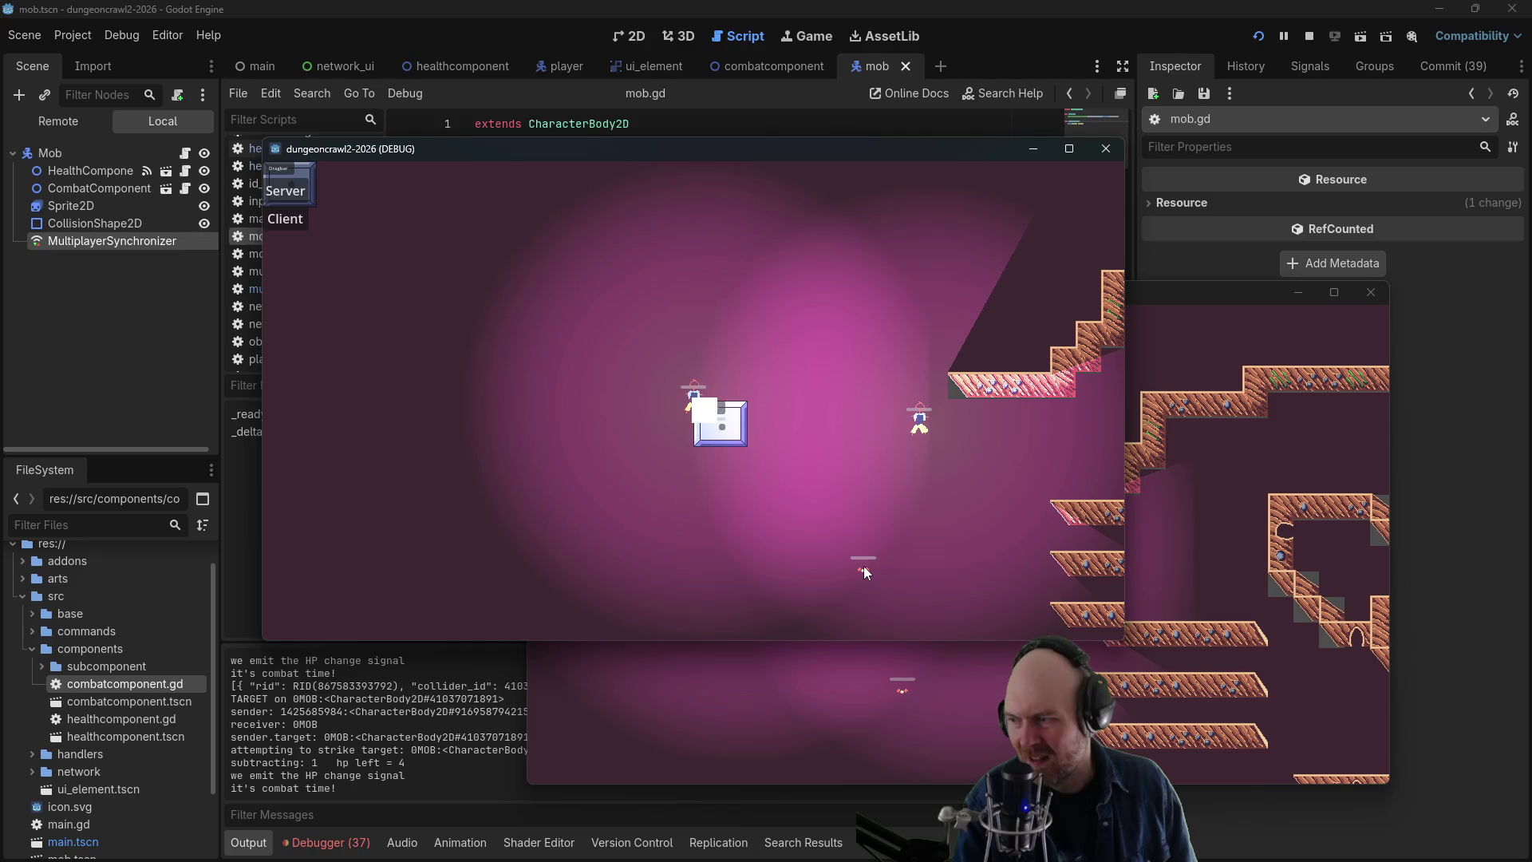
click(860, 572)
click(861, 571)
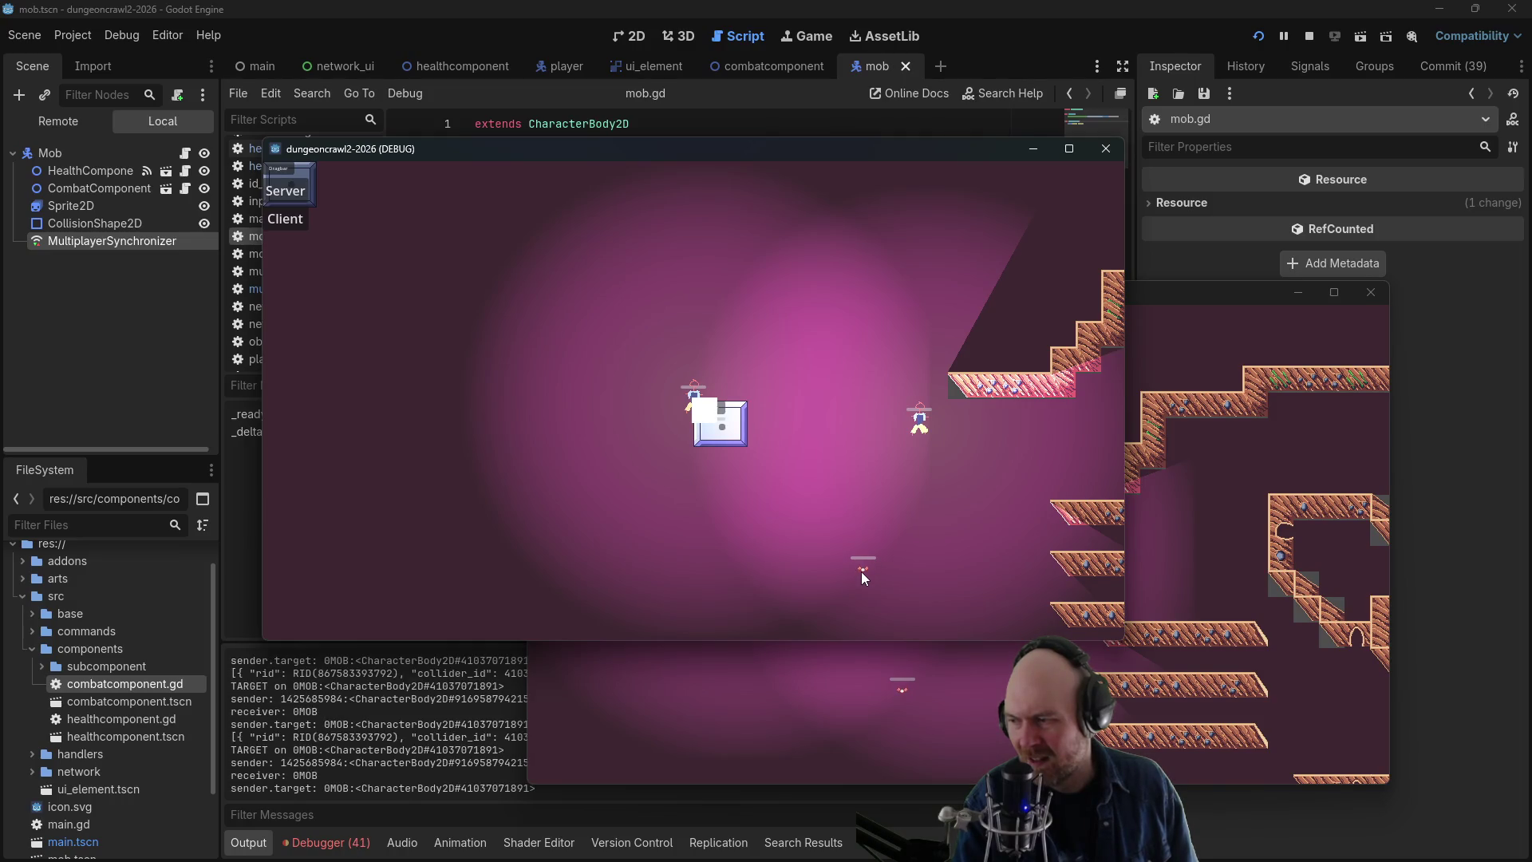
click(861, 571)
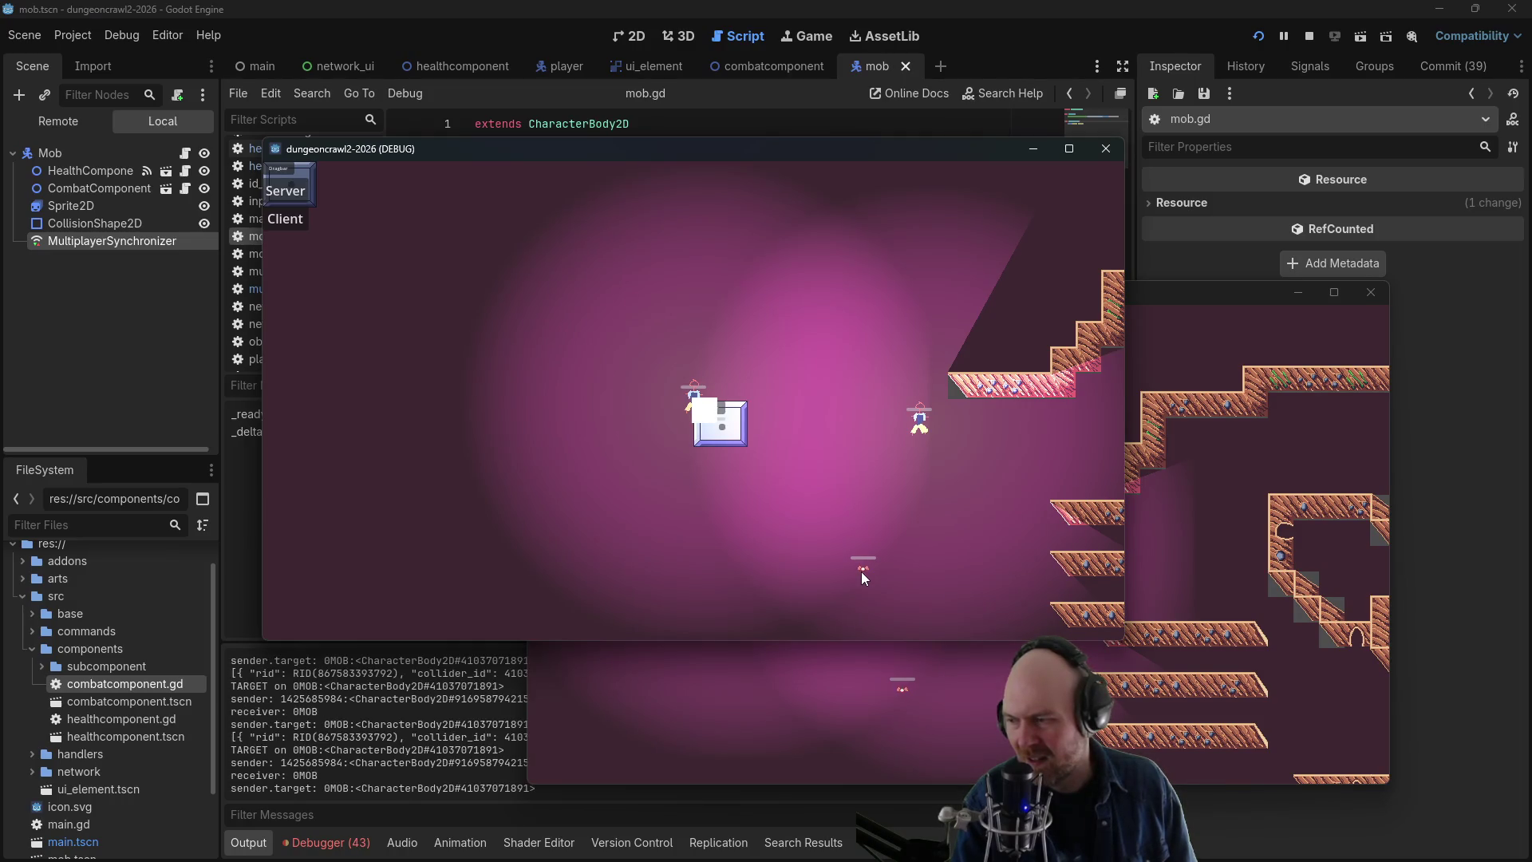
click(860, 571)
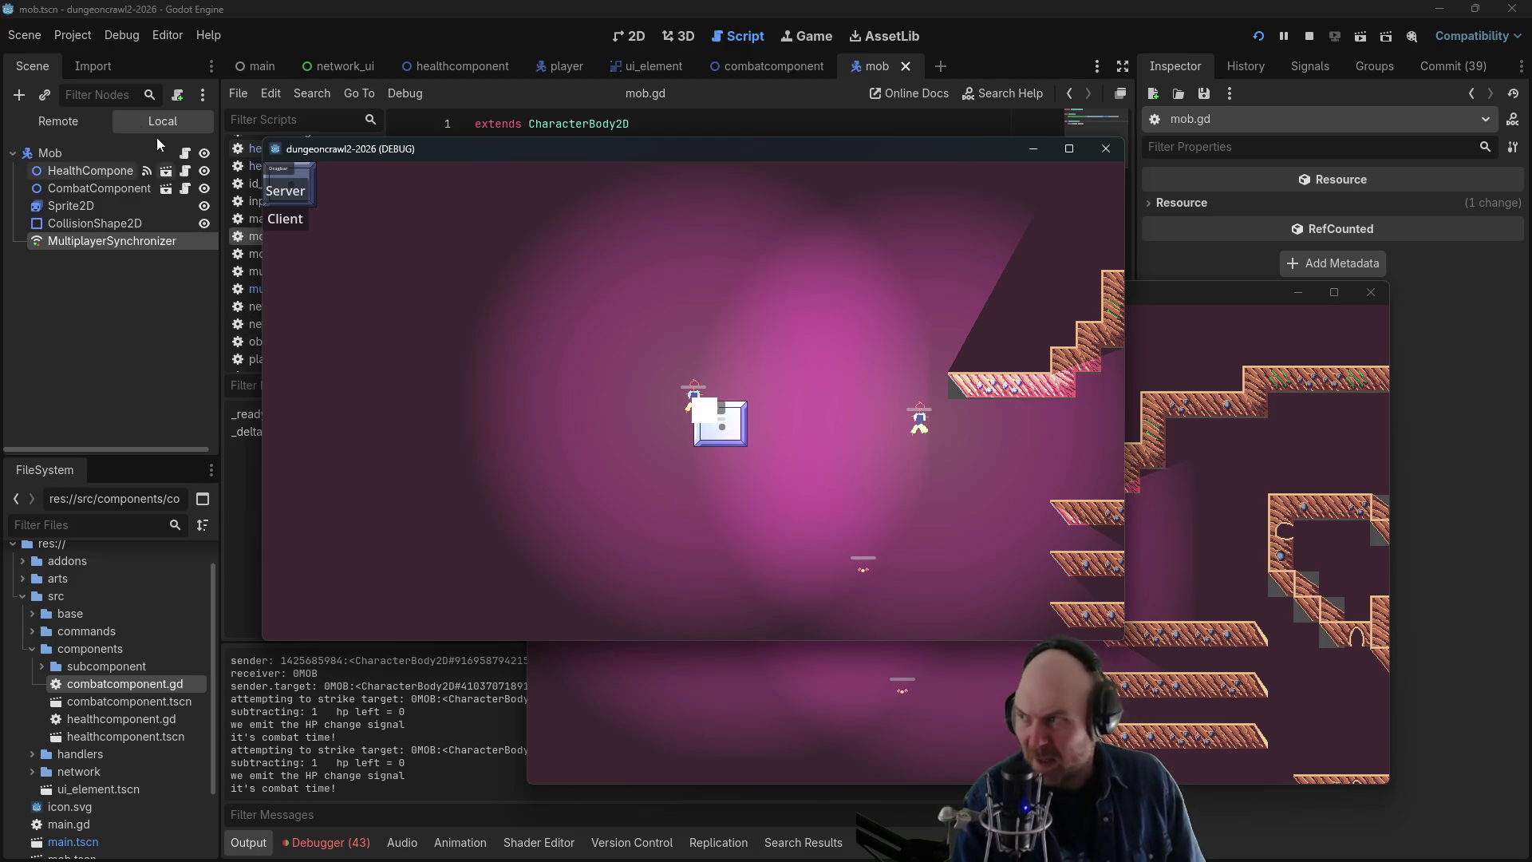
- Return to the editor and display the running game's Remote scene tree
key(F8)
click(86, 121)
click(22, 293)
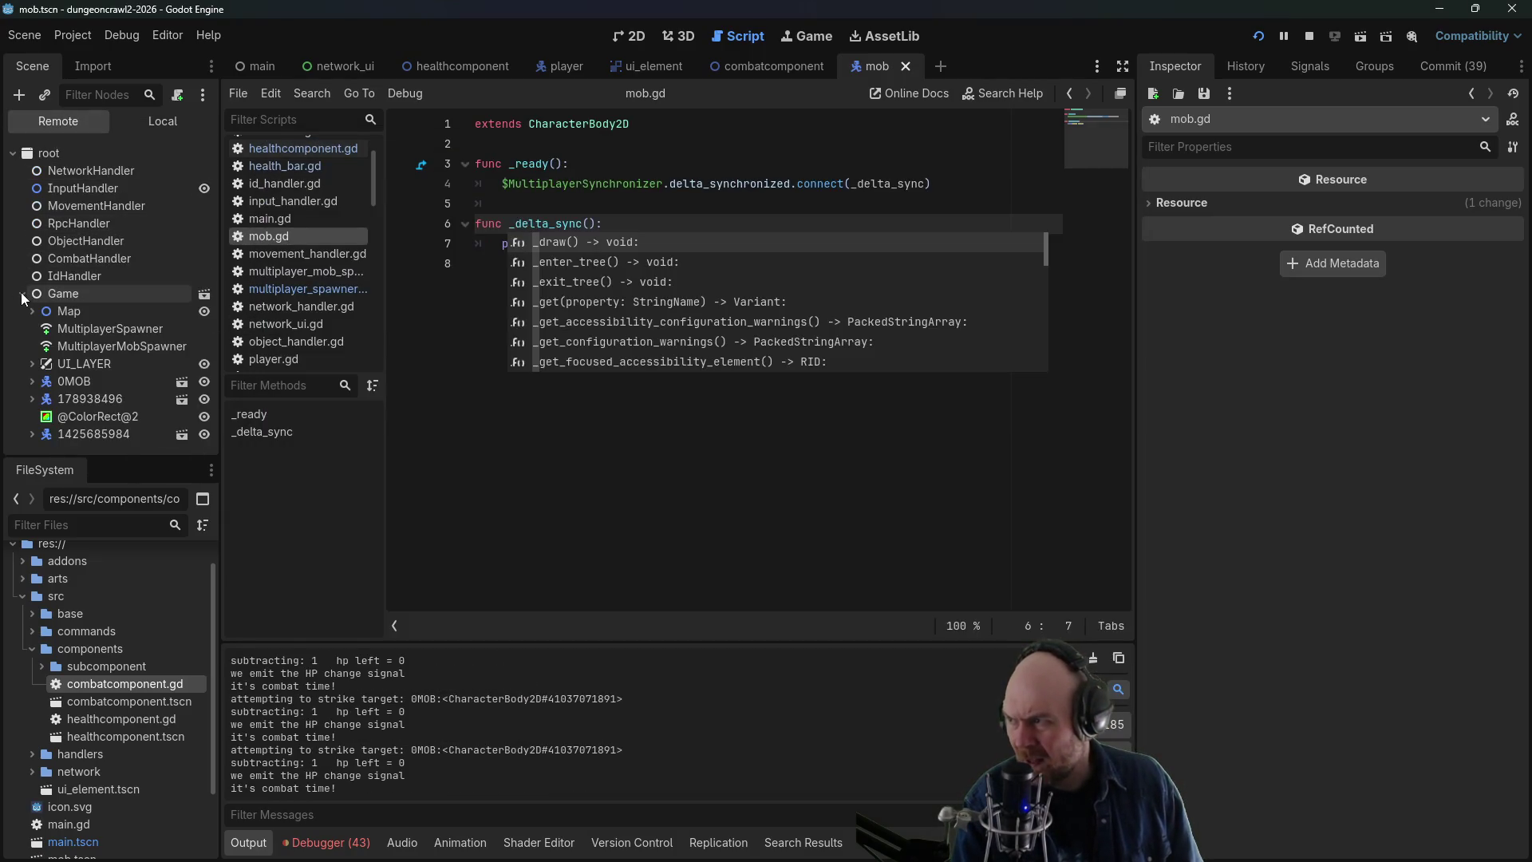
- Inspect the player's combat component in the Remote tree and bring up the debugger panel
click(36, 399)
click(75, 433)
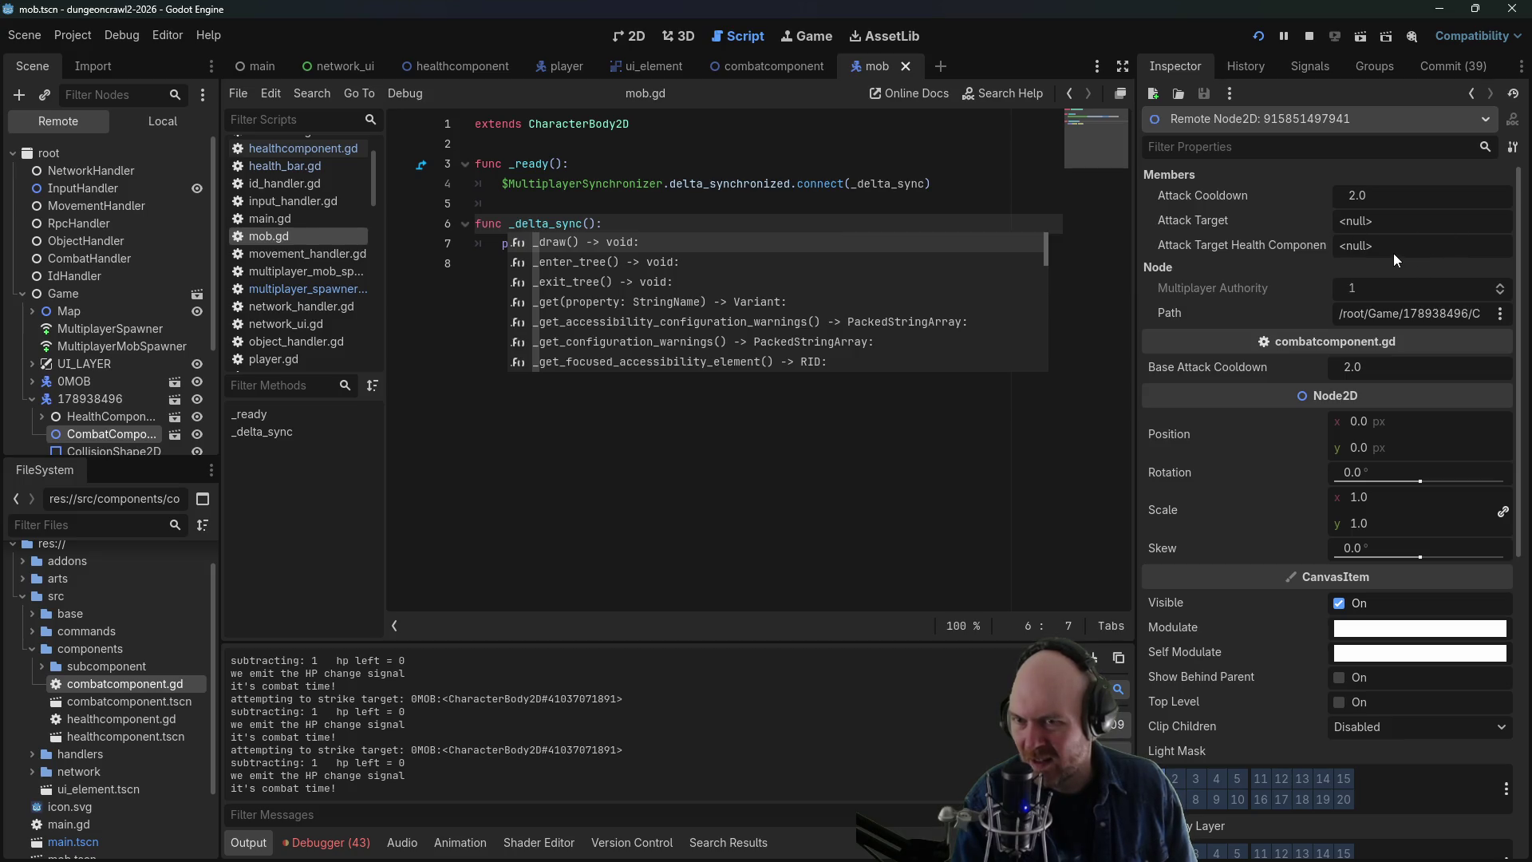
scroll(70, 414, down, 1)
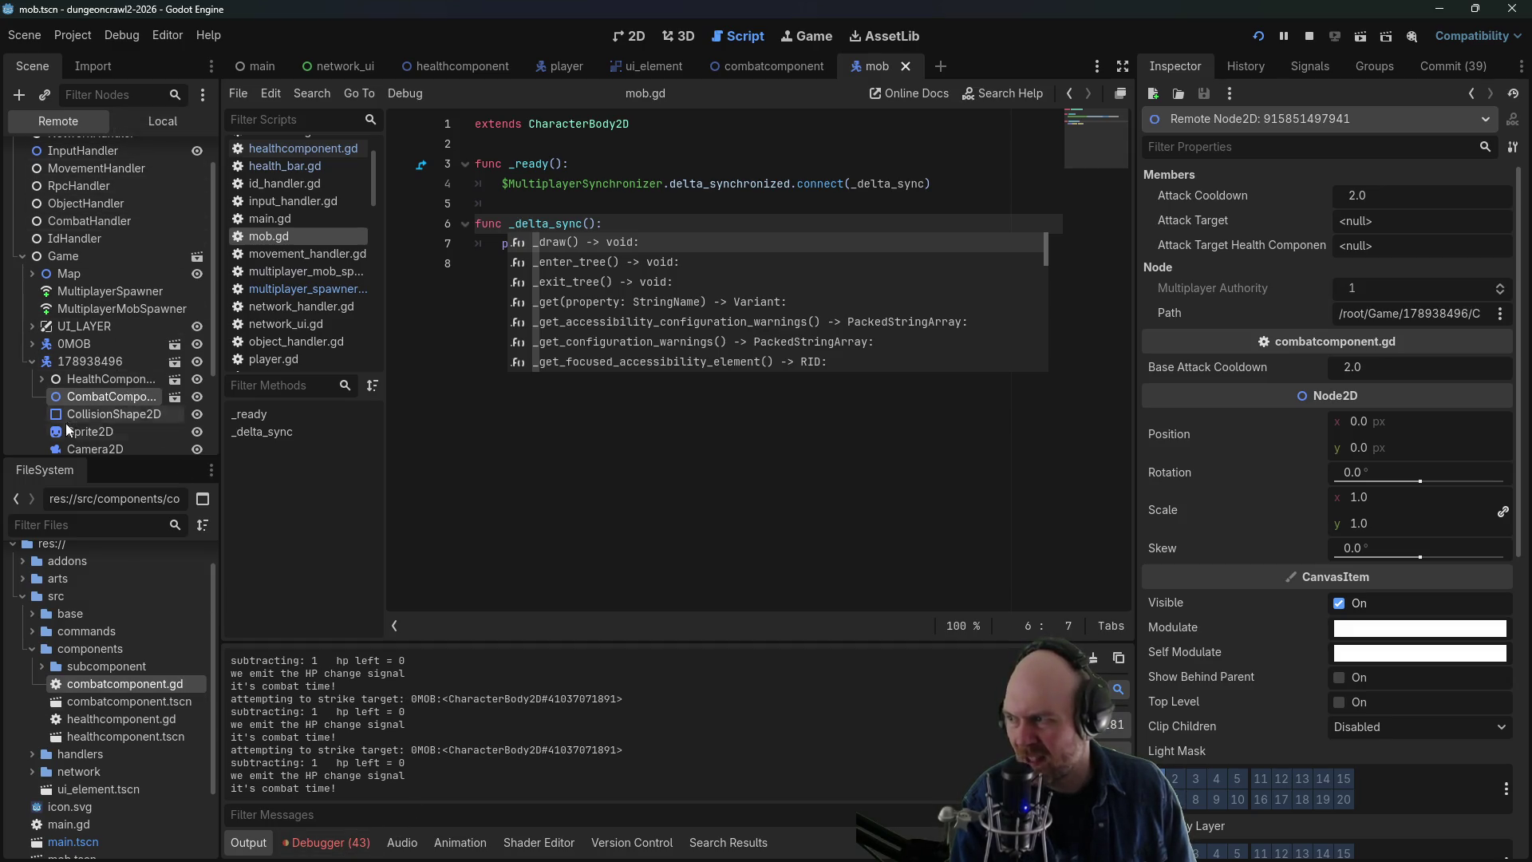
click(328, 843)
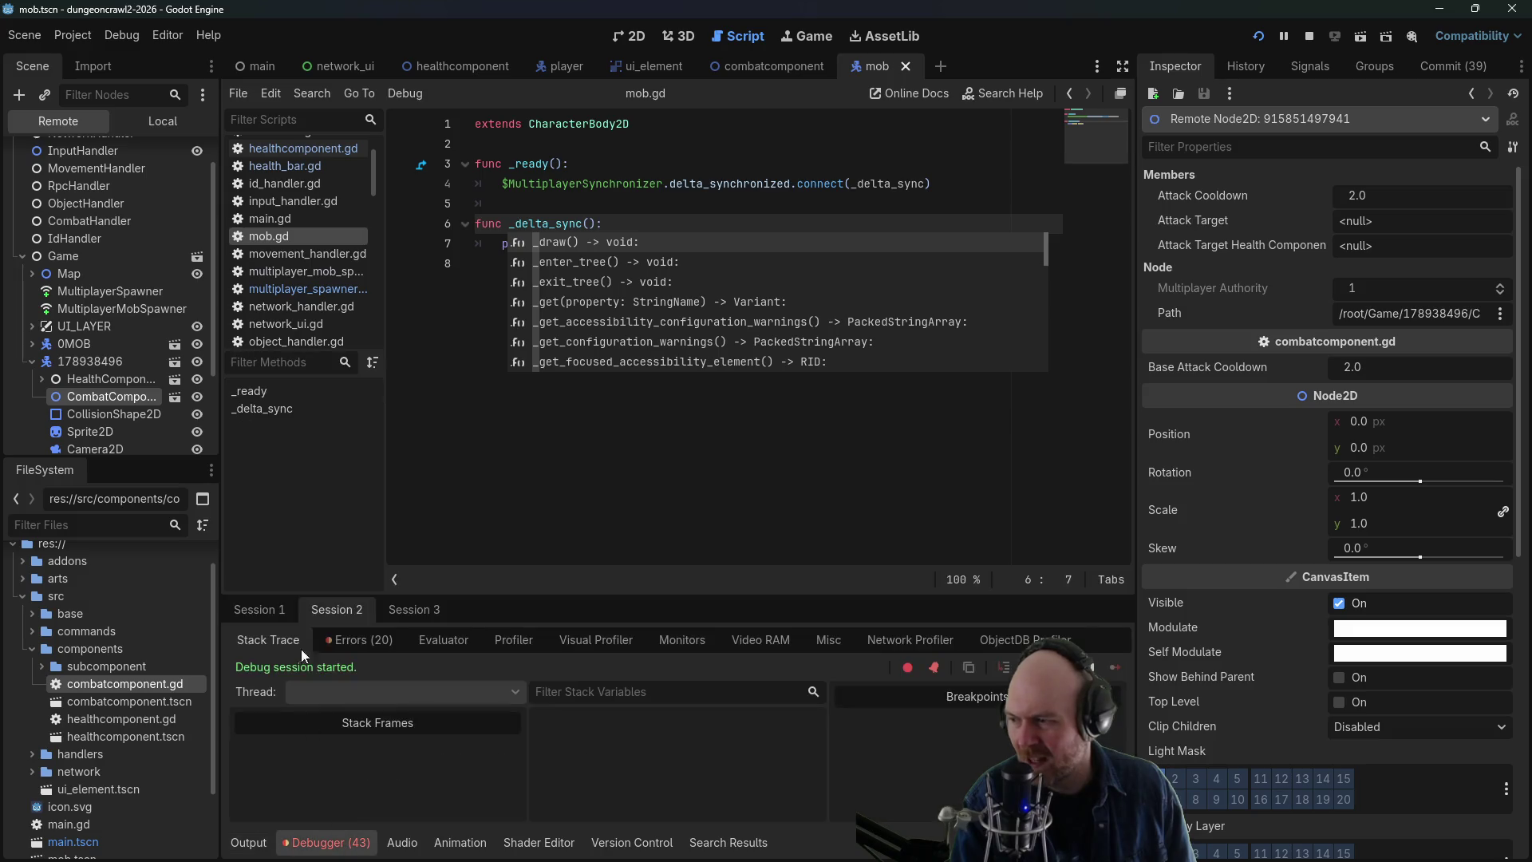
- In the third debug session, check the player's live combat and health component values
click(38, 400)
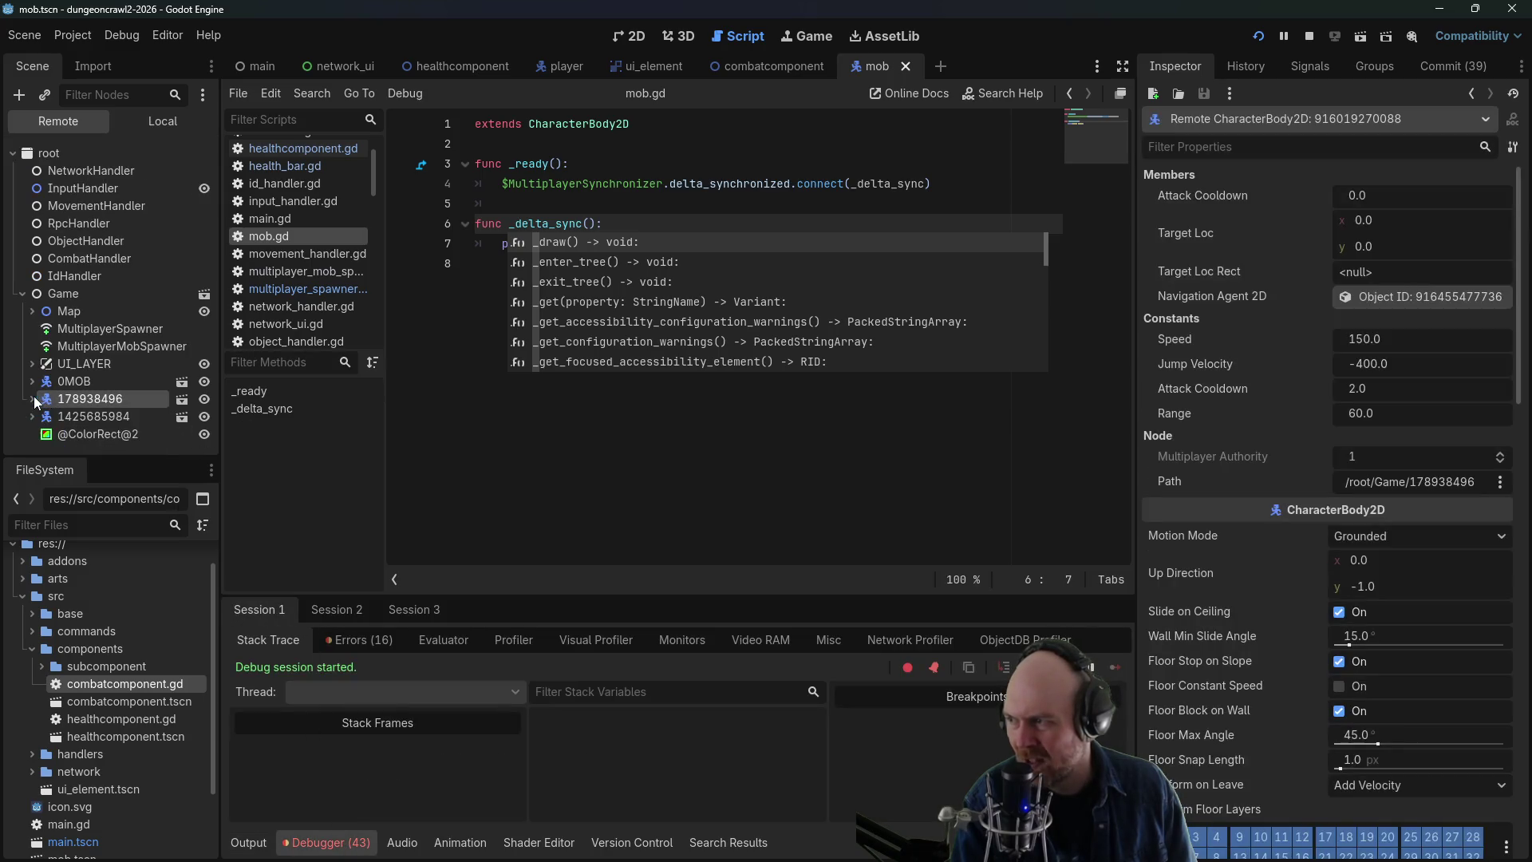
click(31, 399)
click(55, 433)
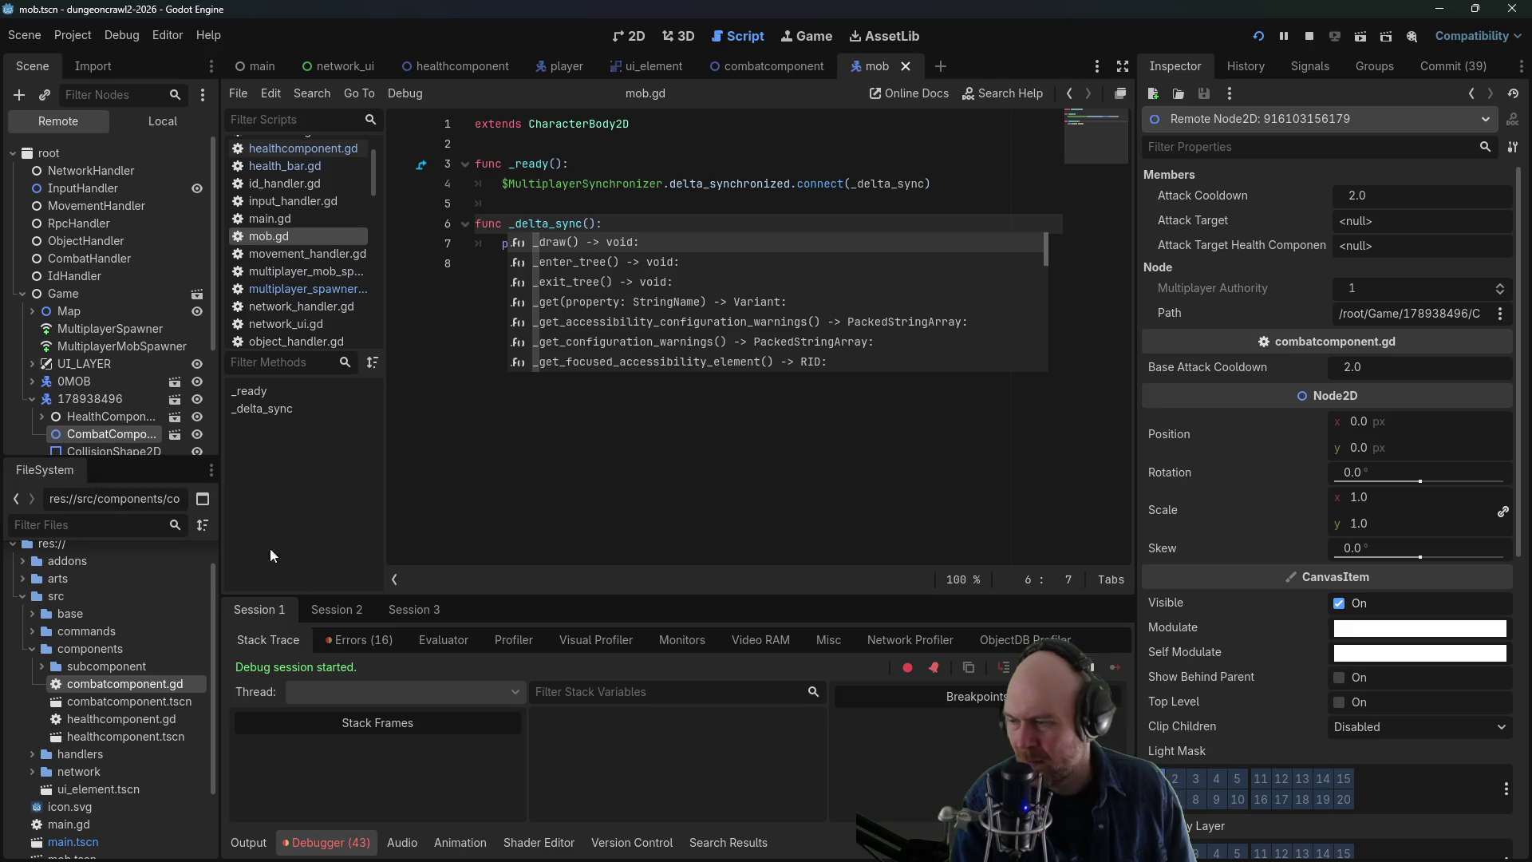
click(403, 613)
click(88, 399)
click(32, 399)
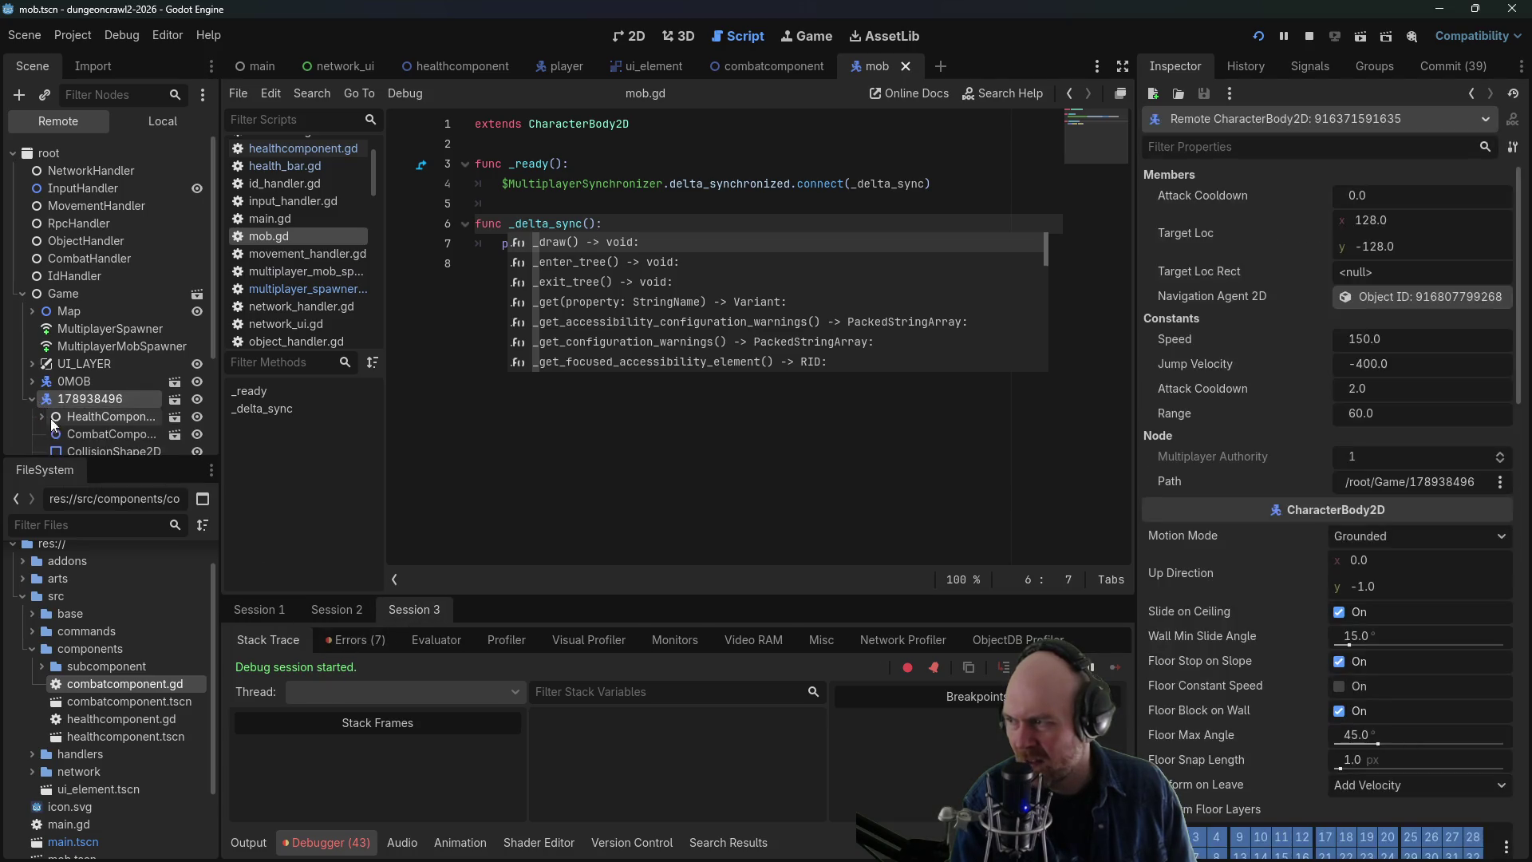
click(55, 433)
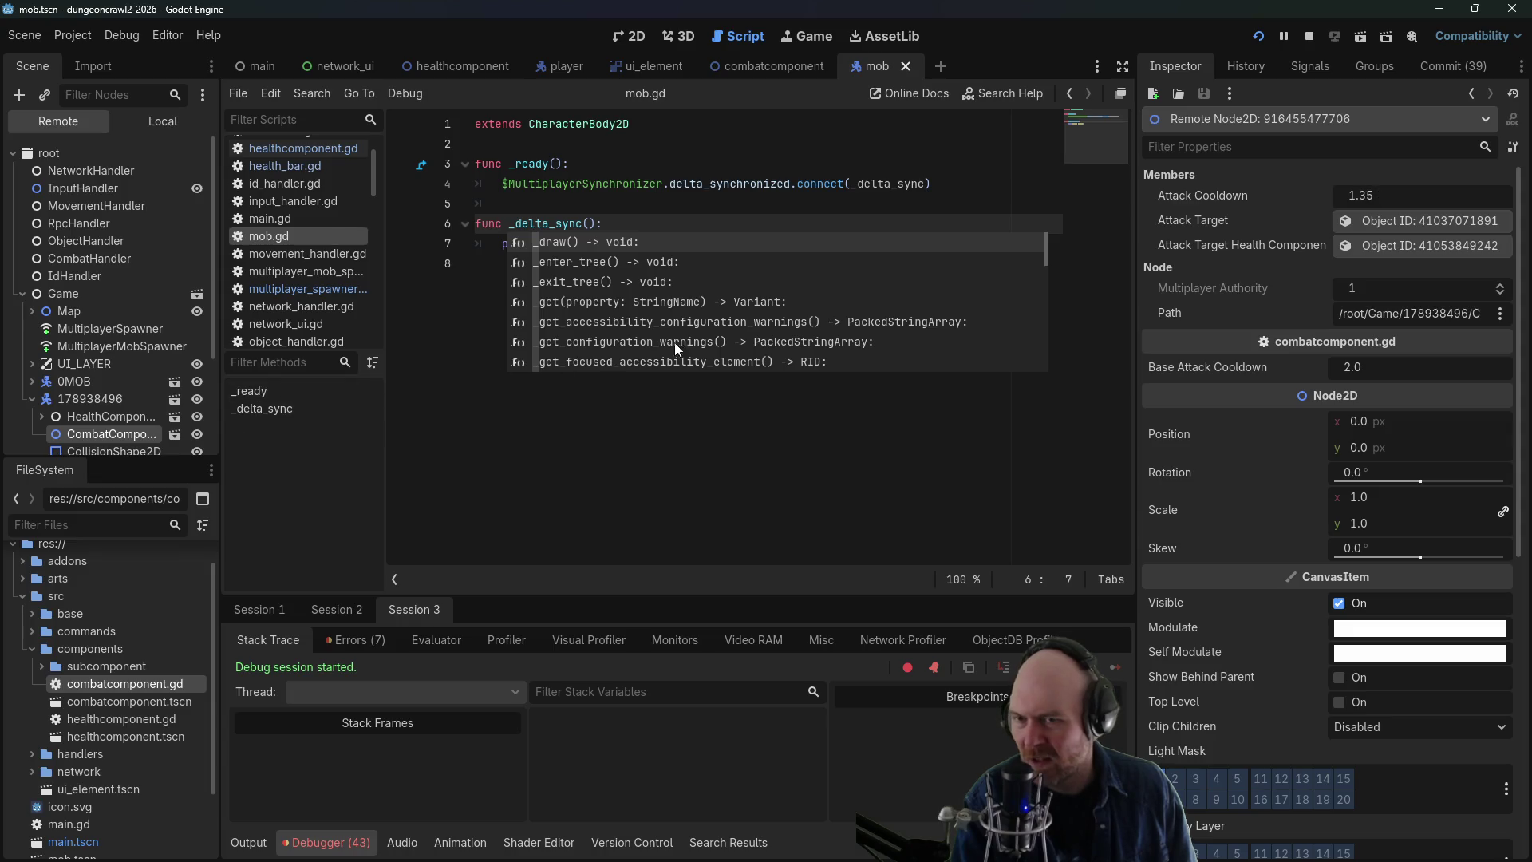
click(86, 415)
- Inspect the mob's health component, HealthBar and combat component, confirming its health is 0
click(32, 382)
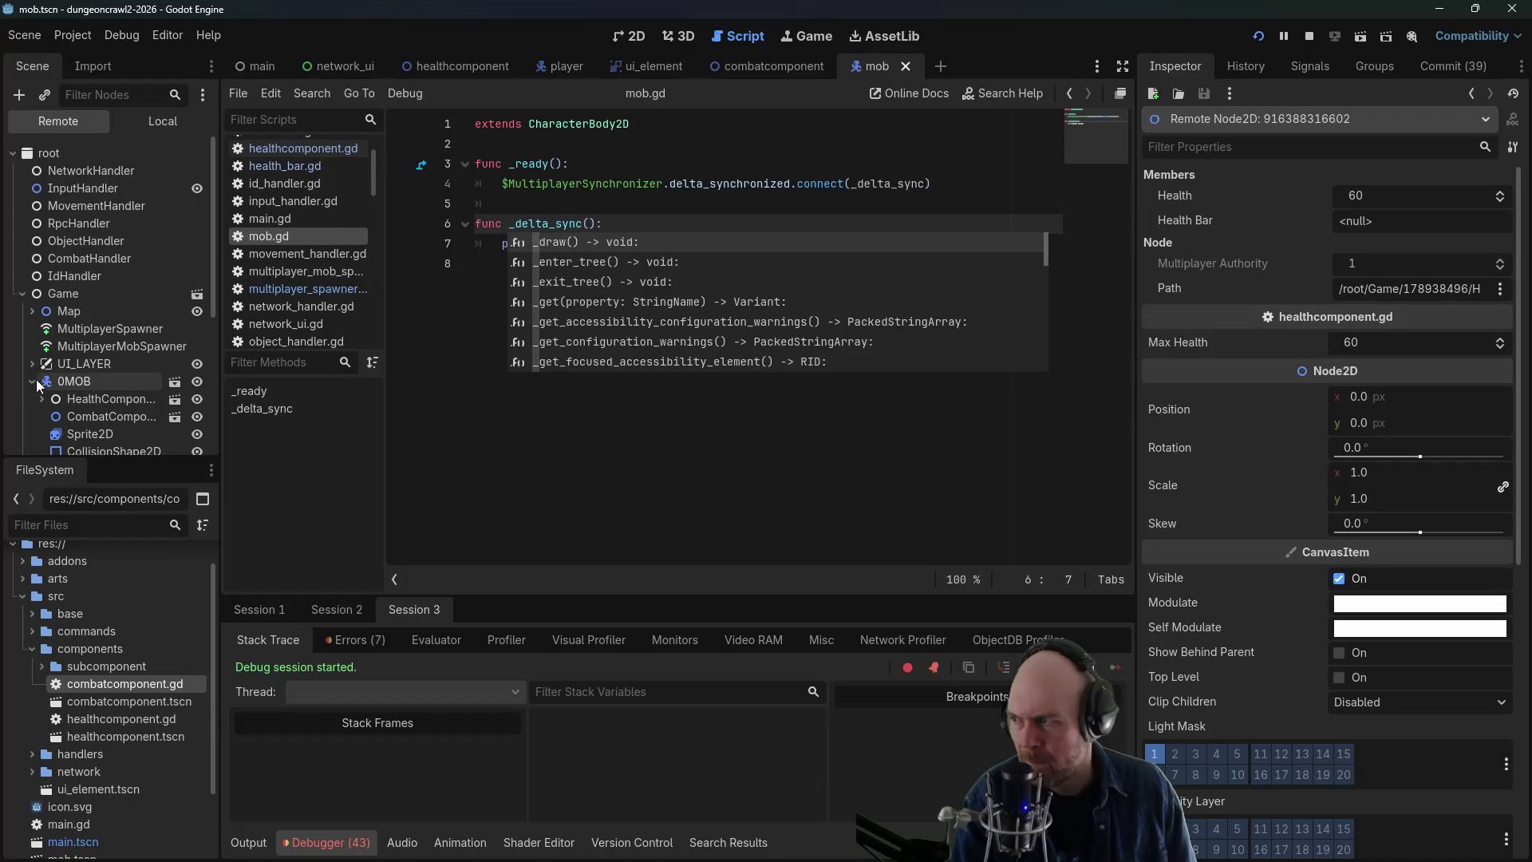
click(95, 400)
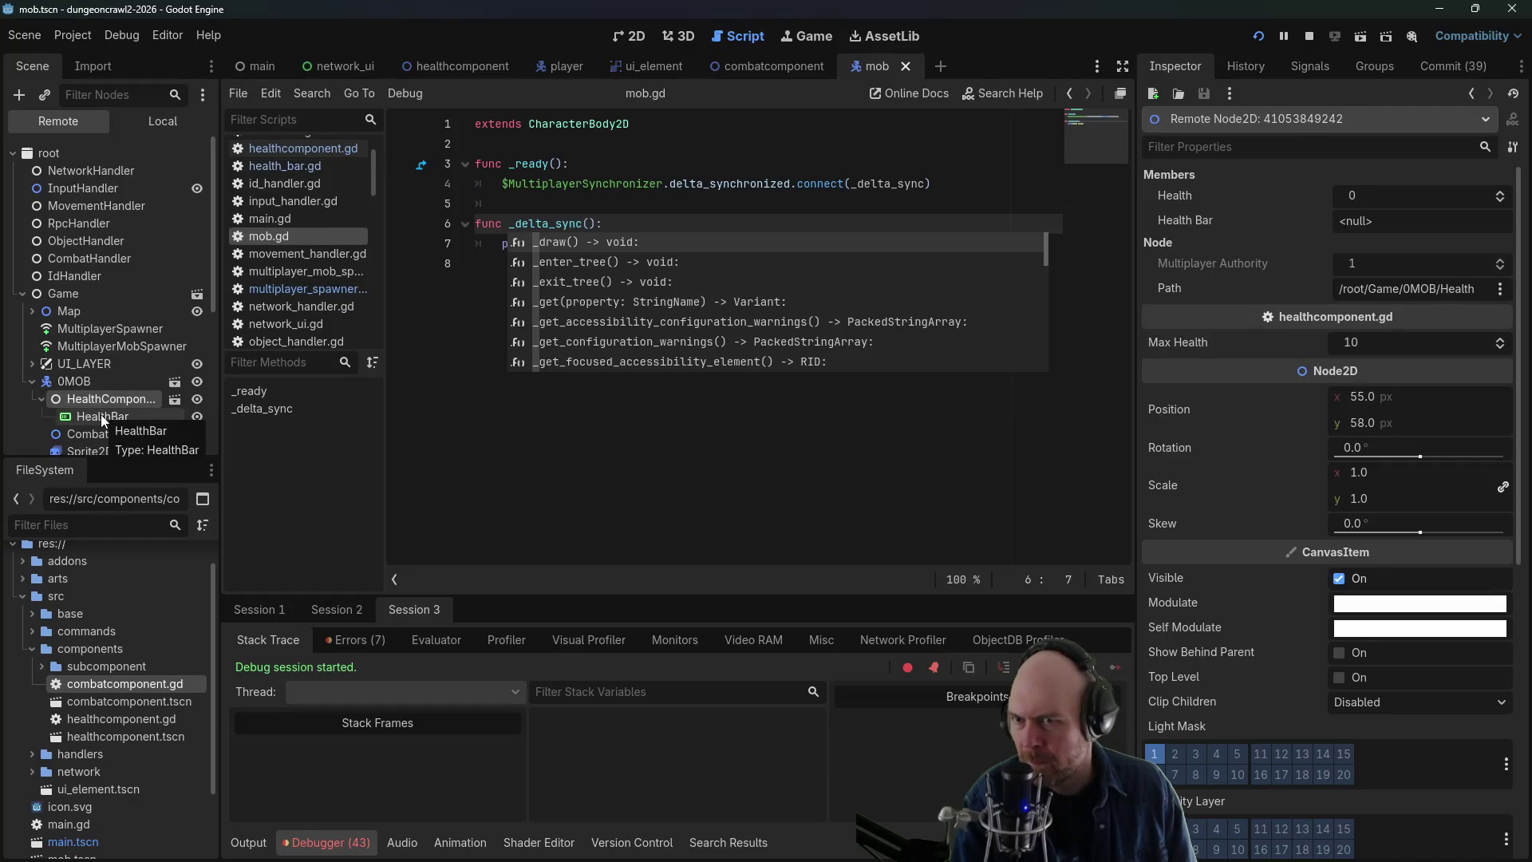
click(99, 415)
click(93, 405)
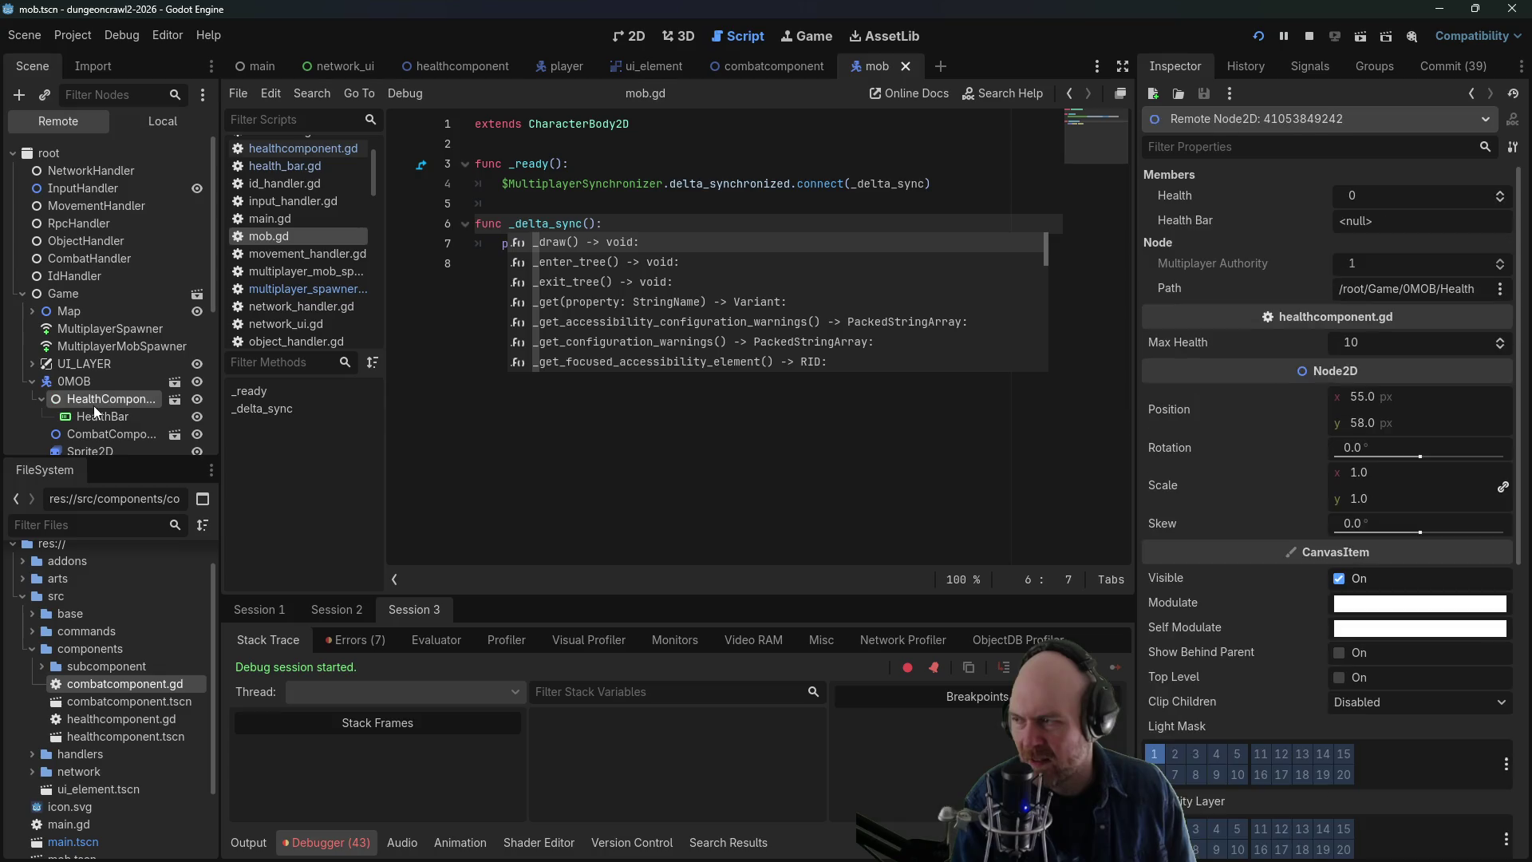
click(40, 398)
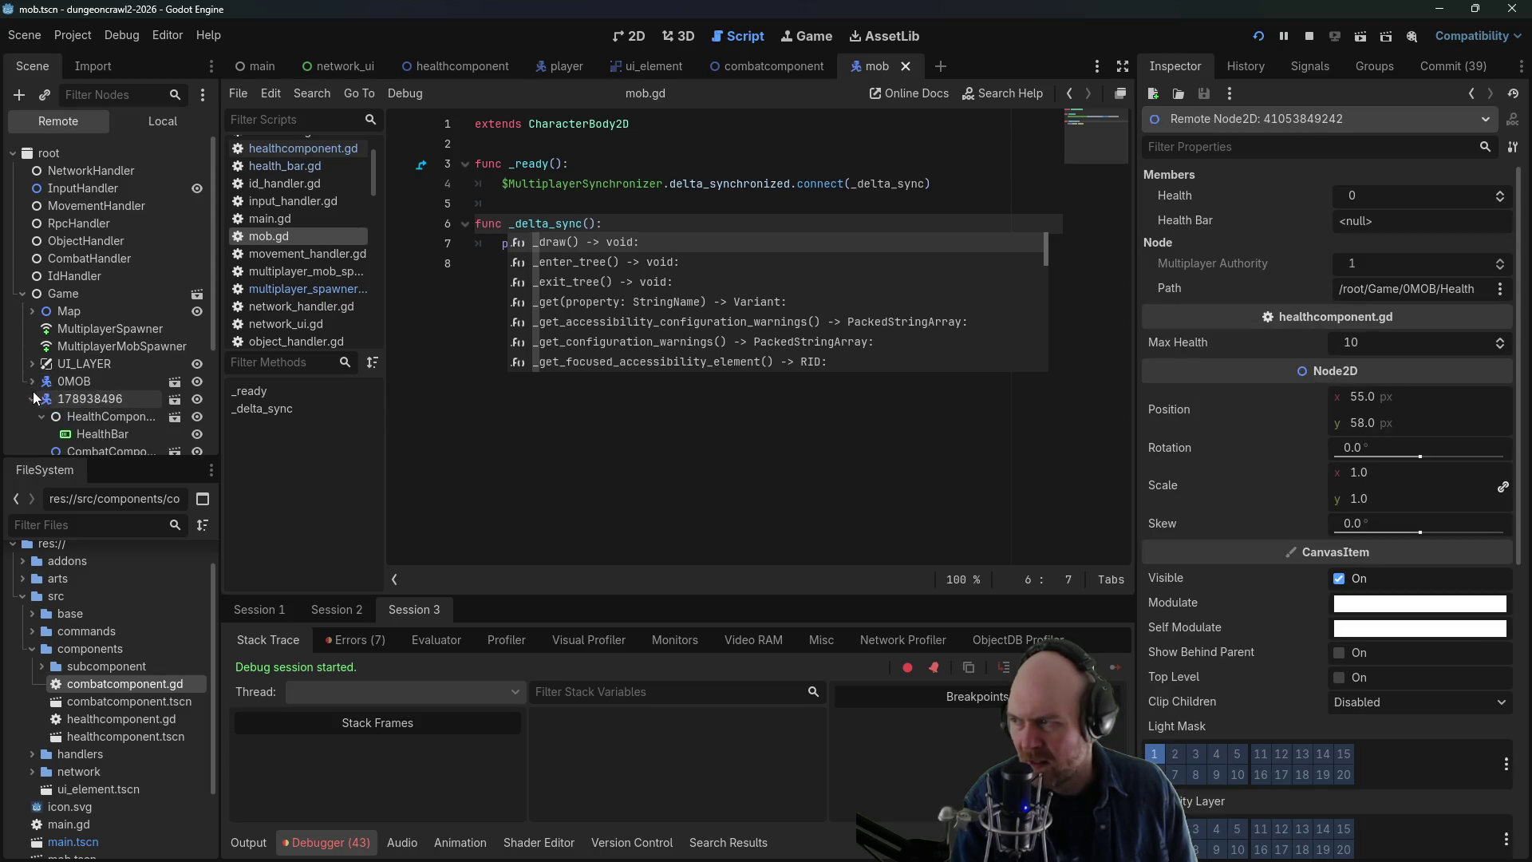
click(65, 415)
scroll(97, 394, down, 1)
scroll(99, 394, down, 1)
- Set the mob's MultiplayerSynchronizer Delta Interval to 0.411 s
click(121, 364)
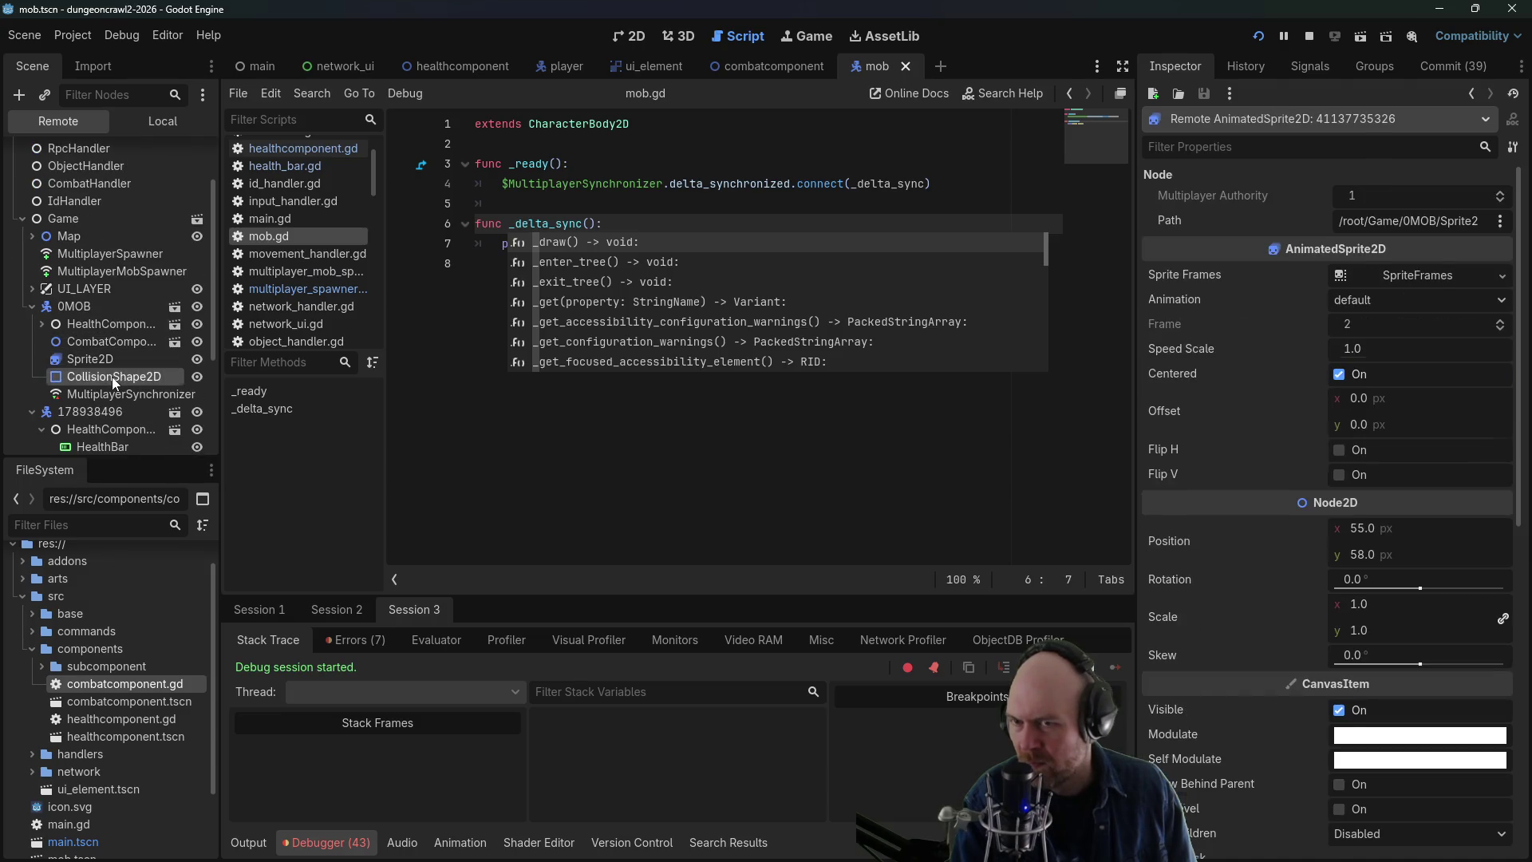
click(115, 395)
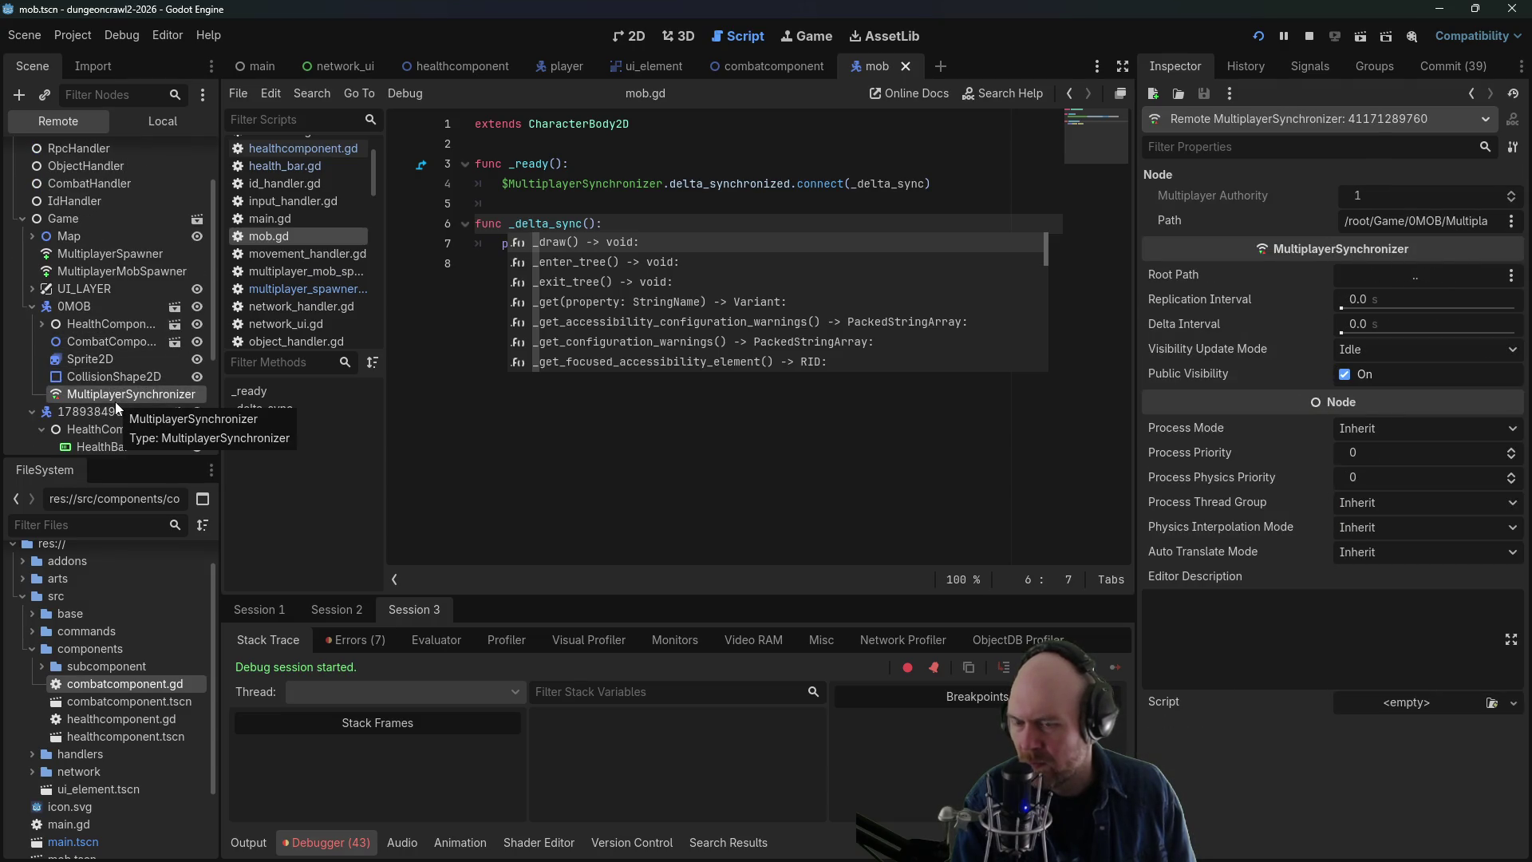
drag(1342, 335, 1351, 336)
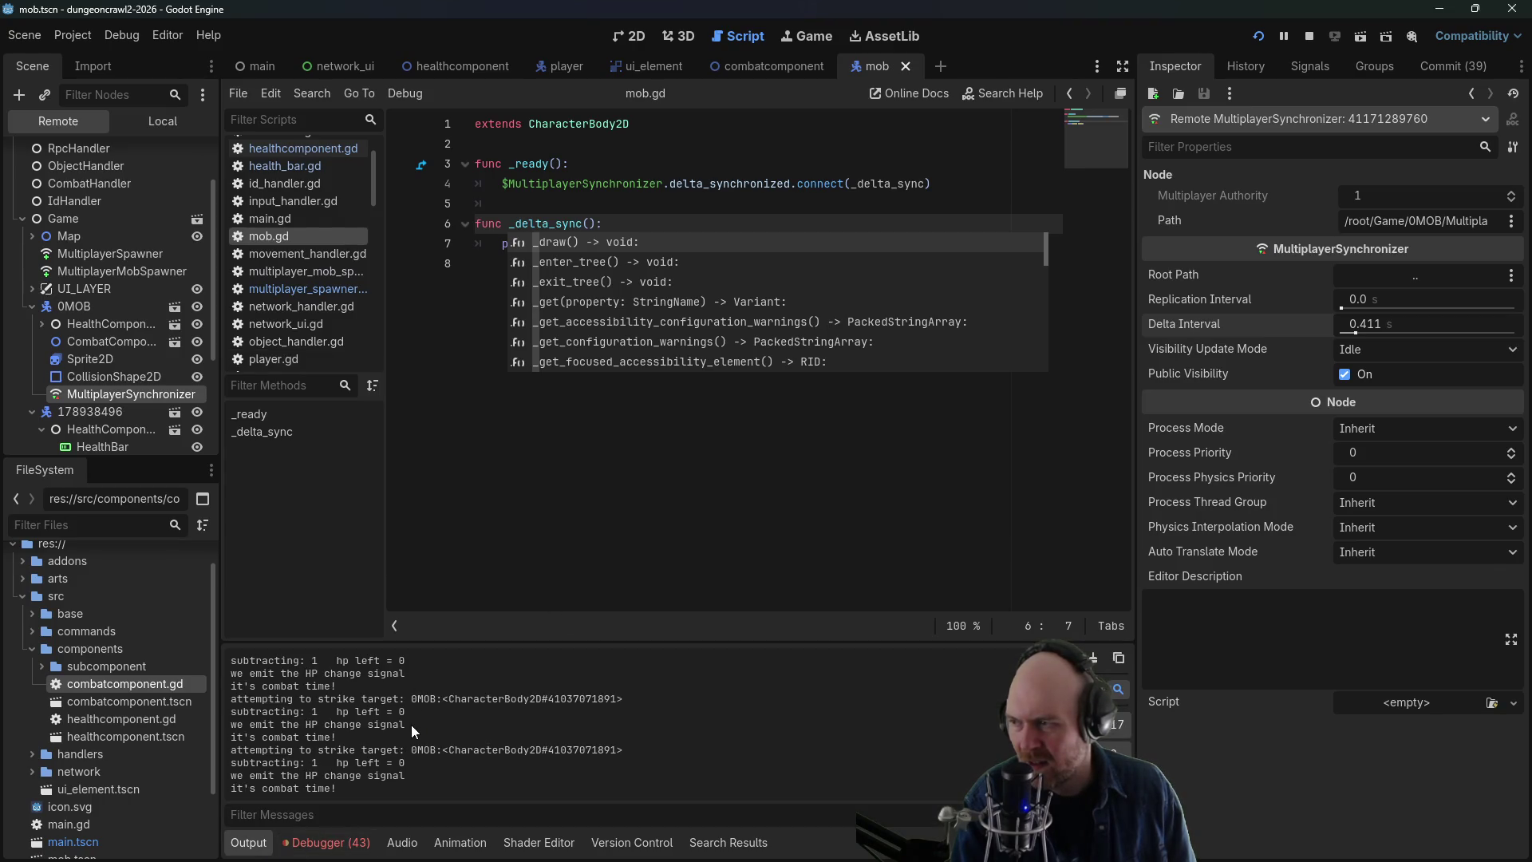
click(315, 432)
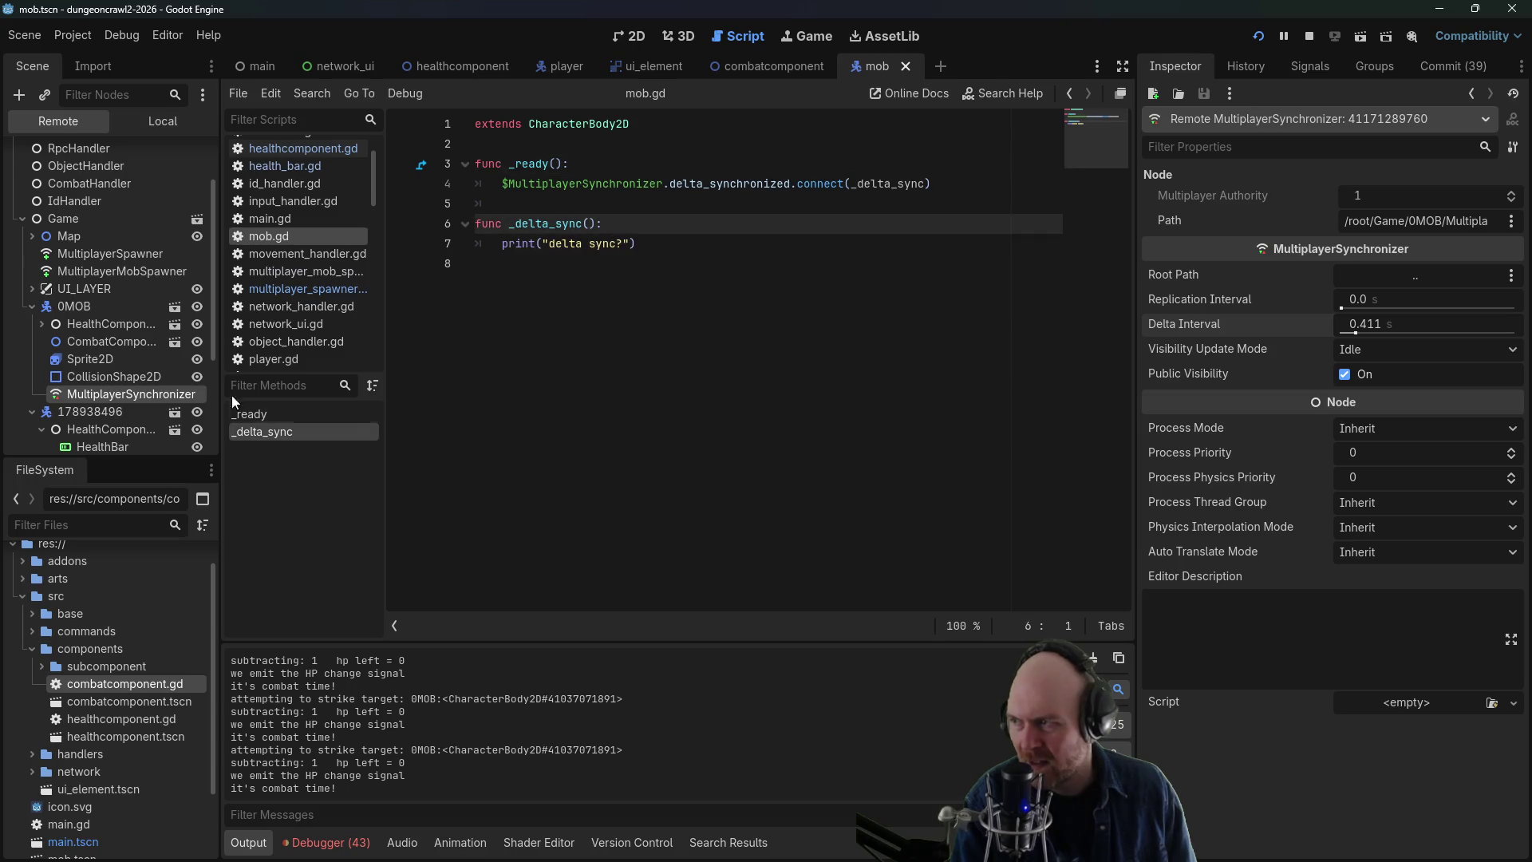
- Stop the game and read the documentation for the delta_synchronized signal
click(1311, 37)
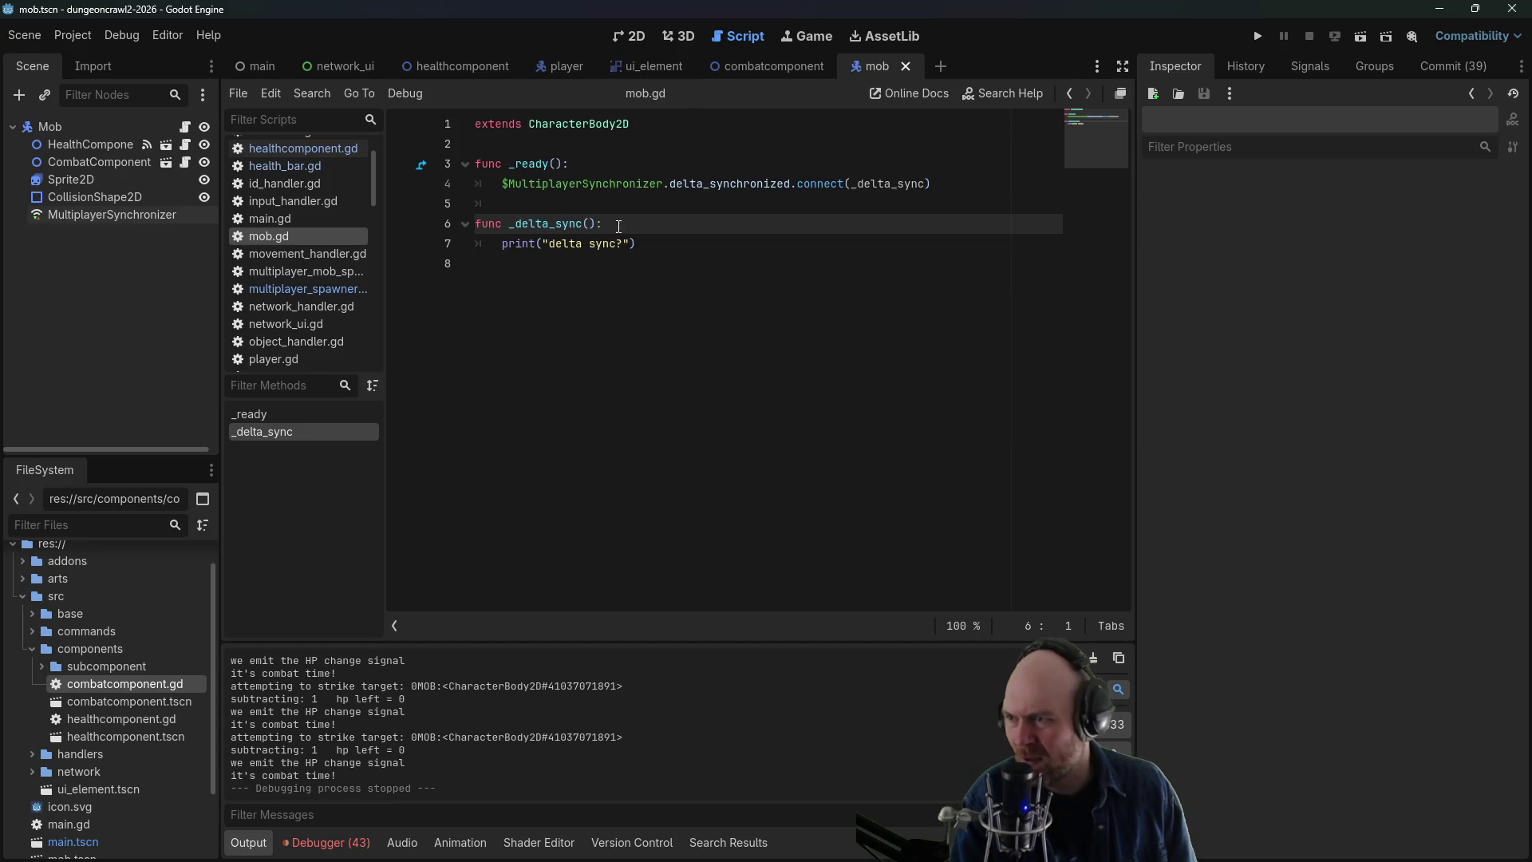
click(771, 179)
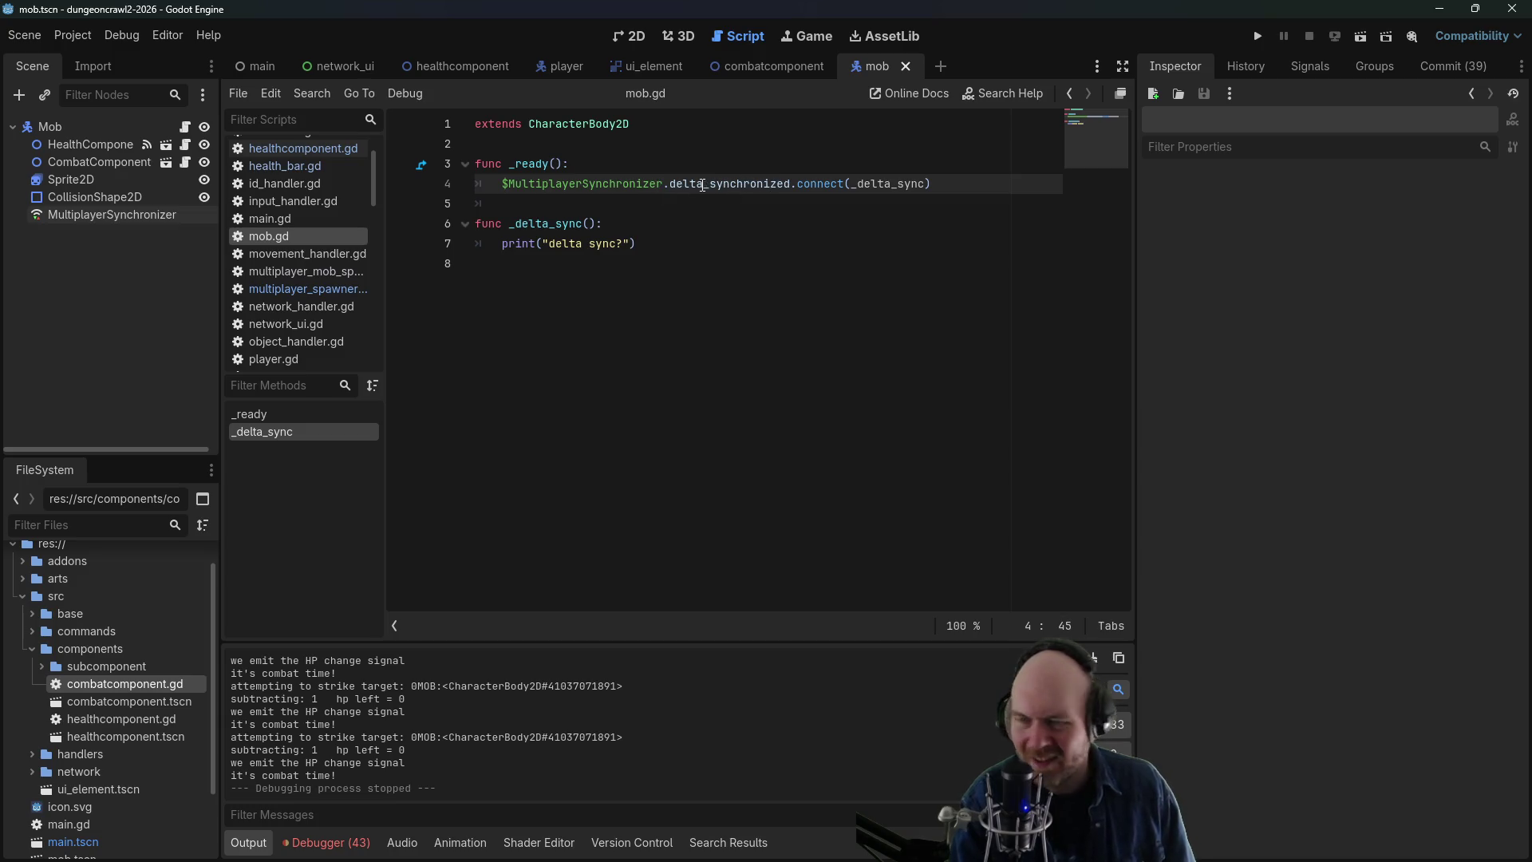
ctrl+click(721, 193)
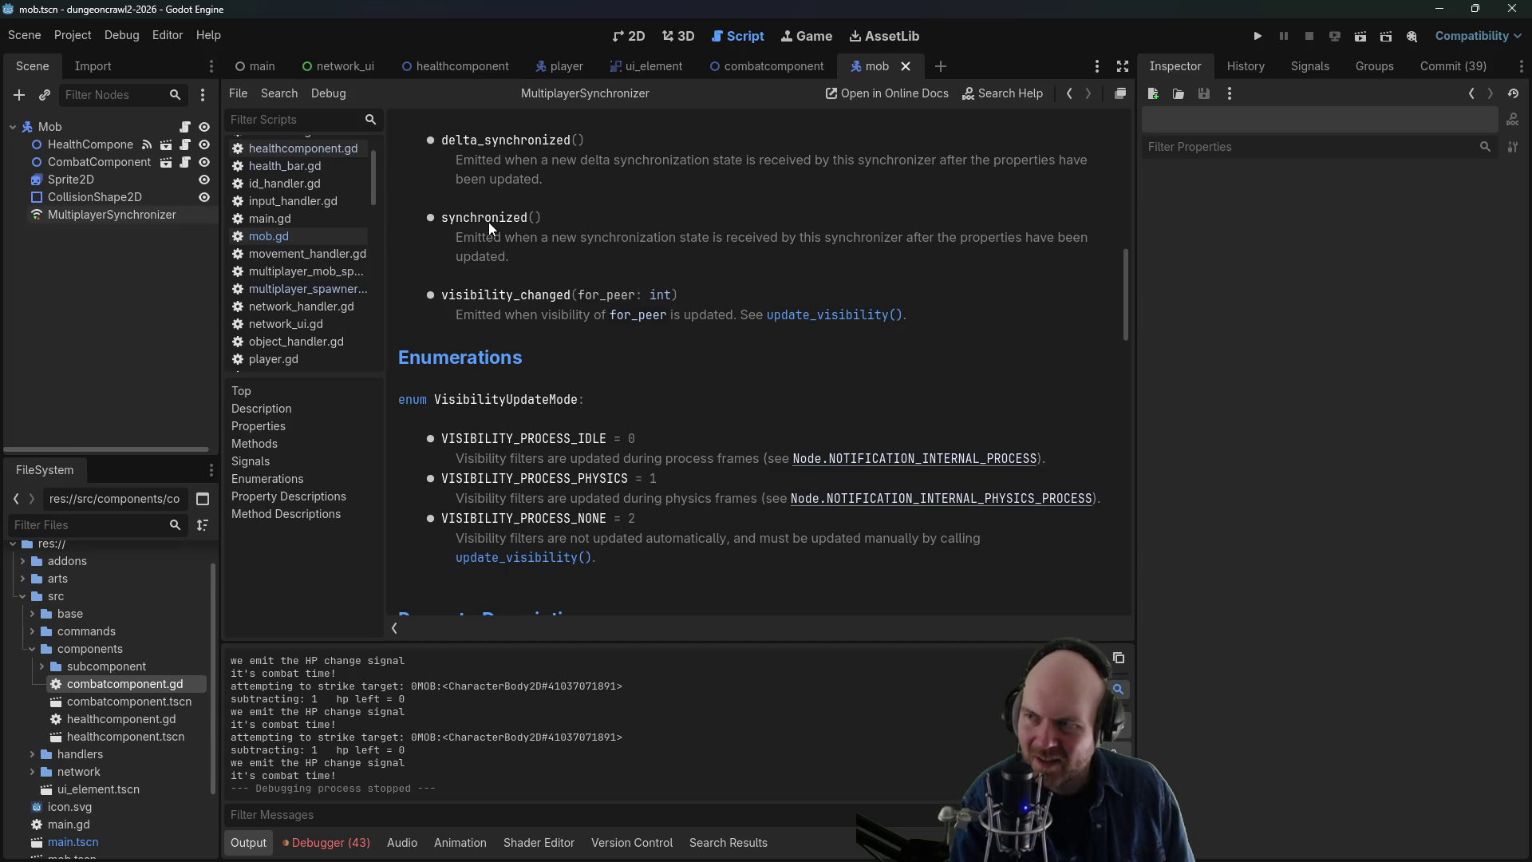
click(311, 289)
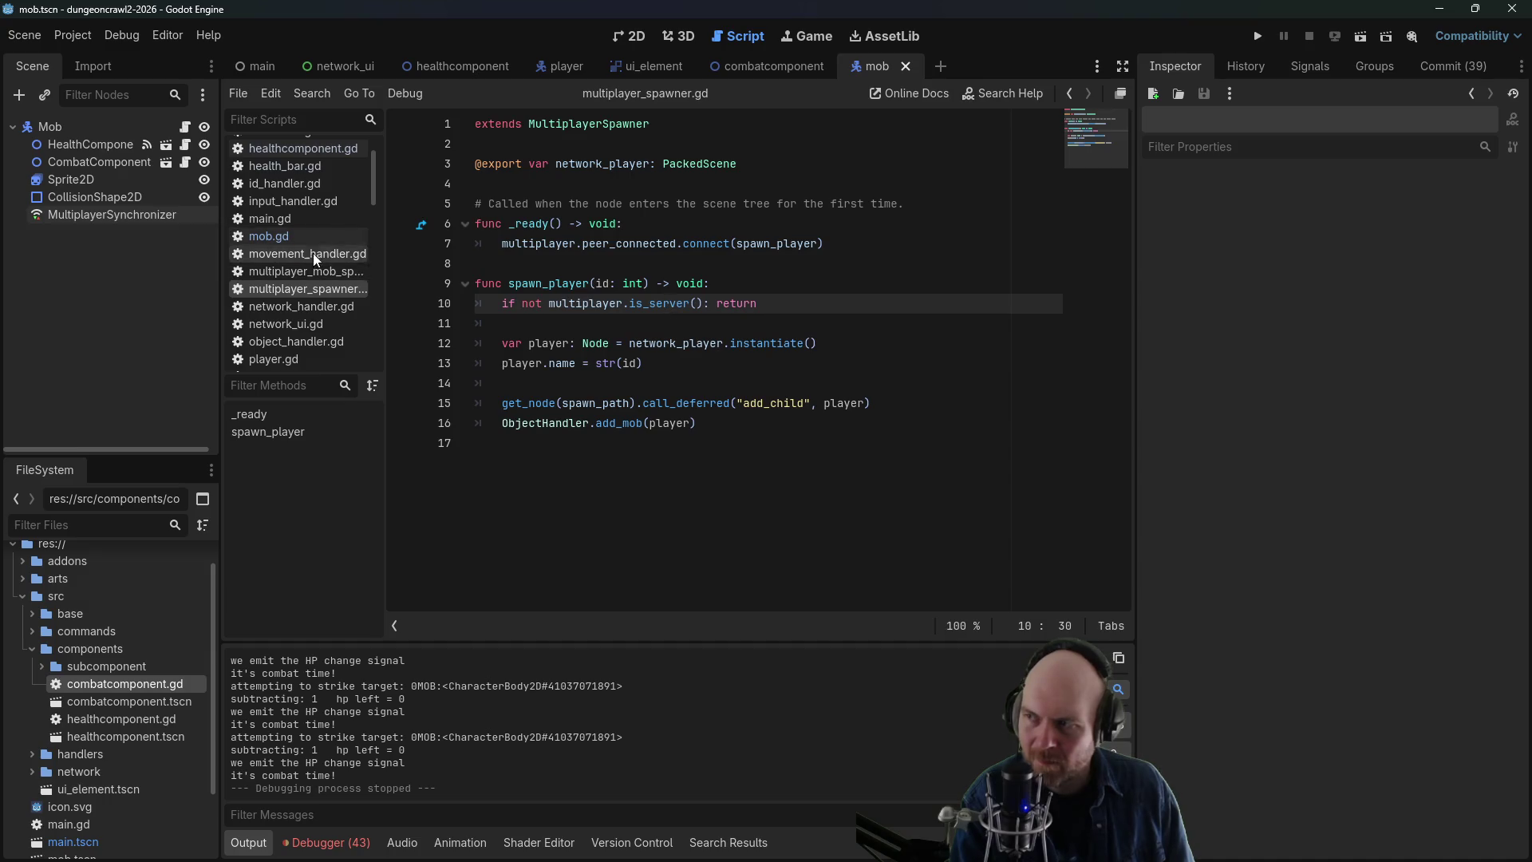
click(272, 237)
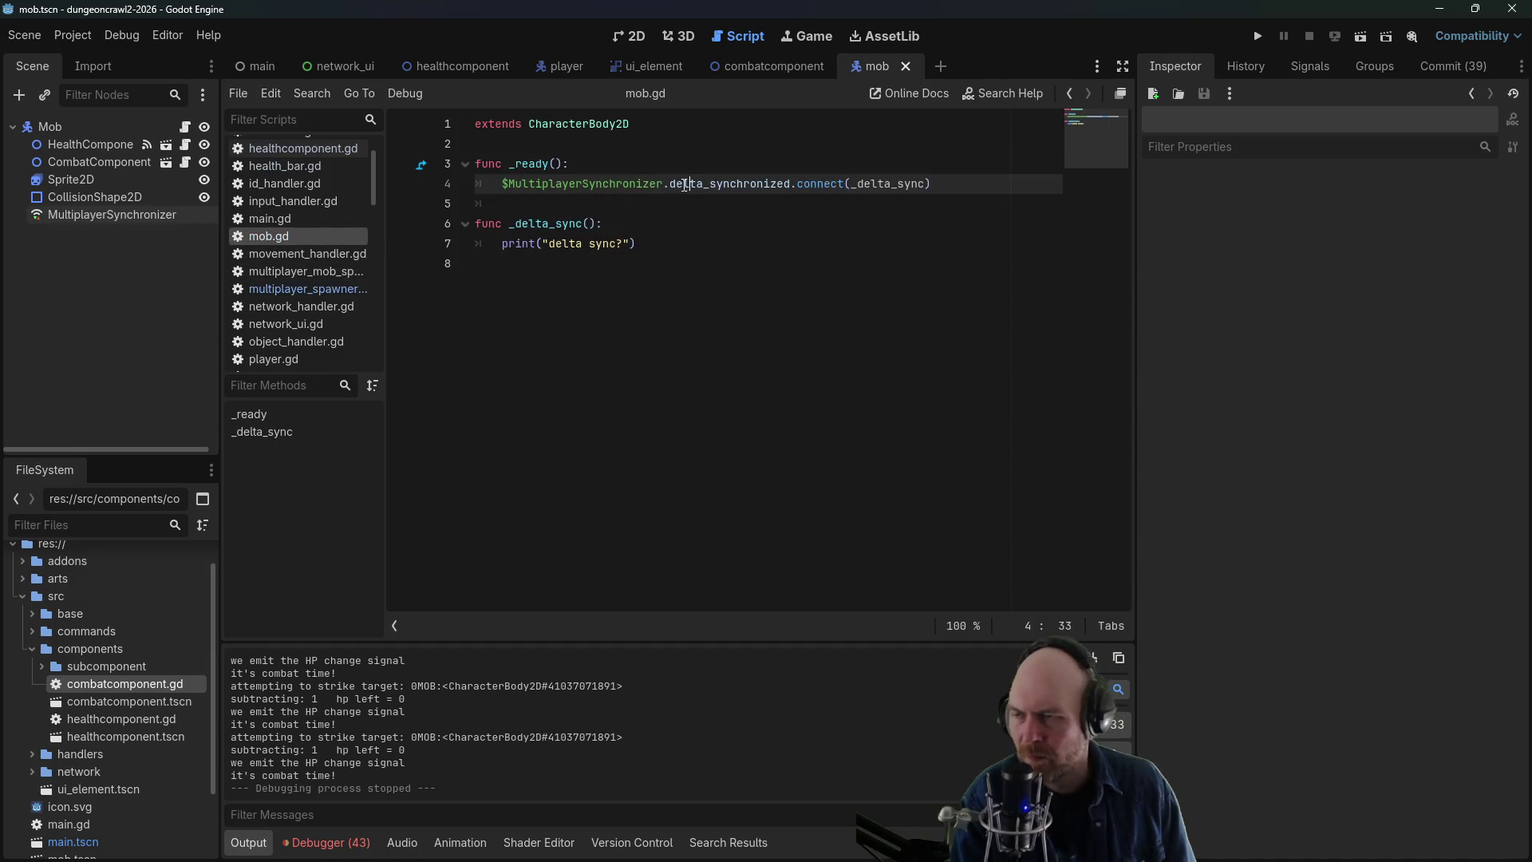
- Change line 4 to the synchronized signal, make the print say 'synchronized?', and save mob.gd
drag(701, 184, 710, 184)
key(BackSpace)
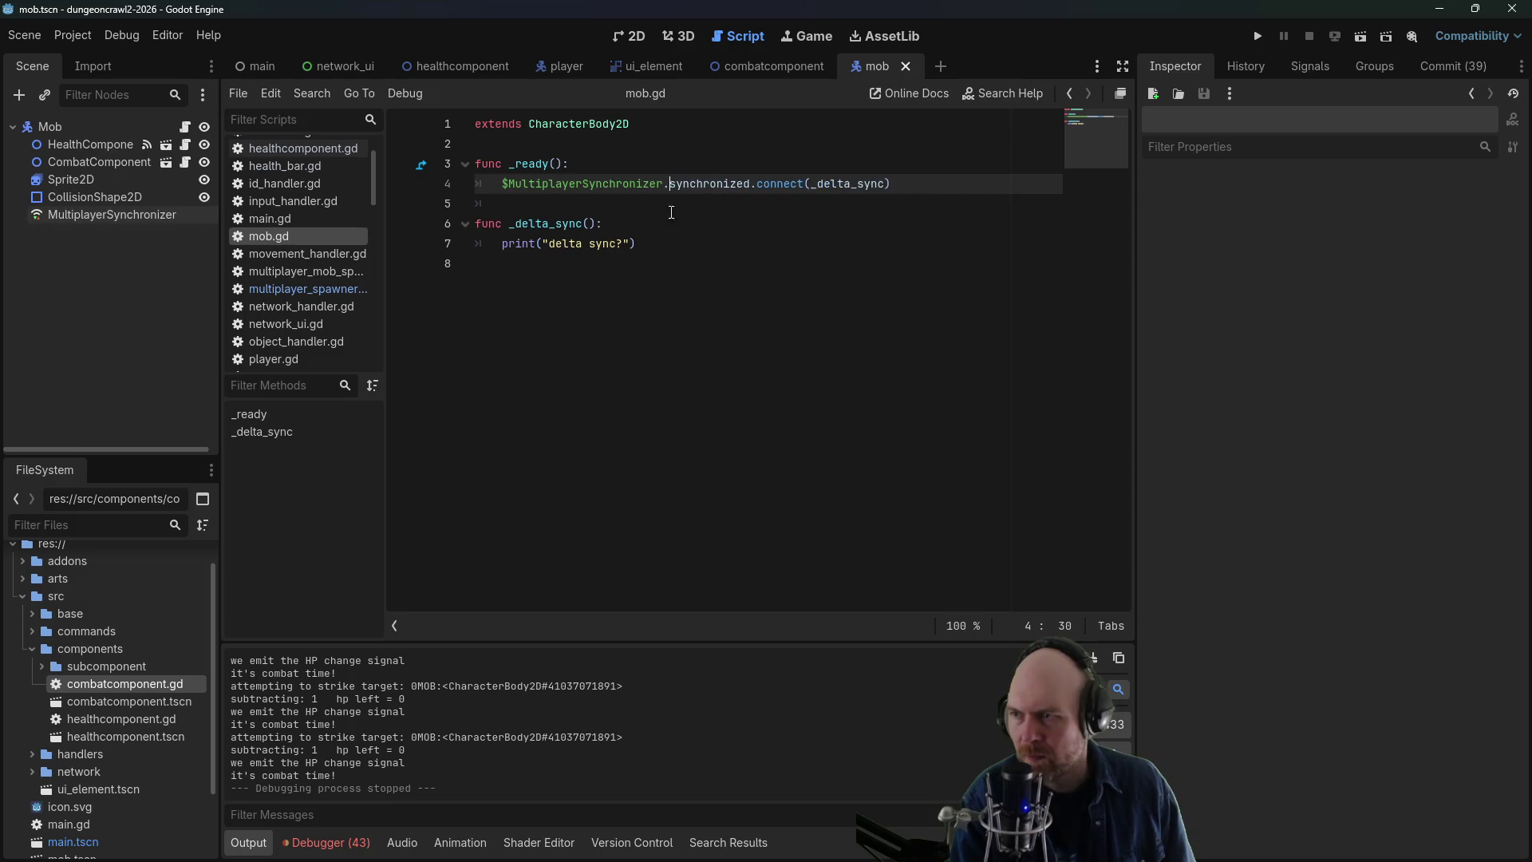
drag(543, 244, 619, 243)
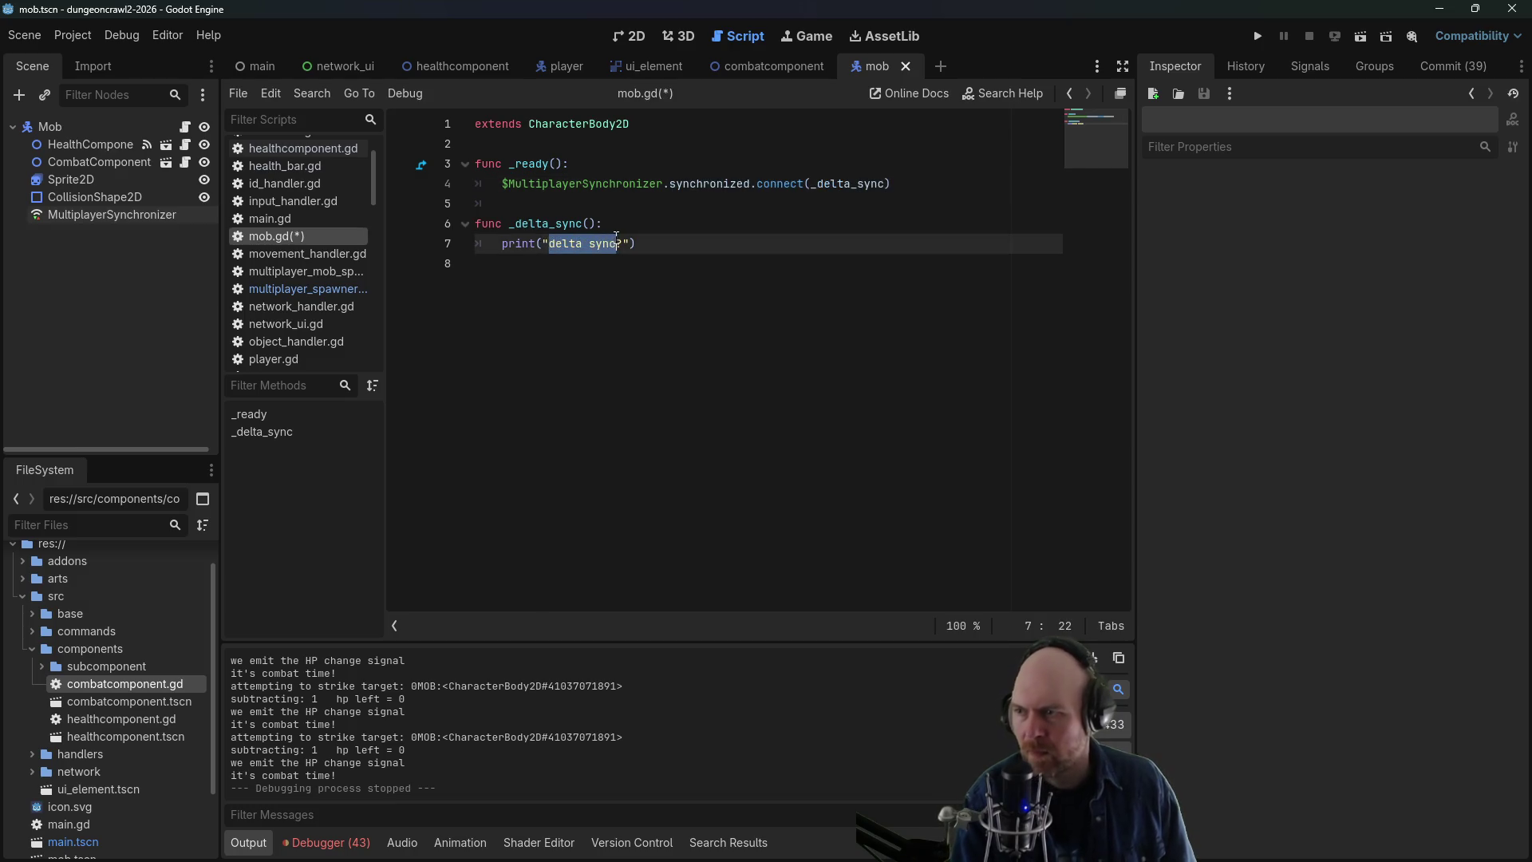
text(synchronized)
key(ctrl+s)
click(1257, 36)
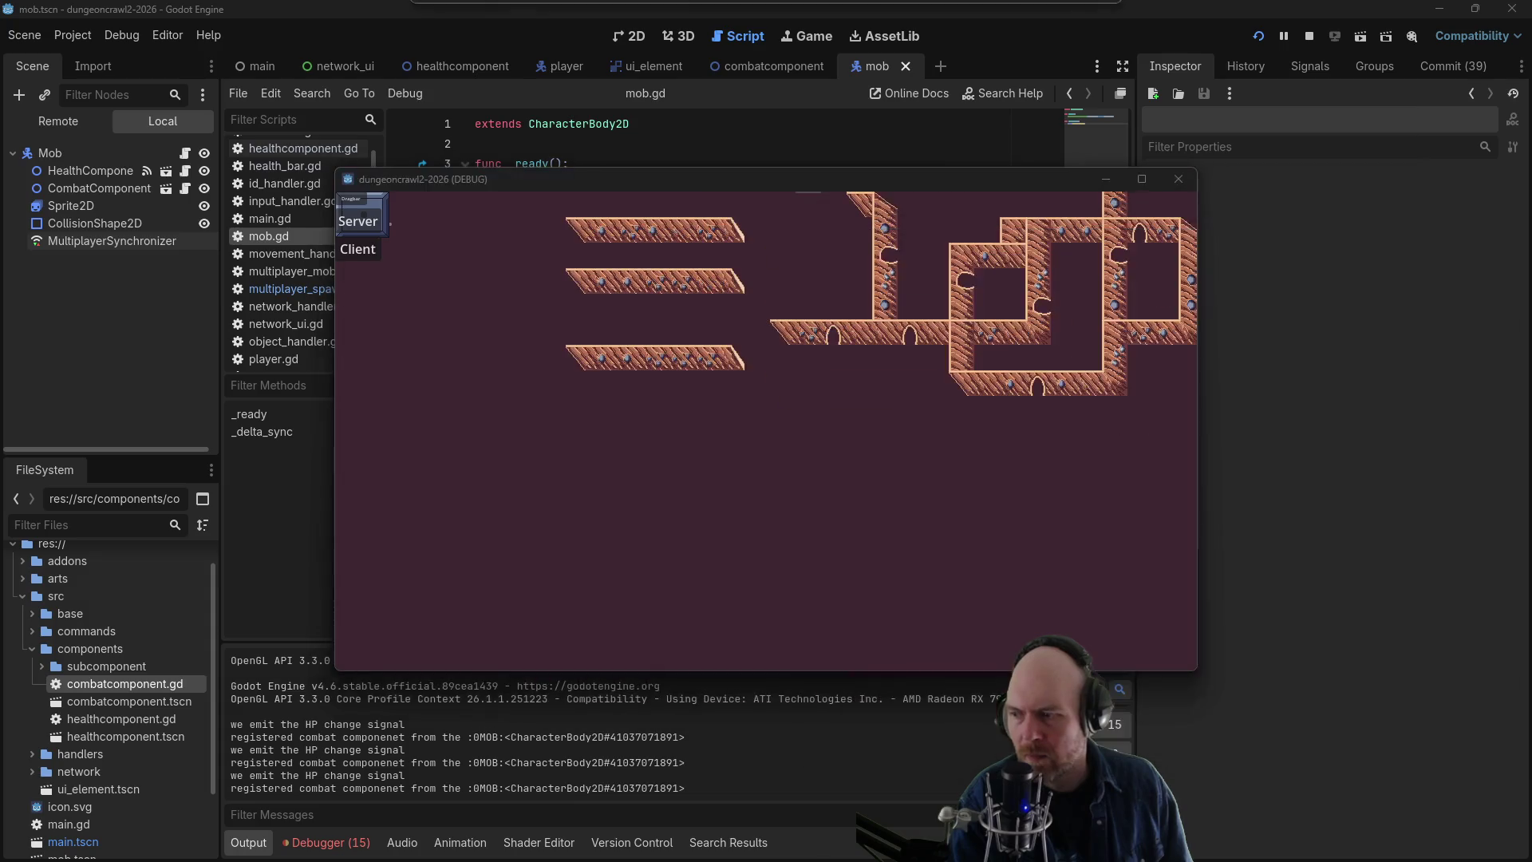
- Join as a client, move the player and attack the mob, dropping its hp to 6
click(357, 249)
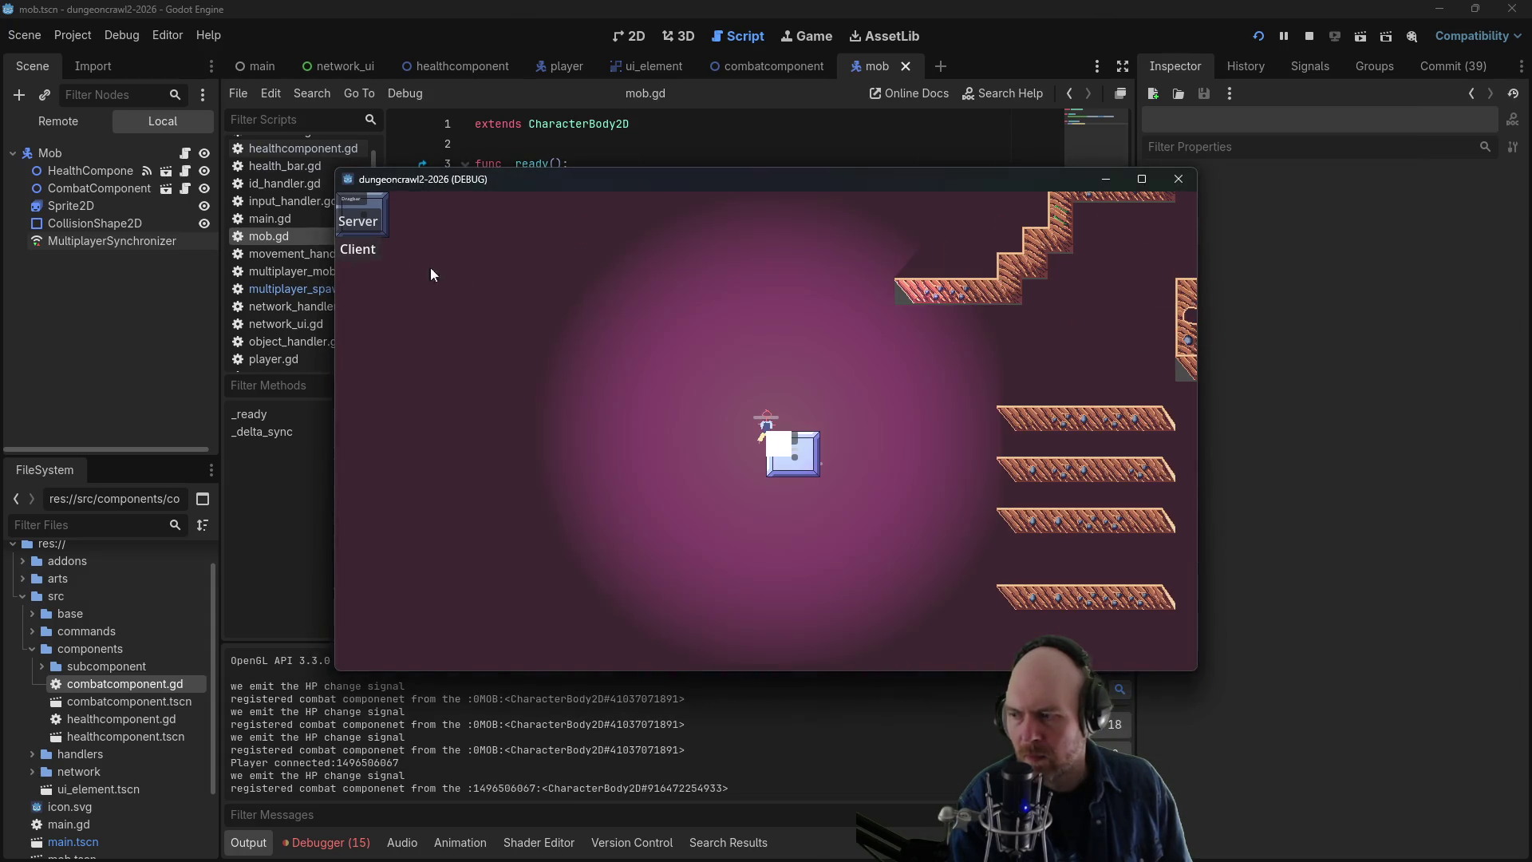
click(682, 330)
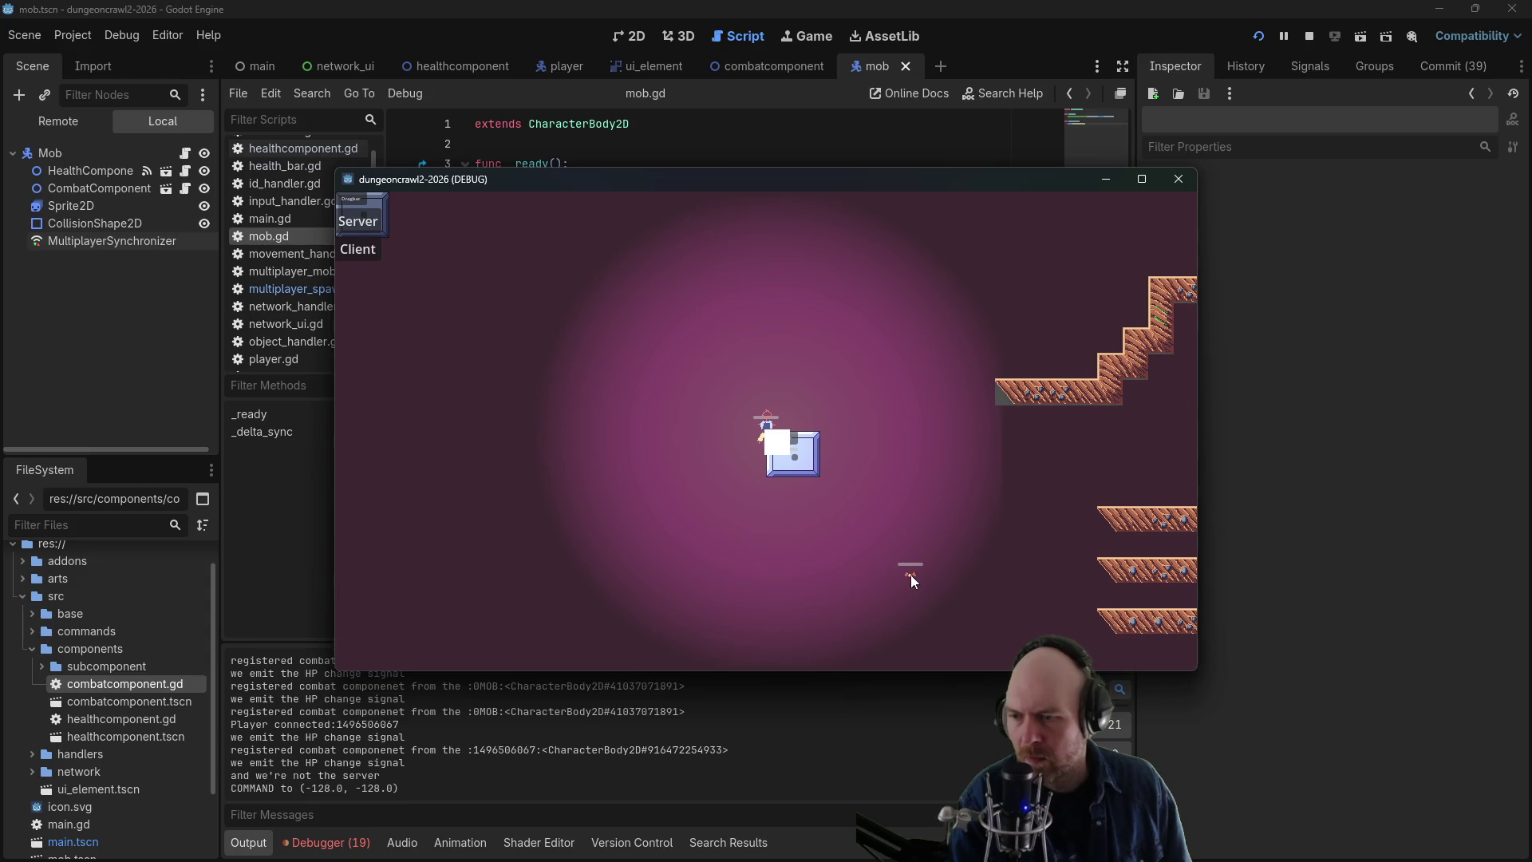
click(912, 574)
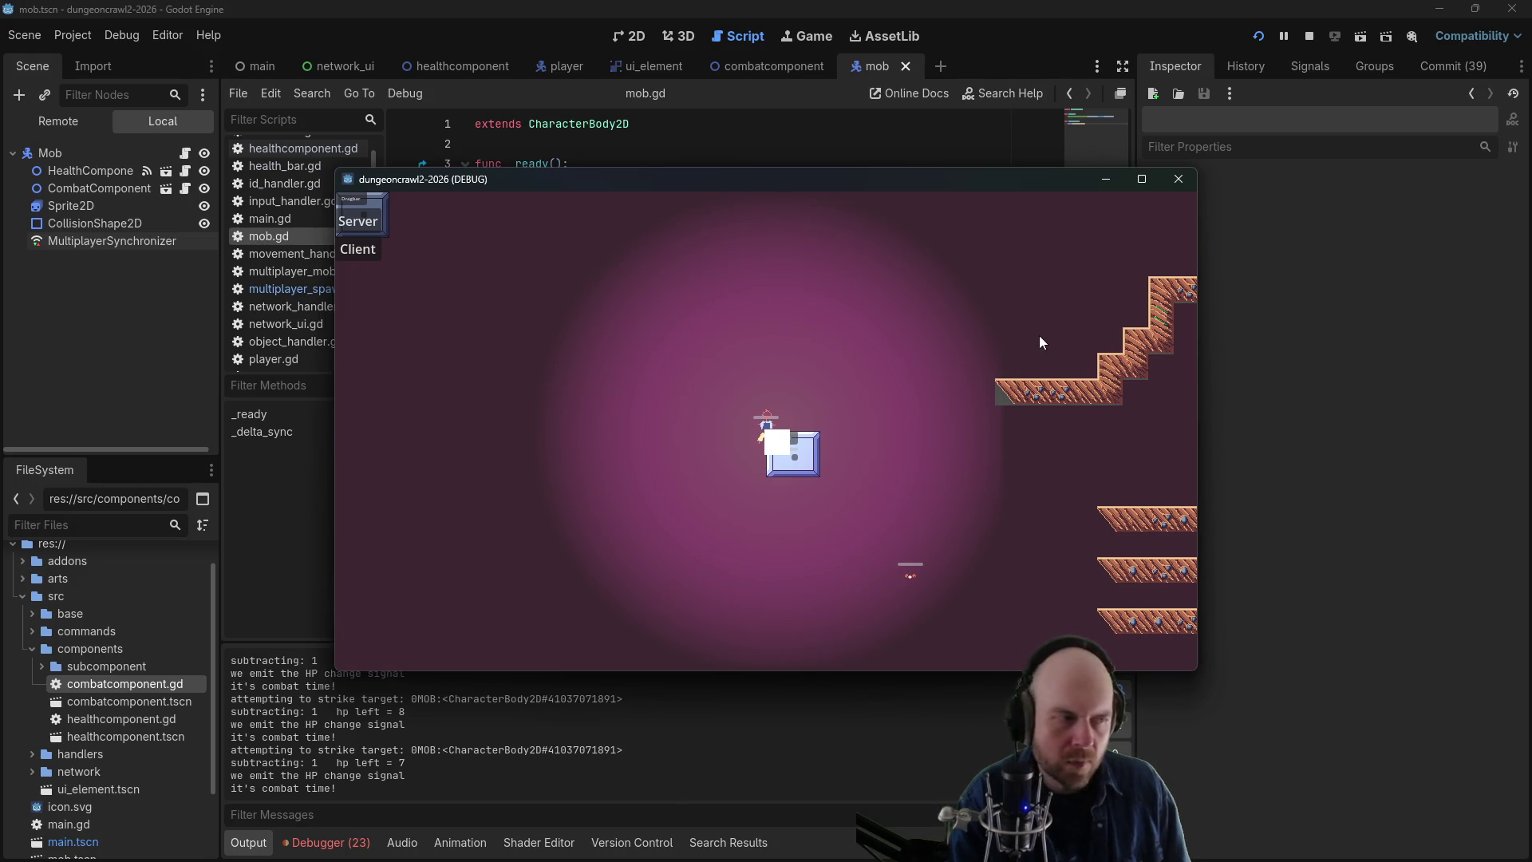
- Stop the game and turn off Public Visibility on the mob's MultiplayerSynchronizer
click(1311, 35)
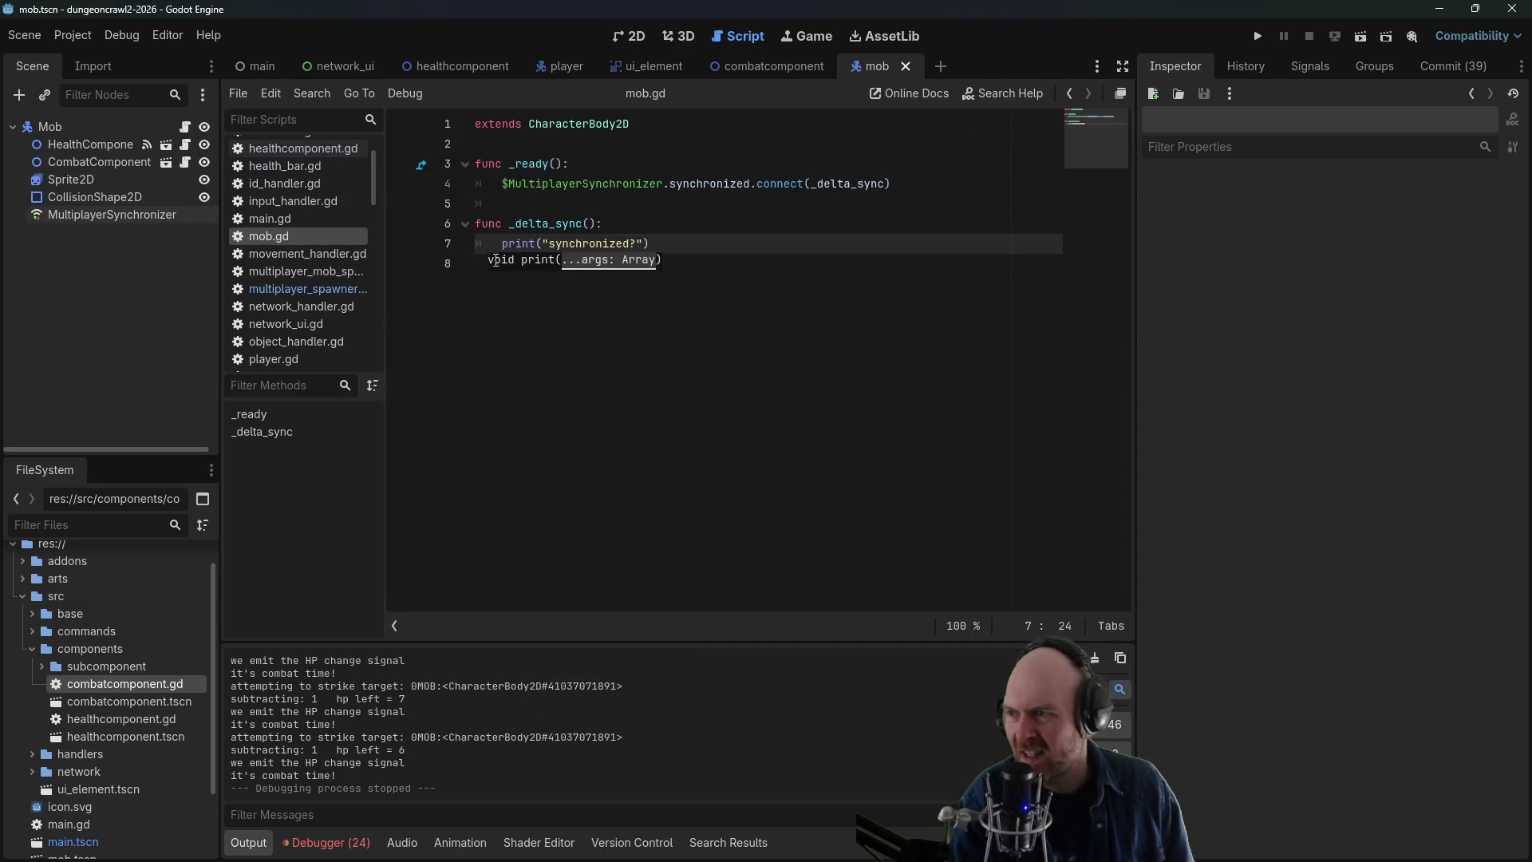
click(108, 215)
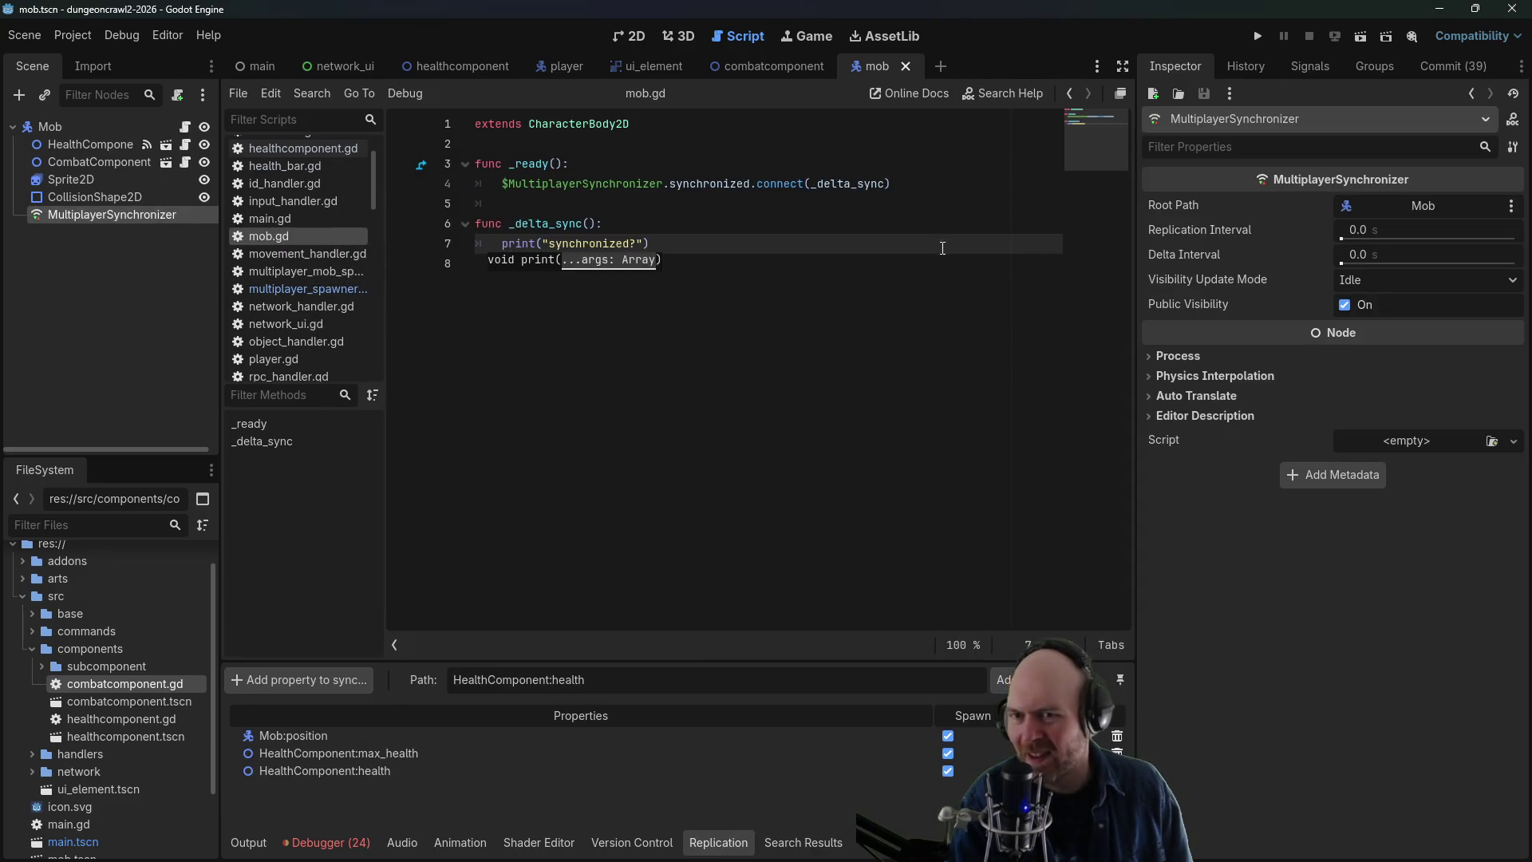
click(1345, 305)
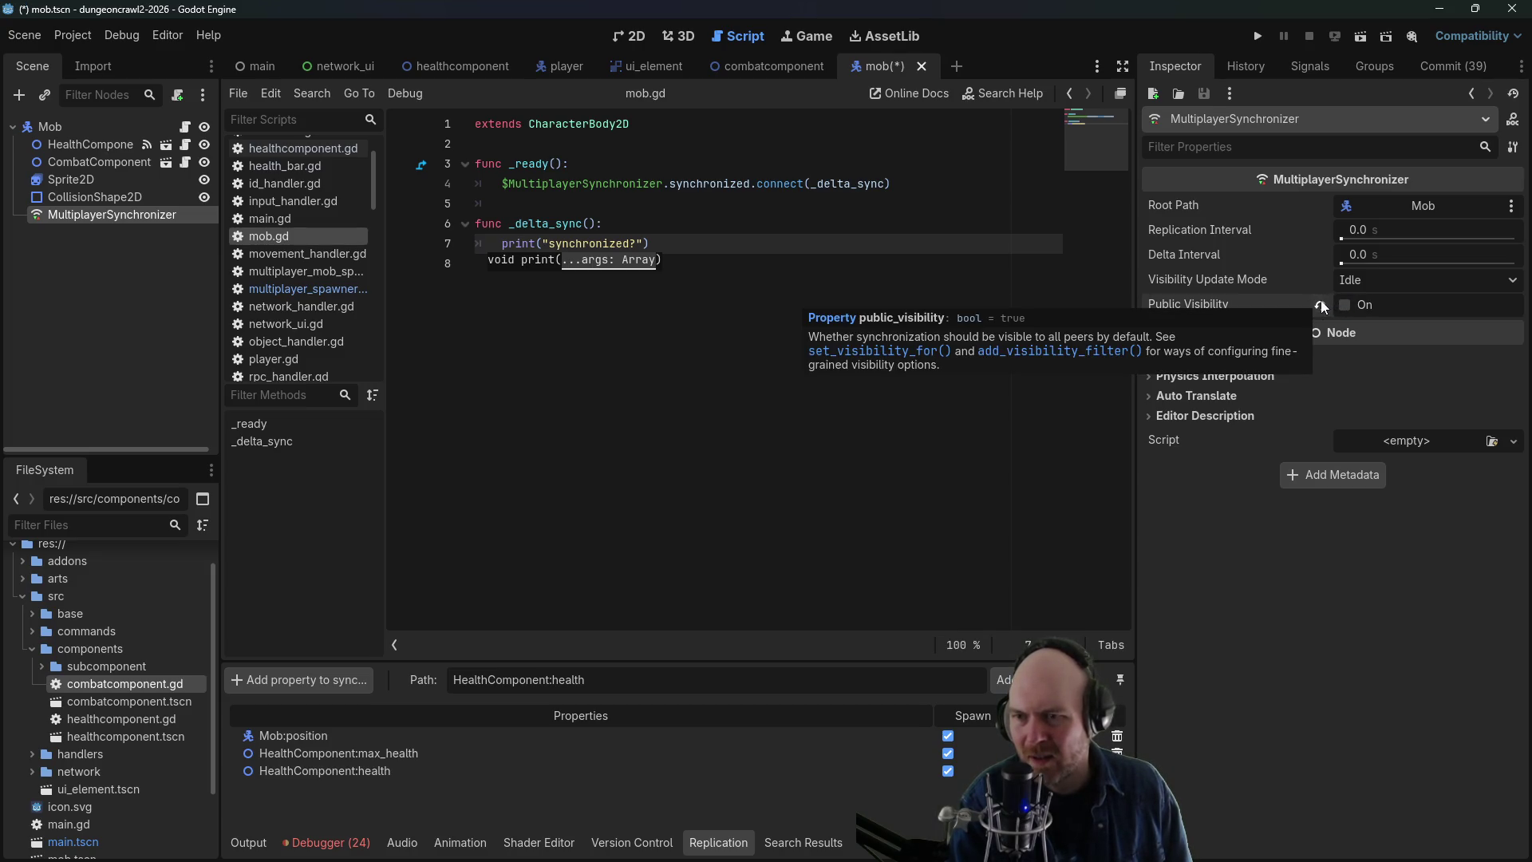
- Raise the synchronizer's Delta Interval to 0.981 s, with Replication Interval at 0.982 s
mouse_move(1342, 262)
mouse_down()
mouse_move(1379, 270)
mouse_move(1374, 245)
mouse_up()
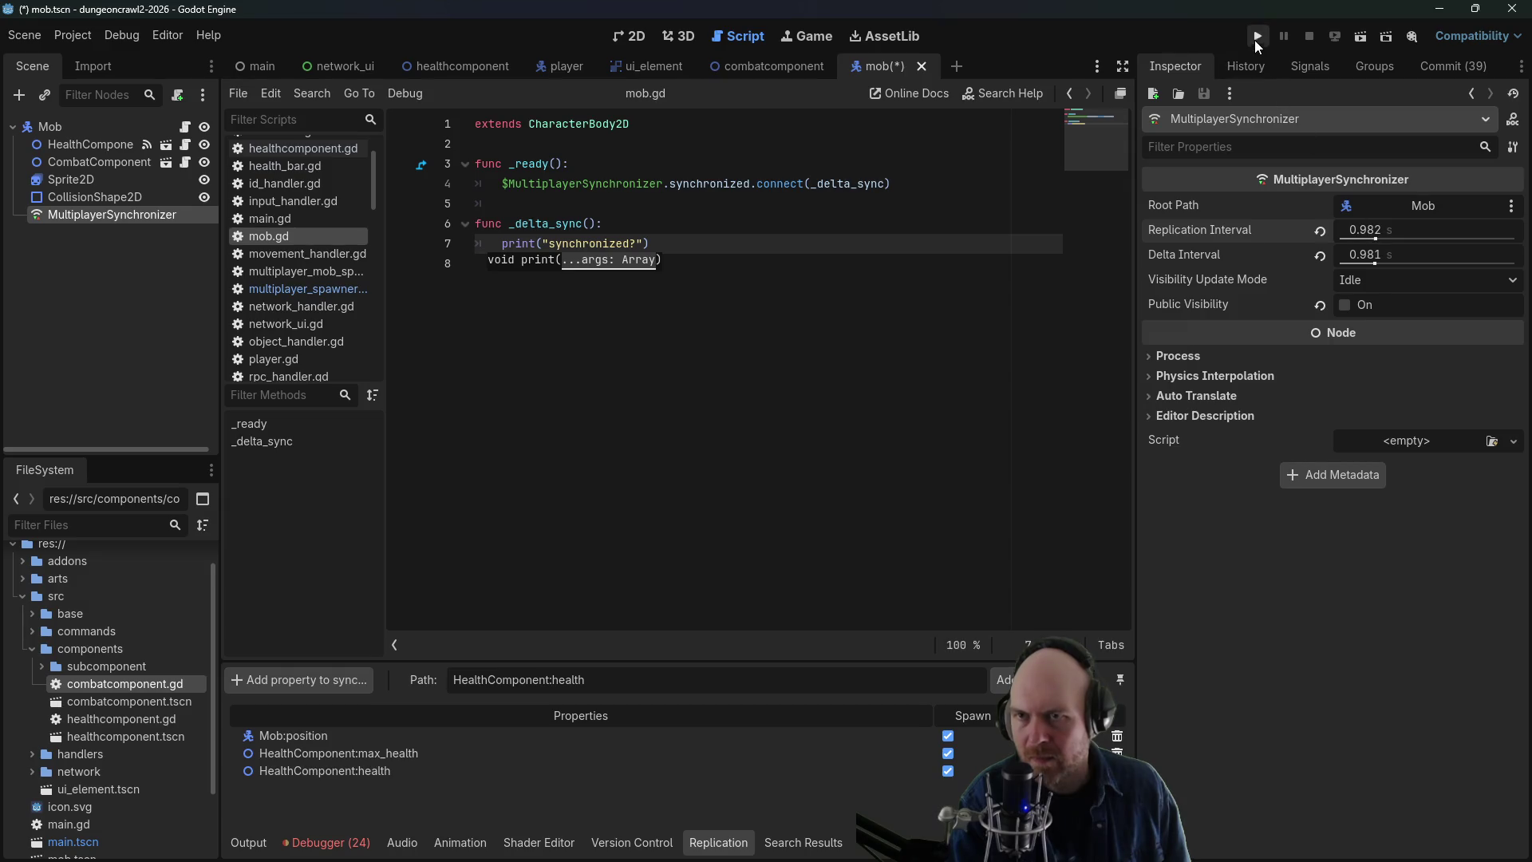
- Test-run the game as a client with the new sync settings, moving the player around
click(1256, 37)
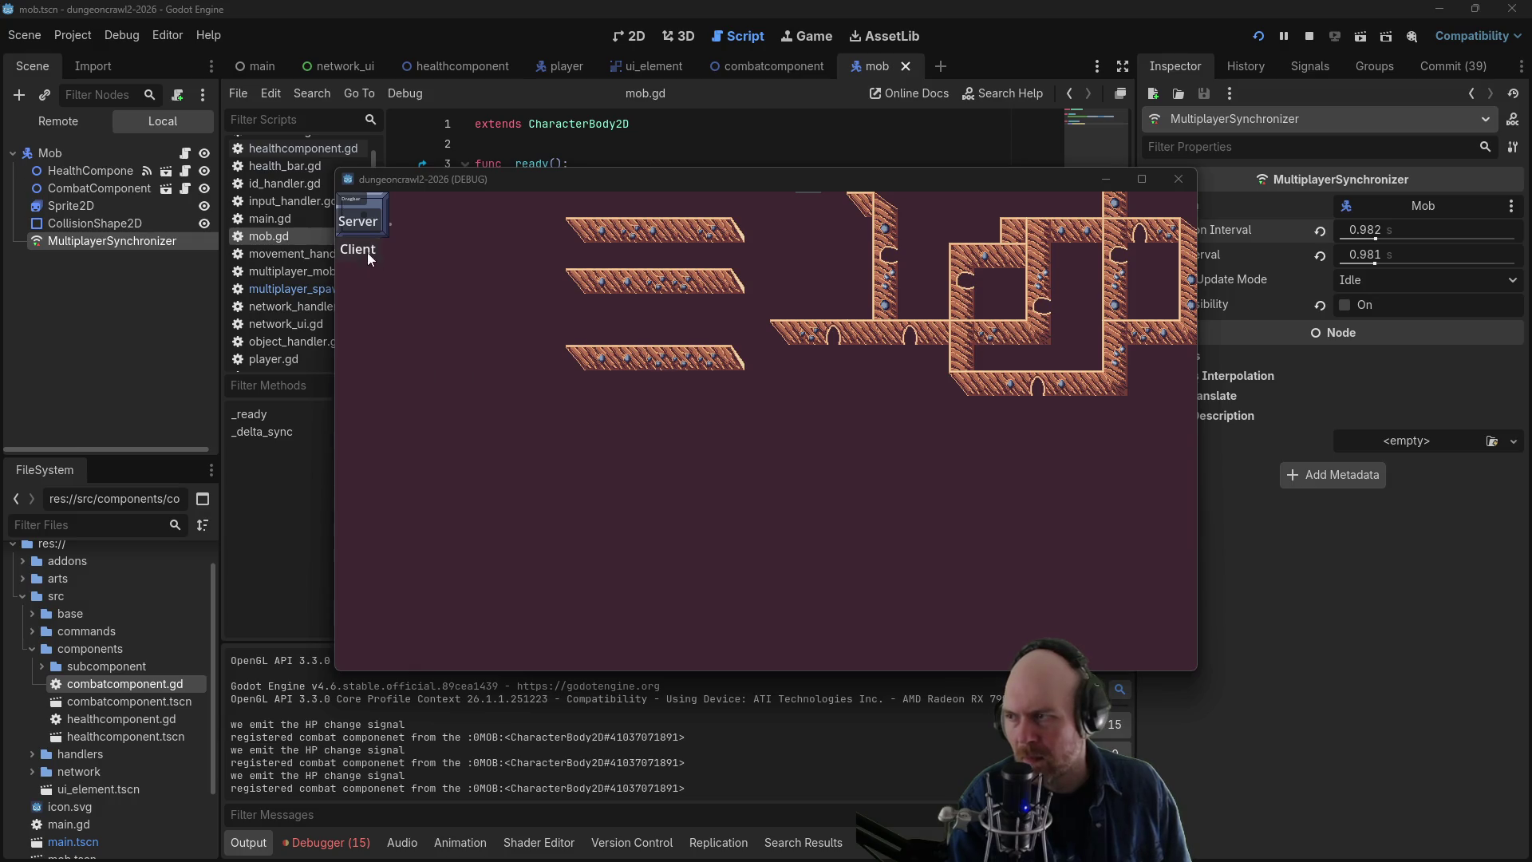
click(358, 249)
click(600, 419)
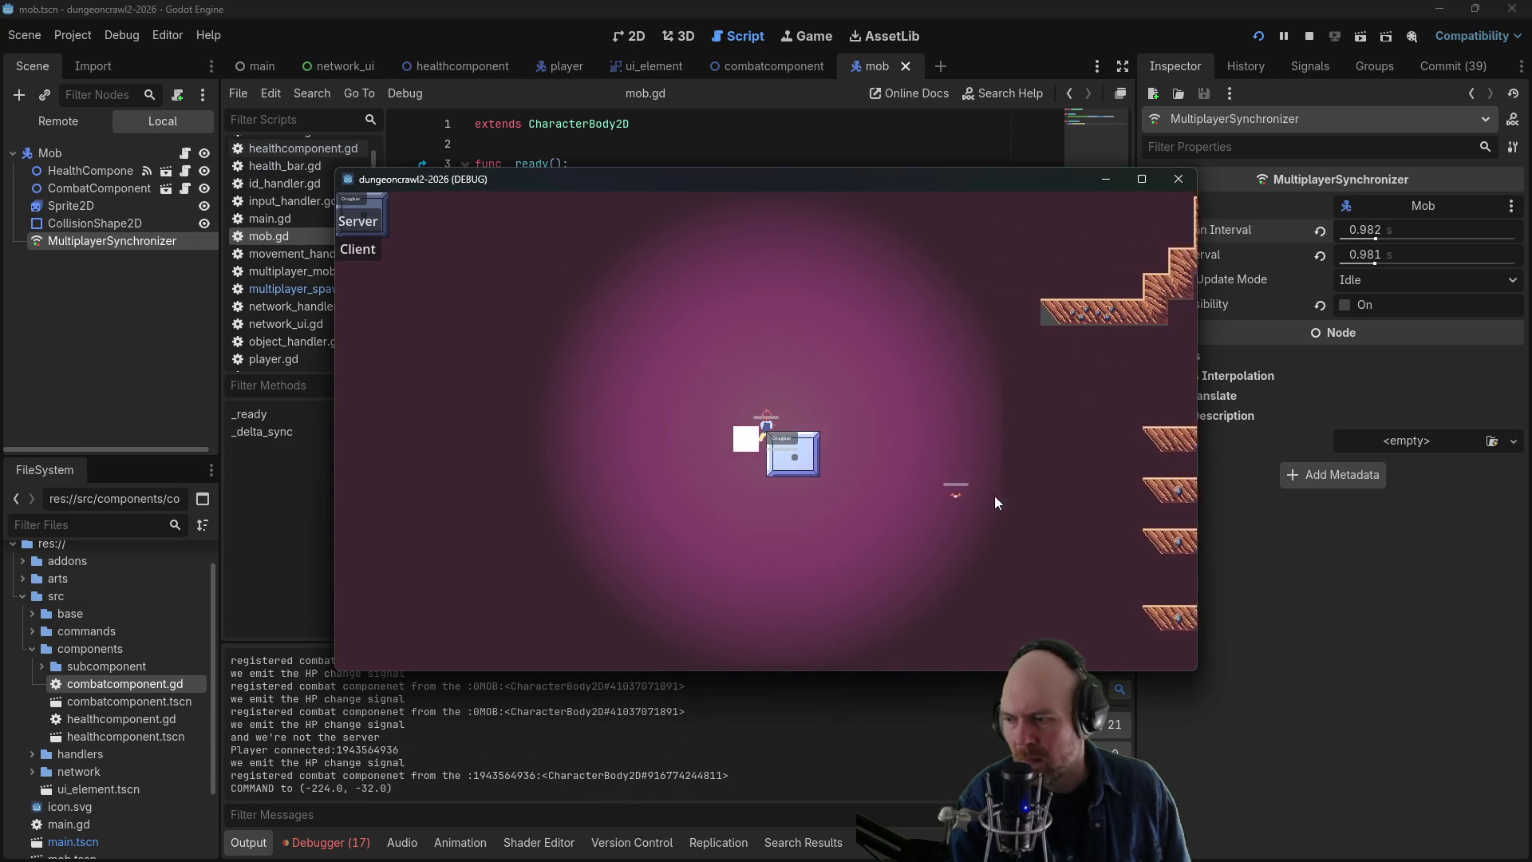
click(918, 431)
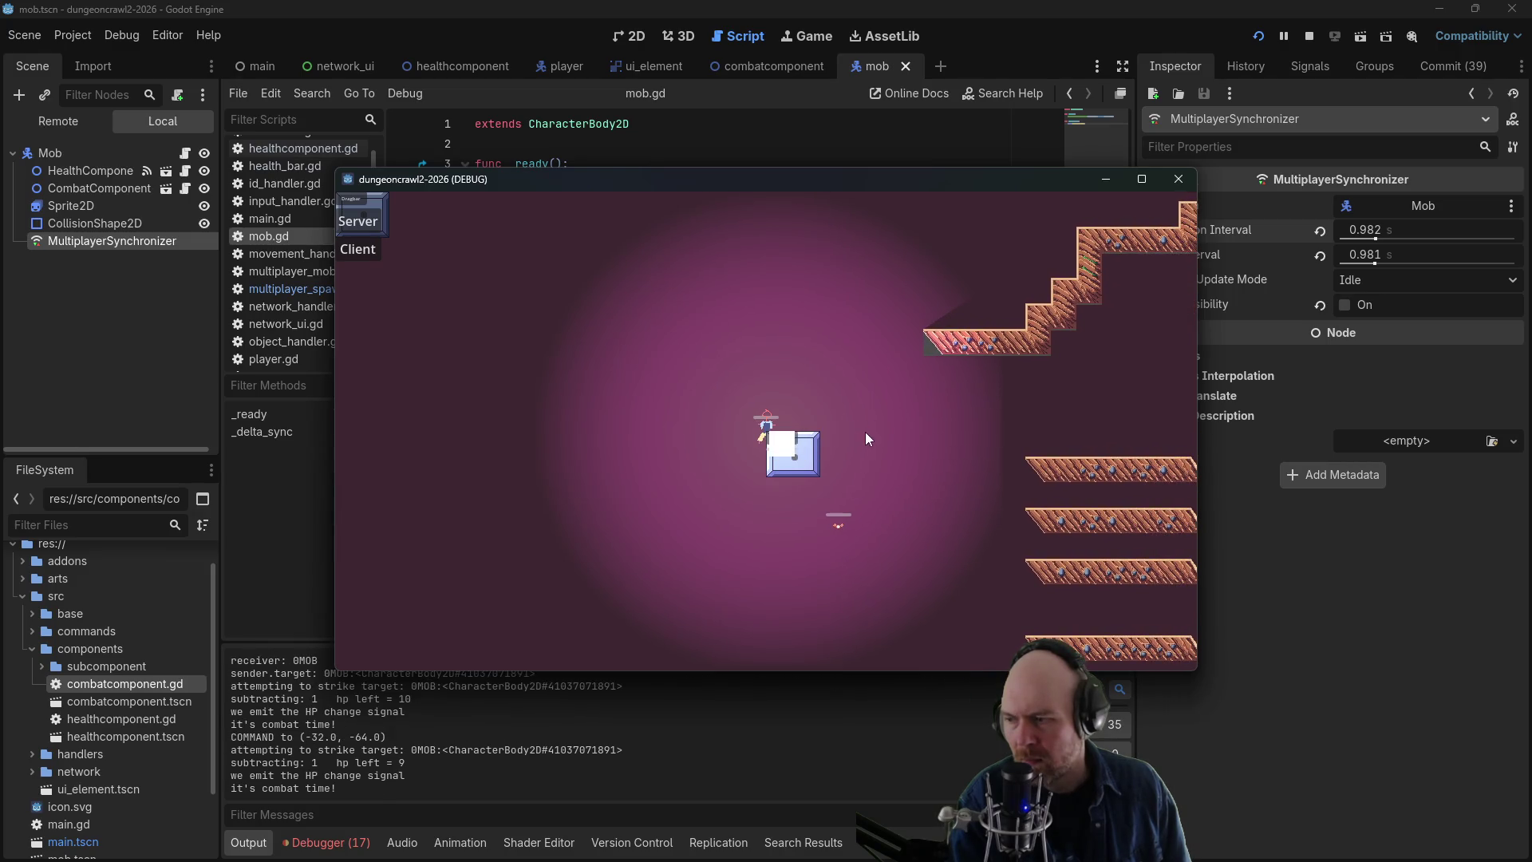
click(865, 437)
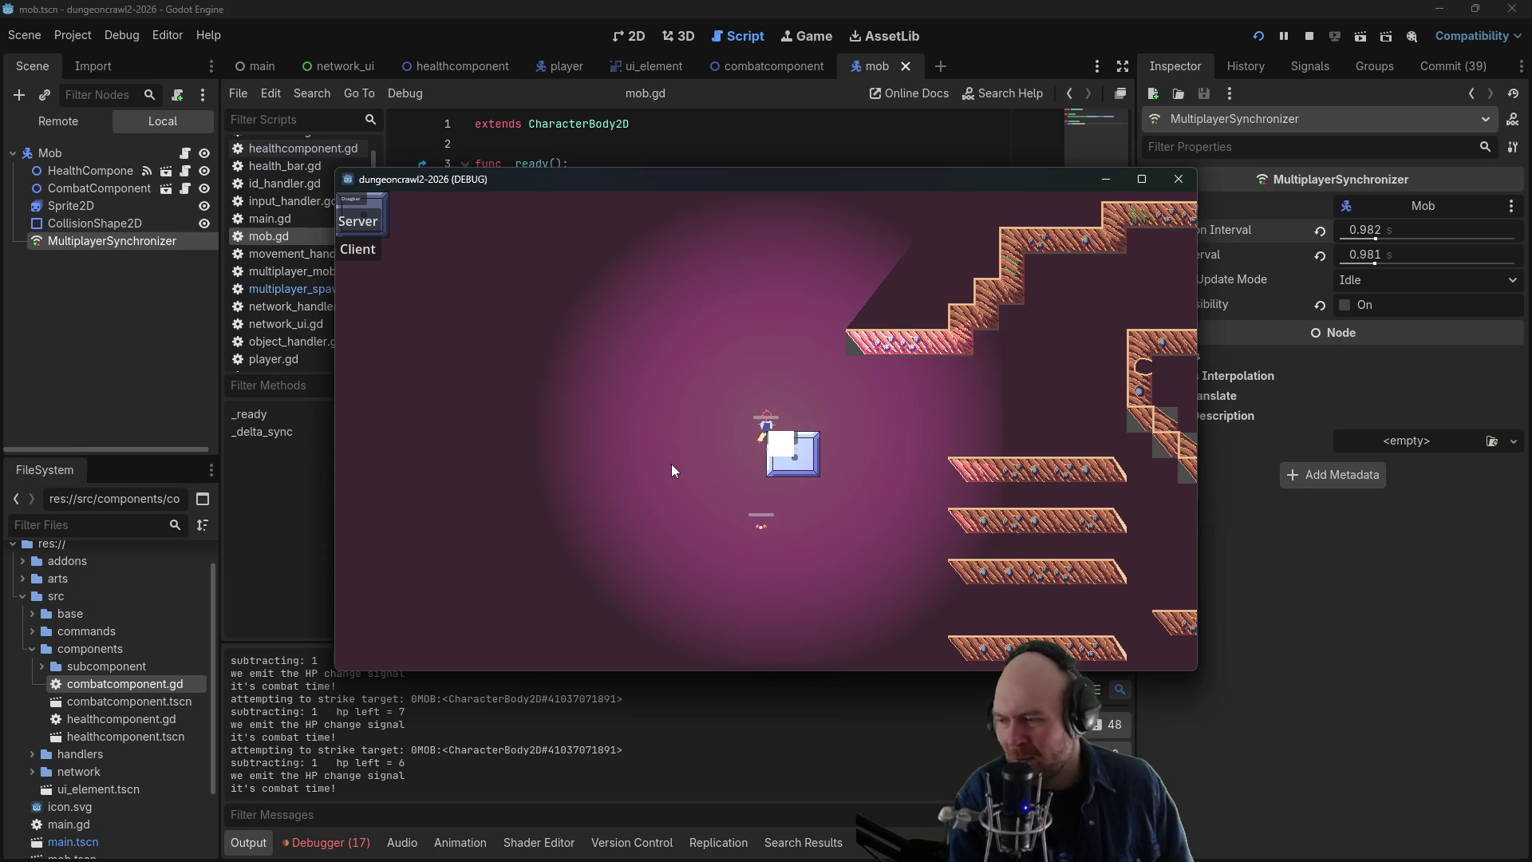
- Stop the game and revert Replication Interval, Delta Interval and Public Visibility to defaults
click(1317, 37)
click(1320, 231)
click(1320, 255)
click(1320, 305)
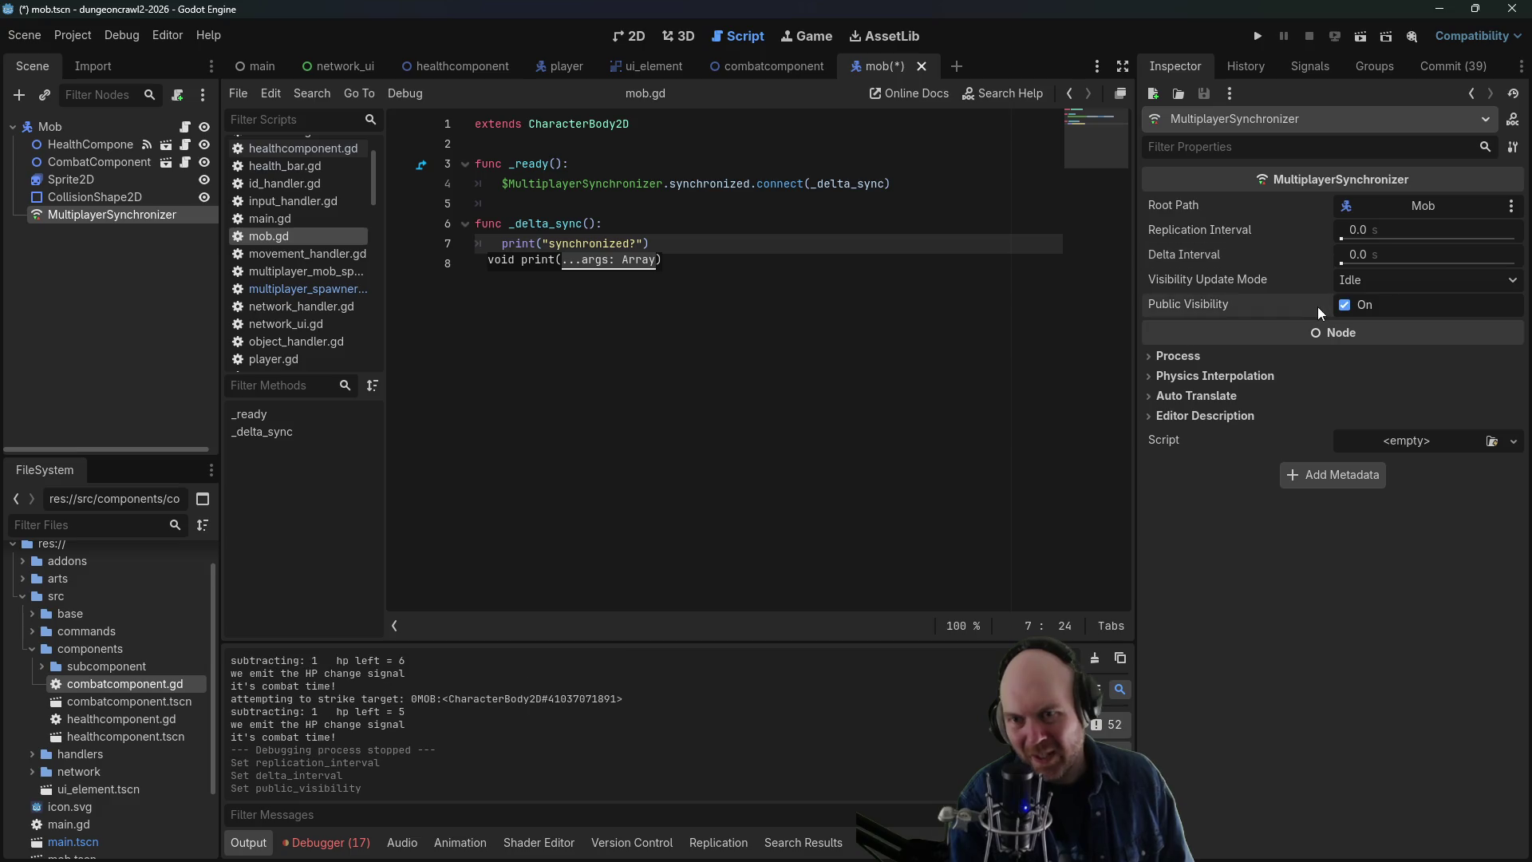
- Keep Mob as the synchronizer Root Path and remove Mob:position from the replicated properties
click(1416, 206)
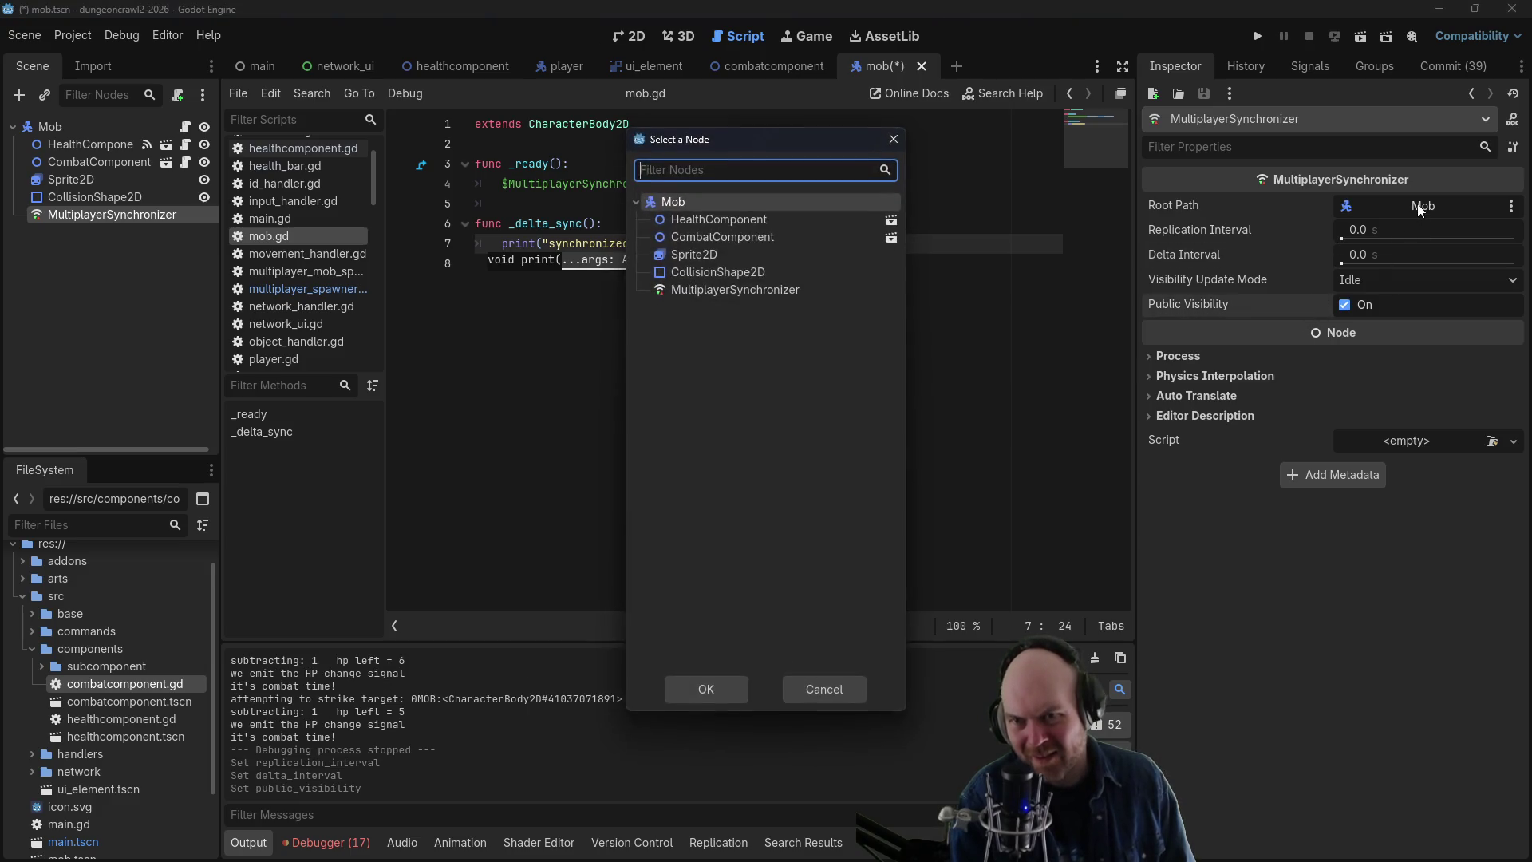
click(706, 688)
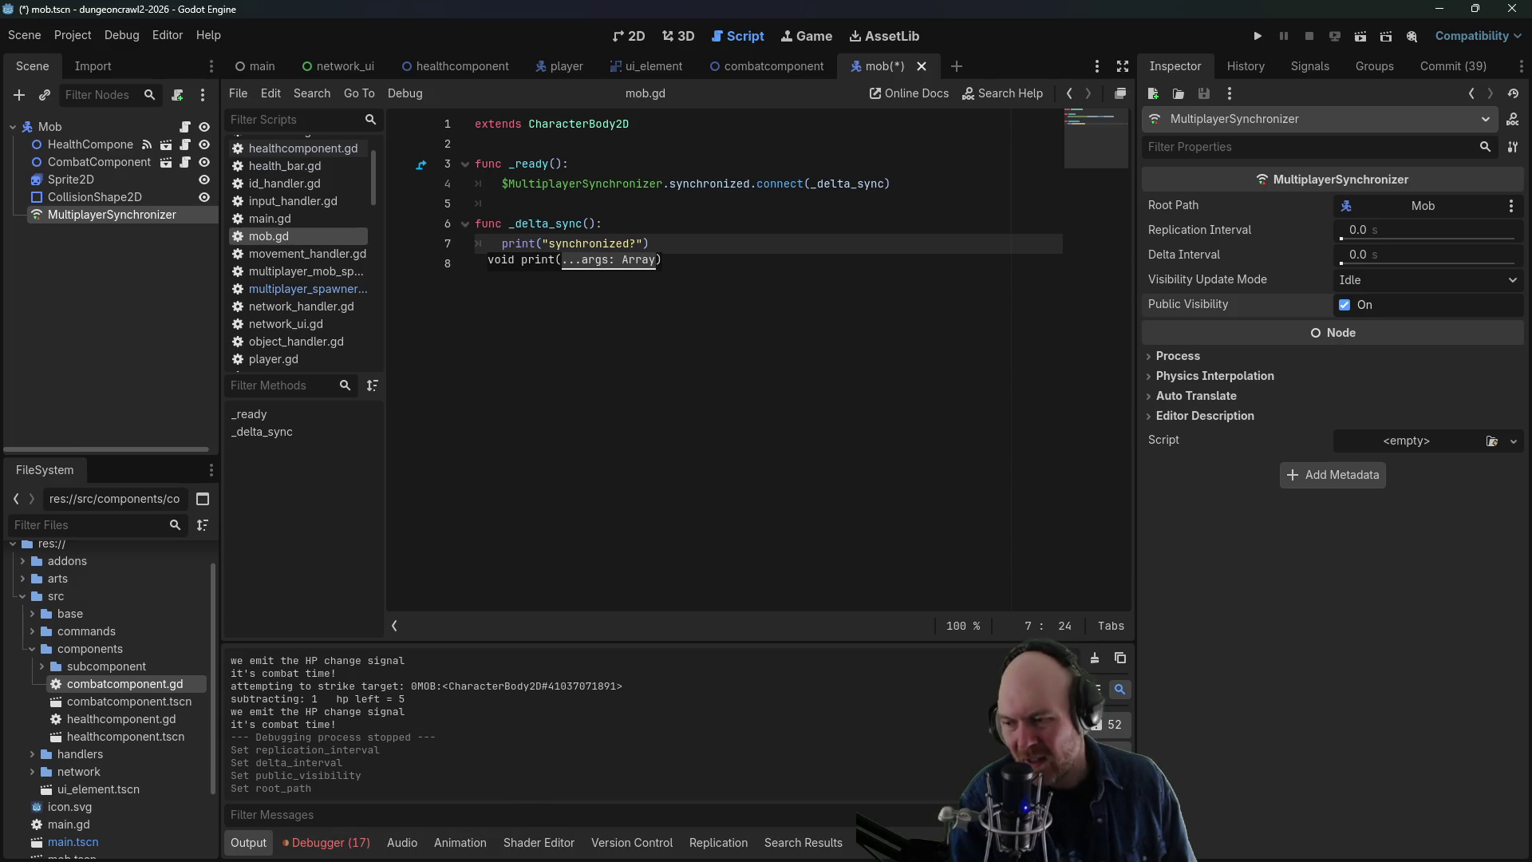
click(718, 843)
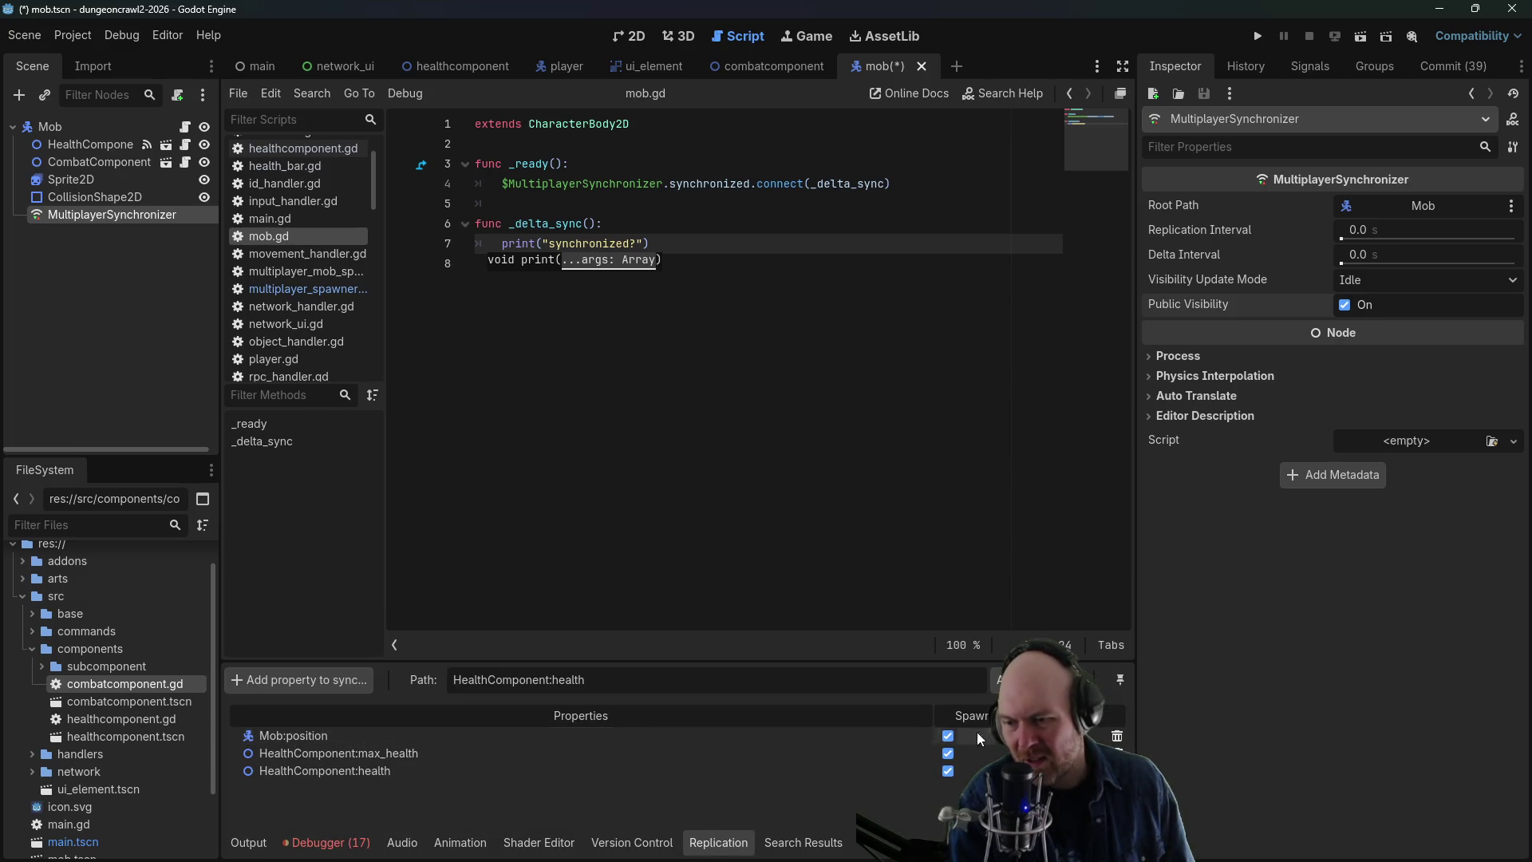
key(Delete)
click(736, 456)
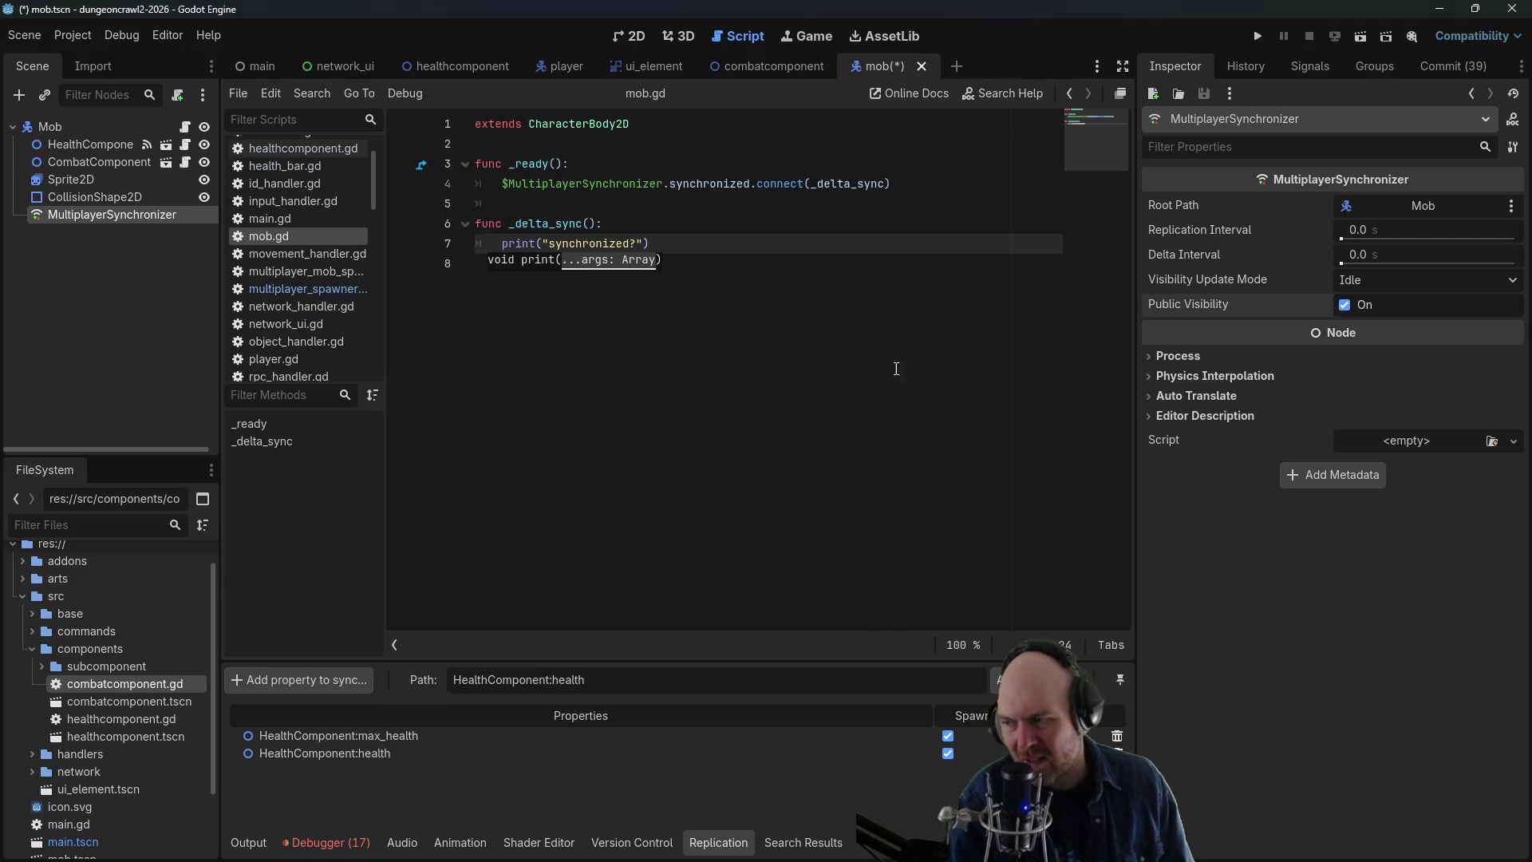
- Test-run as a client striking the mob three times (hp 10 to 6), then stop
click(1261, 36)
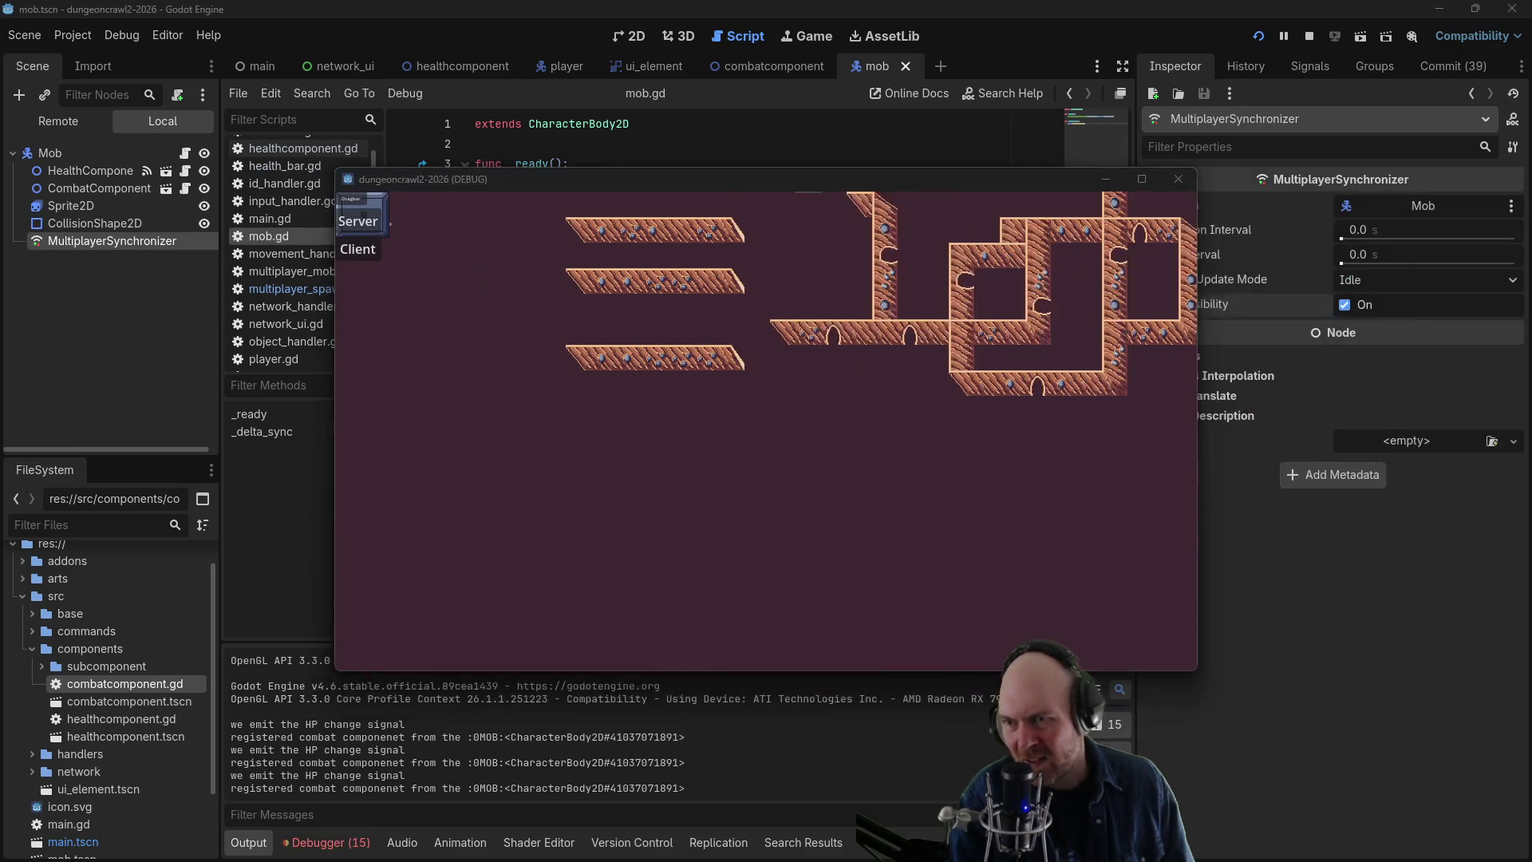
click(358, 249)
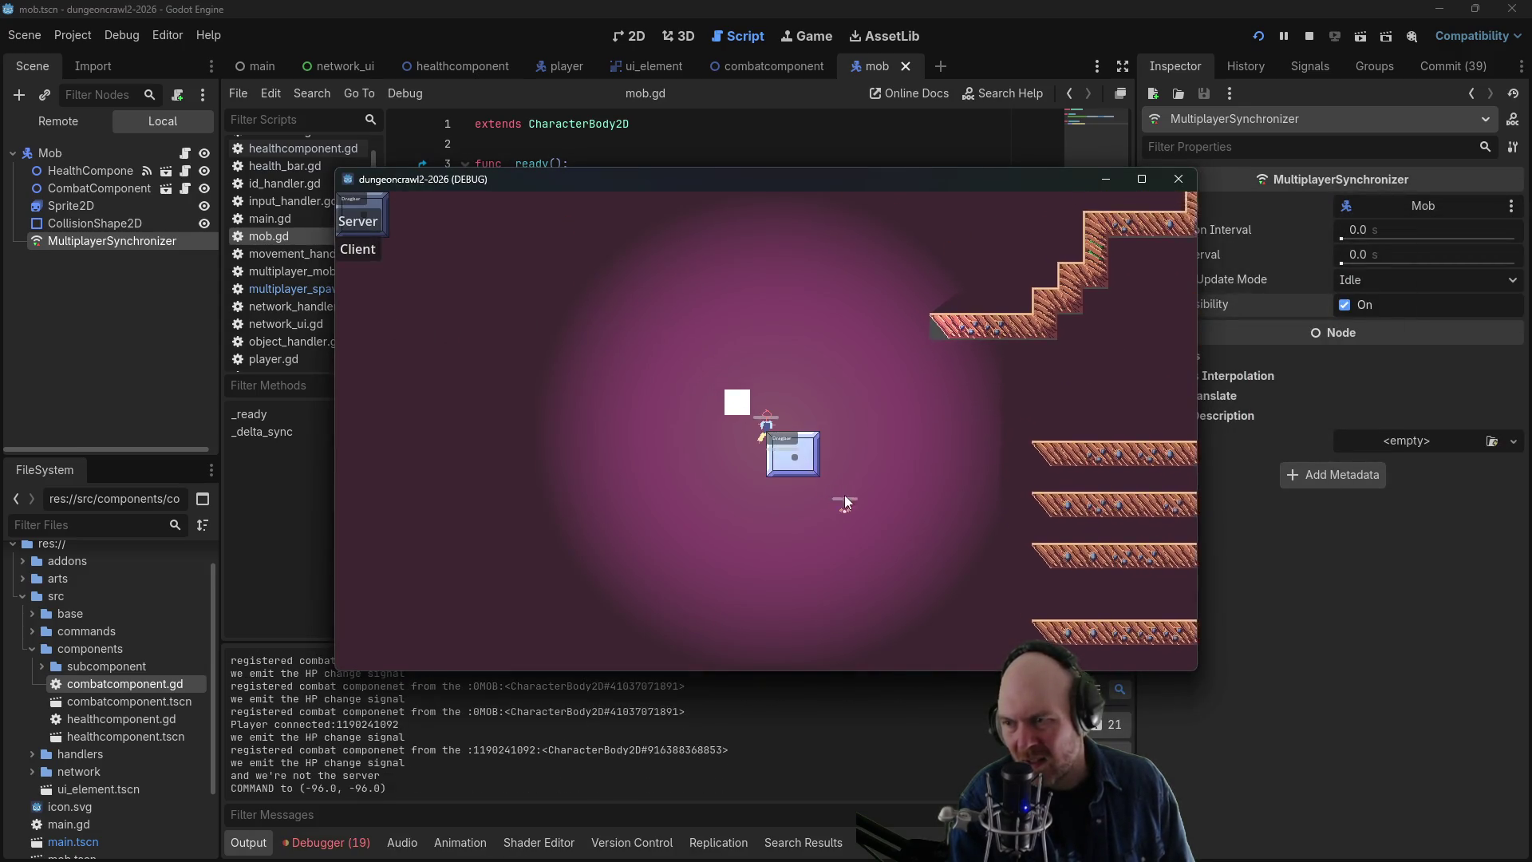
click(884, 548)
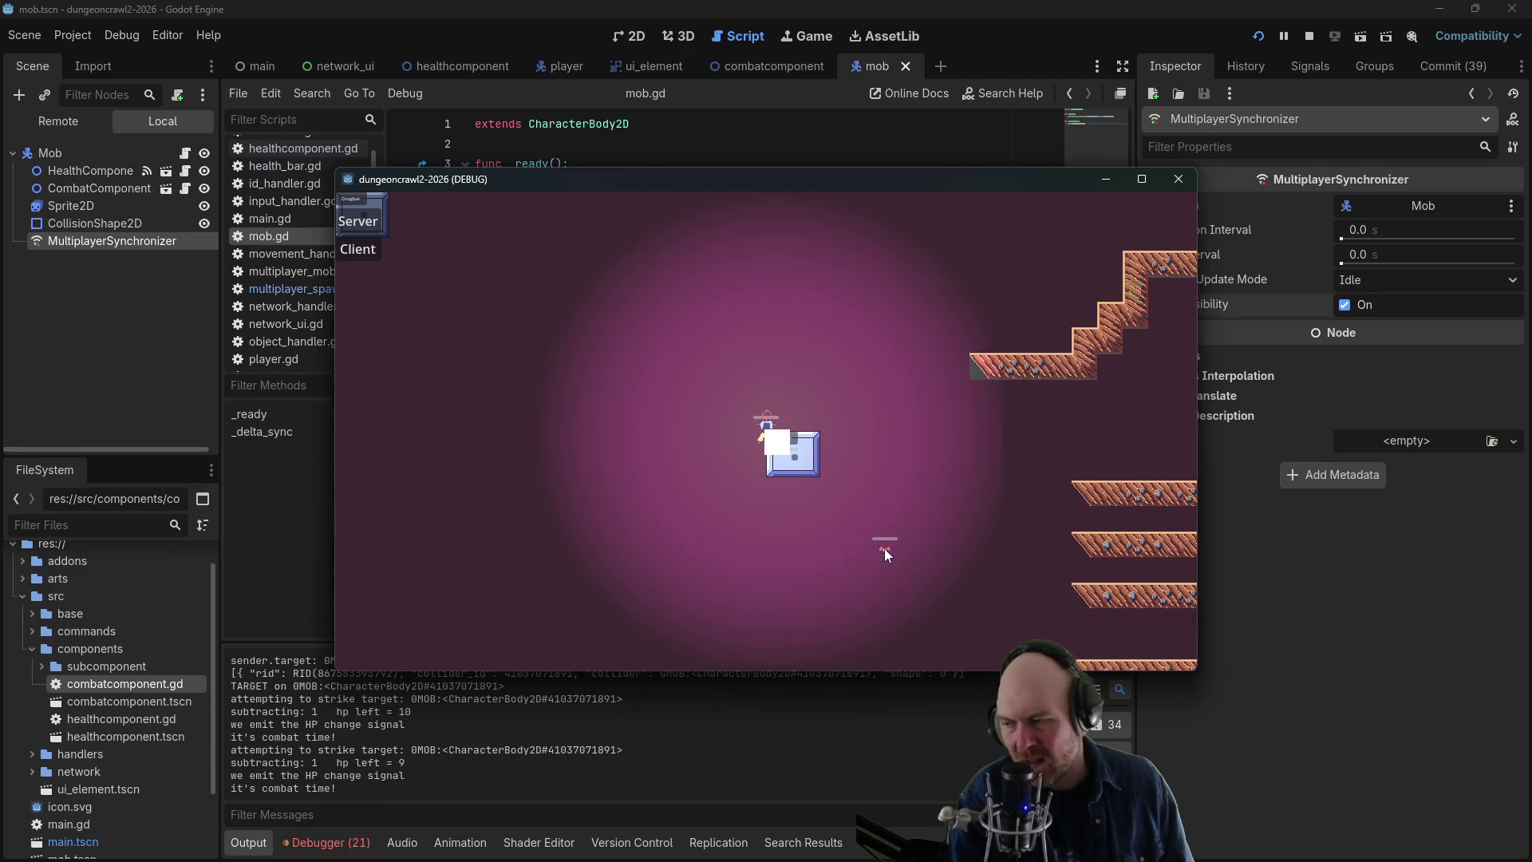
click(886, 548)
click(887, 548)
click(1179, 179)
click(1182, 179)
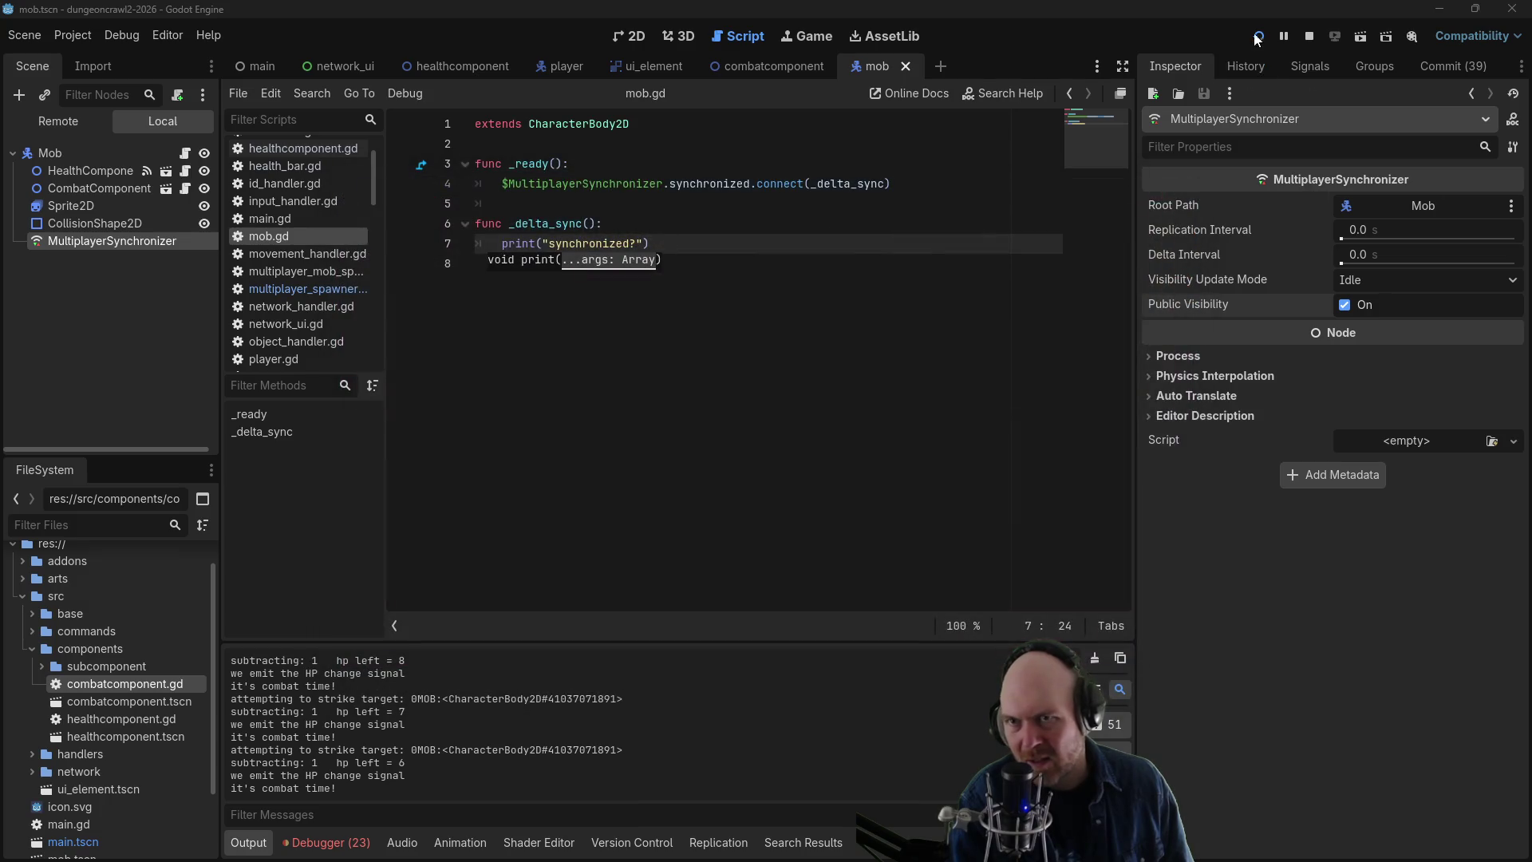
click(1315, 34)
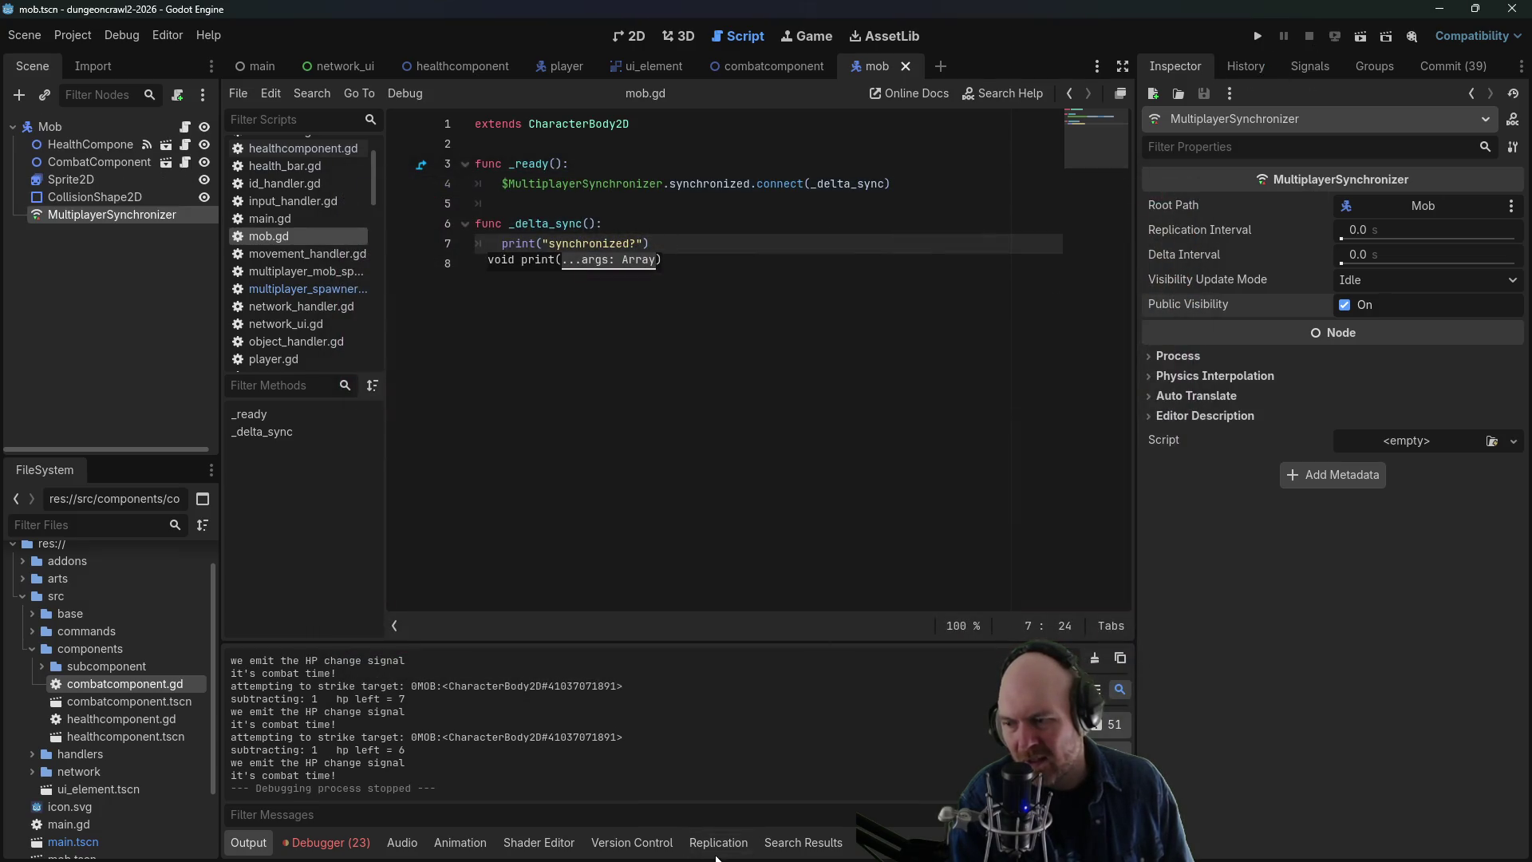
- Stop syncing max_health and health on spawn in the Replication panel
click(728, 846)
click(949, 753)
click(948, 736)
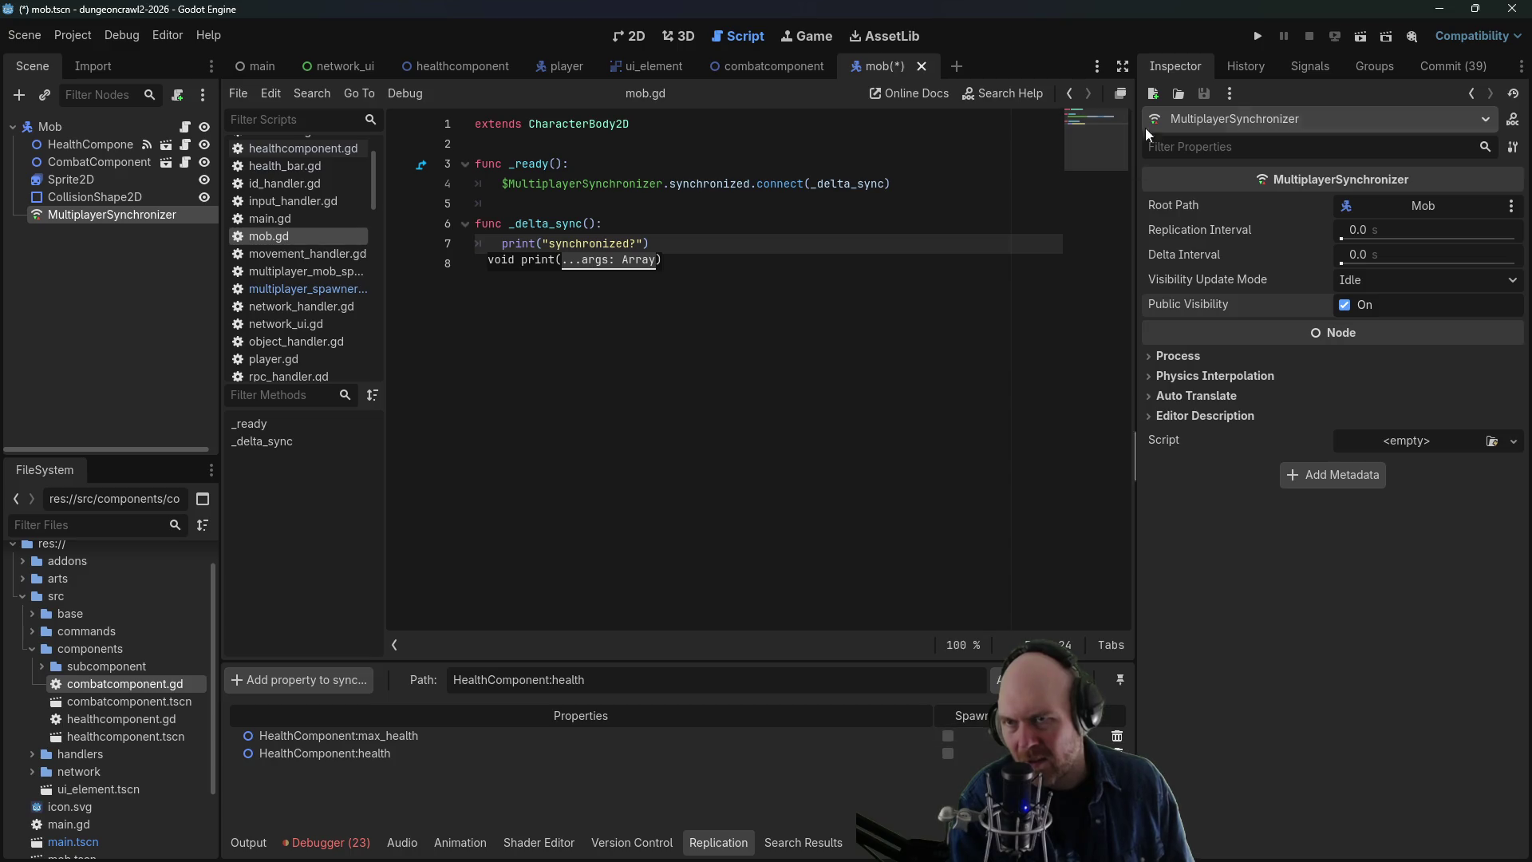
- Test-run as a client attacking the mob (hp 10 to 7), then open the Root Path node chooser
click(1257, 37)
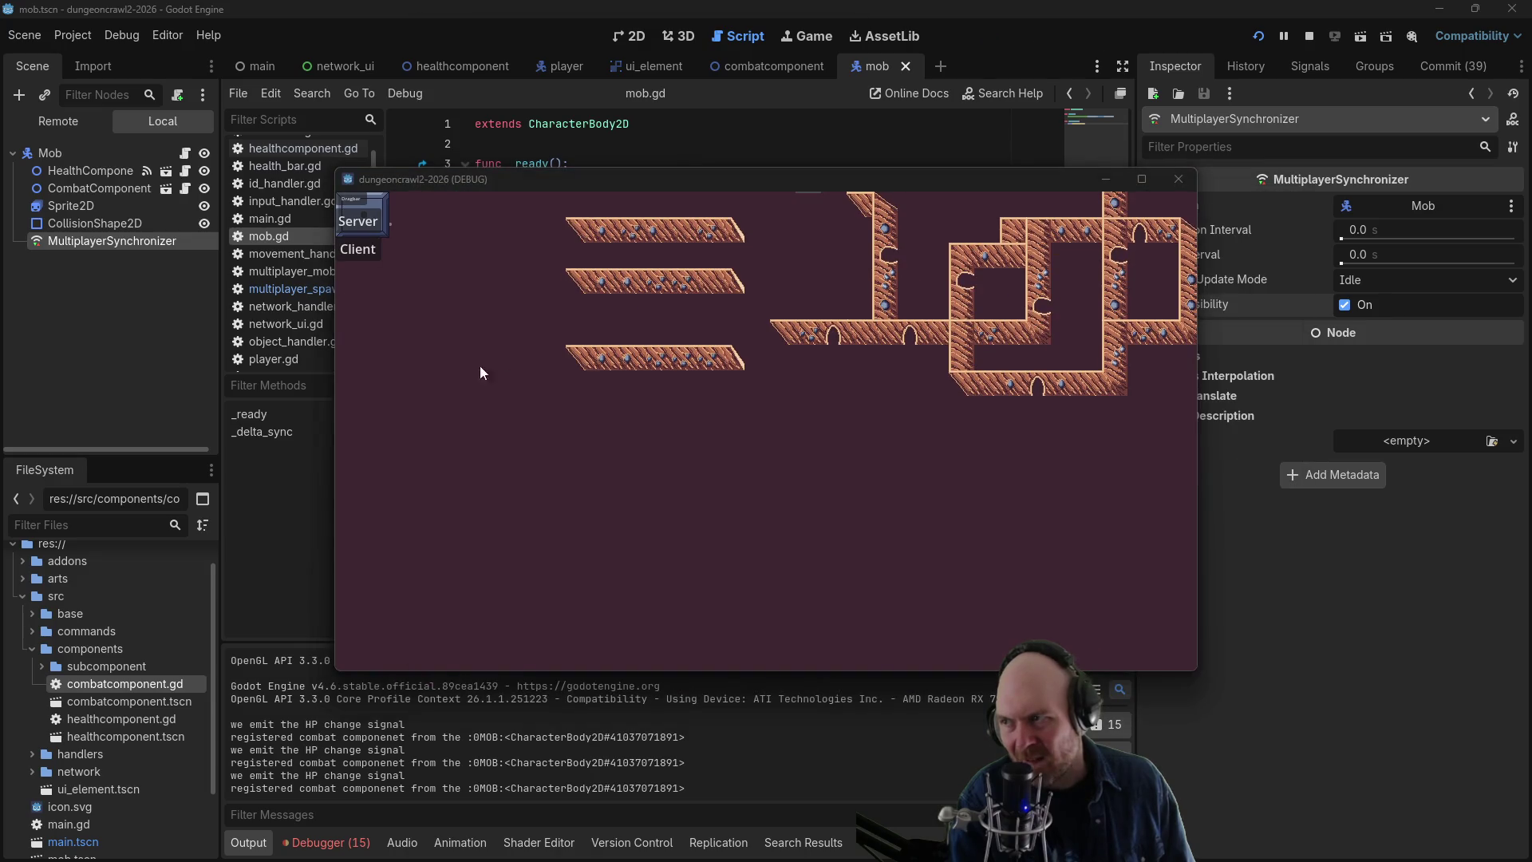
click(351, 251)
click(733, 449)
click(861, 473)
click(707, 383)
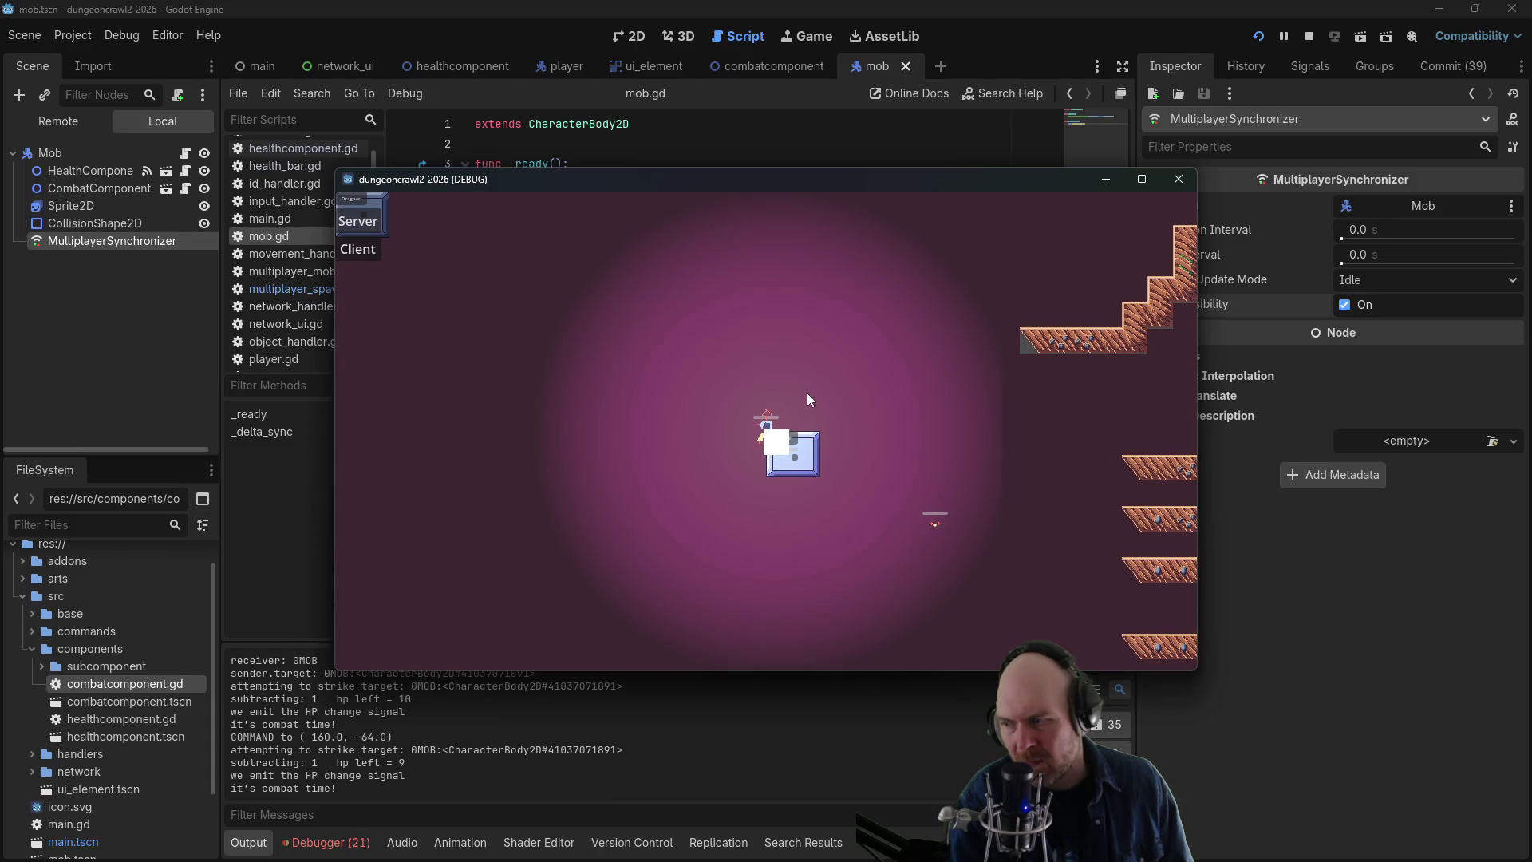
click(1186, 182)
click(1426, 205)
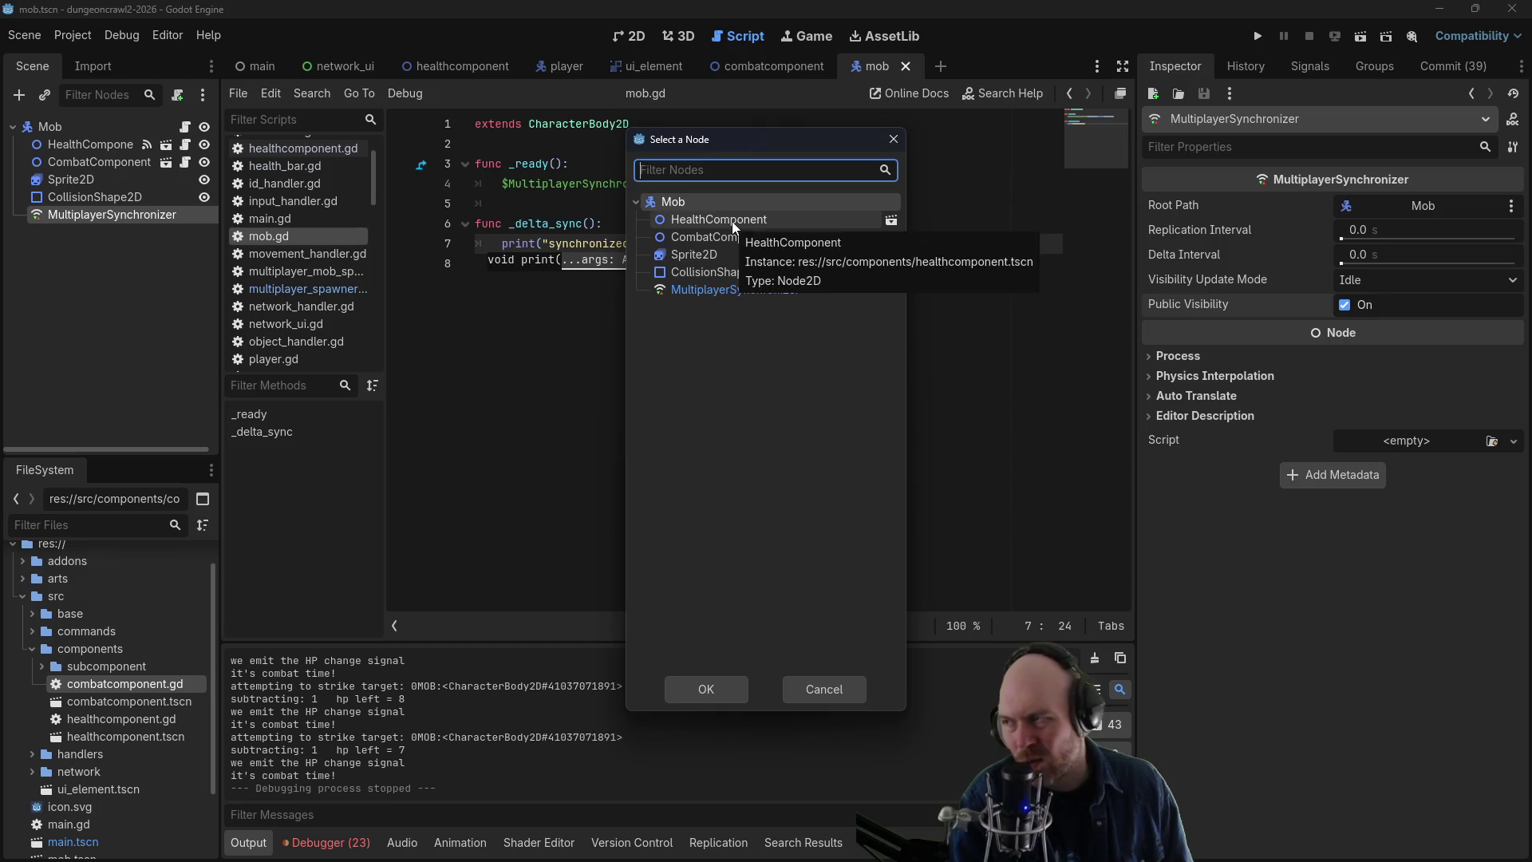
- Set the synchronizer Root Path to HealthComponent, then add and delete a duplicate max_health property
click(731, 221)
click(691, 699)
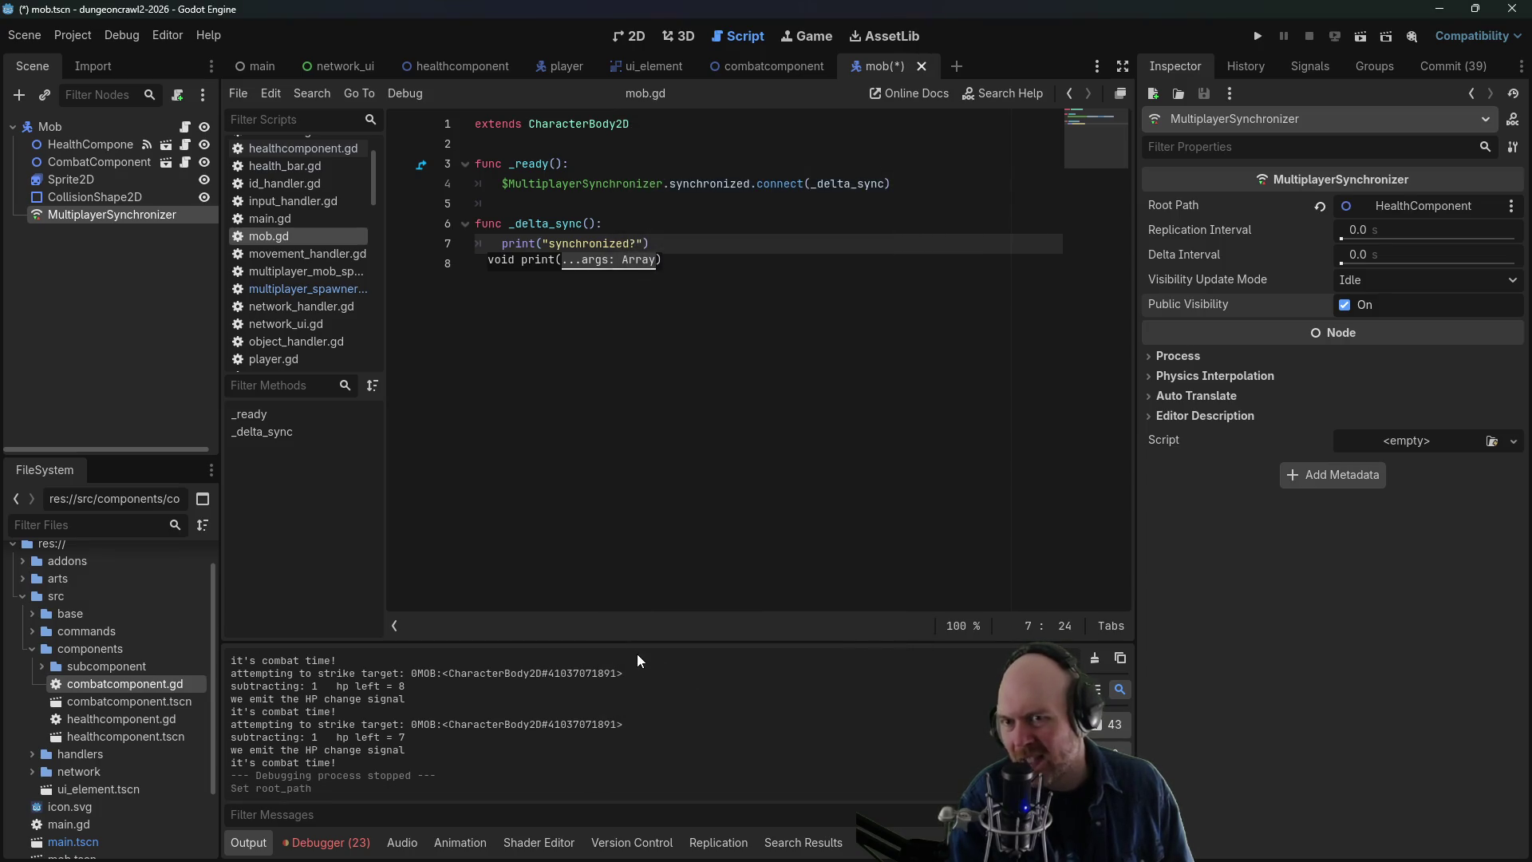
click(718, 842)
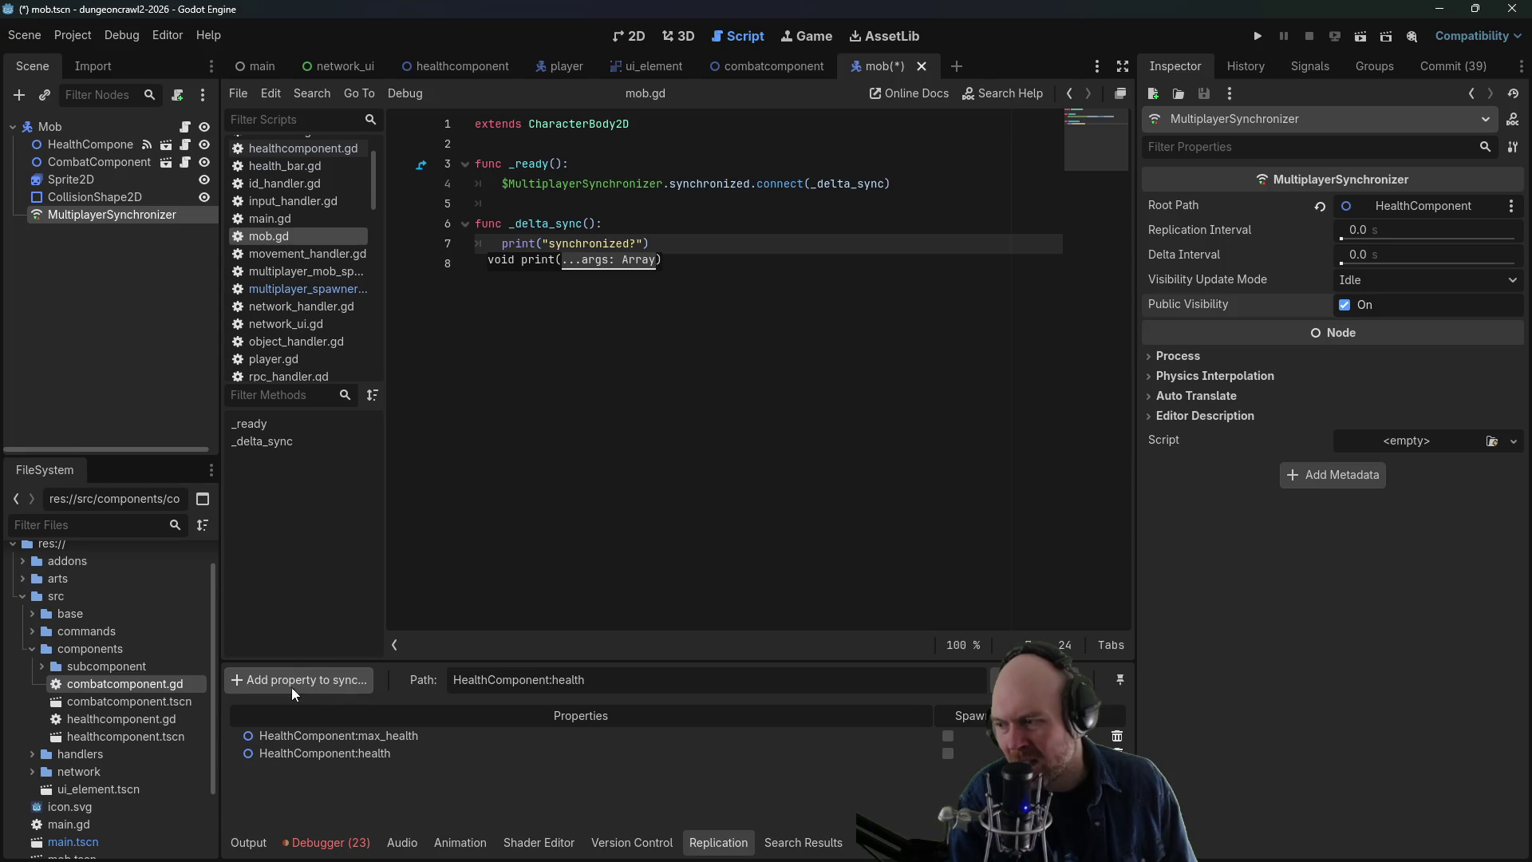
click(292, 687)
click(697, 220)
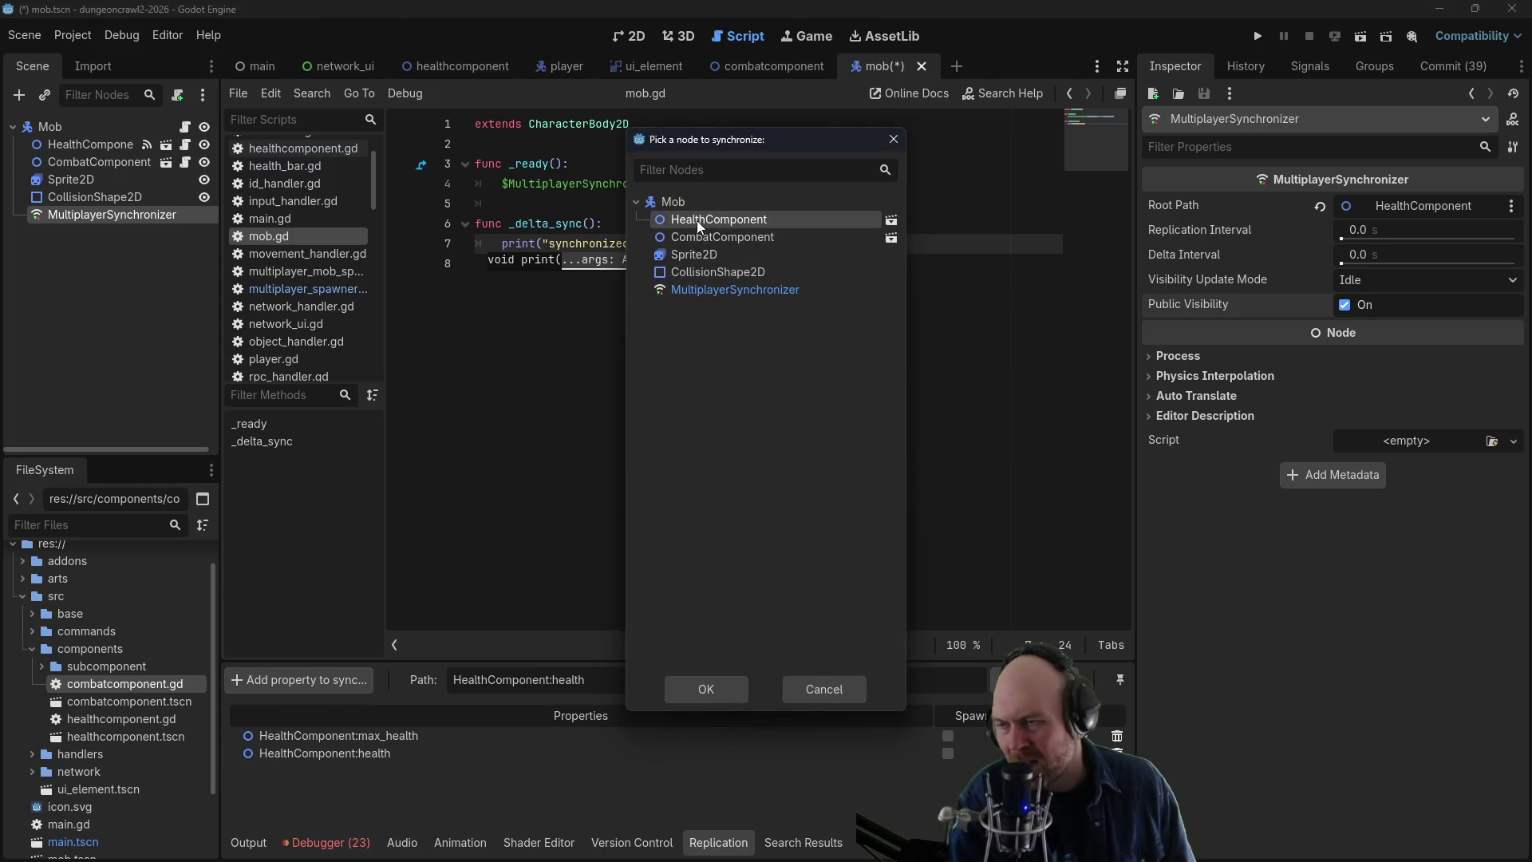
double_click(697, 221)
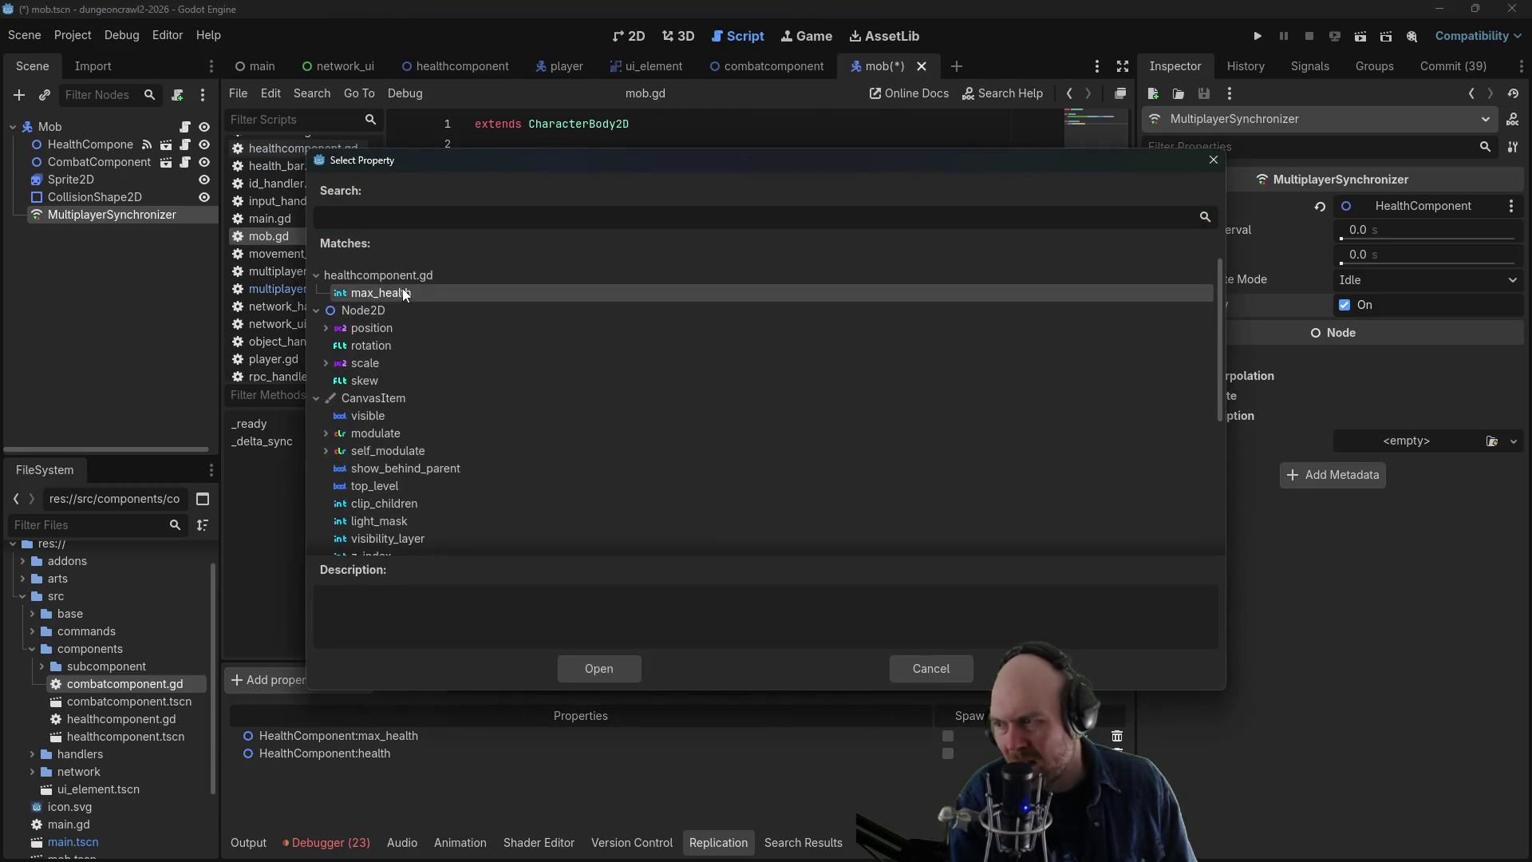
scroll(402, 295, down, 5)
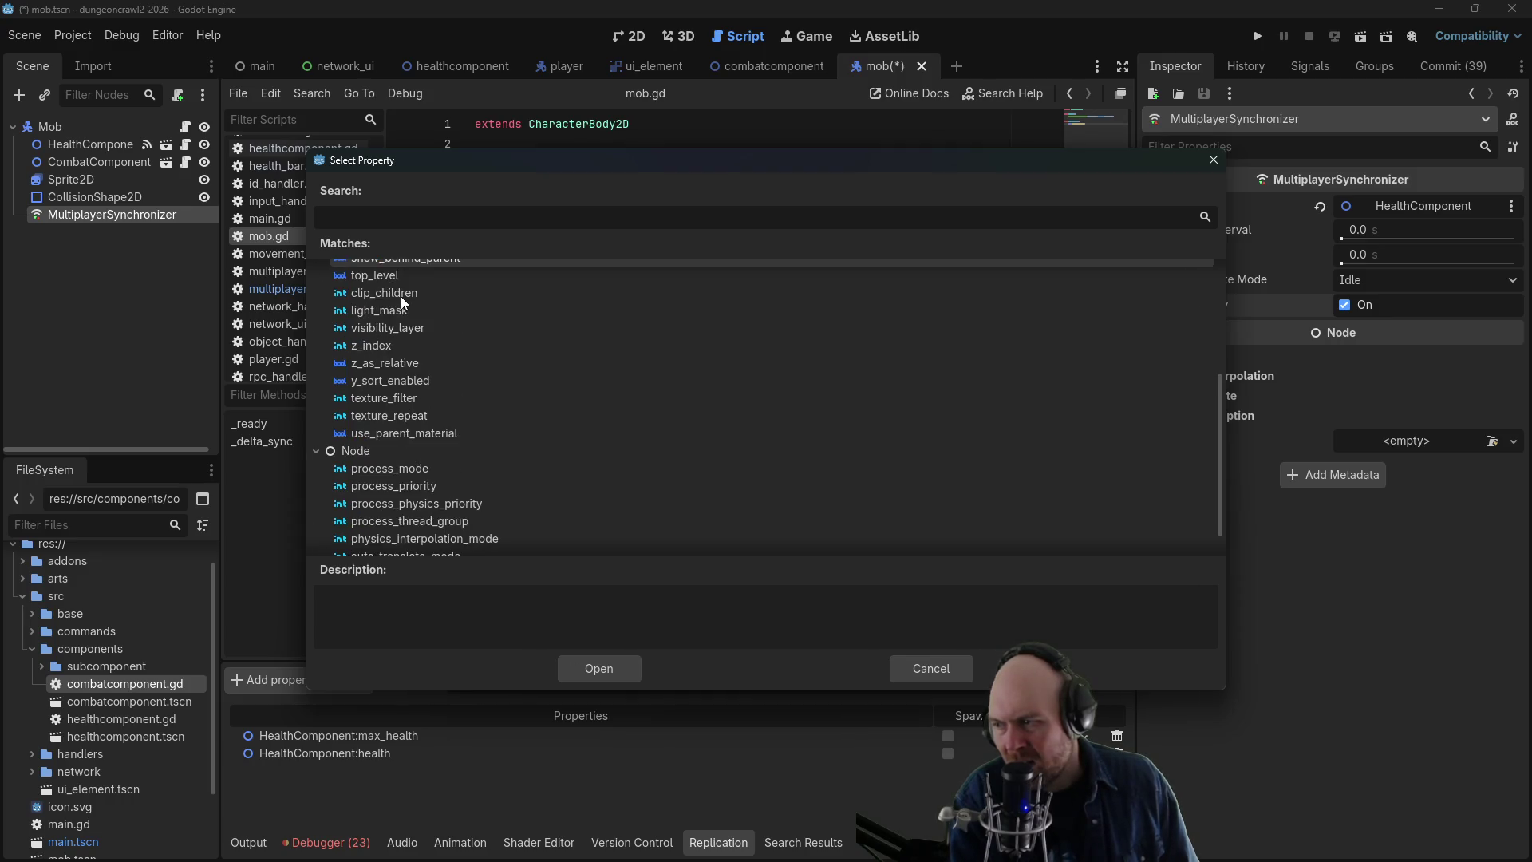
scroll(406, 301, up, 5)
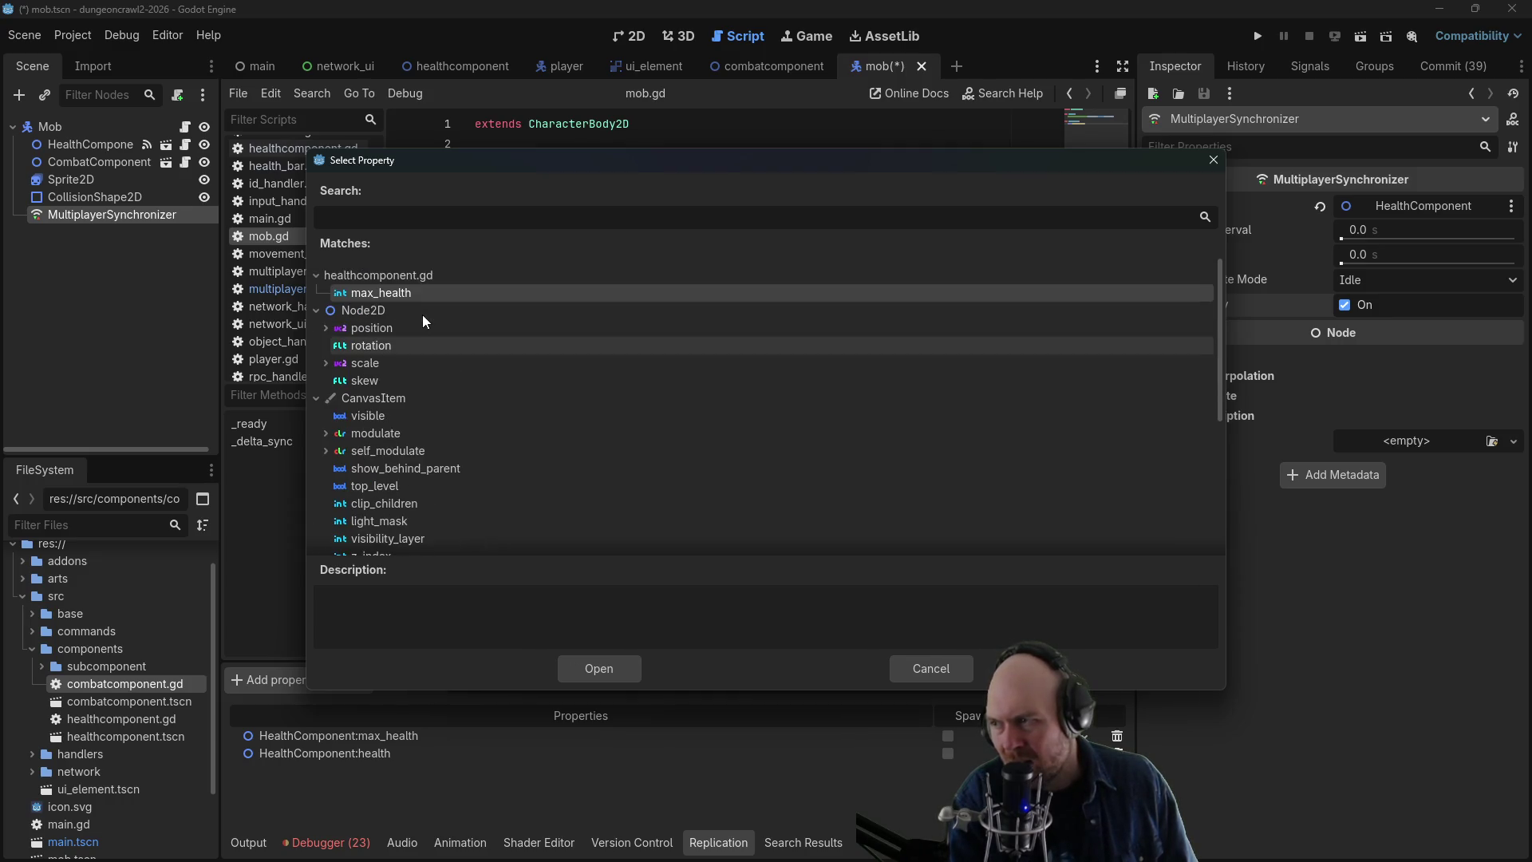
double_click(423, 292)
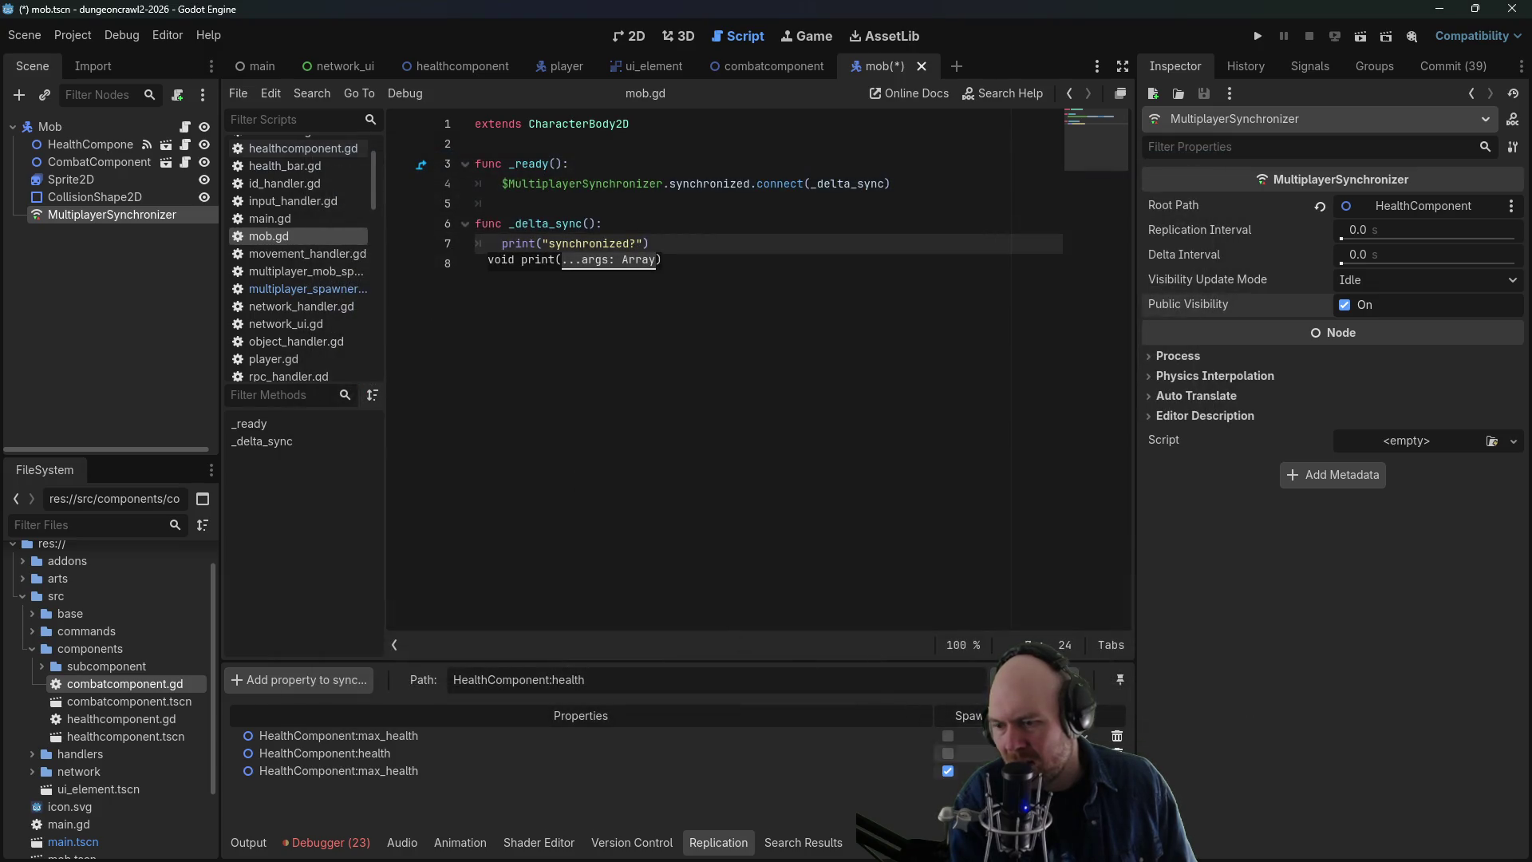
click(1117, 735)
click(724, 440)
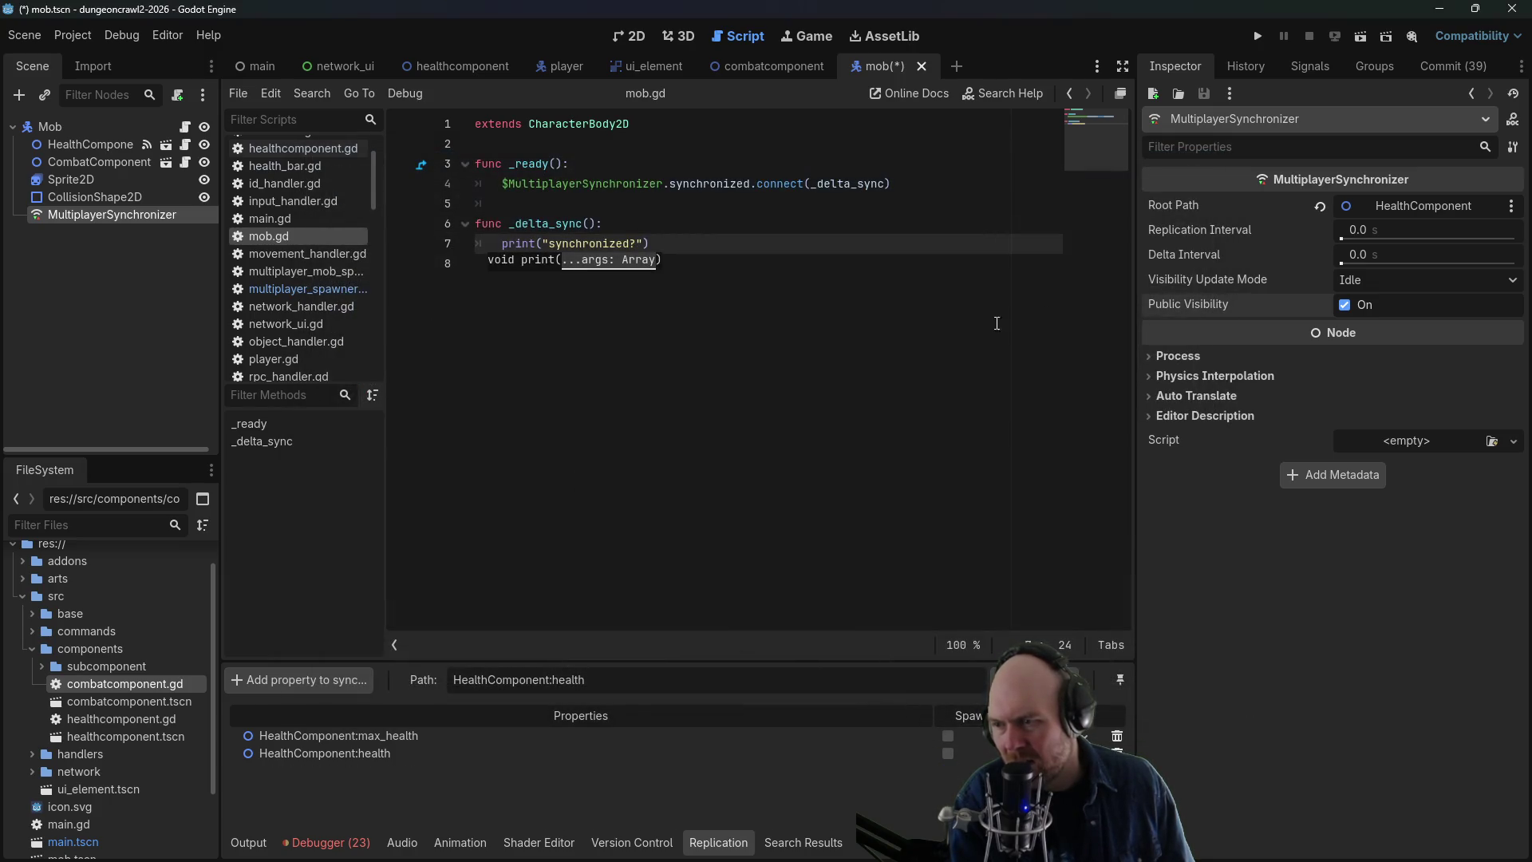
- Test-run as a client attacking the mob (hp 10 to 7) and close the game window
click(1255, 37)
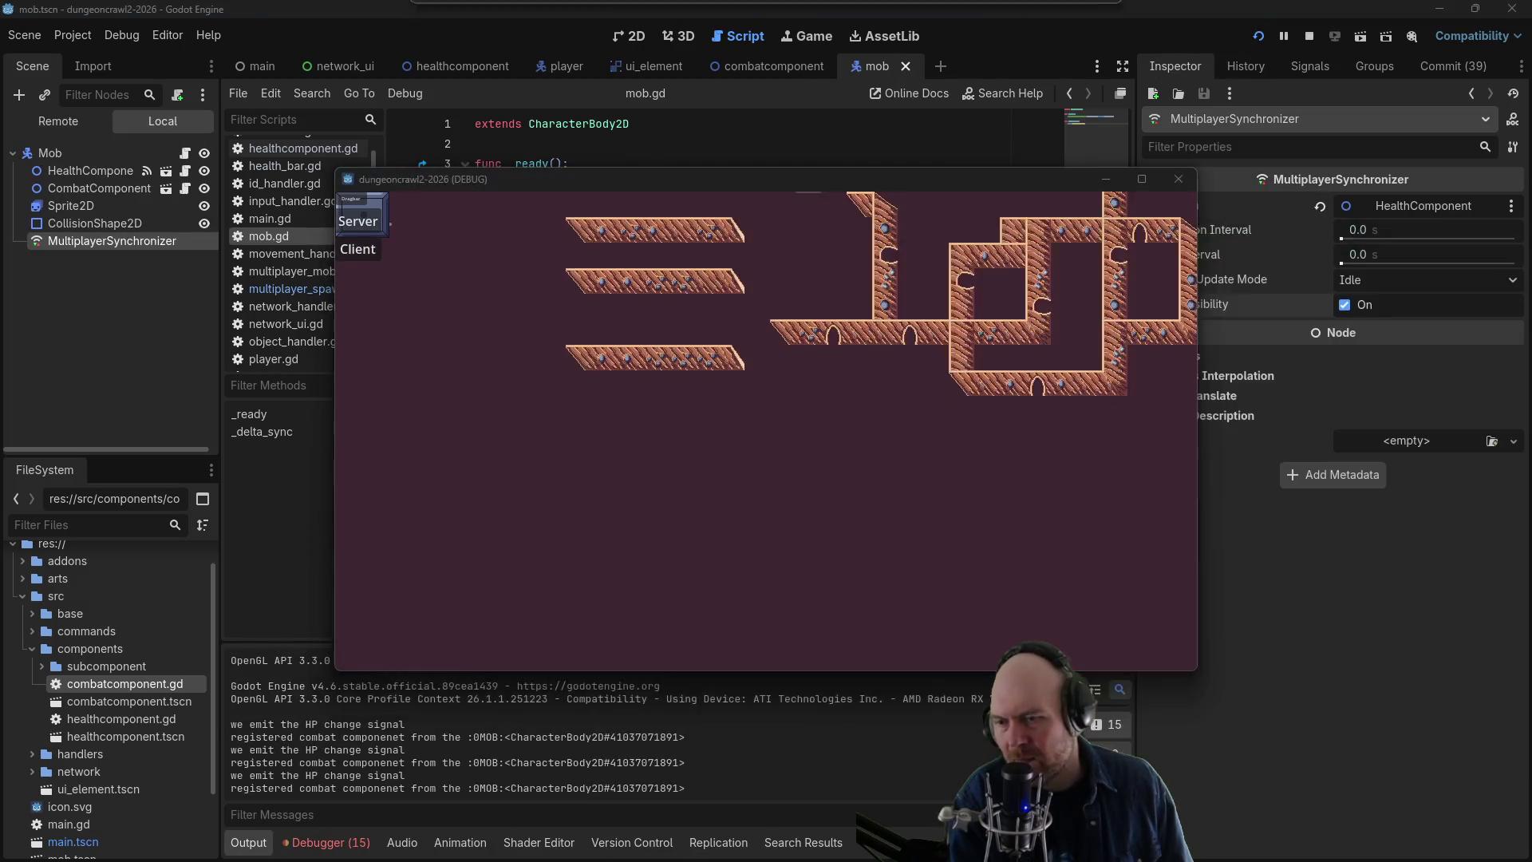
click(358, 251)
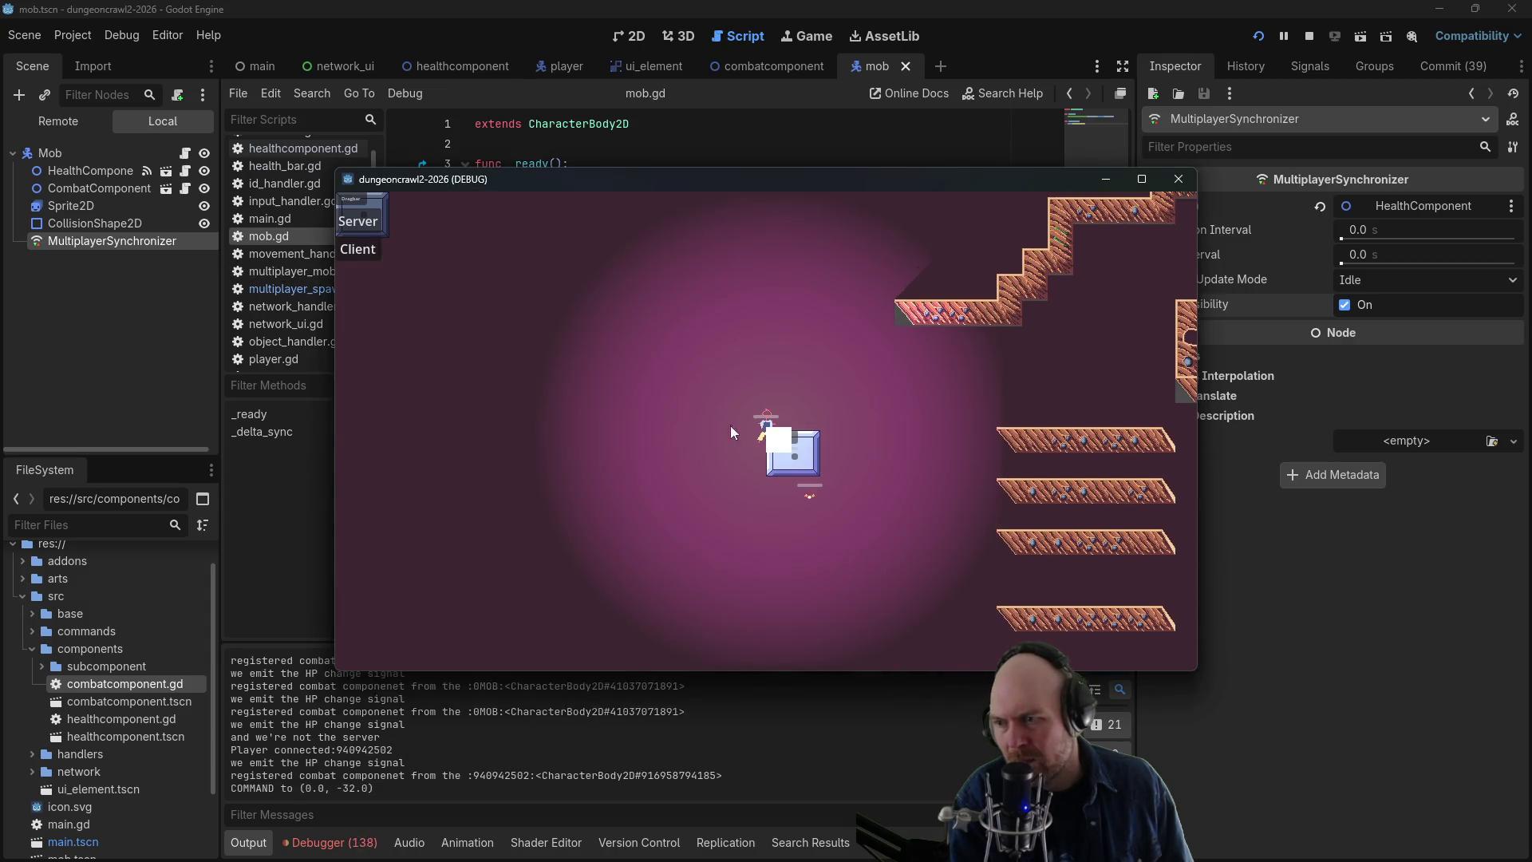
click(881, 525)
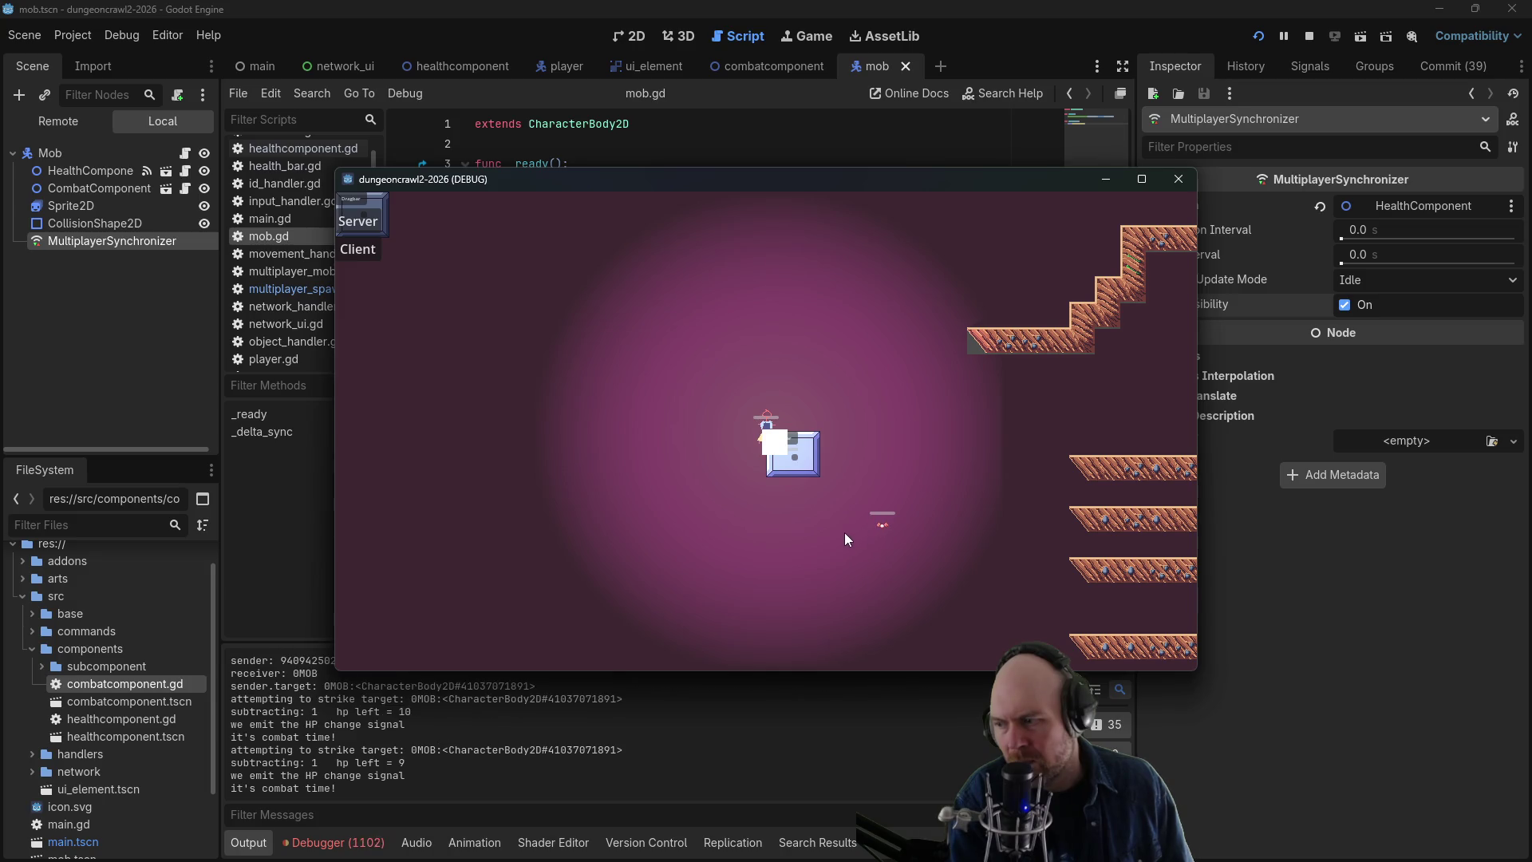
click(1179, 179)
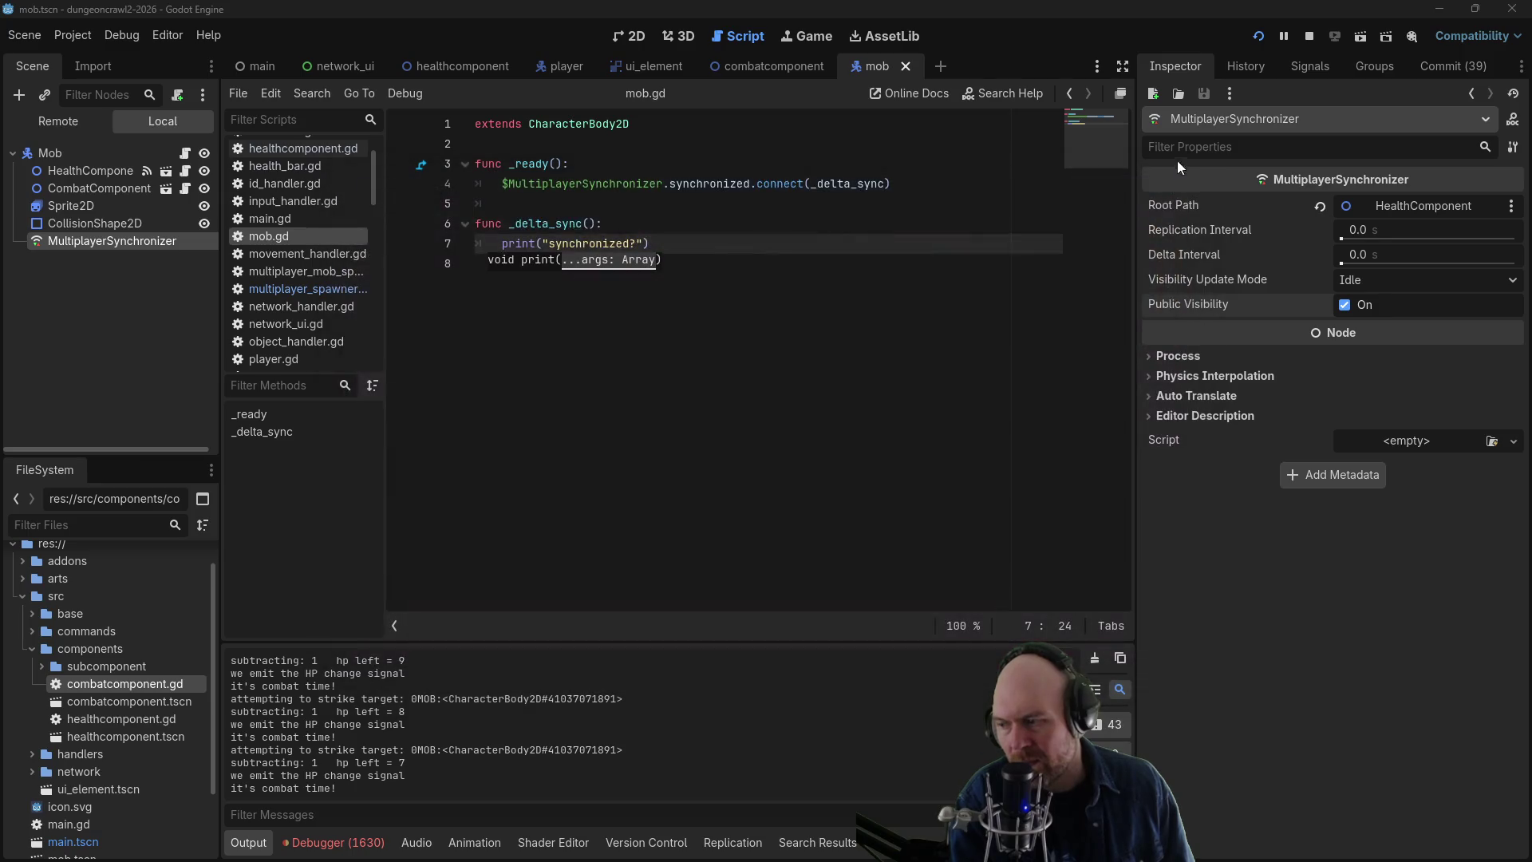
- Stop the game and set the synchronizer Root Path back to Mob
click(1307, 38)
click(1397, 205)
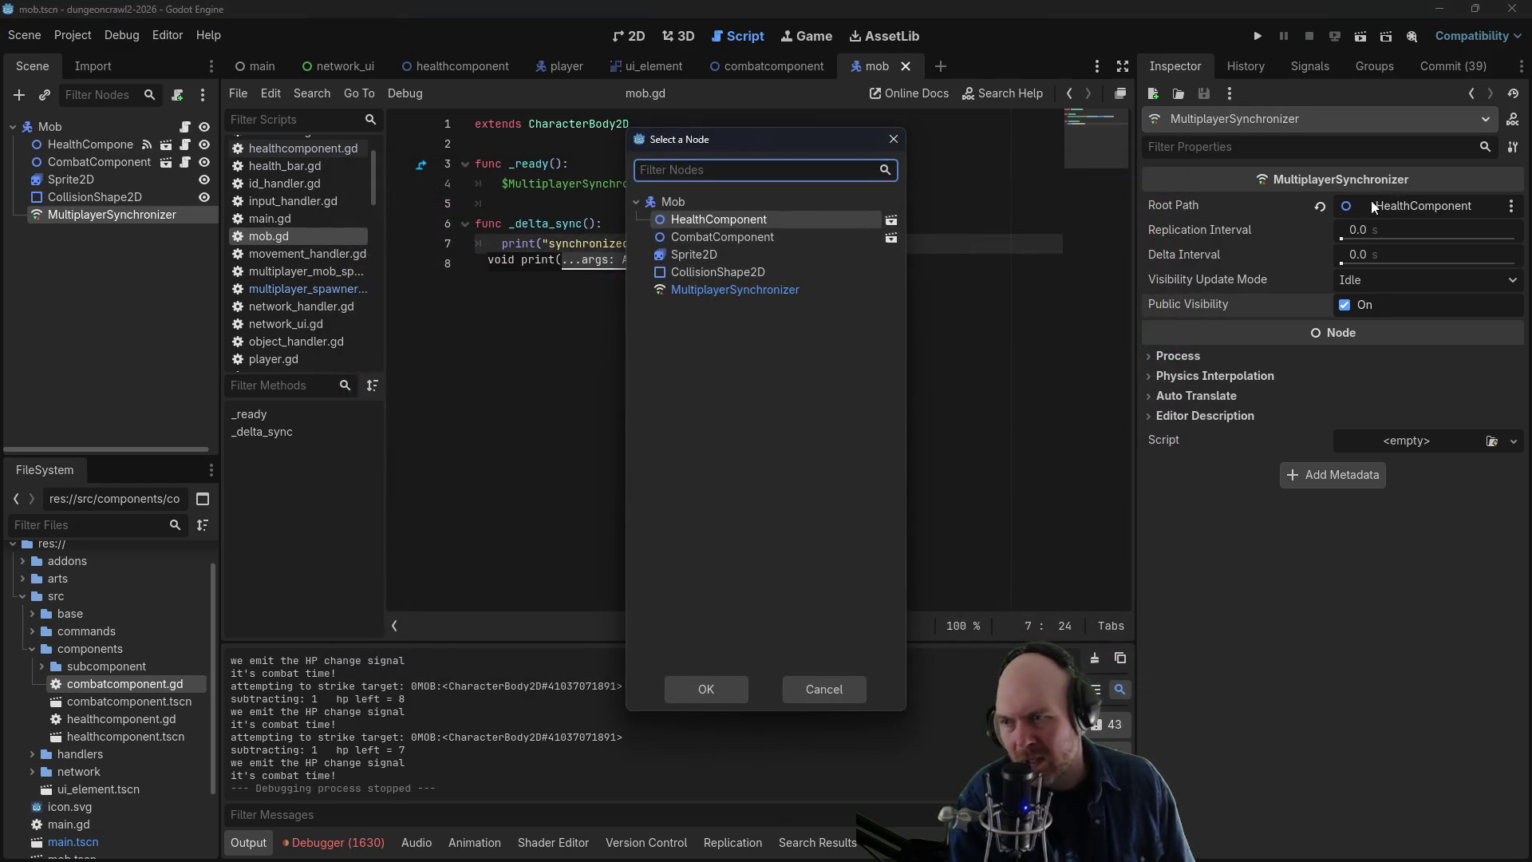
click(708, 205)
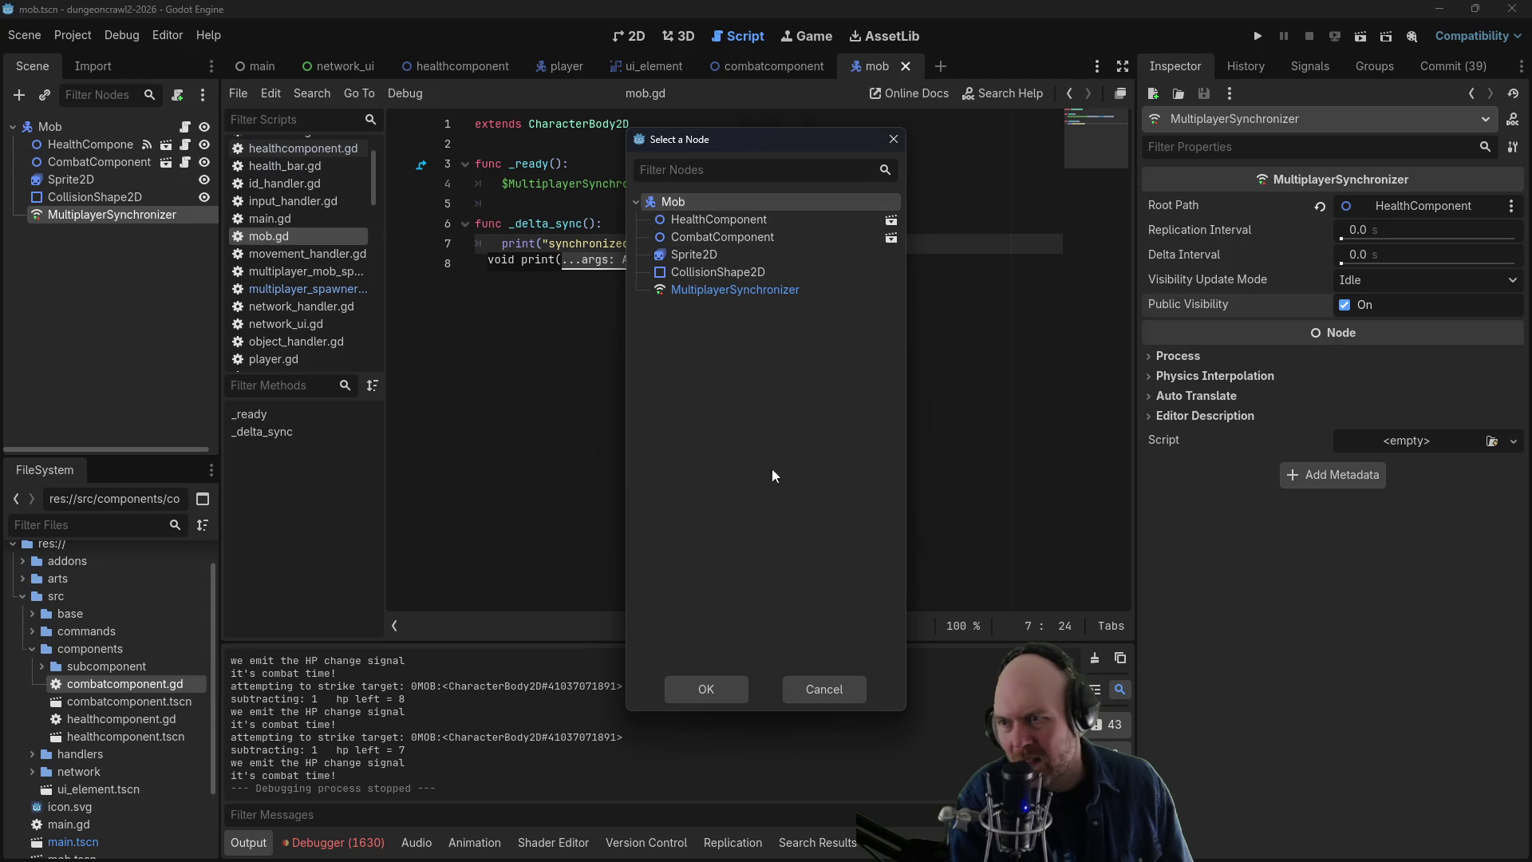
click(693, 696)
- Re-enable spawn syncing for max_health and health, then show the player scene
click(755, 840)
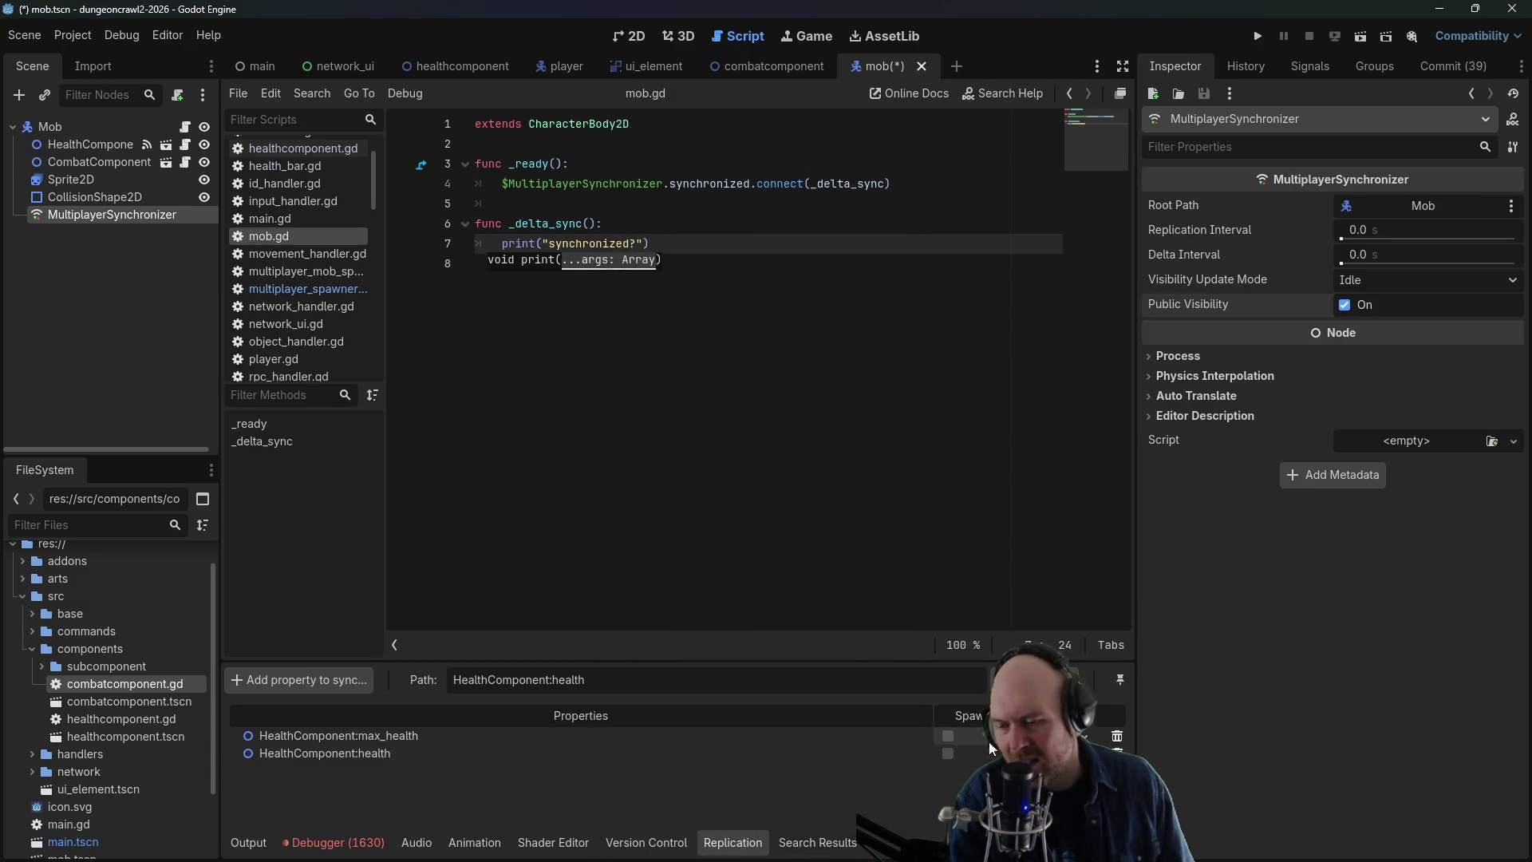
click(948, 736)
click(948, 754)
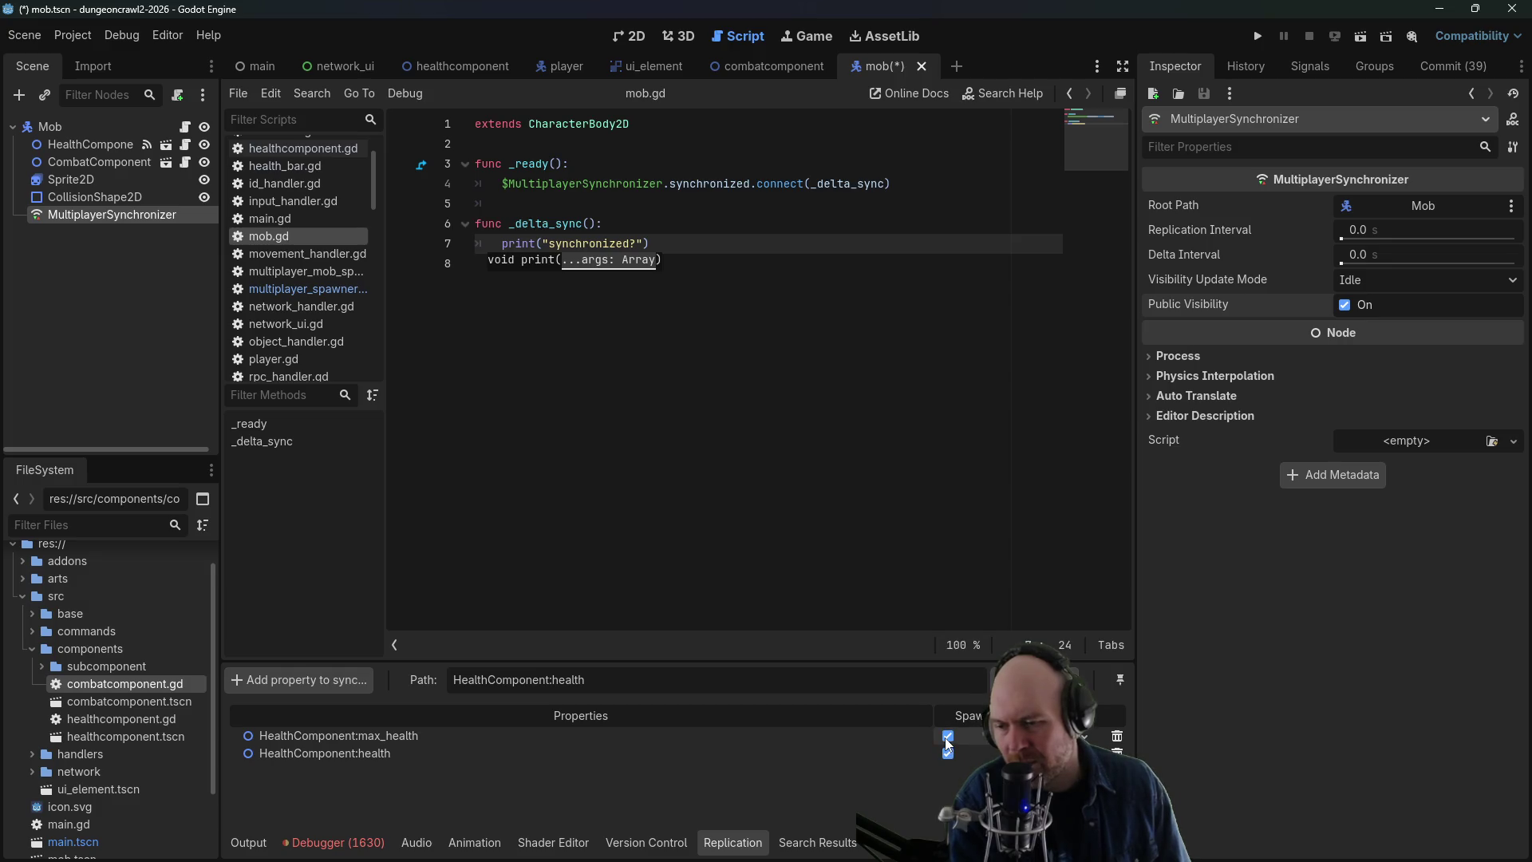
click(562, 66)
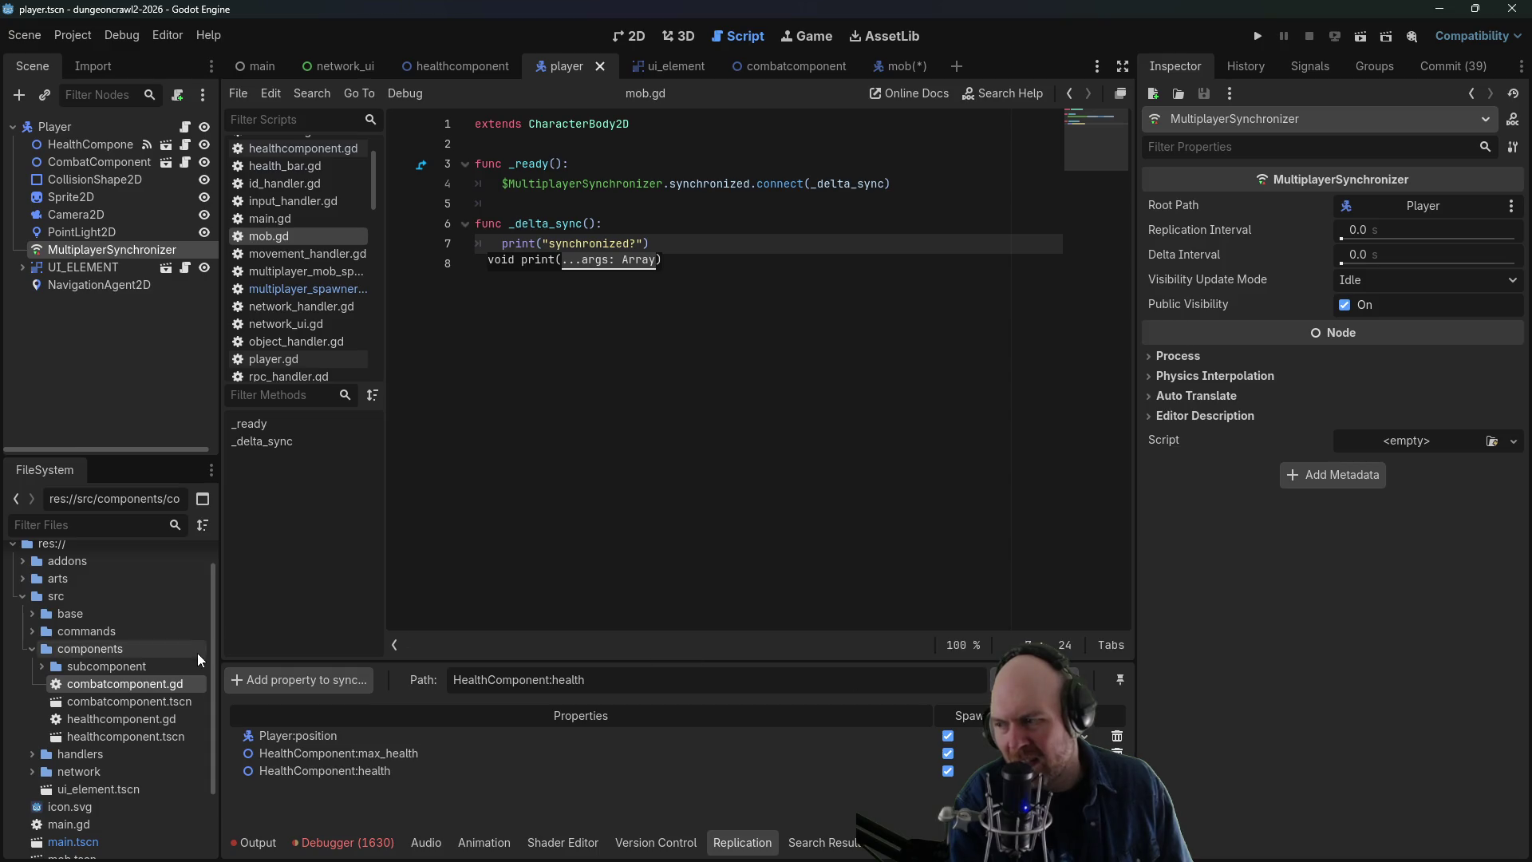
- Browse HealthComponent's properties in the player's sync dialog, then cancel without adding any
click(299, 679)
click(677, 221)
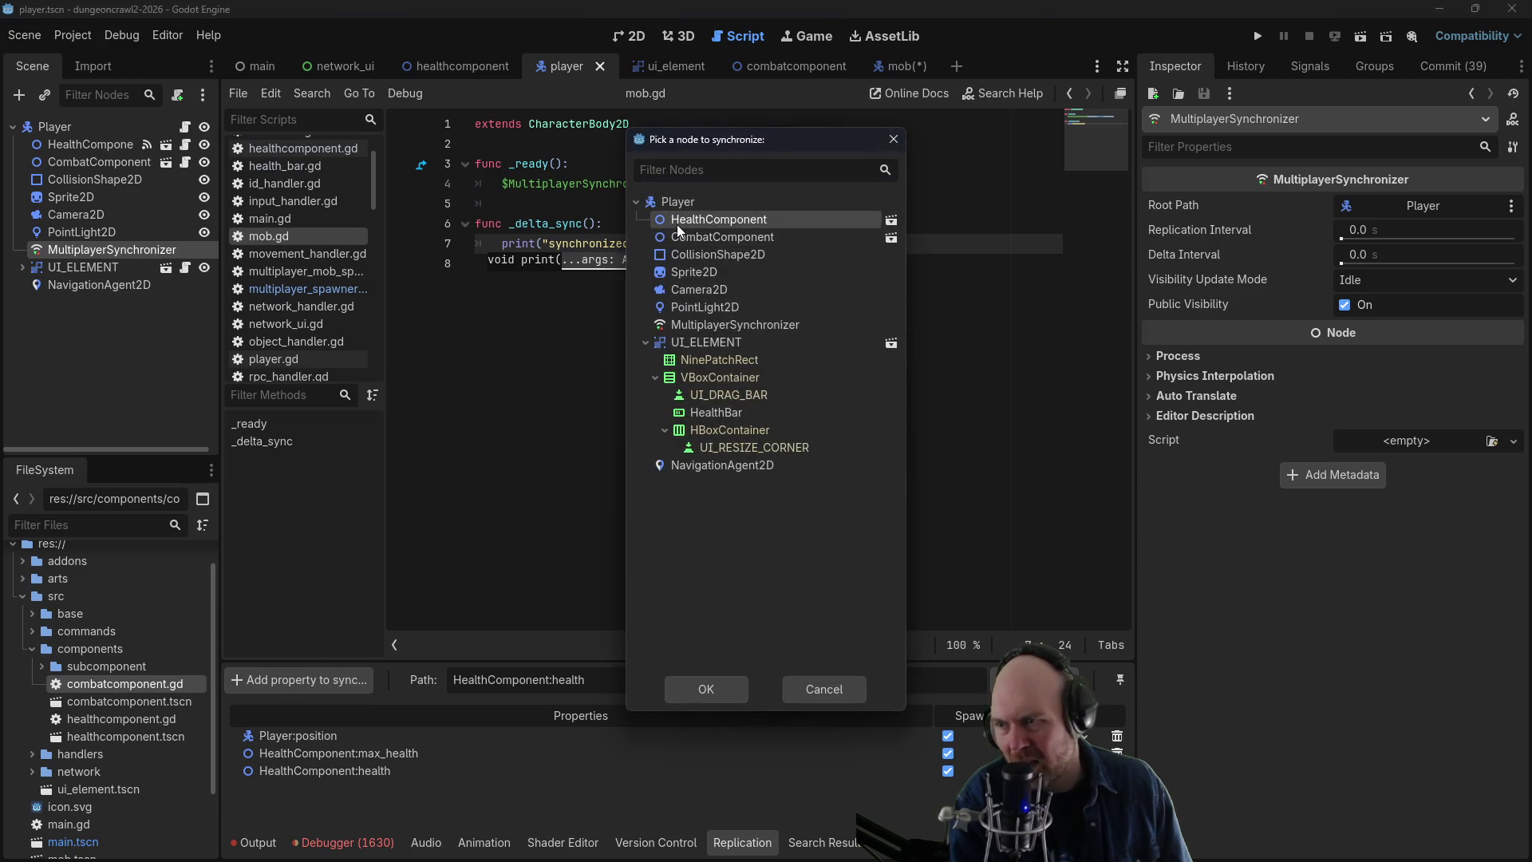
click(706, 691)
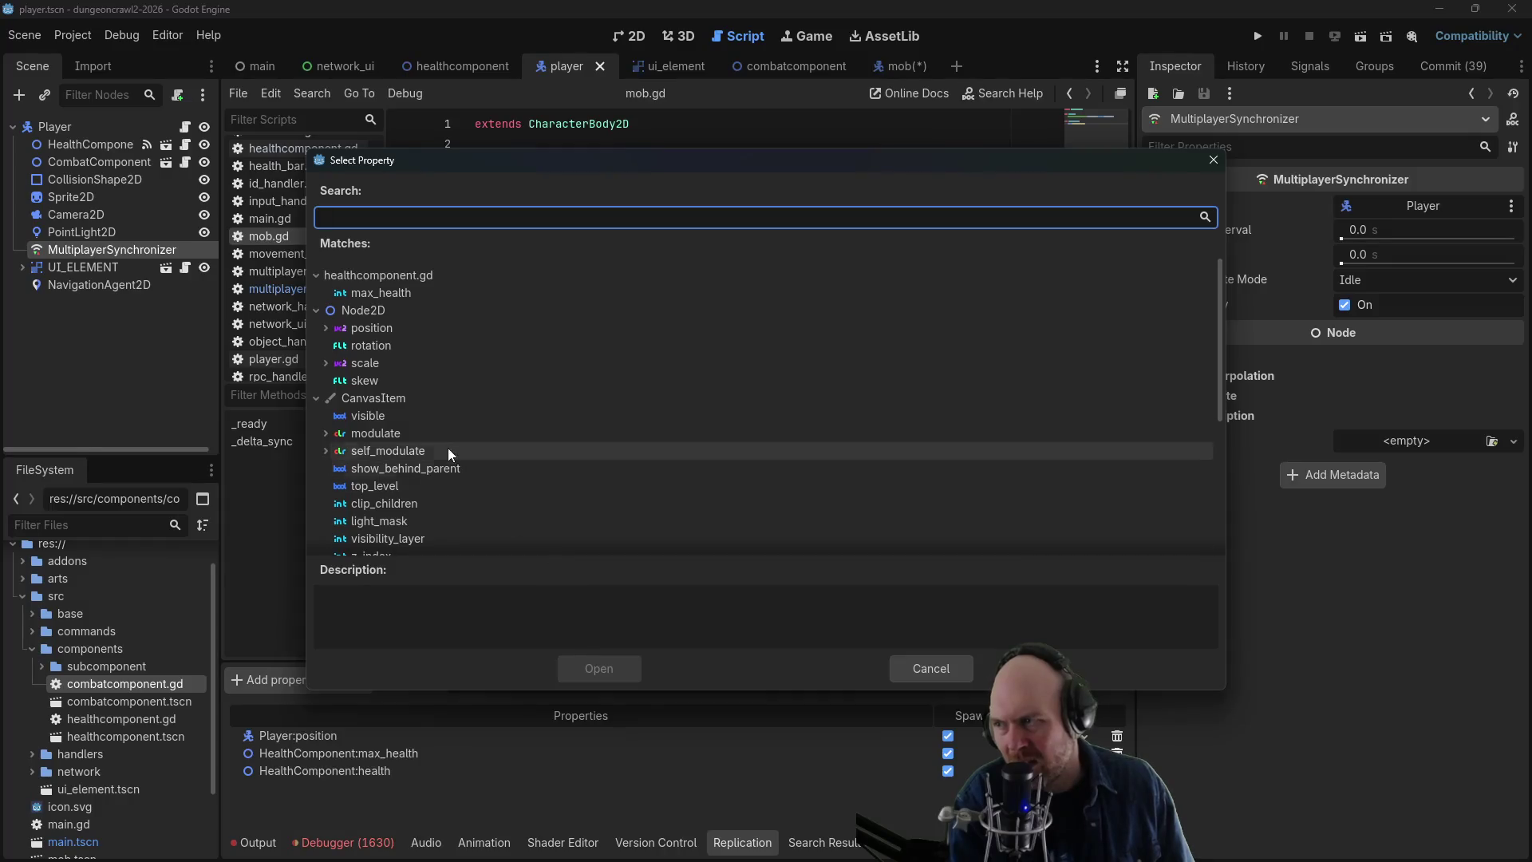
scroll(435, 428, down, 5)
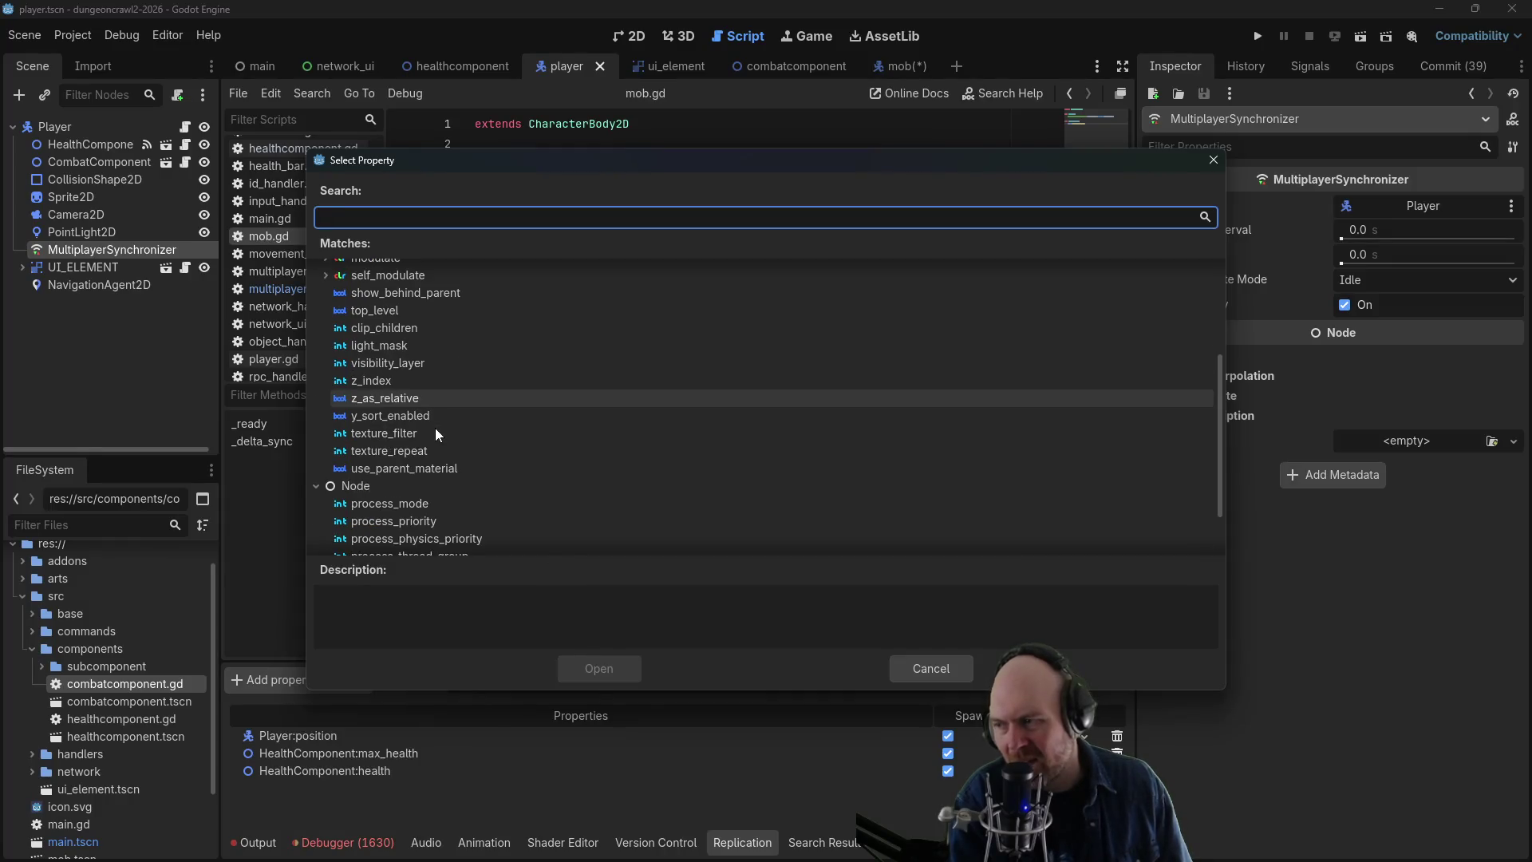
click(929, 672)
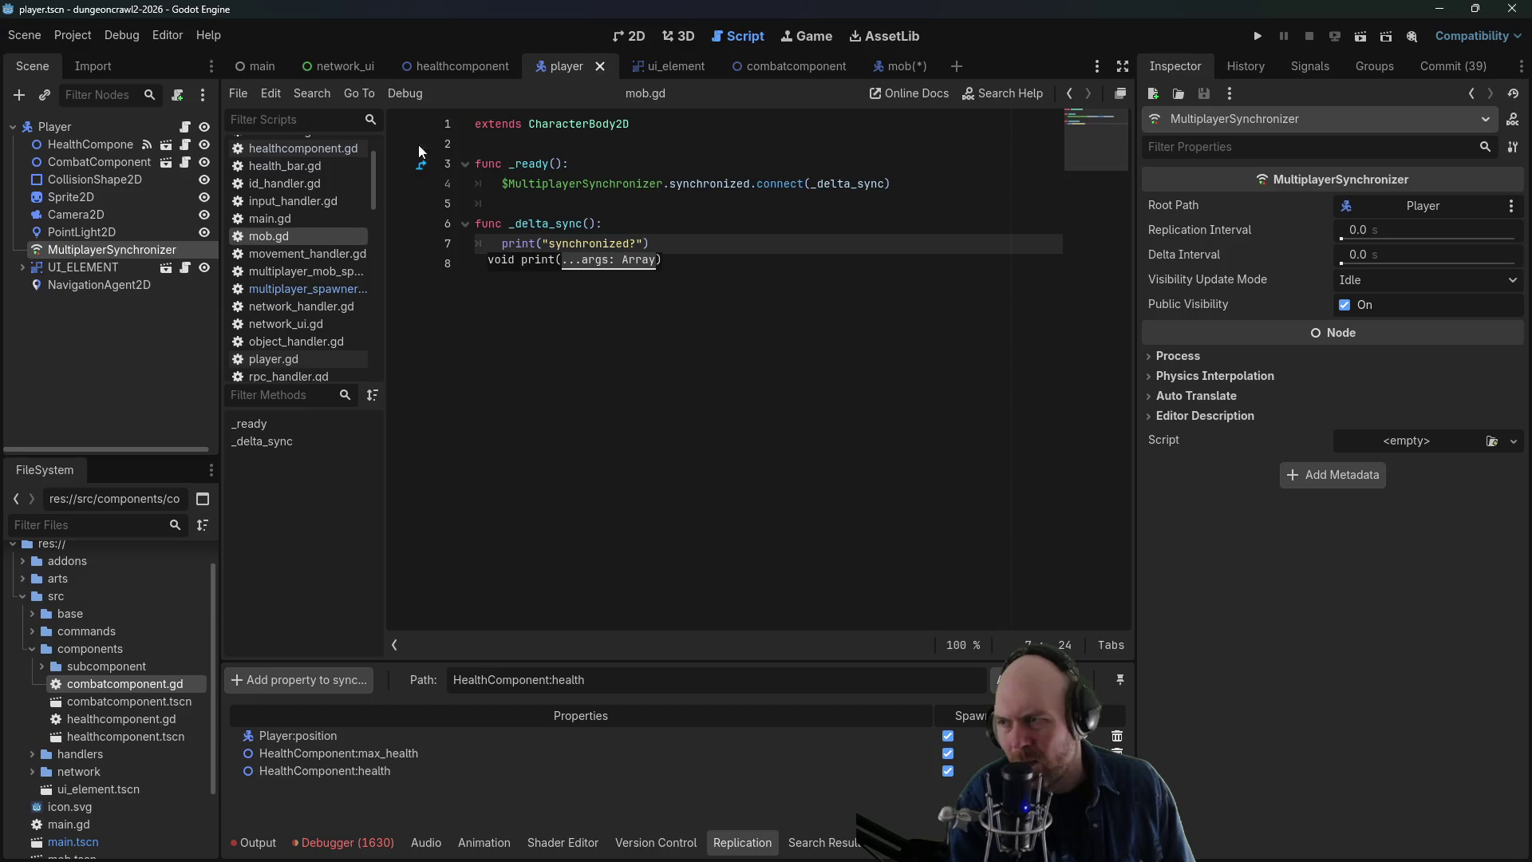
- Open multiplayer_mob_spawner.gd, return to the mob scene and save it
click(311, 272)
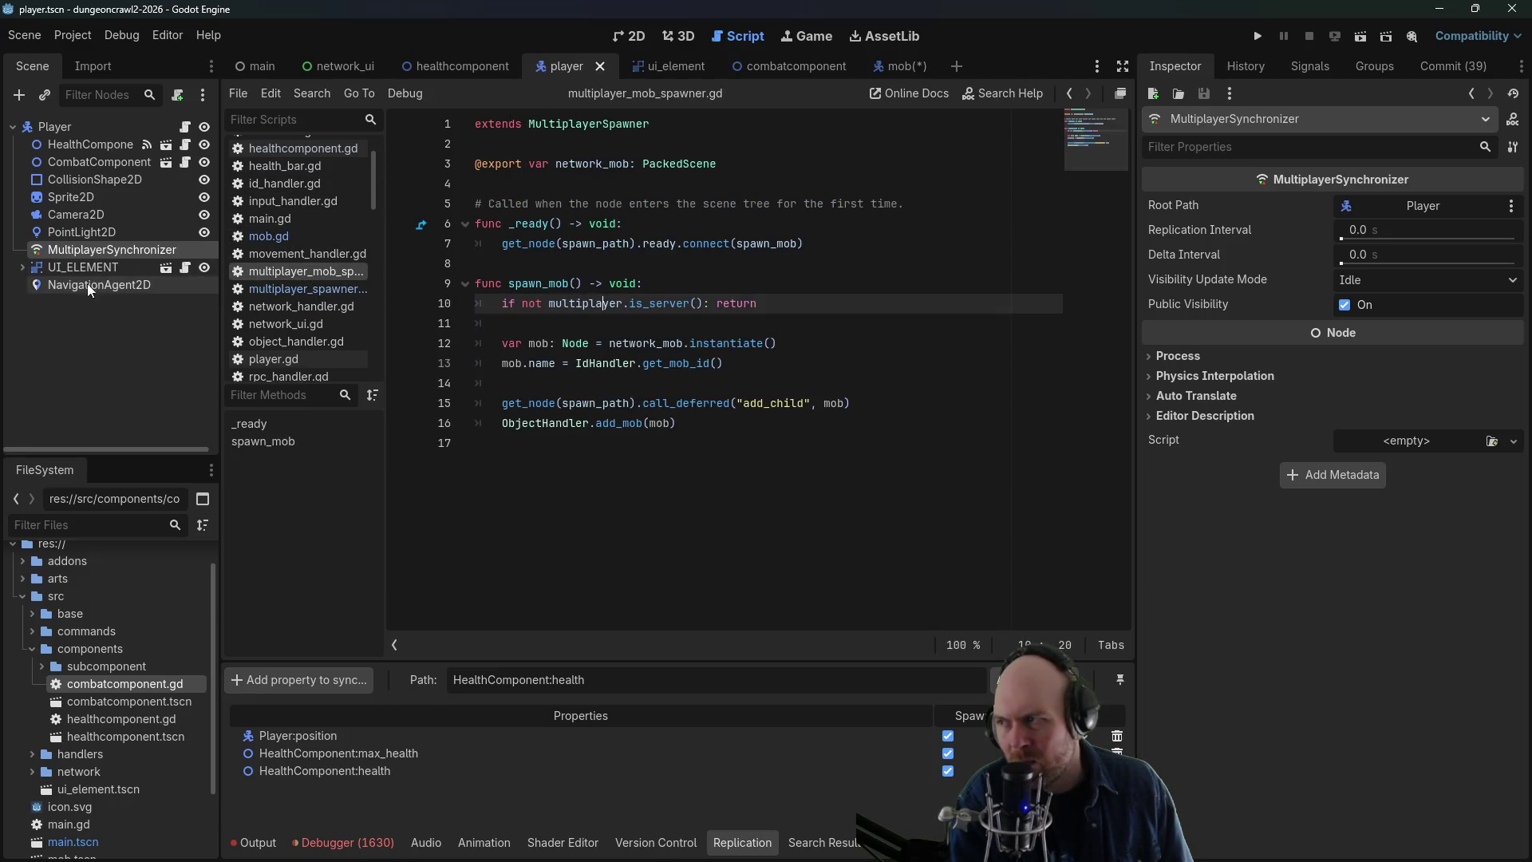
click(887, 66)
click(817, 328)
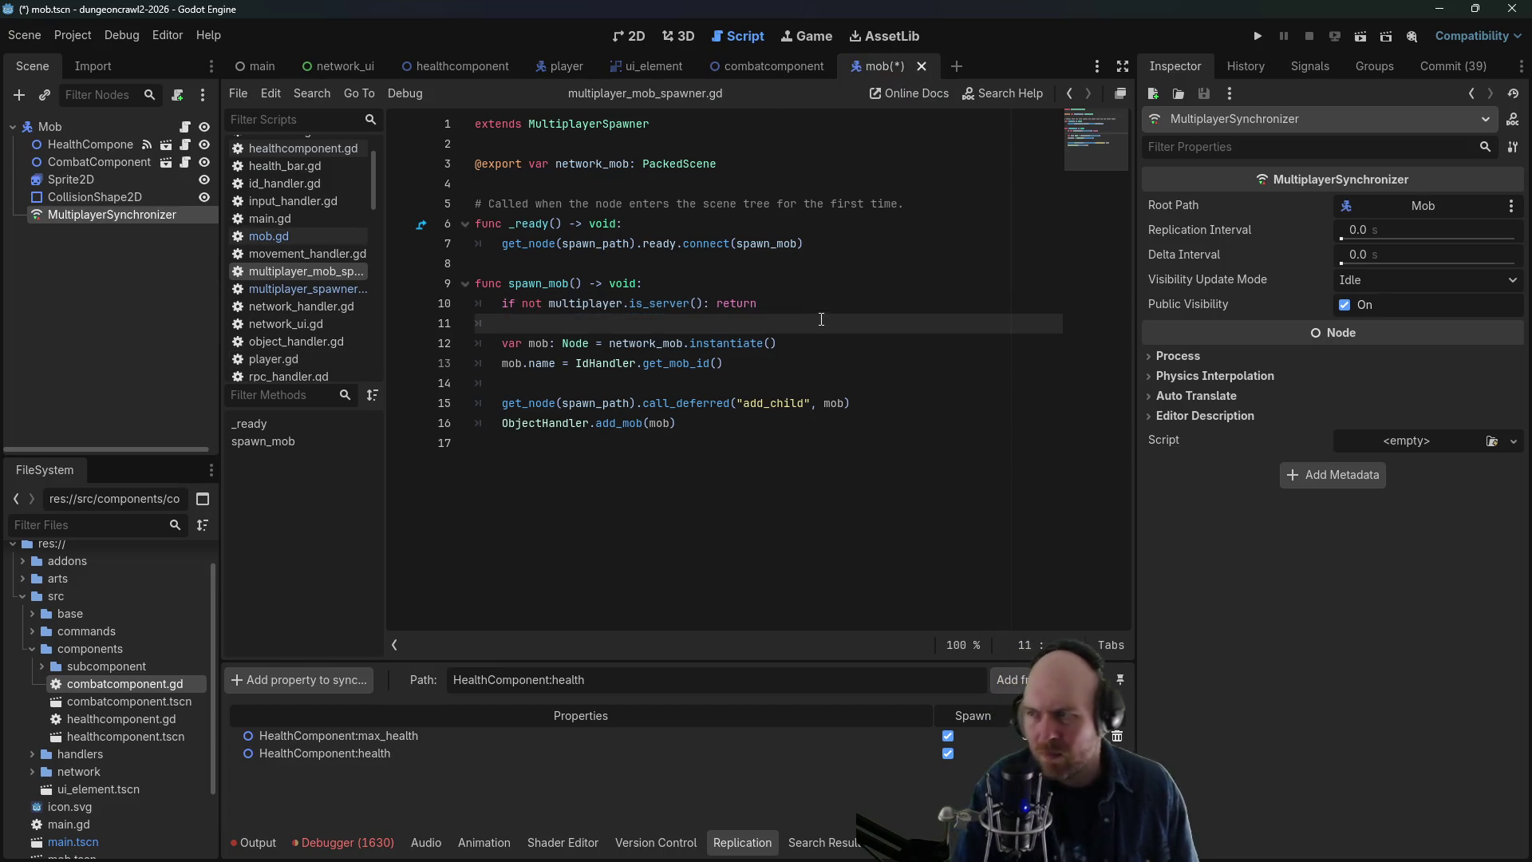
key(ctrl+s)
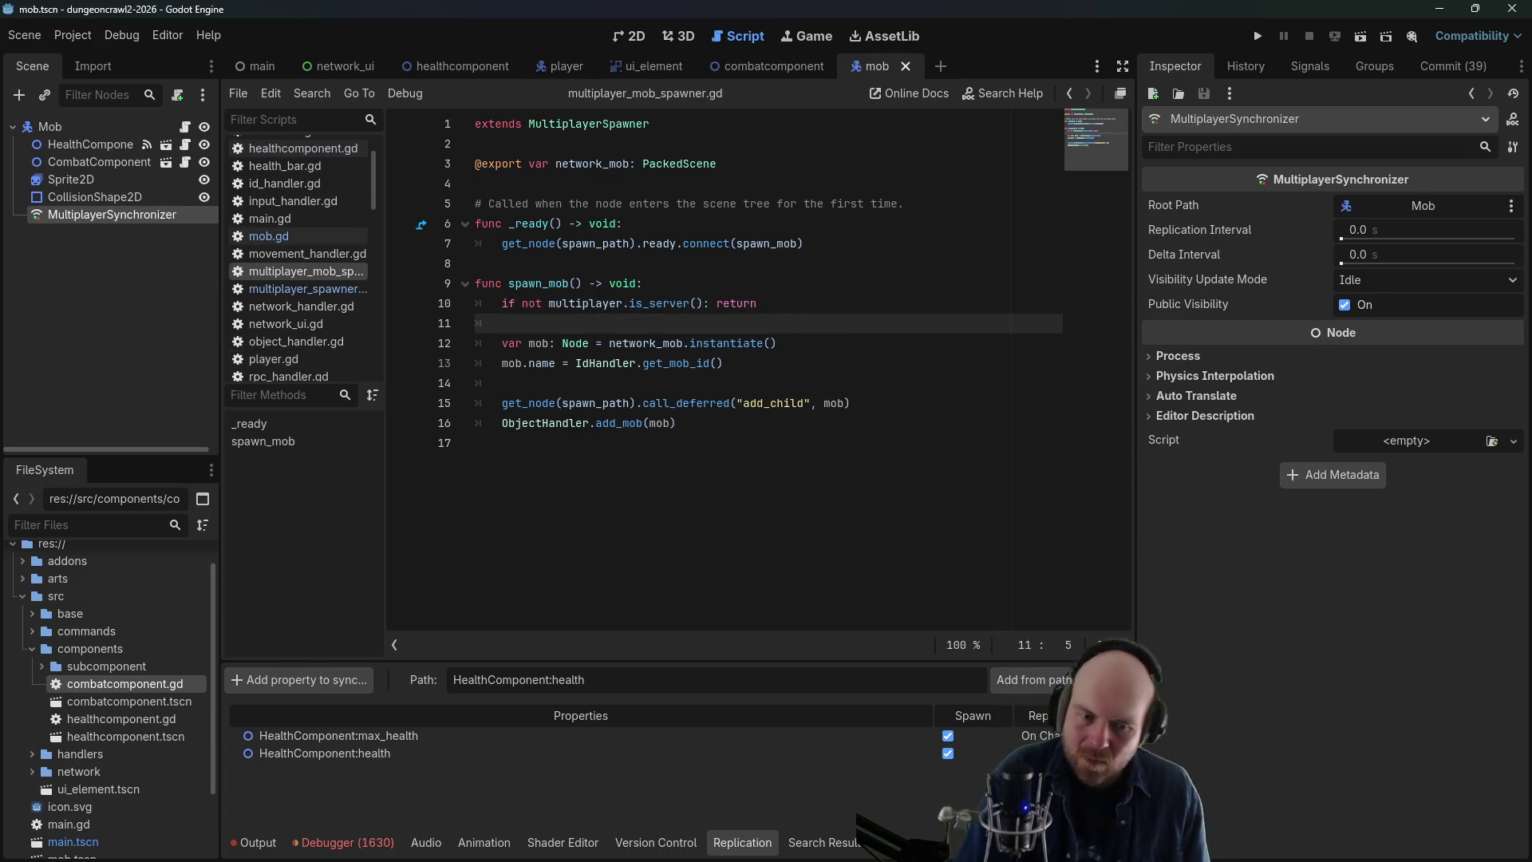
- Show the Google results for 'godot multiplayersynchronizer not synching' in Firefox
key(alt+Tab)
click(683, 86)
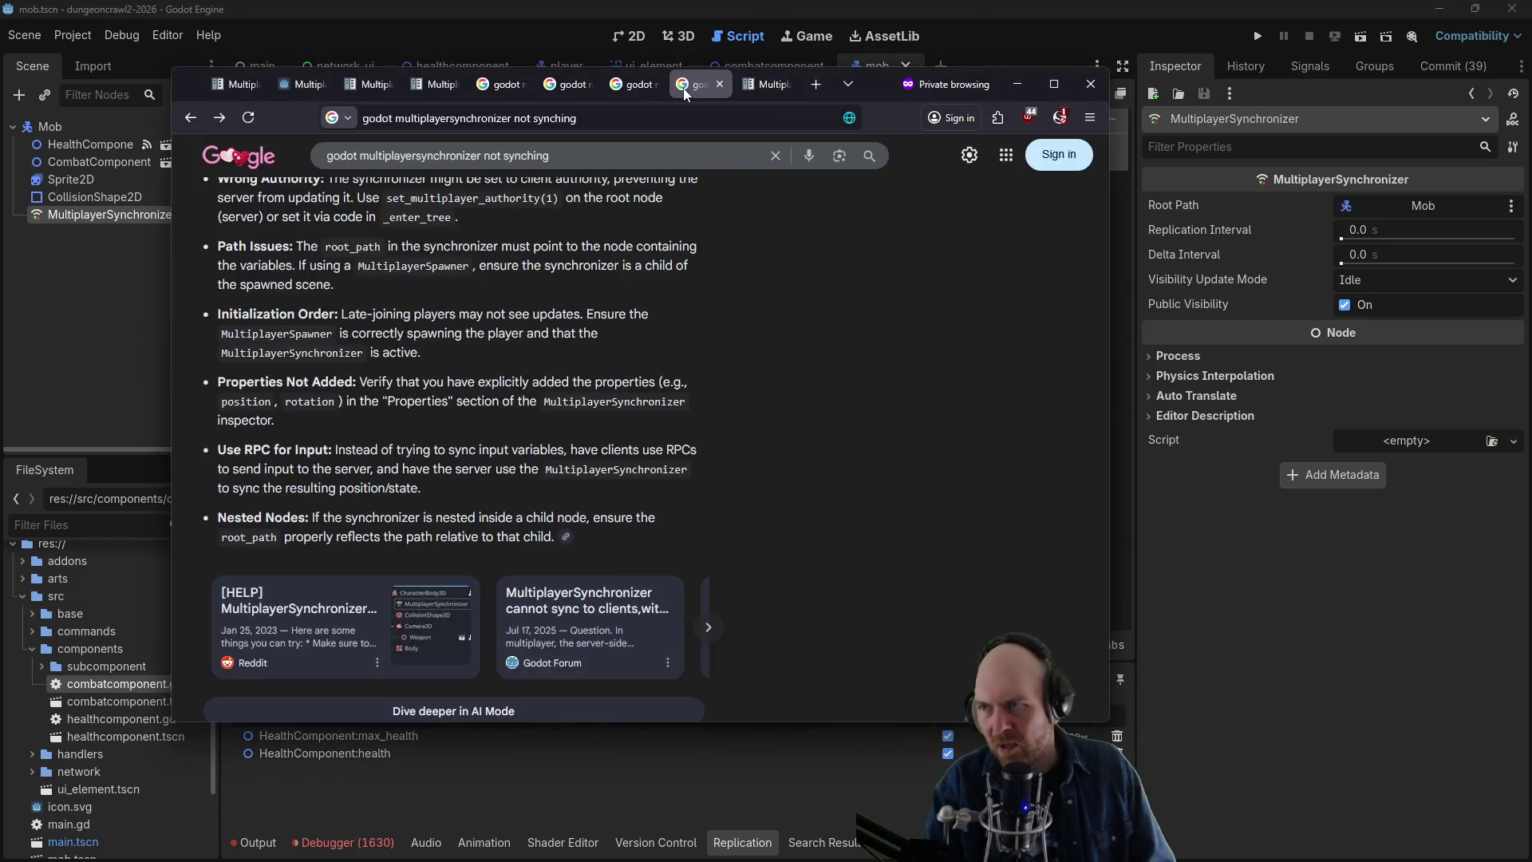
scroll(496, 523, up, 2)
scroll(496, 524, up, 1)
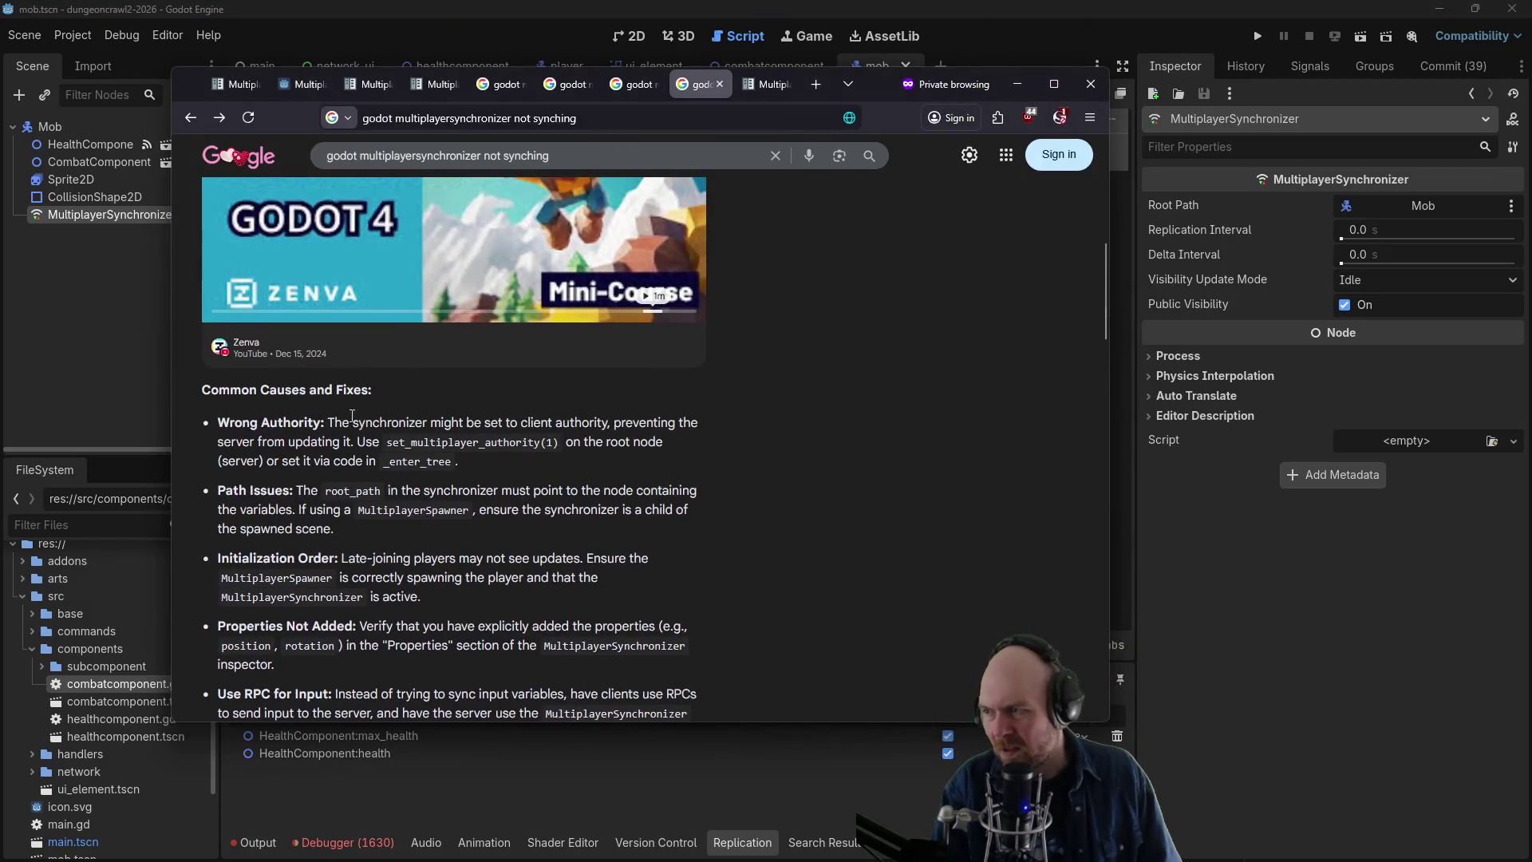
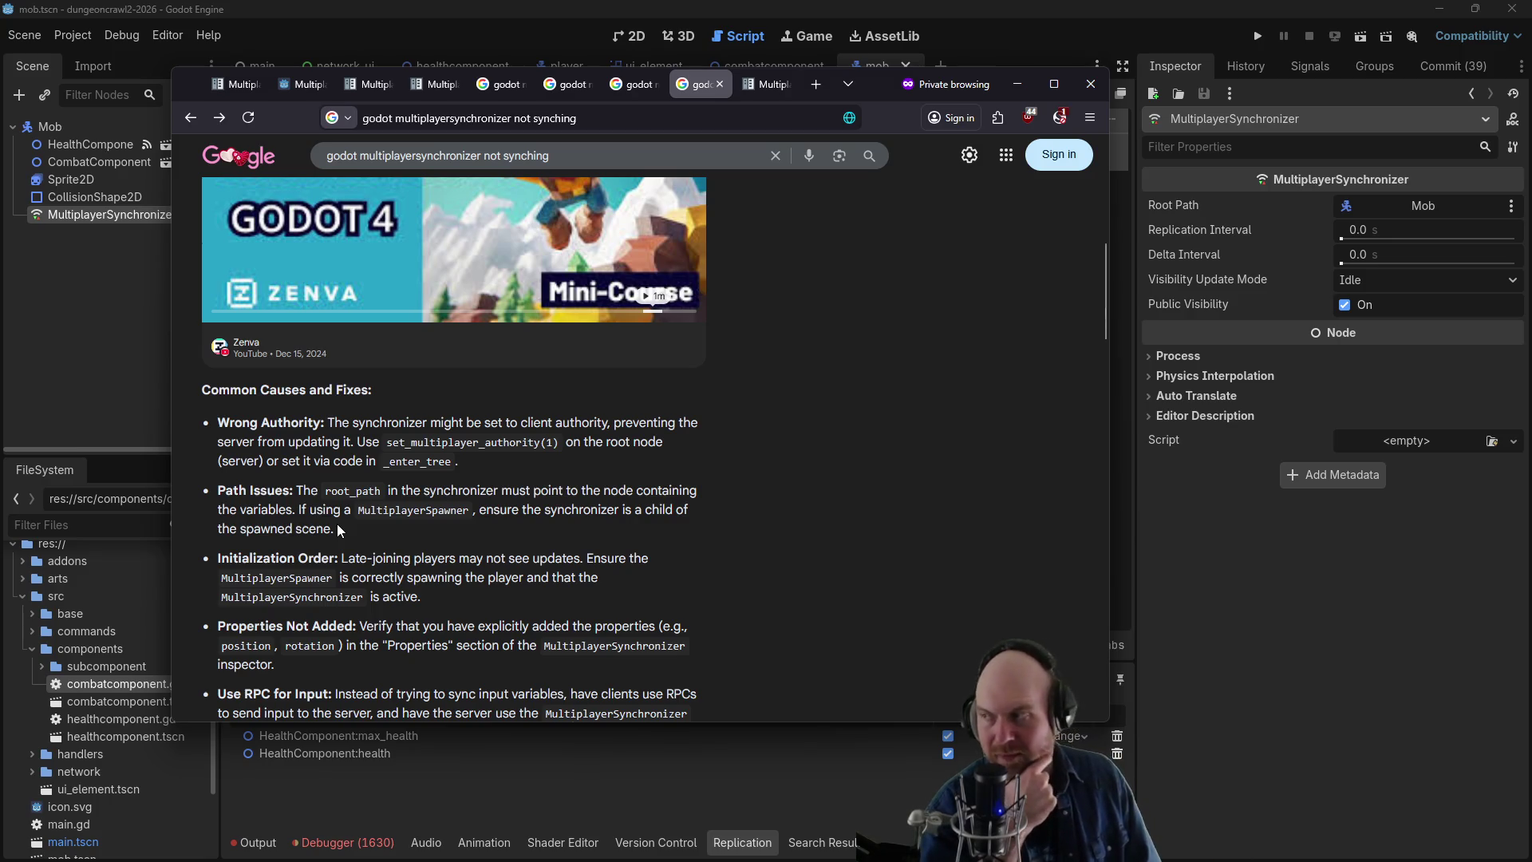
- Set the Google results aside and run the dungeoncrawl2-2026 project from the Godot editor
click(1017, 84)
click(1258, 35)
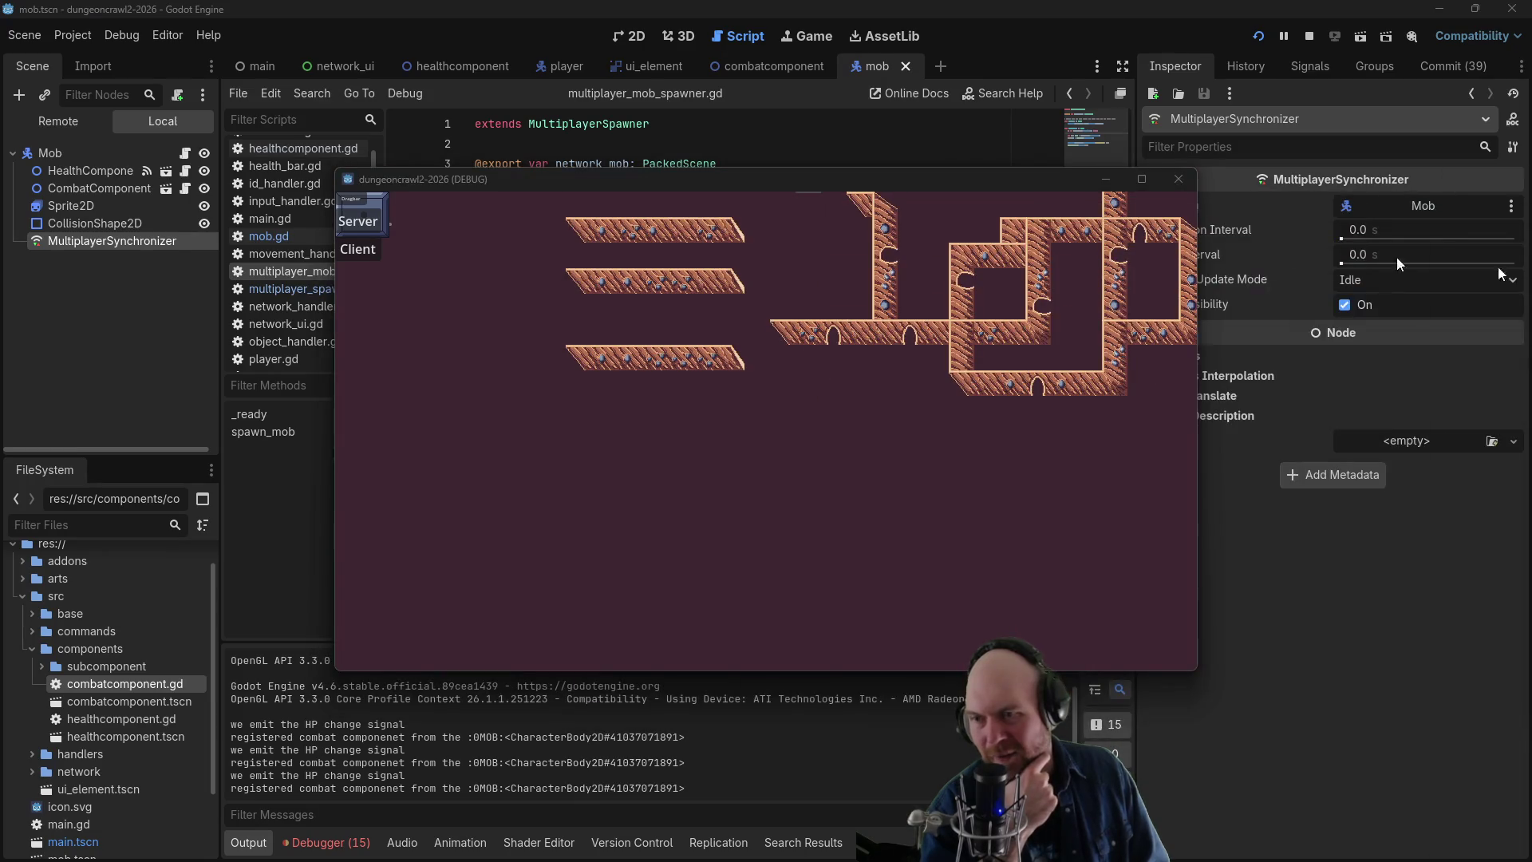
- Start one game instance as Server, connect the other as Client, and attack the nearby mob
click(357, 249)
click(737, 428)
click(860, 493)
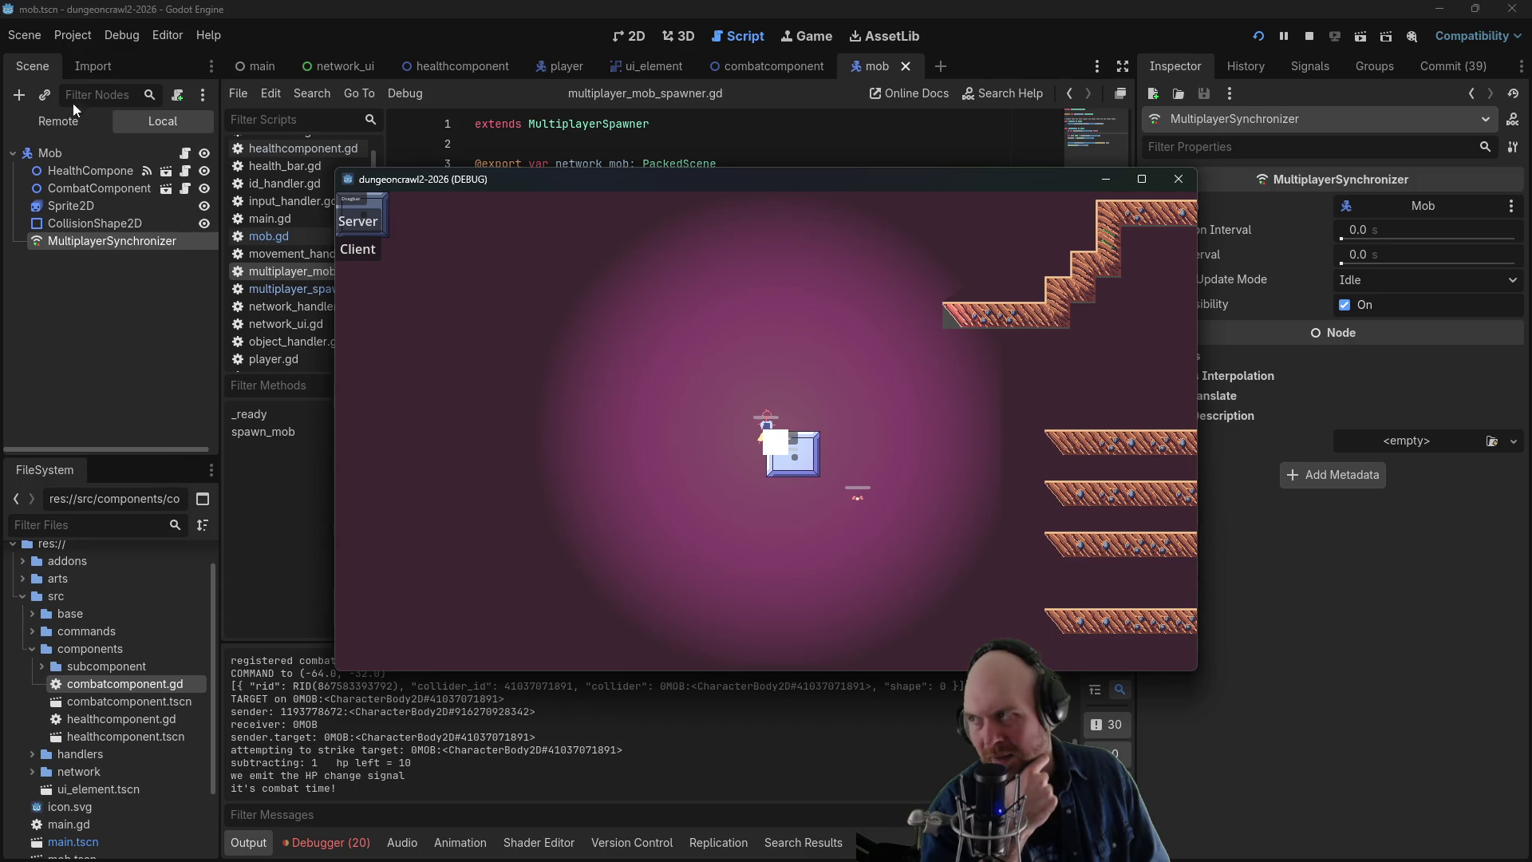
- In the Remote tree, inspect 0MOB, its HealthComponent and MultiplayerSynchronizer, then view debug Session 2
click(69, 122)
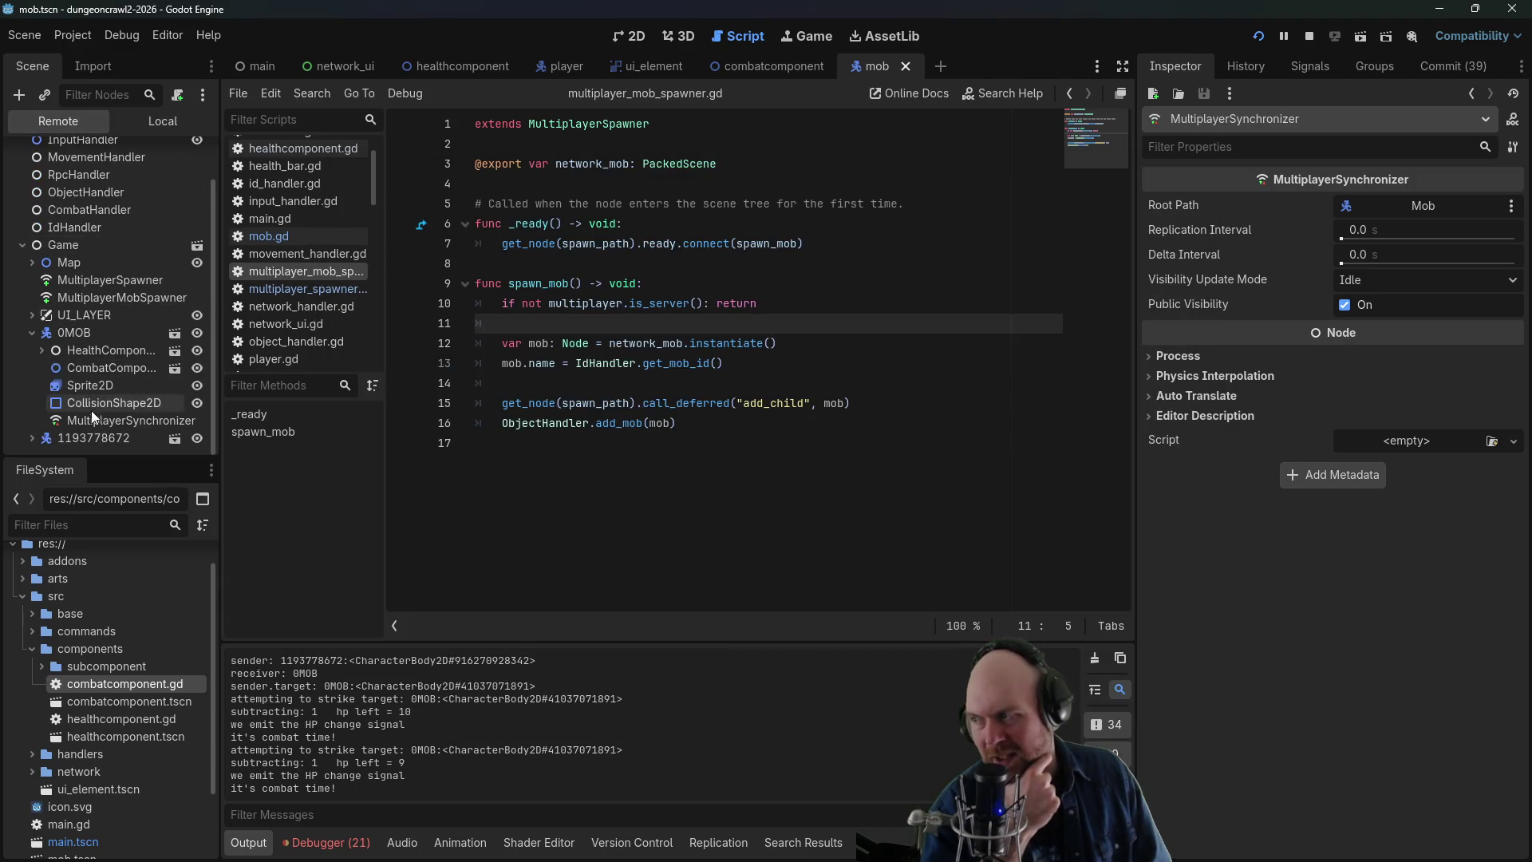
click(94, 419)
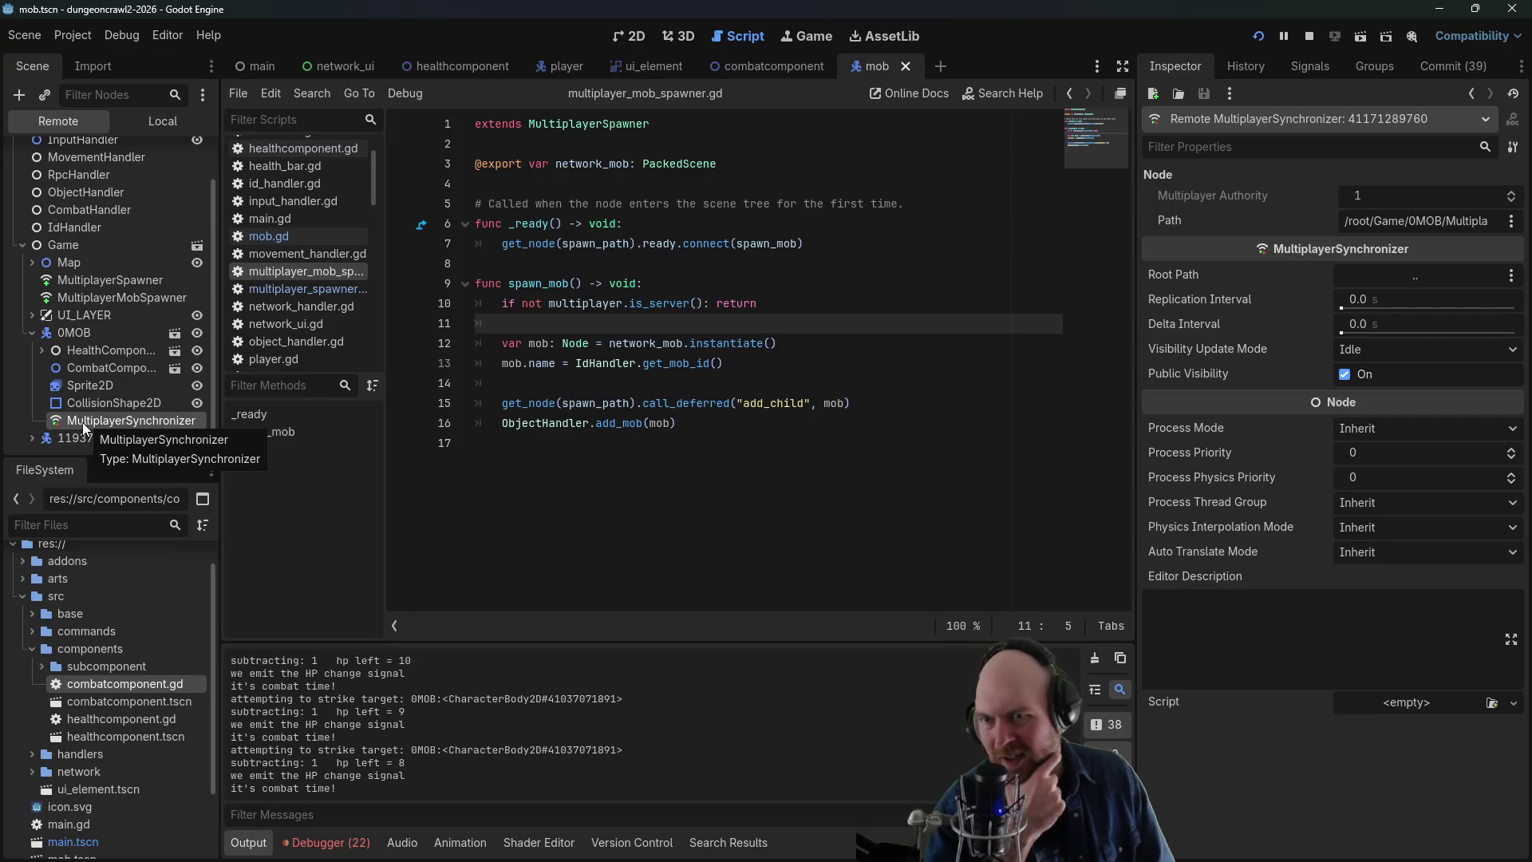
click(58, 334)
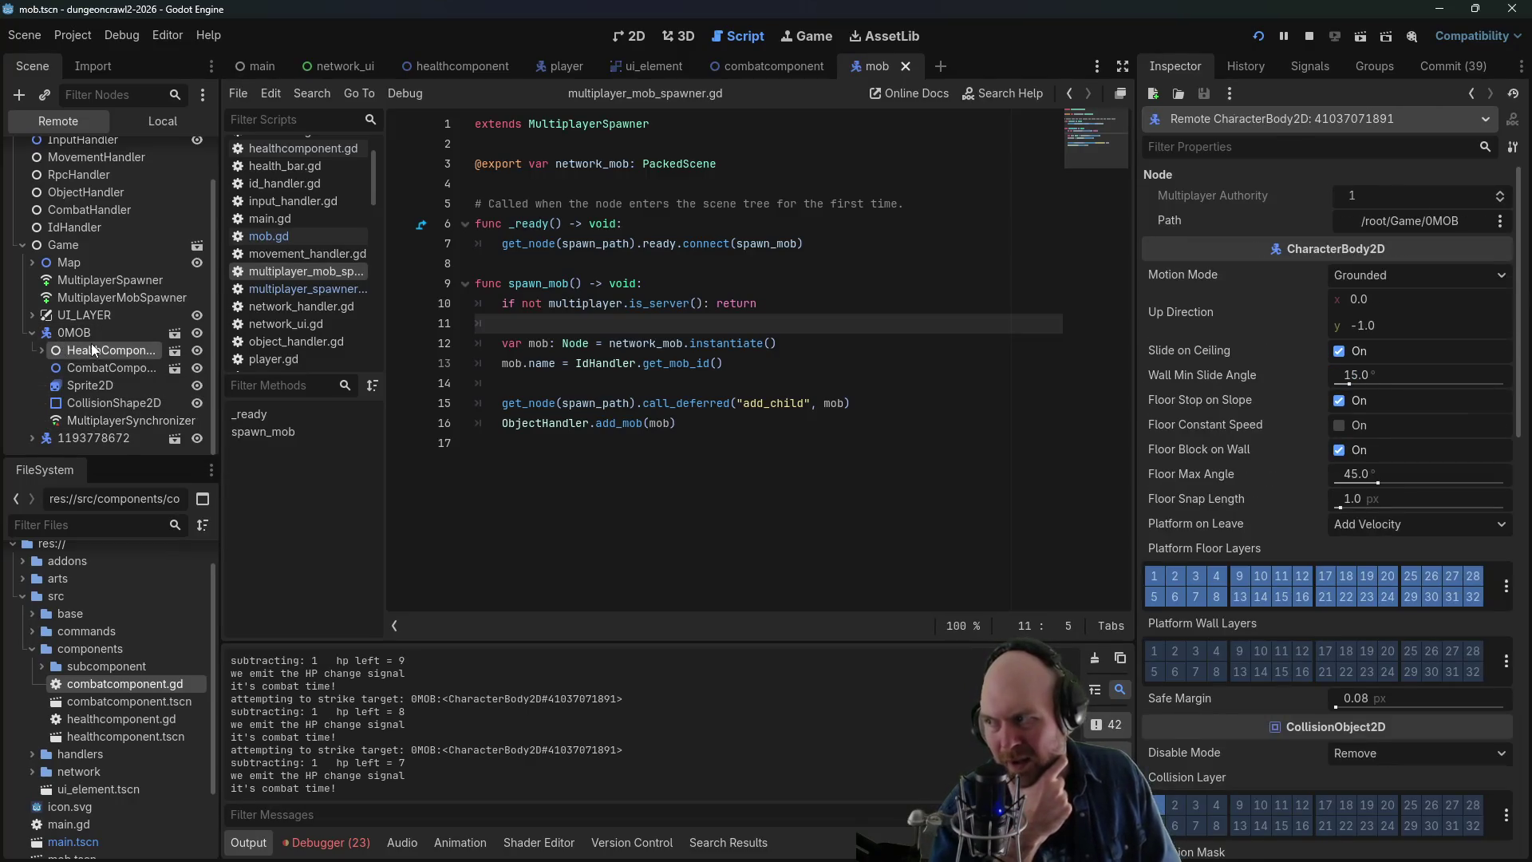
click(91, 349)
click(102, 437)
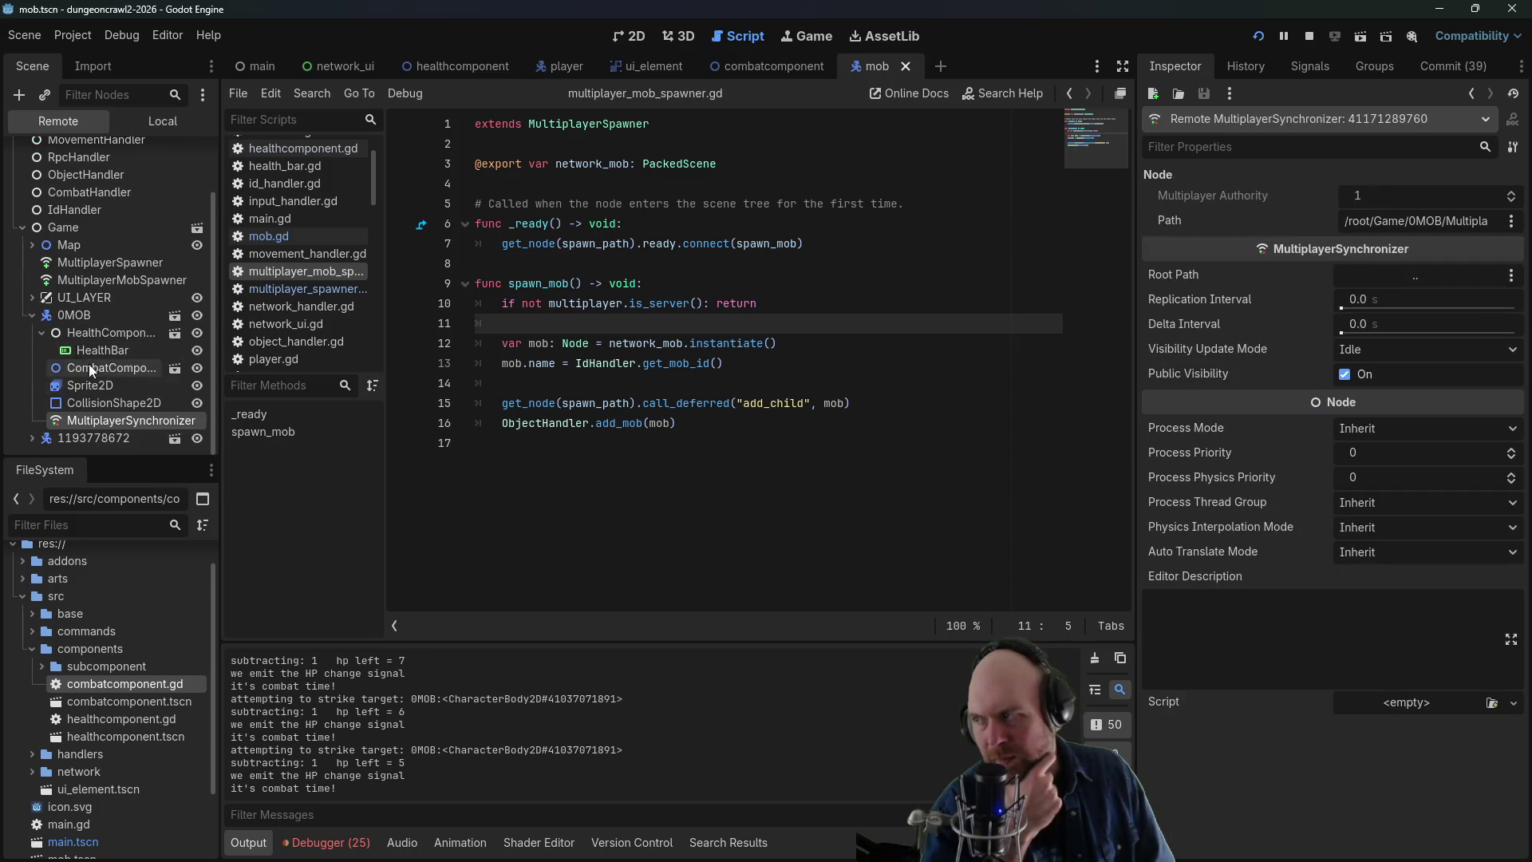
click(327, 842)
click(335, 610)
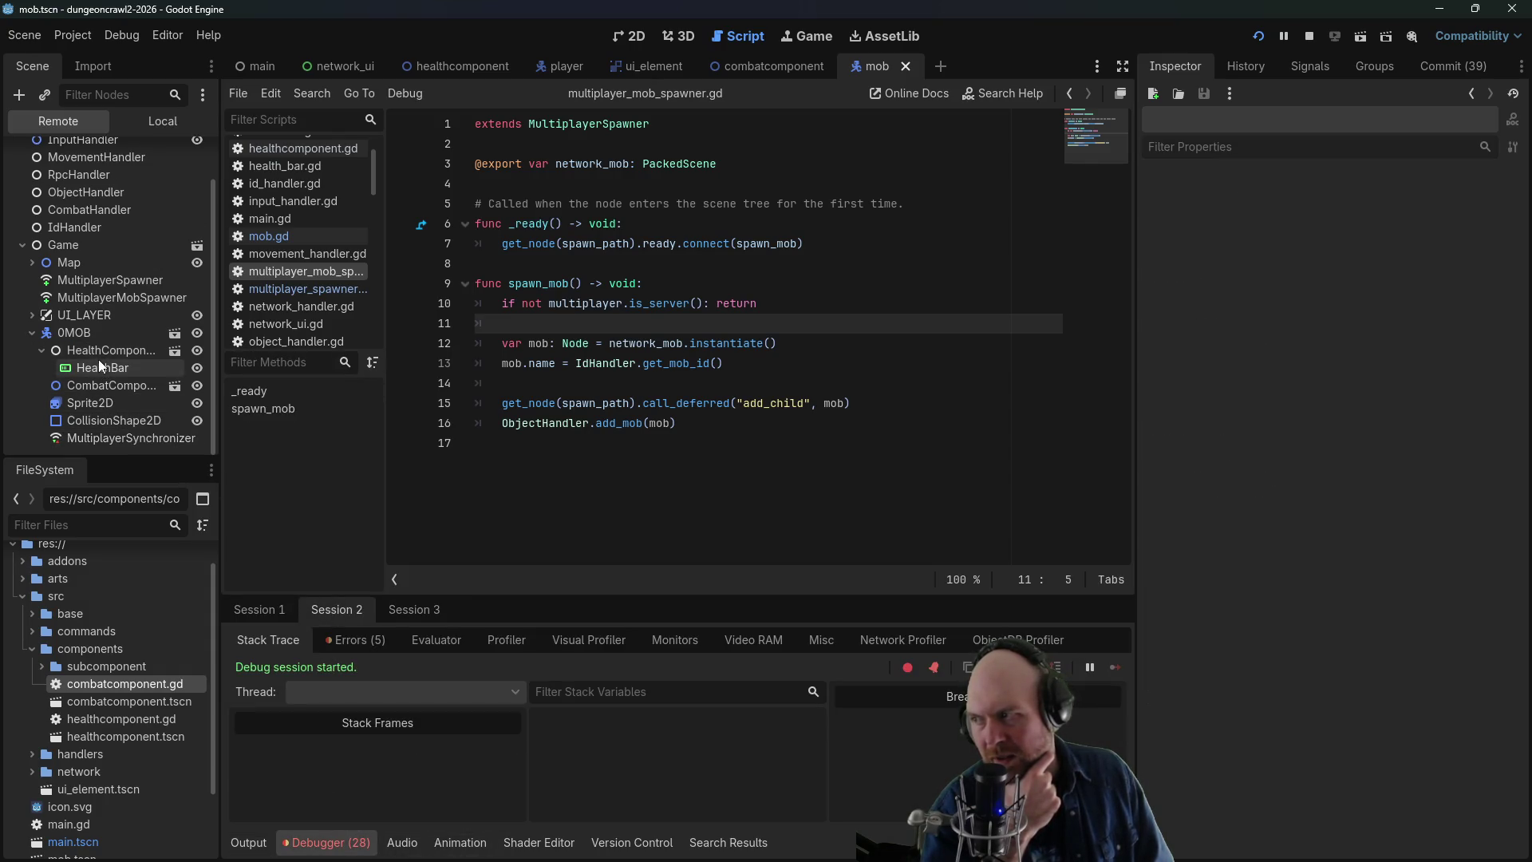
- Inspect the mob's MultiplayerSynchronizer and compare the root trees of Sessions 2 and 3
click(113, 438)
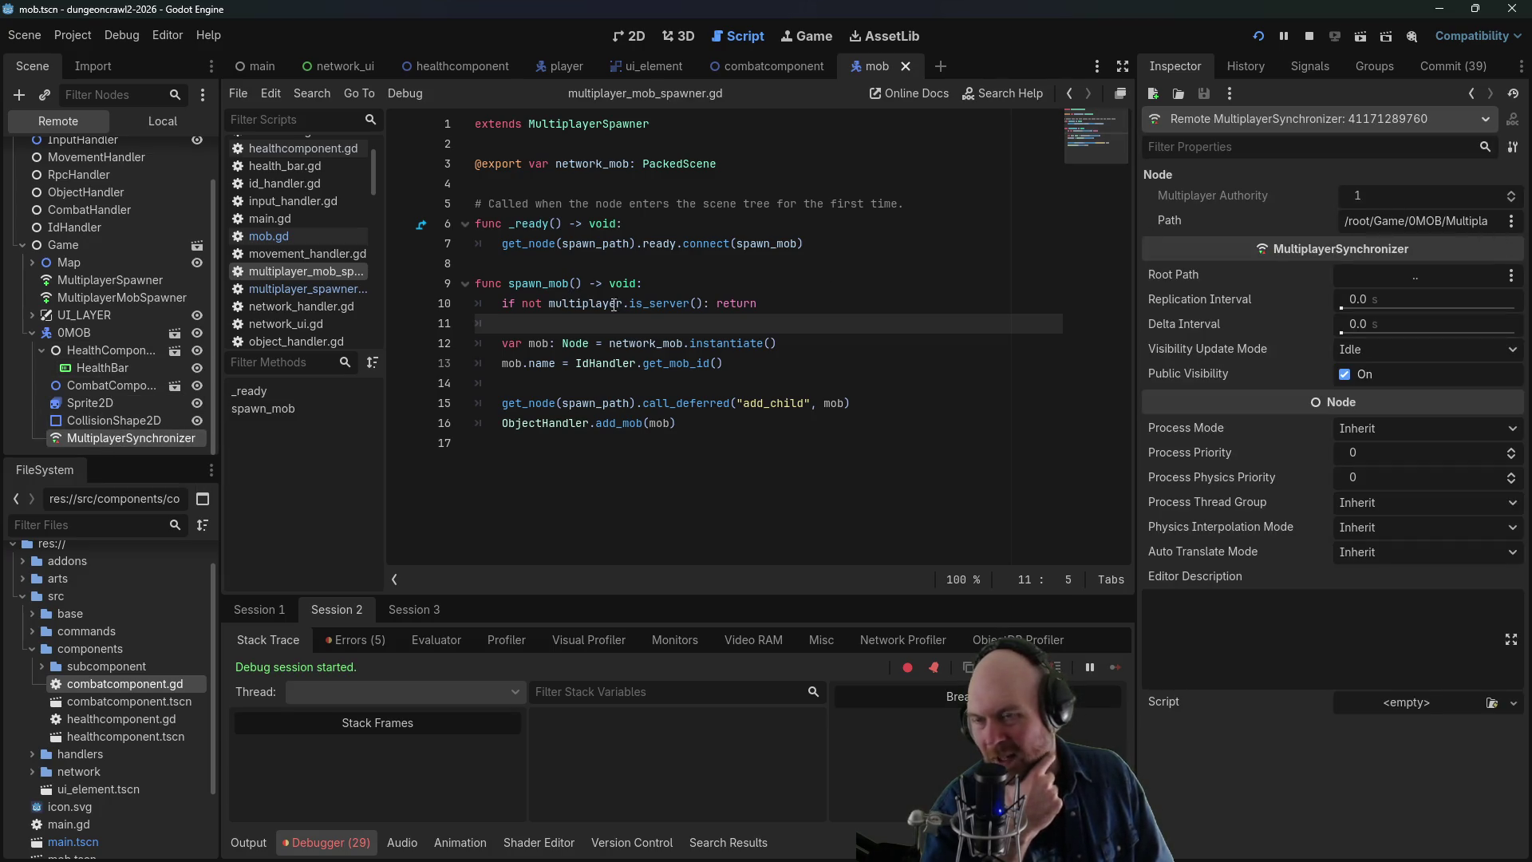
scroll(103, 332, up, 3)
click(120, 152)
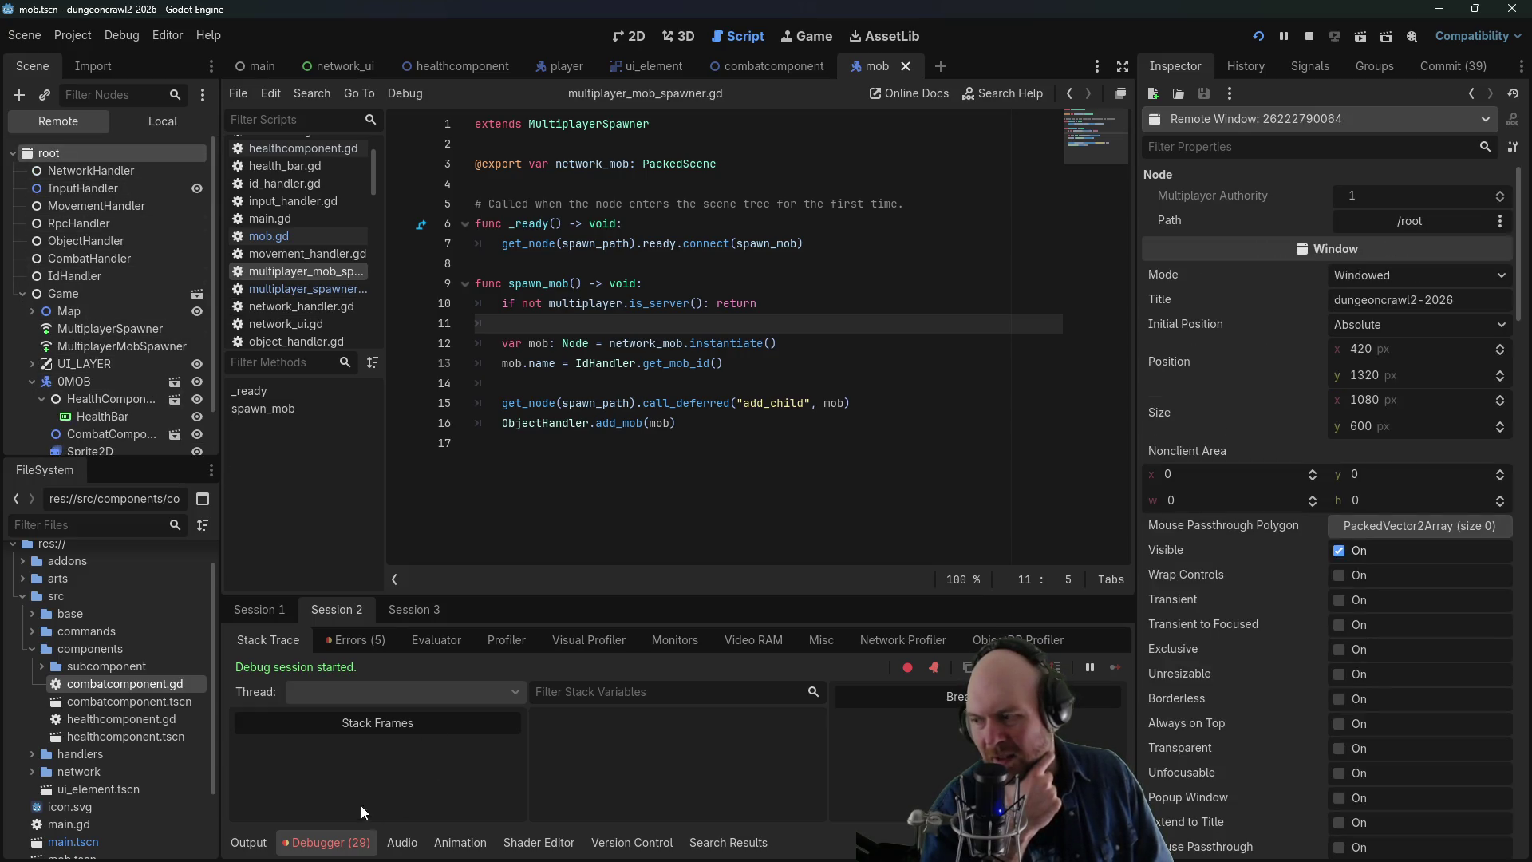
click(403, 611)
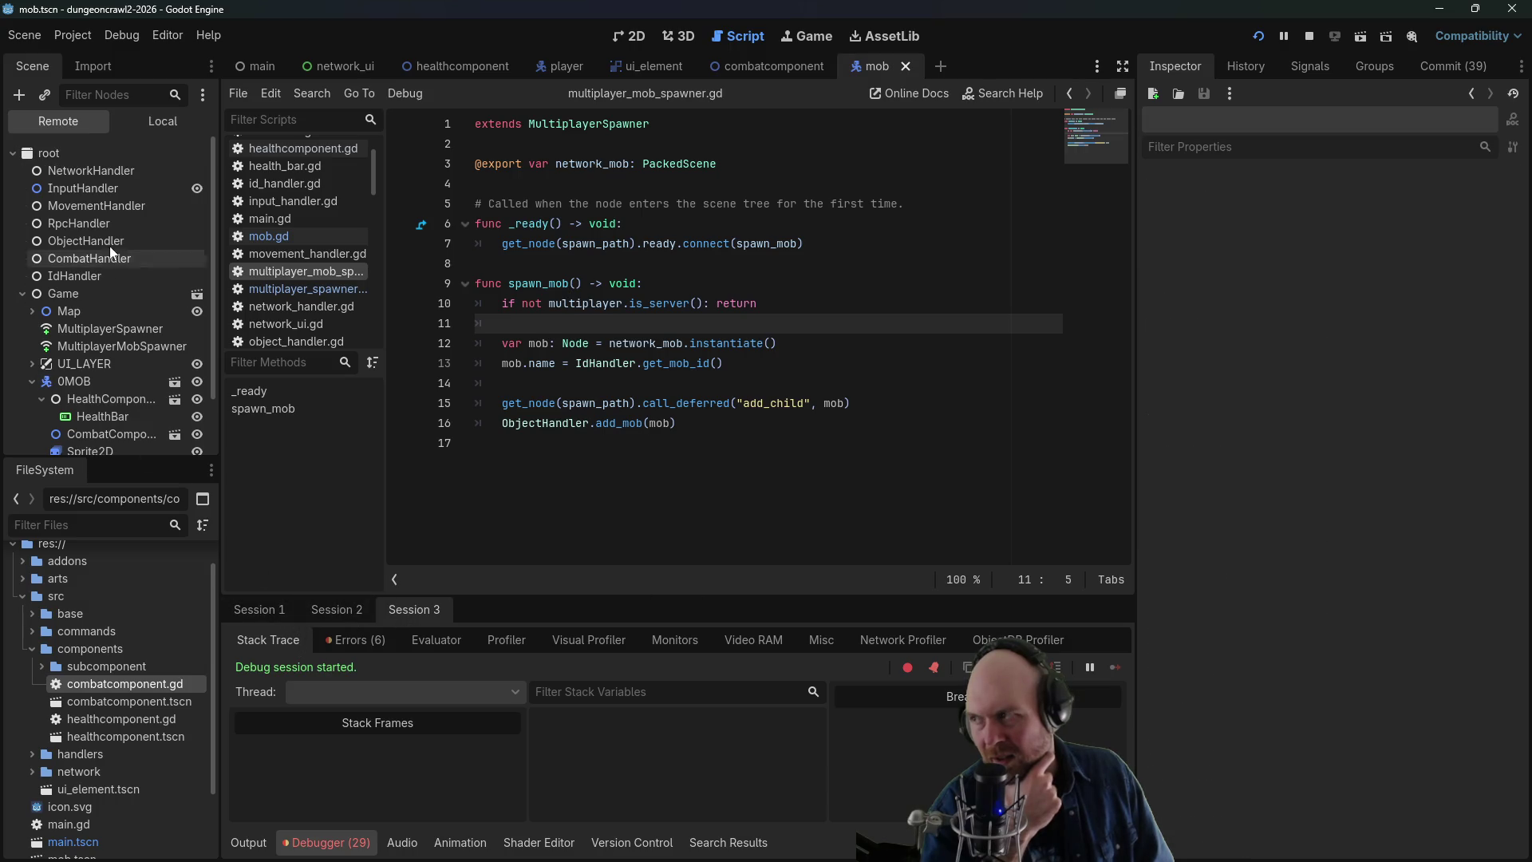
click(67, 151)
click(346, 607)
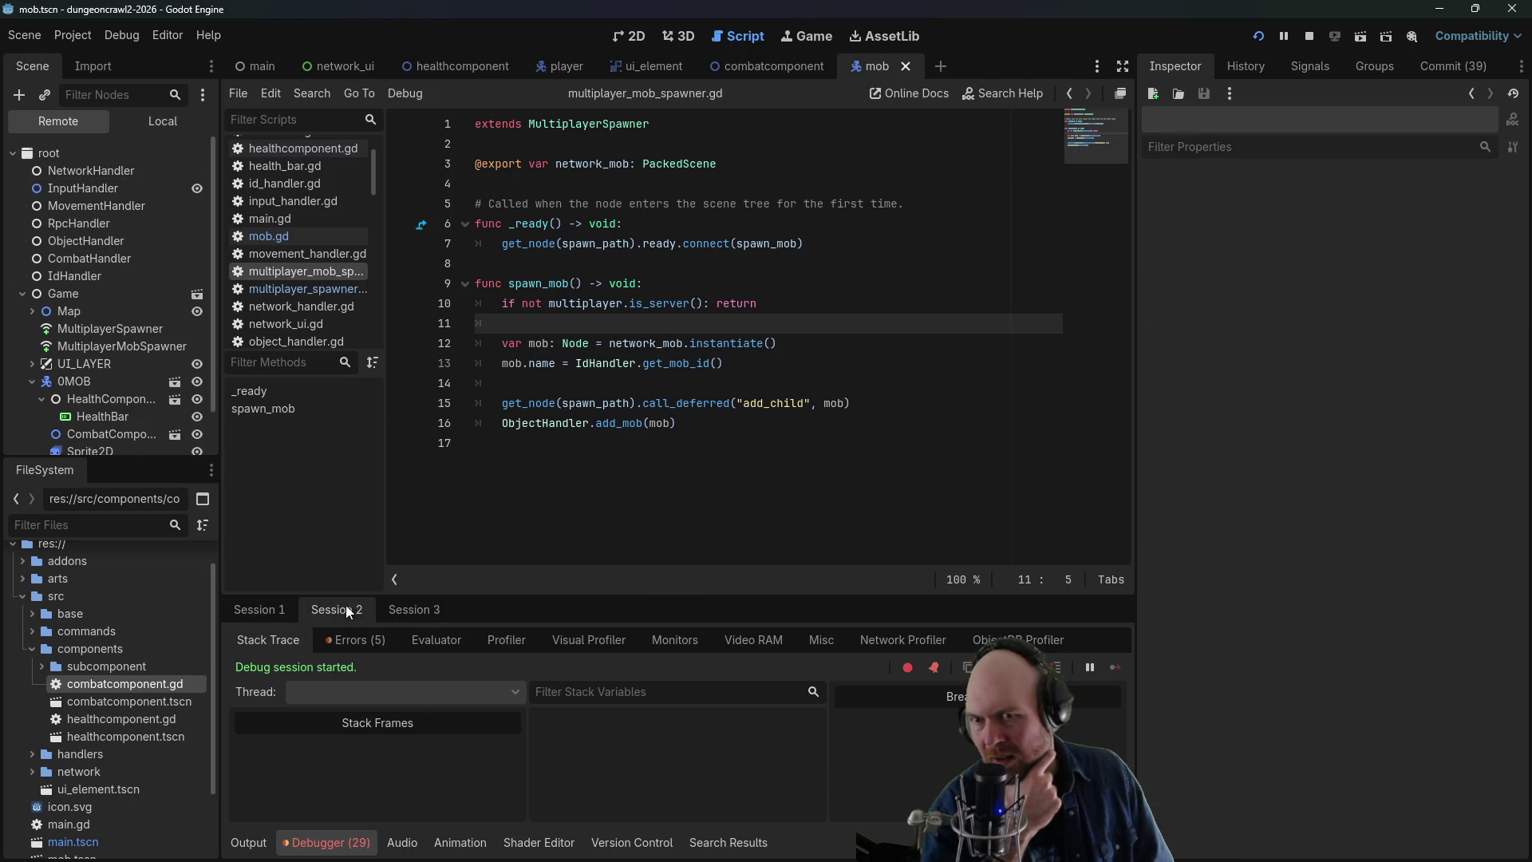
click(35, 152)
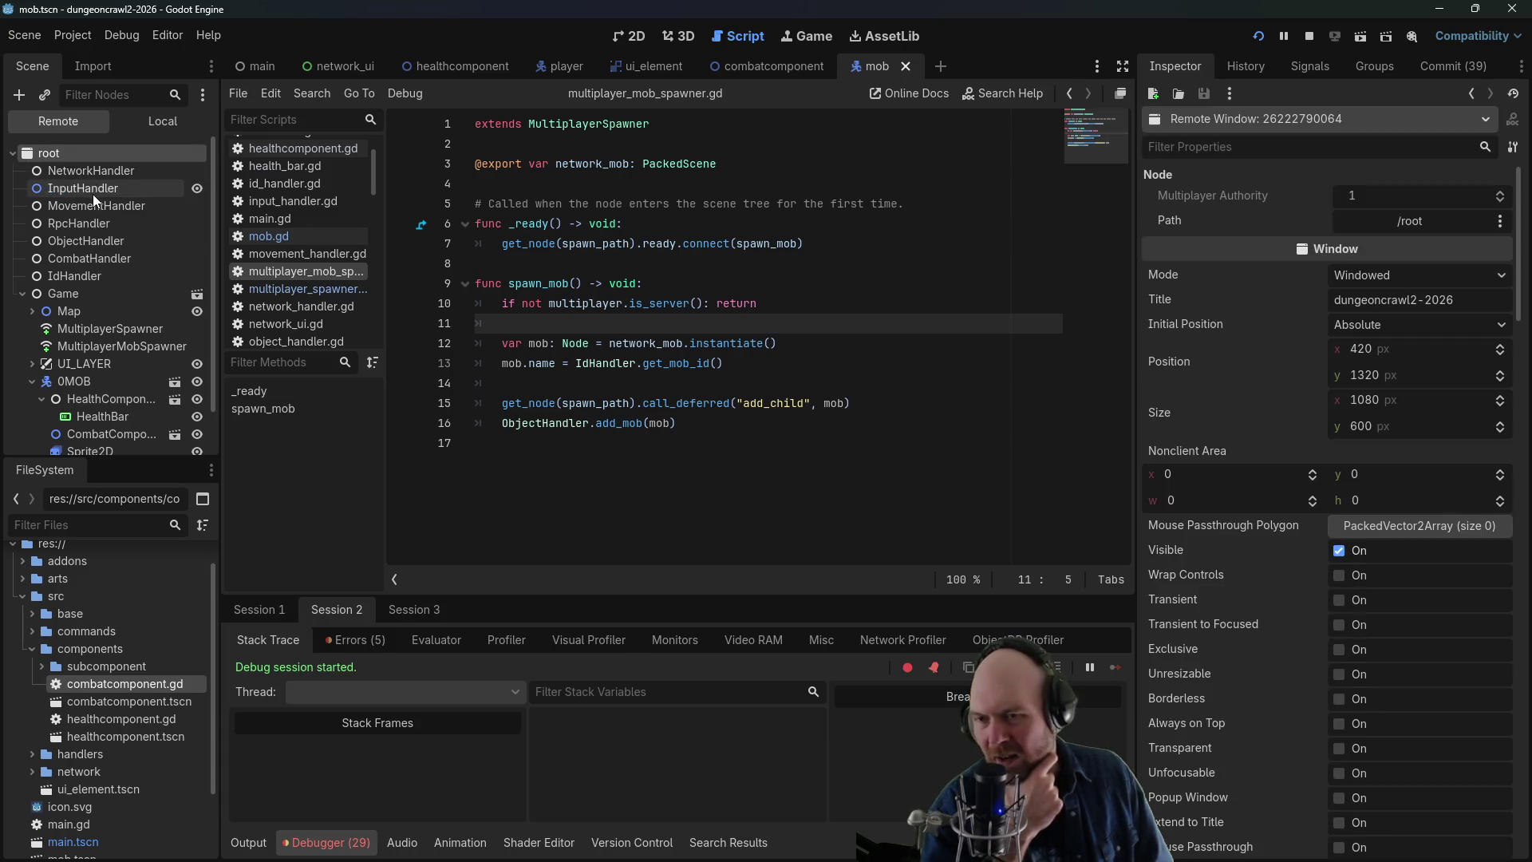
- Inspect the live MultiplayerMobSpawner and MultiplayerSpawner nodes, then collapse 0MOB
click(108, 342)
click(113, 328)
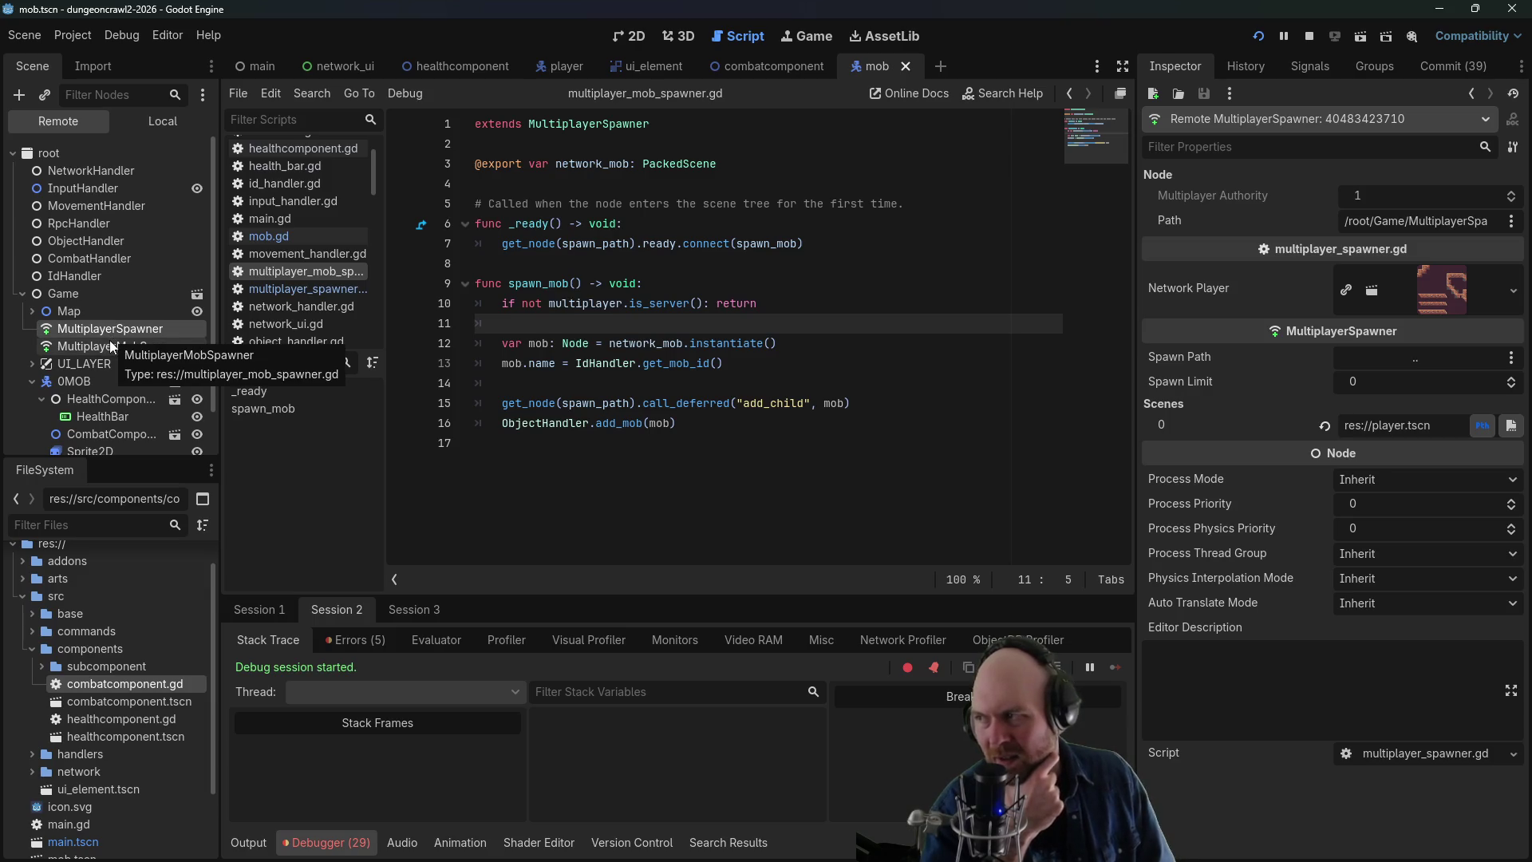
scroll(104, 378, down, 1)
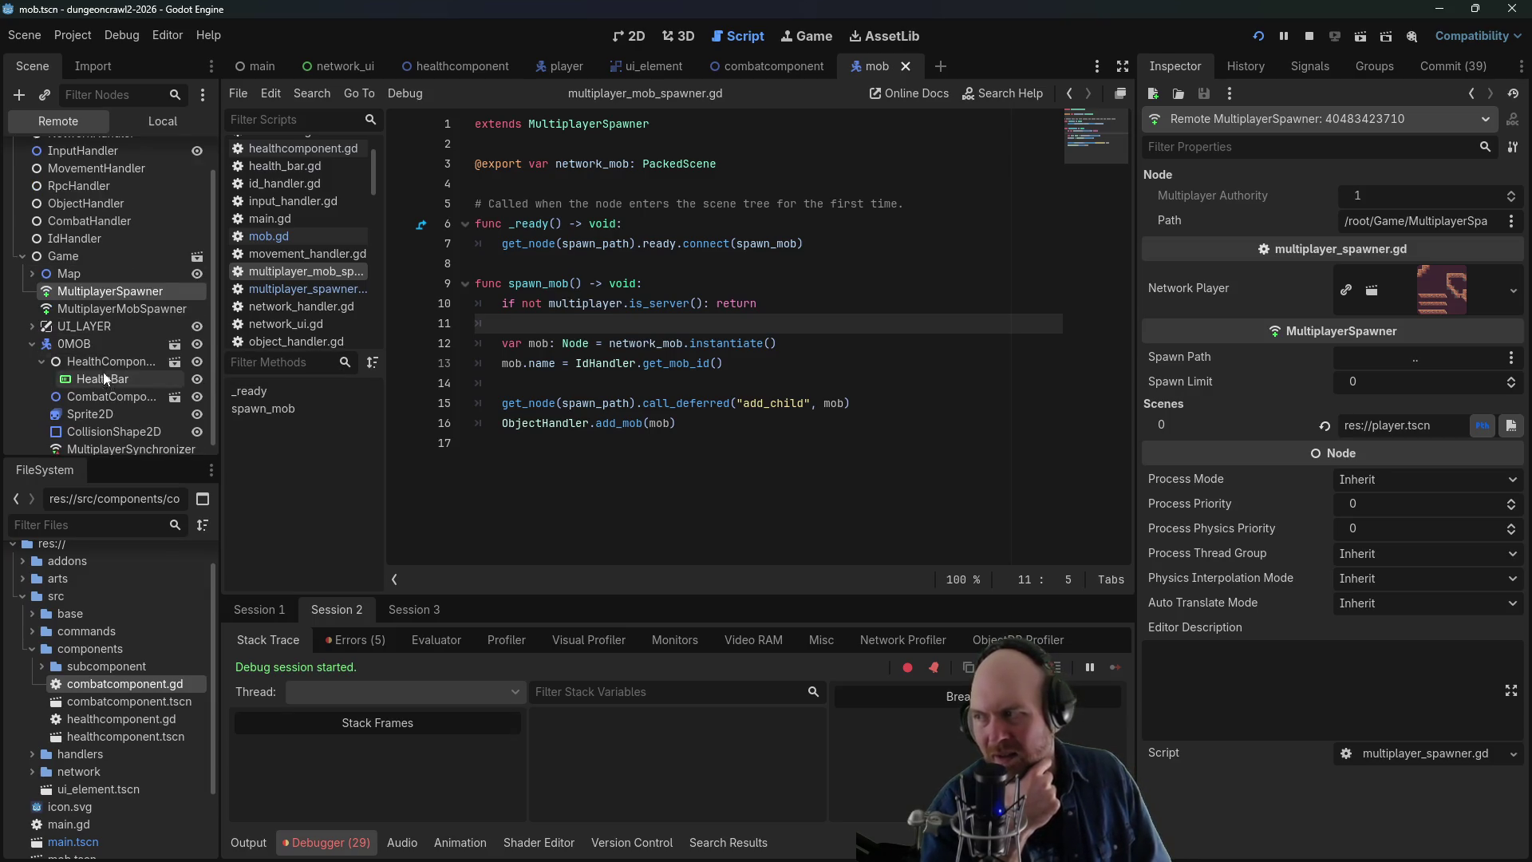
click(30, 342)
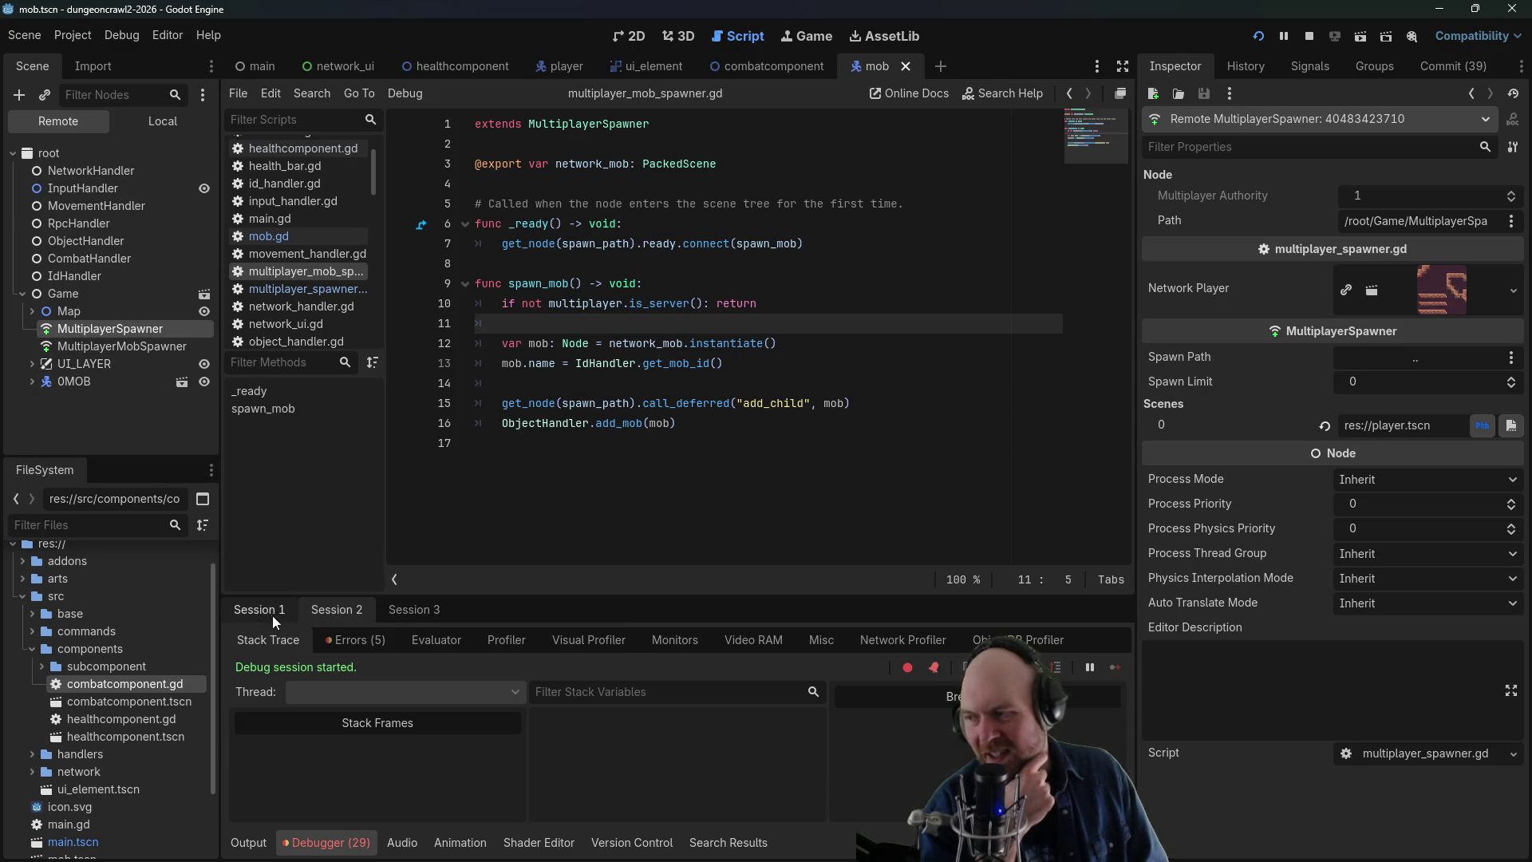
- In Session 1, browse the live Game tree: Map, WallTiles and both spawner nodes
click(264, 611)
click(66, 394)
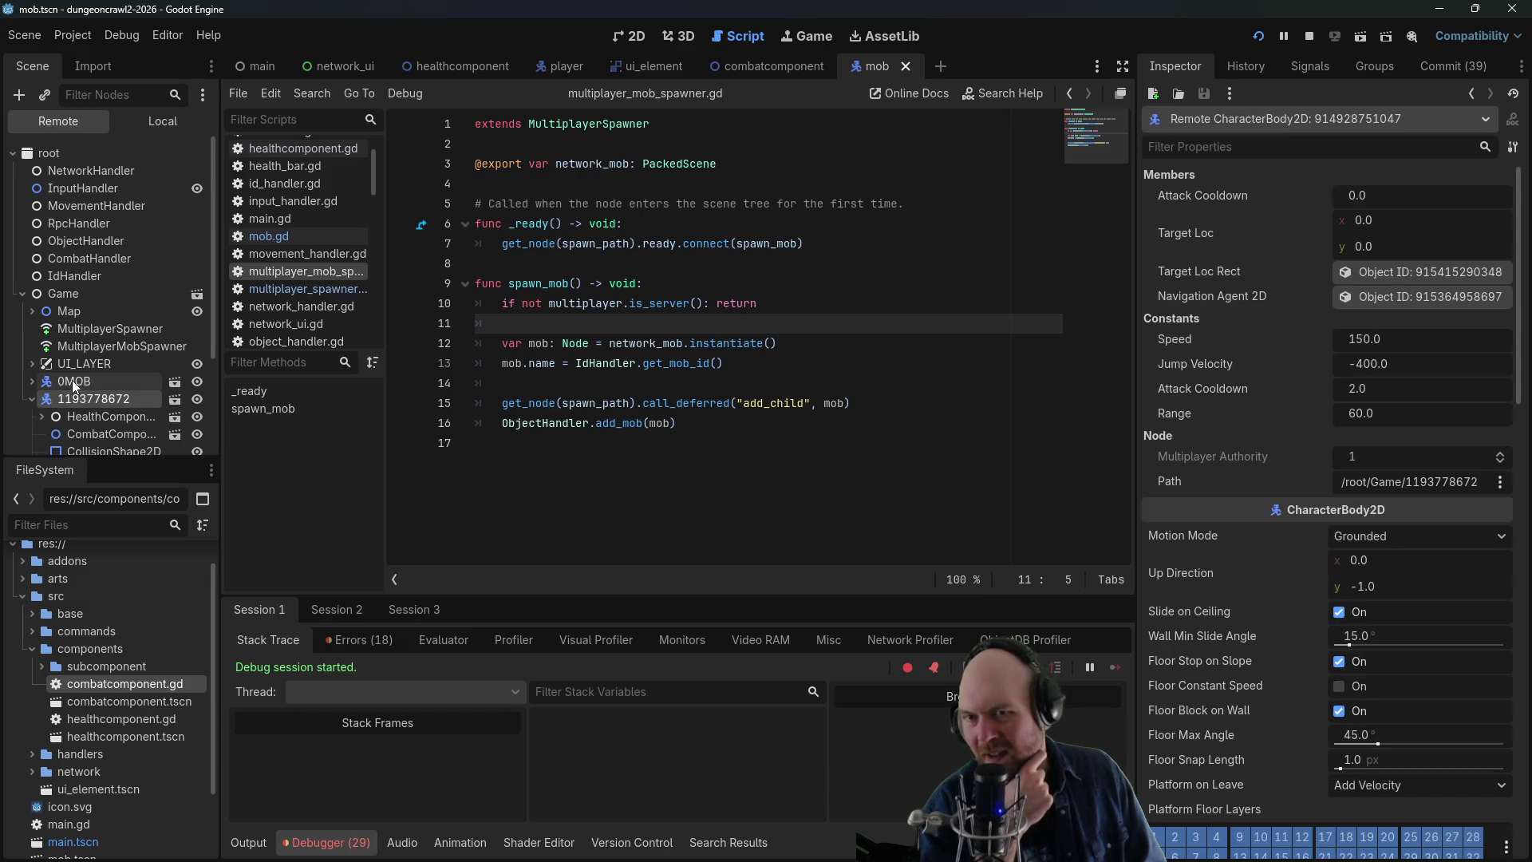
click(54, 156)
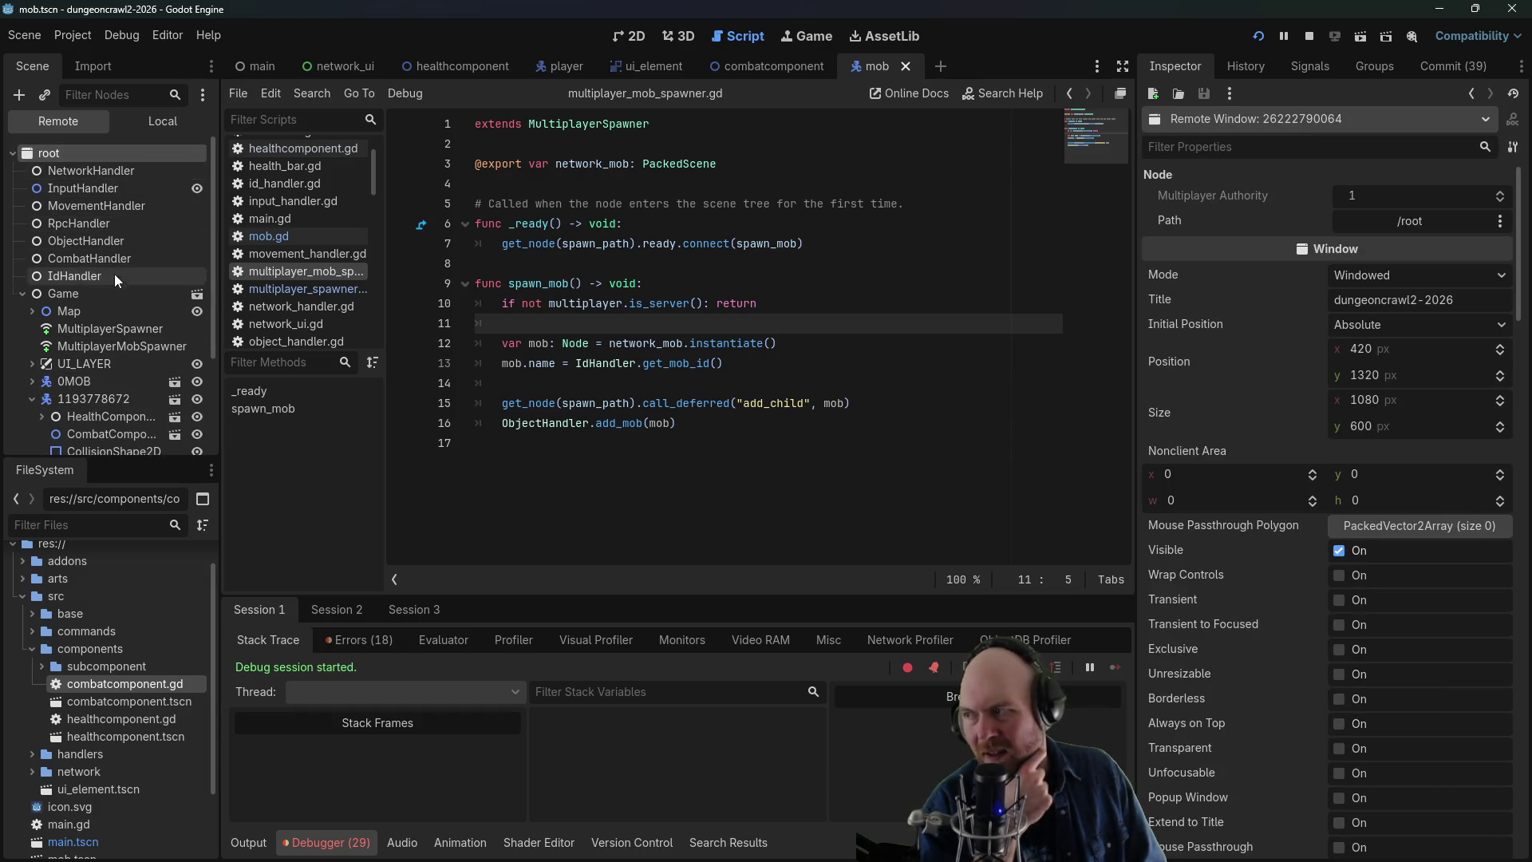
click(105, 295)
click(109, 308)
click(115, 321)
click(35, 311)
click(80, 328)
click(92, 346)
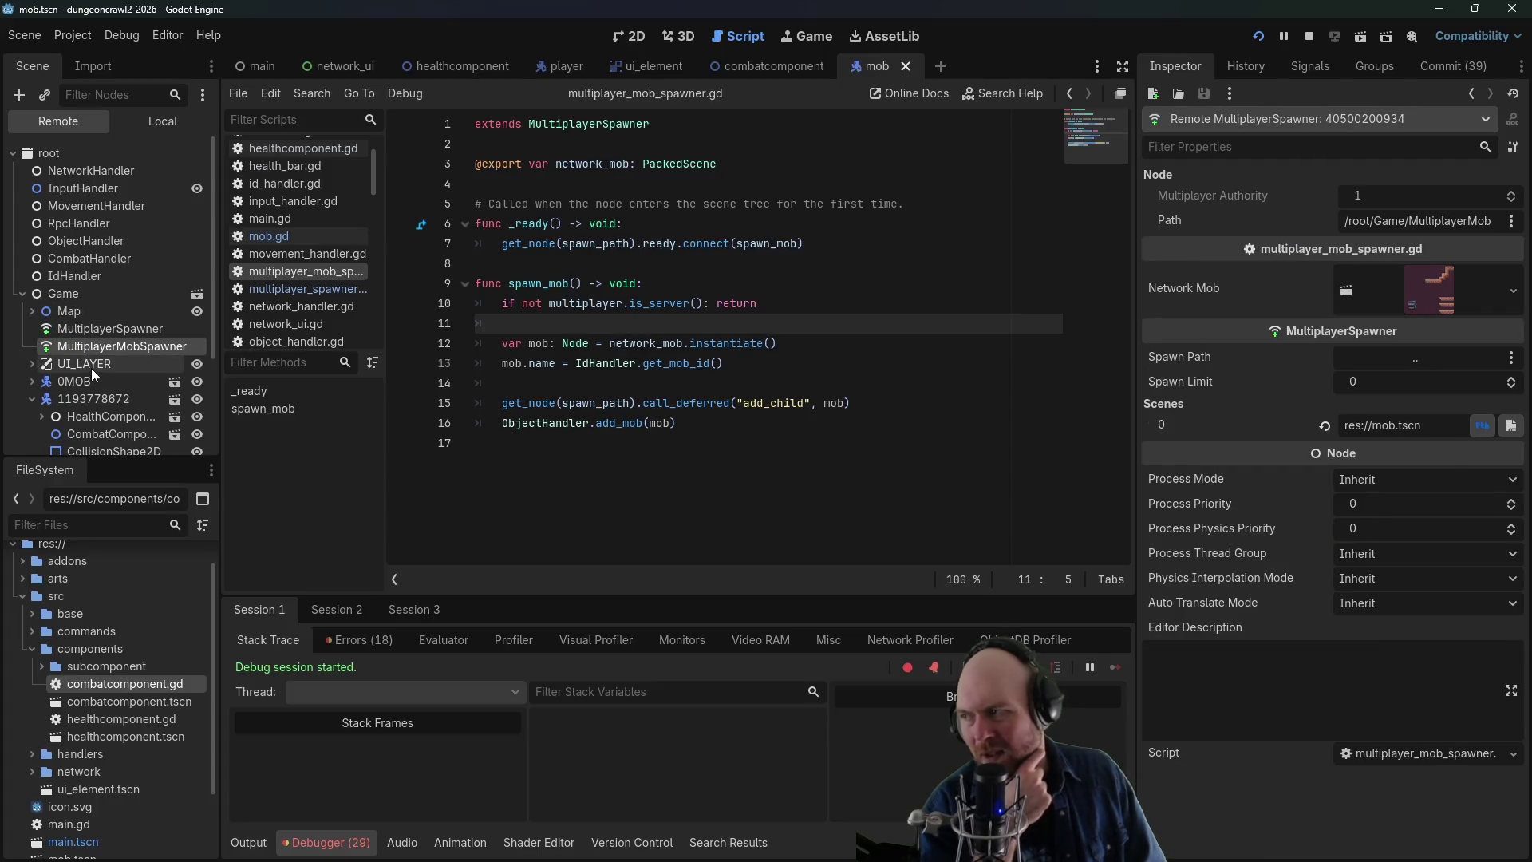
- Inspect UI_LAYER and the InputHandler, MovementHandler, NetworkHandler and RpcHandler nodes
click(91, 364)
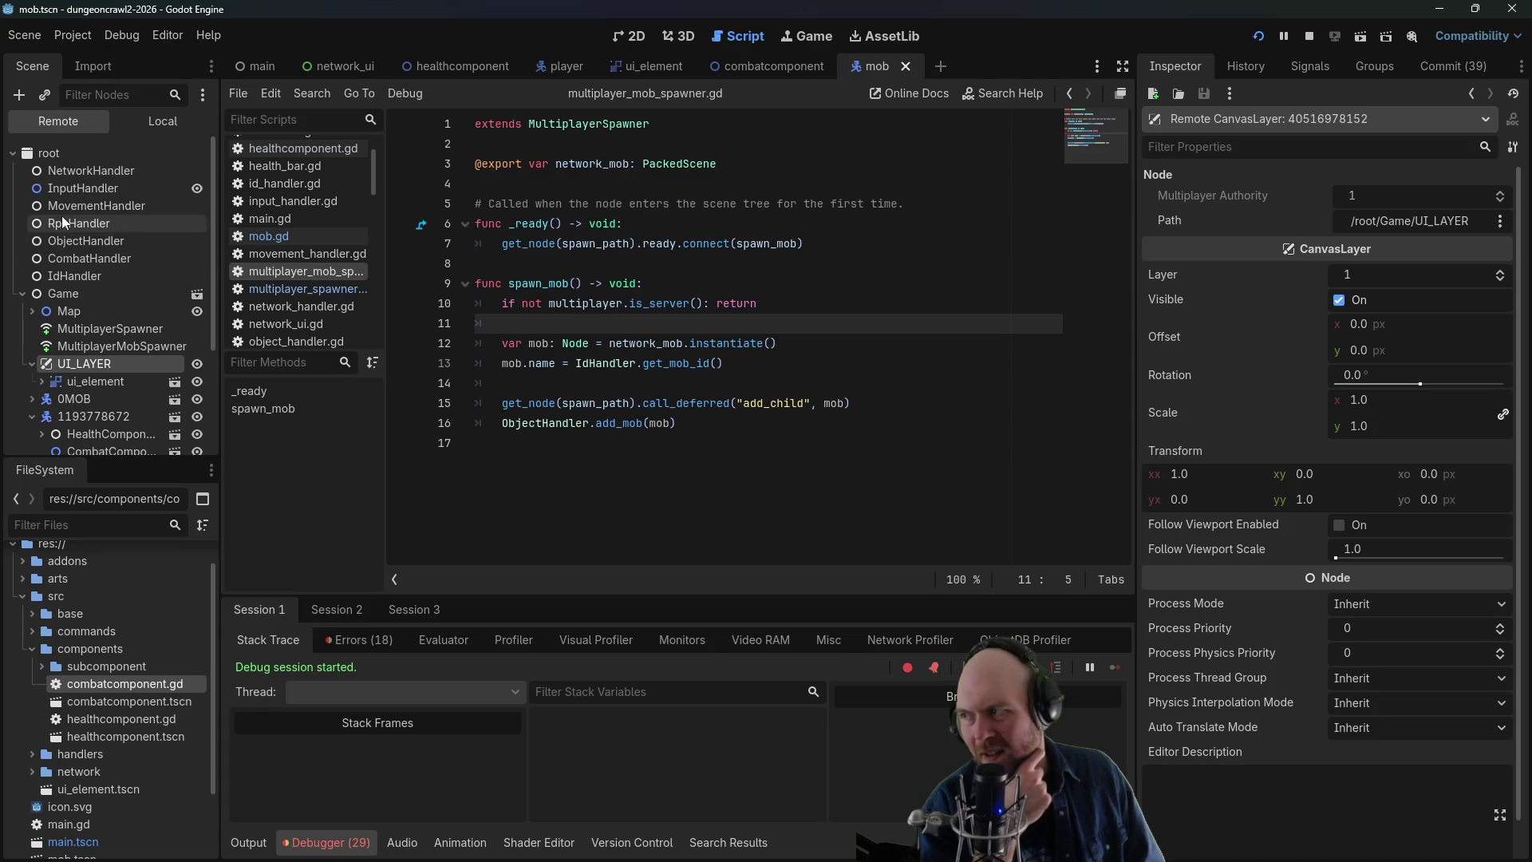
click(69, 189)
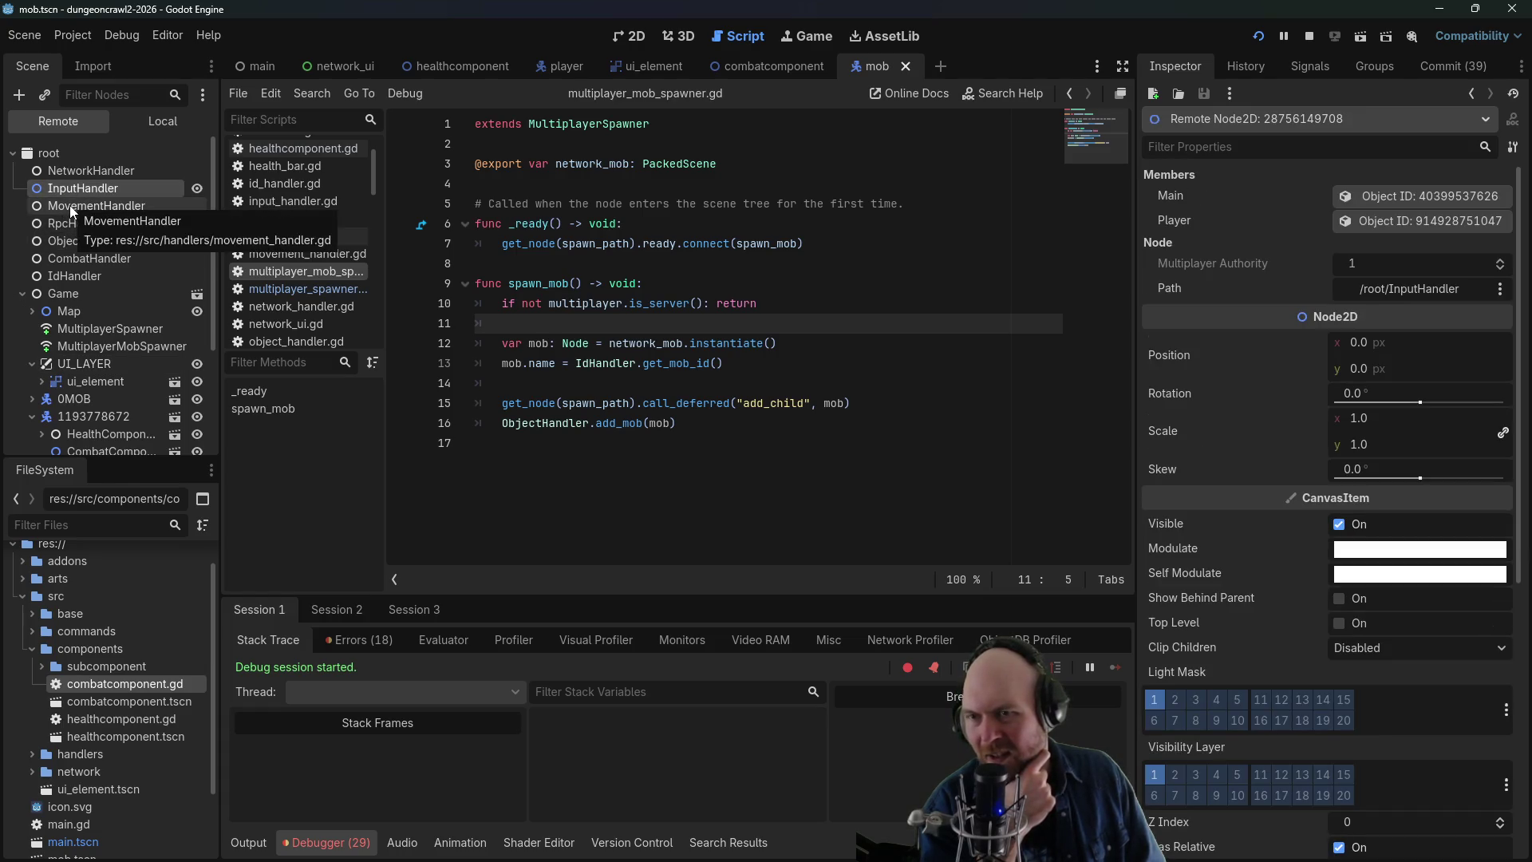
click(70, 204)
click(78, 190)
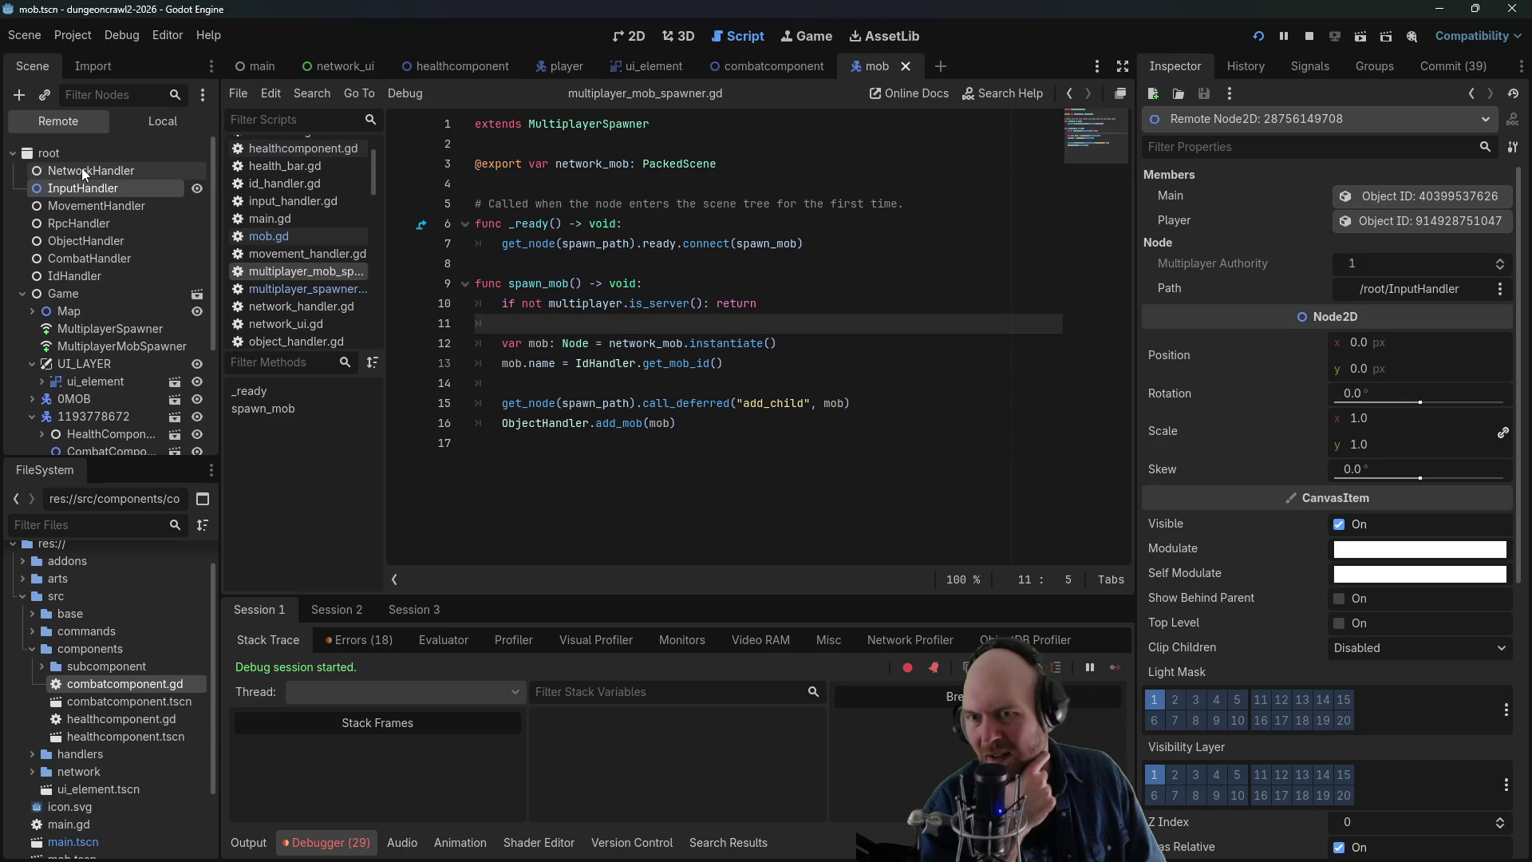
click(84, 160)
click(85, 168)
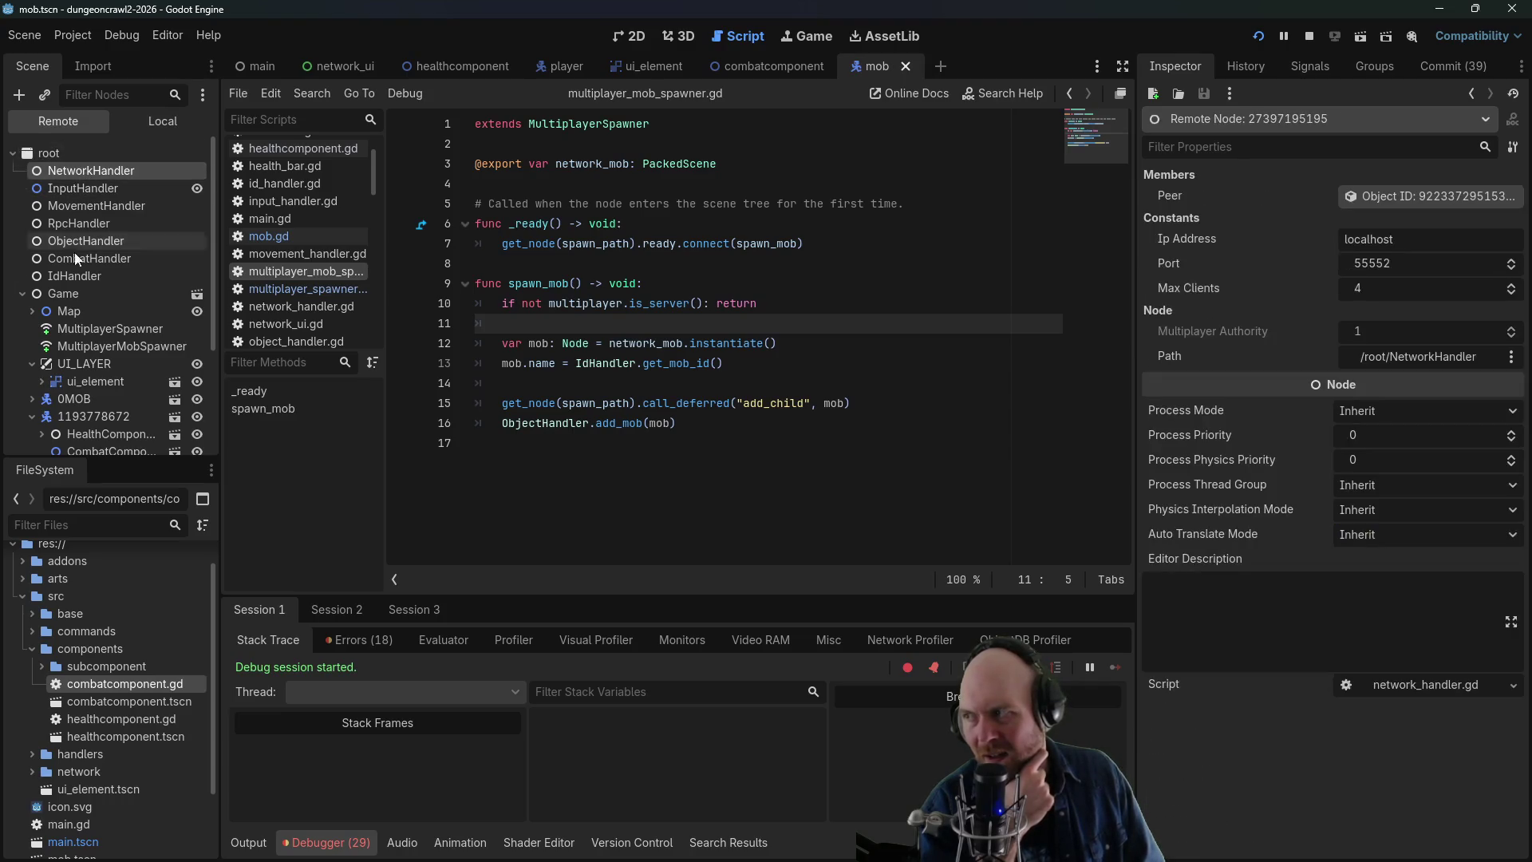
click(76, 224)
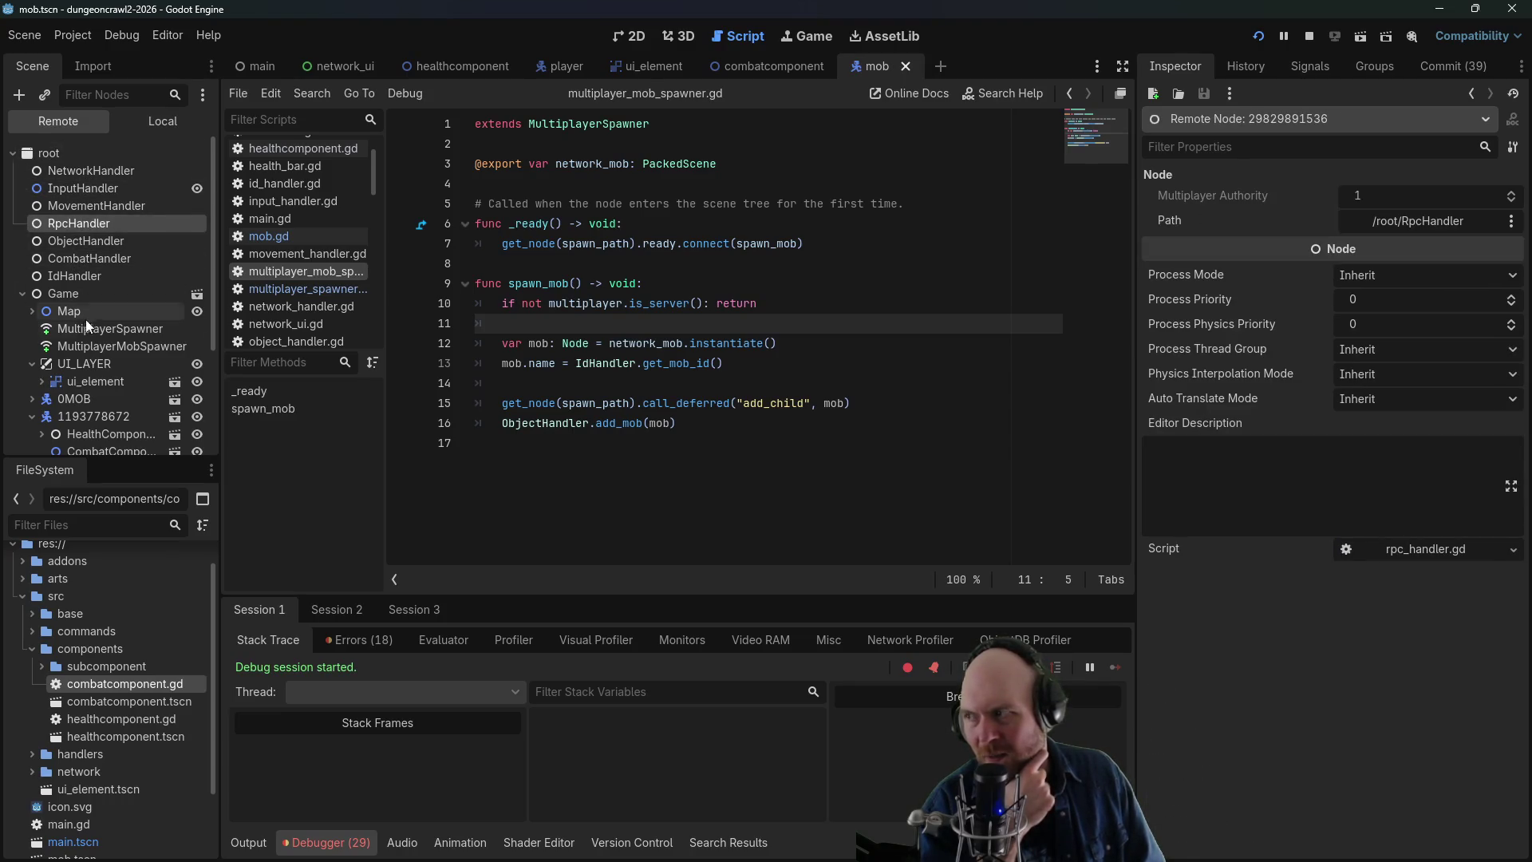
scroll(118, 404, down, 4)
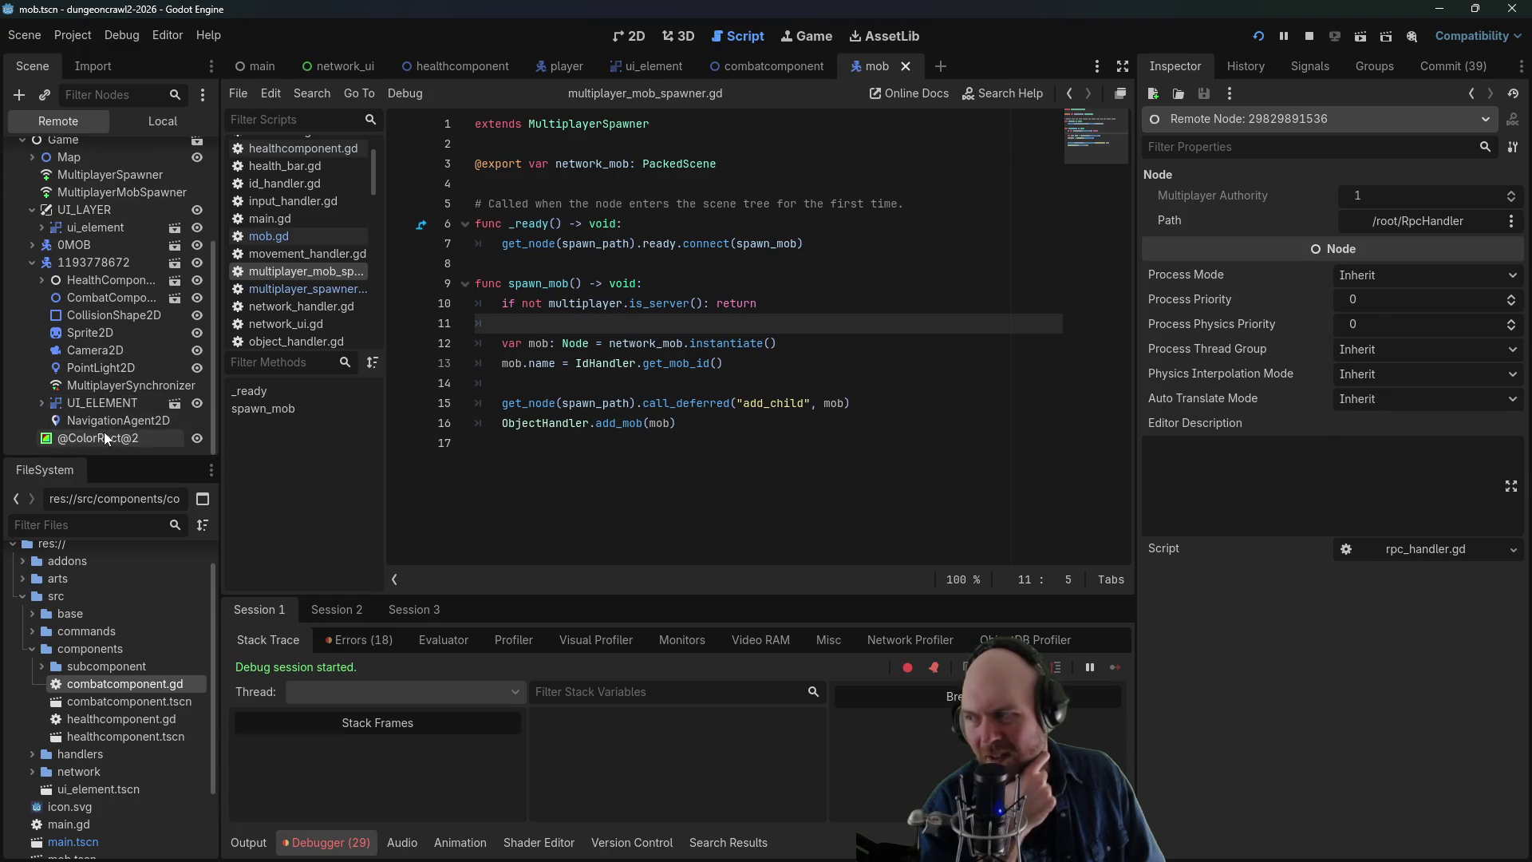
click(104, 432)
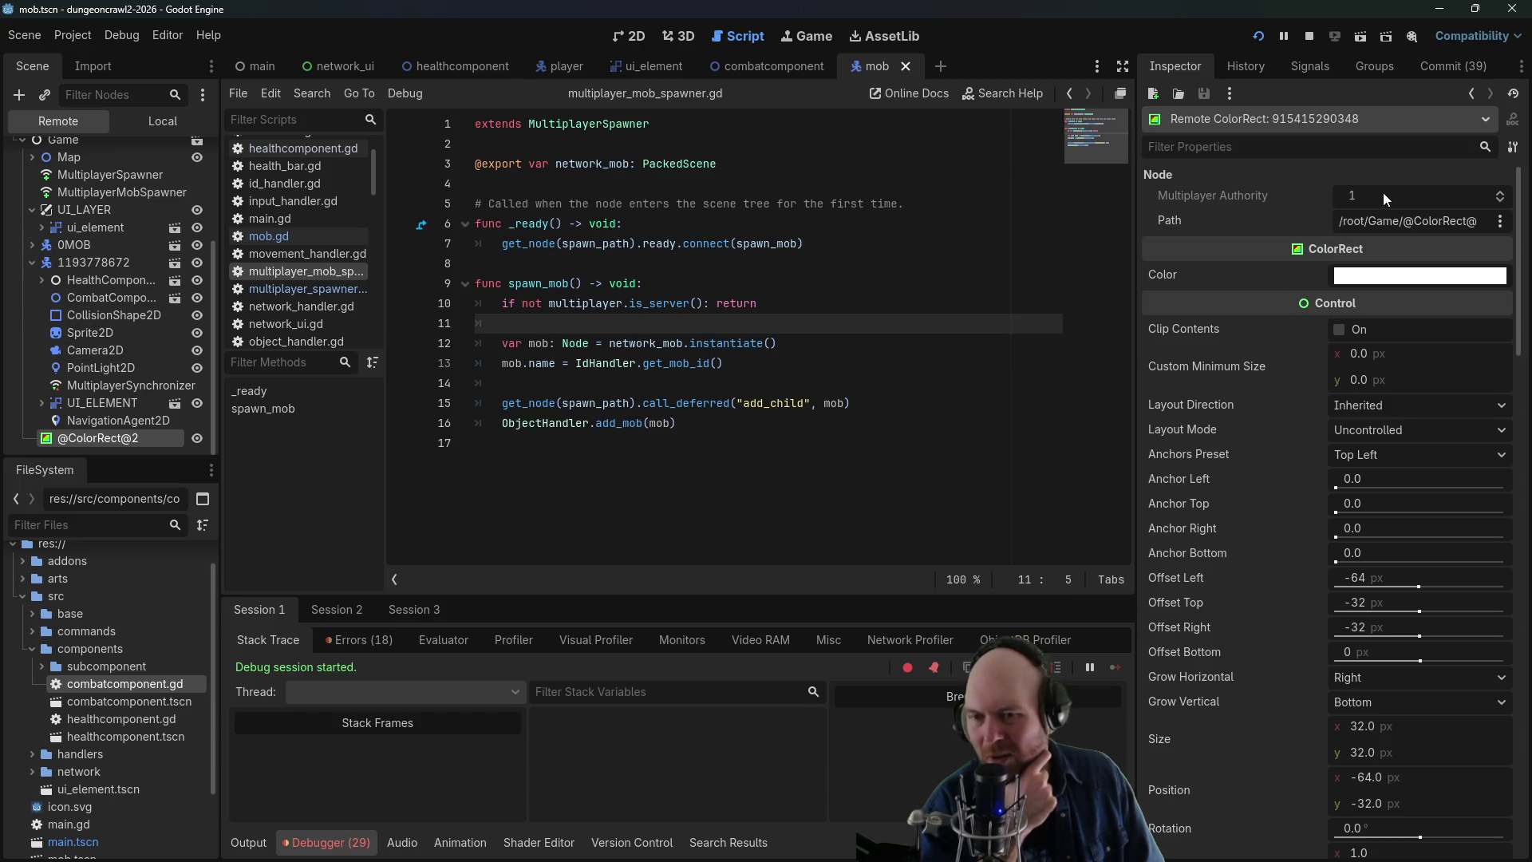
click(116, 420)
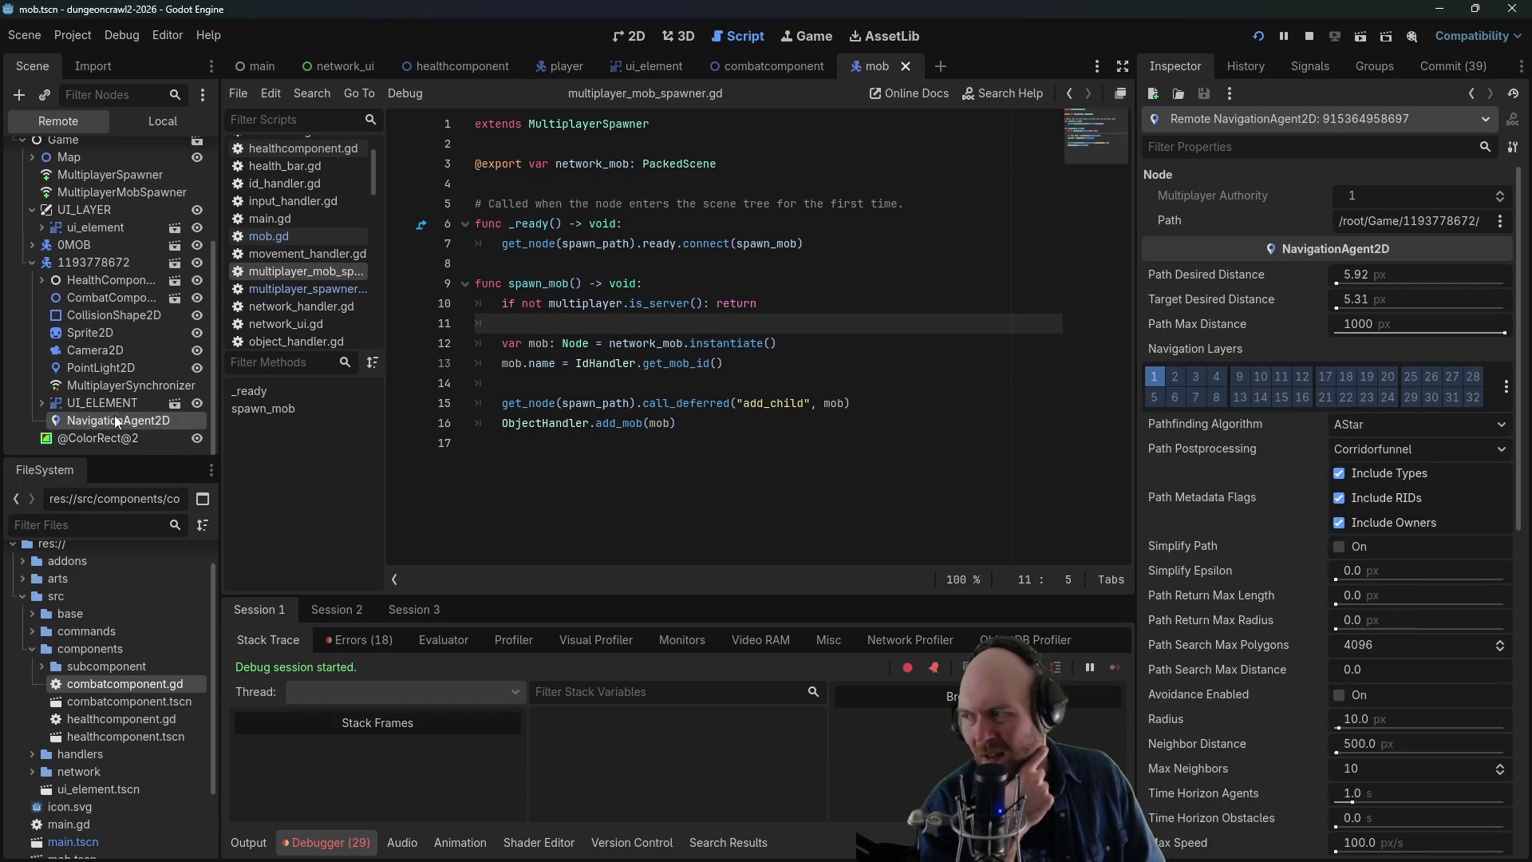
click(32, 262)
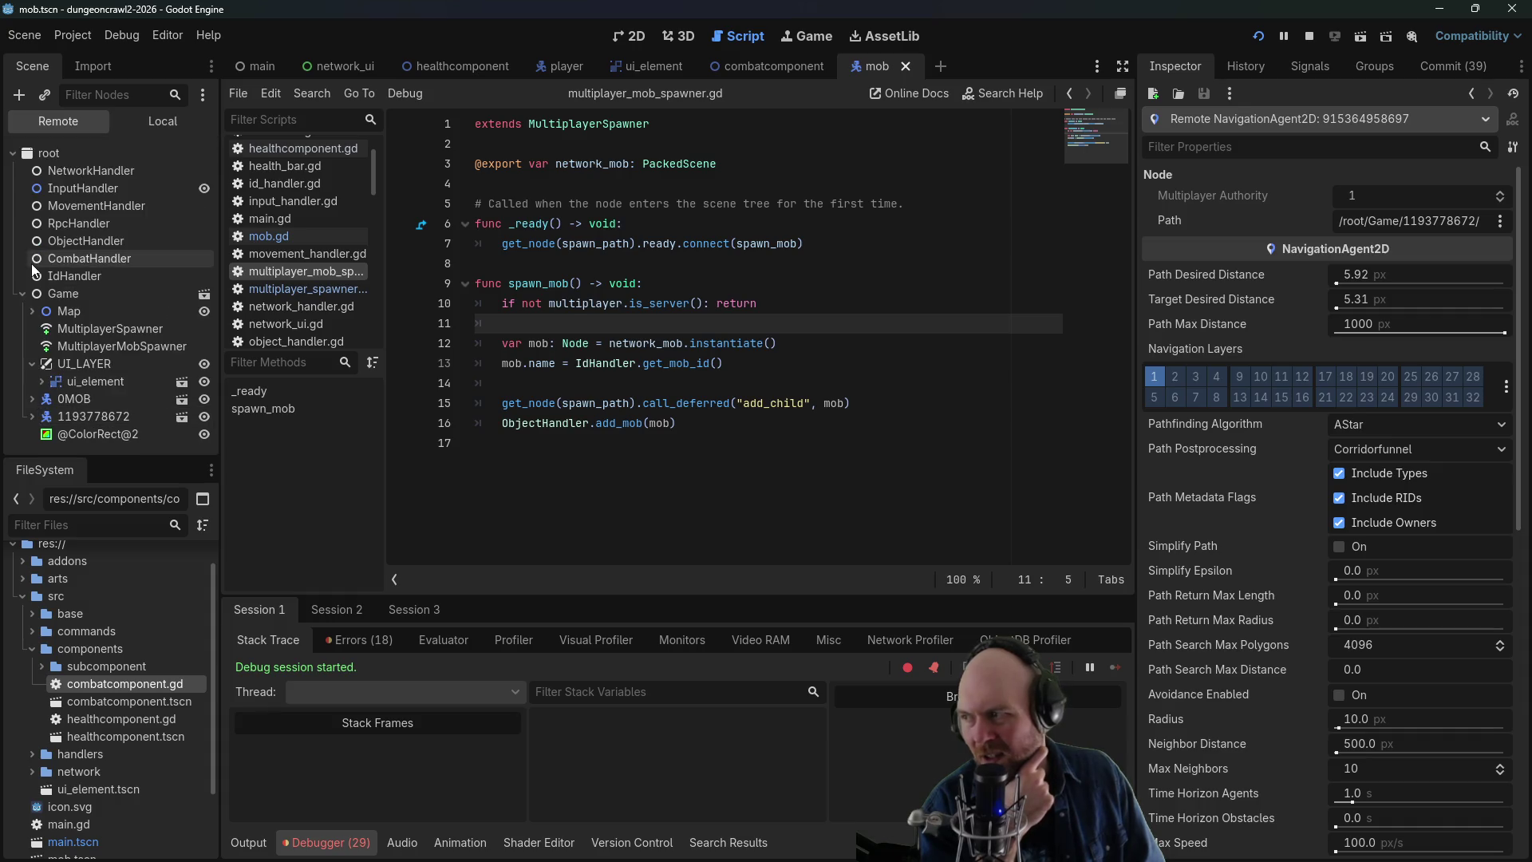
click(70, 435)
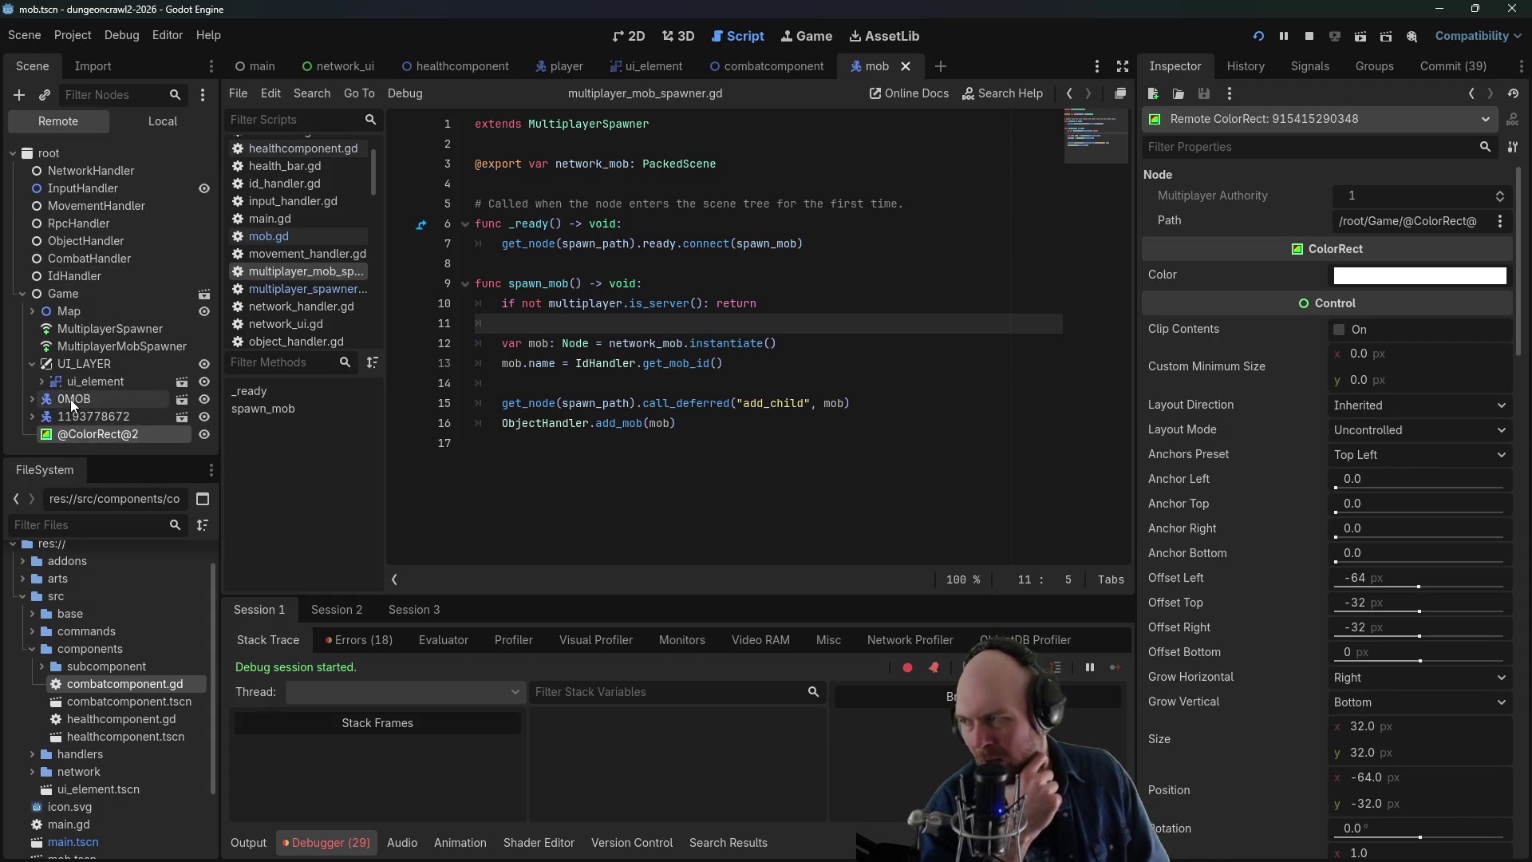
click(70, 399)
click(32, 399)
click(64, 417)
click(80, 434)
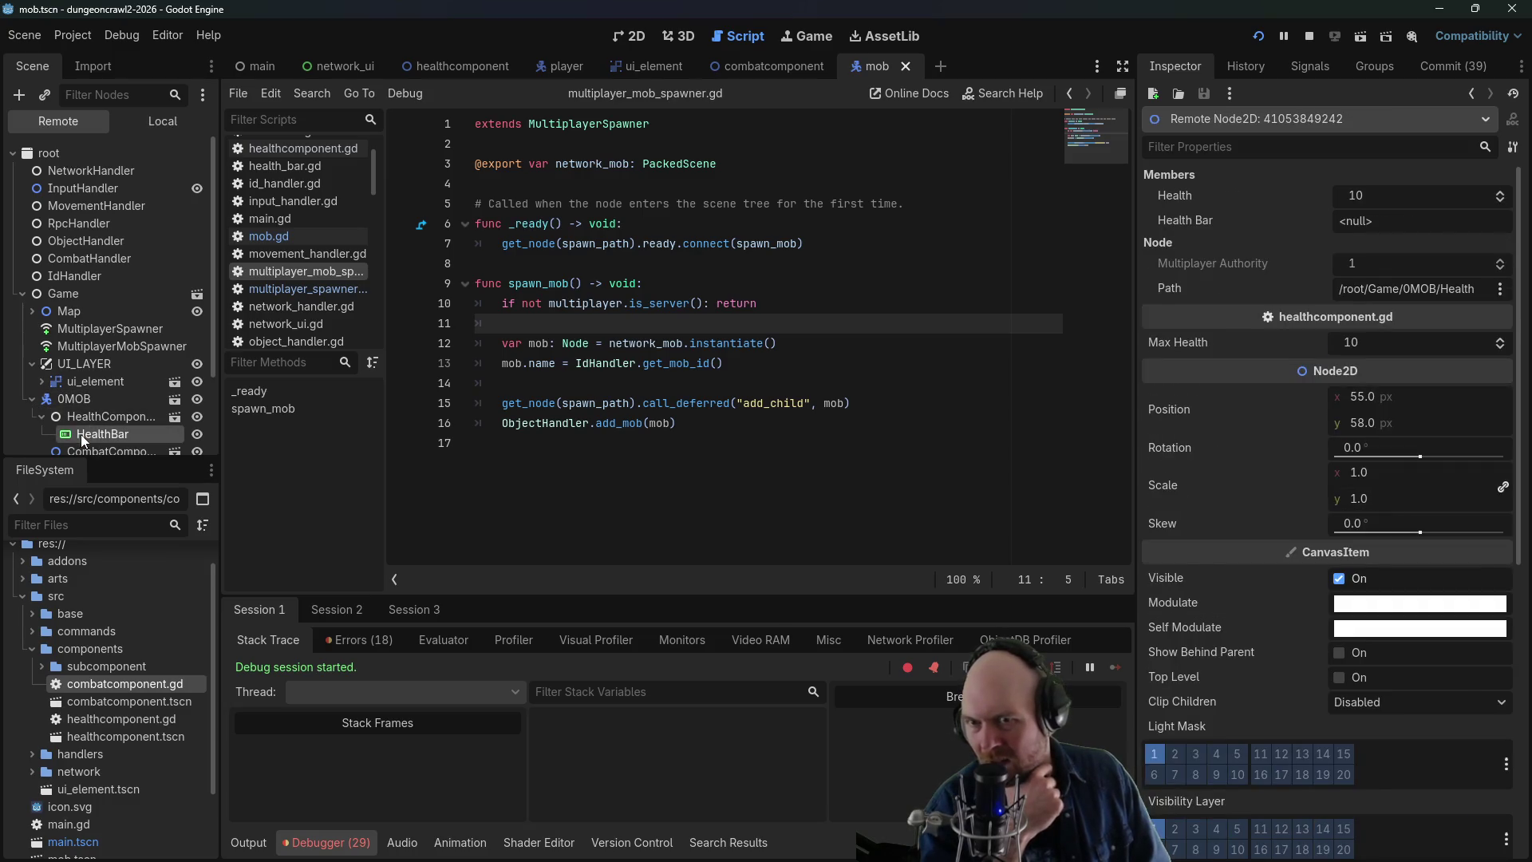
- Step through the mob's CombatComponent, Sprite2D, CollisionShape2D and MultiplayerSynchronizer nodes
scroll(88, 418, down, 2)
click(90, 405)
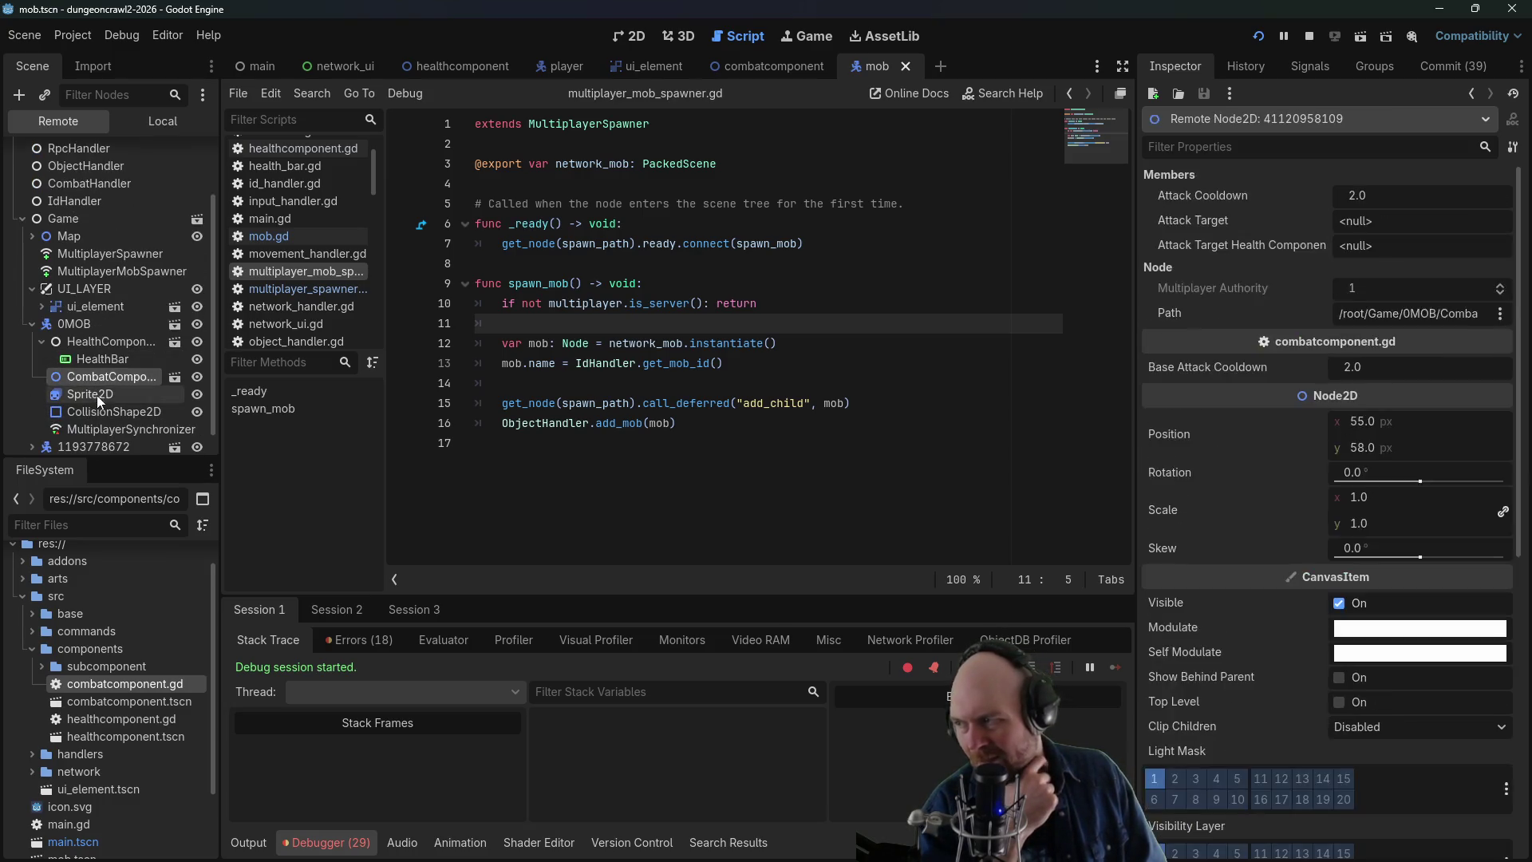
click(97, 395)
click(98, 410)
click(104, 427)
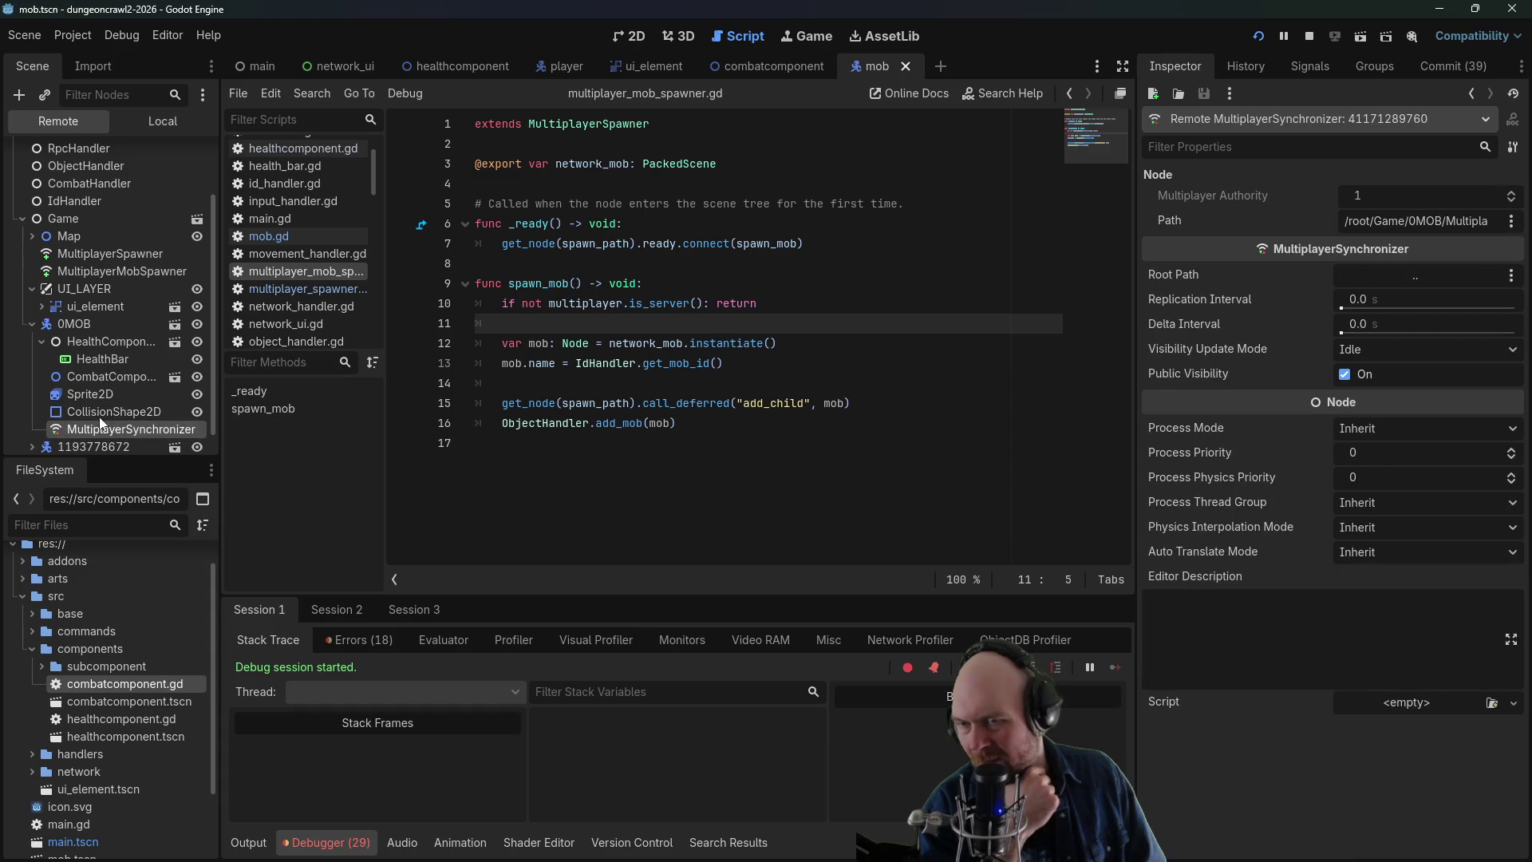
click(31, 324)
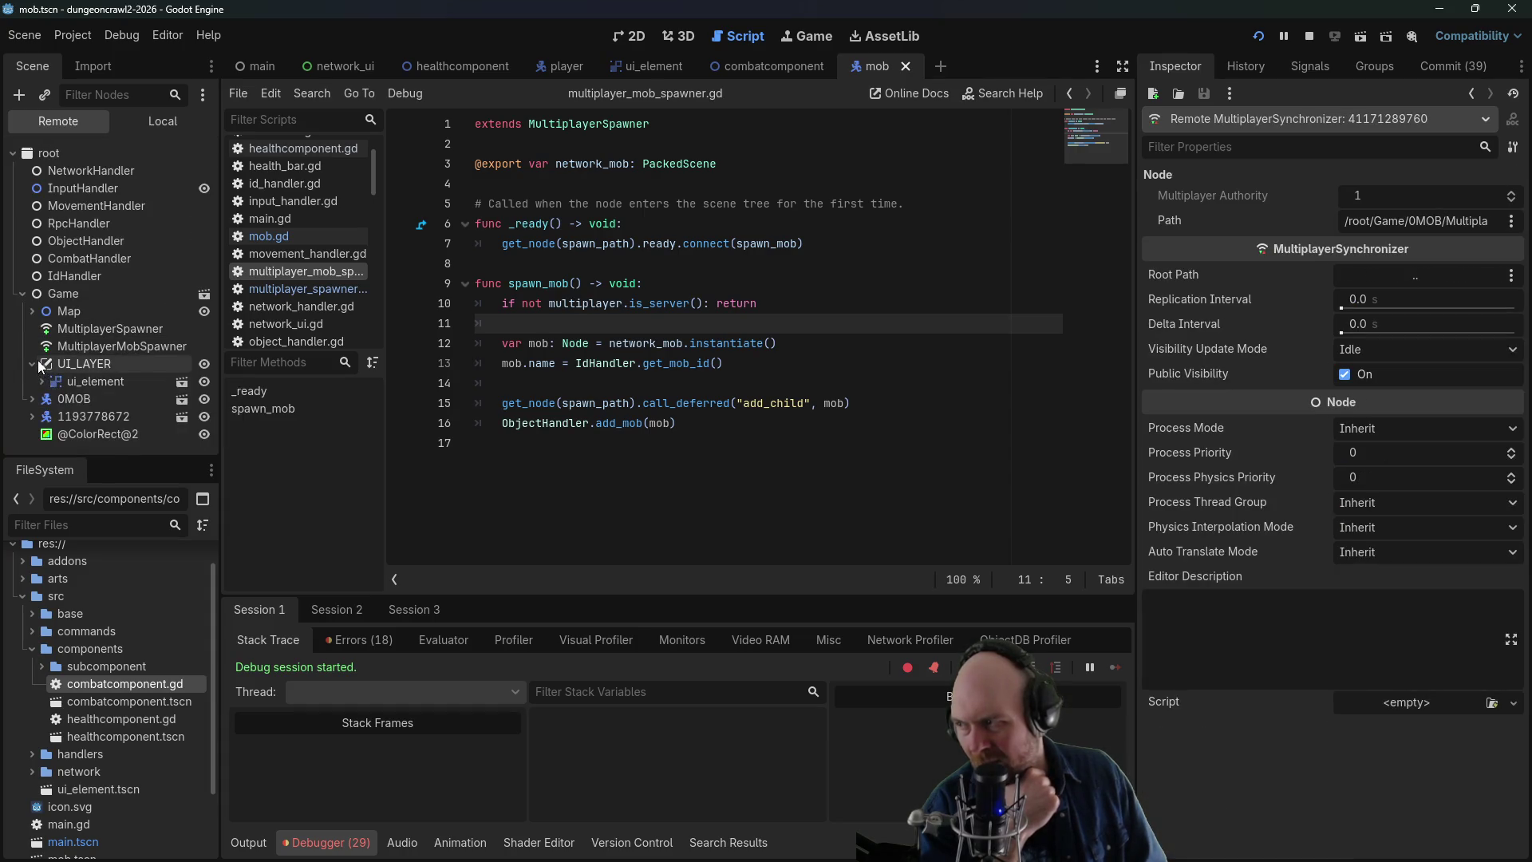
click(32, 364)
click(49, 396)
click(34, 399)
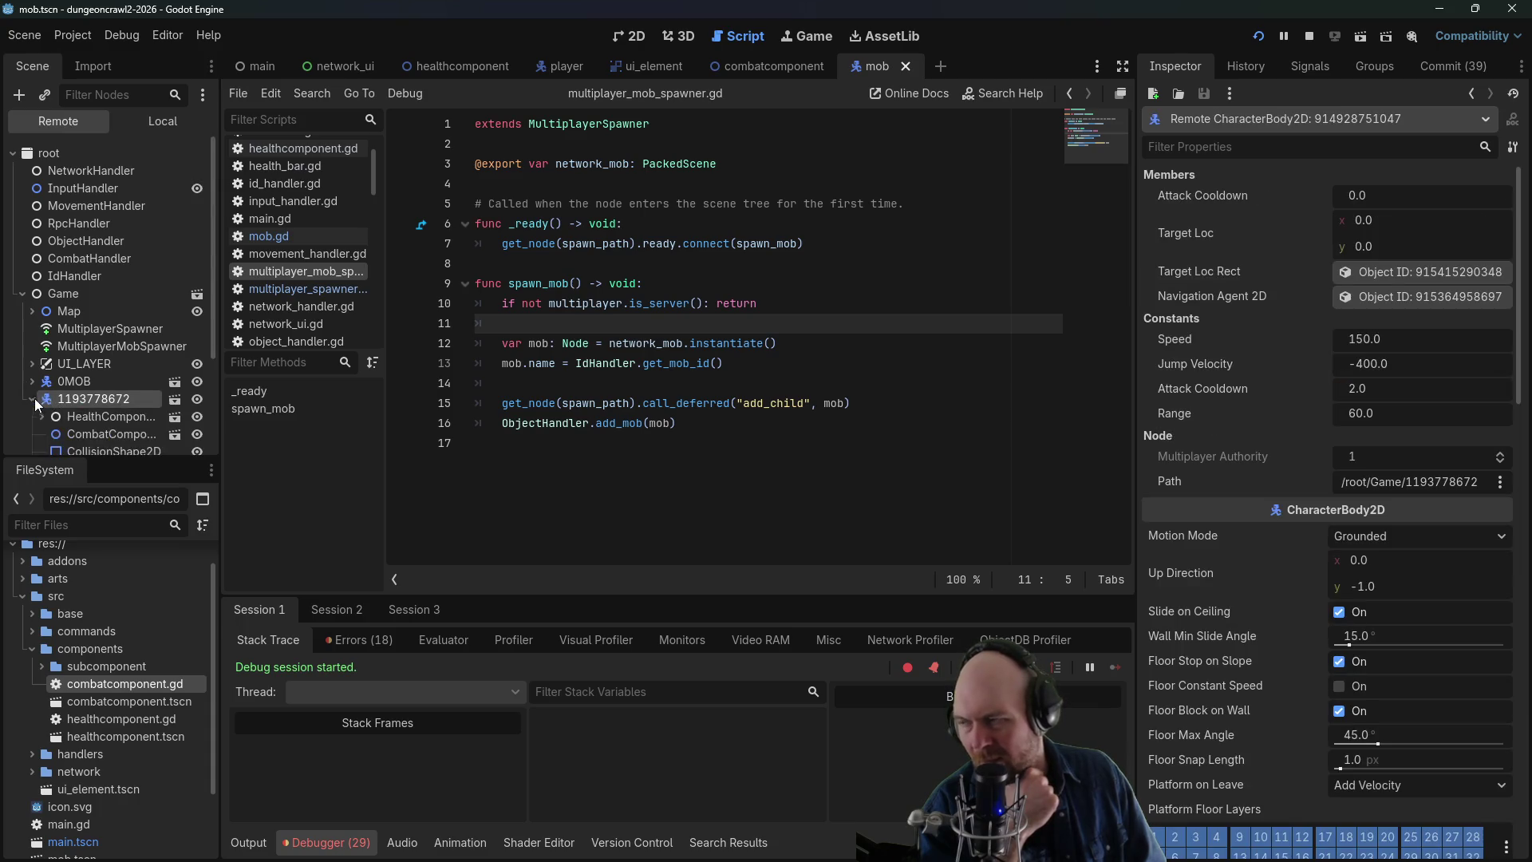
click(35, 399)
click(49, 416)
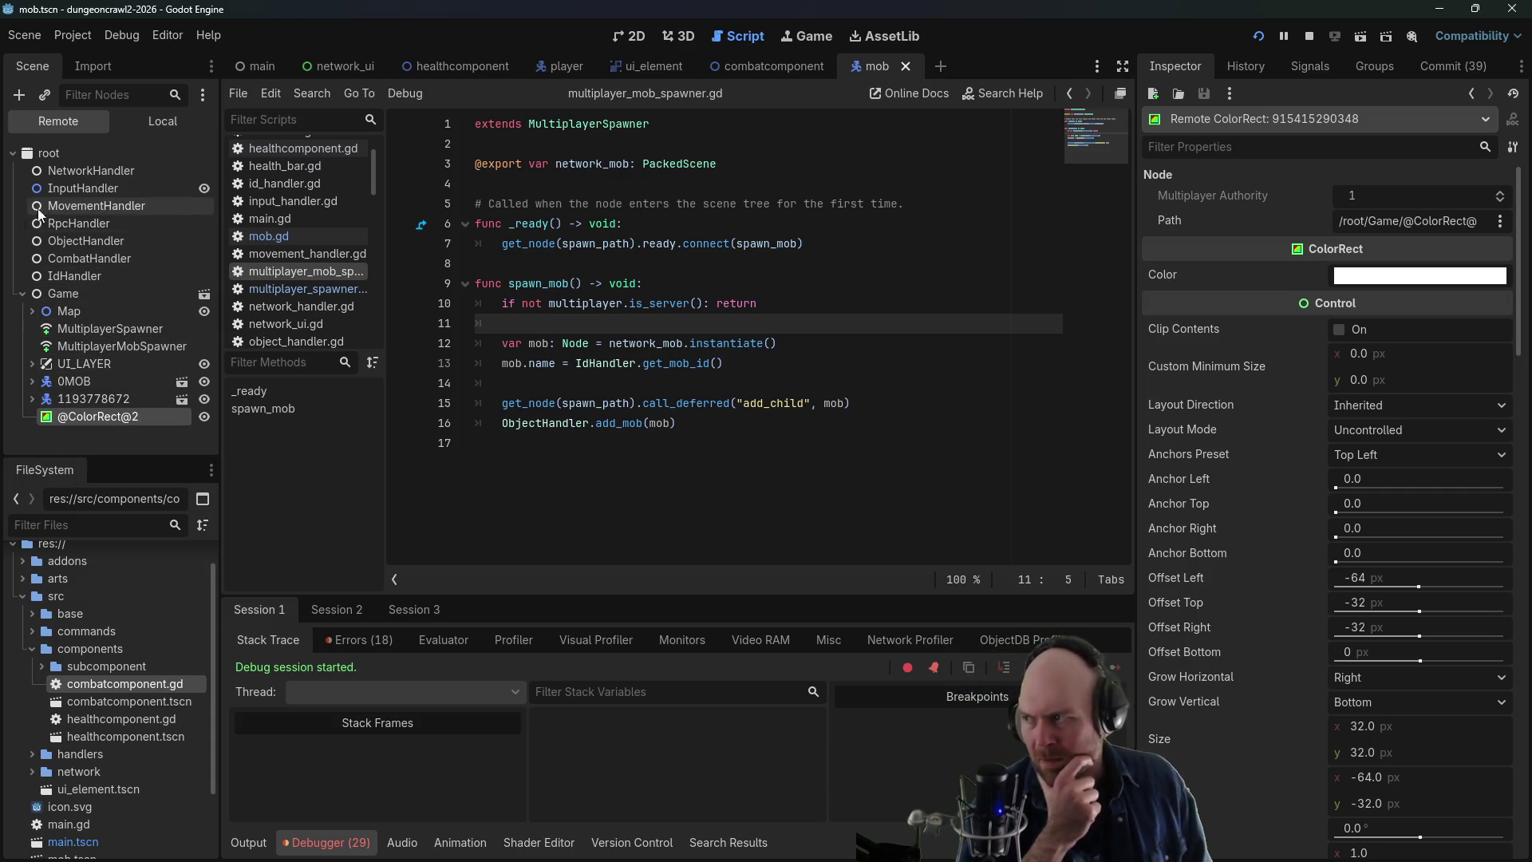
click(49, 312)
click(34, 312)
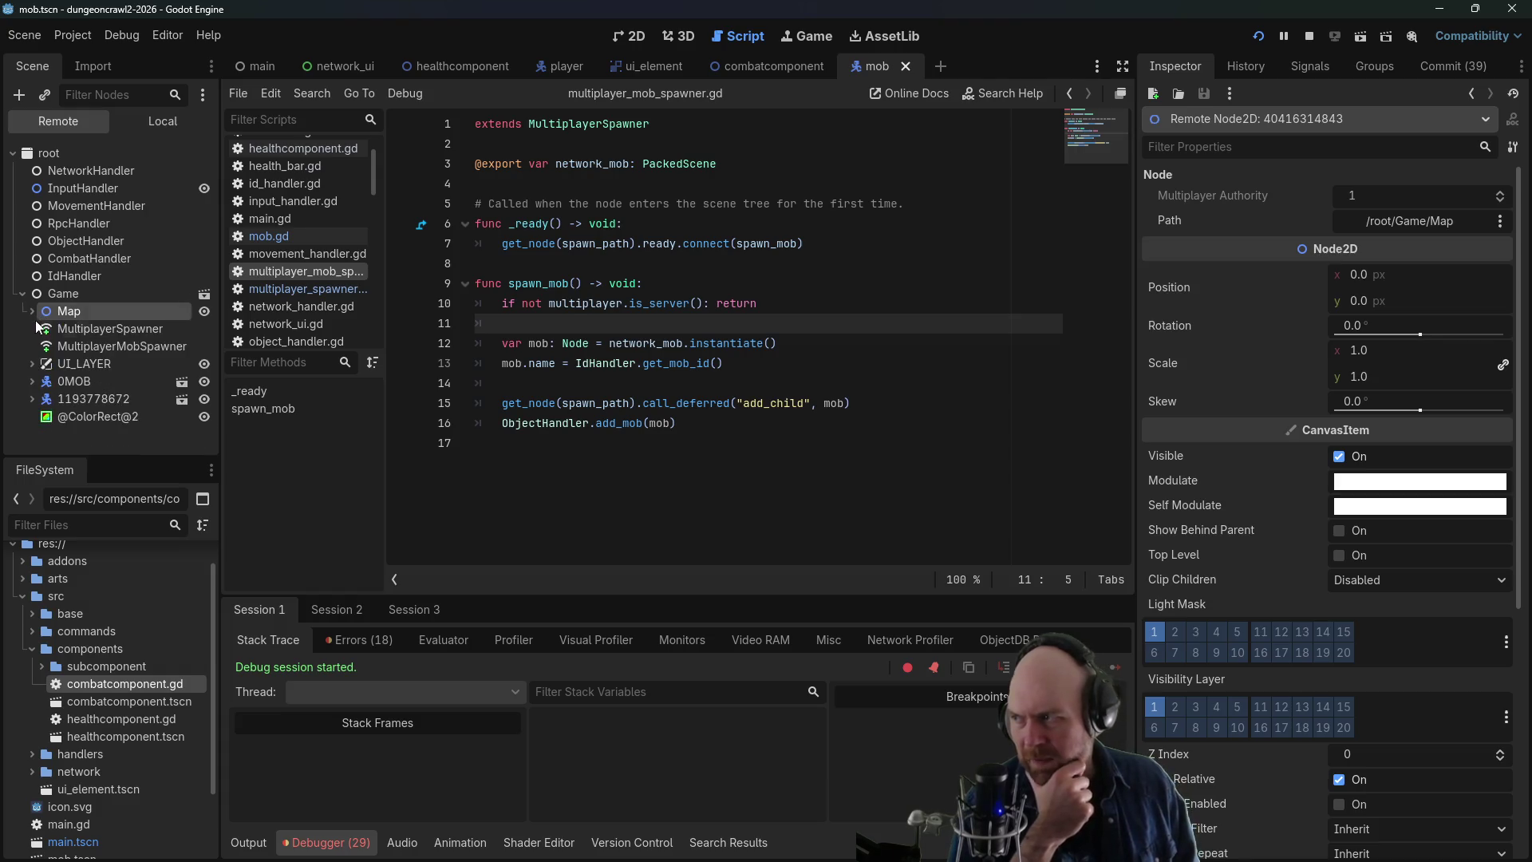
- View 0MOB's MultiplayerSynchronizer (root path '..', visibility Idle) and move to Session 3
click(33, 381)
scroll(89, 400, down, 3)
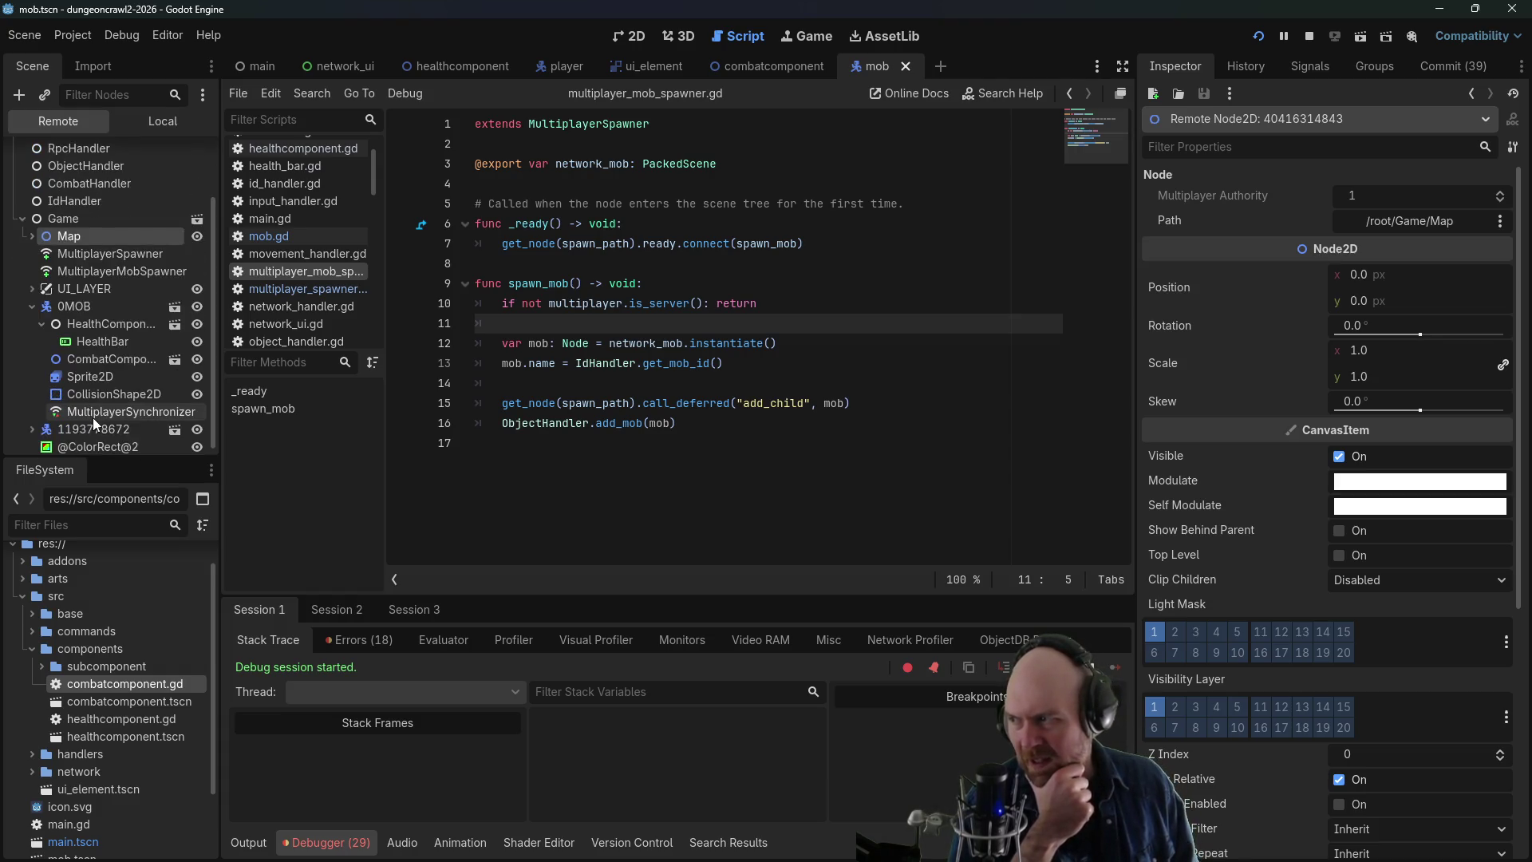
click(93, 413)
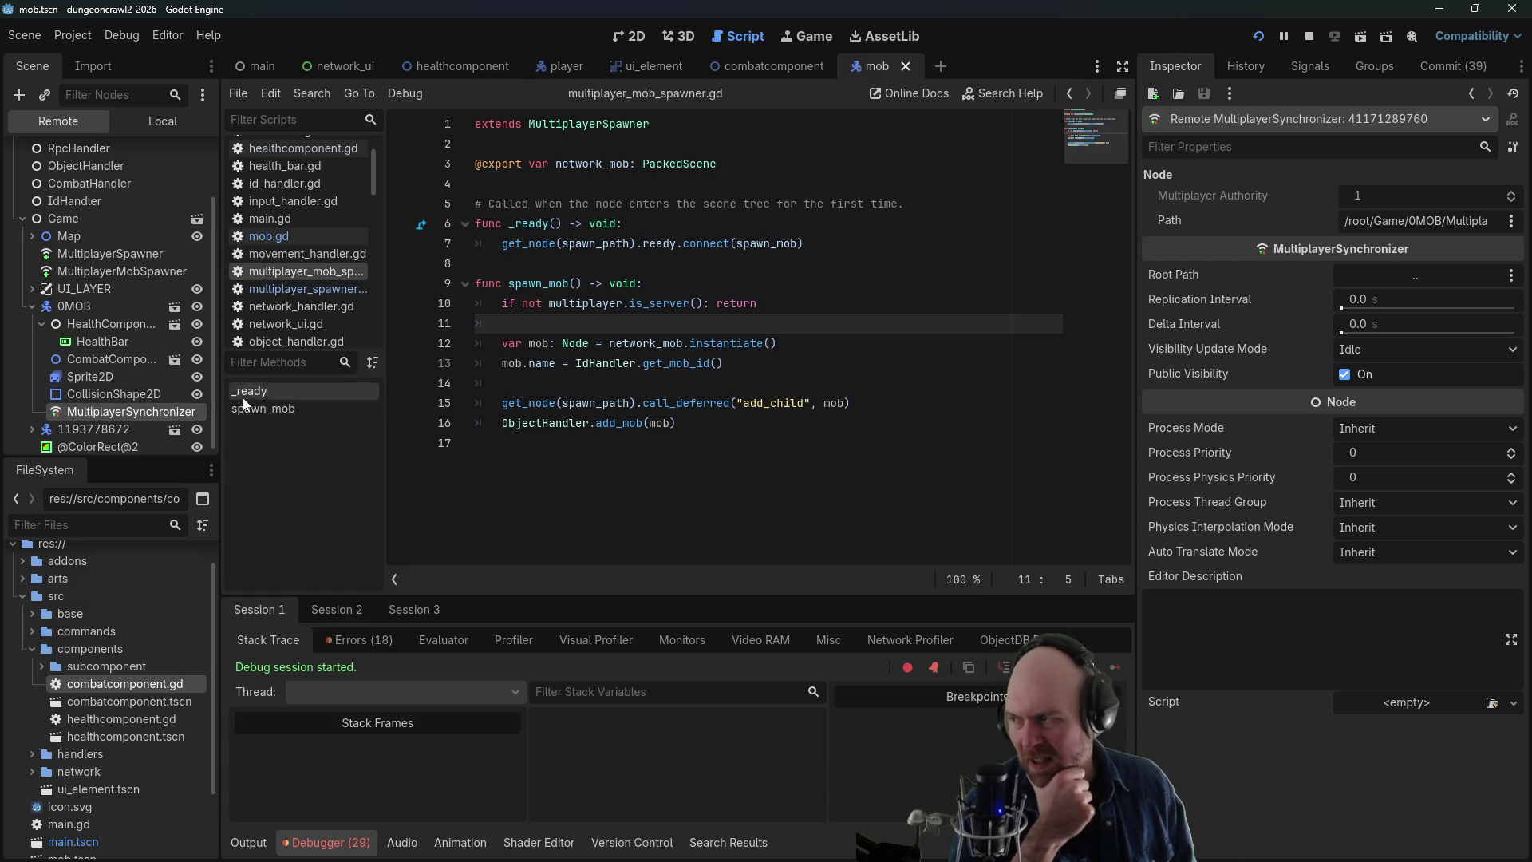
click(405, 615)
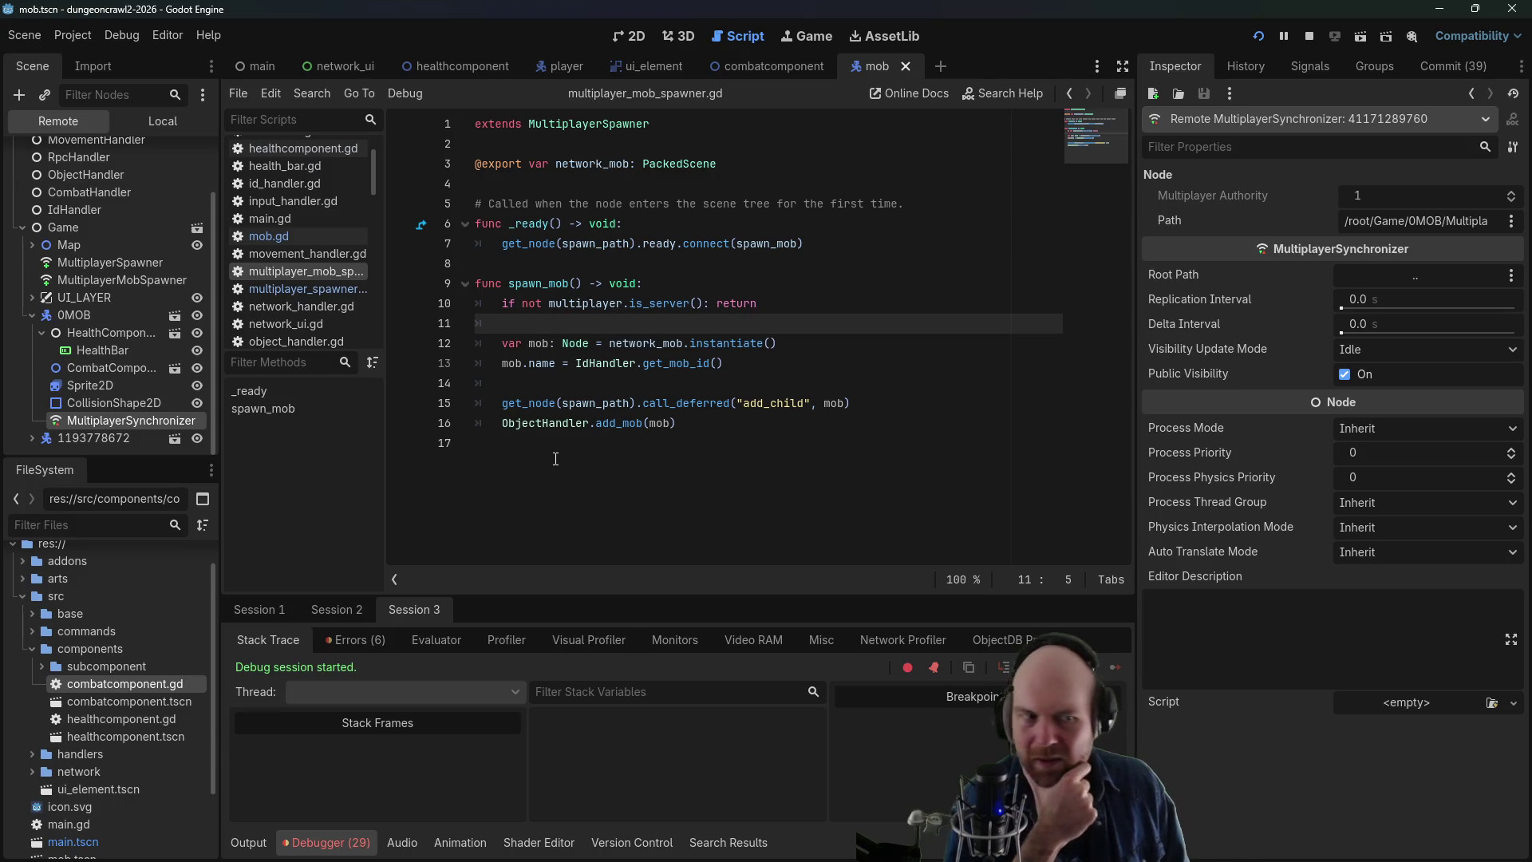
key(alt+Tab)
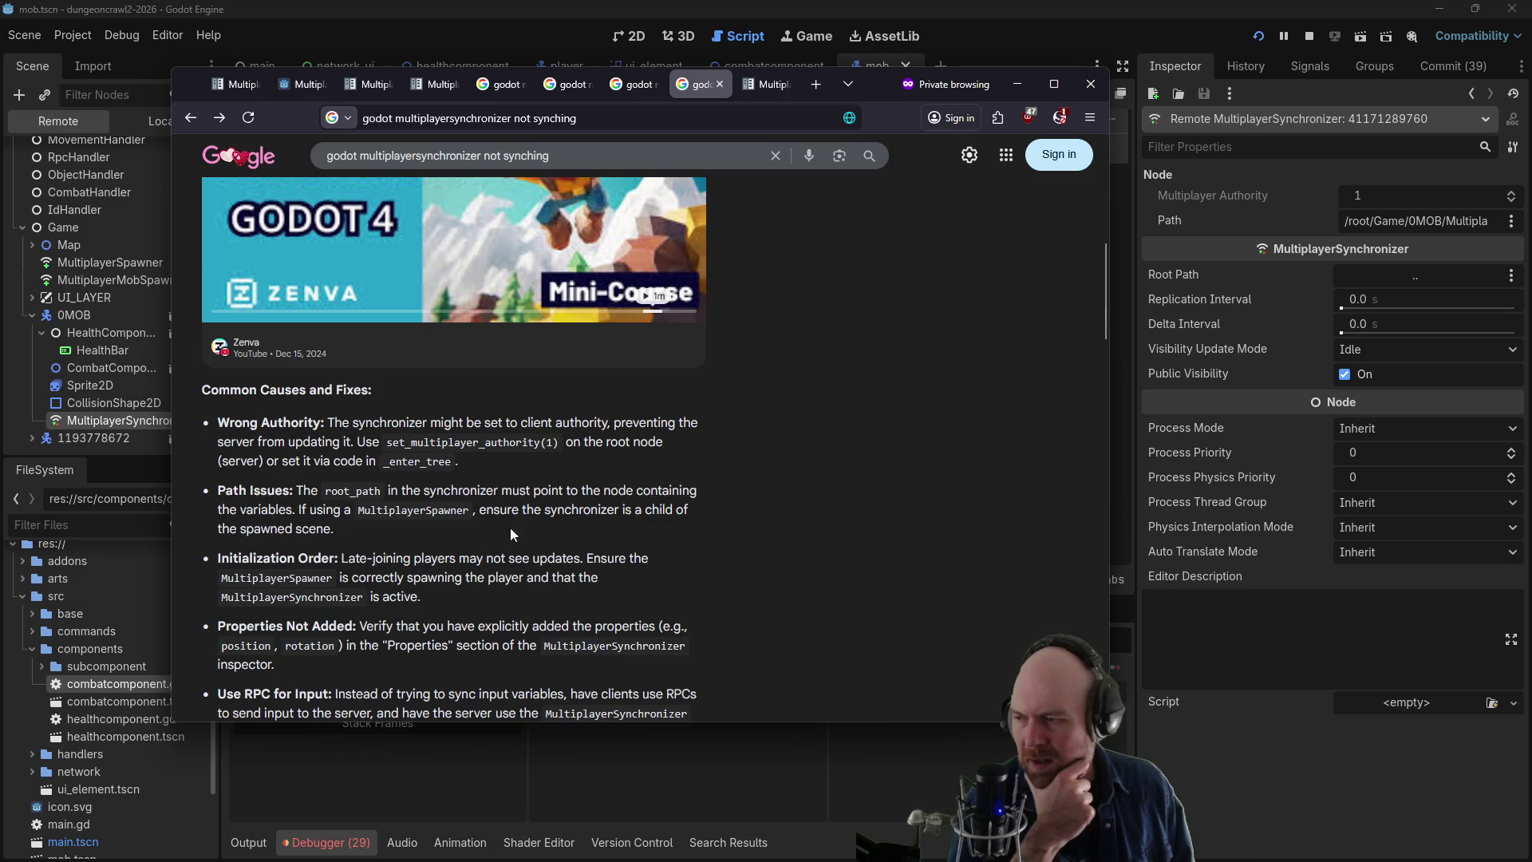
scroll(333, 554, down, 2)
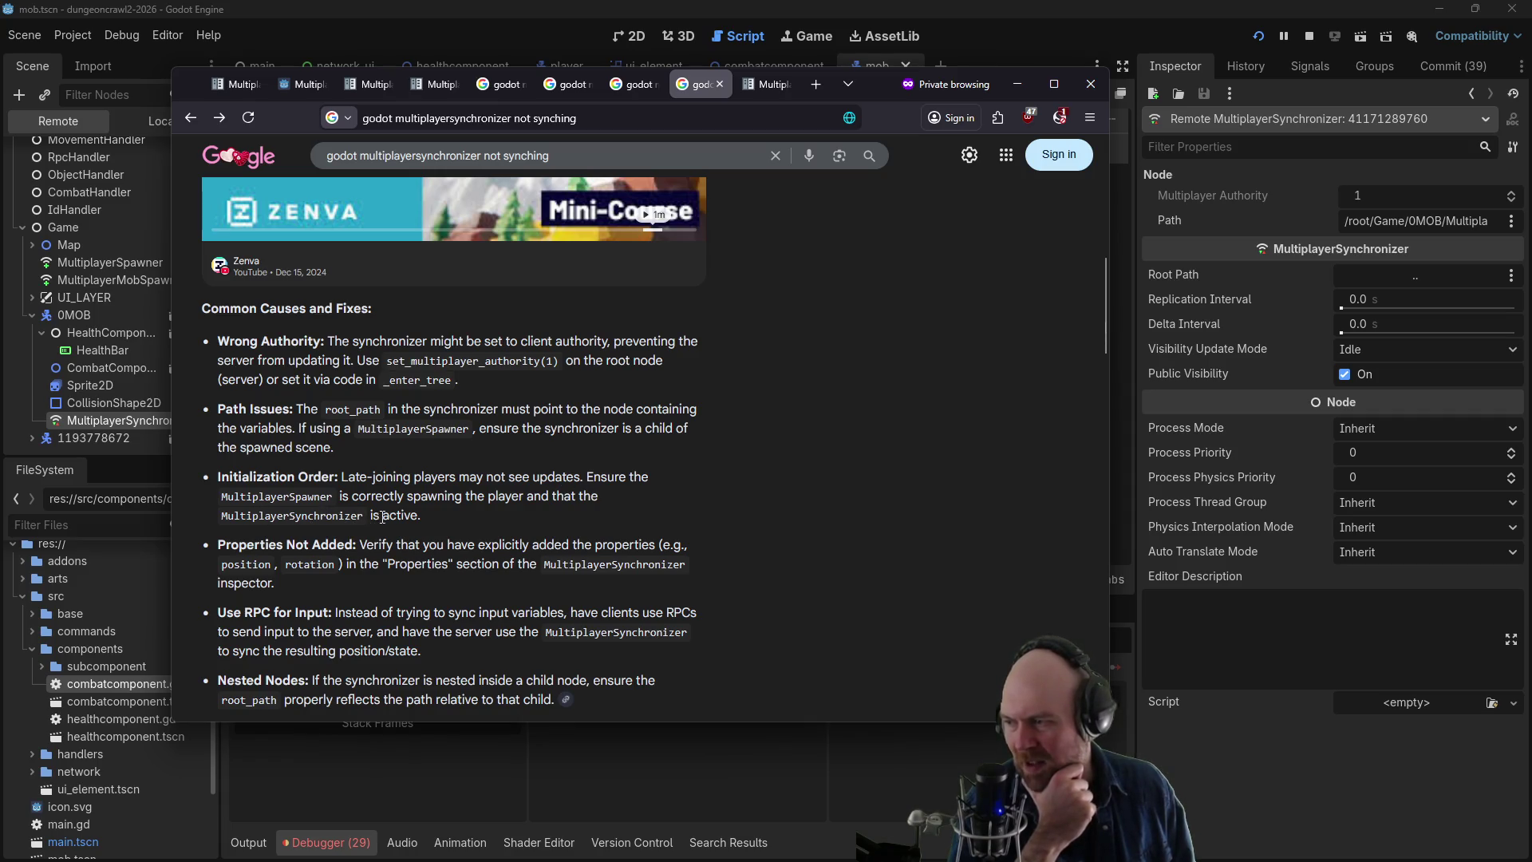
click(89, 419)
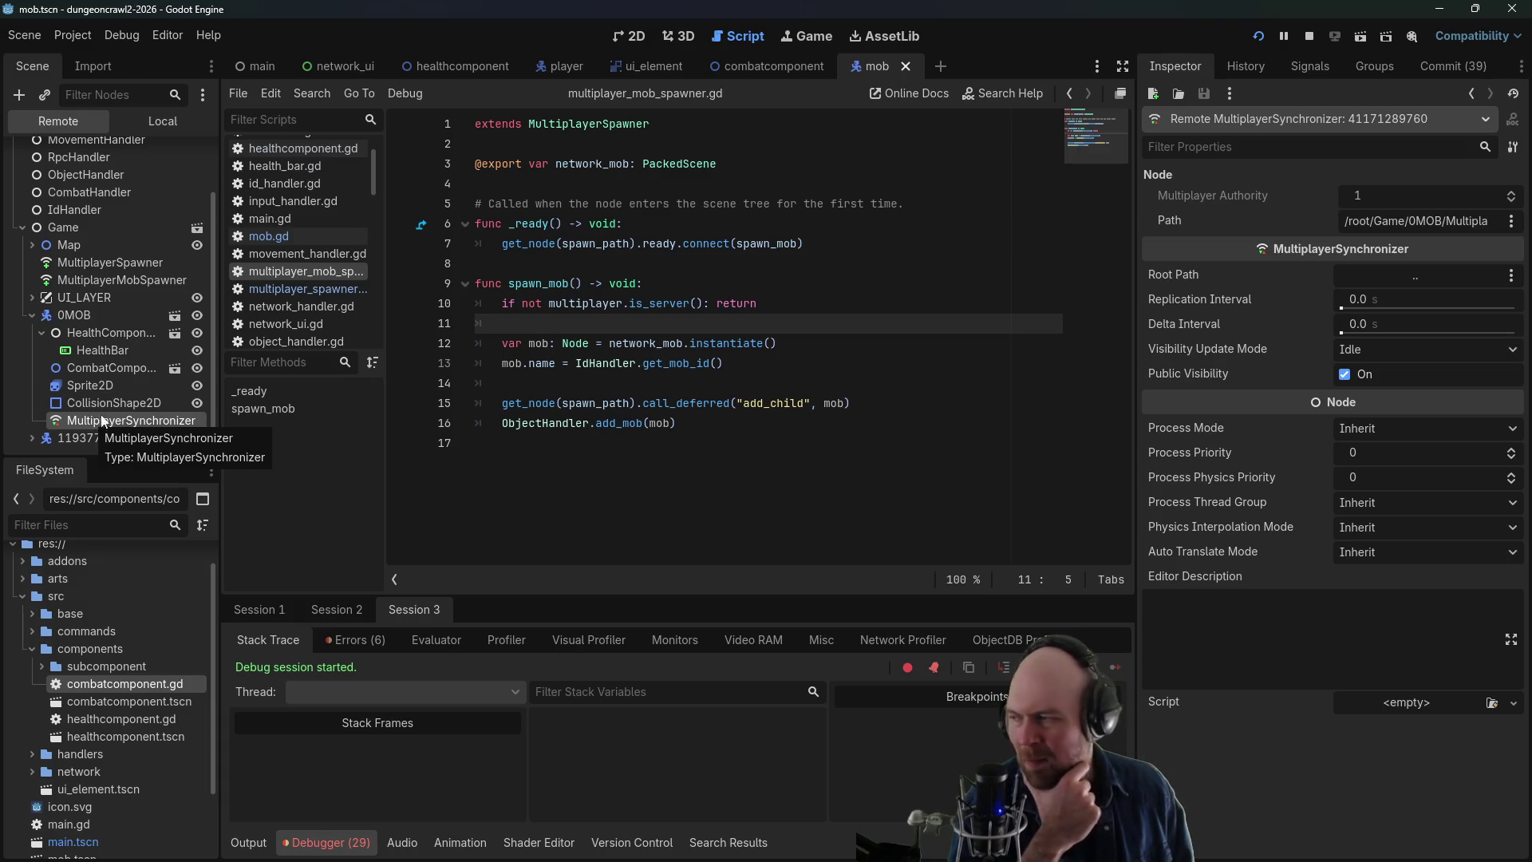
- Compare the player's and mob's MultiplayerSynchronizer settings, including the Root Path
click(32, 437)
scroll(112, 435, down, 4)
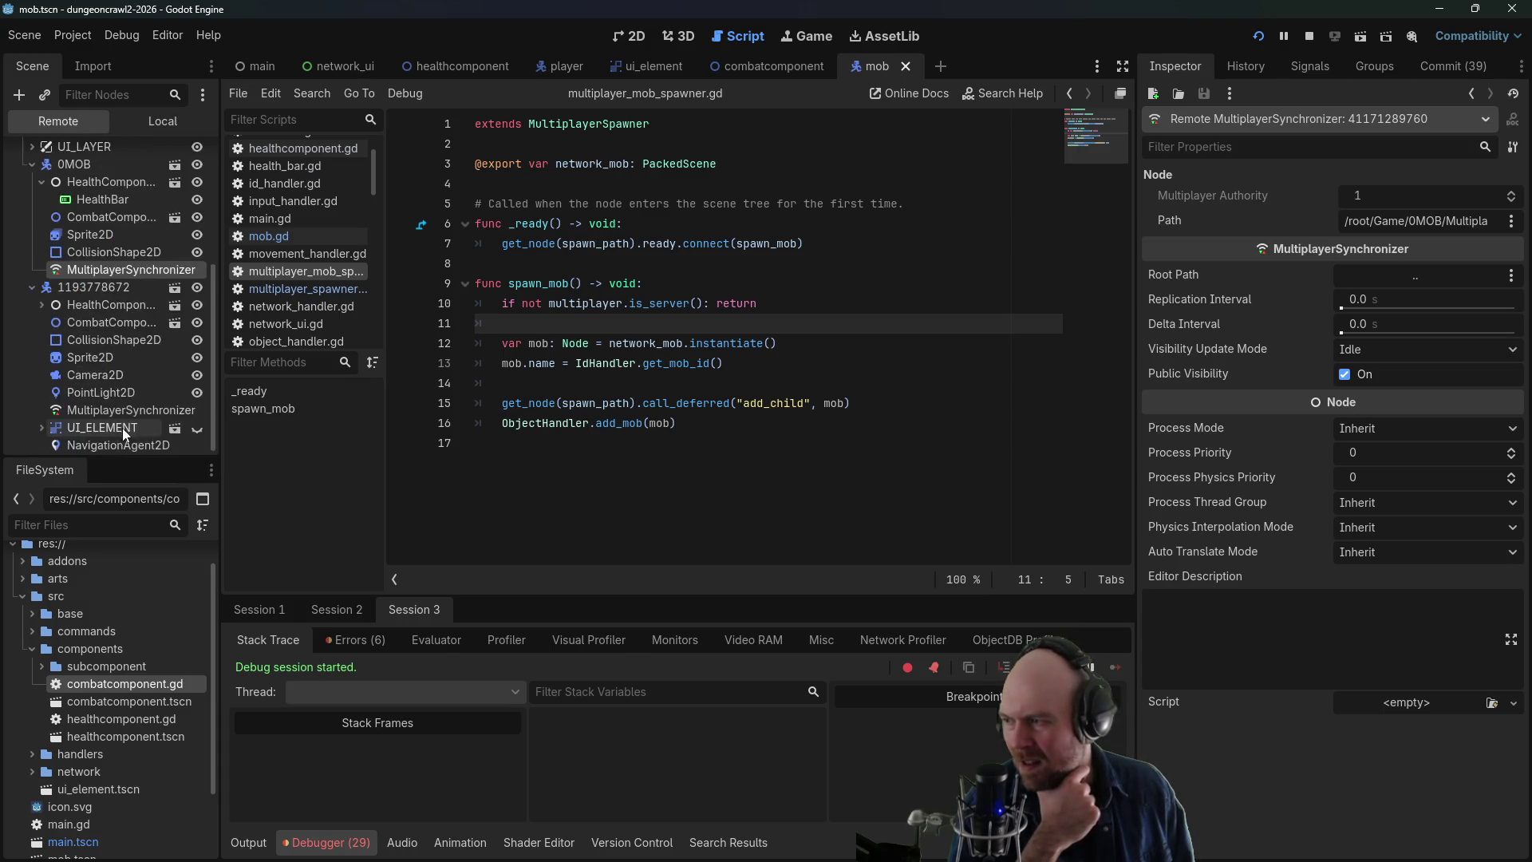
click(135, 405)
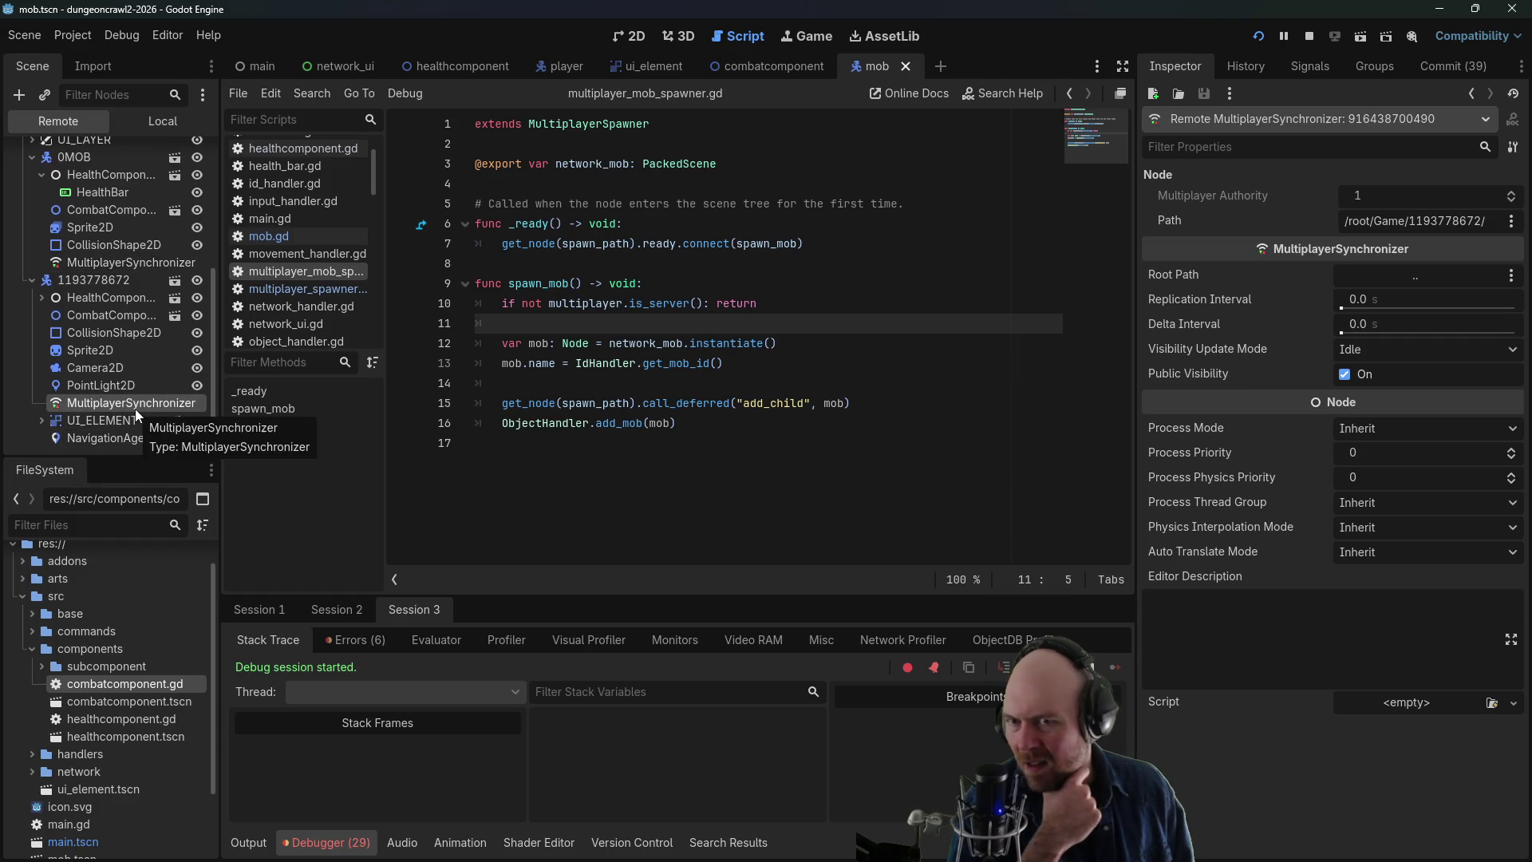
click(122, 265)
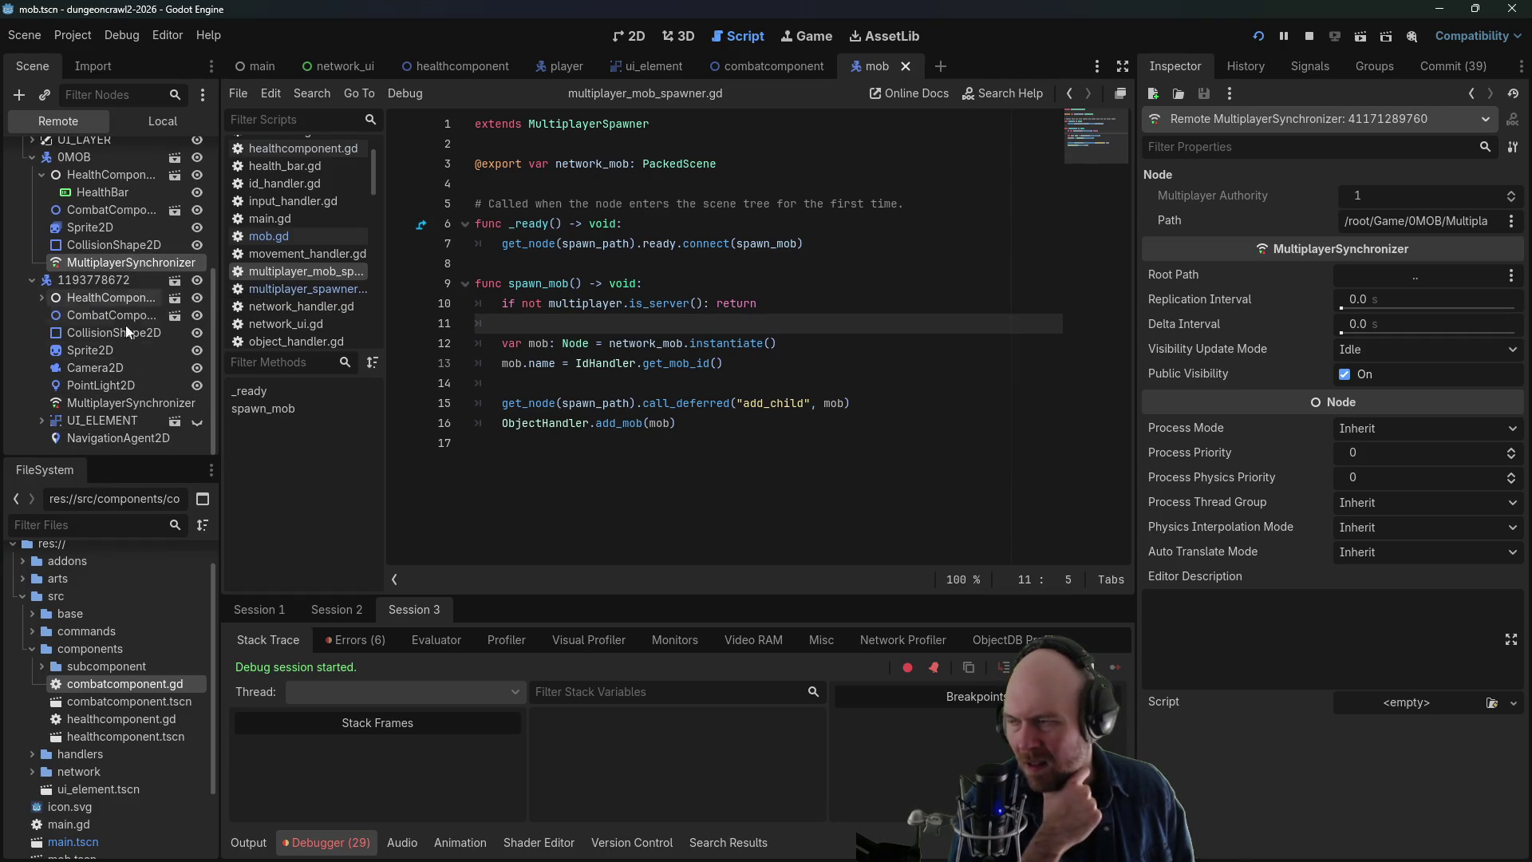
click(122, 403)
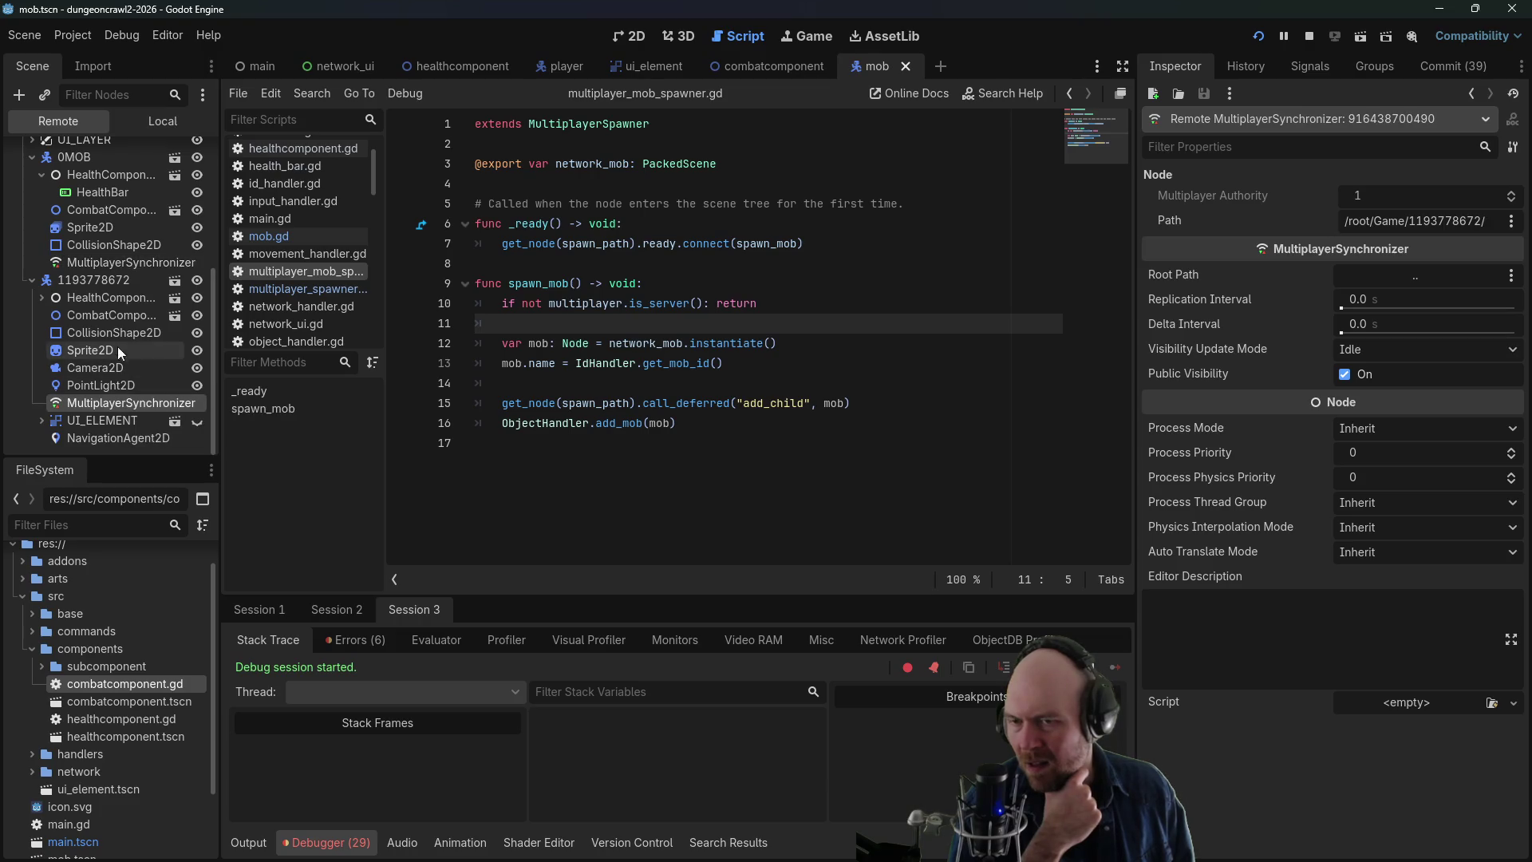
click(117, 265)
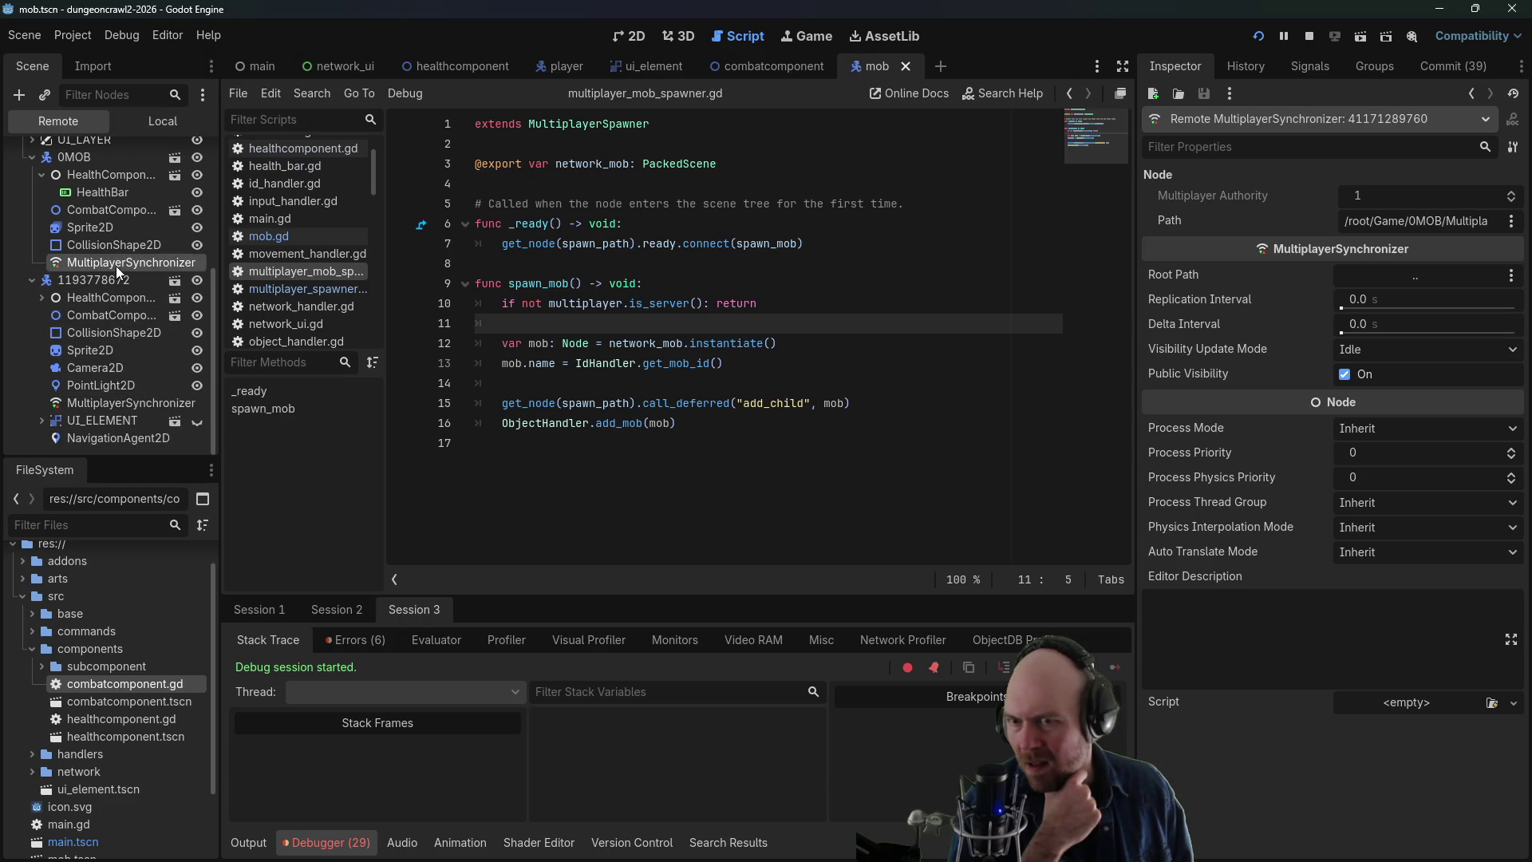
click(1511, 276)
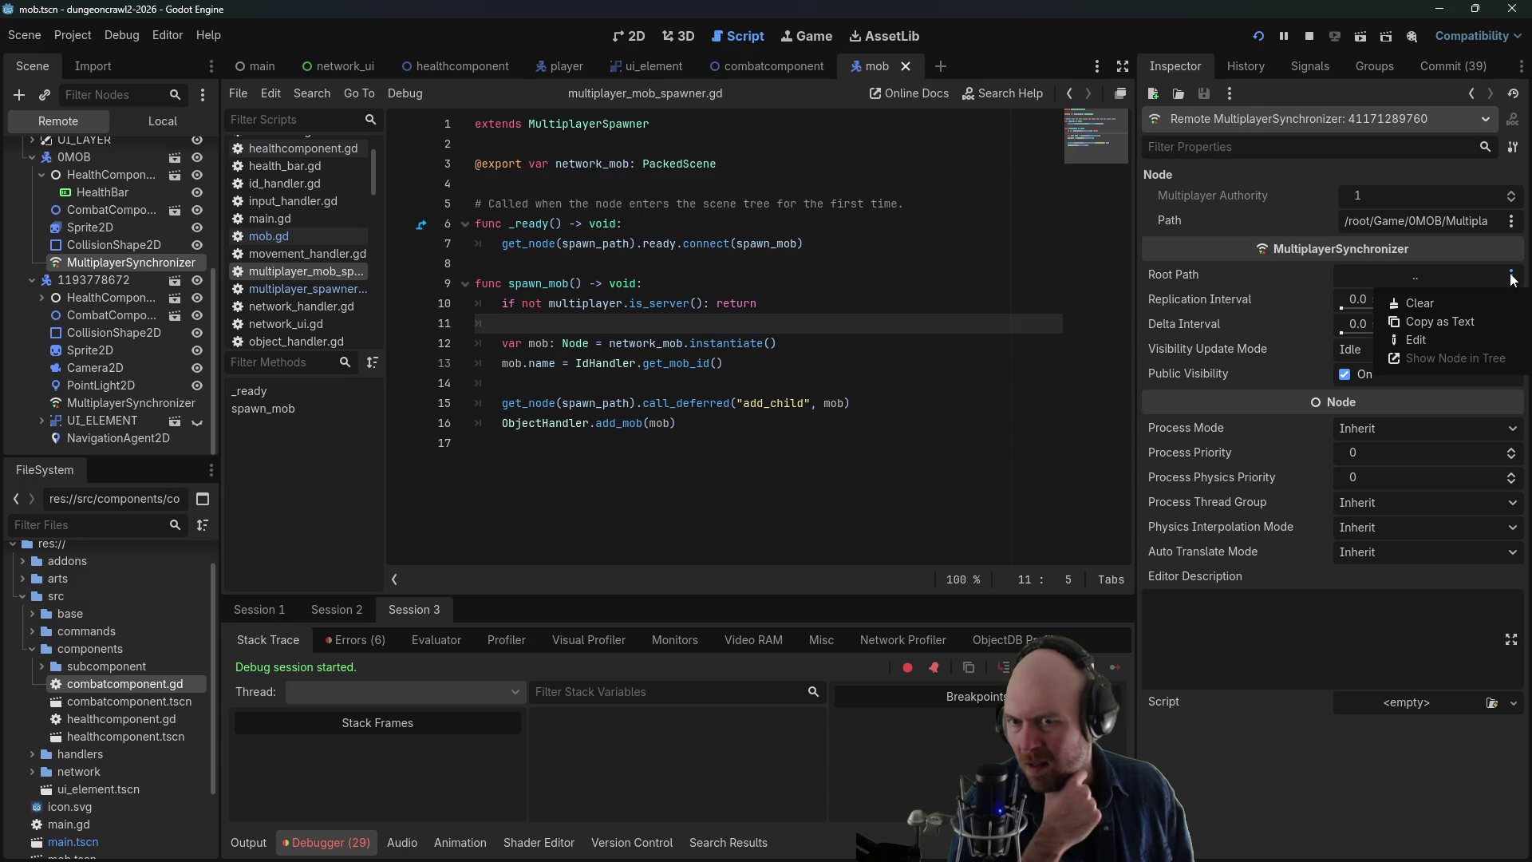
click(1287, 254)
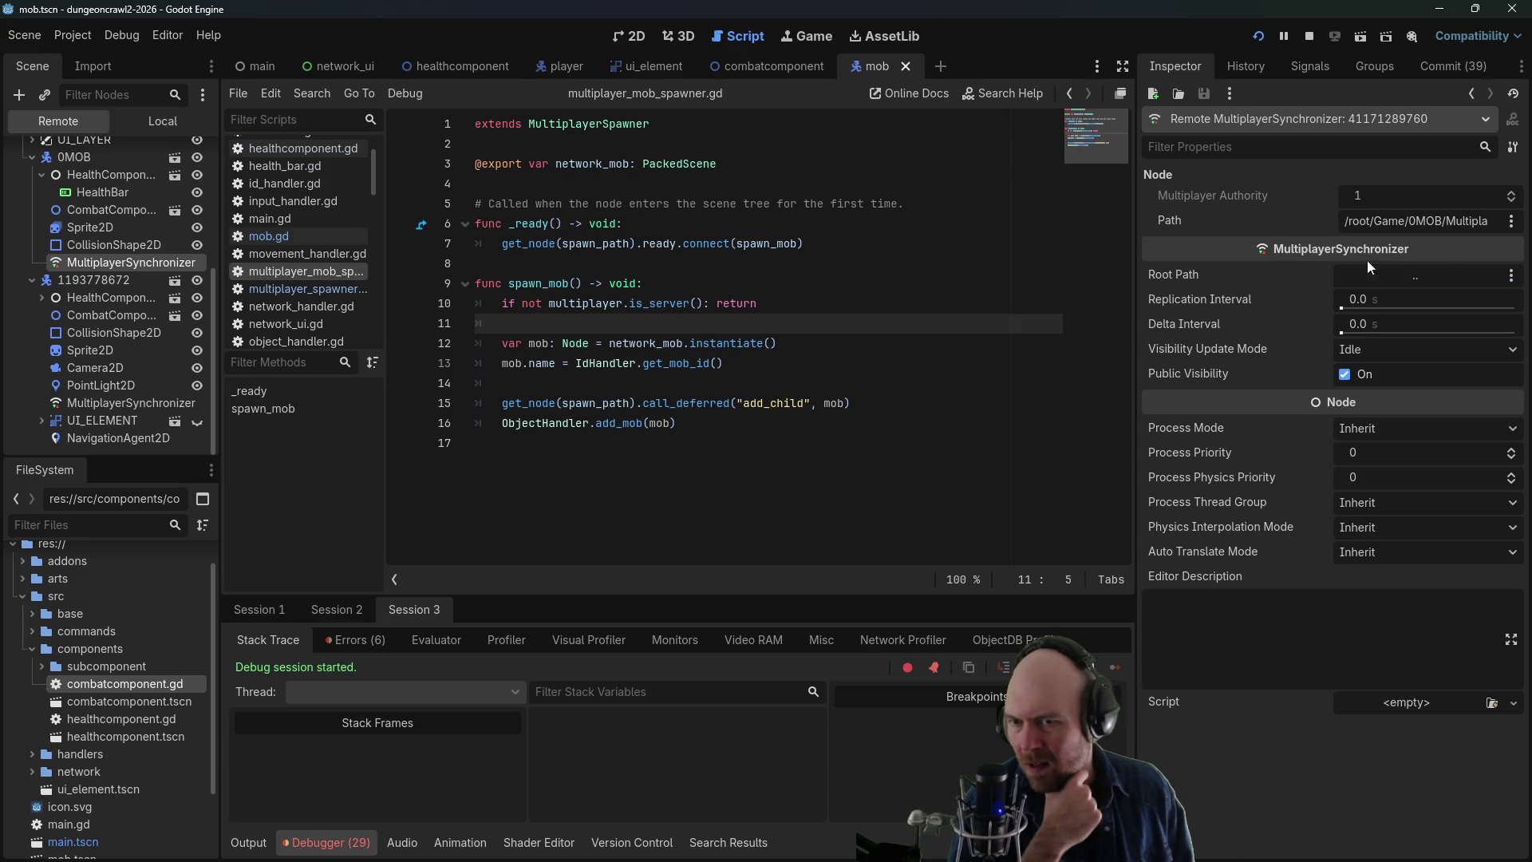
- Repeat the player-versus-mob synchronizer comparison in Sessions 2 and 1
click(87, 407)
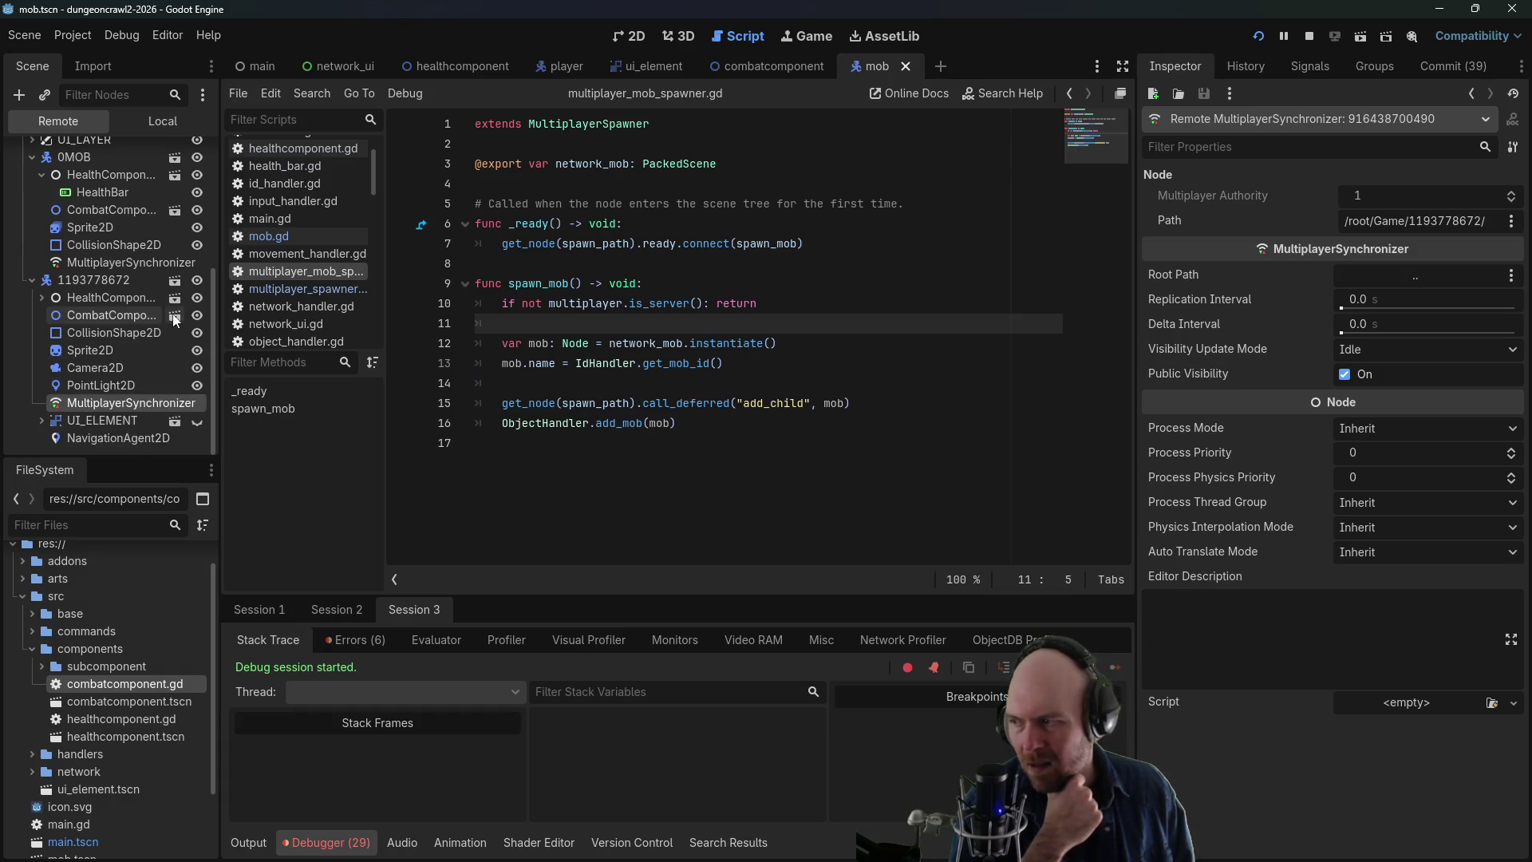
click(318, 613)
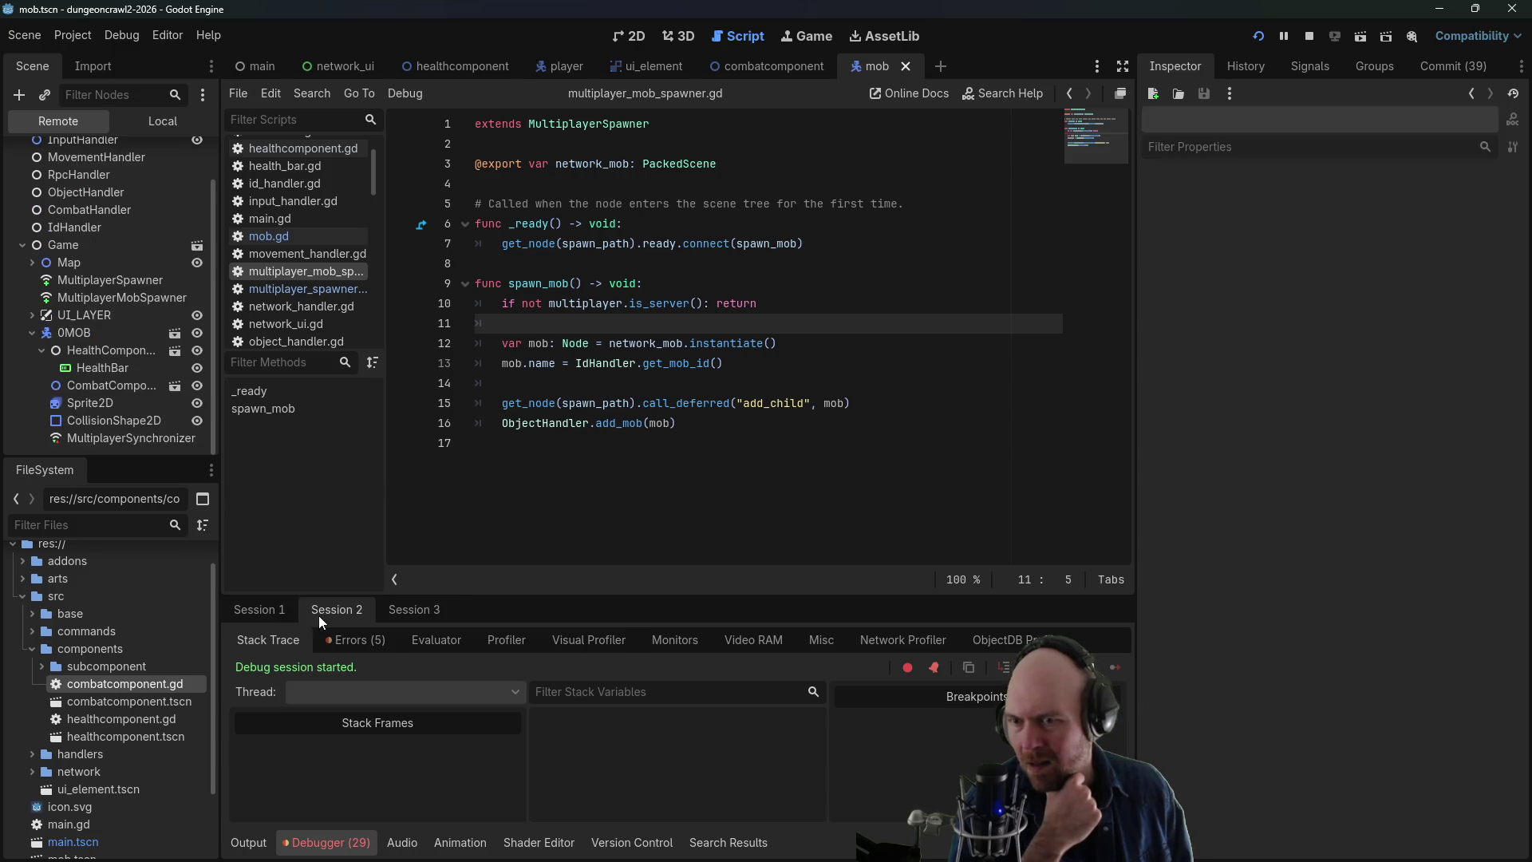
click(244, 610)
scroll(117, 416, down, 1)
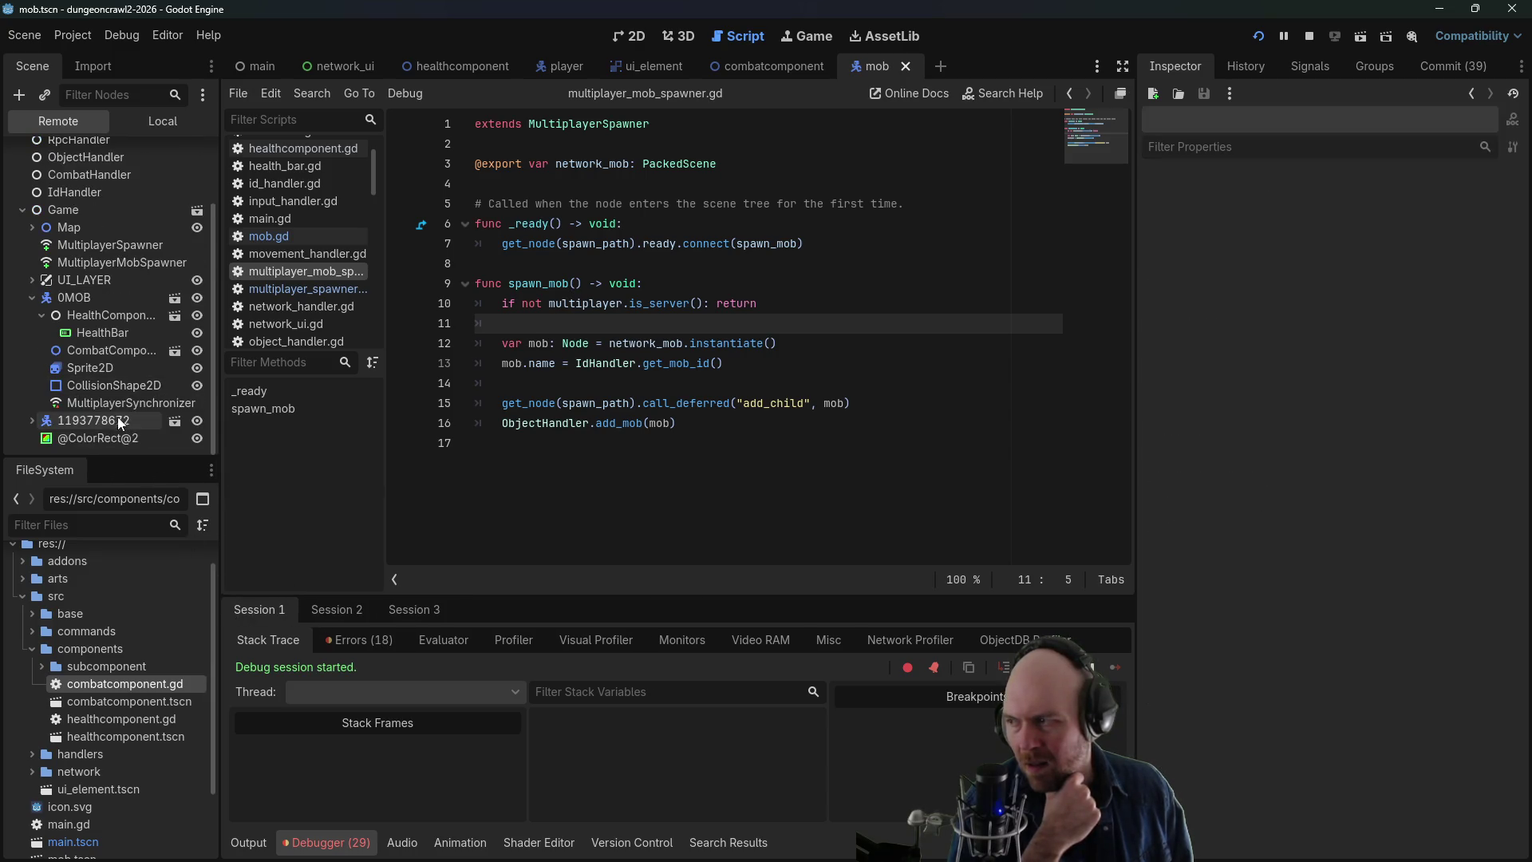
click(31, 421)
scroll(64, 424, down, 5)
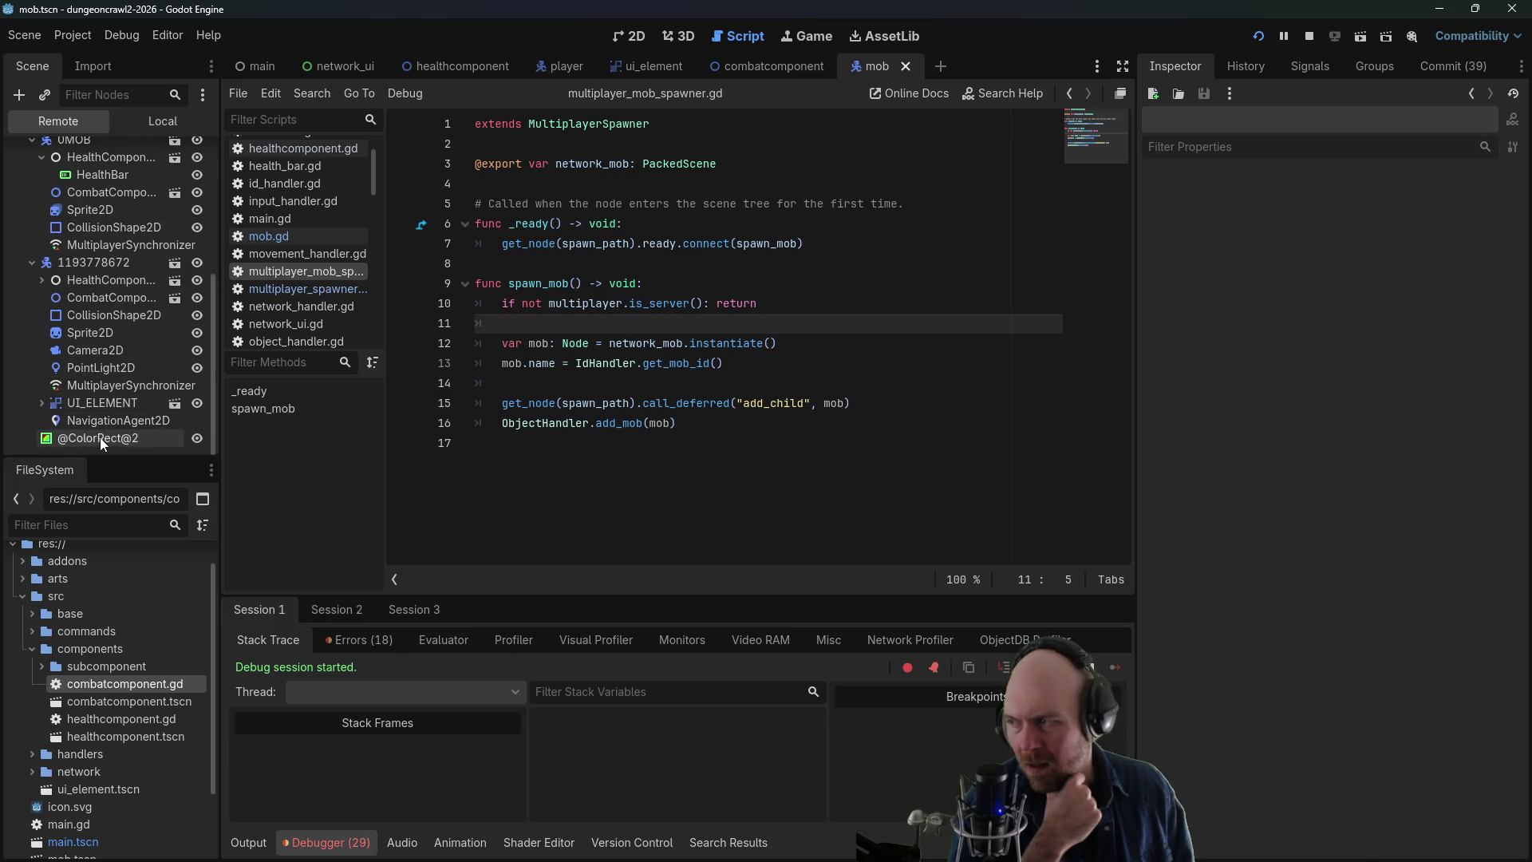
click(101, 438)
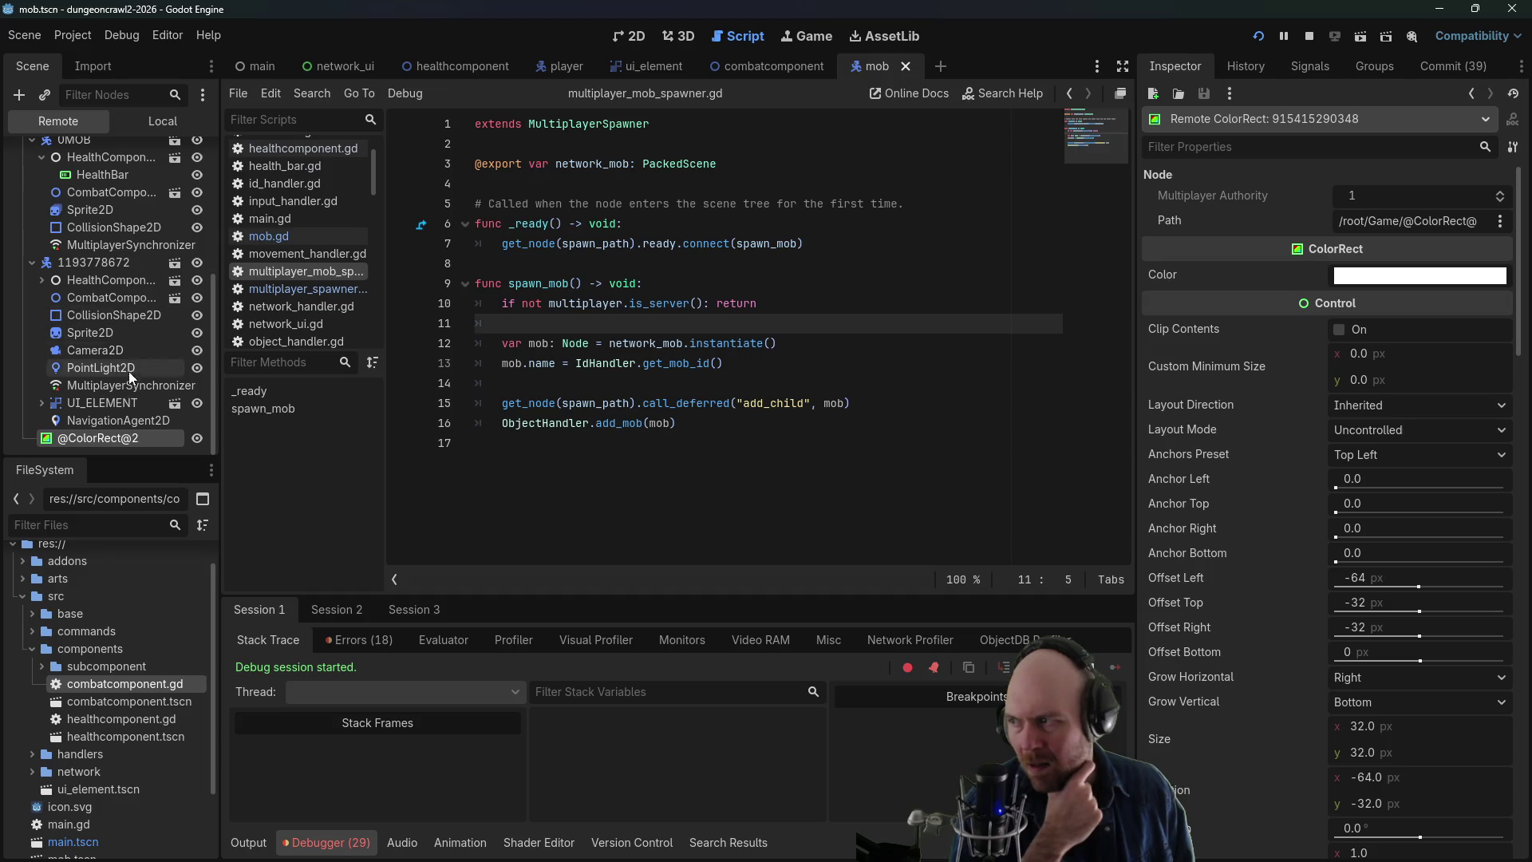
click(118, 238)
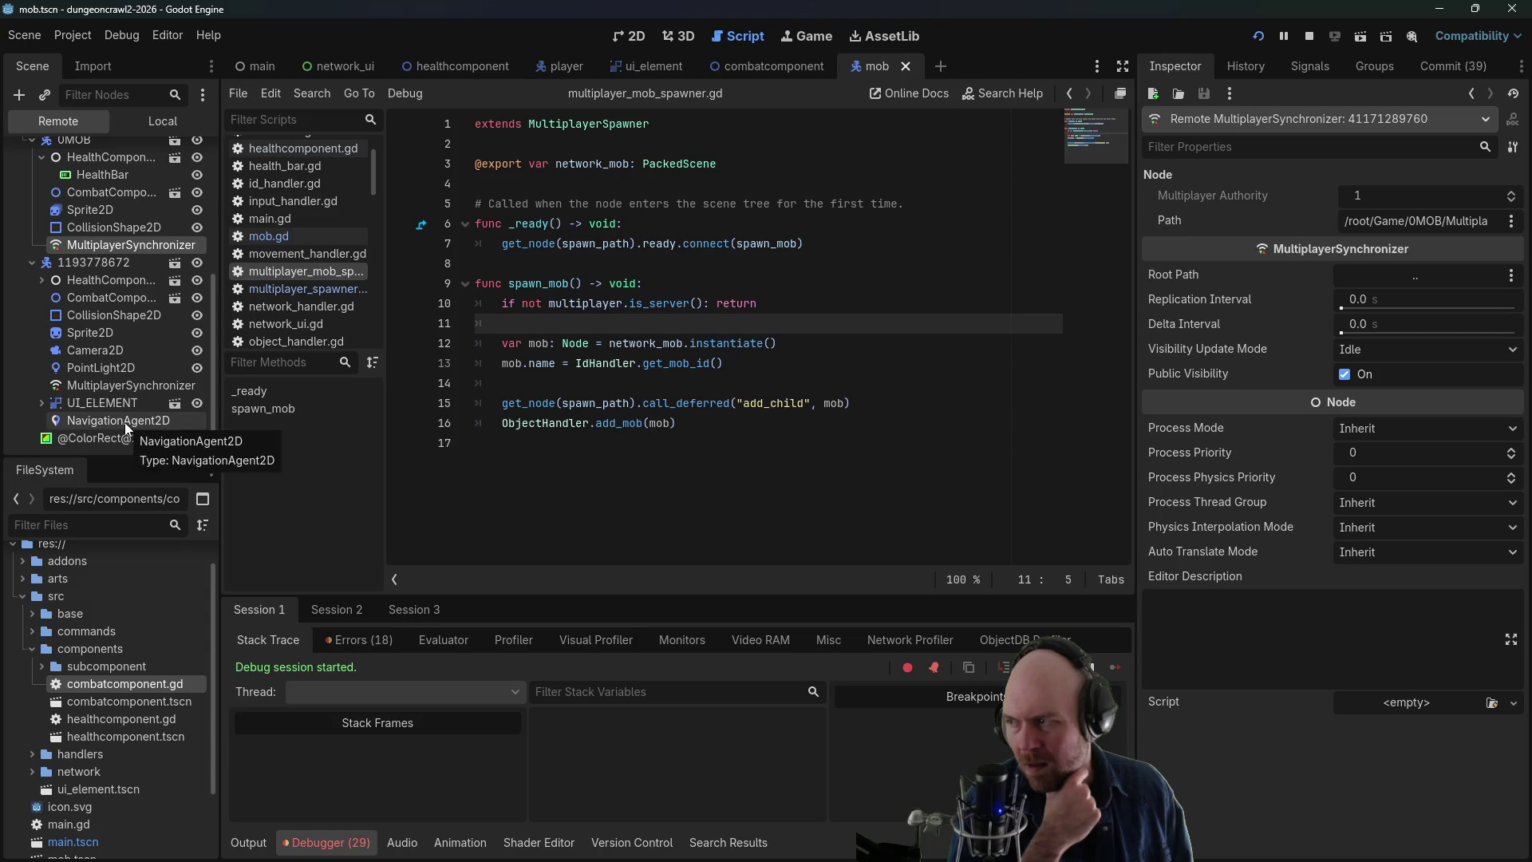
click(126, 385)
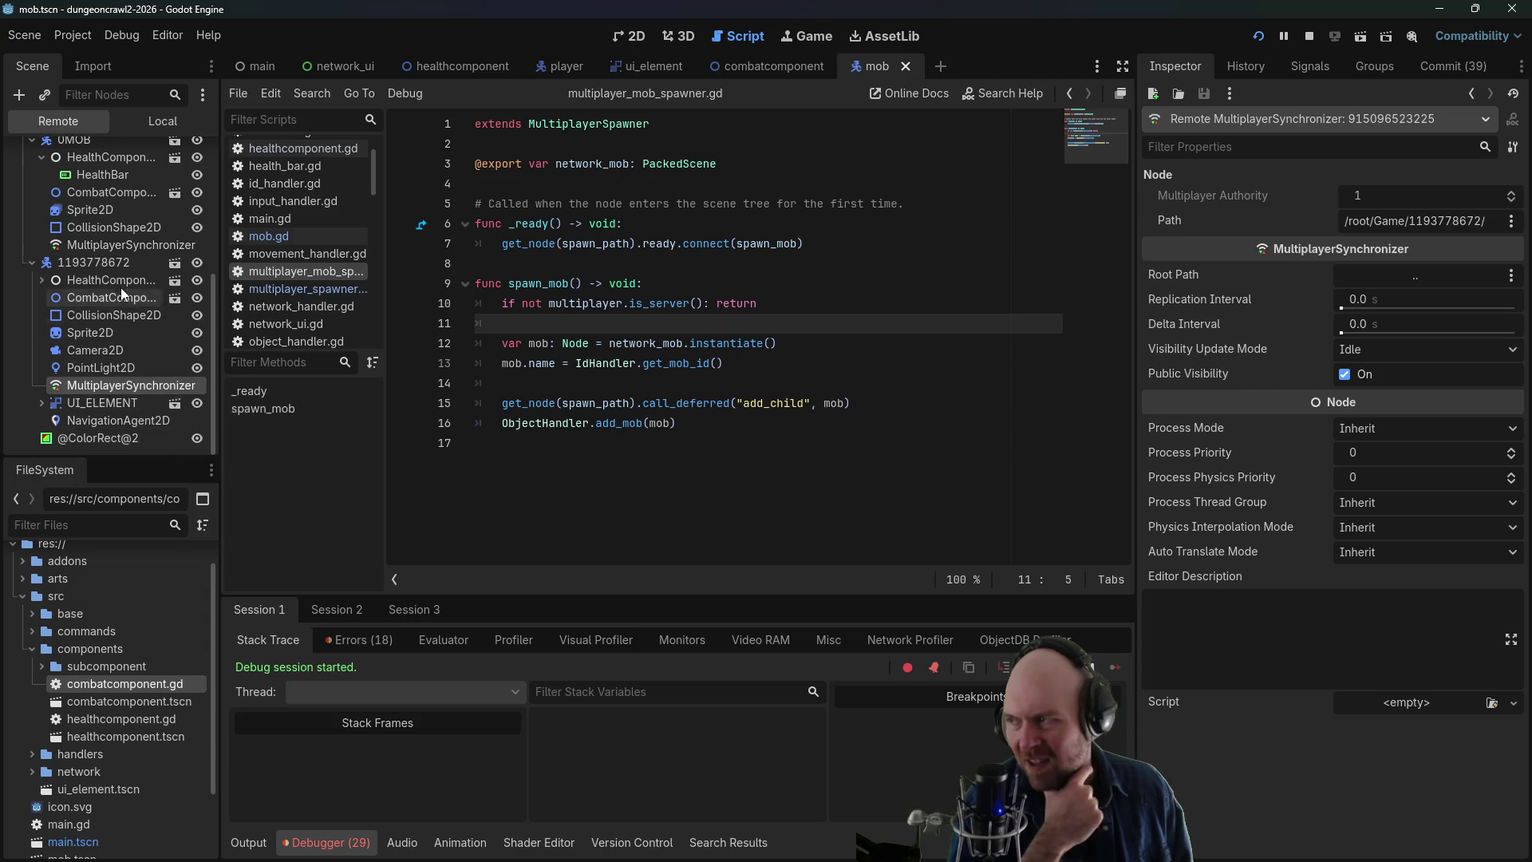
click(112, 247)
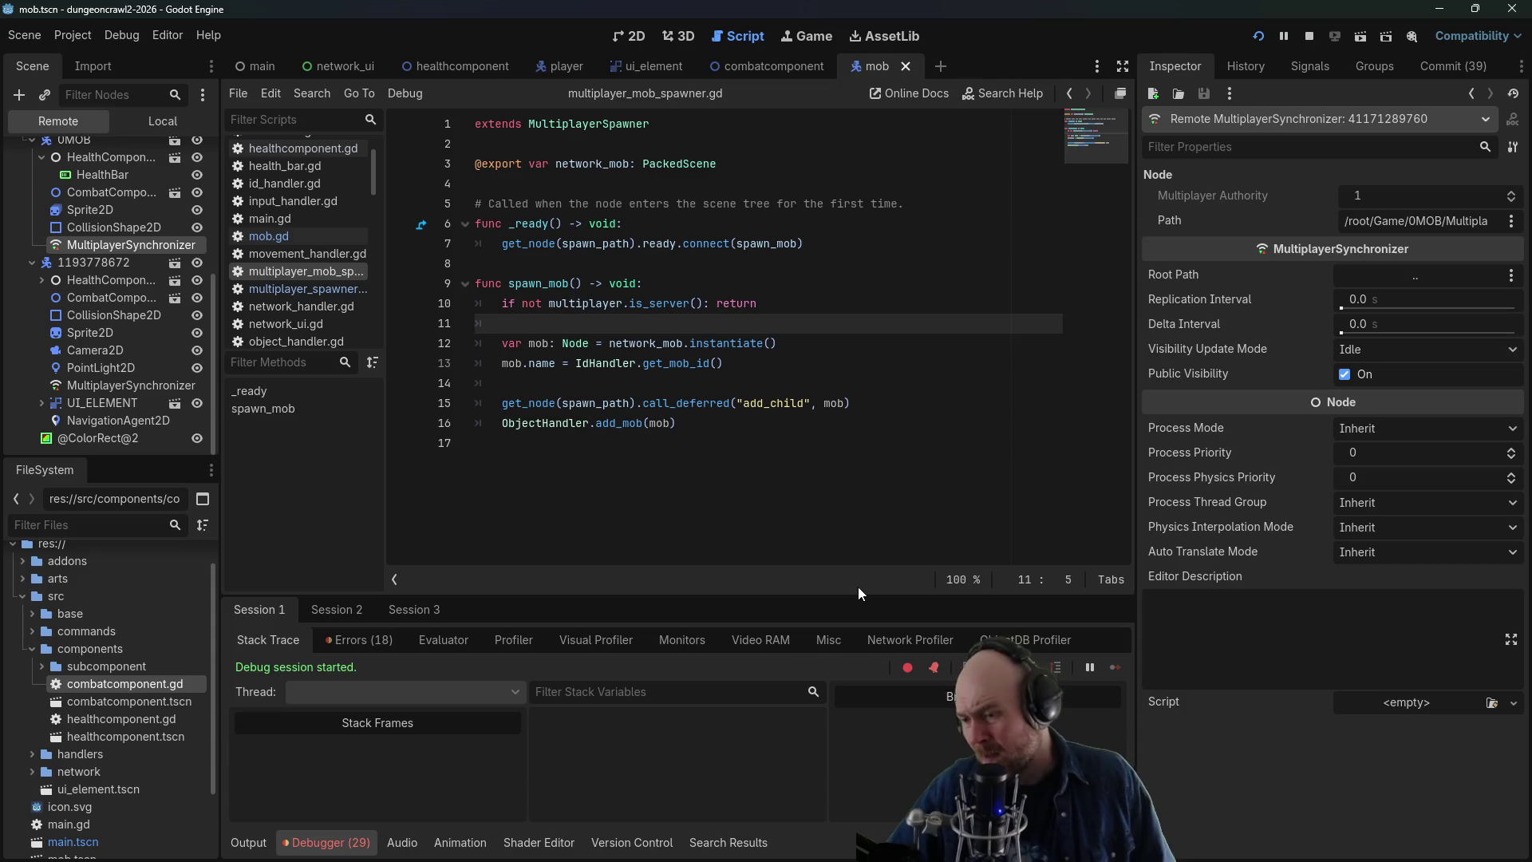
- Stop the game, mark the end of line 12 in the spawner script, and switch to the browser
click(1315, 41)
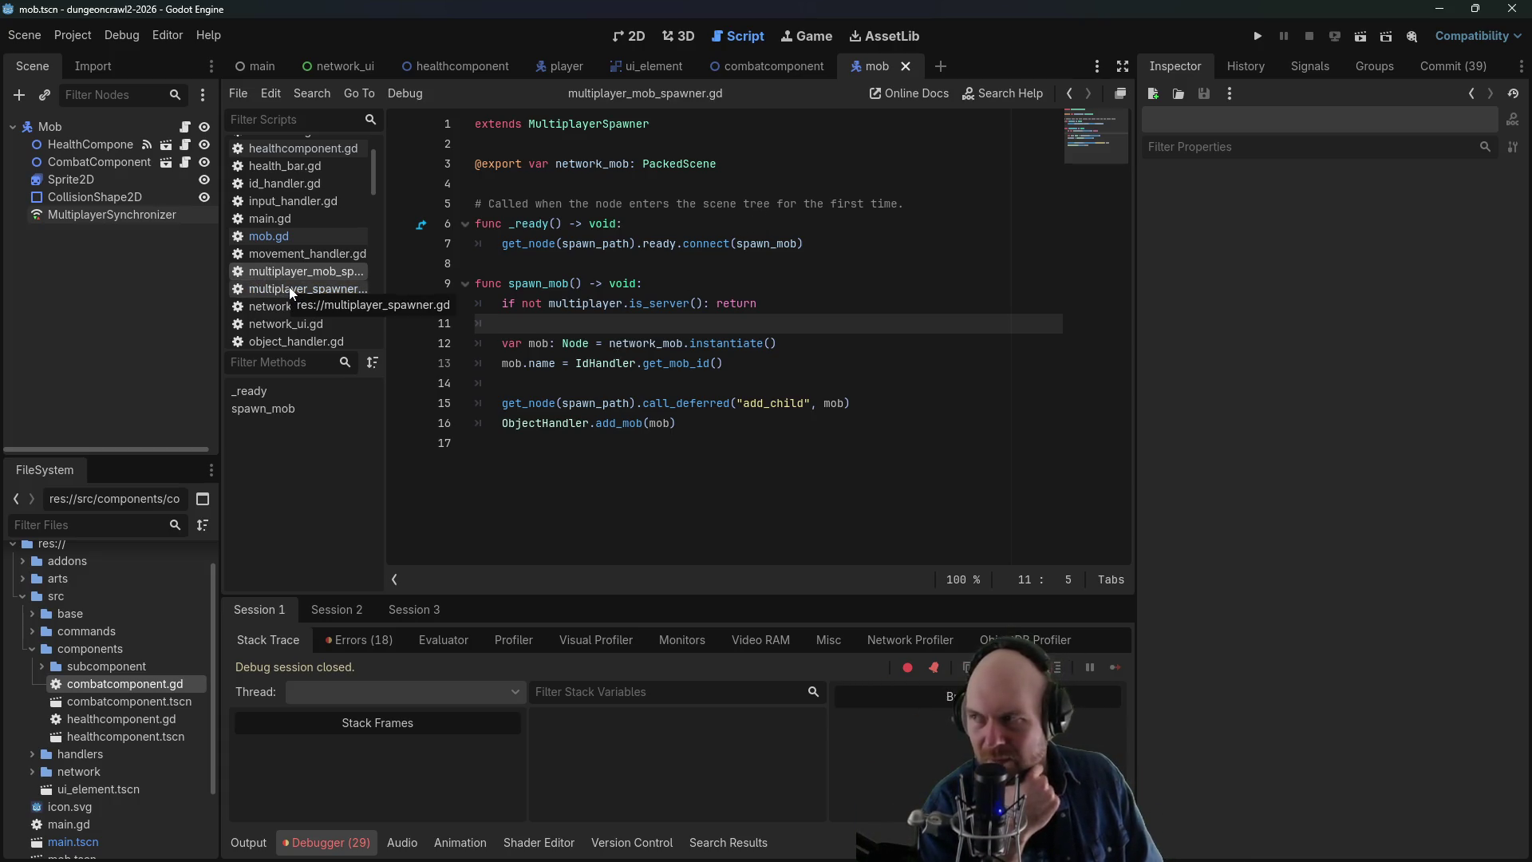
click(859, 343)
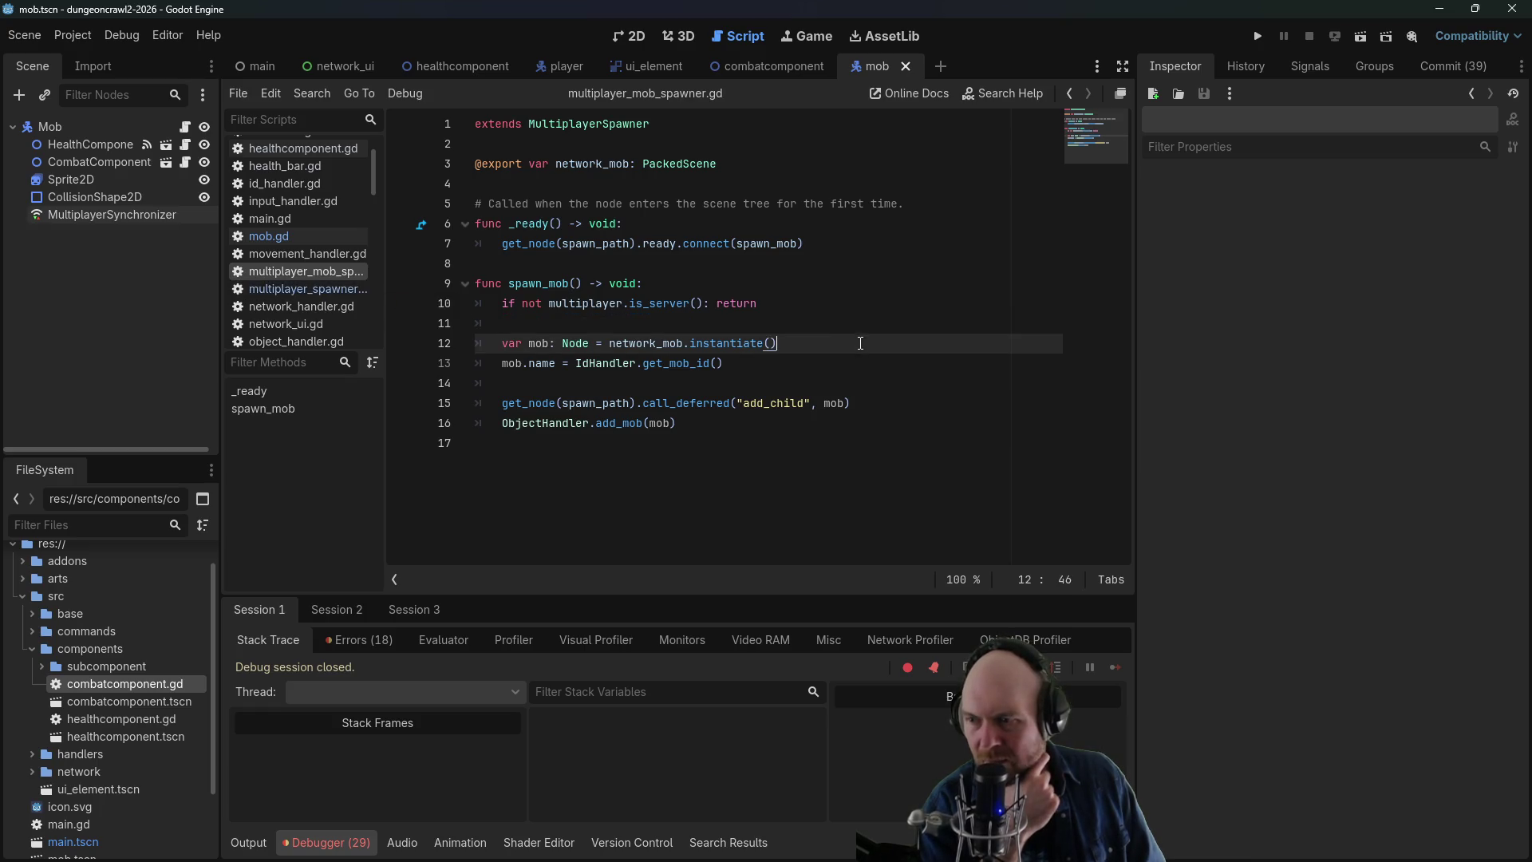
key(alt+Tab)
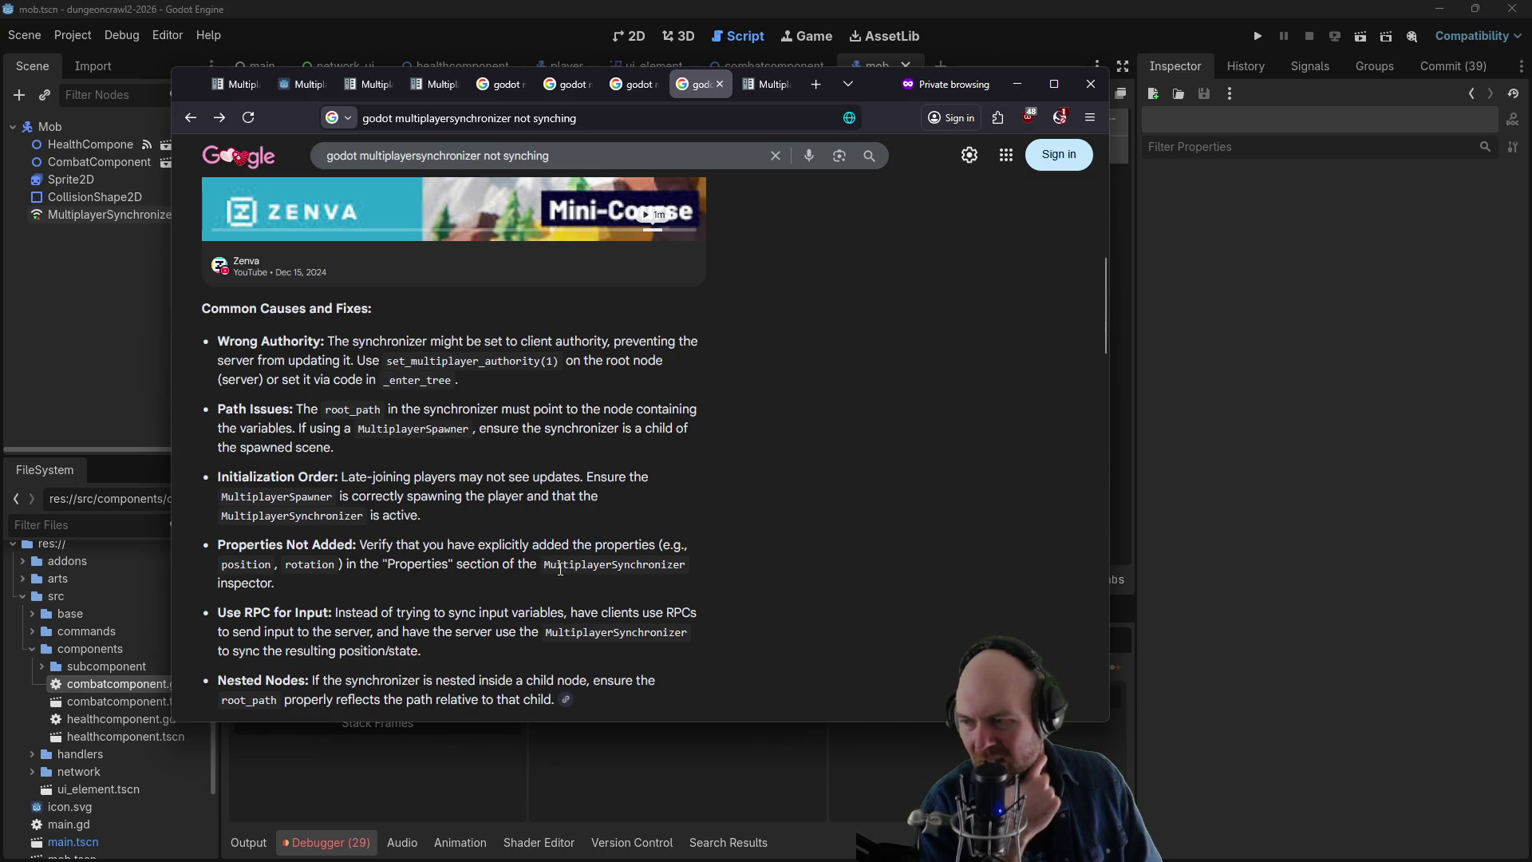
- Scroll the results and open the Godot Forum thread 'MultiplayerSynchronizer cannot sync to clients,with demo'
scroll(277, 604, down, 1)
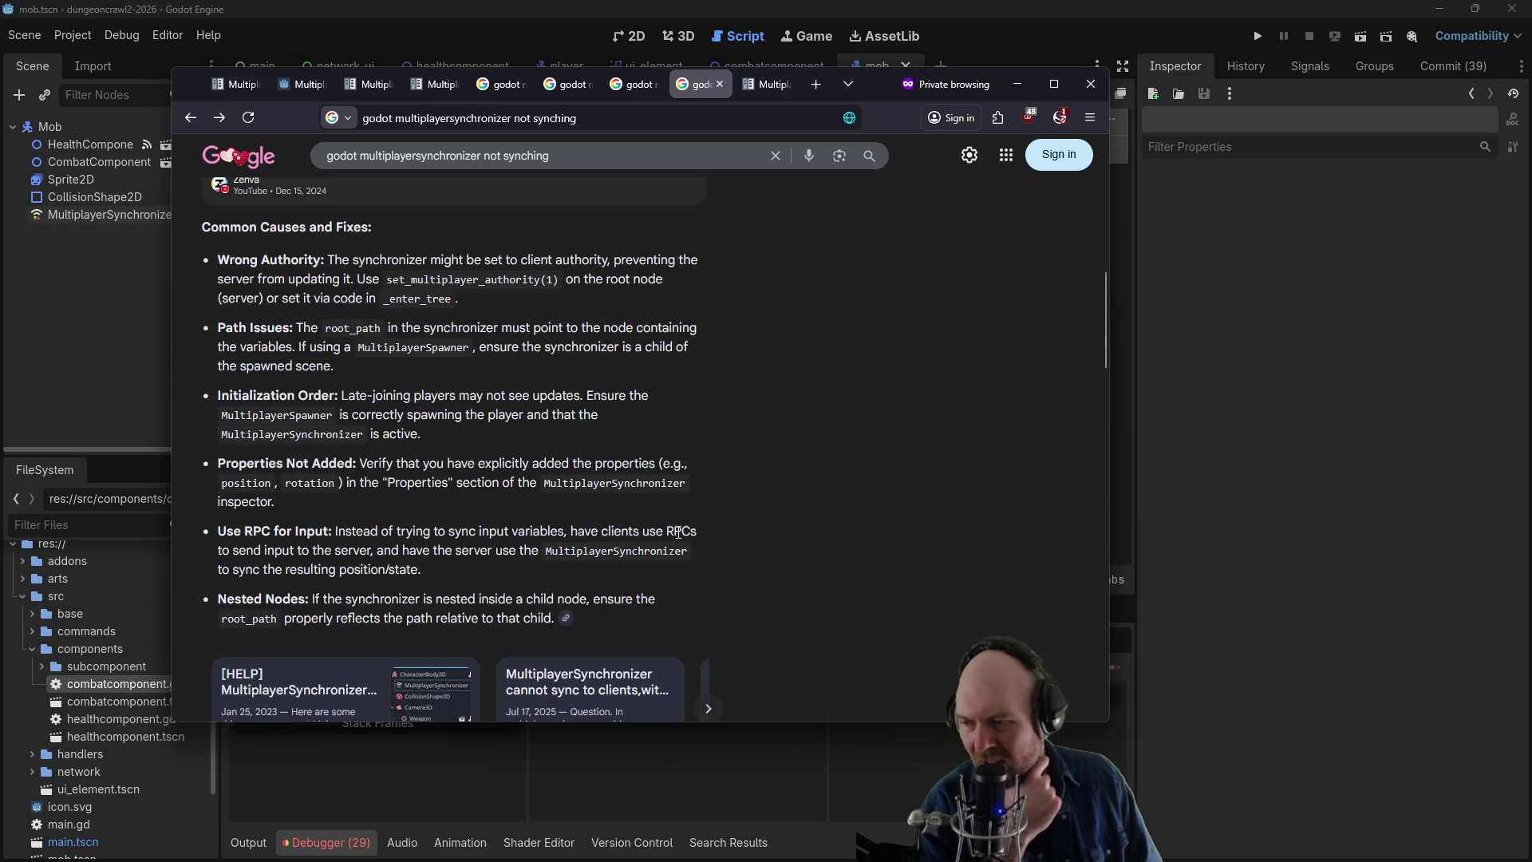
scroll(396, 551, down, 2)
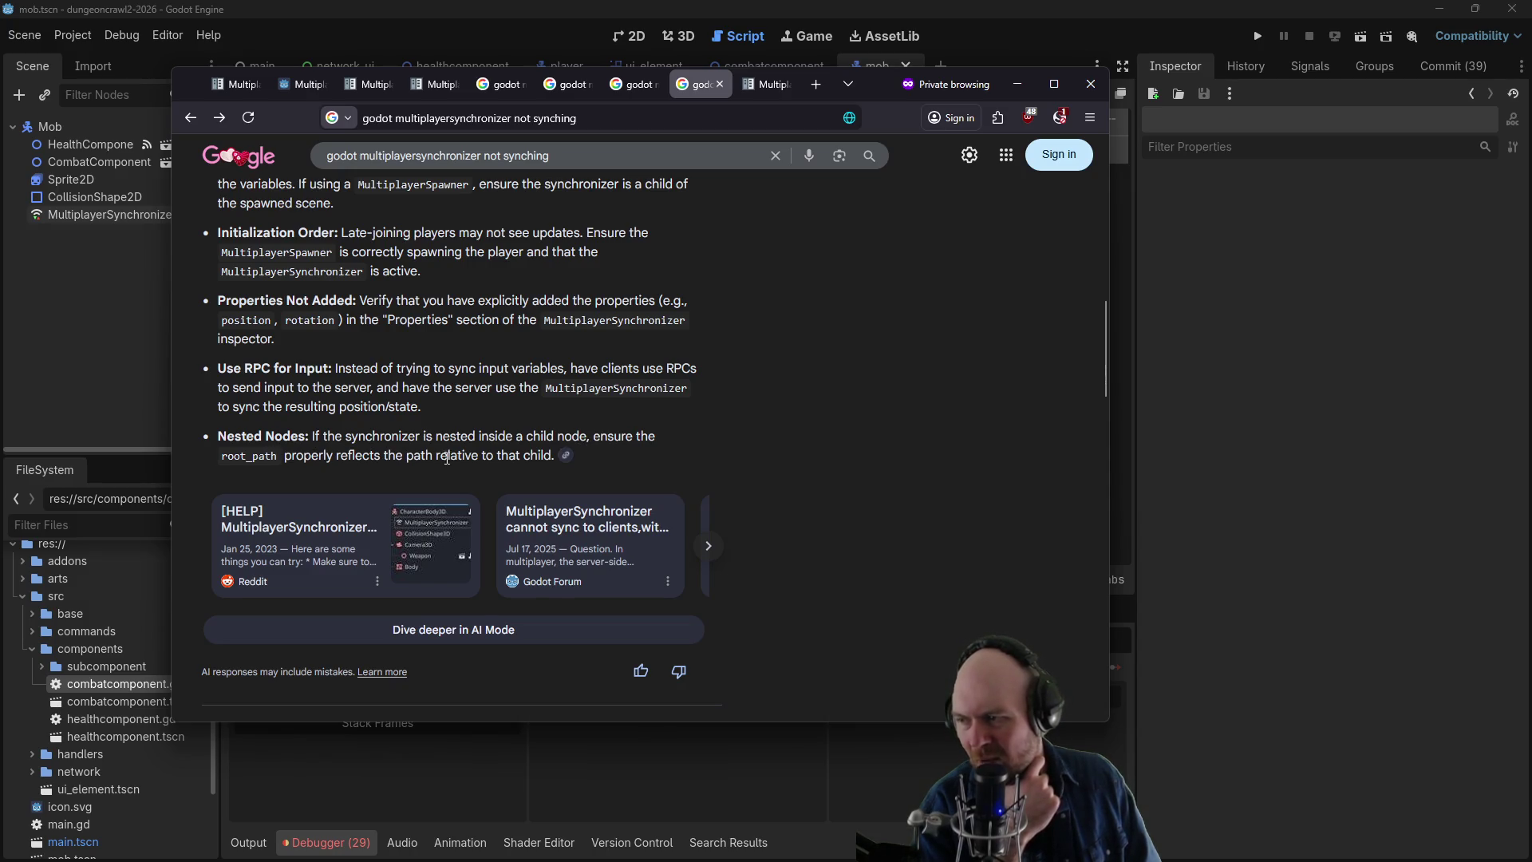
scroll(459, 479, down, 2)
scroll(479, 519, down, 2)
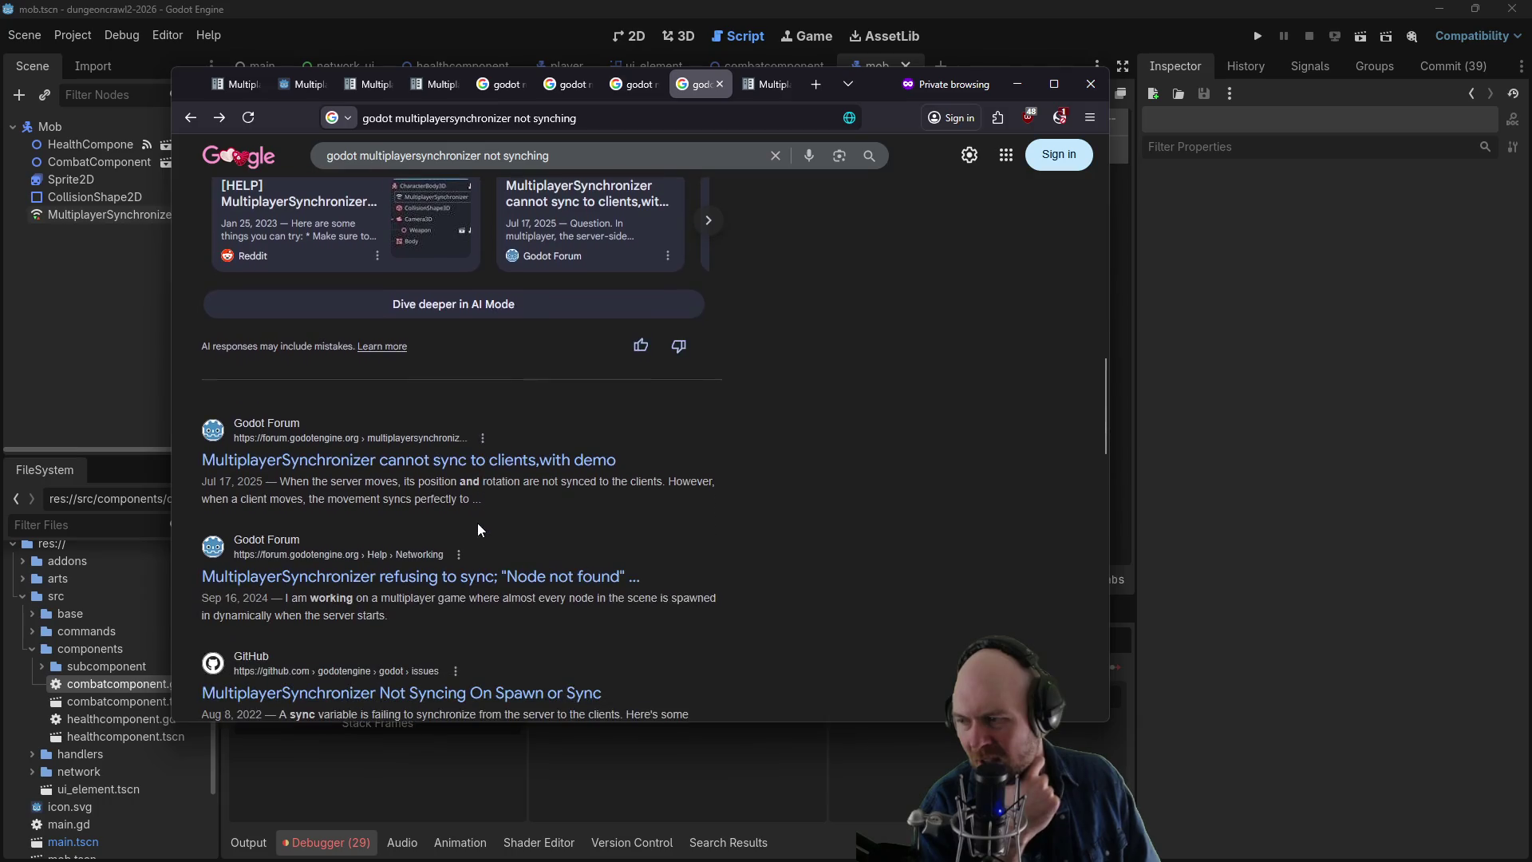
scroll(455, 516, down, 1)
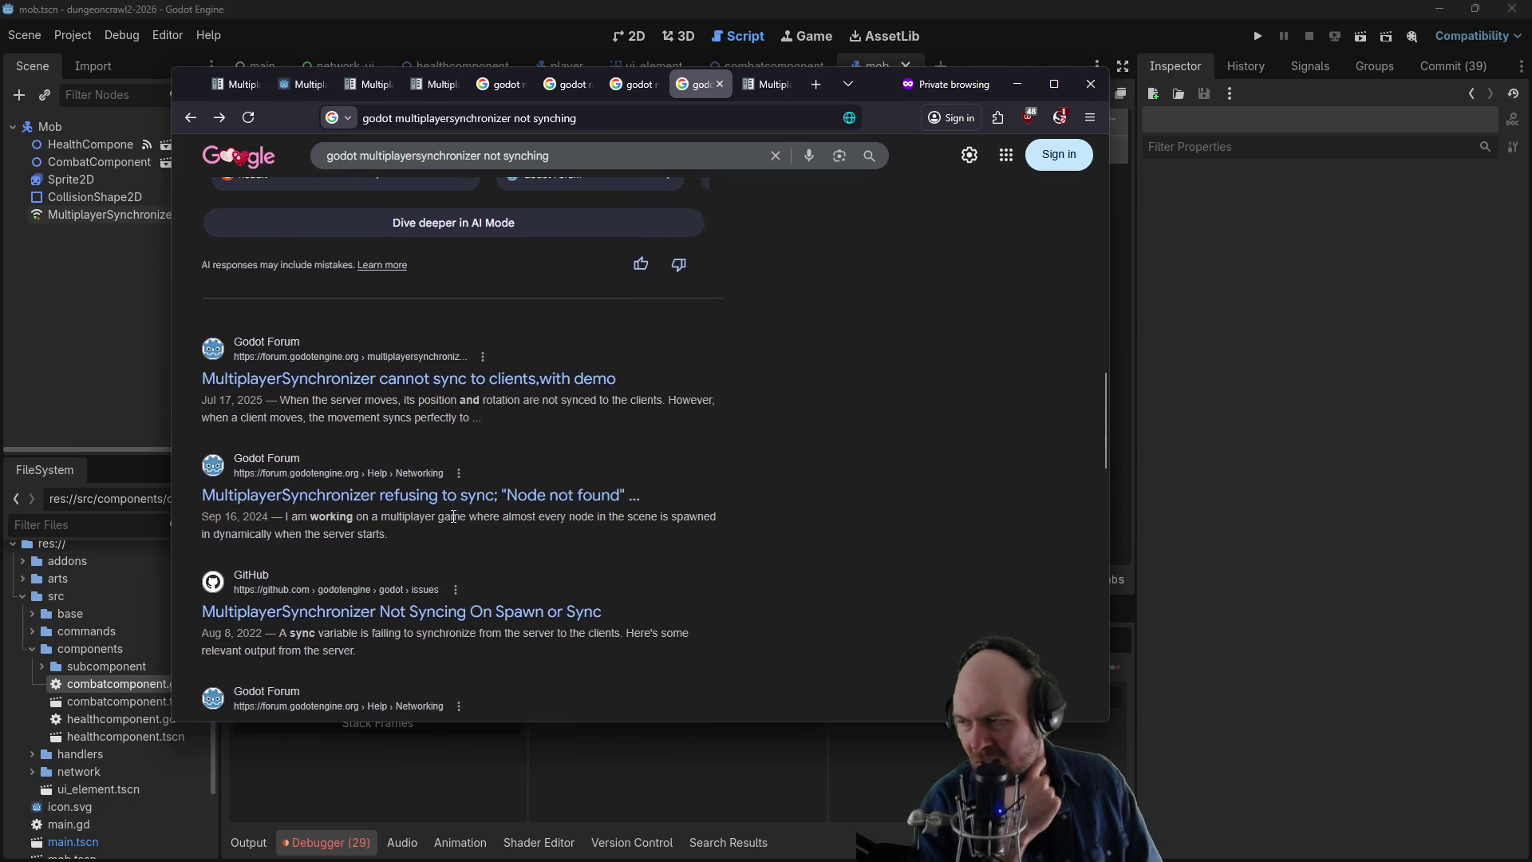
click(368, 380)
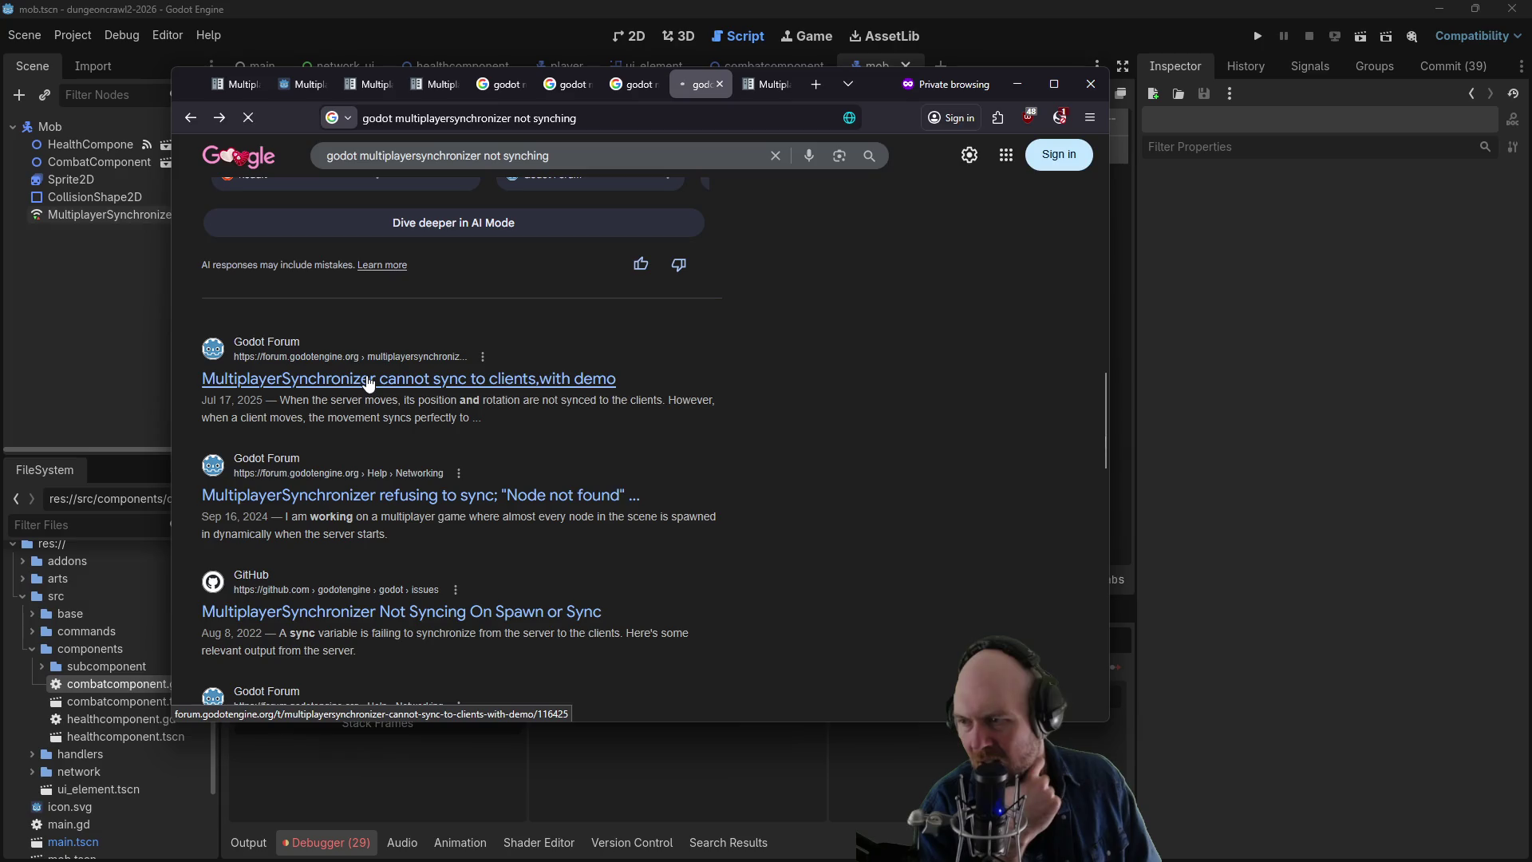
- Autoscroll through the thread's spawner and synchronizer replies, then bring the Godot editor forward
scroll(520, 391, down, 10)
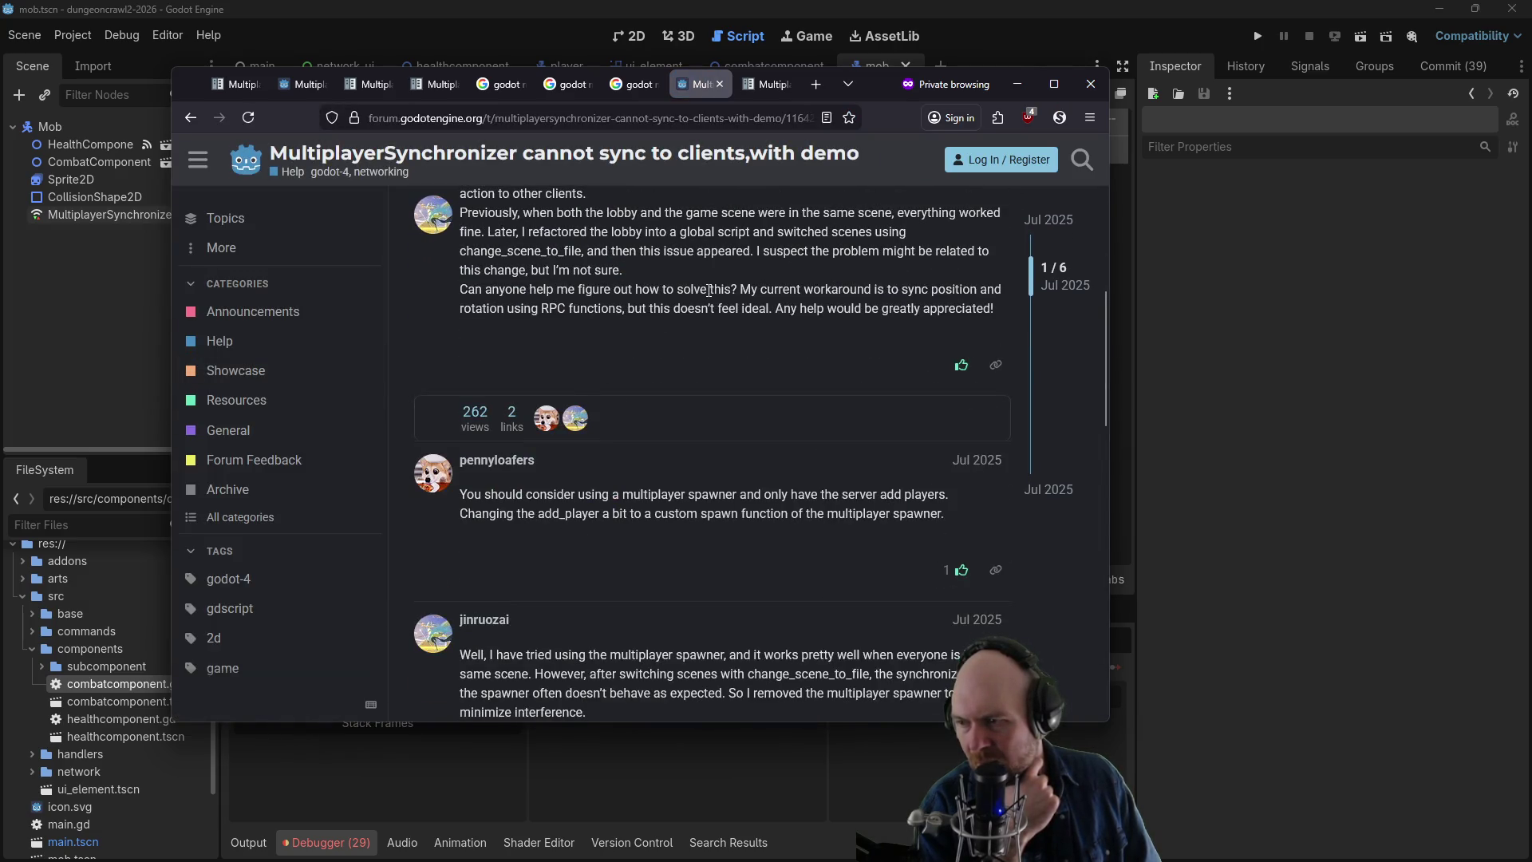
middle_click(684, 289)
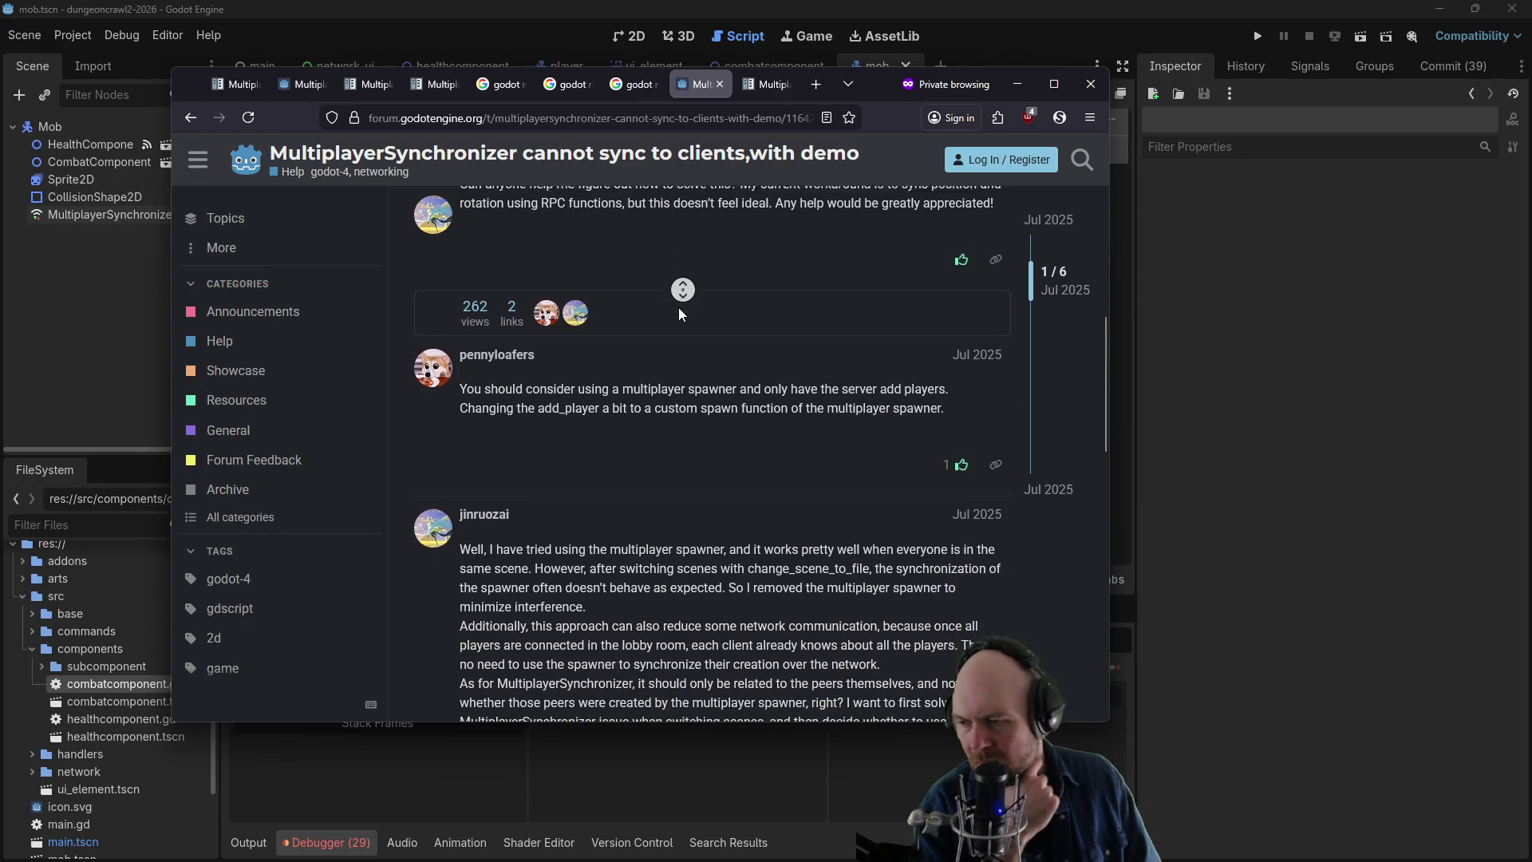
middle_click(679, 344)
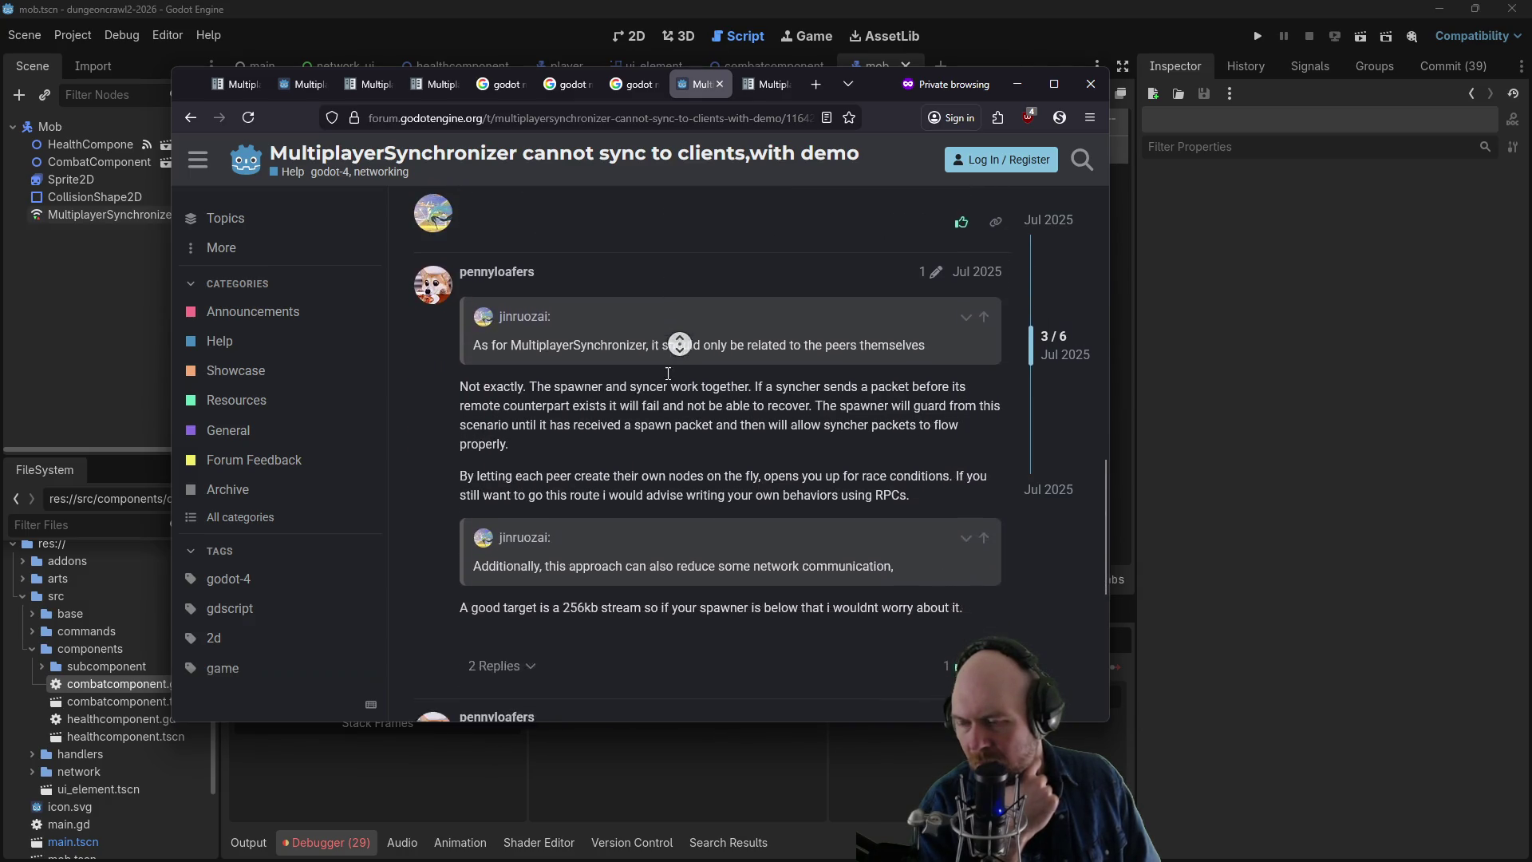
click(1151, 382)
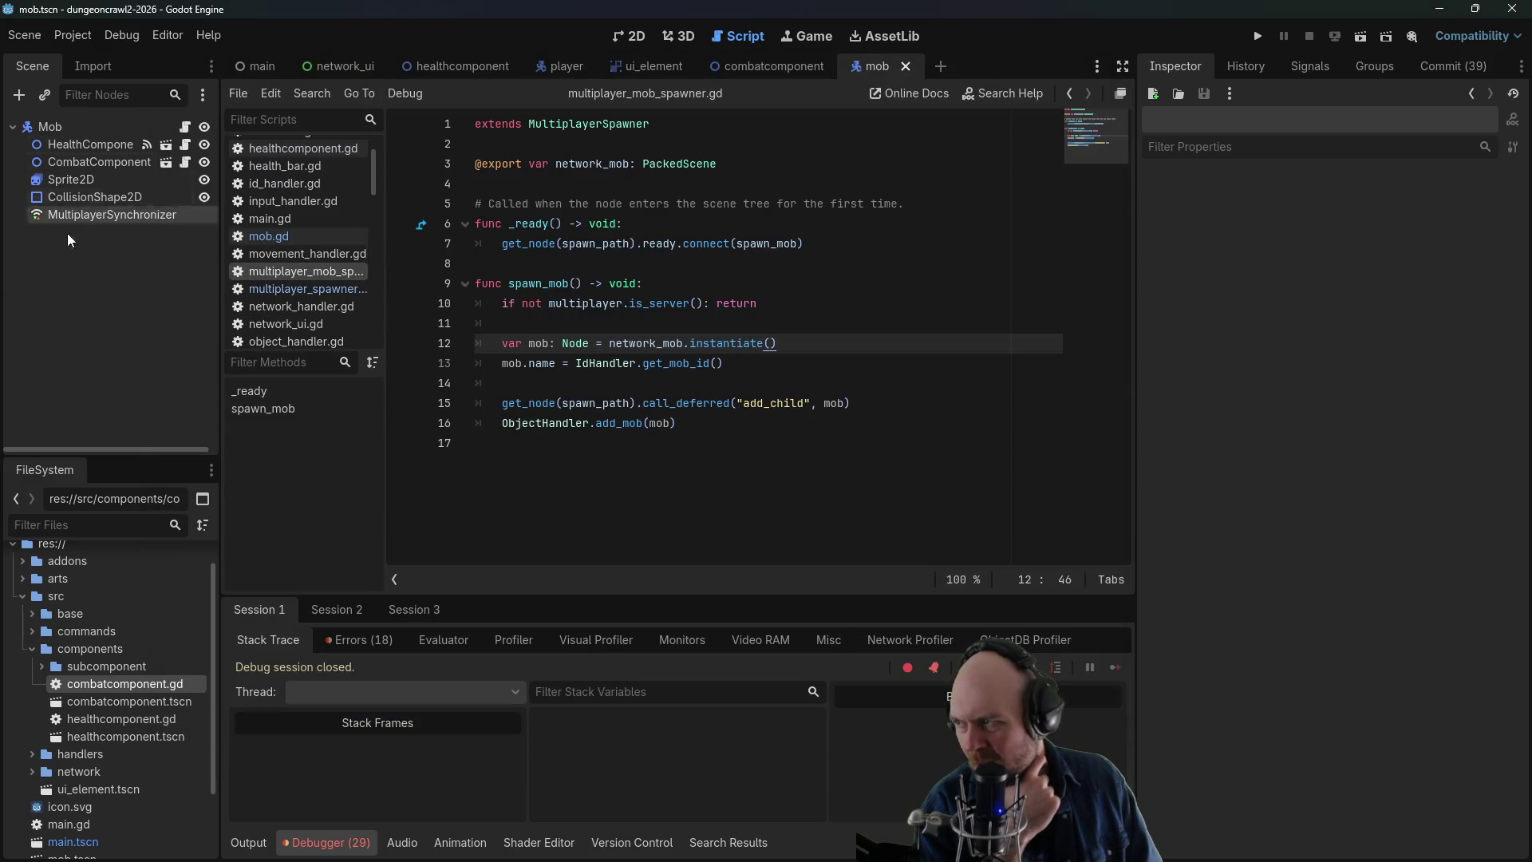
- Collapse the components folder and open multiplayer_mob_spawner.gd from FileSystem
scroll(298, 280, down, 2)
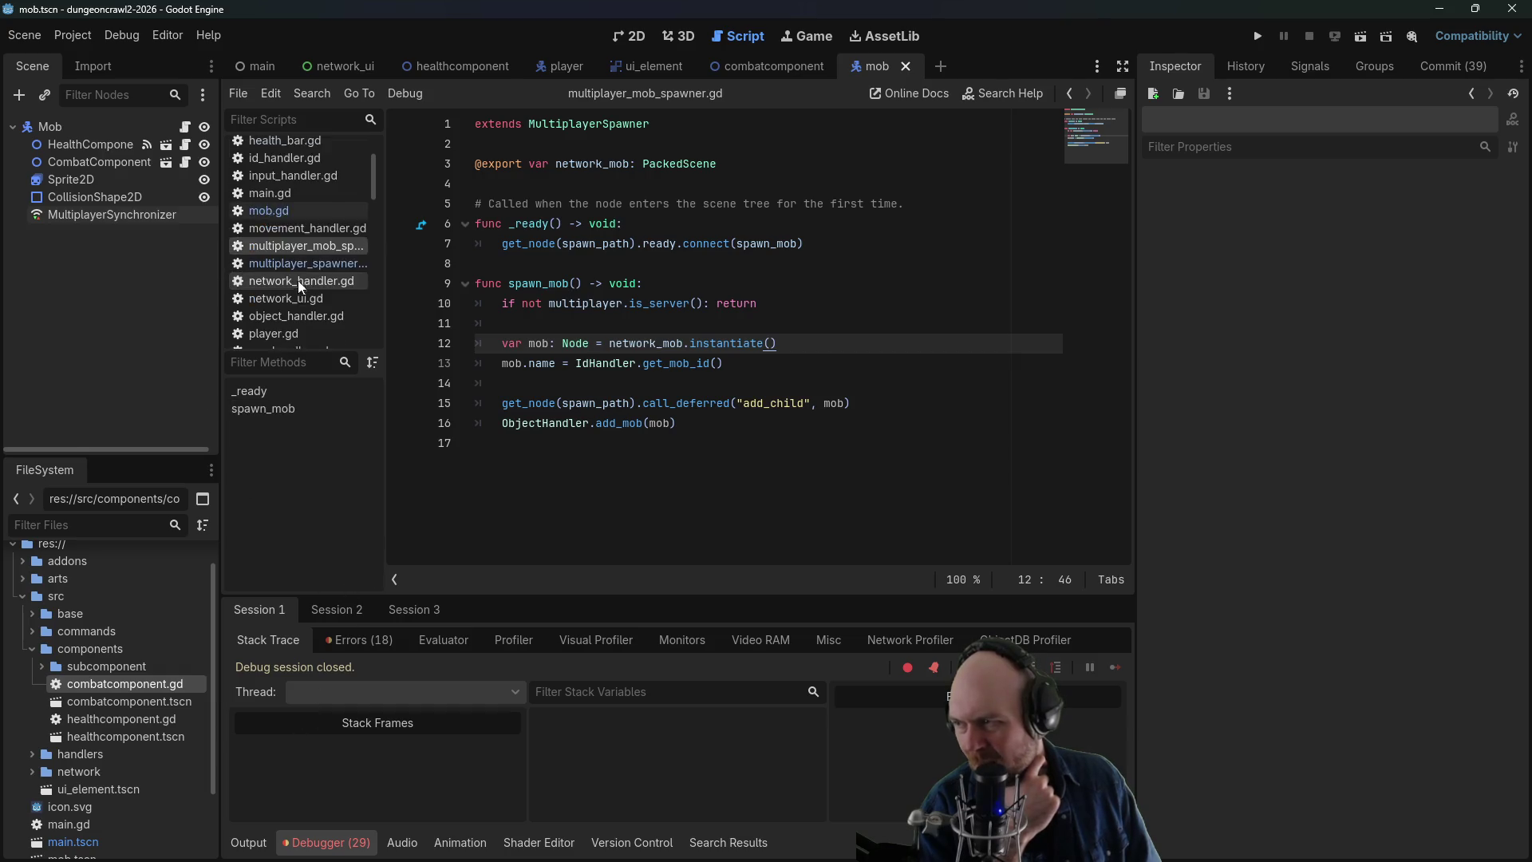
scroll(324, 319, down, 1)
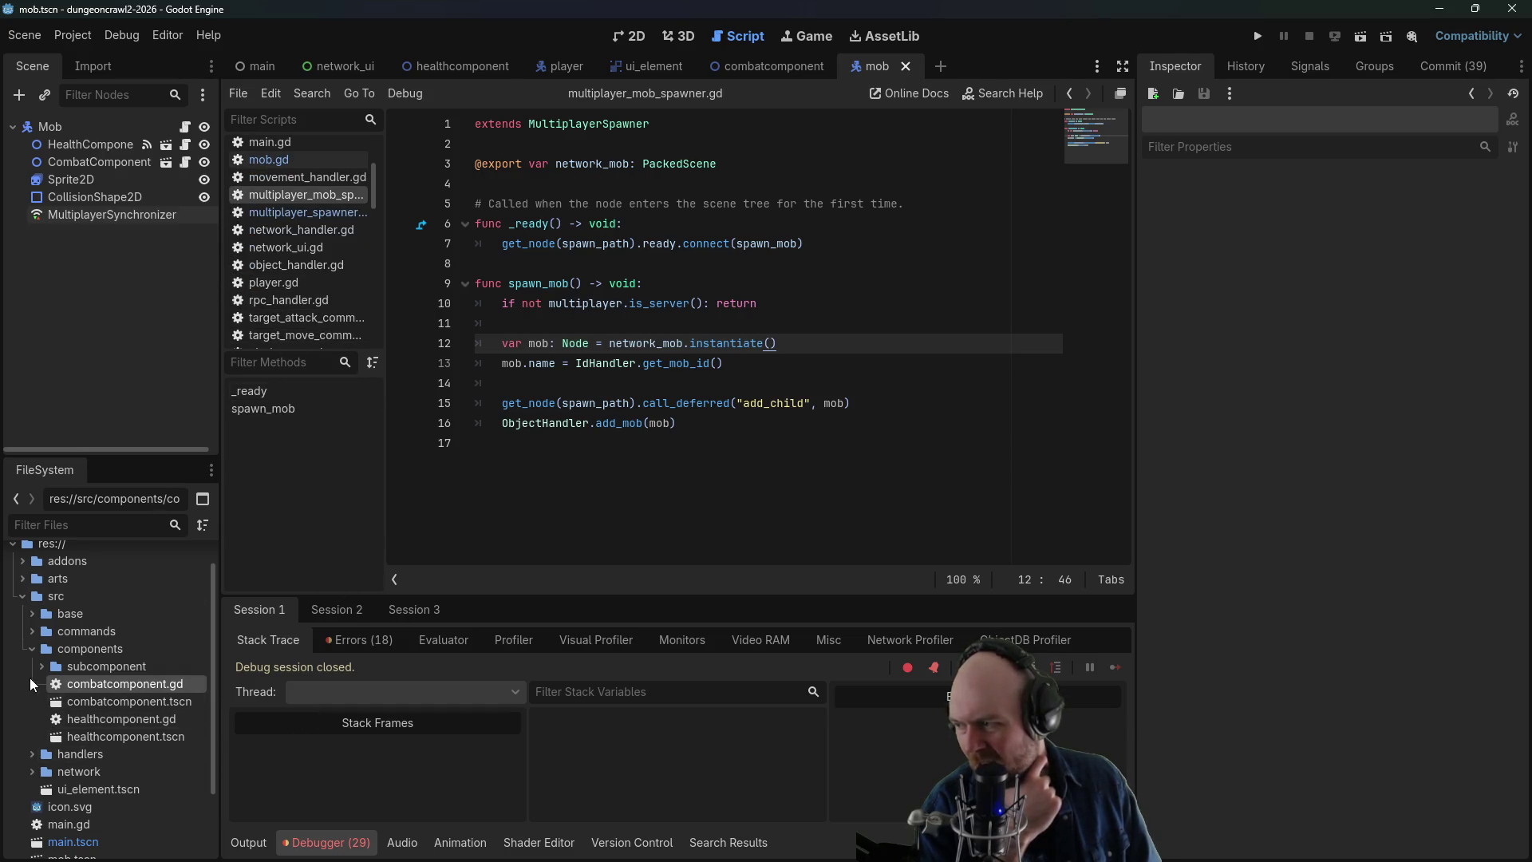
click(32, 648)
click(83, 793)
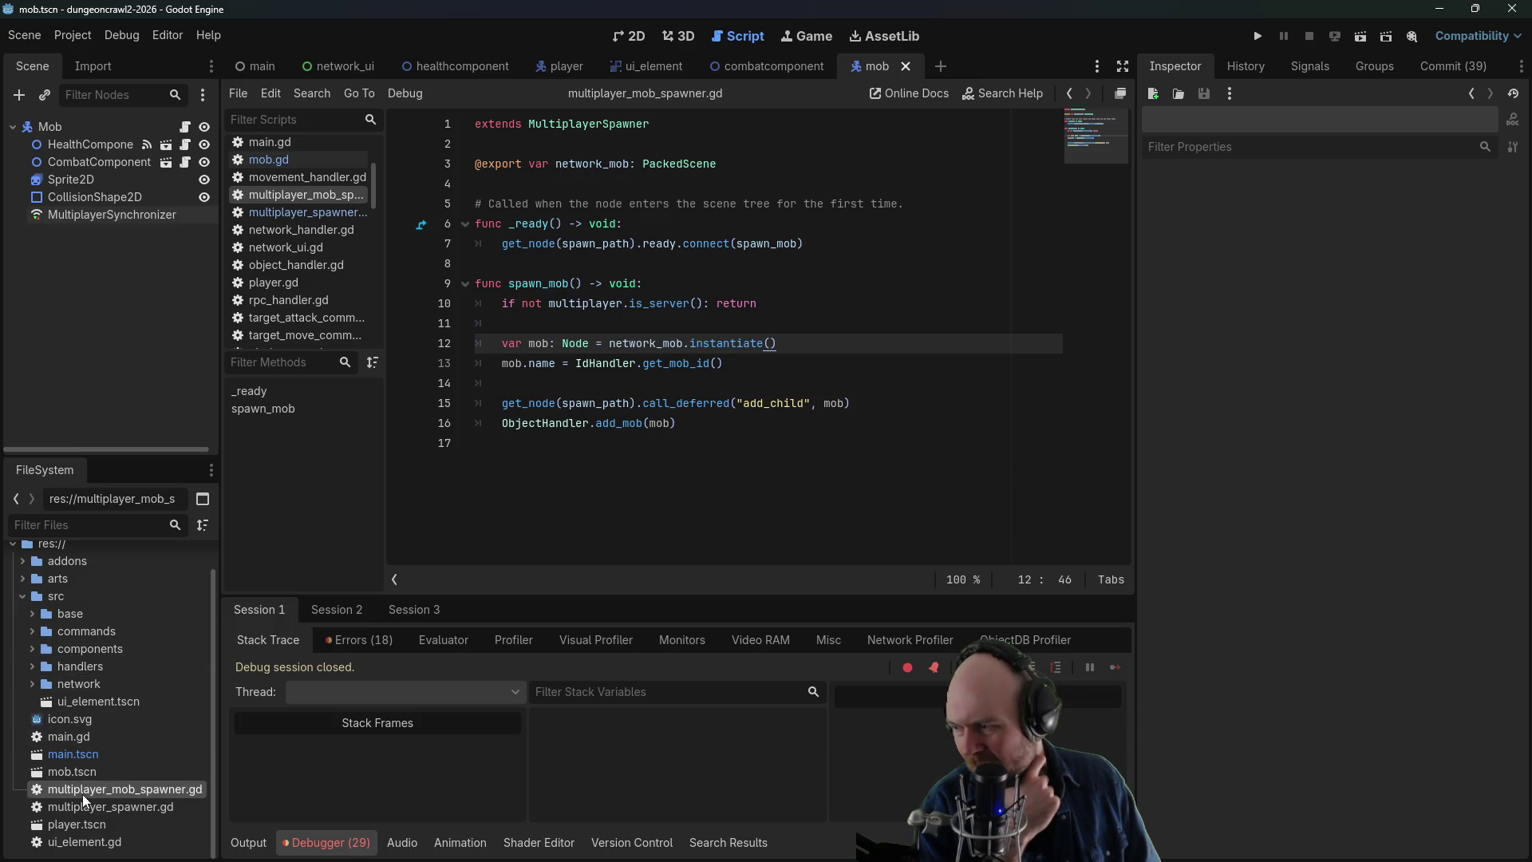
- Review the mob naming line, the _ready function and line 10's server check
click(609, 363)
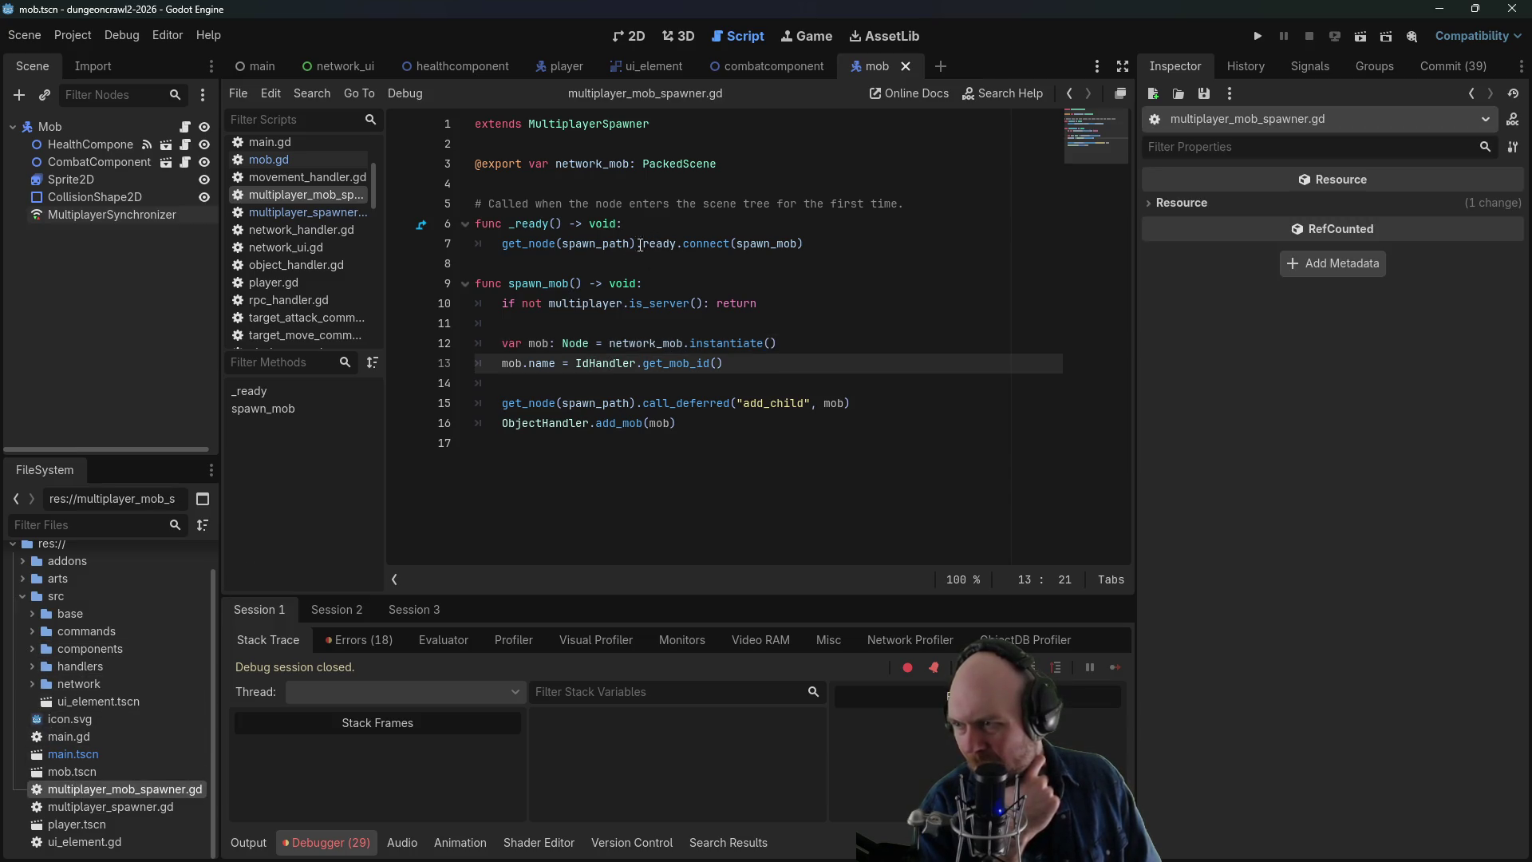
click(545, 243)
click(653, 224)
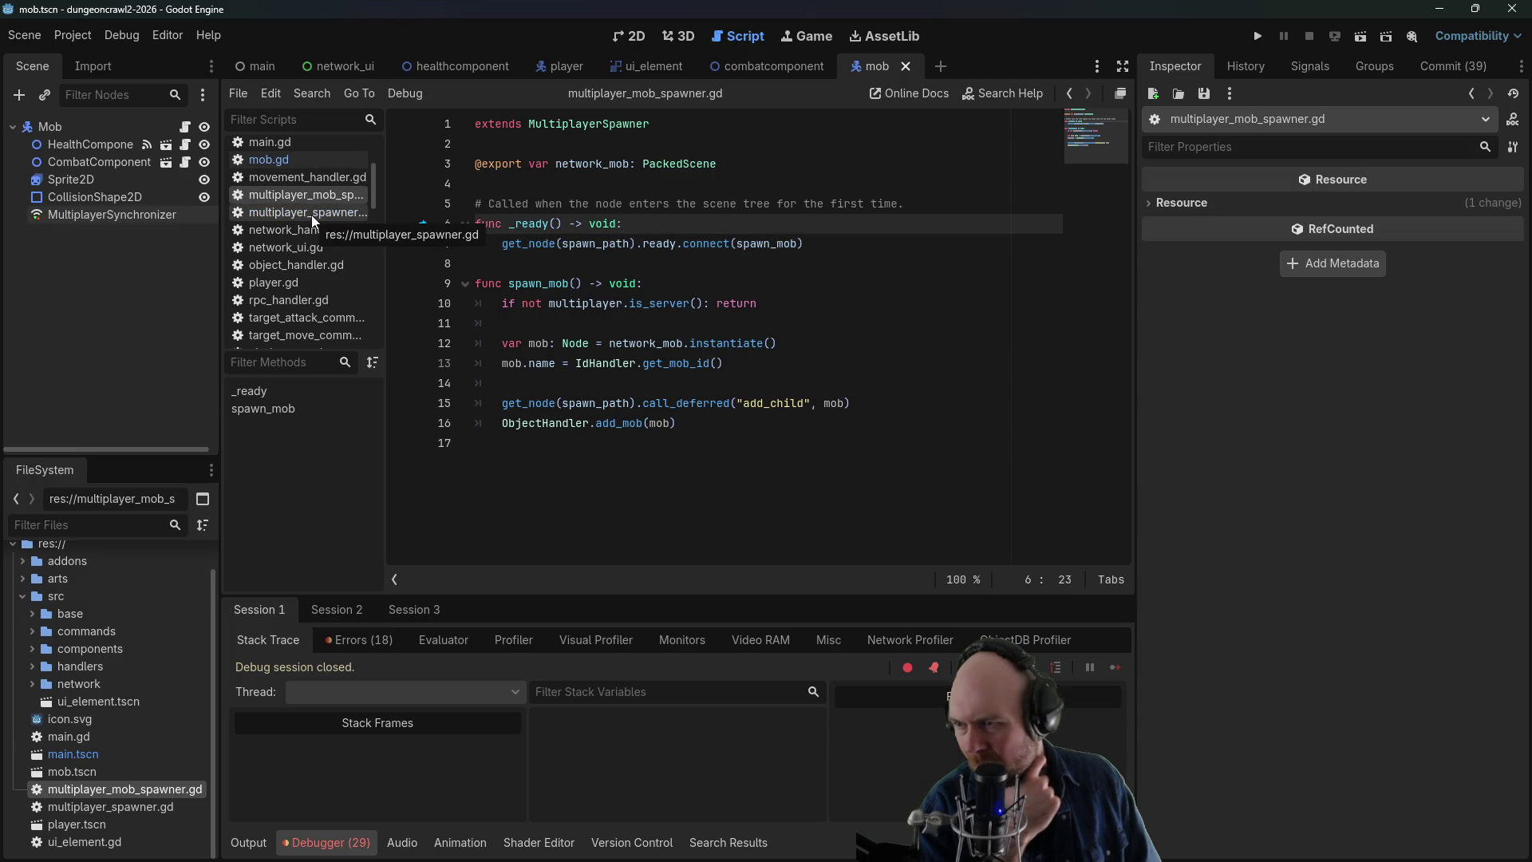
click(643, 303)
drag(789, 302, 503, 303)
click(743, 302)
double_click(719, 304)
key(Right)
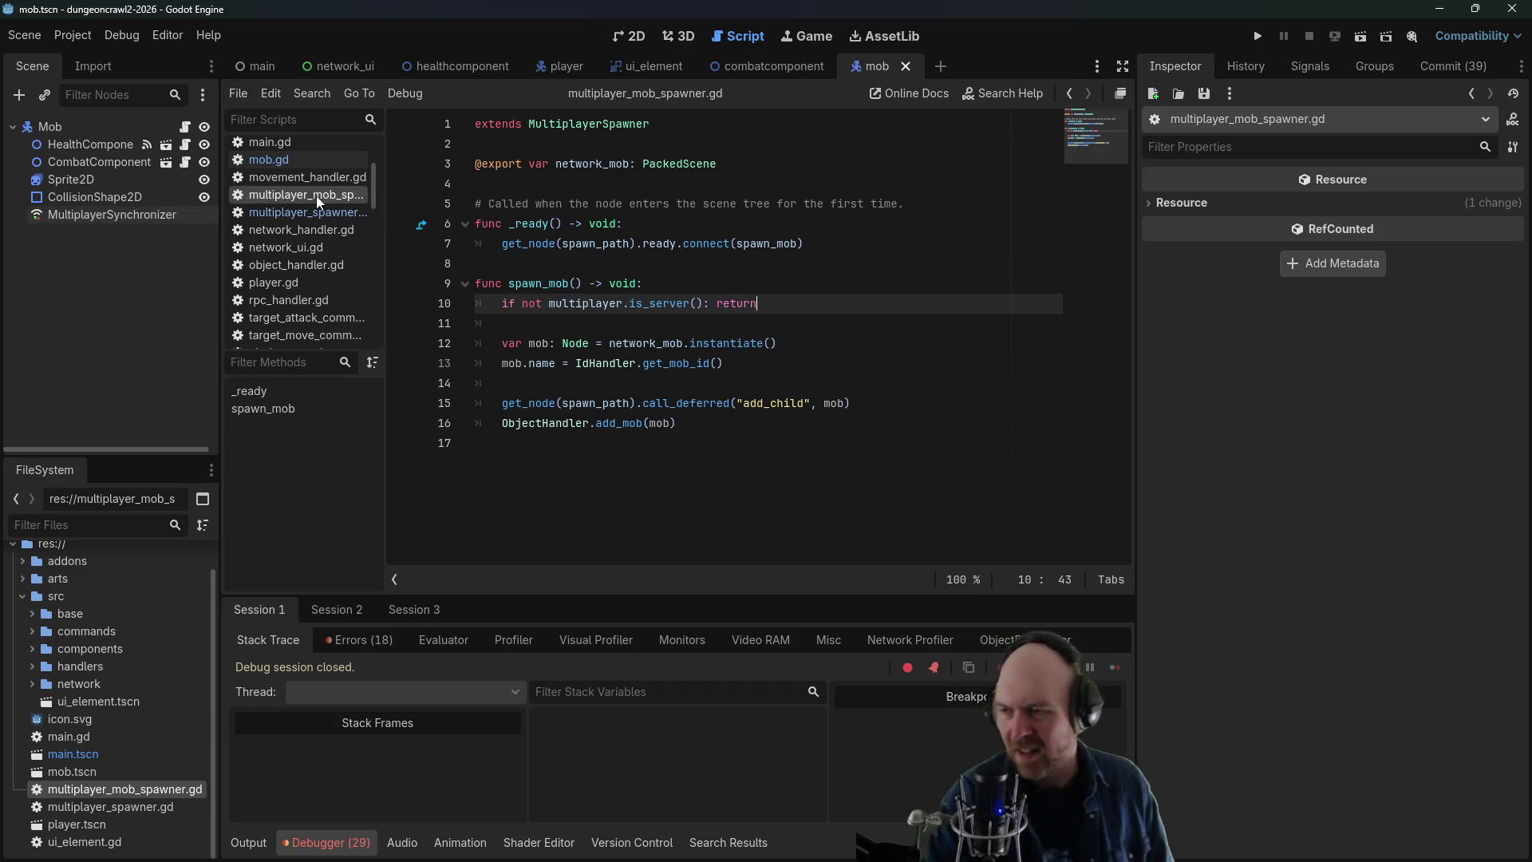
- Compare multiplayer_mob_spawner.gd with multiplayer_spawner.gd, focusing on get_node on line 7
click(303, 210)
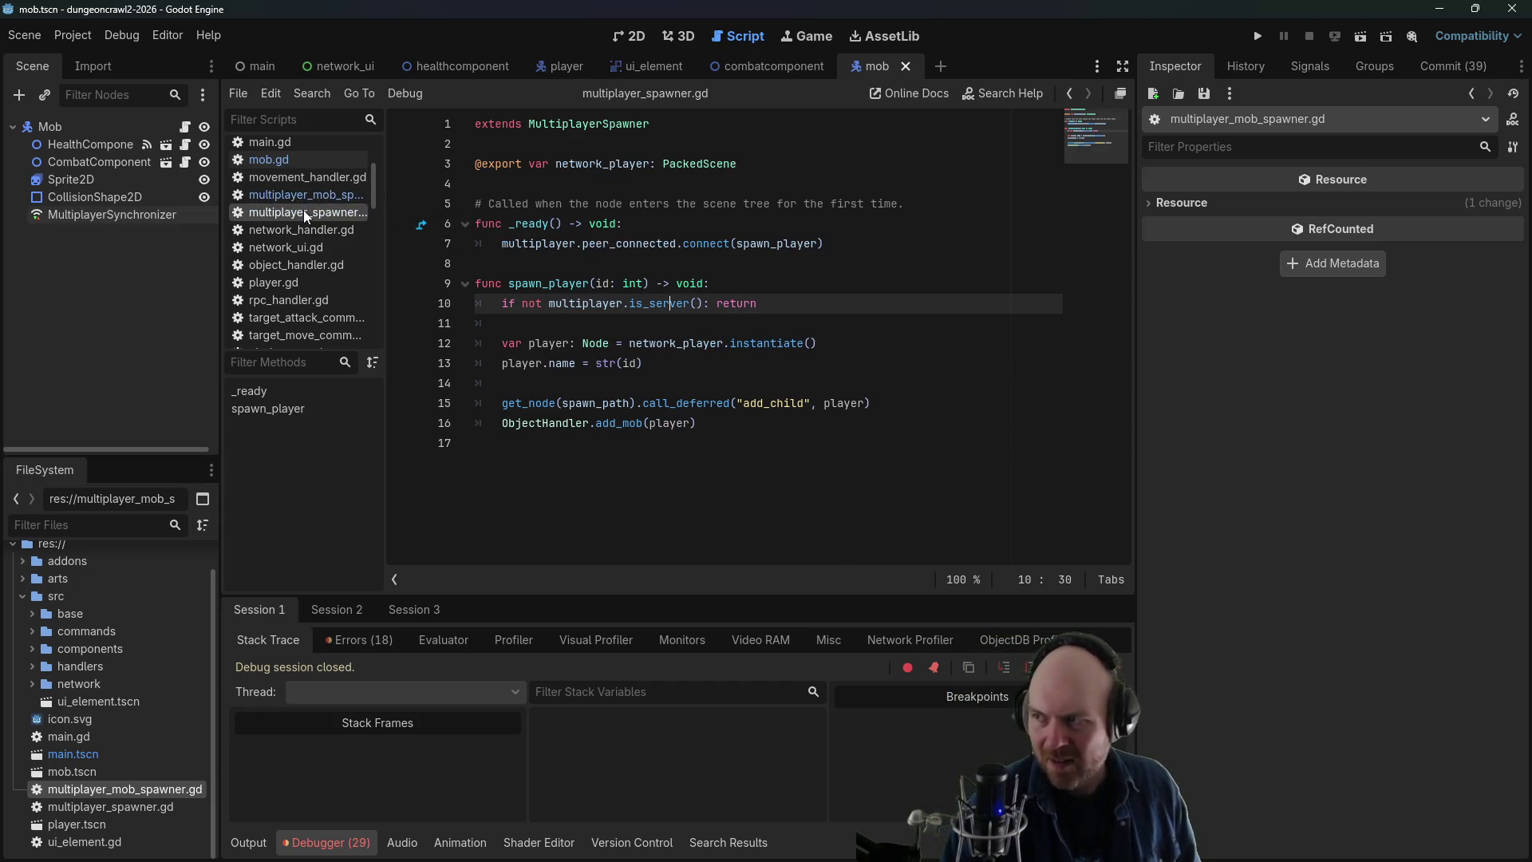
click(304, 194)
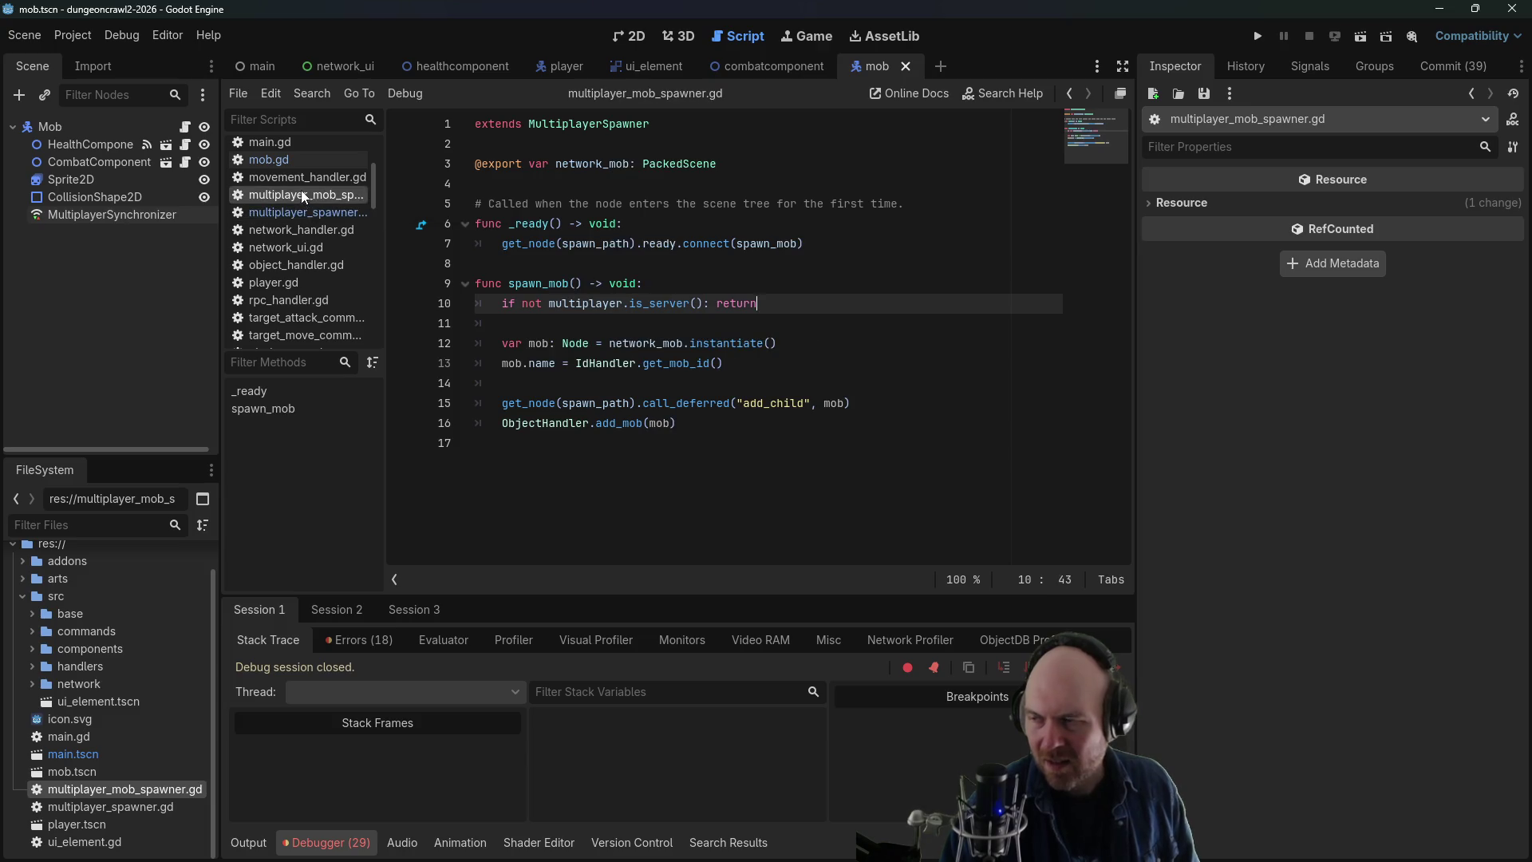
click(502, 243)
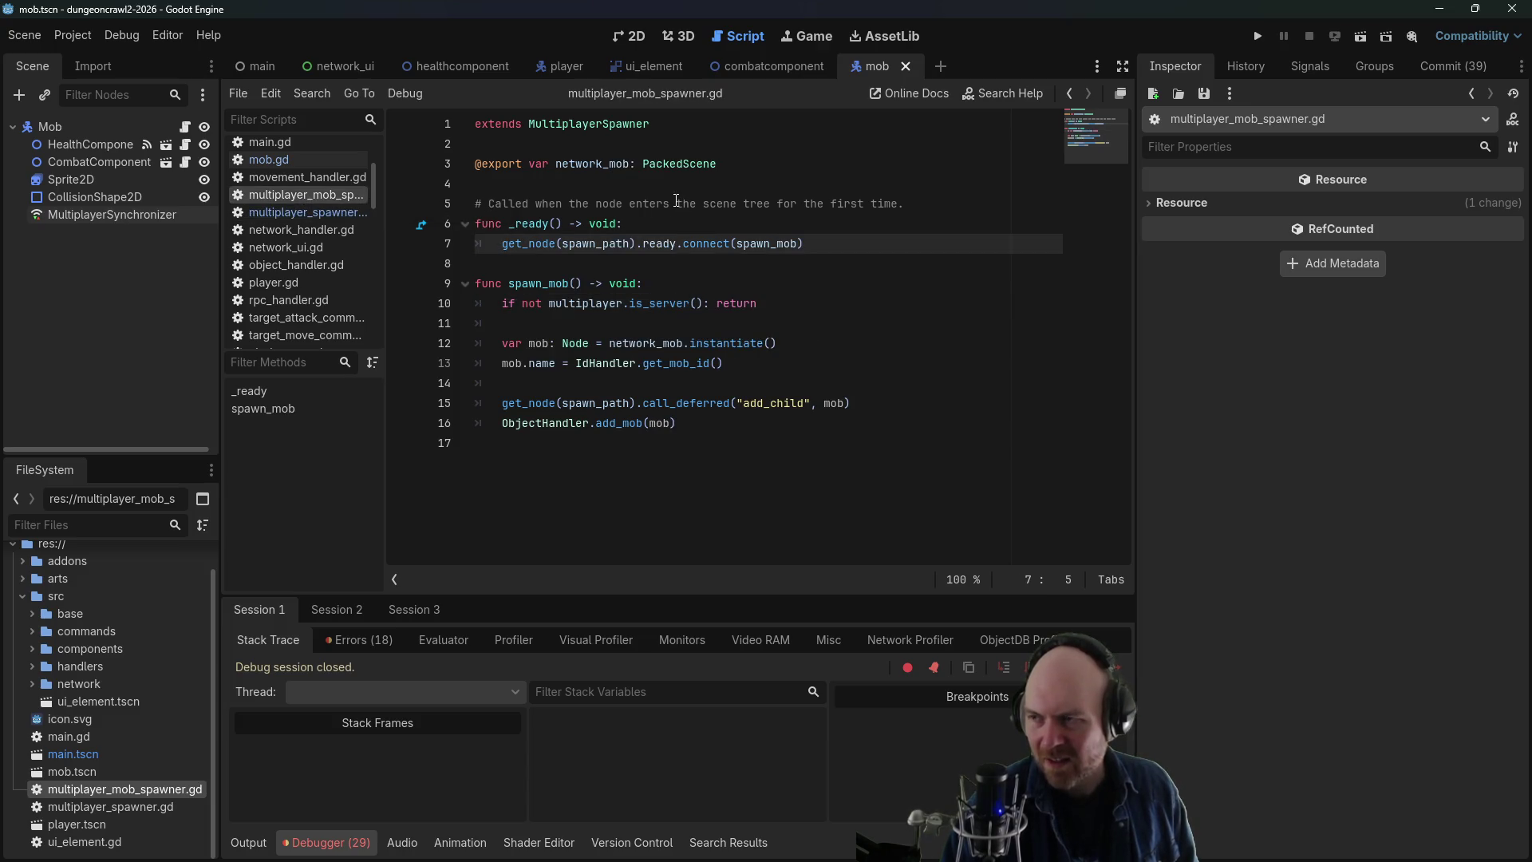
click(307, 213)
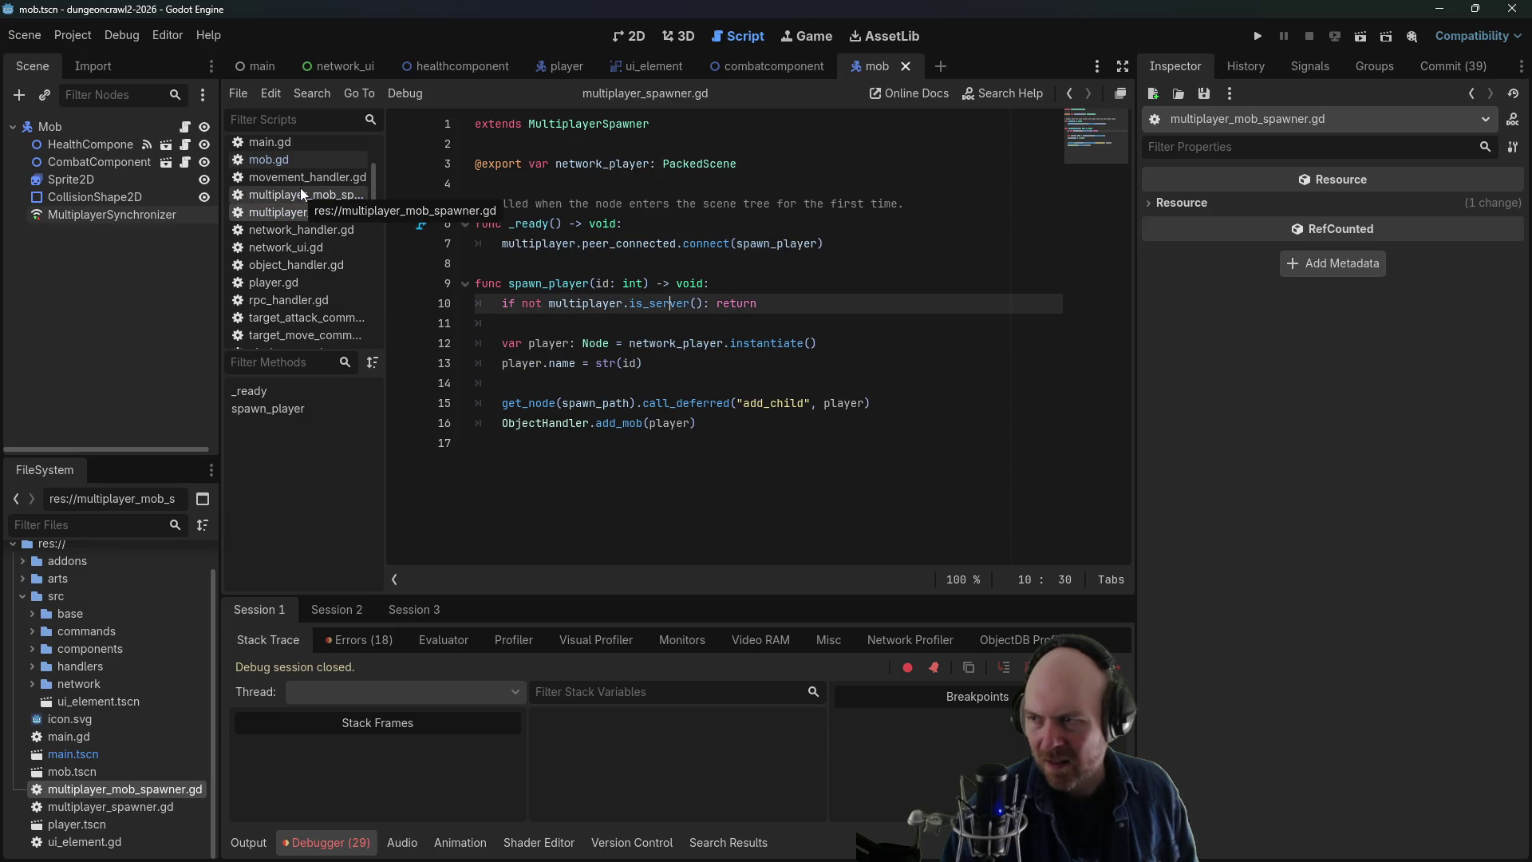
click(300, 191)
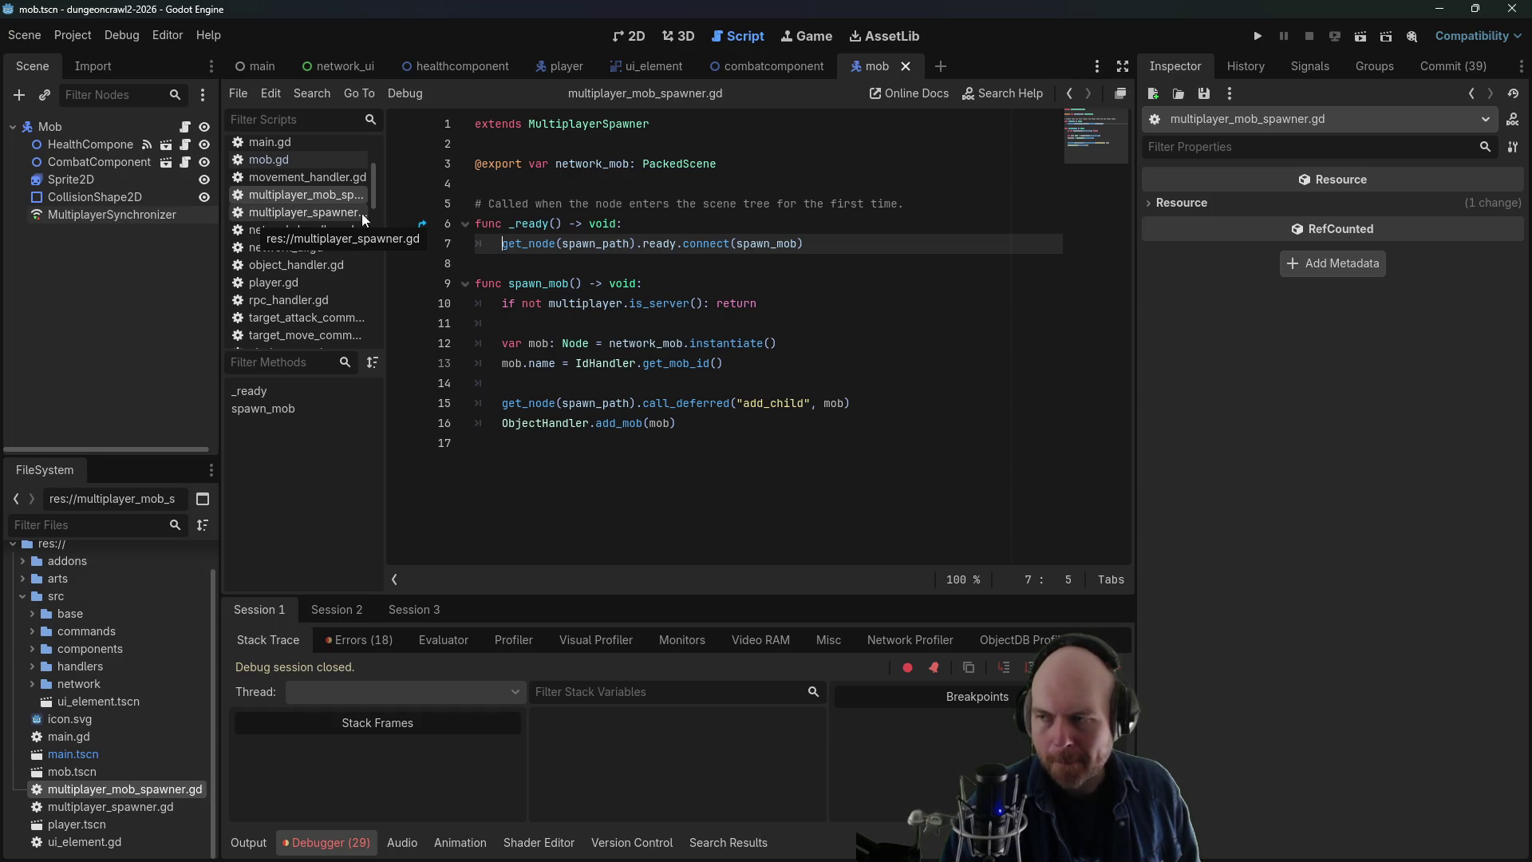
click(603, 305)
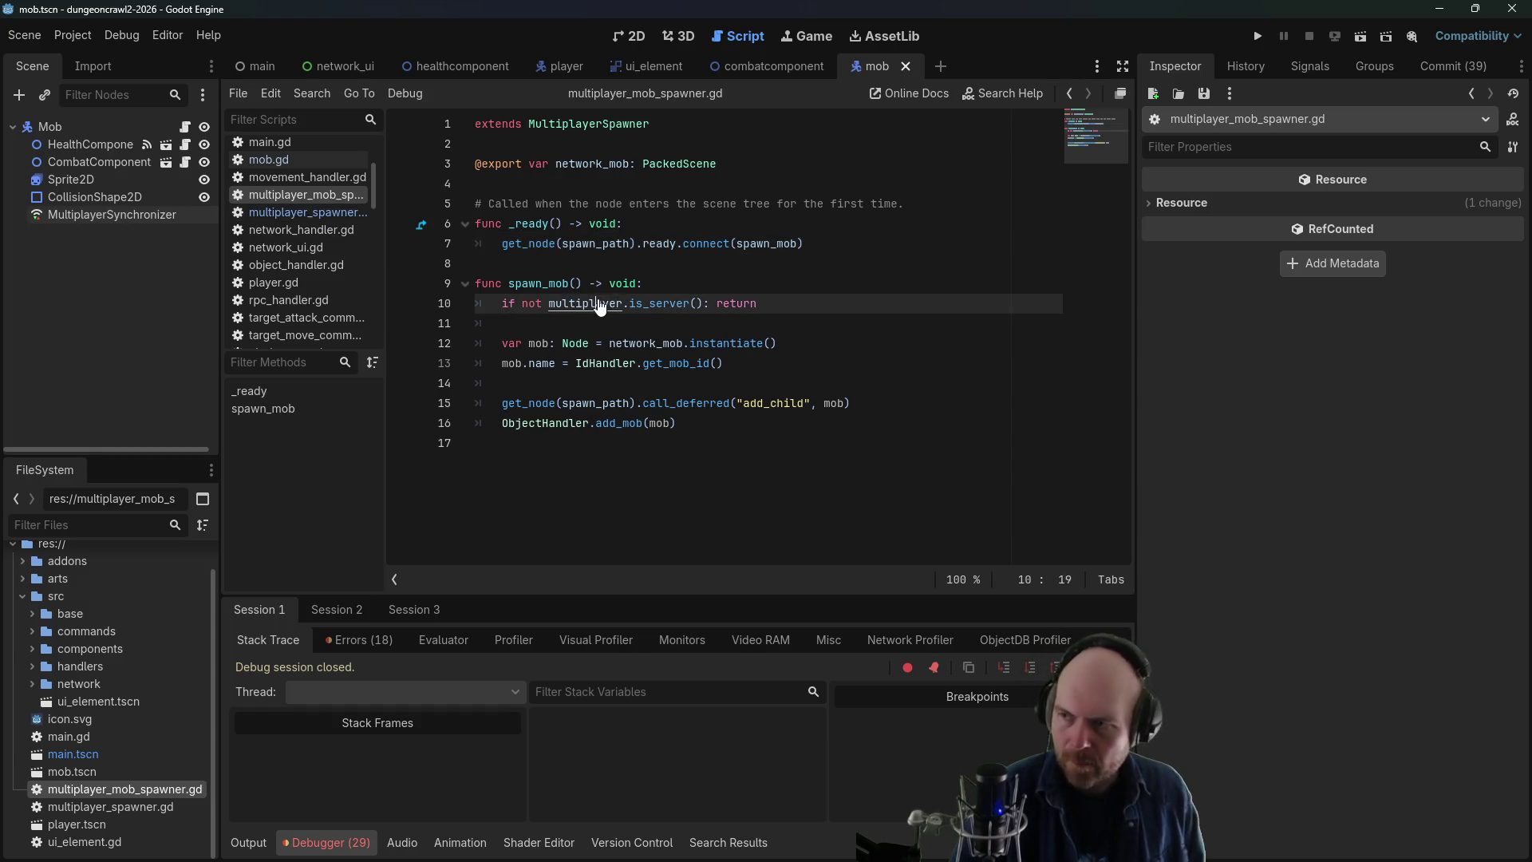
- Open the Node documentation for multiplayer and search it for 'is_server'
ctrl+click(602, 305)
scroll(606, 311, down, 2)
scroll(608, 318, down, 8)
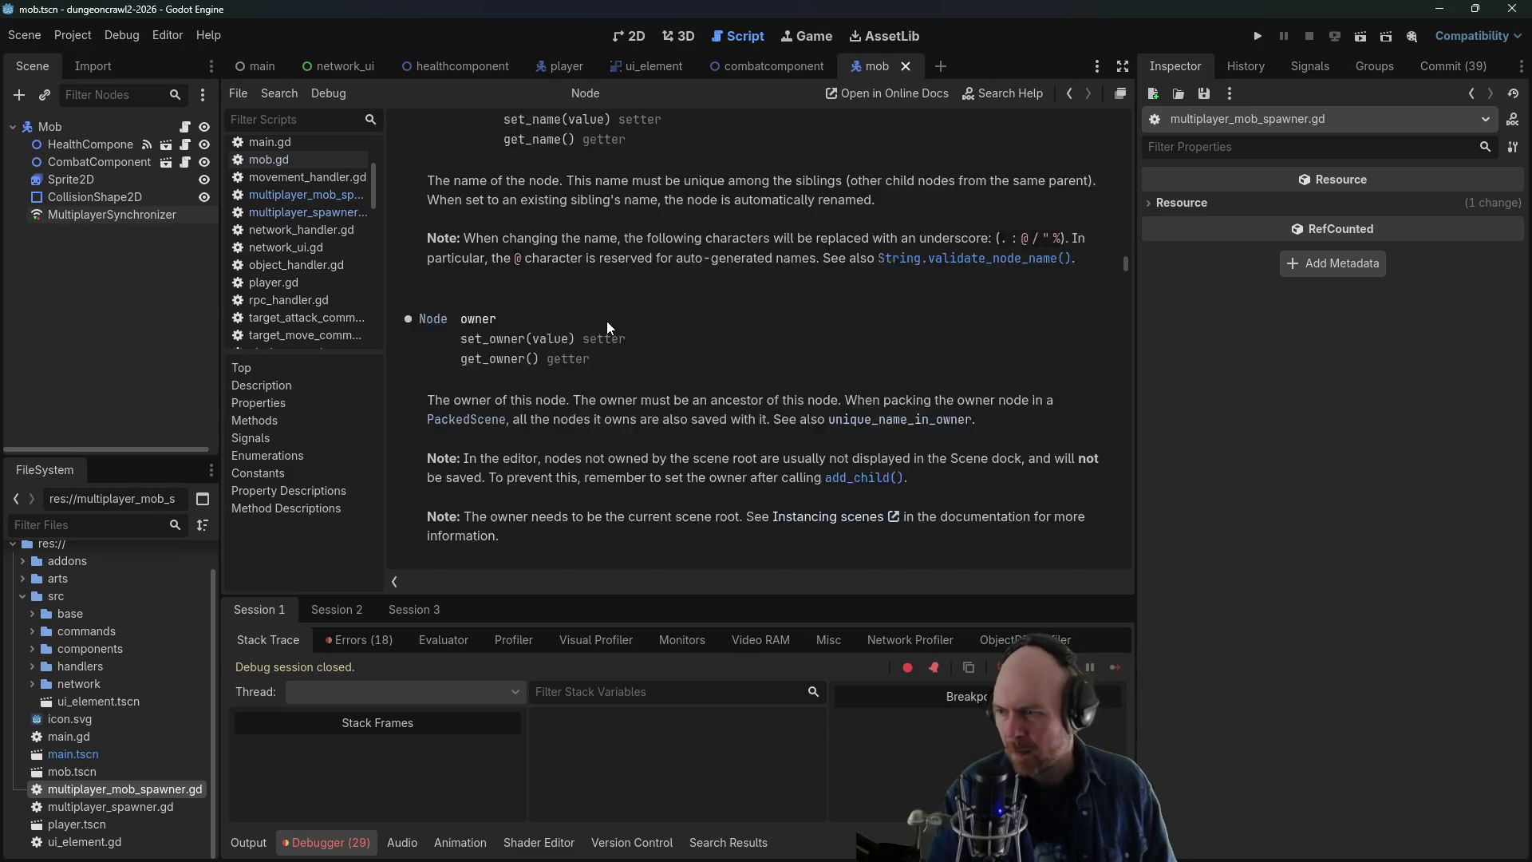
drag(1122, 266, 1113, 174)
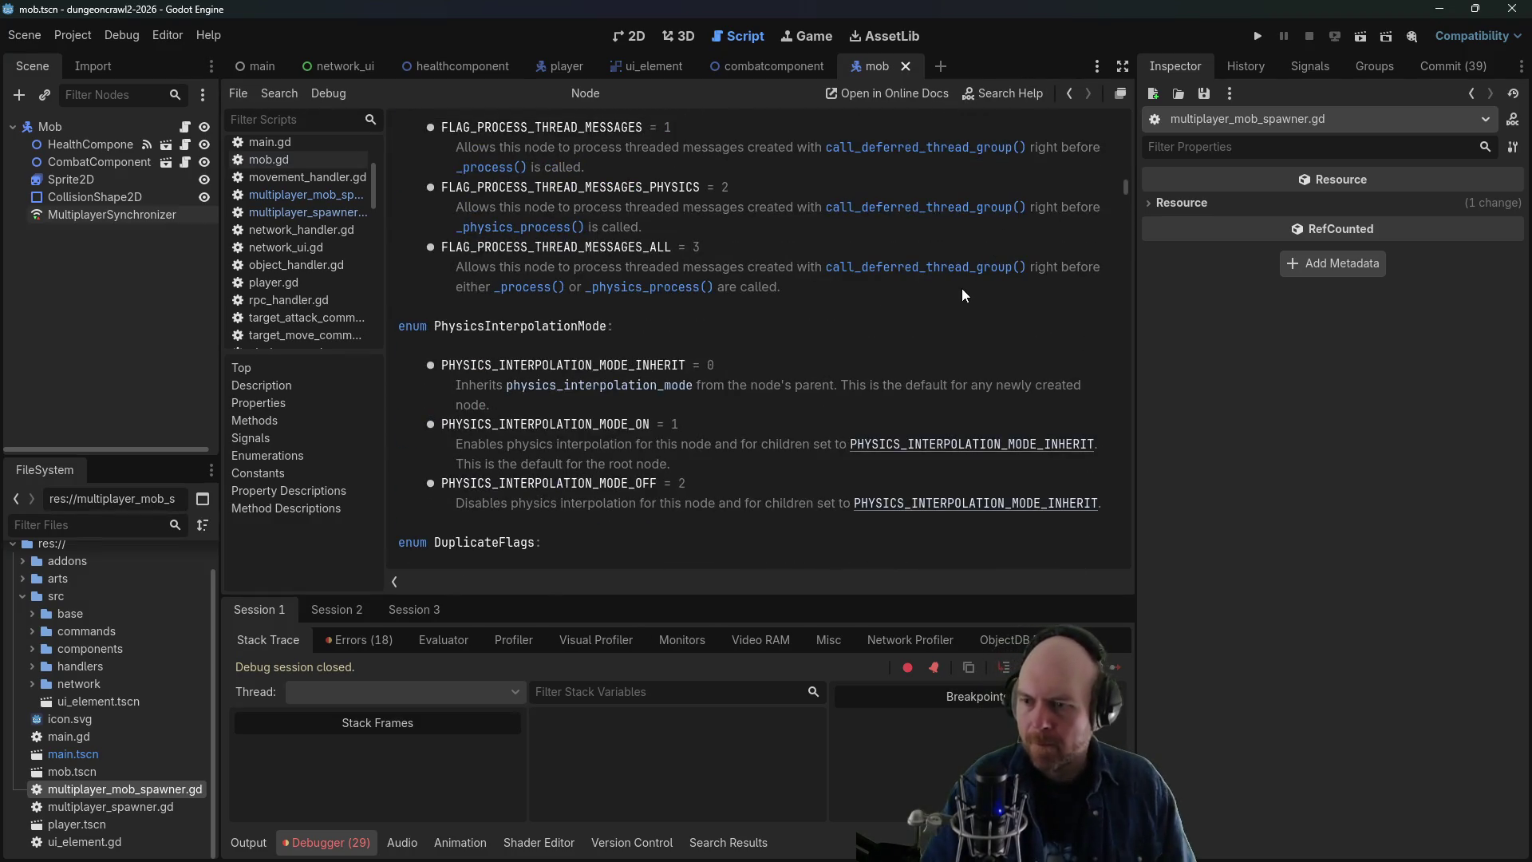
key(ctrl+f)
text(is_server)
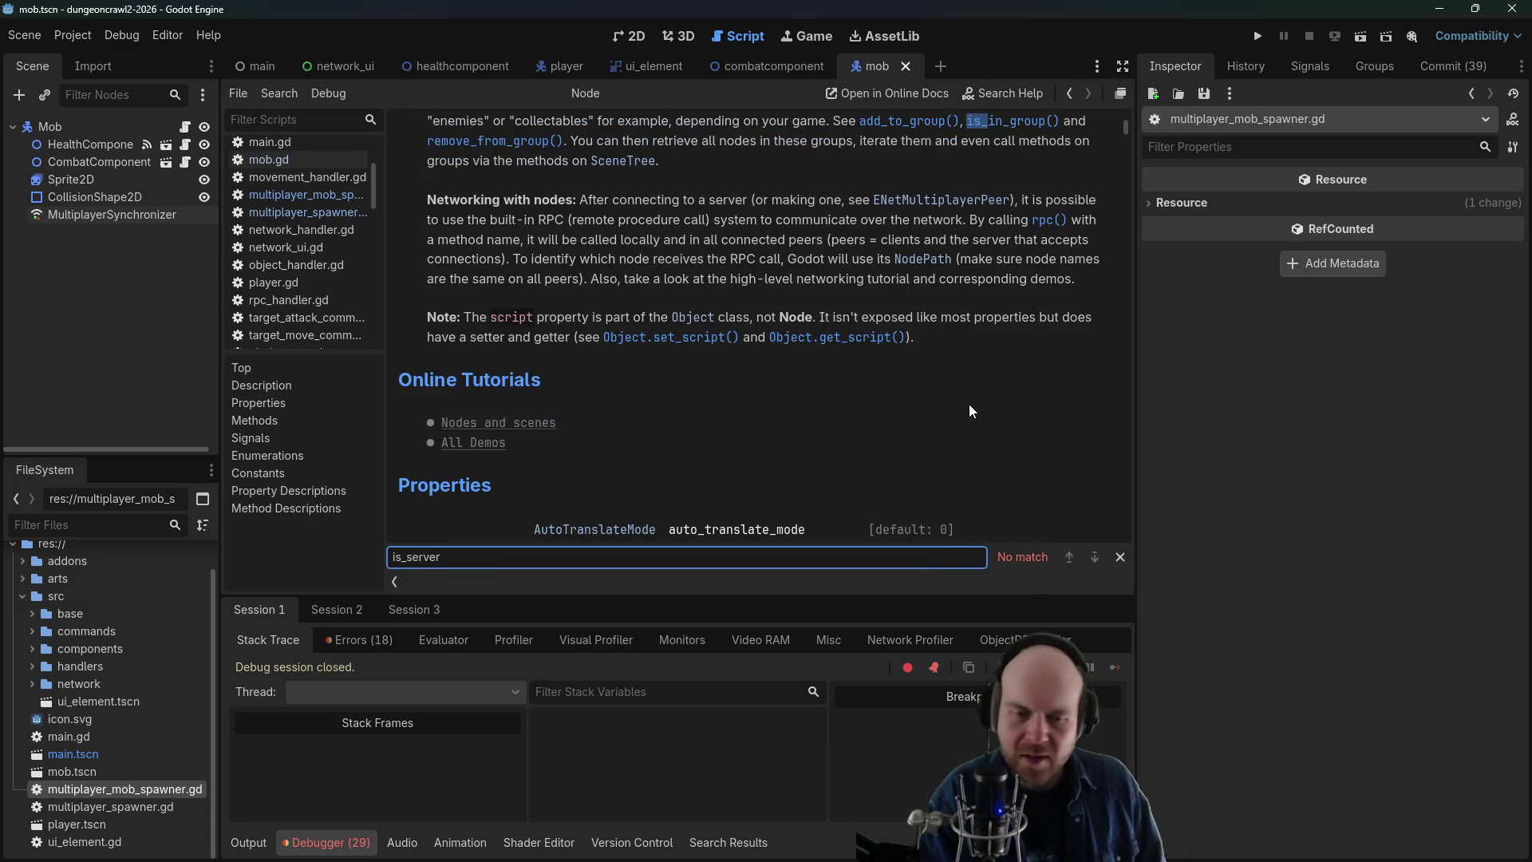
click(1069, 557)
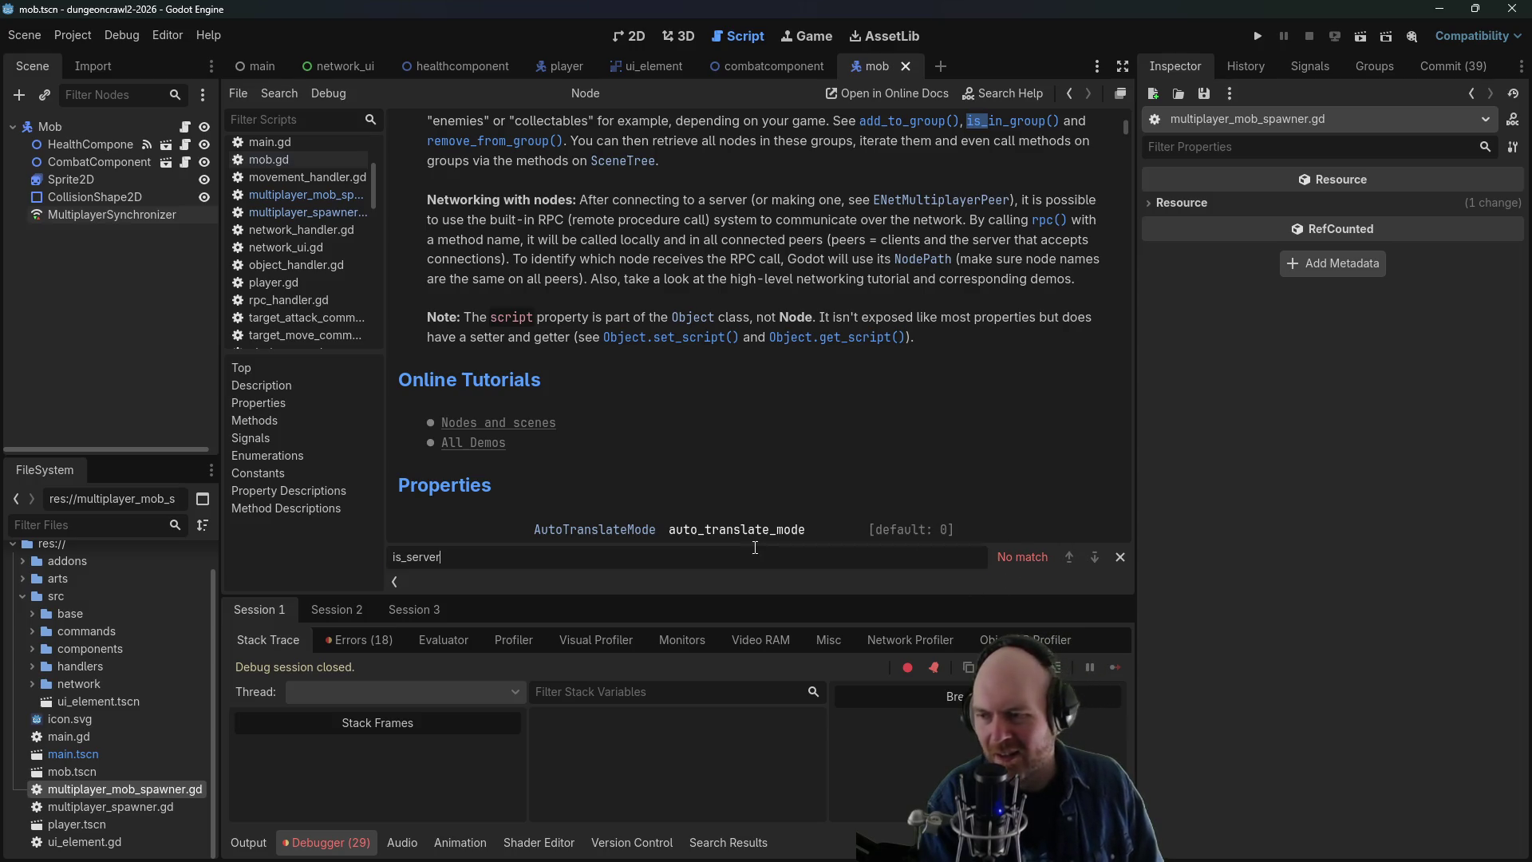
click(1070, 94)
- Open the is_server docs, jump to the multiplayer_peer description, then open mob.gd
ctrl+click(660, 304)
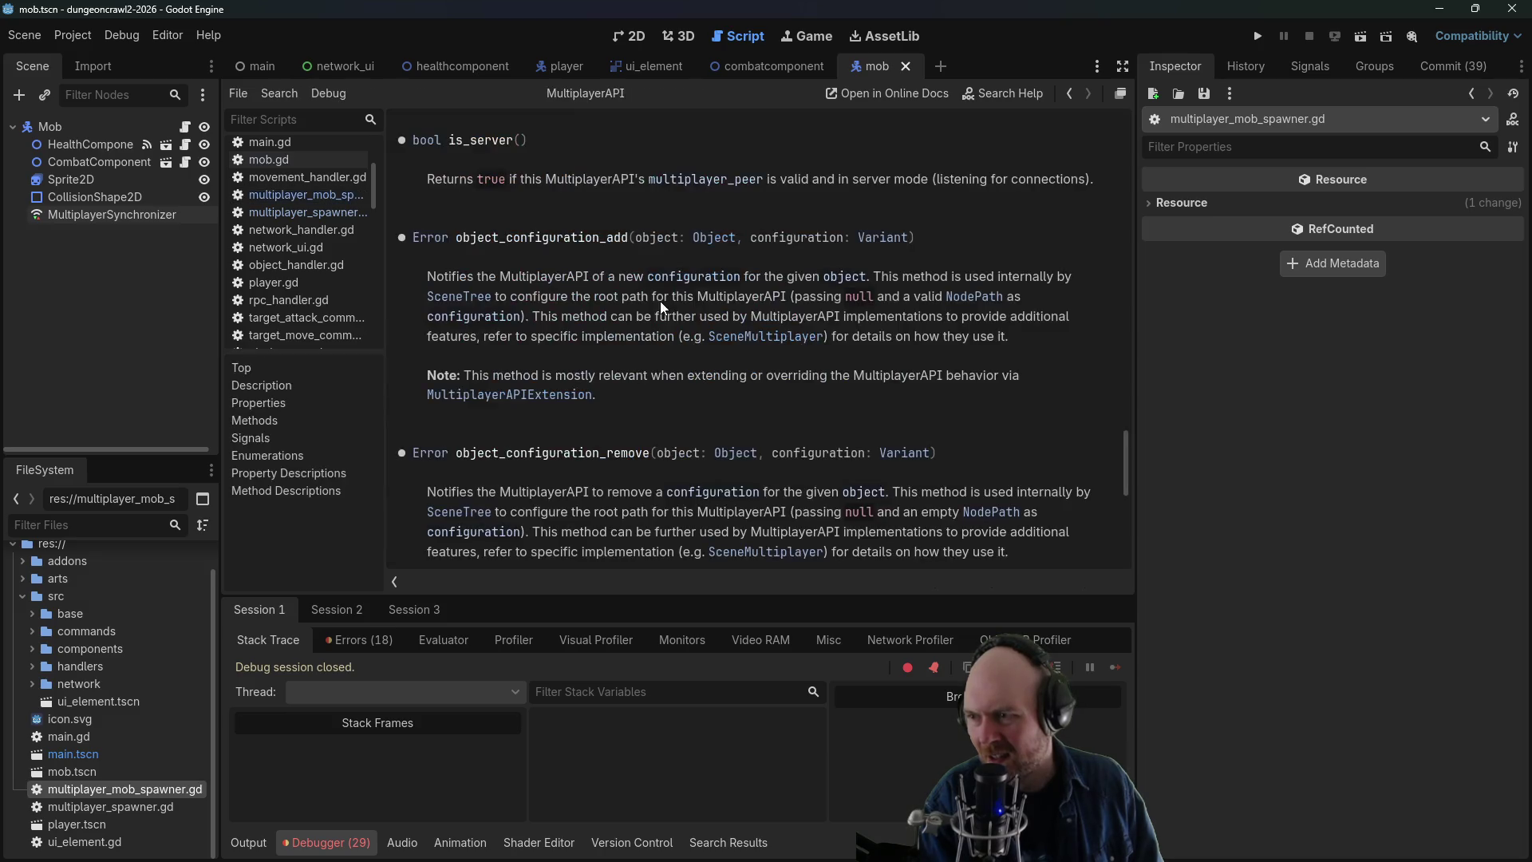
click(689, 182)
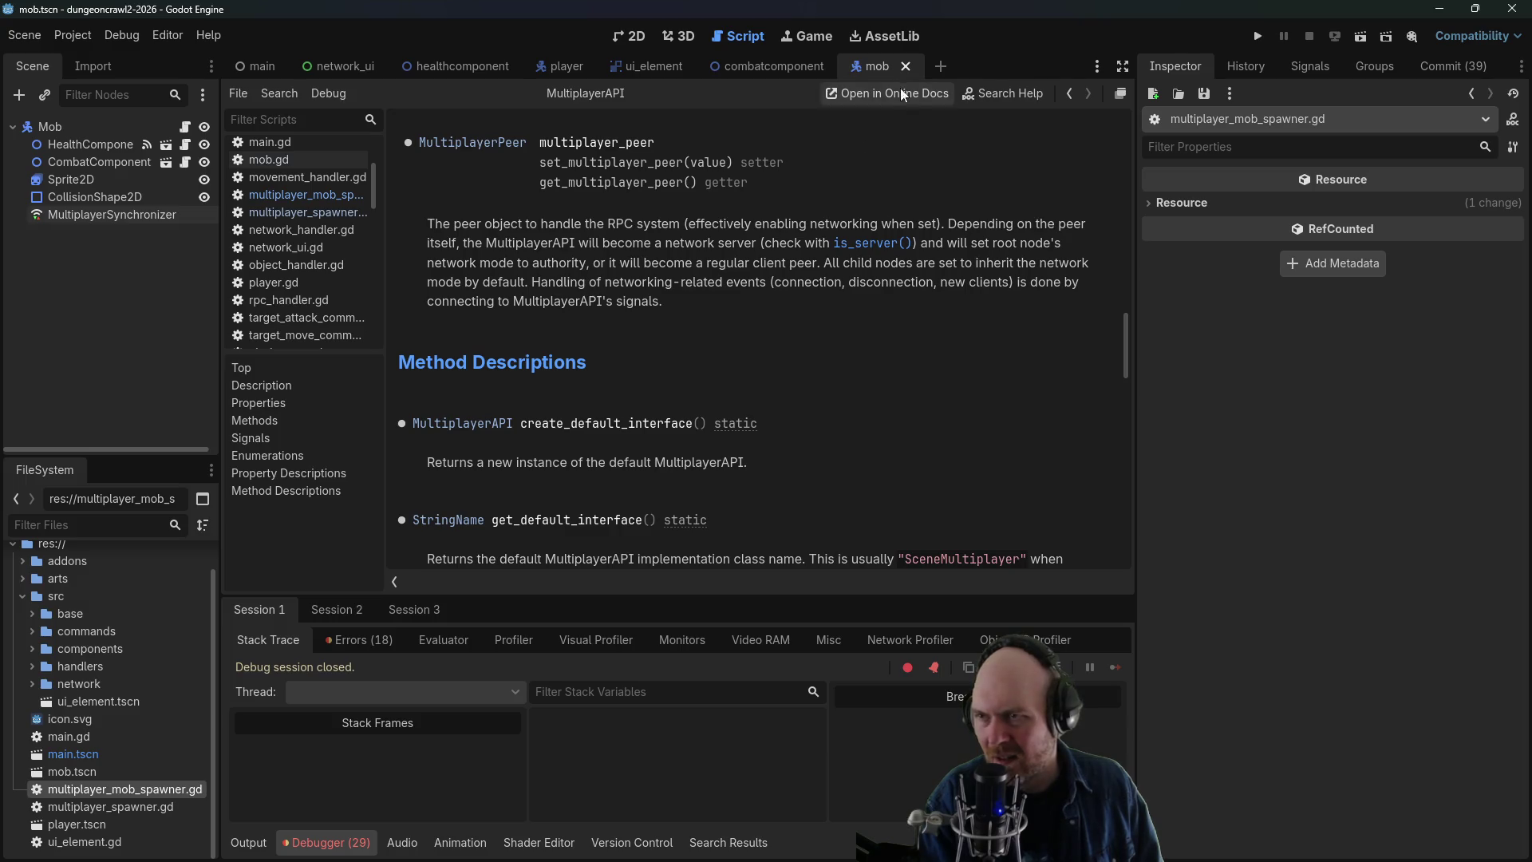
click(289, 161)
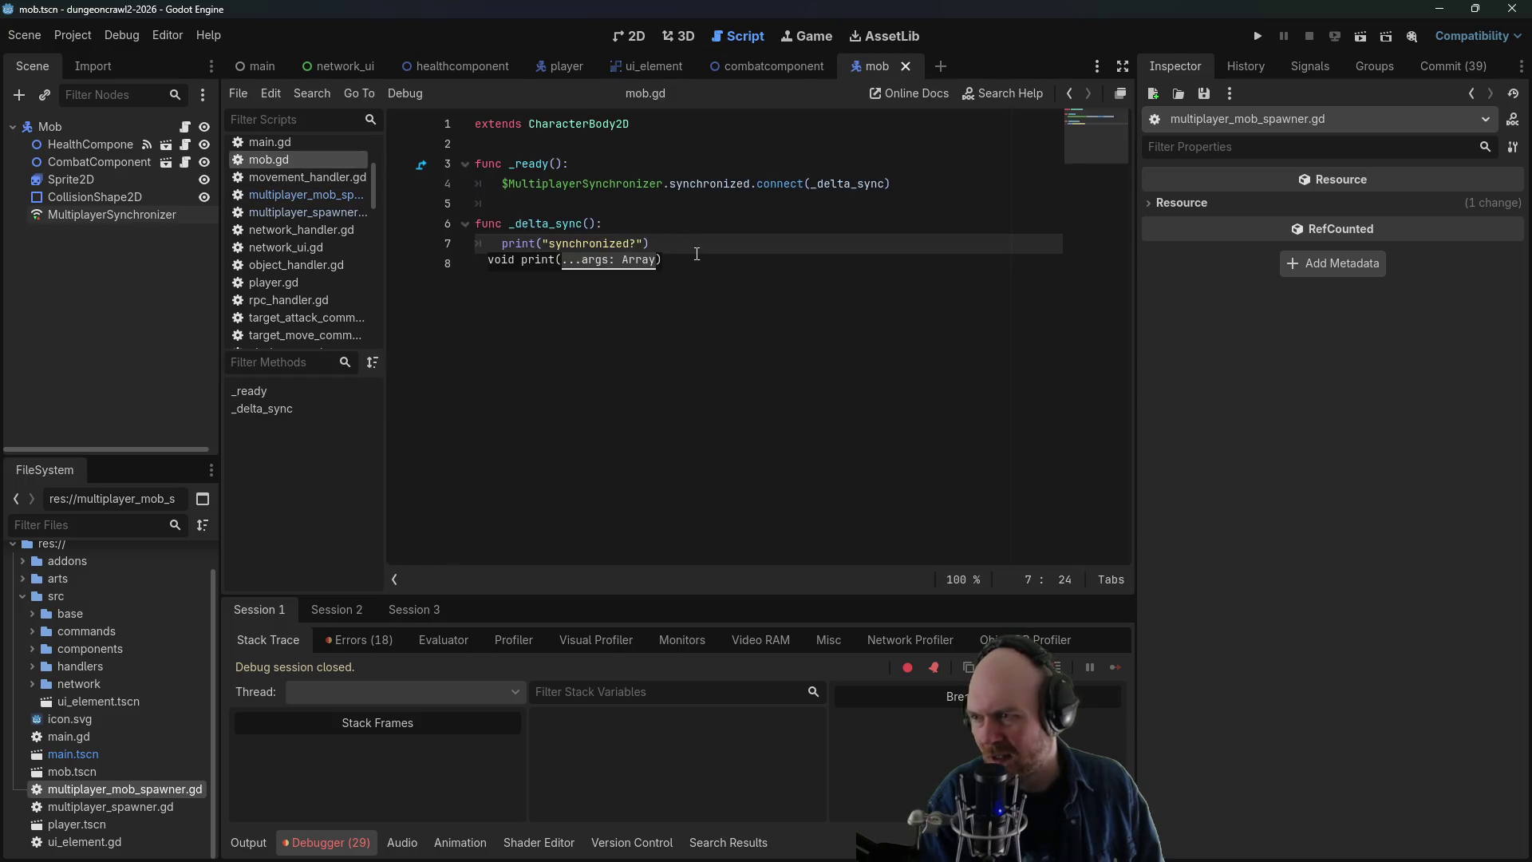
- Start a print line under the server check in the player spawner script, then remove it and save
click(670, 245)
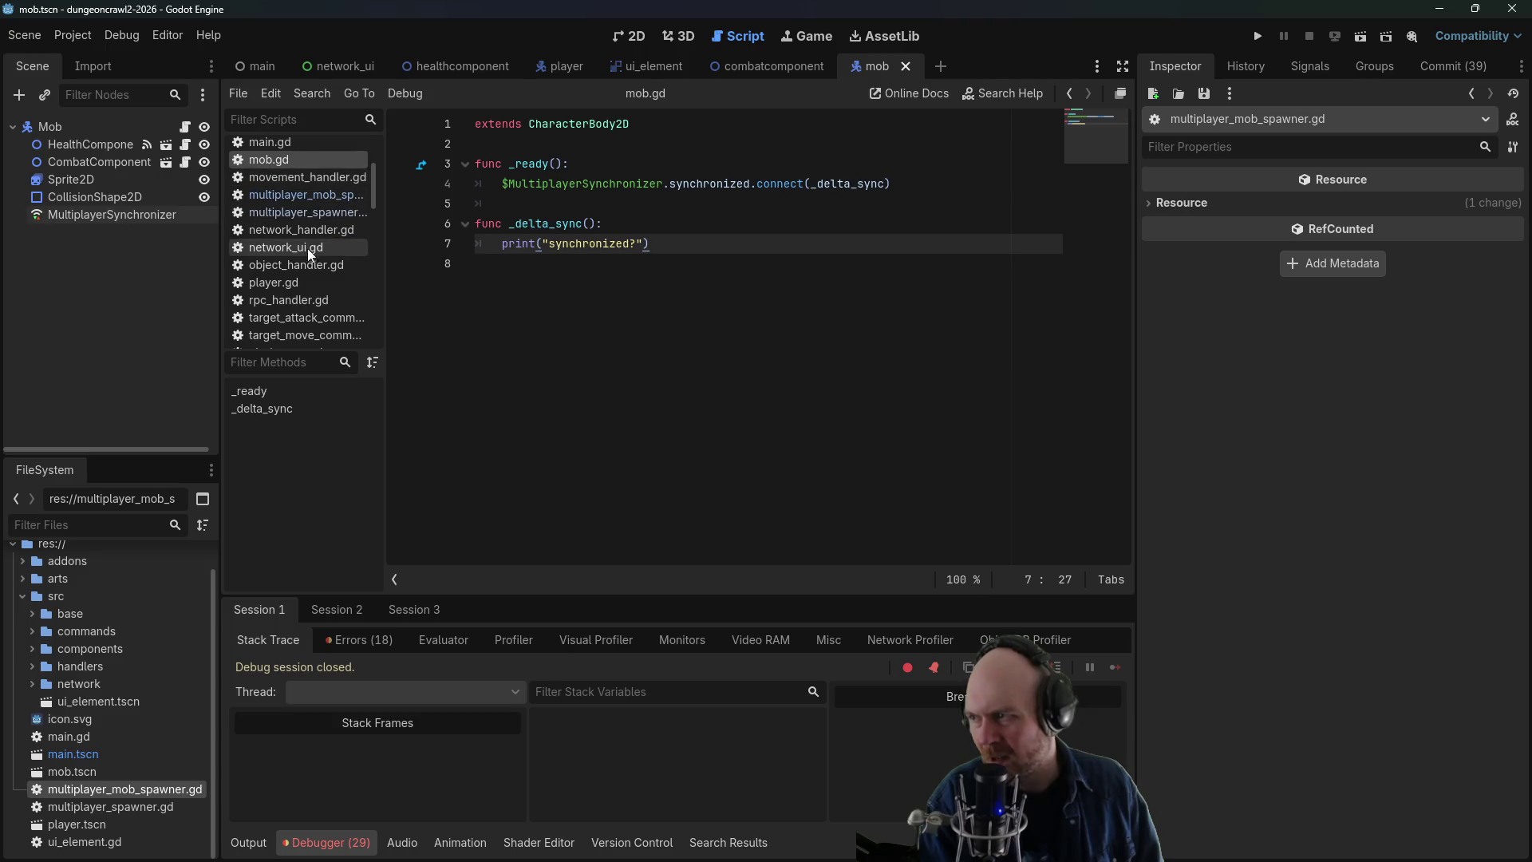
click(308, 212)
click(827, 301)
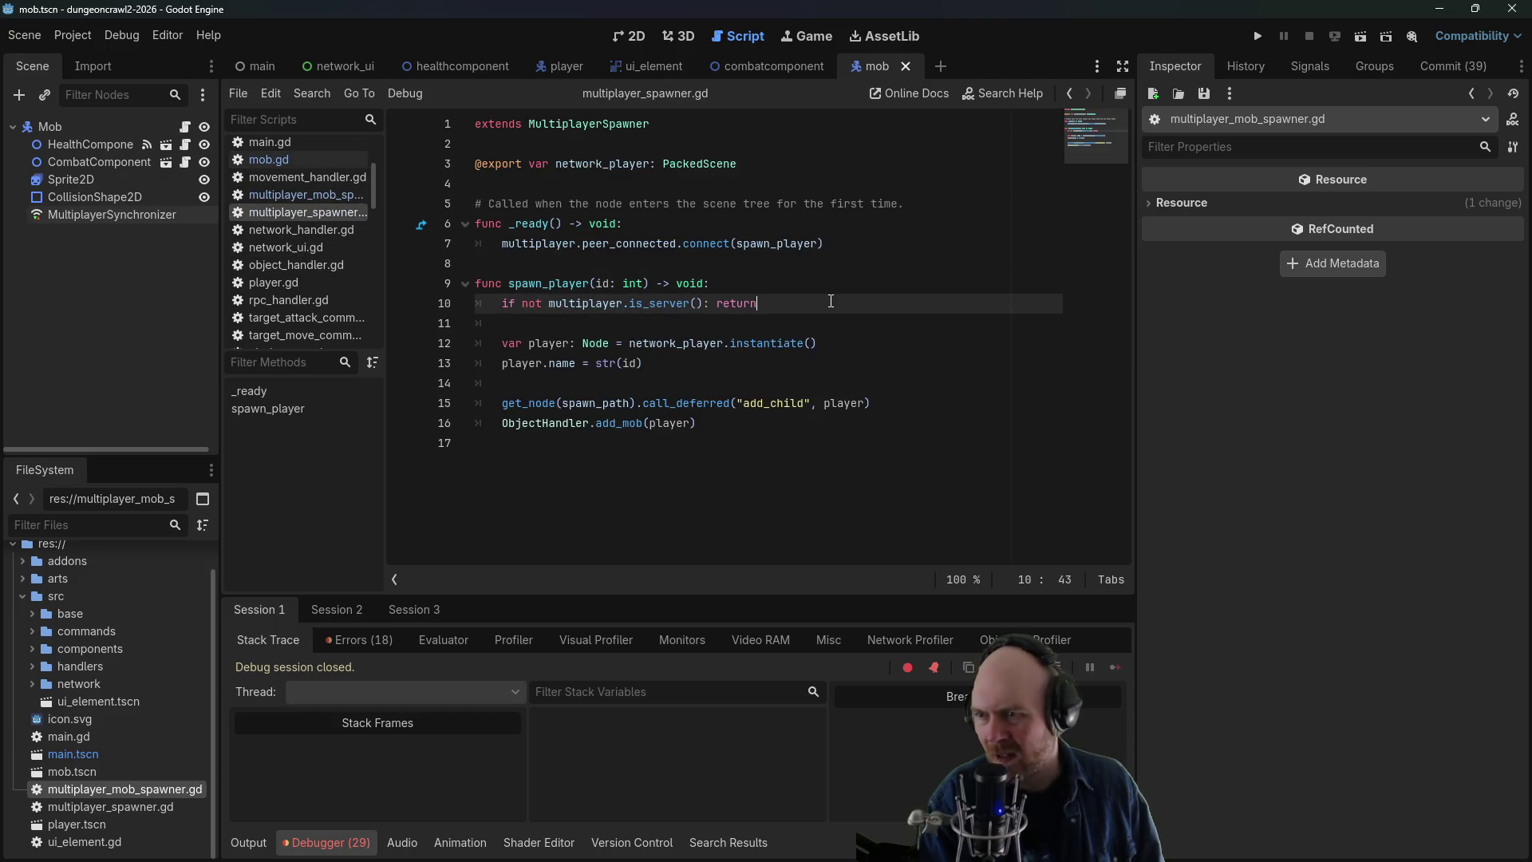
key(Return)
key(Return)
text(print()
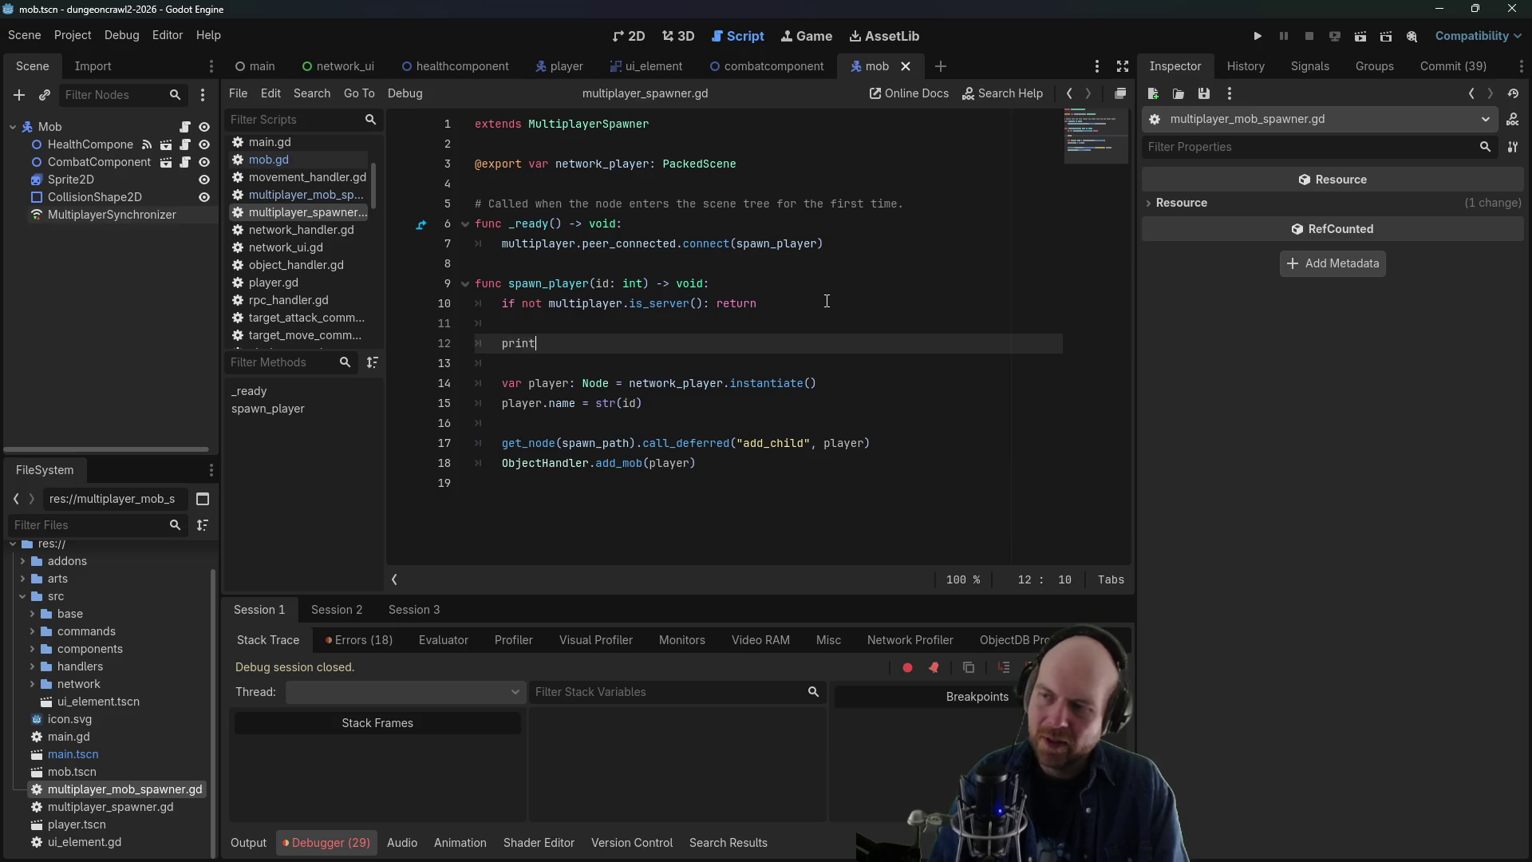
key(BackSpace)
key(BackSpace)
key(BackSpace)
key(BackSpace)
key(BackSpace)
key(BackSpace)
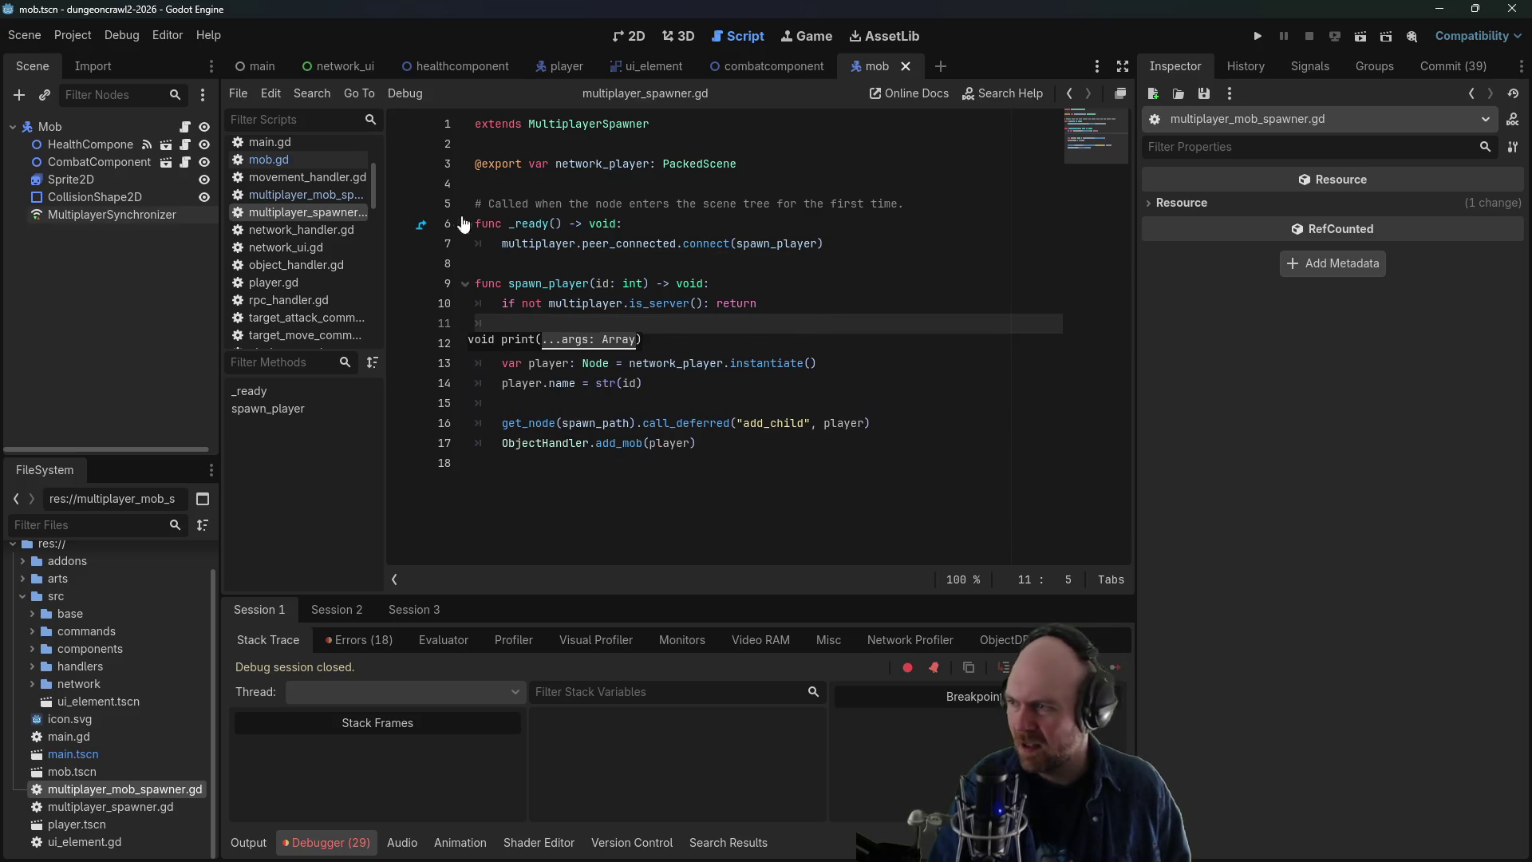
key(ctrl+s)
- Add print("We spawned a mob!", multiplayer.get_unique_id()) to spawn_mob, save, and run the game
click(321, 191)
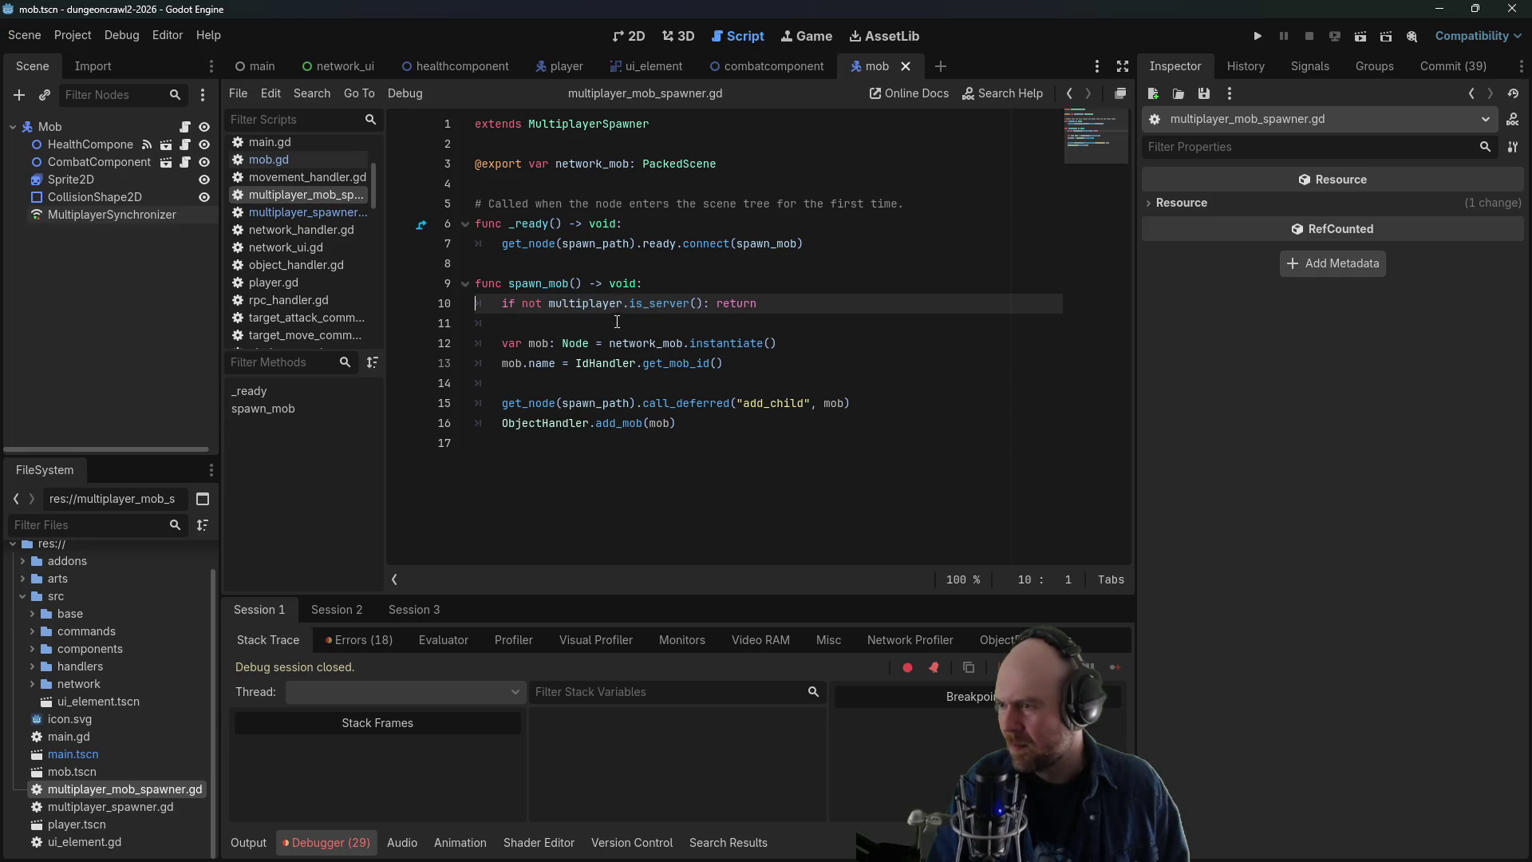
click(587, 314)
key(Return)
key(Return)
key(Up)
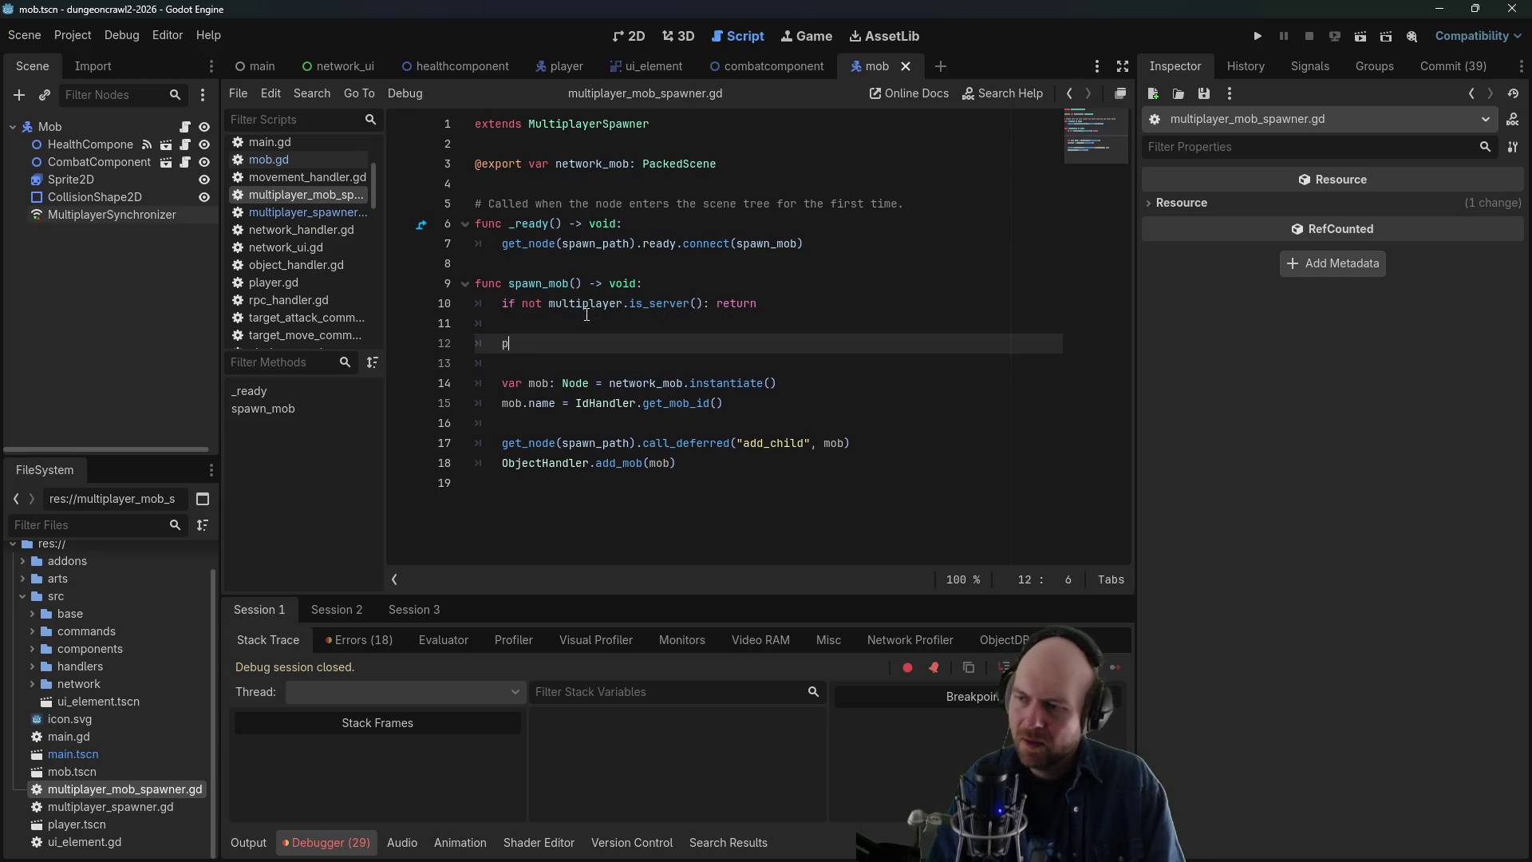
text(awned a mob!", m)
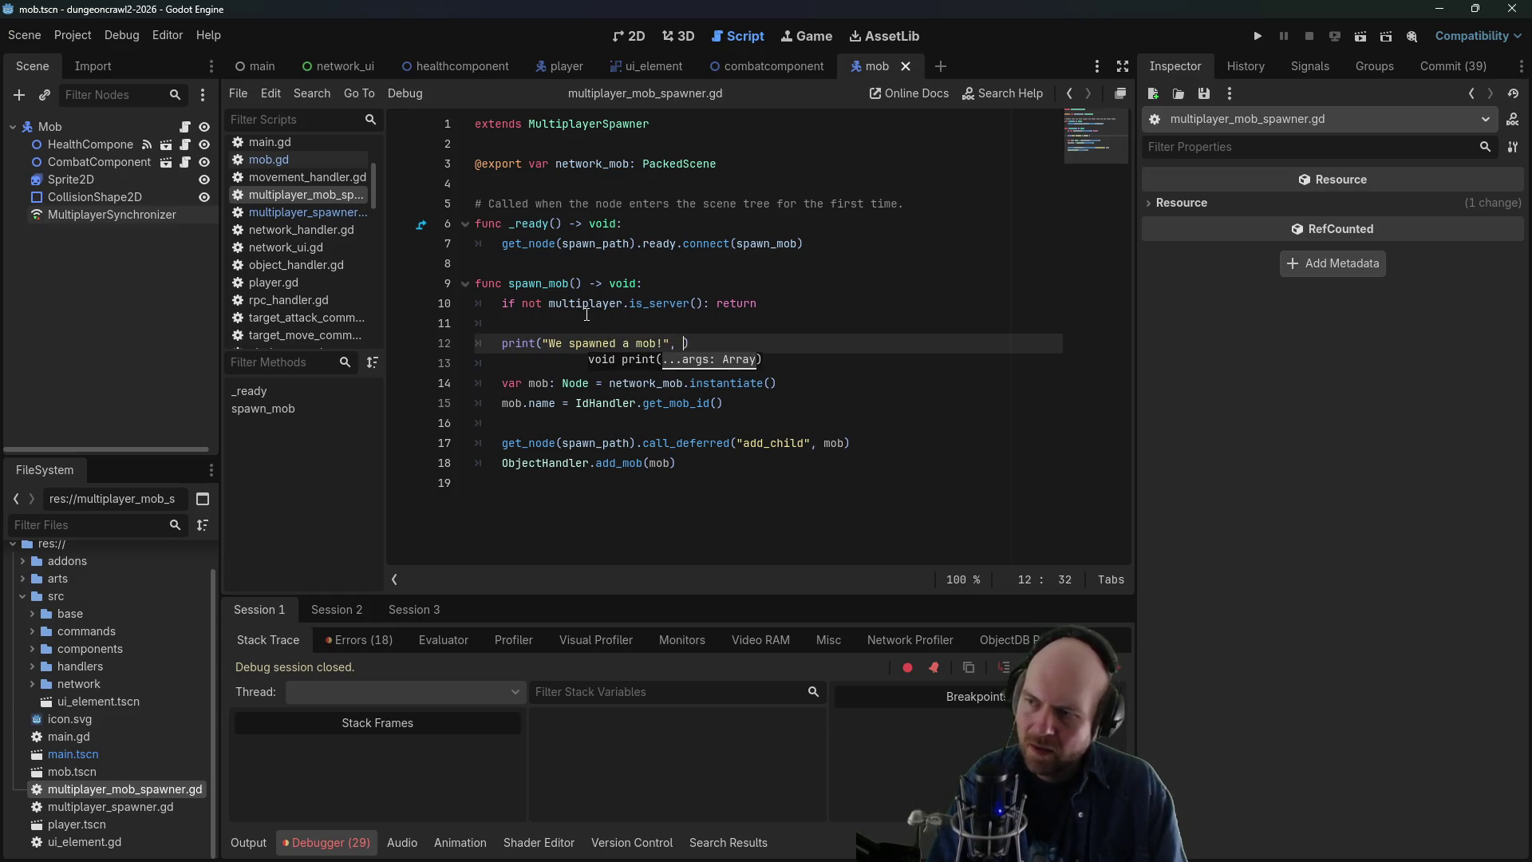
text(ultiplayer.)
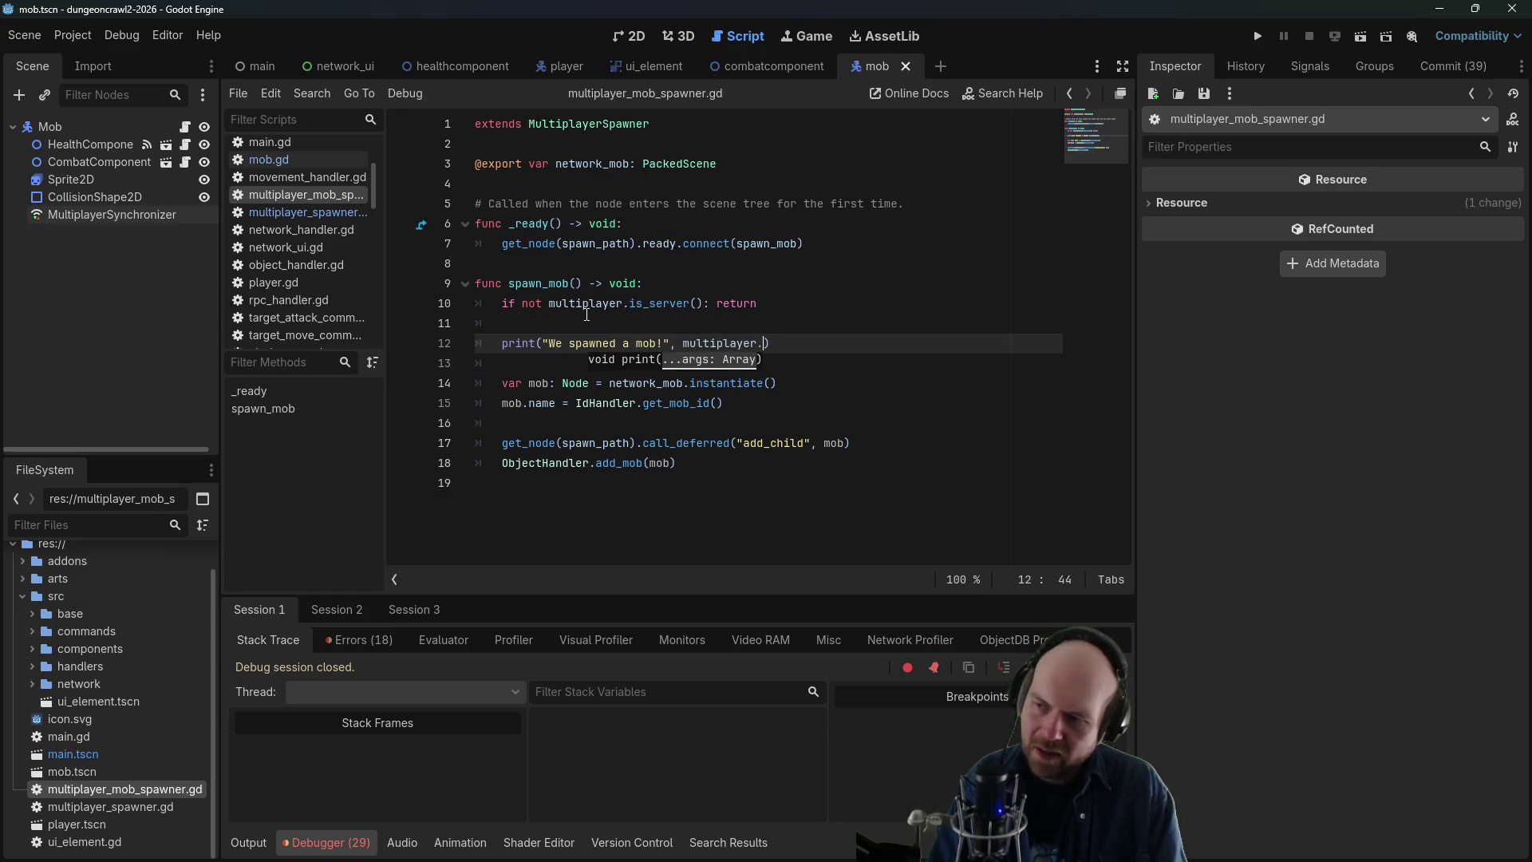
key(Down)
key(Down)
key(Down)
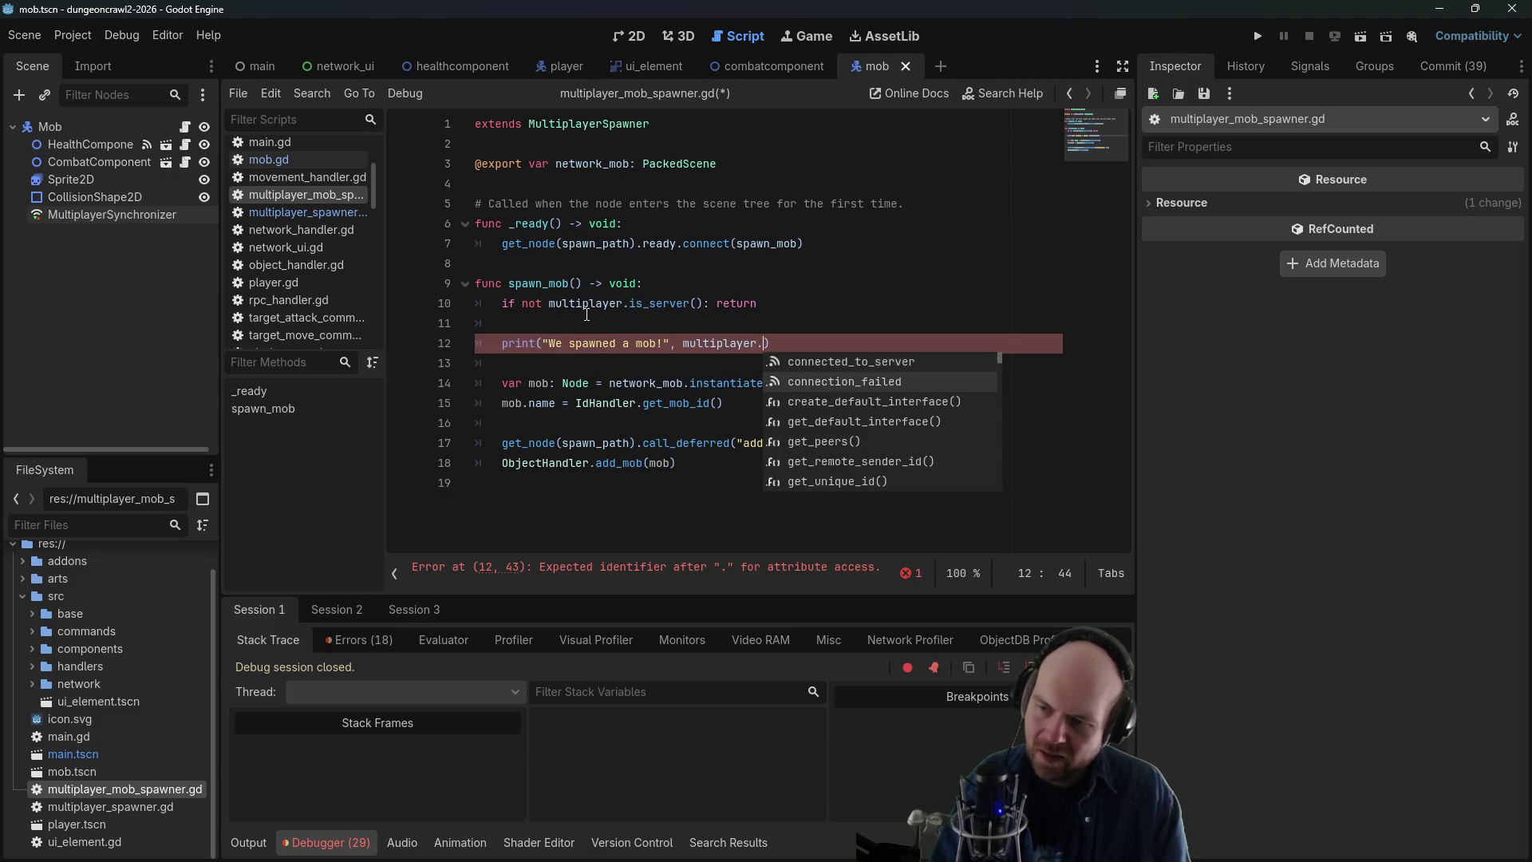
key(Return)
key(ctrl+s)
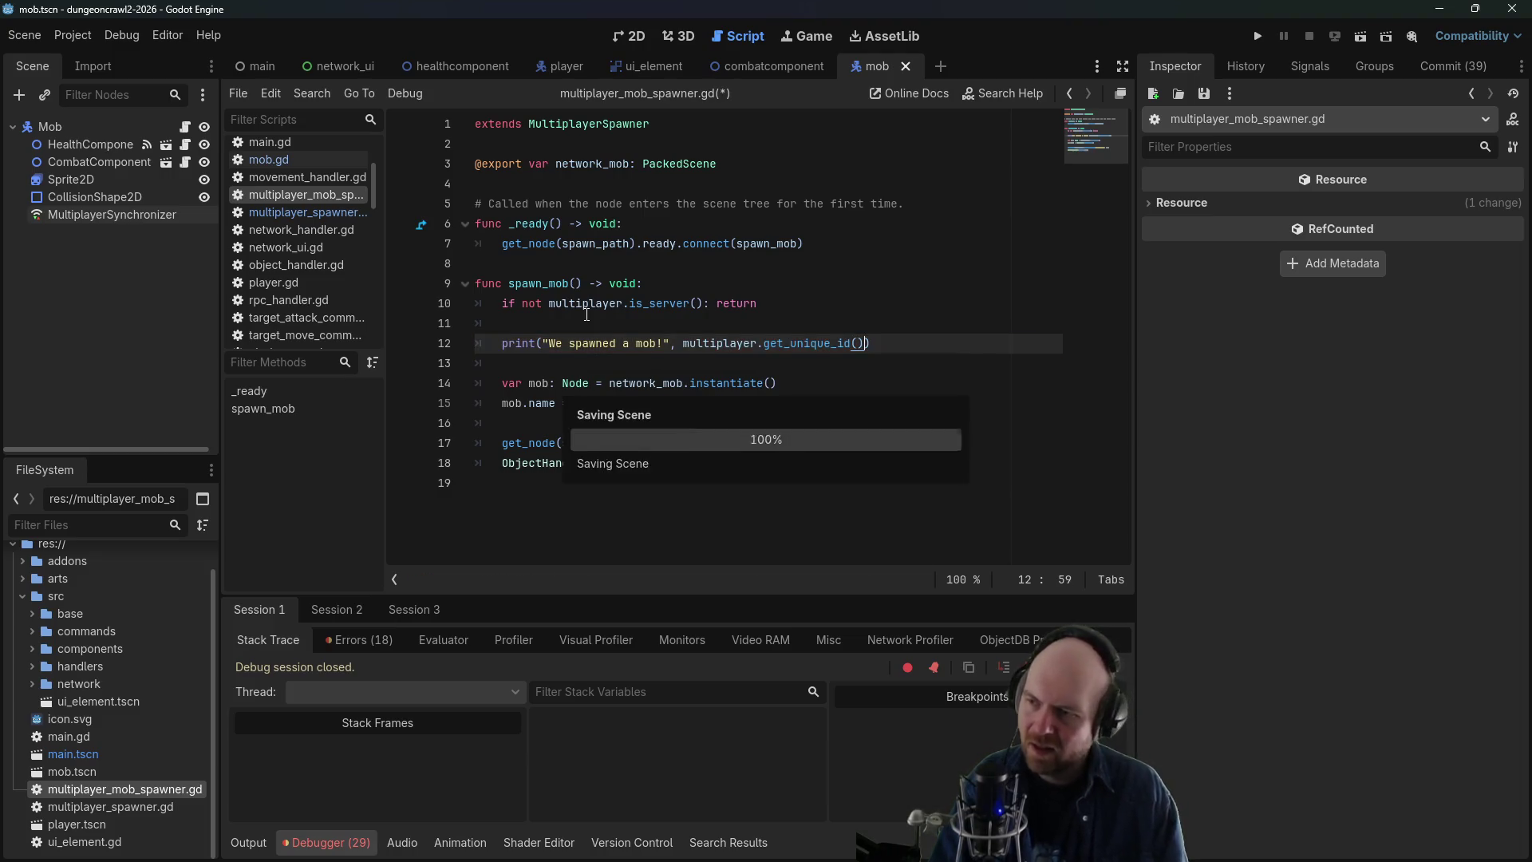
key(F5)
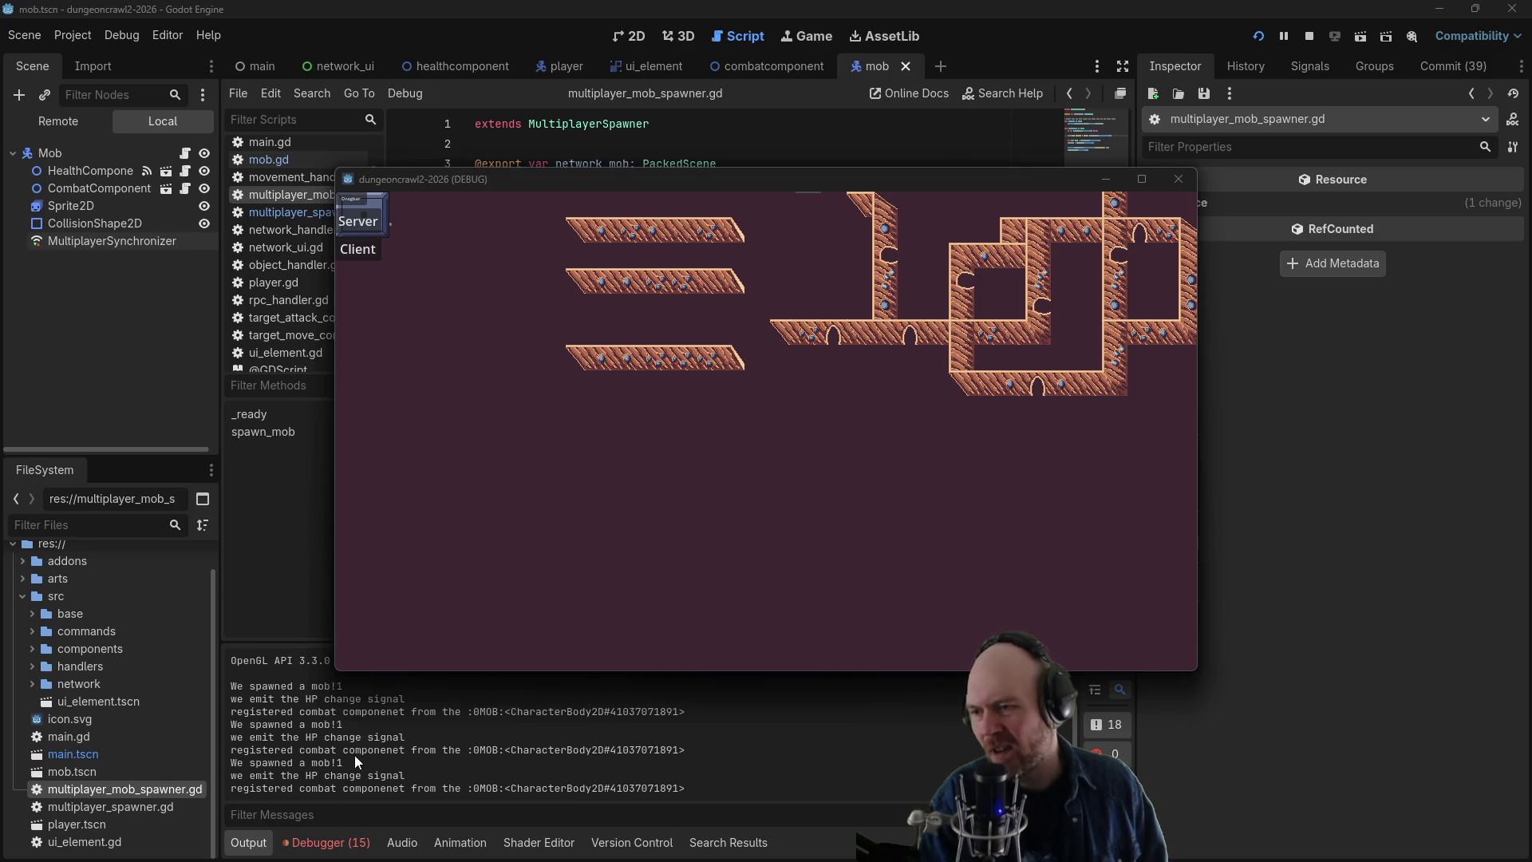
- Host as server, join as a client, attack the nearby mob, then close the game window
click(366, 223)
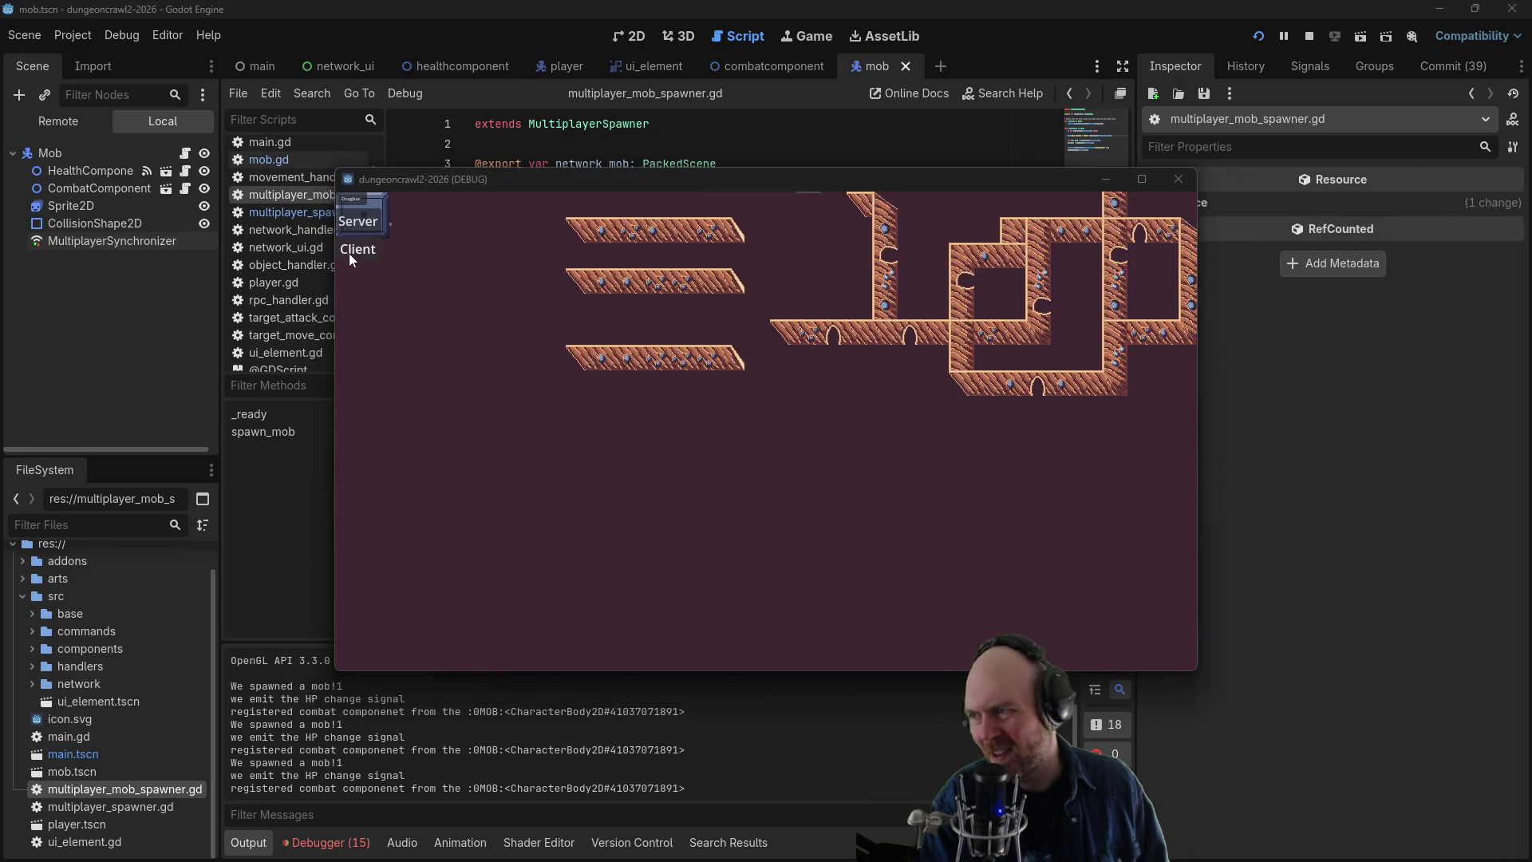
click(350, 251)
click(571, 339)
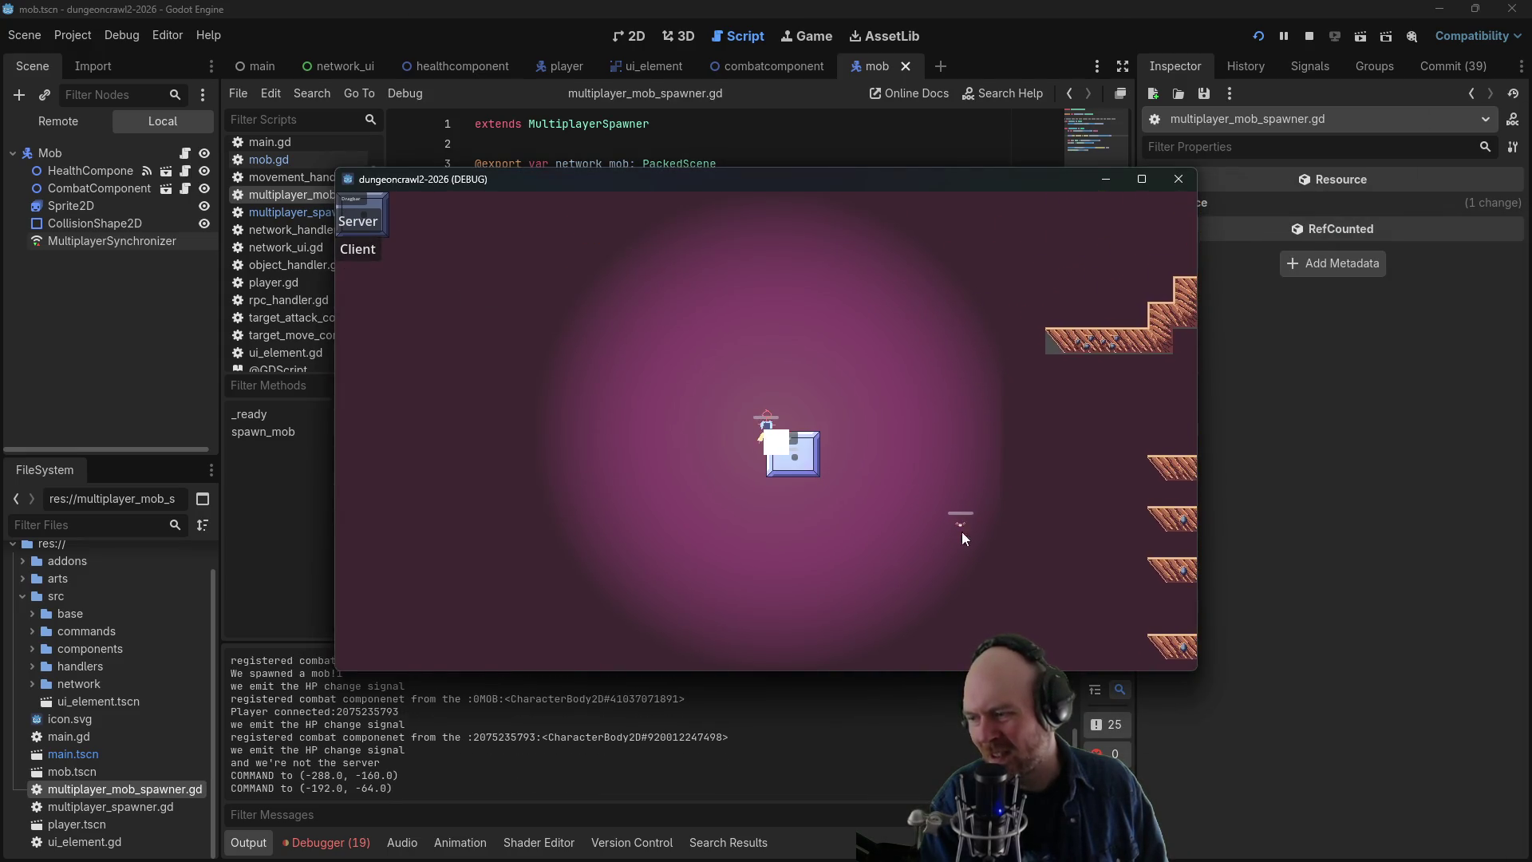
click(959, 525)
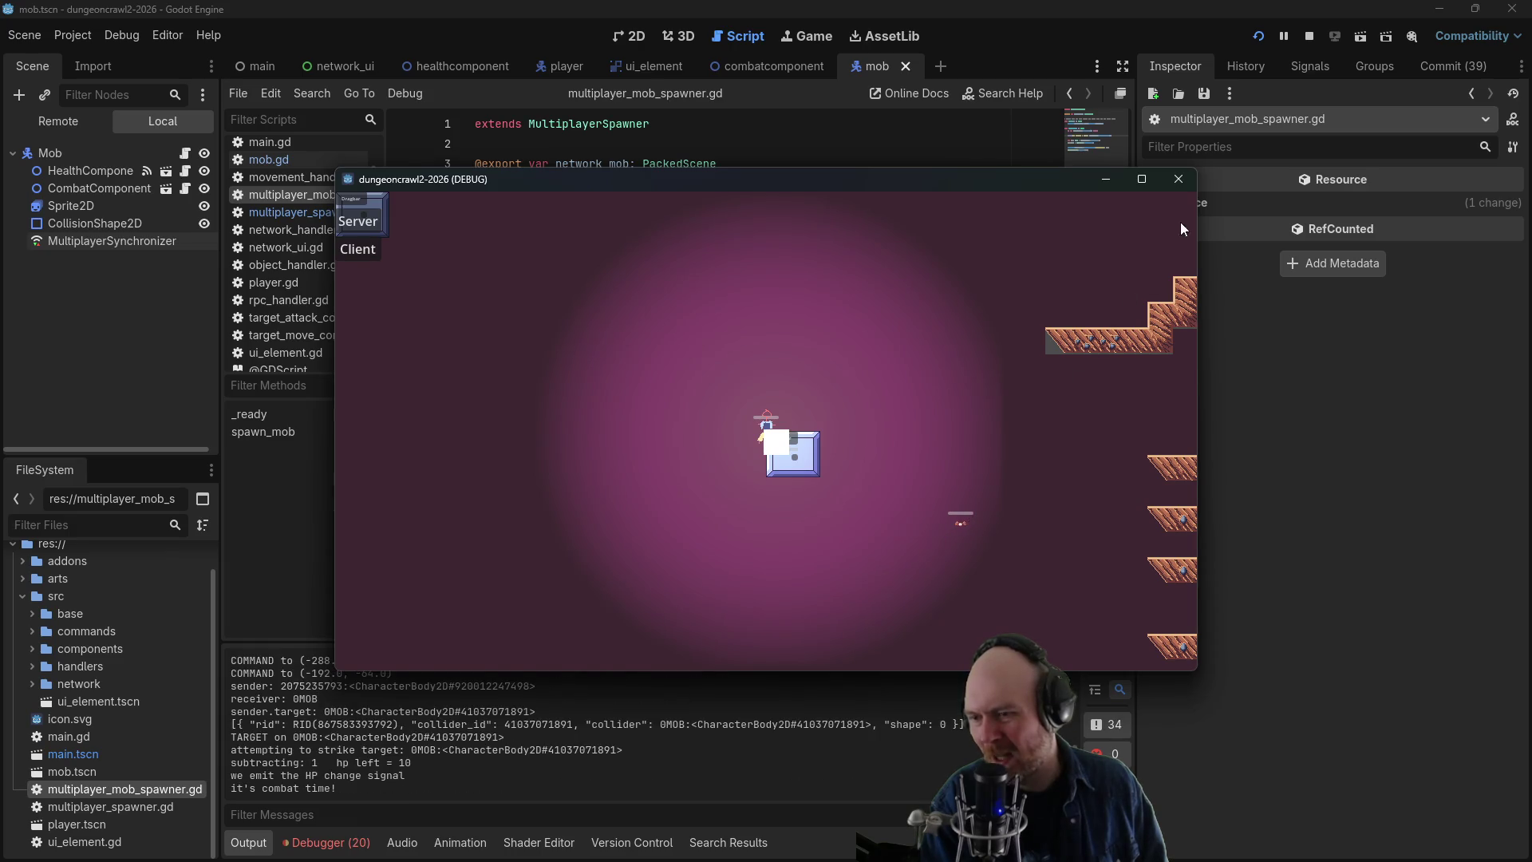
click(1179, 179)
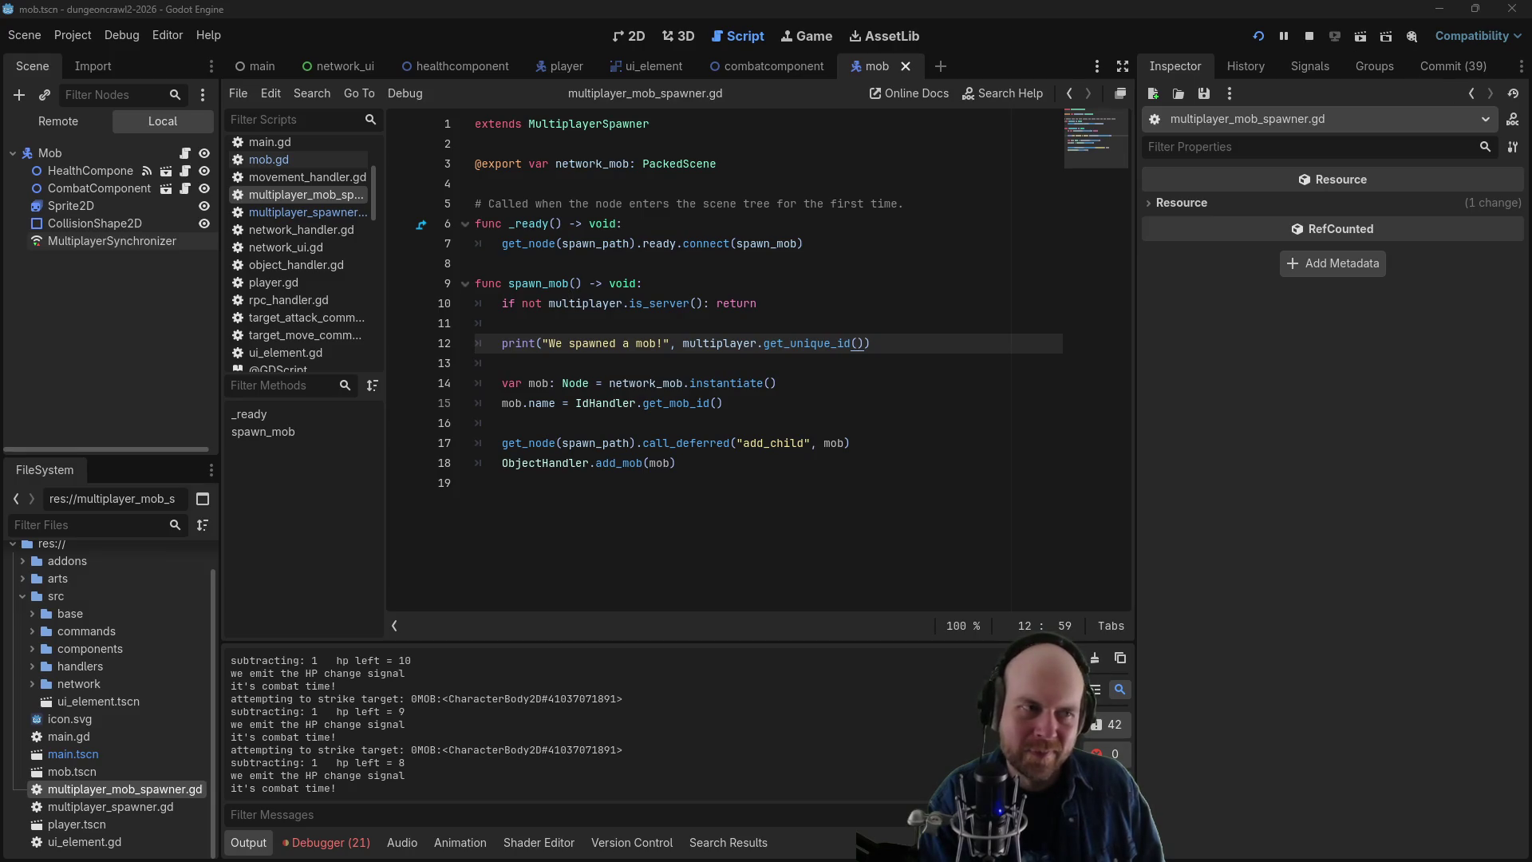
click(568, 261)
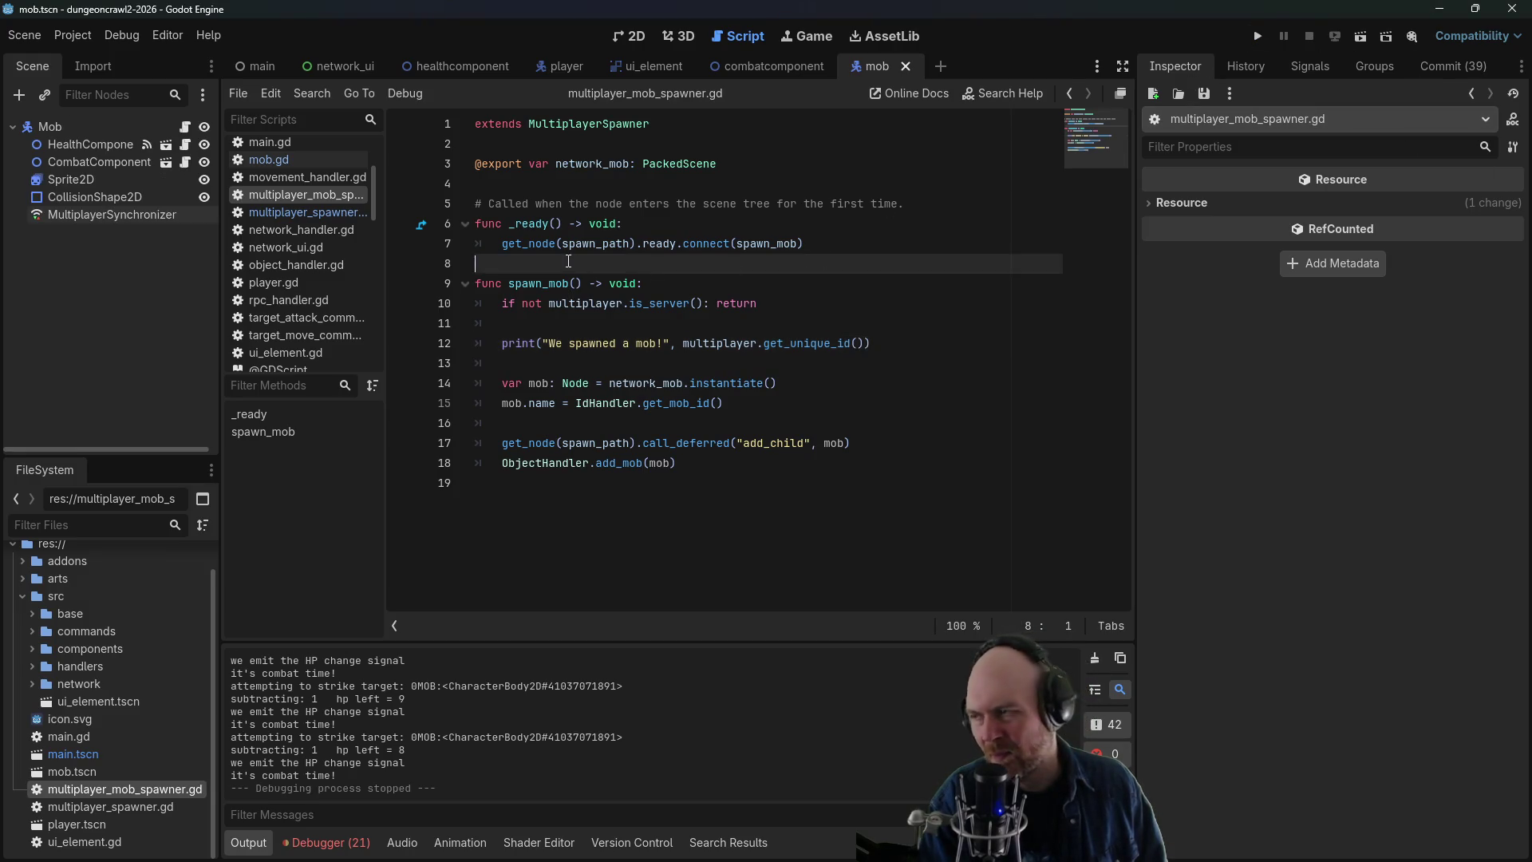
- Go from network_ui.gd into the NetworkHandler script and locate the create_server line in start_server
click(550, 243)
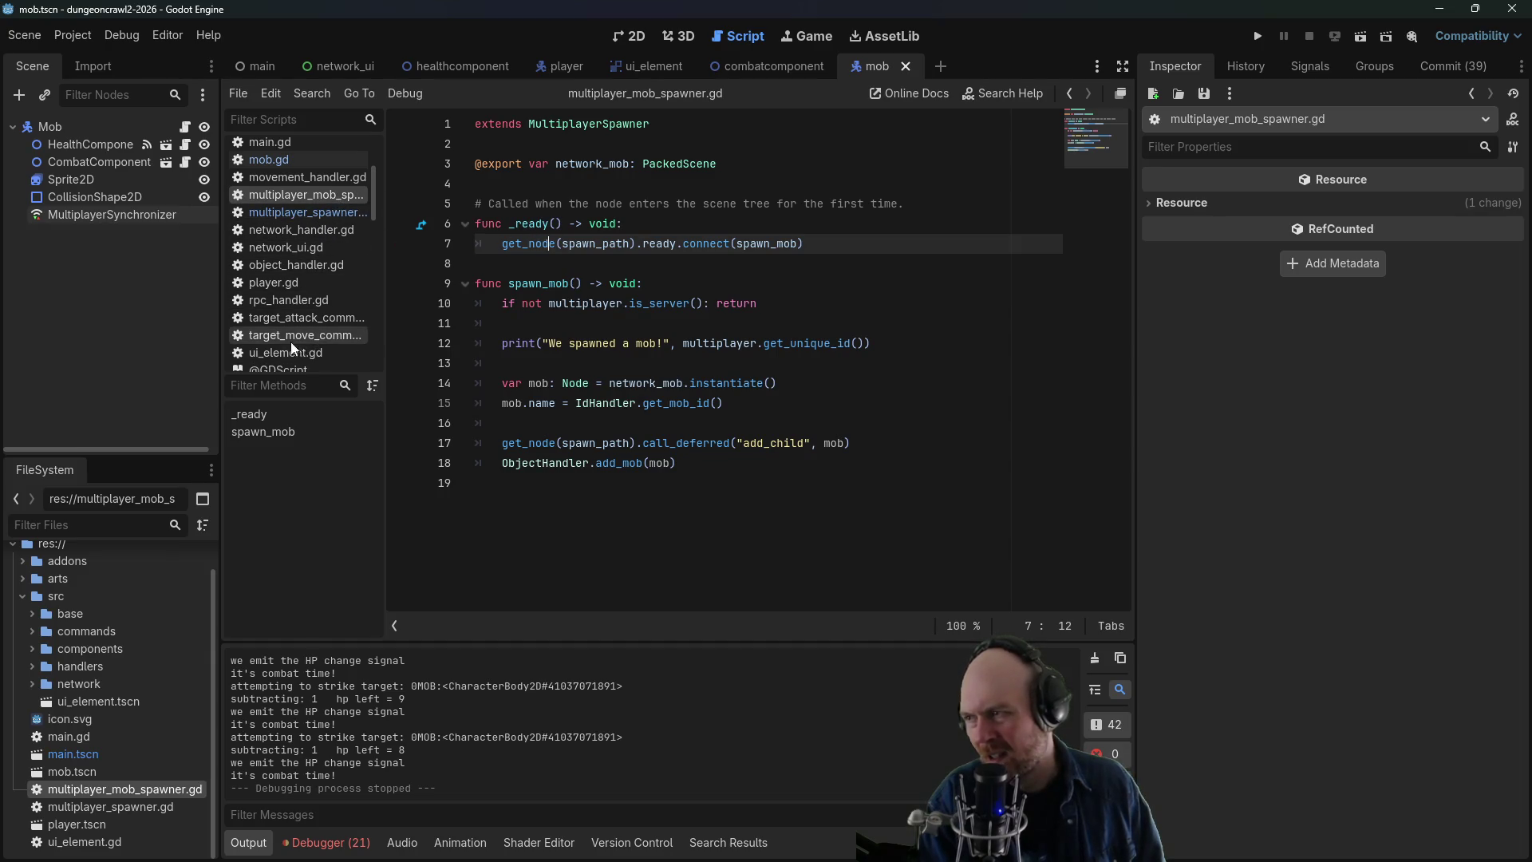
click(304, 243)
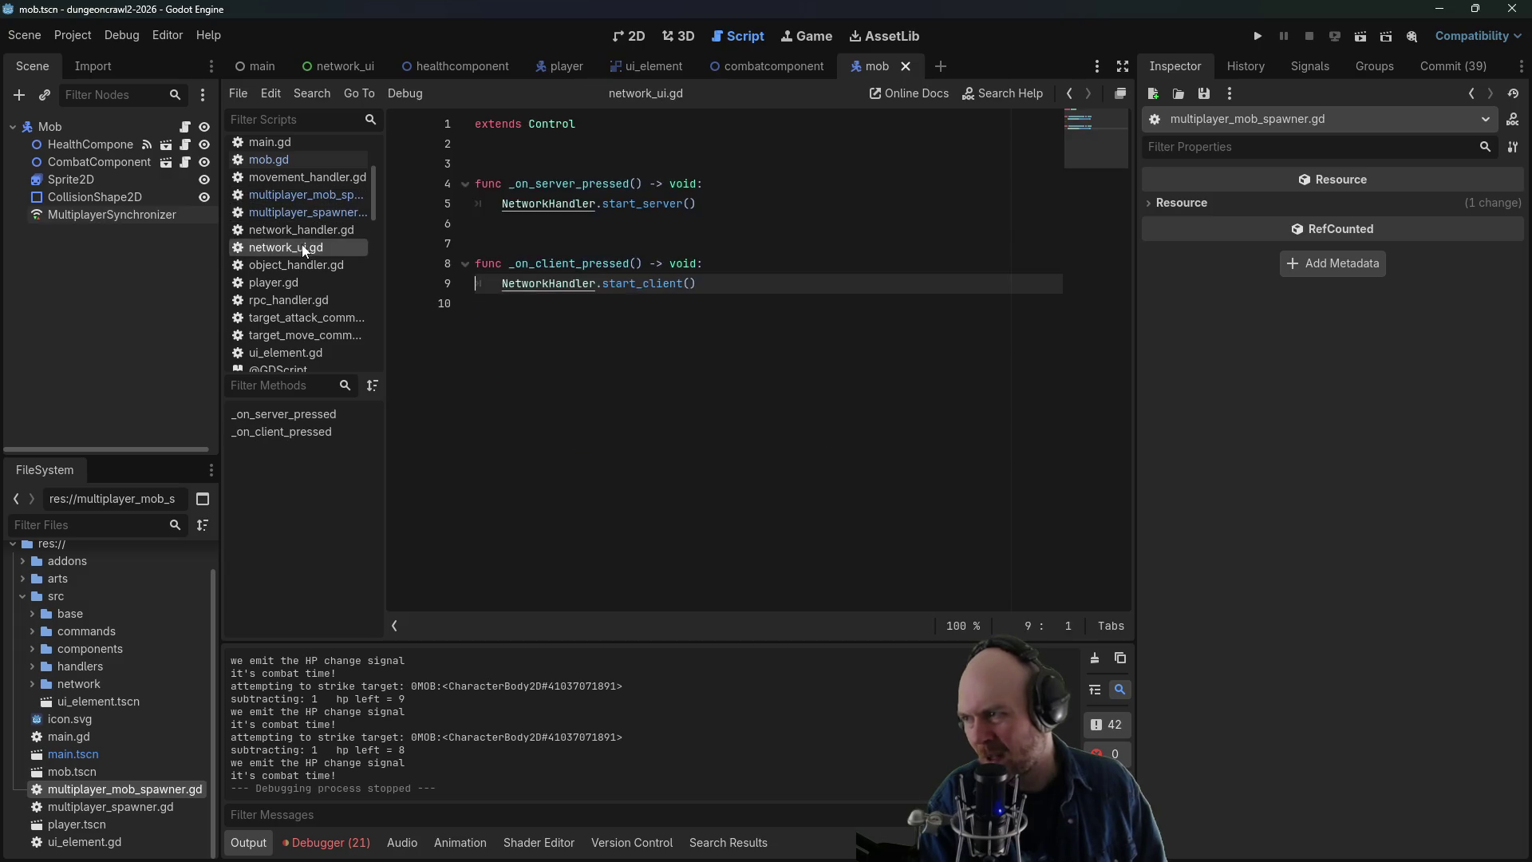
ctrl+click(575, 204)
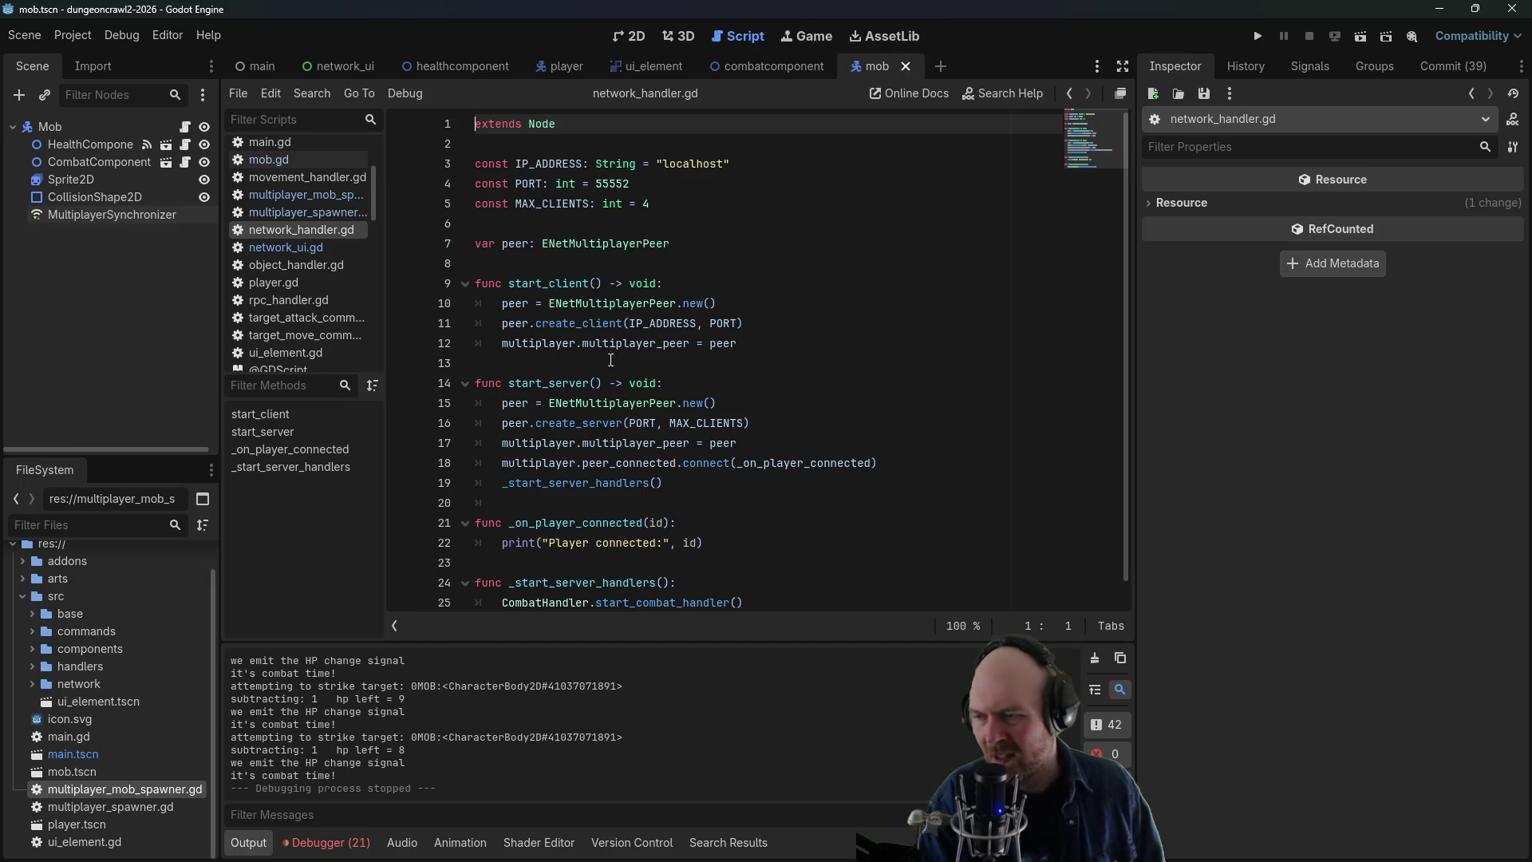
click(557, 404)
key(Up)
key(Down)
click(748, 463)
key(Up)
key(Up)
key(Up)
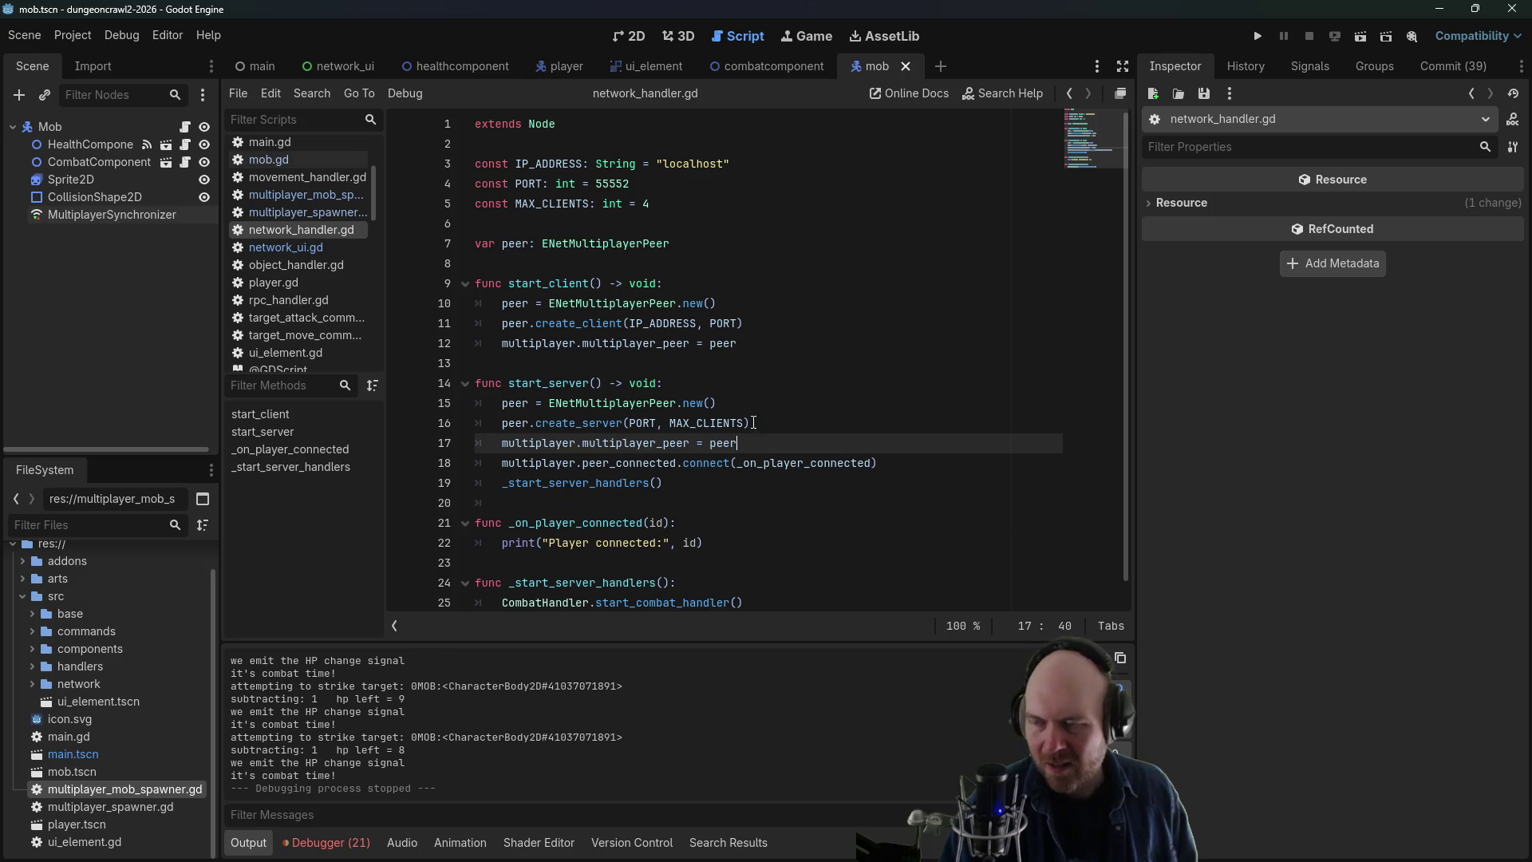
key(Down)
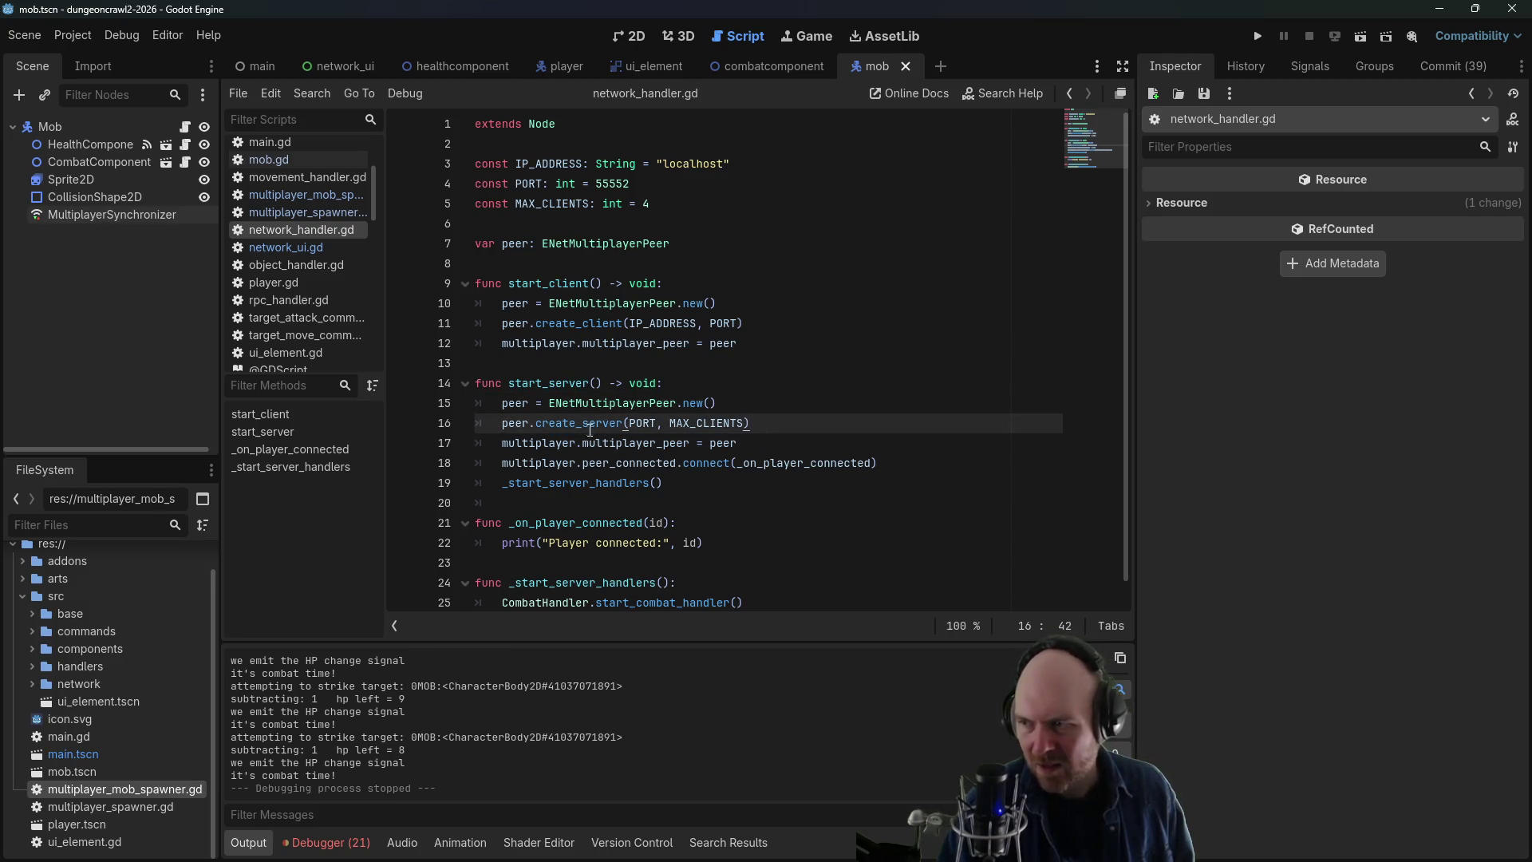
- Read the create_server documentation, return to the script, then look up the multiplayer property docs
ctrl+click(572, 423)
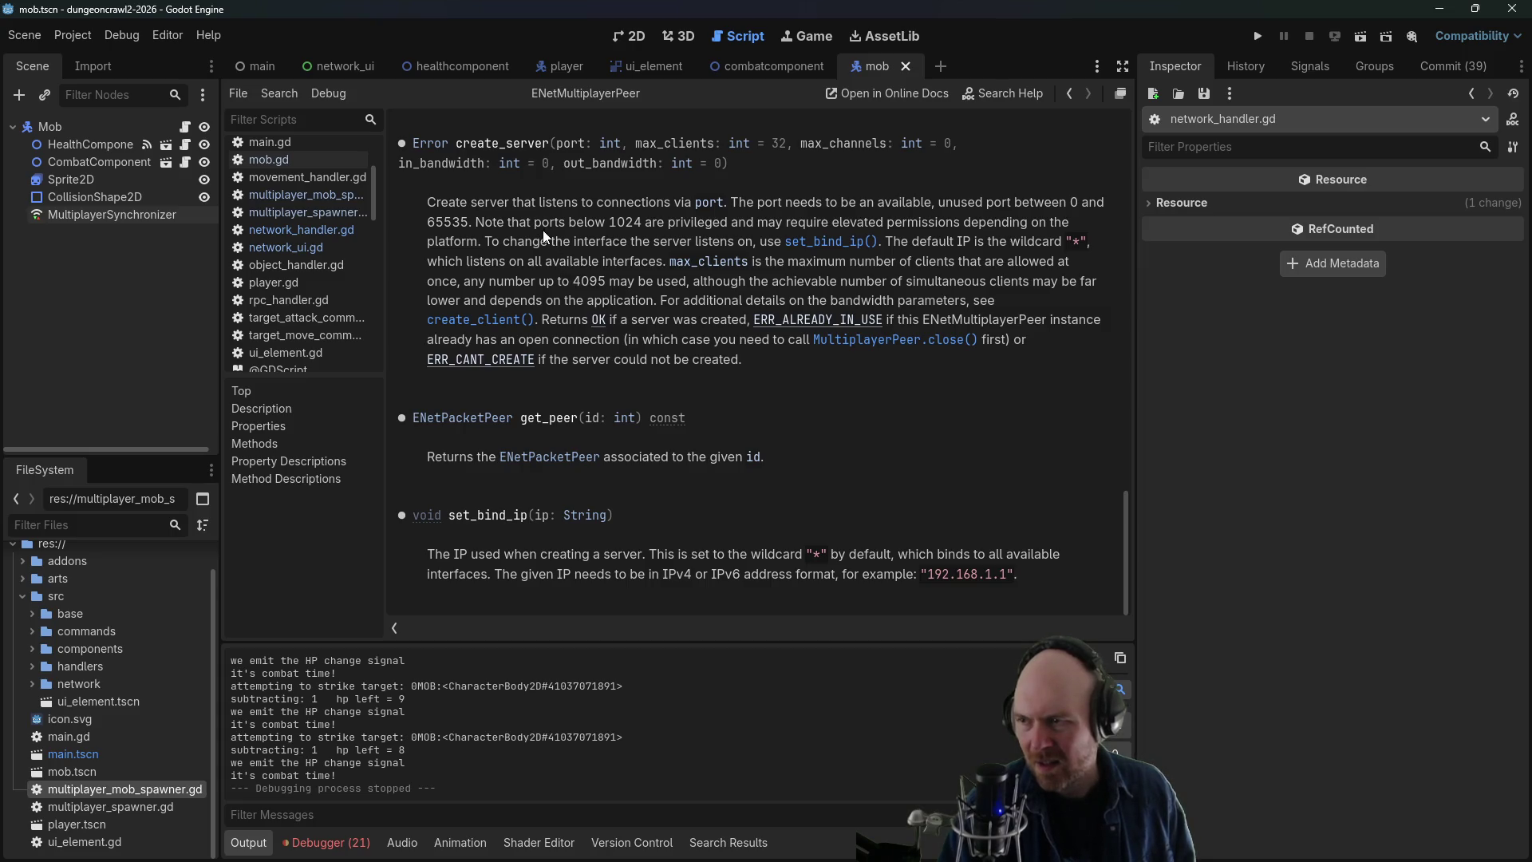
click(1070, 94)
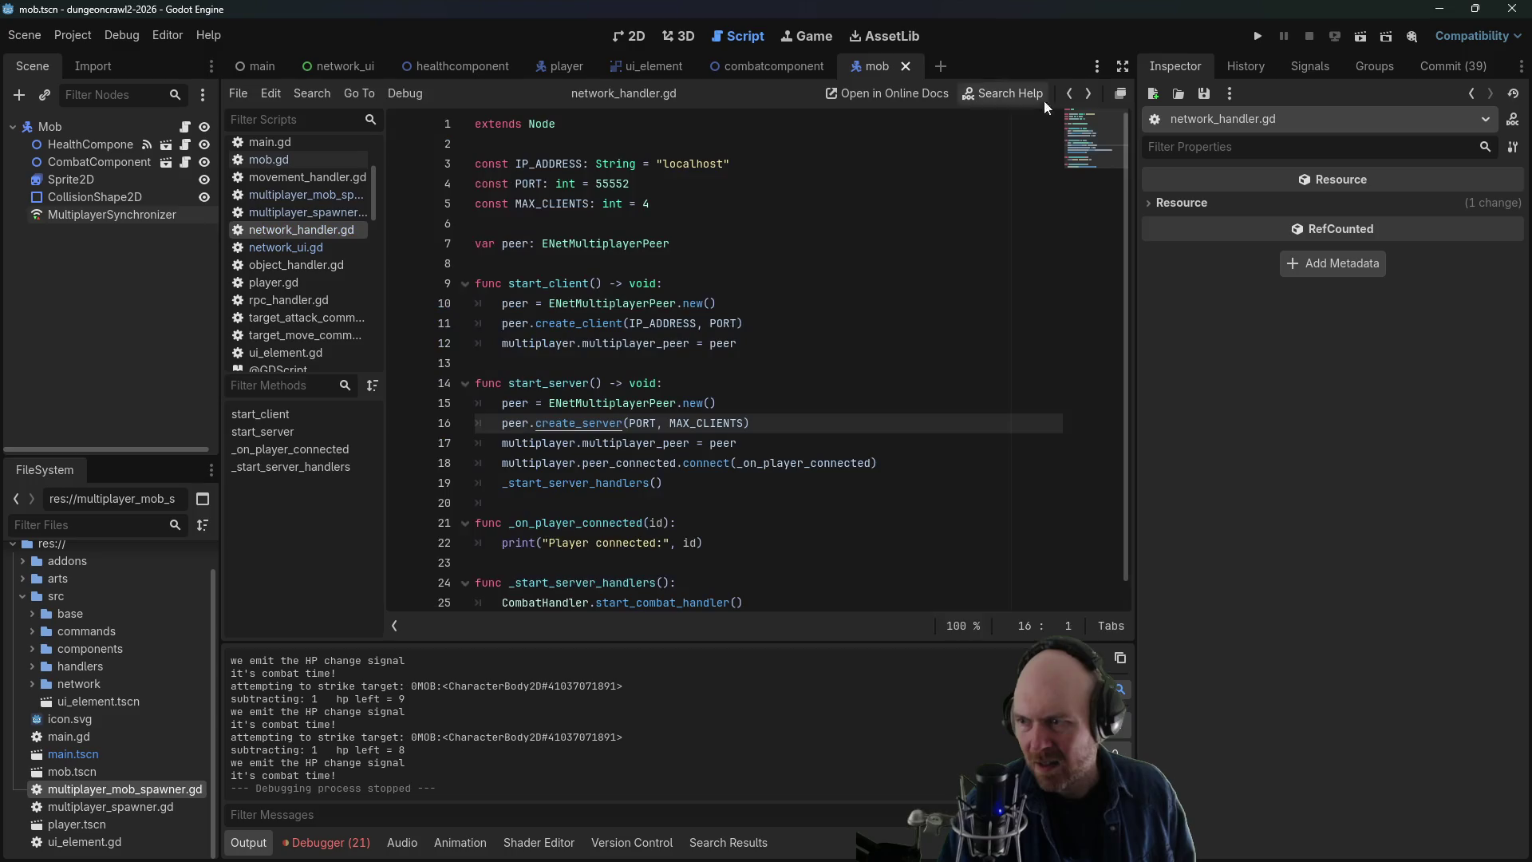
key(Up)
key(Down)
click(805, 463)
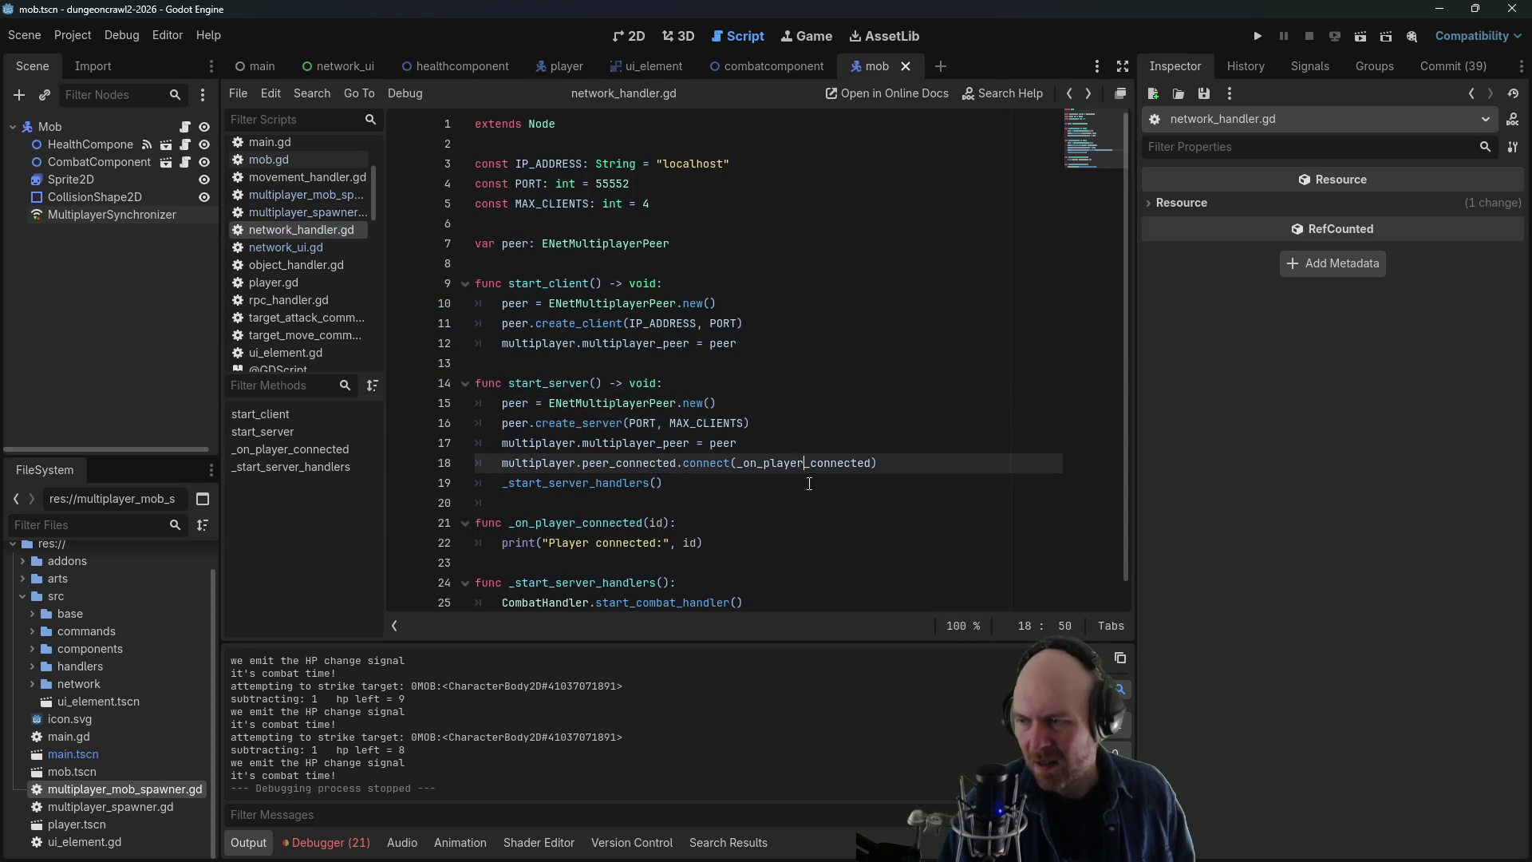
ctrl+click(562, 444)
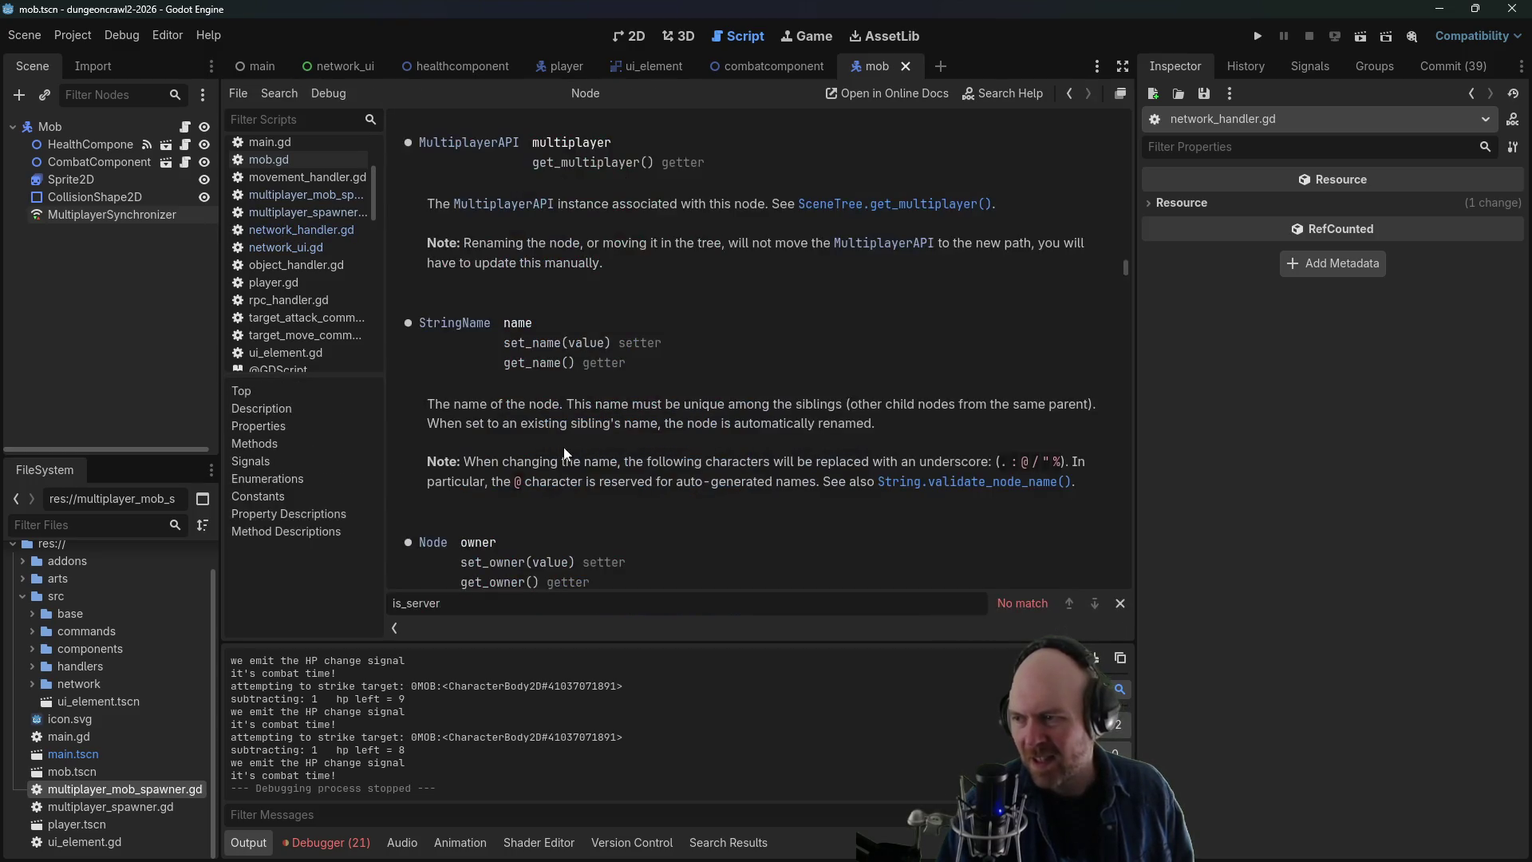
- Read through the Node multiplayer reference, then return to network_handler.gd
scroll(782, 435, up, 10)
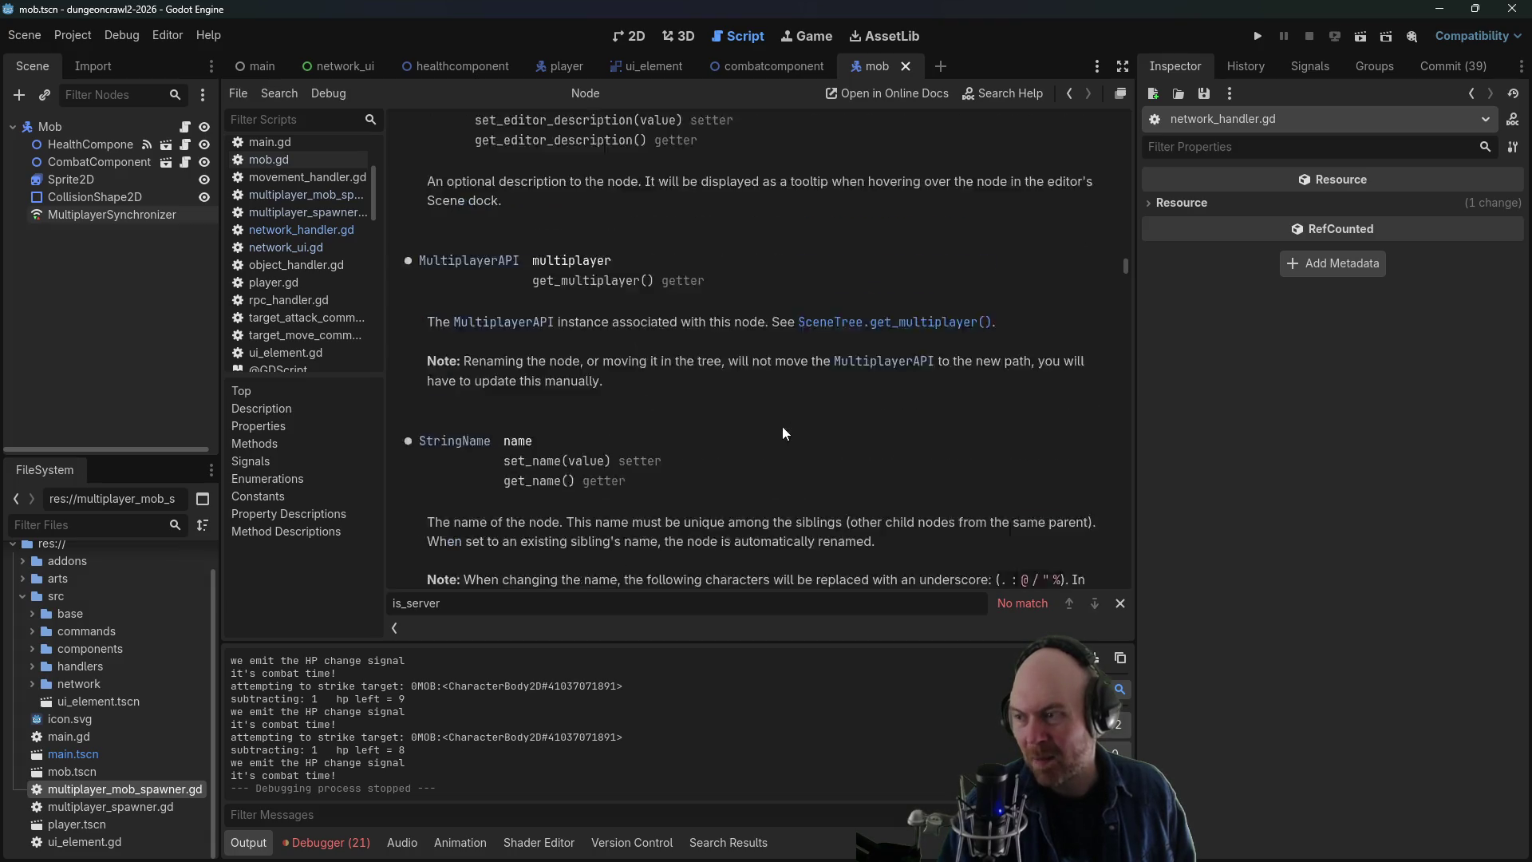
scroll(873, 415, up, 5)
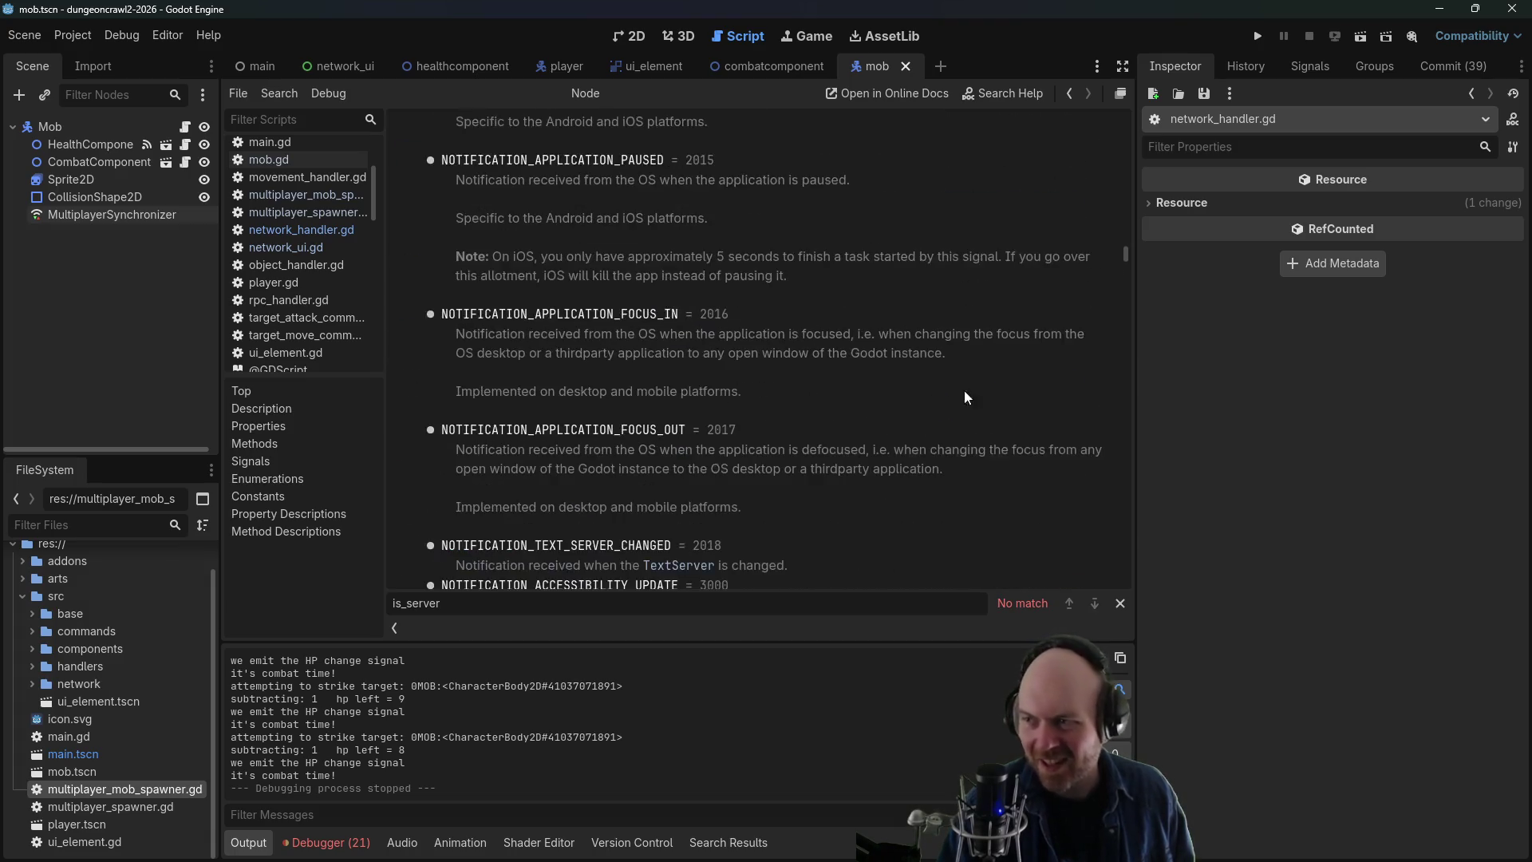
scroll(1117, 223, up, 5)
drag(1117, 223, 1125, 141)
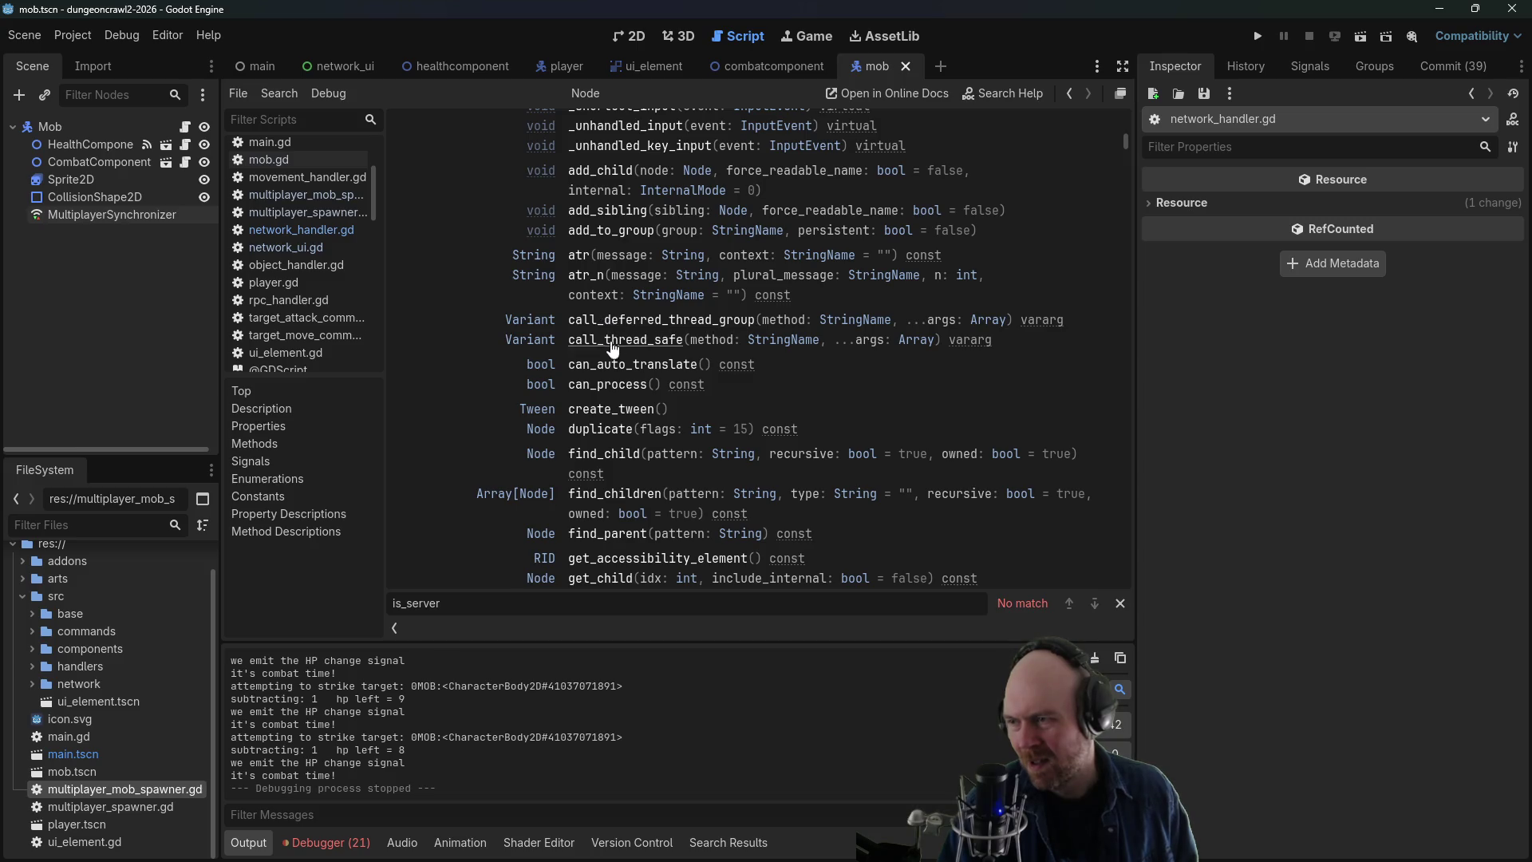
drag(1138, 145, 1137, 85)
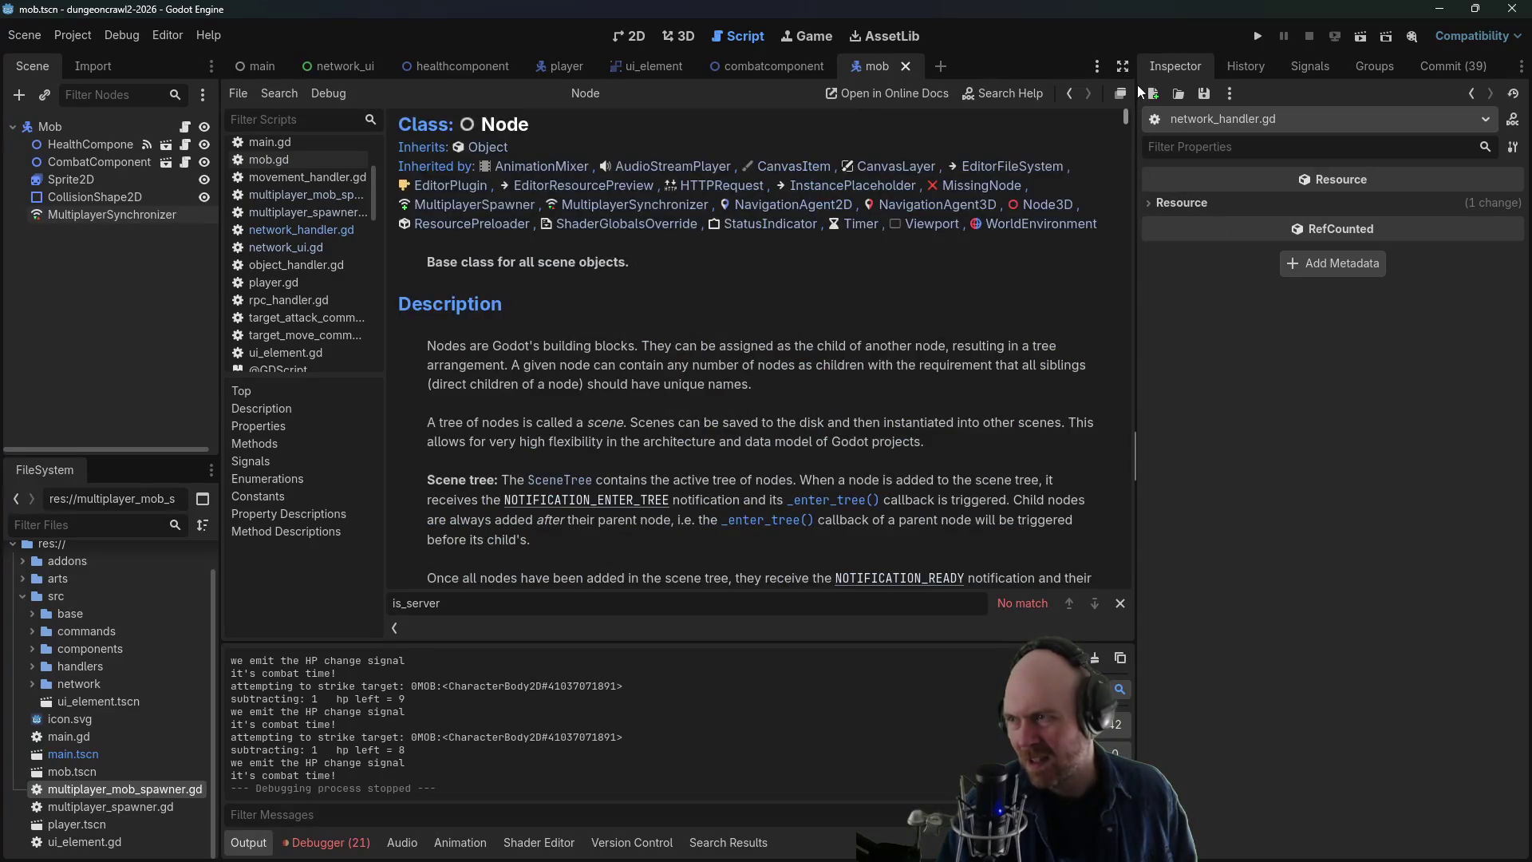
click(1070, 94)
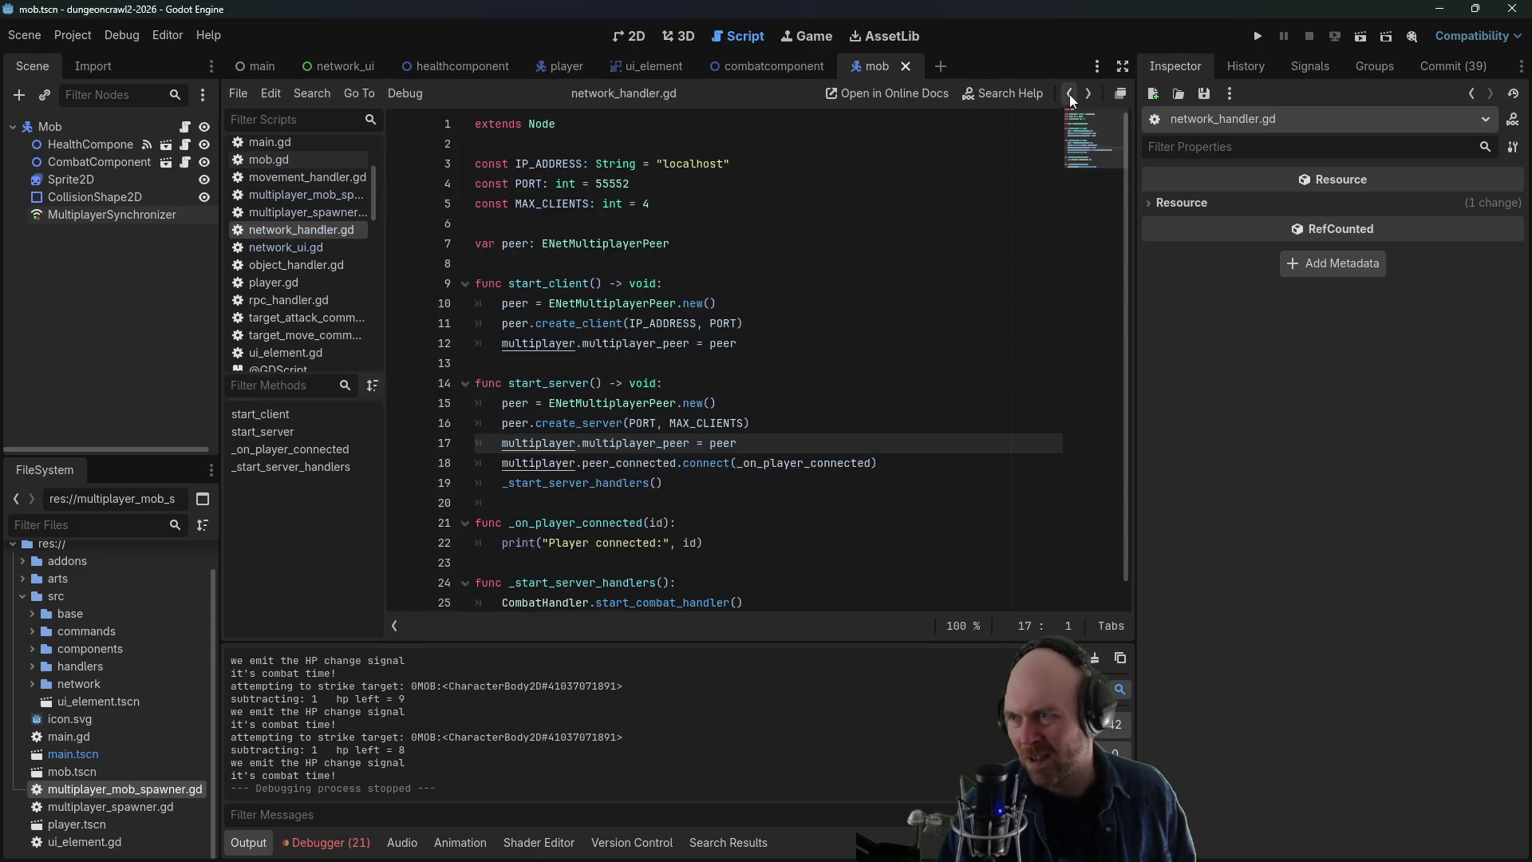
- Follow SceneTree.get_multiplayer() to the MultiplayerAPI reference and read through its methods and signals
ctrl+click(554, 342)
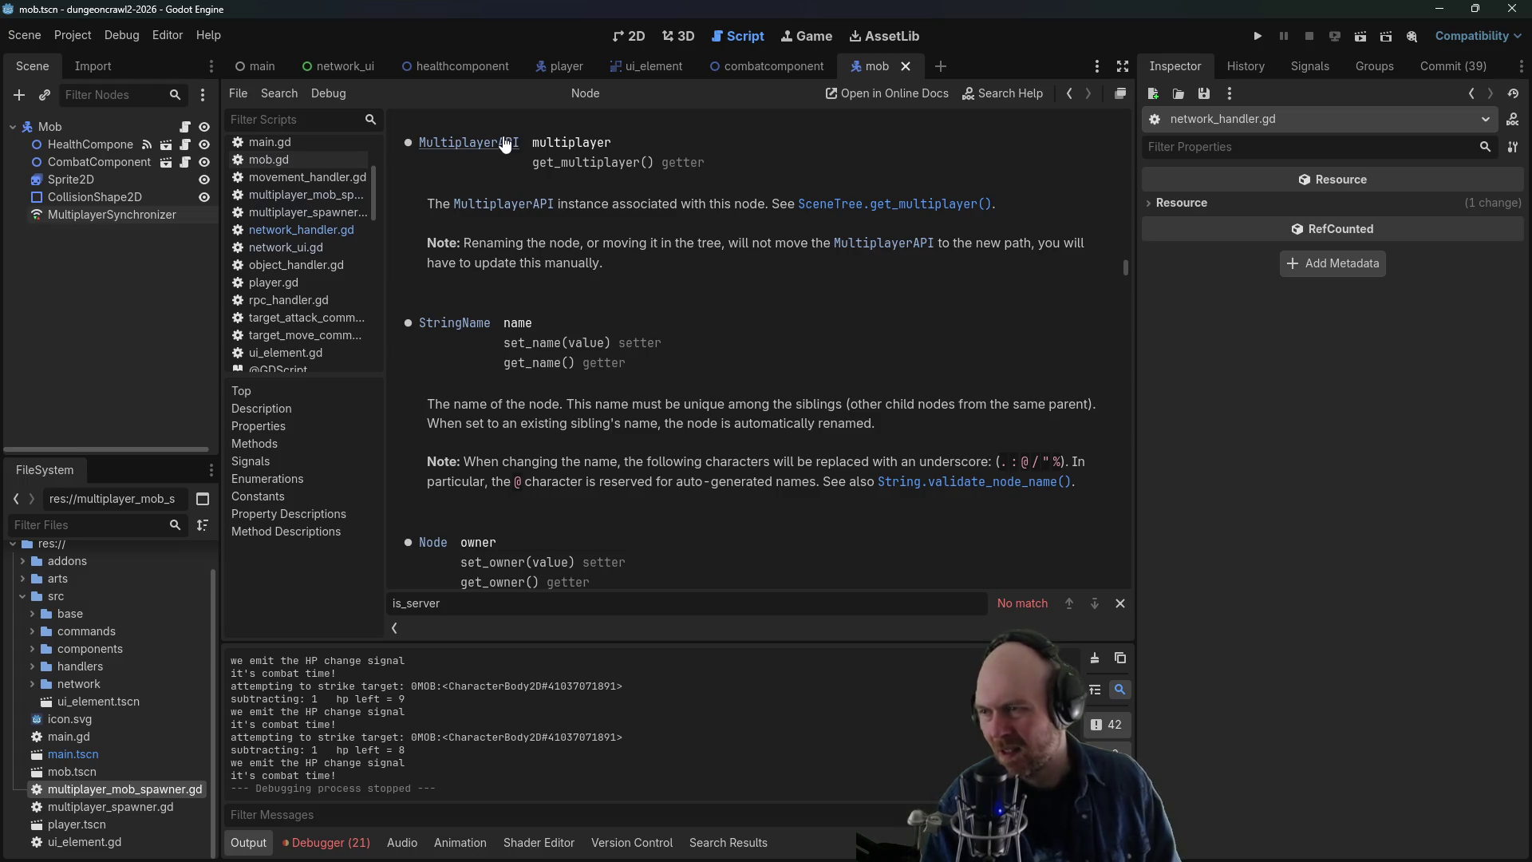
click(938, 205)
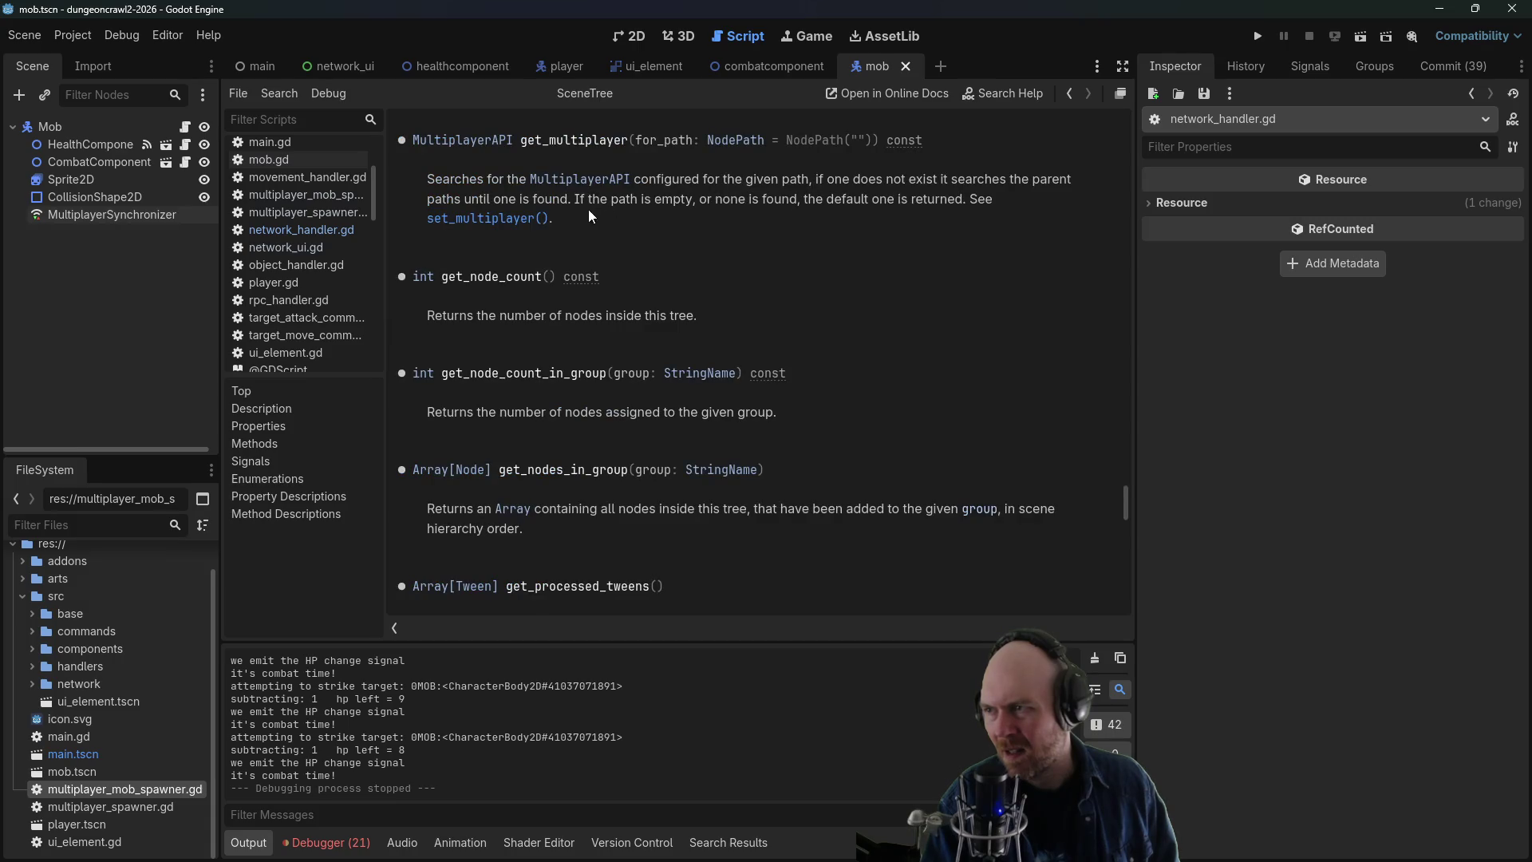
click(540, 180)
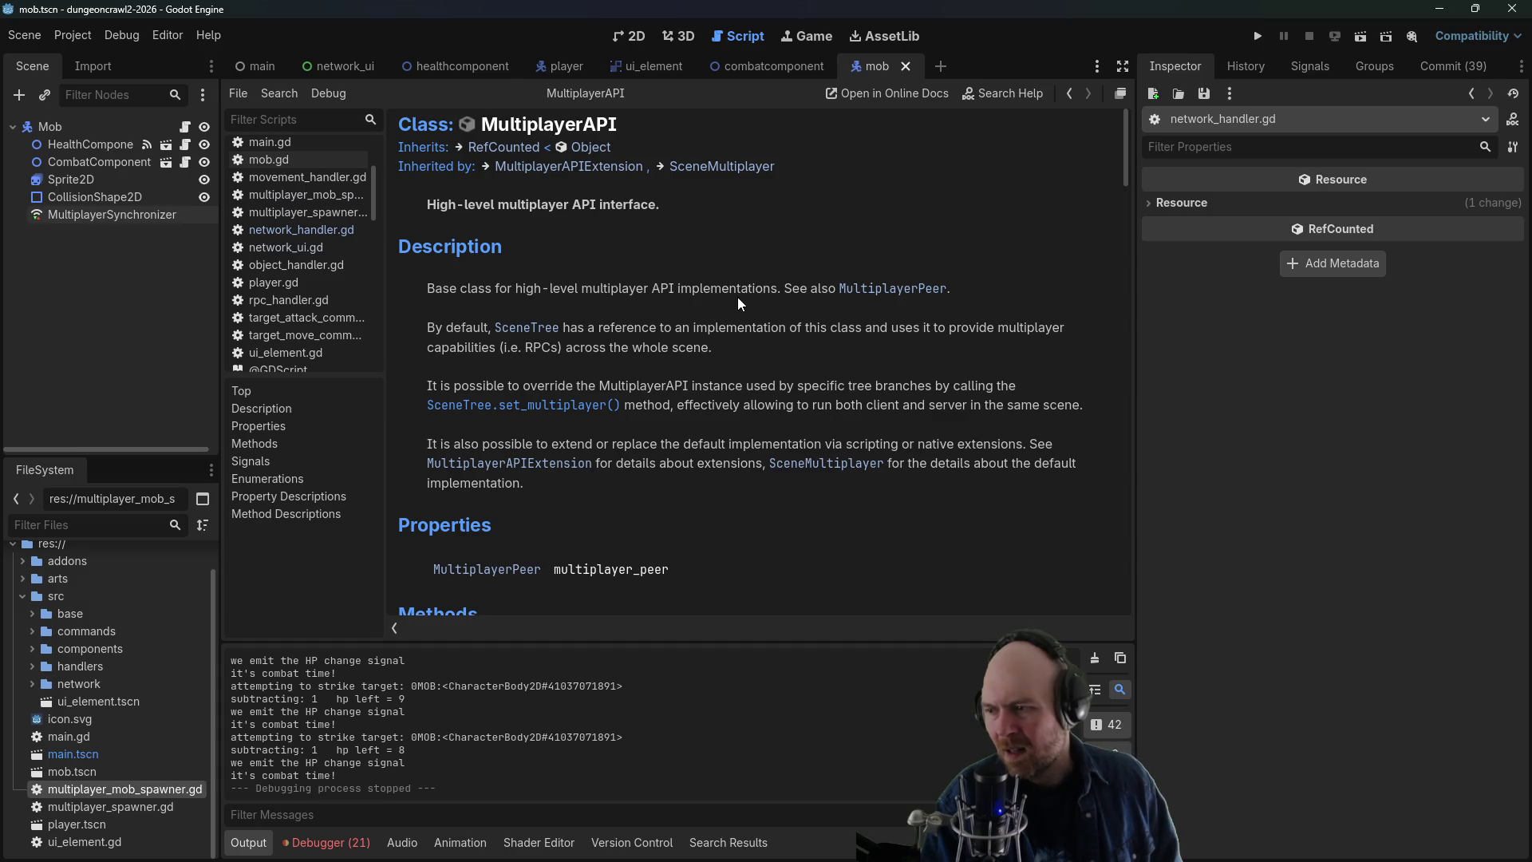
scroll(736, 300, down, 3)
scroll(732, 299, down, 4)
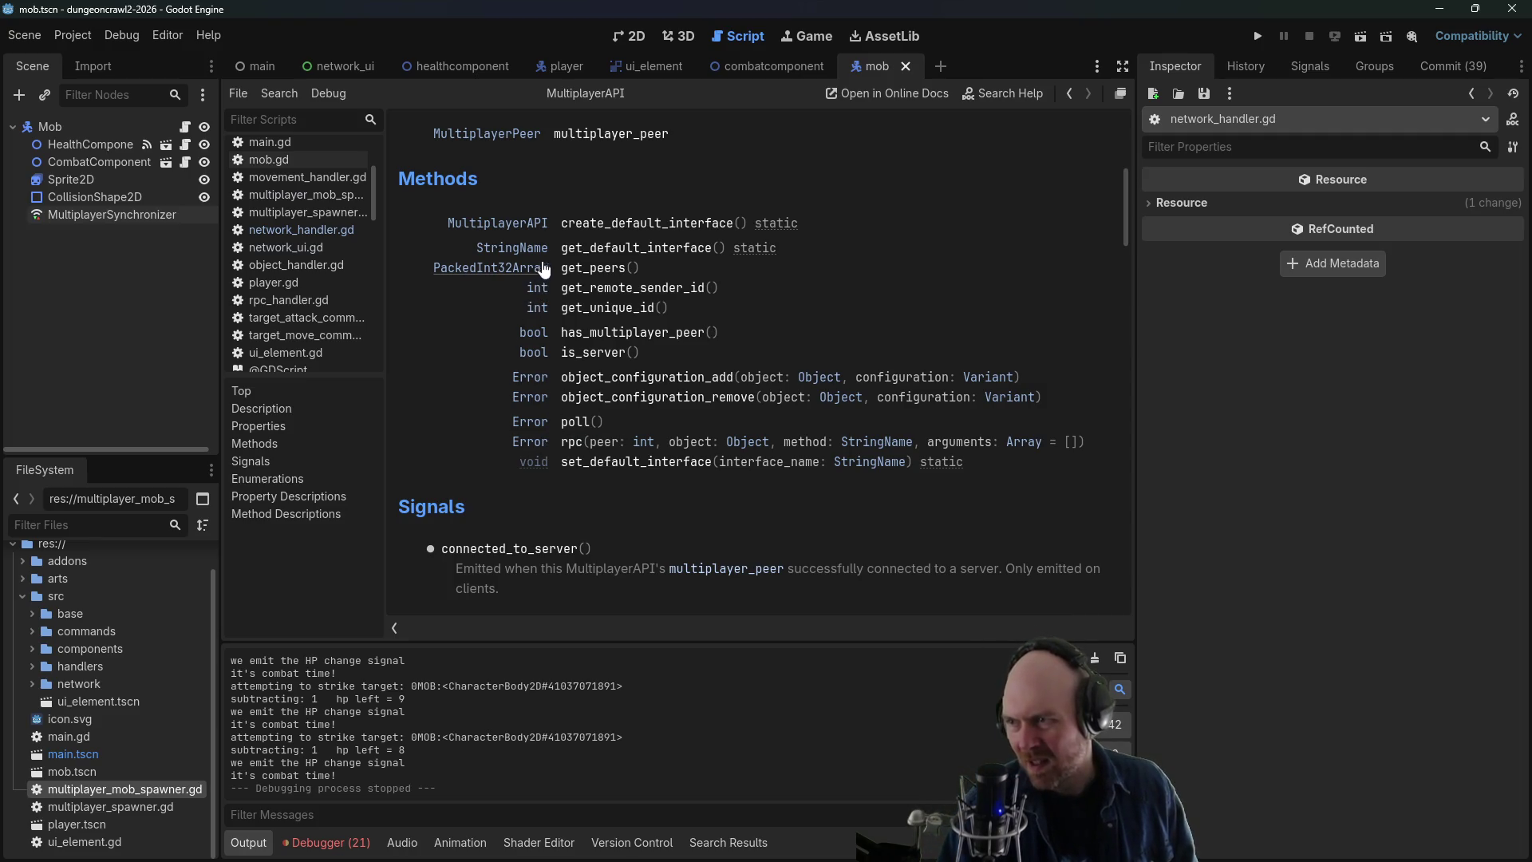
scroll(517, 400, down, 1)
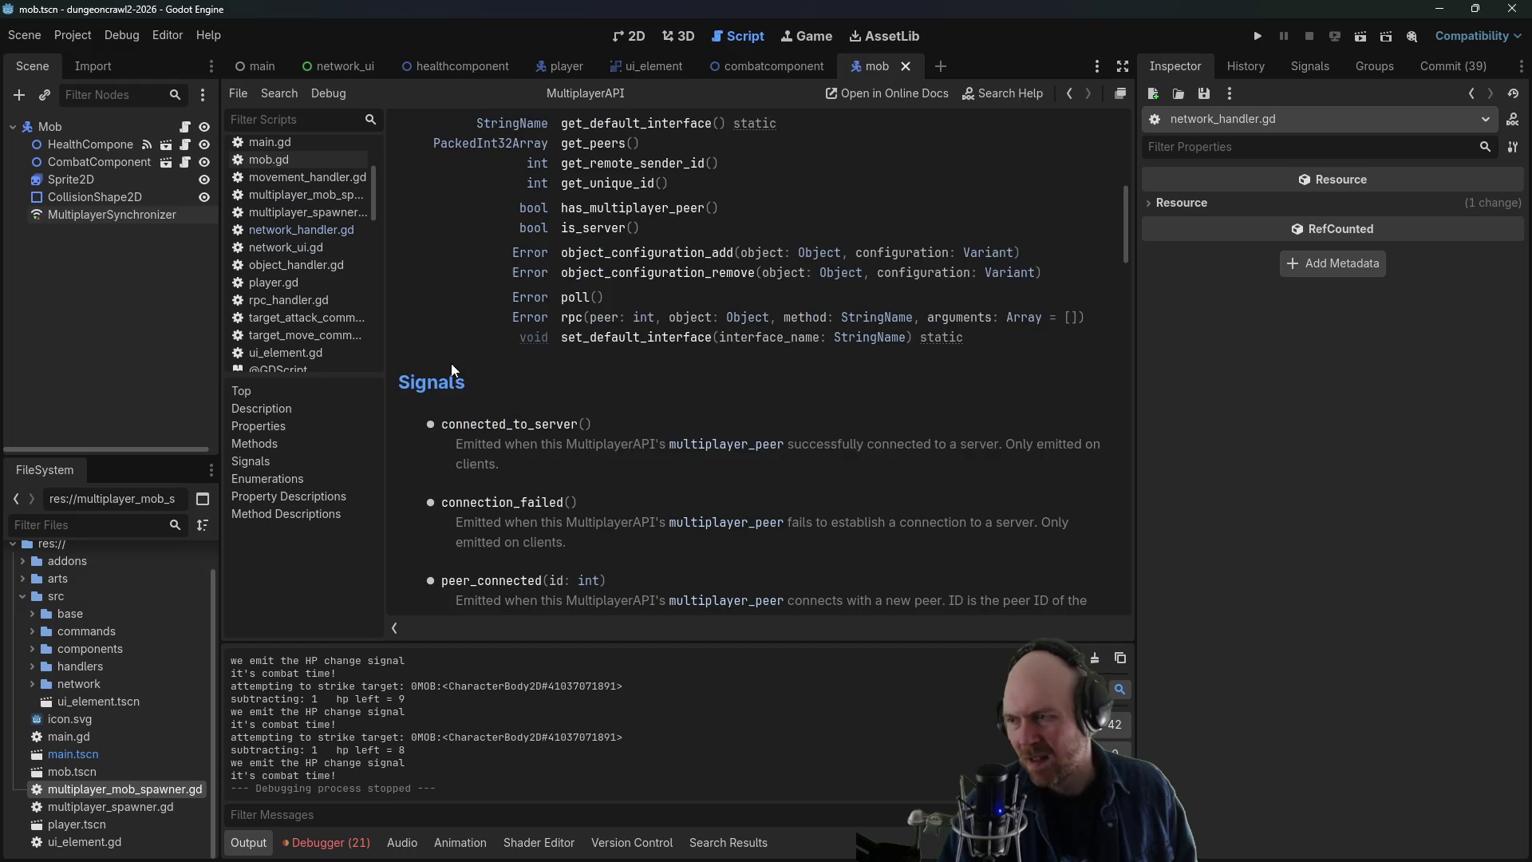
scroll(449, 359, down, 2)
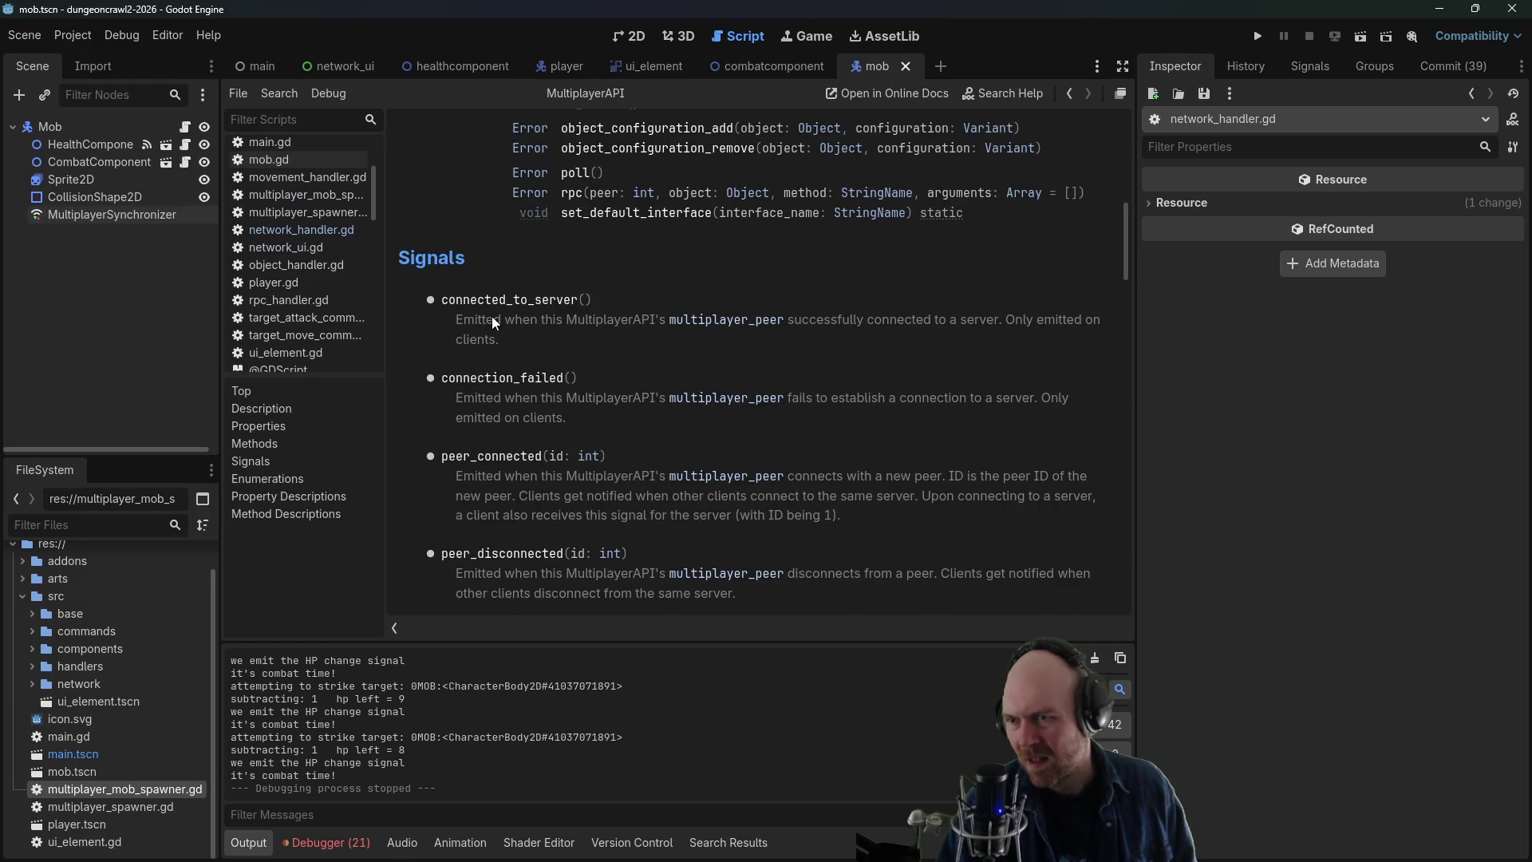
scroll(488, 315, down, 3)
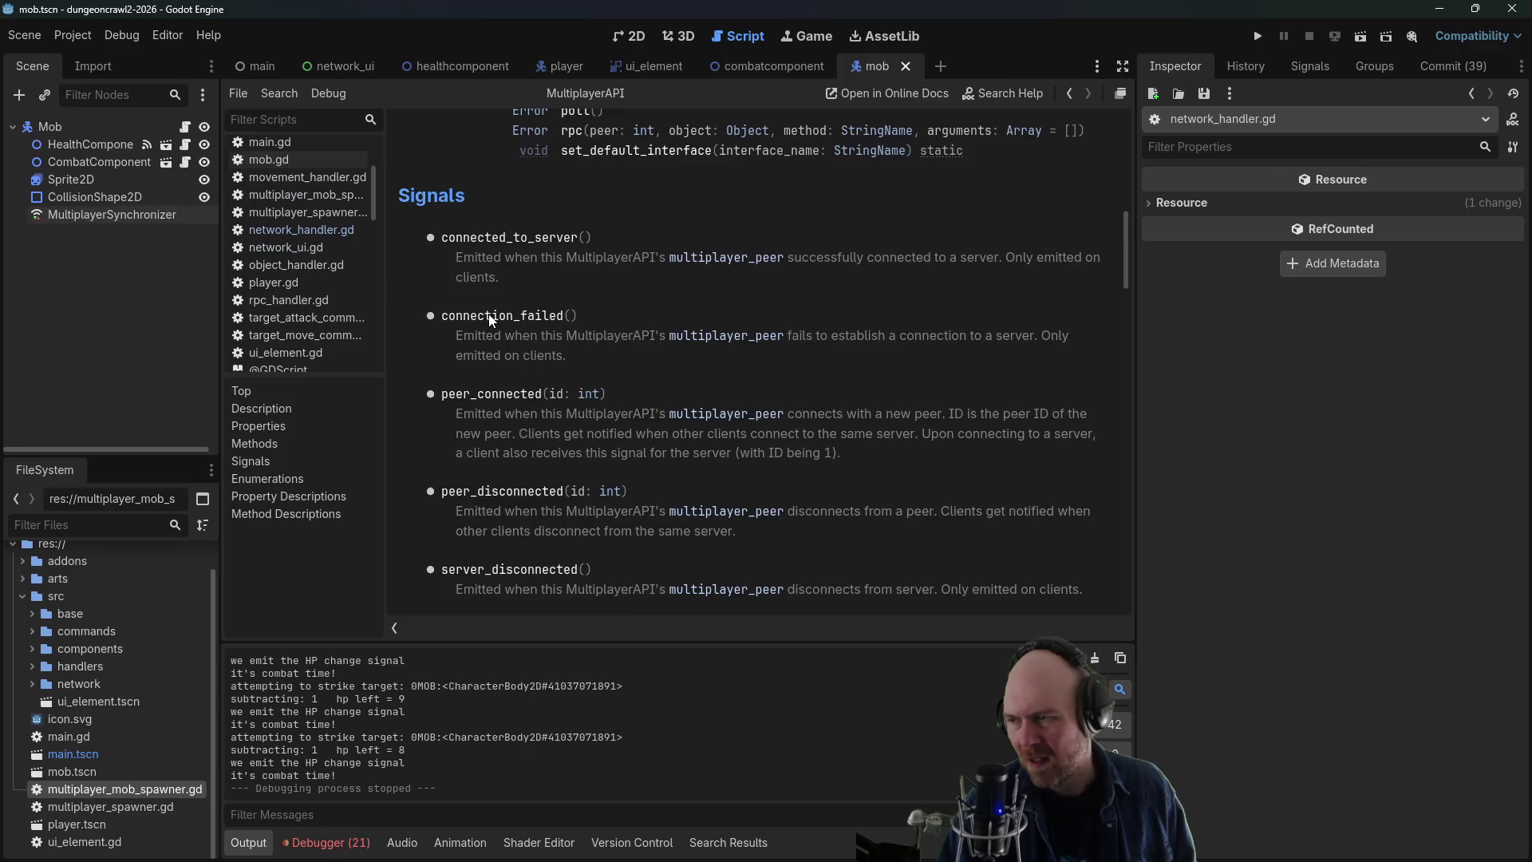
scroll(489, 314, down, 8)
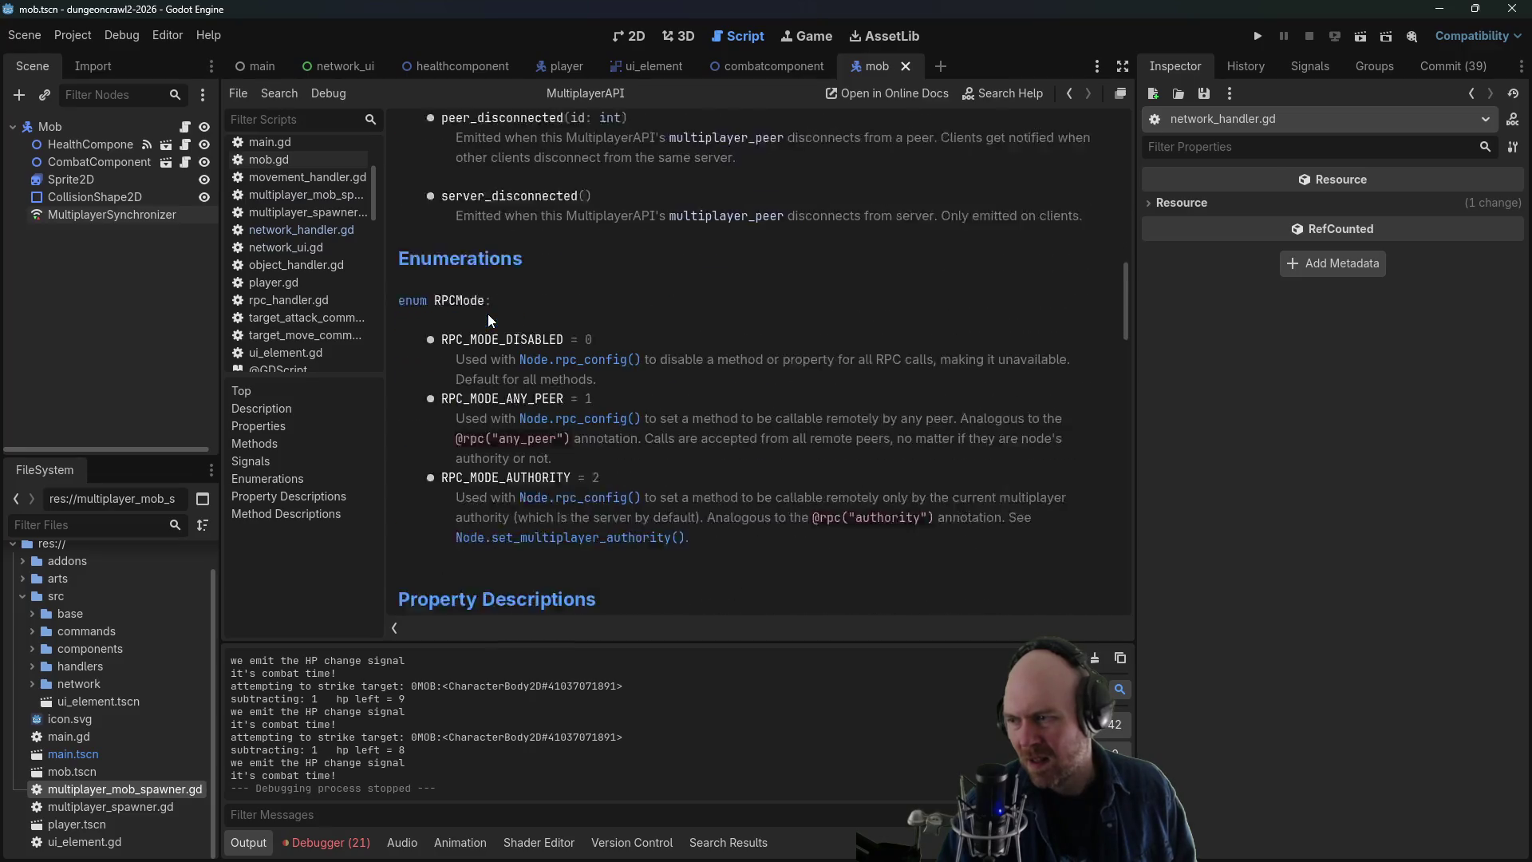
scroll(487, 308, down, 1)
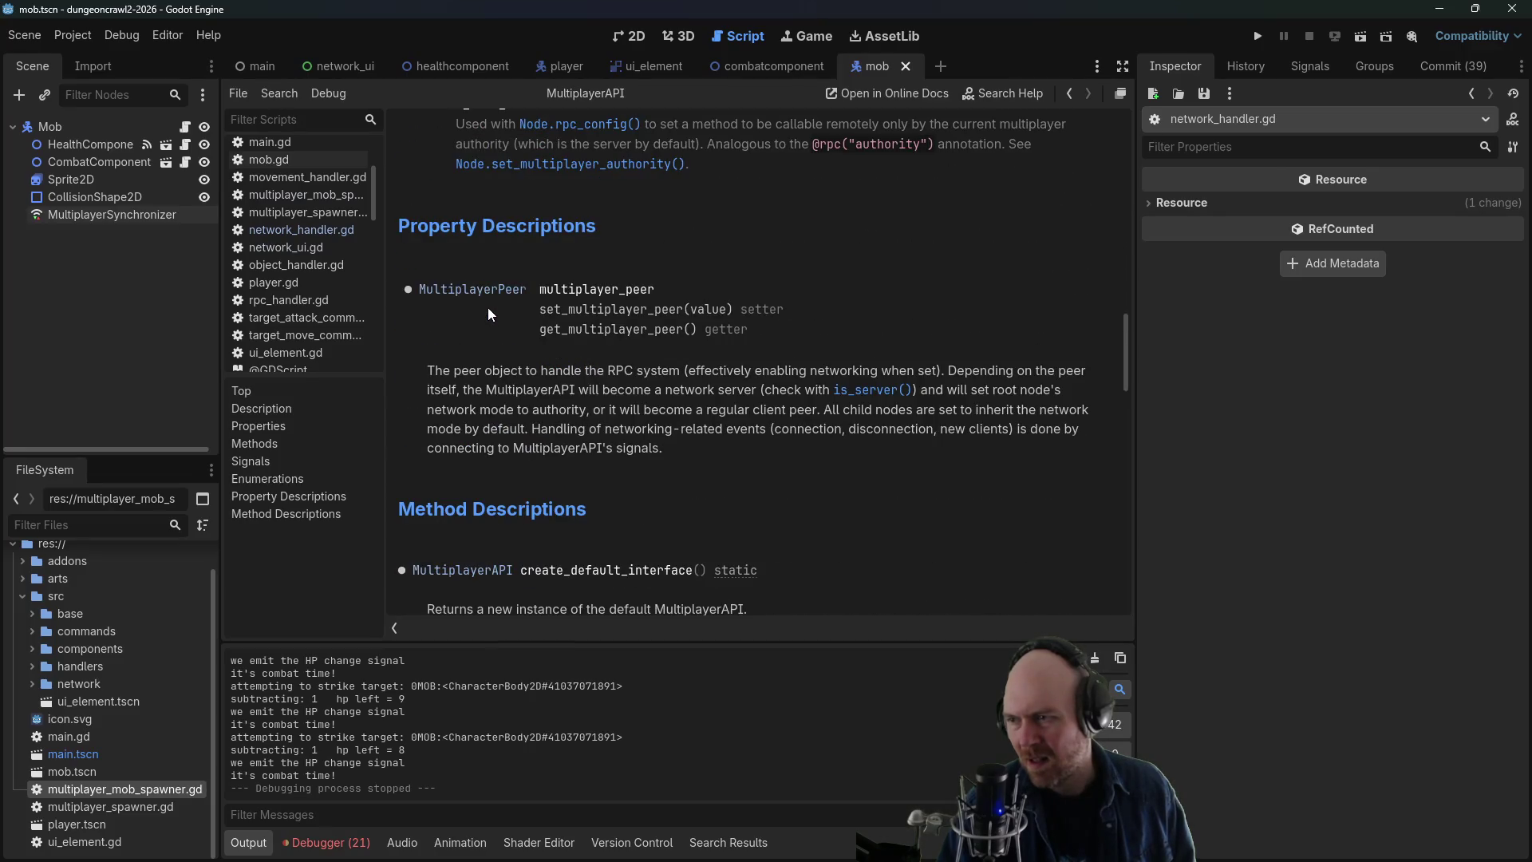
scroll(487, 308, down, 5)
scroll(486, 308, down, 1)
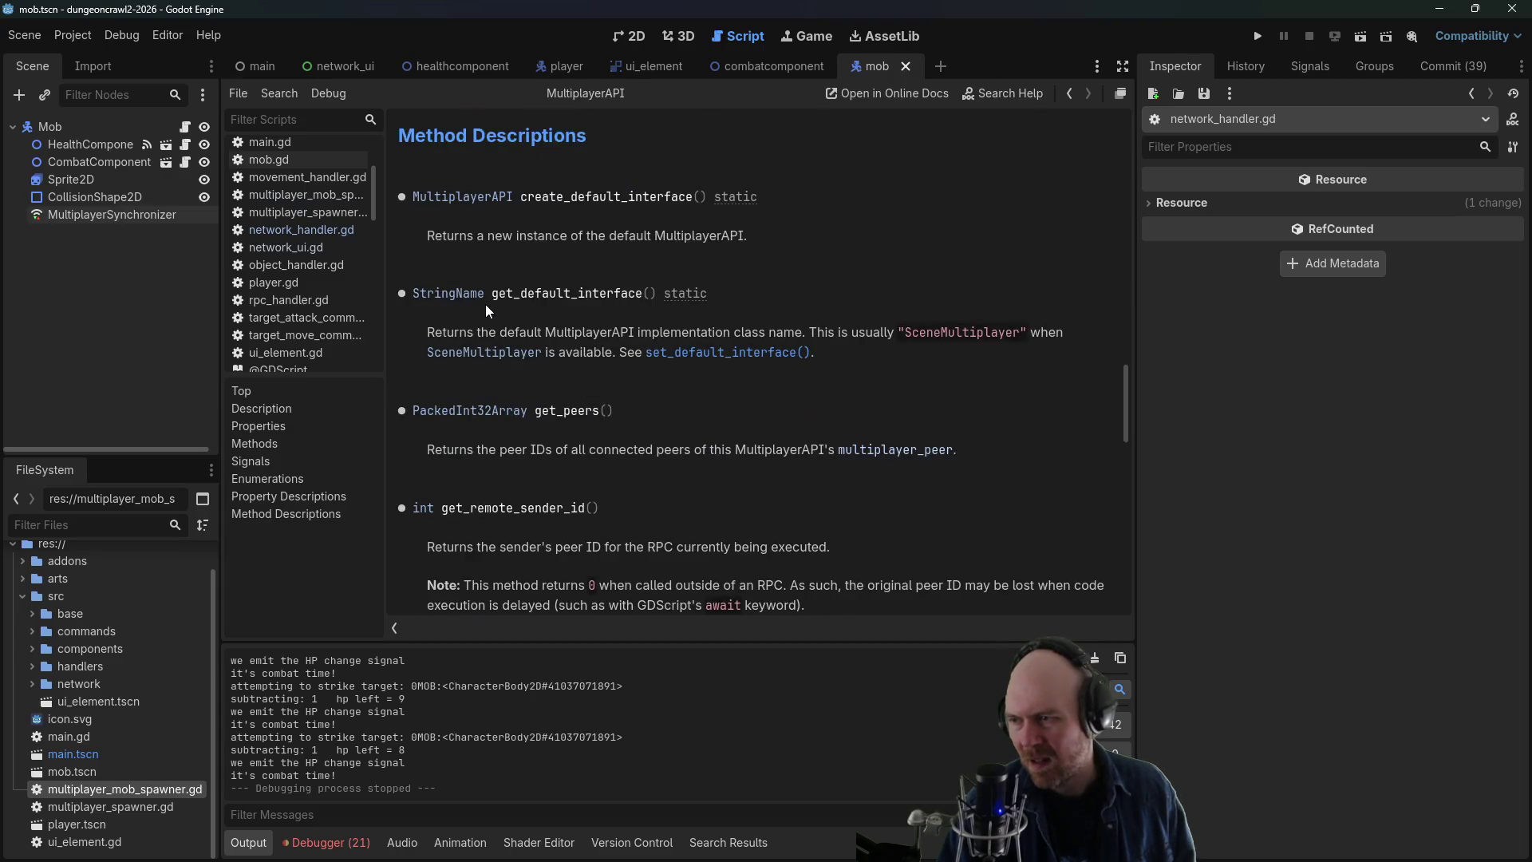
scroll(487, 308, down, 3)
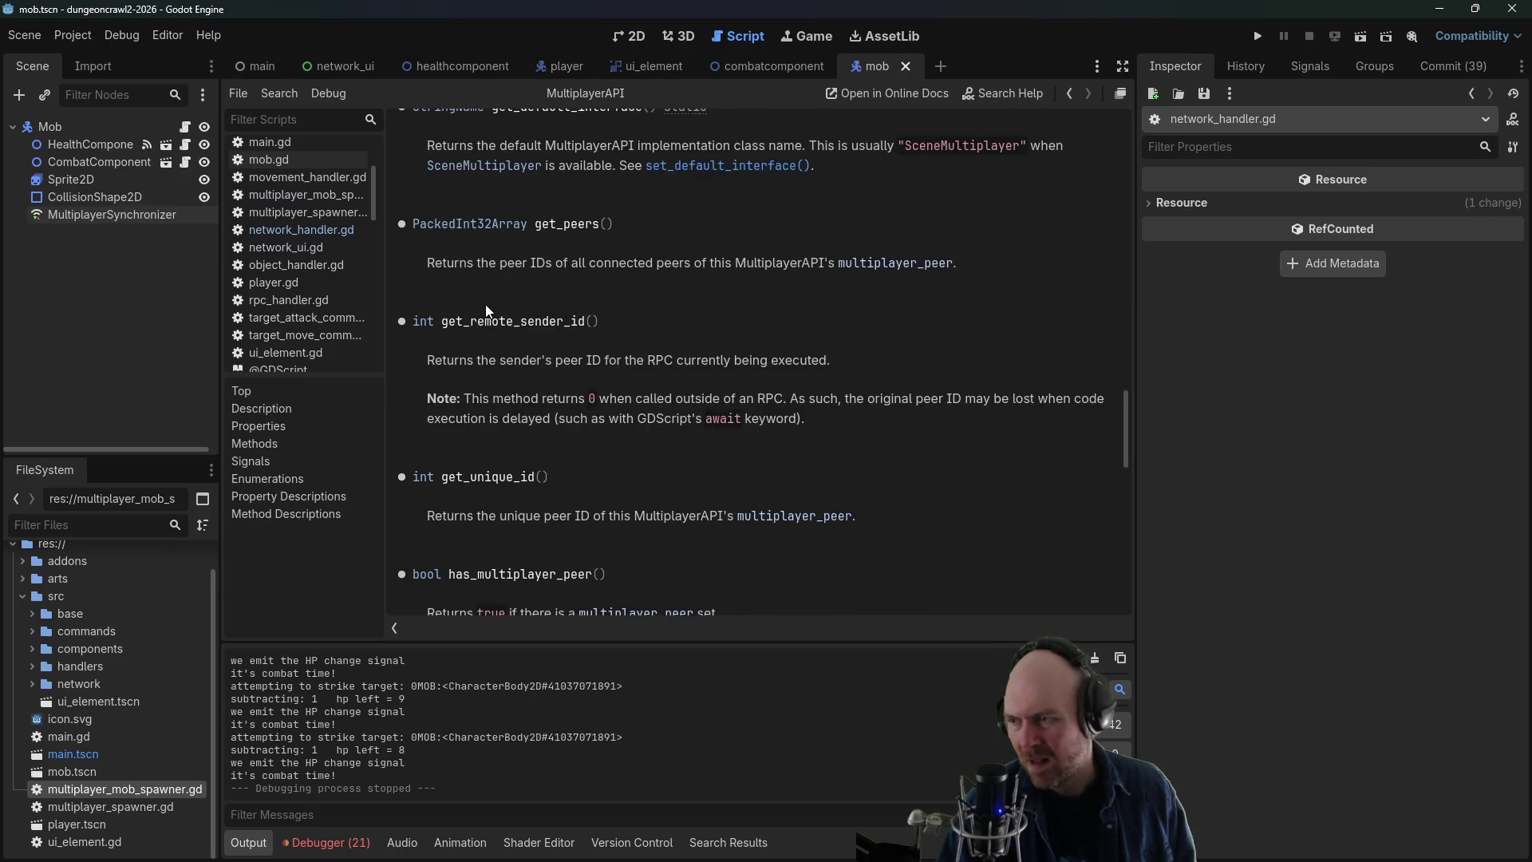
scroll(487, 308, down, 2)
scroll(487, 310, down, 1)
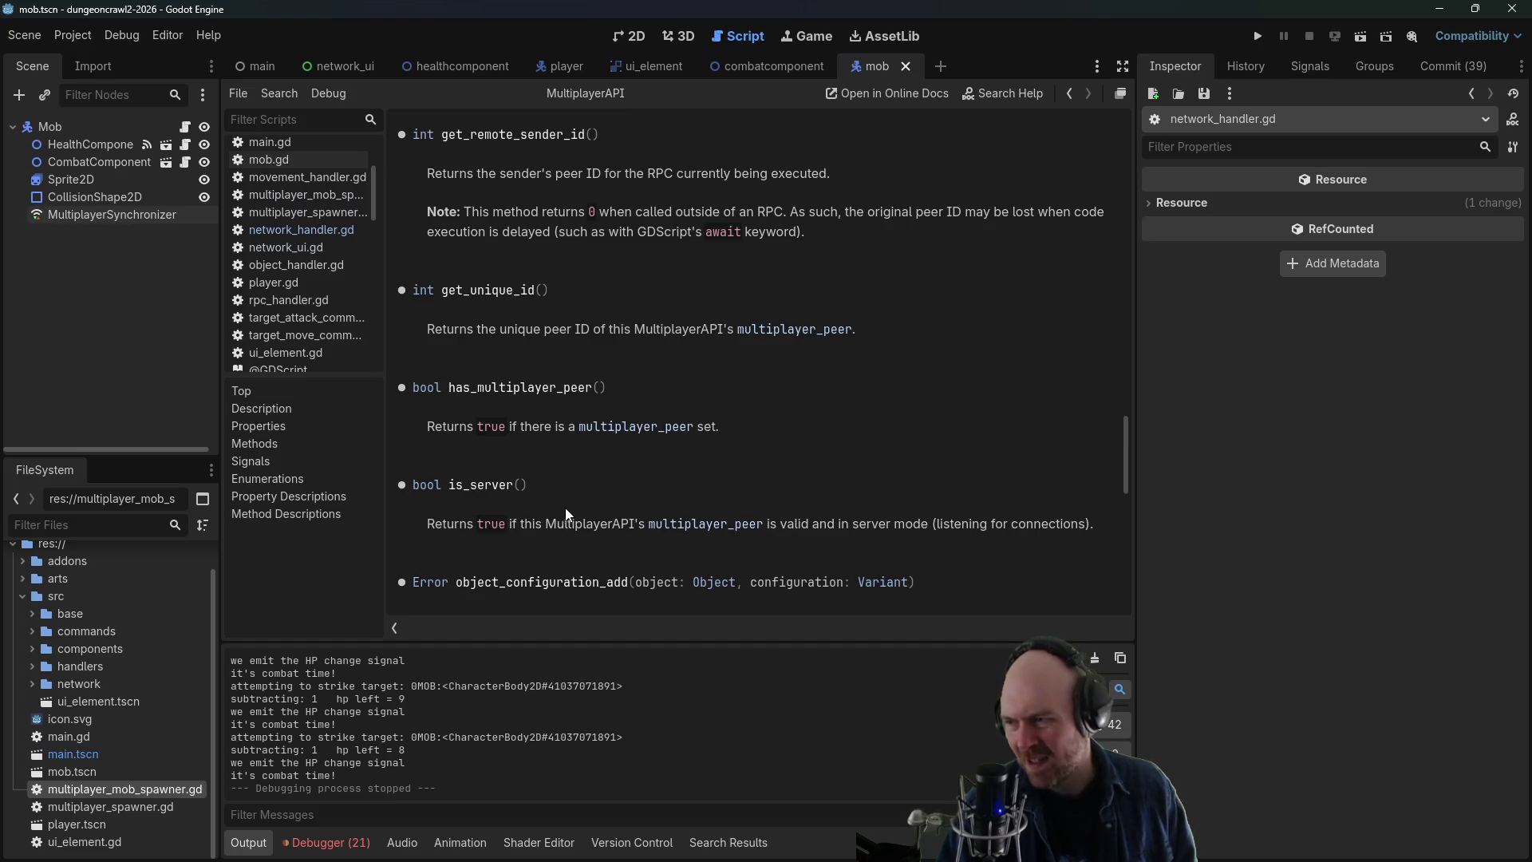
scroll(688, 530, up, 9)
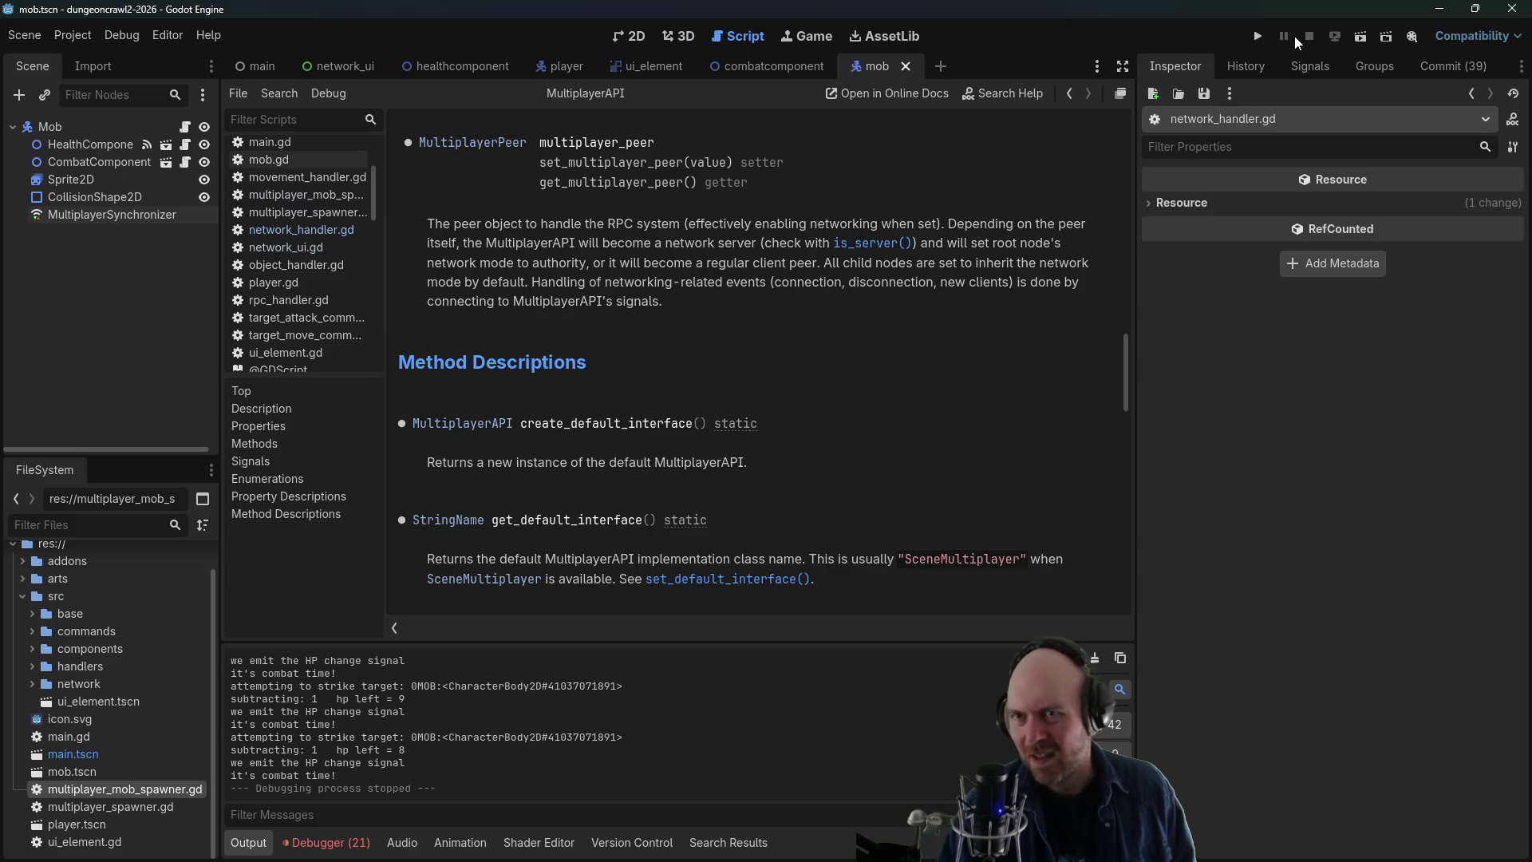
- Run the project briefly, stop it, and switch back to network_handler.gd
click(1257, 36)
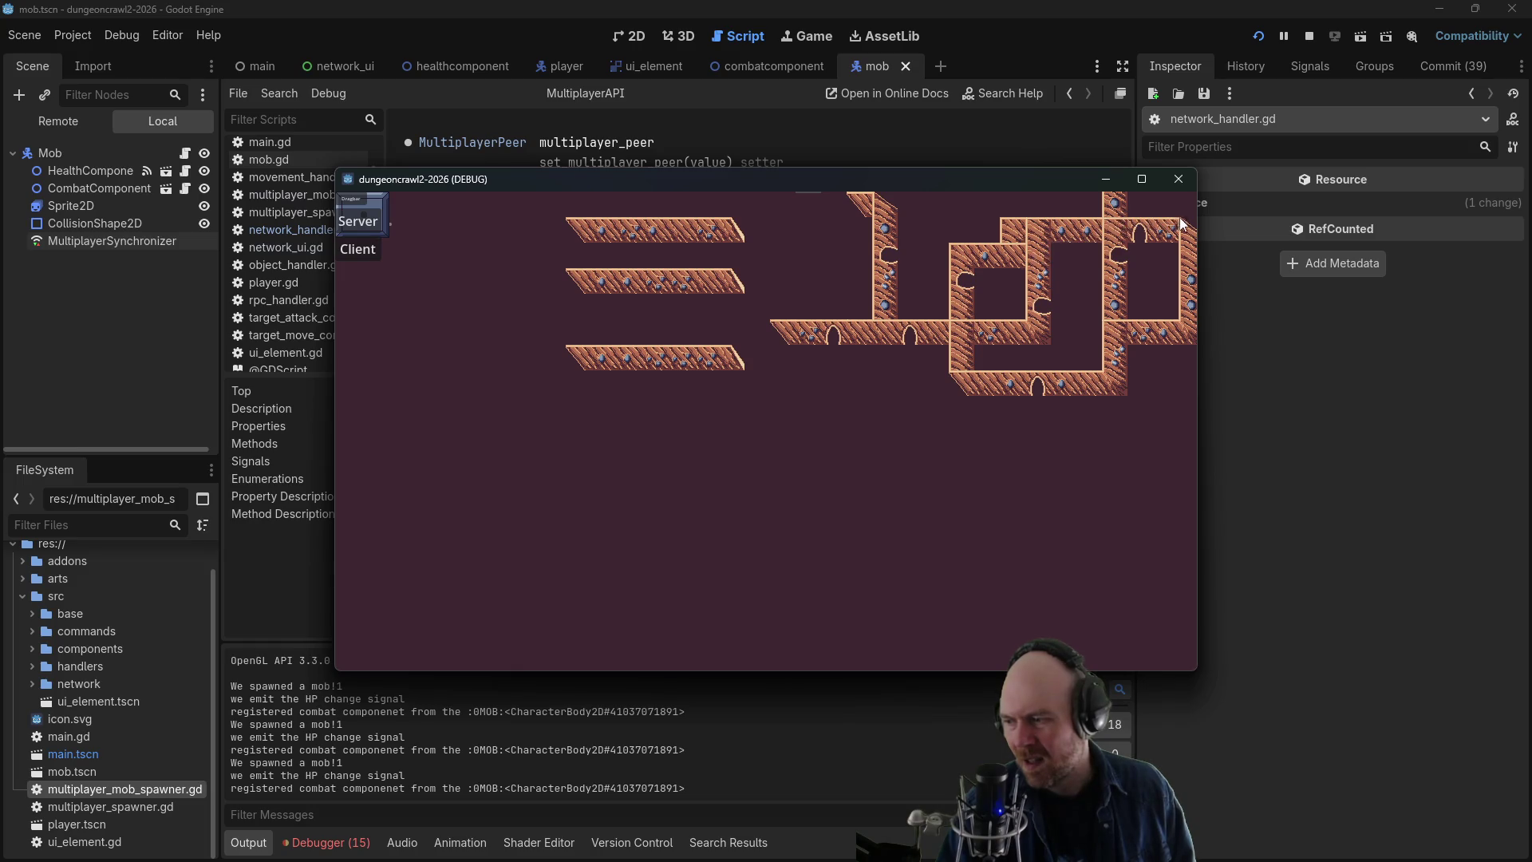
click(1310, 36)
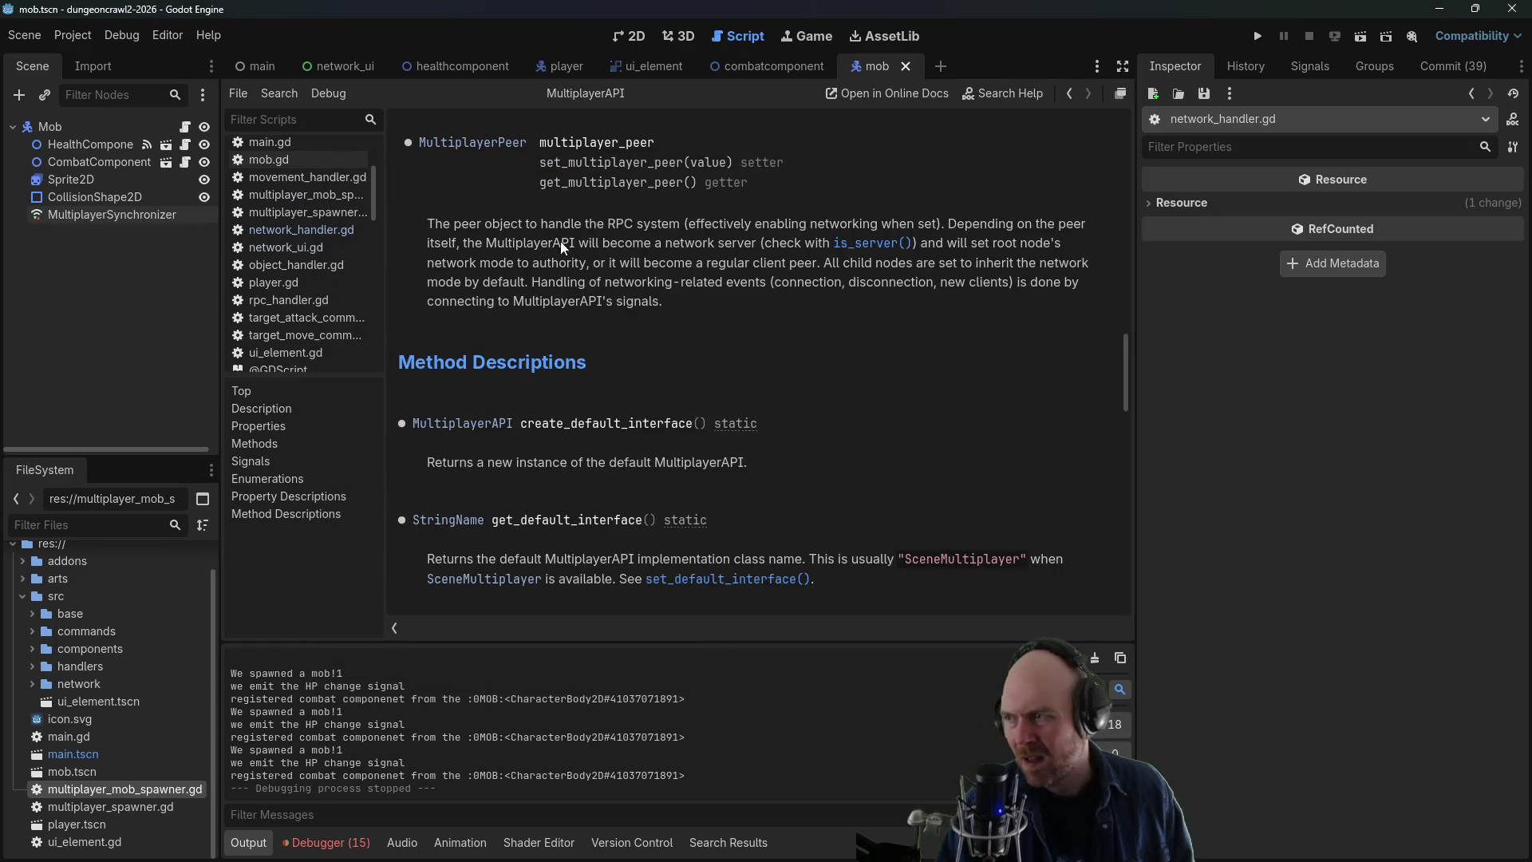
click(292, 229)
click(280, 248)
click(283, 230)
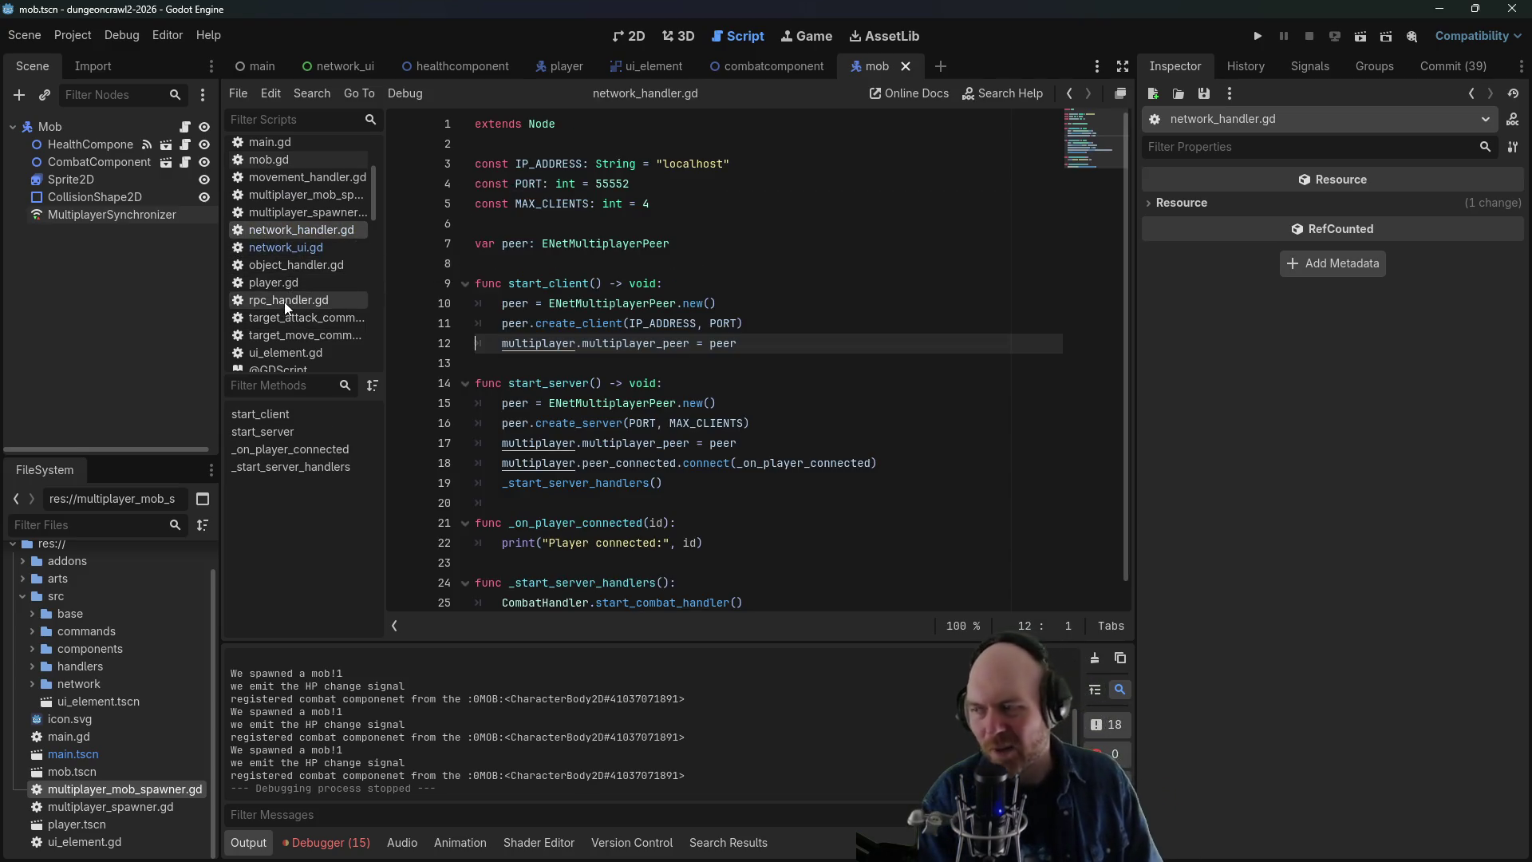
- In multiplayer_mob_spawner.gd, replace get_unique_id with is_server in the spawn print, then save and run
click(324, 197)
click(728, 304)
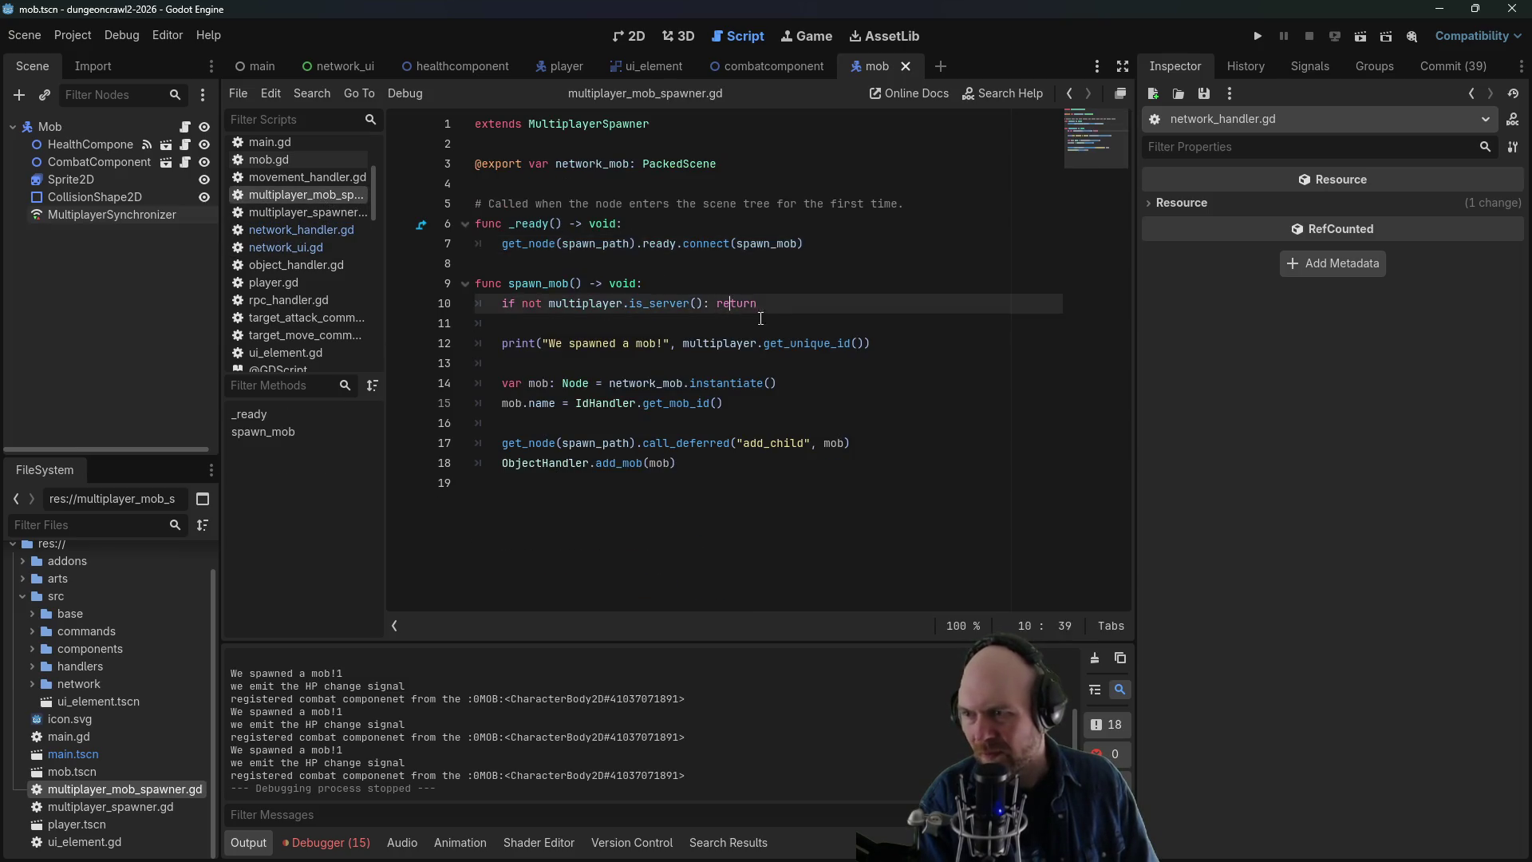
click(832, 331)
click(661, 345)
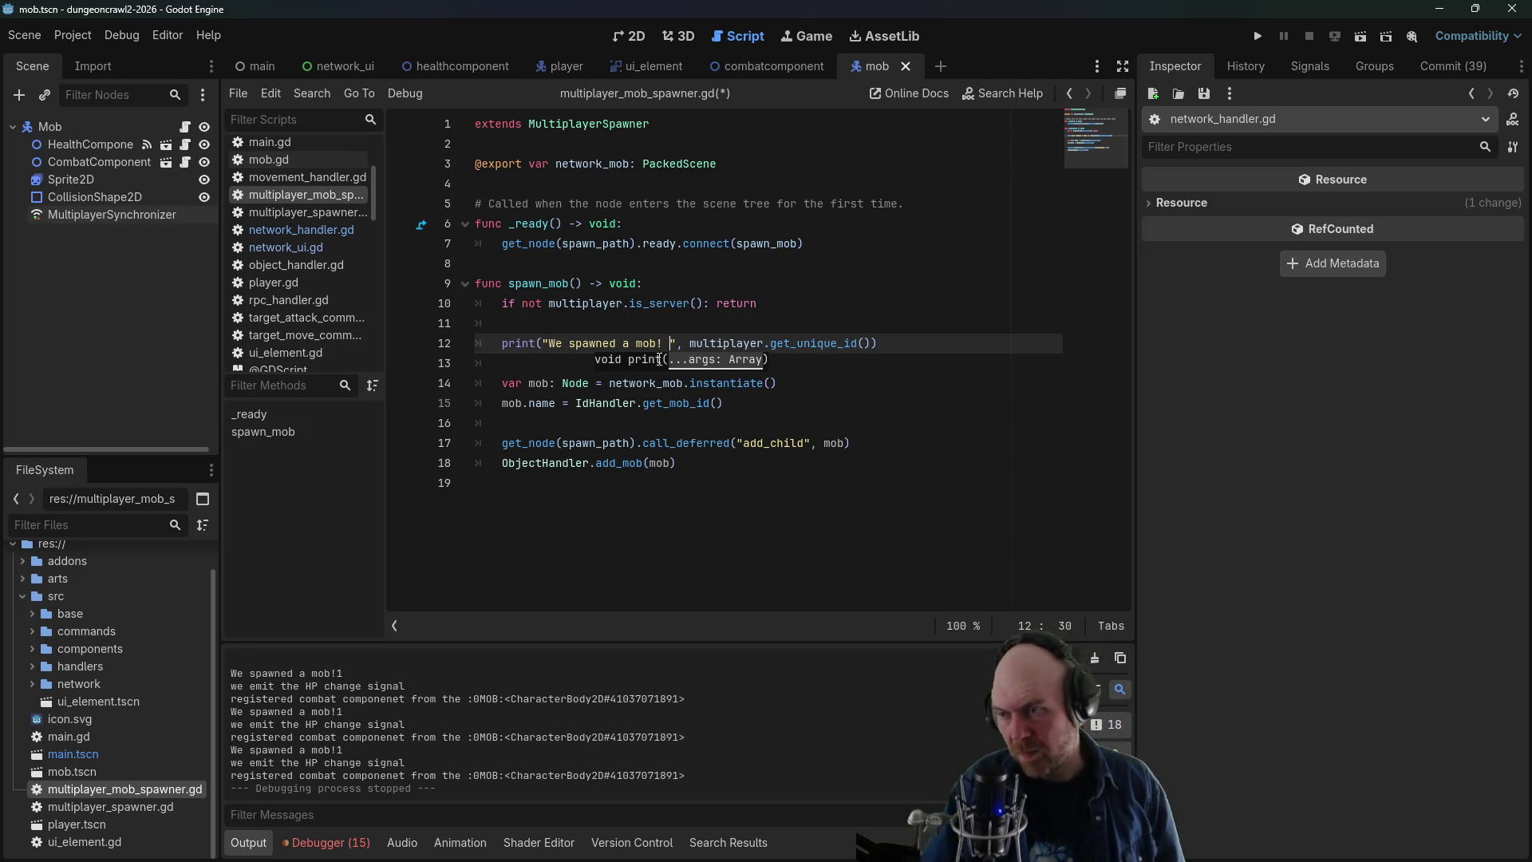
drag(771, 343, 861, 345)
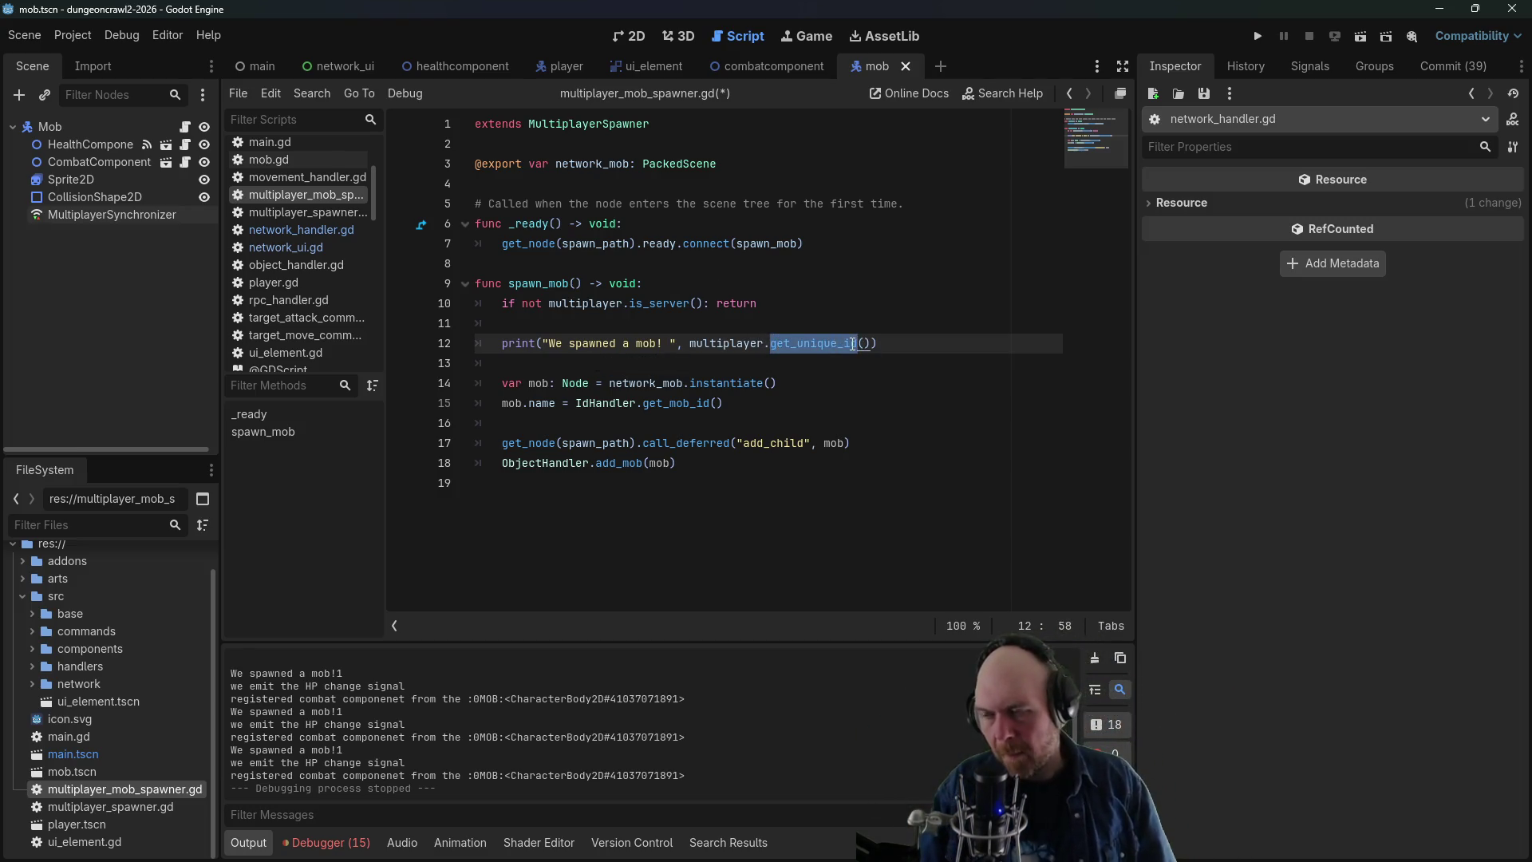
text(is_server)
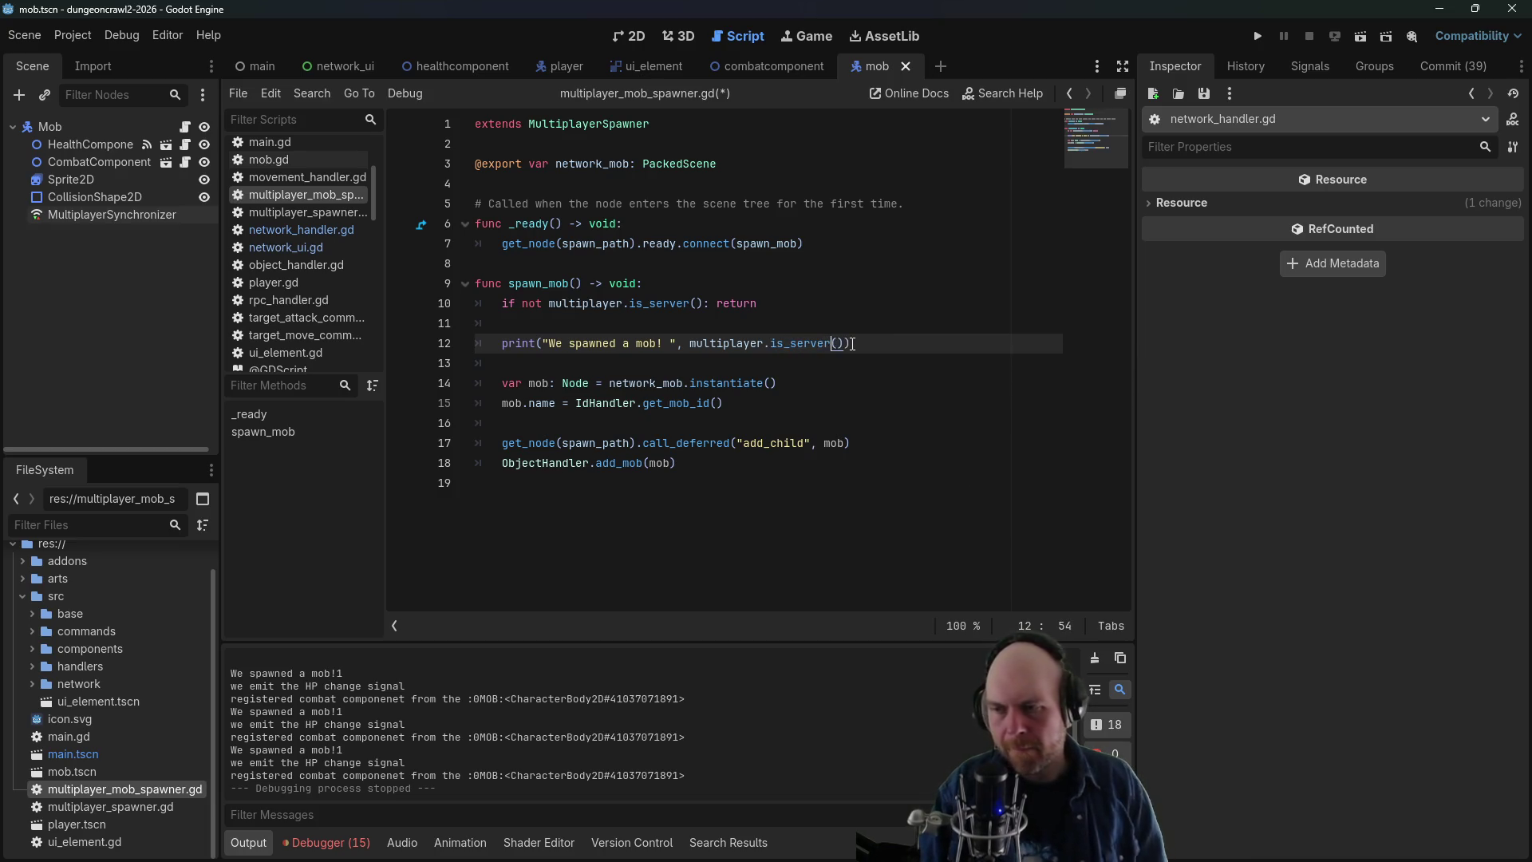
key(F5)
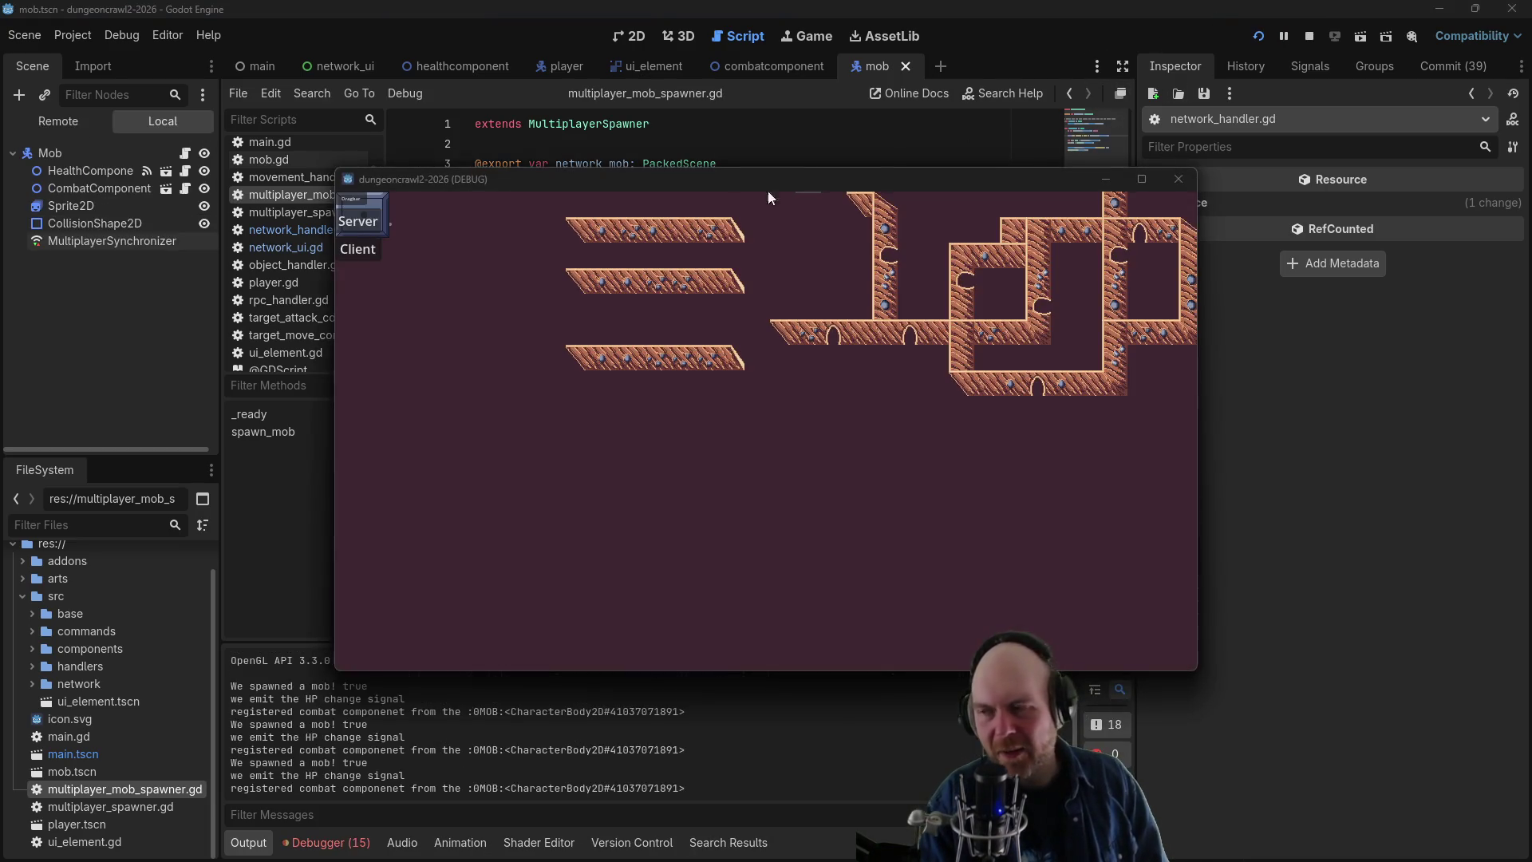
- Close the game window after the log reports 'We spawned a mob! true'
click(369, 225)
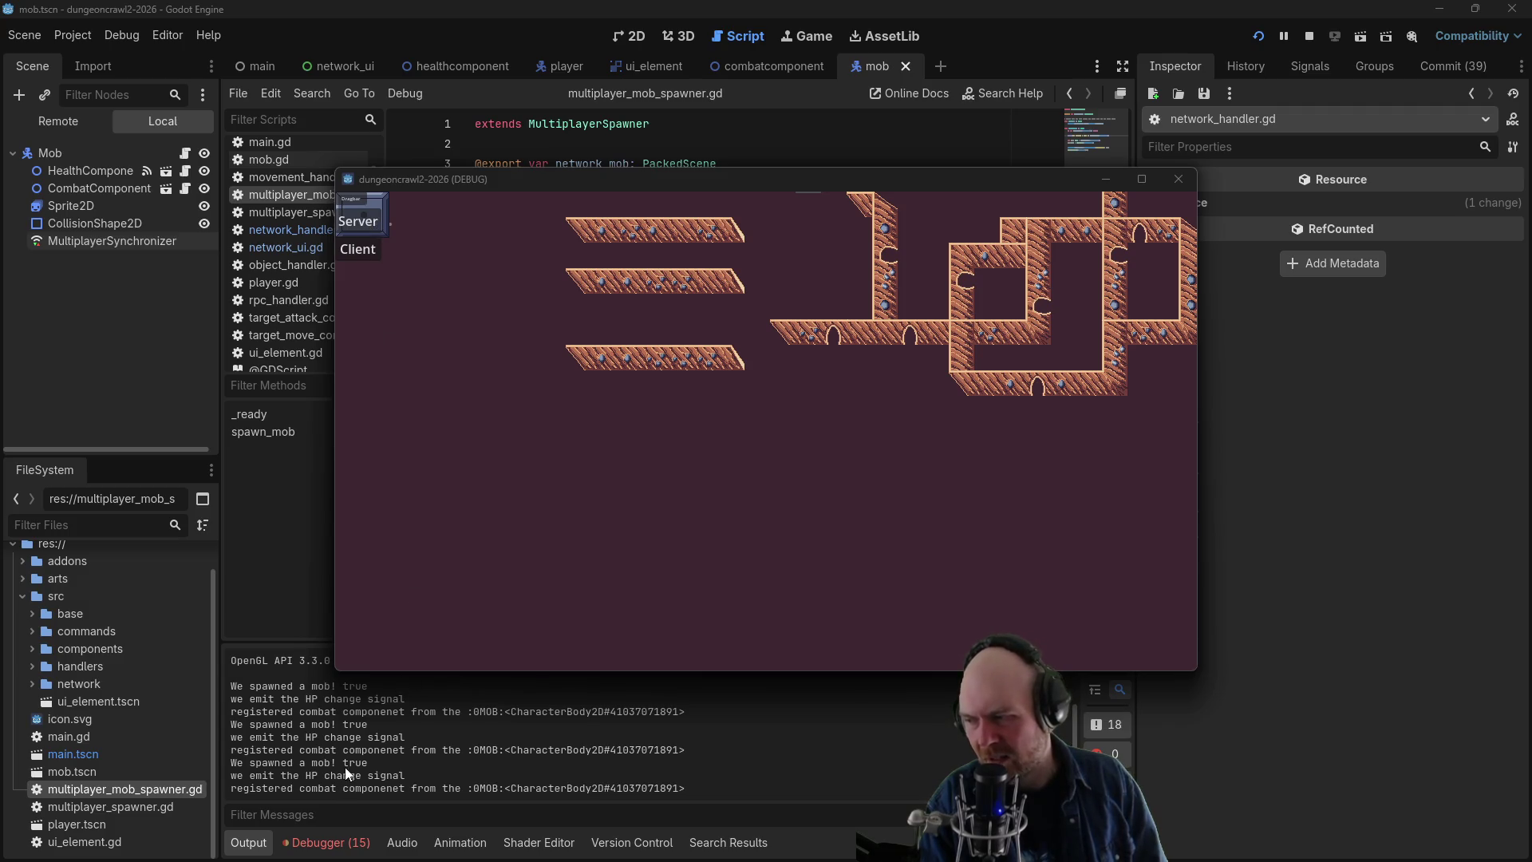
click(1179, 178)
key(Up)
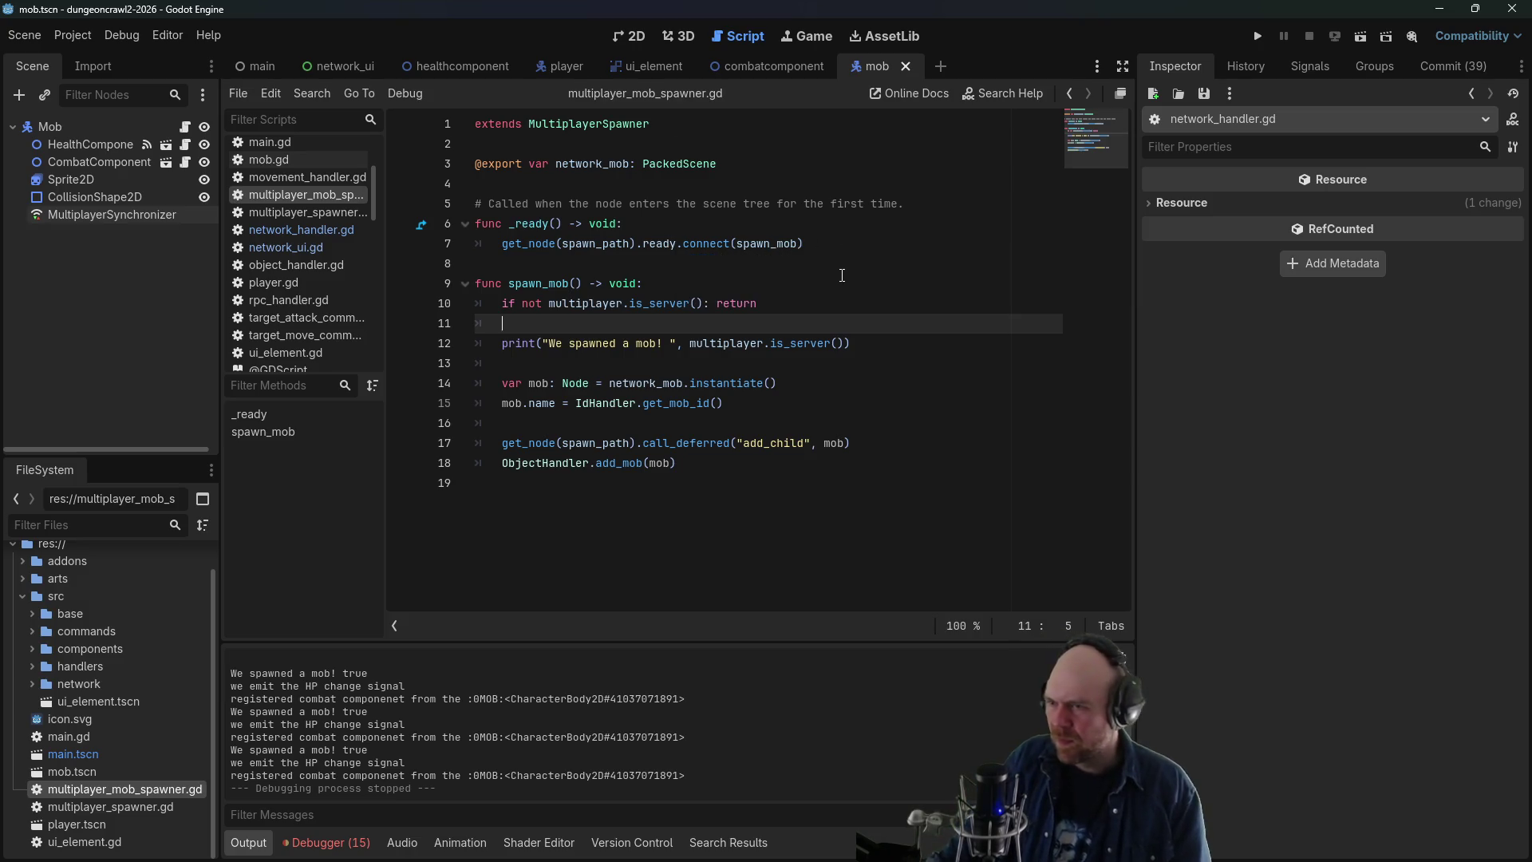
- Comment out the get_node ready hookup, add multiplayer.peer_connected.connect(spawn_mob), then save and run
click(664, 224)
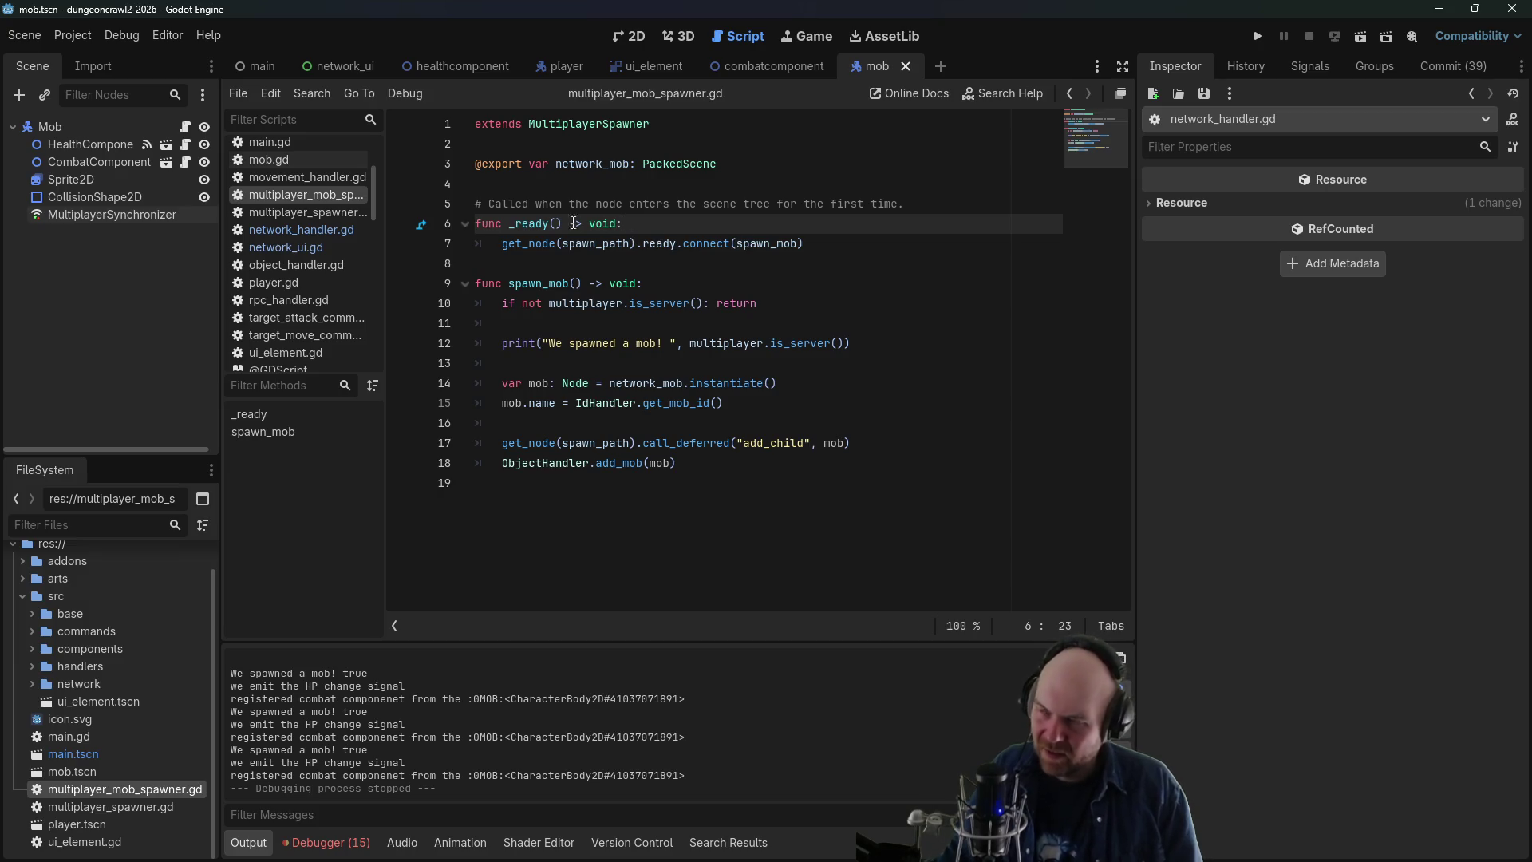
click(302, 213)
drag(503, 244, 729, 244)
key(ctrl+c)
click(274, 194)
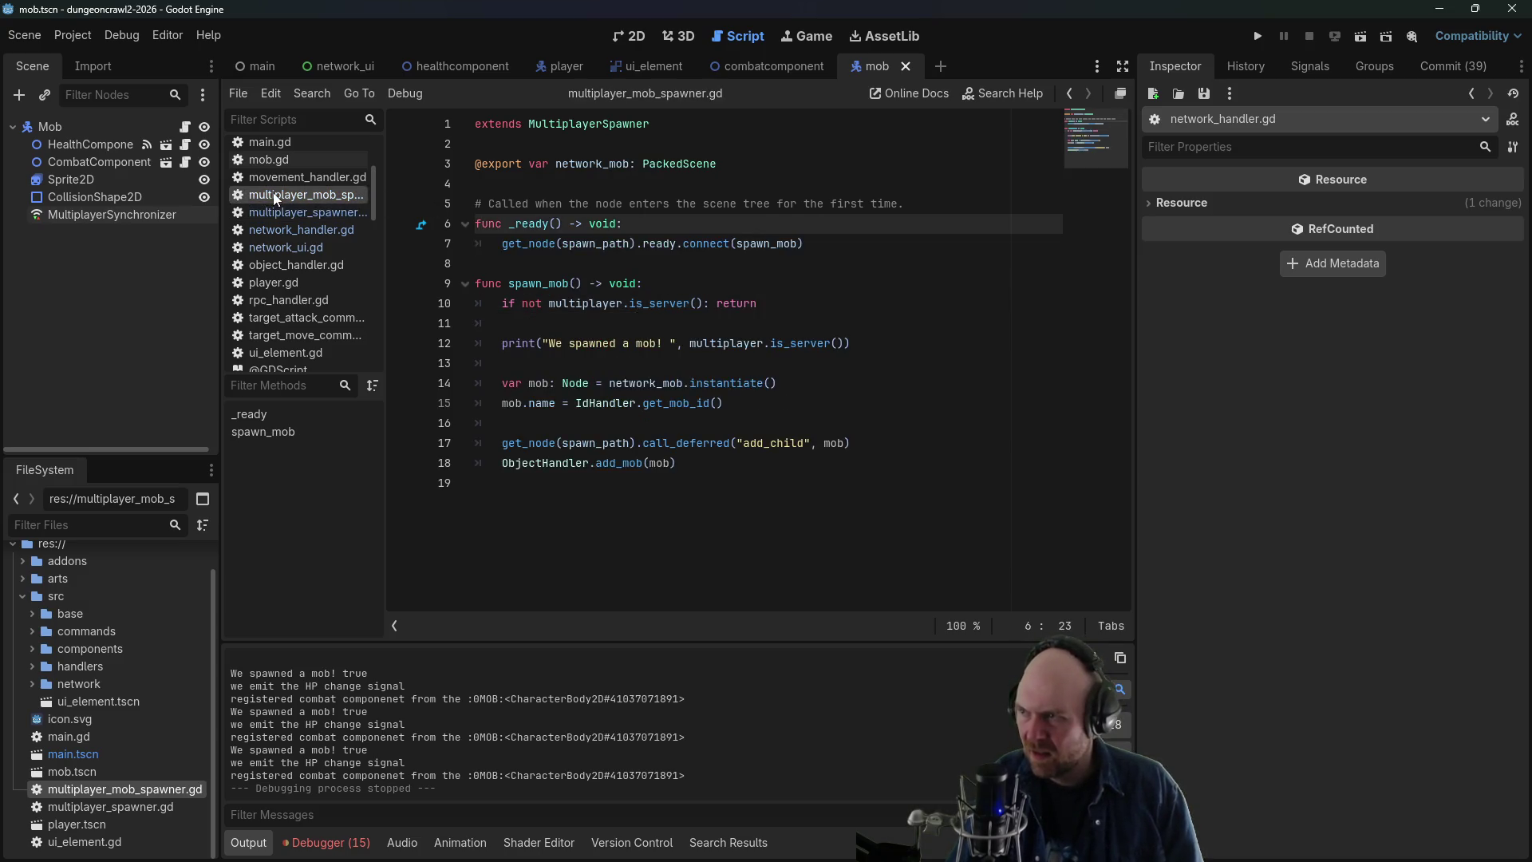
click(504, 243)
key(ctrl+k)
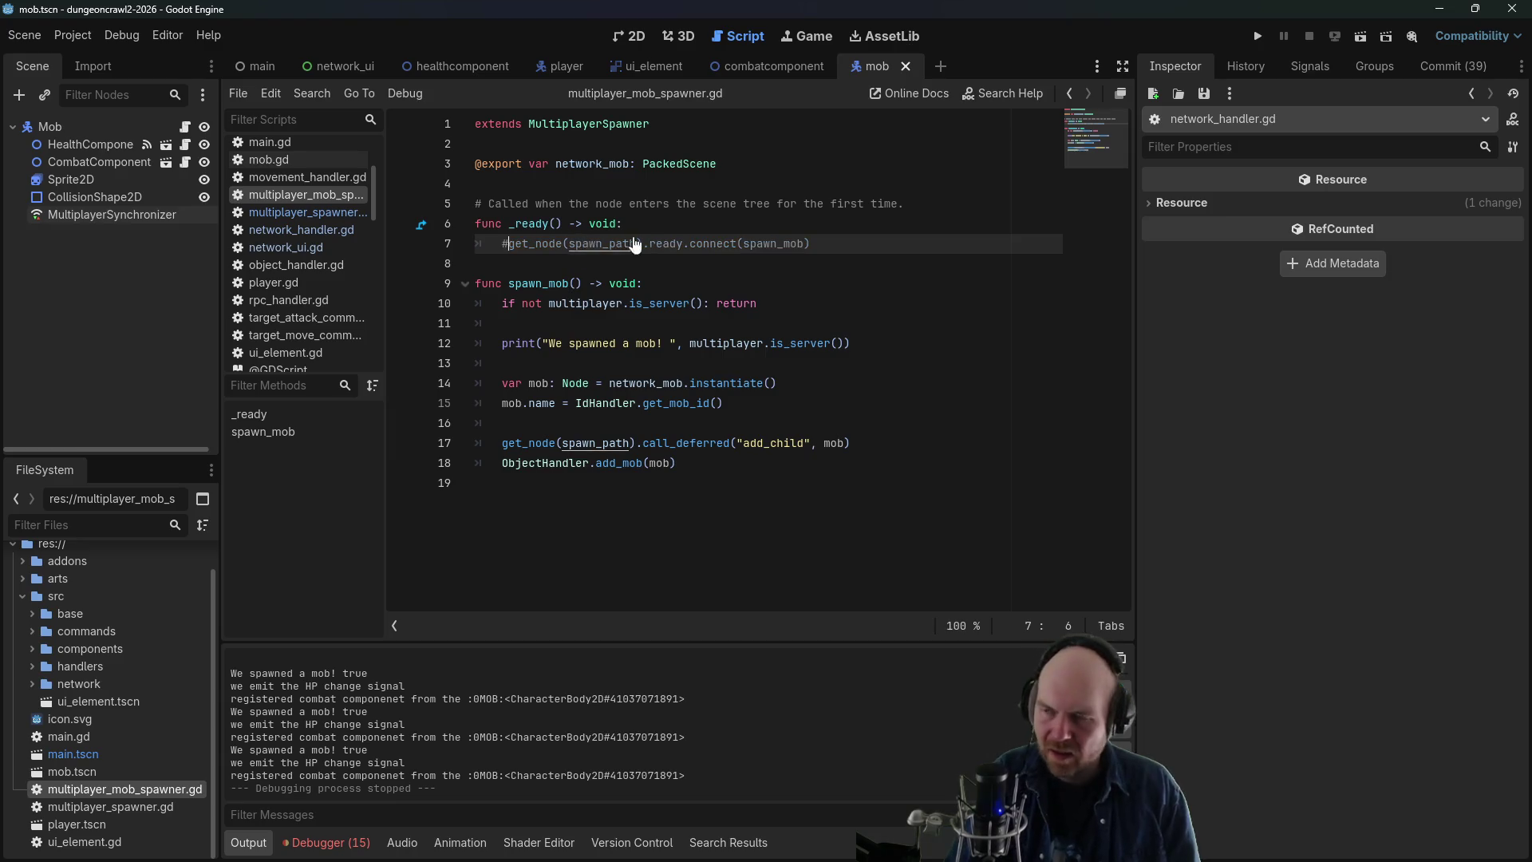
click(679, 223)
key(Return)
key(ctrl+v)
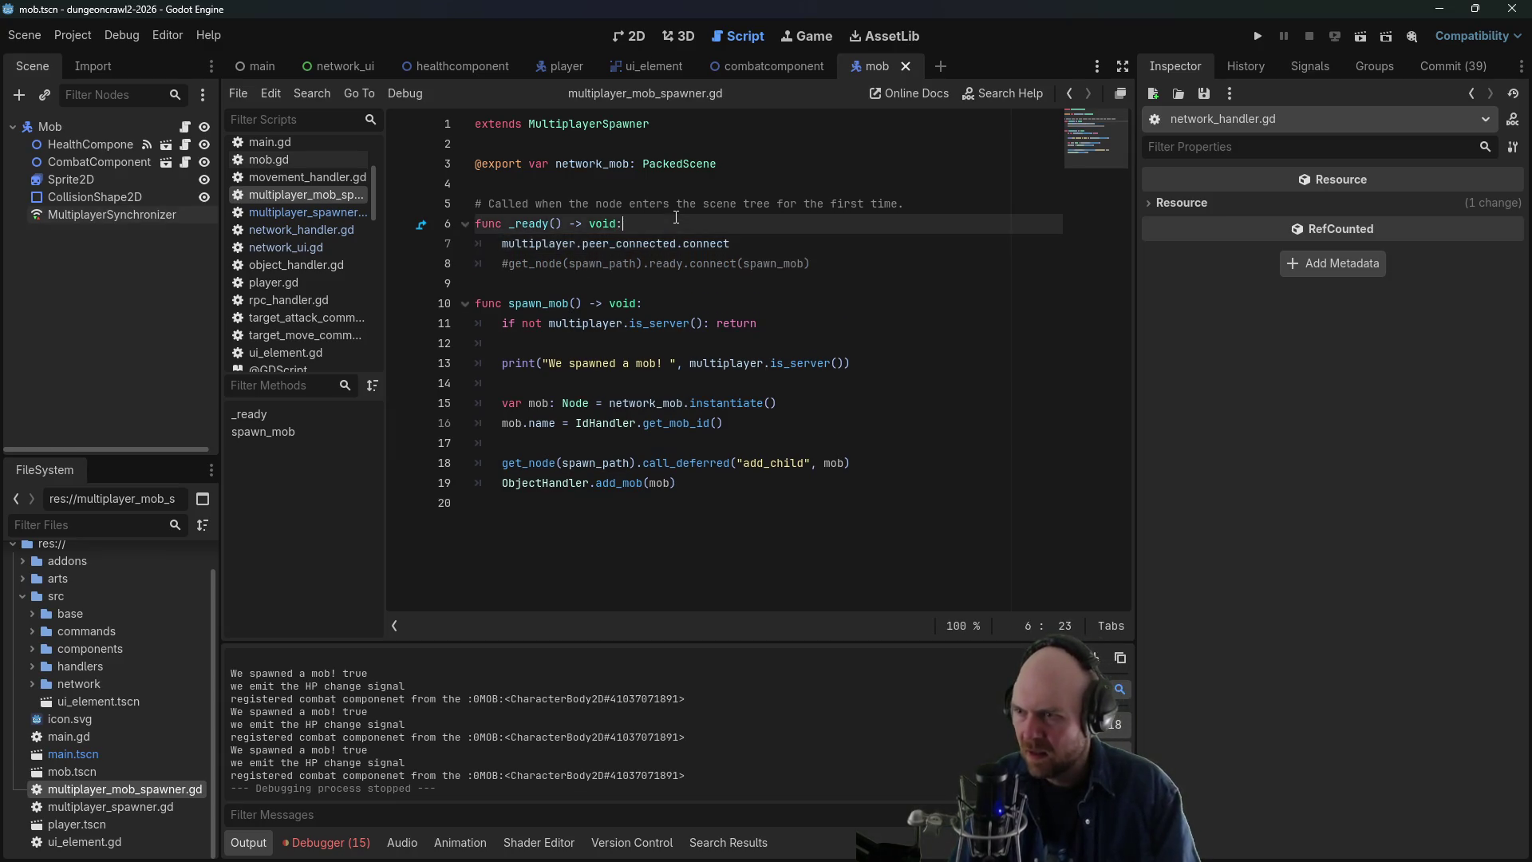
text((spawn_m)
text(ob)
key(ctrl+s)
click(1258, 35)
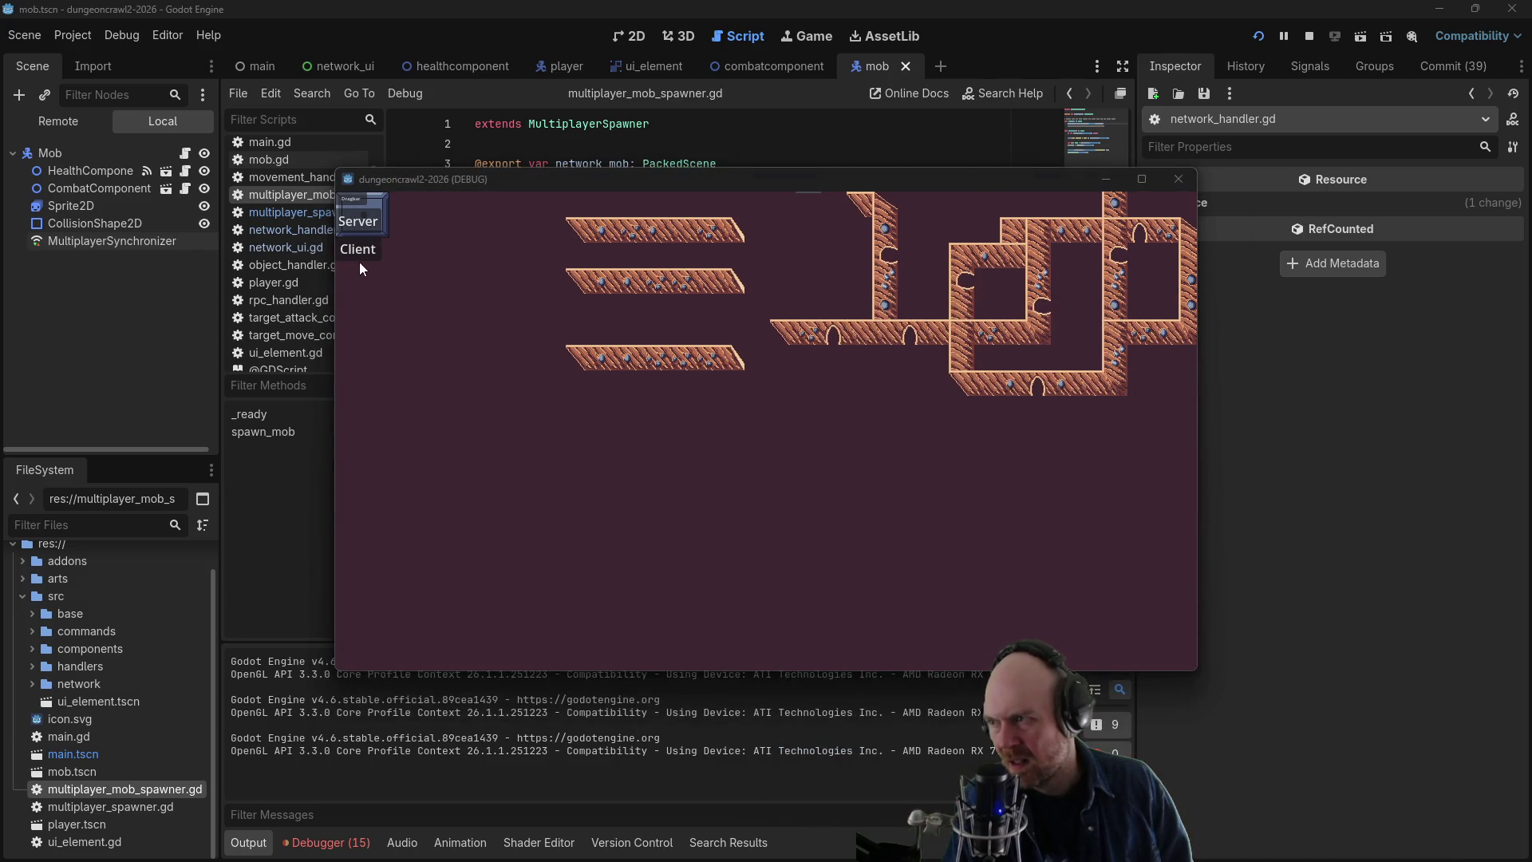
- Join as a client, move the player, join a second instance, then close both windows and stop
click(358, 264)
click(650, 405)
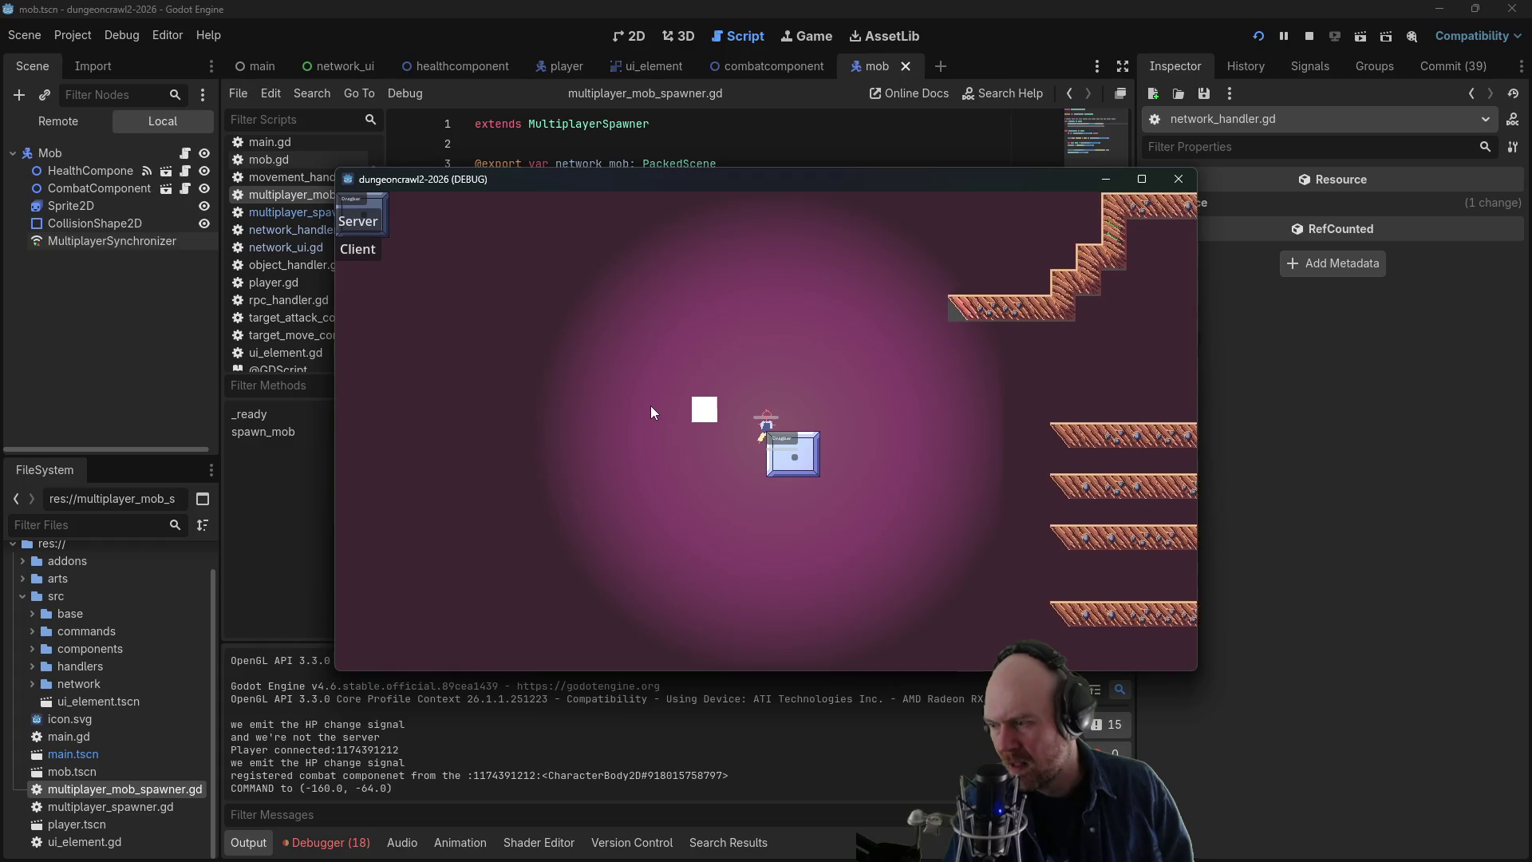
click(340, 223)
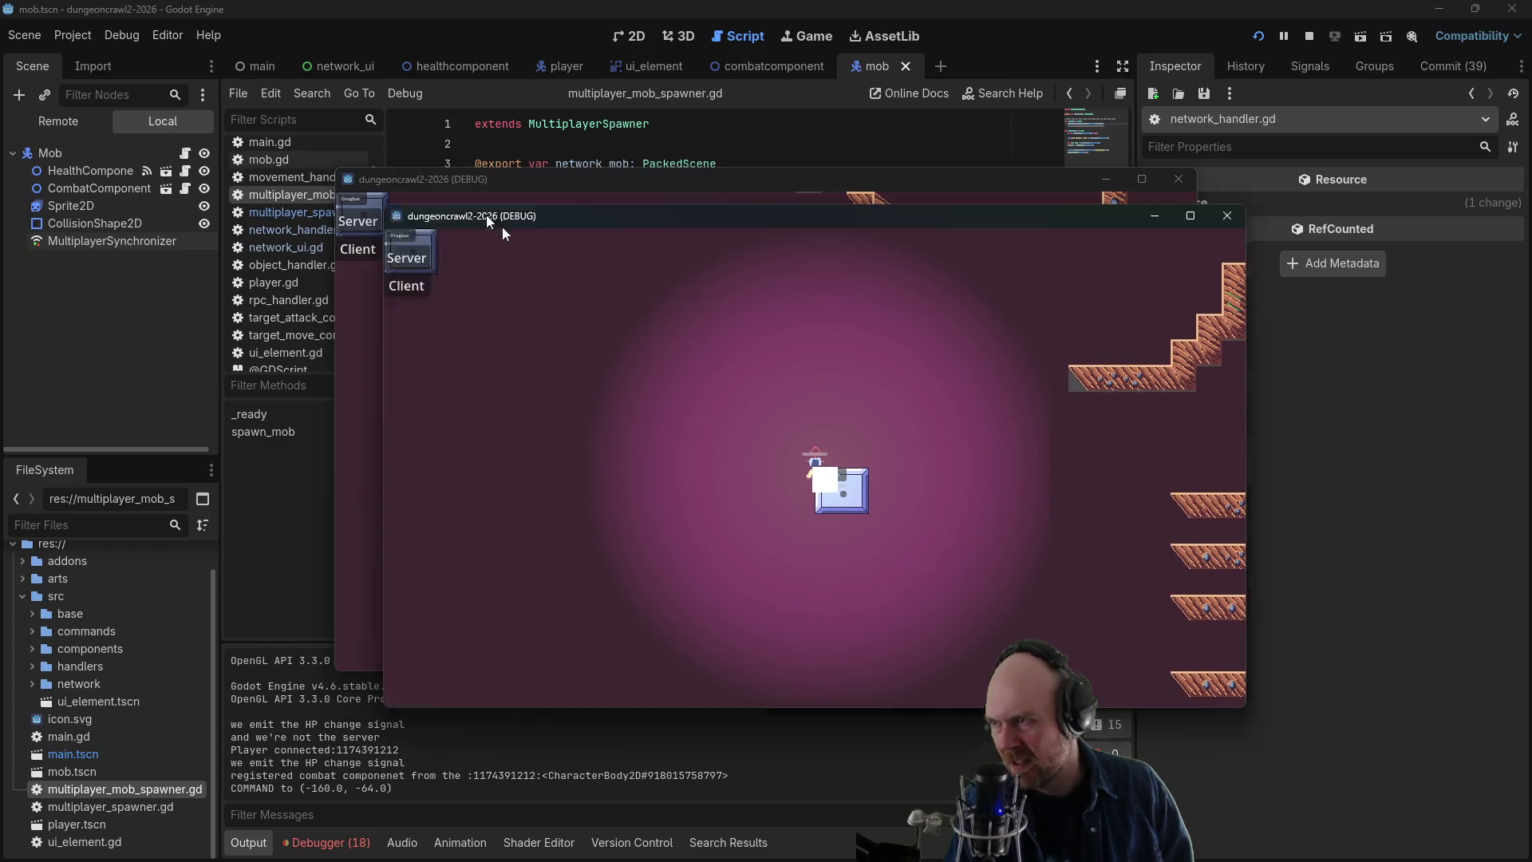
click(358, 252)
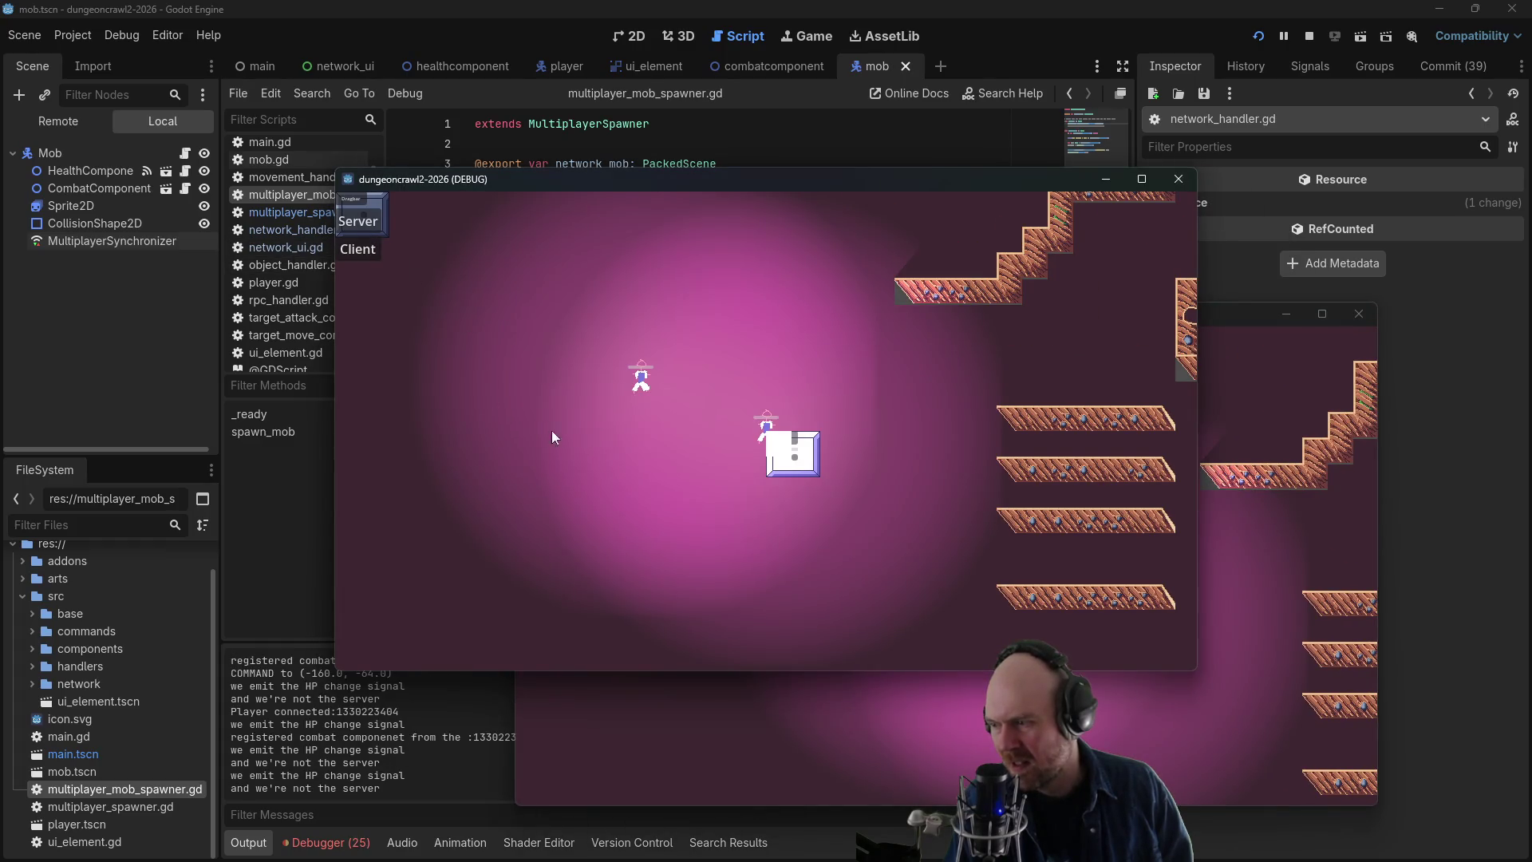
click(1179, 179)
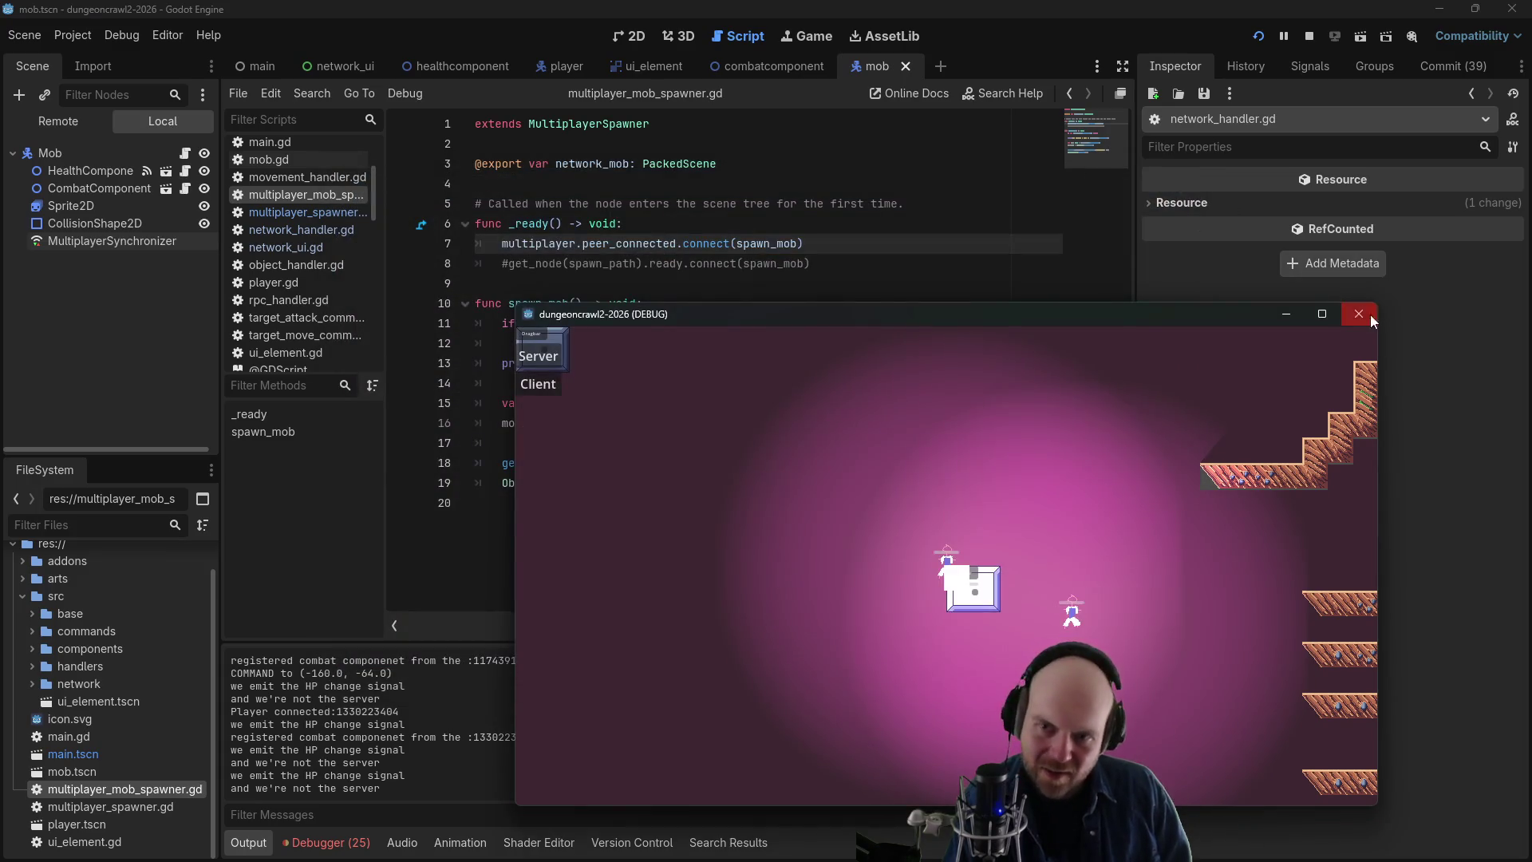
click(1360, 313)
click(1308, 36)
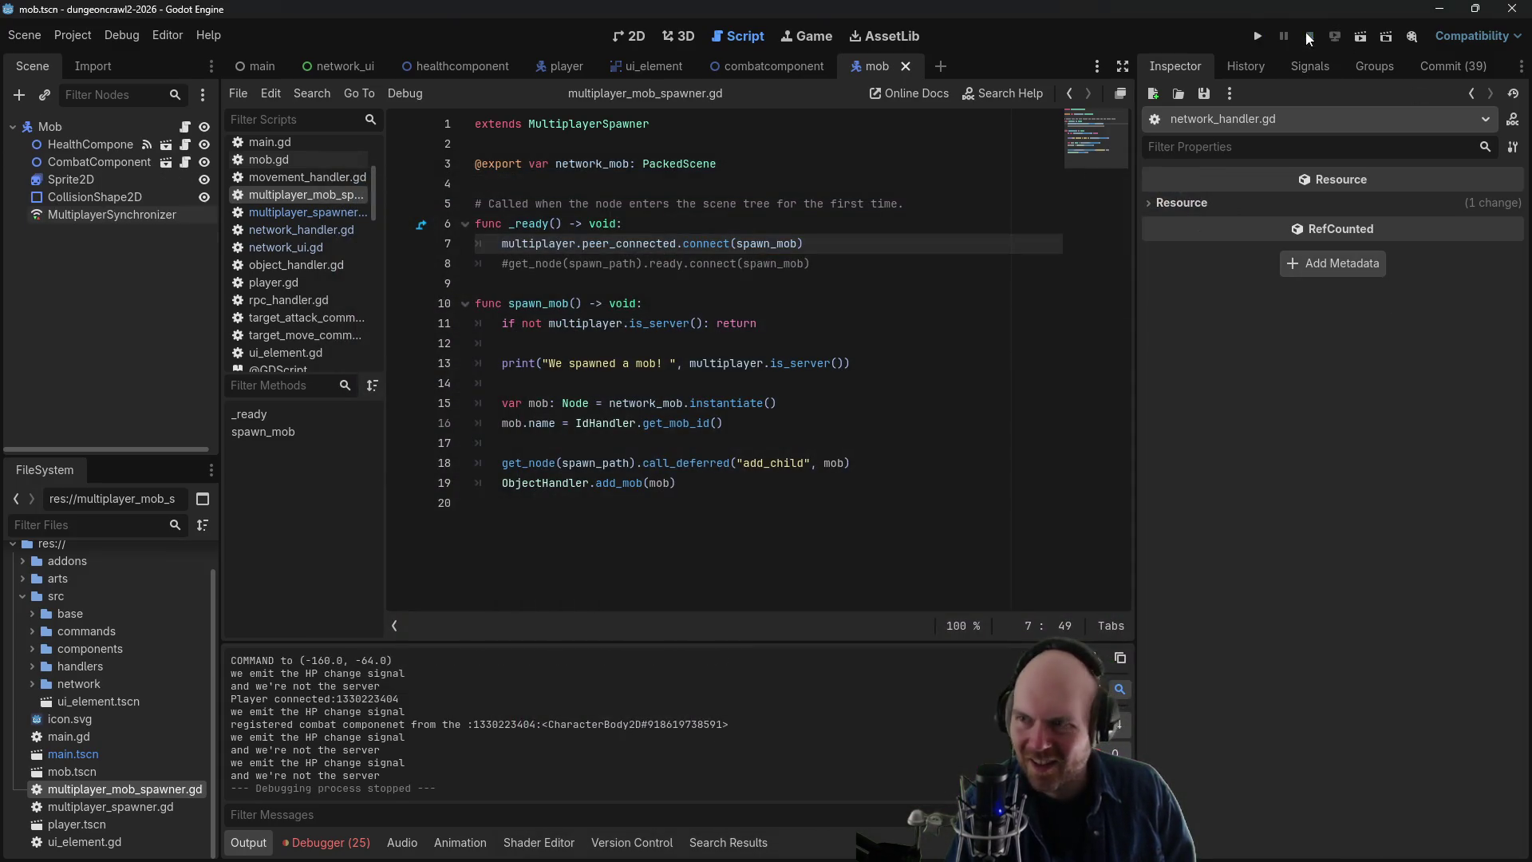
- Read the MultiplayerAPI docs for the peer_connected signal, then switch to mob.gd
click(597, 263)
mouse_move(576, 243)
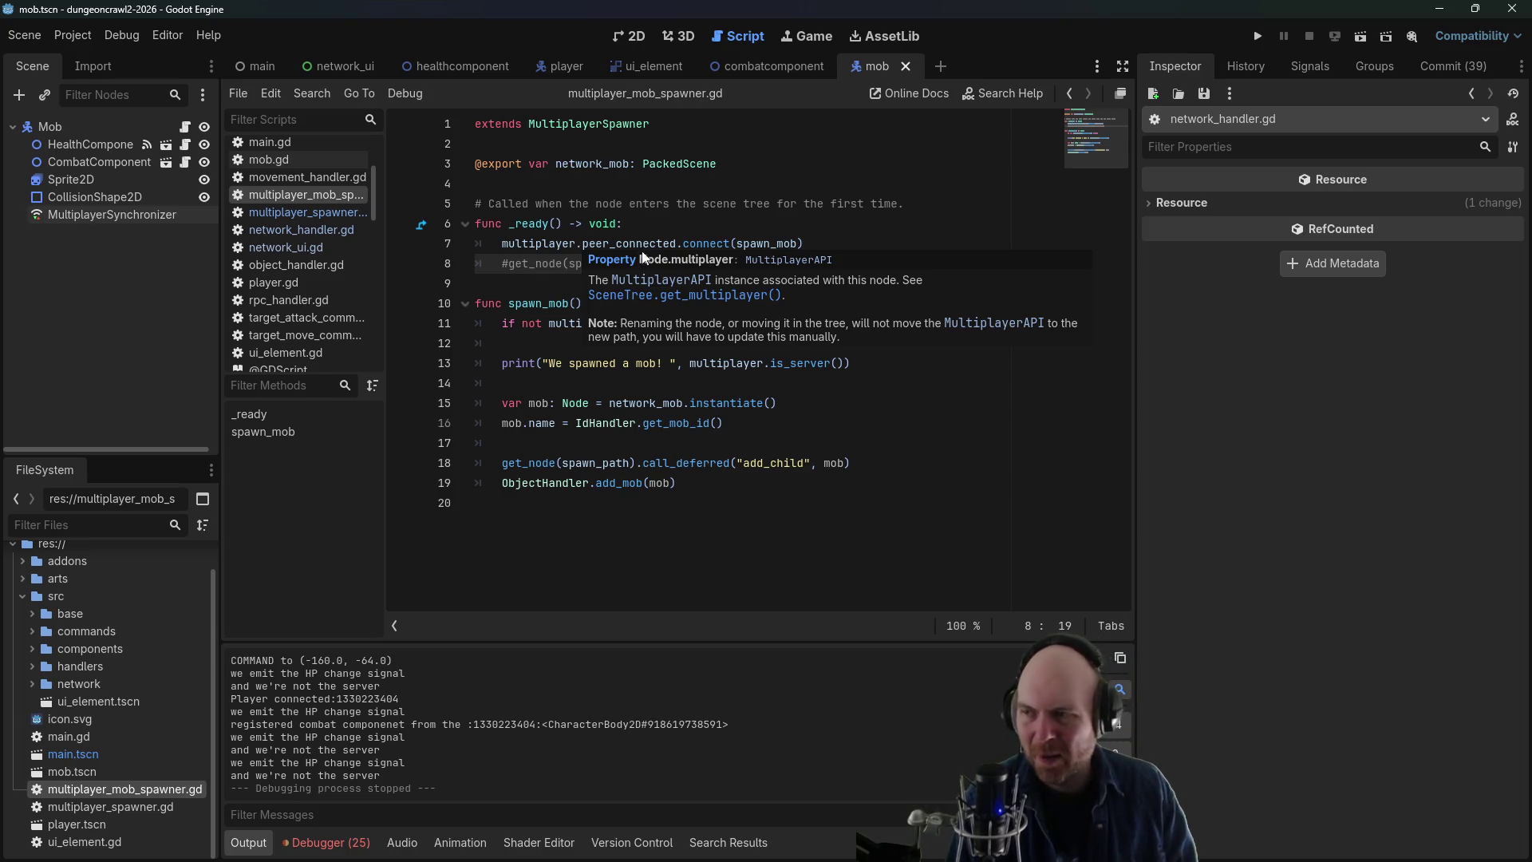
click(680, 243)
ctrl+click(672, 244)
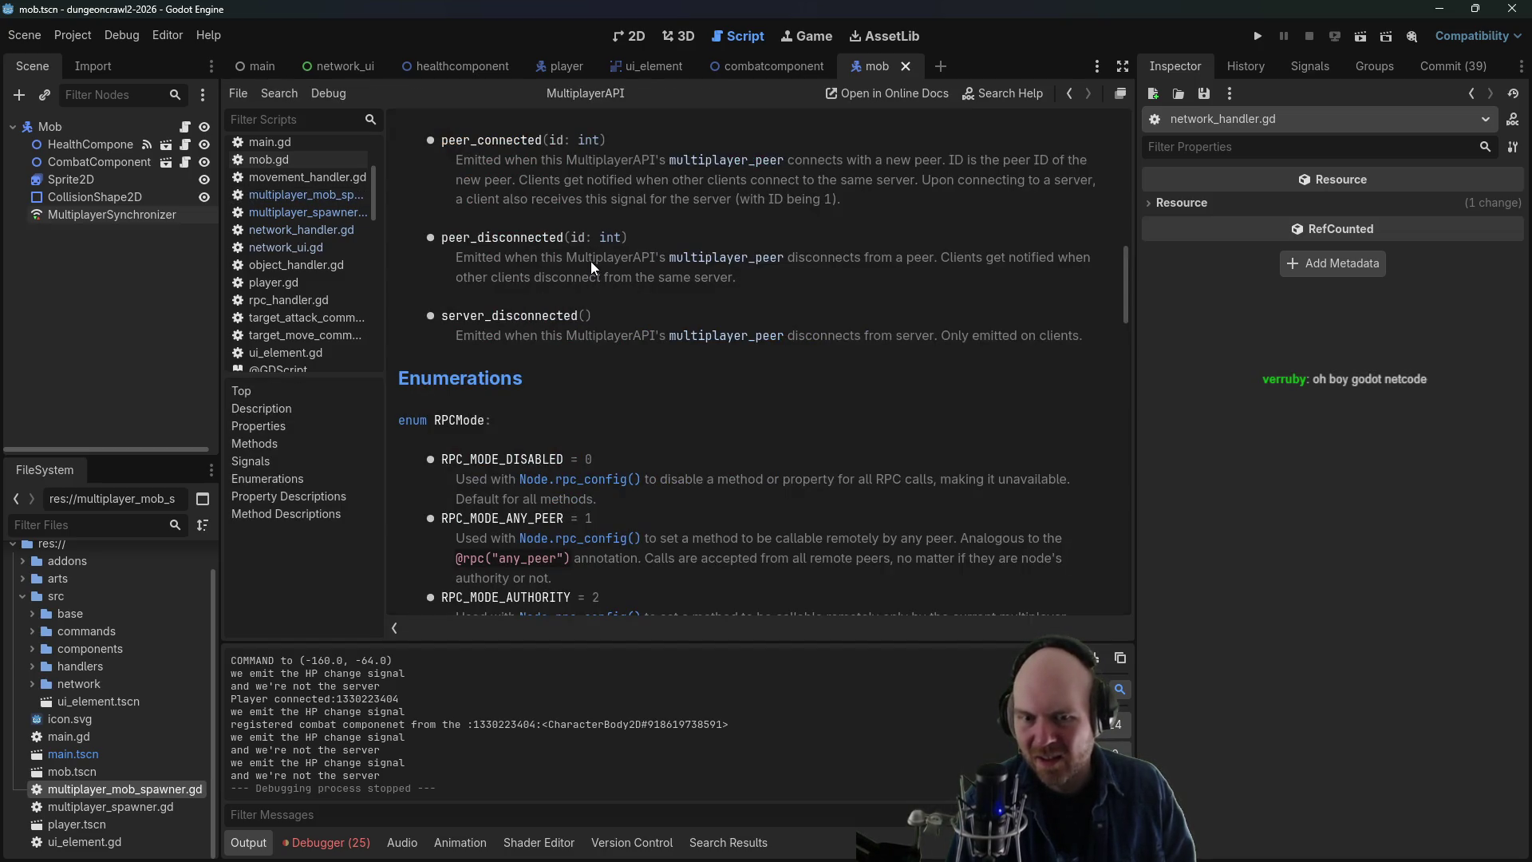
scroll(530, 340, up, 5)
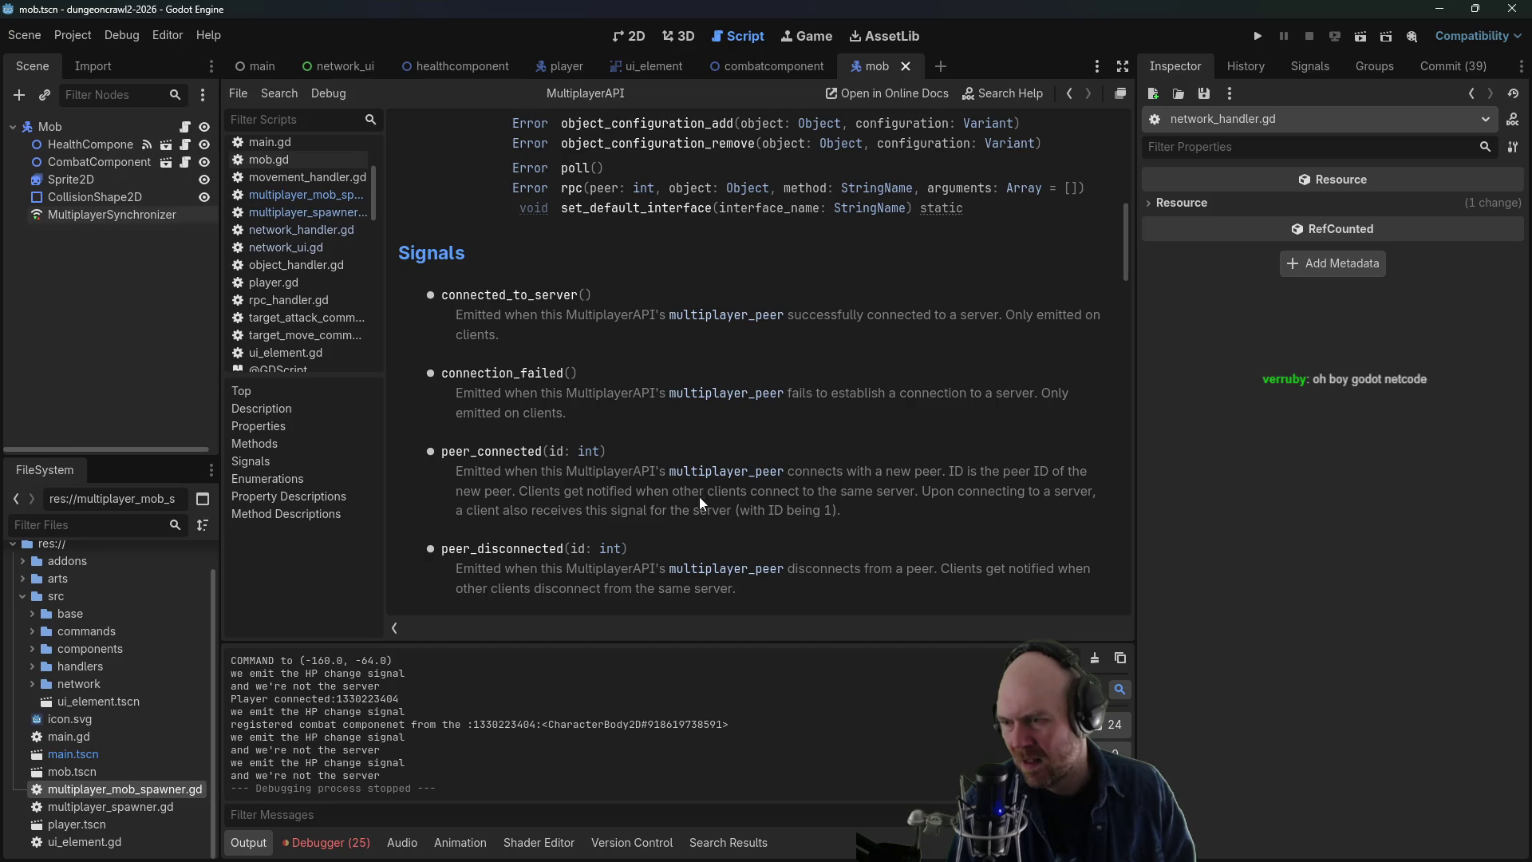
scroll(699, 502, down, 1)
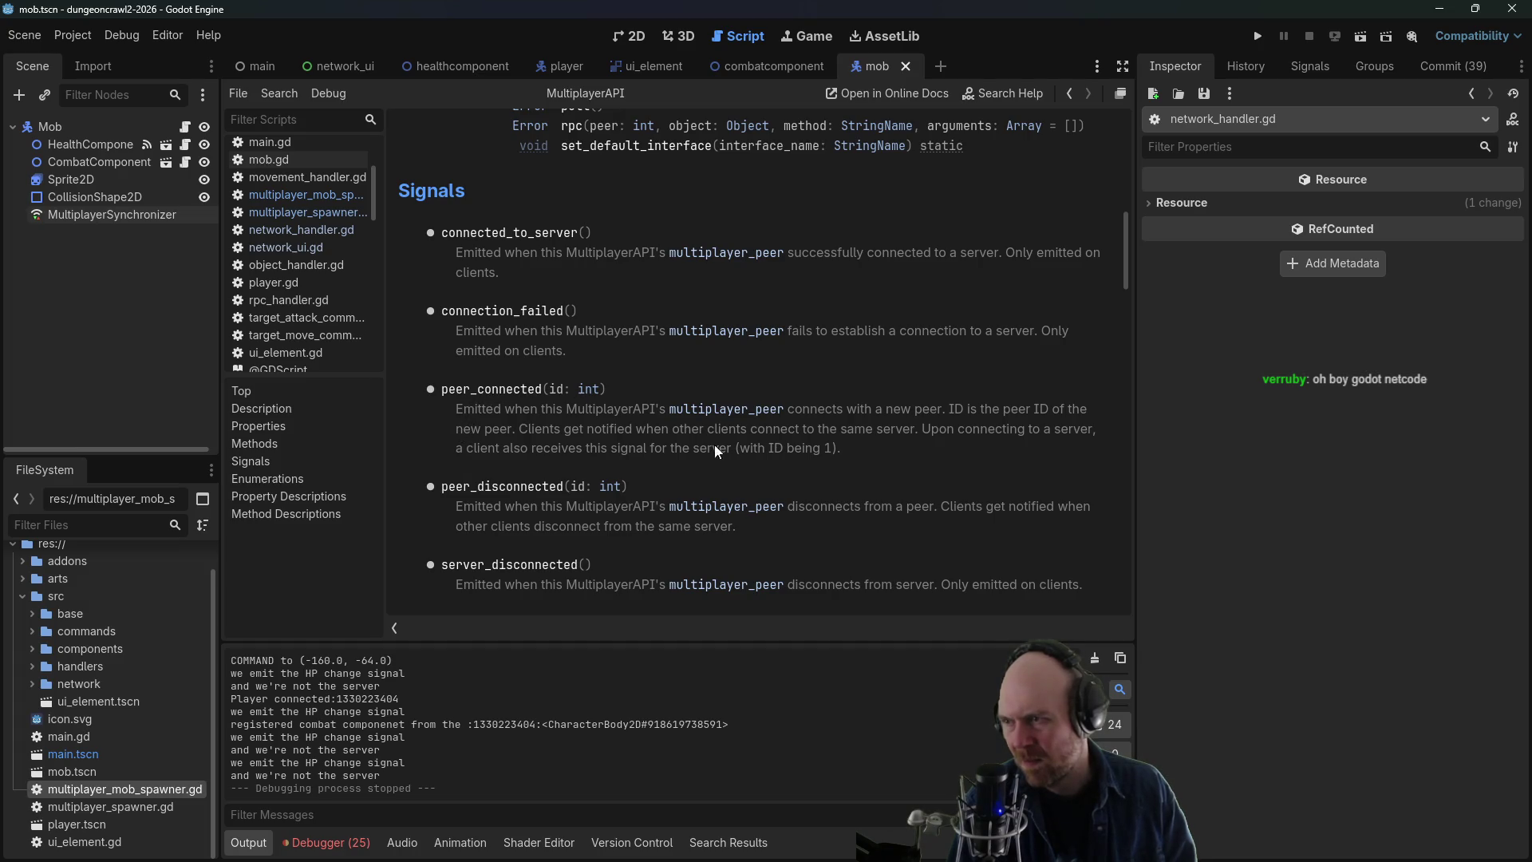
scroll(715, 443, down, 2)
scroll(716, 460, up, 2)
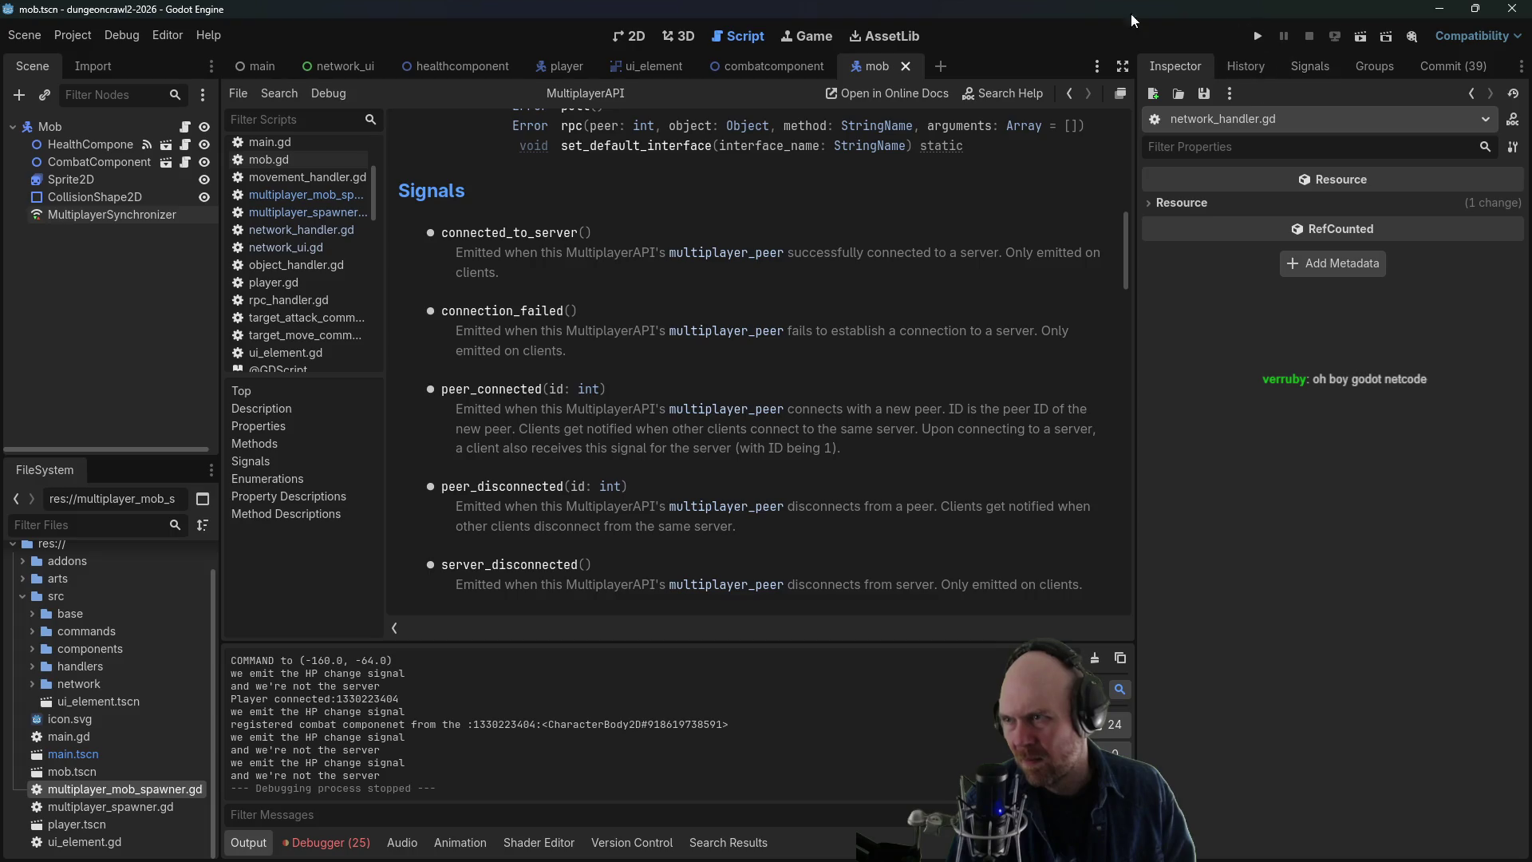
click(316, 161)
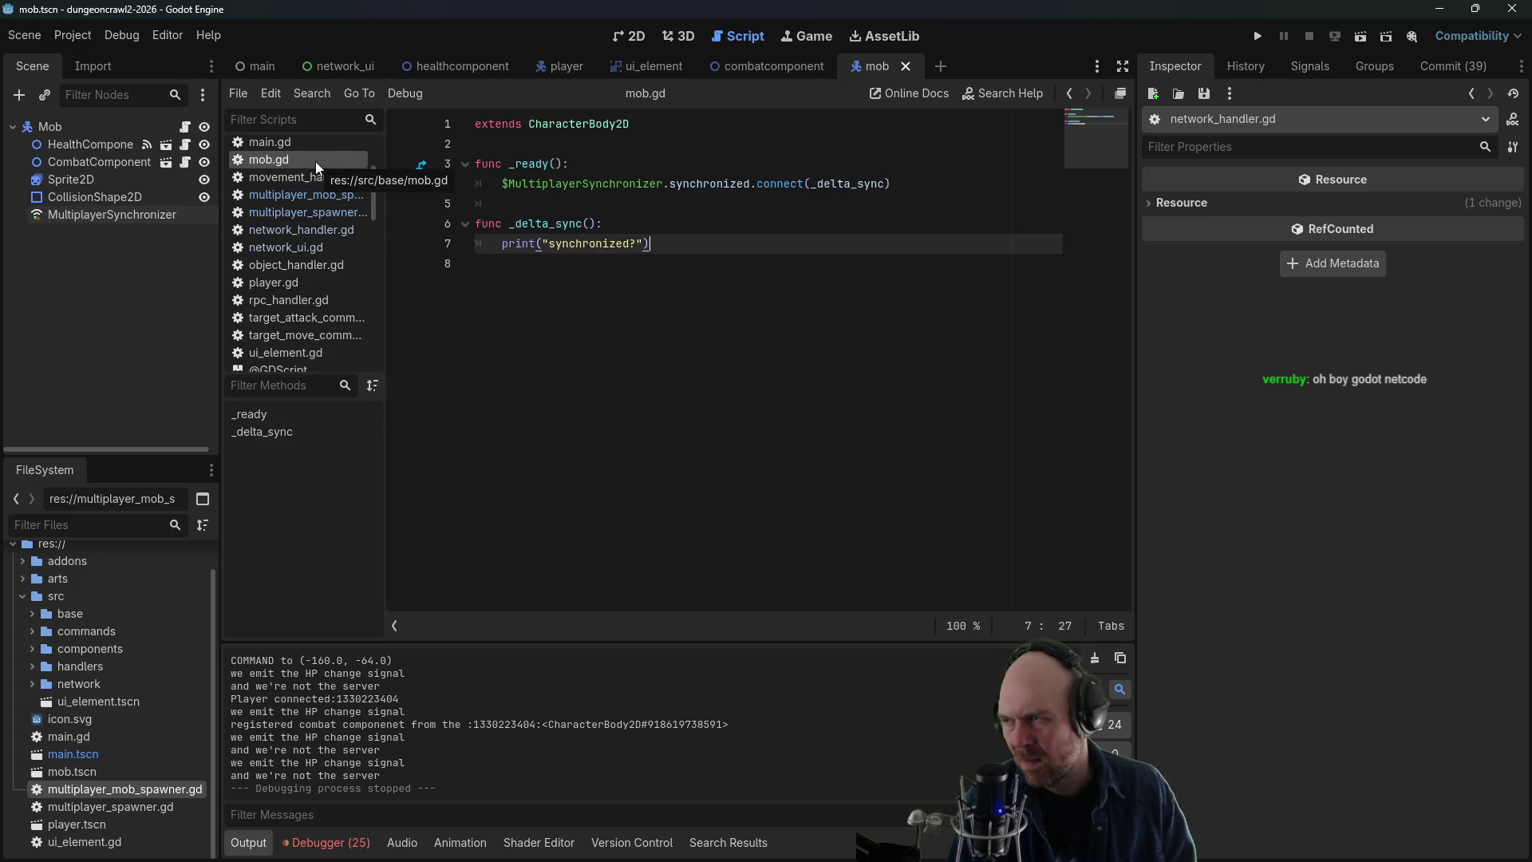
- Browse main.gd, network_handler.gd and network_ui.gd, then inspect peer_connected in multiplayer_spawner.gd
click(315, 143)
click(308, 196)
click(311, 230)
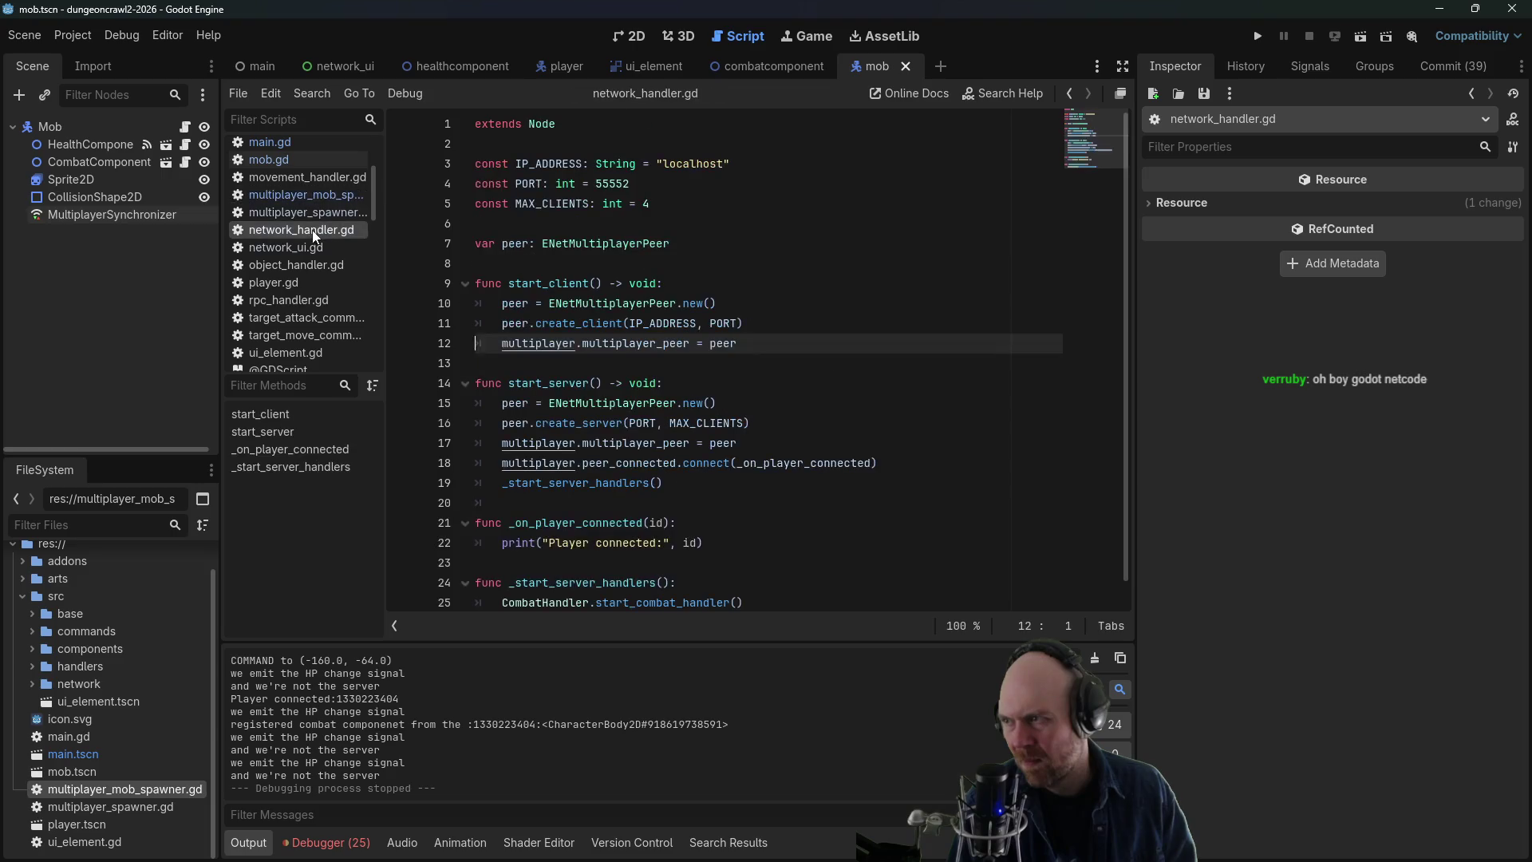
click(322, 249)
click(319, 230)
click(318, 211)
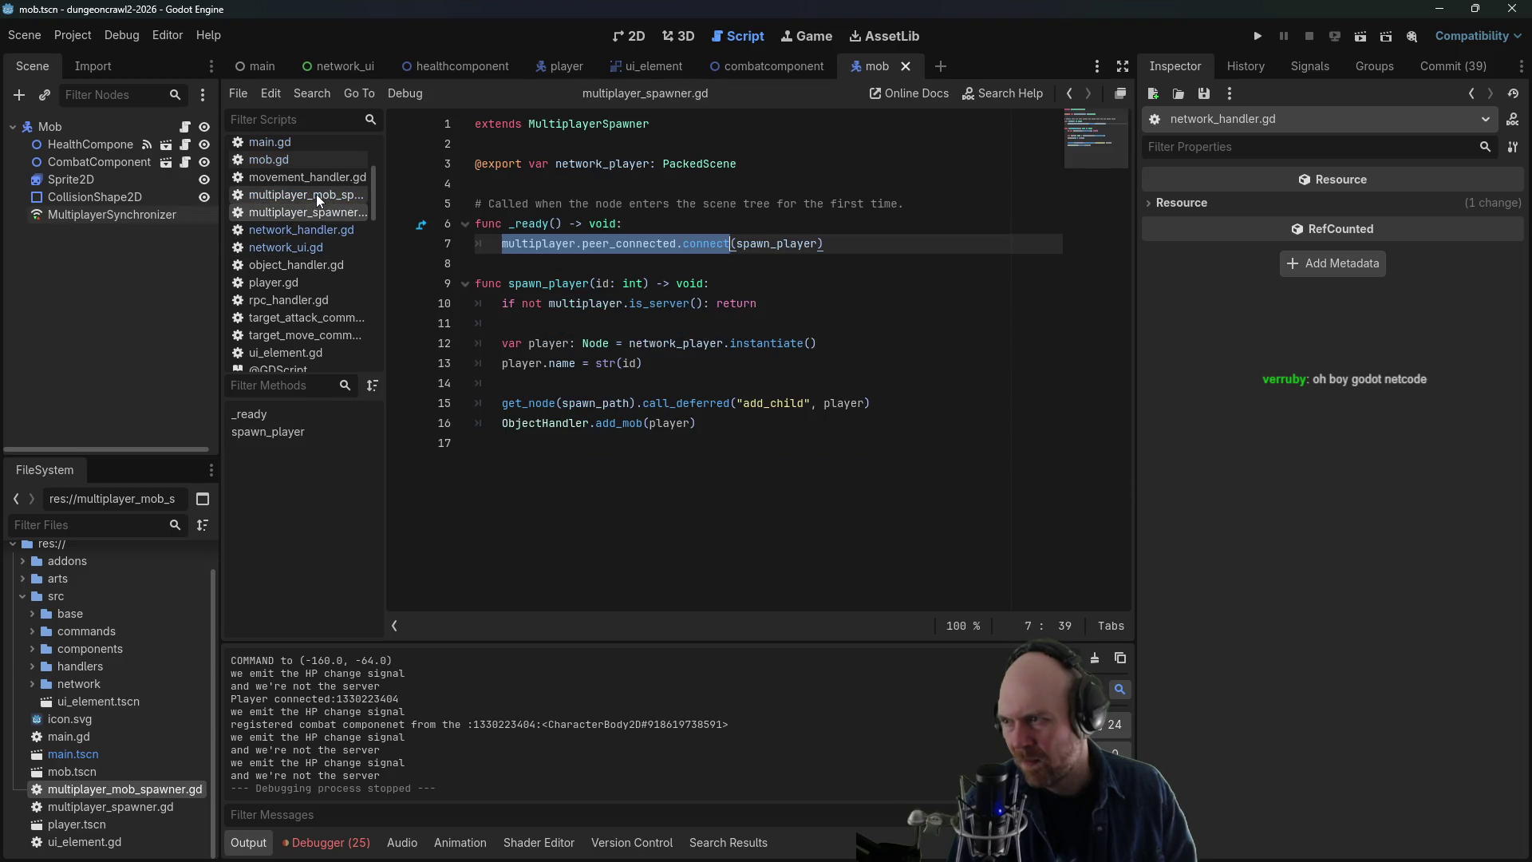
click(610, 243)
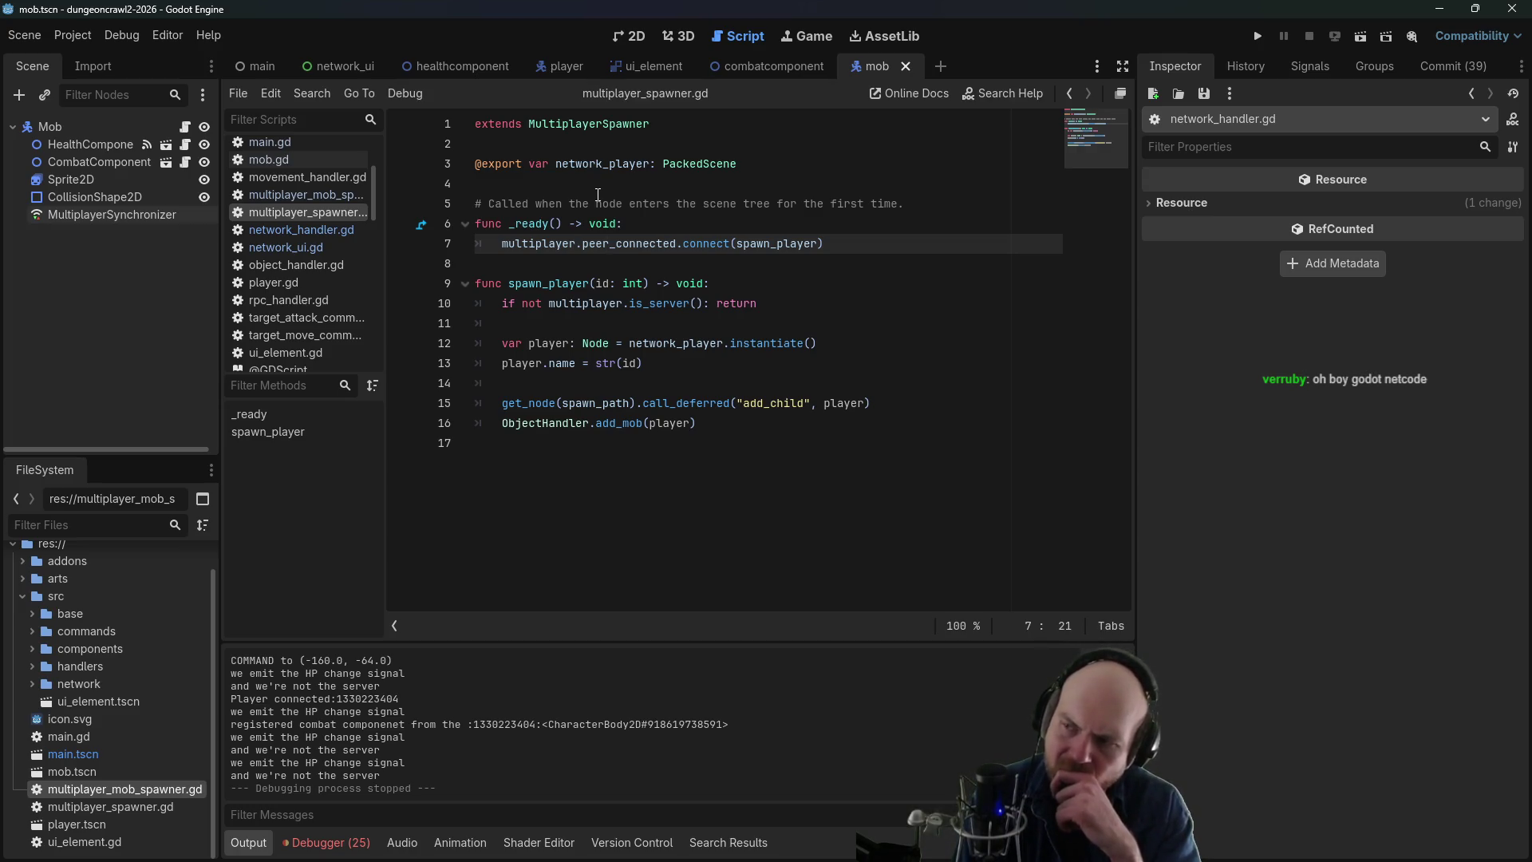
- Review lines 6–7 of multiplayer_mob_spawner.gd, then open the main scene showing MultiplayerMobSpawner
click(319, 195)
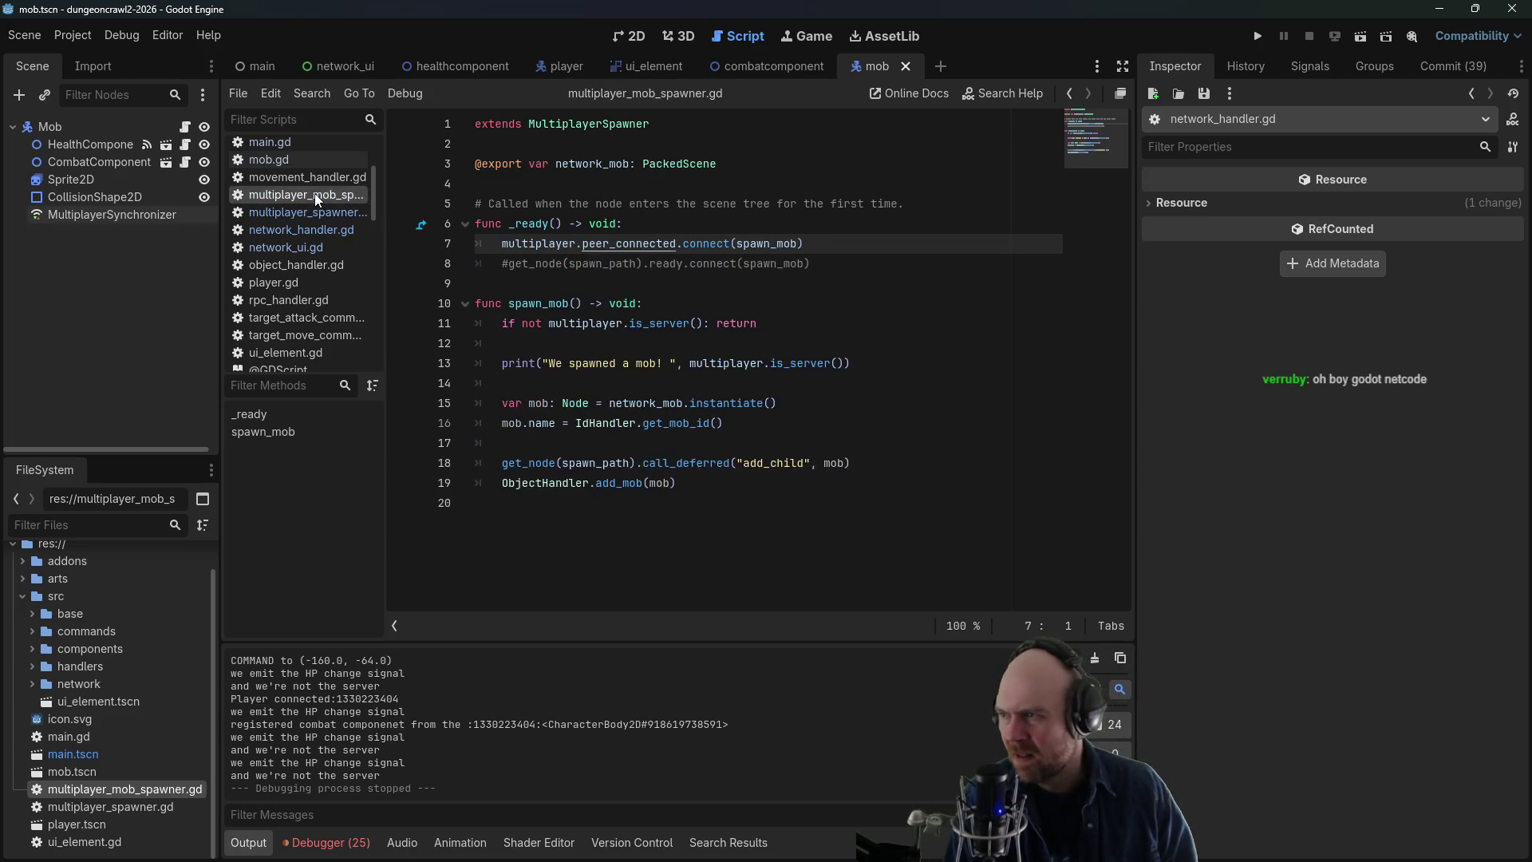
click(672, 225)
mouse_move(695, 160)
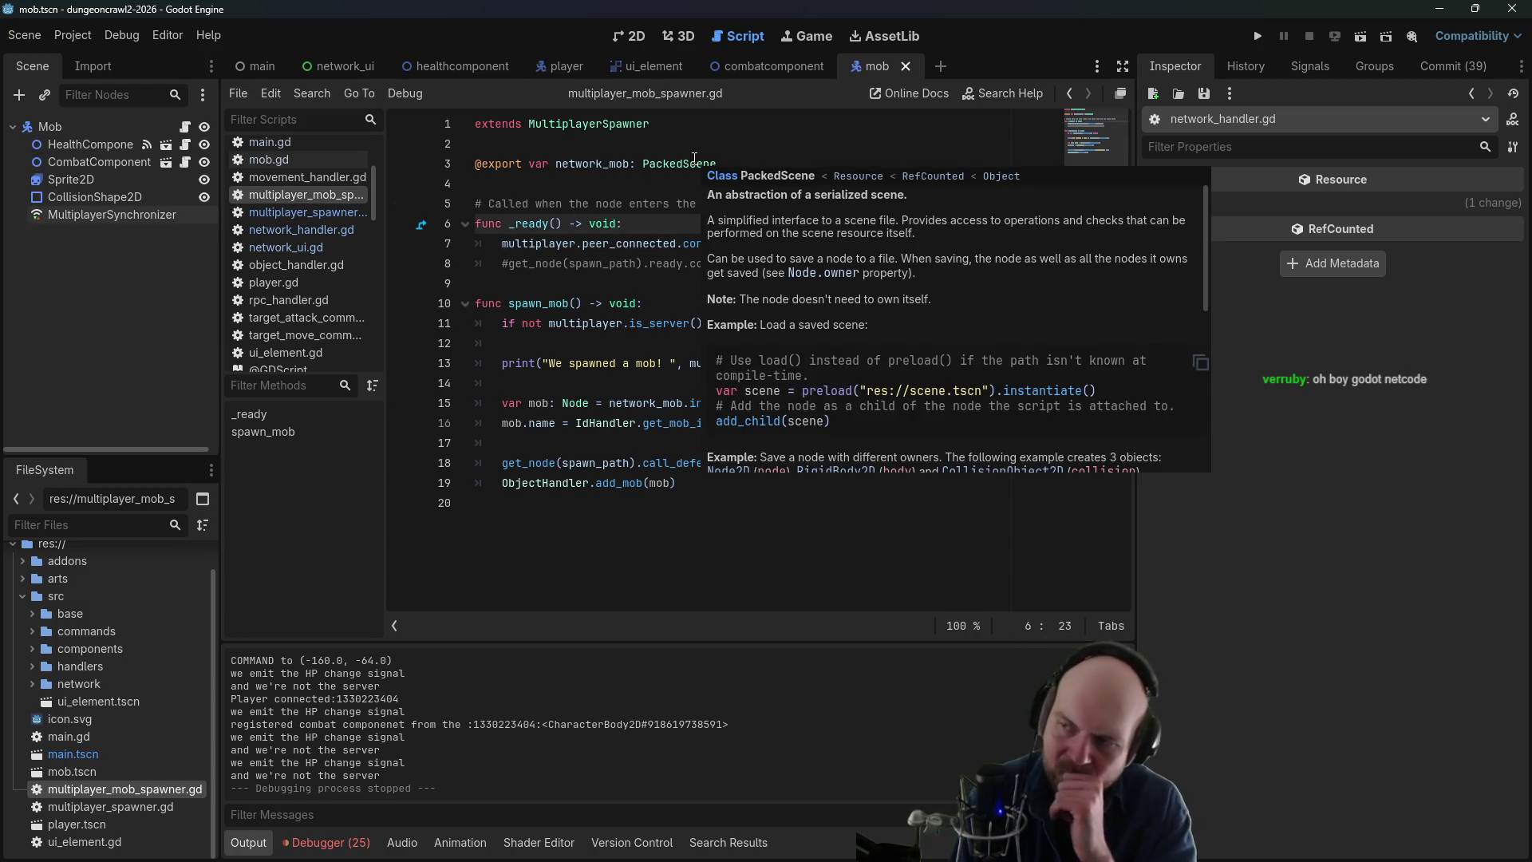
click(669, 244)
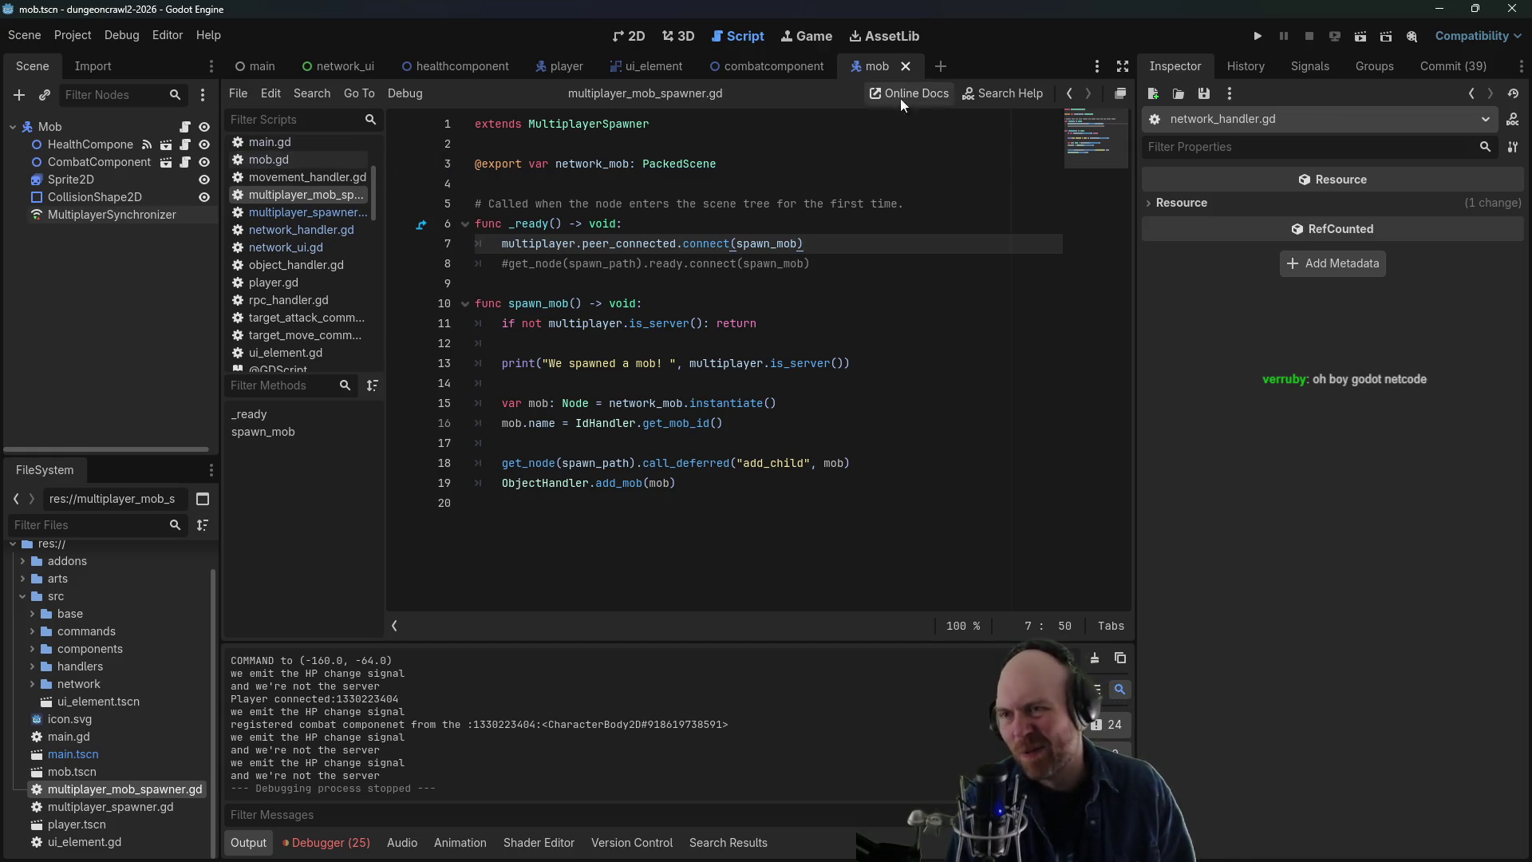
click(724, 229)
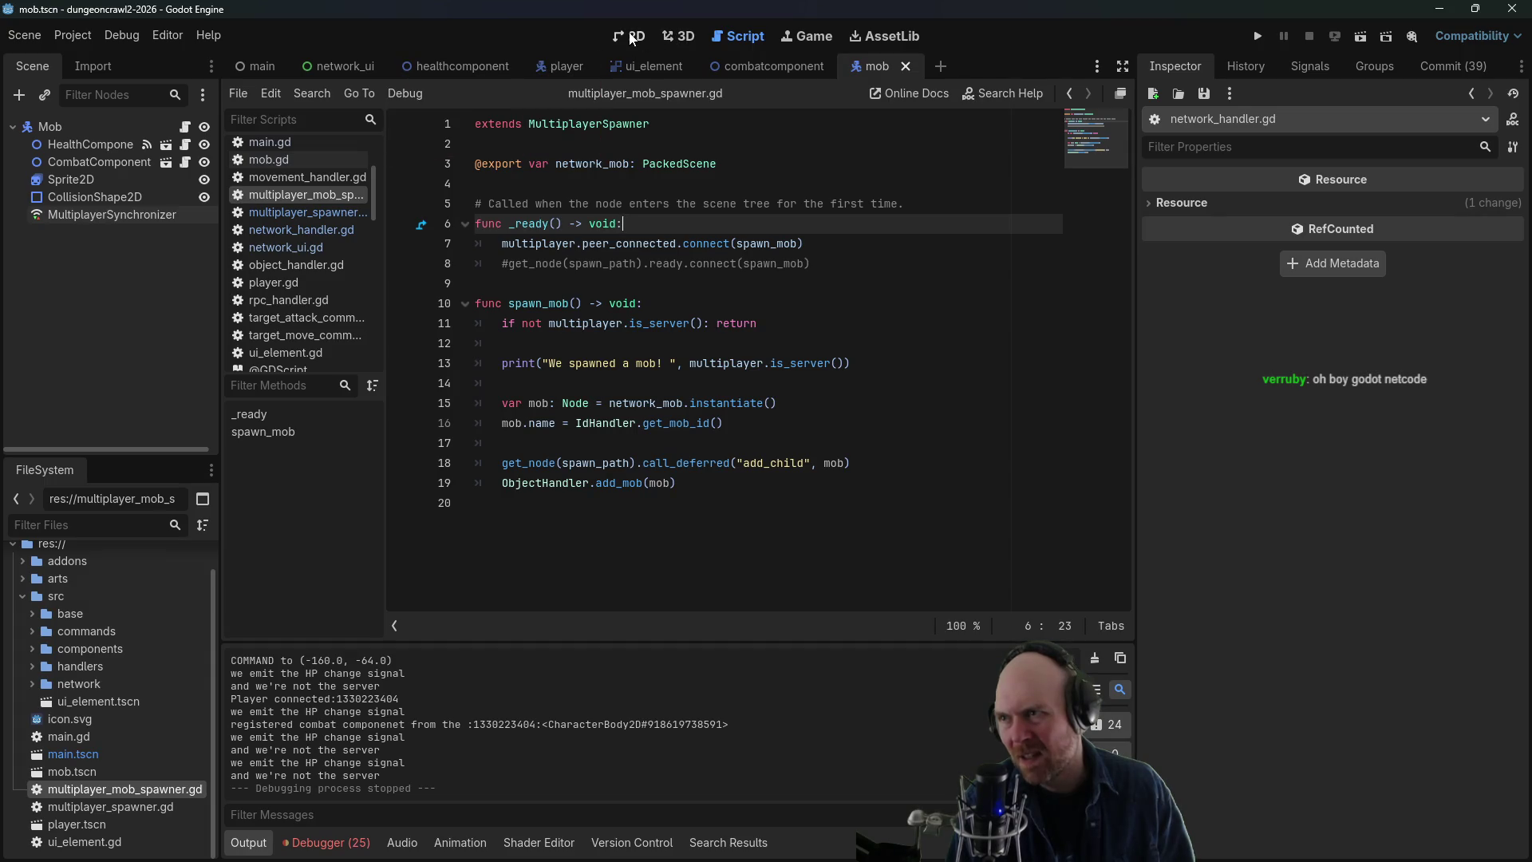
click(249, 68)
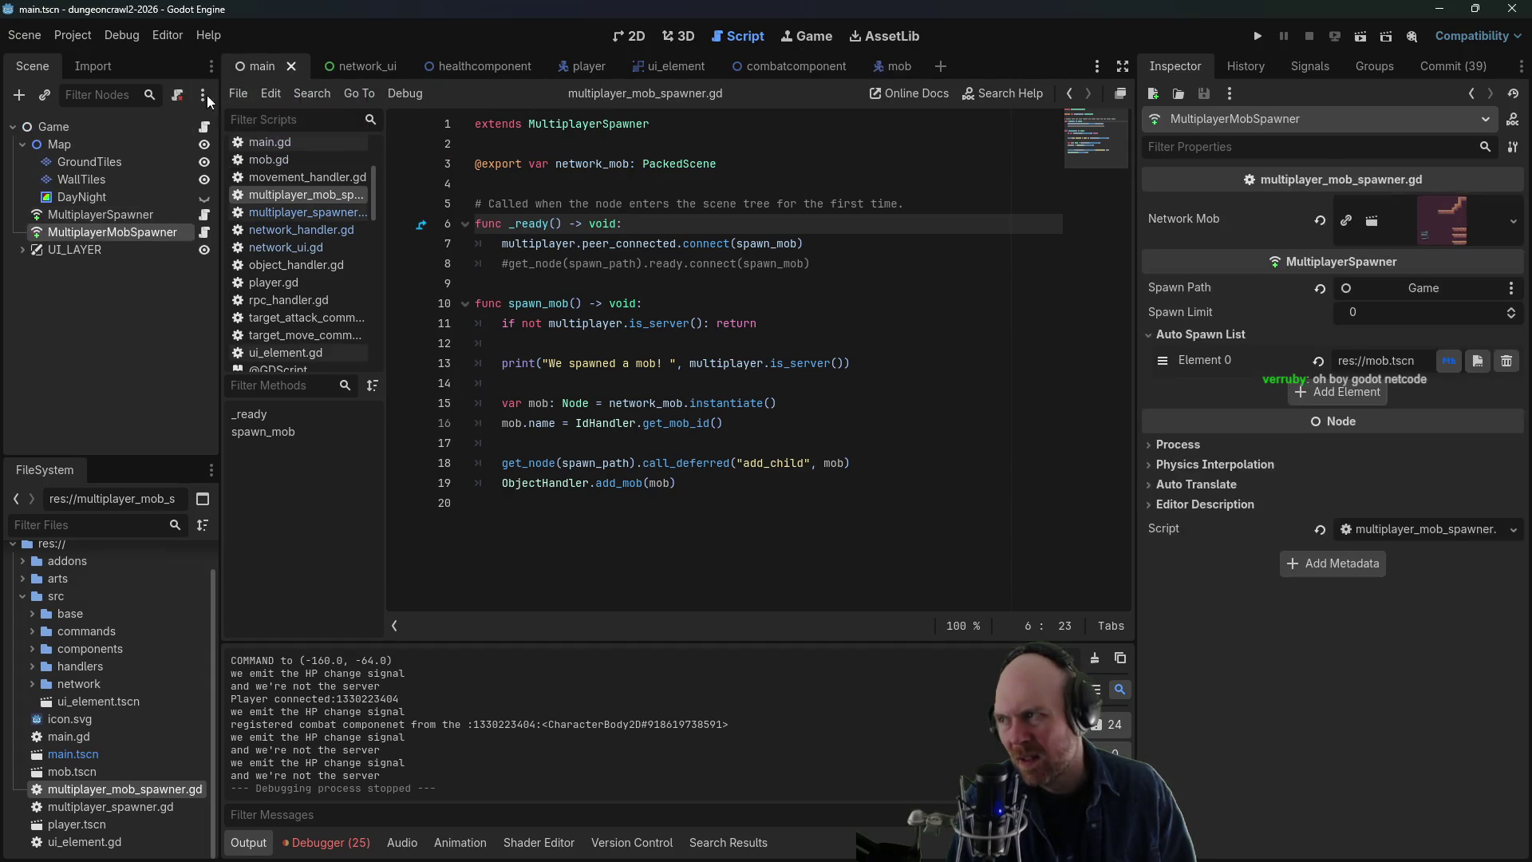
- Select the MultiplayerSpawner node (spawning player.tscn) and compare its script against multiplayer_mob_spawner.gd
click(107, 214)
click(104, 228)
click(107, 215)
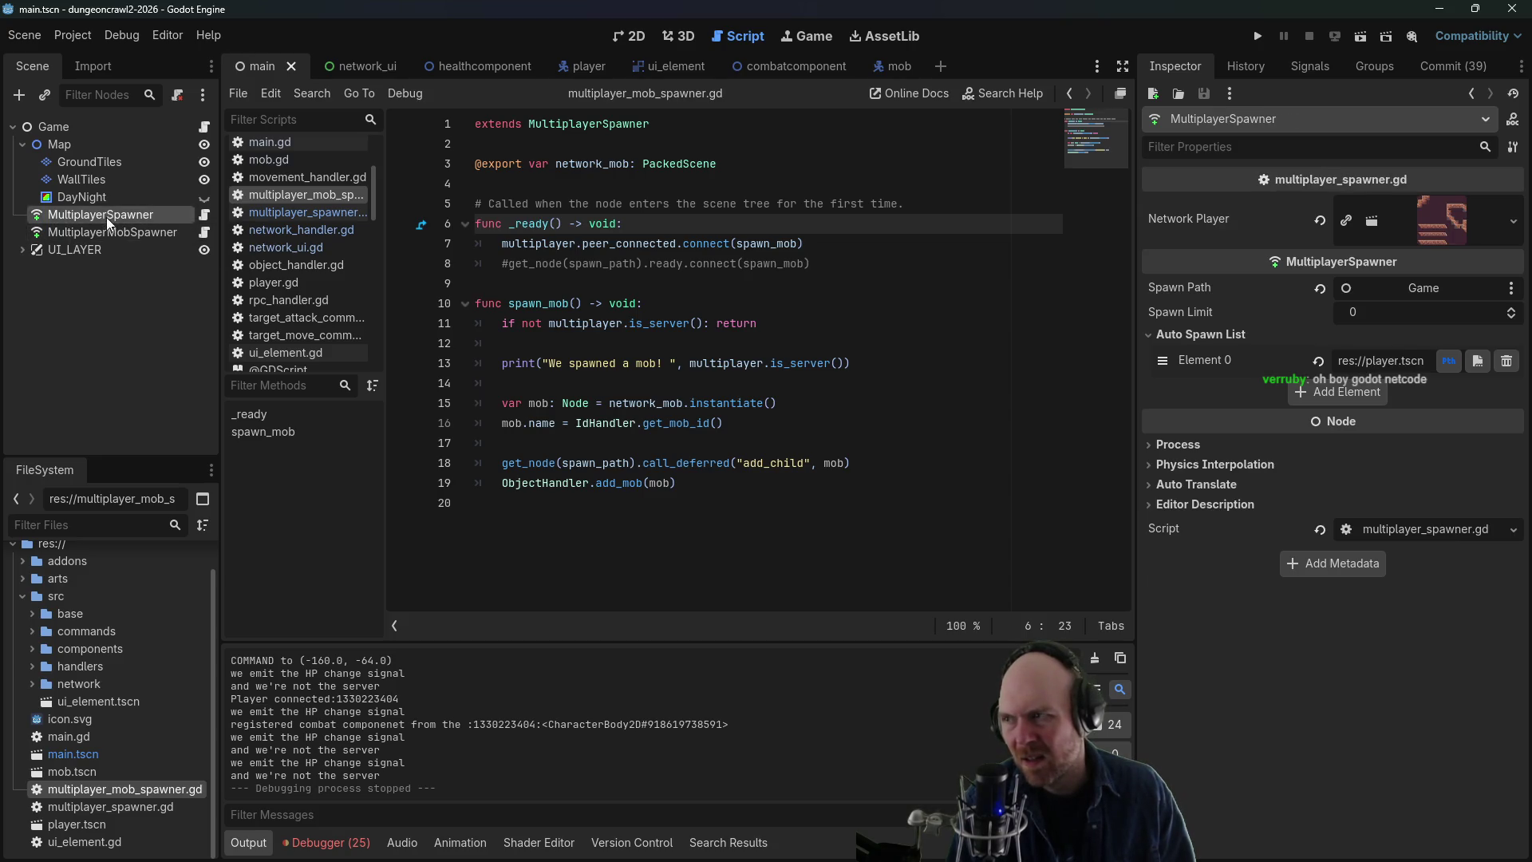
click(204, 215)
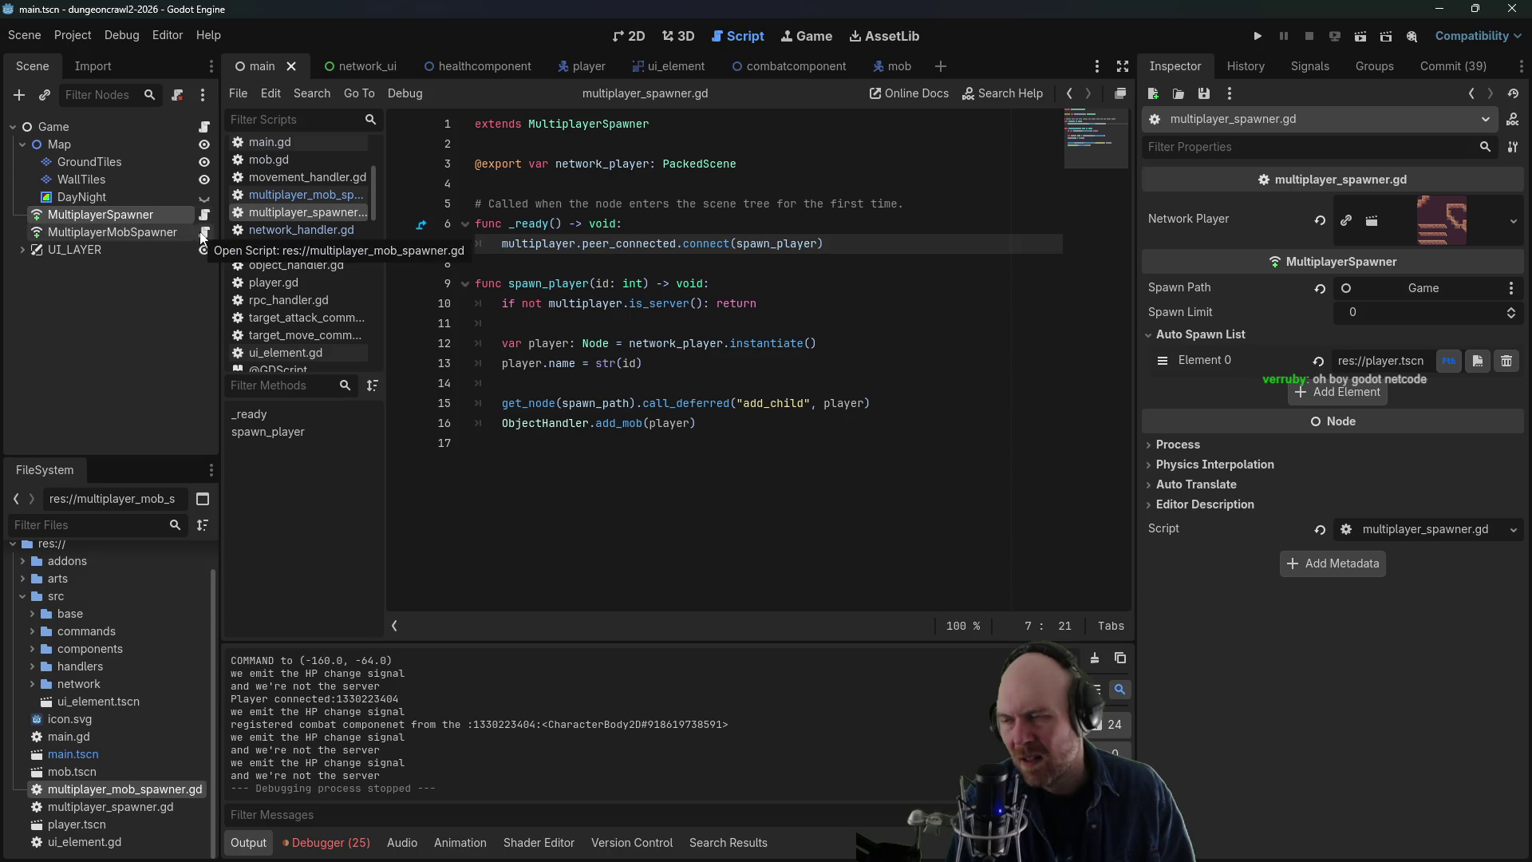
click(204, 234)
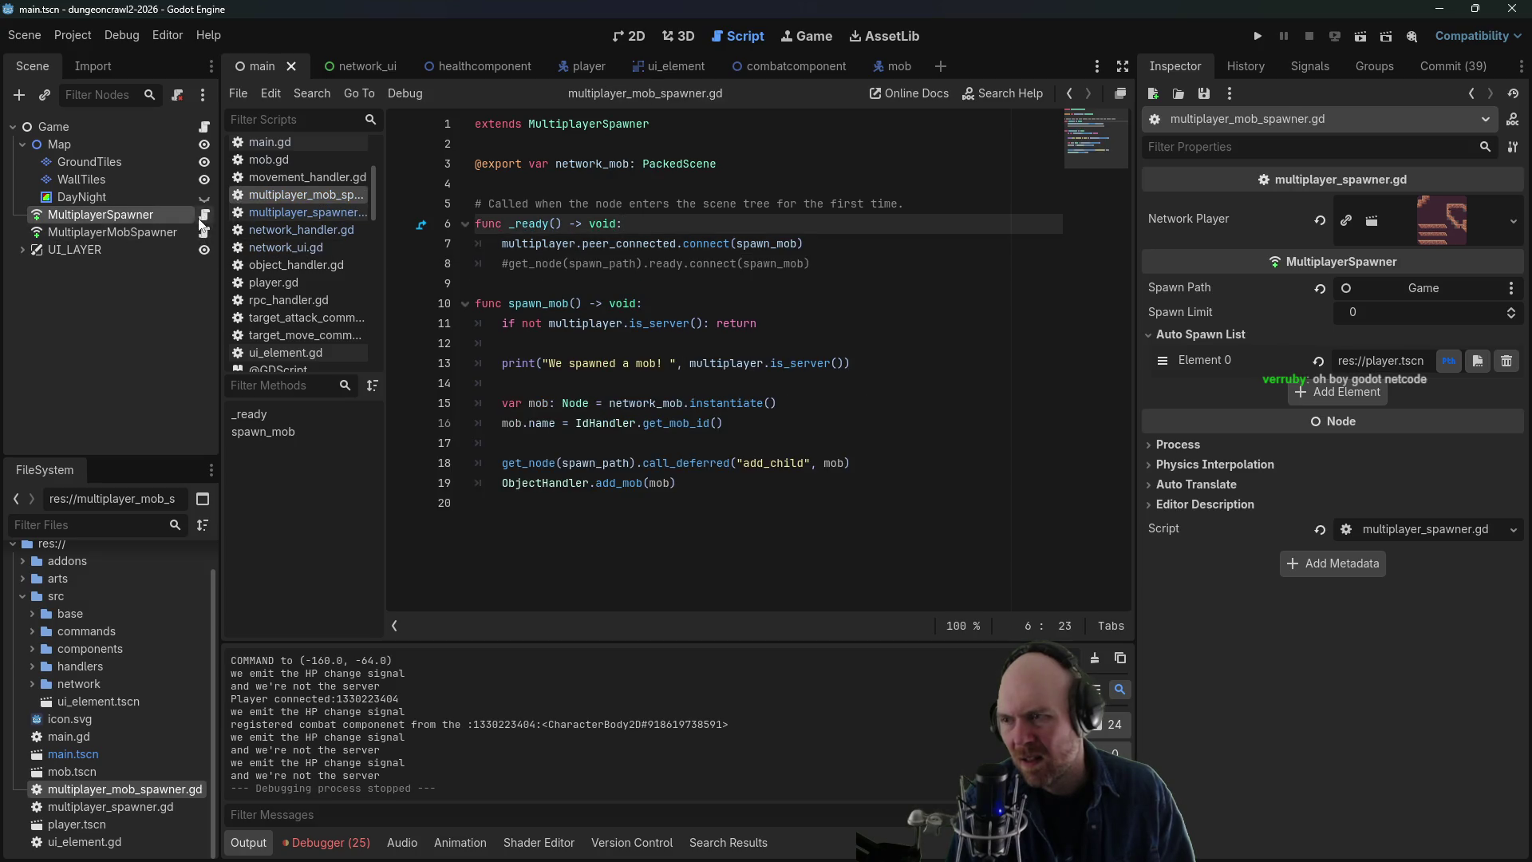
click(204, 215)
click(196, 230)
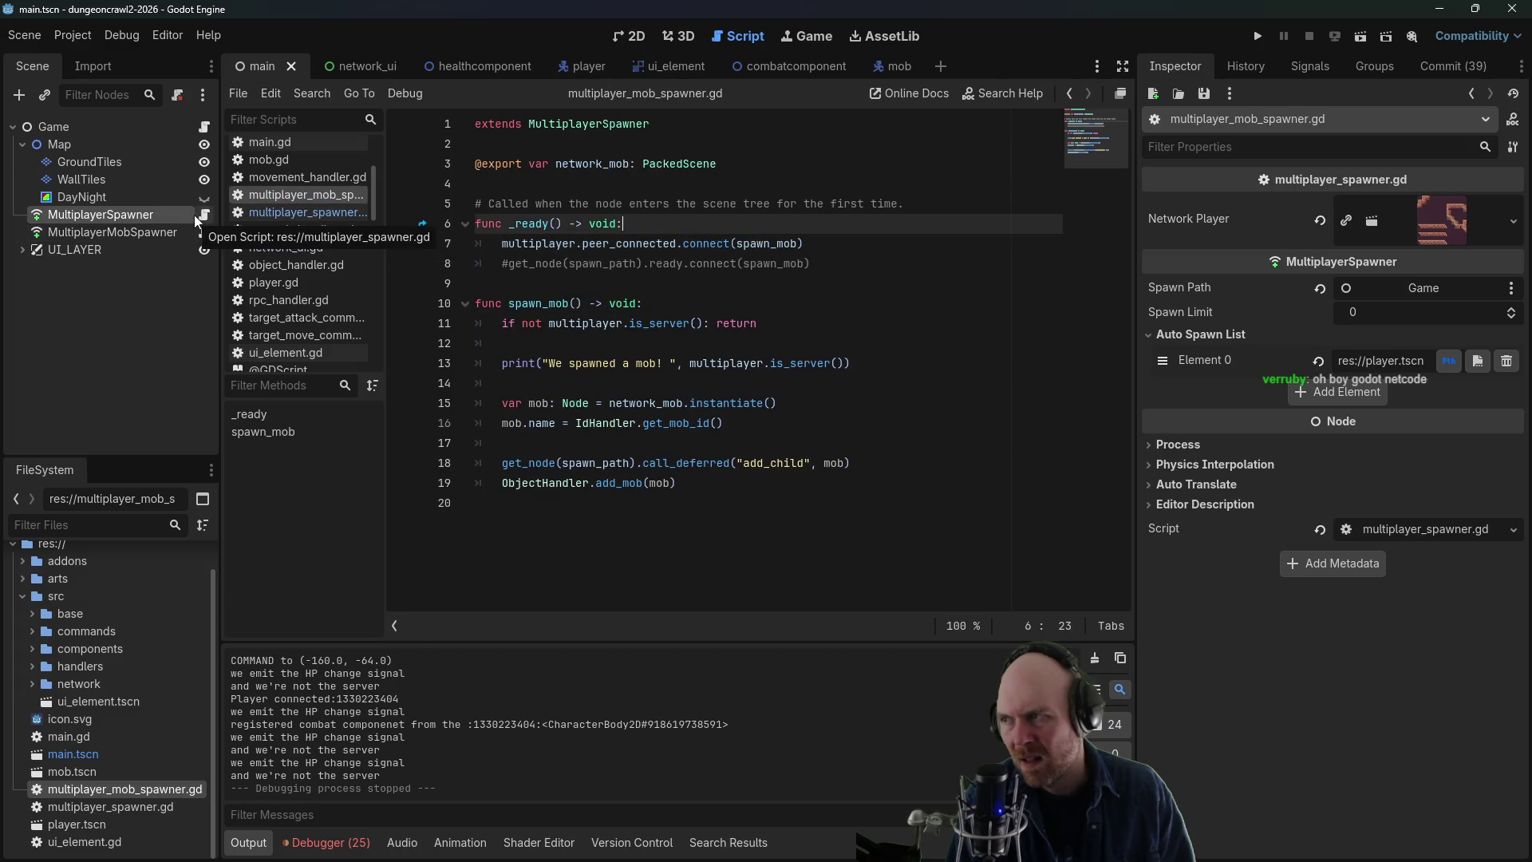
click(204, 217)
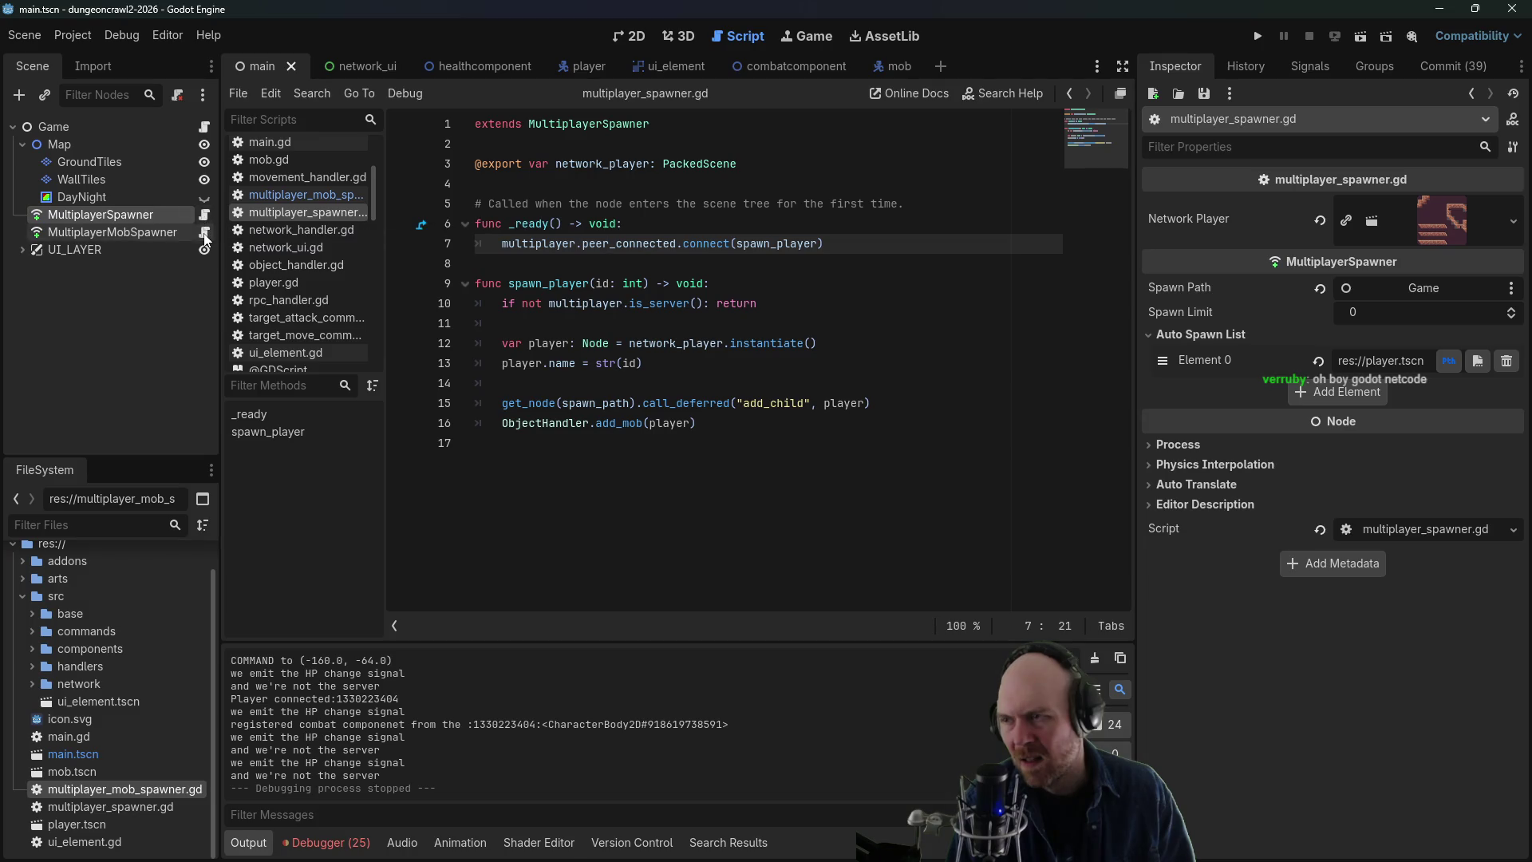
click(205, 235)
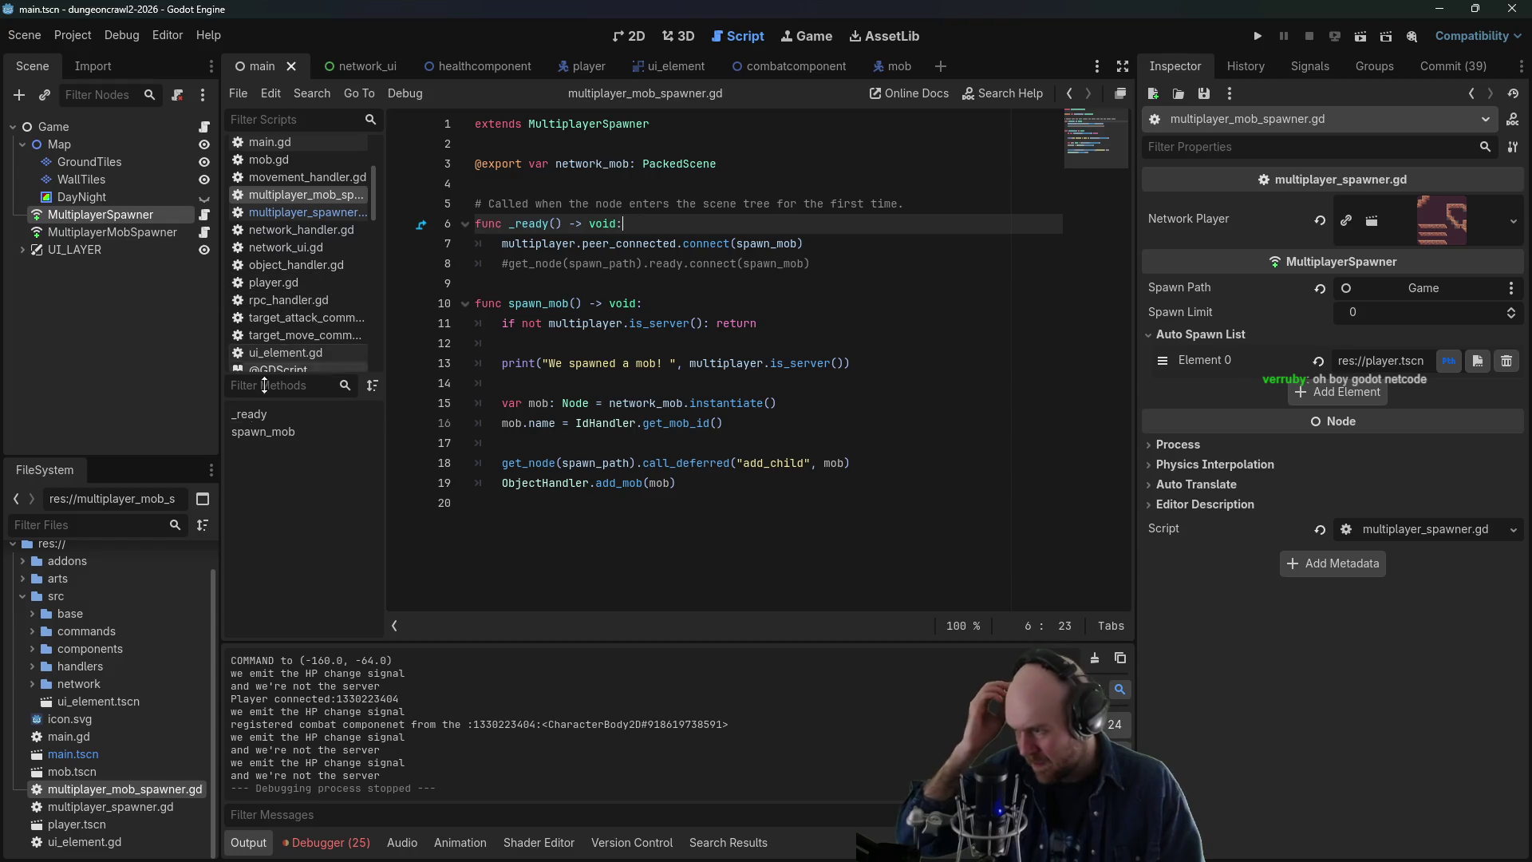
- Expand the network folder and open network_ui.gd in the script editor
click(40, 684)
click(104, 719)
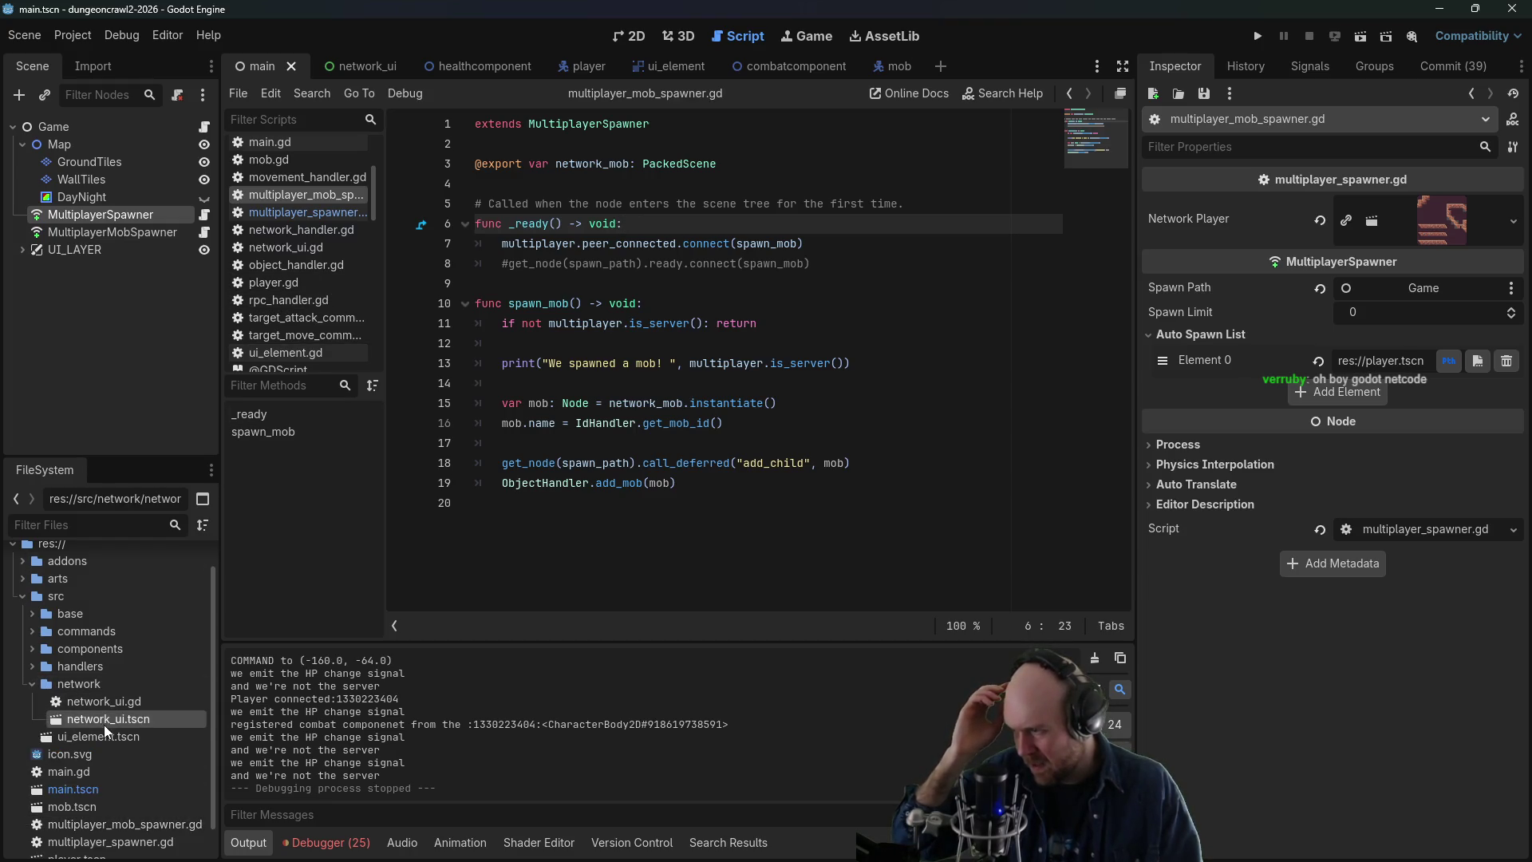
click(103, 703)
double_click(103, 702)
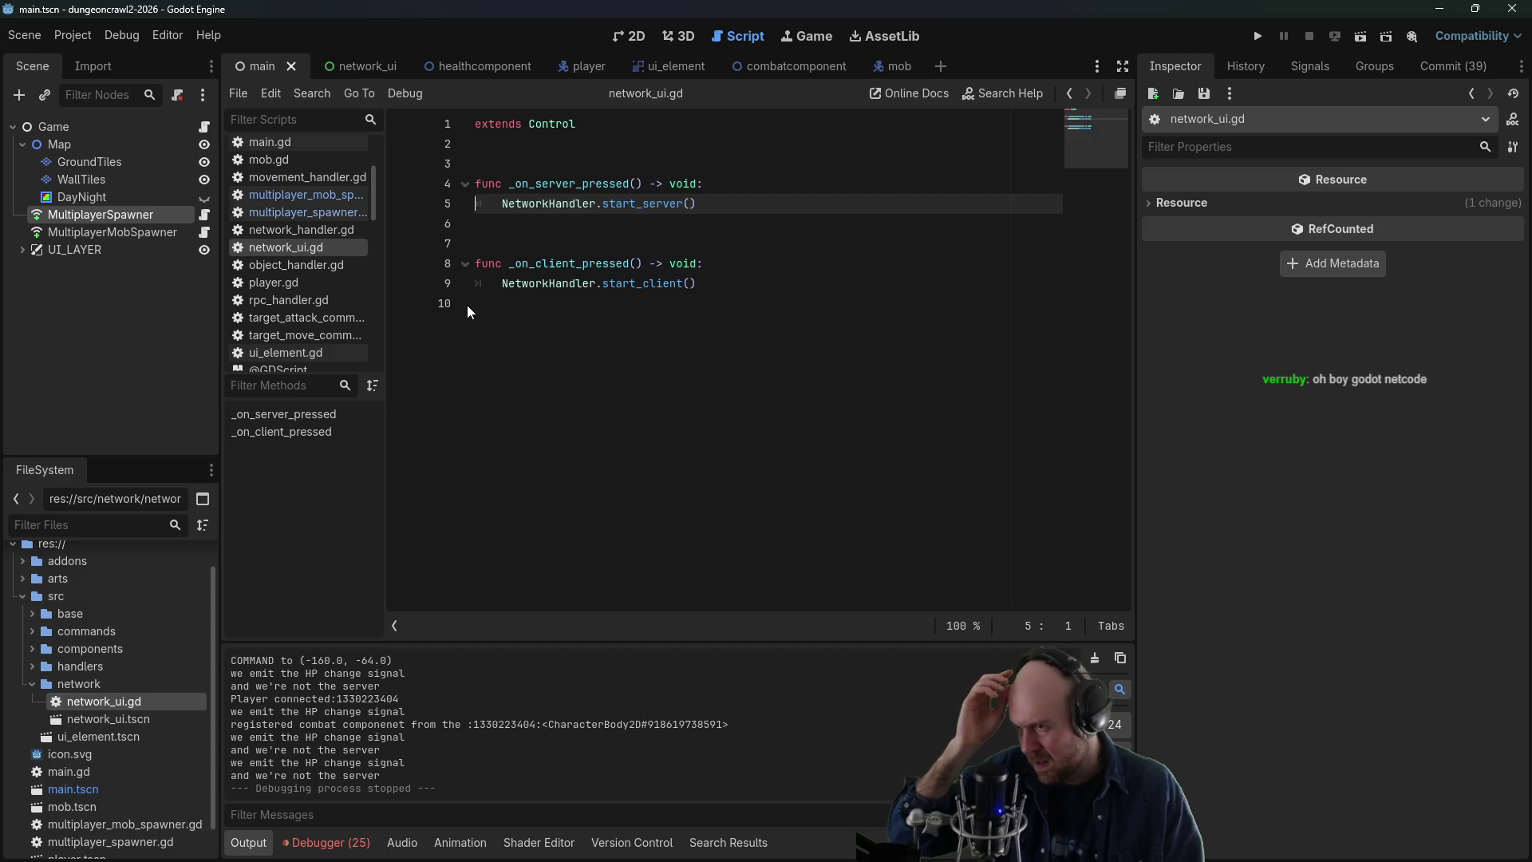
click(517, 283)
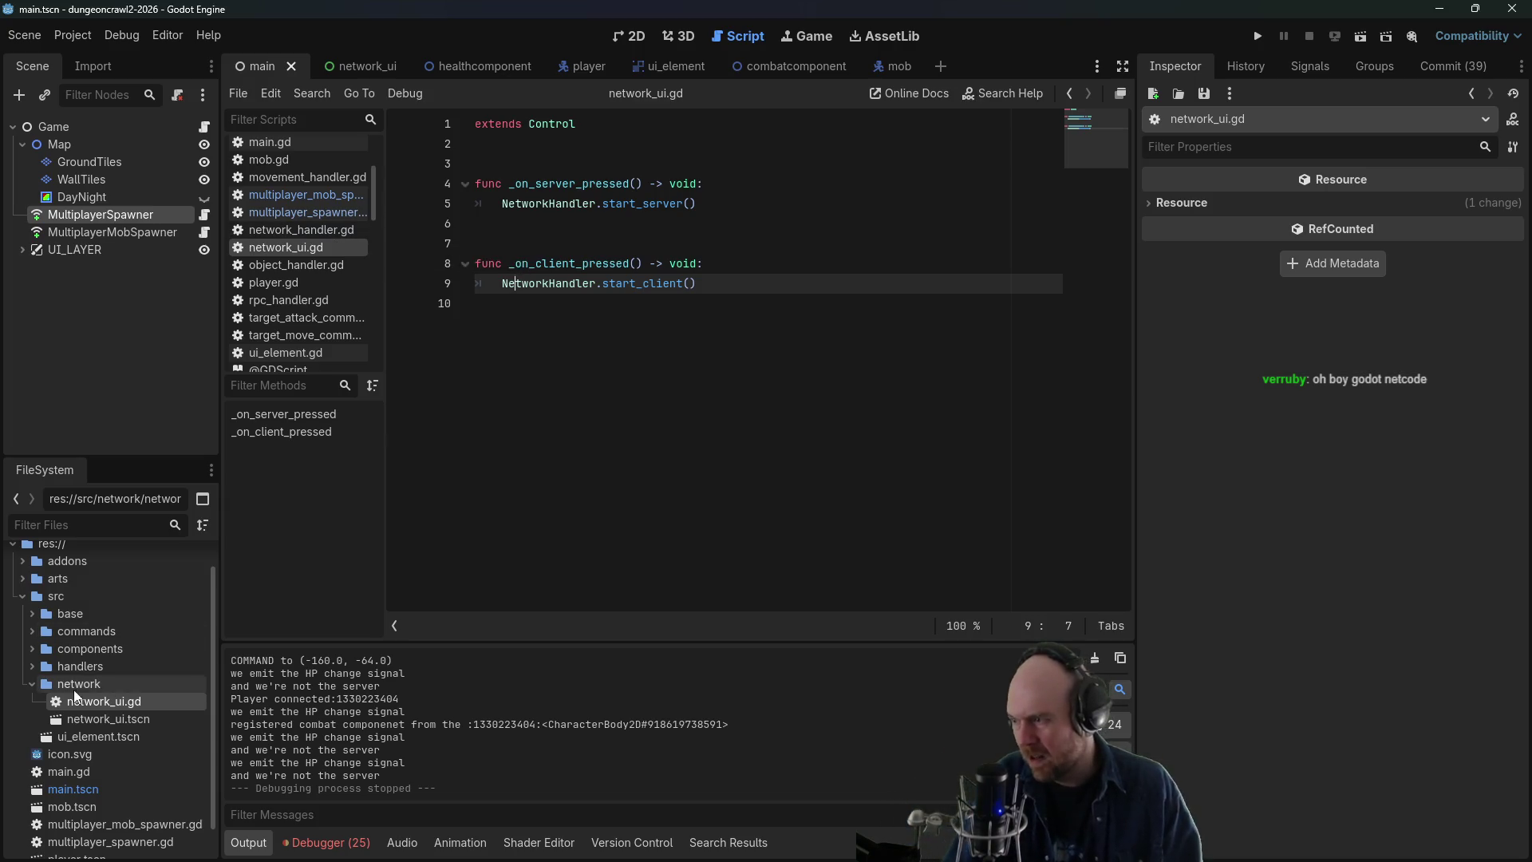
- Open network_handler.gd from the handlers folder and review the client peer creation code
click(32, 685)
click(31, 667)
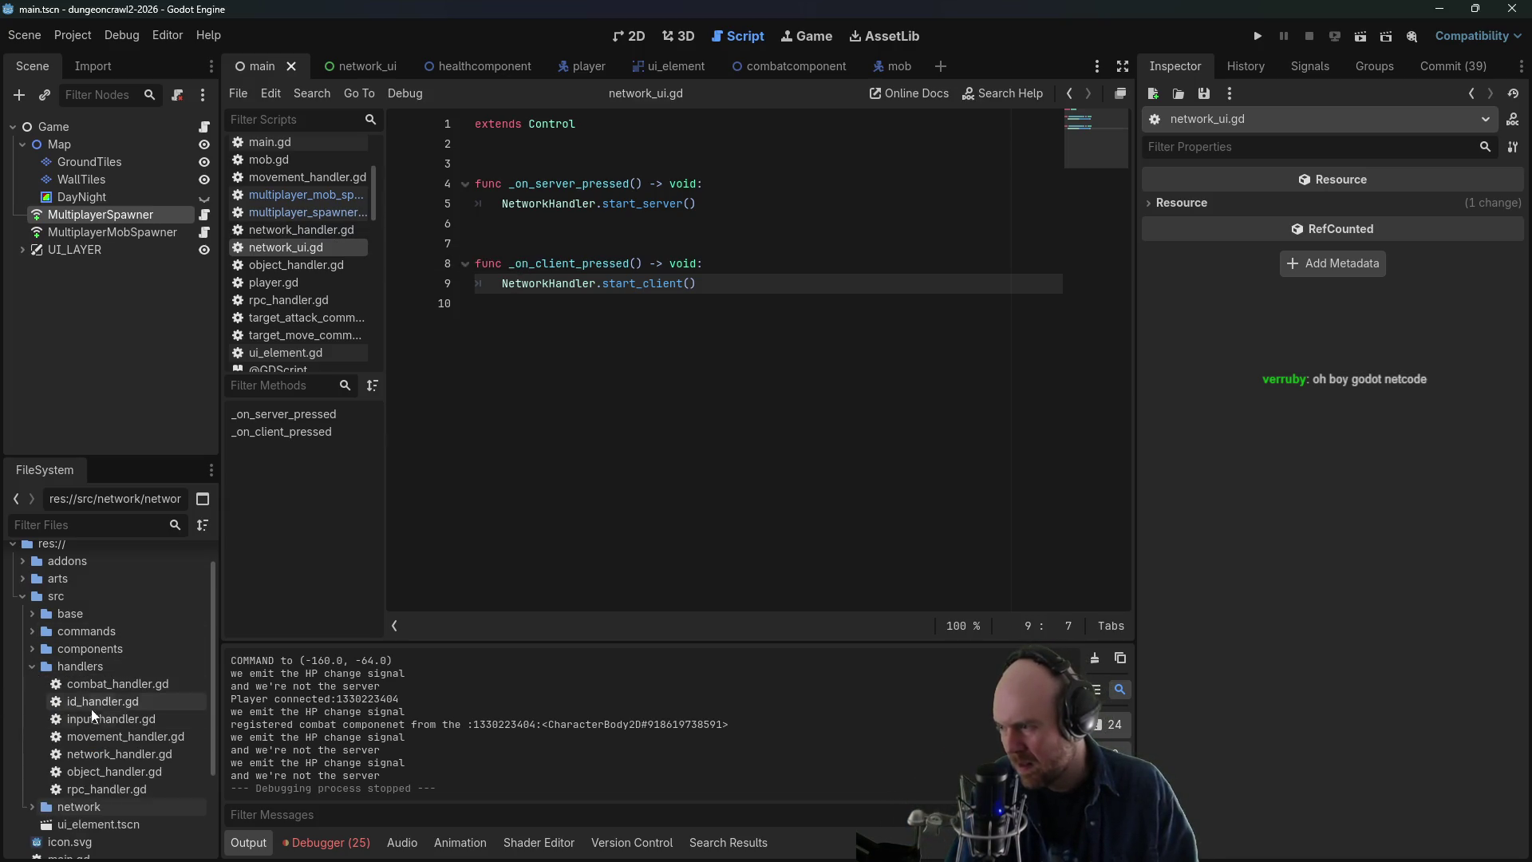
double_click(118, 754)
click(802, 297)
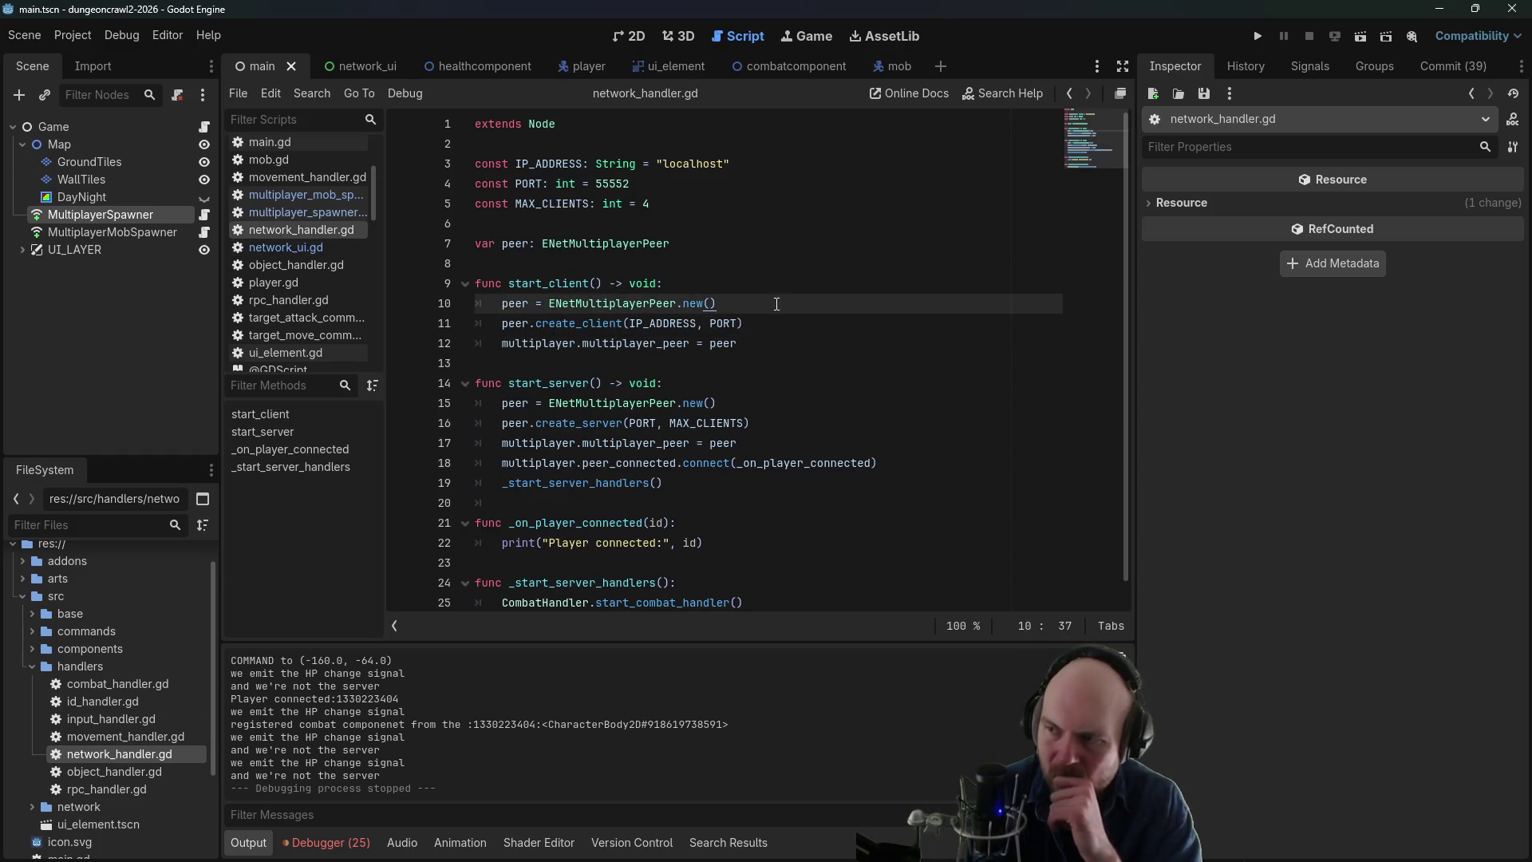
scroll(754, 313, down, 1)
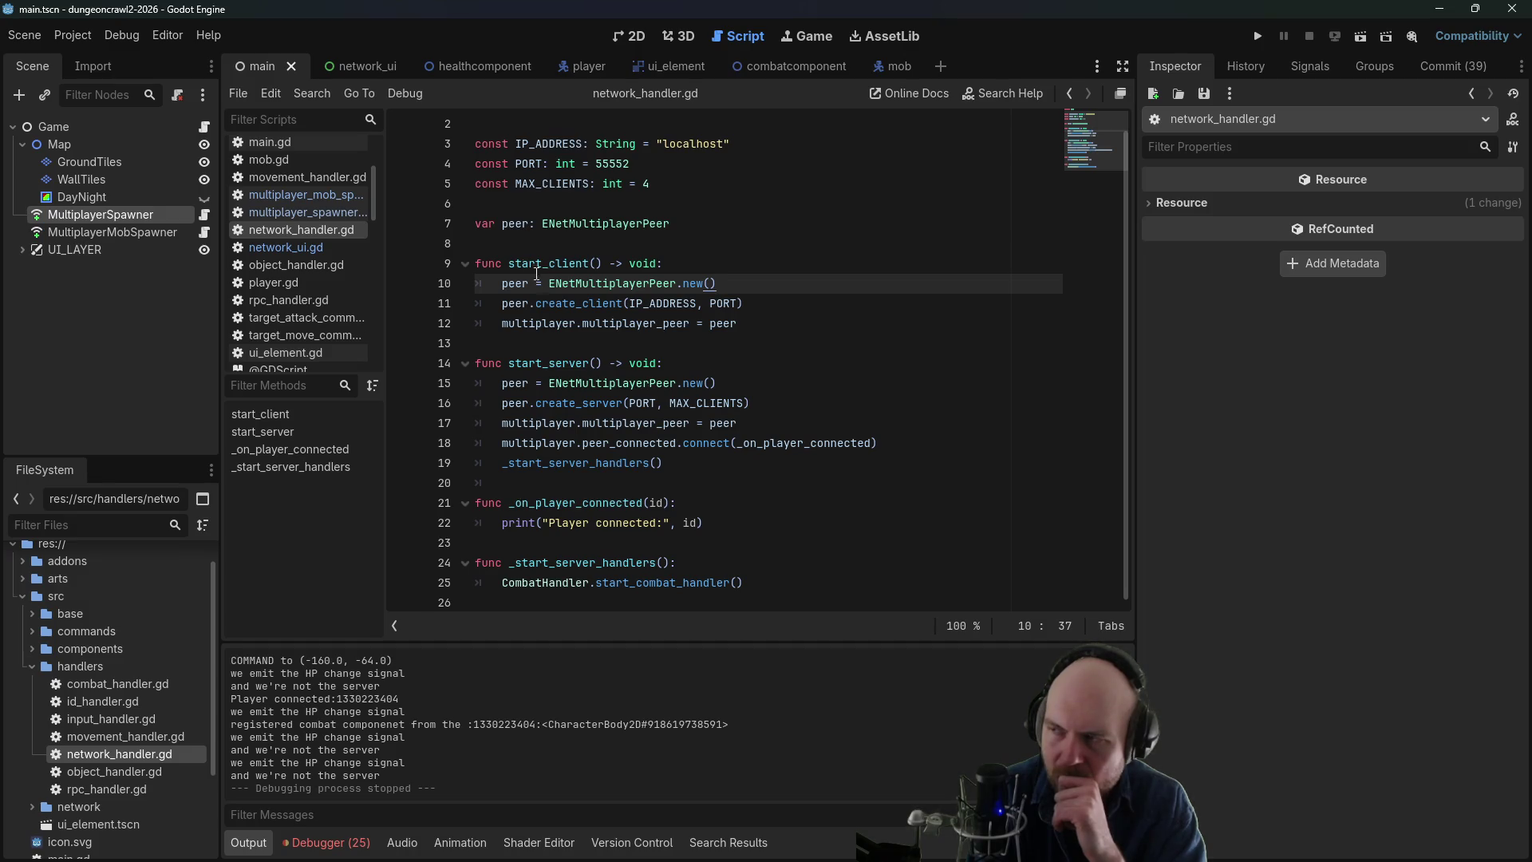
- Browse the rpc_handler, ui_element, player, object_handler, network_ui and network_handler scripts
click(277, 295)
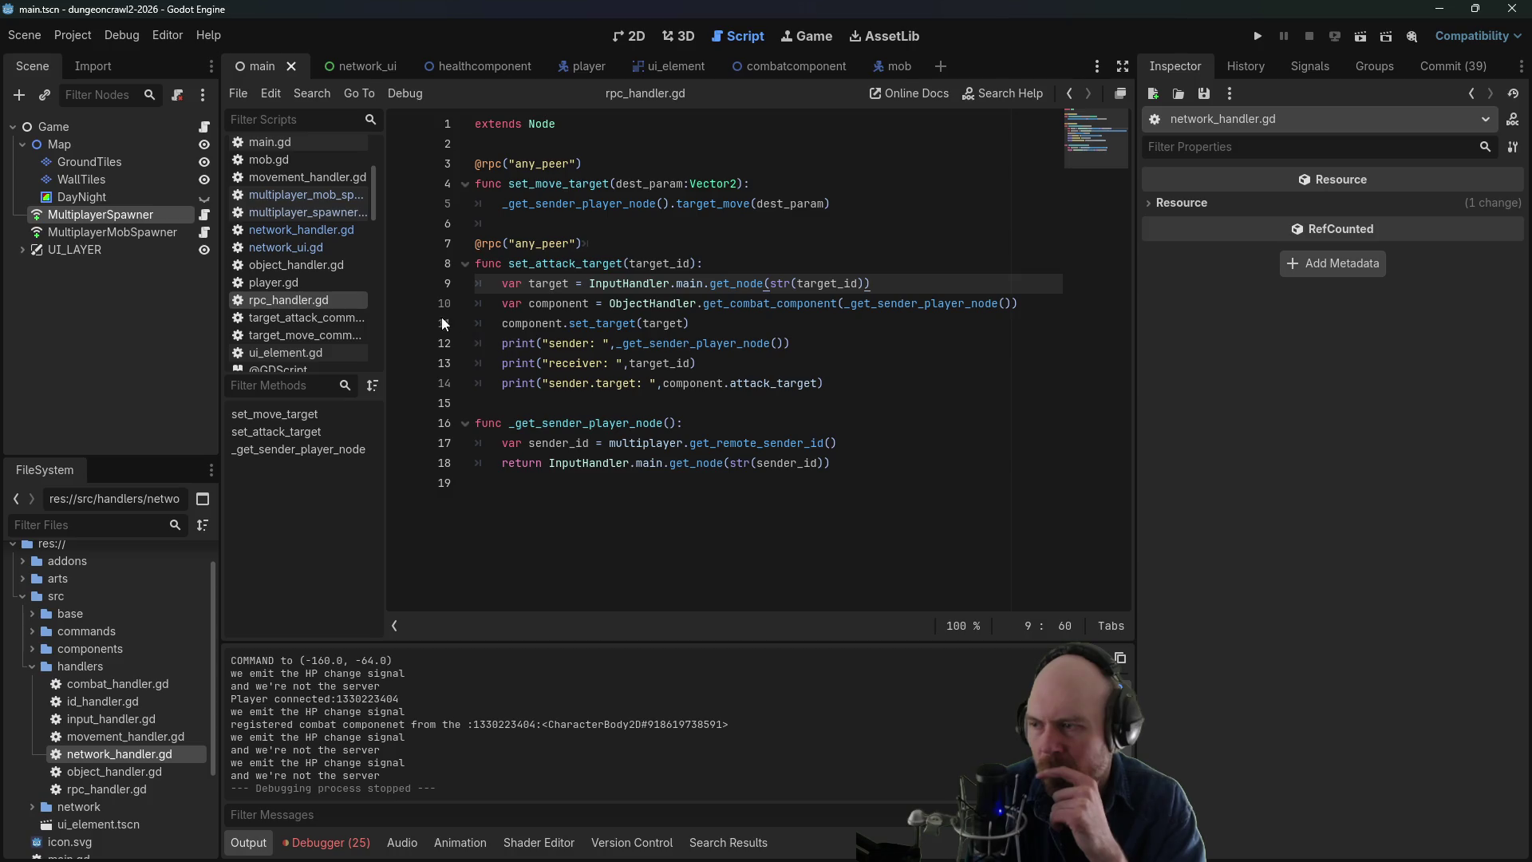
click(285, 353)
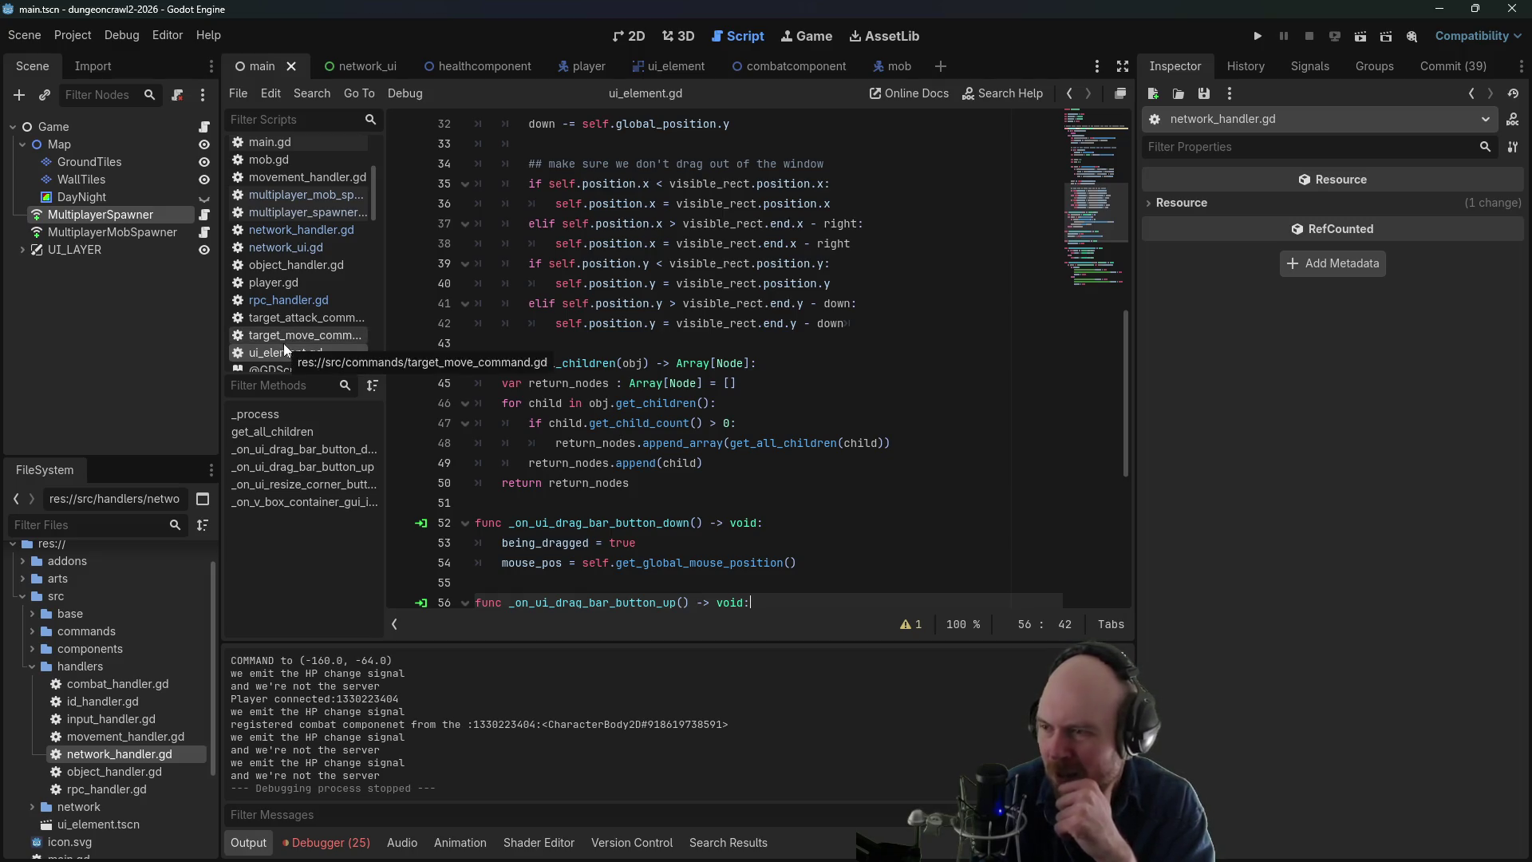
click(288, 303)
click(287, 284)
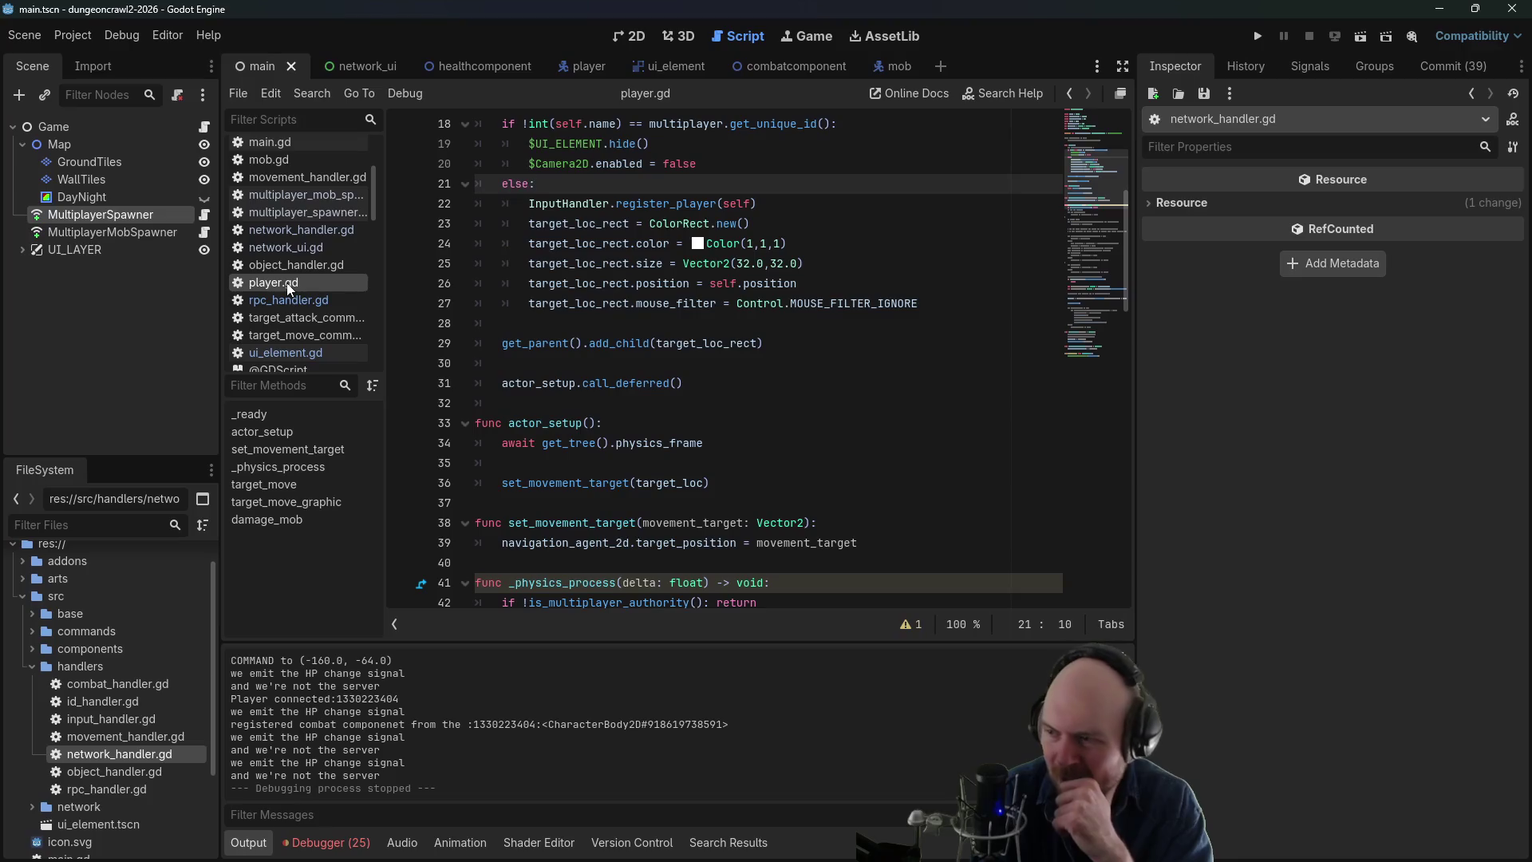
click(284, 268)
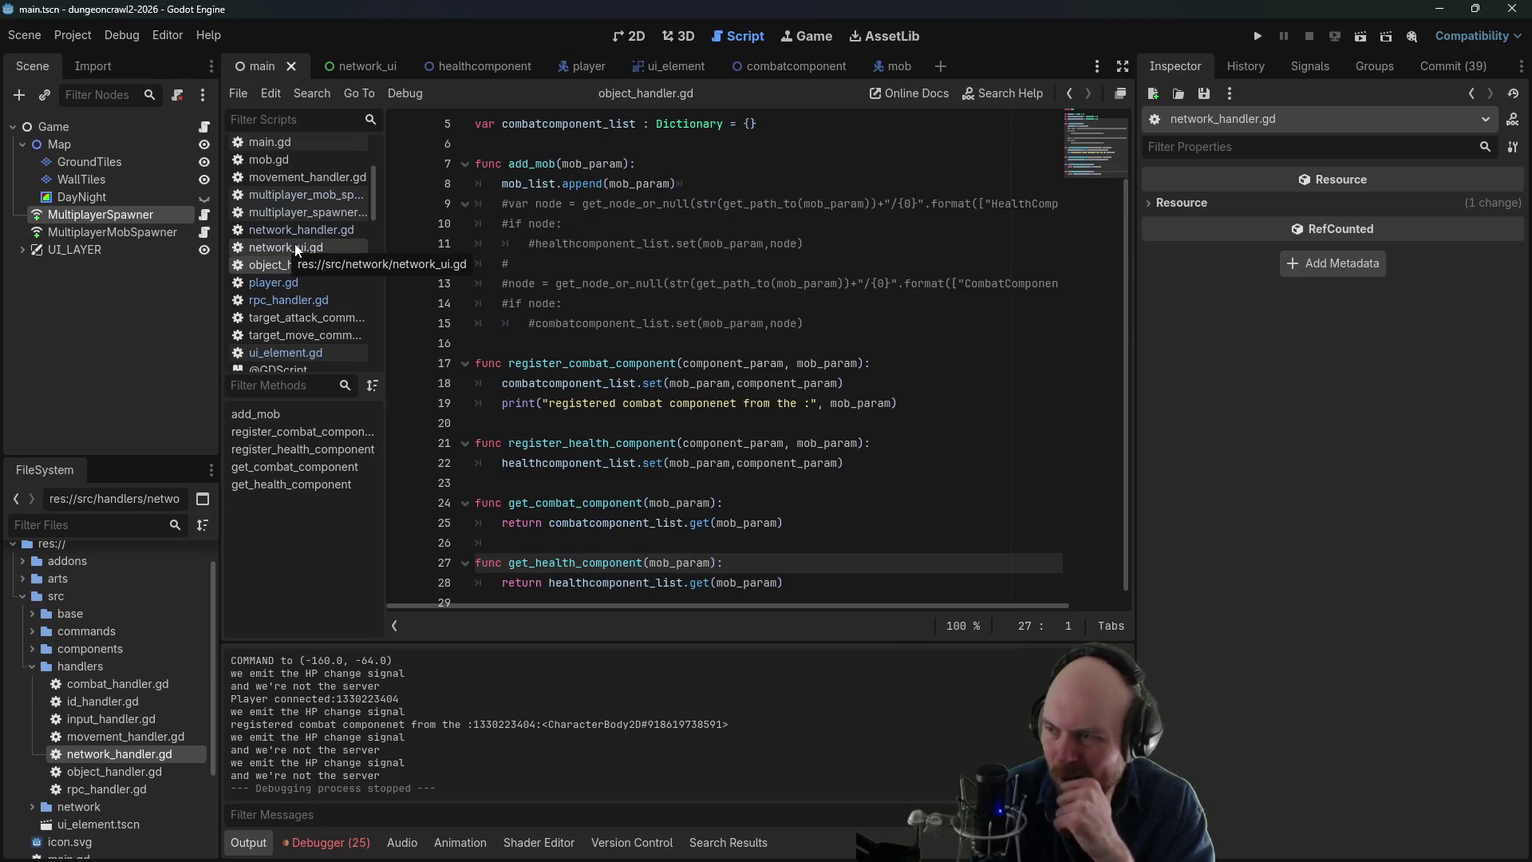
click(294, 246)
click(288, 231)
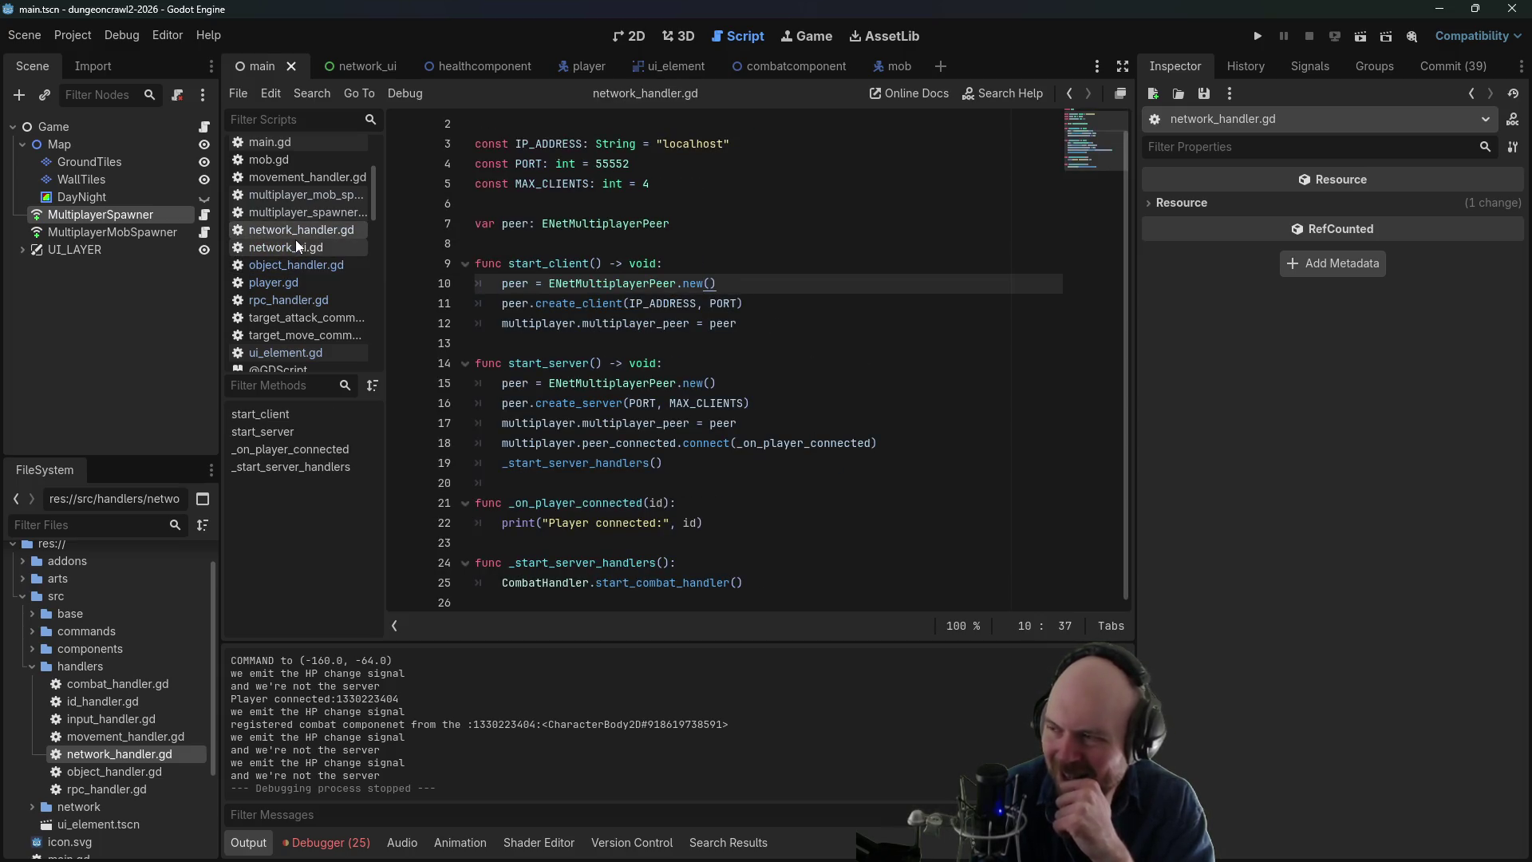
- Compare the two spawner scripts, locate the commented-out ready line, and select MultiplayerMobSpawner
click(297, 214)
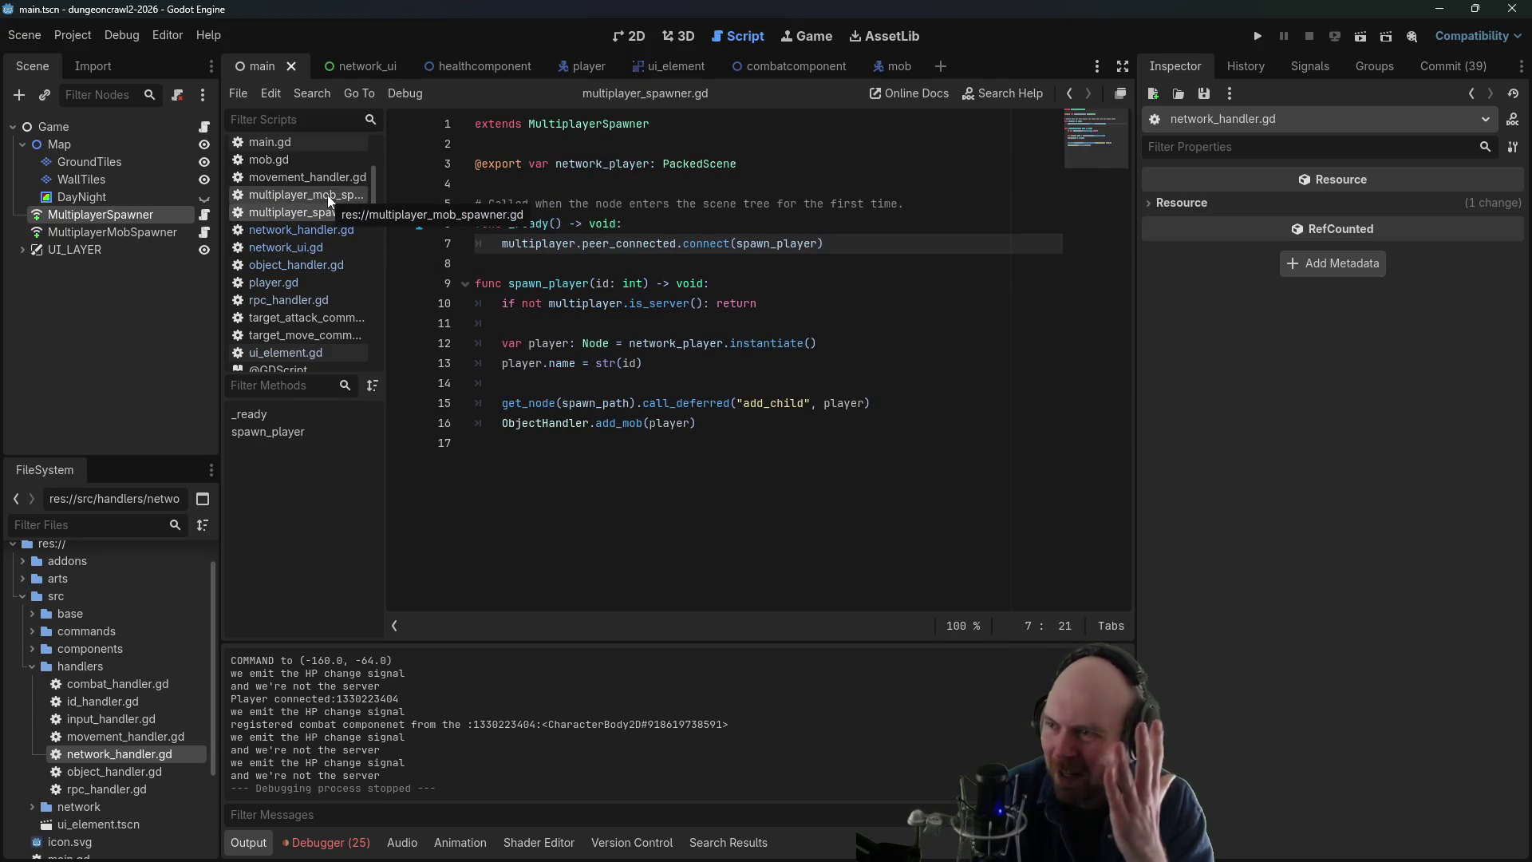
click(328, 195)
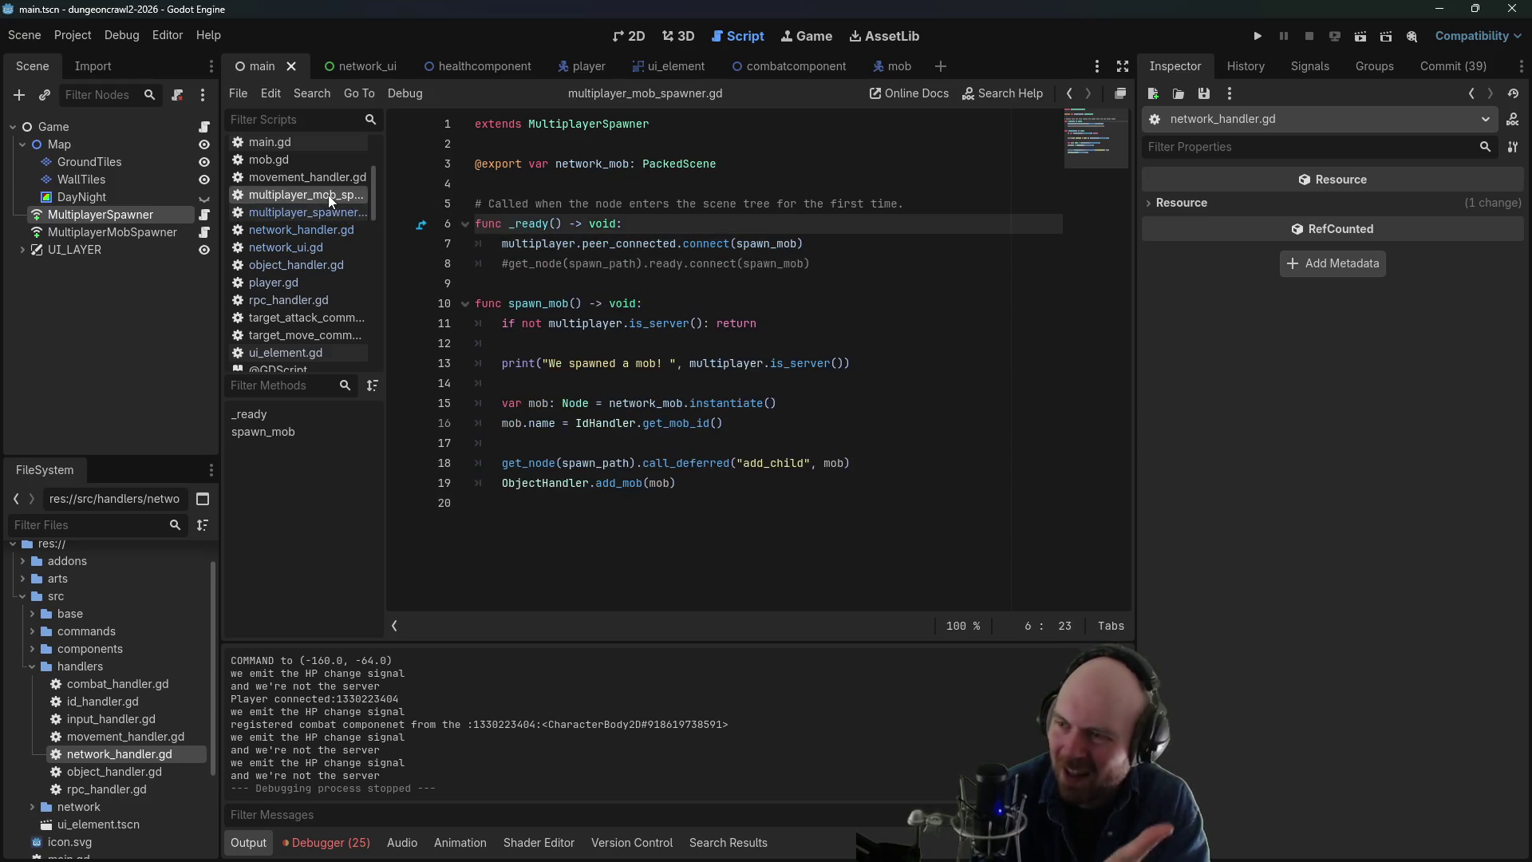
click(342, 213)
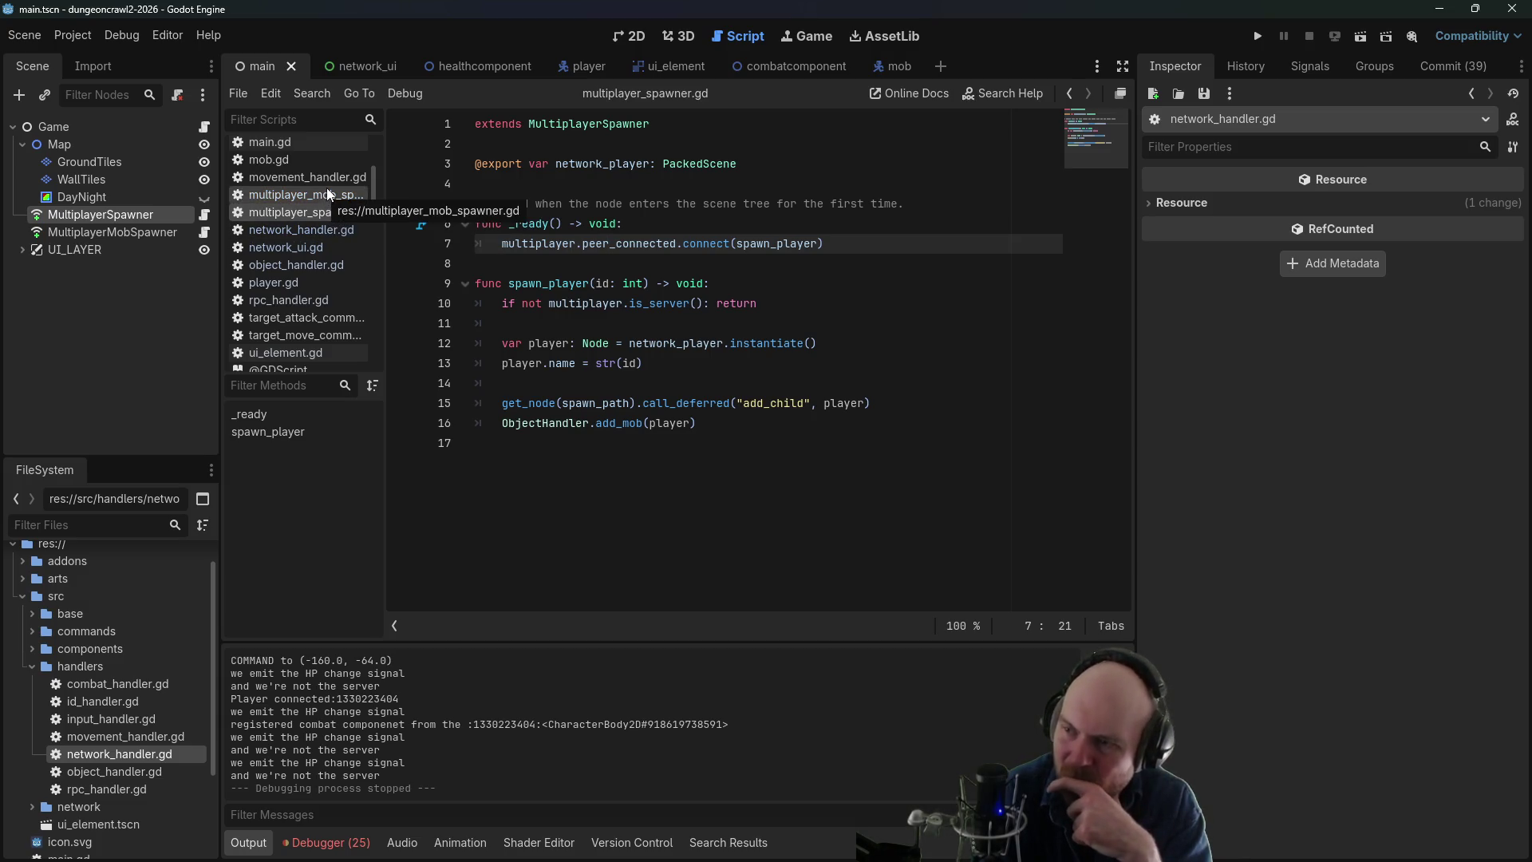
click(329, 194)
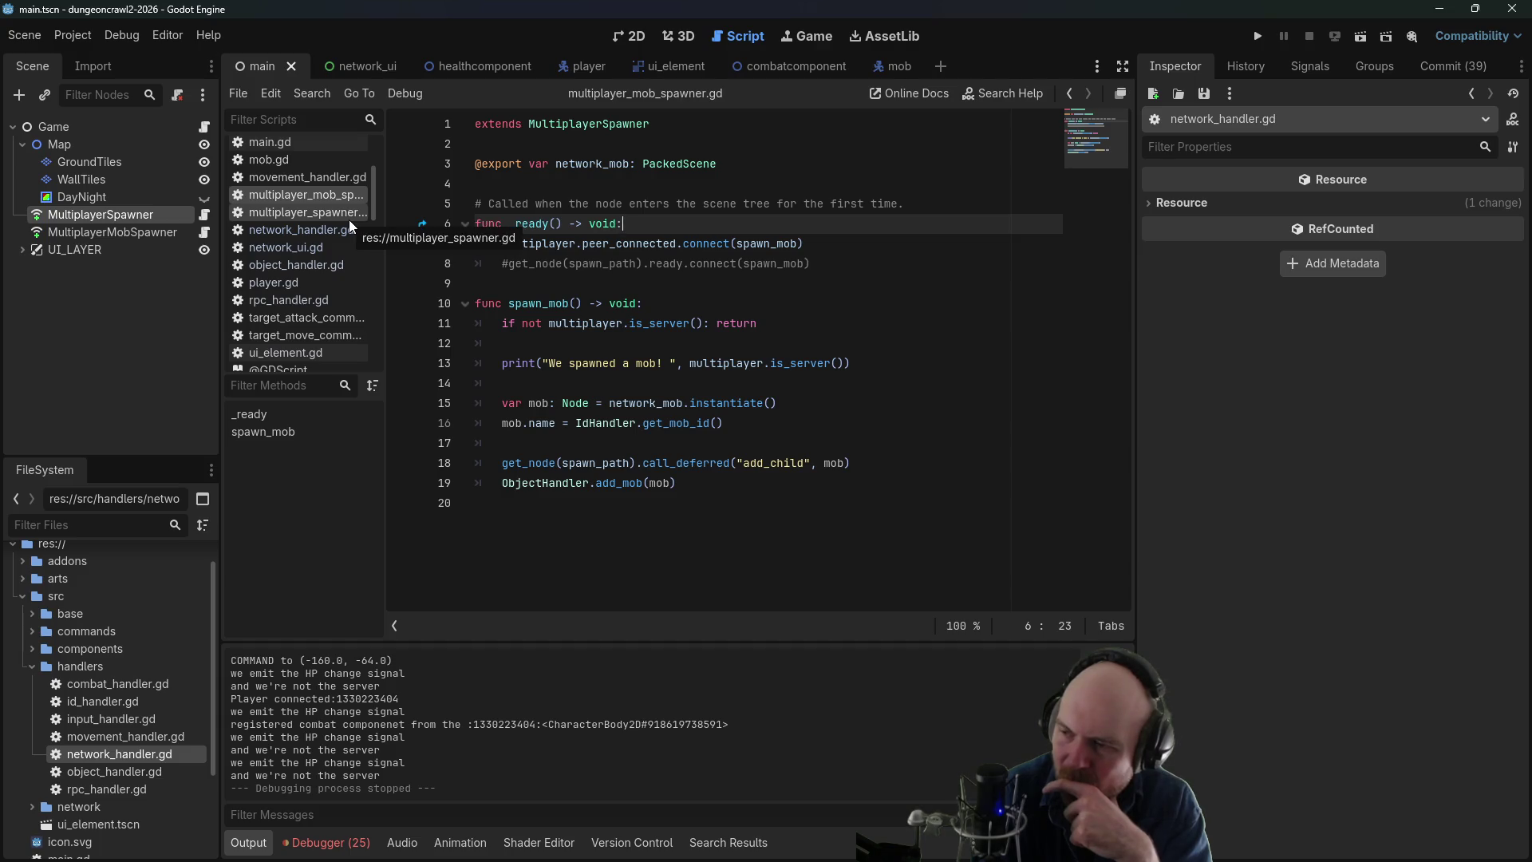
click(587, 268)
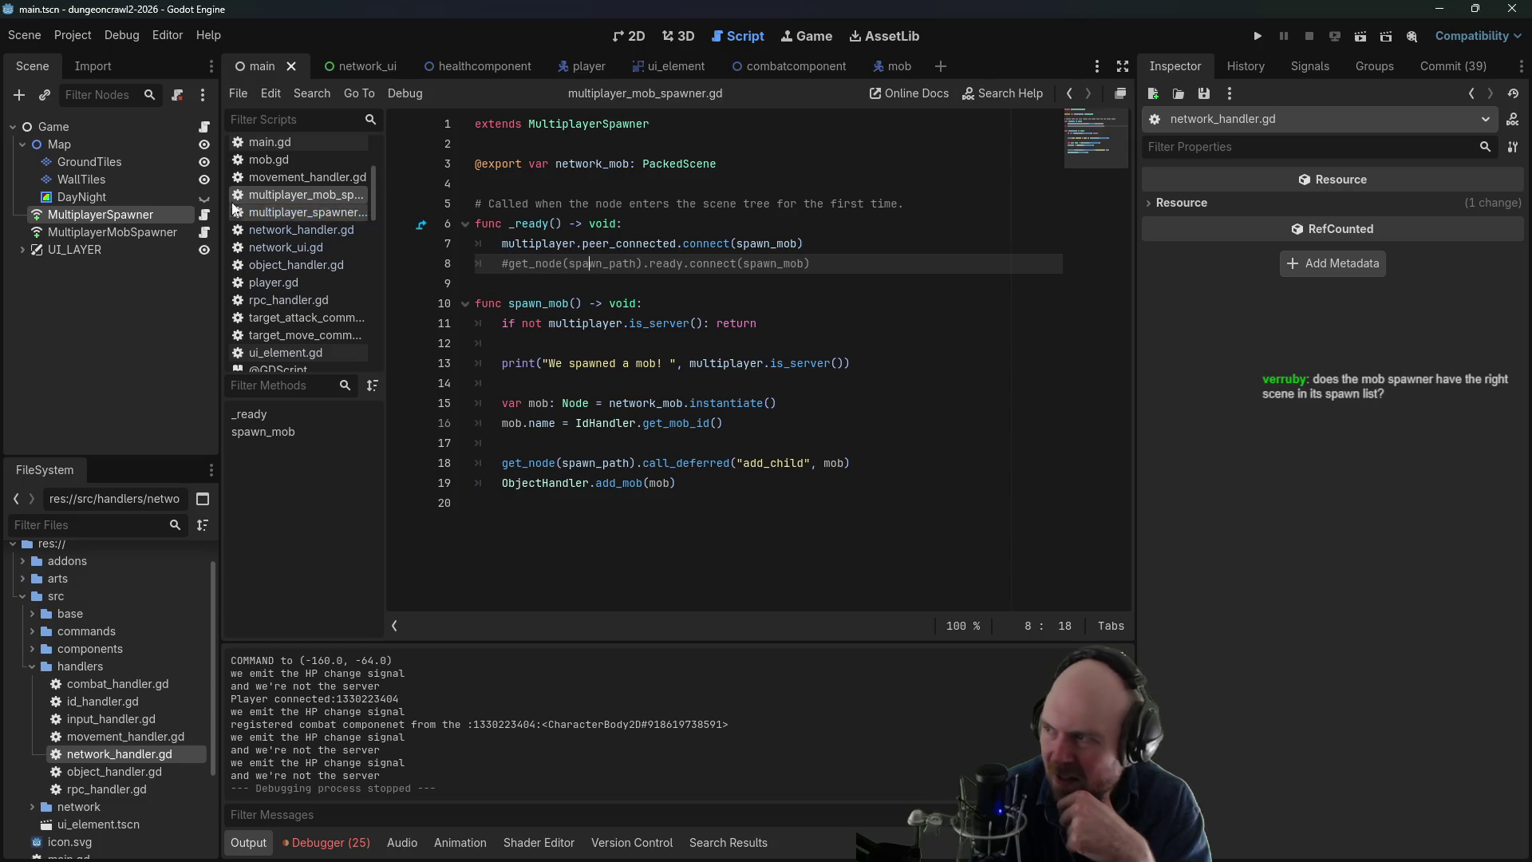
click(70, 230)
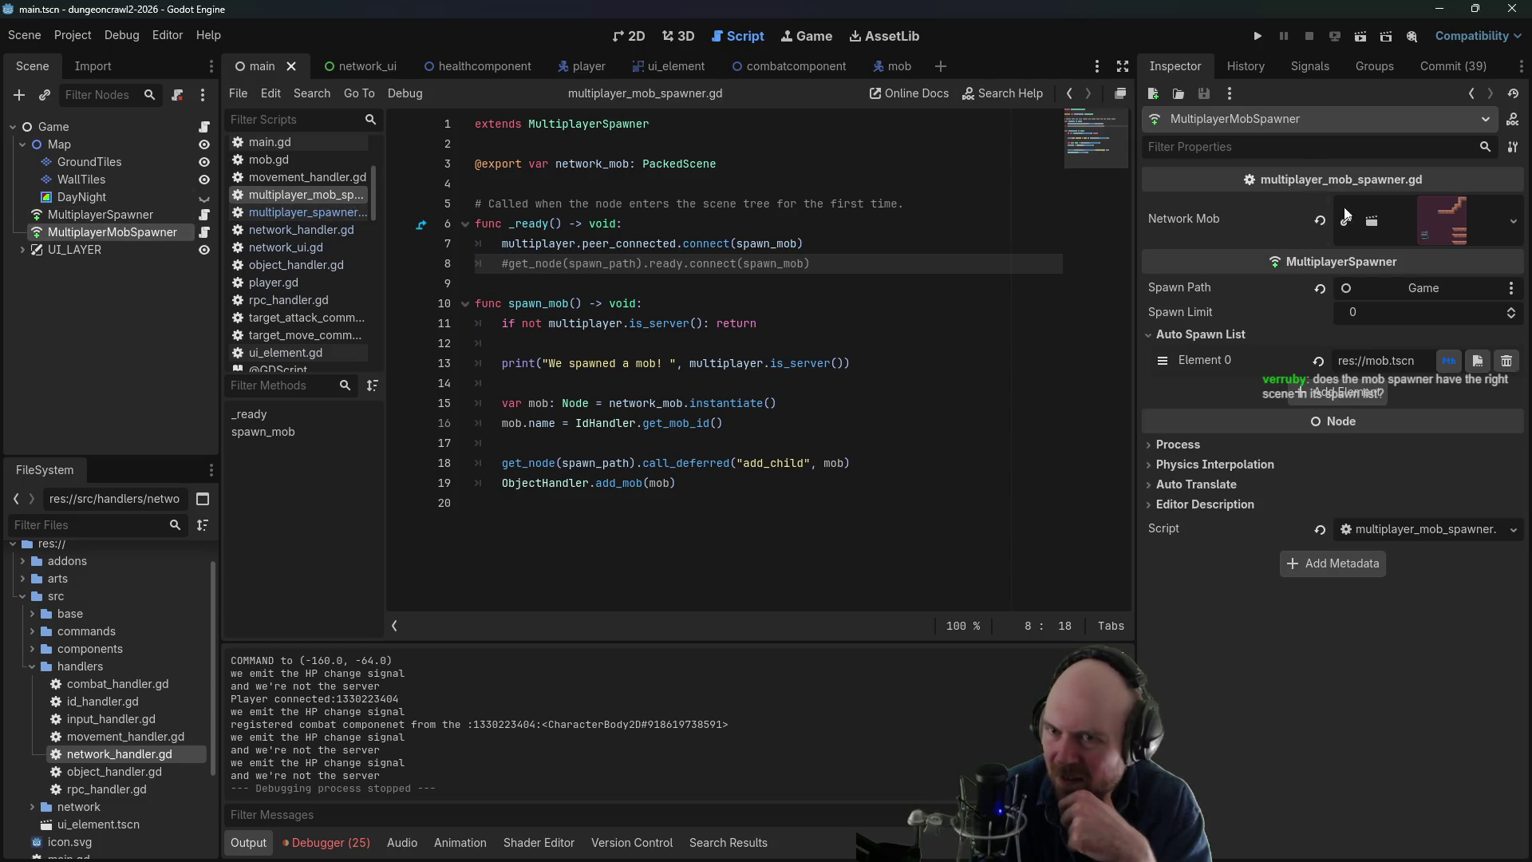
- Clear the Network Mob property, reassign mob.tscn from the FileSystem, and run the project
click(1409, 223)
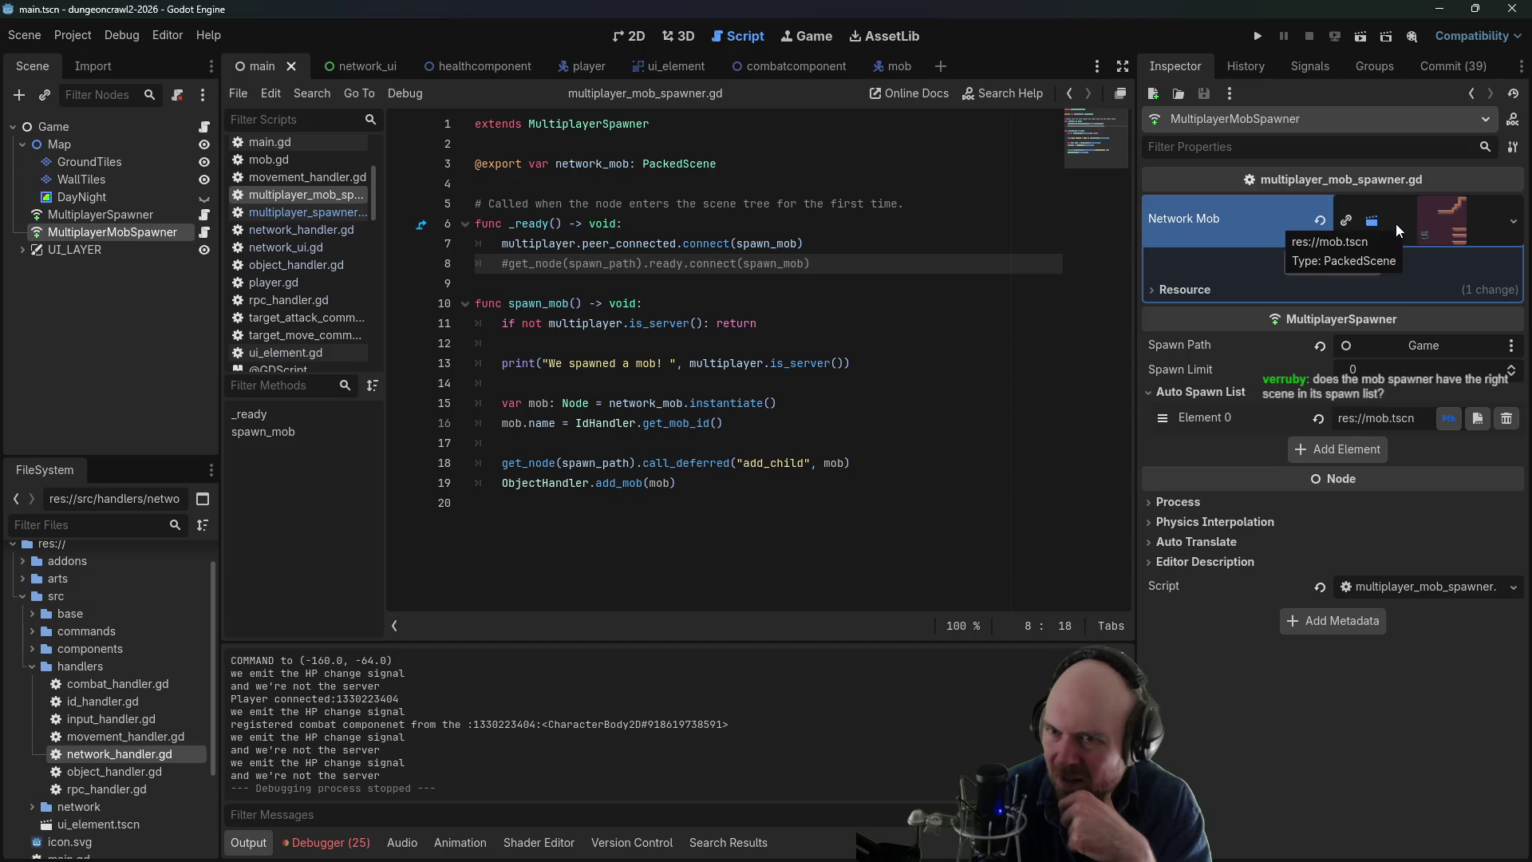
click(1393, 223)
click(1320, 222)
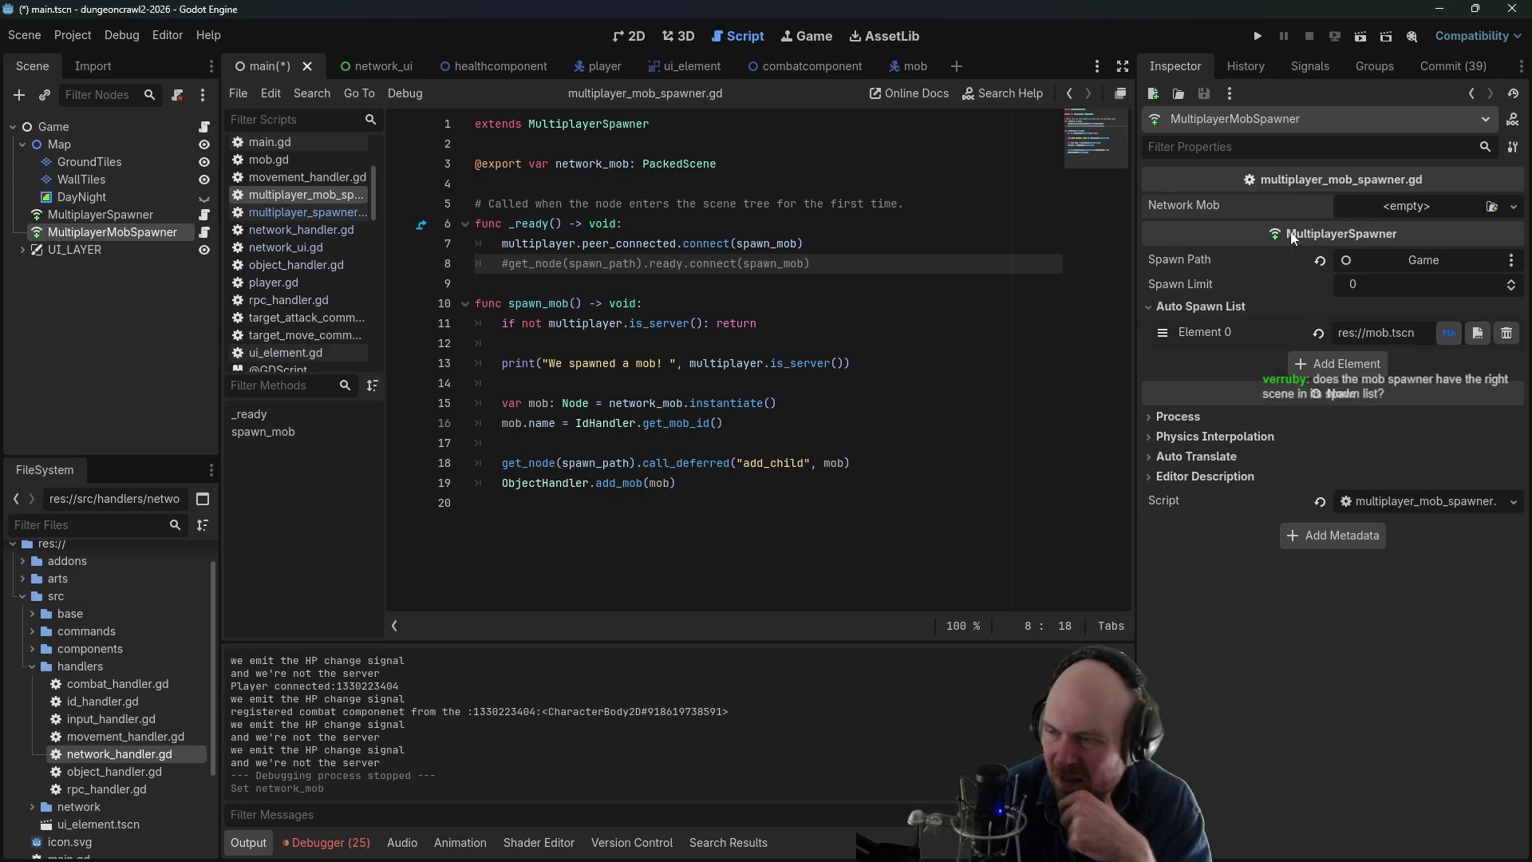
click(32, 667)
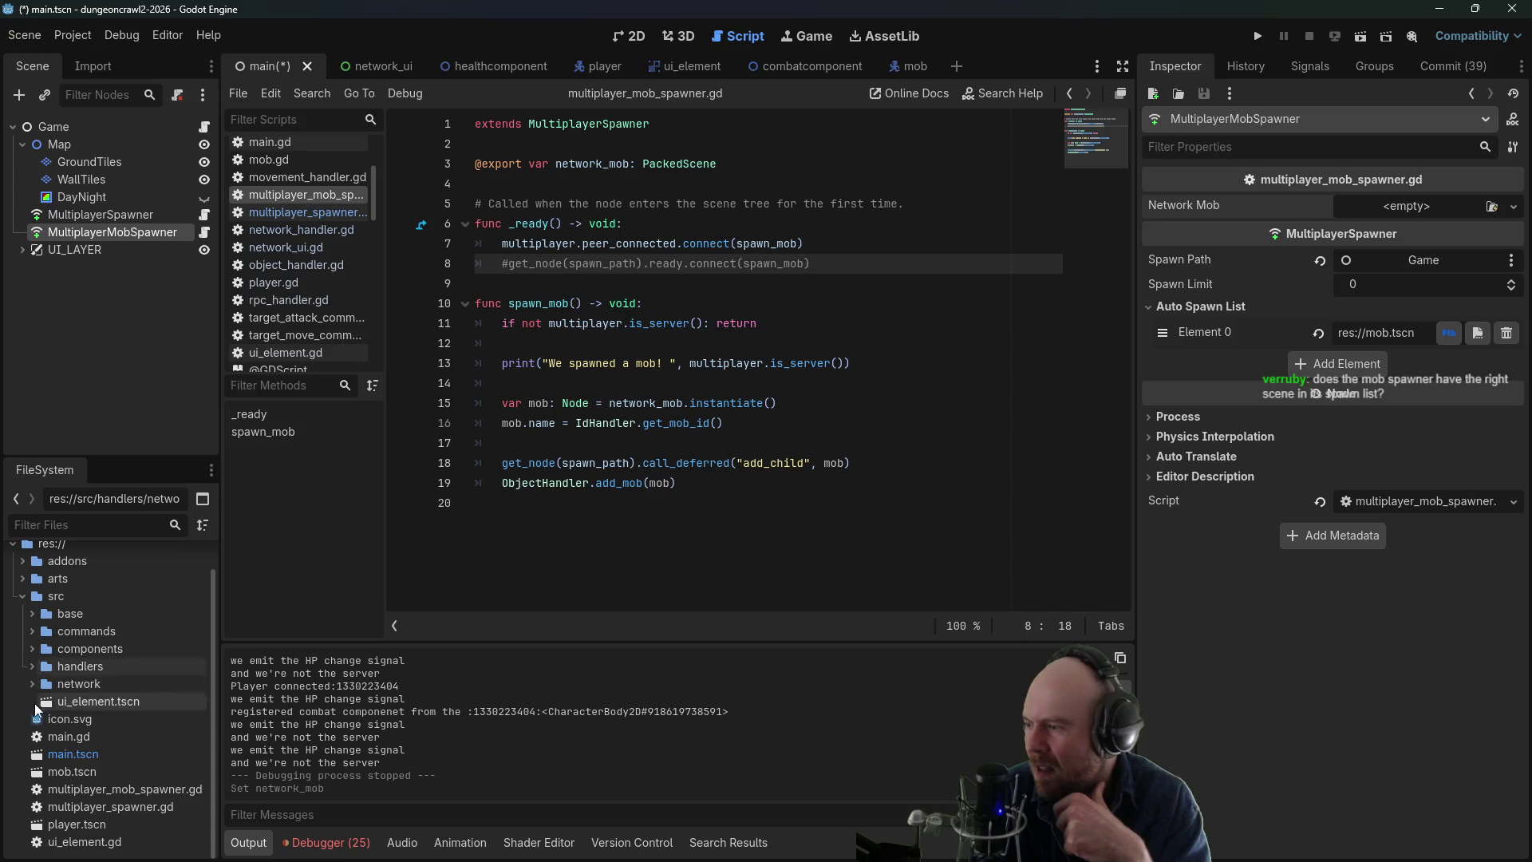
mouse_move(70, 769)
mouse_down()
mouse_move(1328, 260)
mouse_move(1423, 237)
mouse_move(1404, 212)
mouse_up()
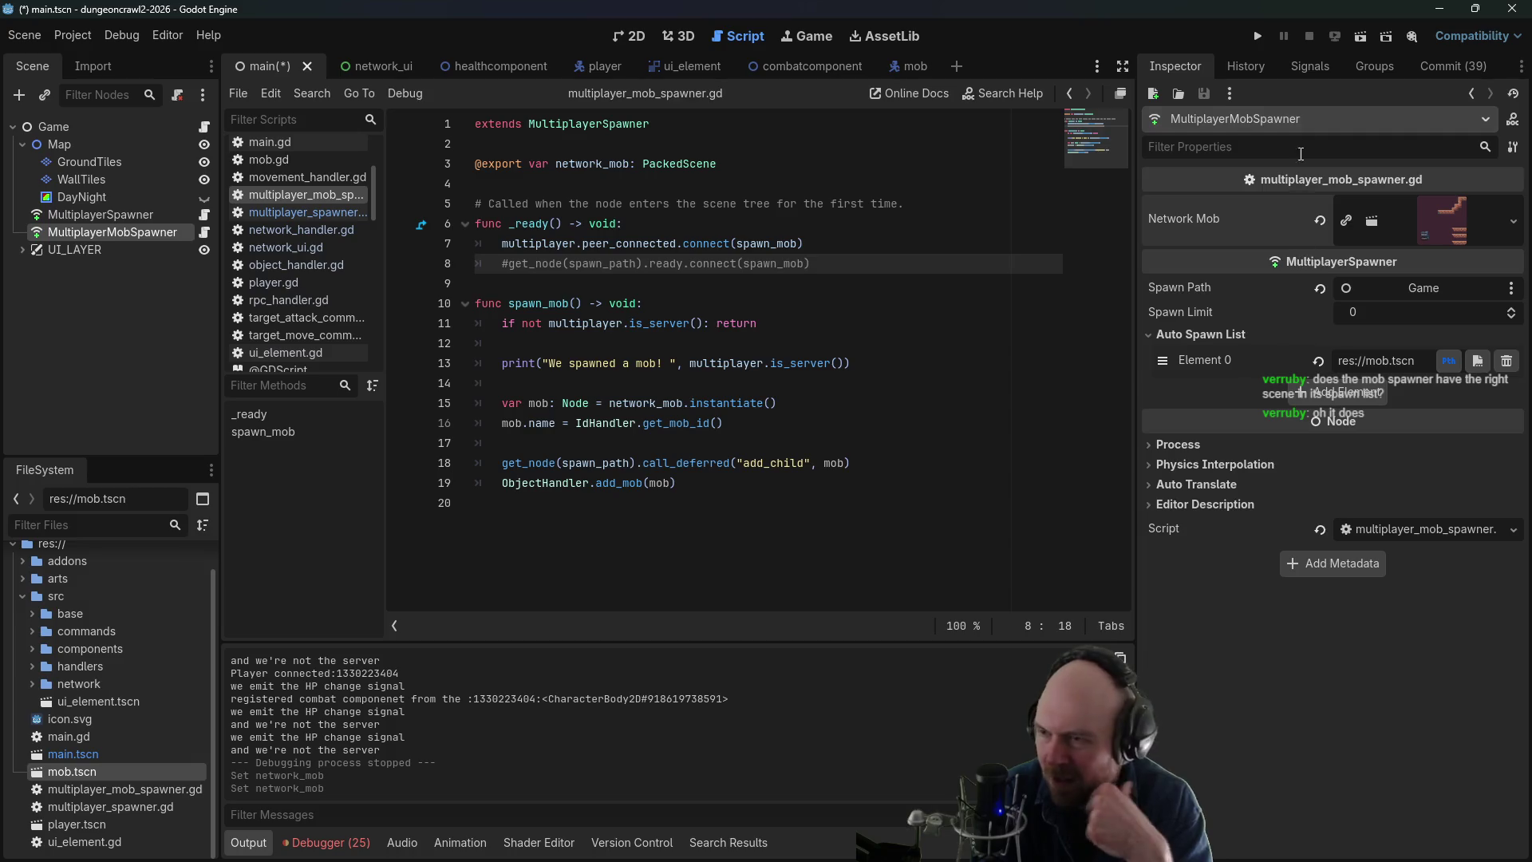
click(1256, 38)
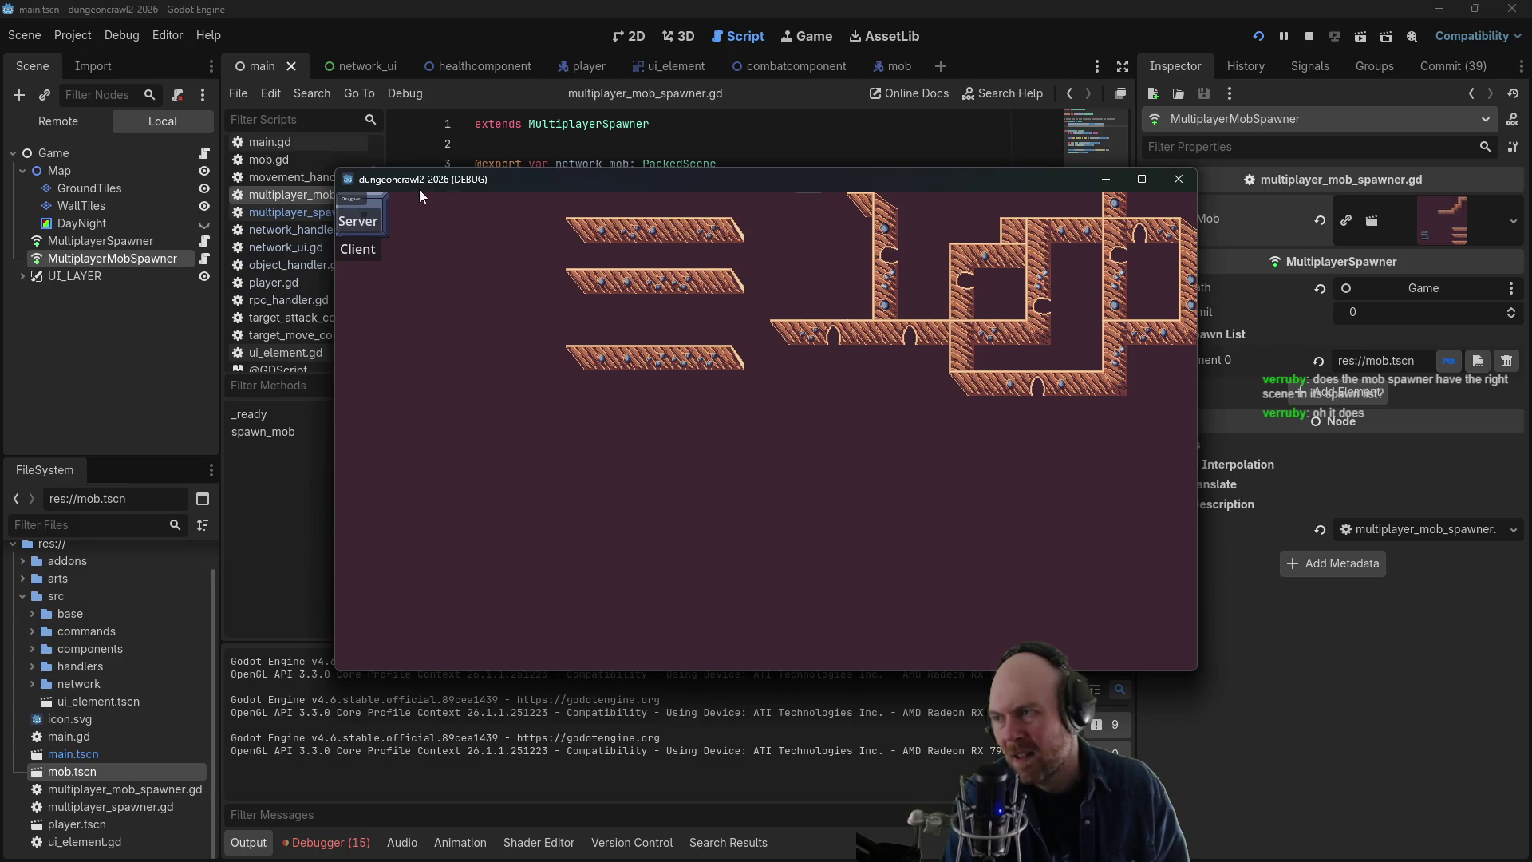
- Test the game as server and client, moving the player, then close the game window
click(710, 312)
click(358, 249)
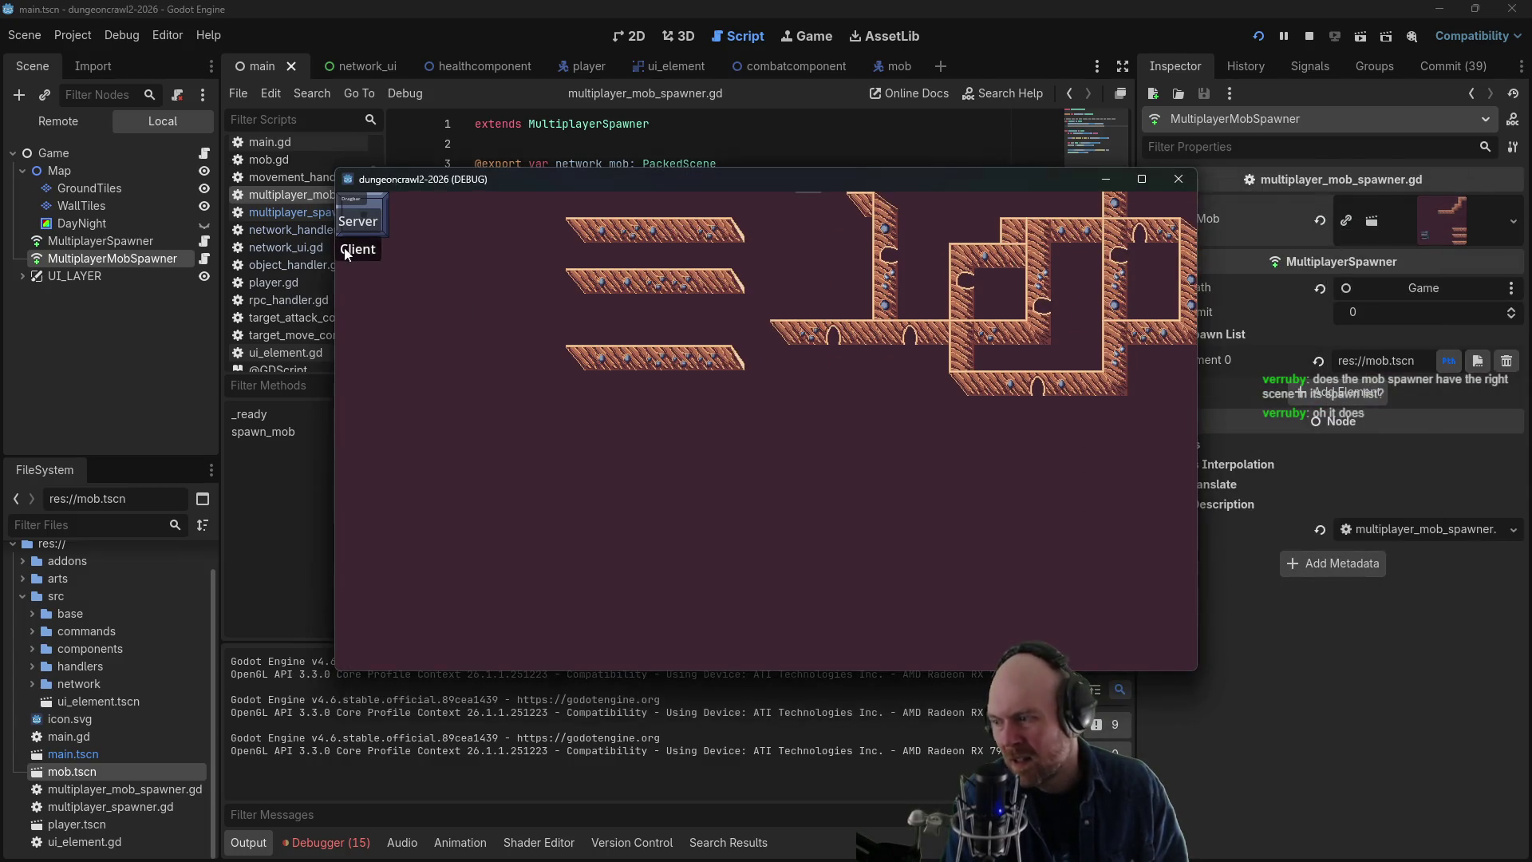
click(662, 401)
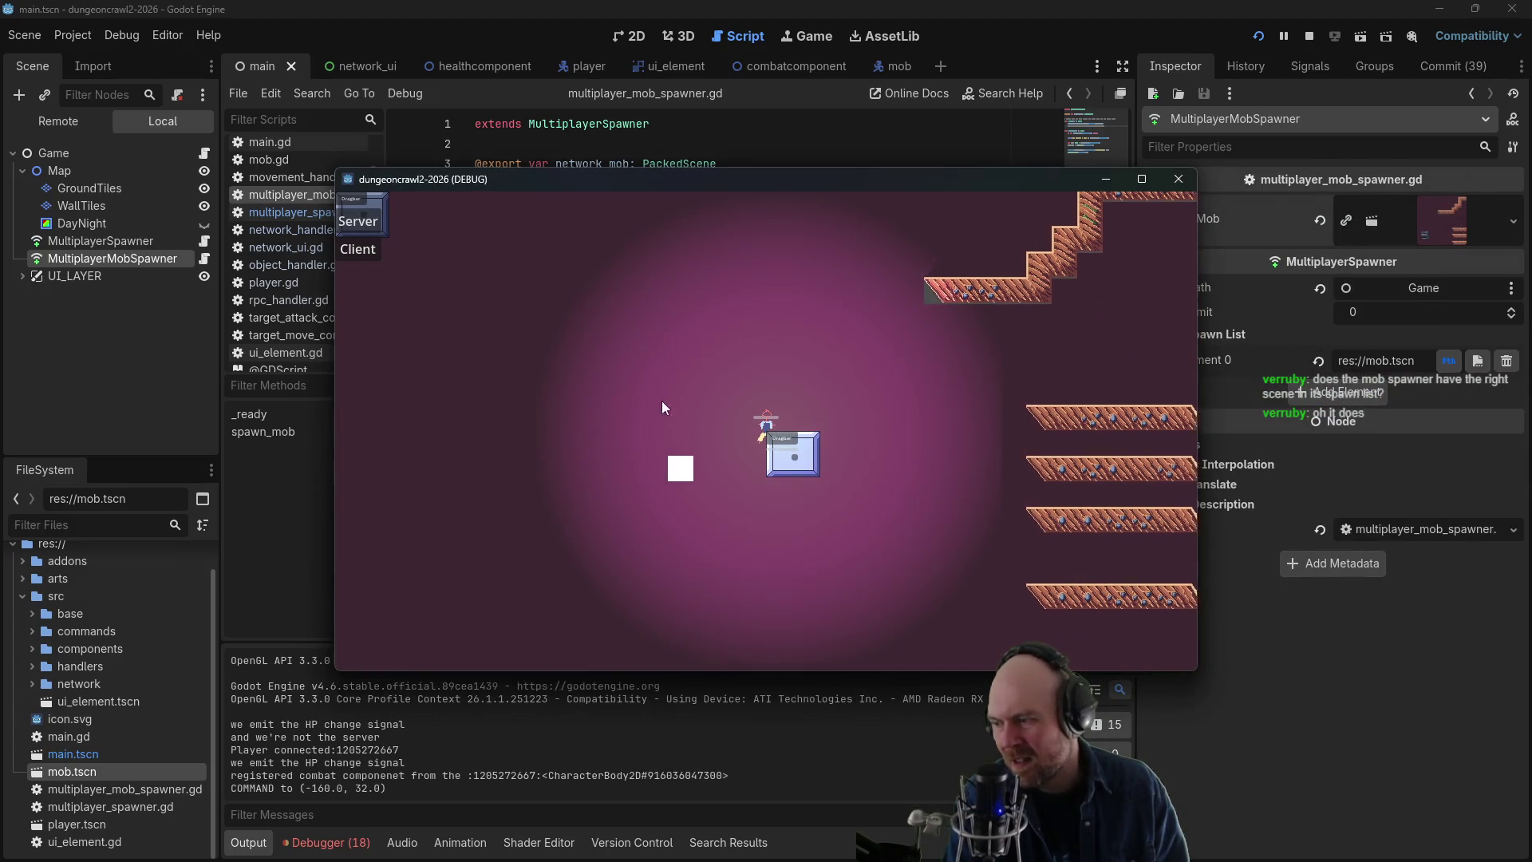
click(778, 379)
click(1178, 179)
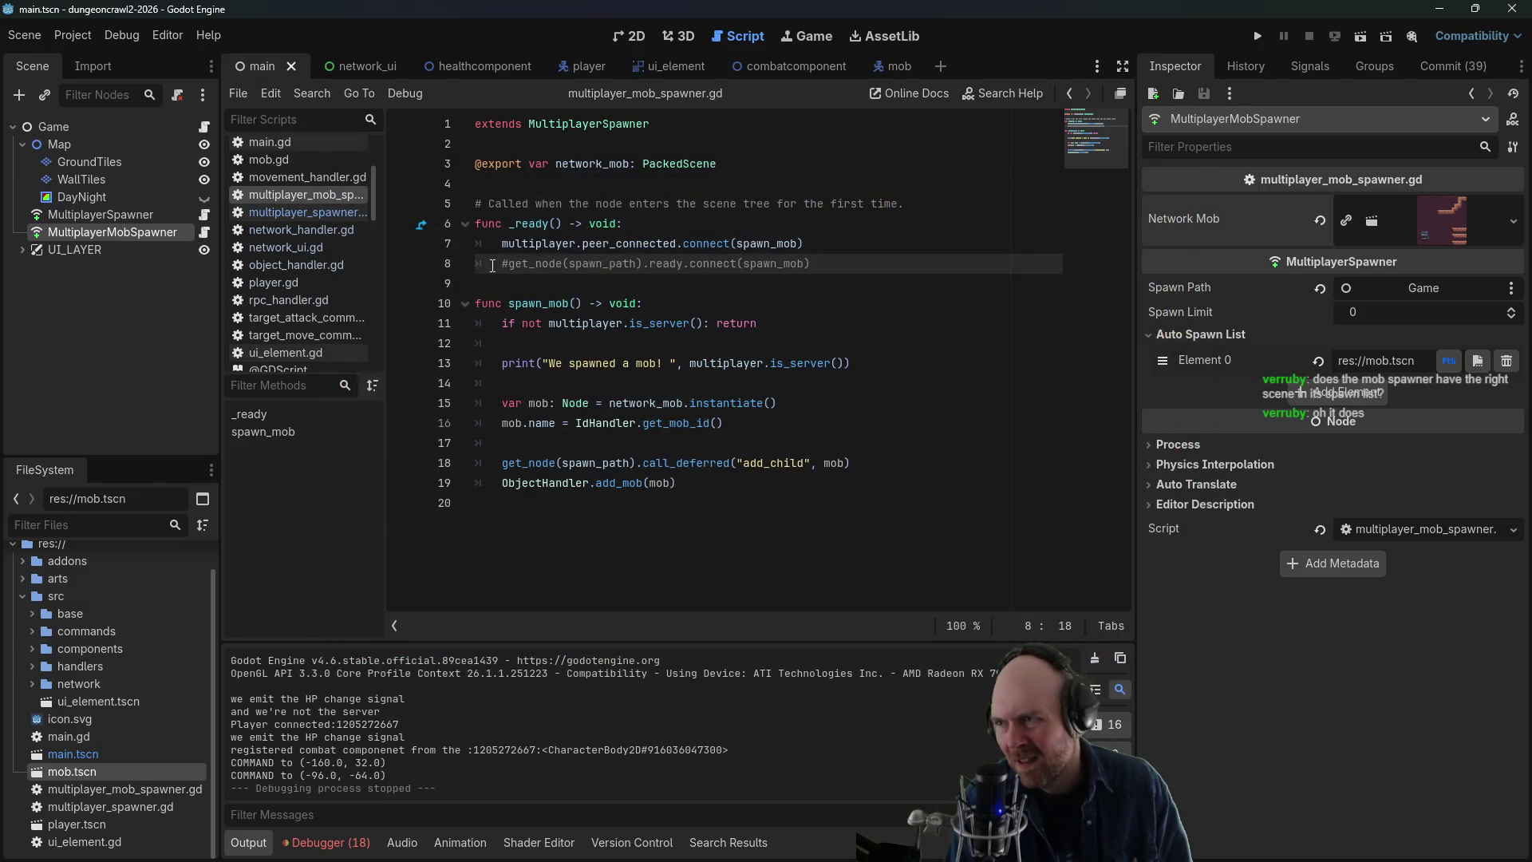
- Uncomment the ready connection line, save, run as server, then stop the game
key(Delete)
key(ctrl+s)
click(1258, 36)
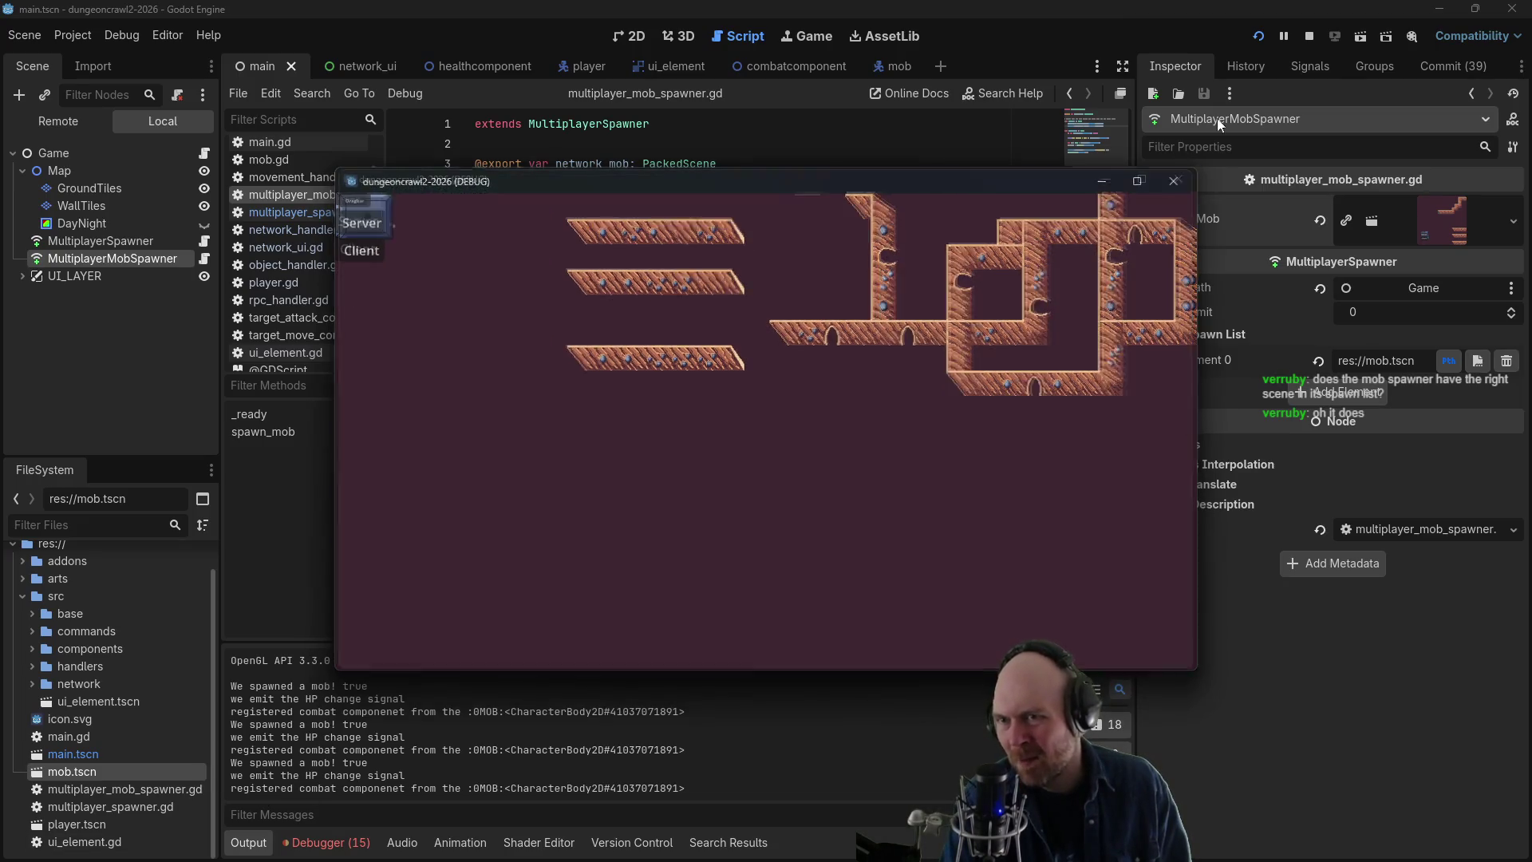
click(1307, 38)
click(842, 301)
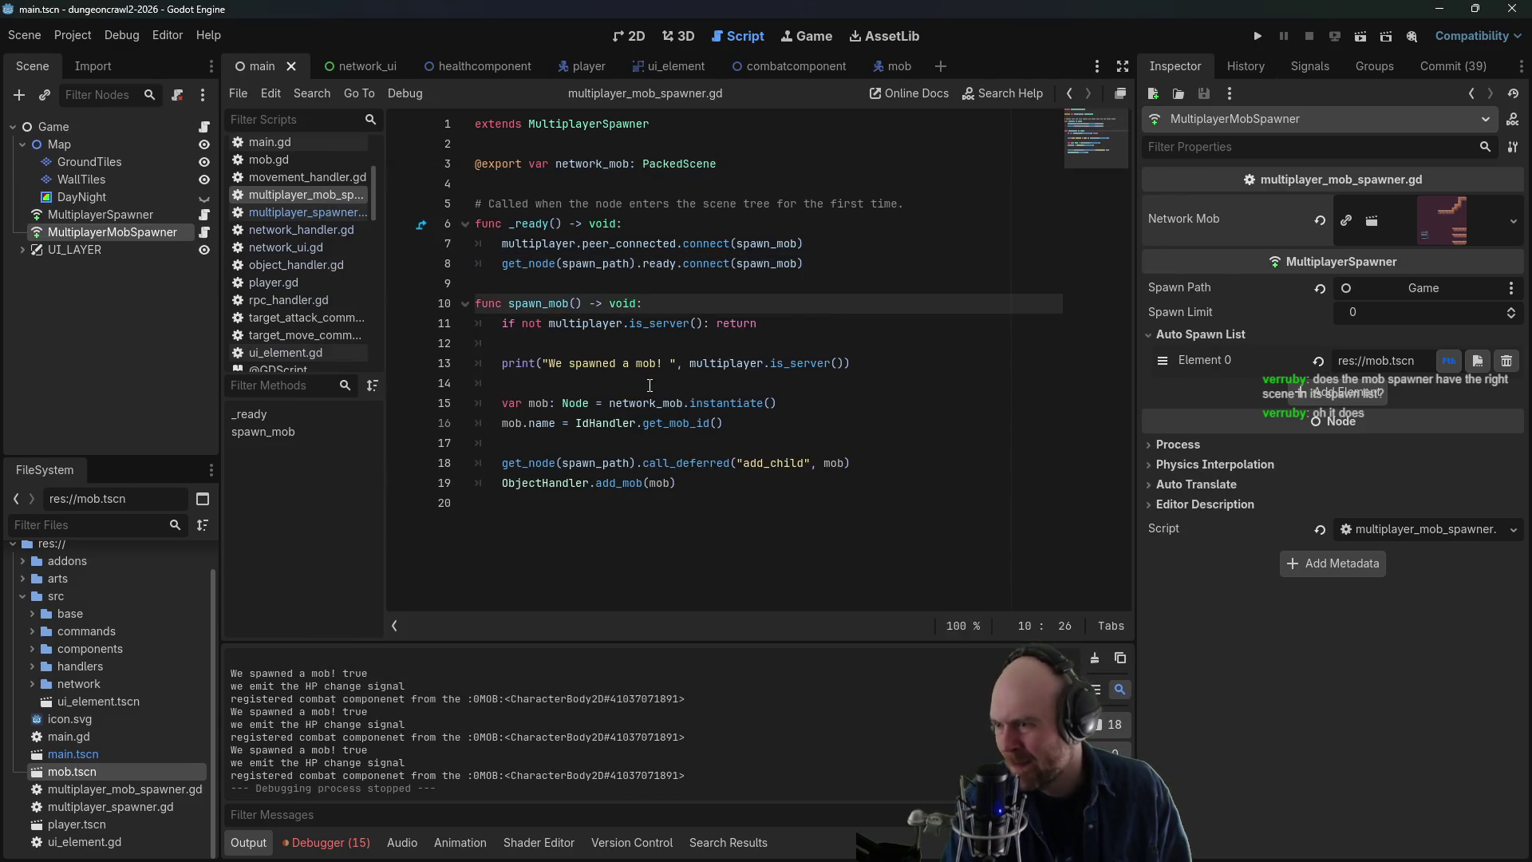
- Replace is_server with get_unique_id in the line 13 spawn print statement
mouse_move(687, 364)
mouse_down()
mouse_move(843, 364)
mouse_move(771, 360)
mouse_up()
click(834, 361)
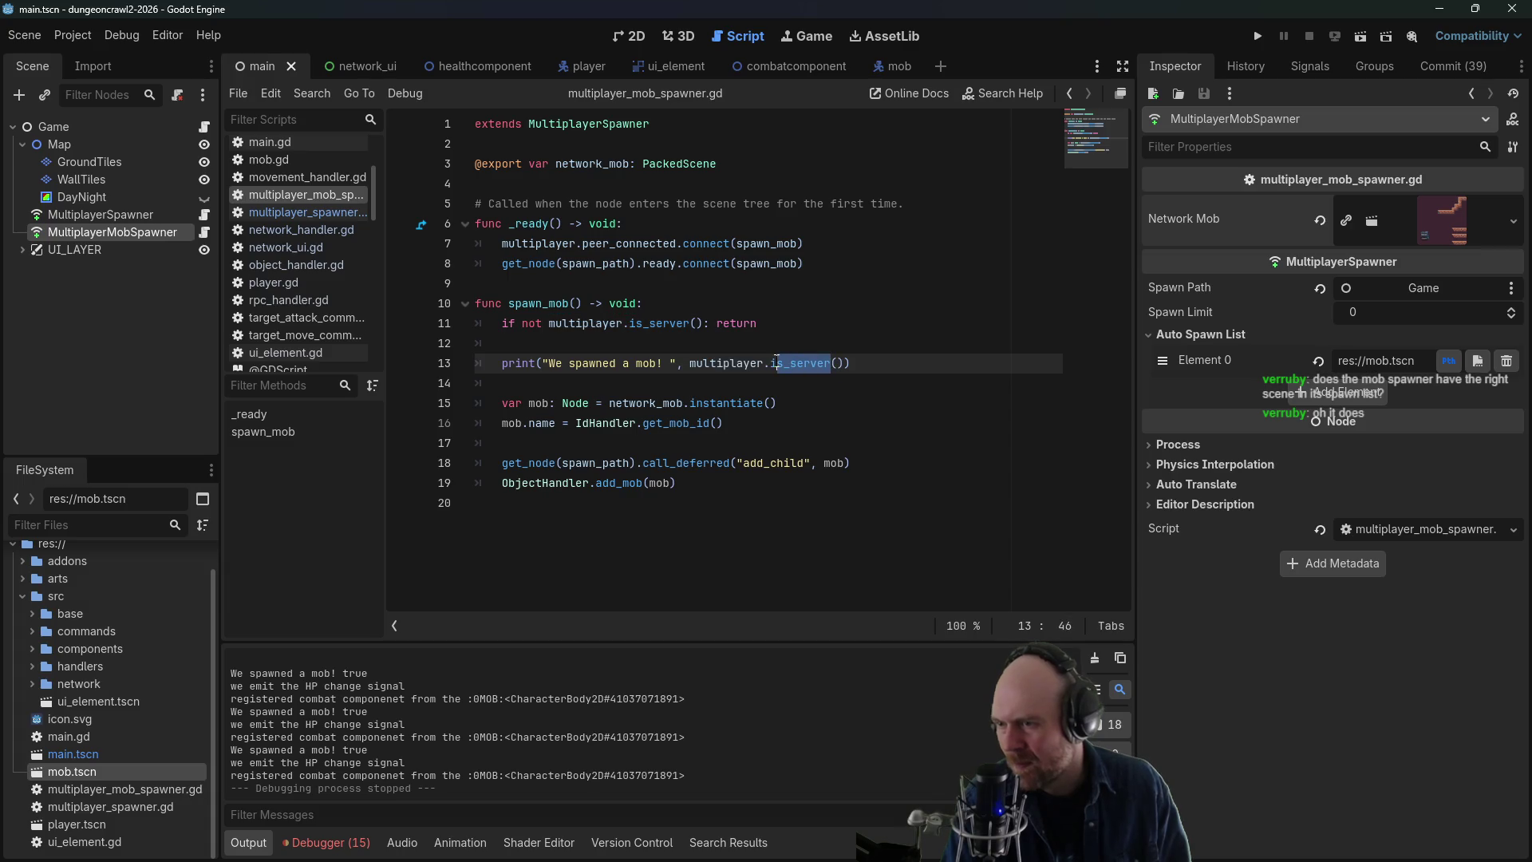
text(get_unique_)
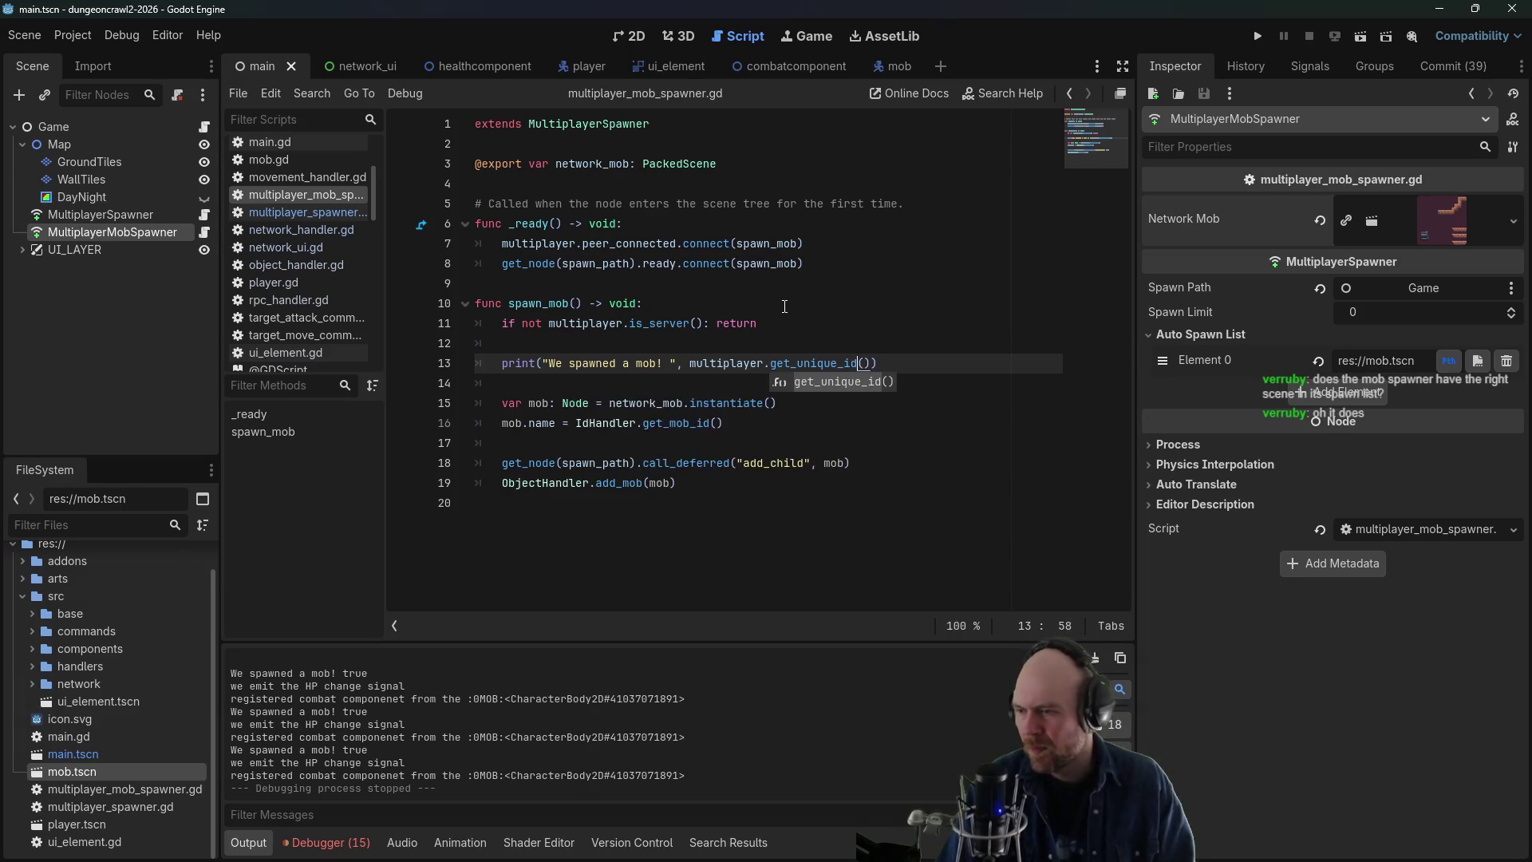
key(Return)
click(785, 307)
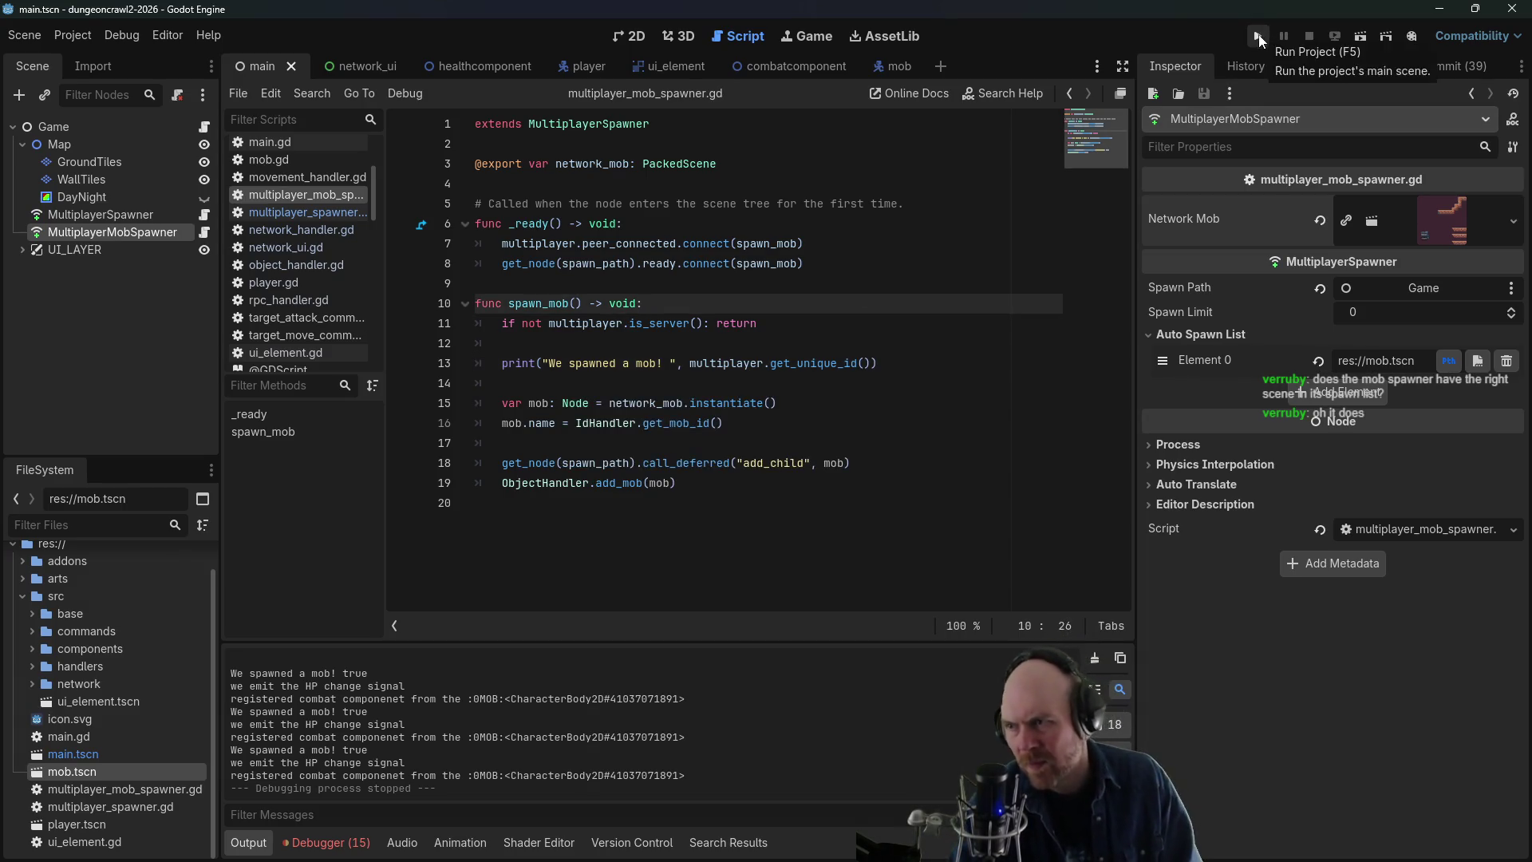
- Comment out the line 8 ready connection with #, save, and run the game
click(837, 255)
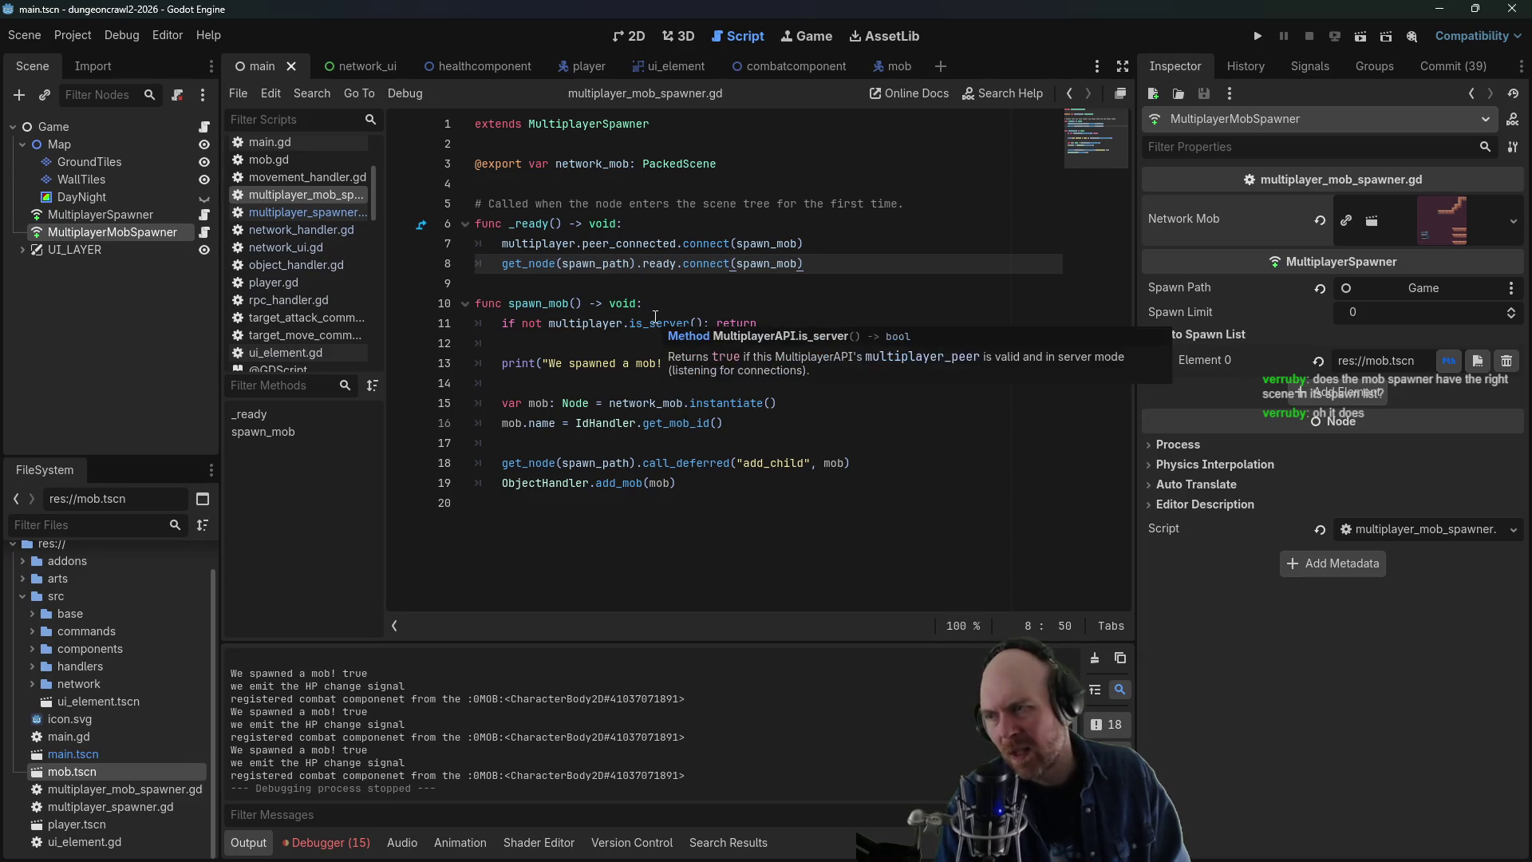
text(#)
key(ctrl+s)
click(1258, 36)
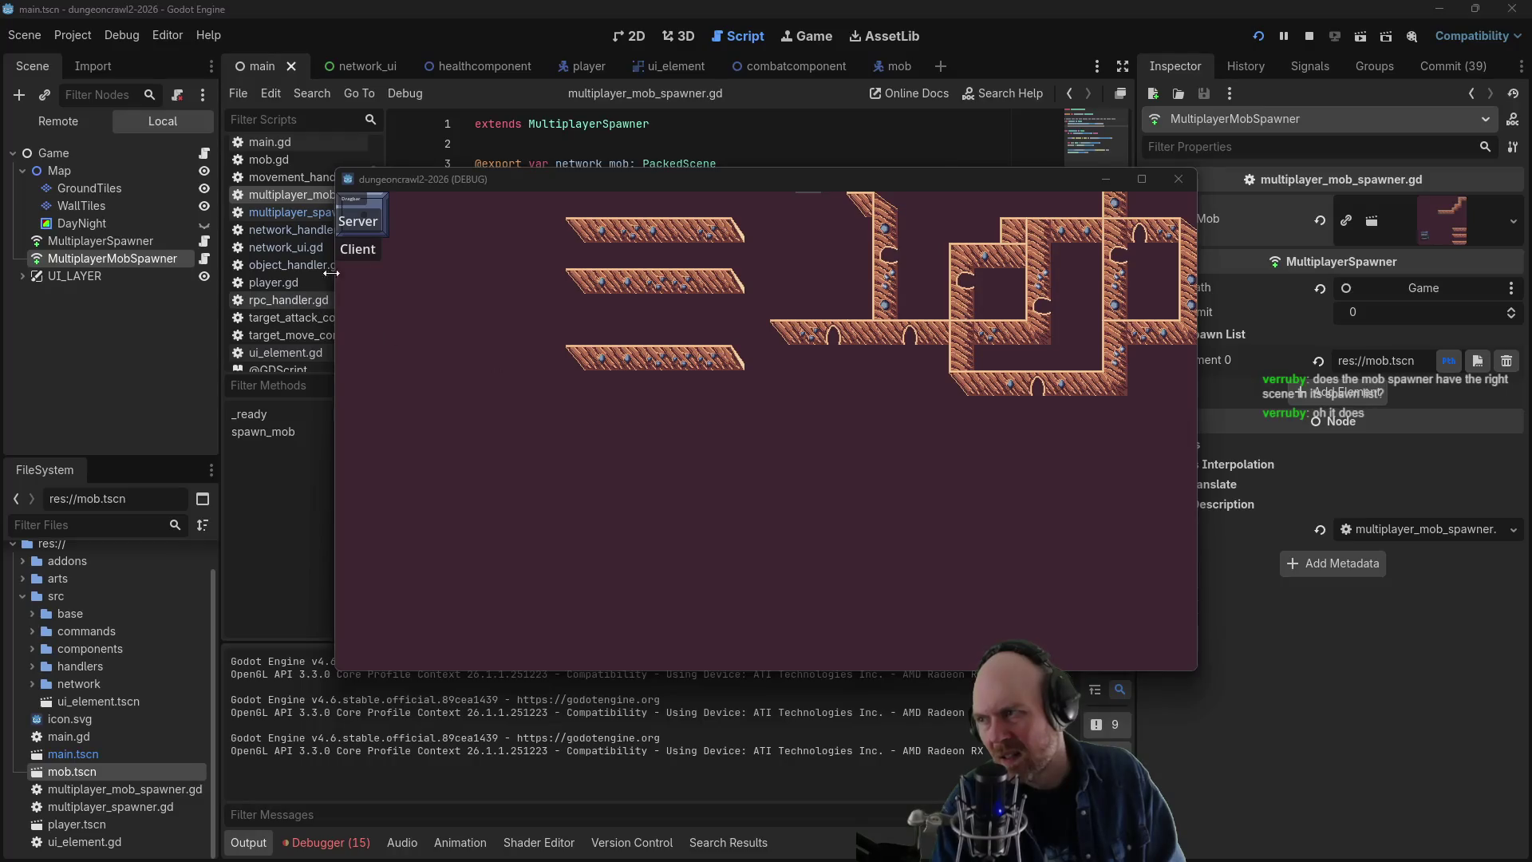
- Join as client in both game instances, move the player around, then close both windows
click(361, 250)
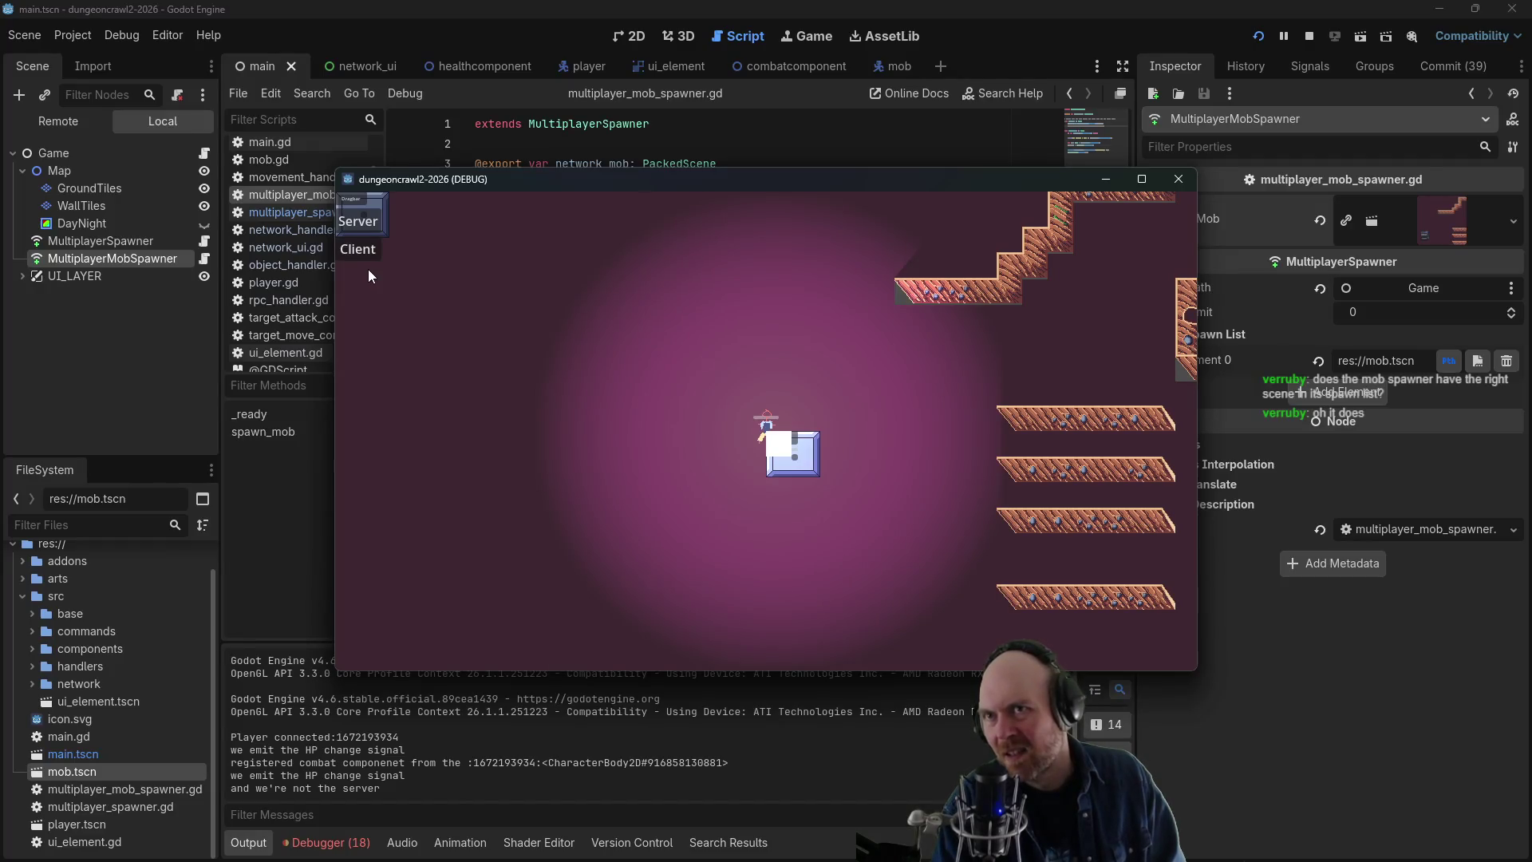
click(375, 275)
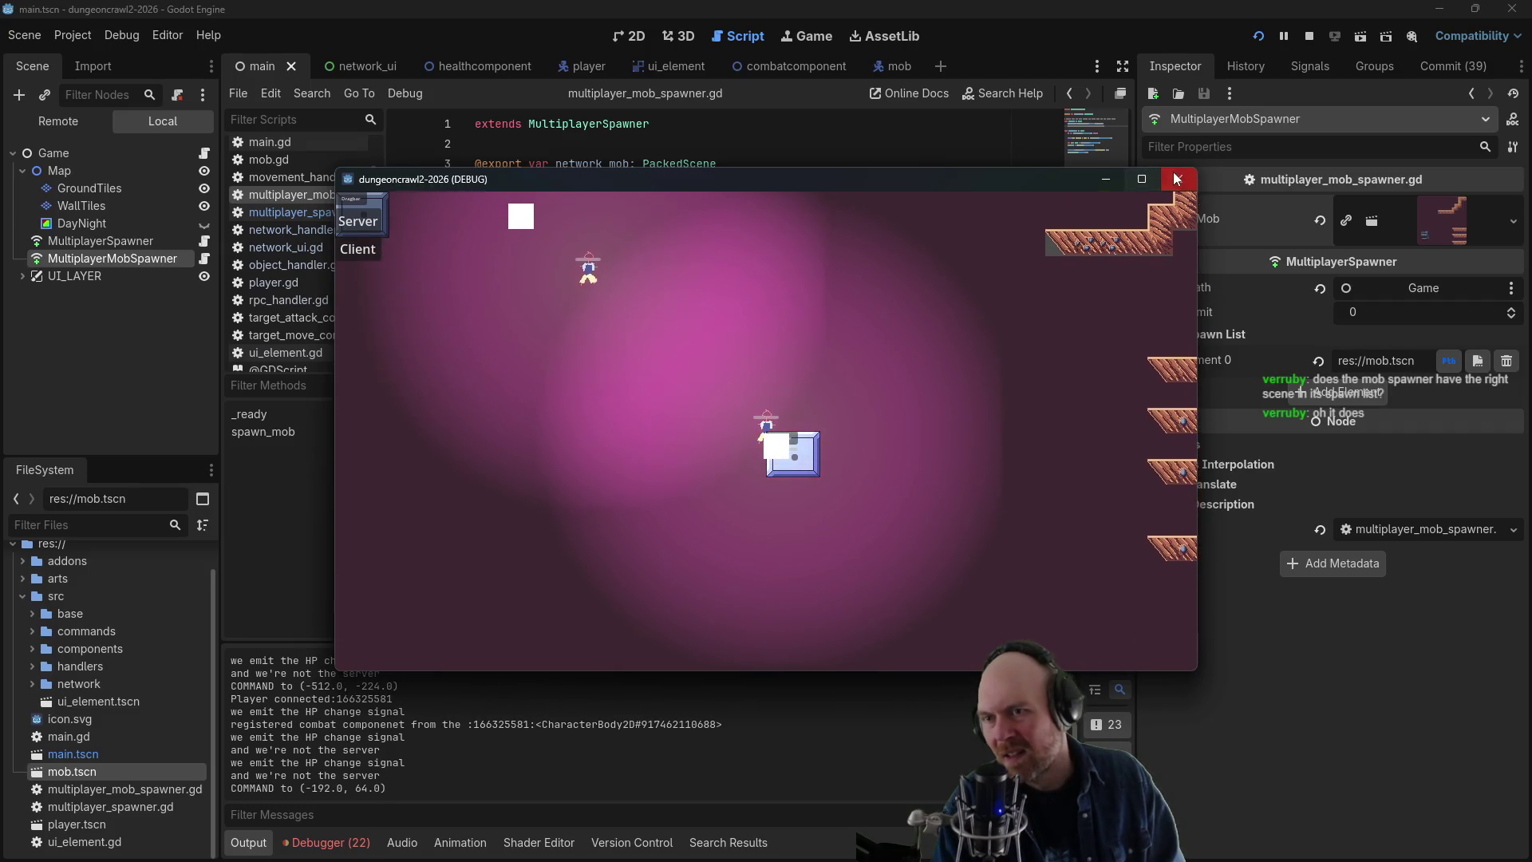
click(744, 379)
click(860, 369)
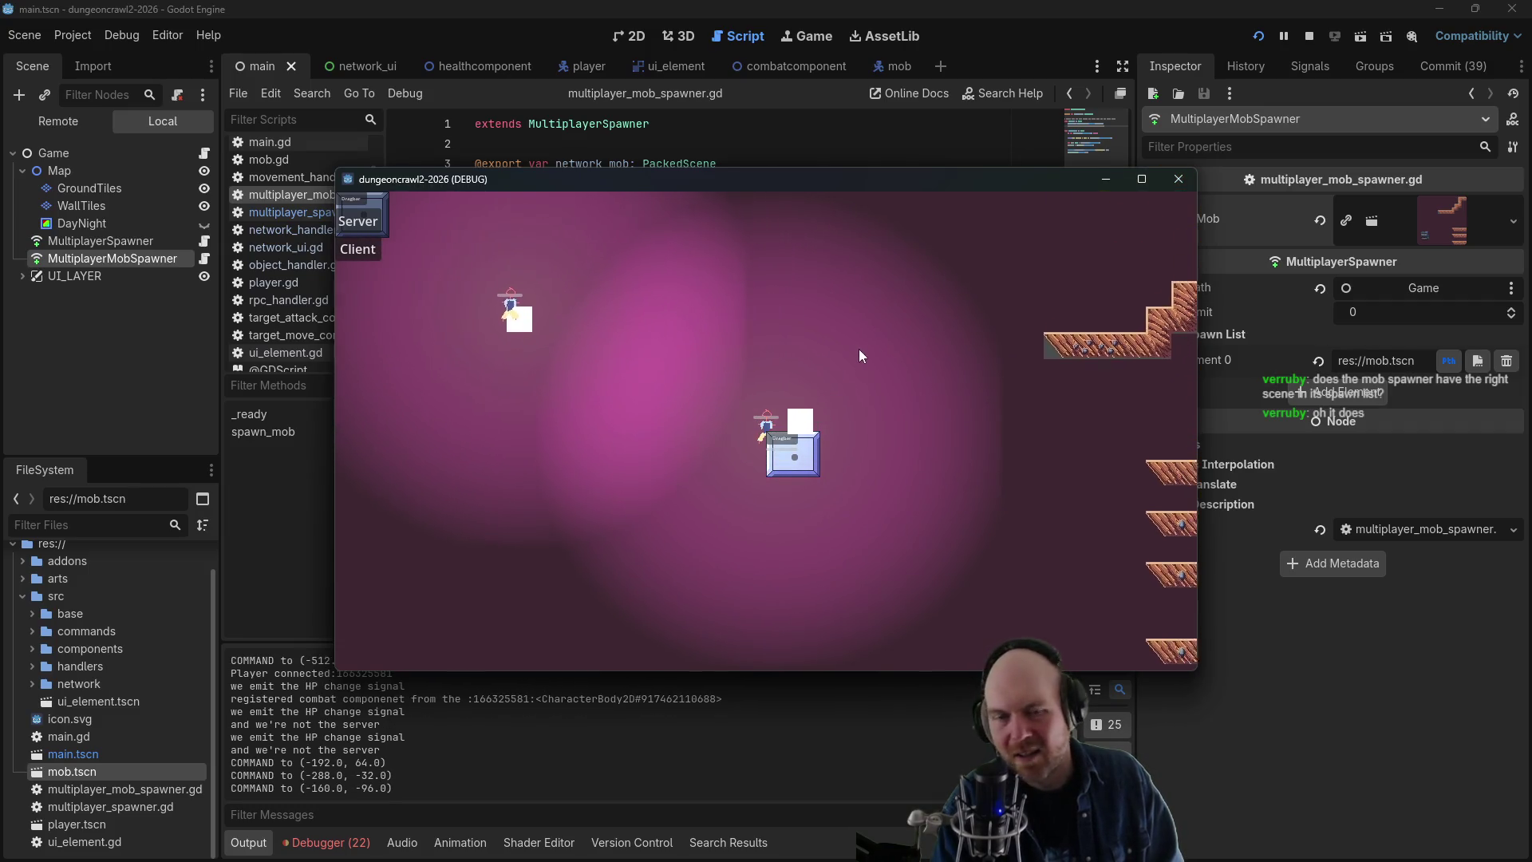
mouse_move(762, 190)
mouse_down()
mouse_move(905, 334)
mouse_move(959, 348)
mouse_up()
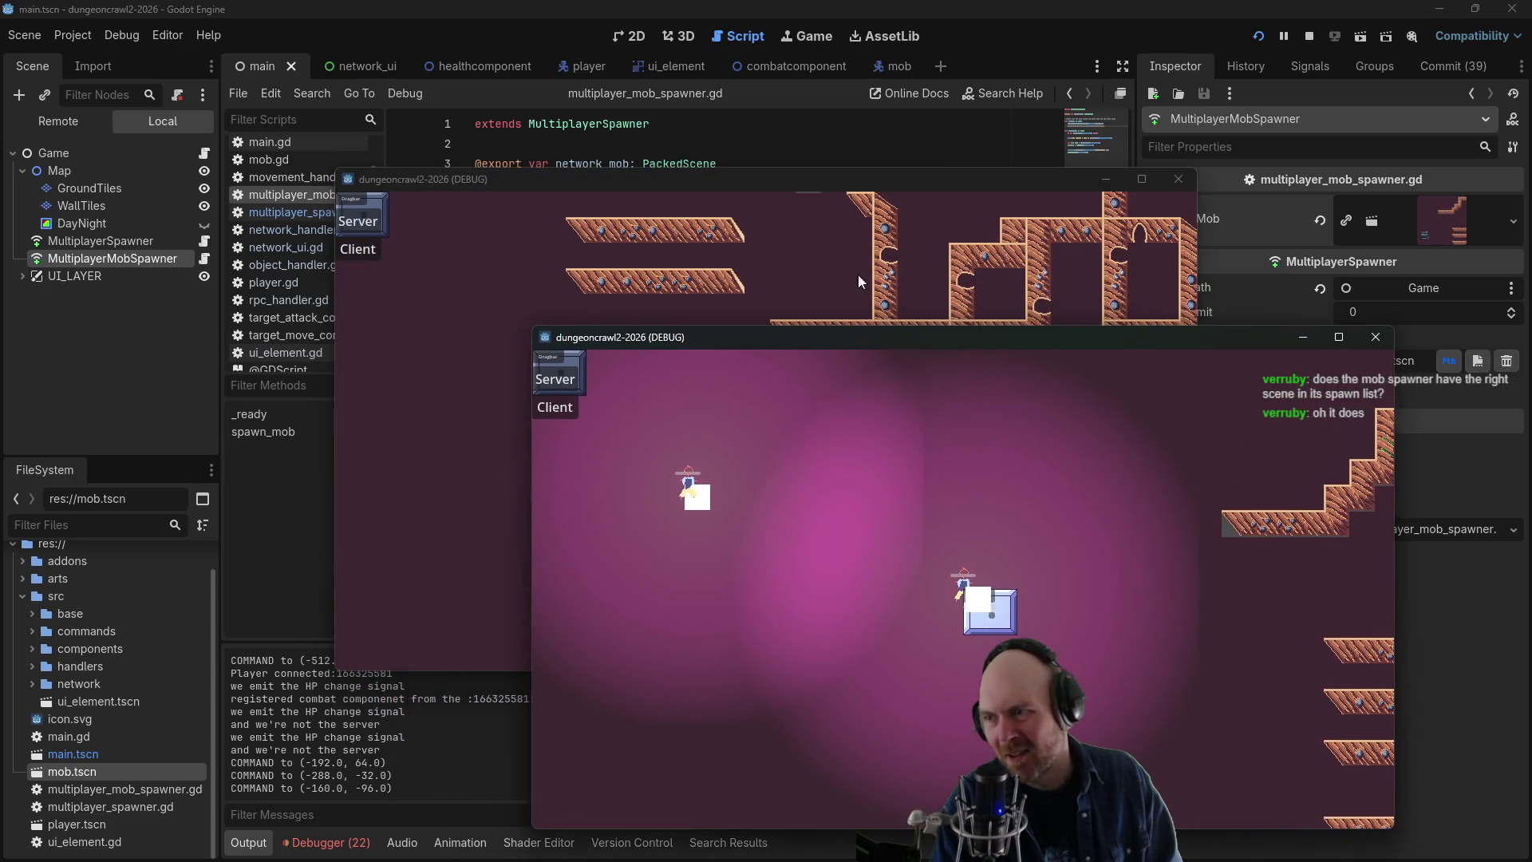
click(370, 253)
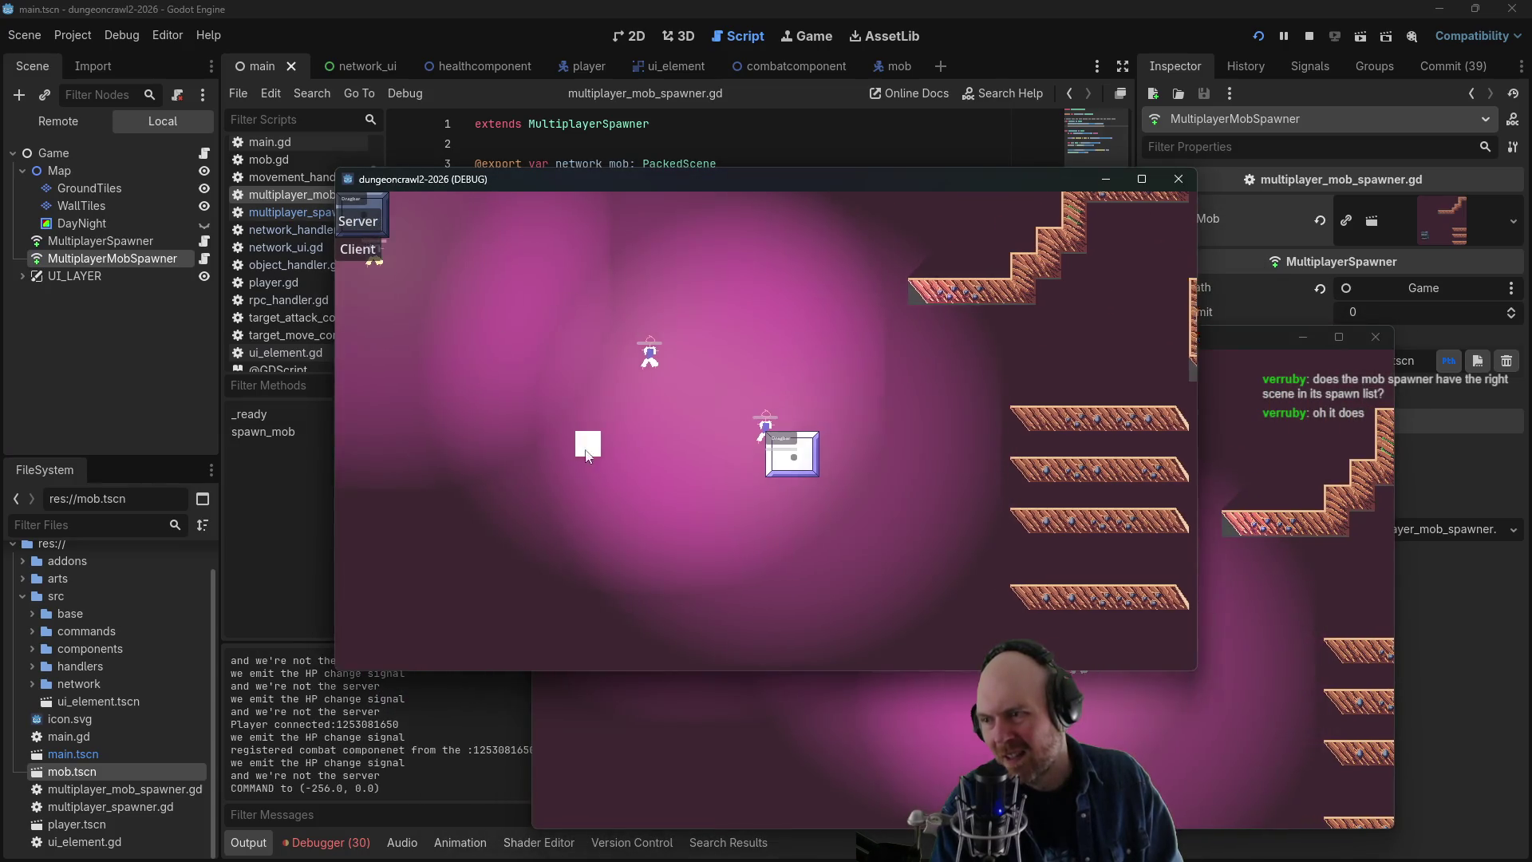
click(1167, 178)
click(1376, 342)
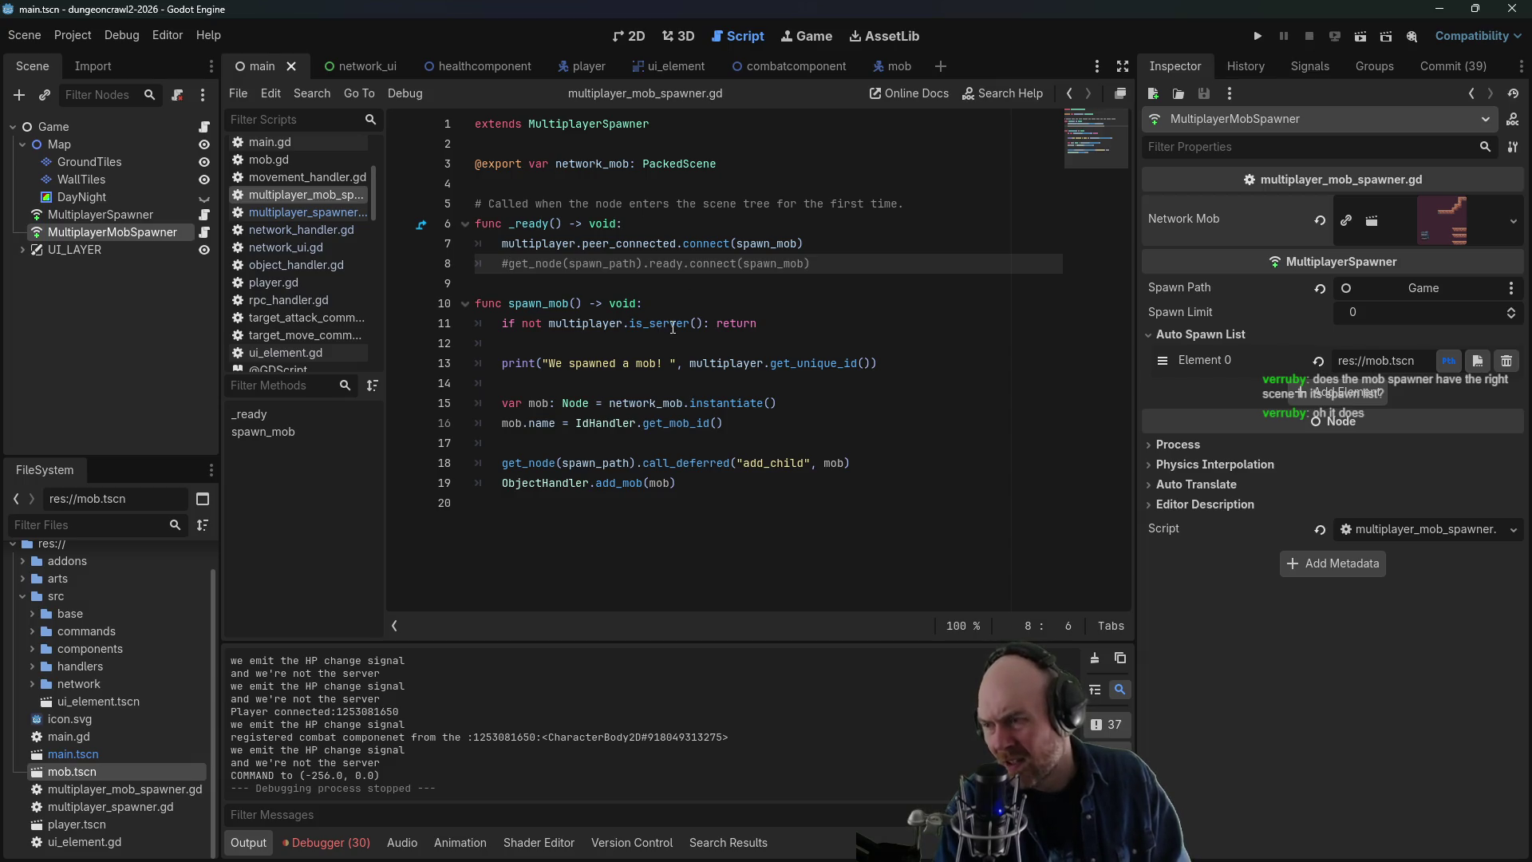
- Remove the # from line 8's get_node ready-signal connection and save the script
click(514, 245)
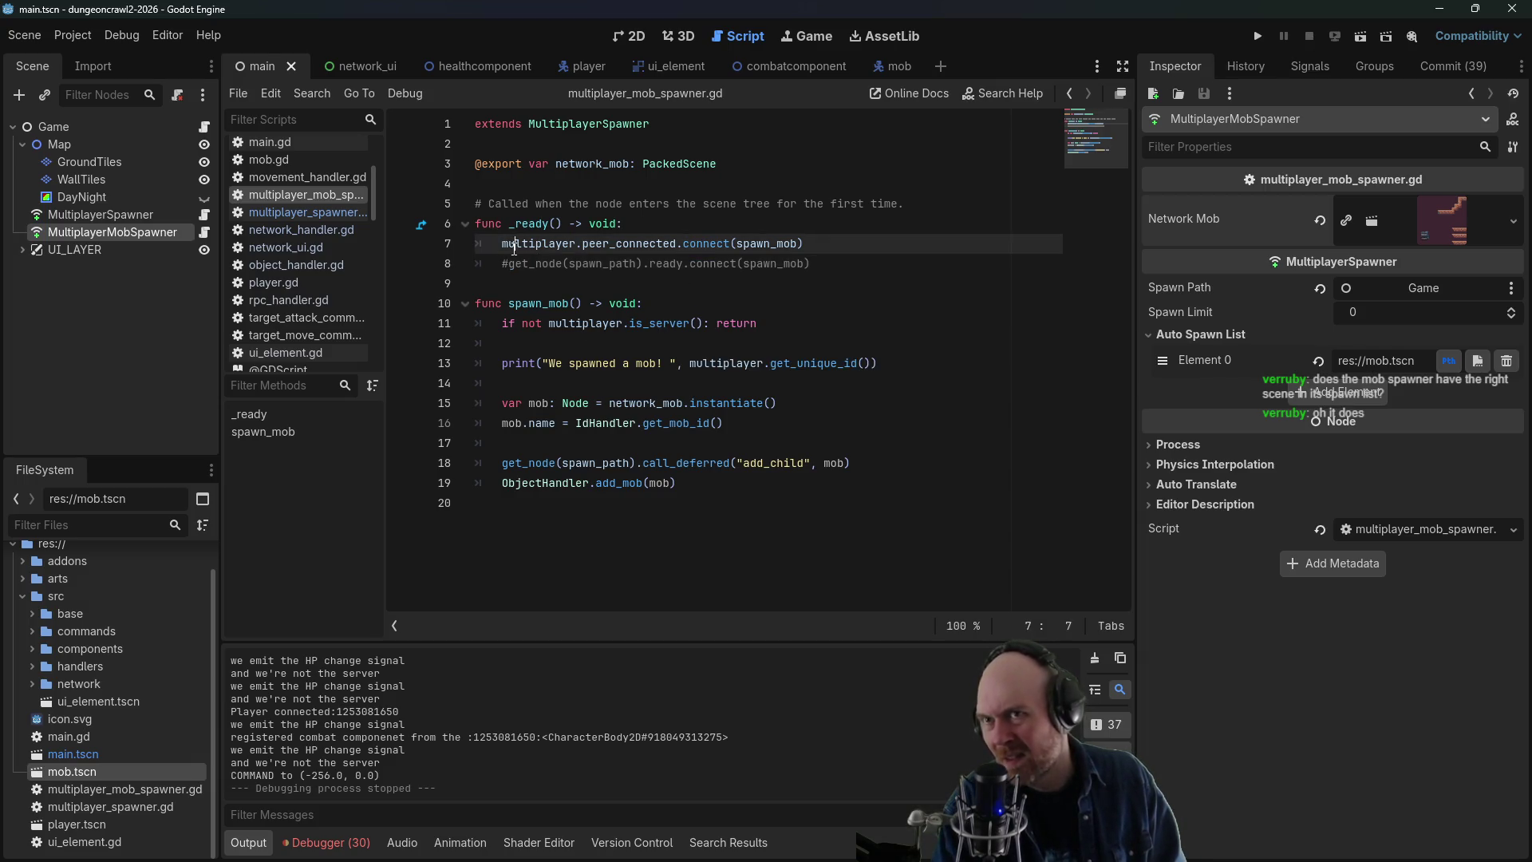
click(503, 266)
click(486, 284)
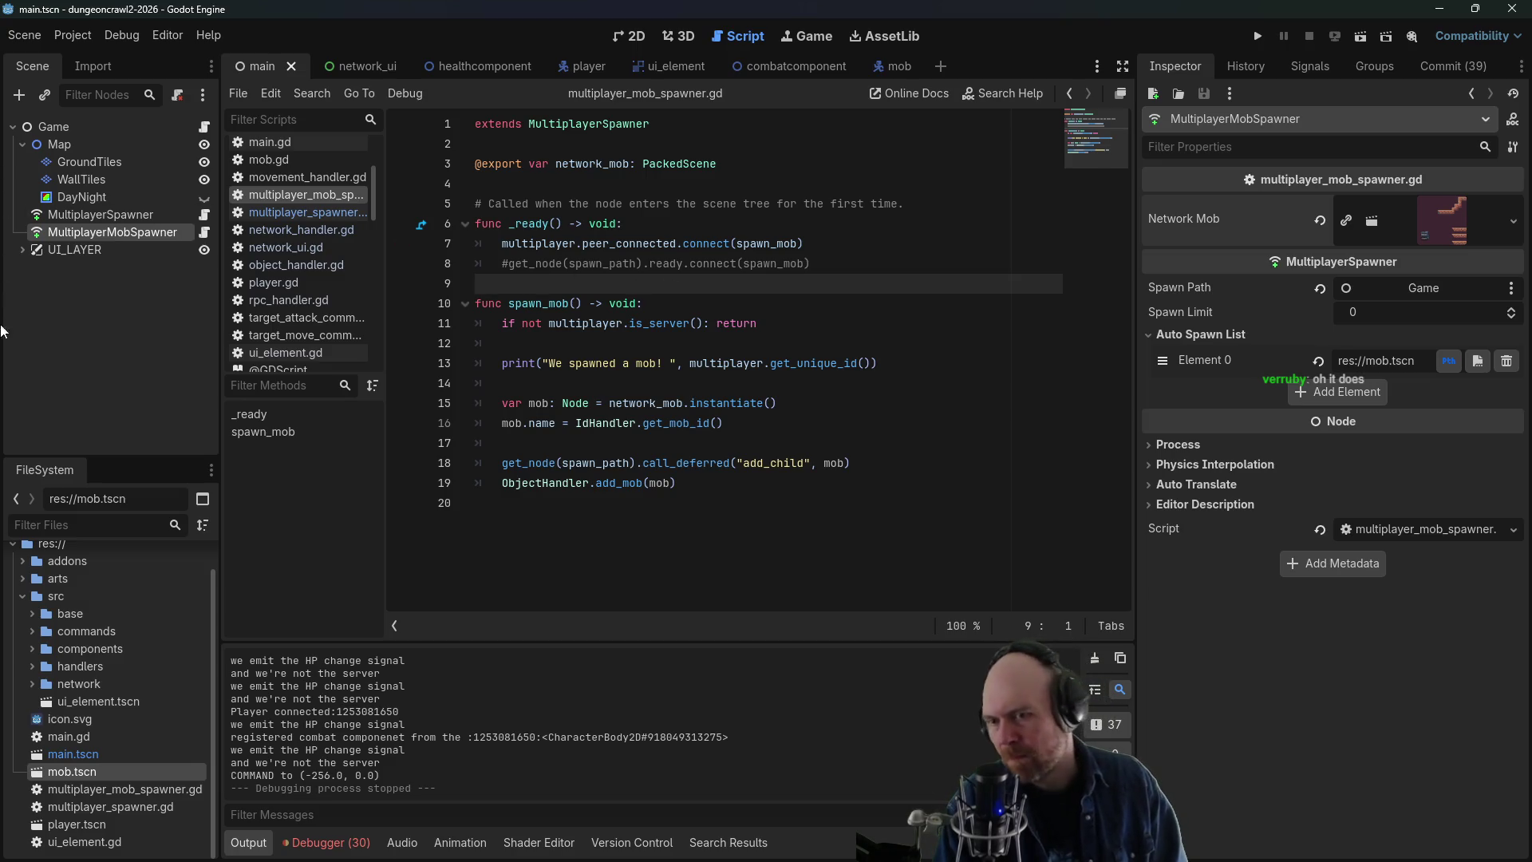
click(727, 425)
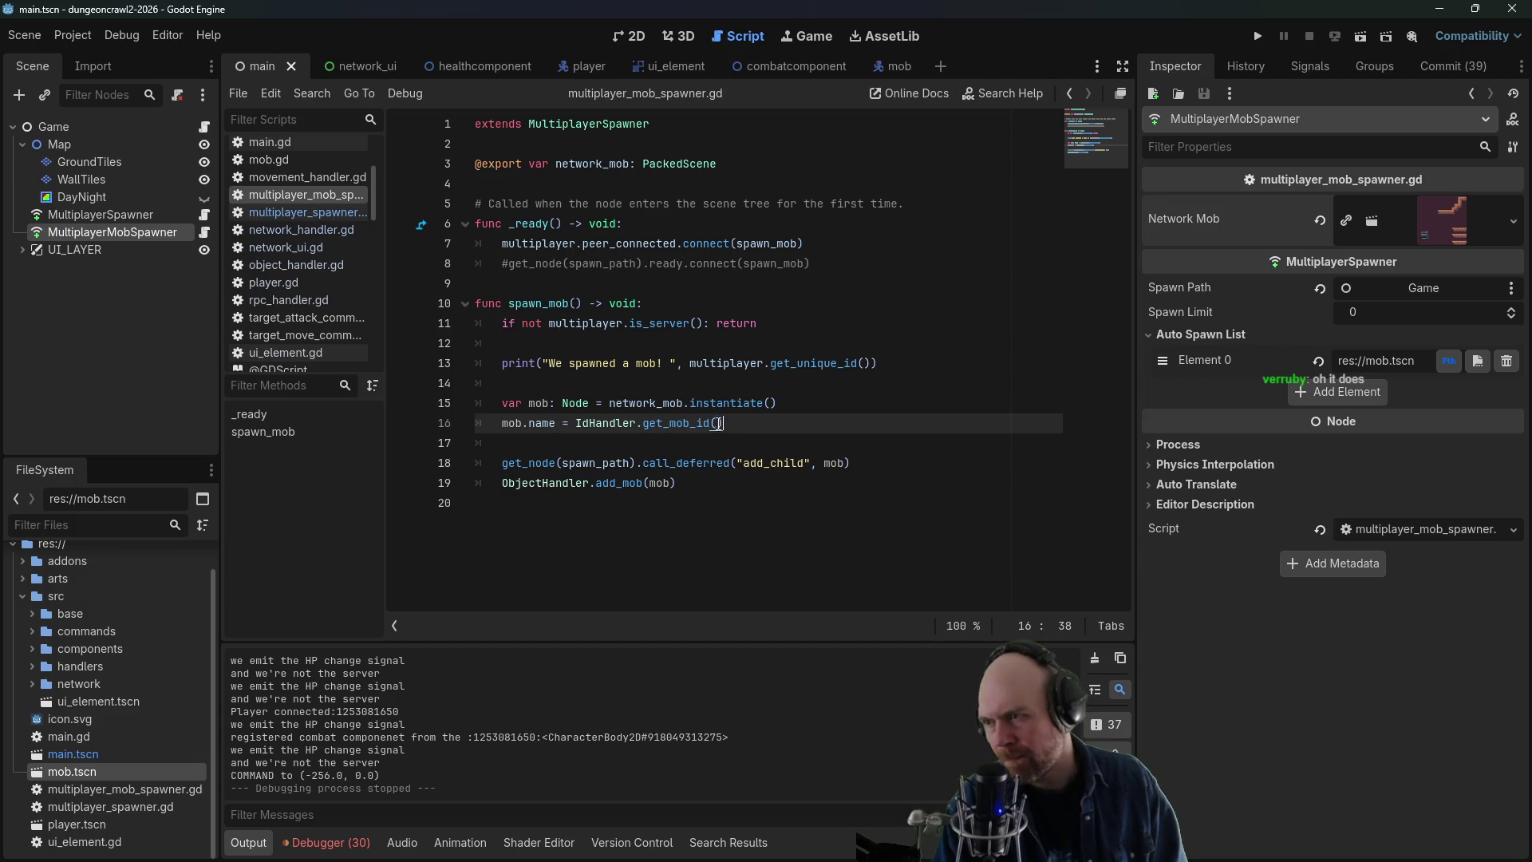
click(509, 264)
key(BackSpace)
key(ctrl+s)
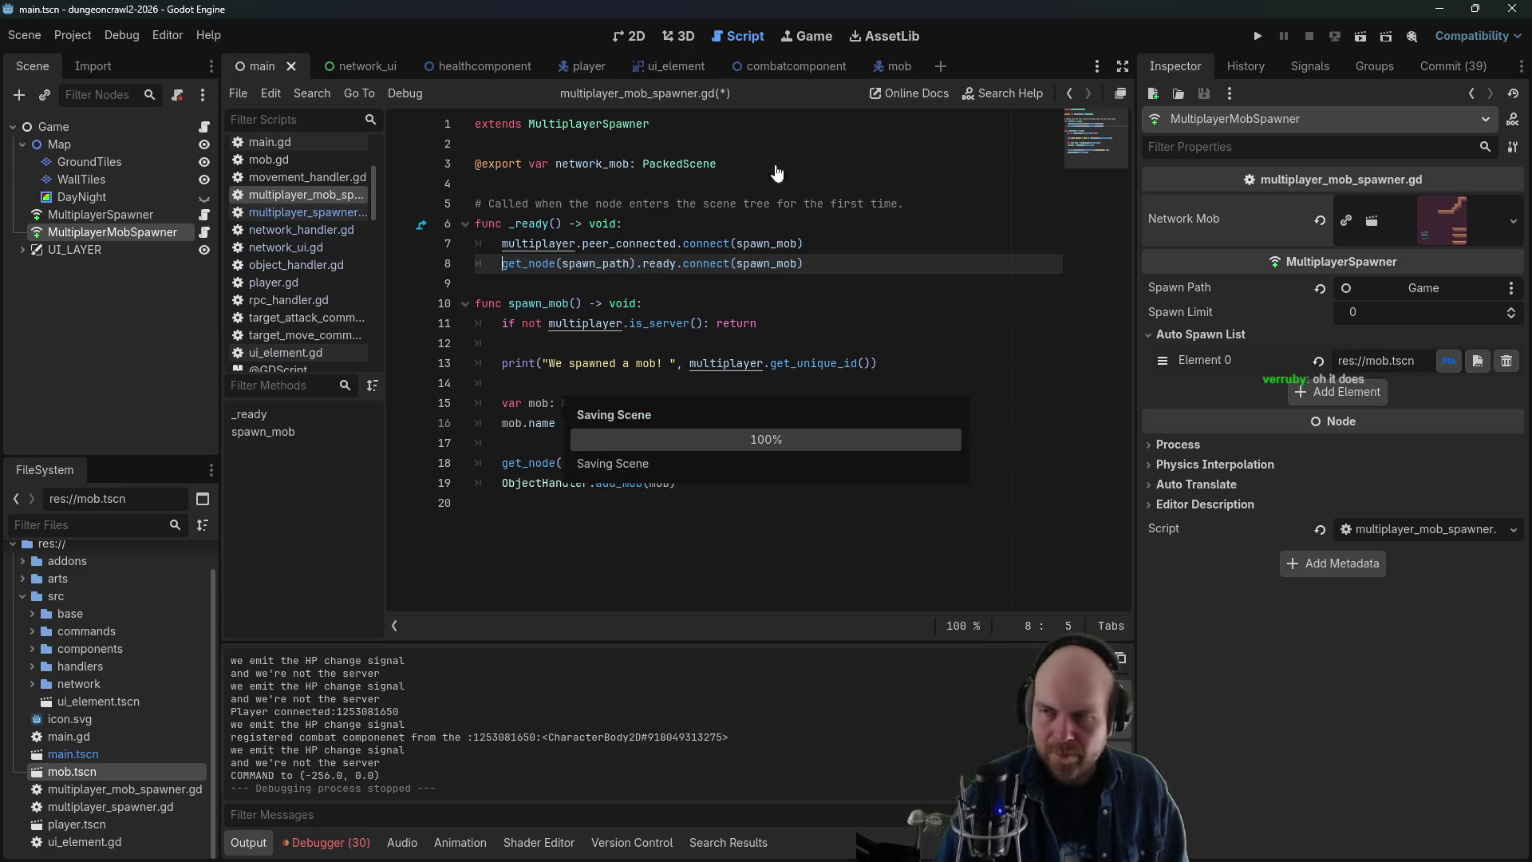
- Run the project, join as client, move the player left, and close the game
click(1258, 37)
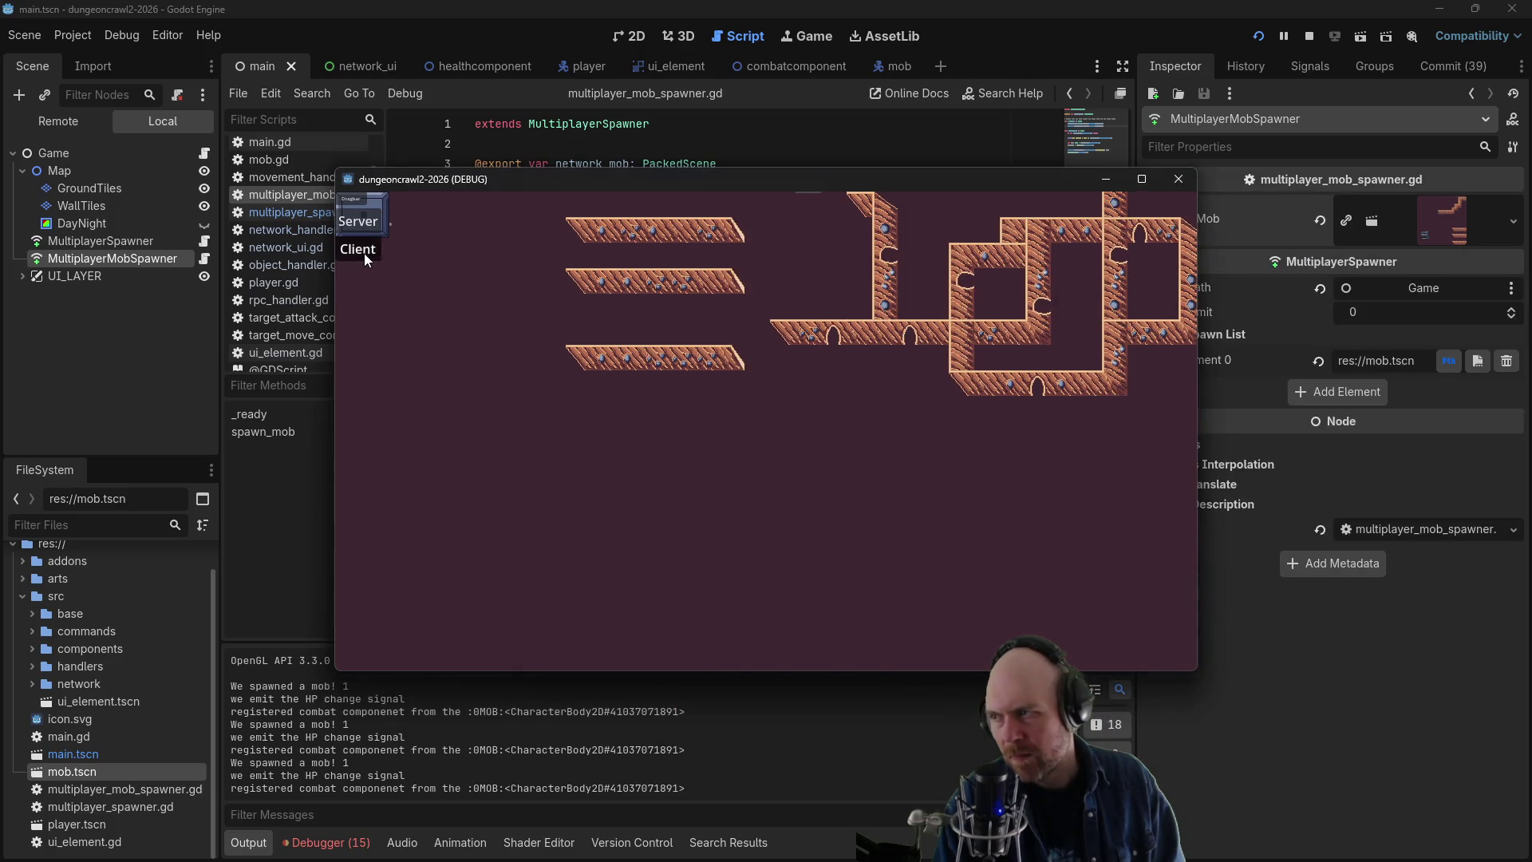
click(364, 252)
click(707, 443)
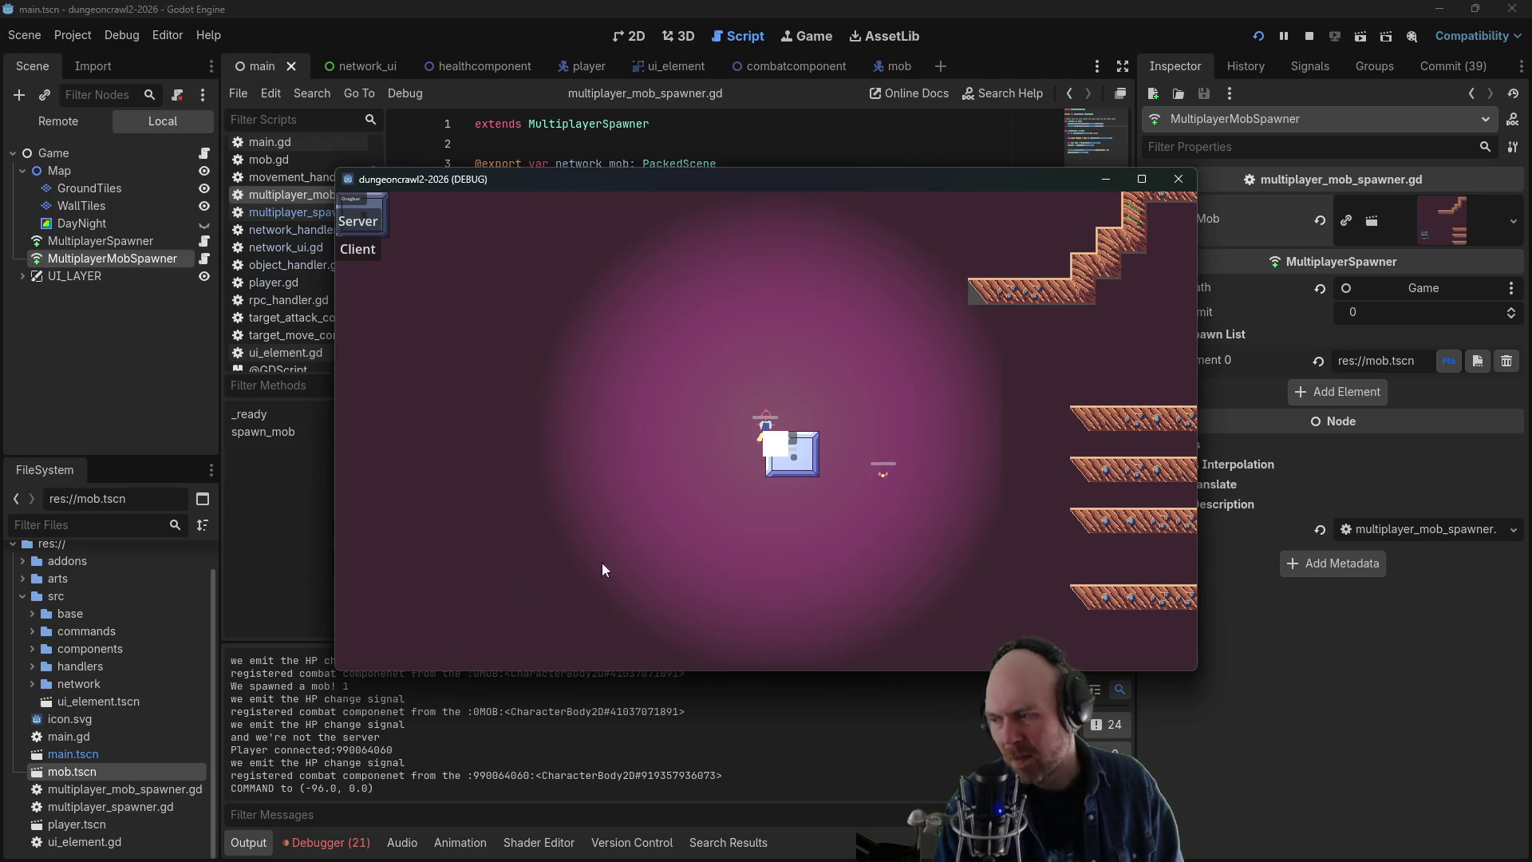
click(1179, 179)
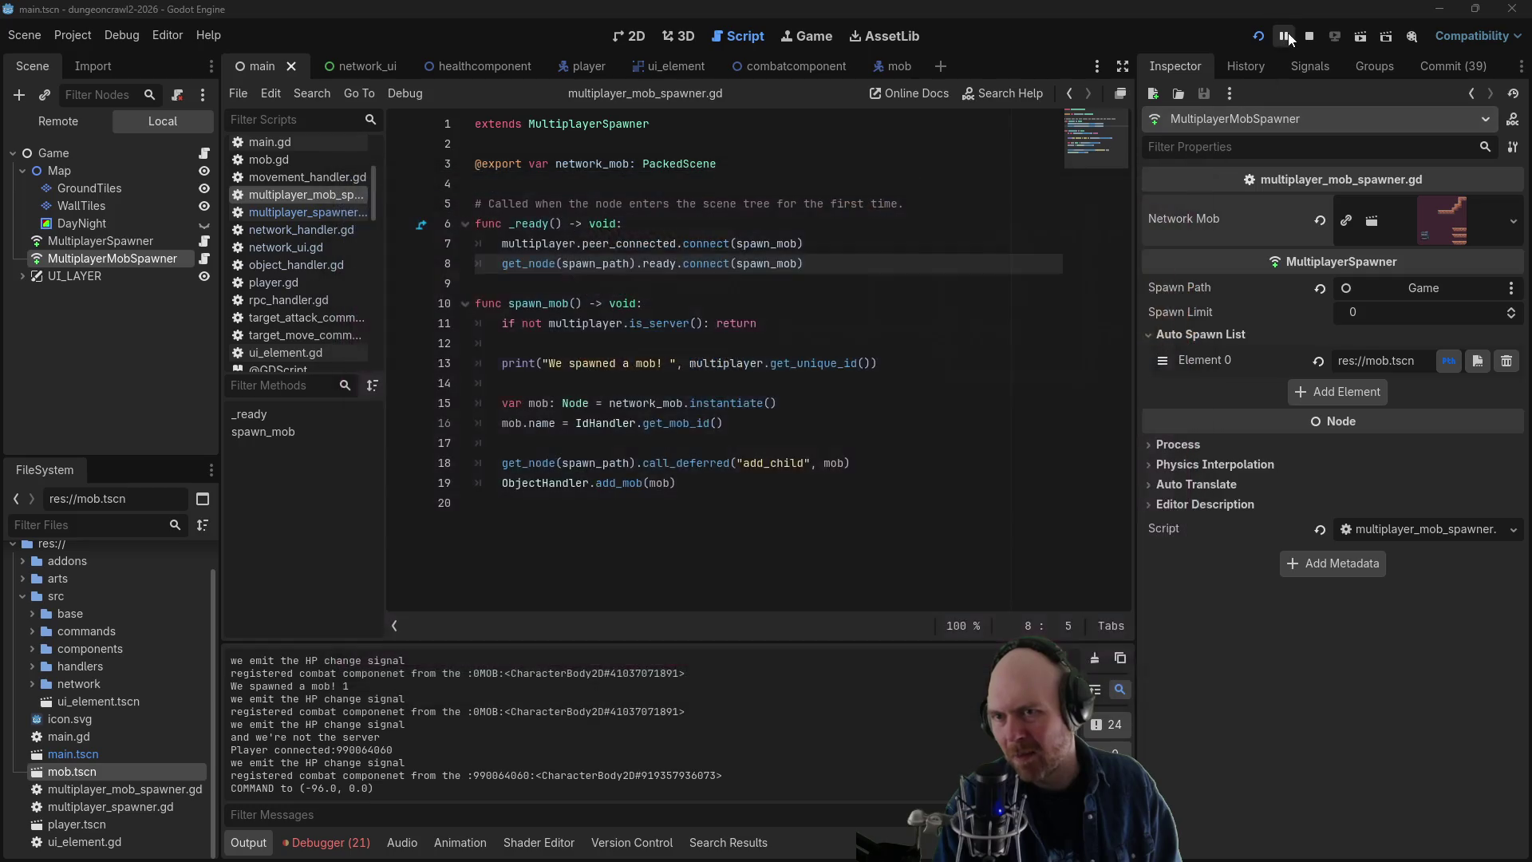
- Stop debugging and inspect the connect calls on lines 5–8 of the mob spawner script
click(1307, 37)
click(692, 263)
click(695, 244)
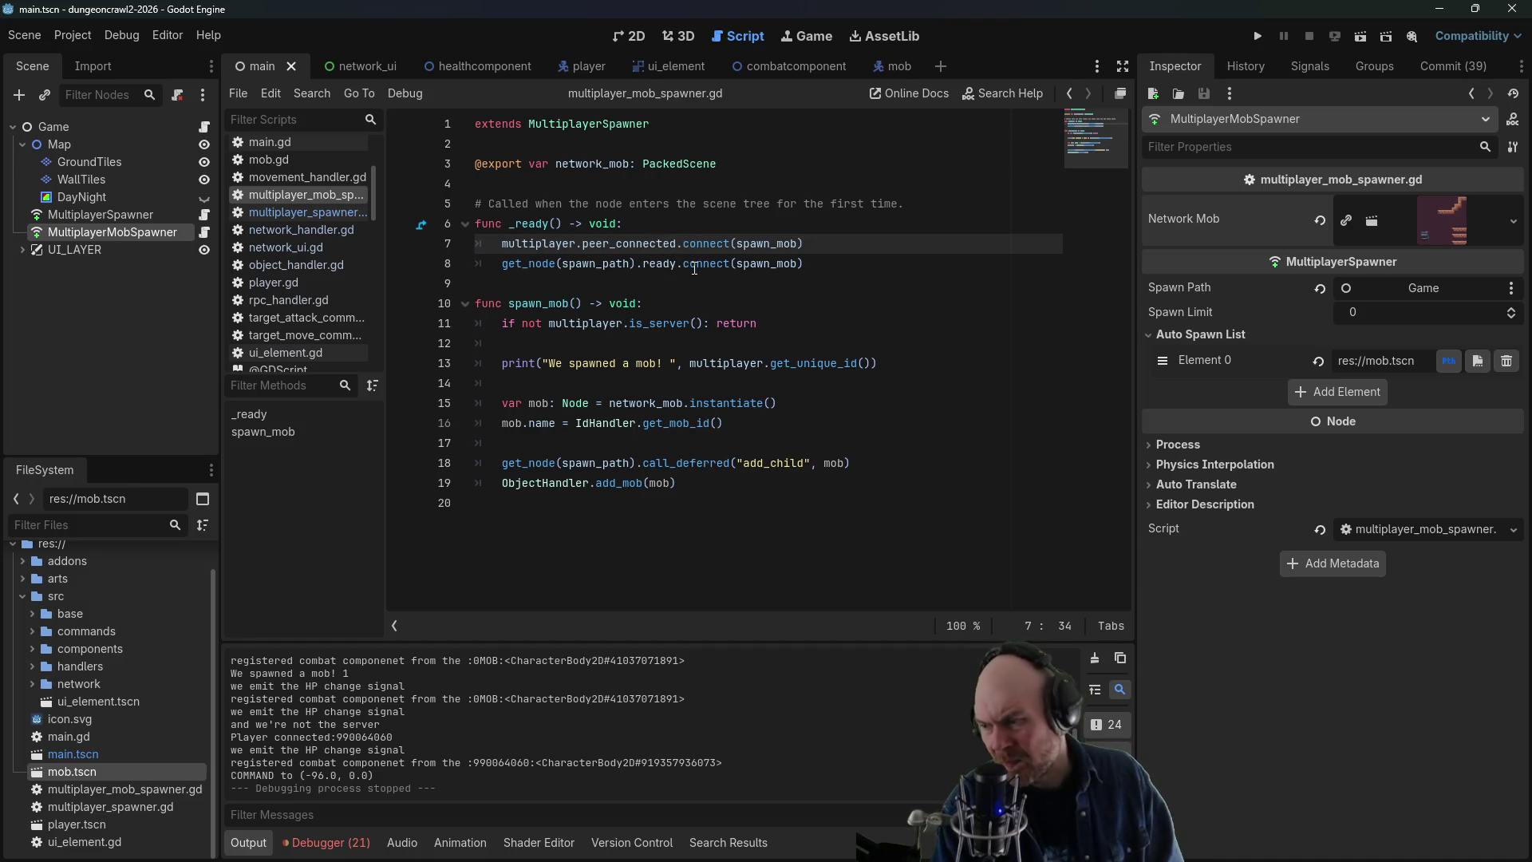
click(730, 204)
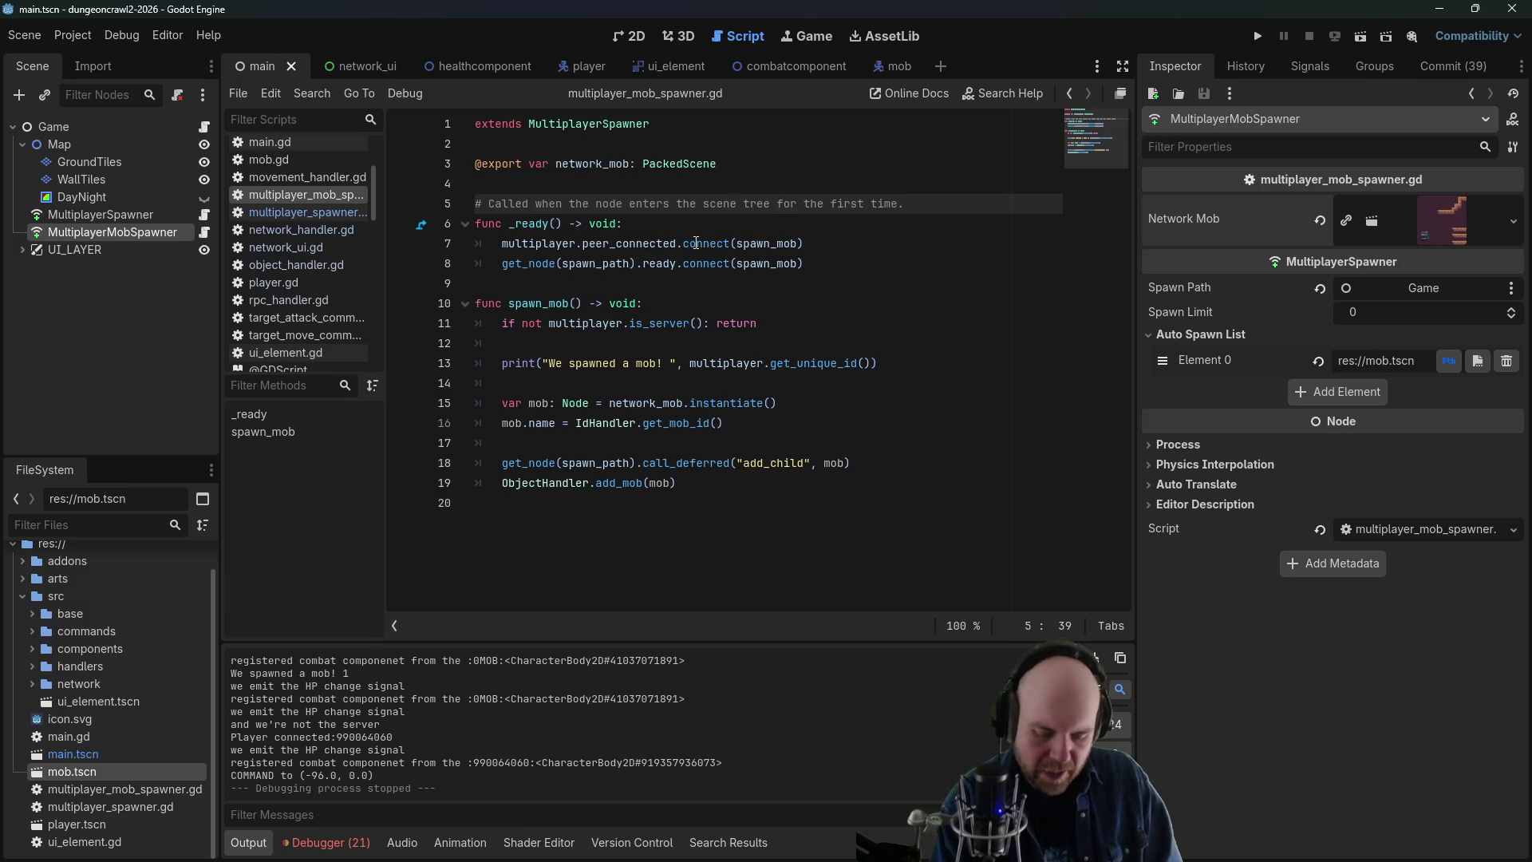
mouse_move(688, 251)
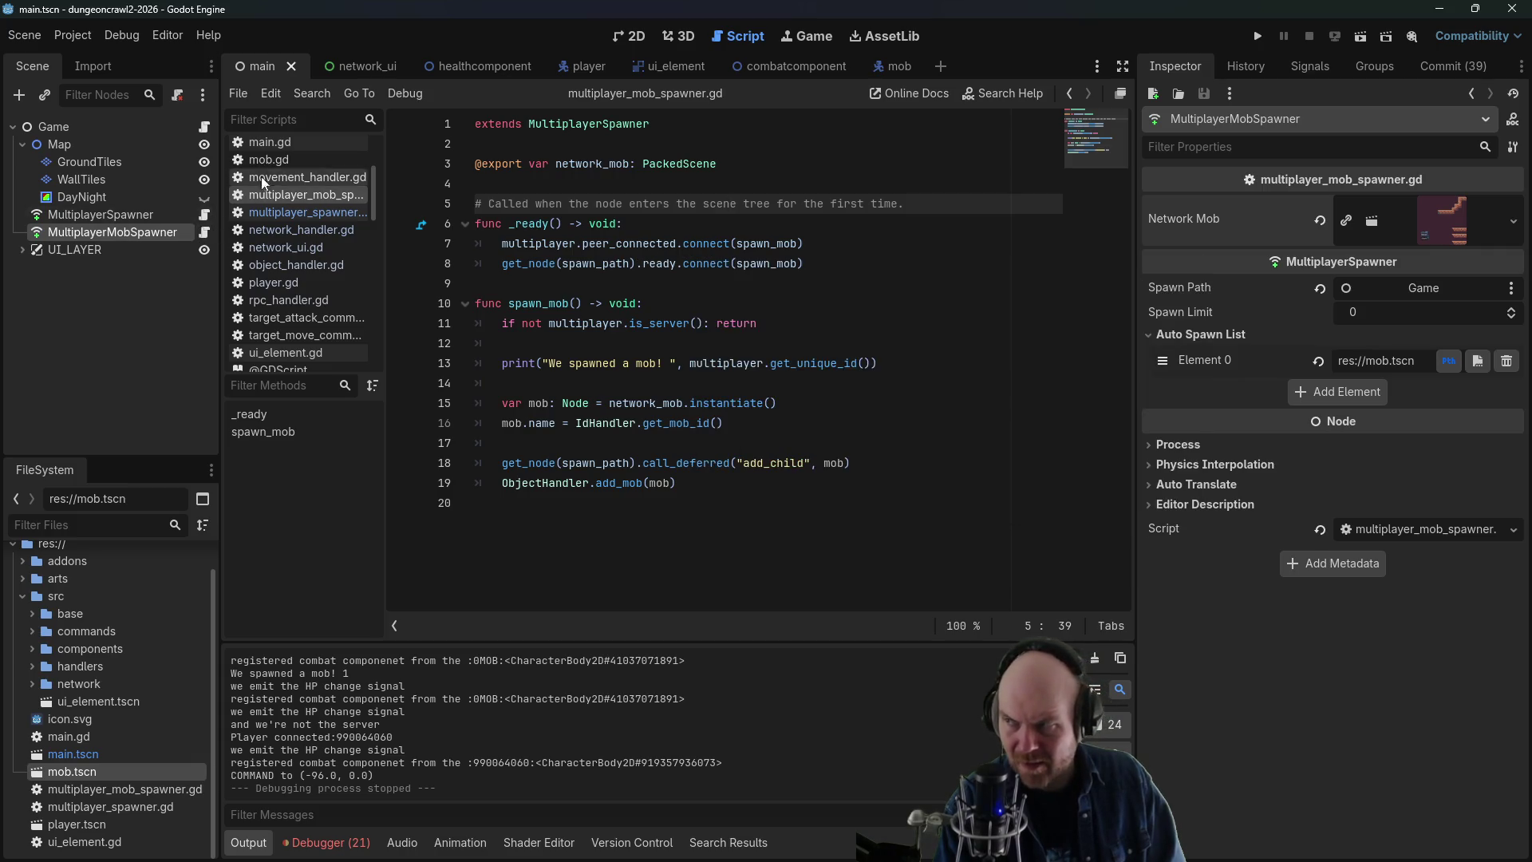
- Open main.gd and check the network and handlers folders in the FileSystem
click(289, 143)
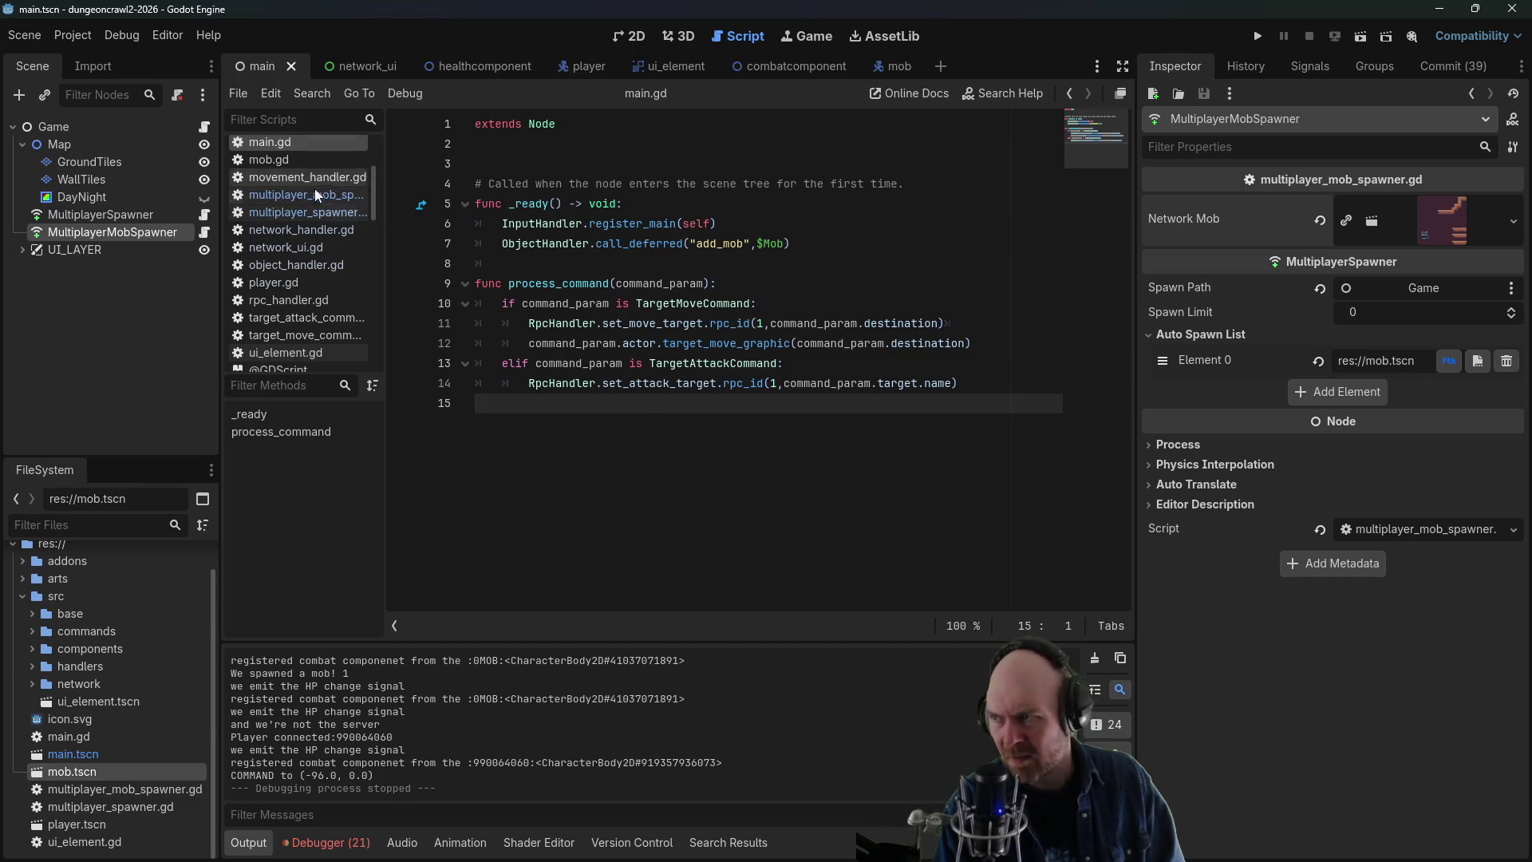
click(33, 683)
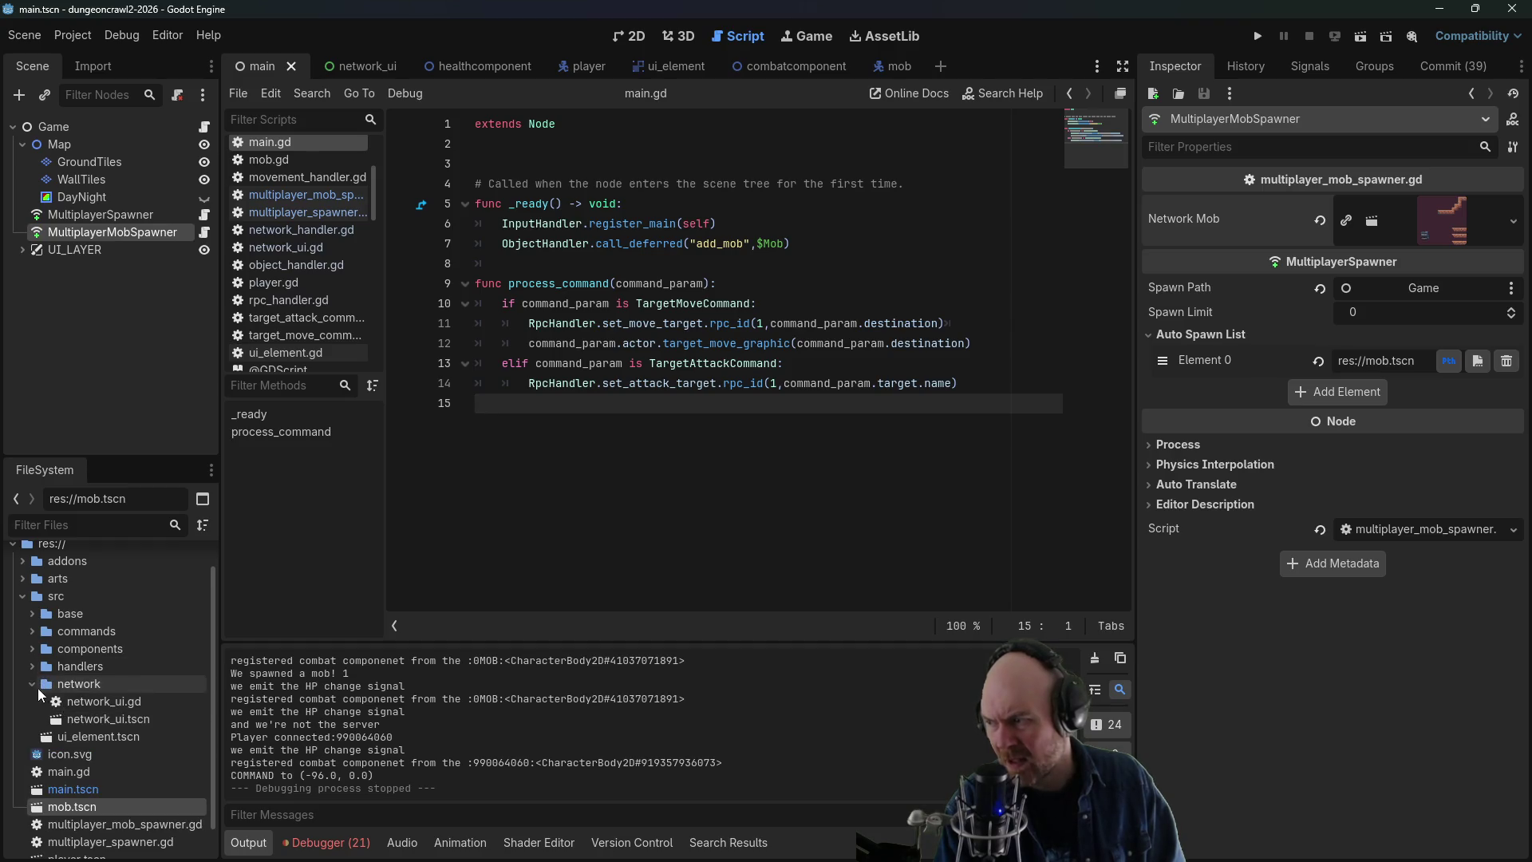
click(33, 683)
click(32, 666)
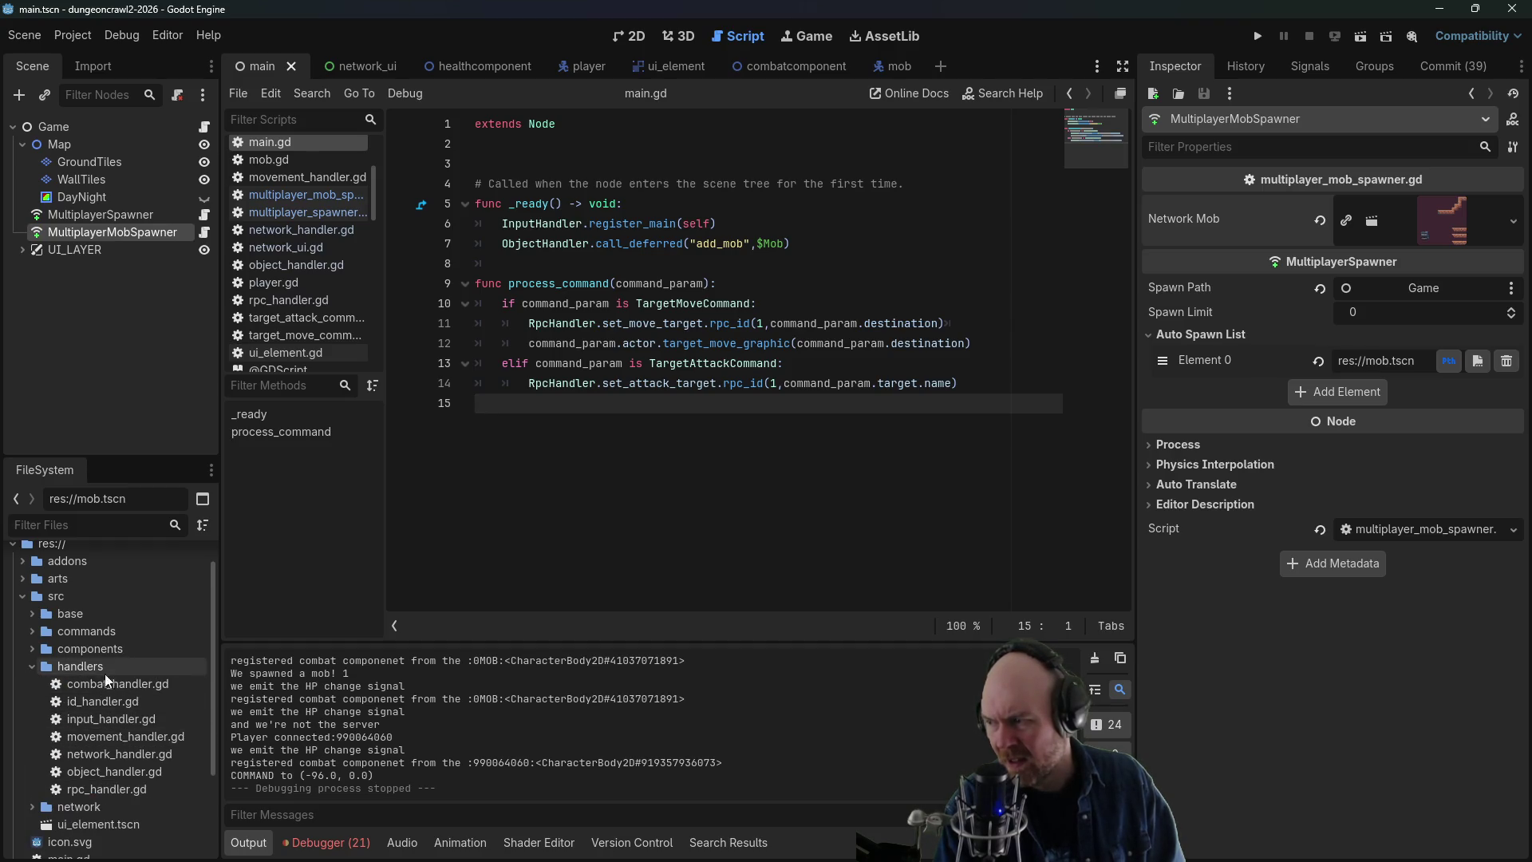
click(30, 667)
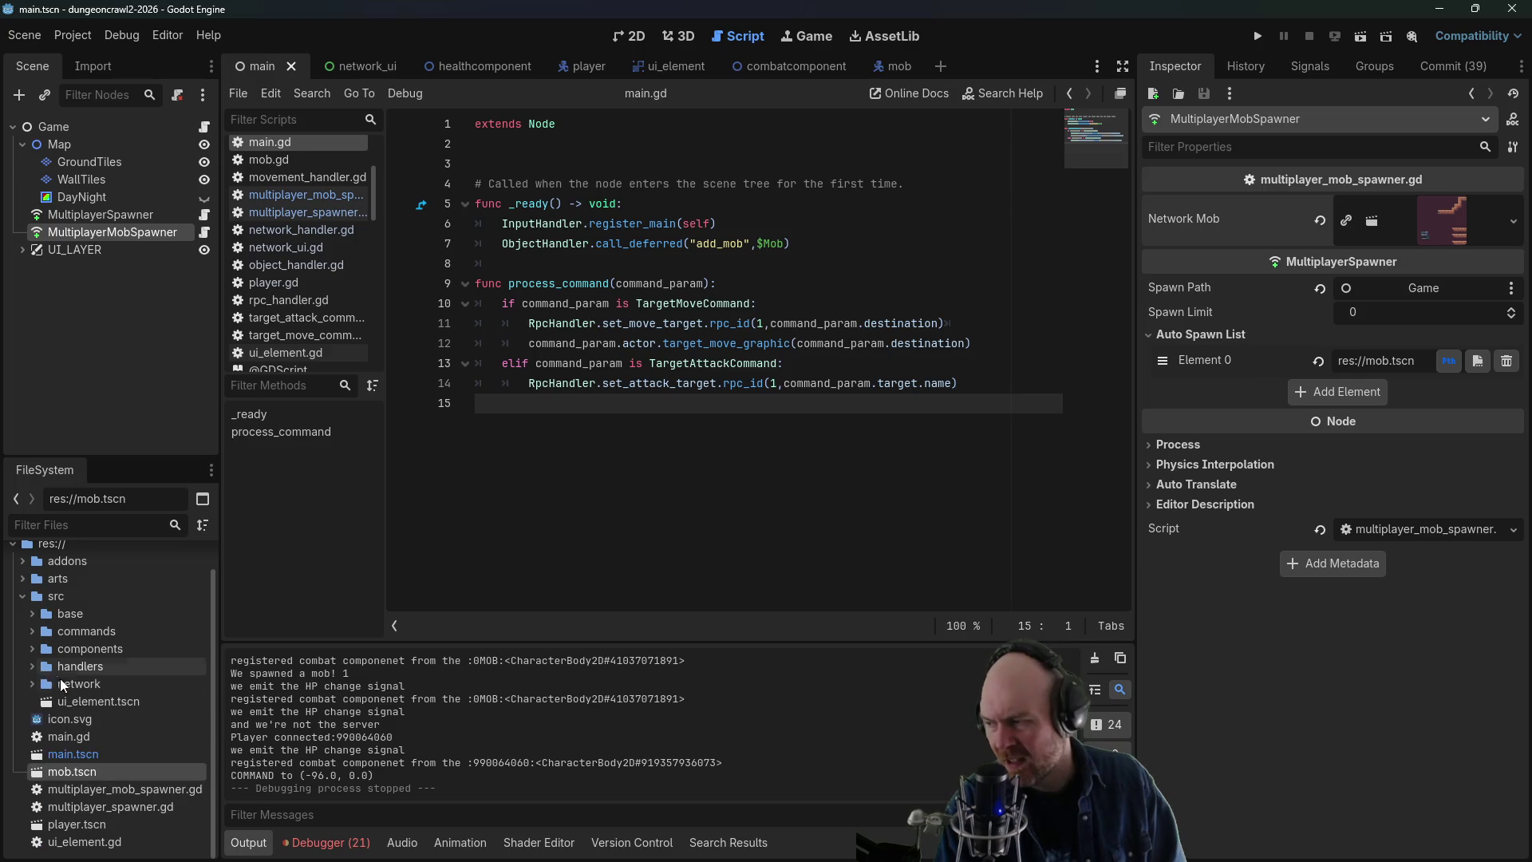
- Cycle through several scripts, ending on network_handler.gd to review start_server
click(298, 342)
click(300, 353)
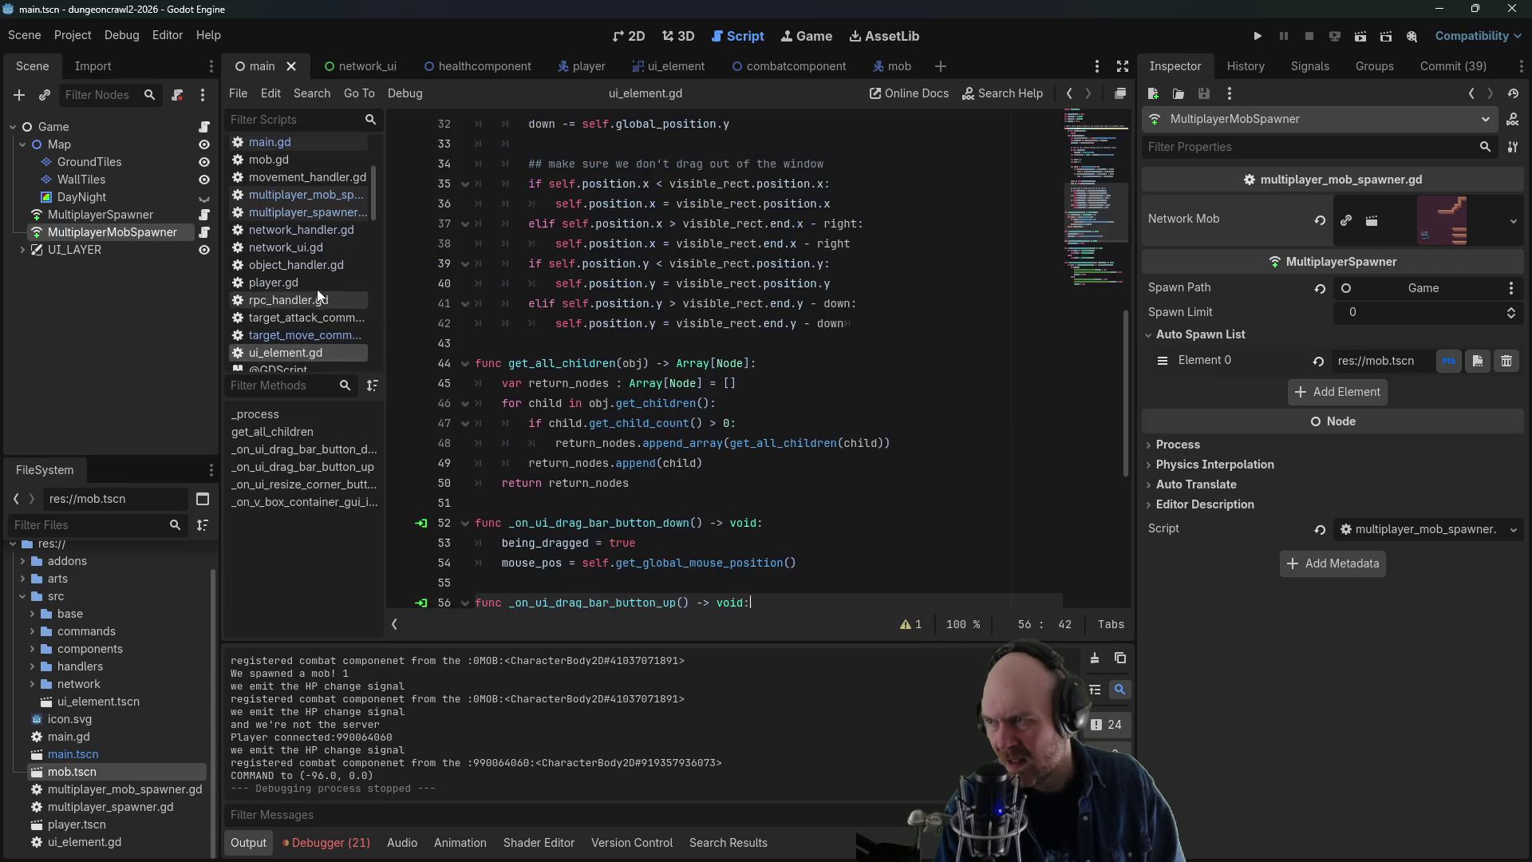
click(321, 212)
click(320, 195)
click(322, 231)
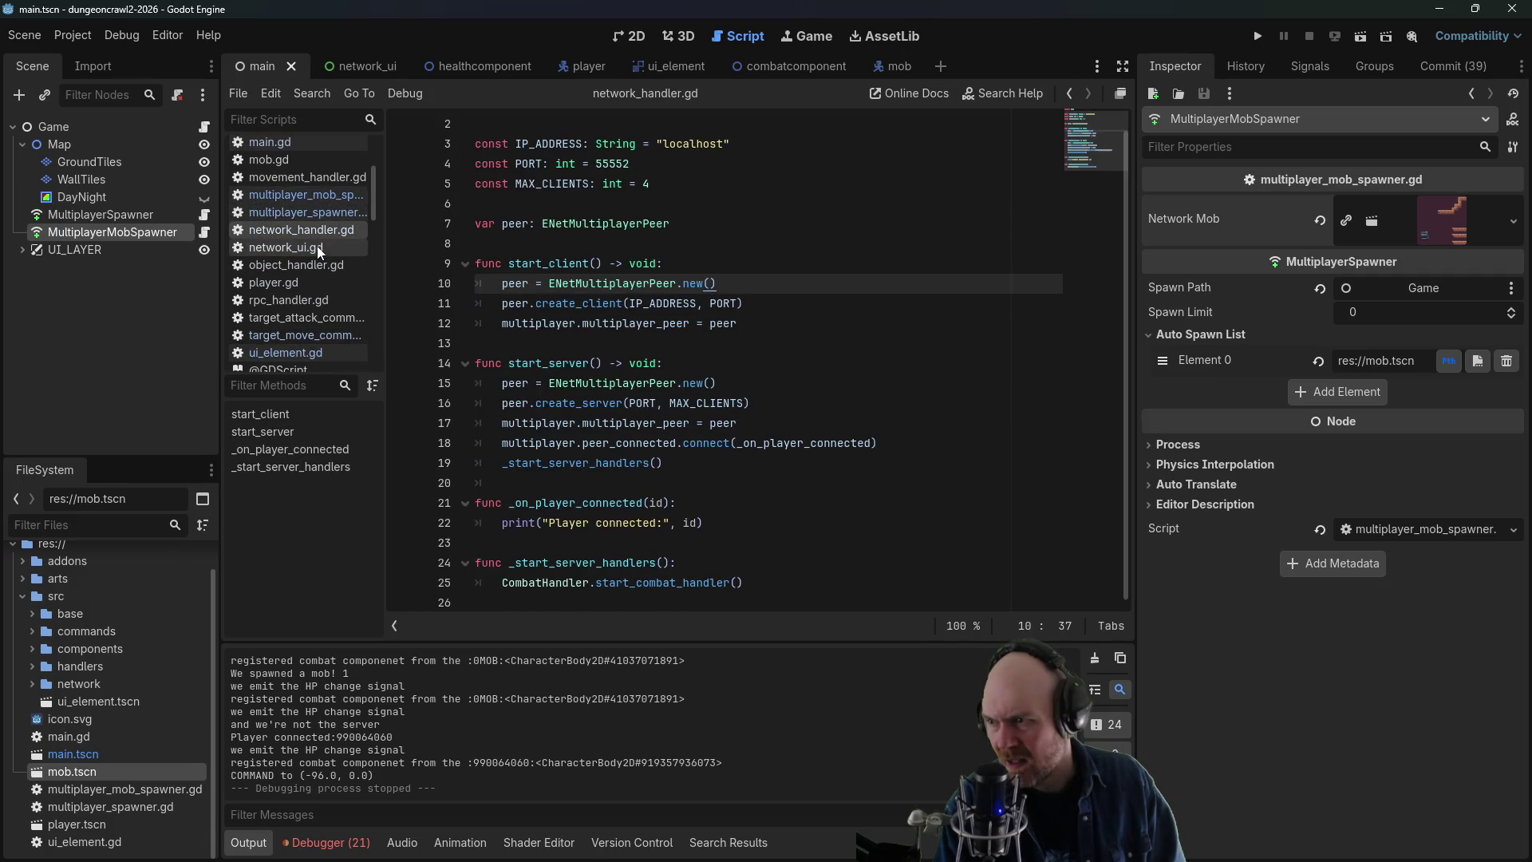
click(682, 464)
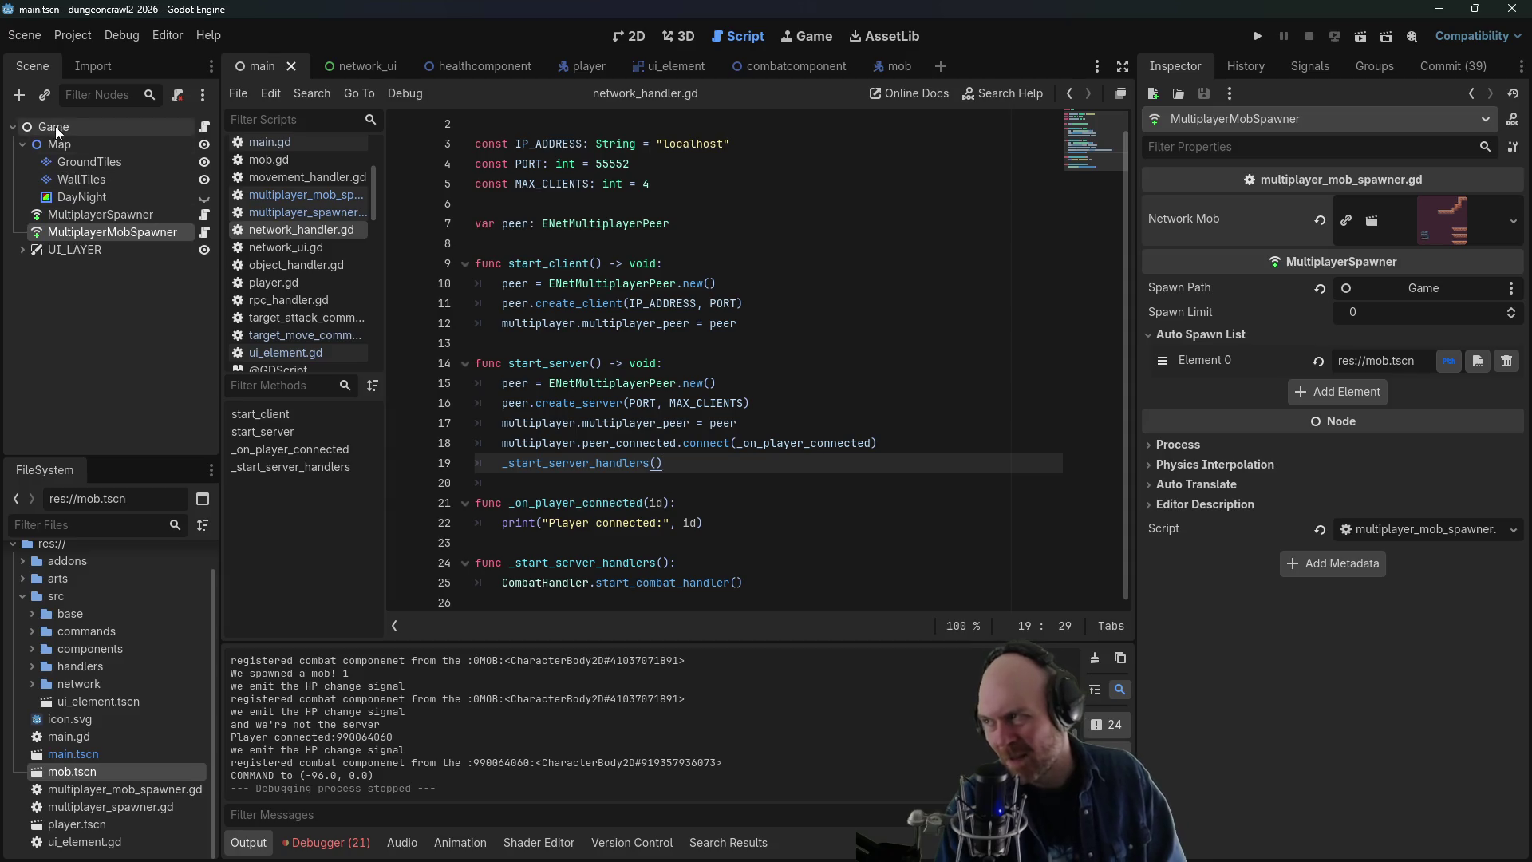
scroll(473, 294, up, 1)
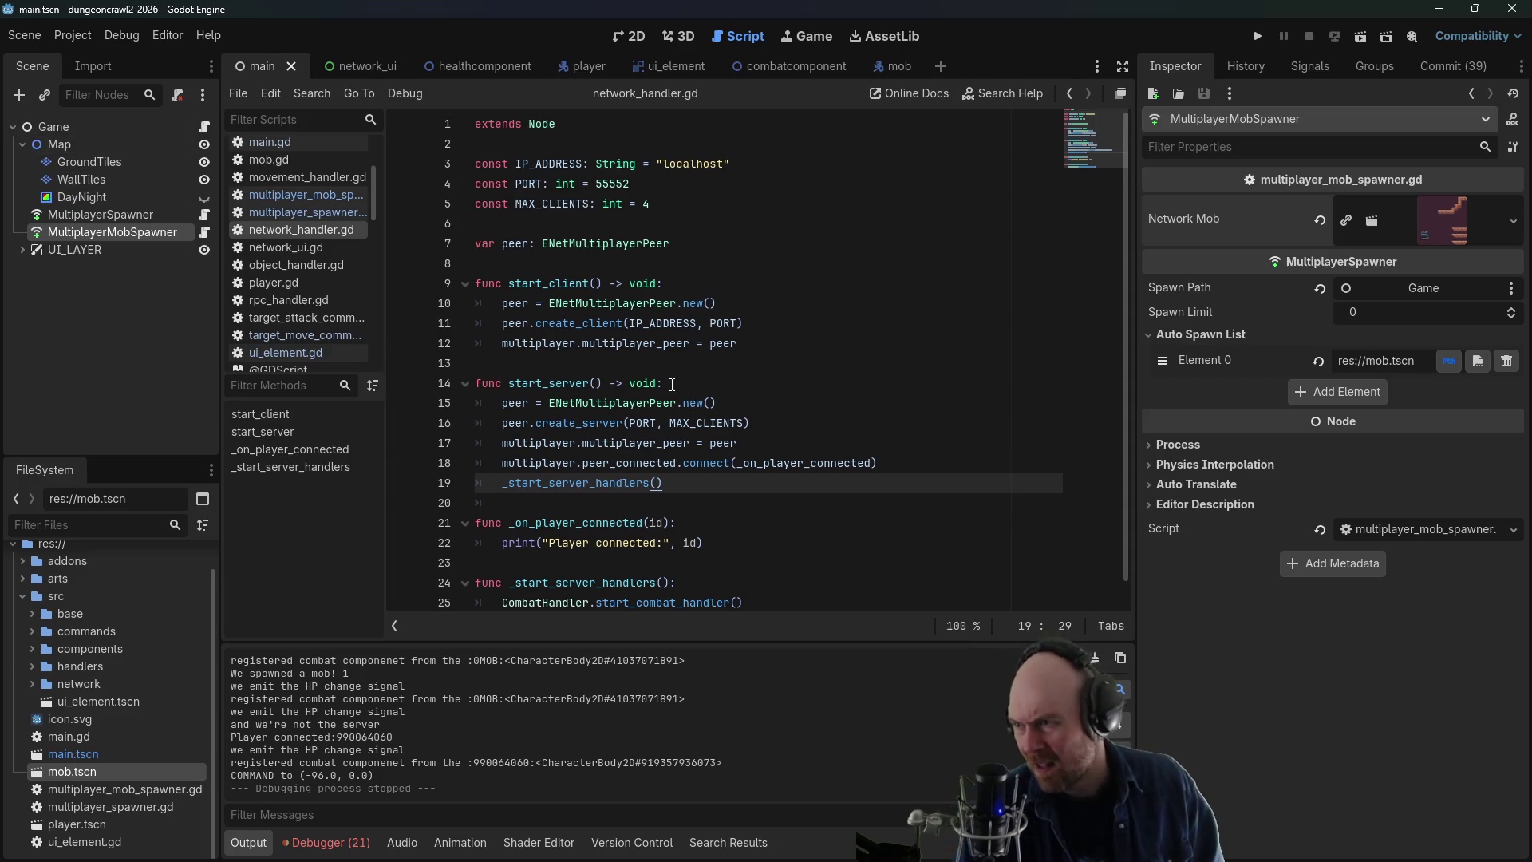
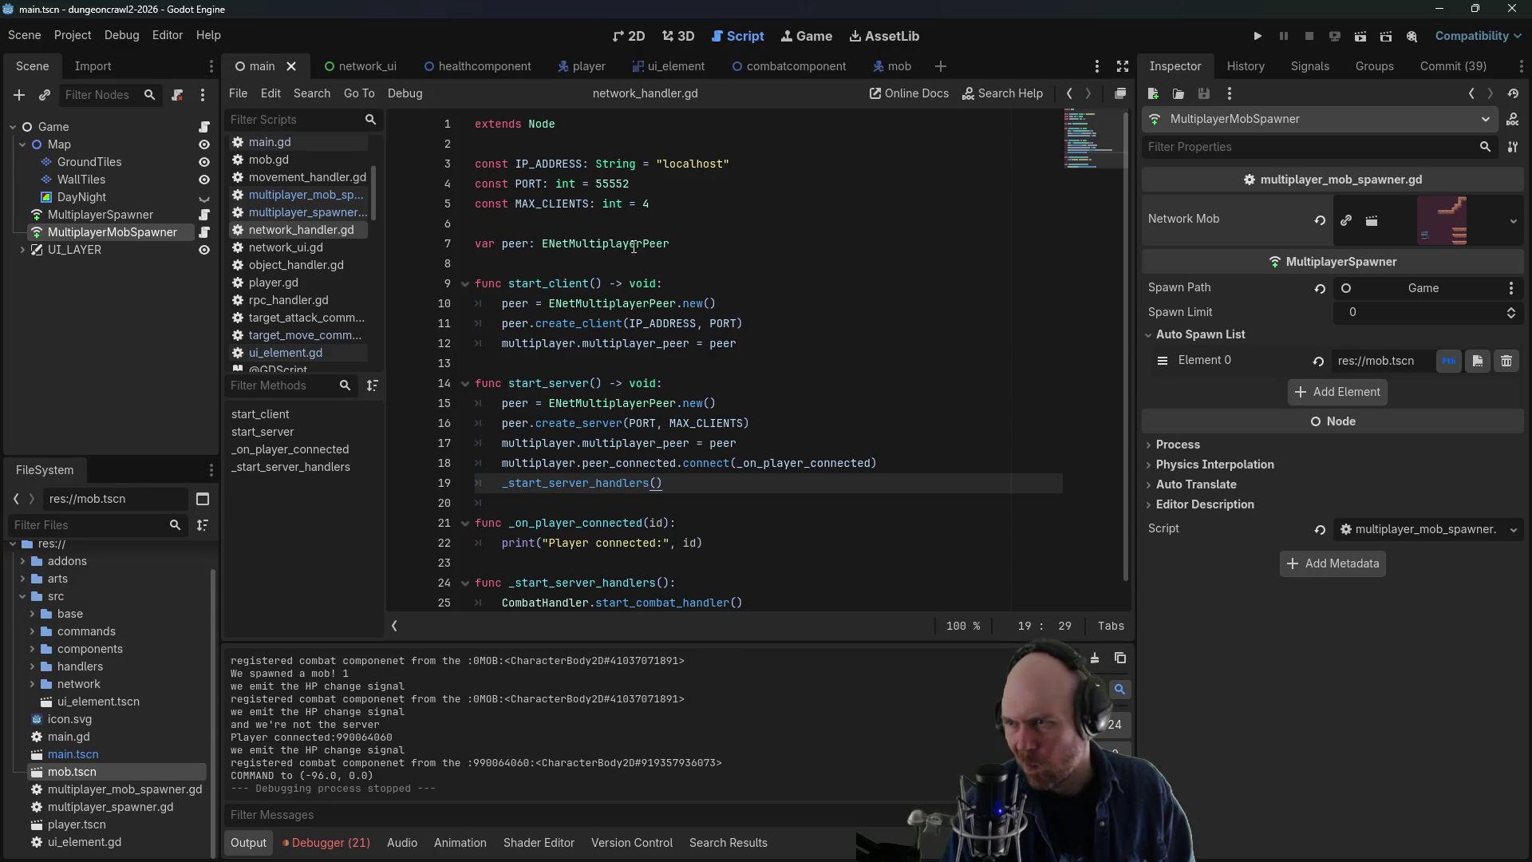
- Read the ENetMultiplayerPeer class reference methods, then return to network_handler.gd
ctrl+click(634, 248)
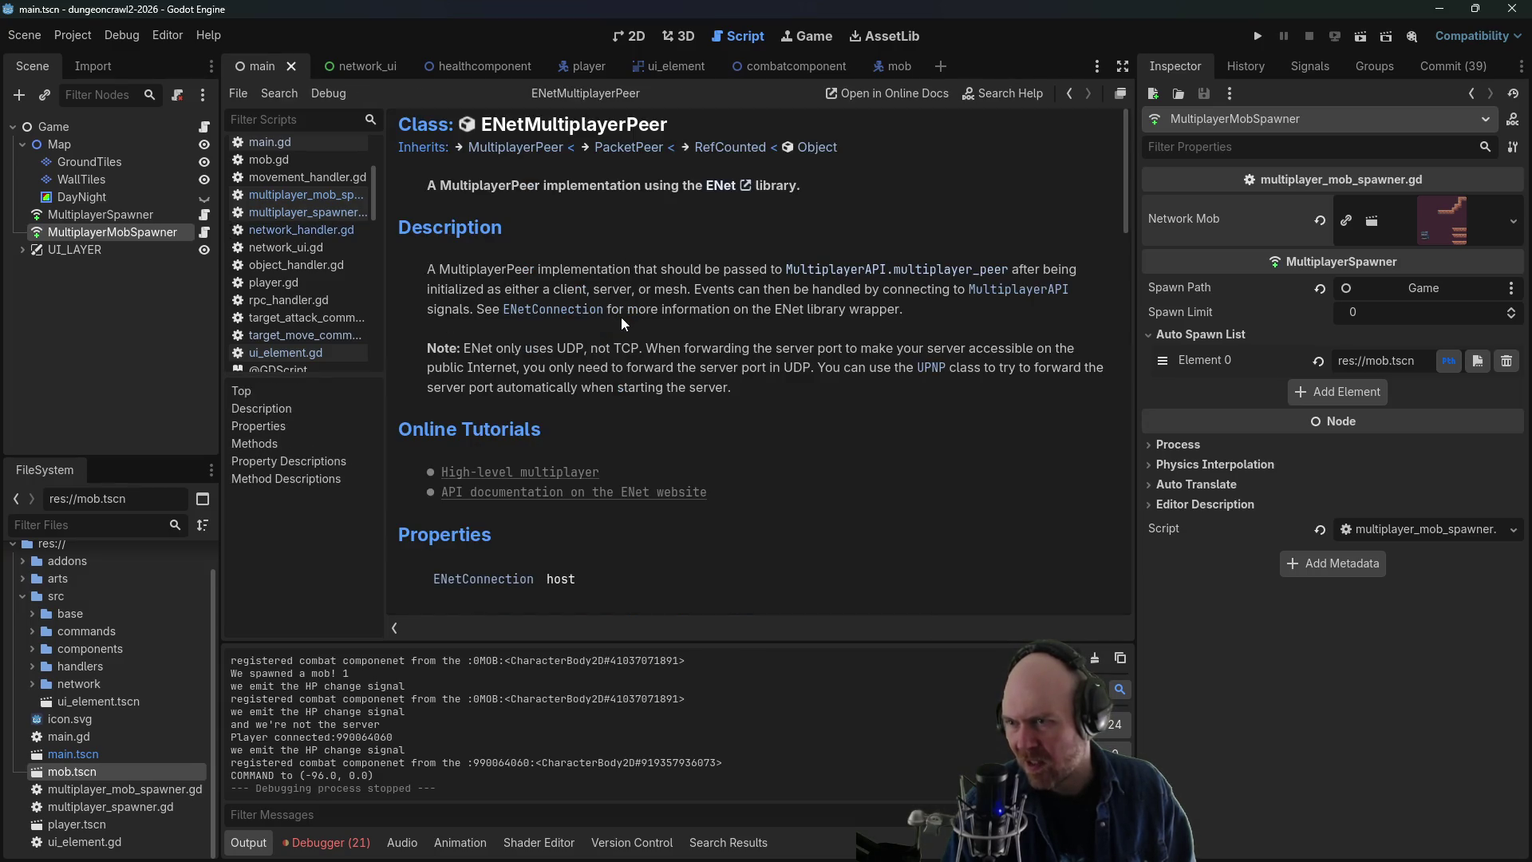
scroll(647, 347, down, 6)
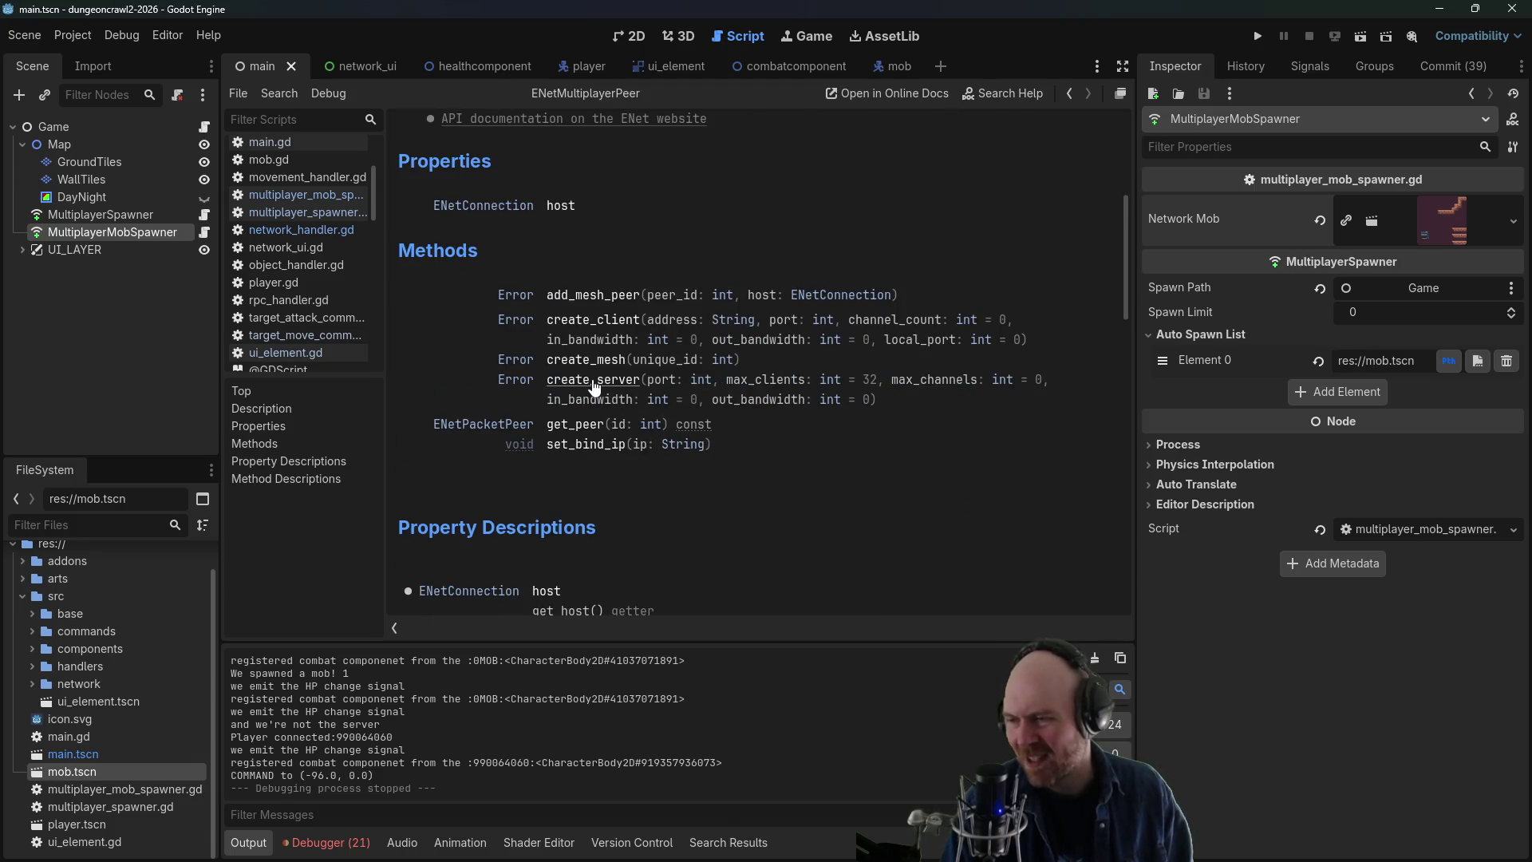
scroll(606, 399, down, 4)
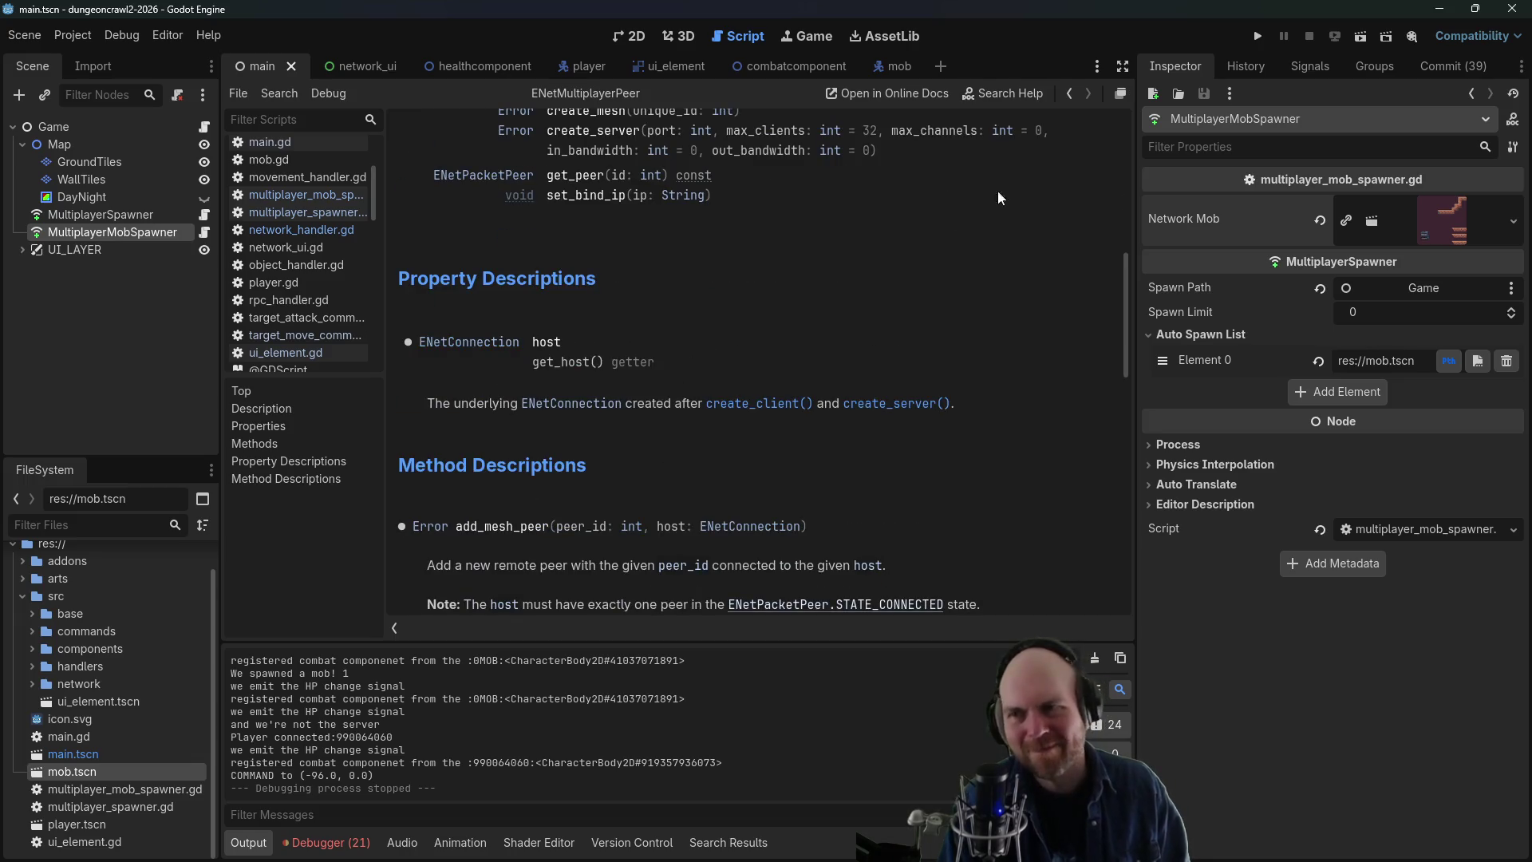
click(1069, 93)
- Search all project files for 'peer'
click(73, 35)
key(ctrl+shift+f)
text(peer)
key(Return)
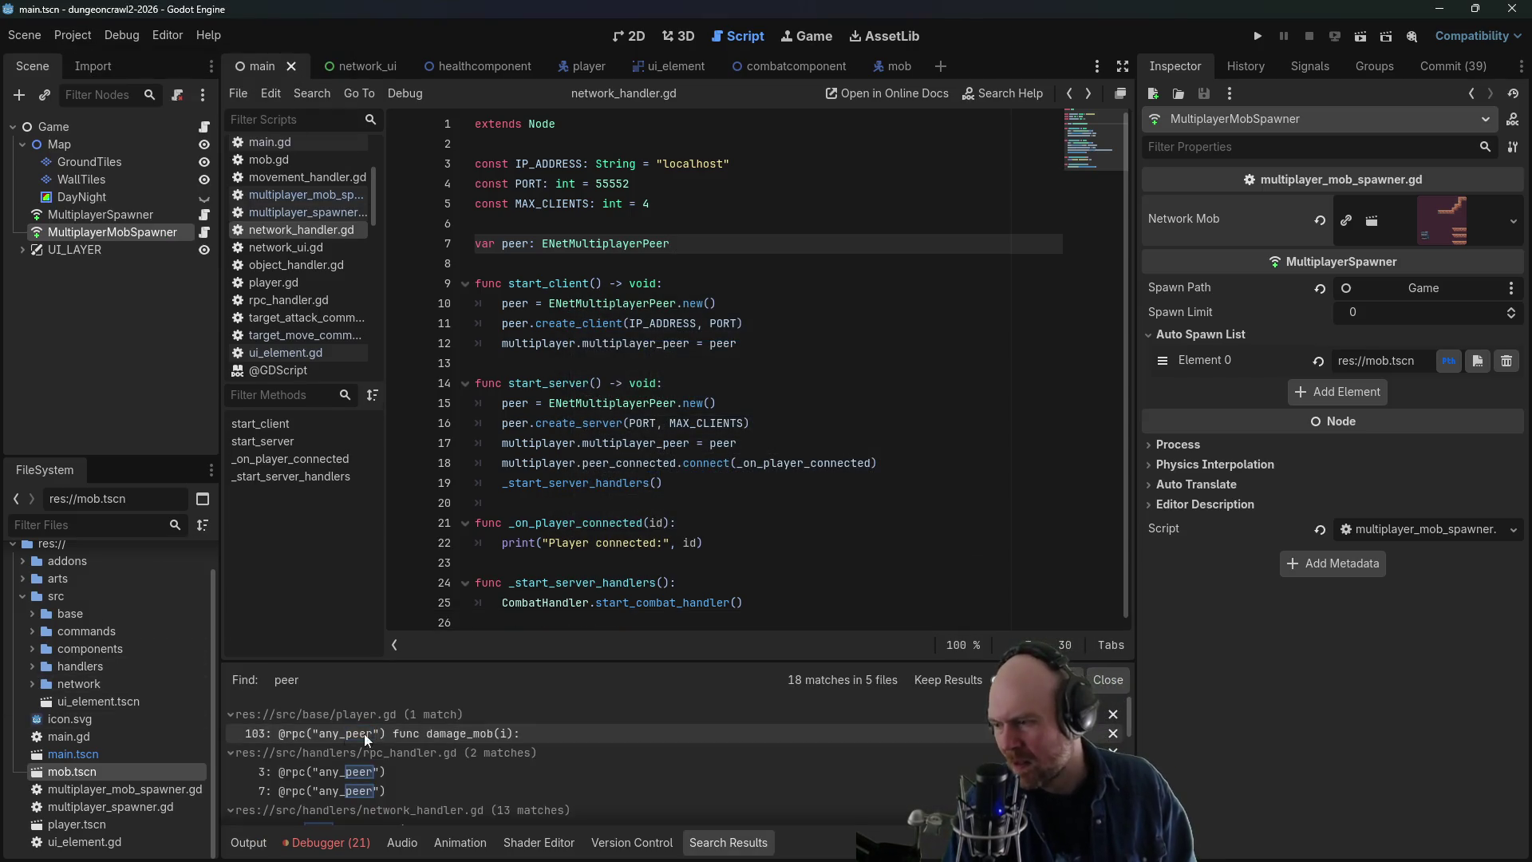
- Delete the damage_mob rpc and the commented attack cooldown block from player.gd, then save
click(447, 735)
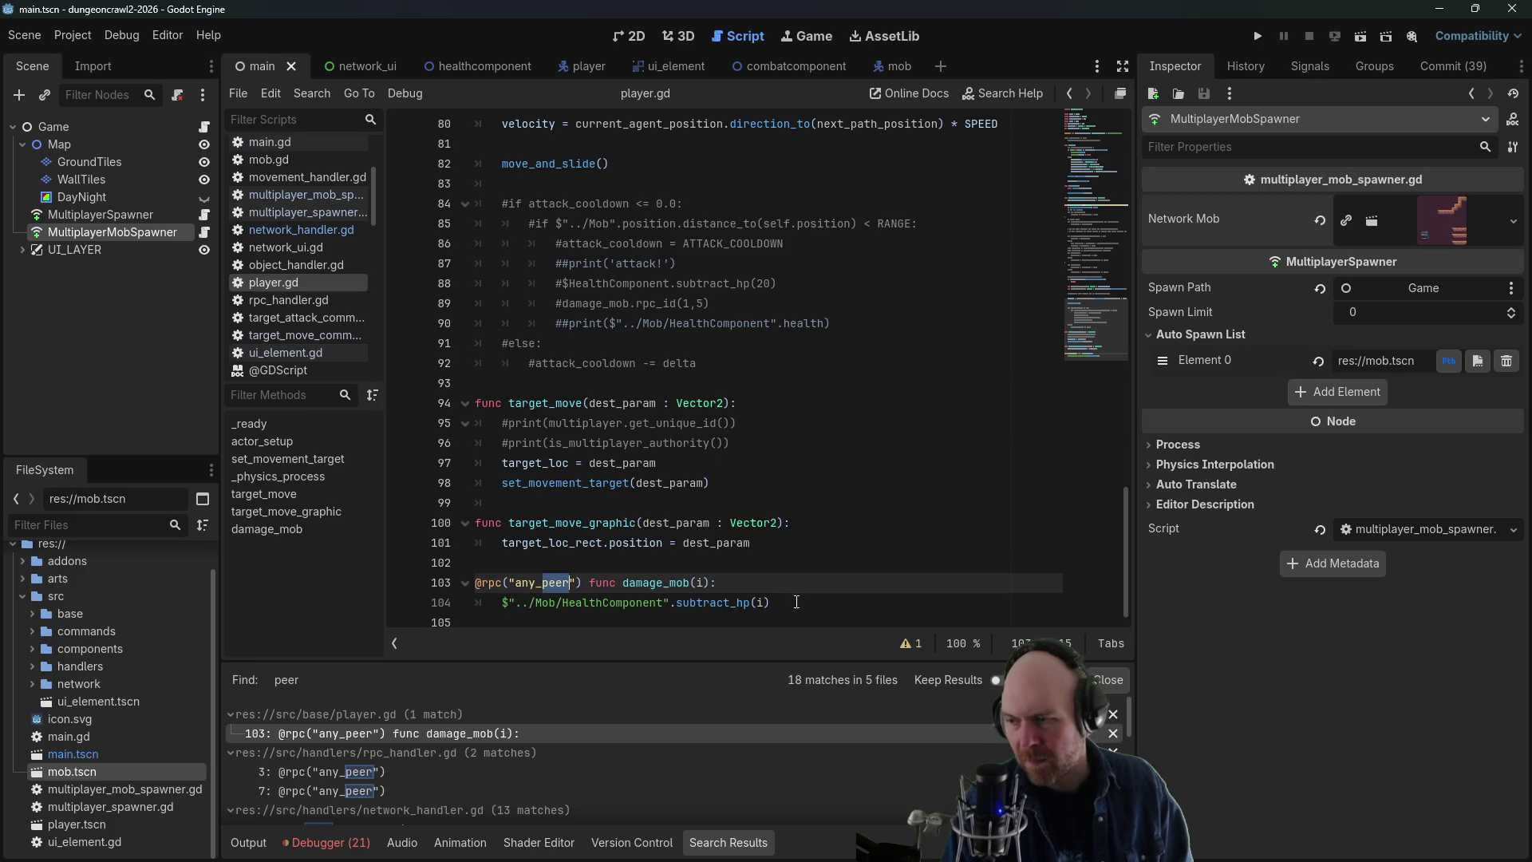
drag(800, 603, 754, 559)
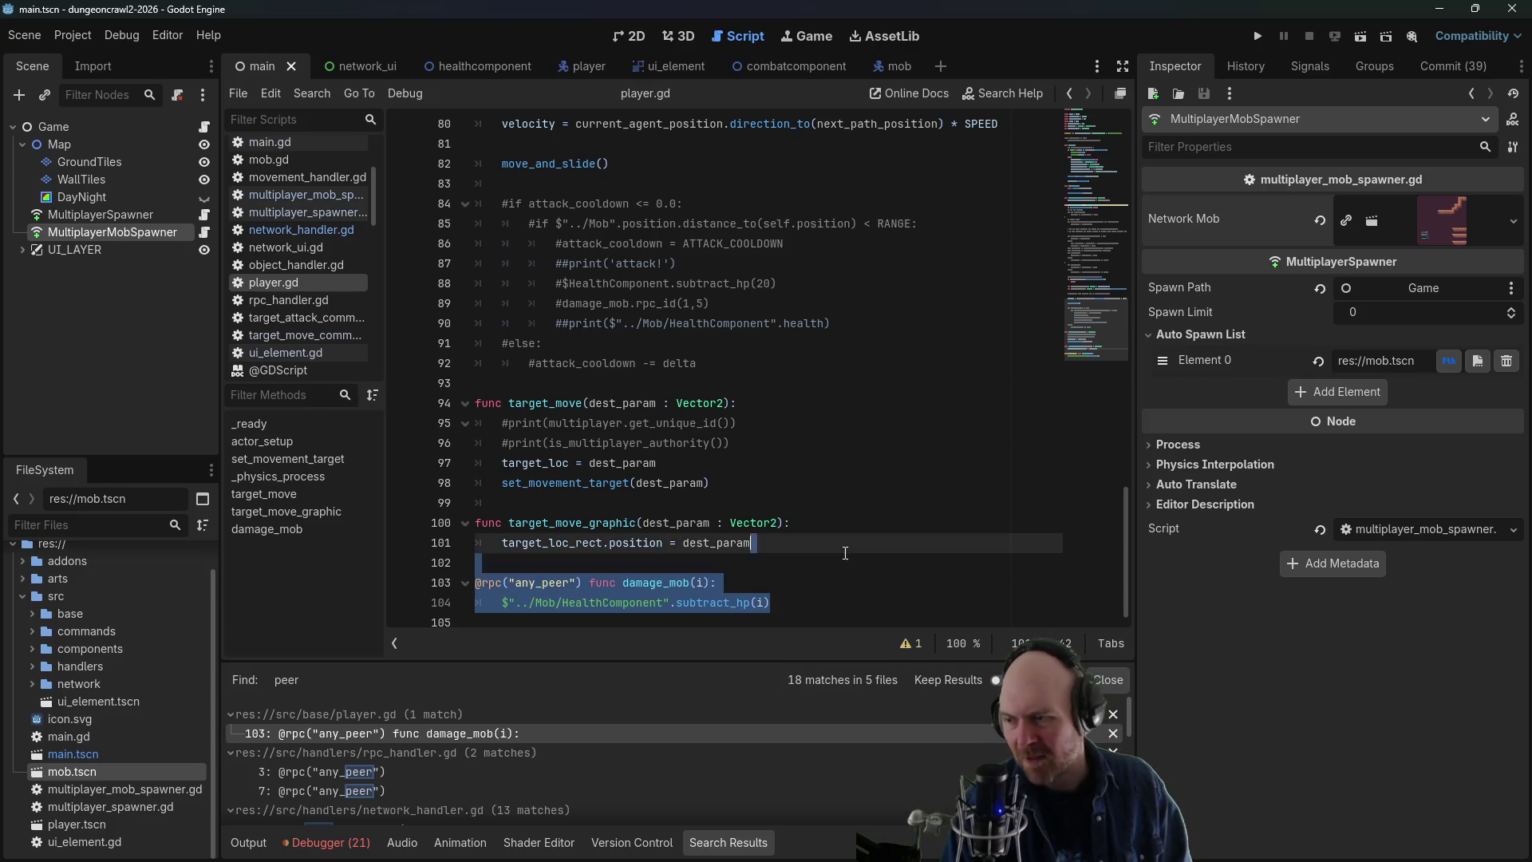
key(BackSpace)
key(BackSpace)
scroll(838, 447, up, 2)
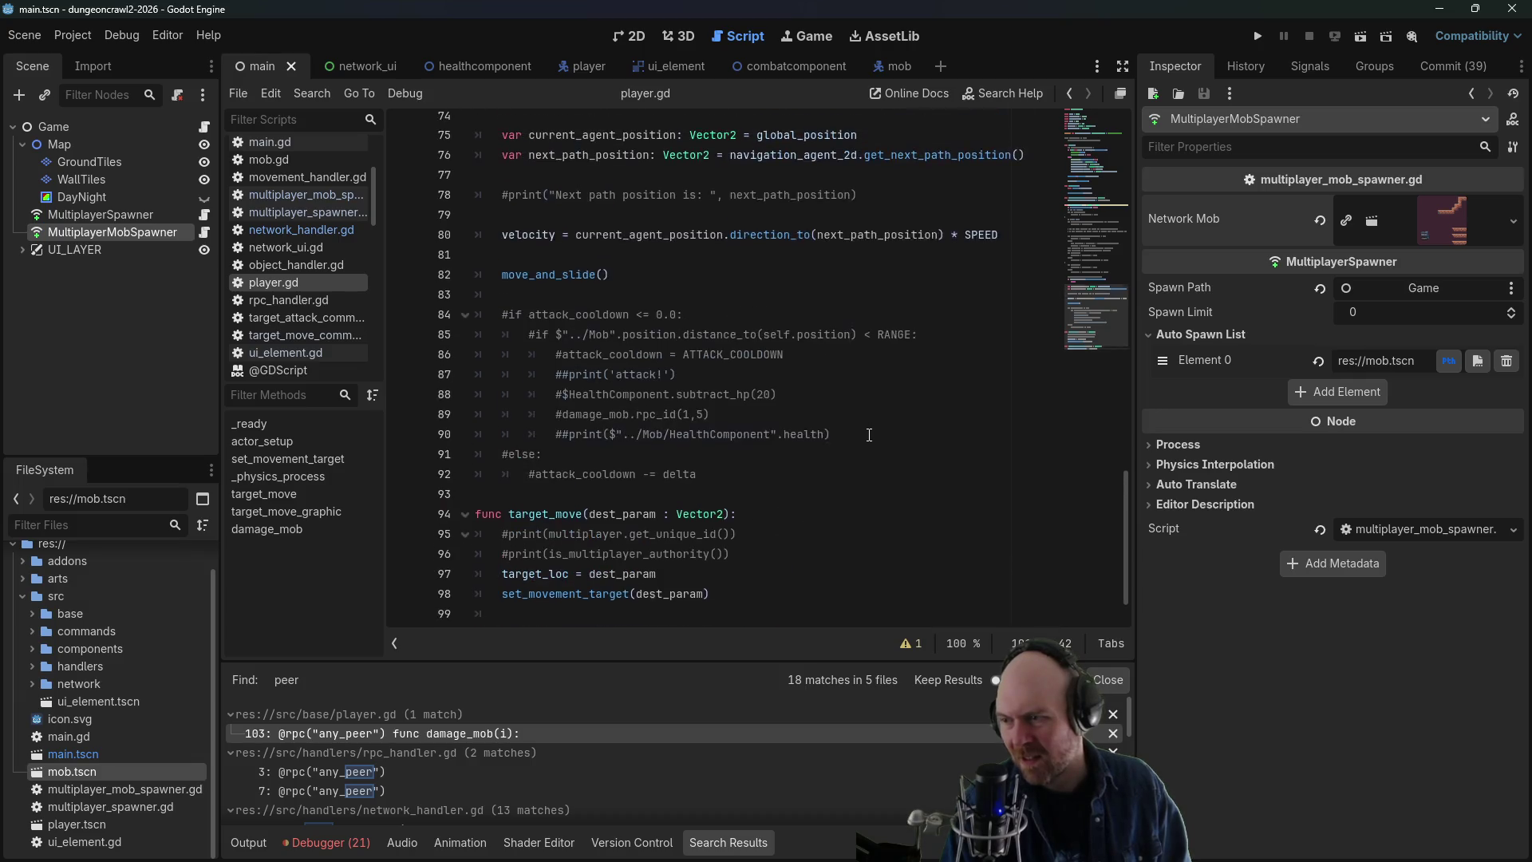
drag(718, 474, 428, 292)
key(BackSpace)
key(BackSpace)
key(ctrl+s)
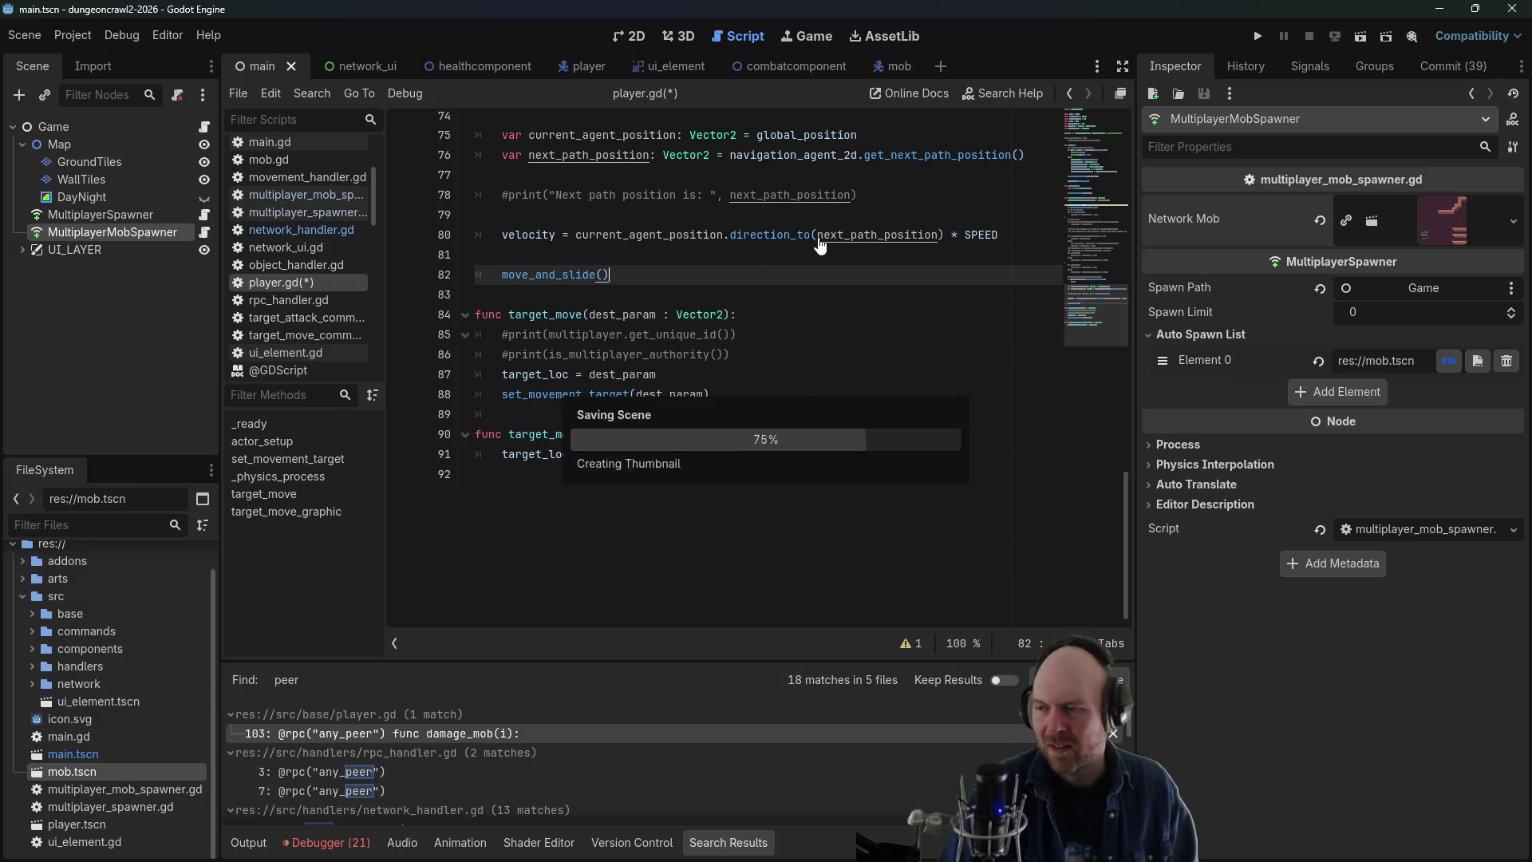
- Review the peer matches in rpc_handler.gd and network_handler.gd
scroll(794, 455, up, 2)
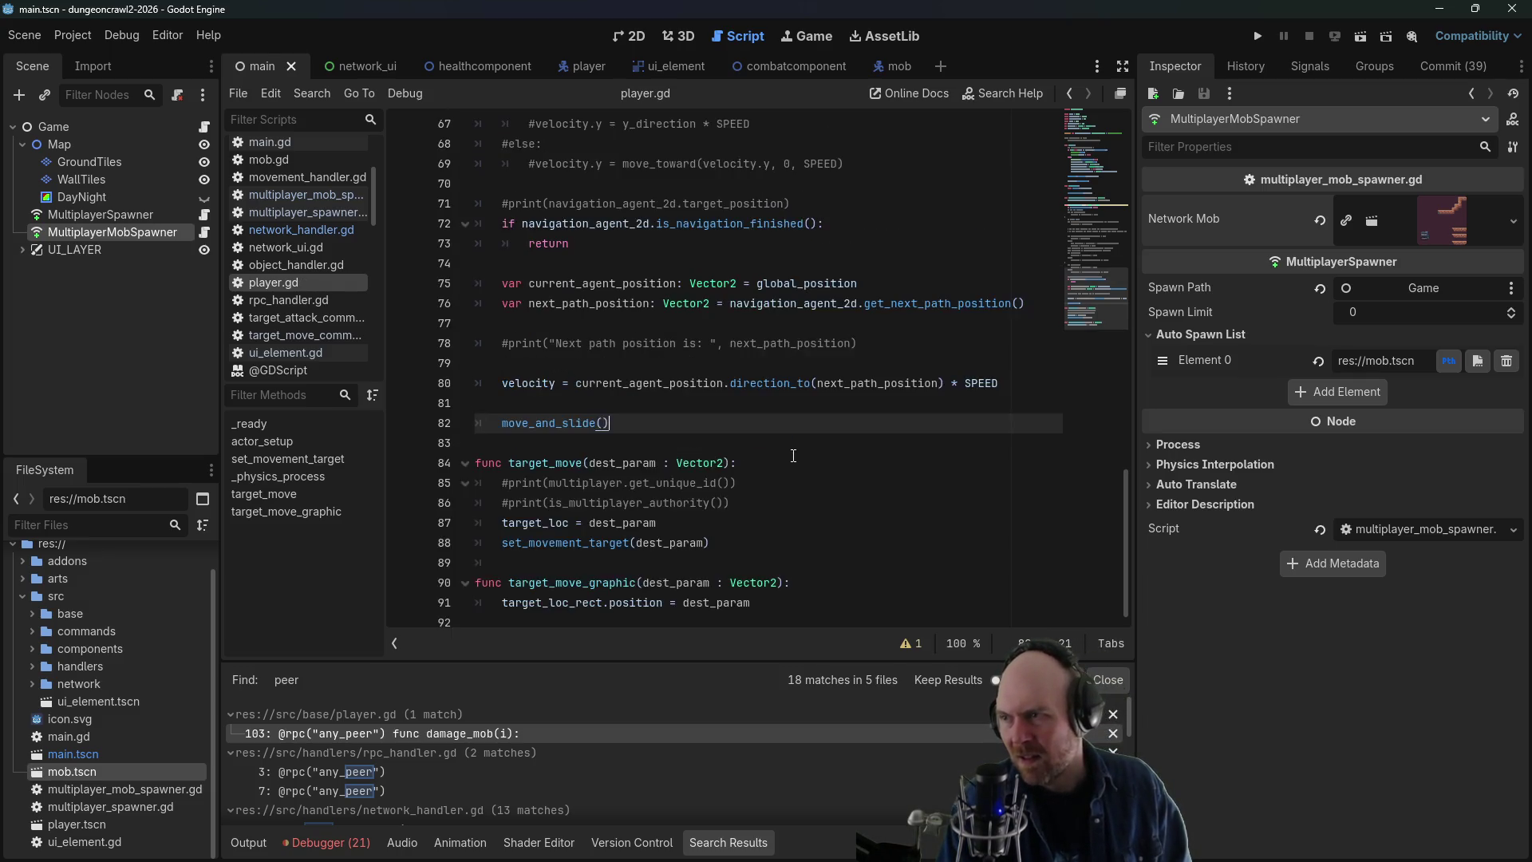
click(318, 772)
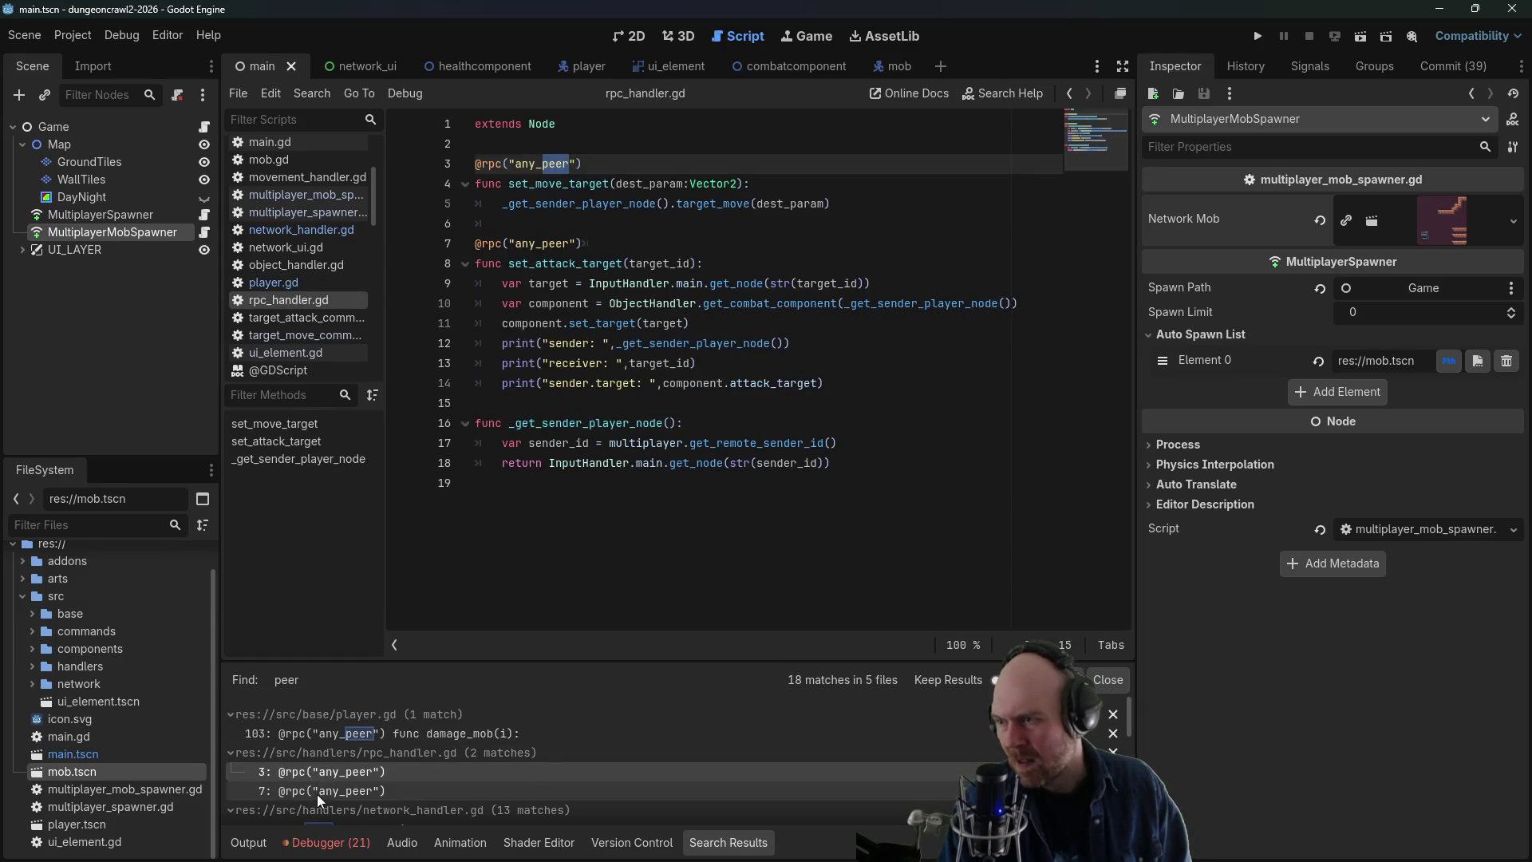
click(320, 796)
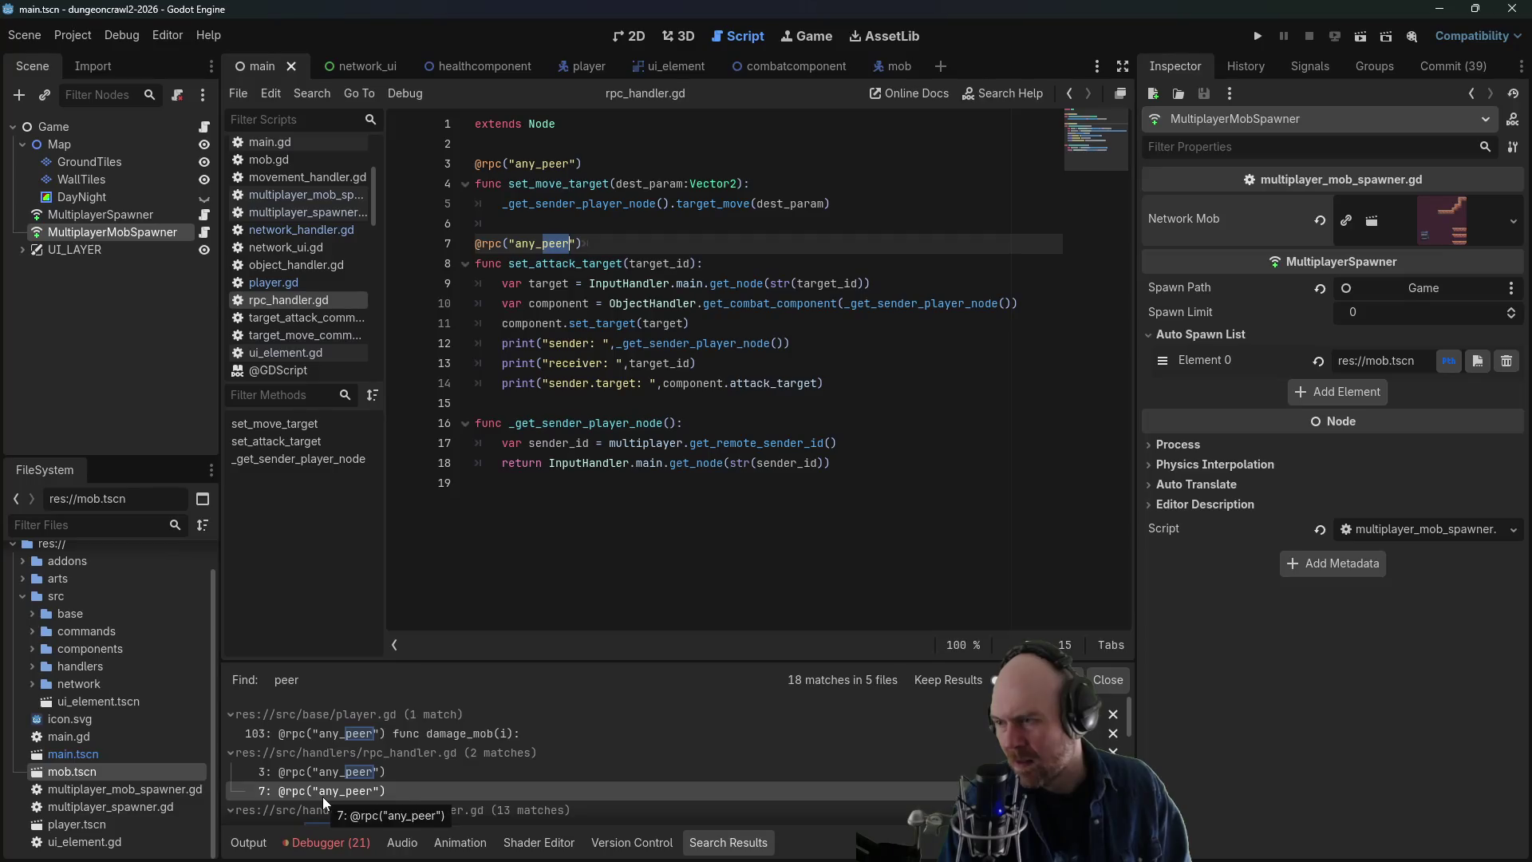
scroll(436, 780, down, 1)
click(442, 787)
scroll(431, 784, down, 2)
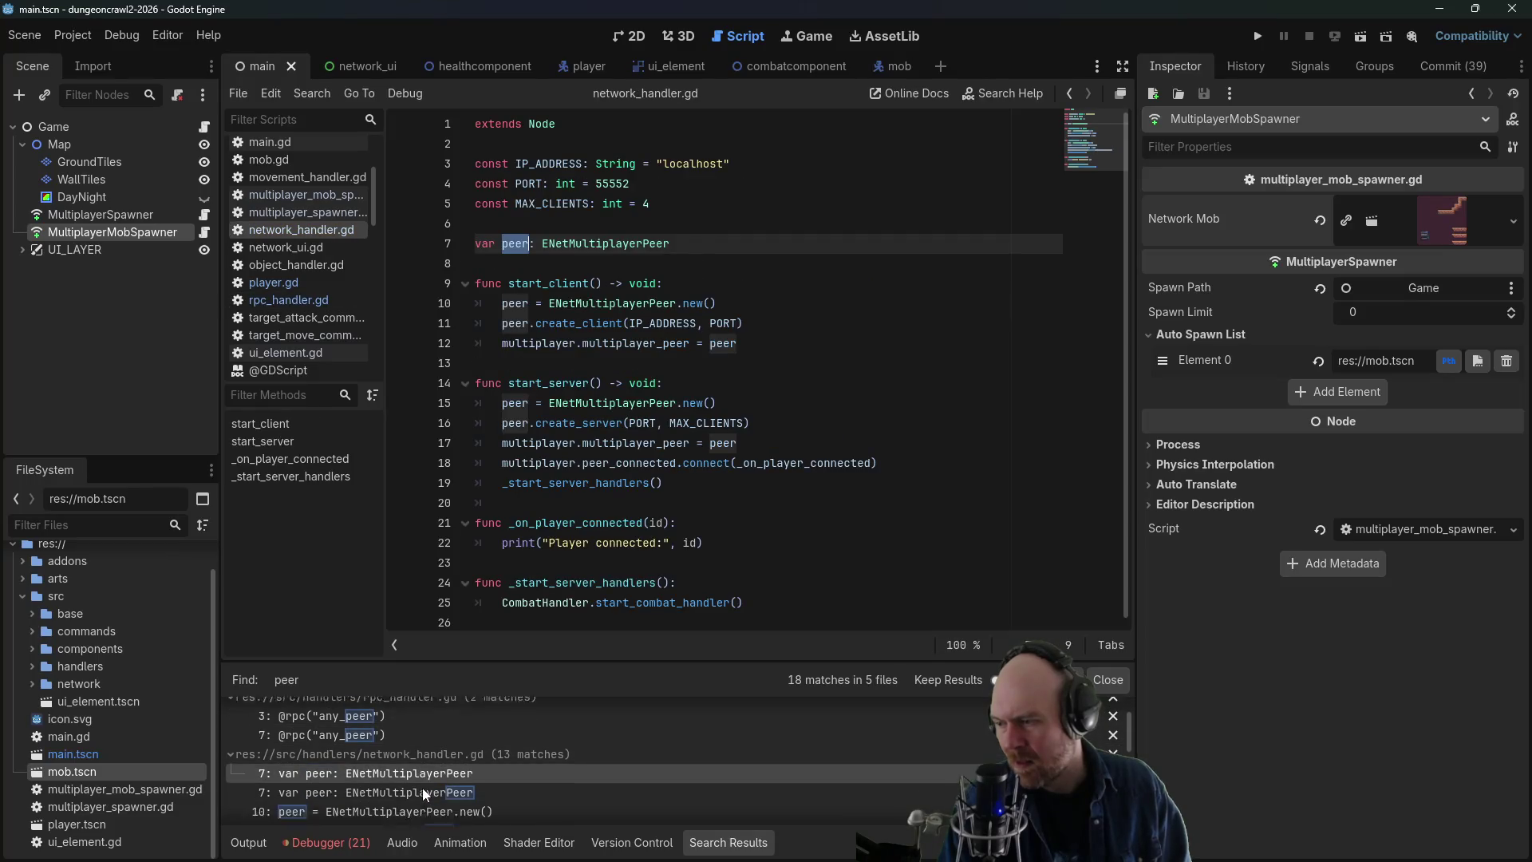
scroll(433, 783, down, 3)
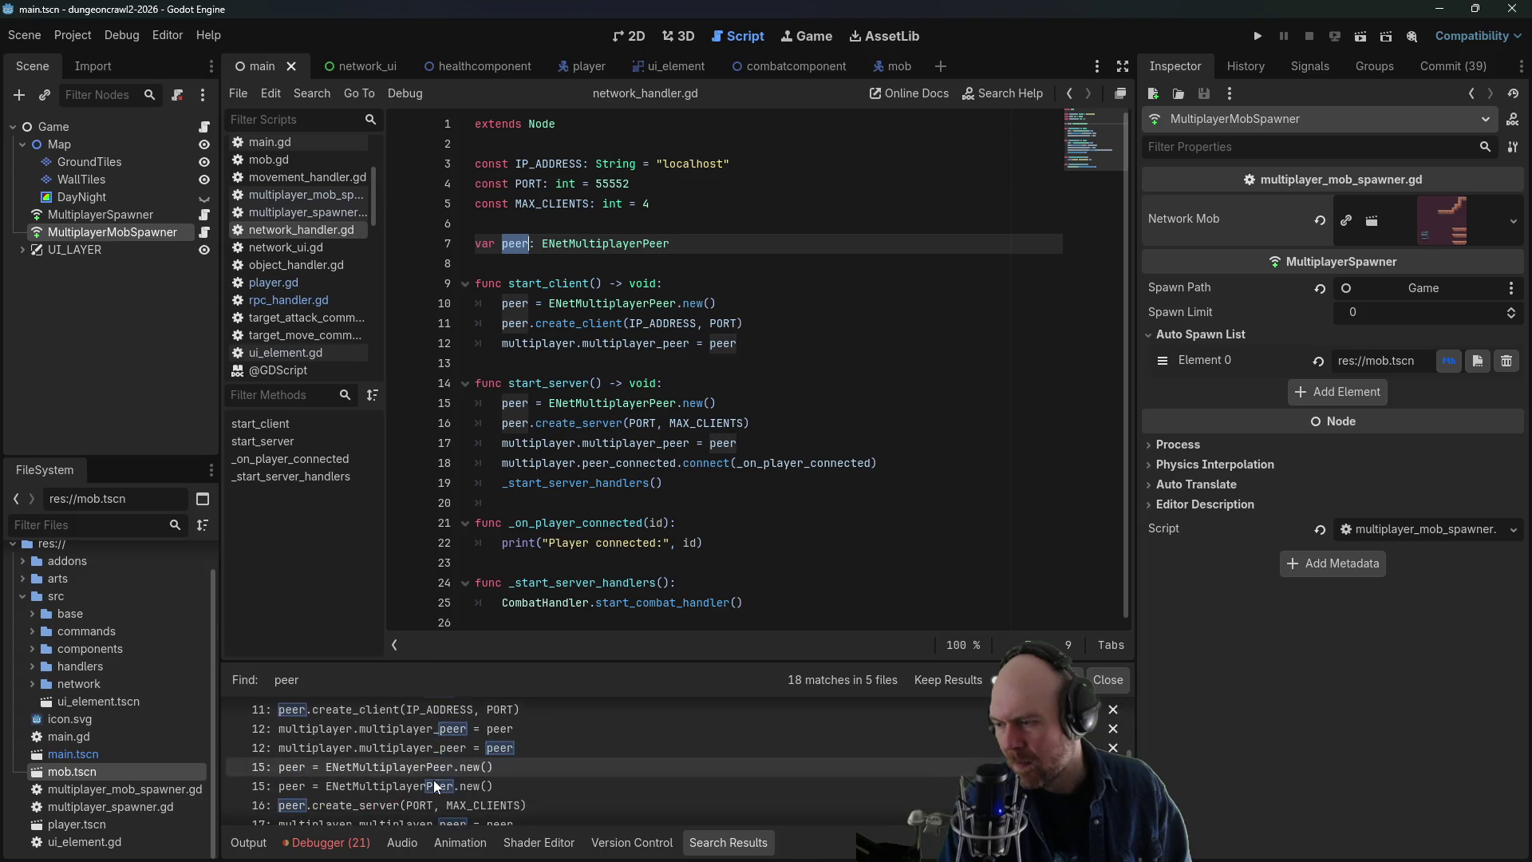
scroll(435, 783, down, 3)
- Comment out ready.connect(spawn_mob) on line 8 of multiplayer_mob_spawner.gd, save, and run the game
click(436, 769)
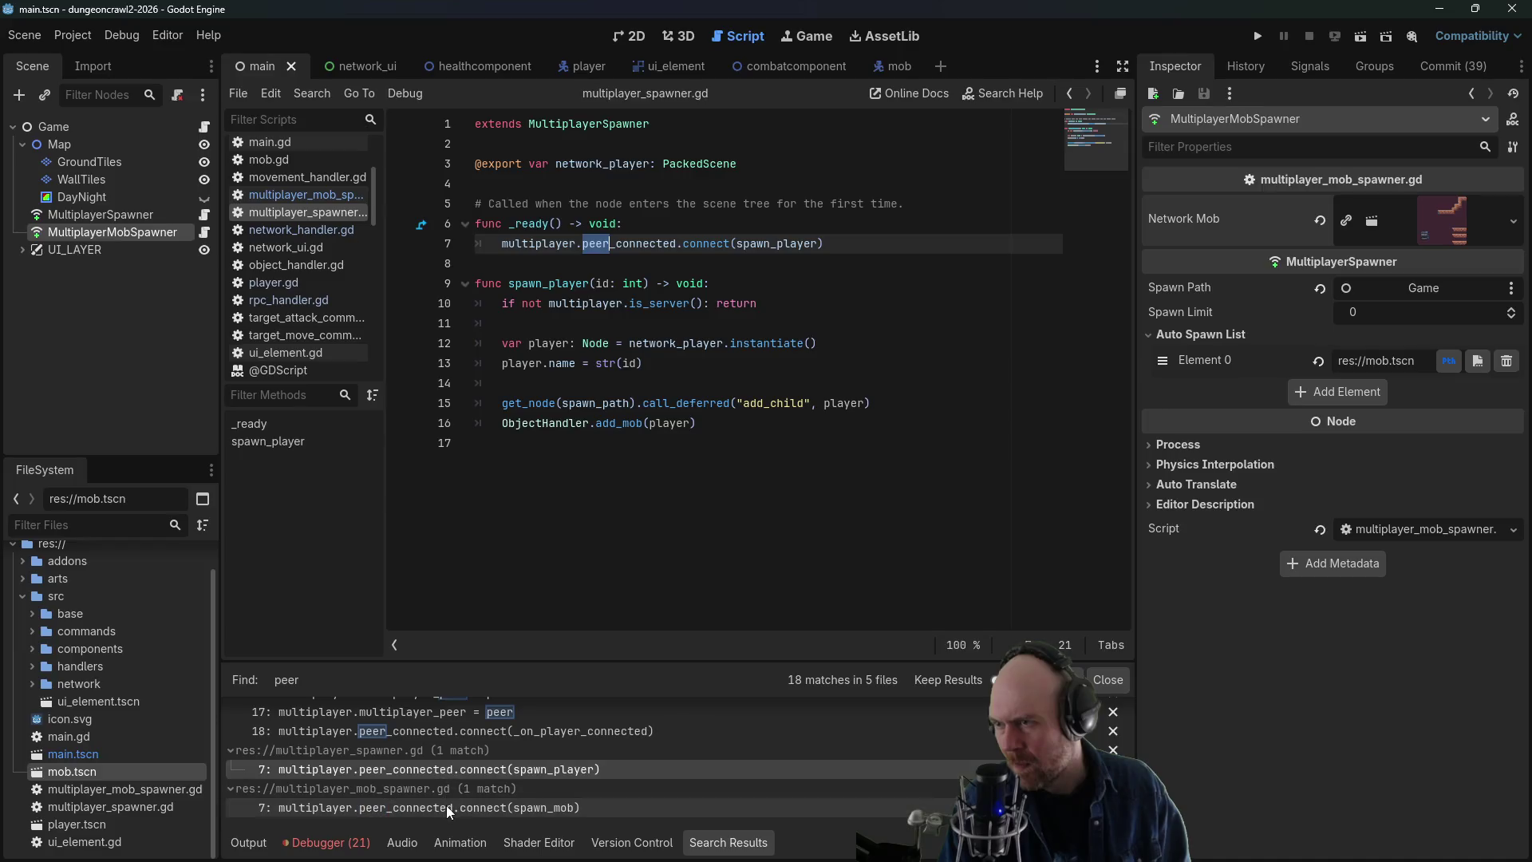
click(435, 808)
click(712, 264)
key(ctrl+k)
key(ctrl+s)
click(867, 243)
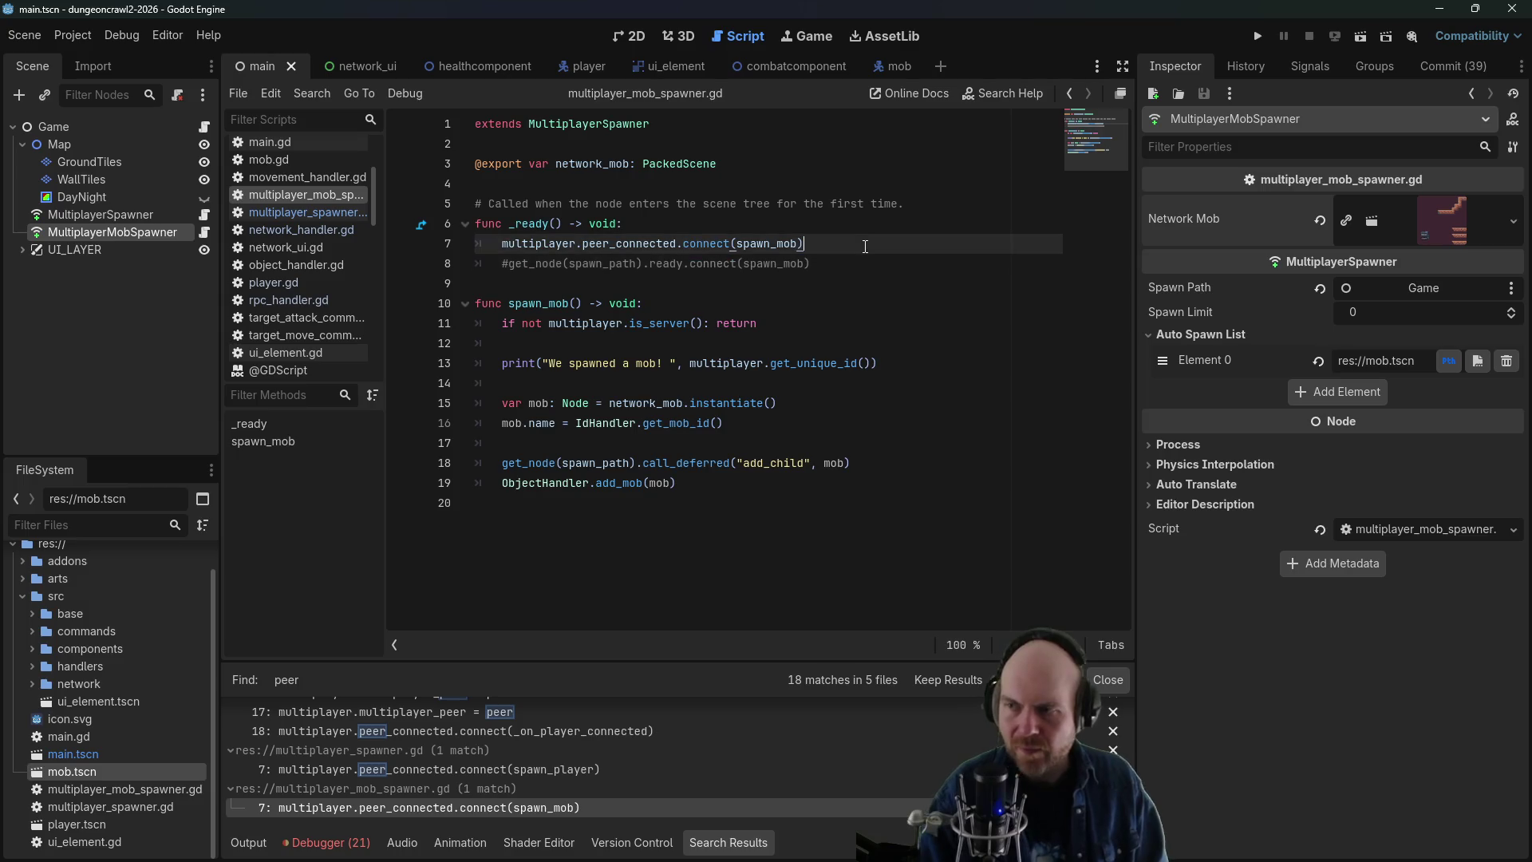
key(F5)
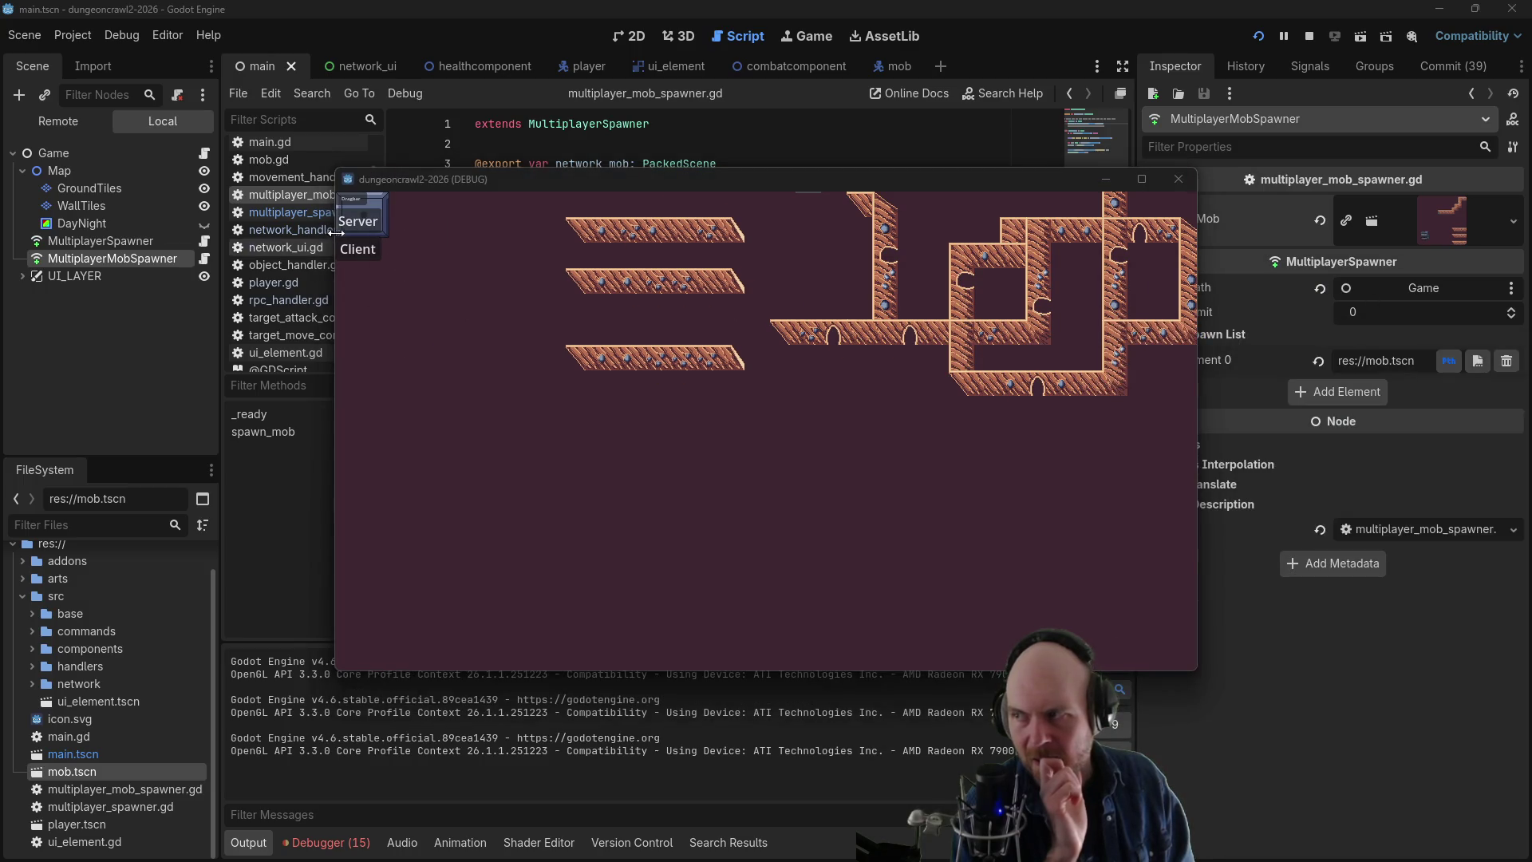
- Join the running game as Client to spawn a player, then close the game window
click(355, 250)
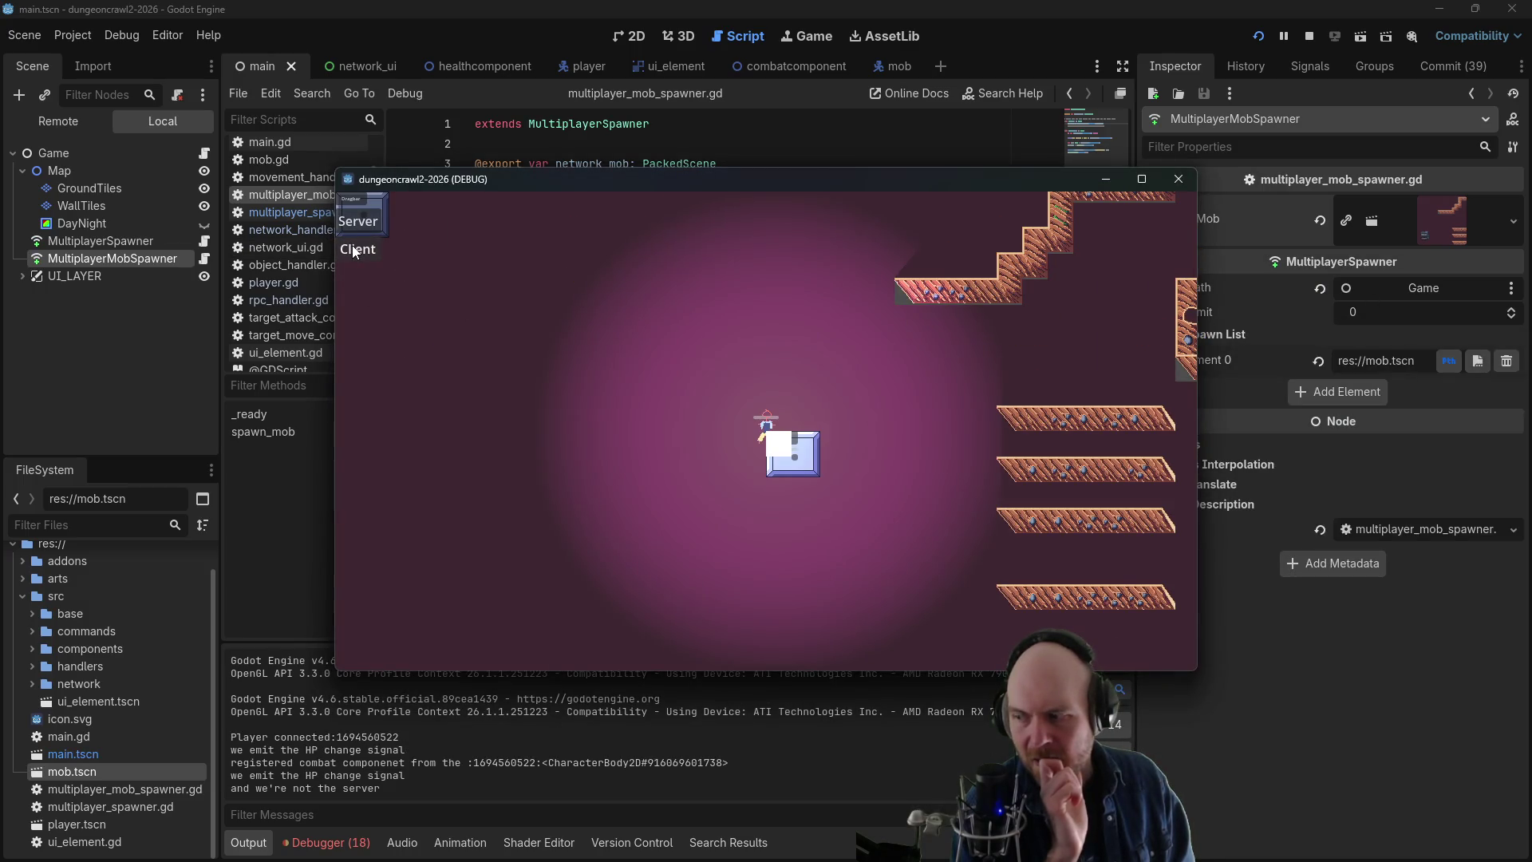
click(1176, 183)
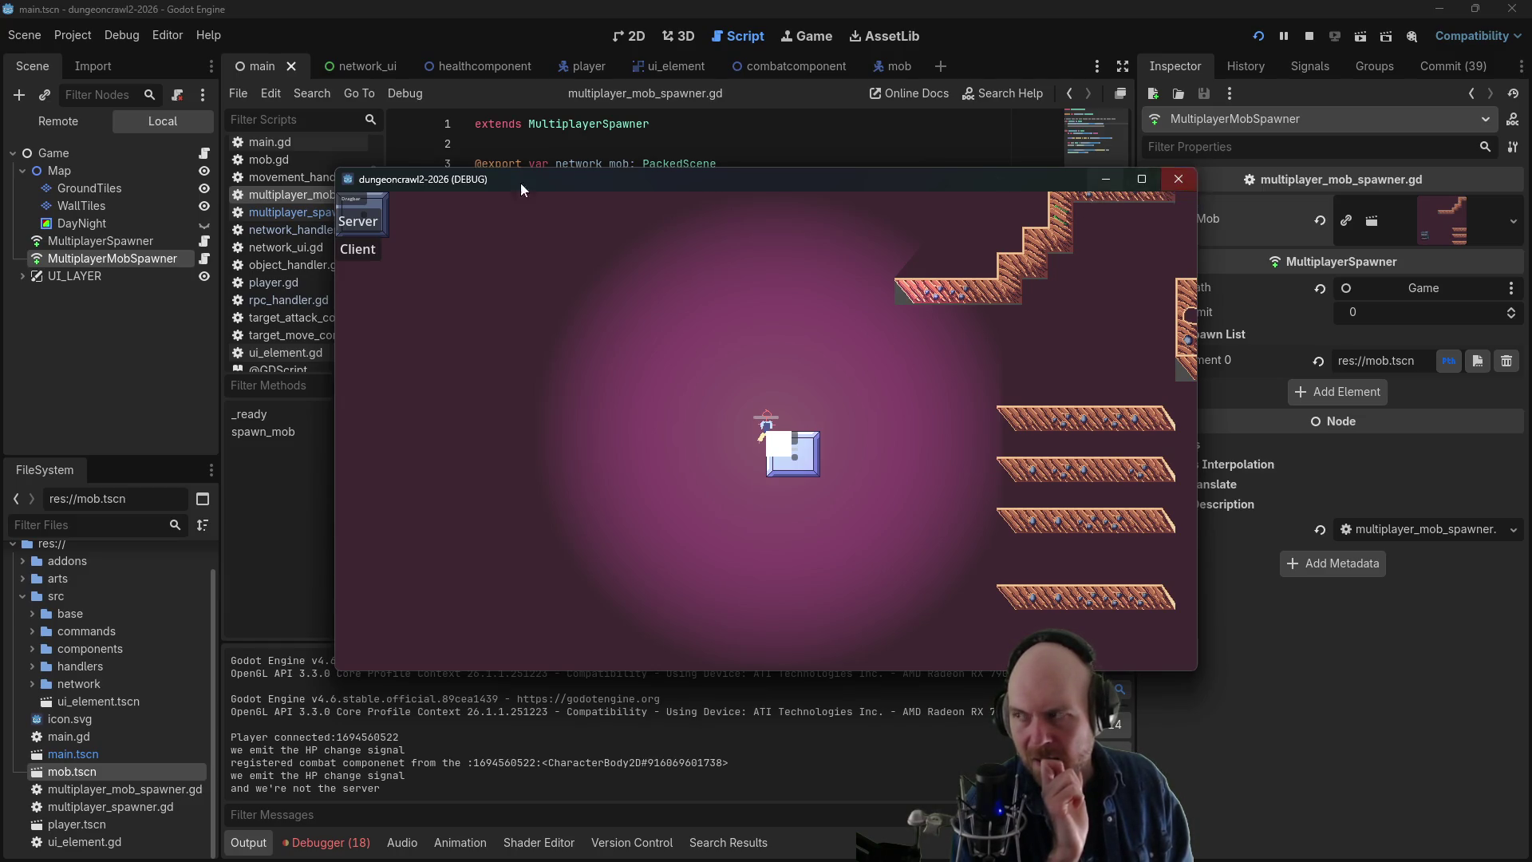
click(58, 123)
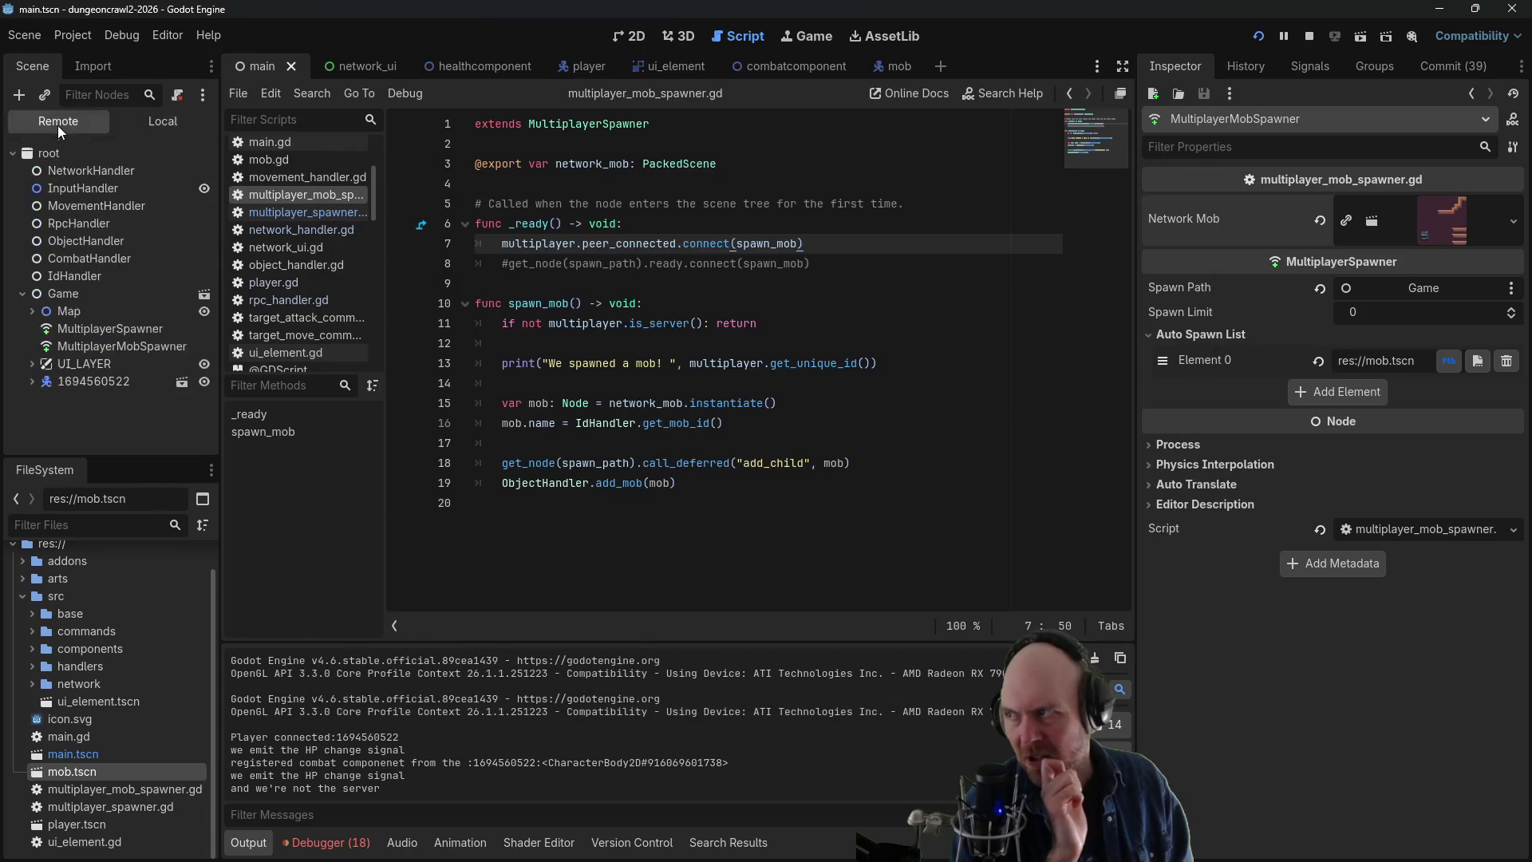
- Inspect the remote MultiplayerMobSpawner's properties, signals, sub-resources and undo history
click(102, 346)
click(1313, 65)
click(1165, 64)
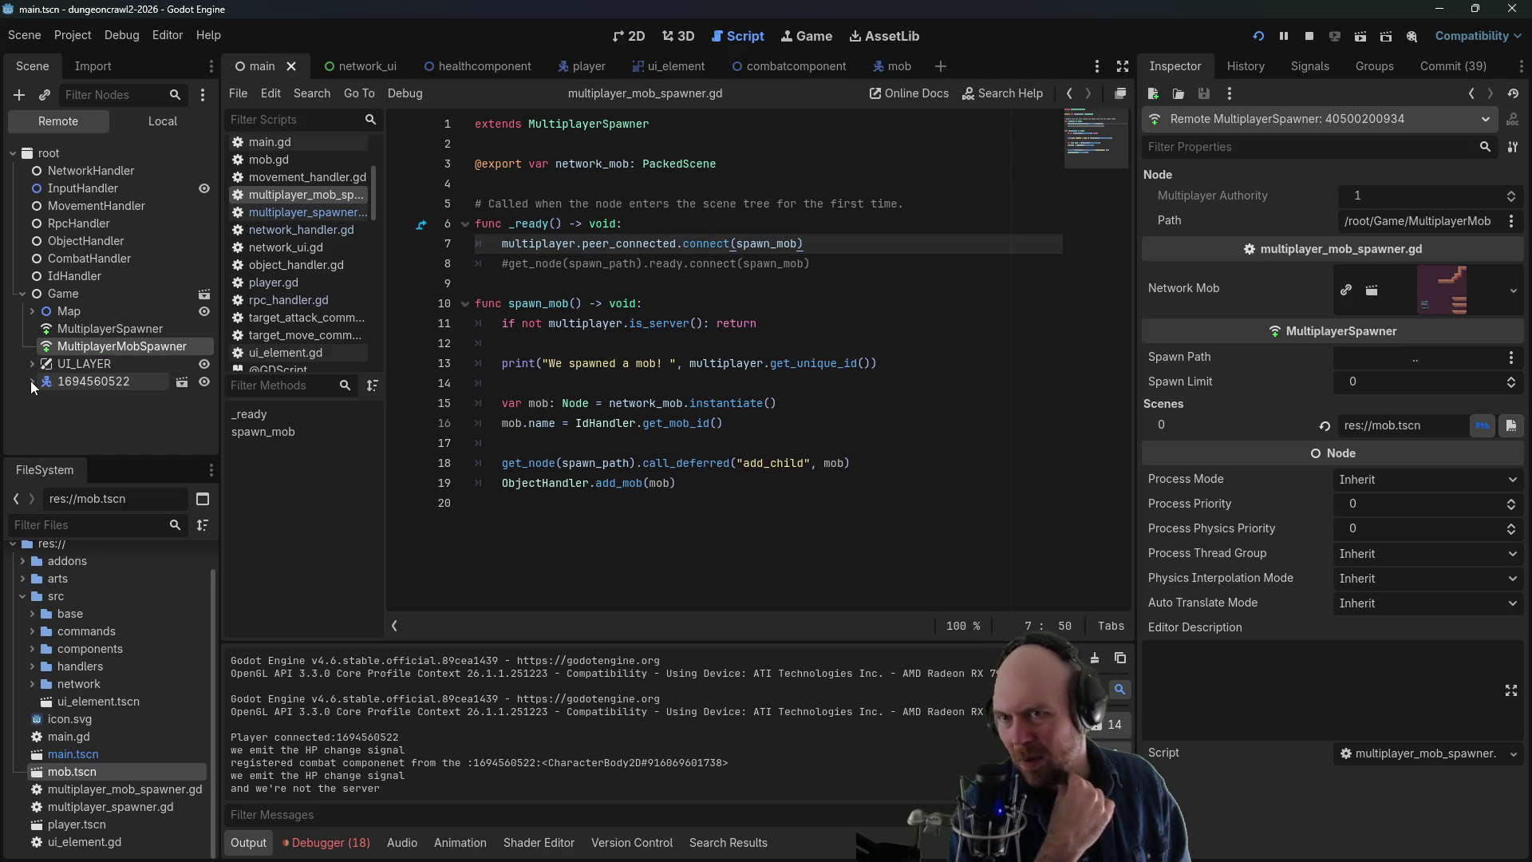
click(1347, 112)
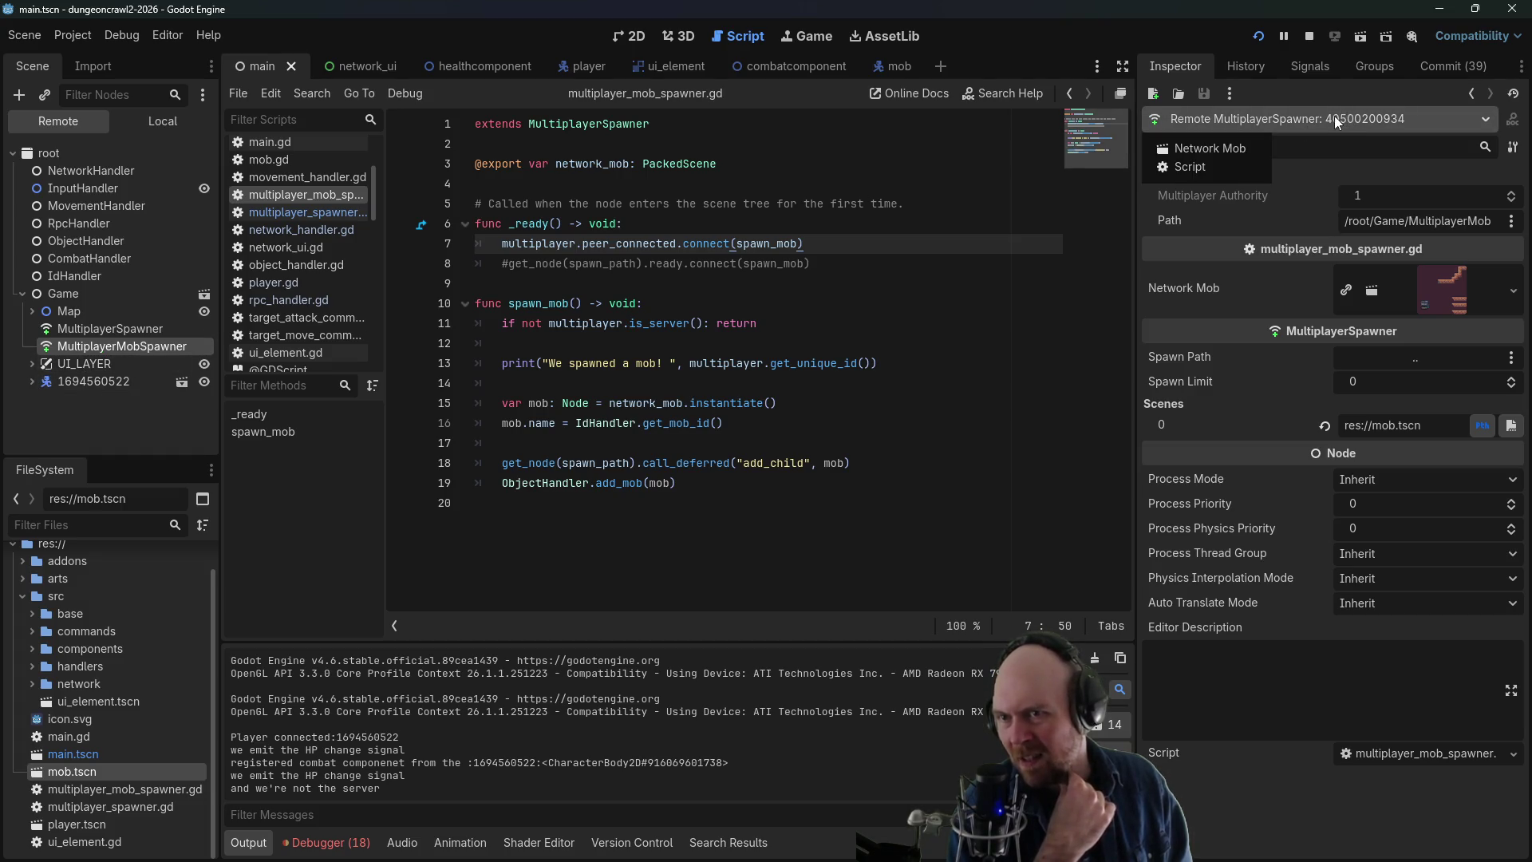
click(1246, 65)
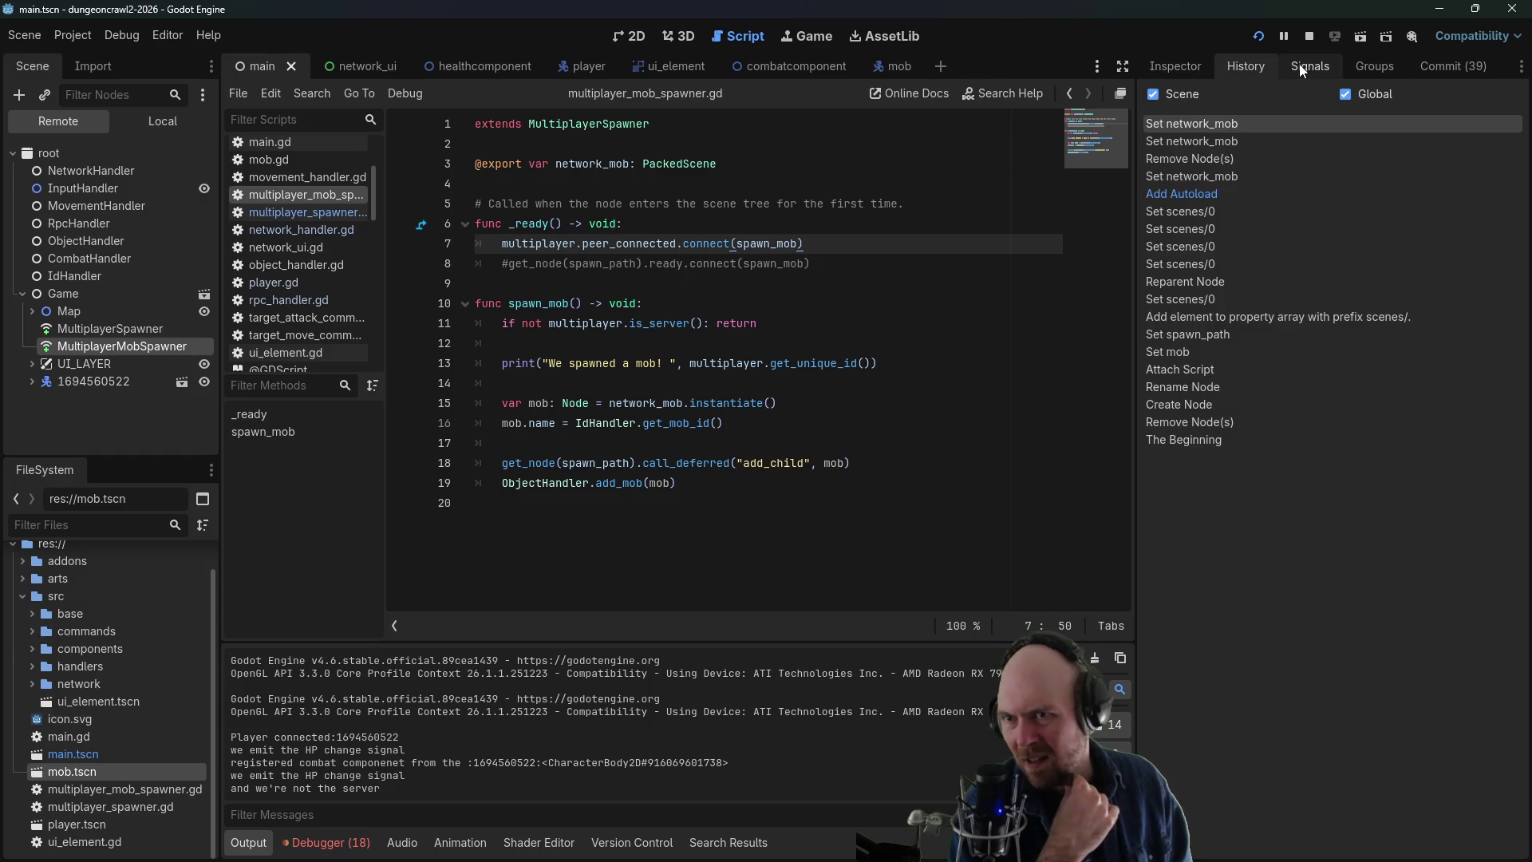
click(1157, 64)
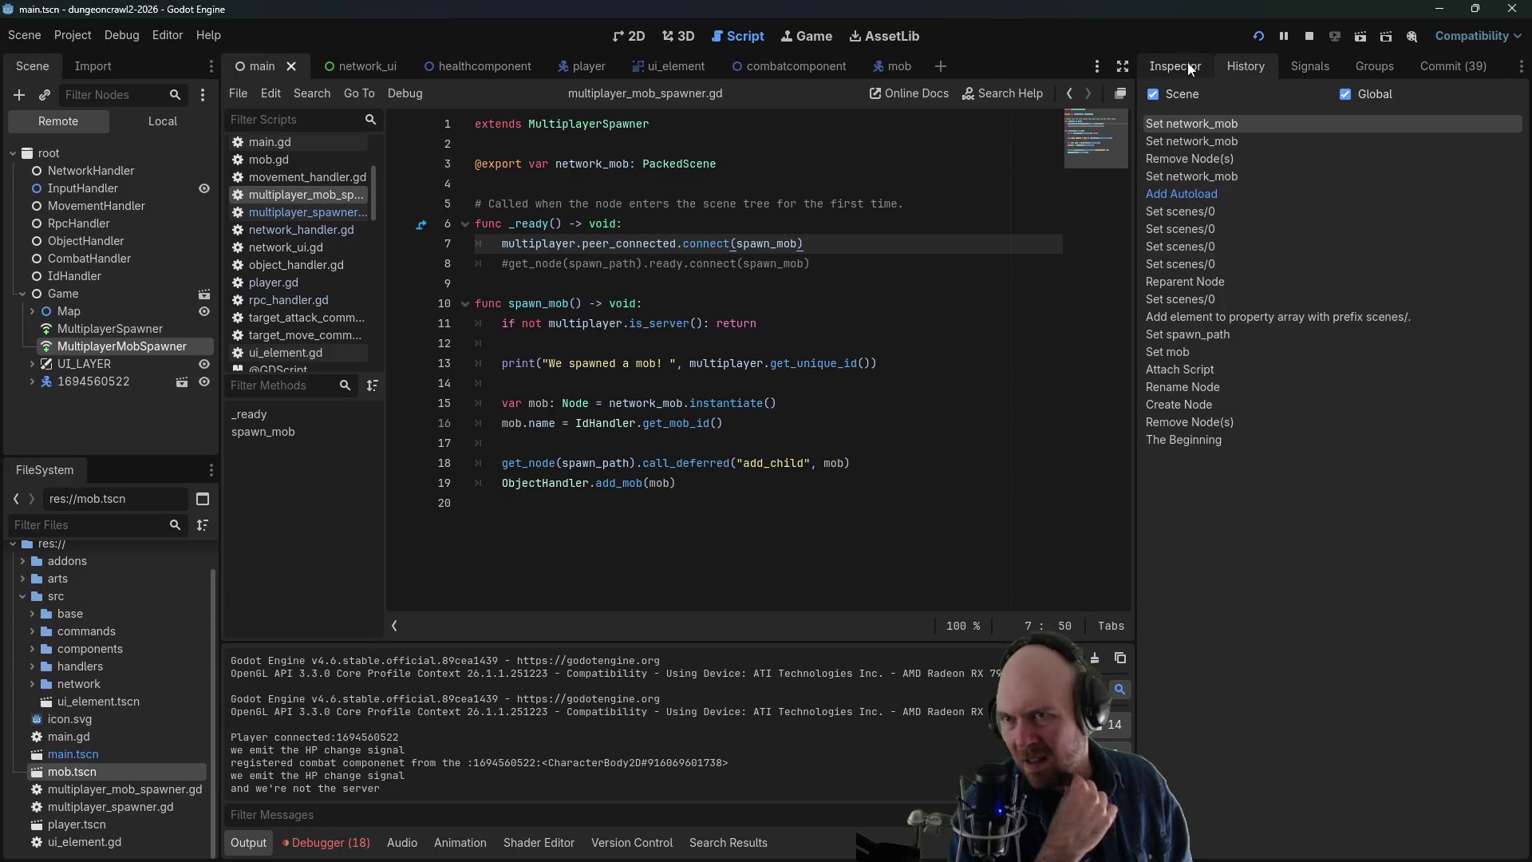
- Inspect the spawned player node's HealthBar and its signals
click(88, 380)
click(122, 401)
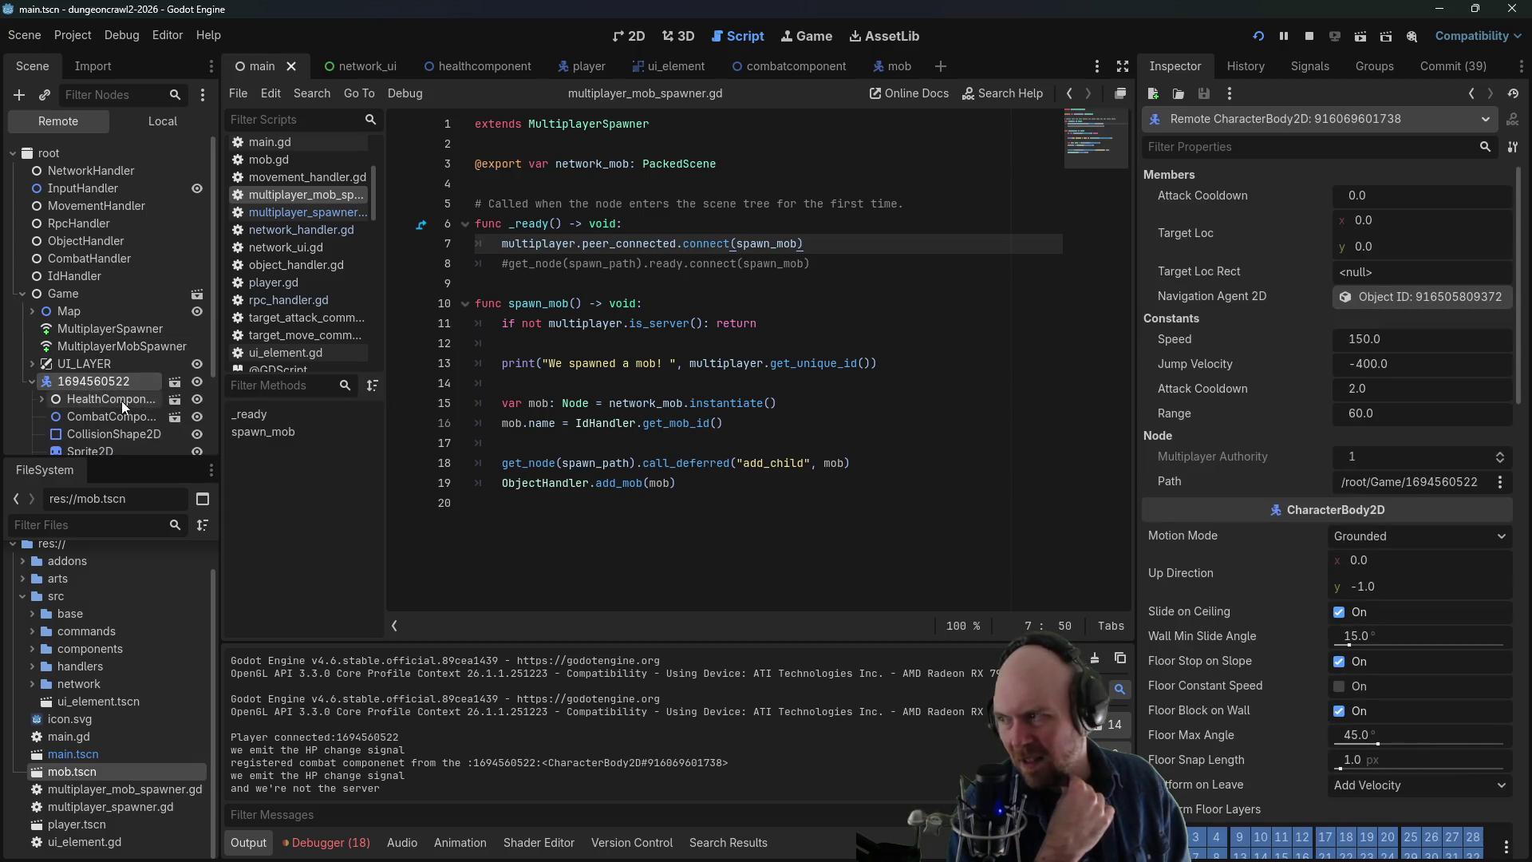
click(94, 415)
scroll(1243, 492, down, 10)
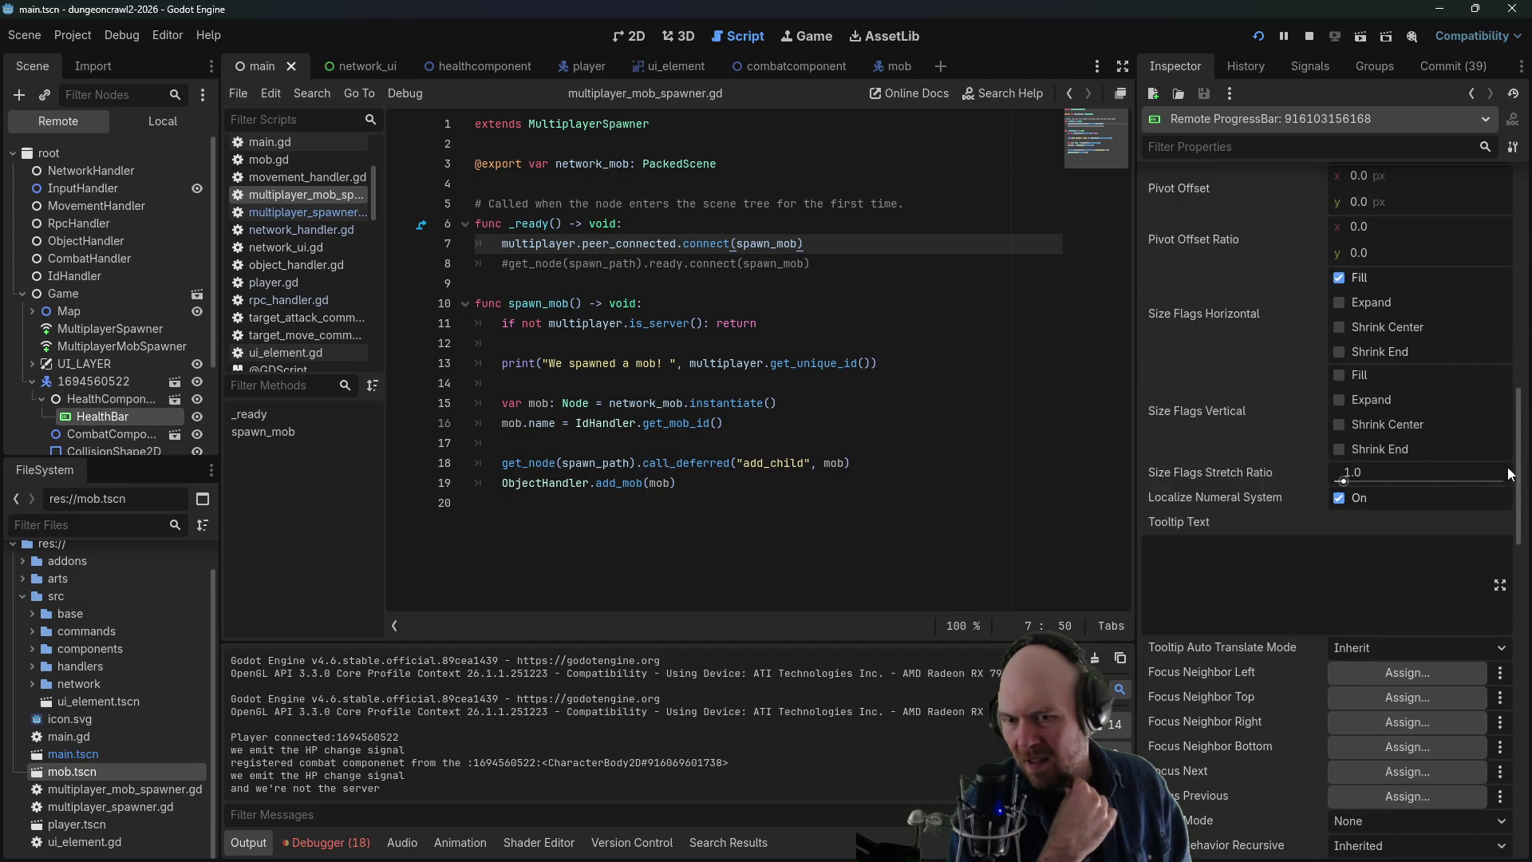
mouse_move(1519, 469)
mouse_down()
mouse_move(1500, 782)
mouse_move(1528, 168)
mouse_up()
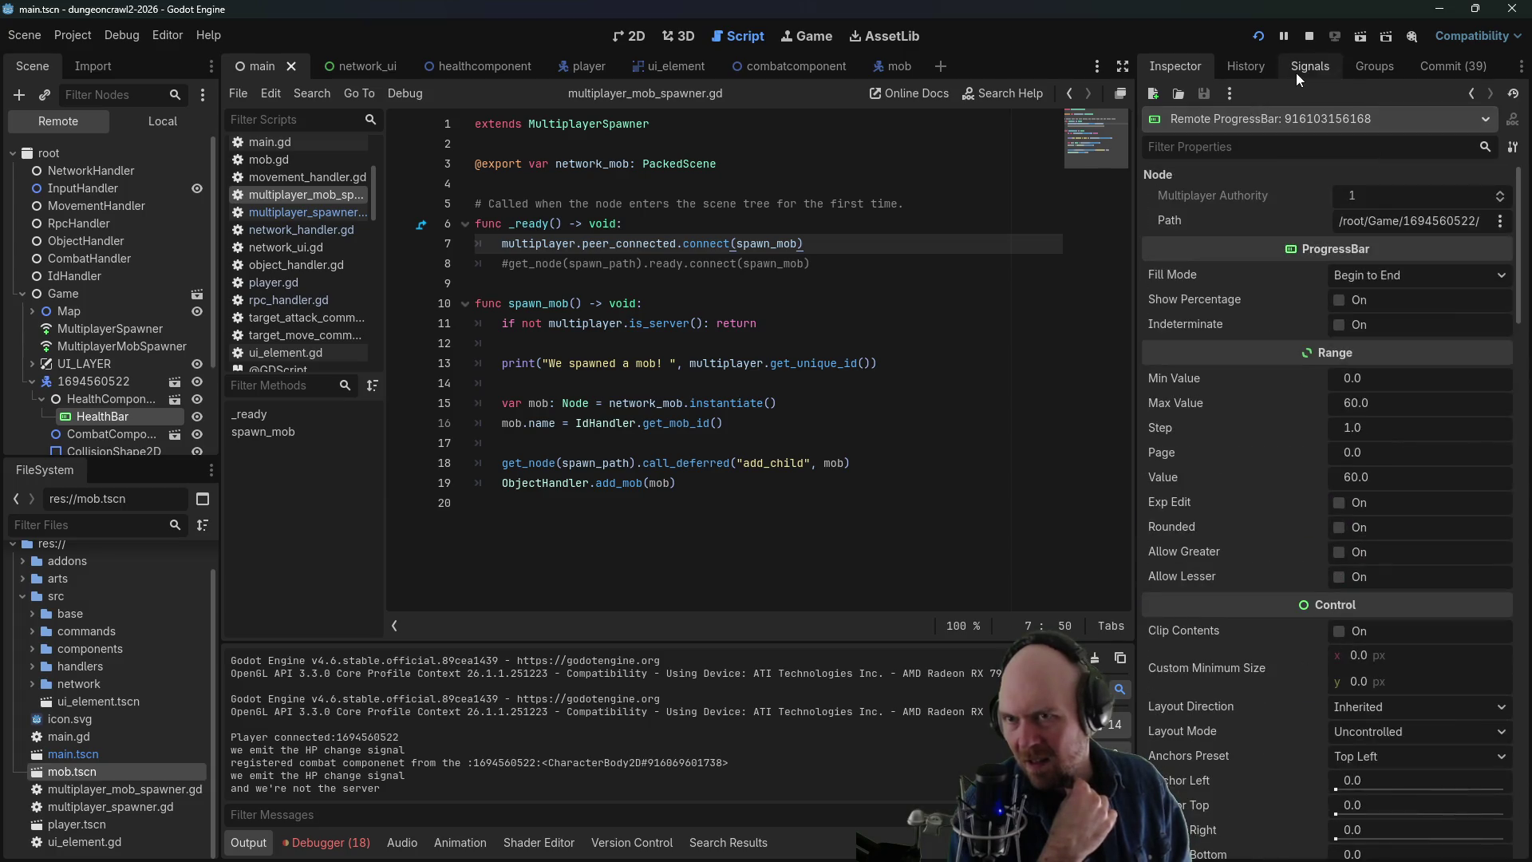
click(1301, 68)
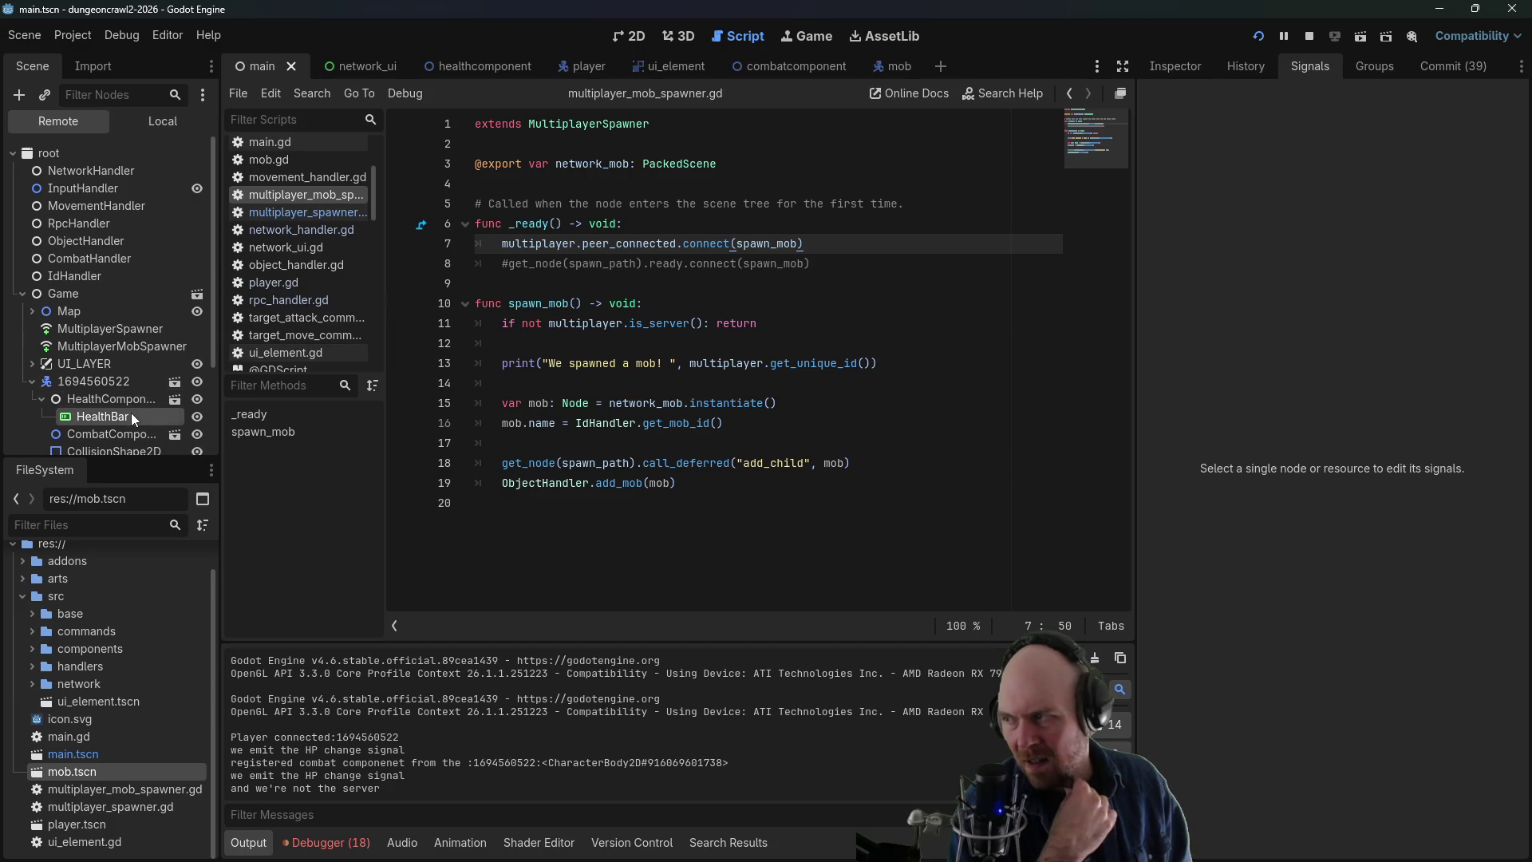
- Check the player's HealthComponent properties, showing Health 60 and Max Health 60
click(111, 400)
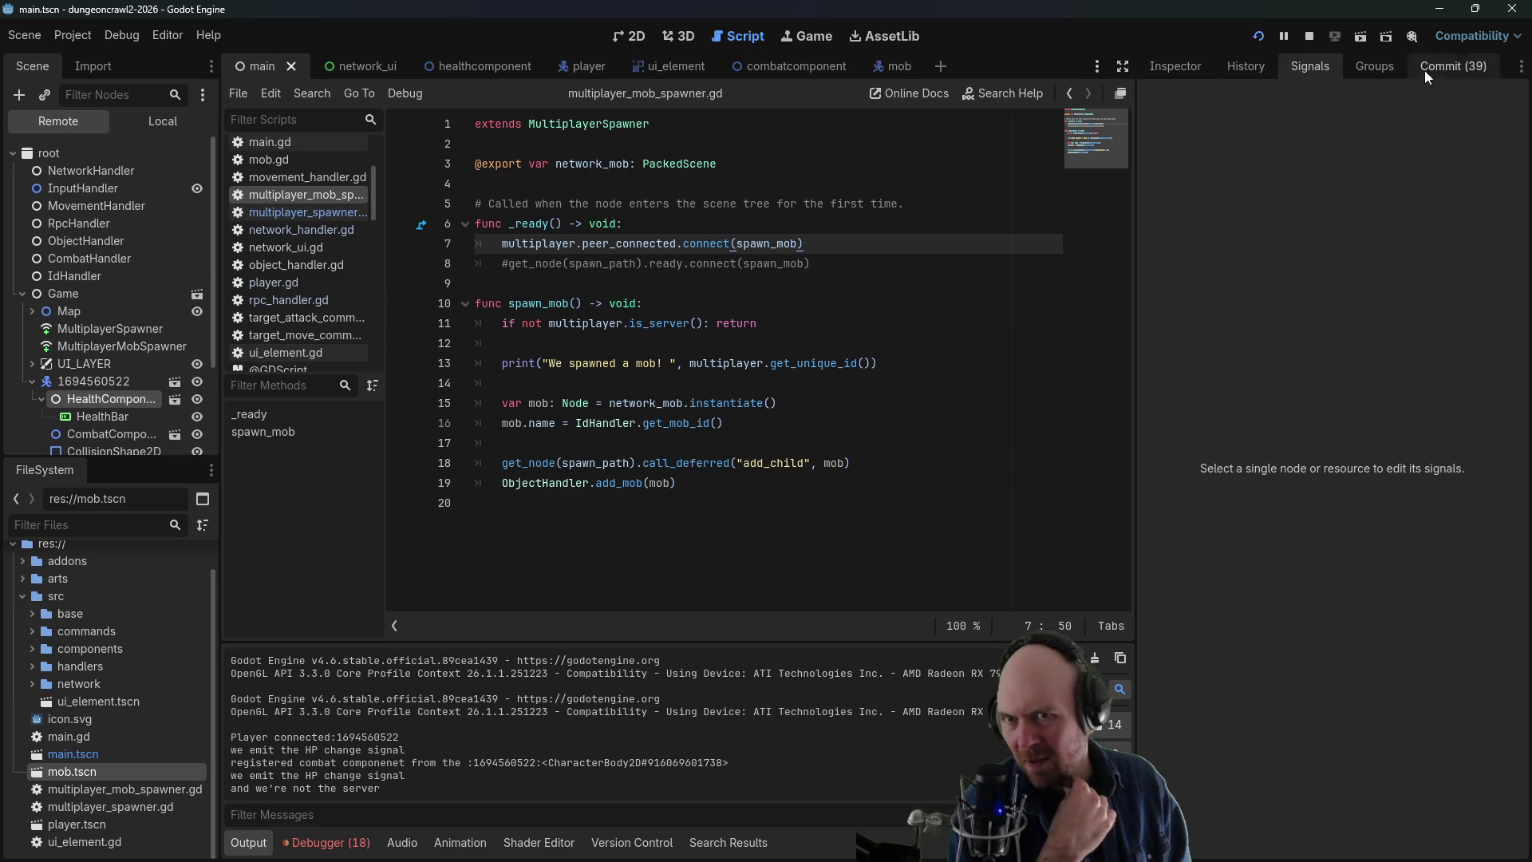
click(1180, 70)
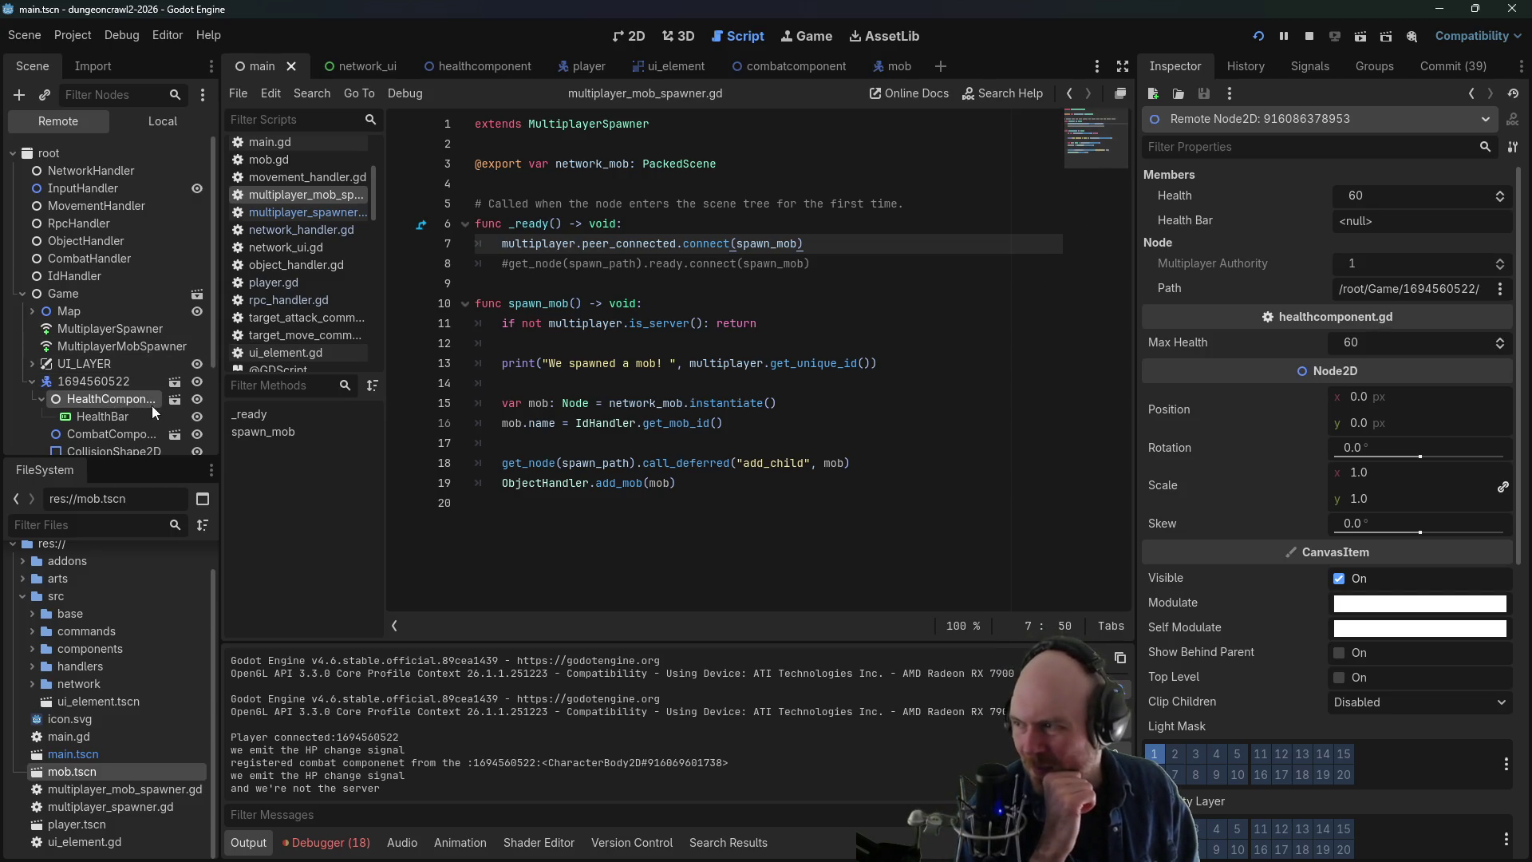
scroll(141, 410, down, 3)
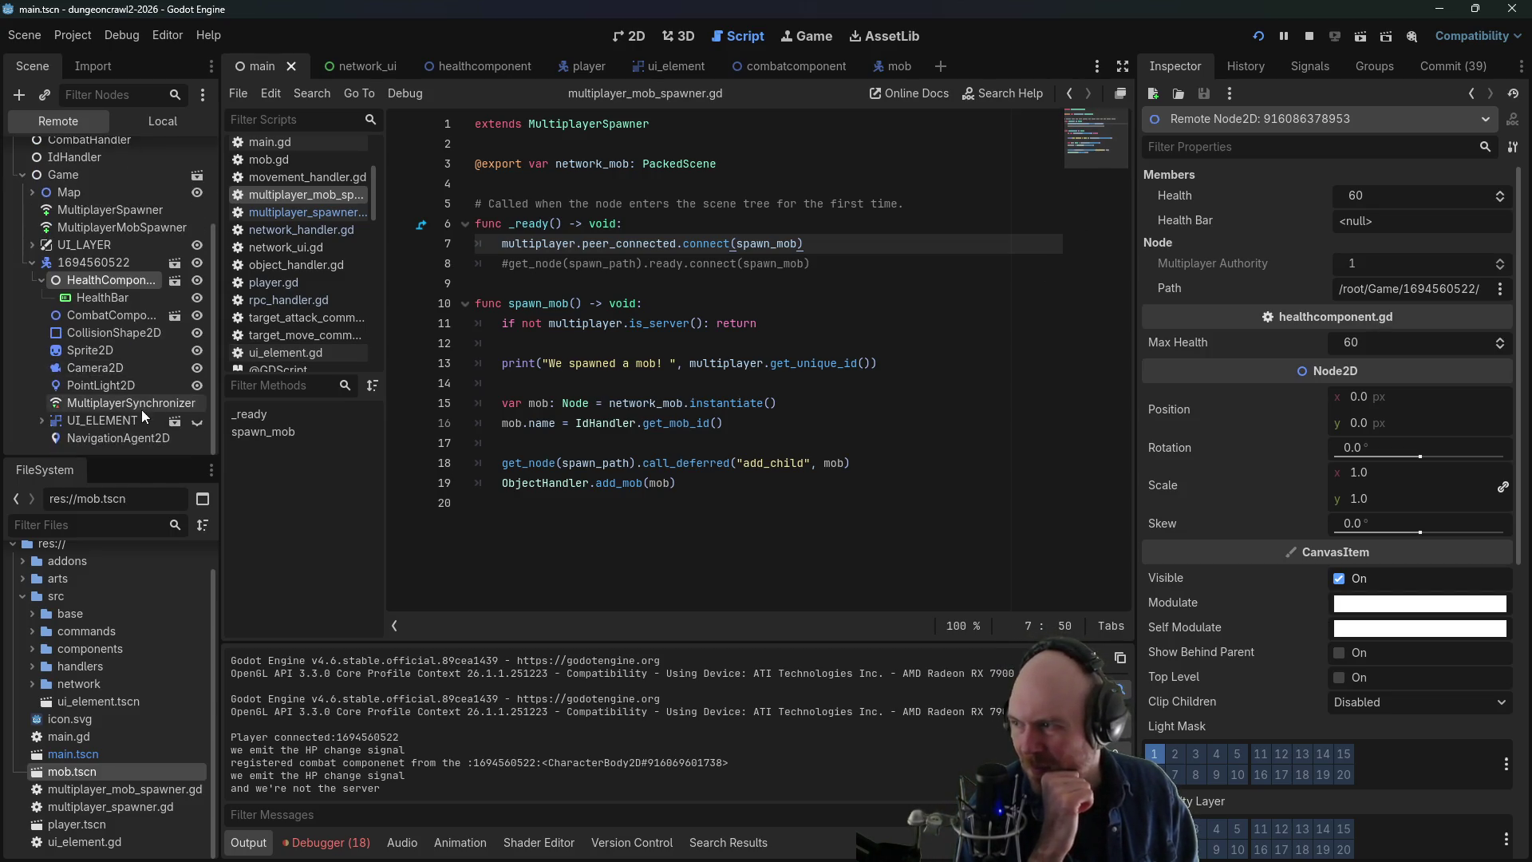
click(115, 299)
click(112, 278)
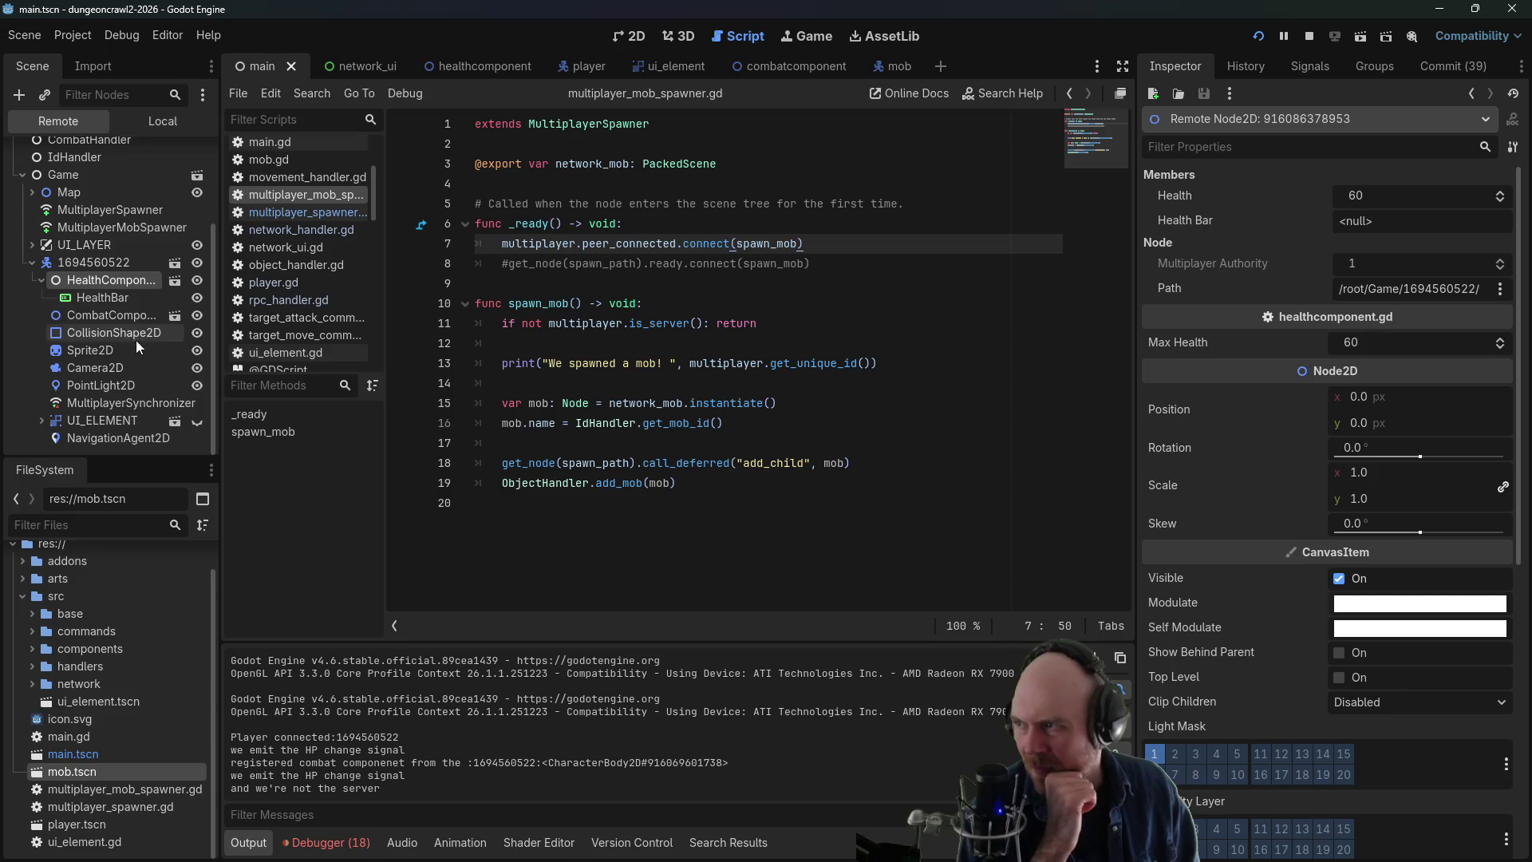
scroll(126, 352, up, 3)
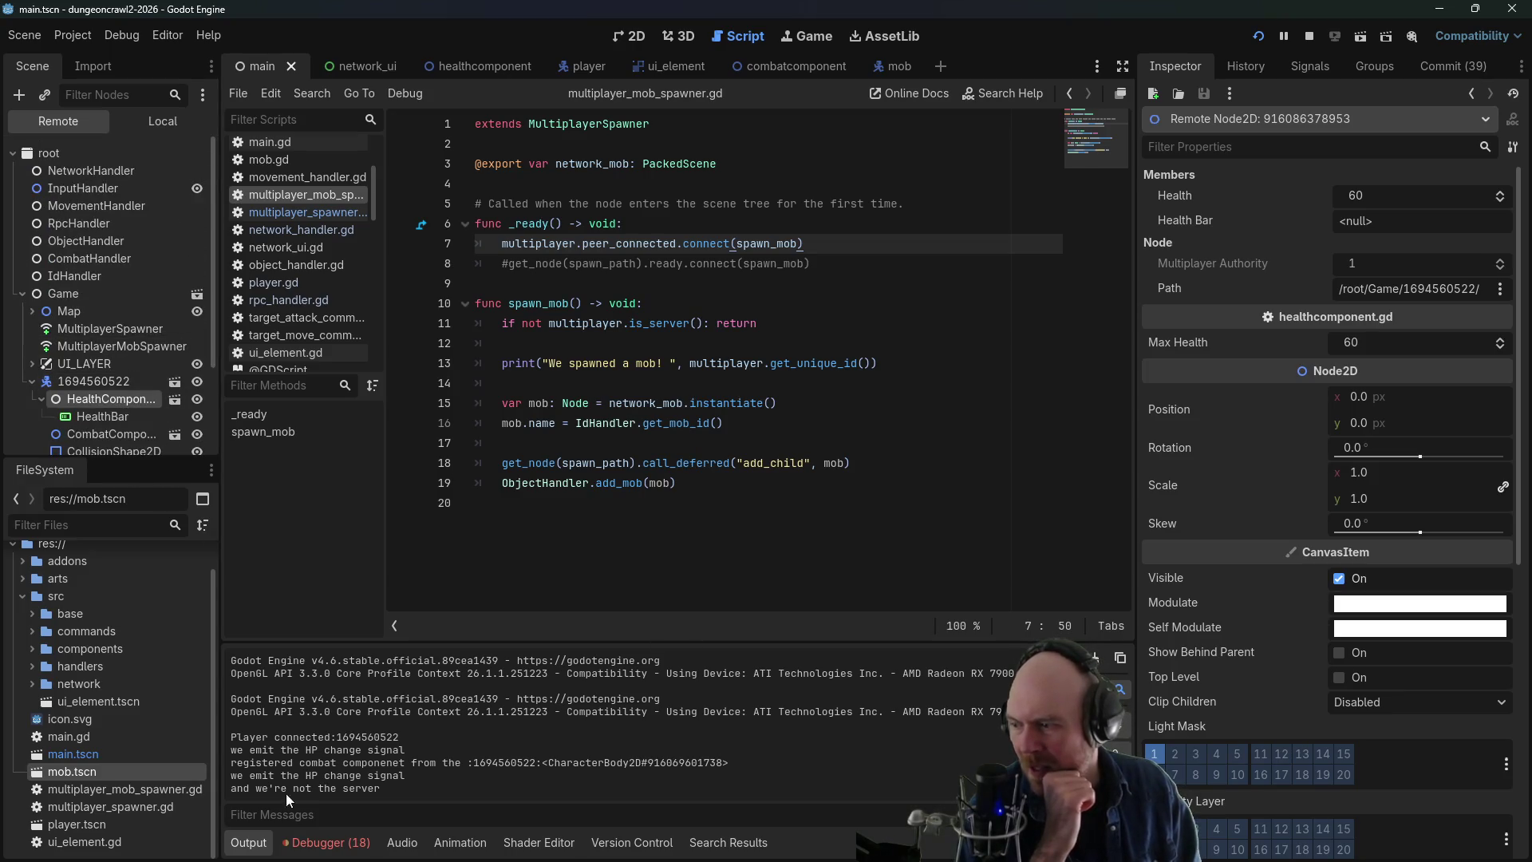
click(313, 843)
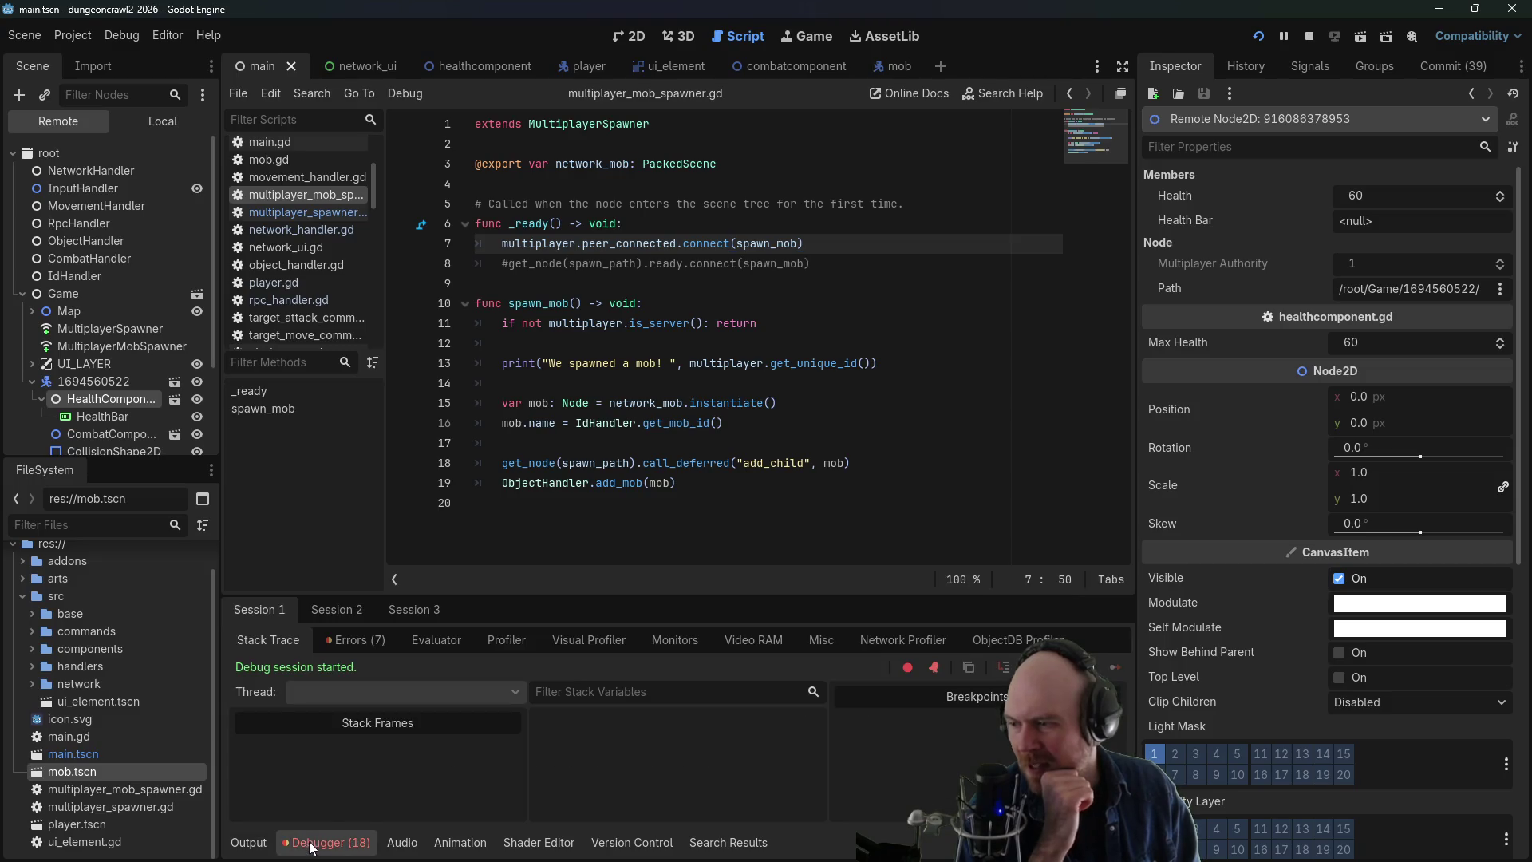
- Browse the debugger tabs and show the third session's Errors list
click(334, 643)
click(415, 645)
click(496, 645)
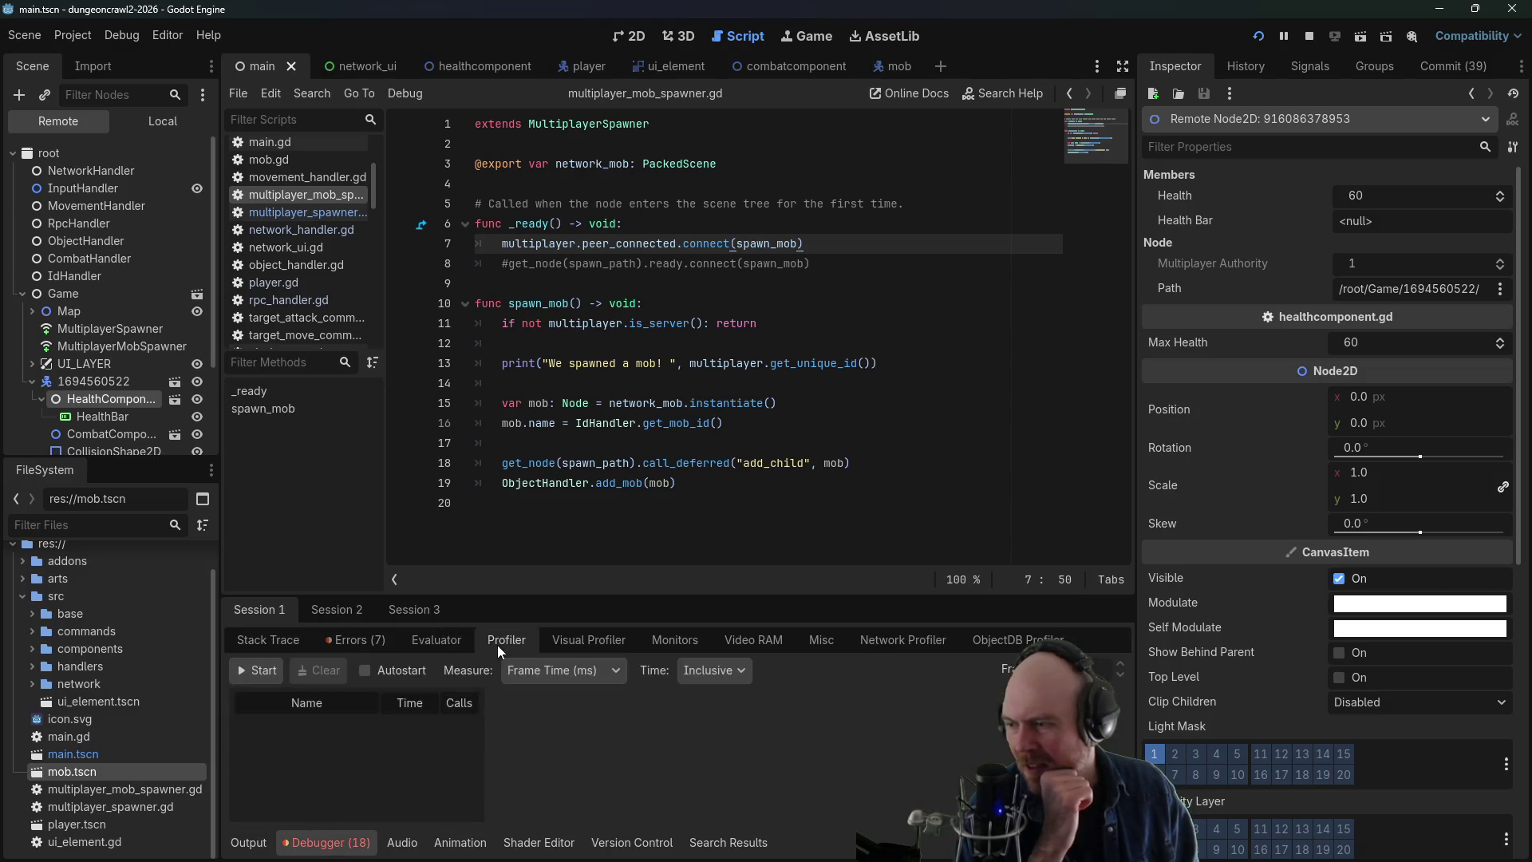
click(259, 640)
click(338, 609)
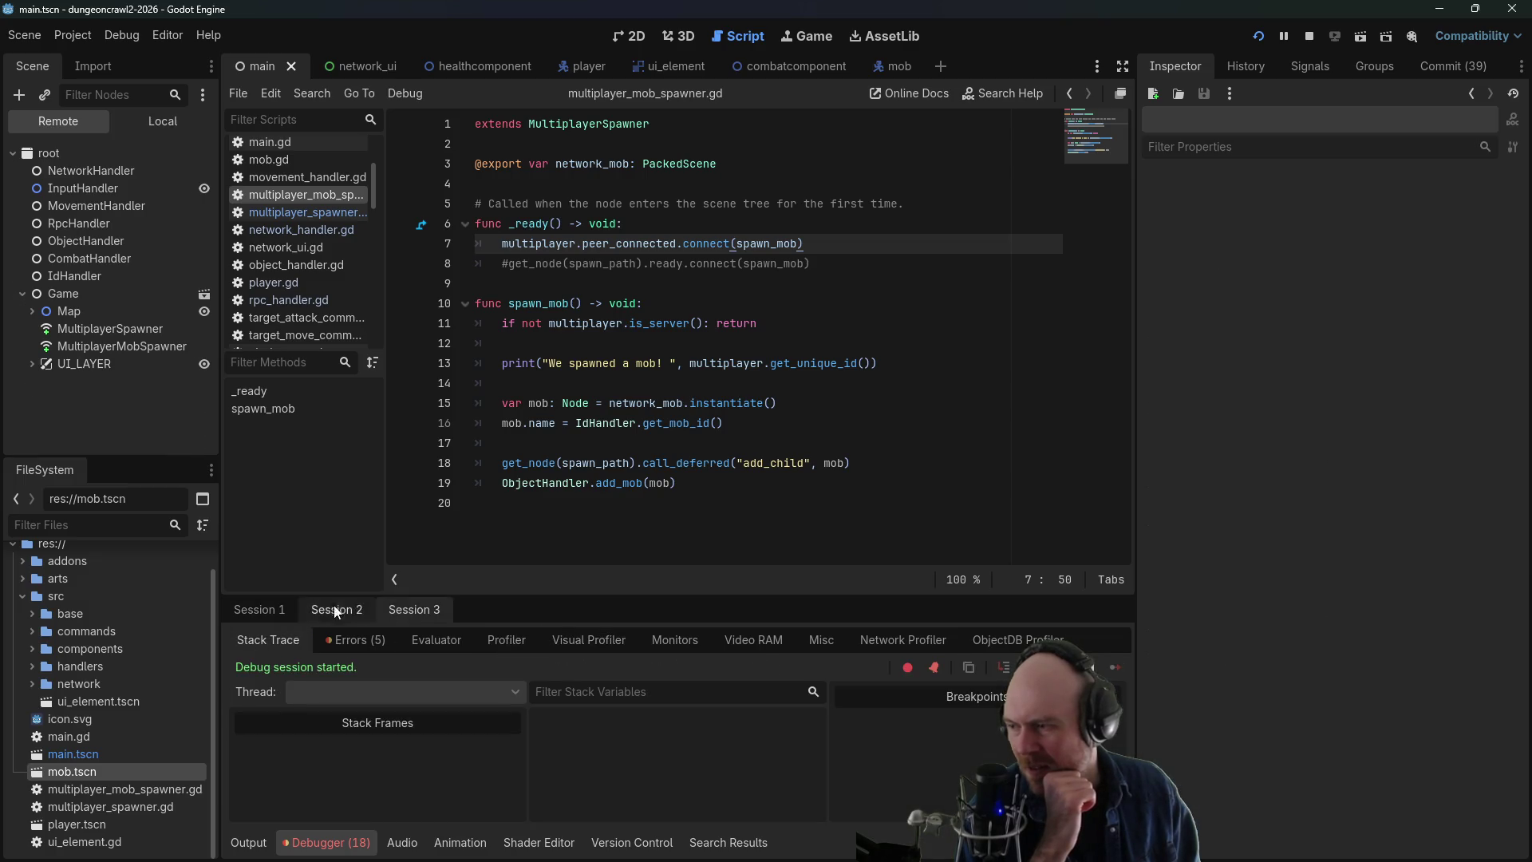
click(321, 640)
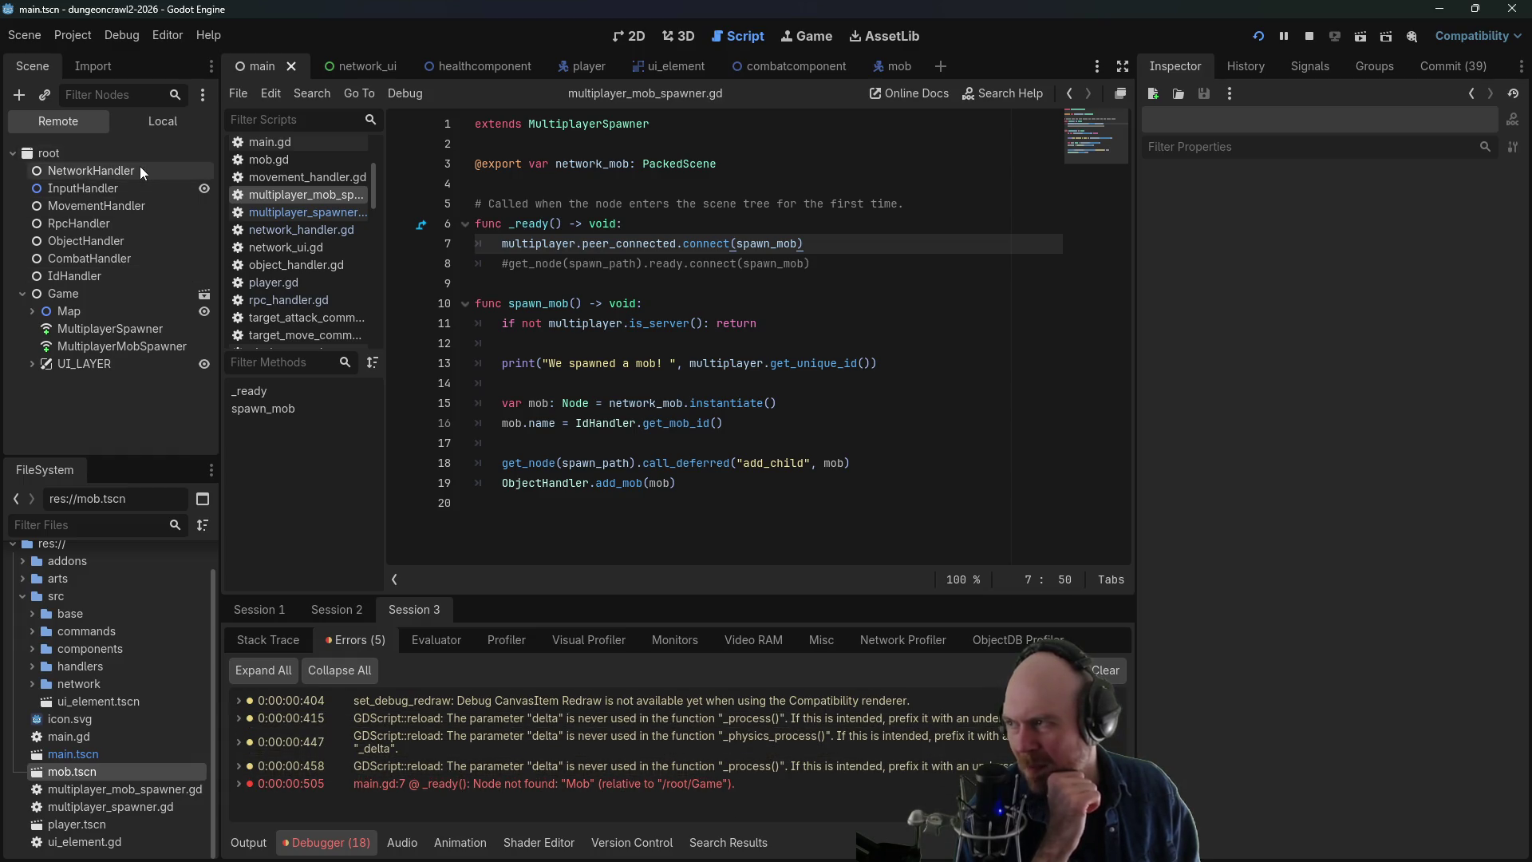
- Jump to the main.gd:7 'Node not found: Mob' error and examine its add_mob call
double_click(418, 784)
double_click(418, 784)
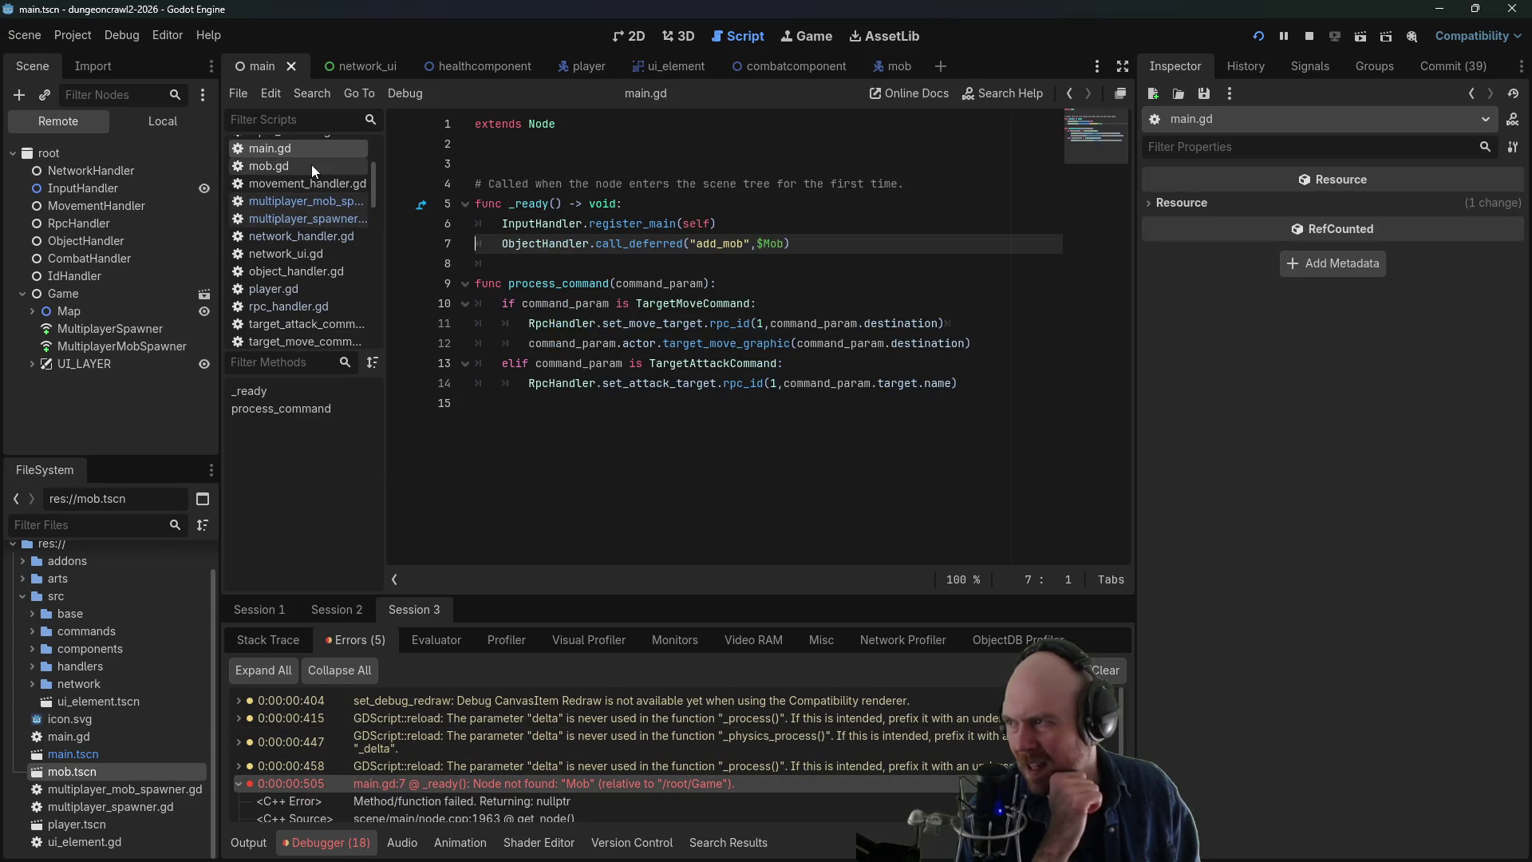
click(691, 244)
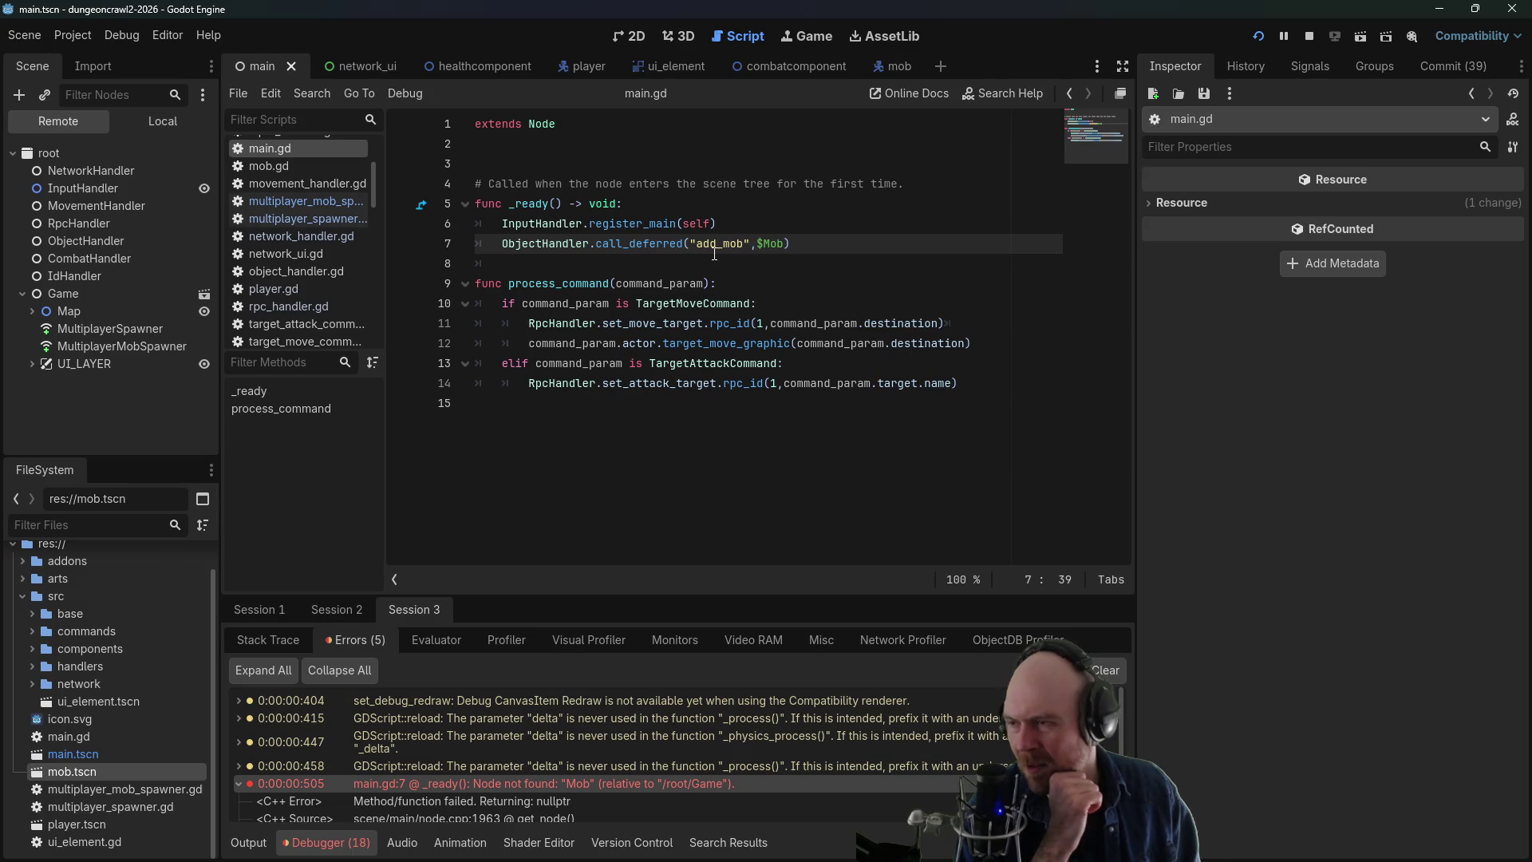
click(692, 244)
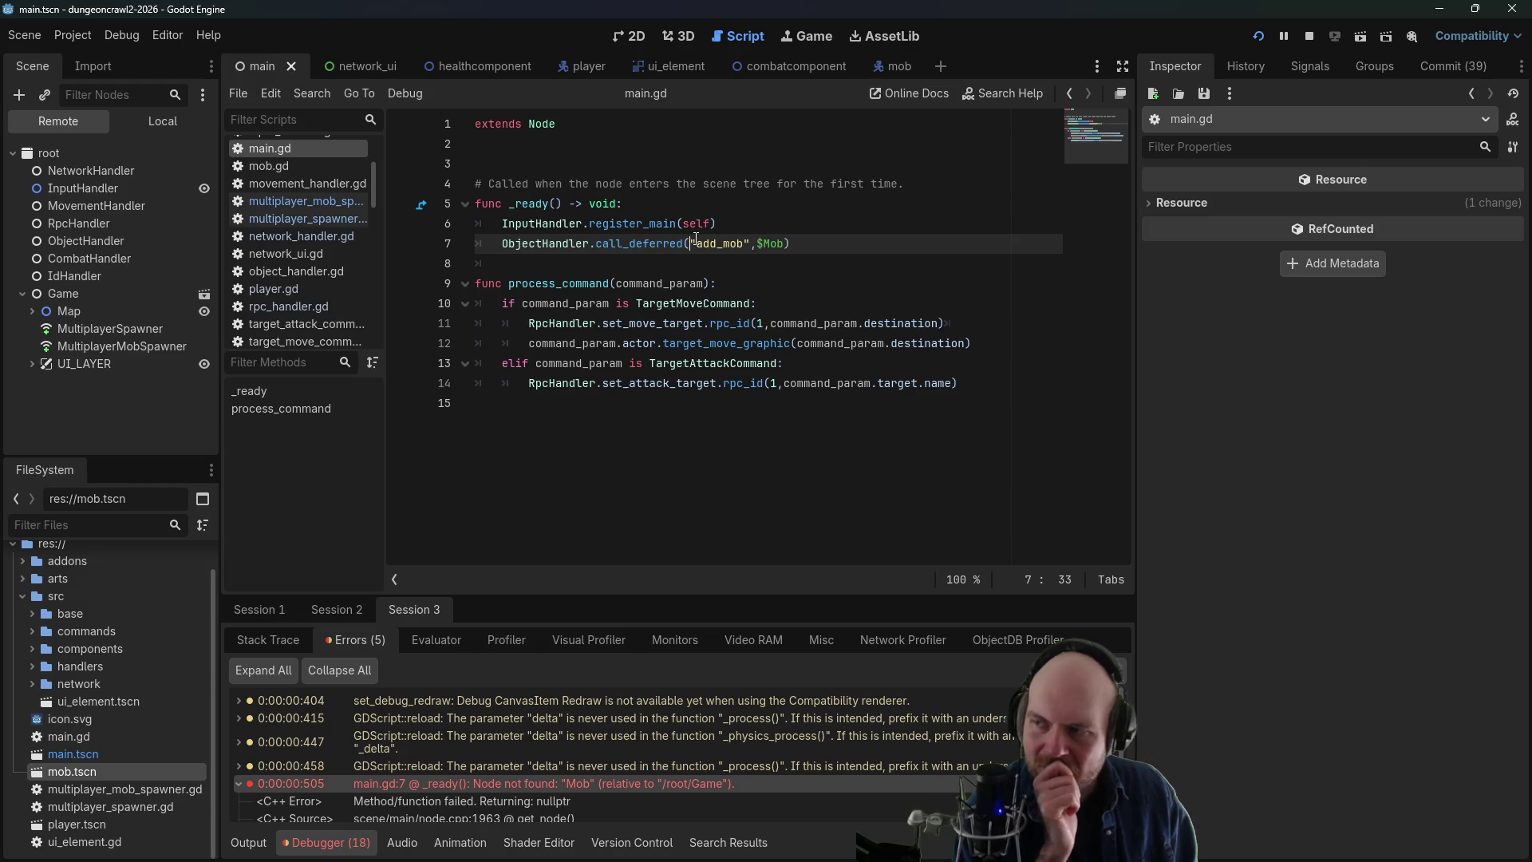
click(735, 226)
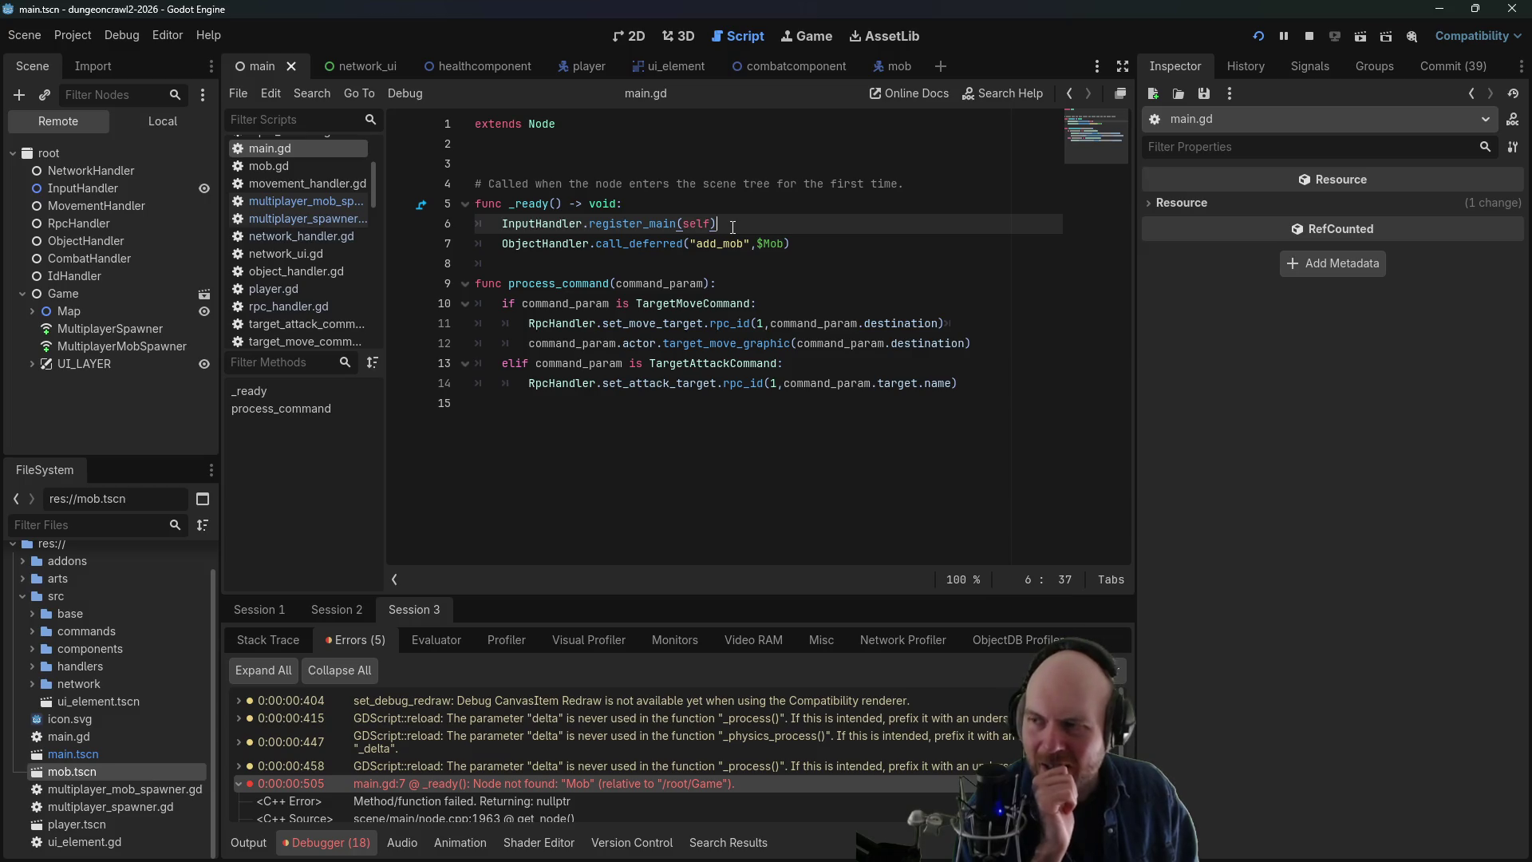
click(577, 243)
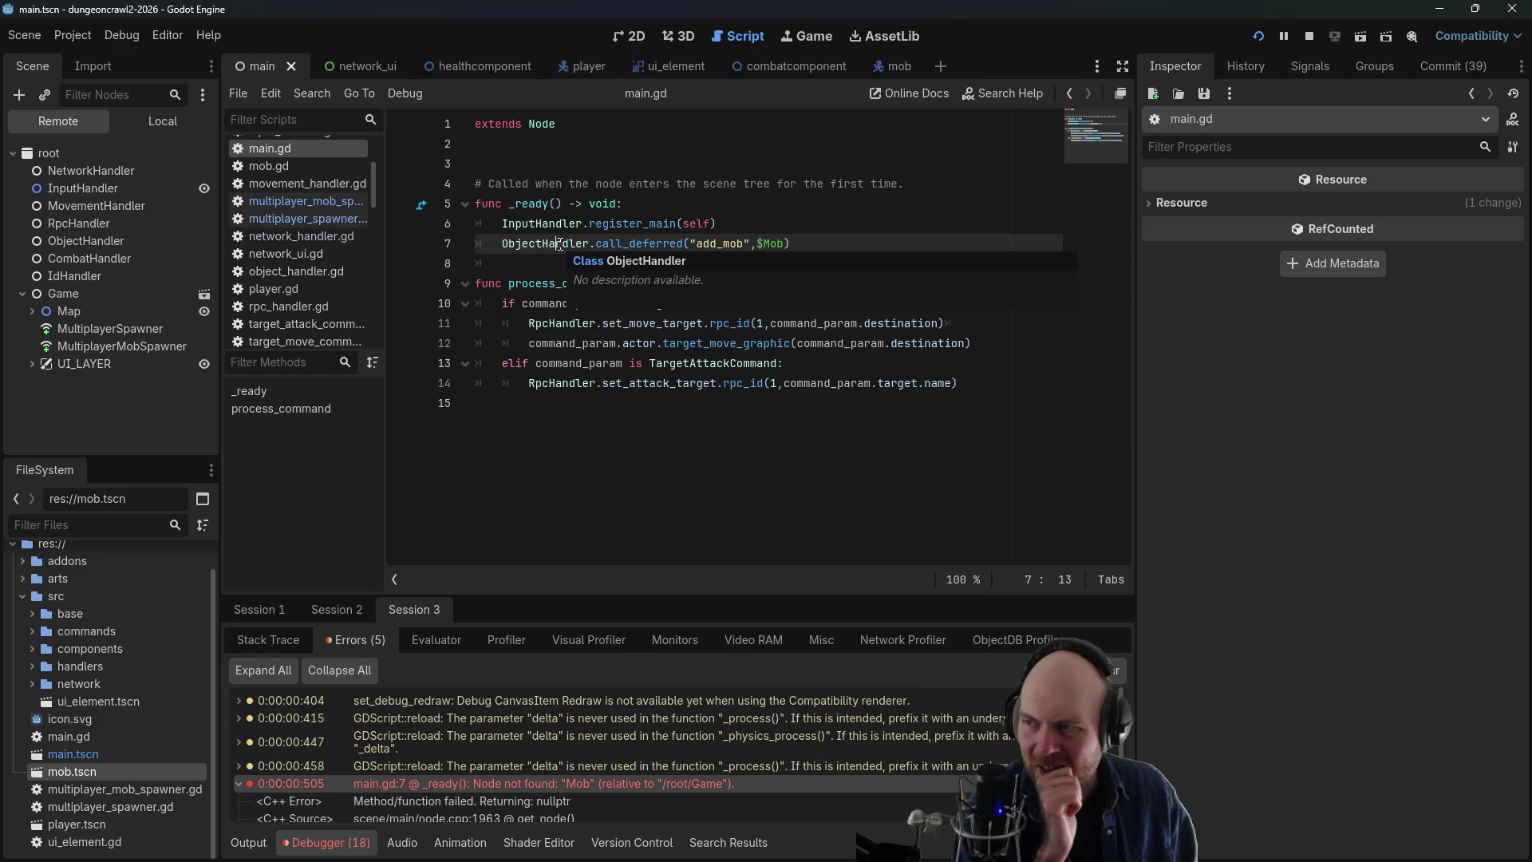
click(550, 245)
mouse_move(550, 246)
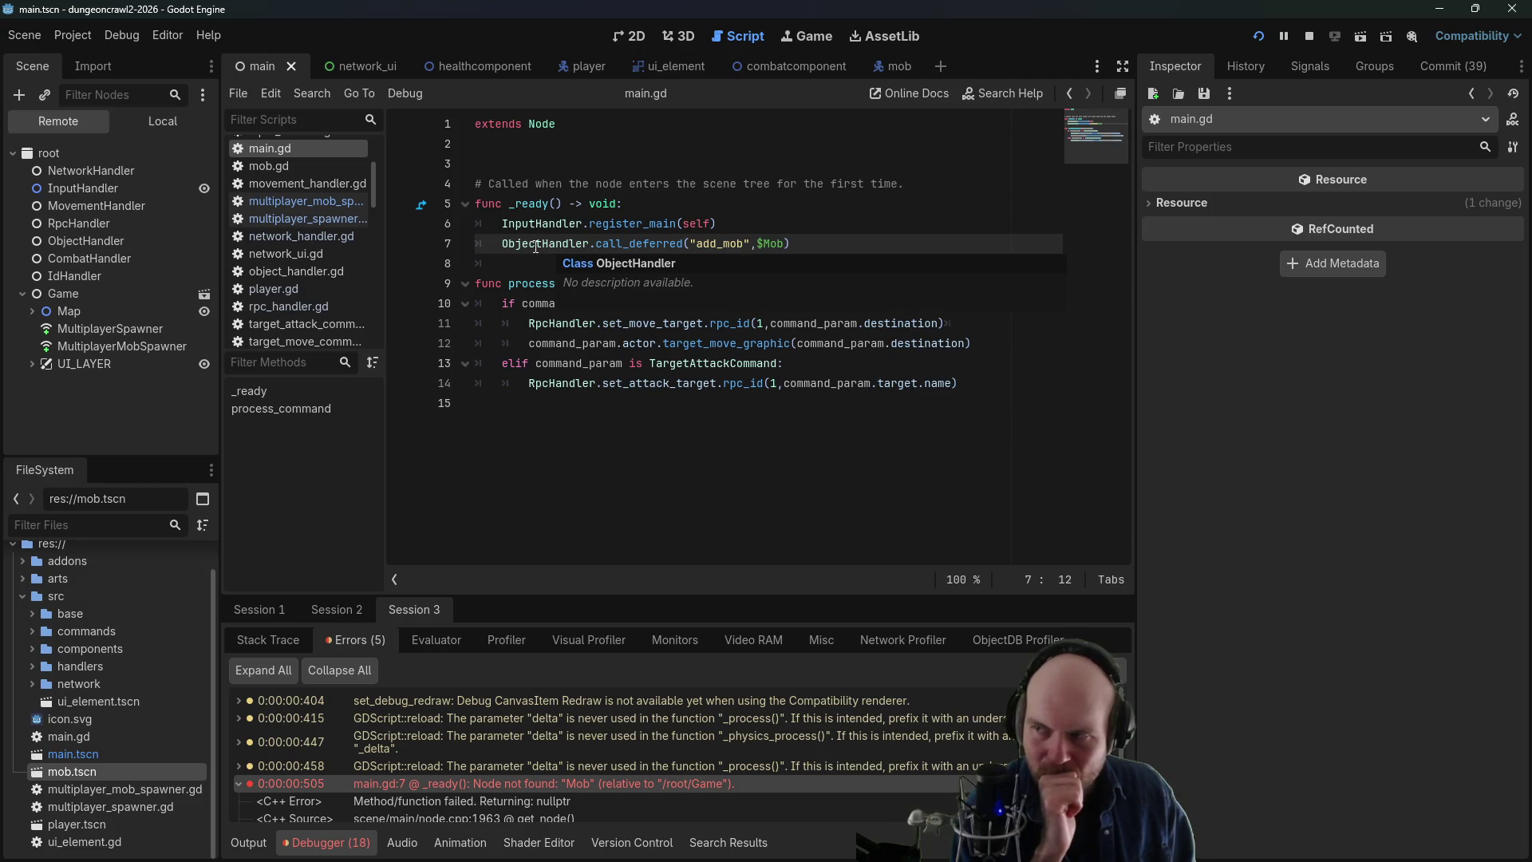
- Comment out line 7 of main.gd with #, stop the game, and open mob.gd
key(Home)
text(#)
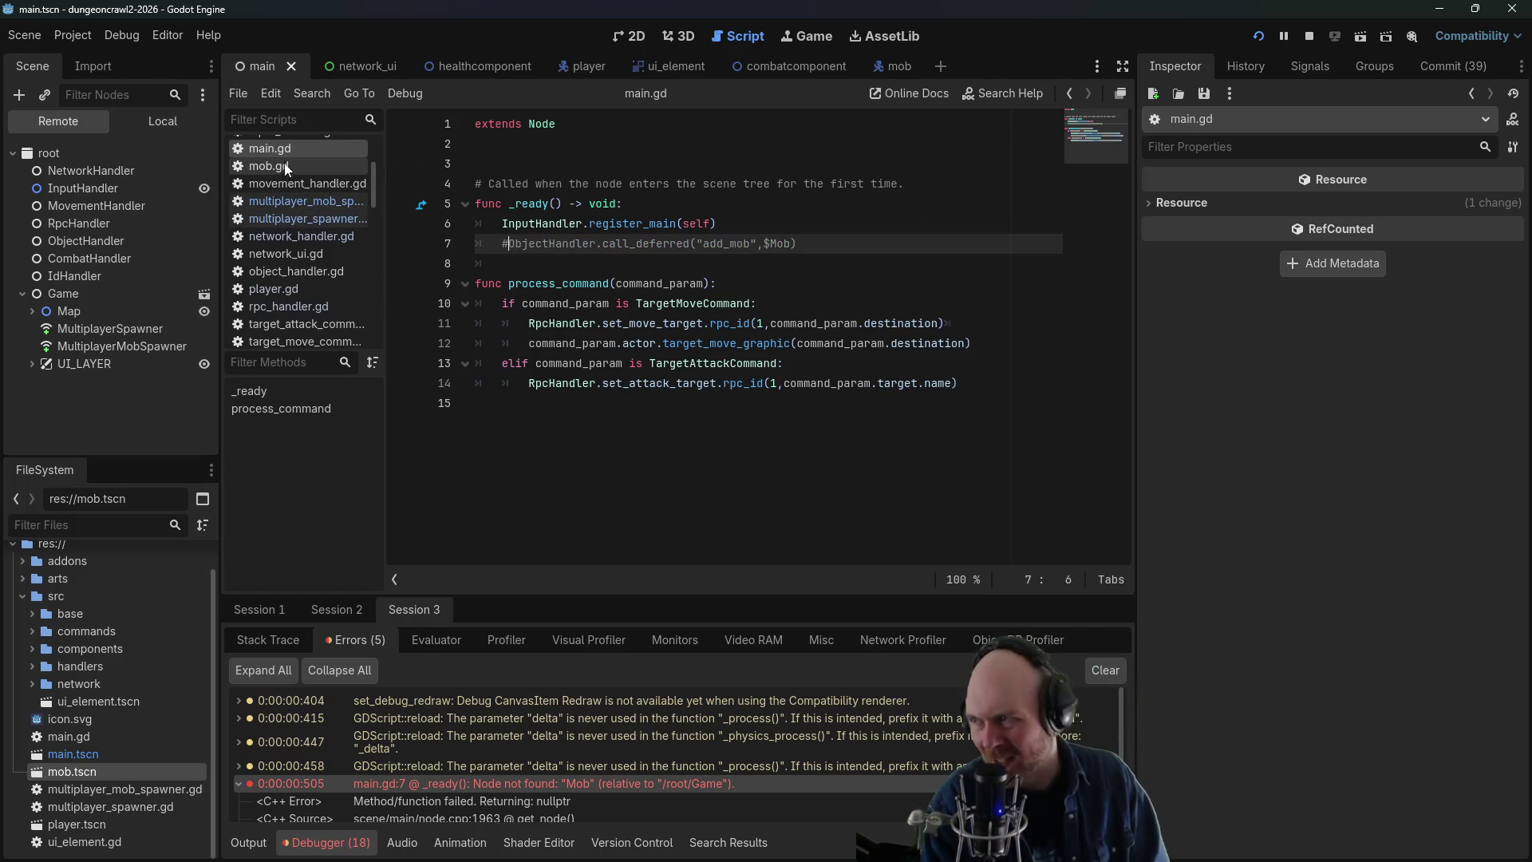
click(1313, 36)
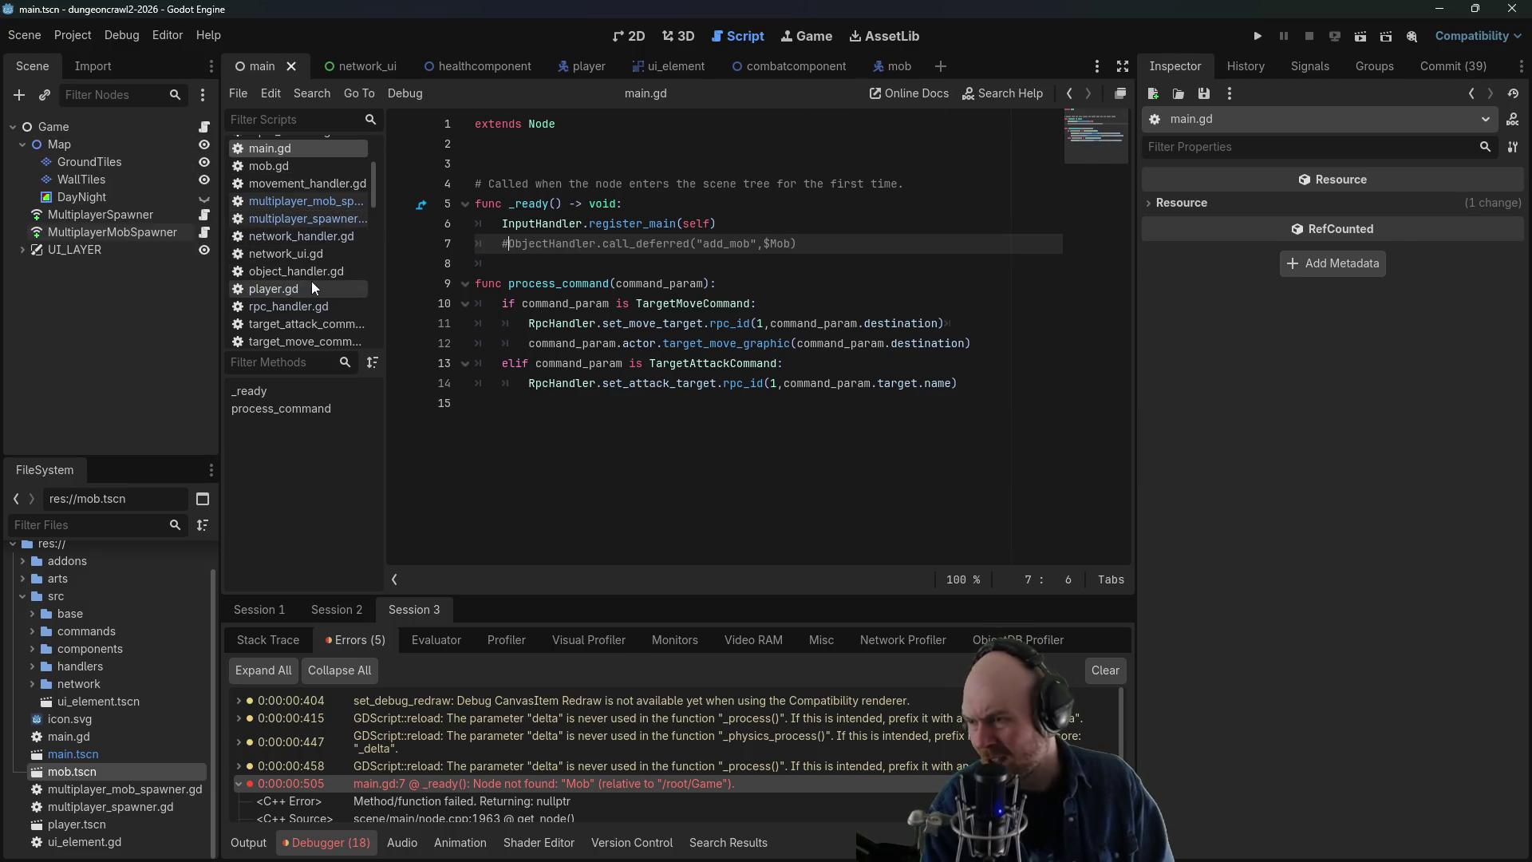
click(305, 170)
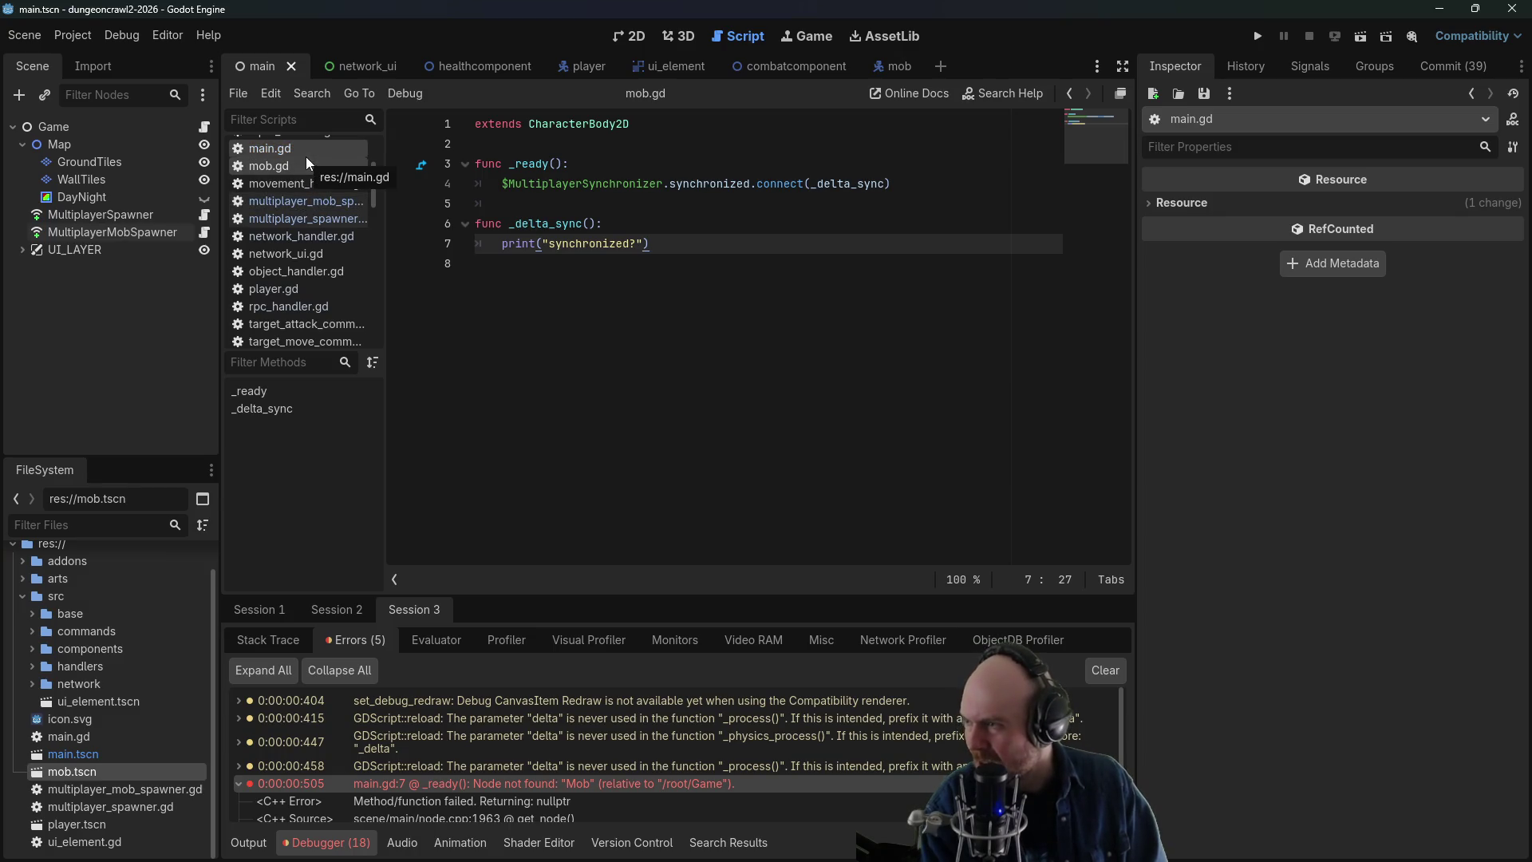
- Scroll through player.gd's ready and movement code, then select main.gd's add_mob call on line 7
scroll(310, 319, up, 2)
scroll(311, 323, down, 1)
click(309, 314)
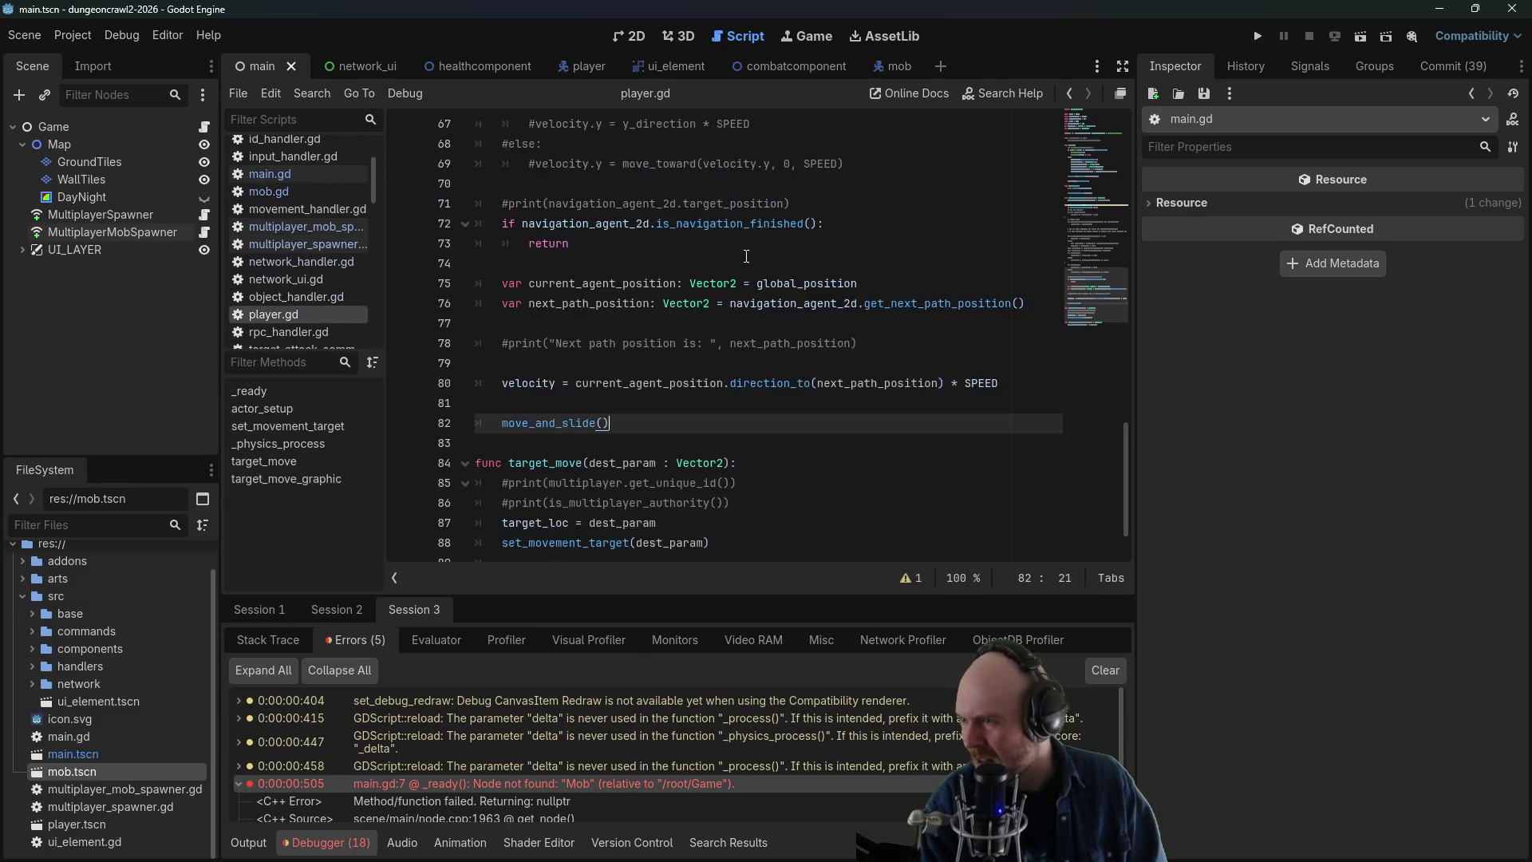
scroll(1042, 303, up, 5)
scroll(1029, 303, up, 10)
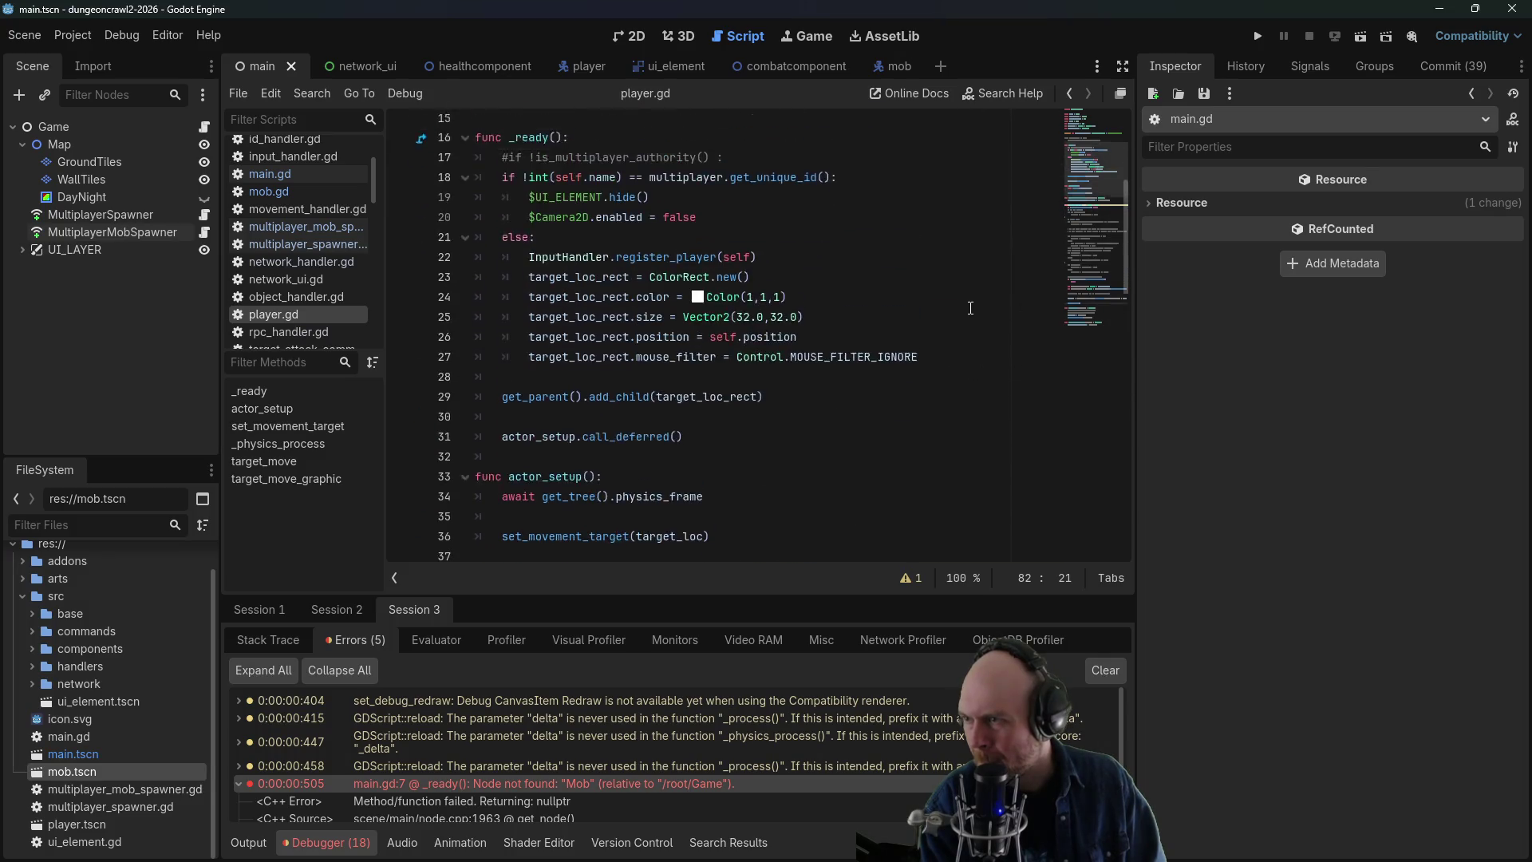
scroll(574, 434, down, 3)
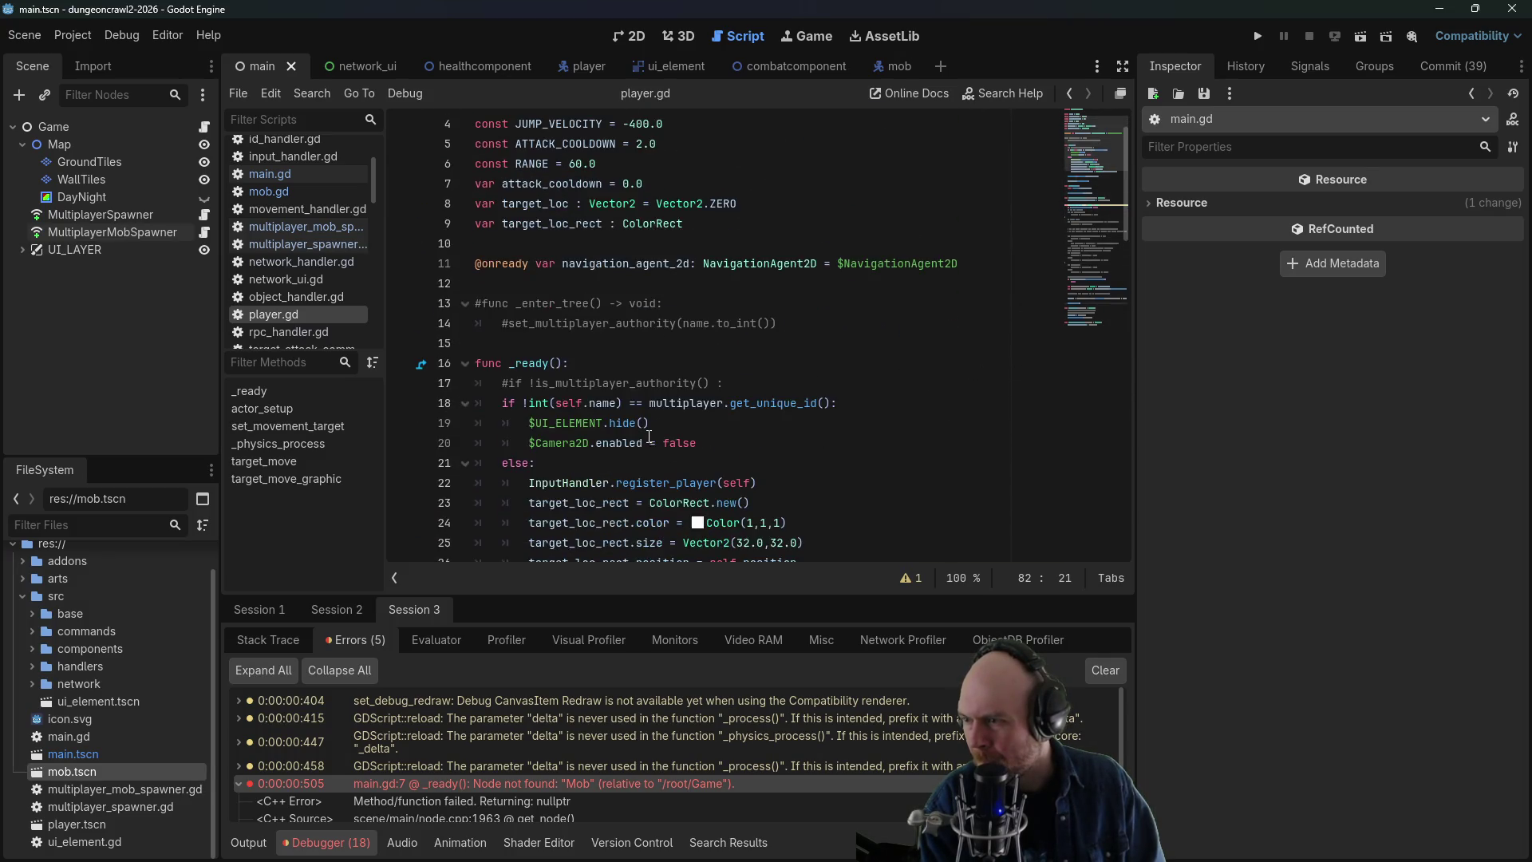
scroll(663, 421, down, 1)
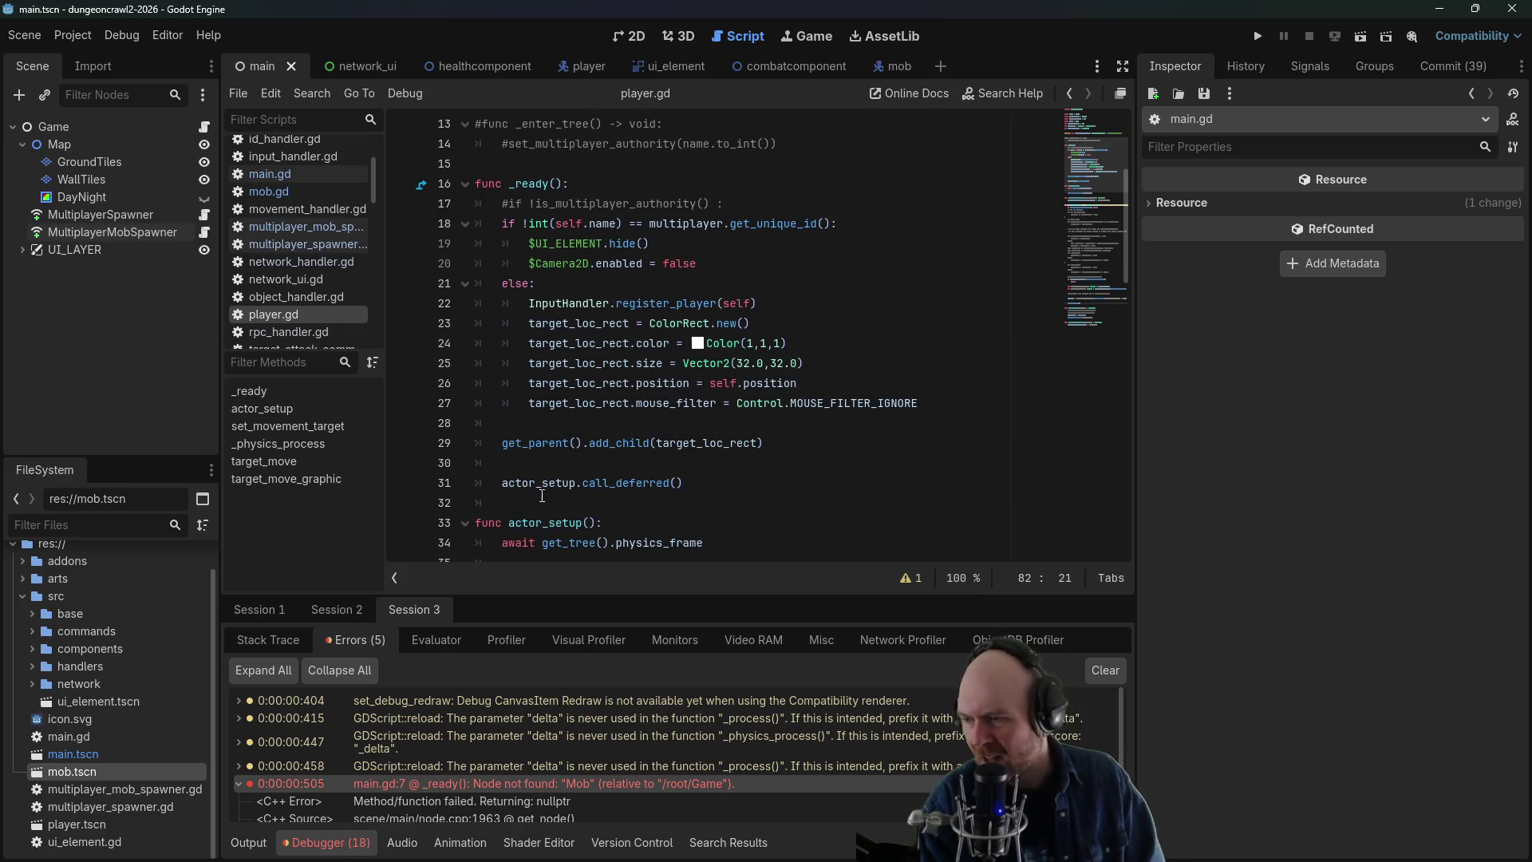
scroll(562, 499, down, 1)
scroll(559, 506, down, 1)
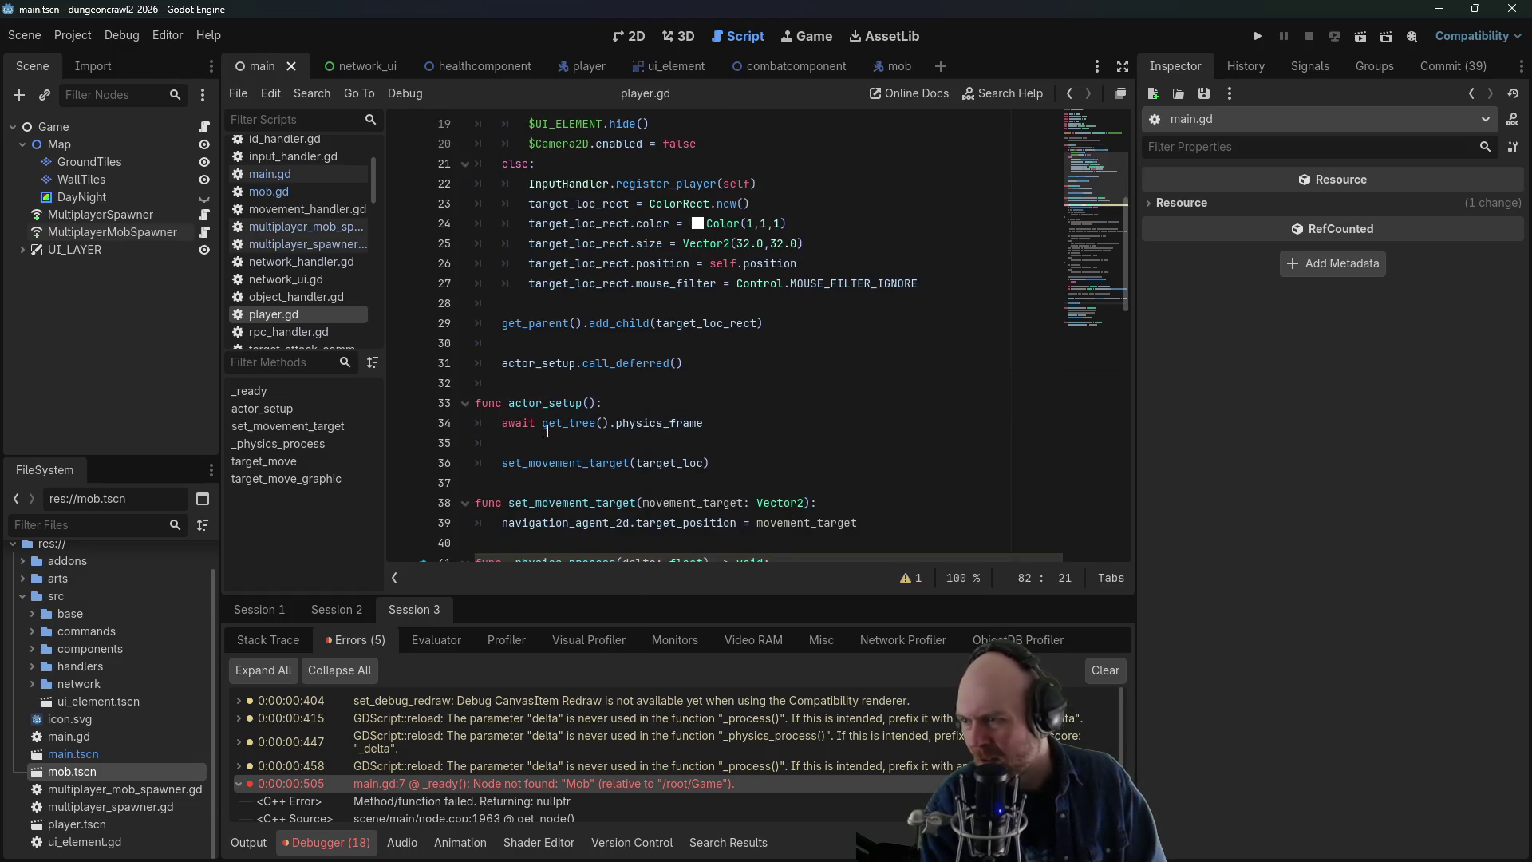
scroll(599, 467, down, 1)
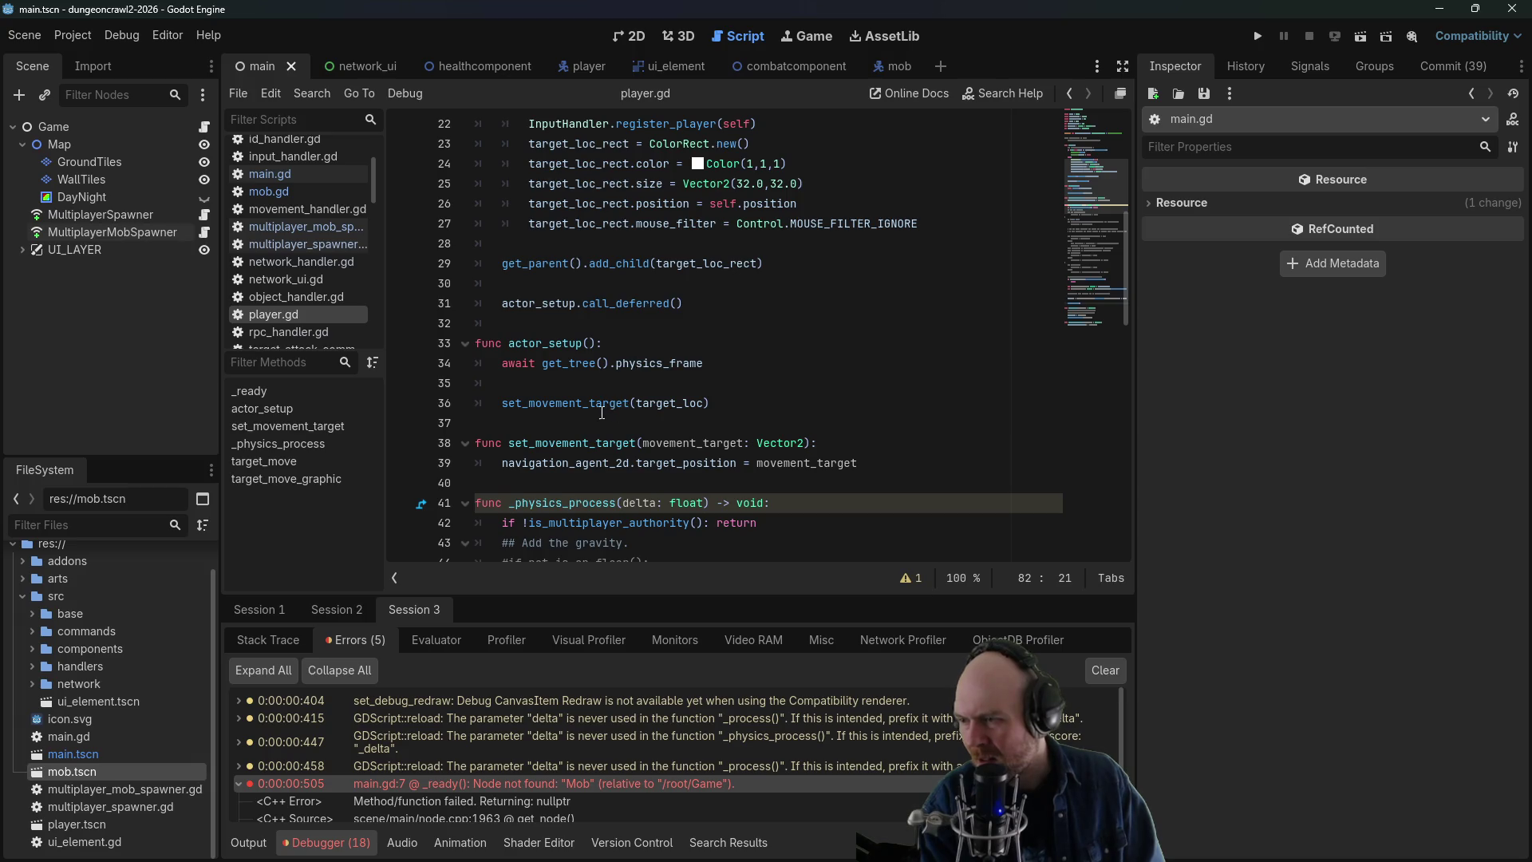
scroll(602, 412, down, 2)
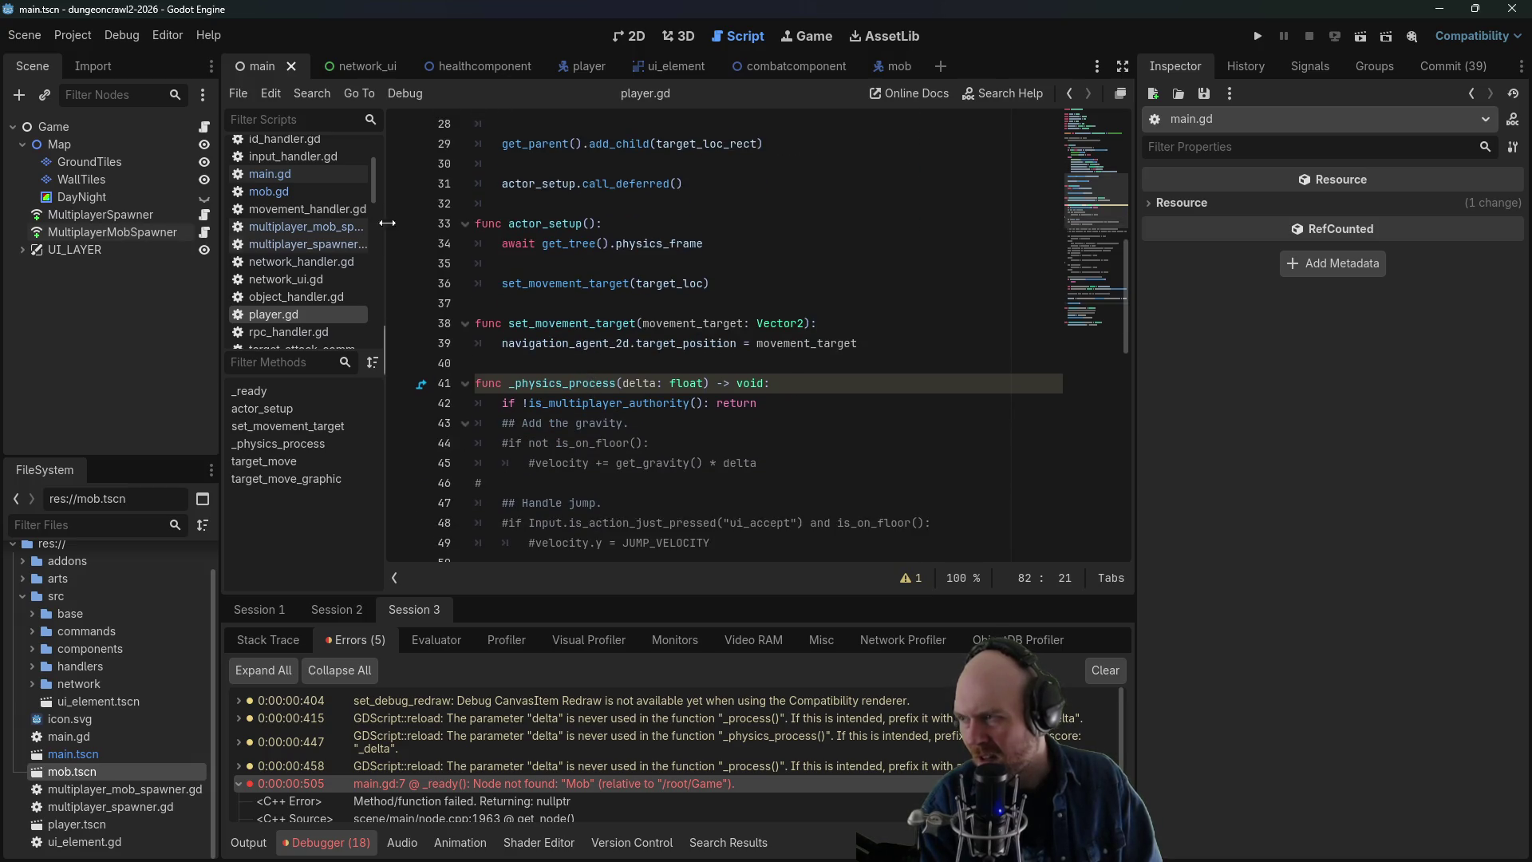
click(303, 174)
drag(818, 247, 508, 243)
key(ctrl+c)
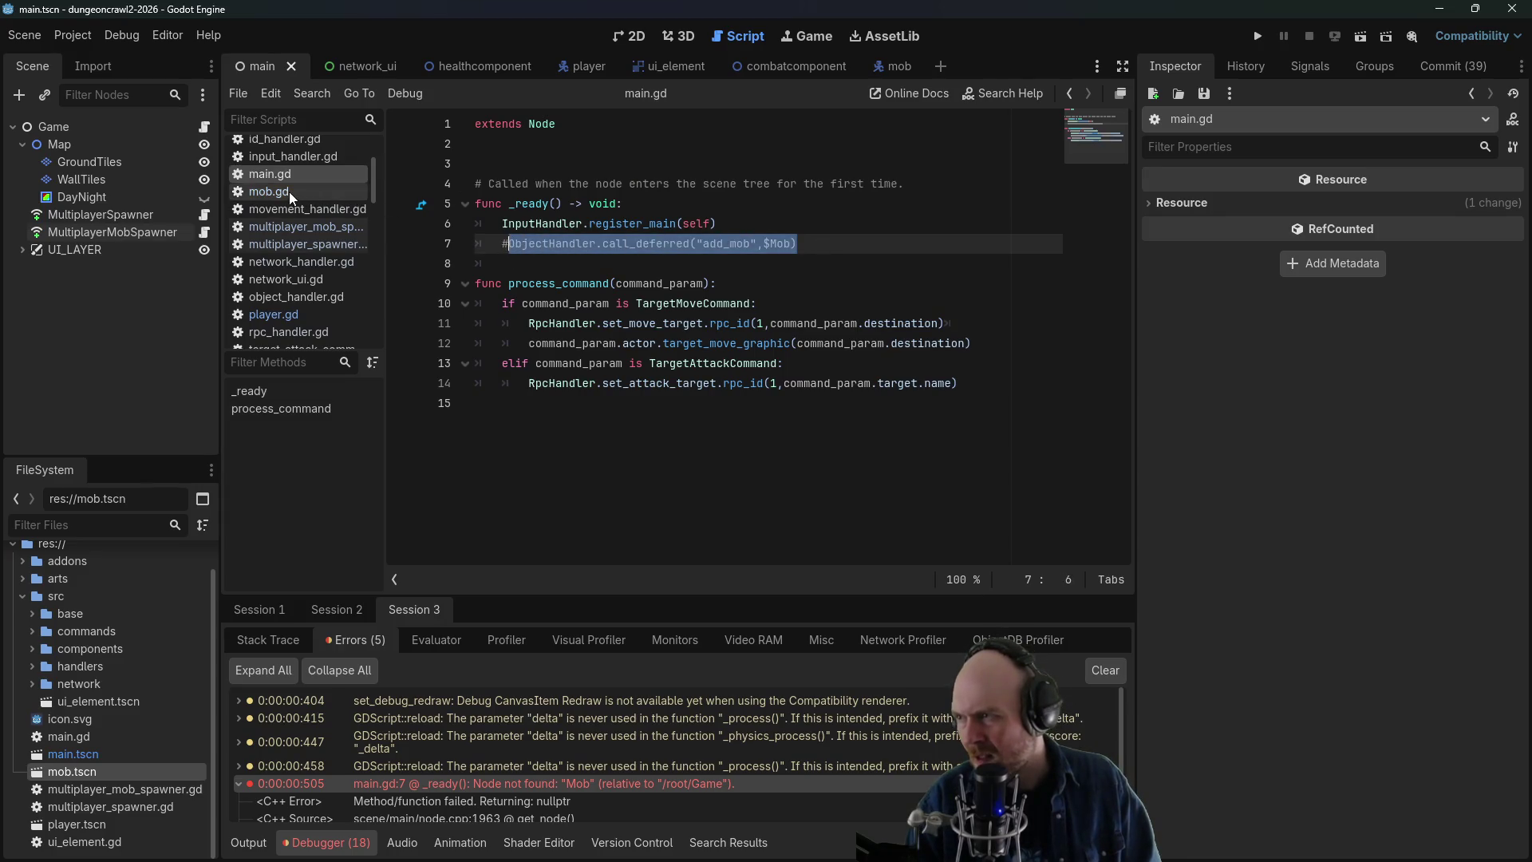
- Paste ObjectHandler.call_deferred("add_mob",self) into mob.gd's _ready, save, and run the game
click(288, 192)
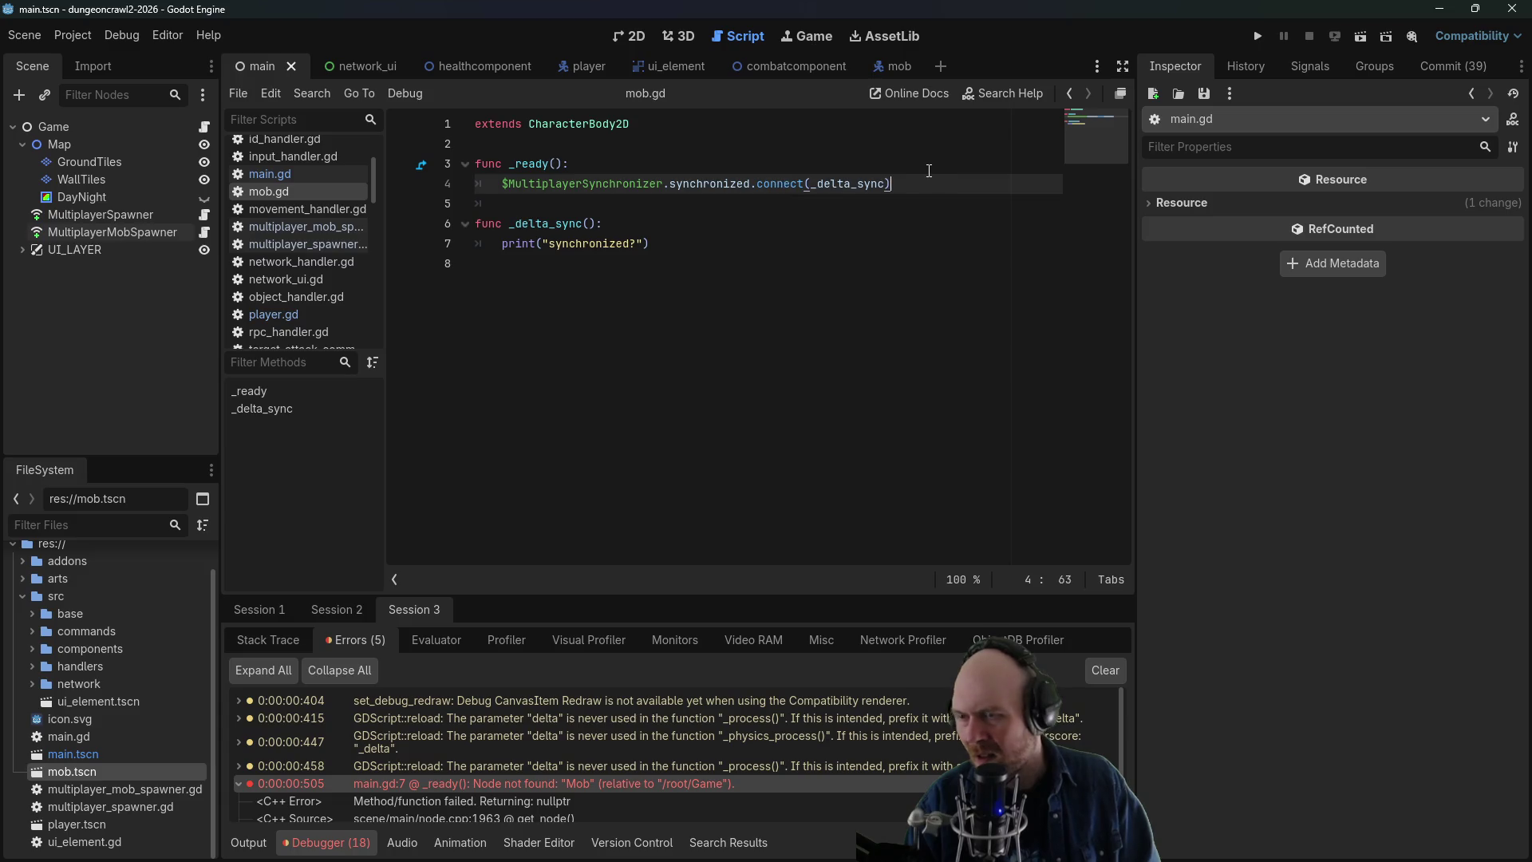
key(Return)
key(ctrl+v)
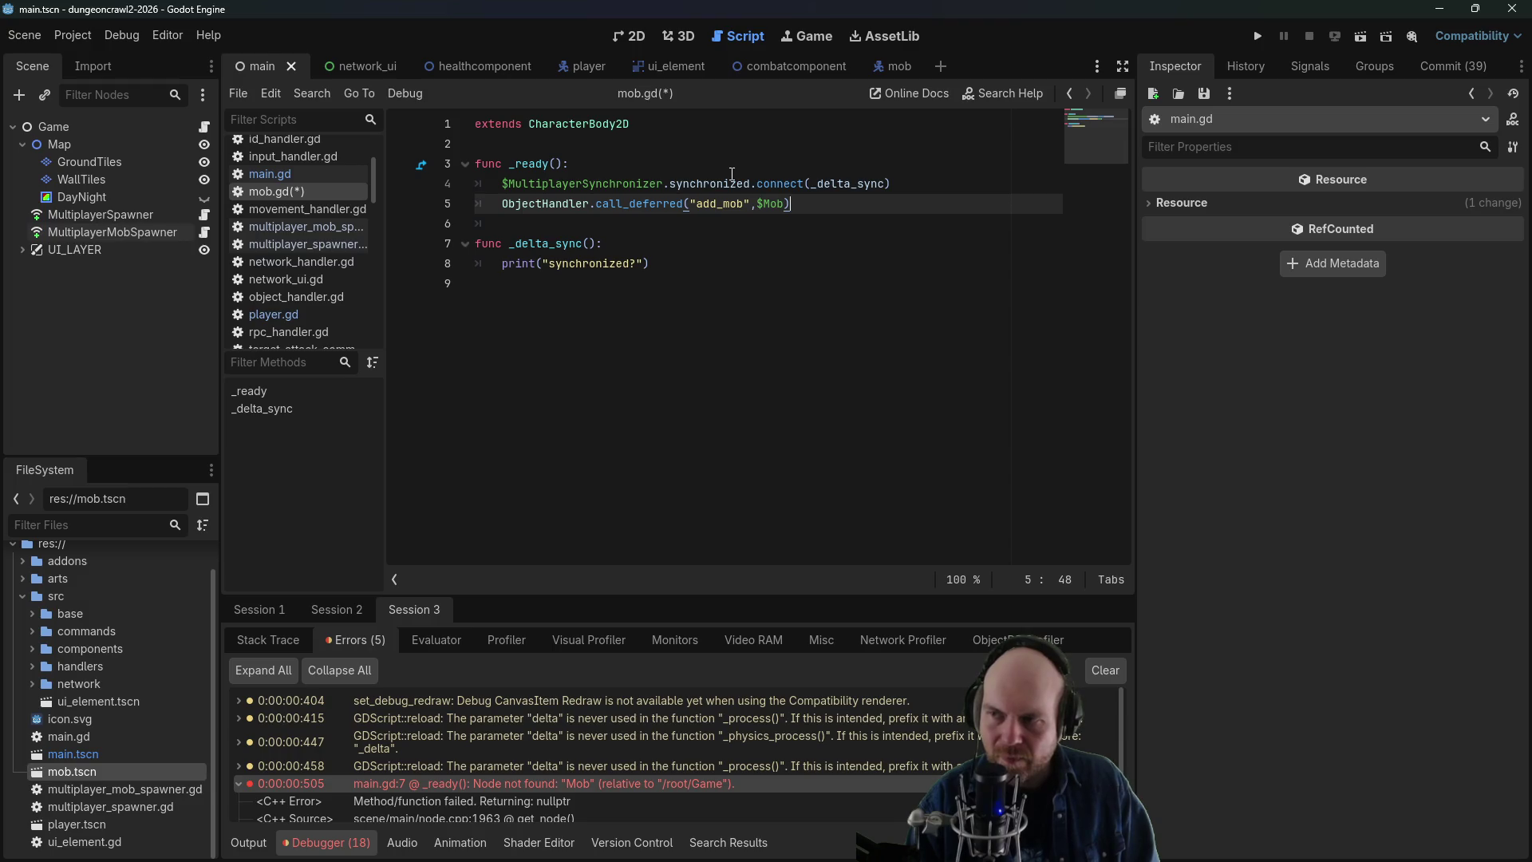
double_click(766, 204)
text(self)
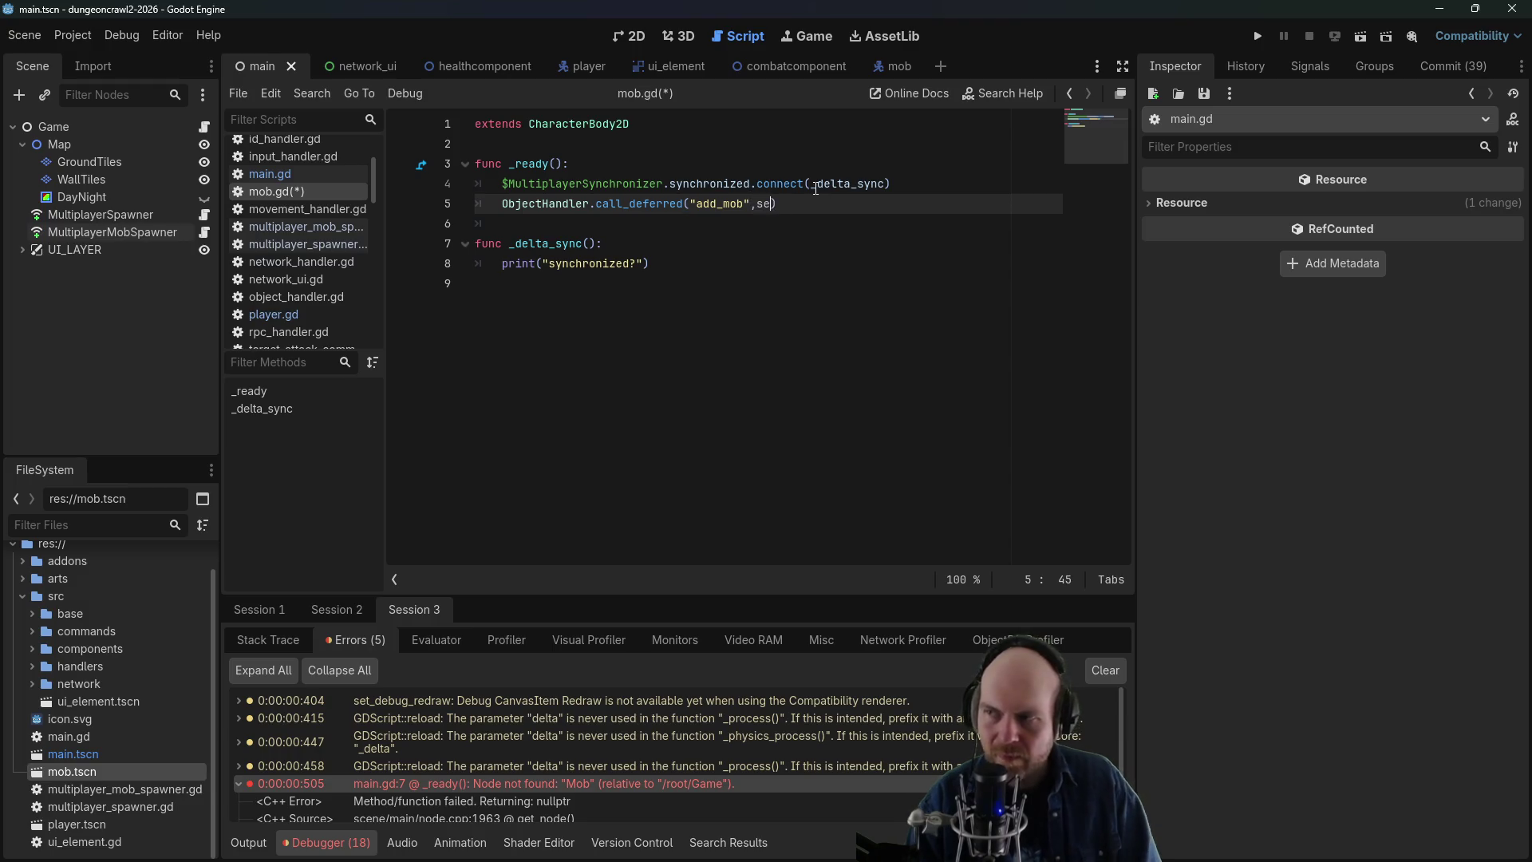
key(ctrl+s)
key(Up)
key(Up)
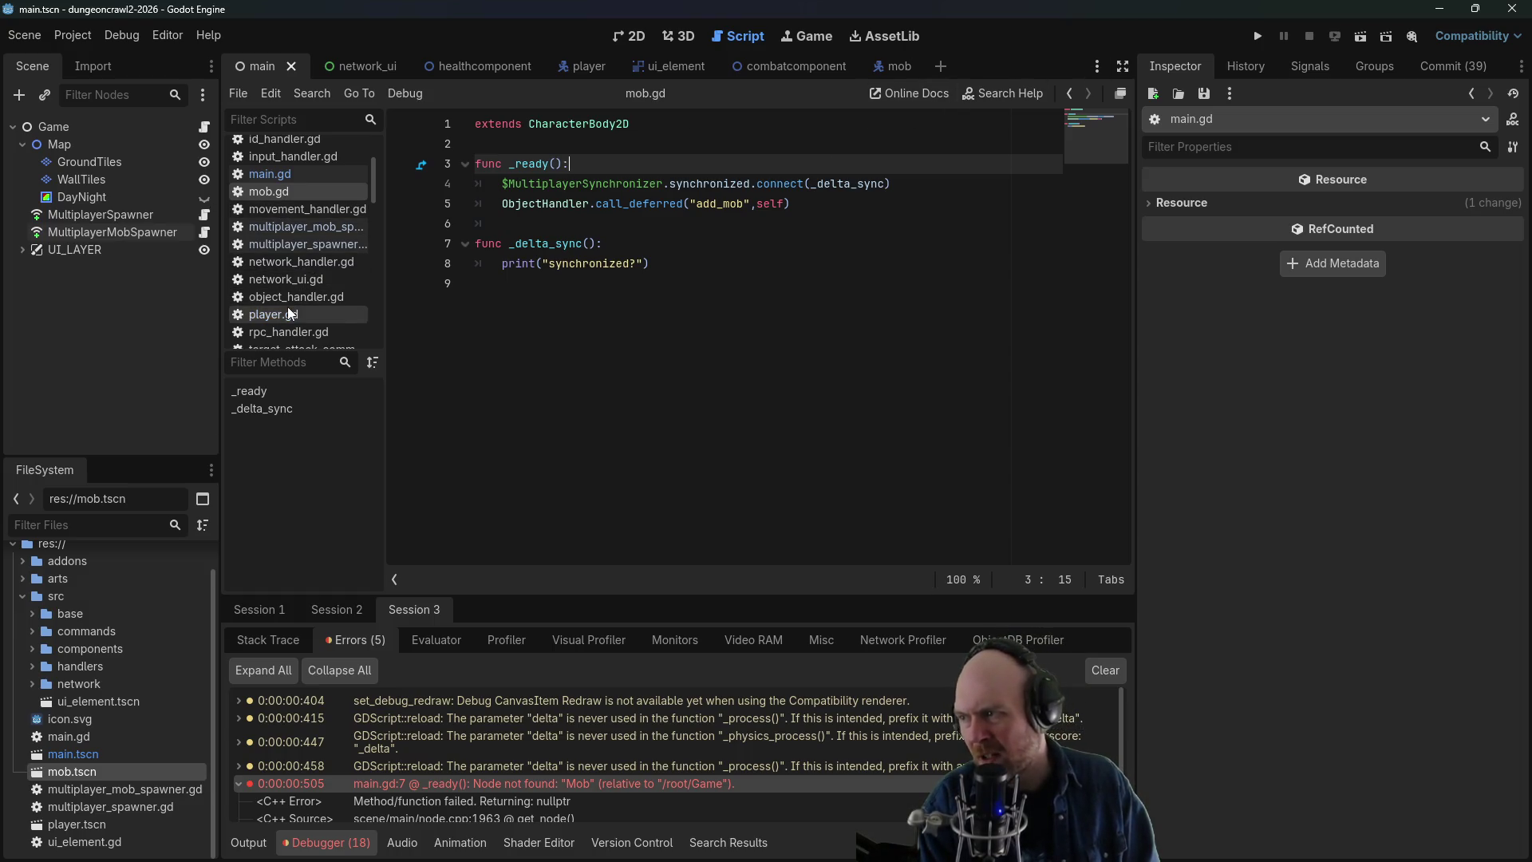
click(1256, 37)
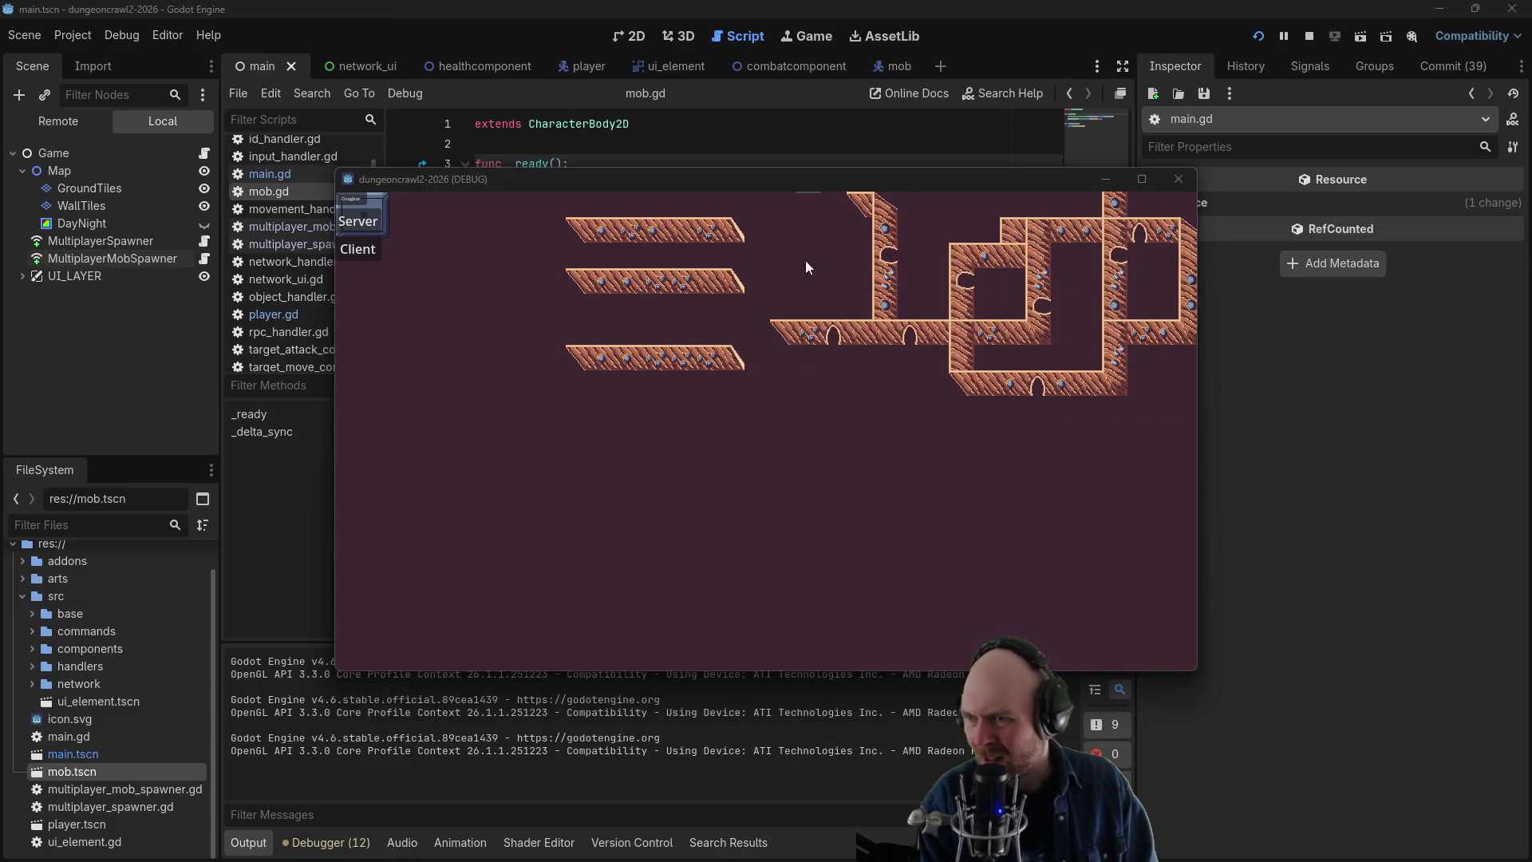
- Join as client, move the player, stop the game, and open multiplayer_spawner.gd
click(376, 247)
click(693, 380)
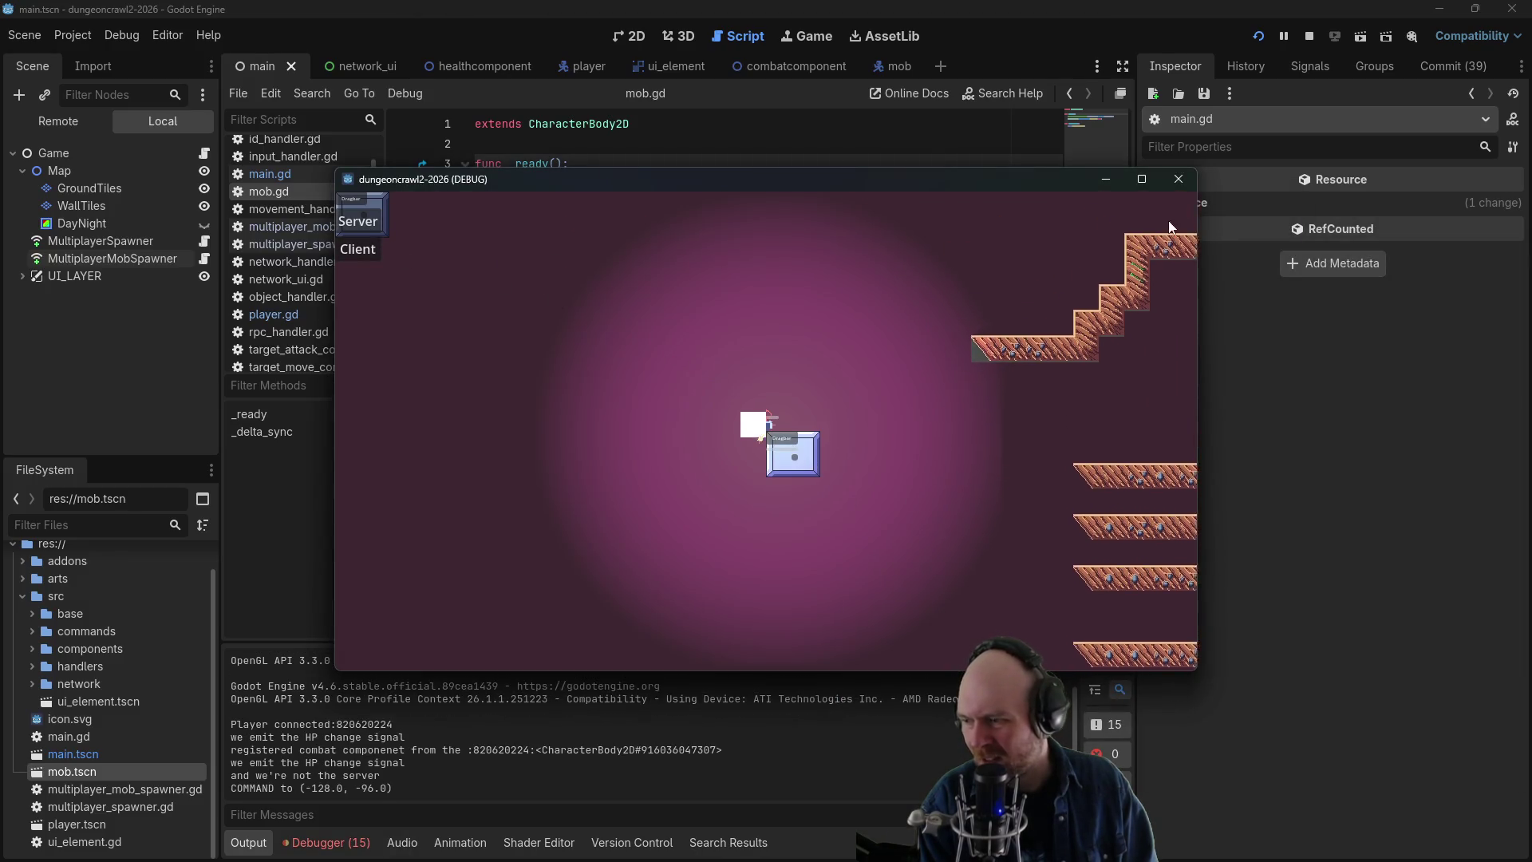
click(1310, 36)
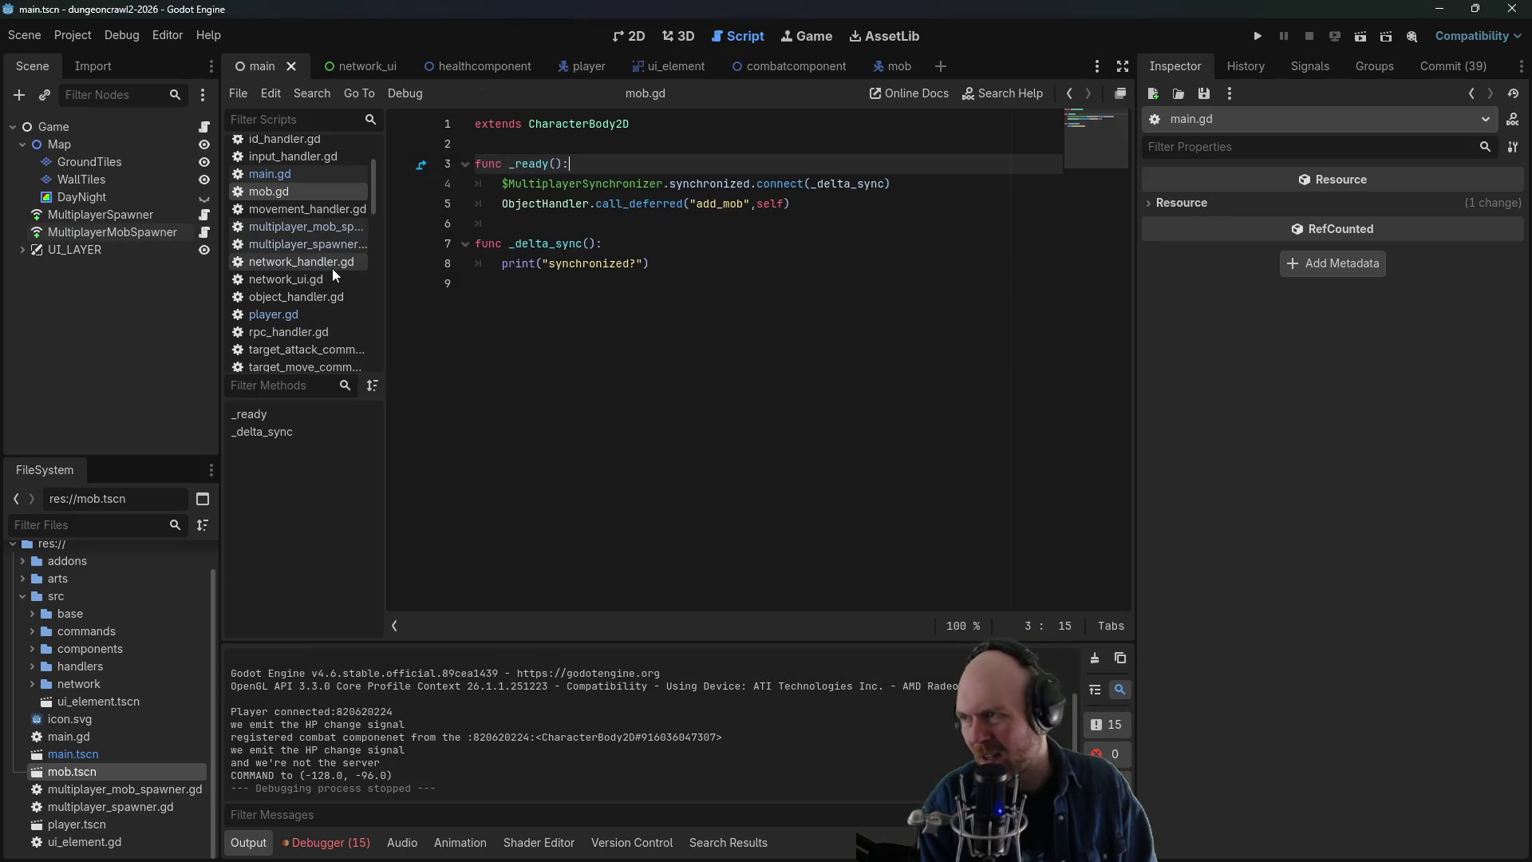
click(318, 230)
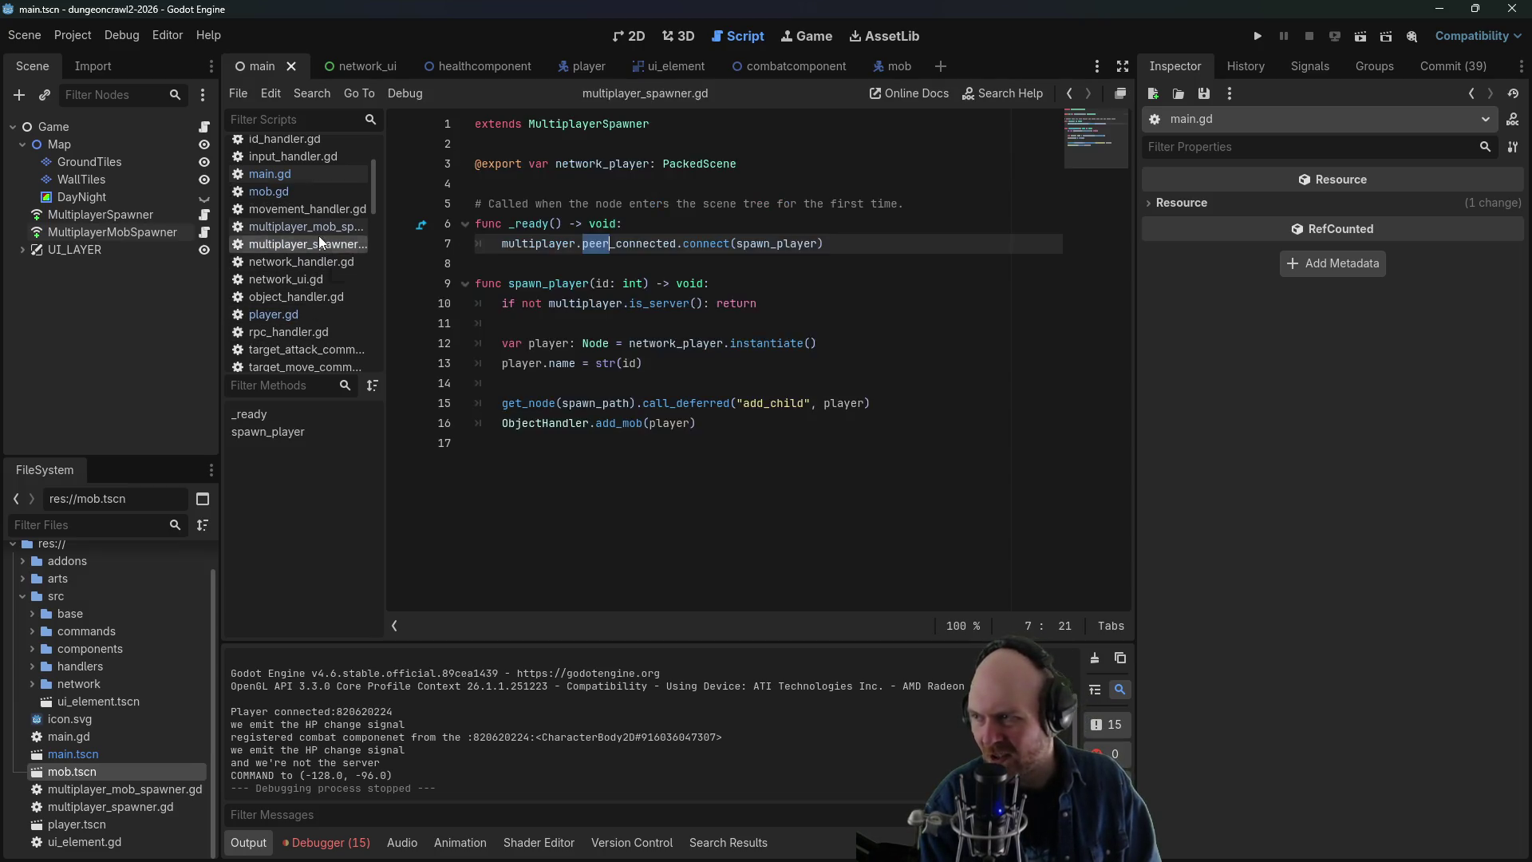
- Switch multiplayer_mob_spawner.gd to spawn on the ready signal instead of peer_connected
key(Down)
key(ctrl+k)
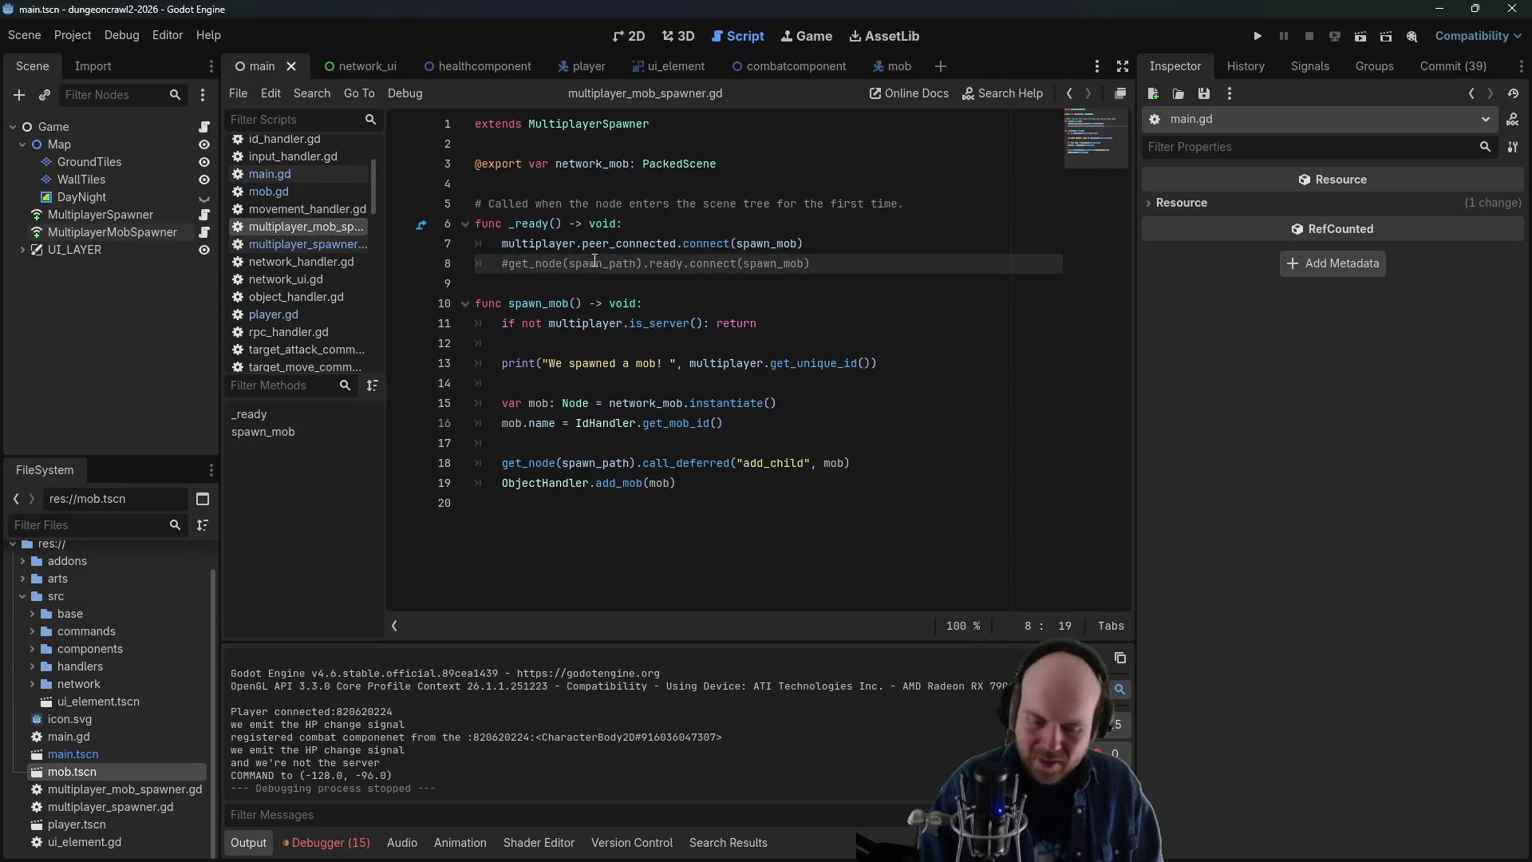
click(595, 245)
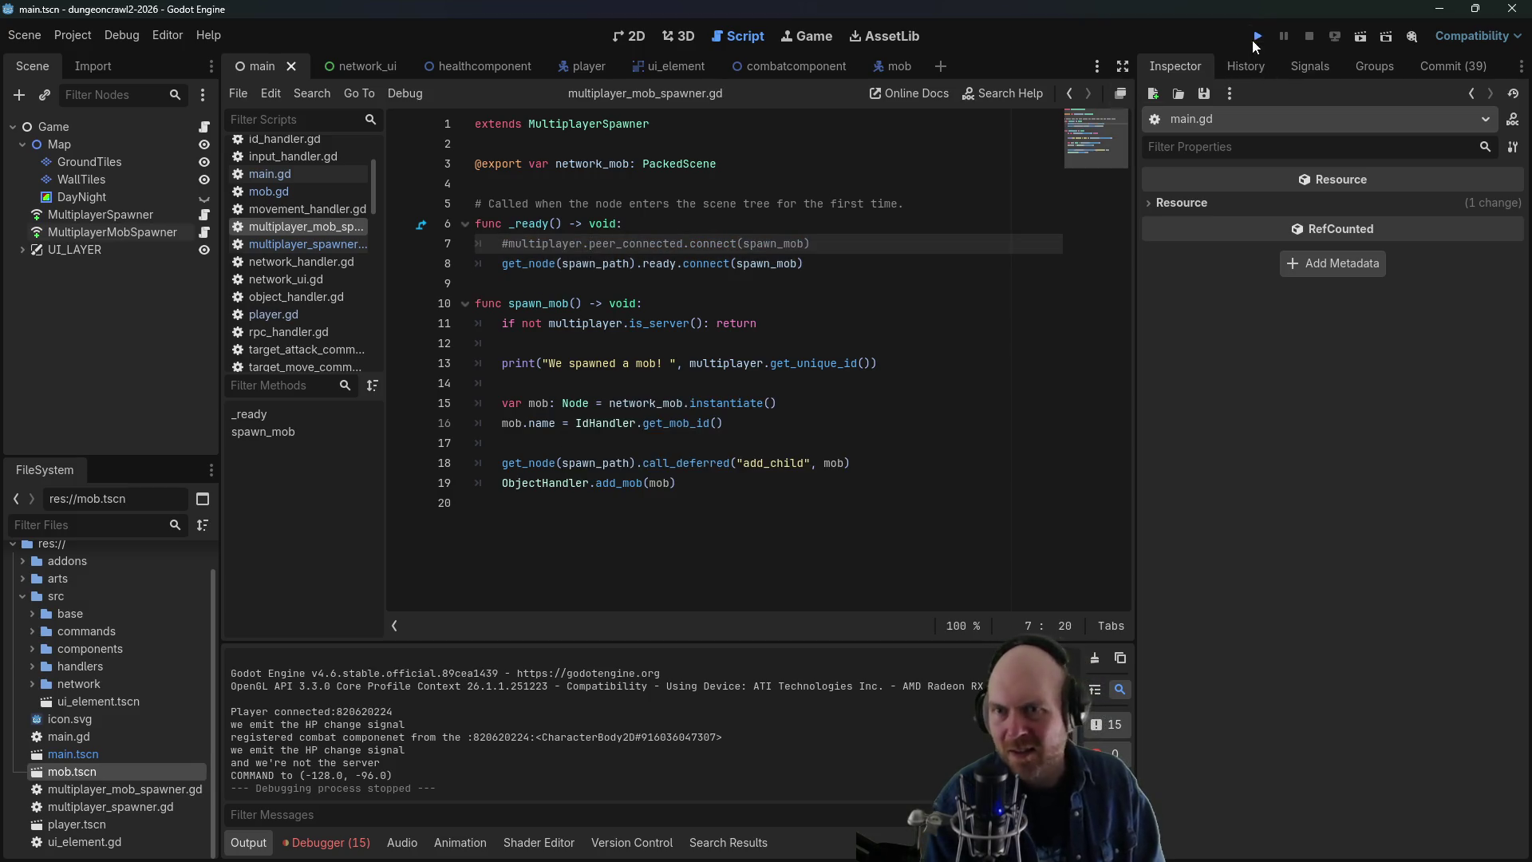
- Run the game as Server, attack the mob down to 6 HP, then stop
click(1258, 36)
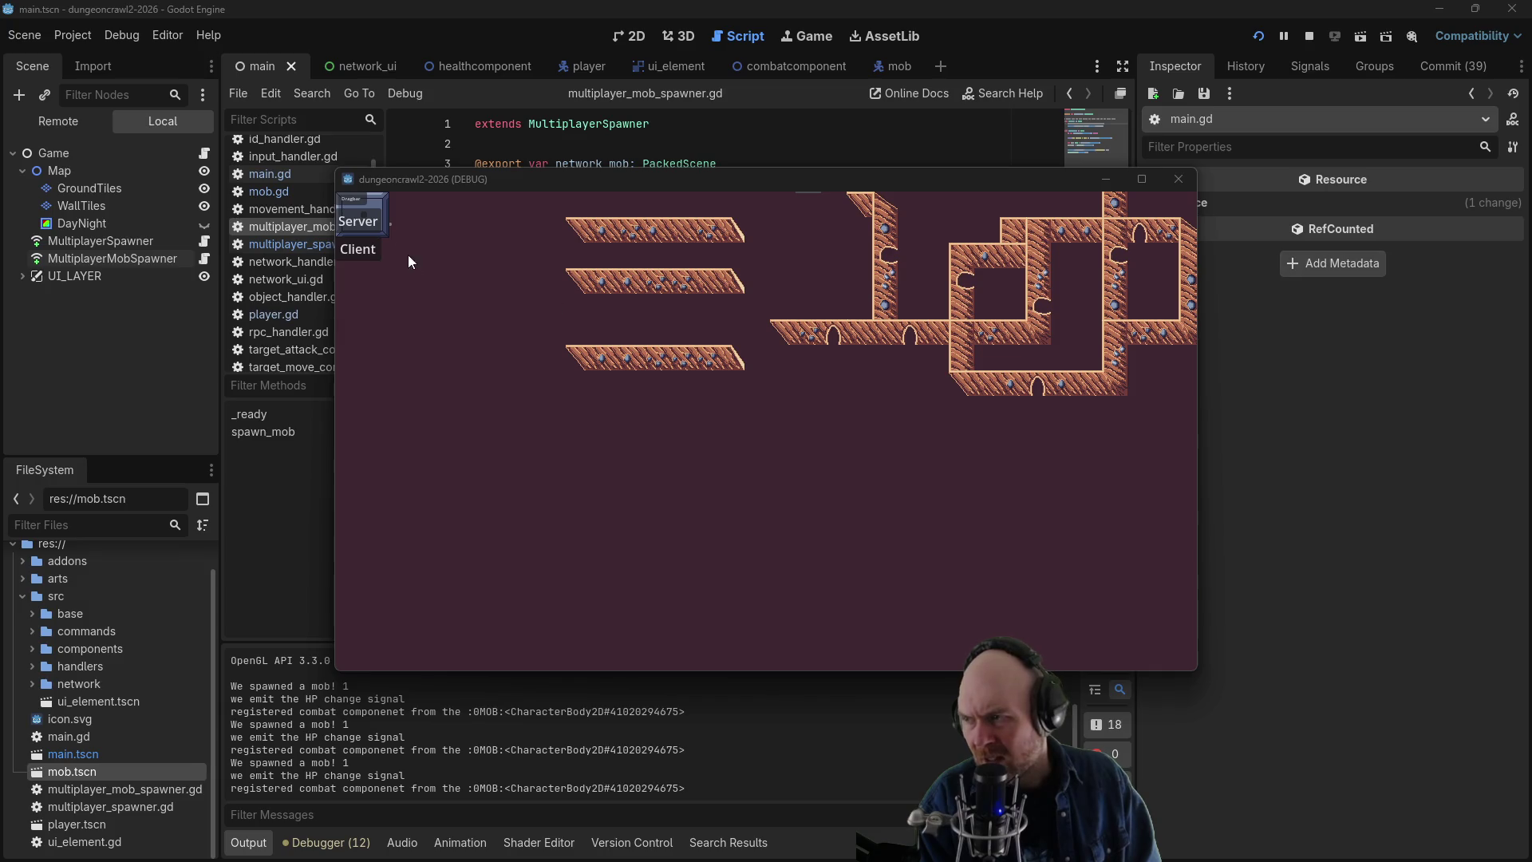
click(368, 223)
click(730, 409)
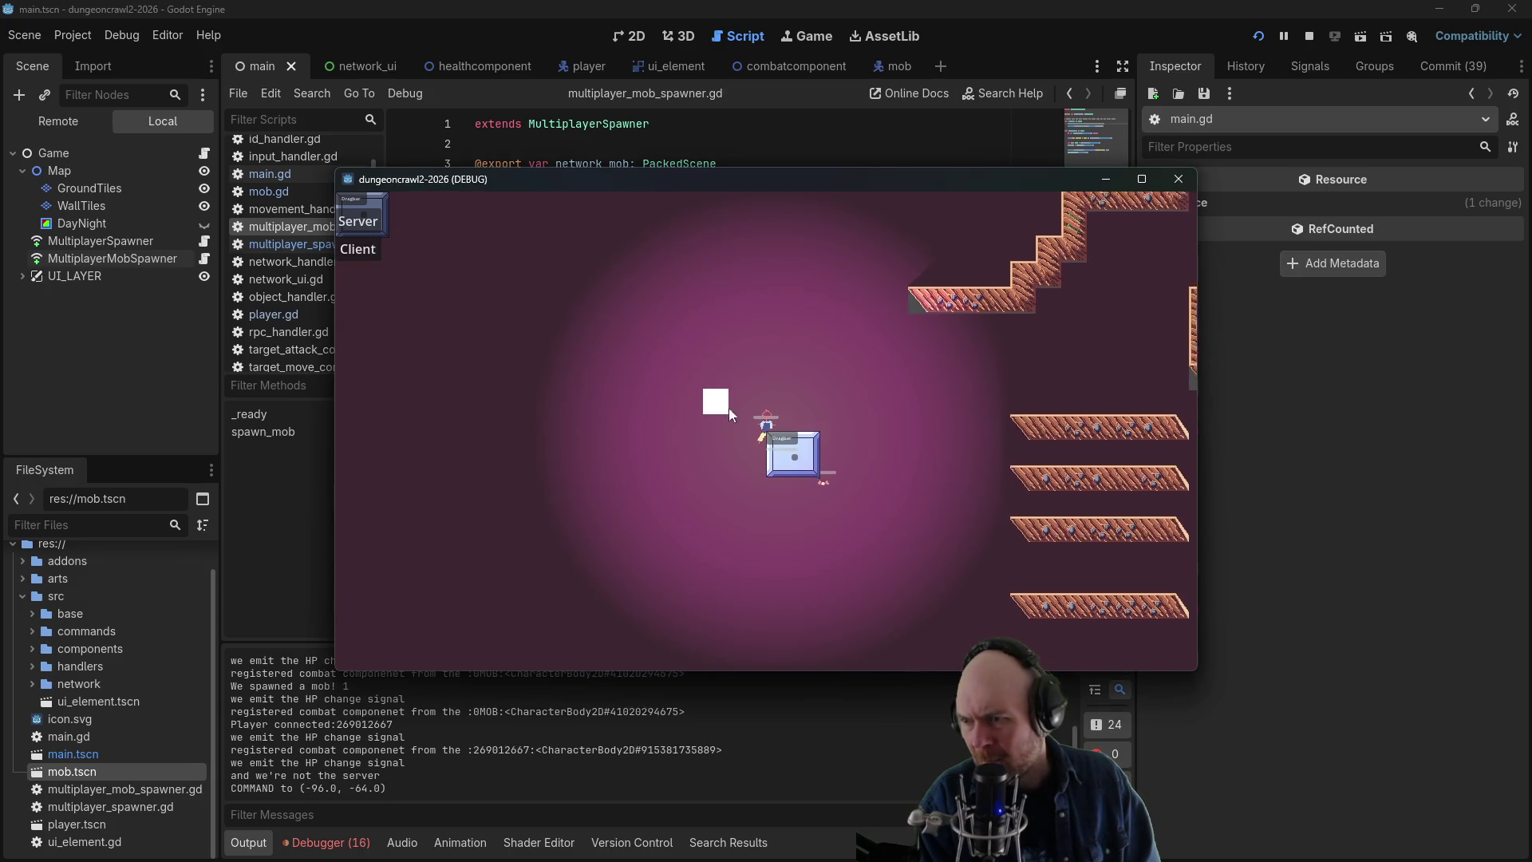
click(884, 524)
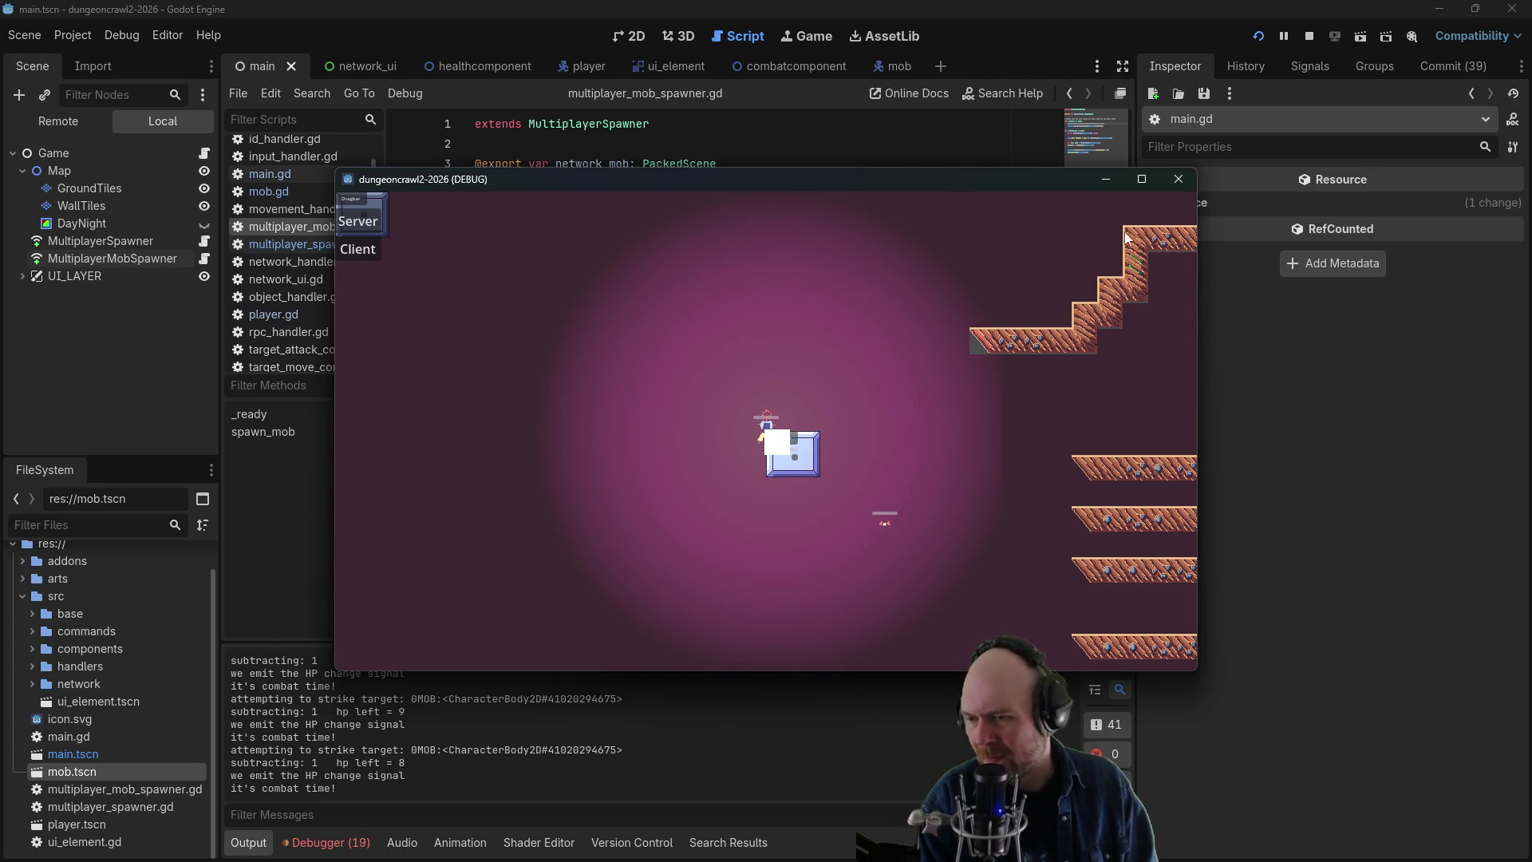
click(1306, 42)
click(579, 286)
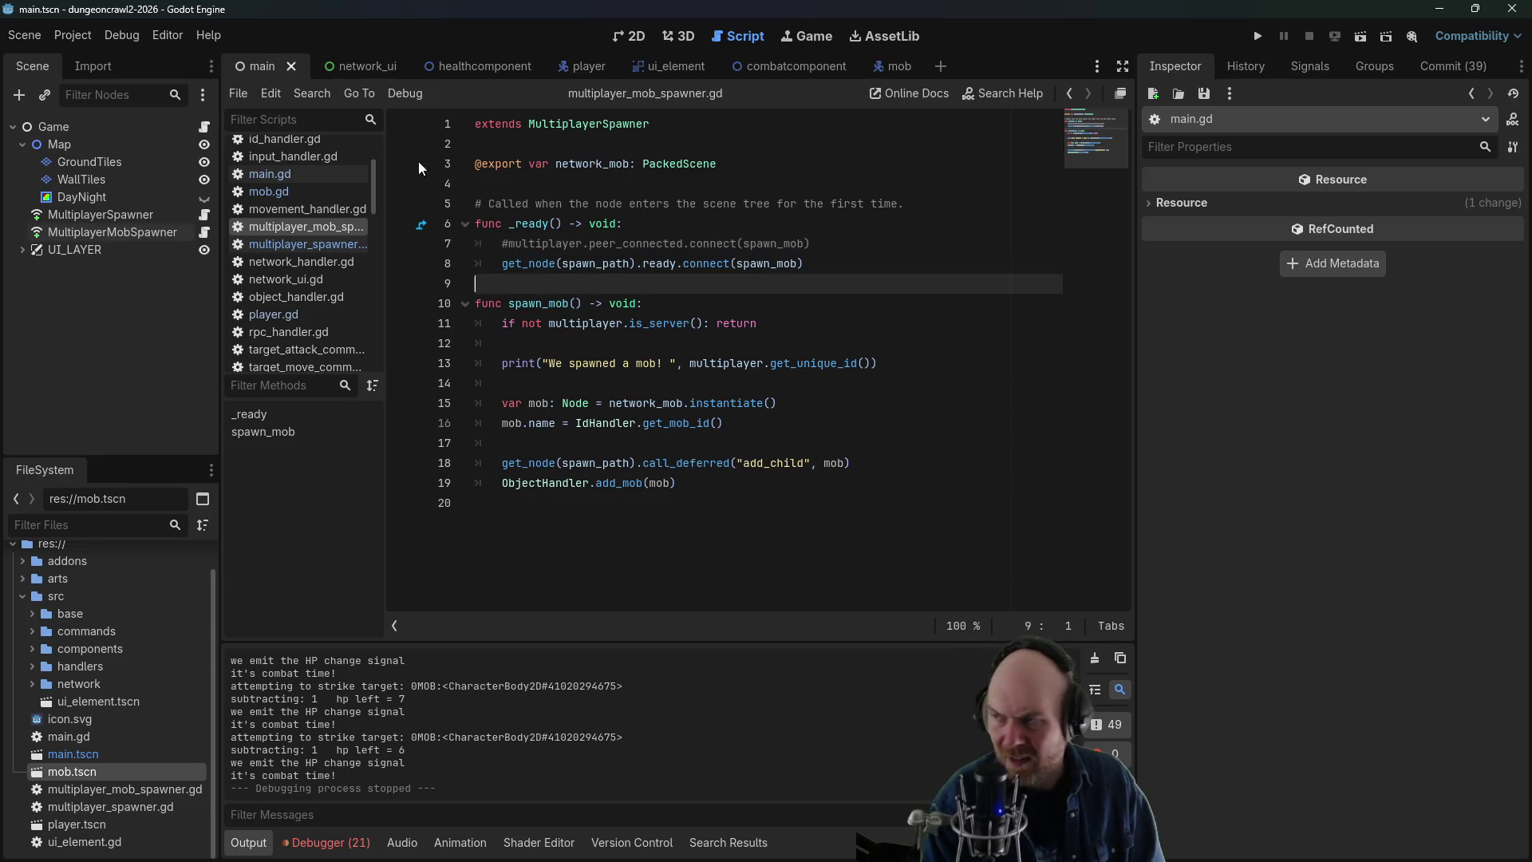
- Uncomment the peer_connected spawn line 7 and comment out the ready-signal line 8
click(563, 243)
key(ctrl+k)
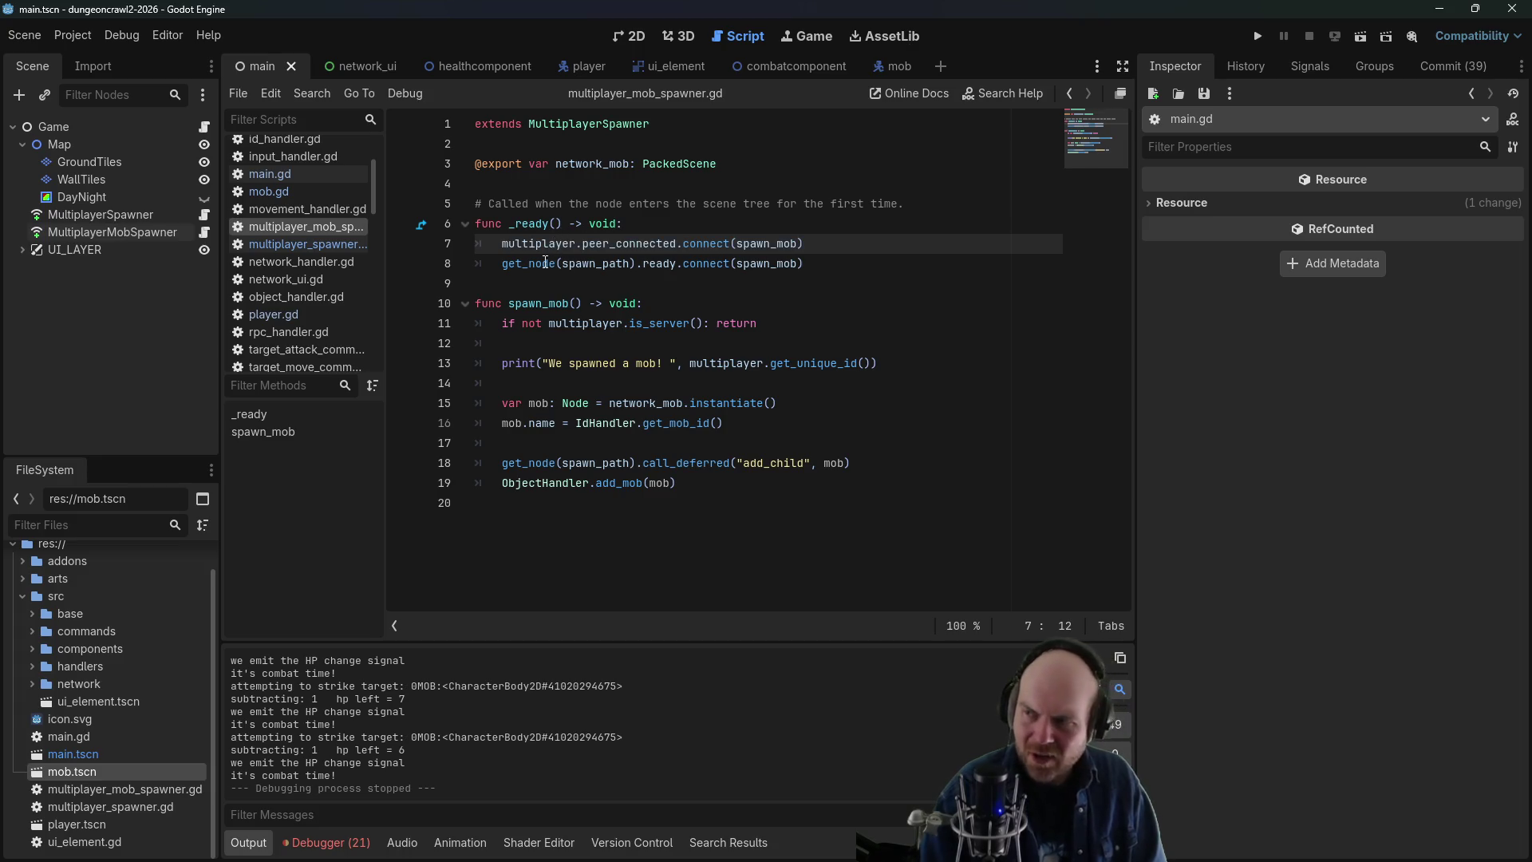
click(549, 264)
key(ctrl+k)
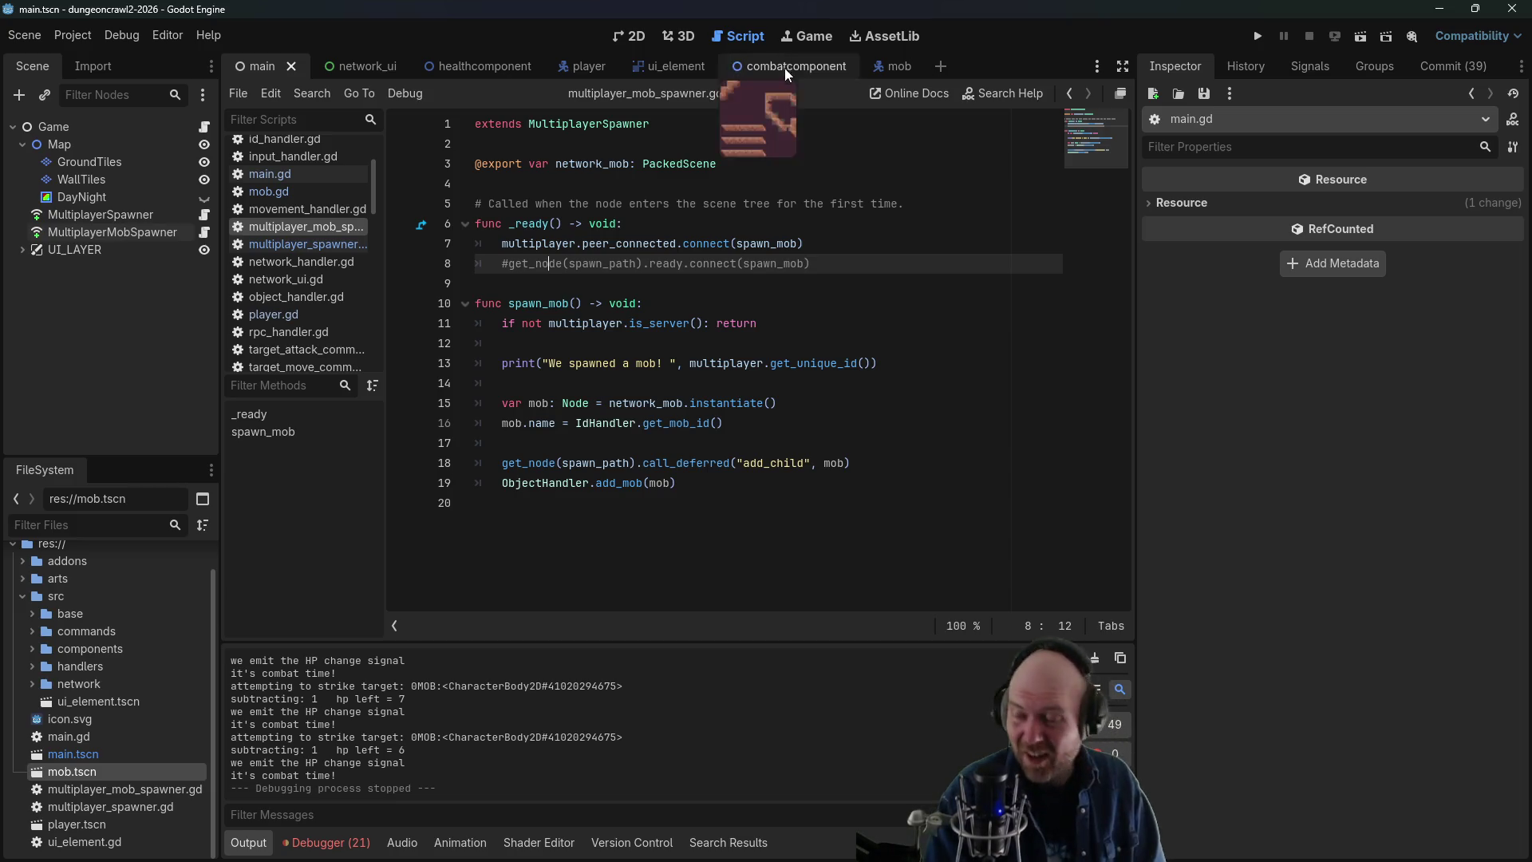
mouse_move(678, 156)
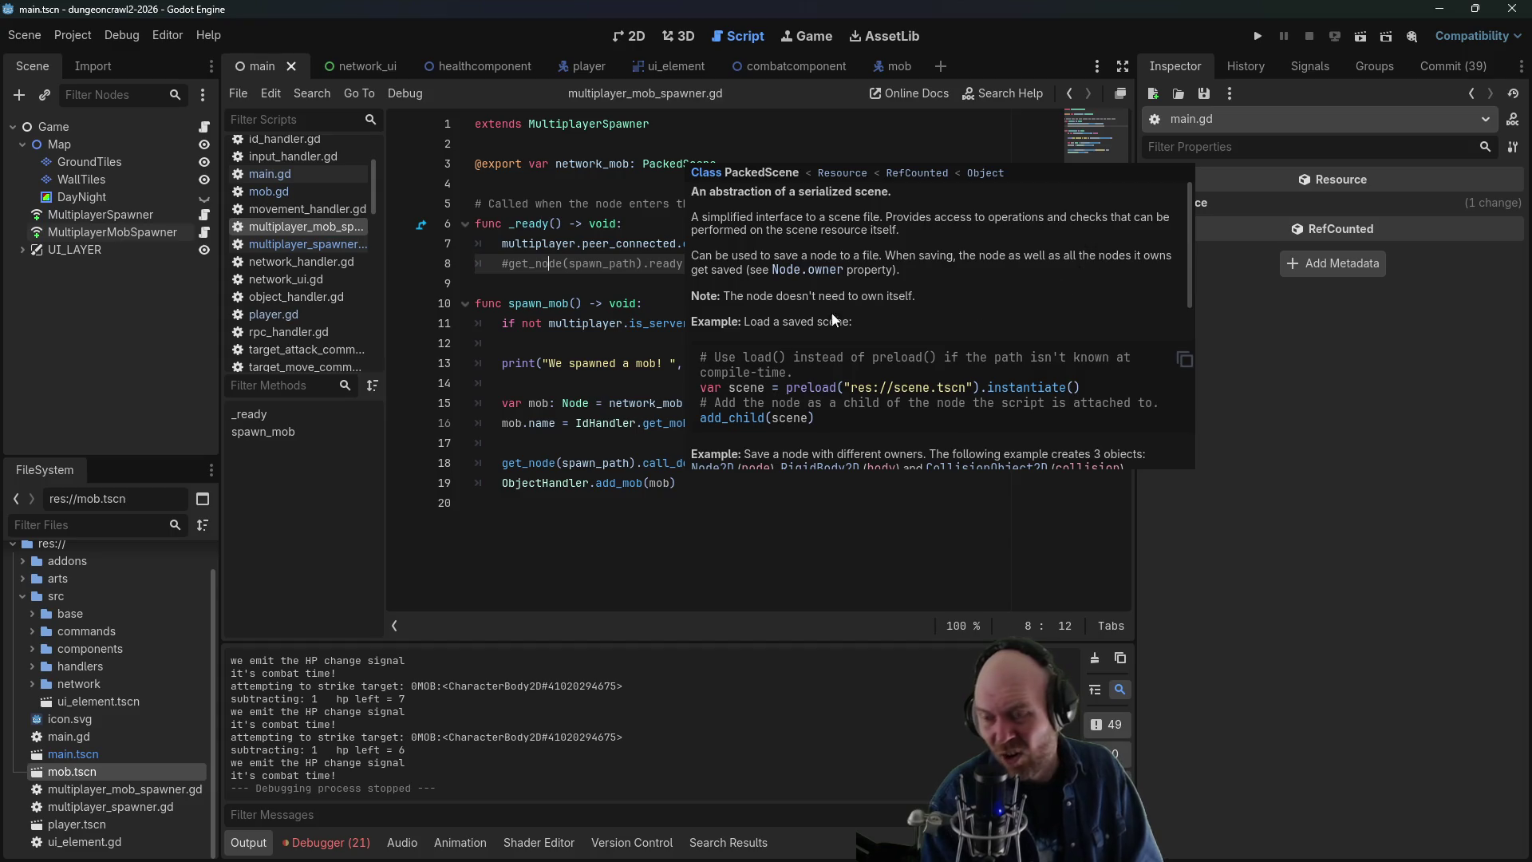
click(503, 264)
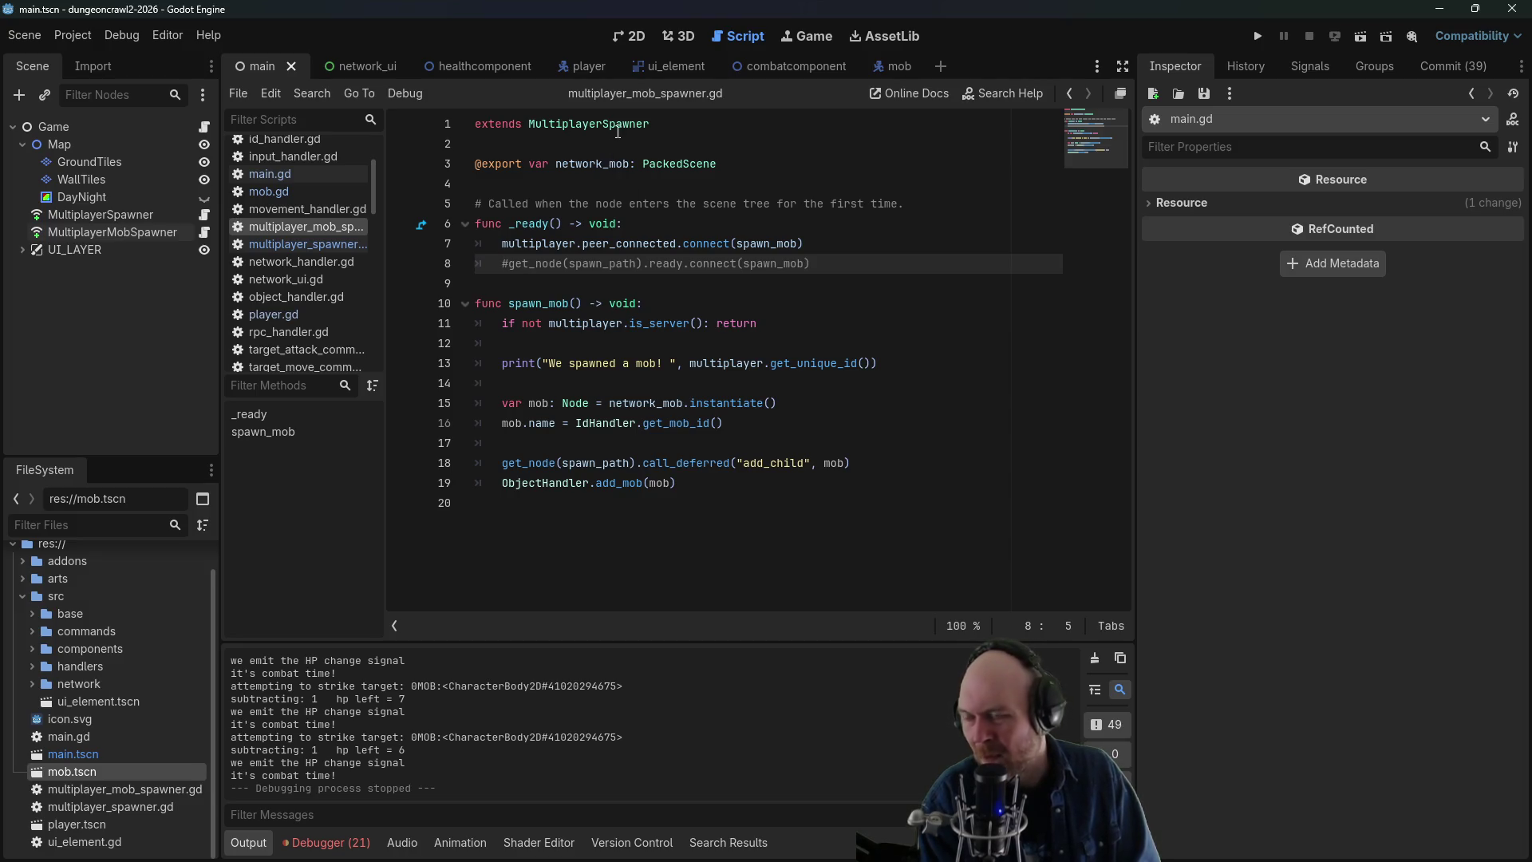
- Show the MultiplayerMobSpawner node's properties: Spawn Path Game, auto-spawning res://mob.tscn
drag(601, 126, 678, 126)
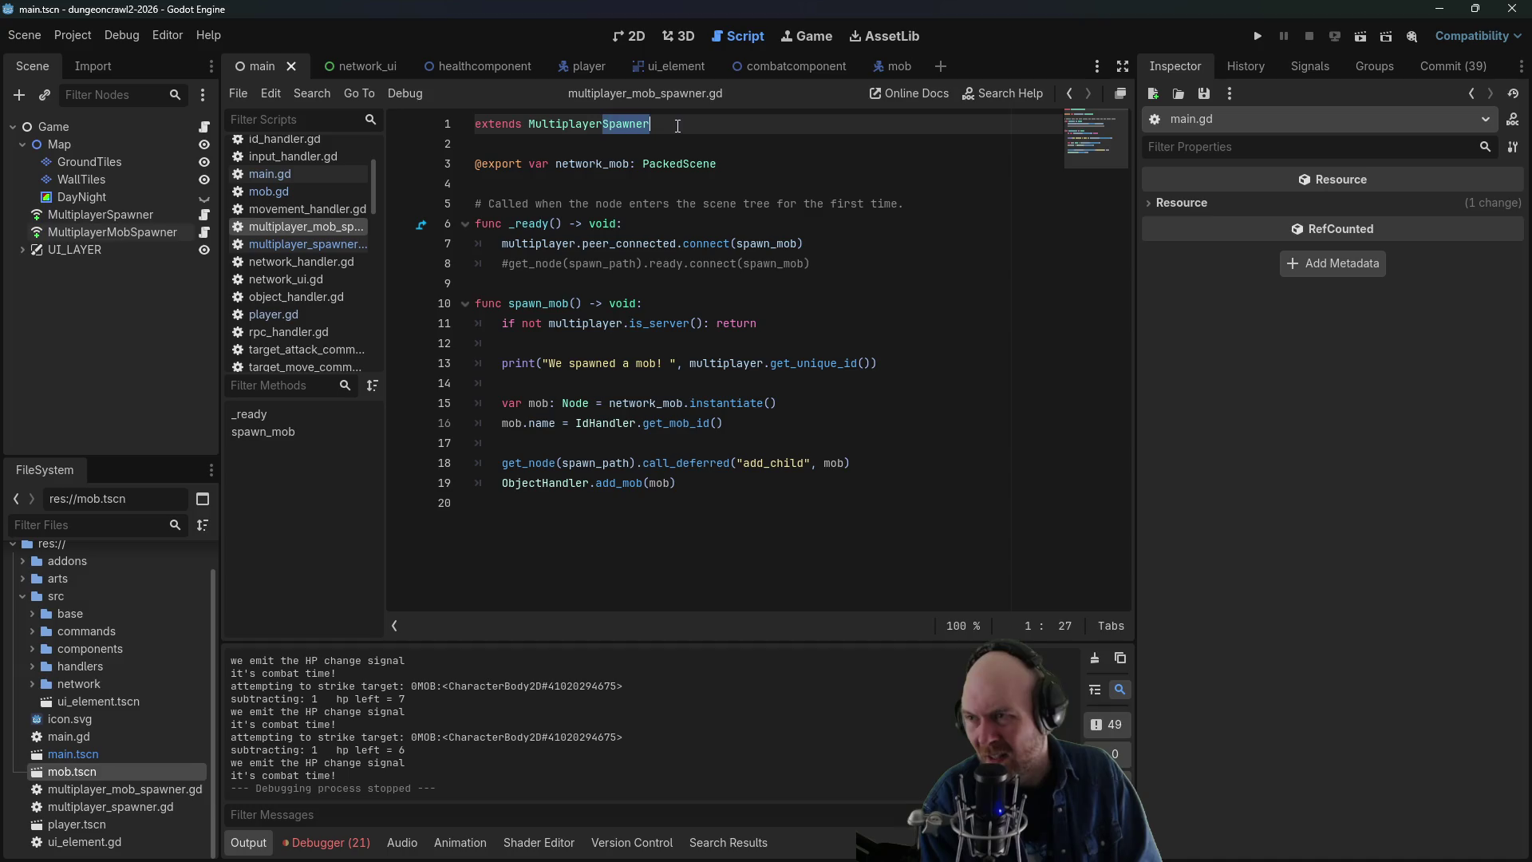
click(681, 127)
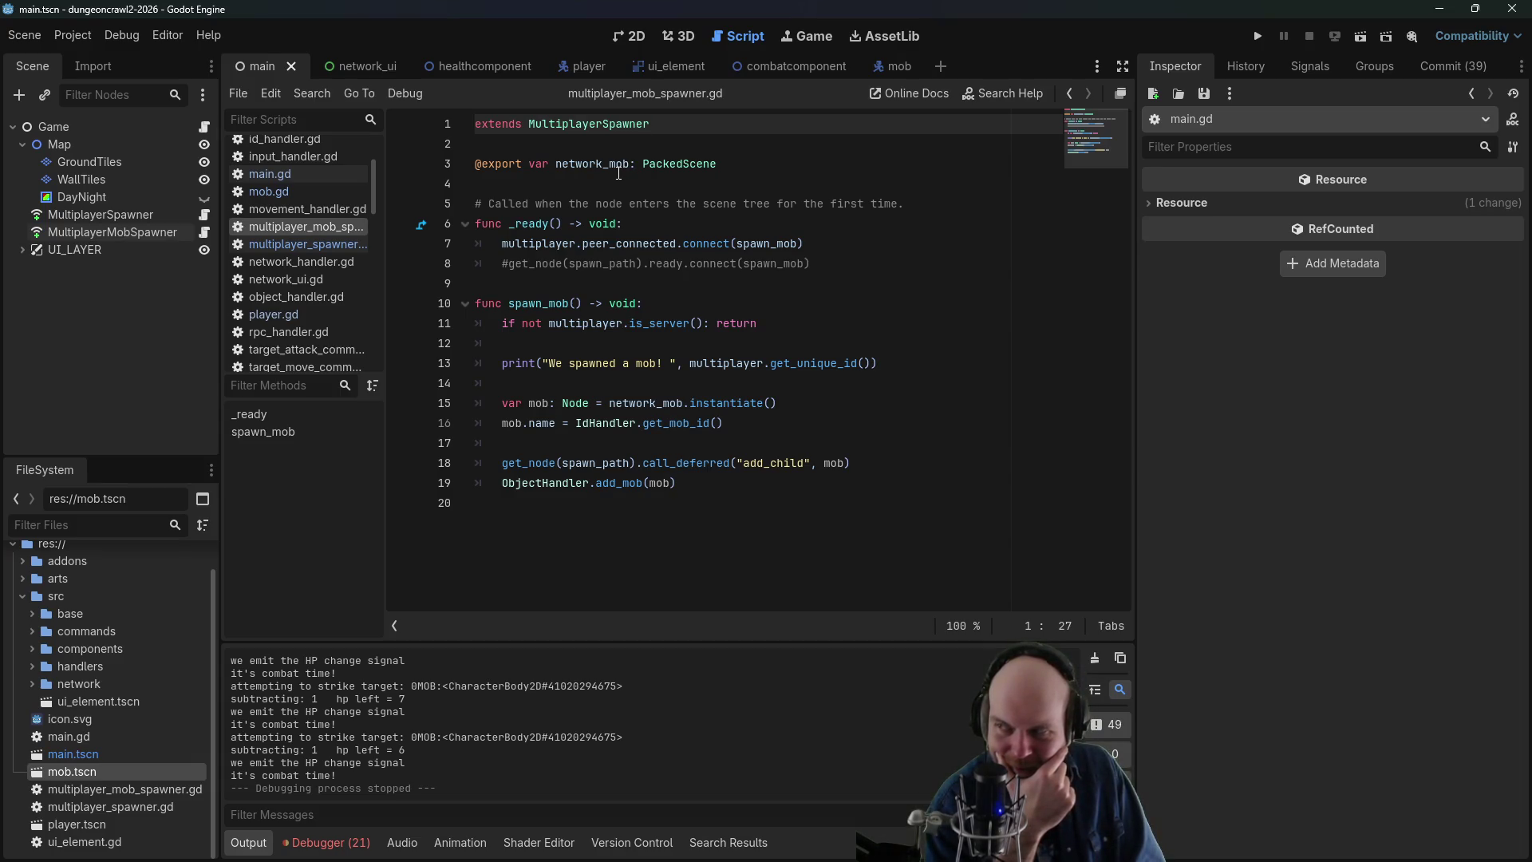
click(146, 235)
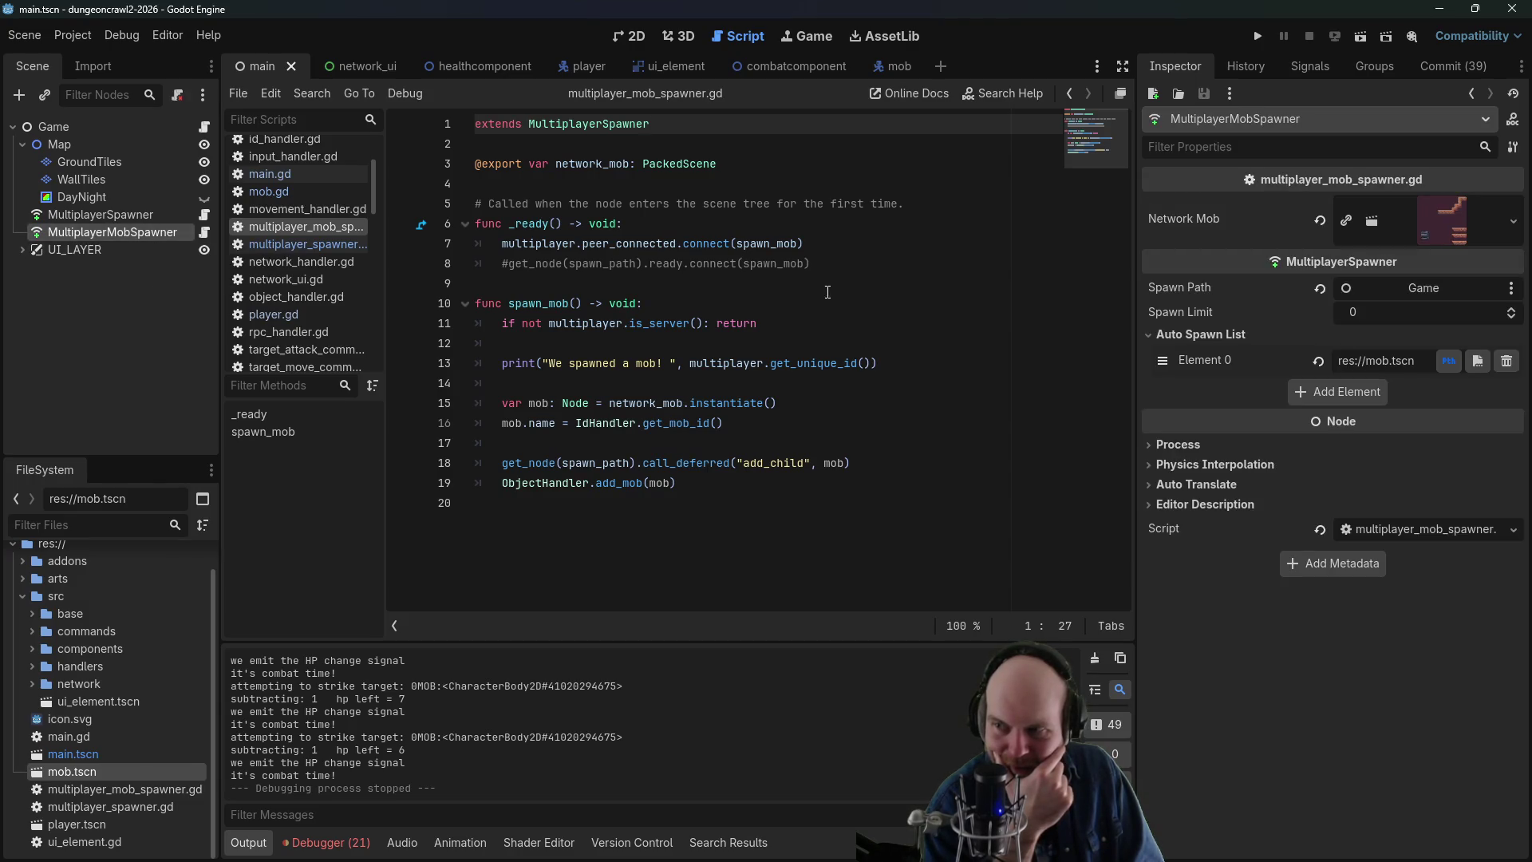
- Check the peer_connected signal's description from line 7 of the mob spawner script
click(617, 399)
click(605, 425)
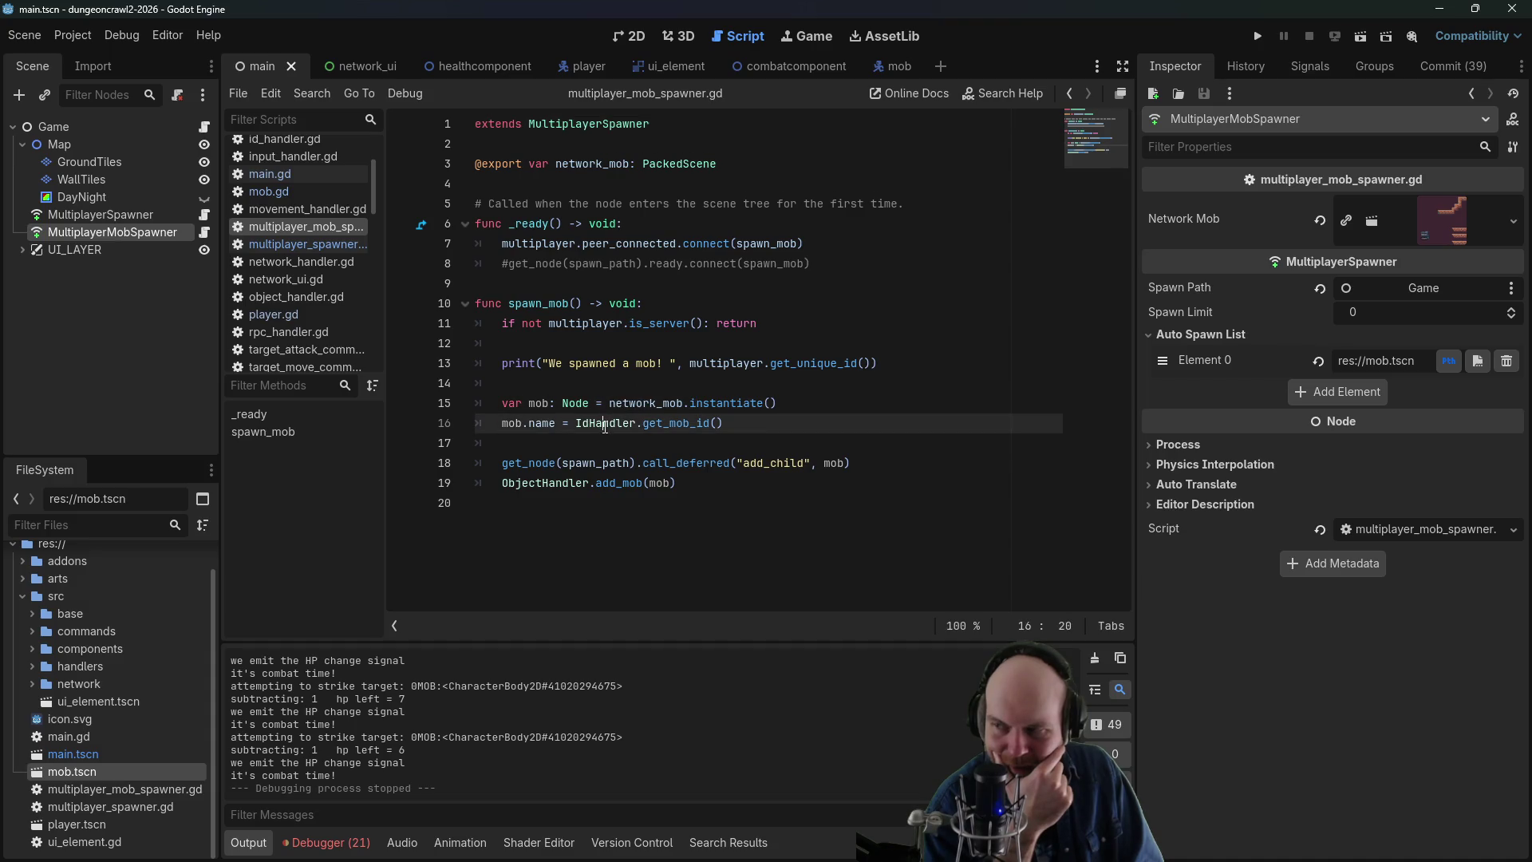
click(644, 268)
click(655, 246)
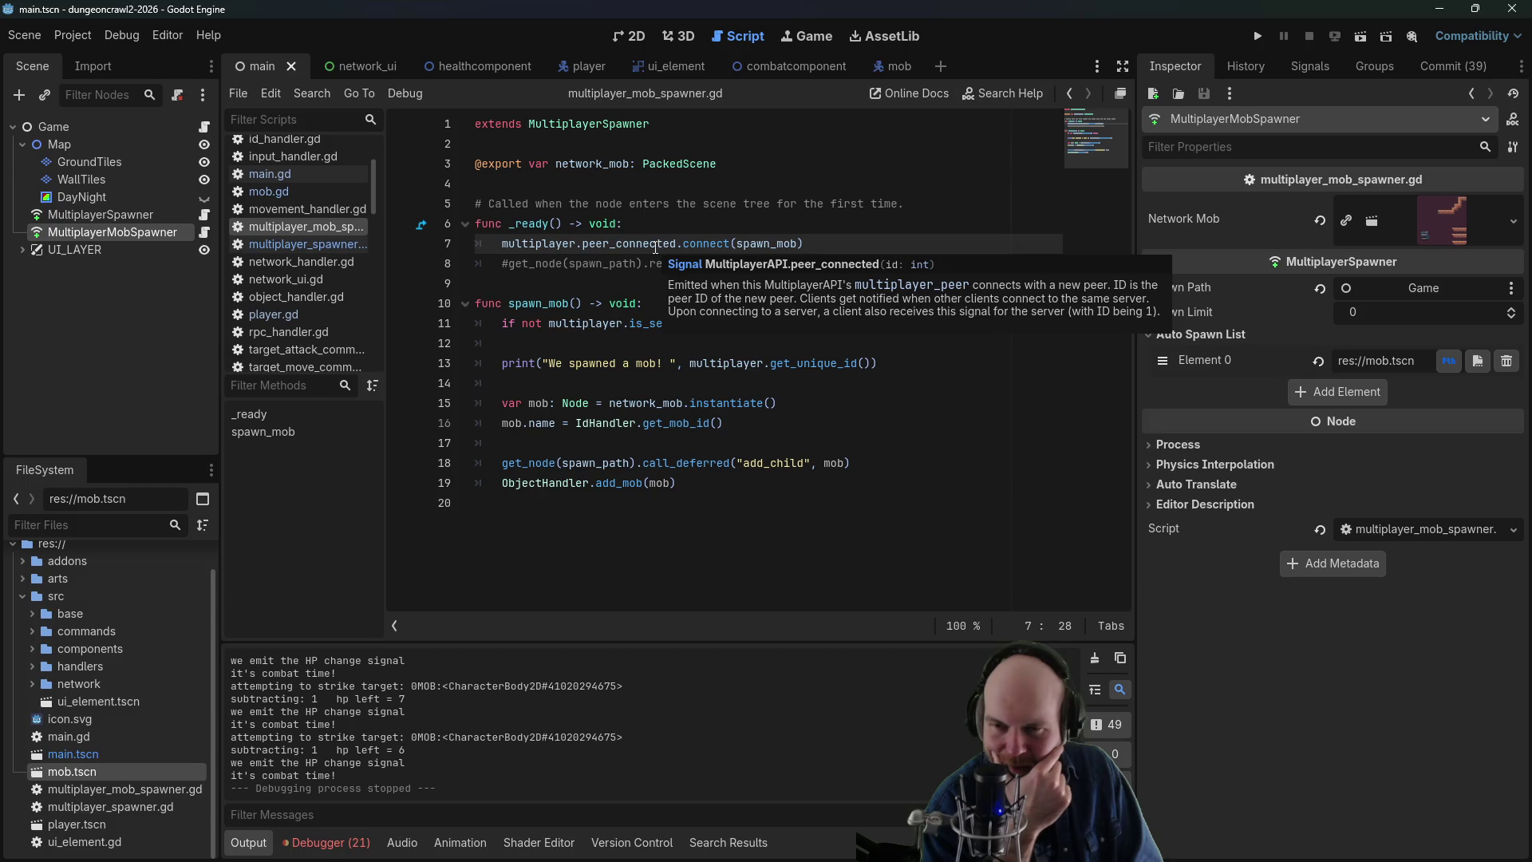
click(563, 244)
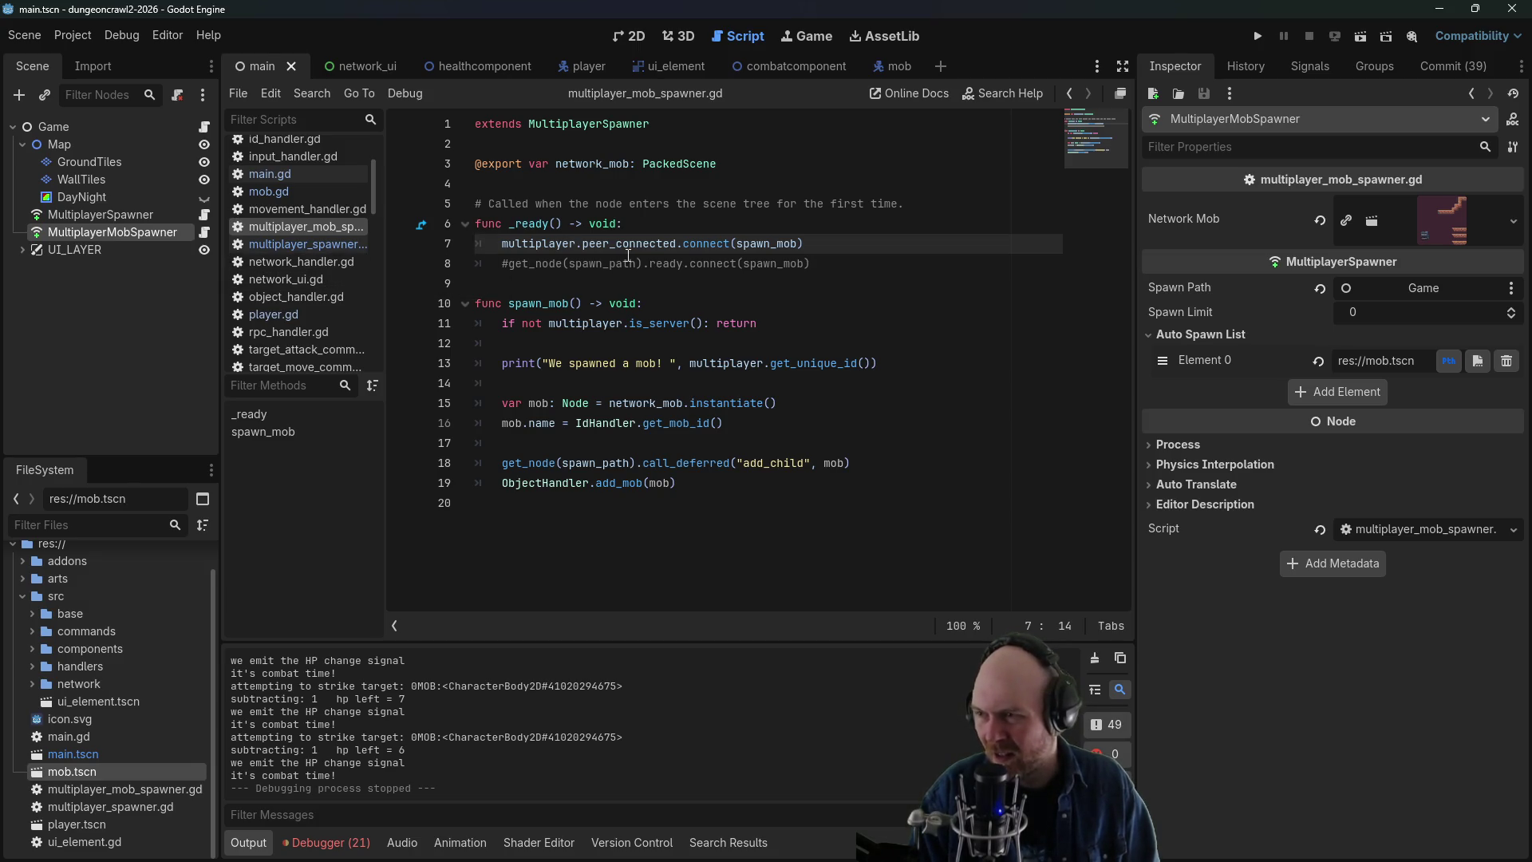
- Comment out both spawn connections, add pass on a new line, and save multiplayer_mob_spawner.gd
key(ctrl+k)
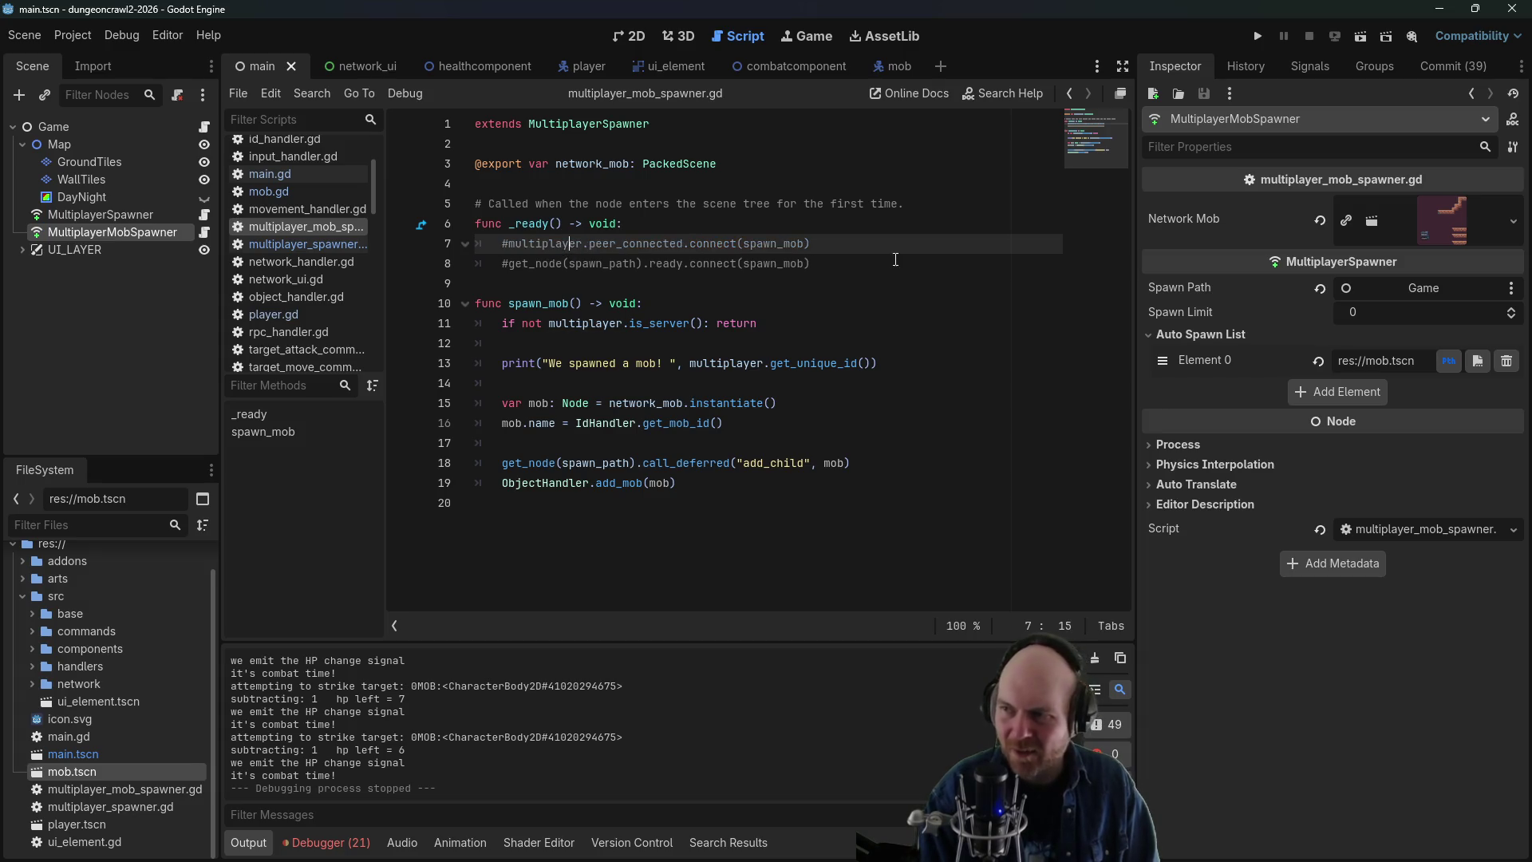
click(900, 273)
key(Return)
text(pass)
key(ctrl+s)
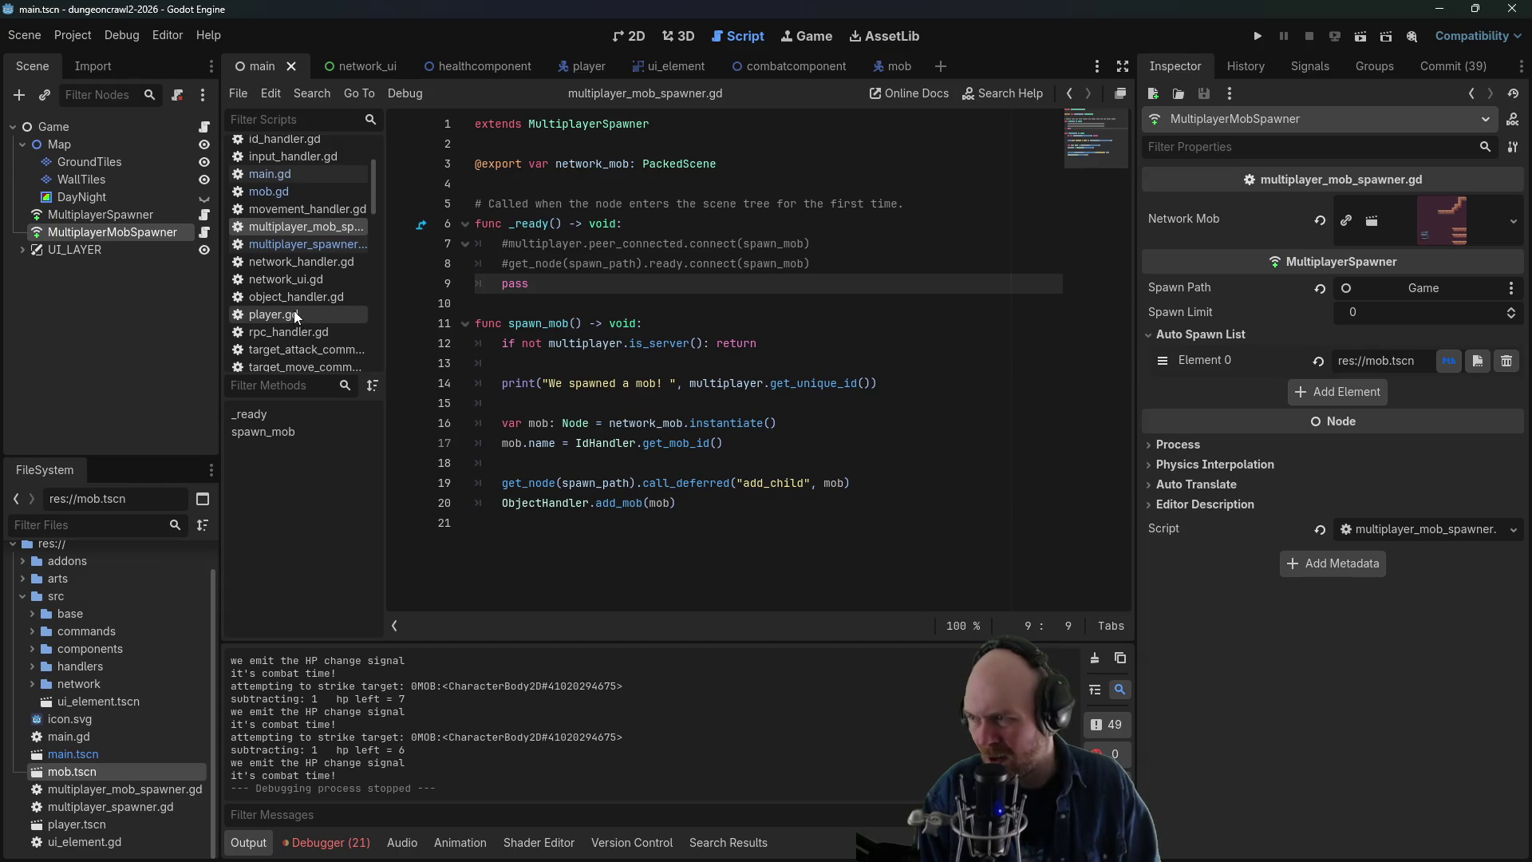
click(297, 286)
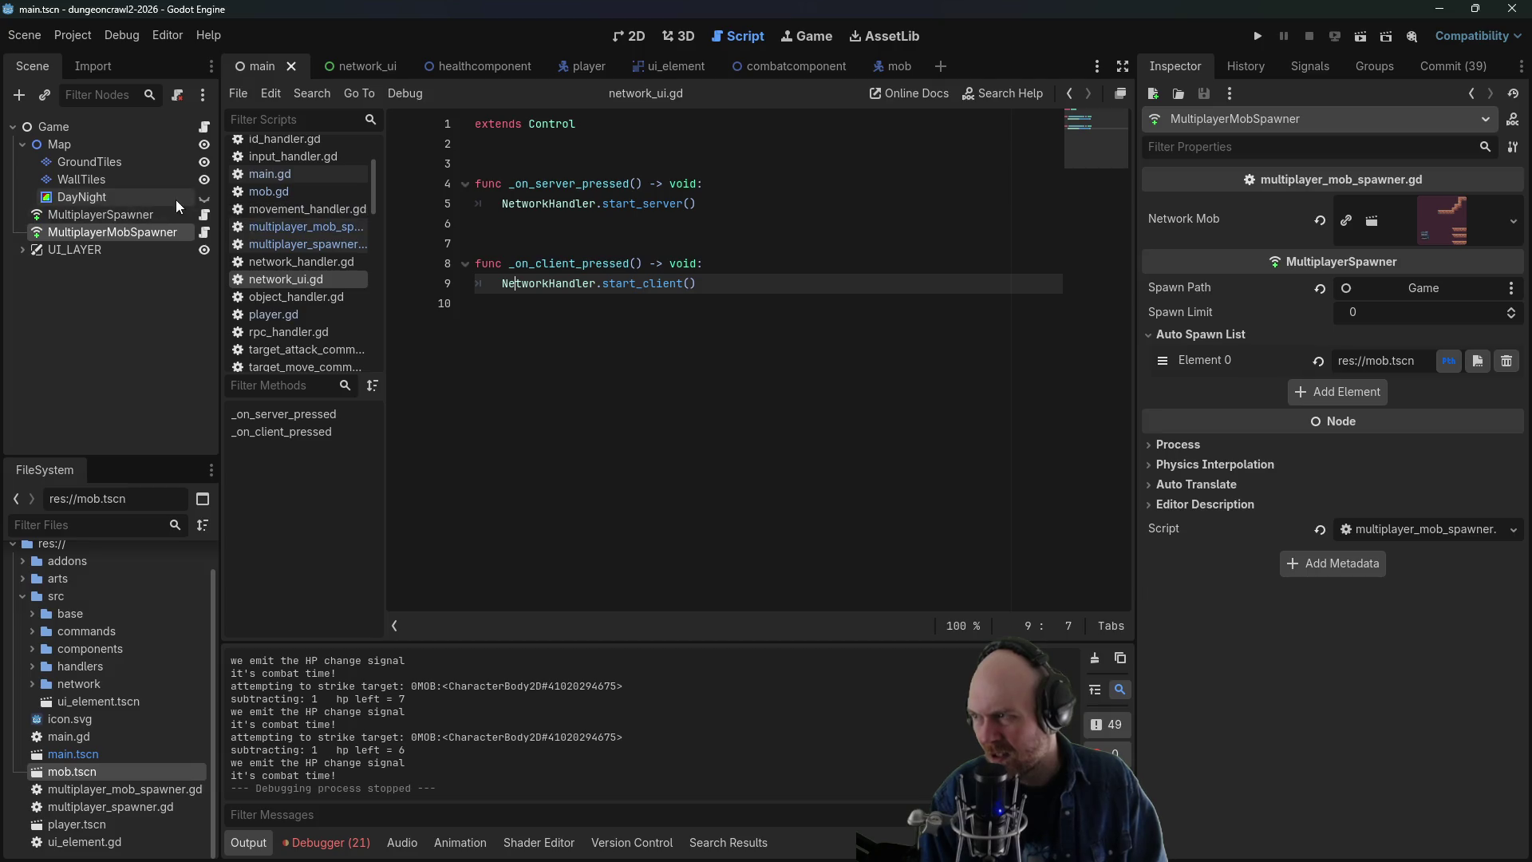
- Inspect start_server in network_handler.gd, then open the ENetMultiplayerPeer class documentation
click(302, 262)
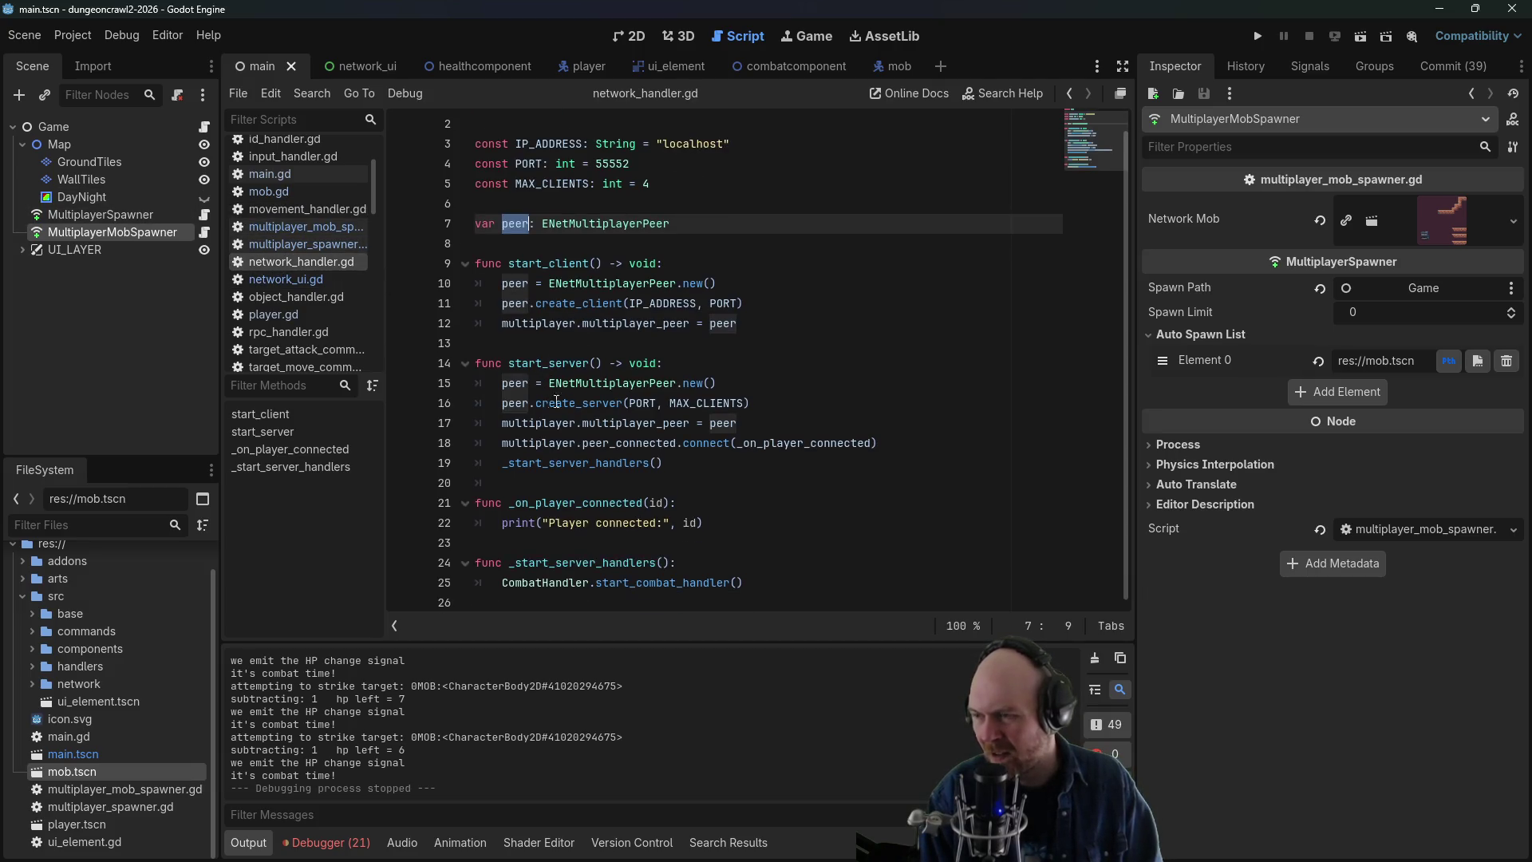
click(695, 465)
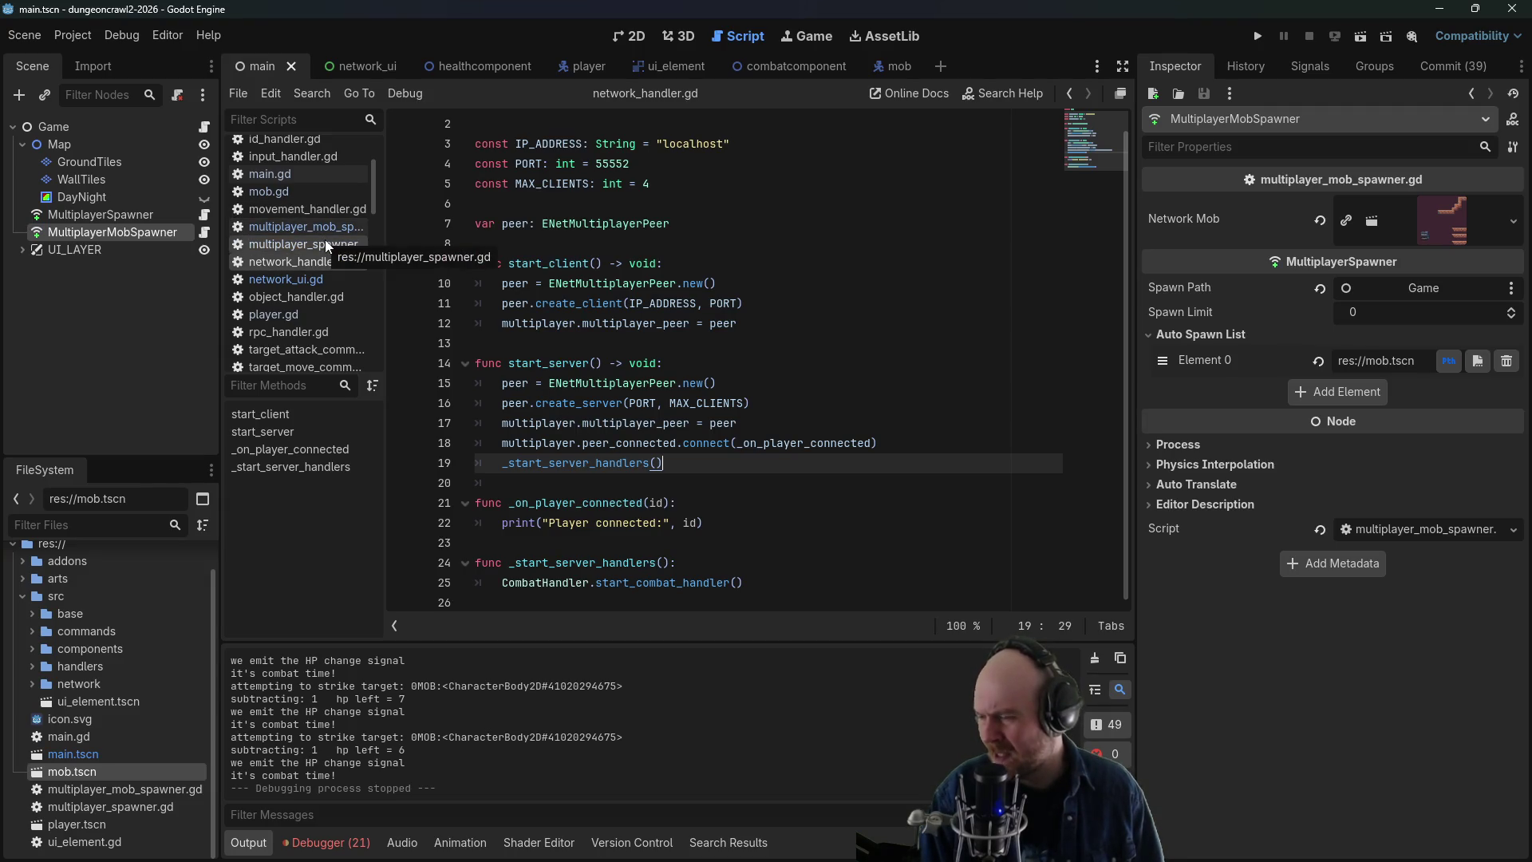
scroll(711, 475, up, 1)
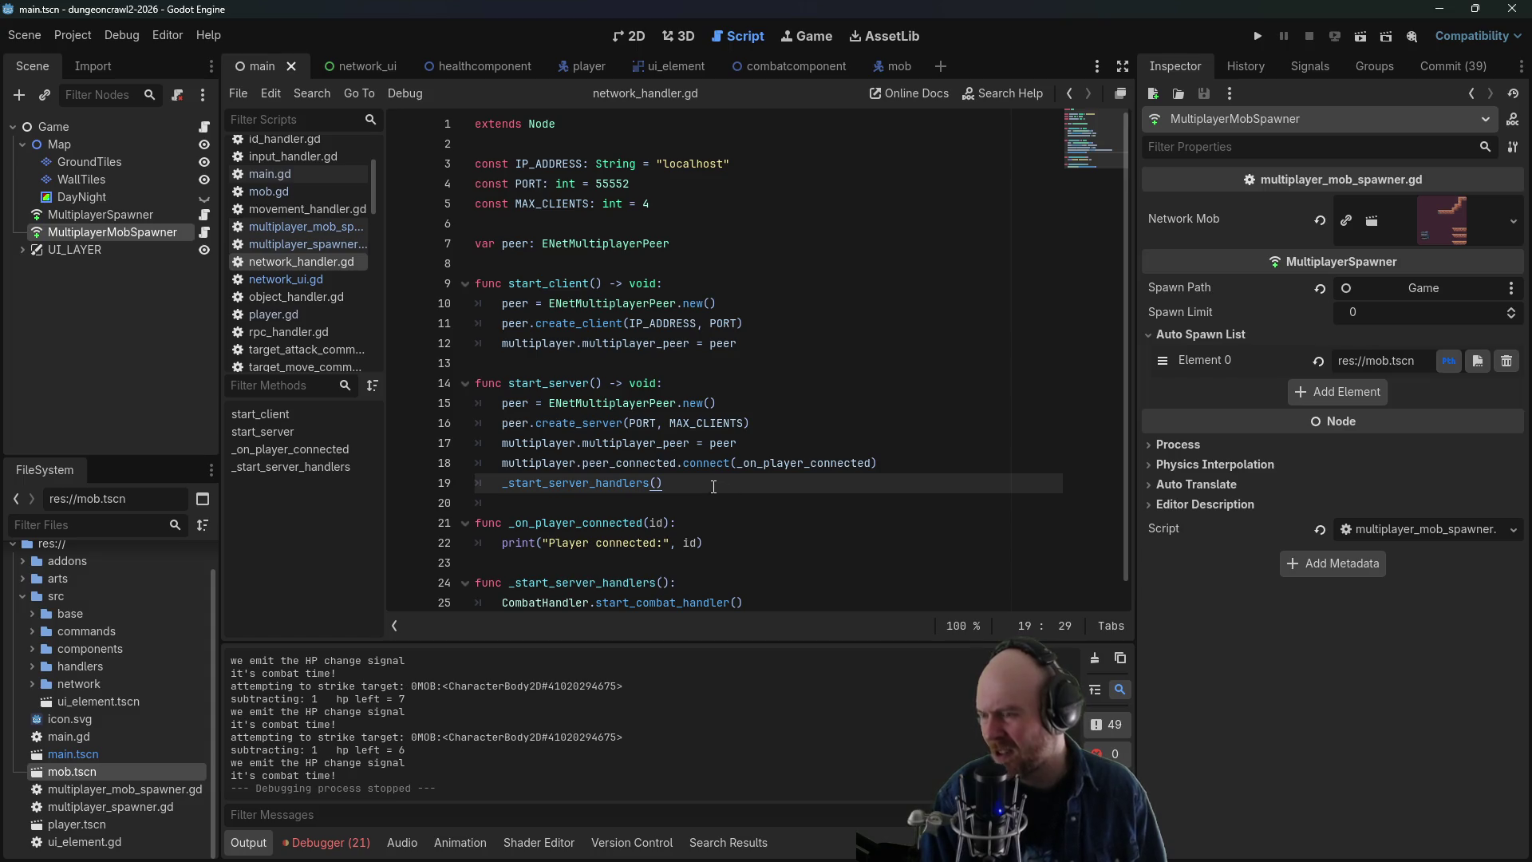
ctrl+click(610, 245)
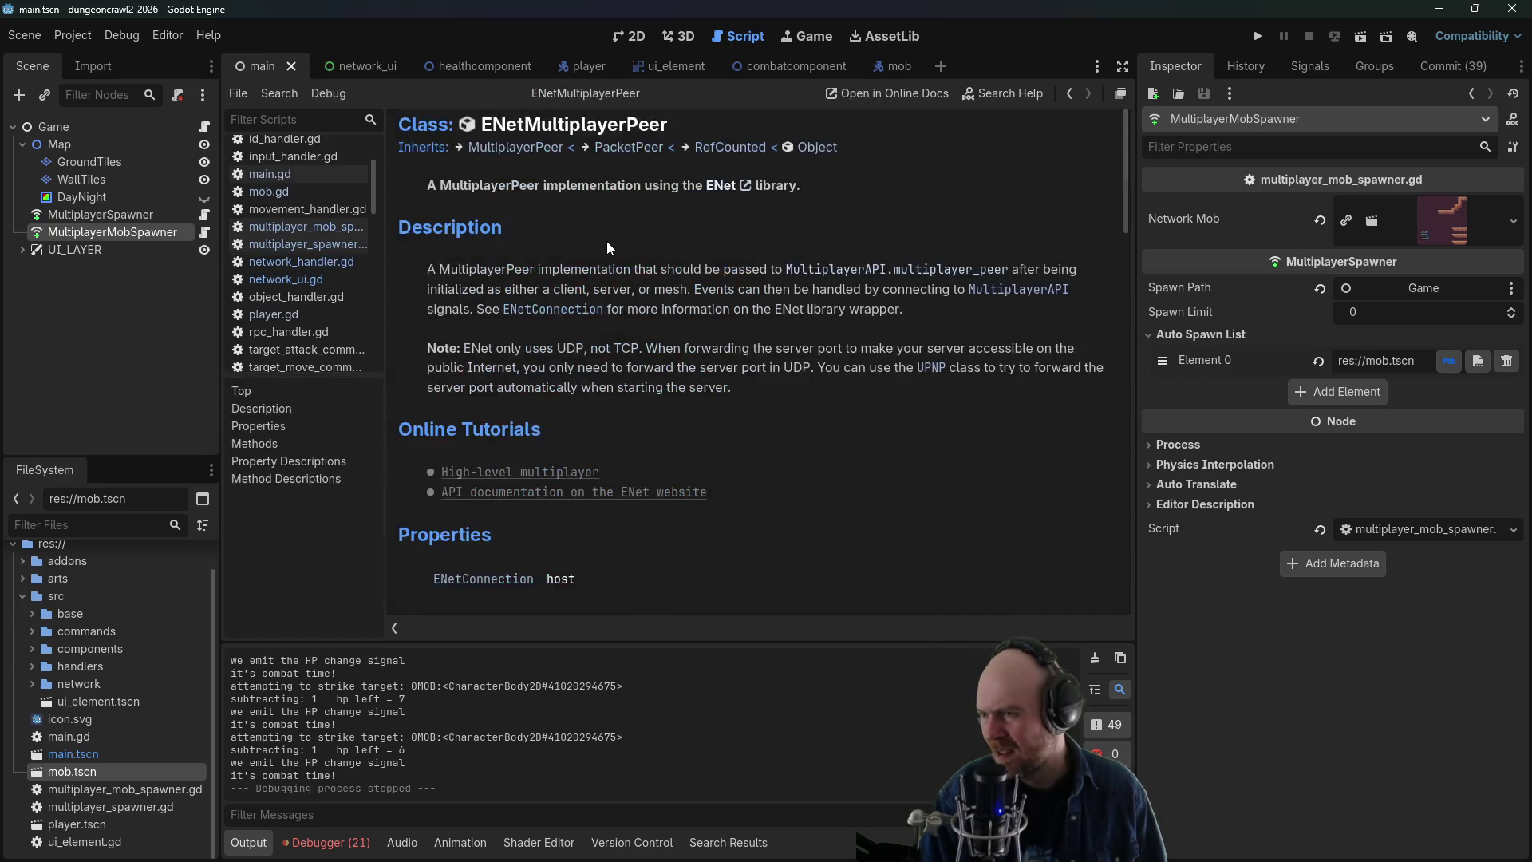
- Scroll through the ENetMultiplayerPeer class reference
scroll(636, 470, down, 5)
scroll(702, 463, down, 3)
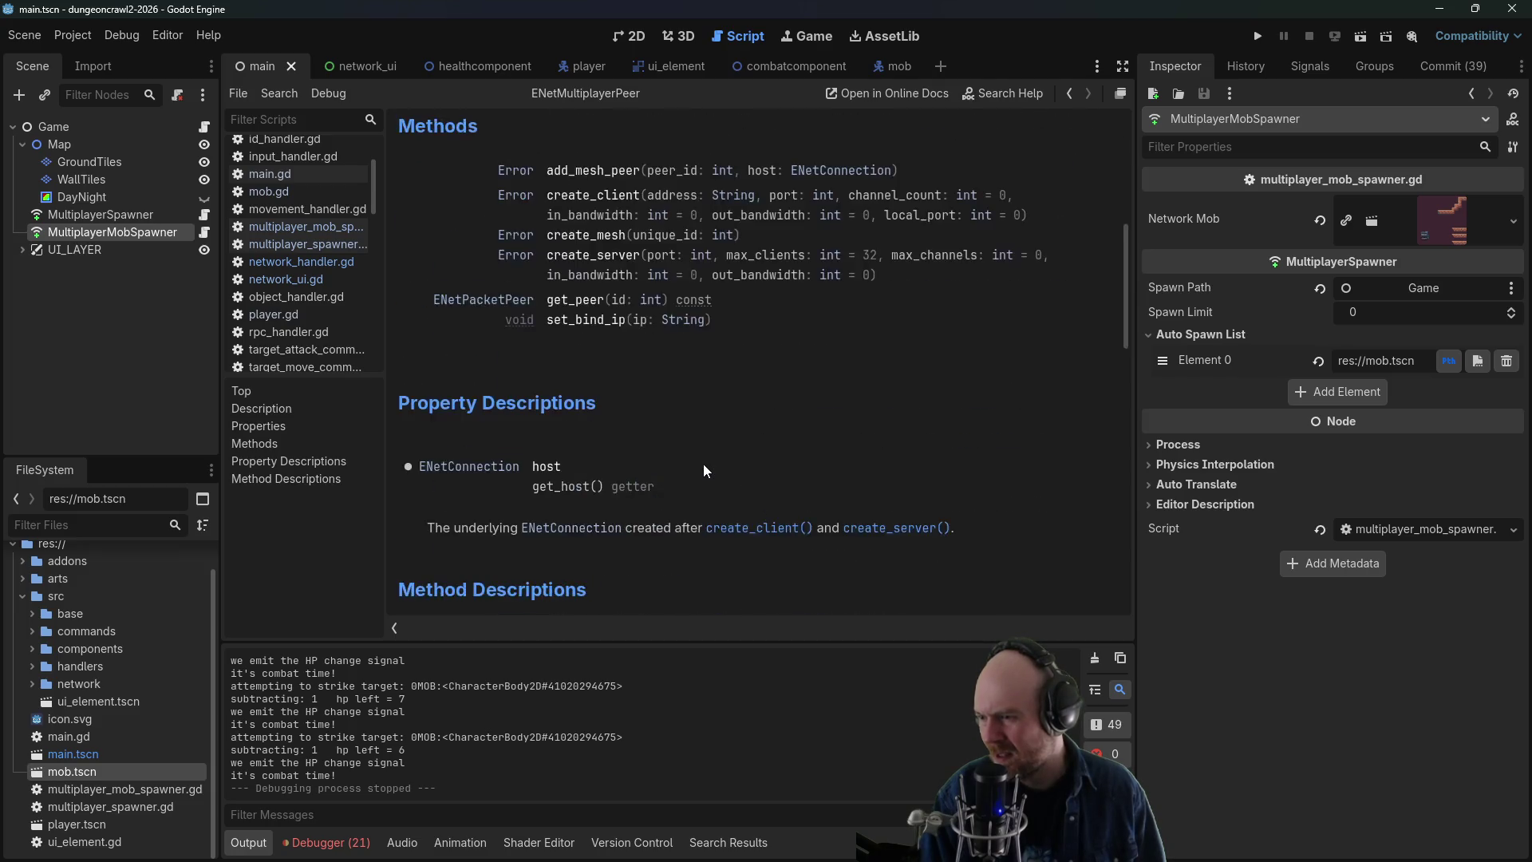
scroll(707, 462, down, 4)
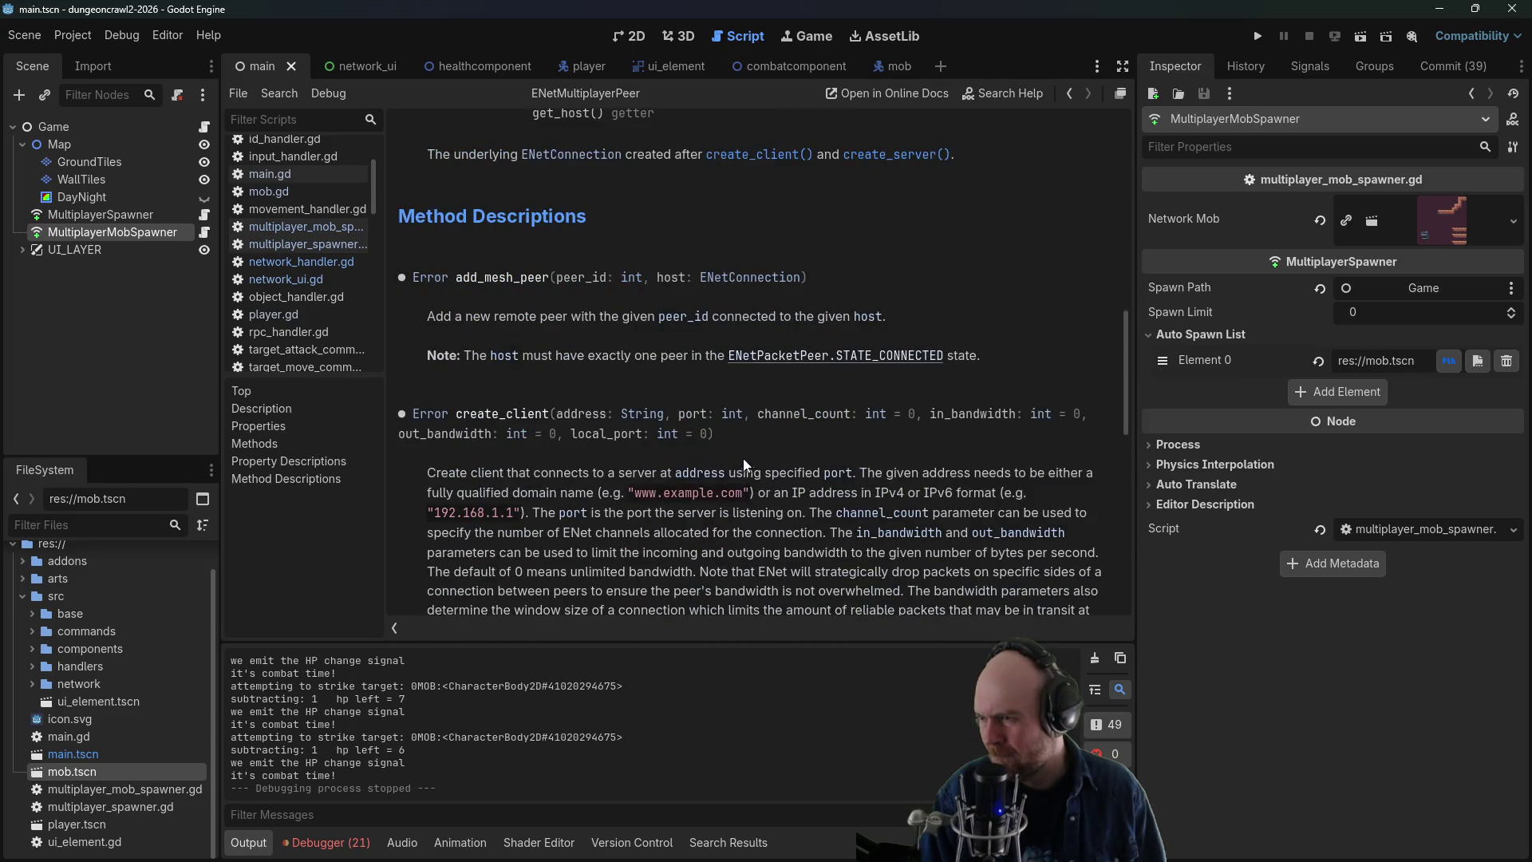
scroll(743, 459, down, 1)
scroll(822, 458, down, 6)
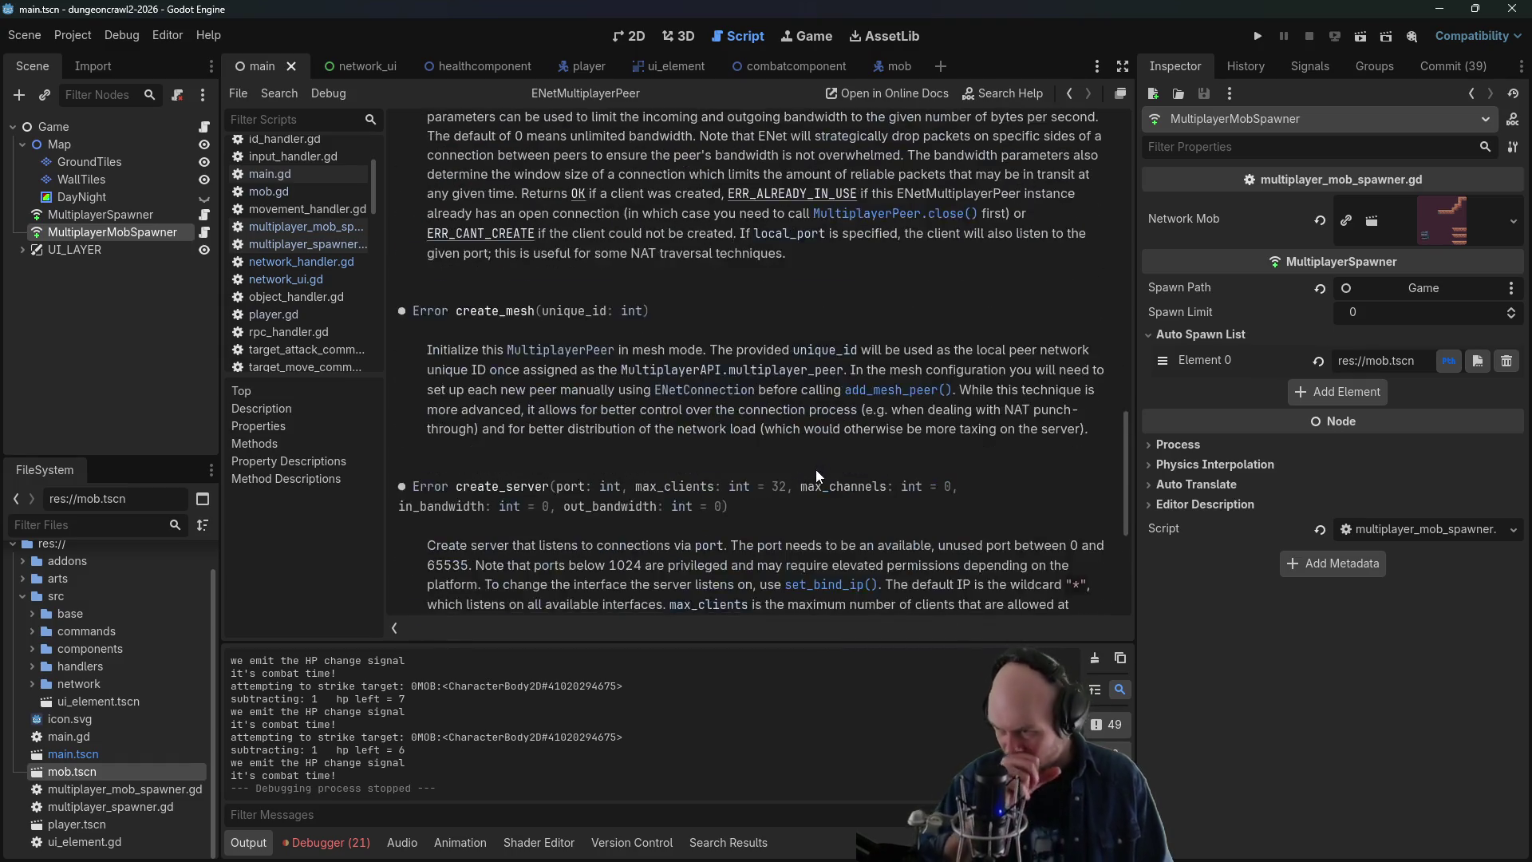
- Read the peer_connected signal documentation from the player spawner script
click(311, 244)
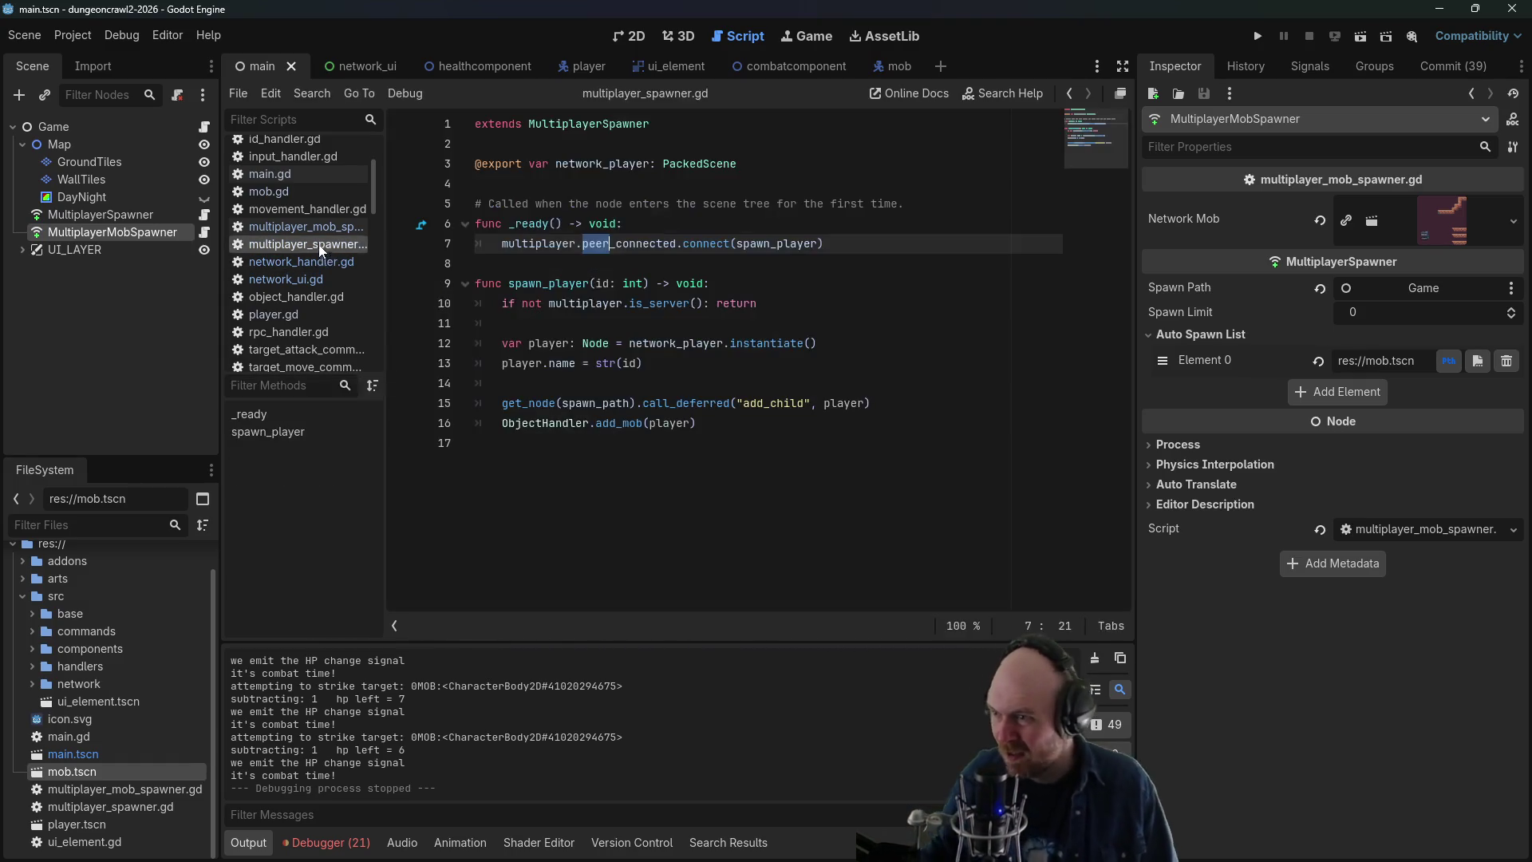
ctrl+click(627, 245)
scroll(602, 255, up, 3)
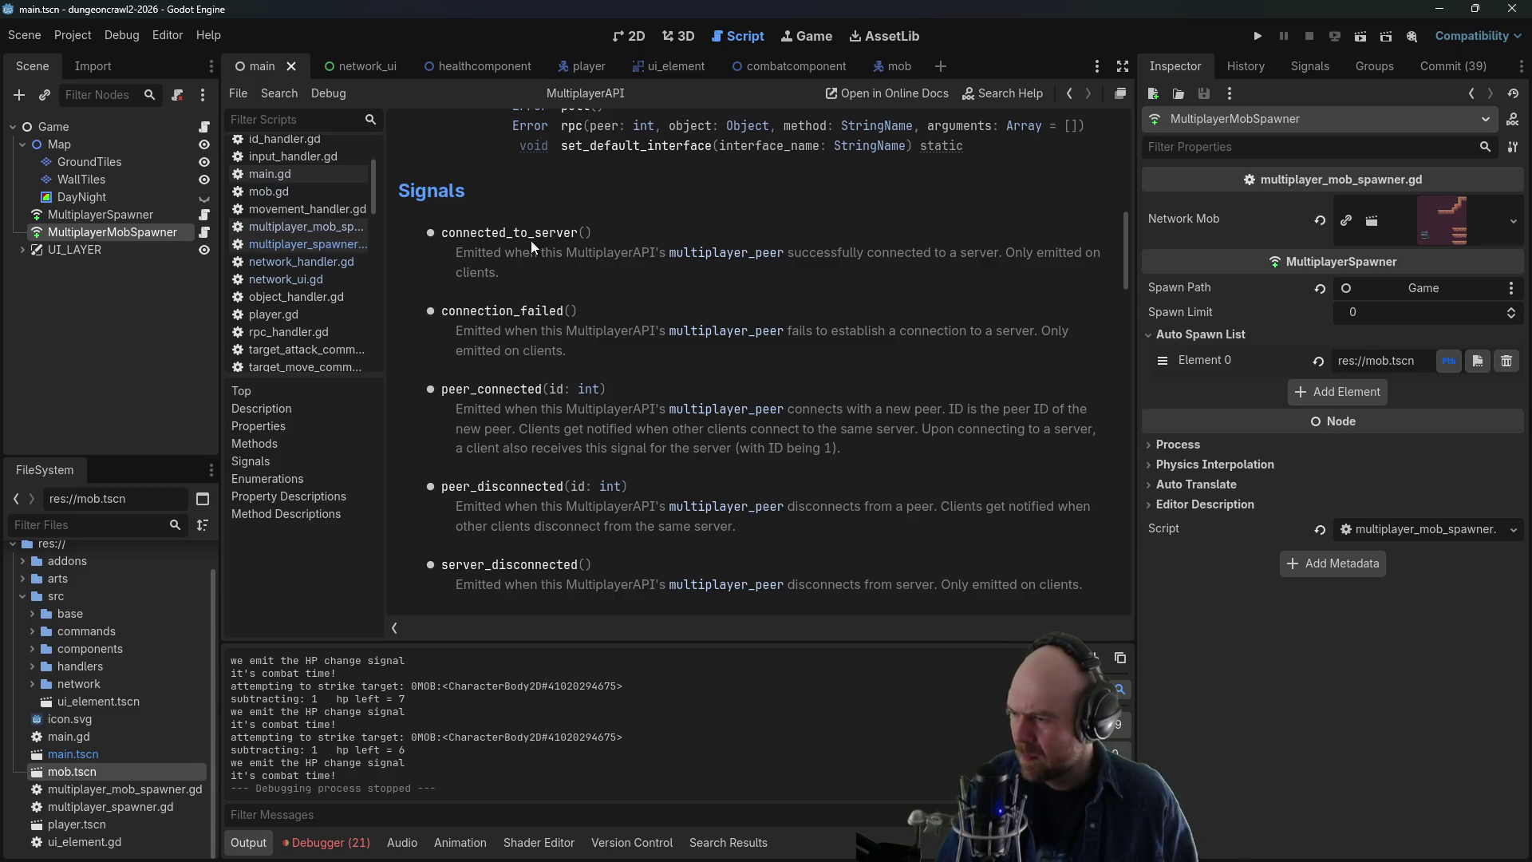
scroll(562, 343, down, 2)
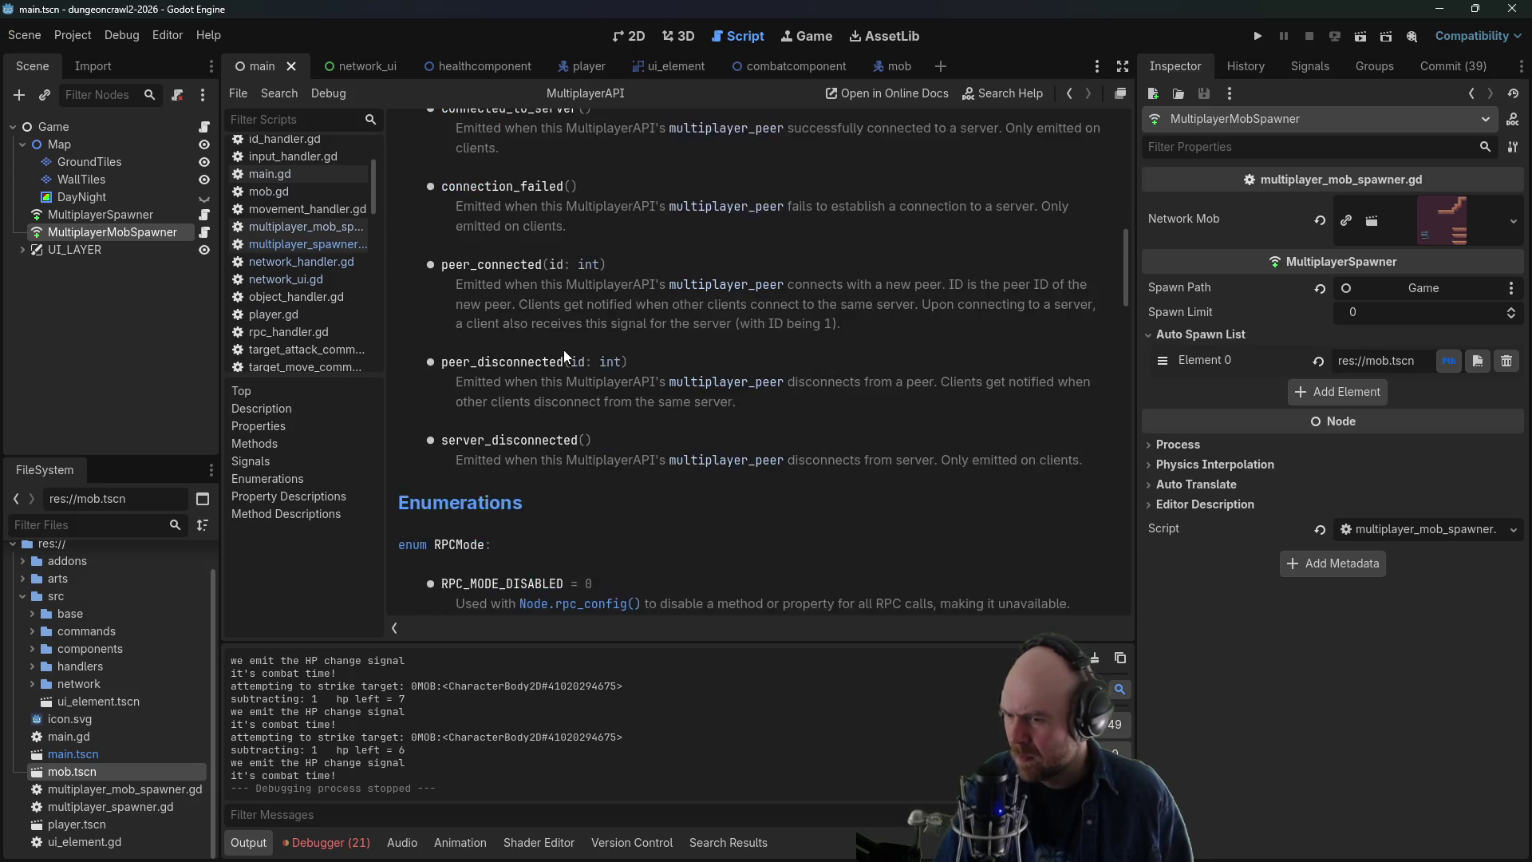
scroll(573, 359, up, 10)
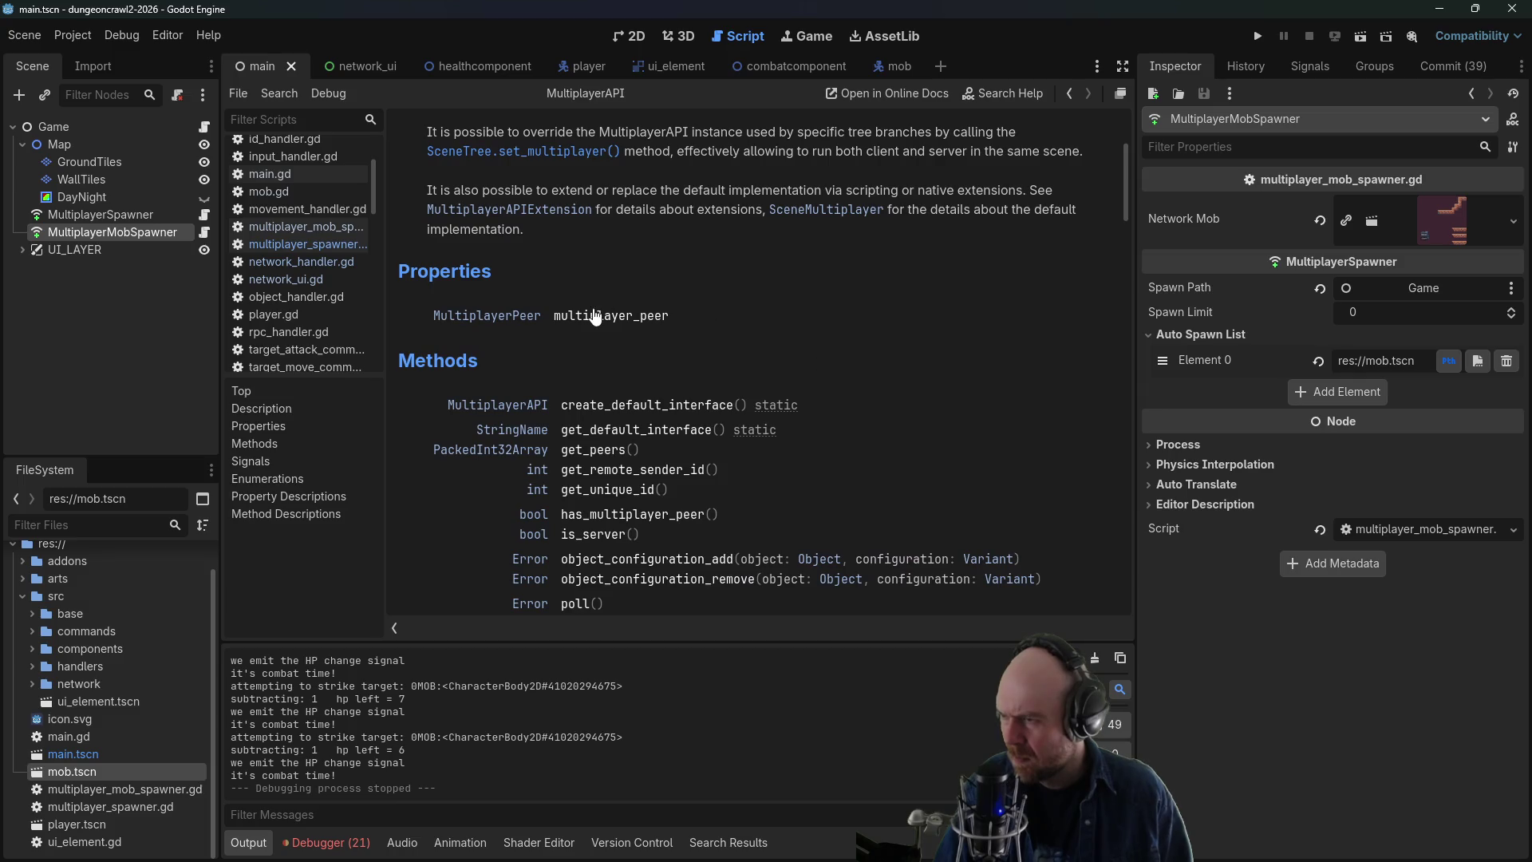
scroll(607, 323, up, 4)
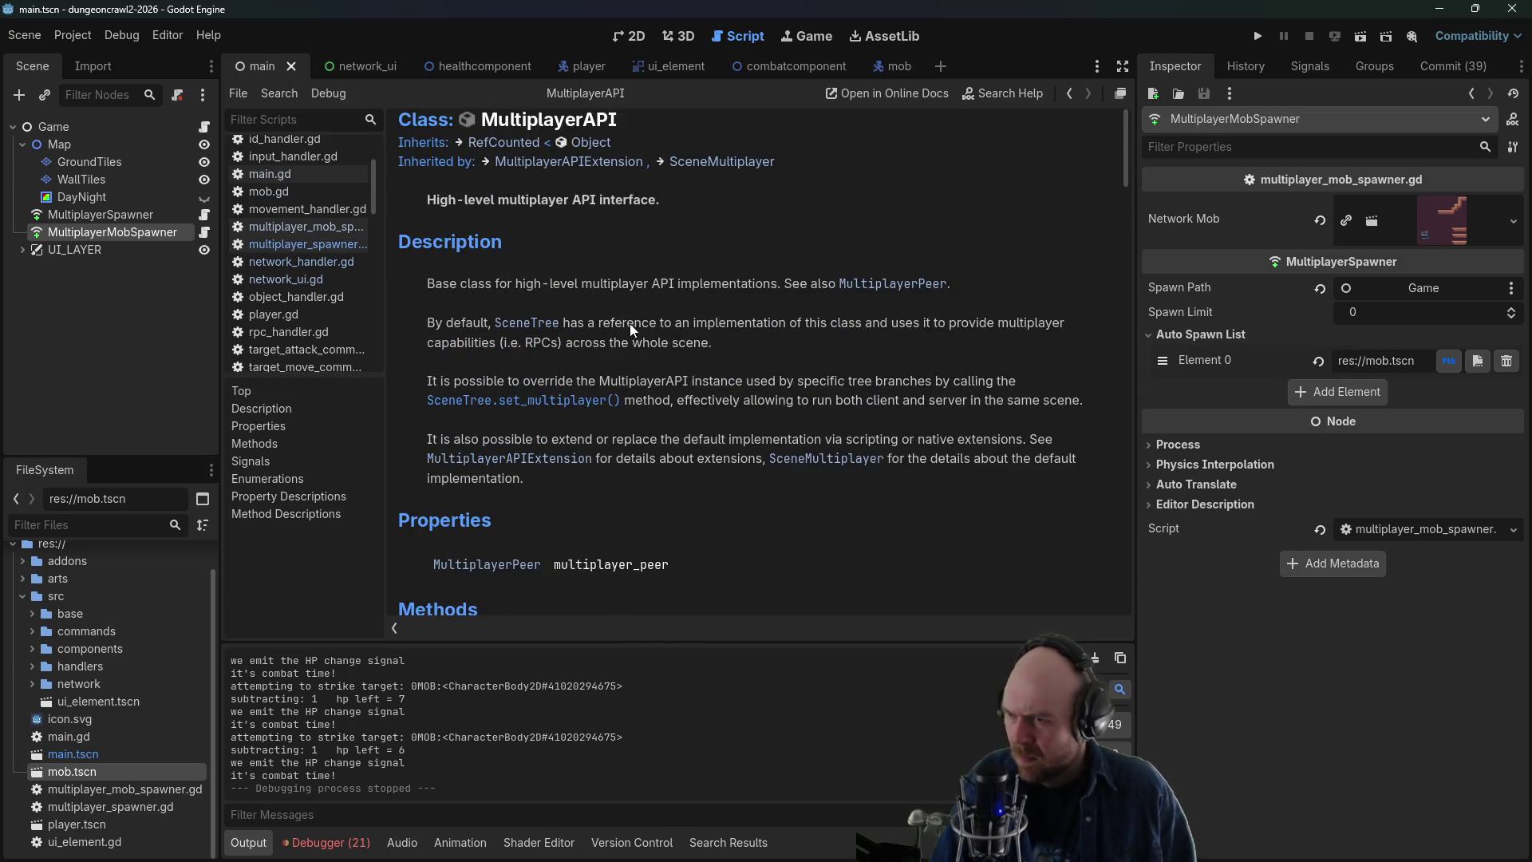
- Read the MultiplayerPeer page's peer_connected/peer_disconnected signals and connection status enumerations
click(883, 284)
scroll(630, 402, down, 5)
scroll(627, 411, down, 5)
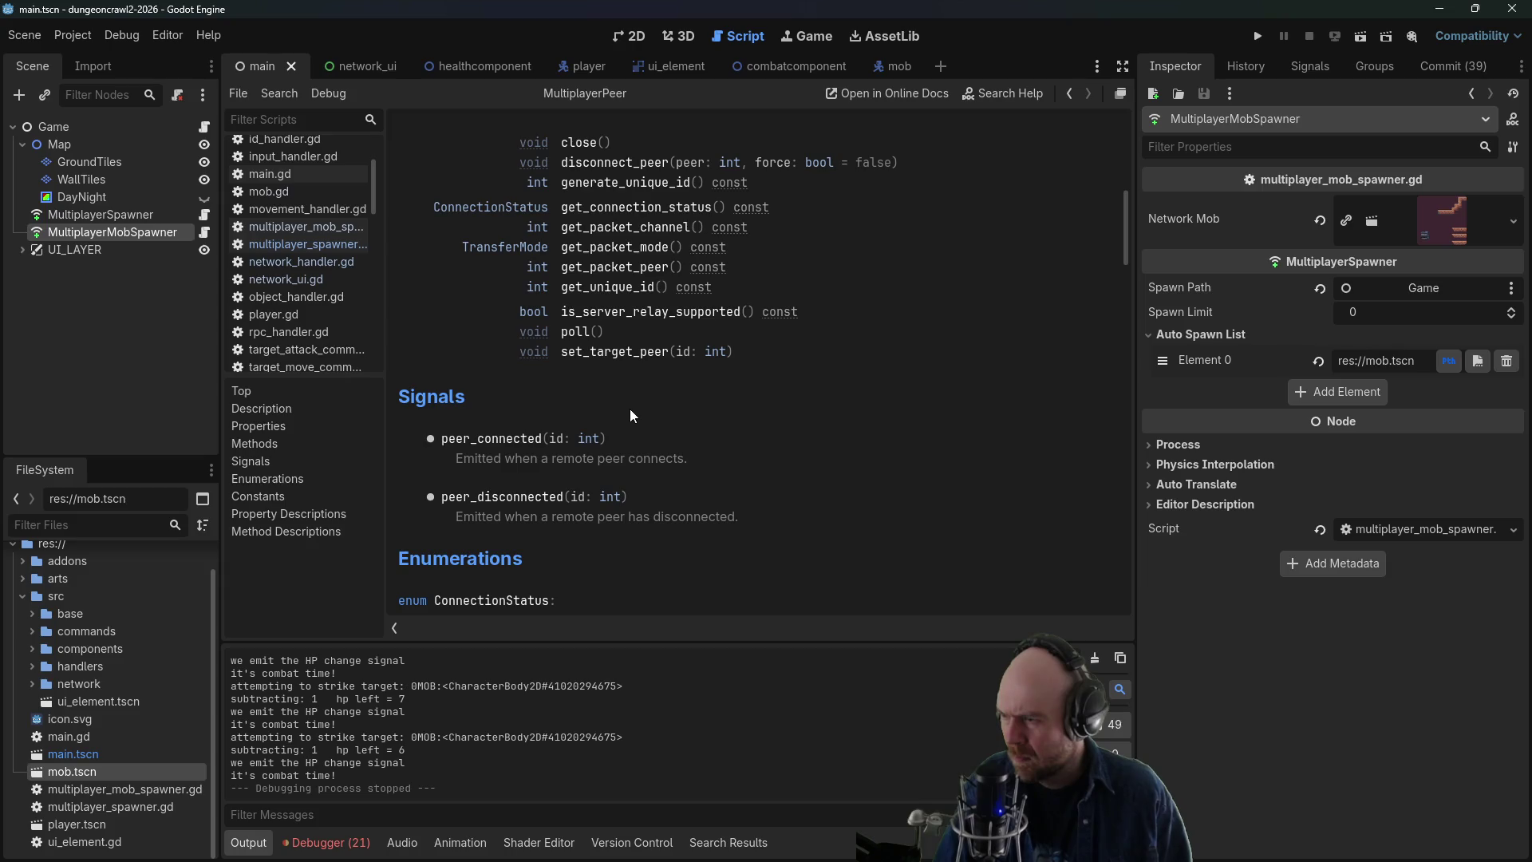
scroll(627, 409, down, 3)
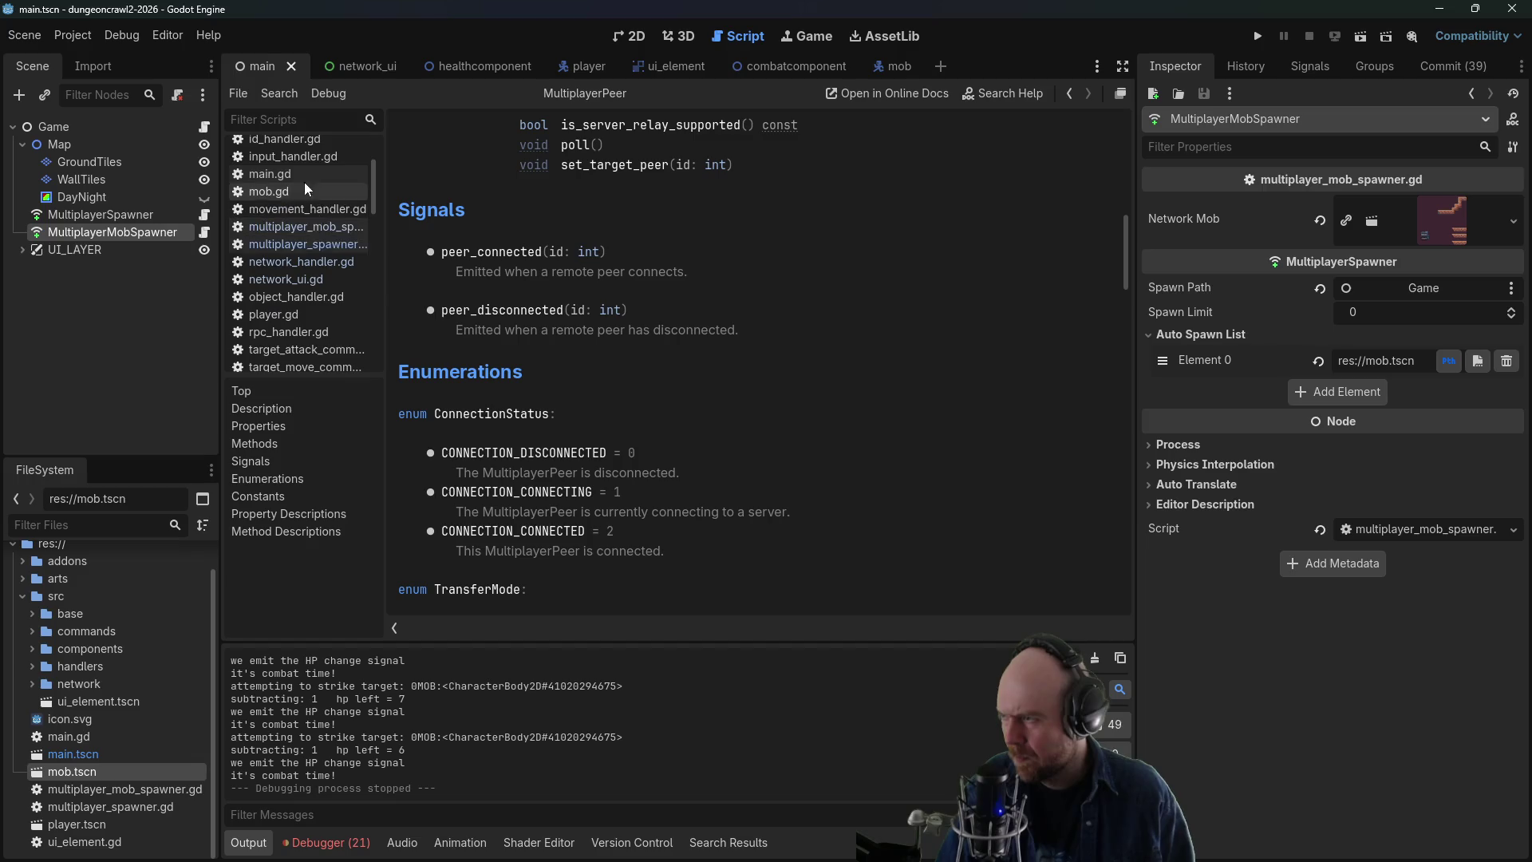
click(296, 228)
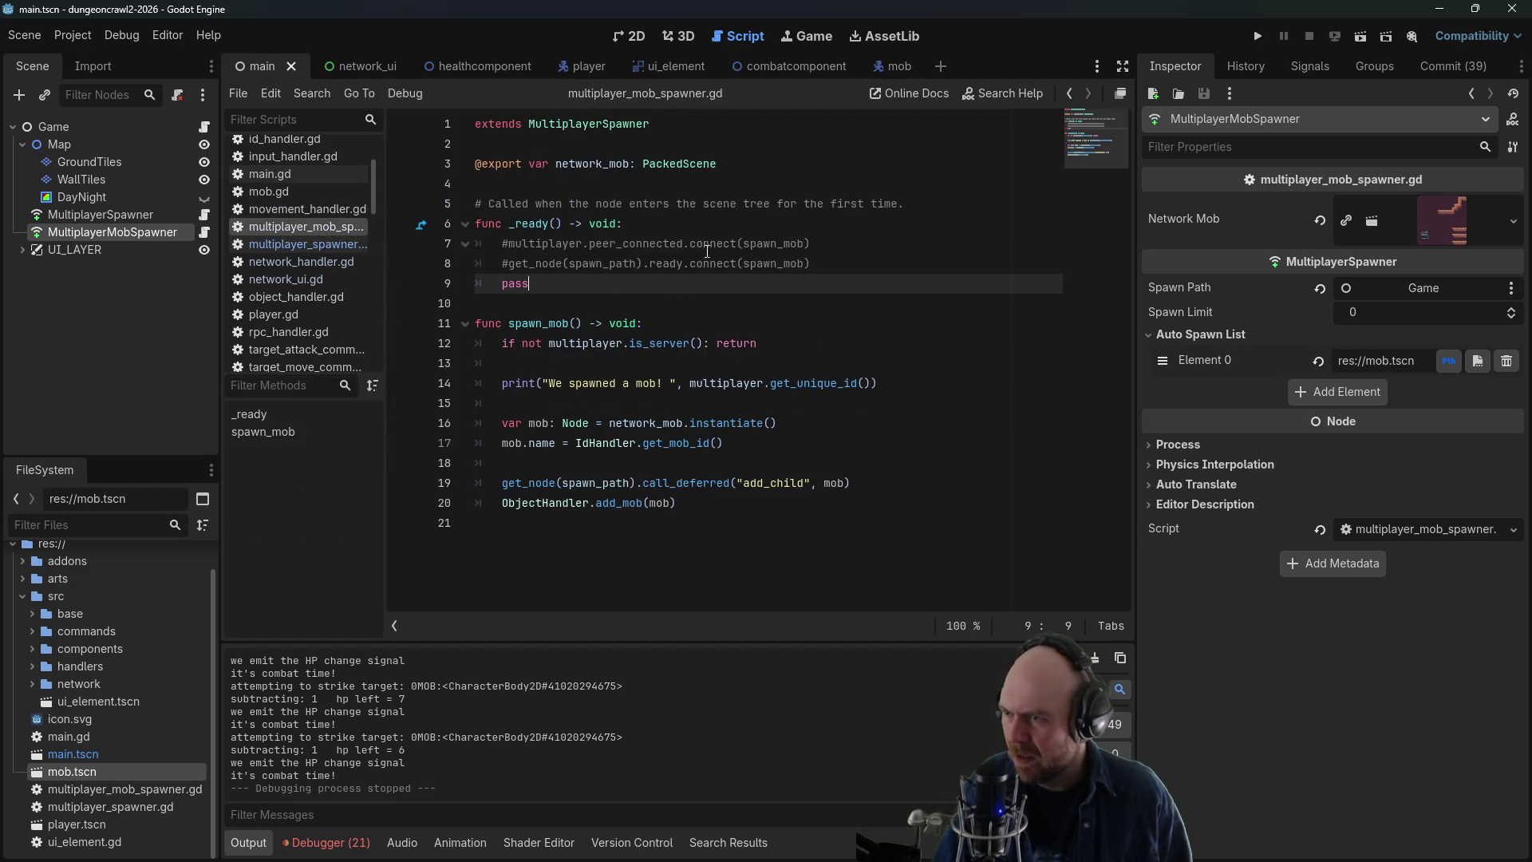
- Type multiplayer. on a new line 9 in _ready and browse its autocomplete suggestions
click(882, 250)
key(Return)
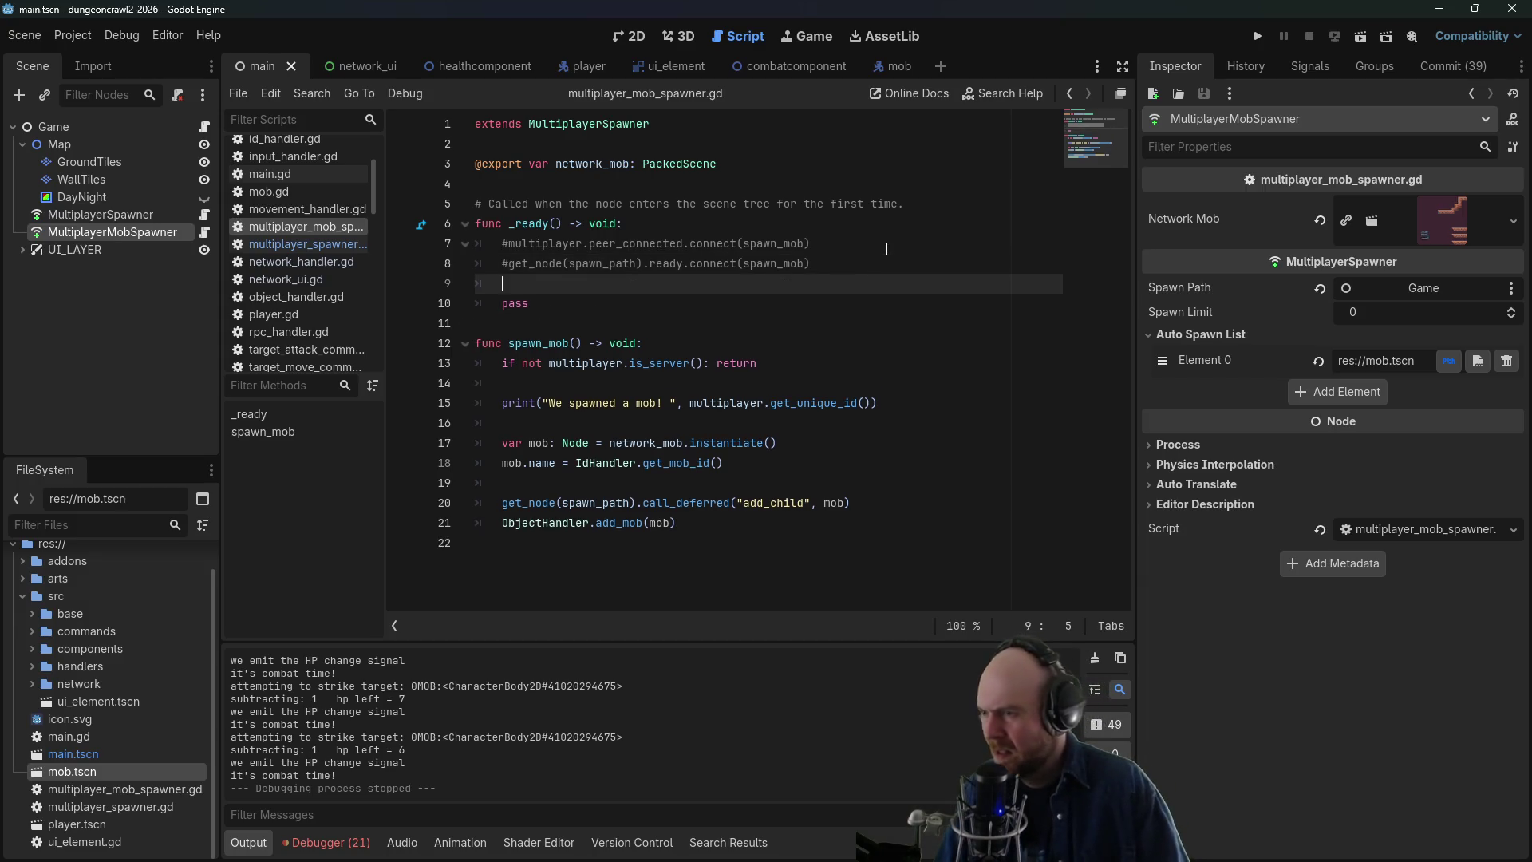
text(multipl)
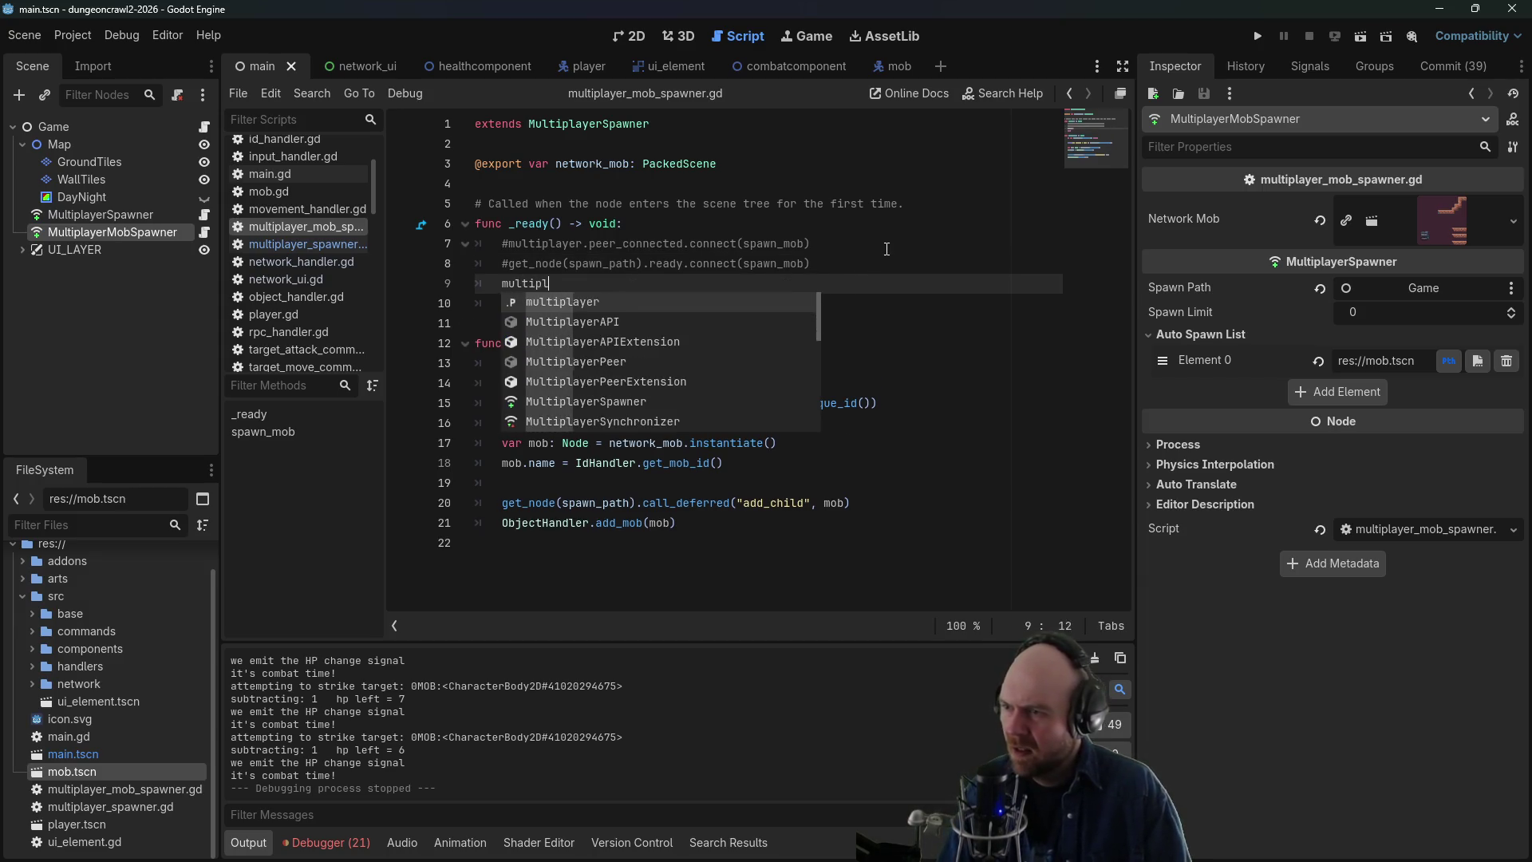
text(ayer.)
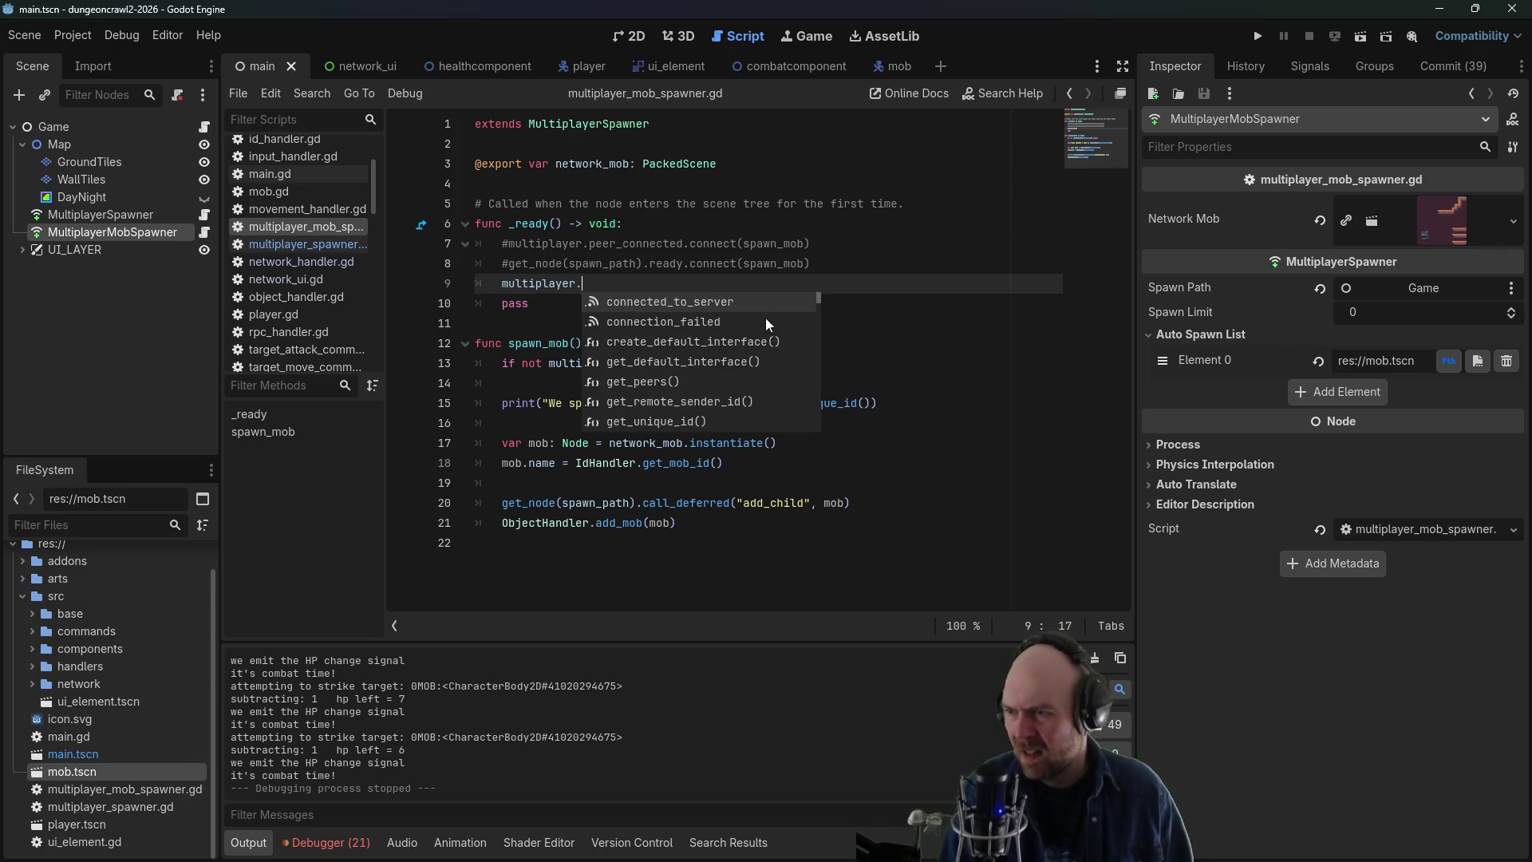
scroll(744, 324, down, 6)
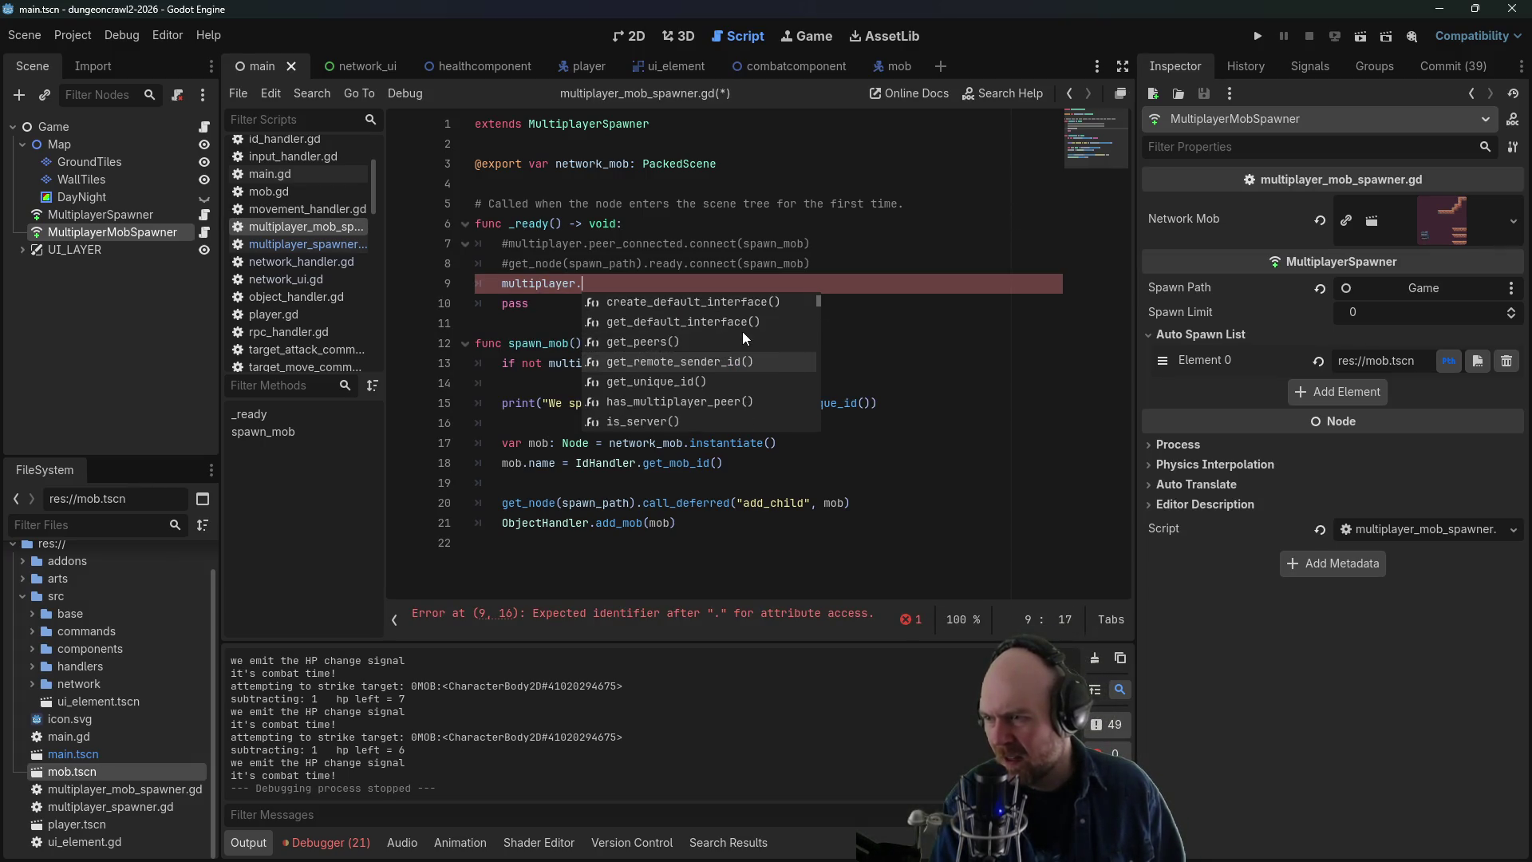
scroll(744, 324, down, 9)
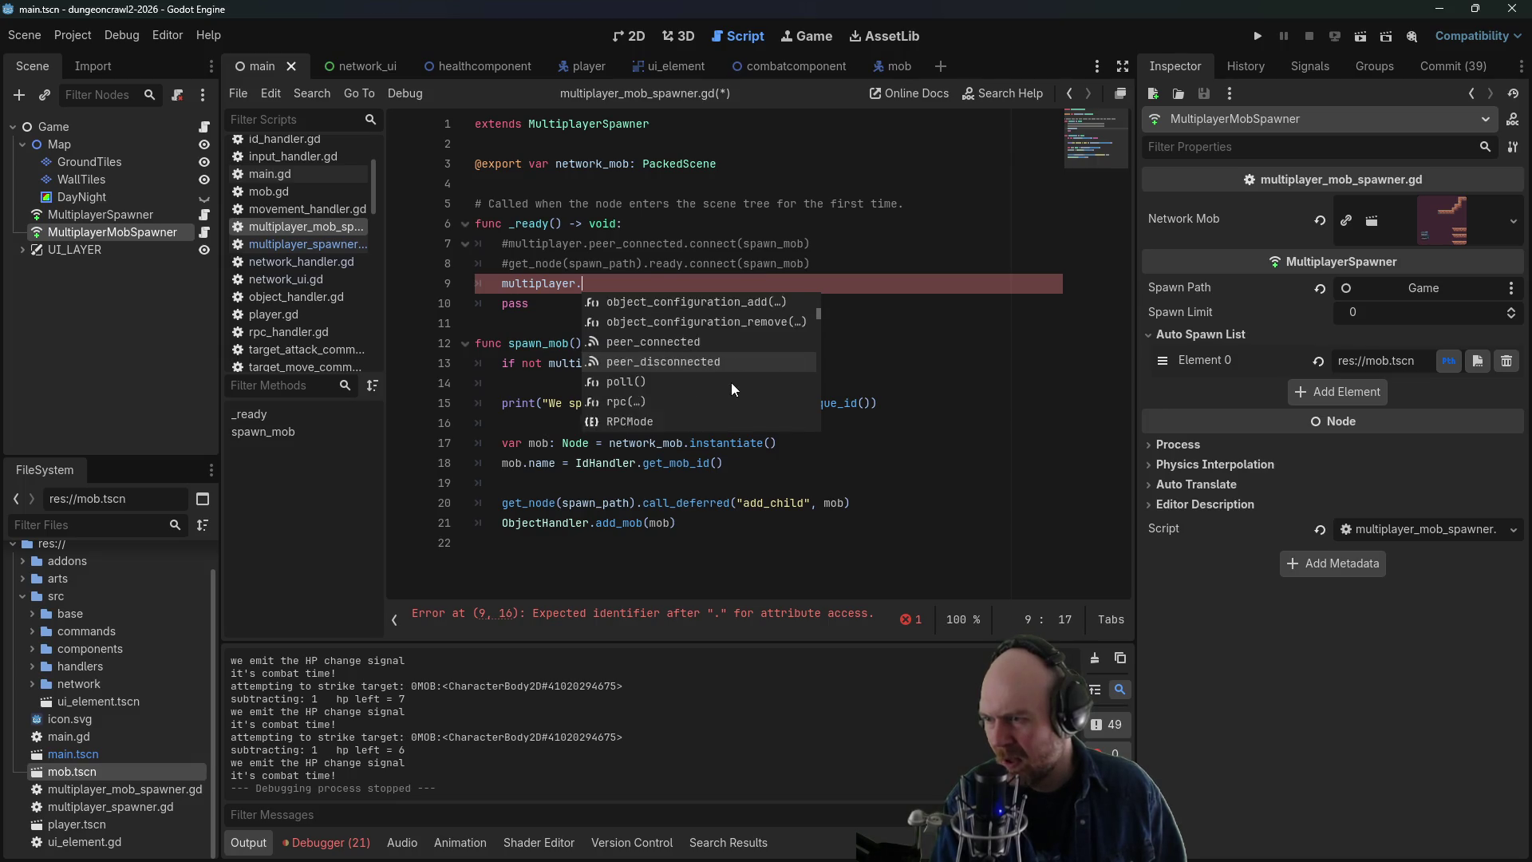
scroll(732, 376, down, 5)
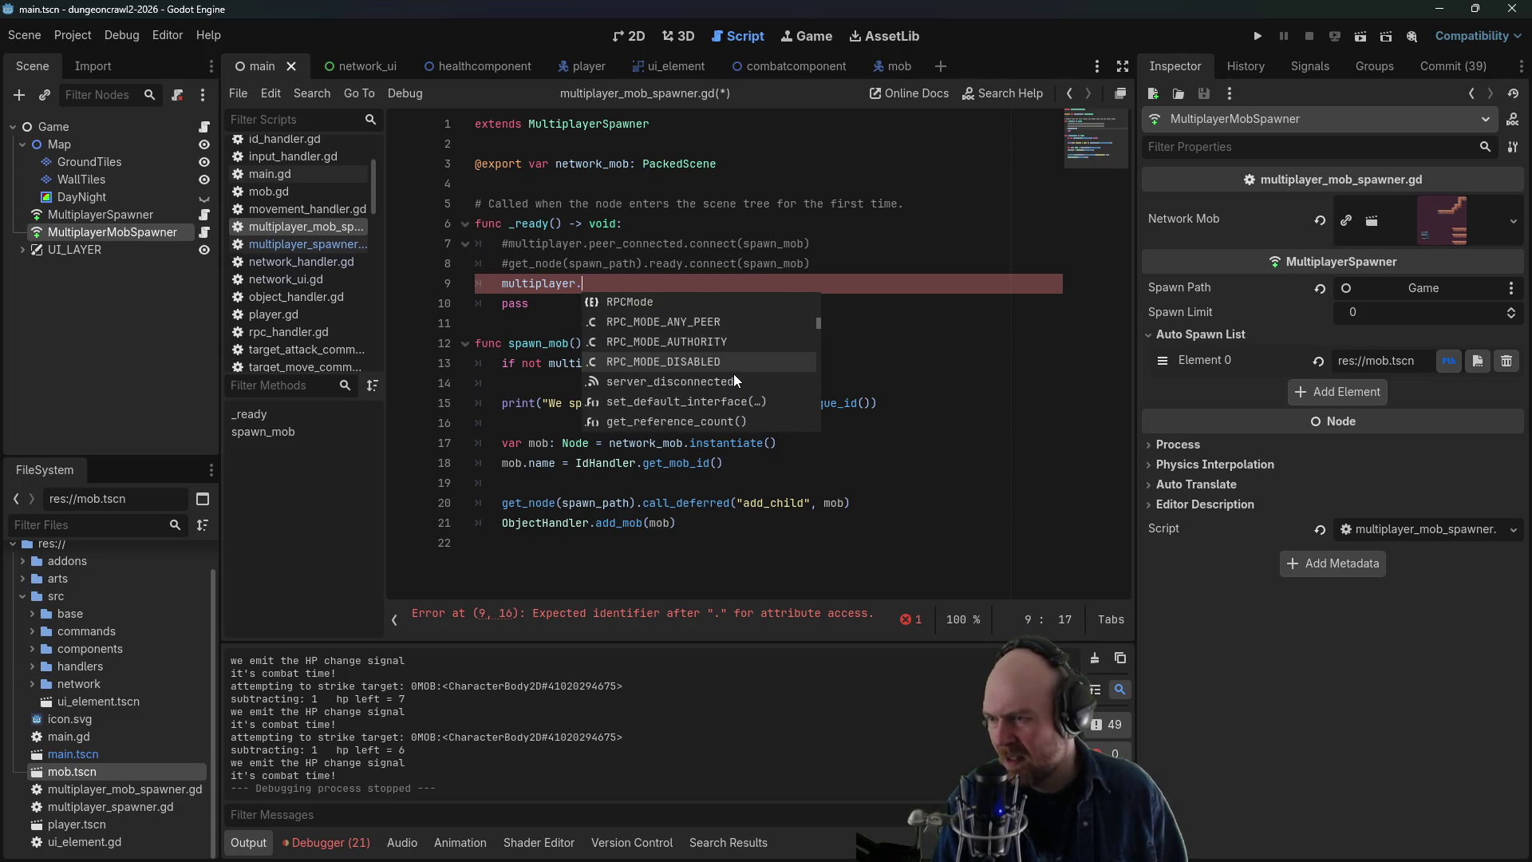
scroll(742, 376, down, 7)
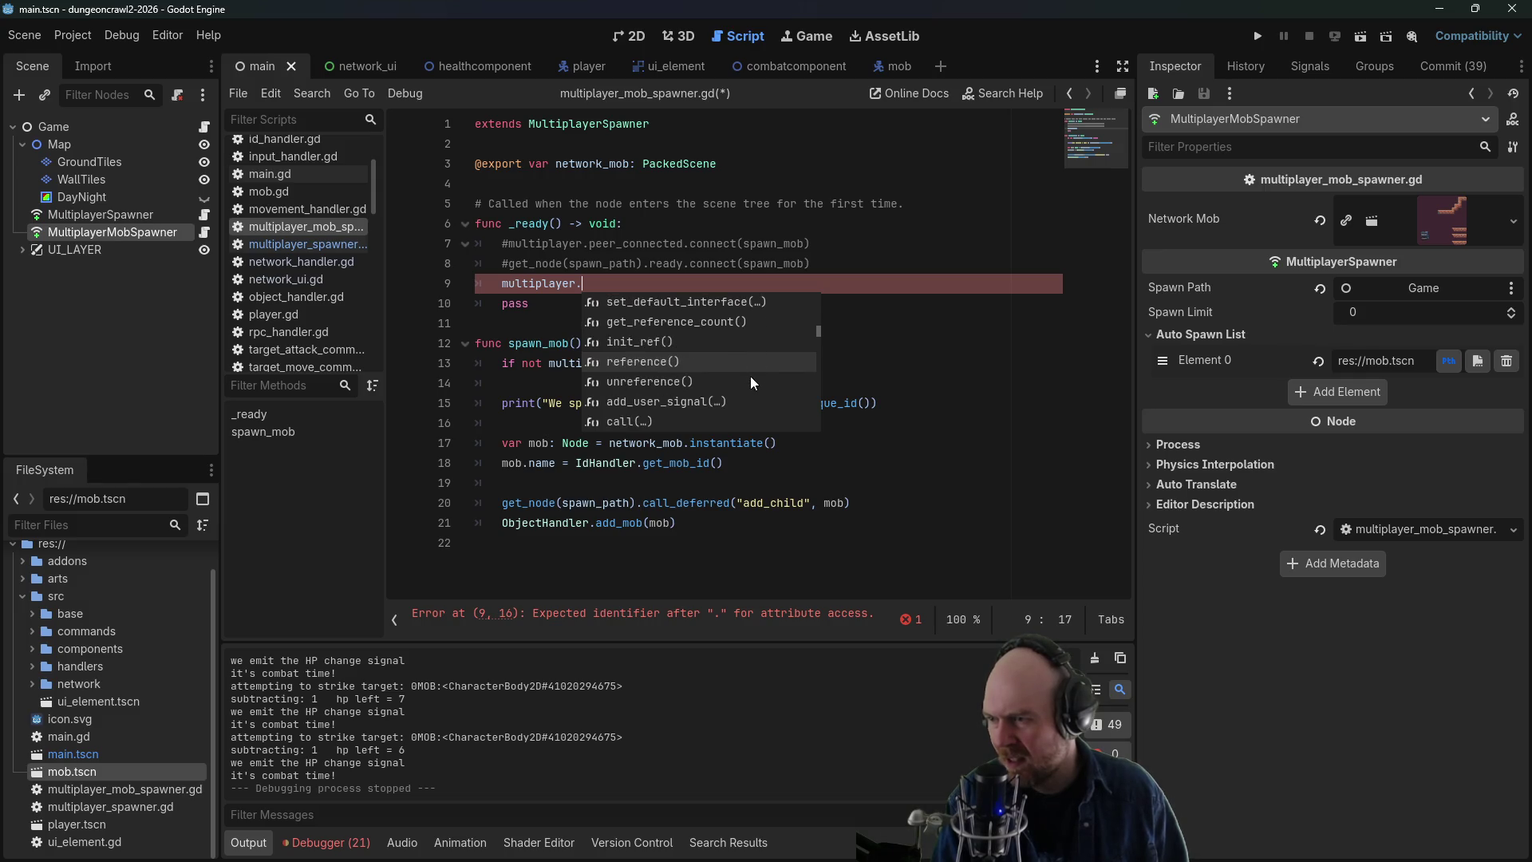
scroll(754, 372, down, 7)
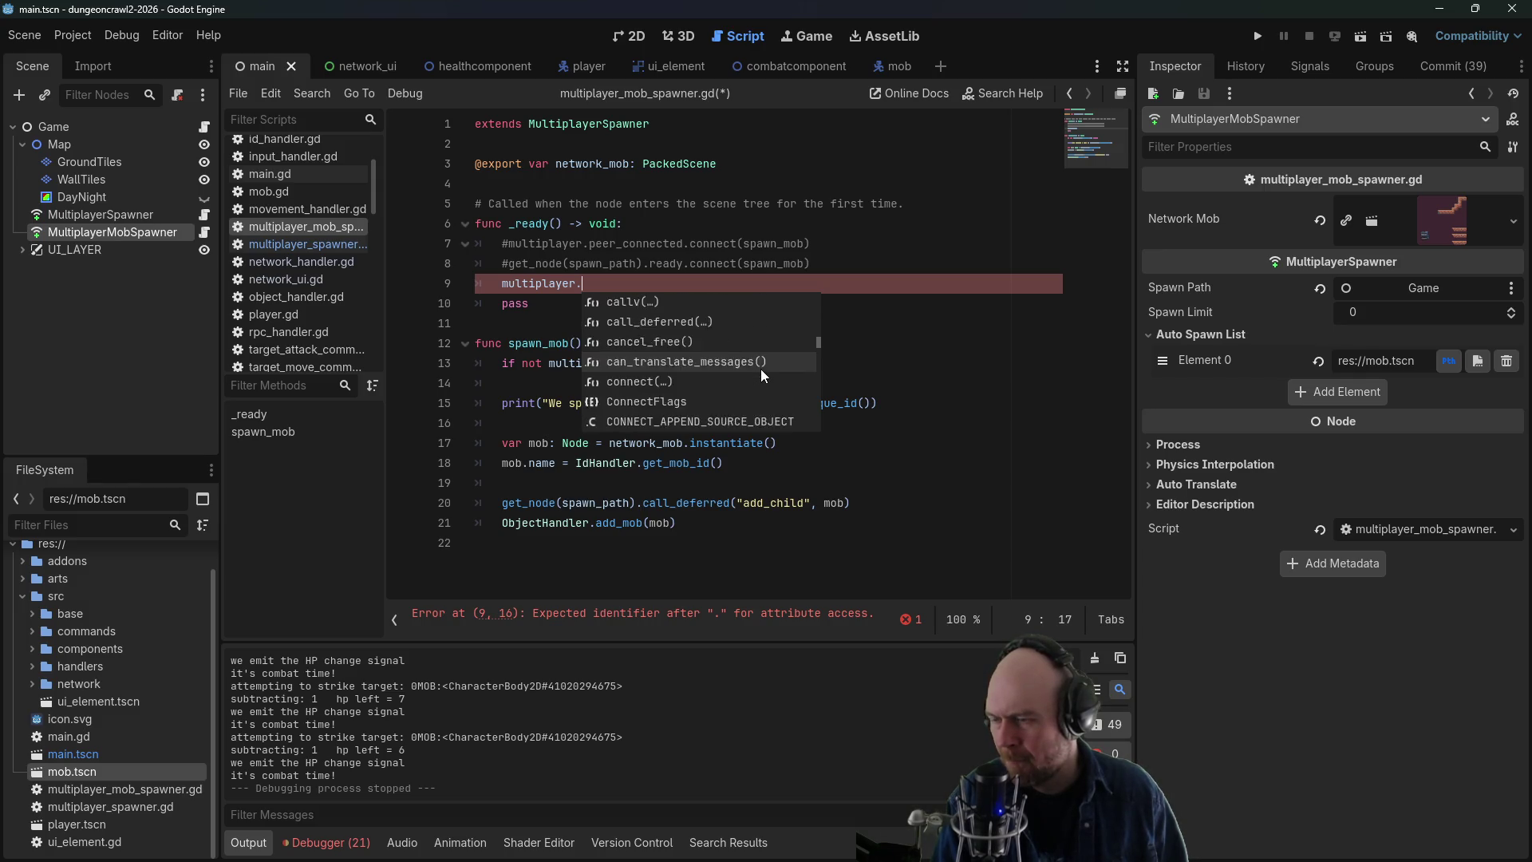
scroll(766, 367, down, 9)
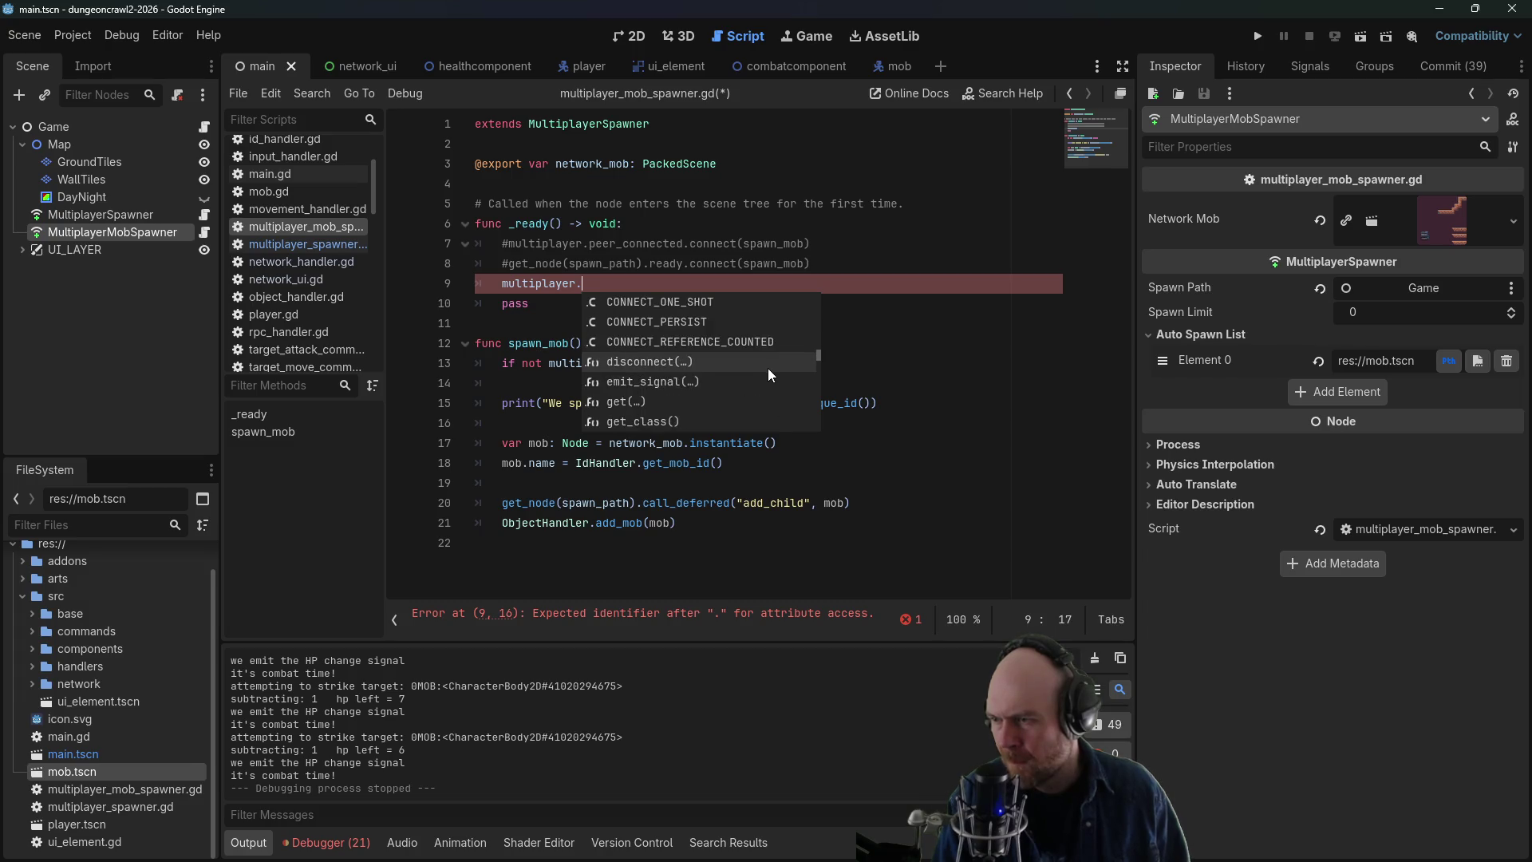
scroll(773, 367, down, 10)
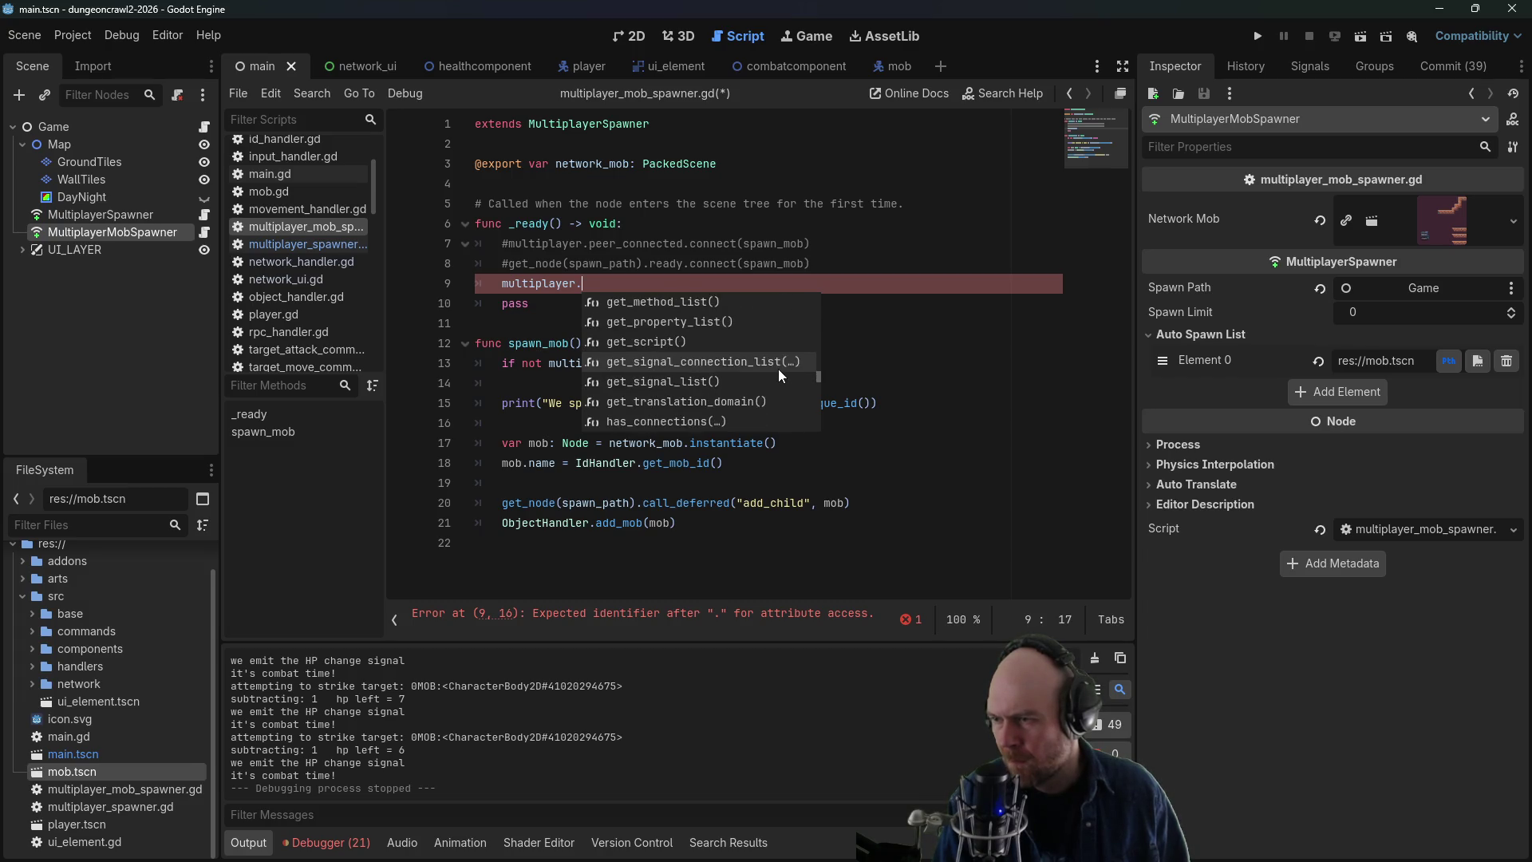
scroll(779, 370, down, 6)
scroll(778, 371, down, 10)
click(943, 270)
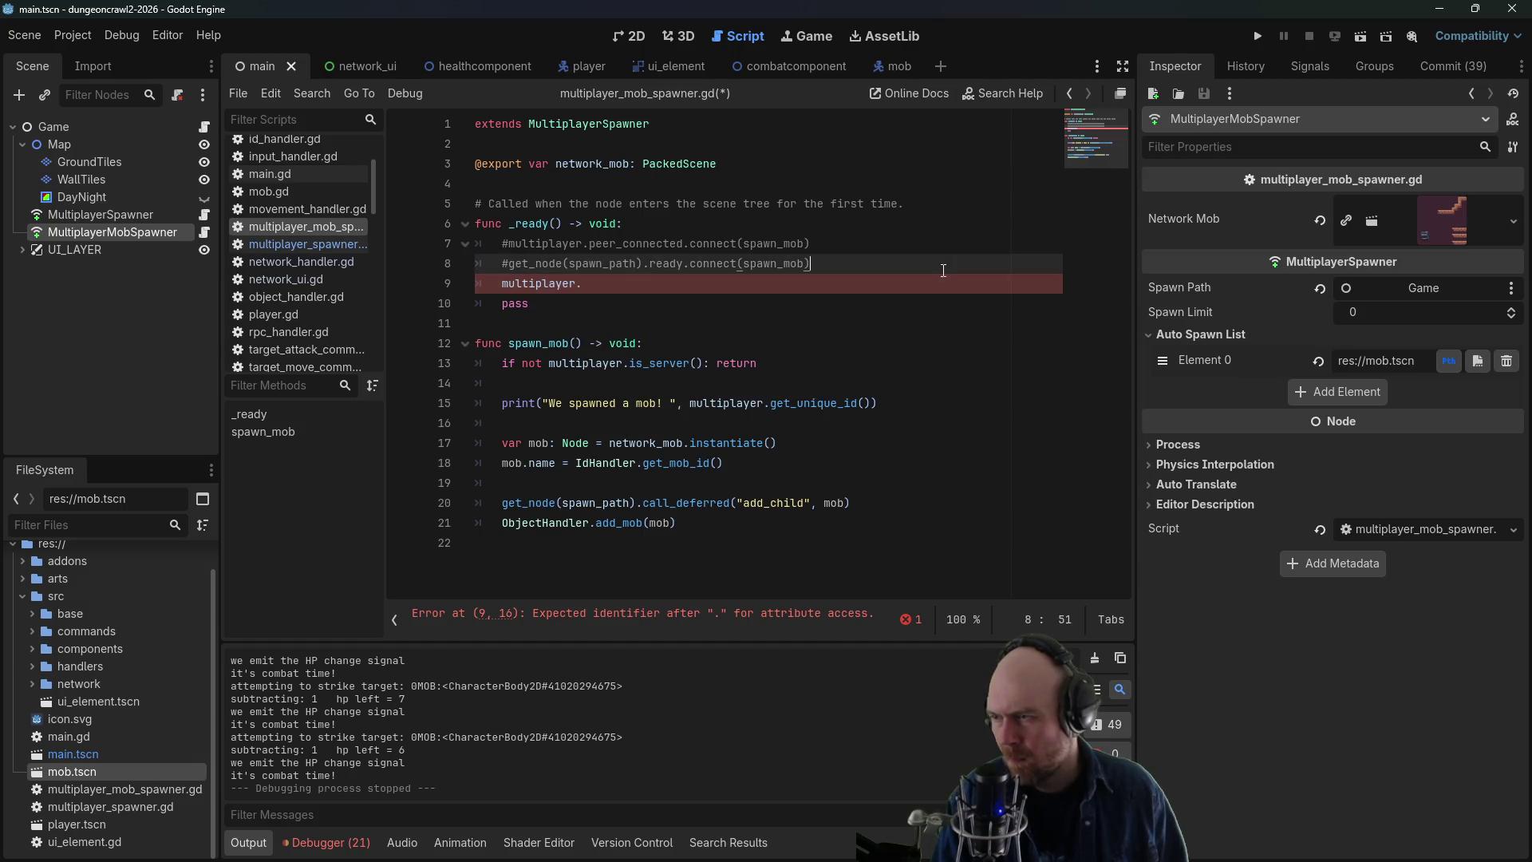
- Declare signal on_server_start() above var peer in network_handler.gd
click(278, 244)
click(280, 263)
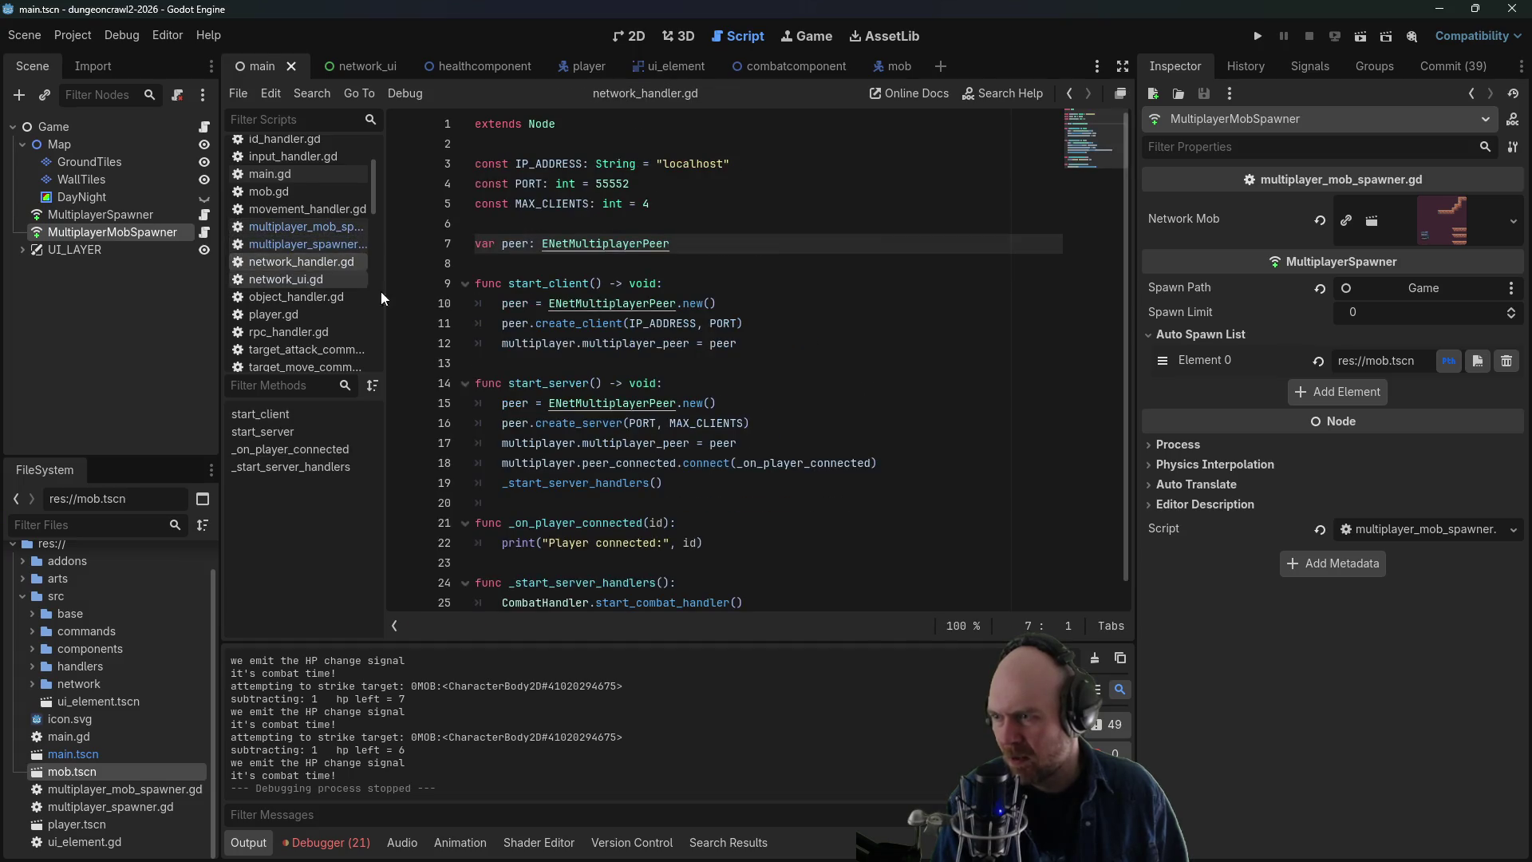
click(719, 483)
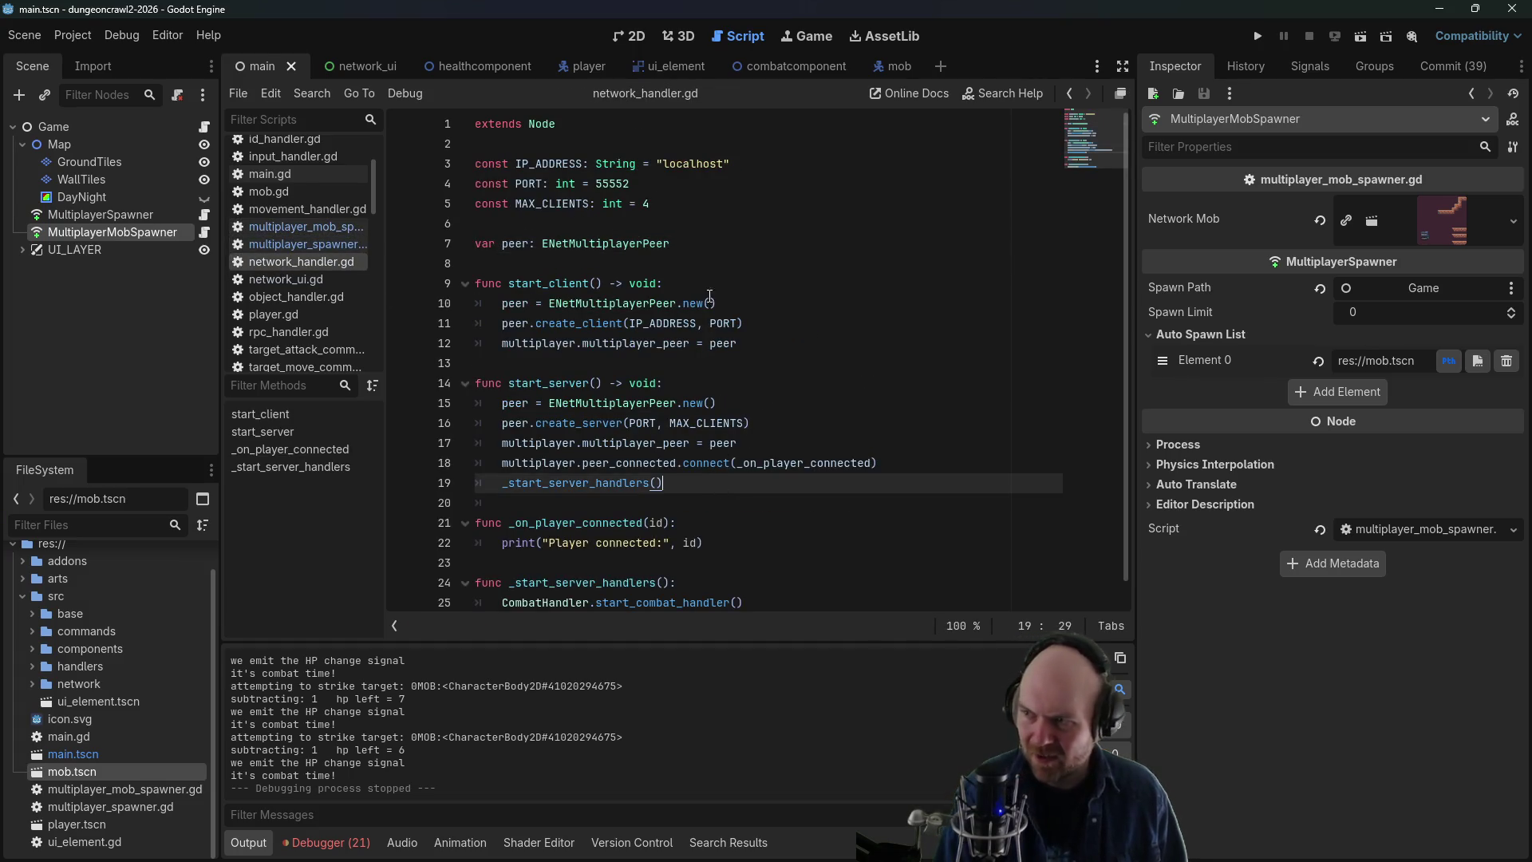
click(727, 263)
click(729, 223)
key(Return)
key(Return)
key(Up)
text(signal on_ser)
key(BackSpace)
key(BackSpace)
key(BackSpace)
text(_server_start()
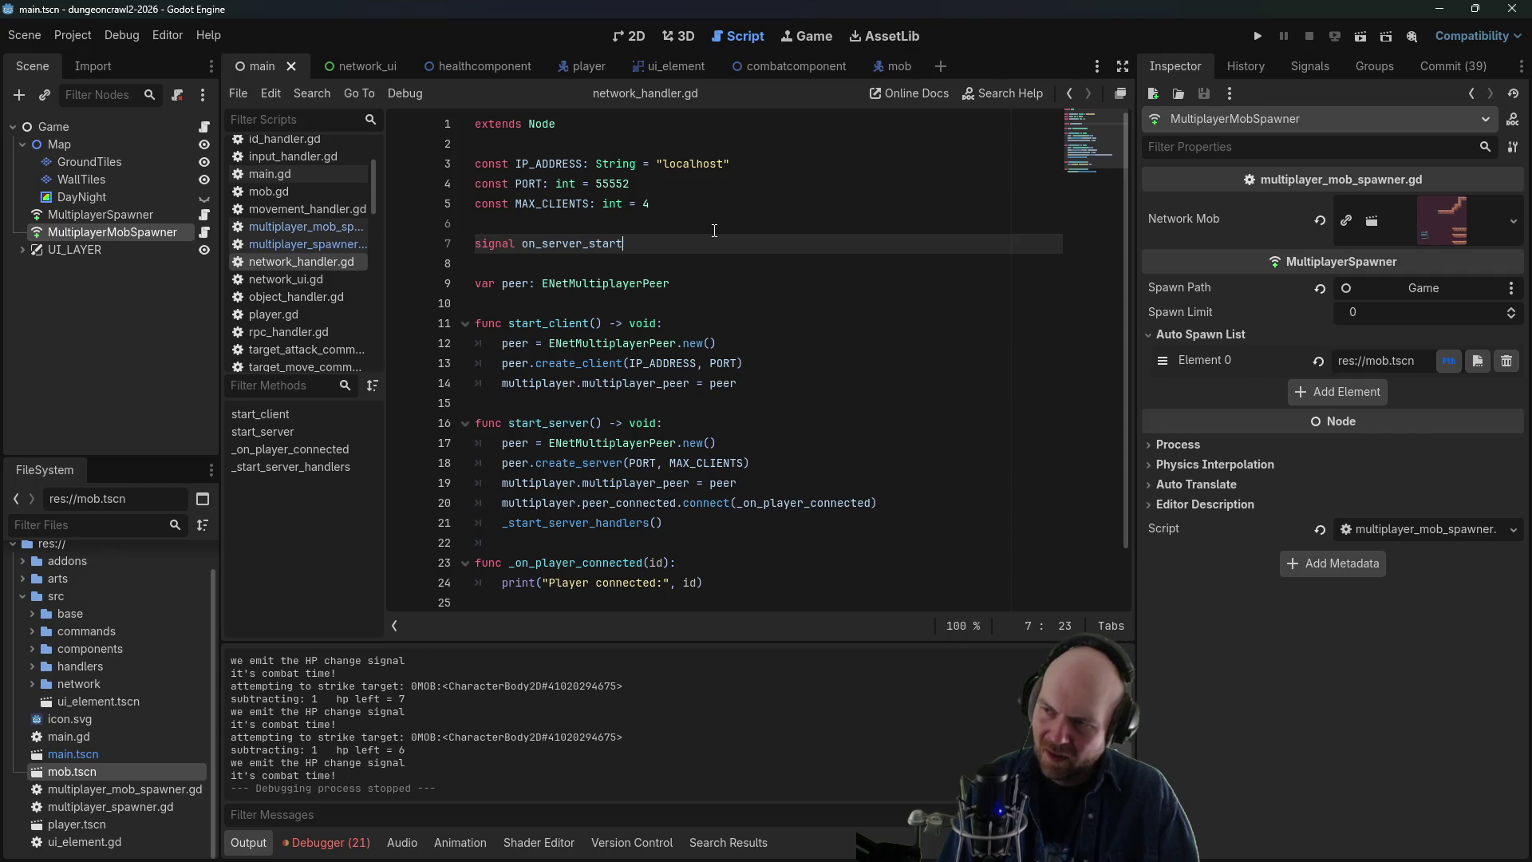
- Add emit(on_server_start) after the _start_server_handlers() call and save the script
click(693, 523)
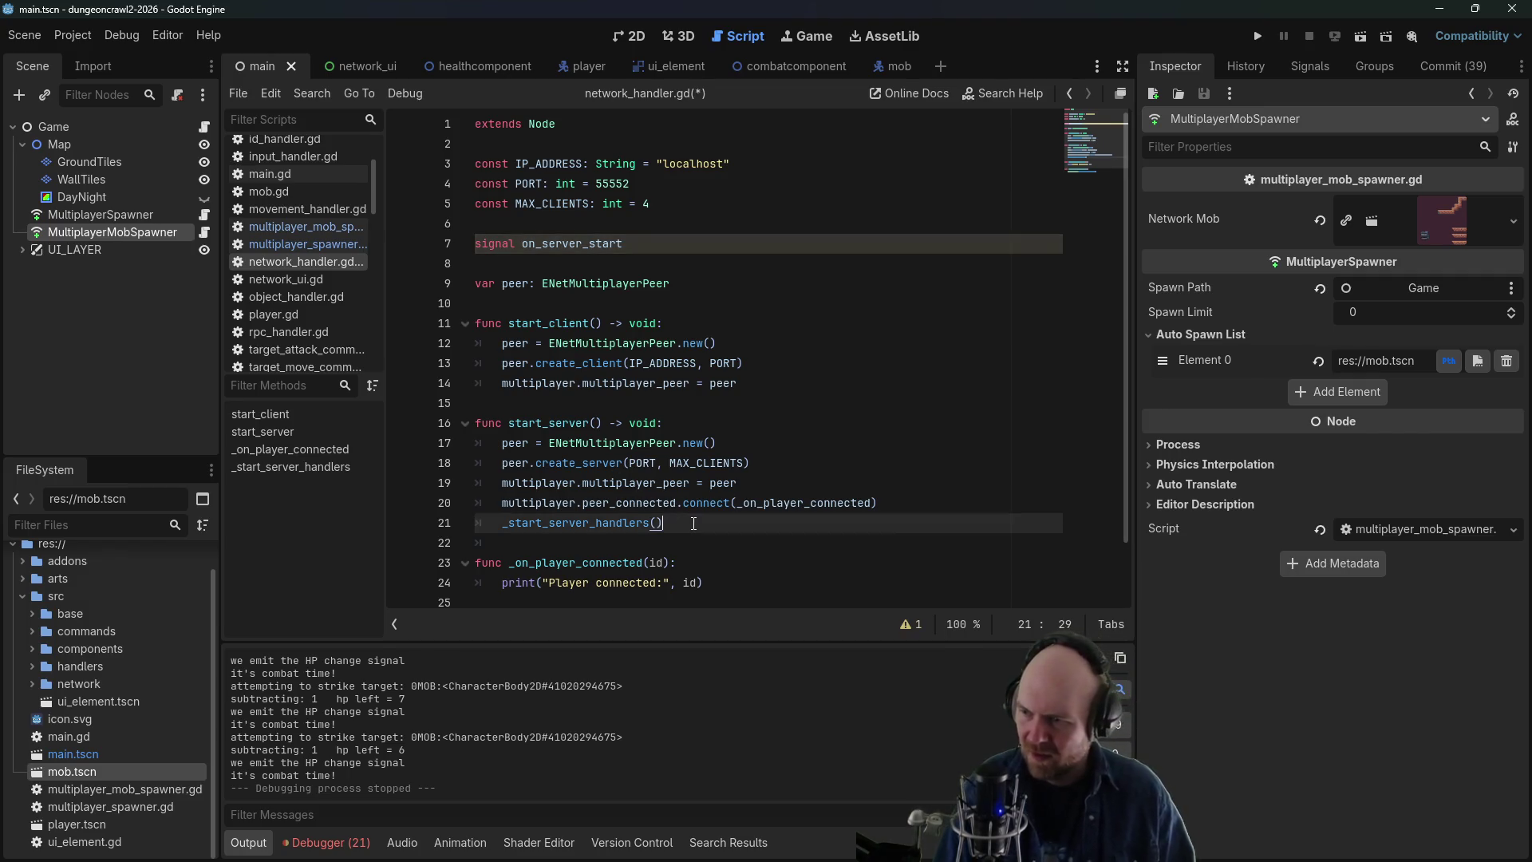
key(Return)
text(emit)
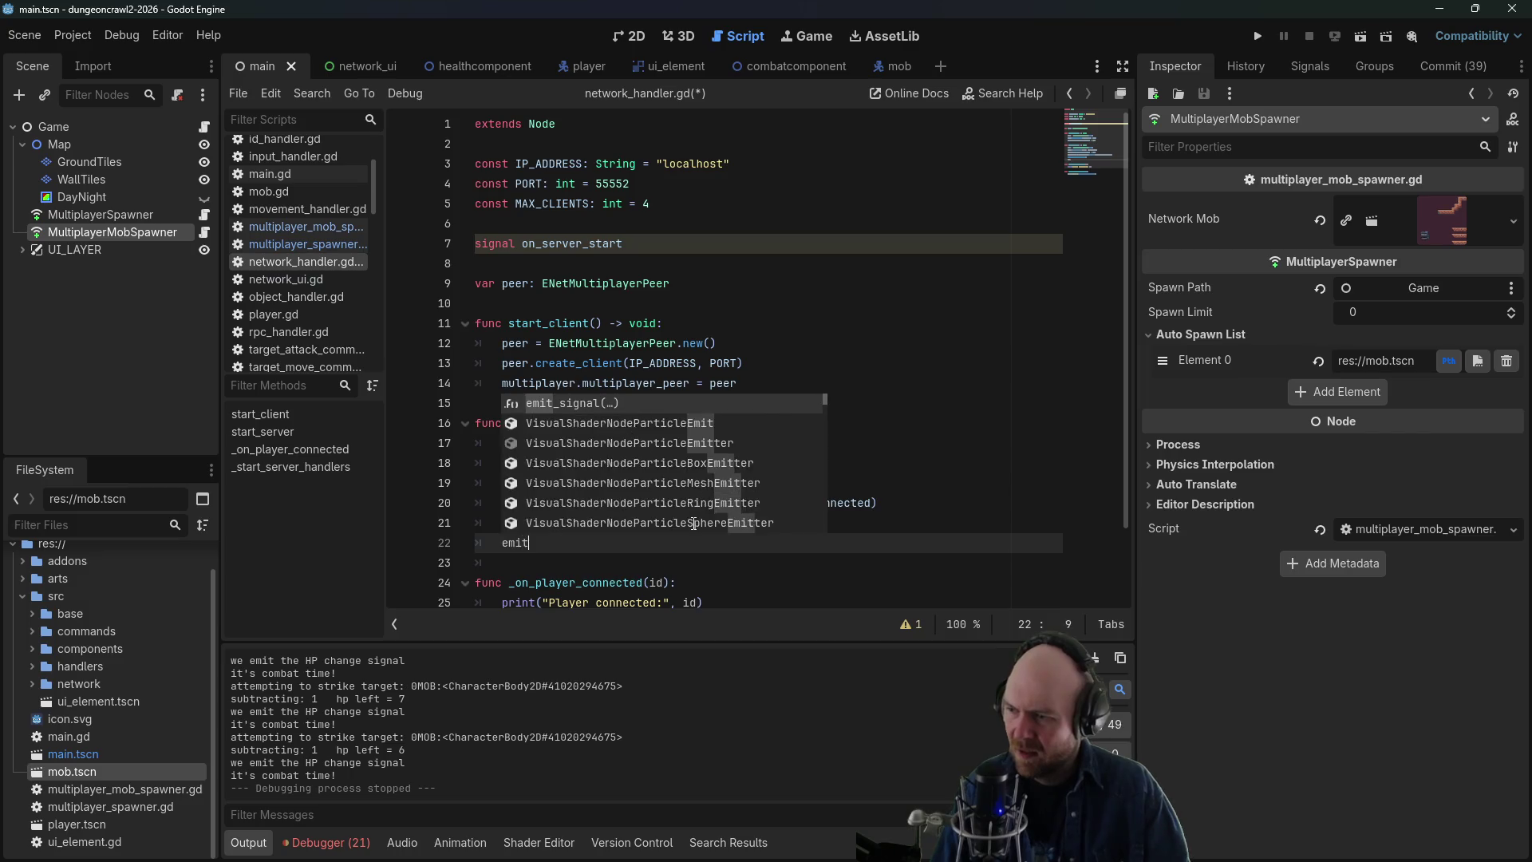
text(()
text(on_server_st)
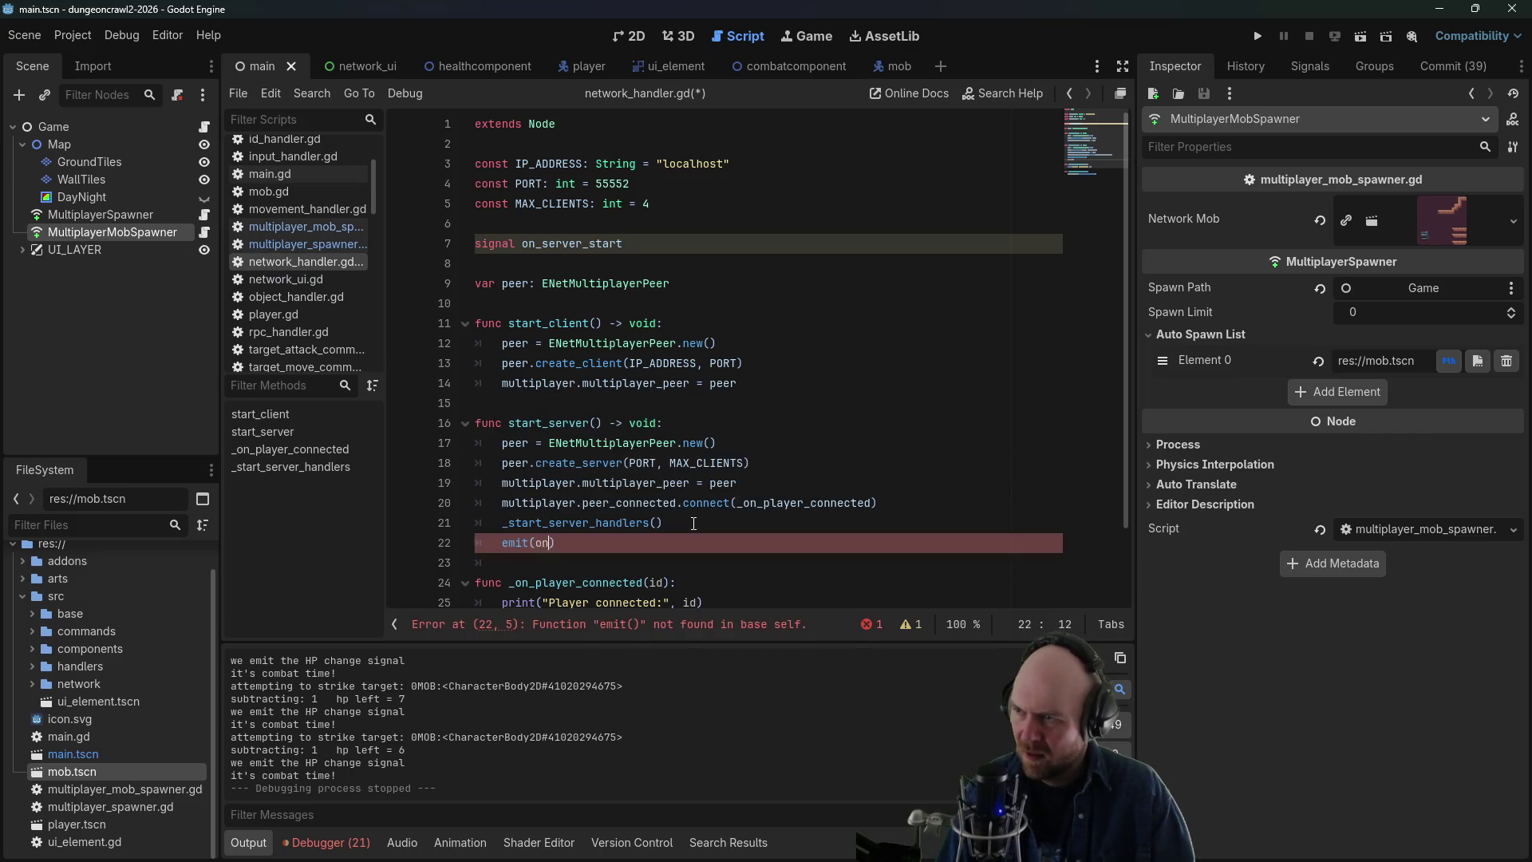
text(art)
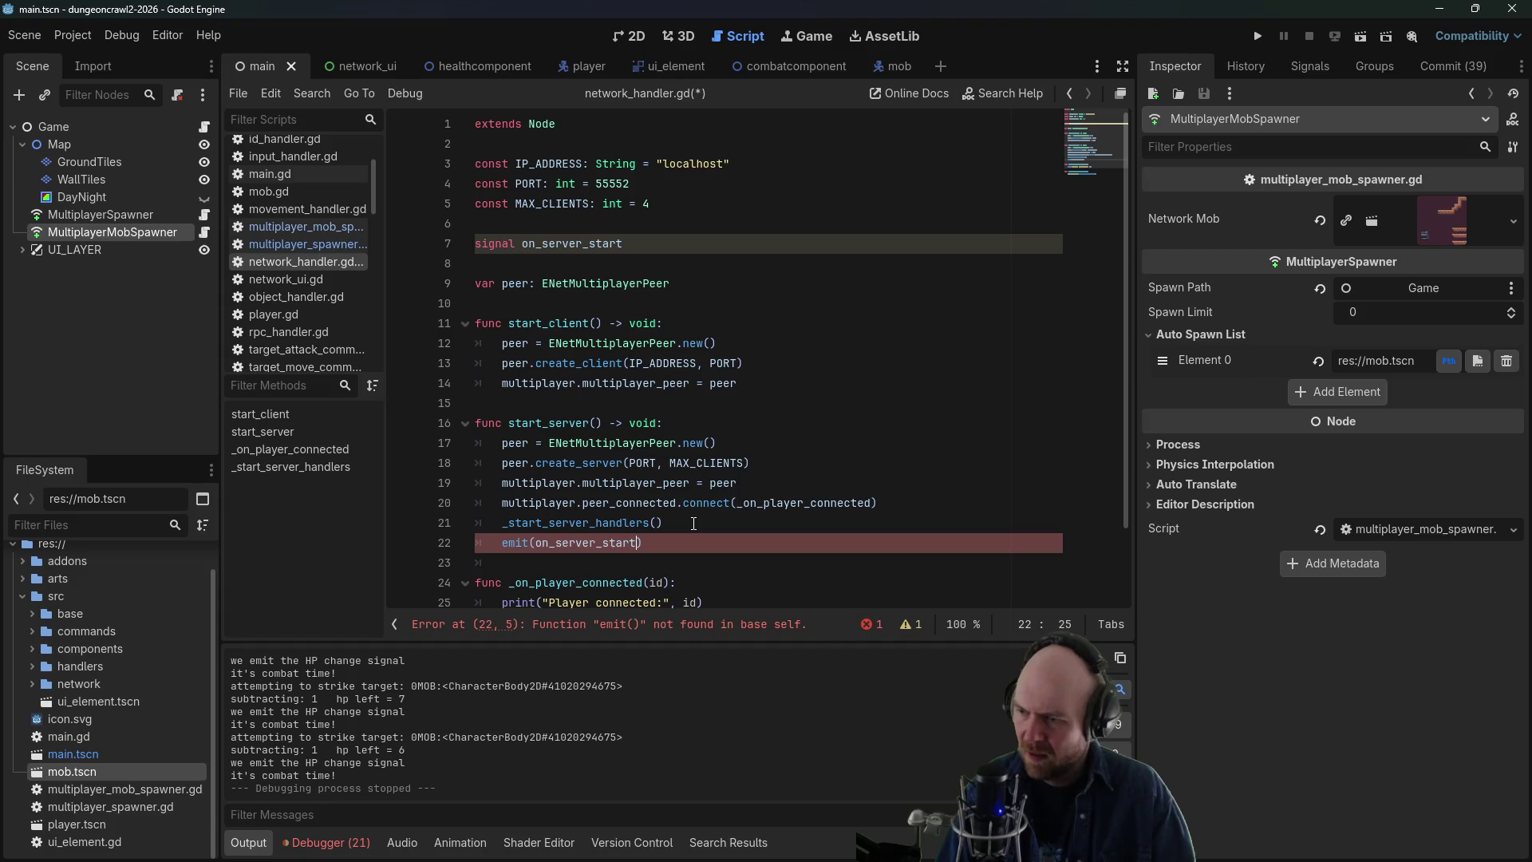
key(ctrl+s)
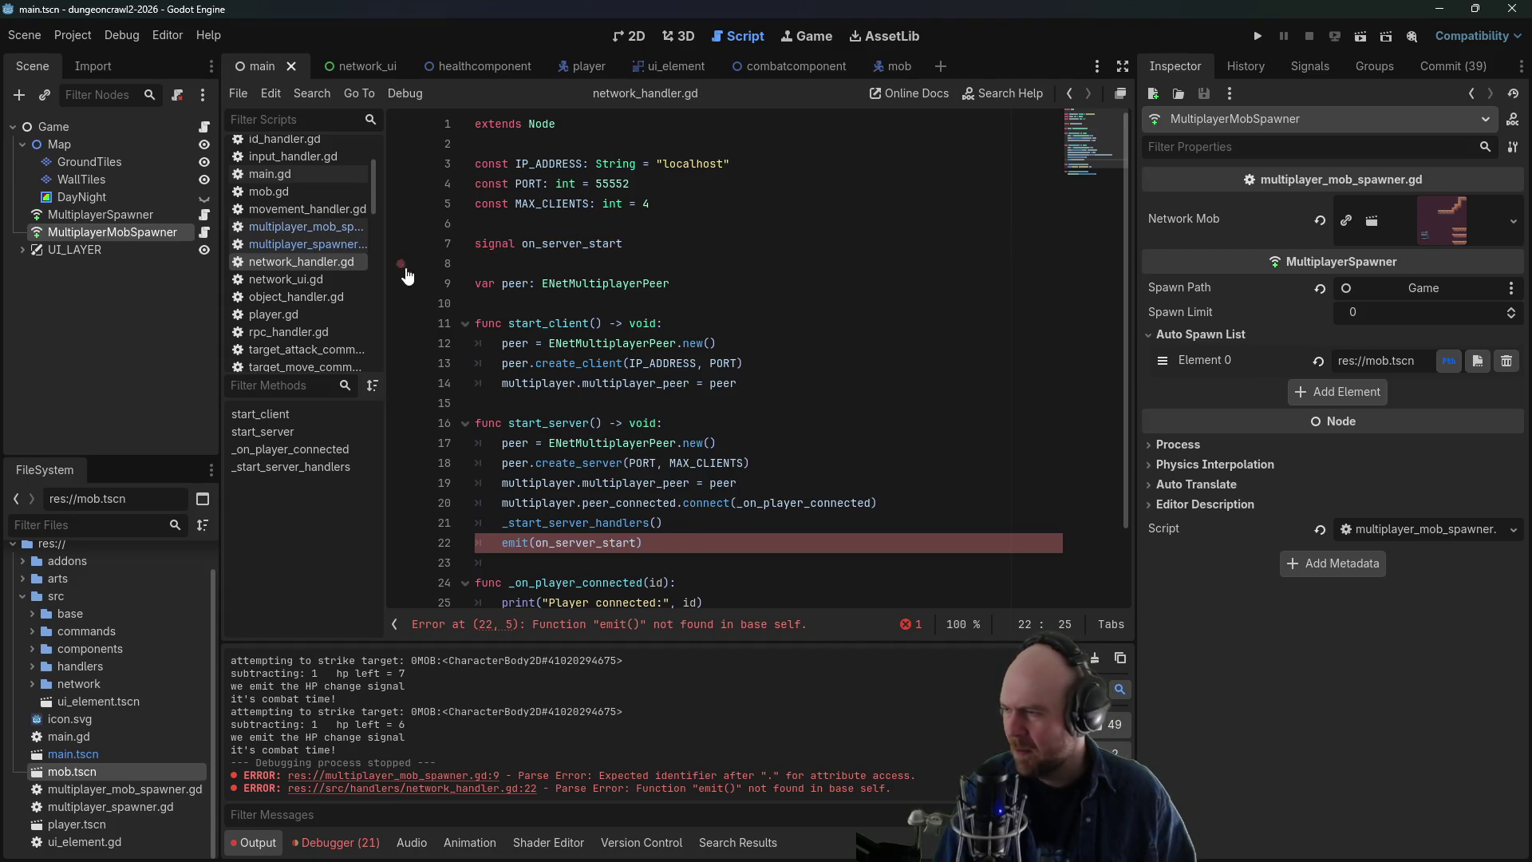
click(297, 244)
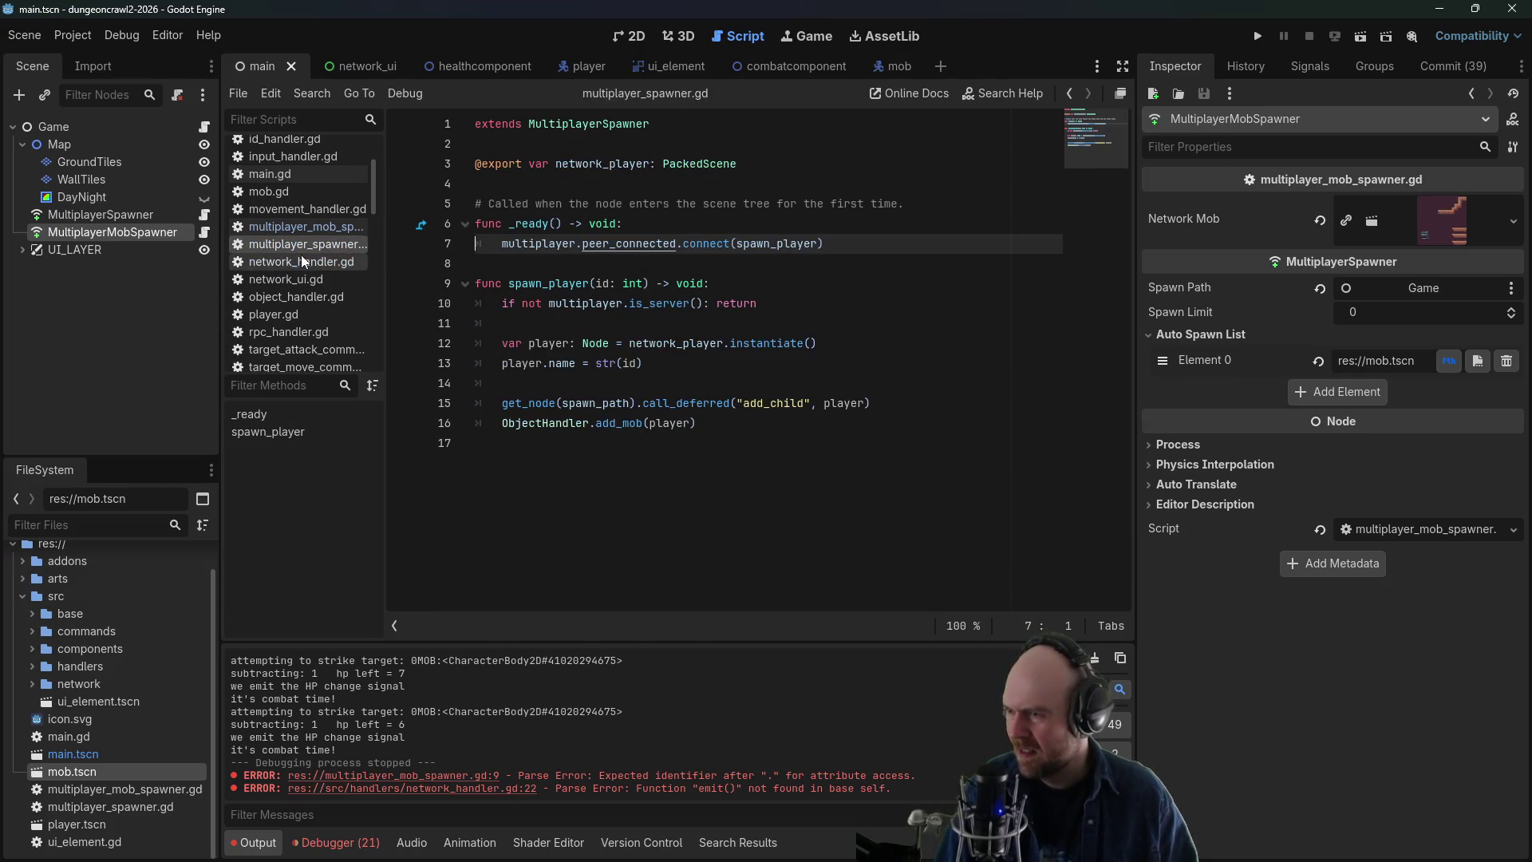
- Check how healthcomponent.gd emits its signals
click(301, 260)
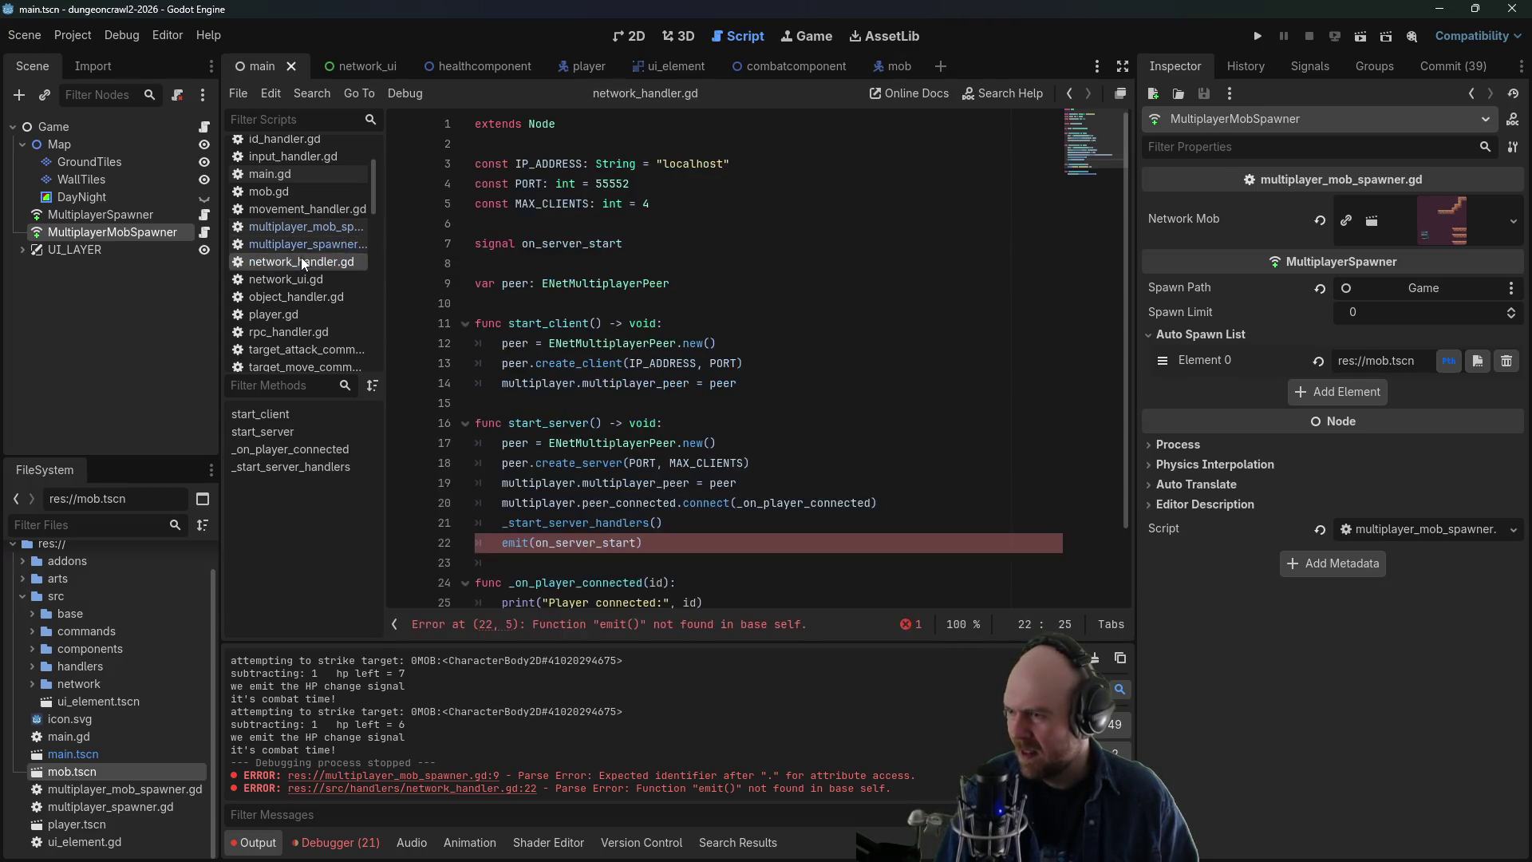
click(305, 178)
scroll(295, 202, up, 3)
click(321, 191)
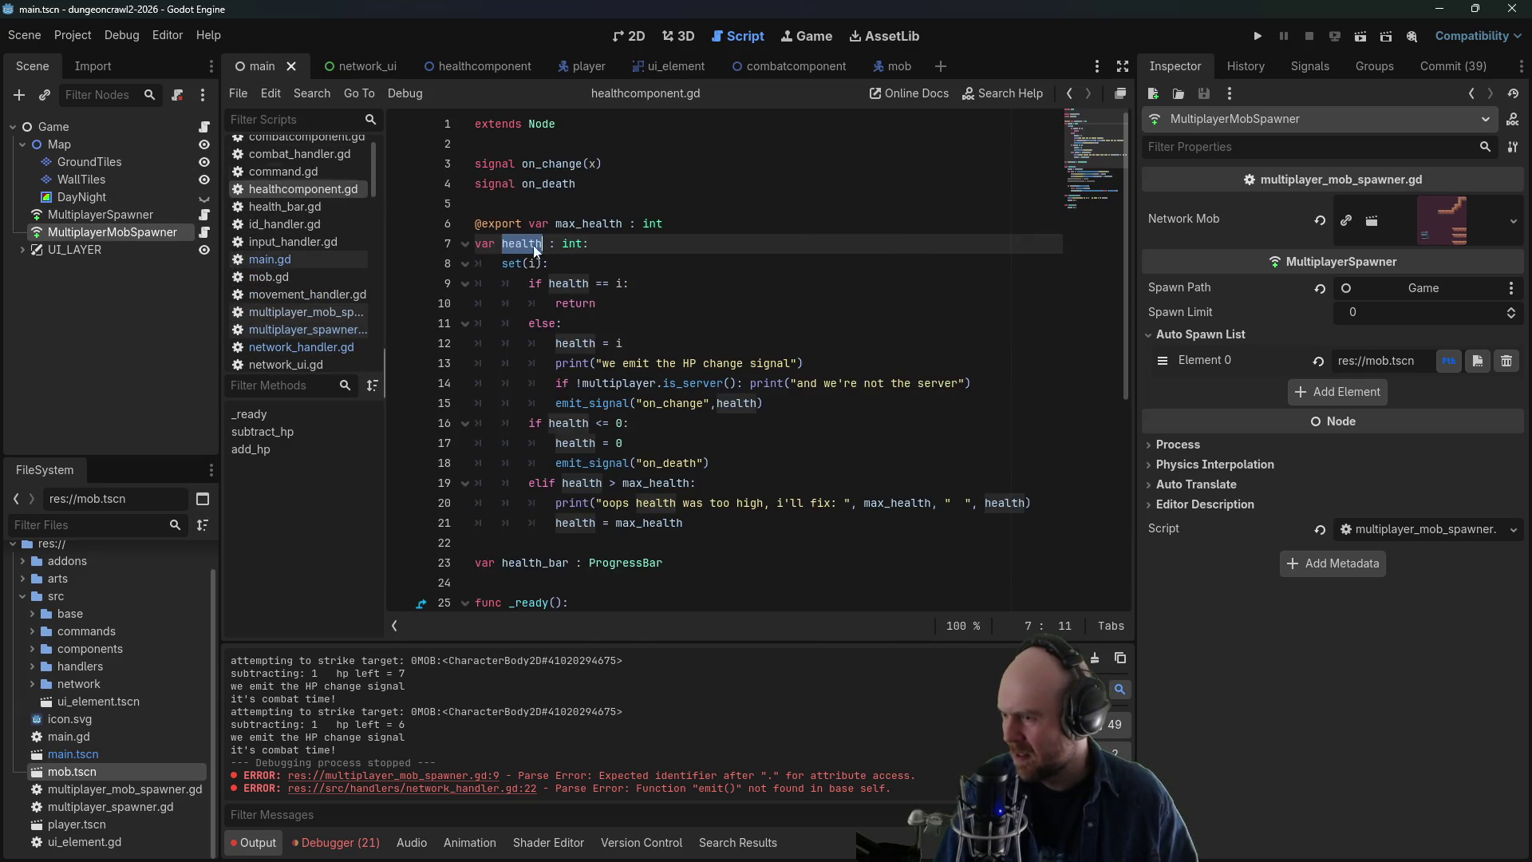
click(295, 348)
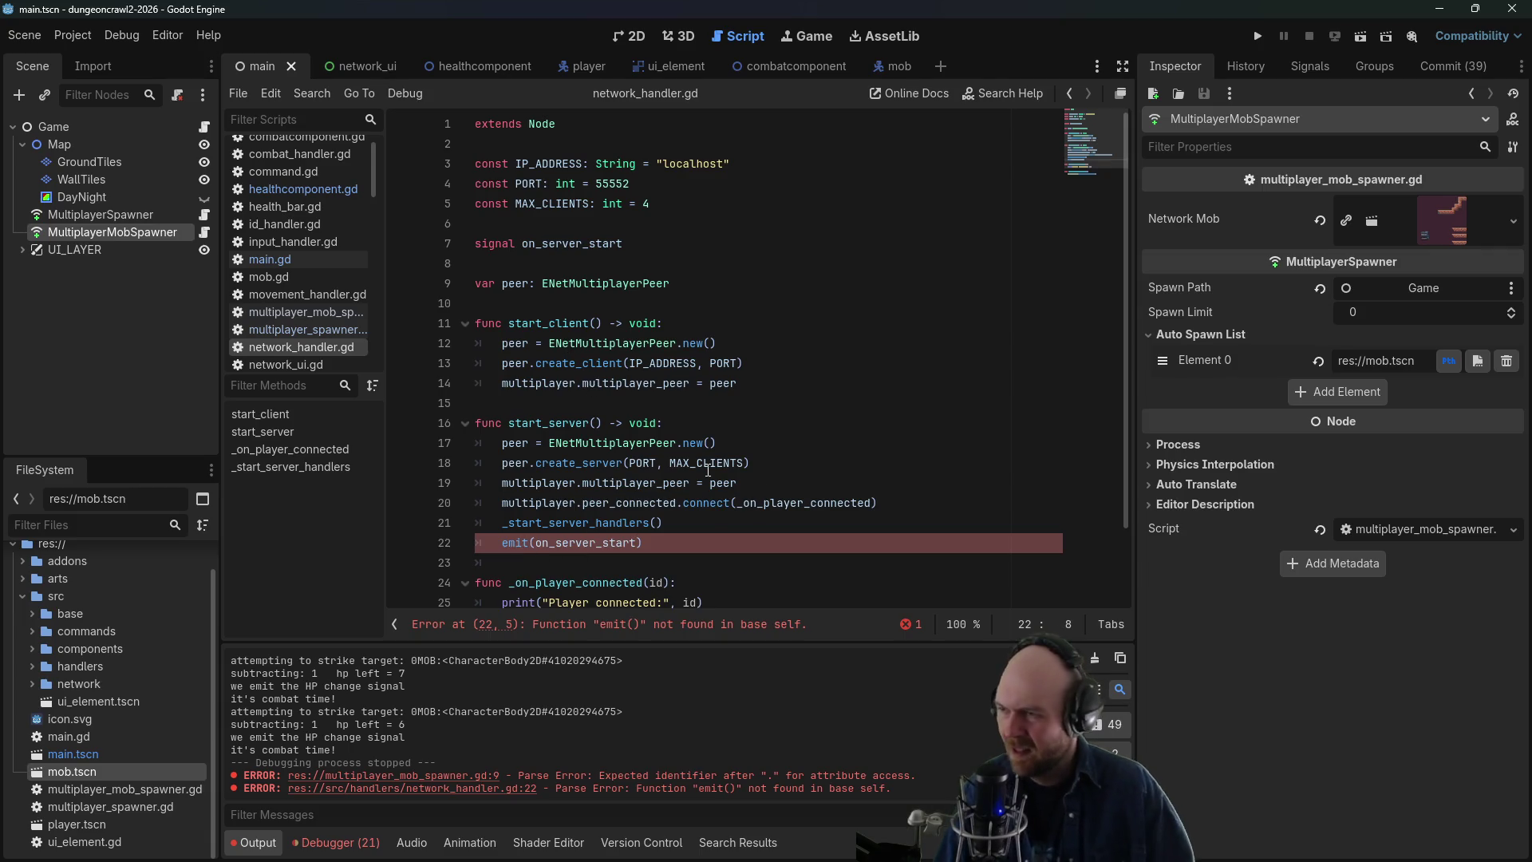
- Change the call to emit_signal("on_server_start") and save network_handler.gd
key(Right)
text(_signal)
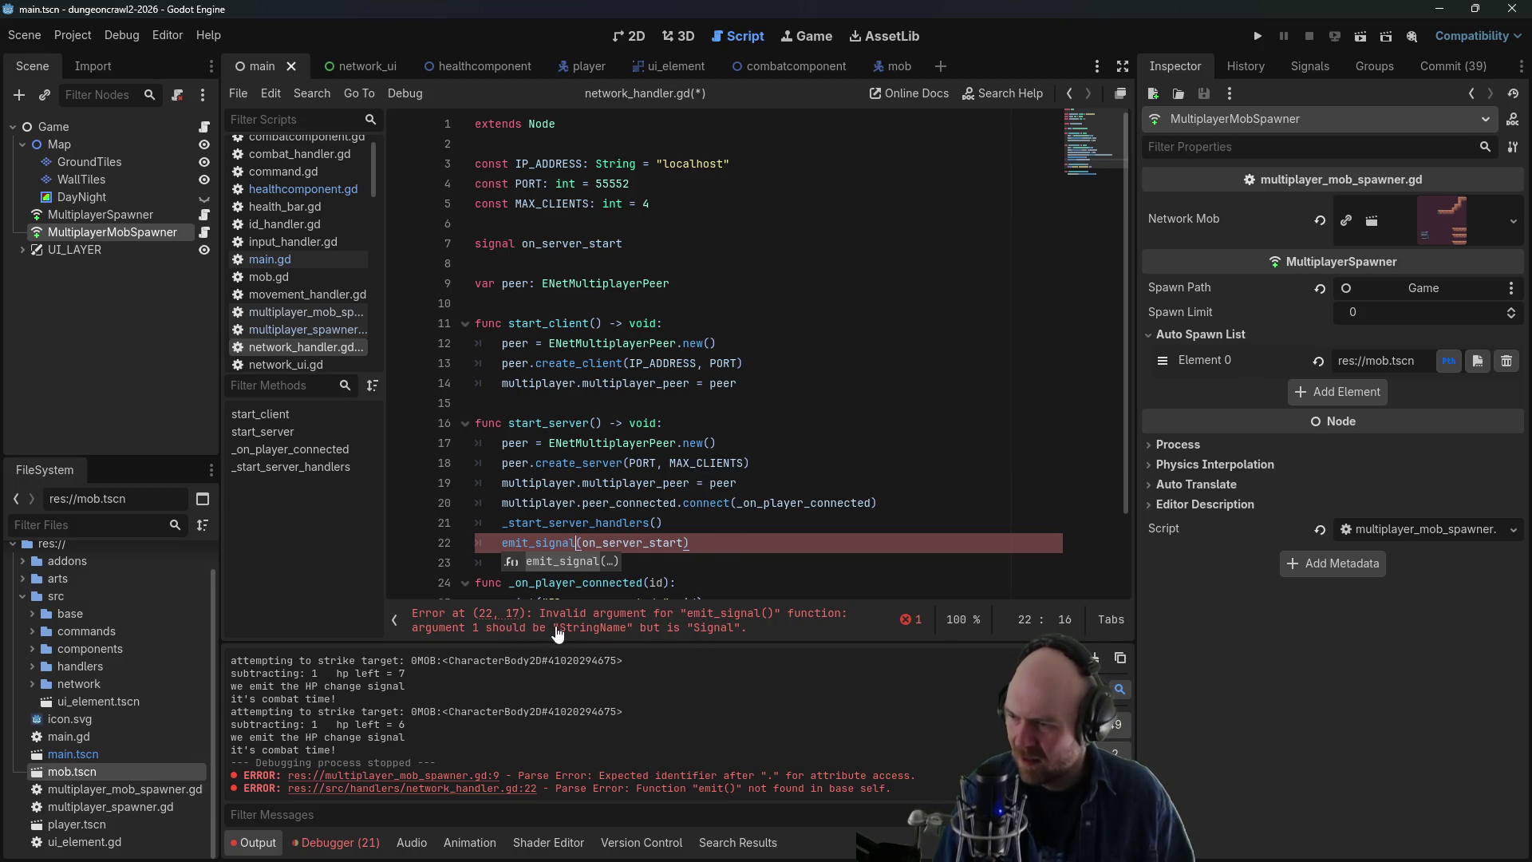
click(585, 543)
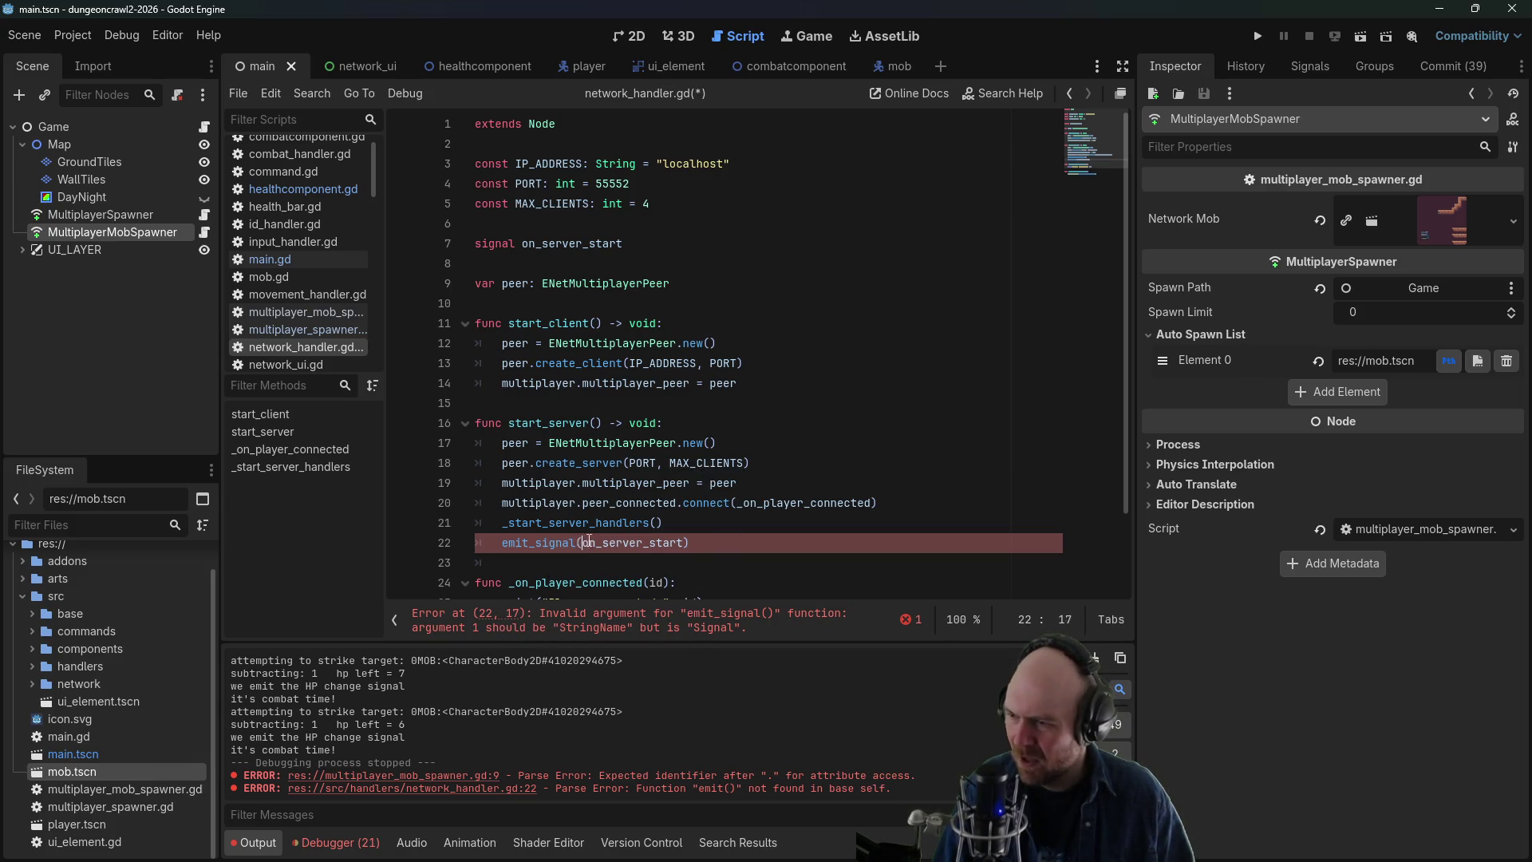
text(")
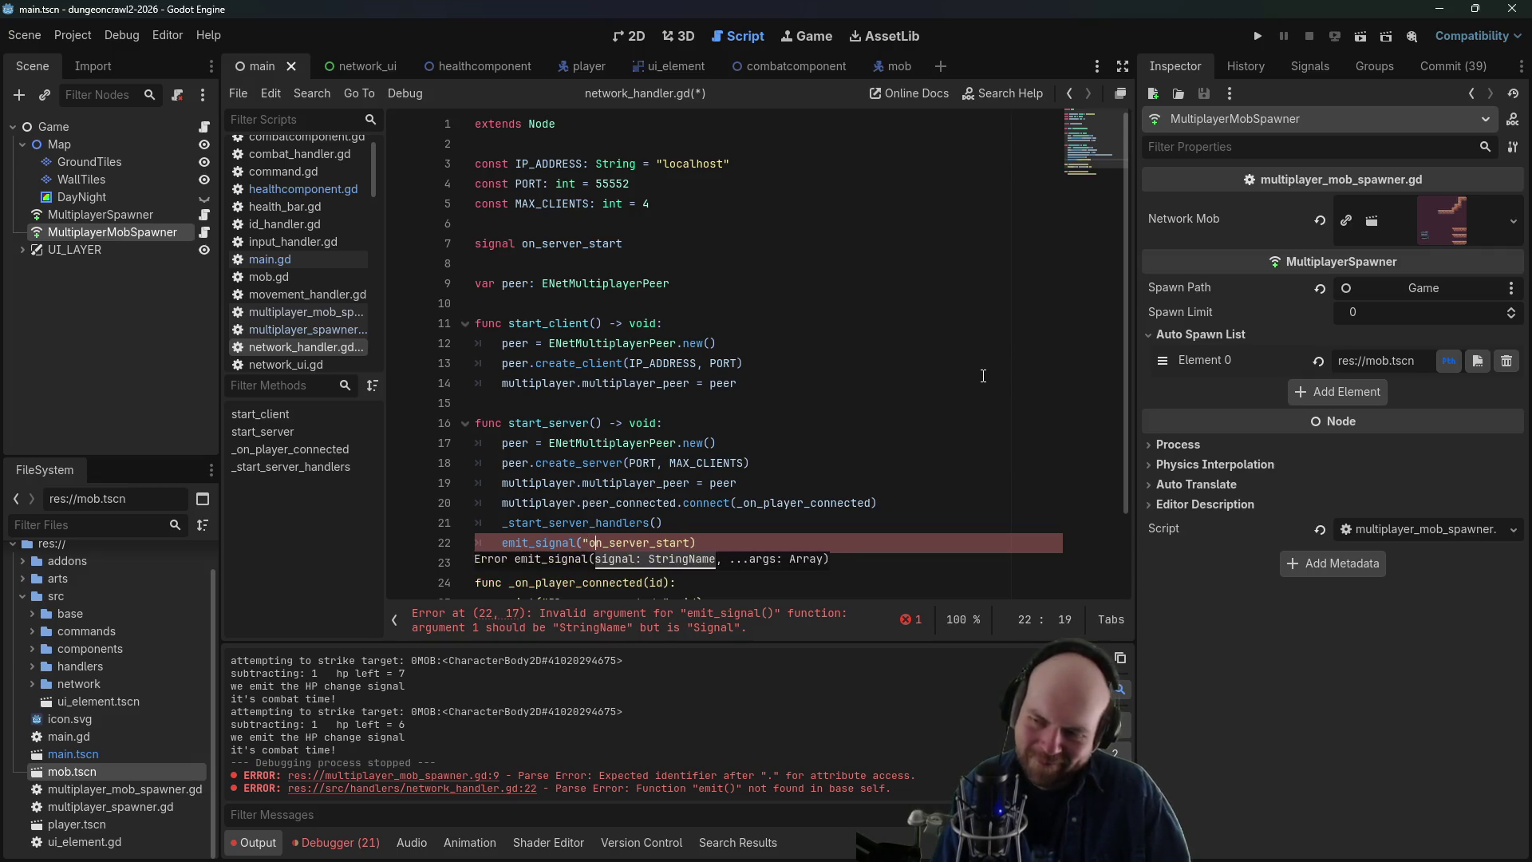
key(Right)
key(Right)
key(Right)
text(")
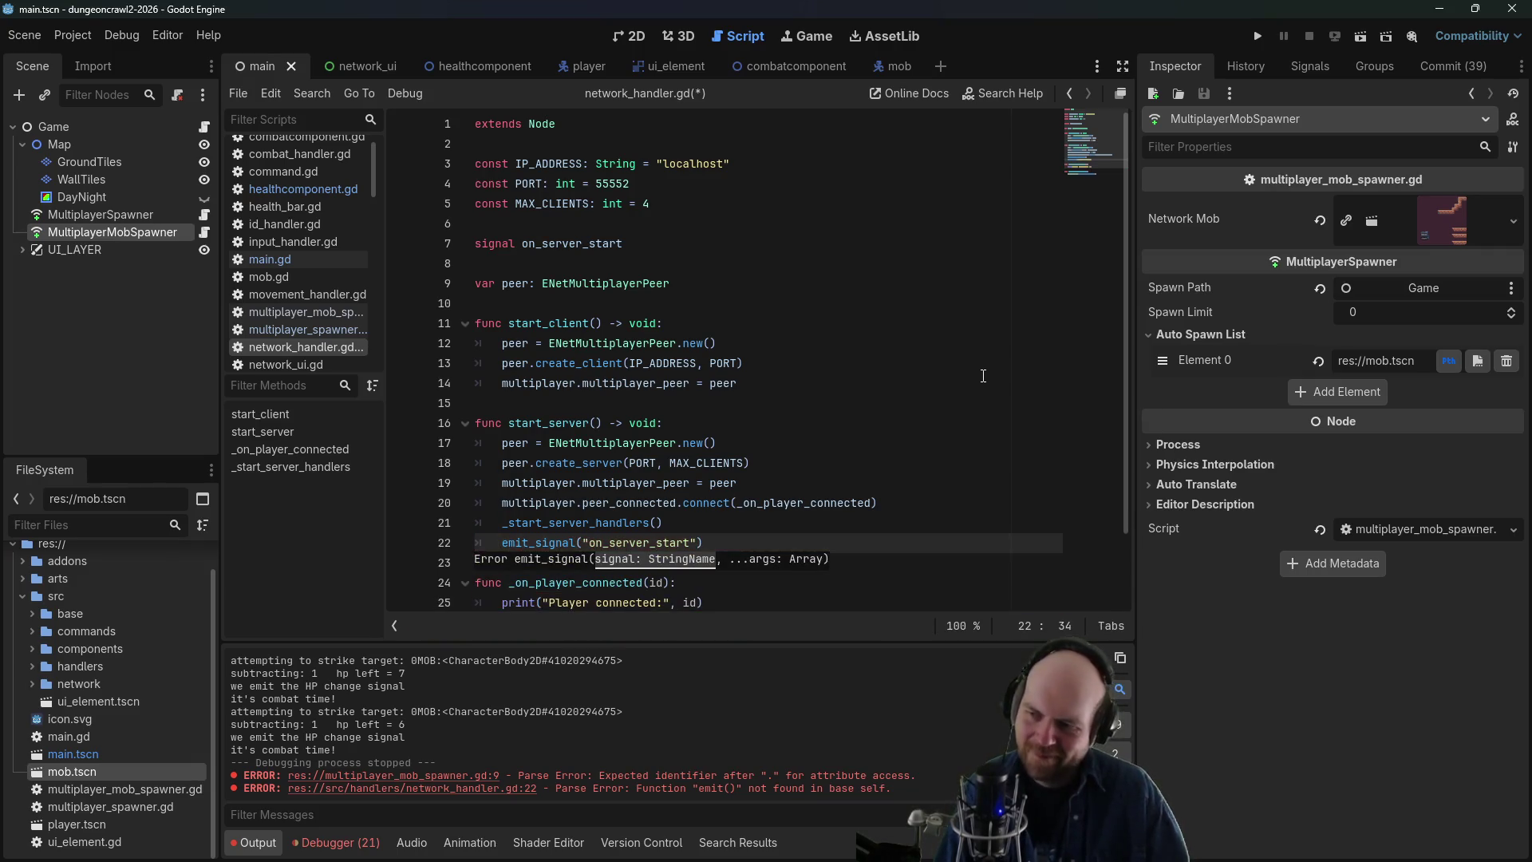
key(ctrl+s)
click(891, 321)
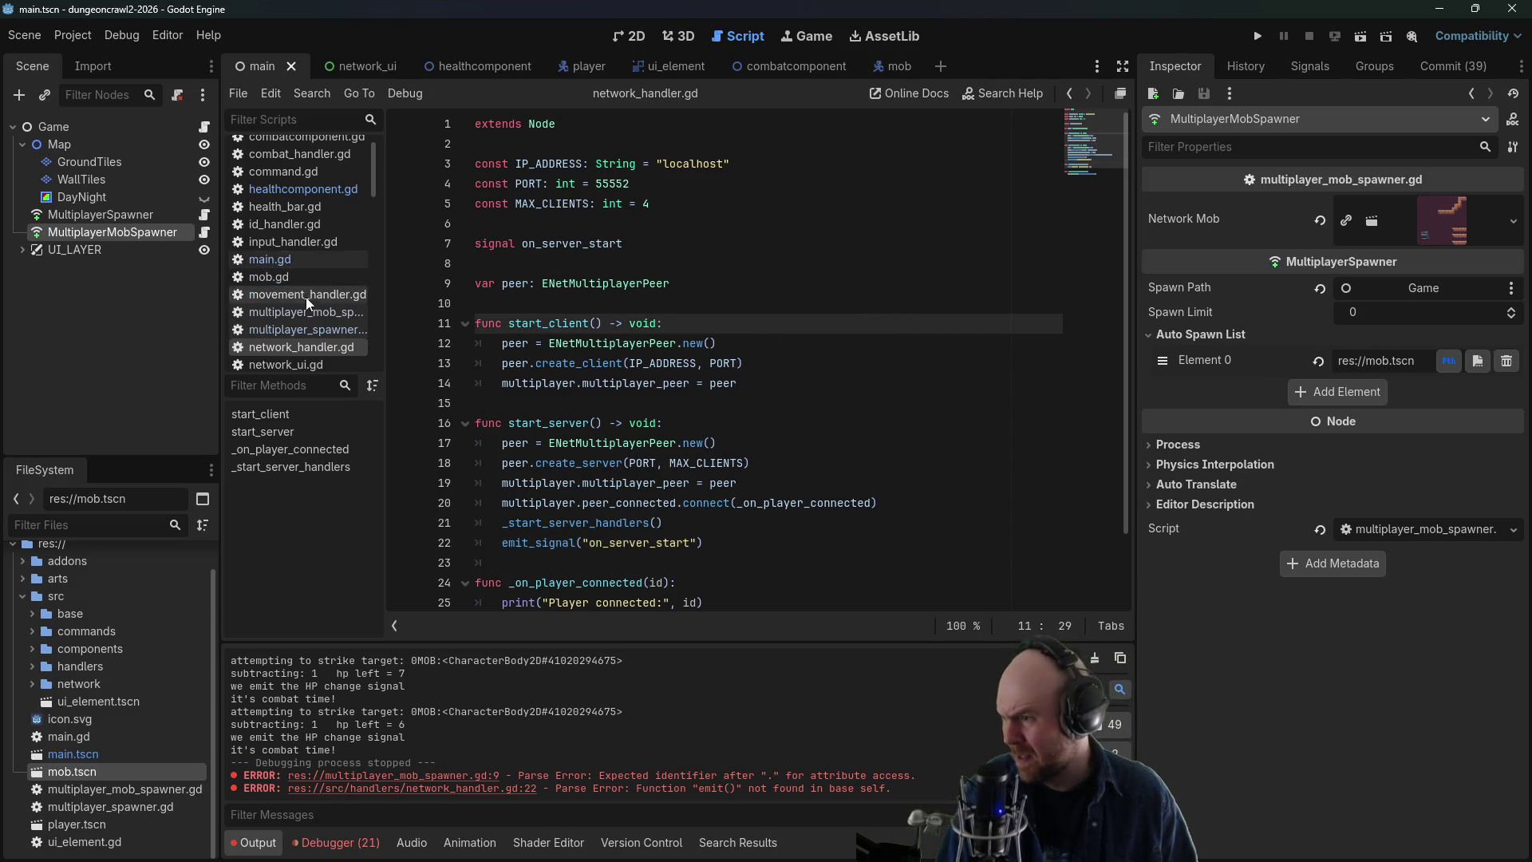
- Replace line 9's multiplayer. with NetworkHandler.on_server_start.connect(spawn_mob), modelled on multiplayer_spawner.gd
click(291, 329)
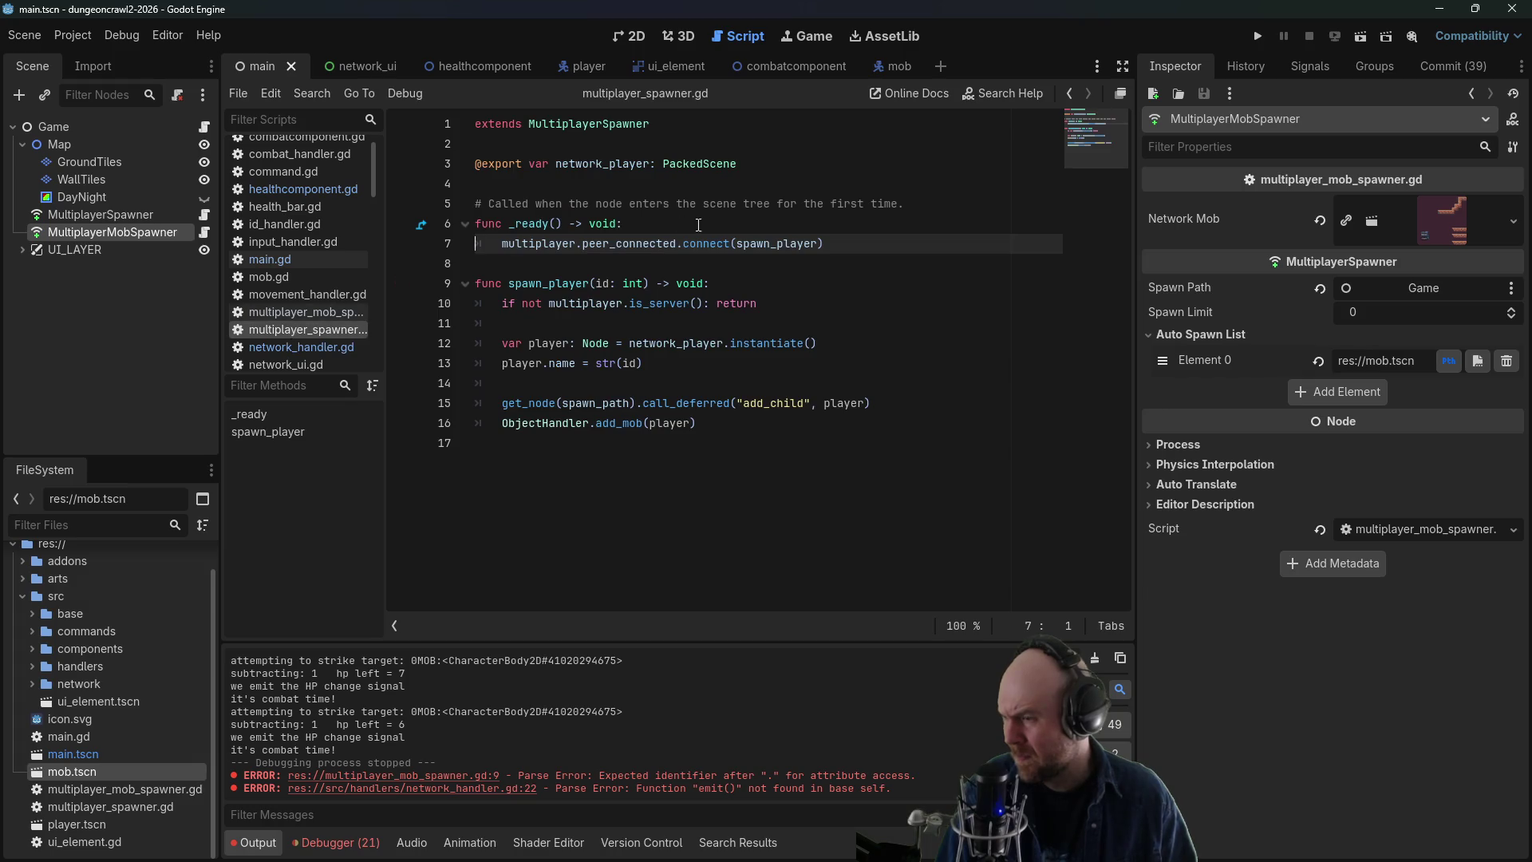
drag(502, 243, 579, 243)
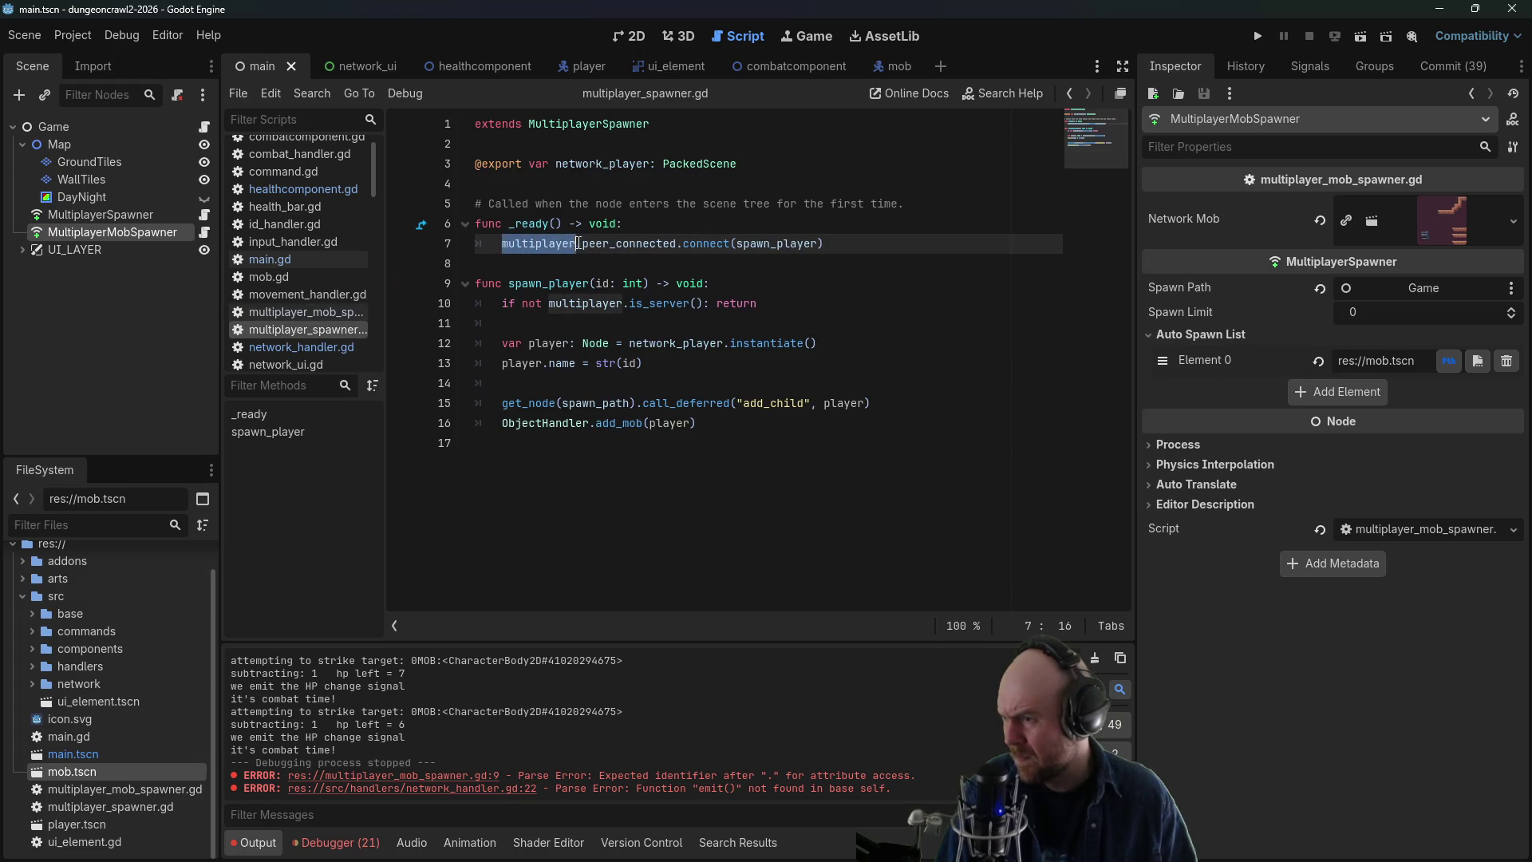
click(289, 311)
drag(583, 284, 502, 283)
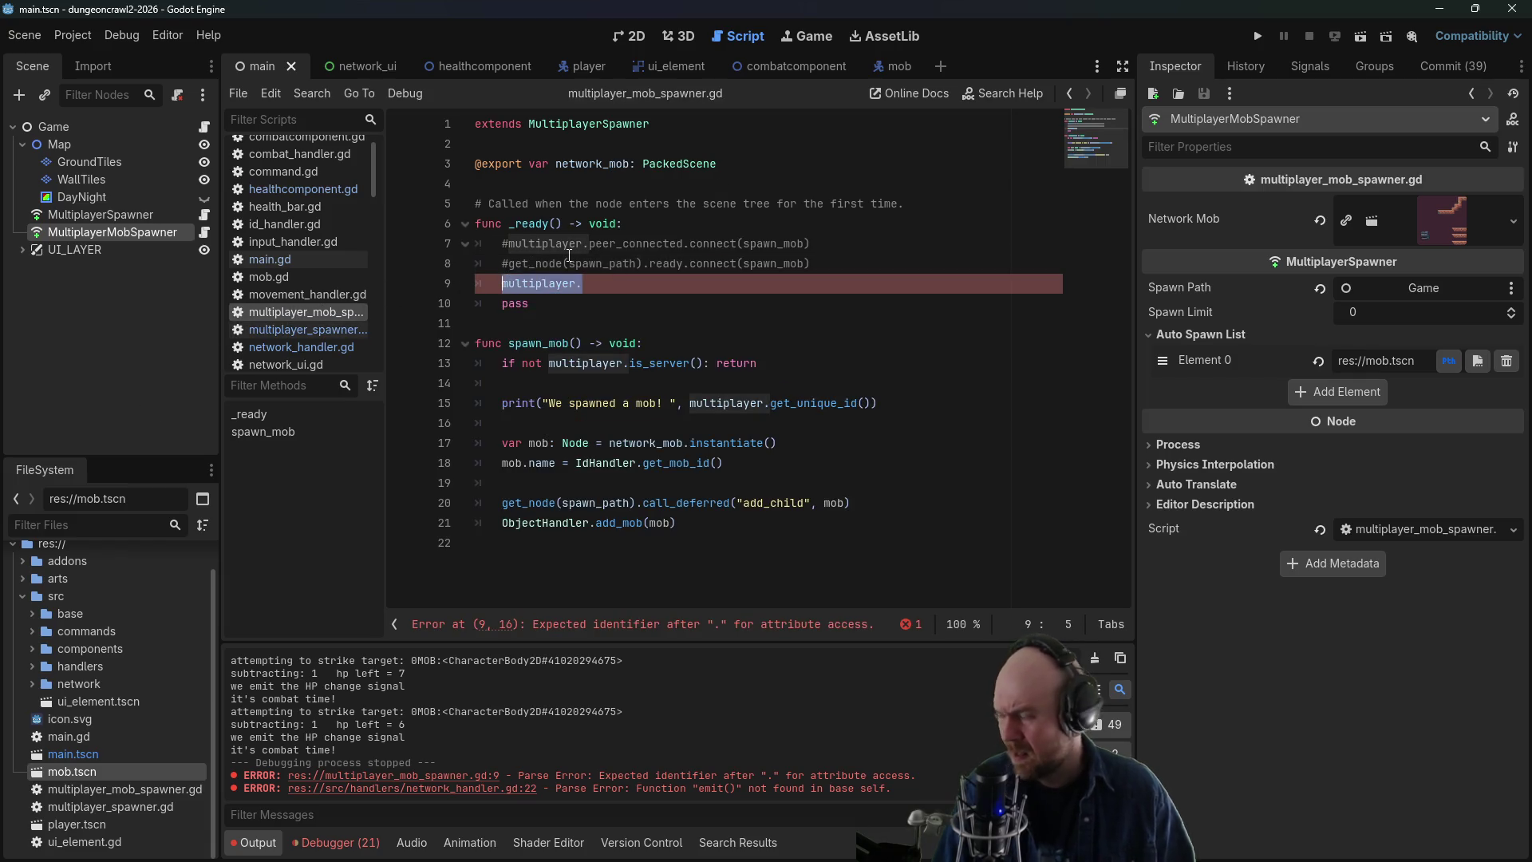
text(NetworhHandler.on_s)
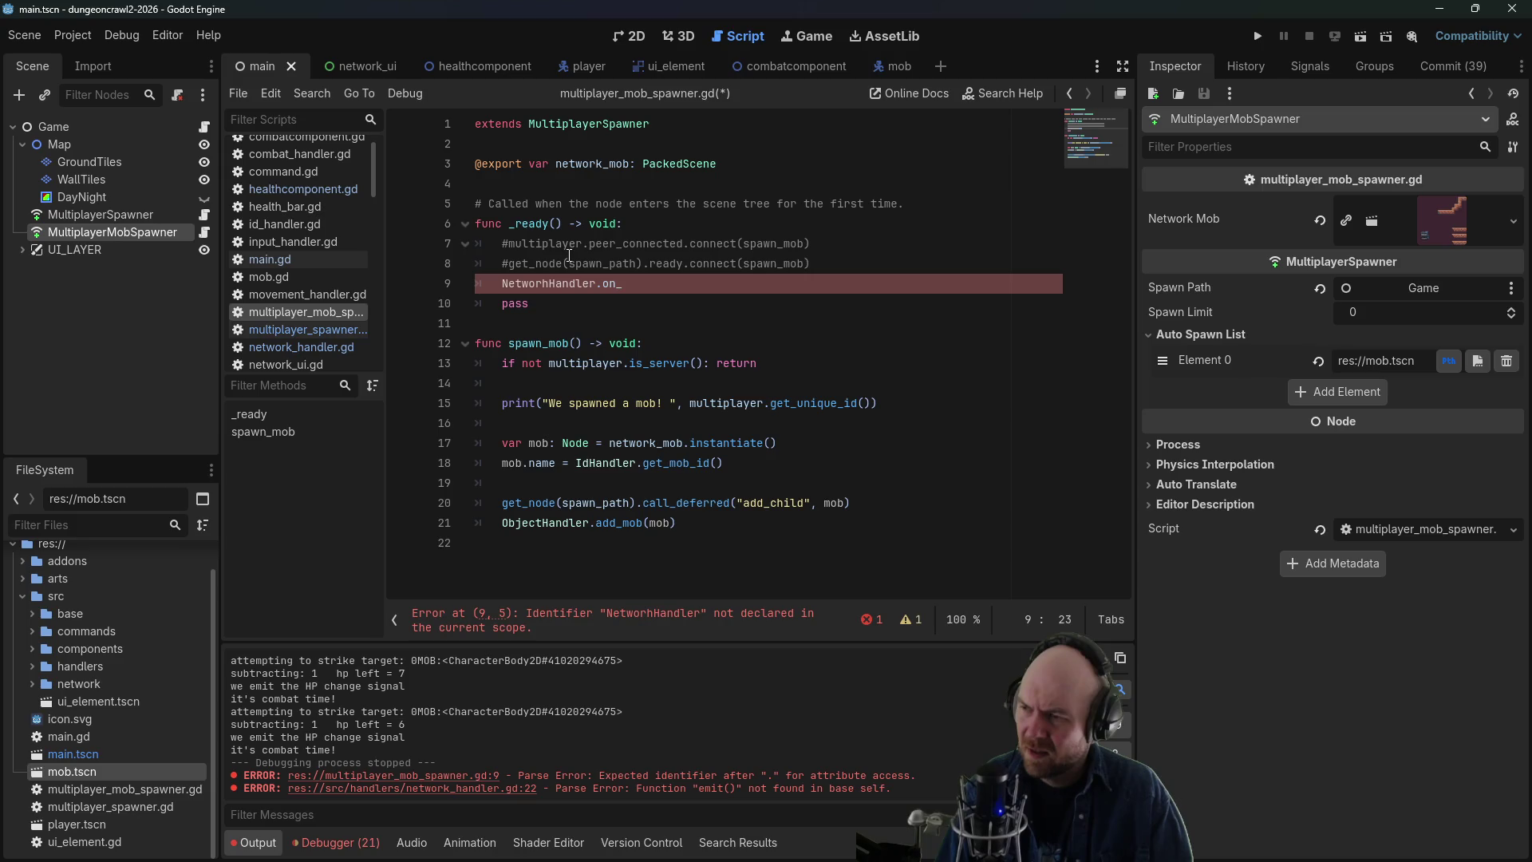
text(erver_)
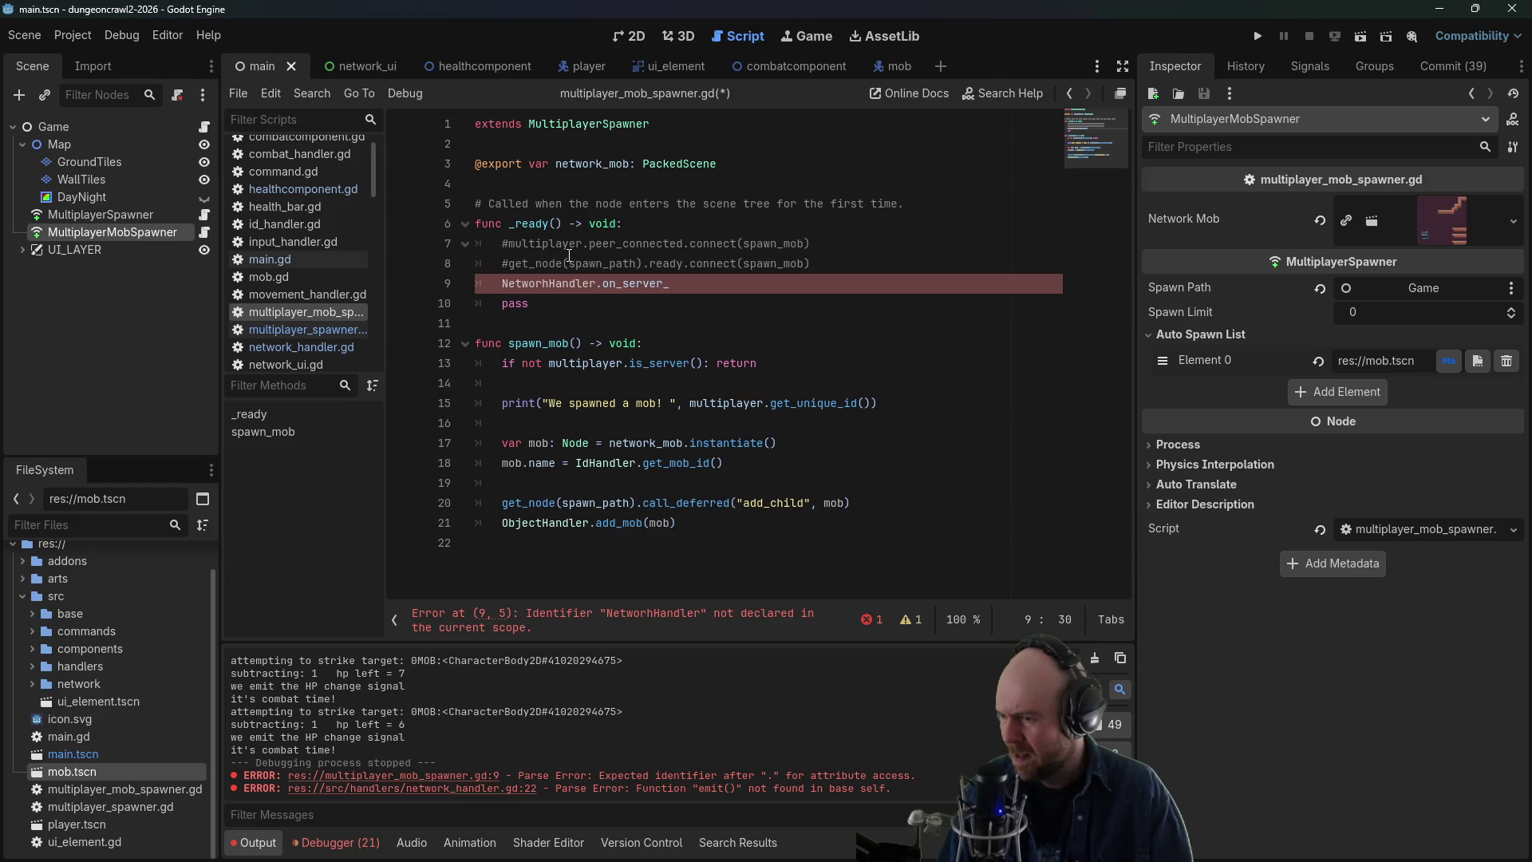
key(BackSpace)
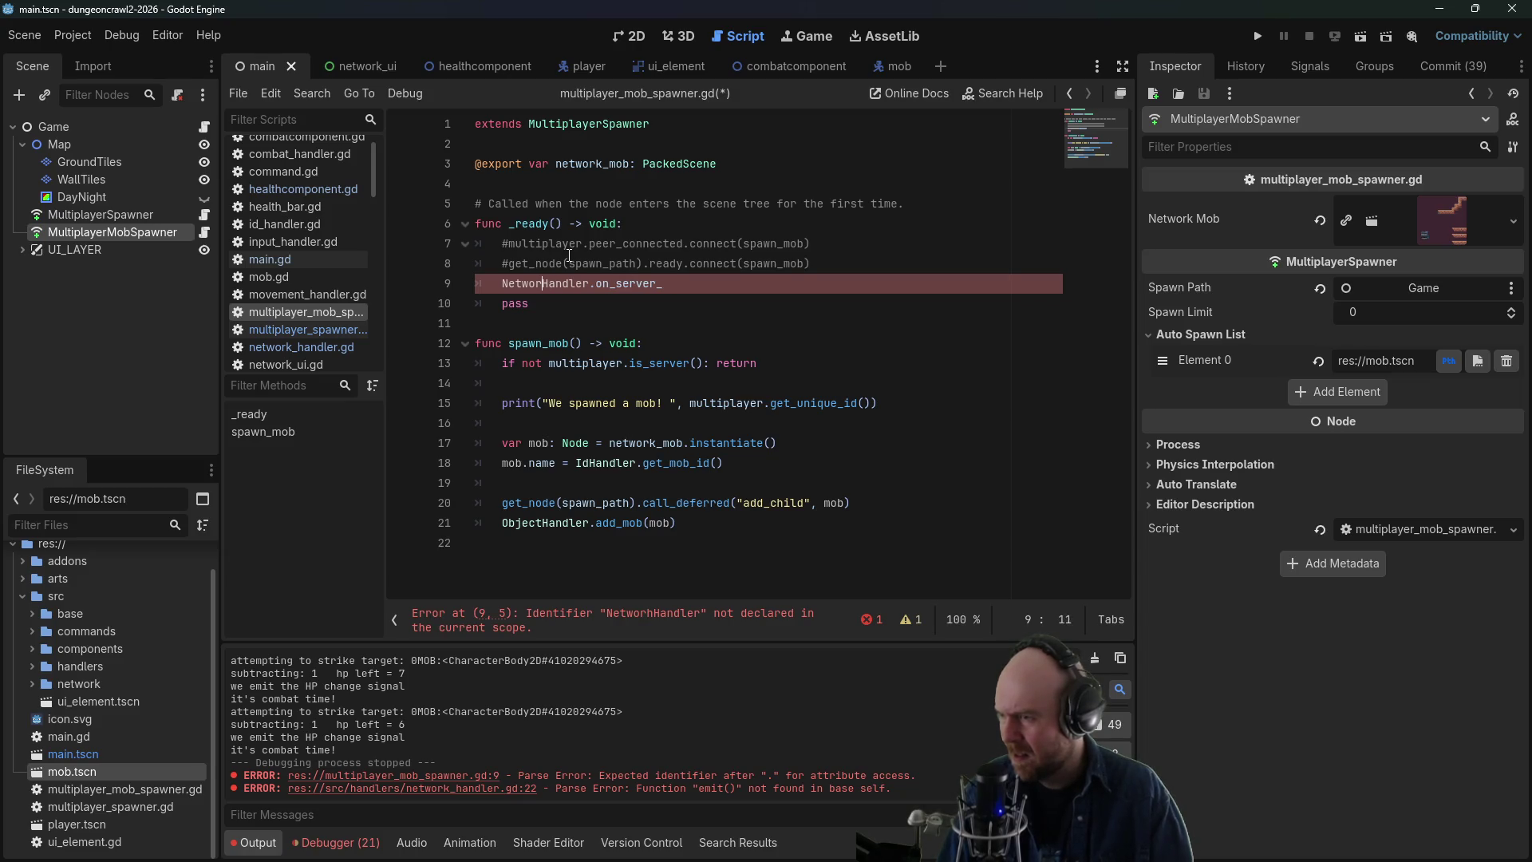
text(k)
key(End)
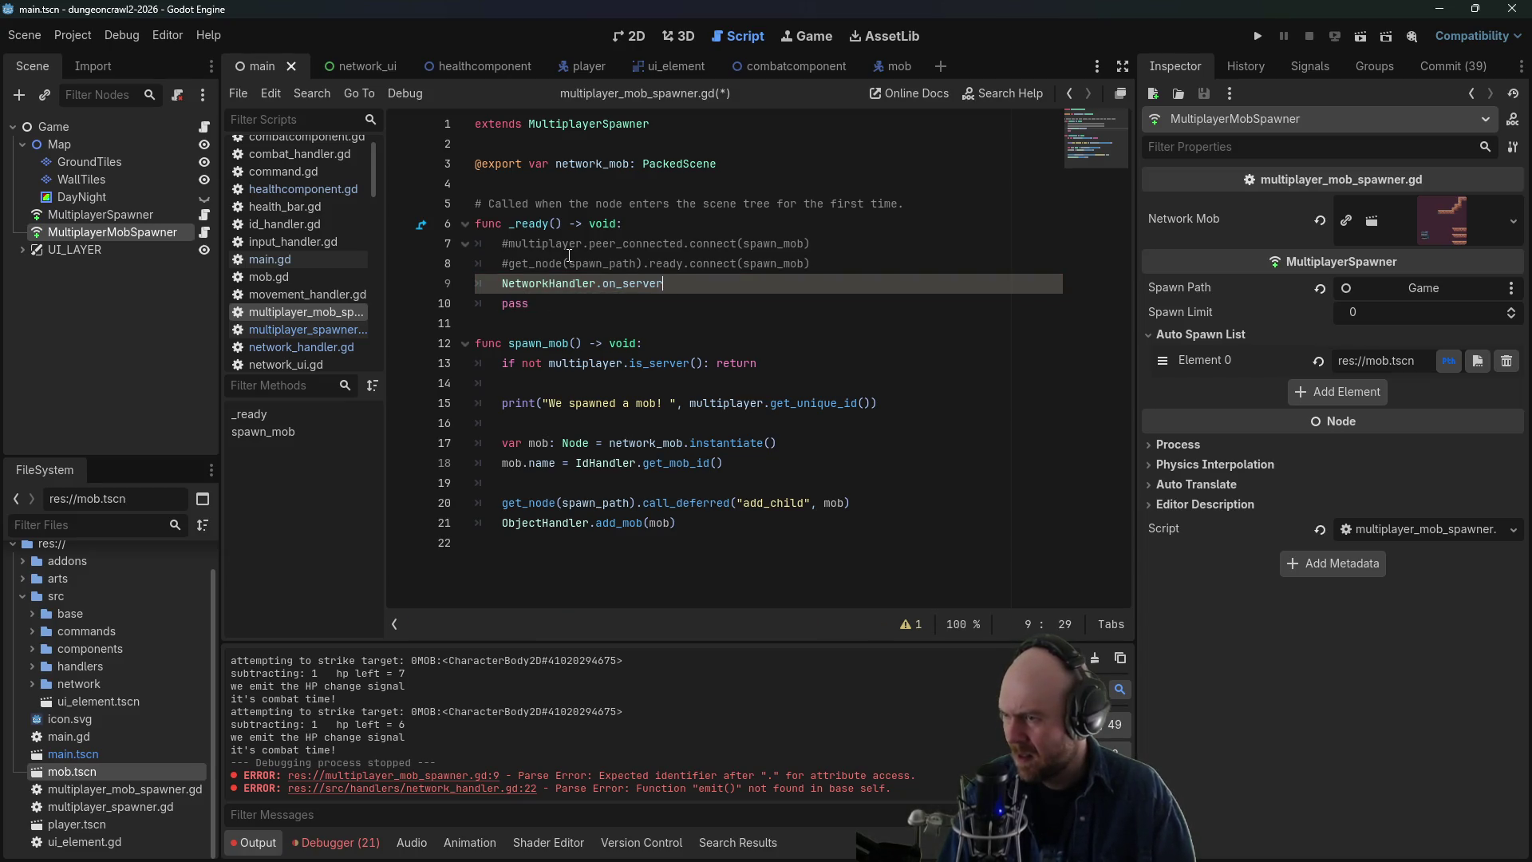
key(BackSpace)
key(BackSpace)
key(BackSpace)
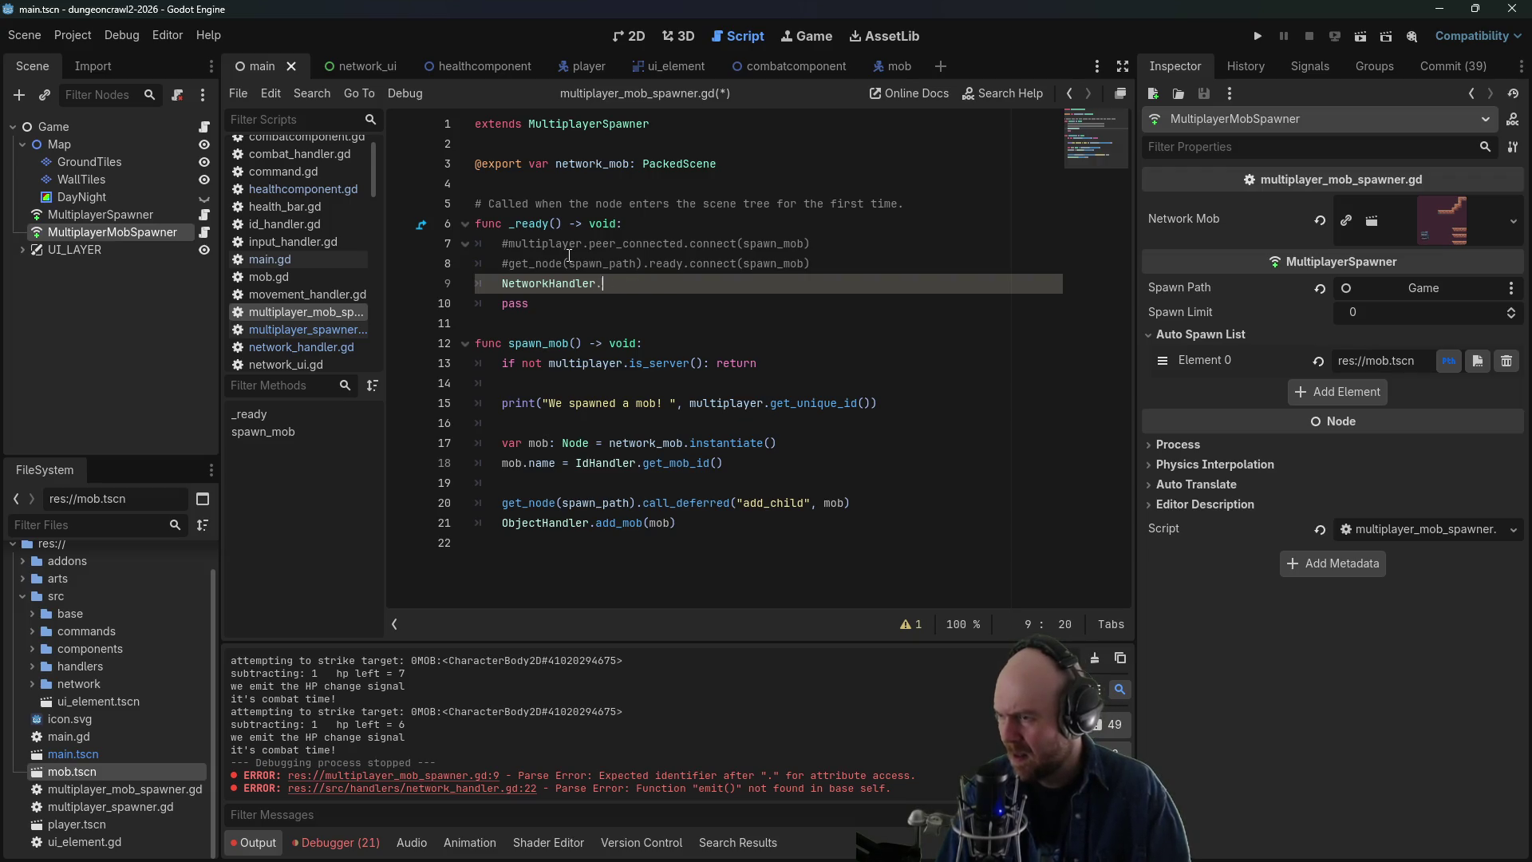
key(Down)
key(Down)
key(Return)
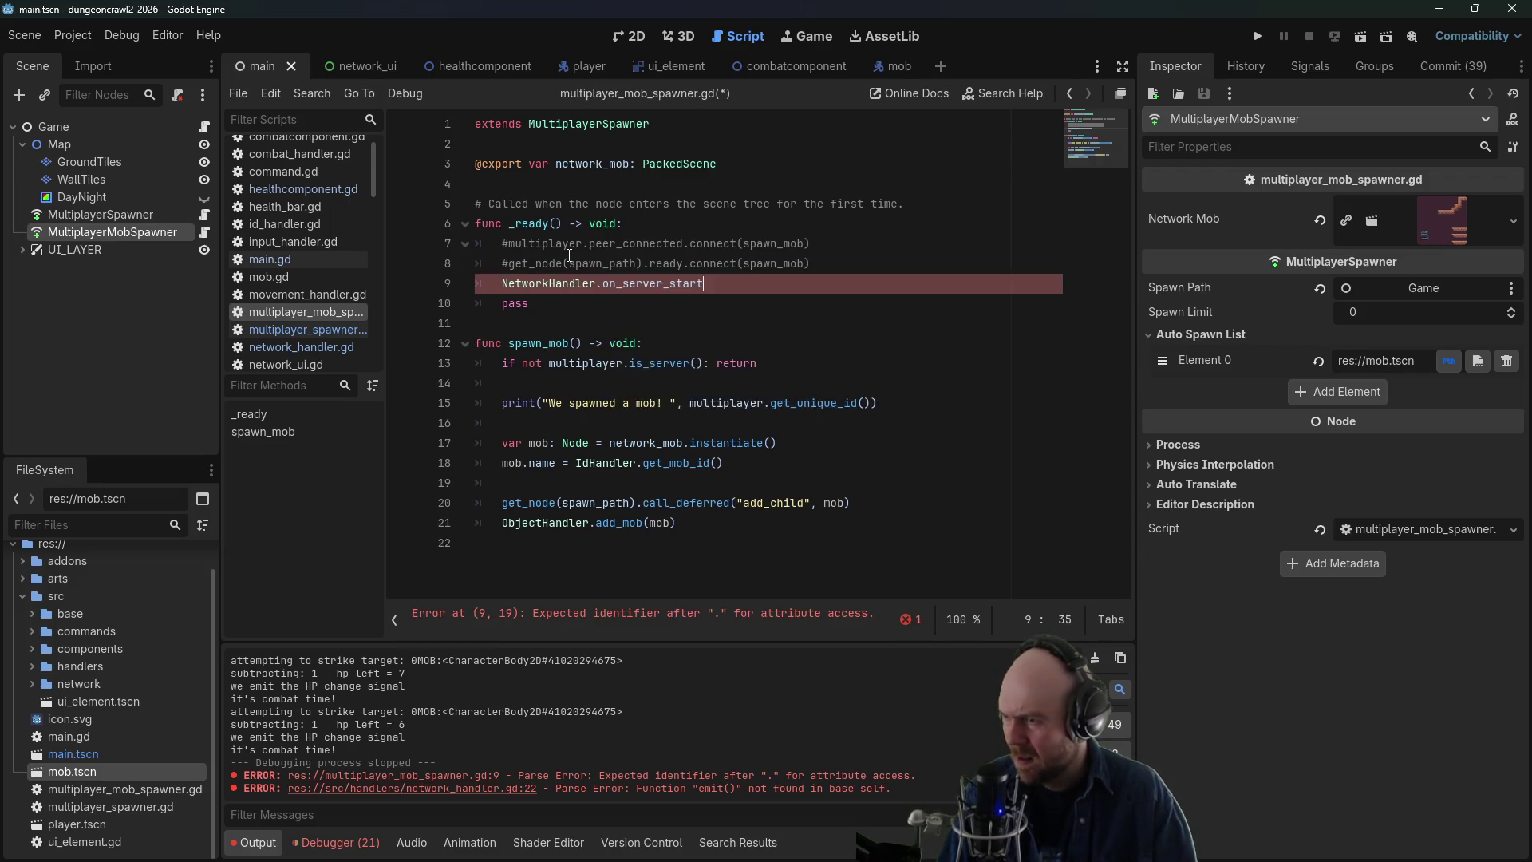
text(.connect(spawn_mob)
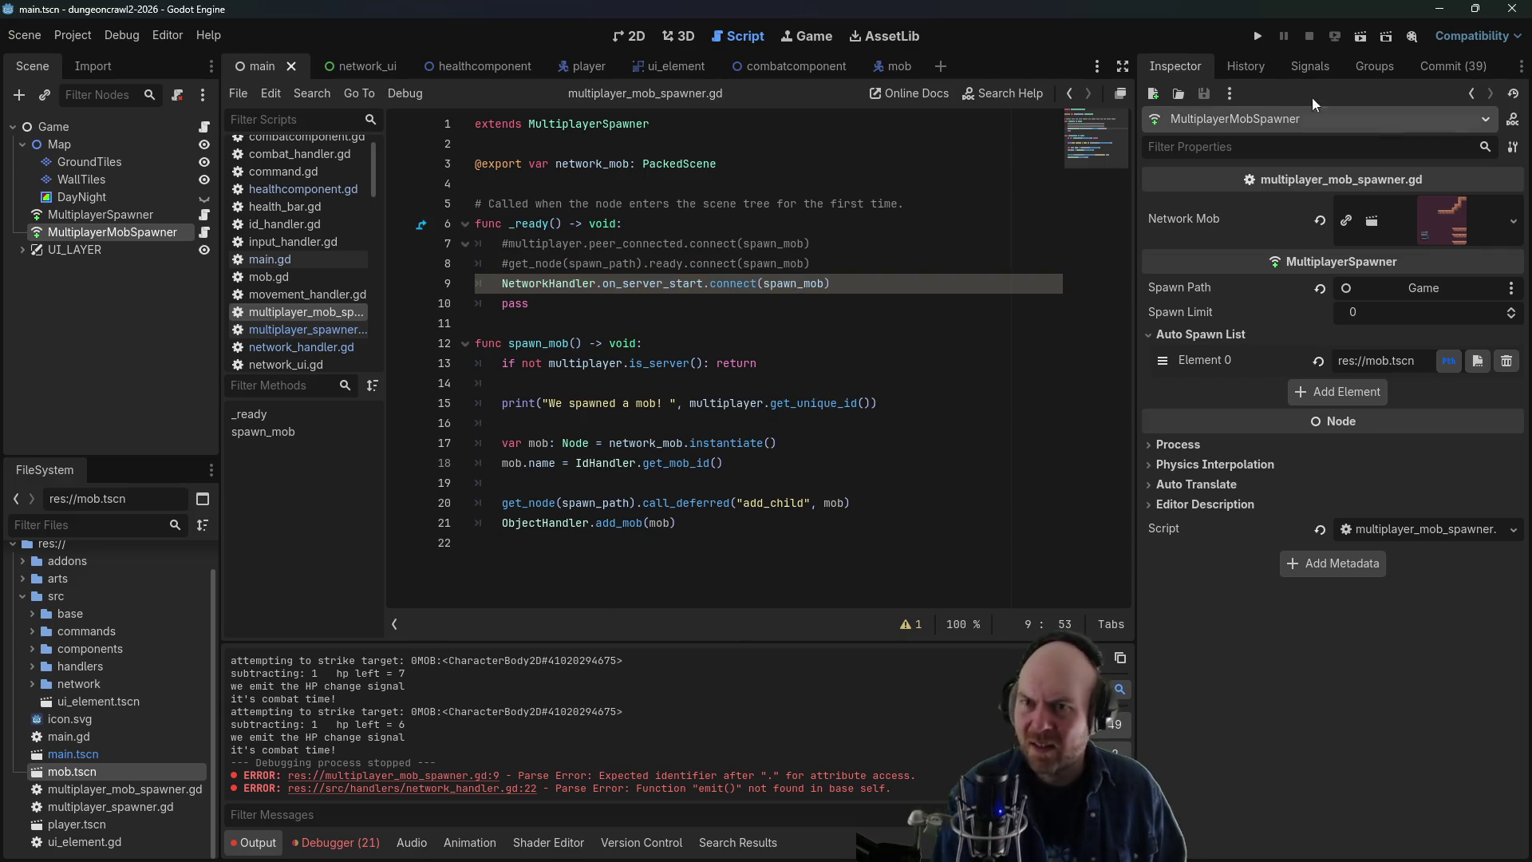
click(1257, 36)
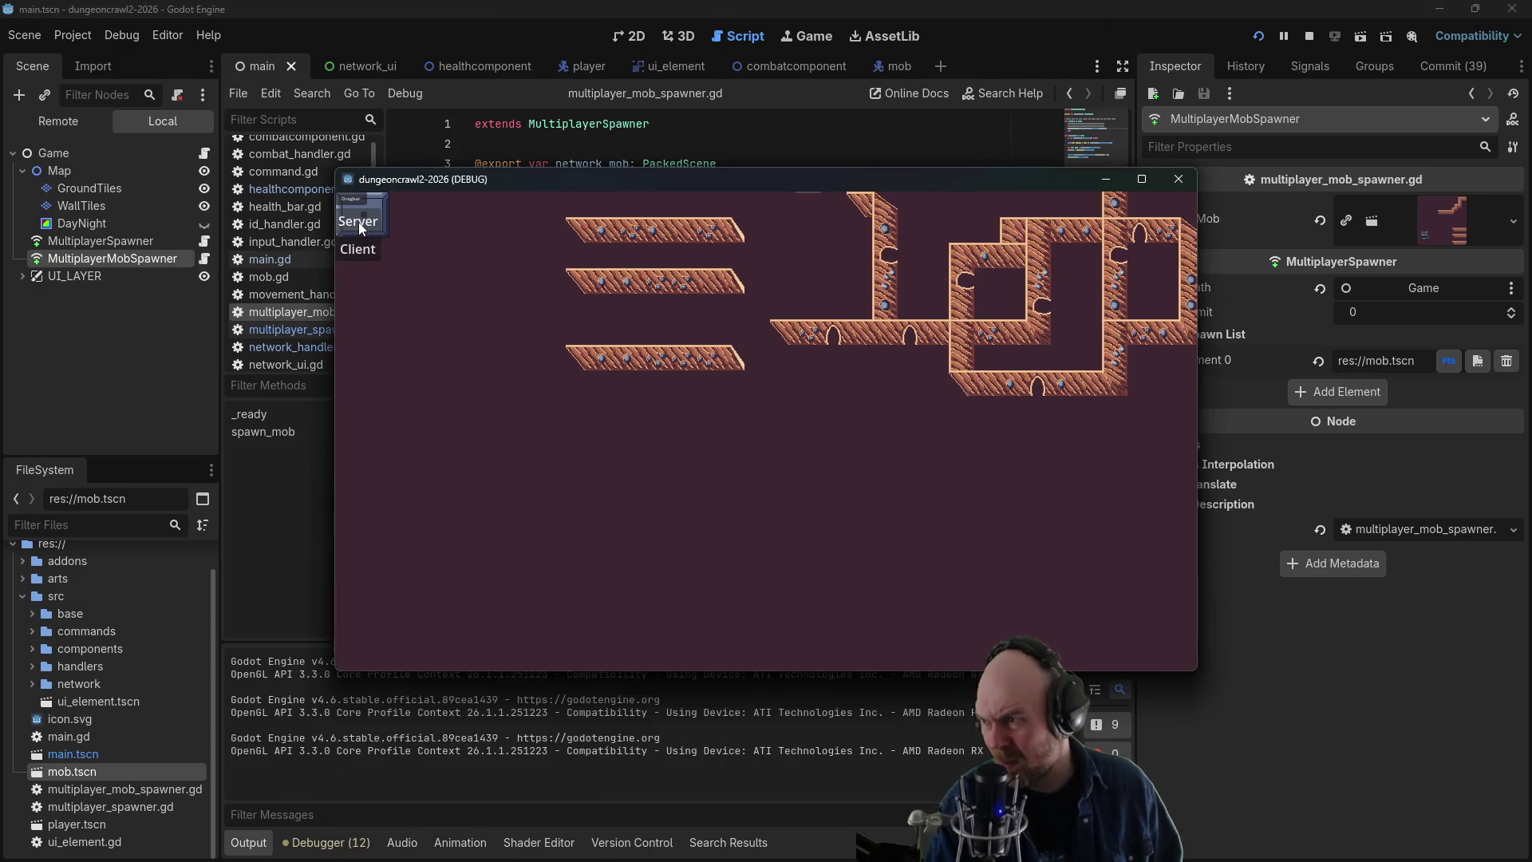
click(357, 222)
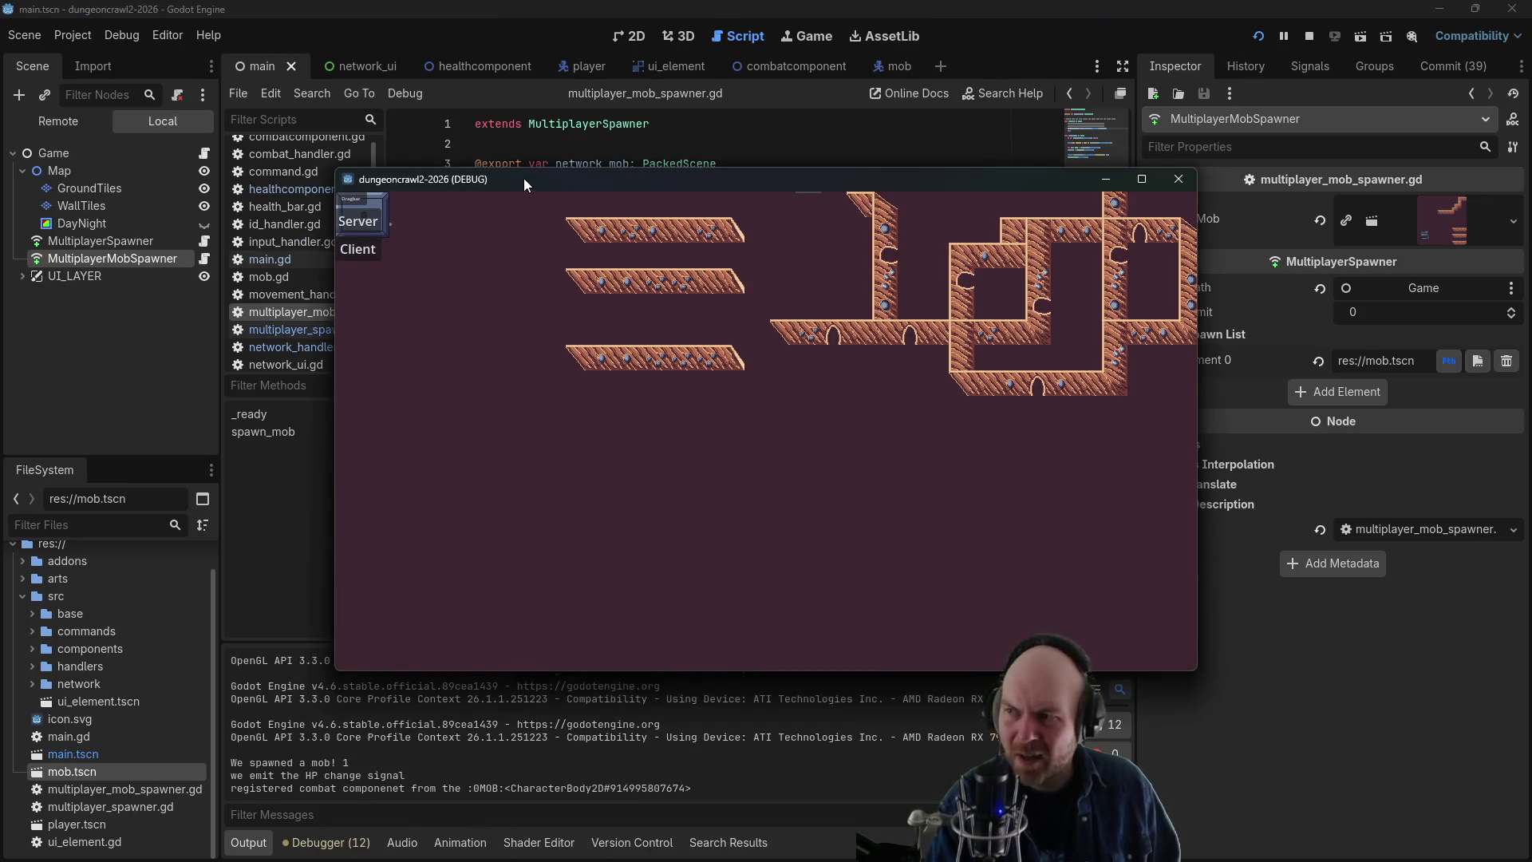
click(353, 250)
click(717, 396)
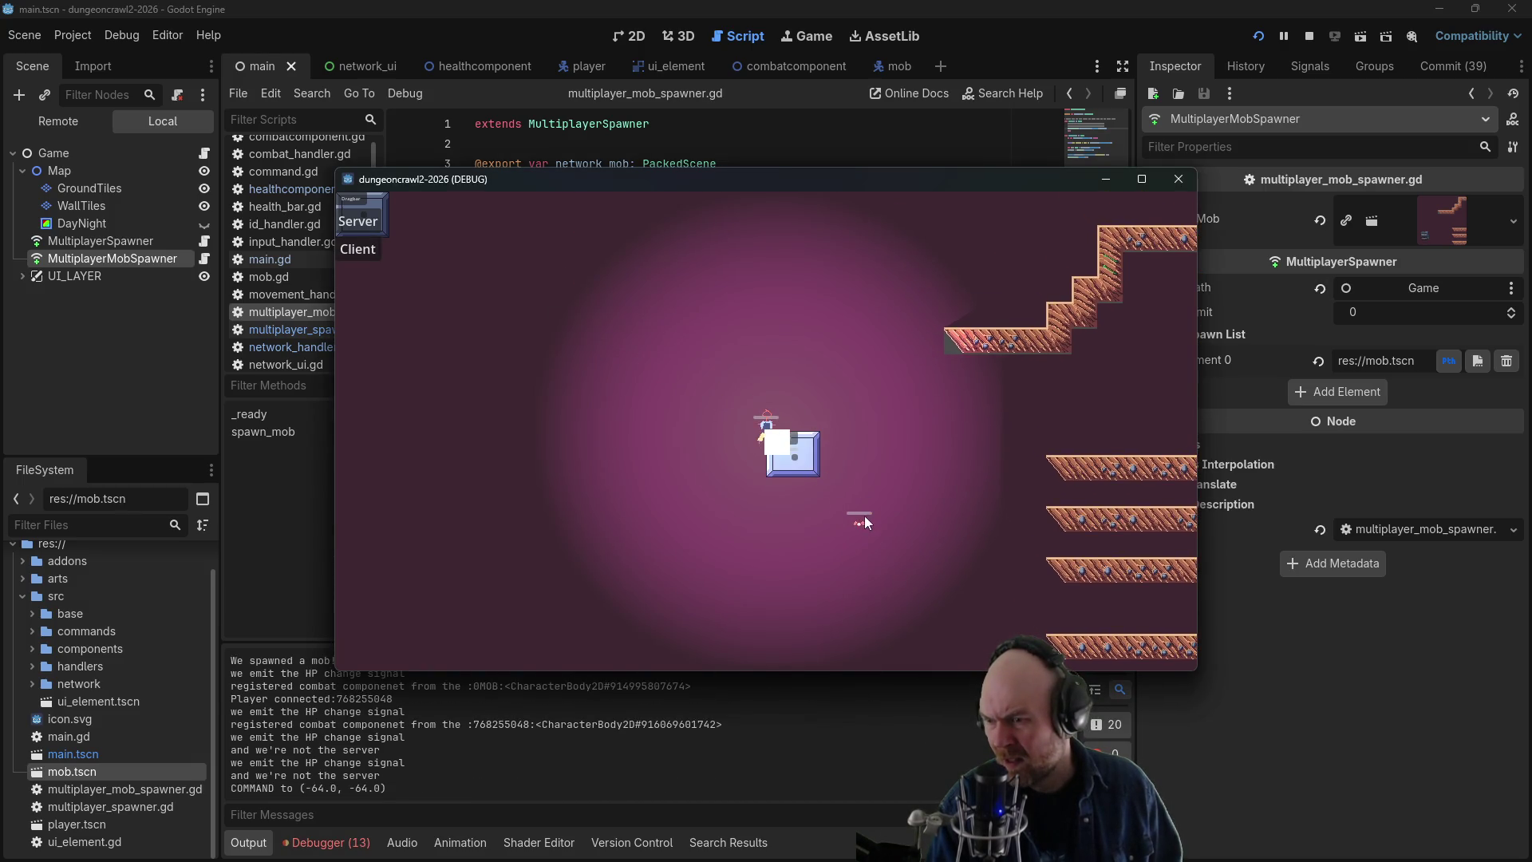
click(862, 521)
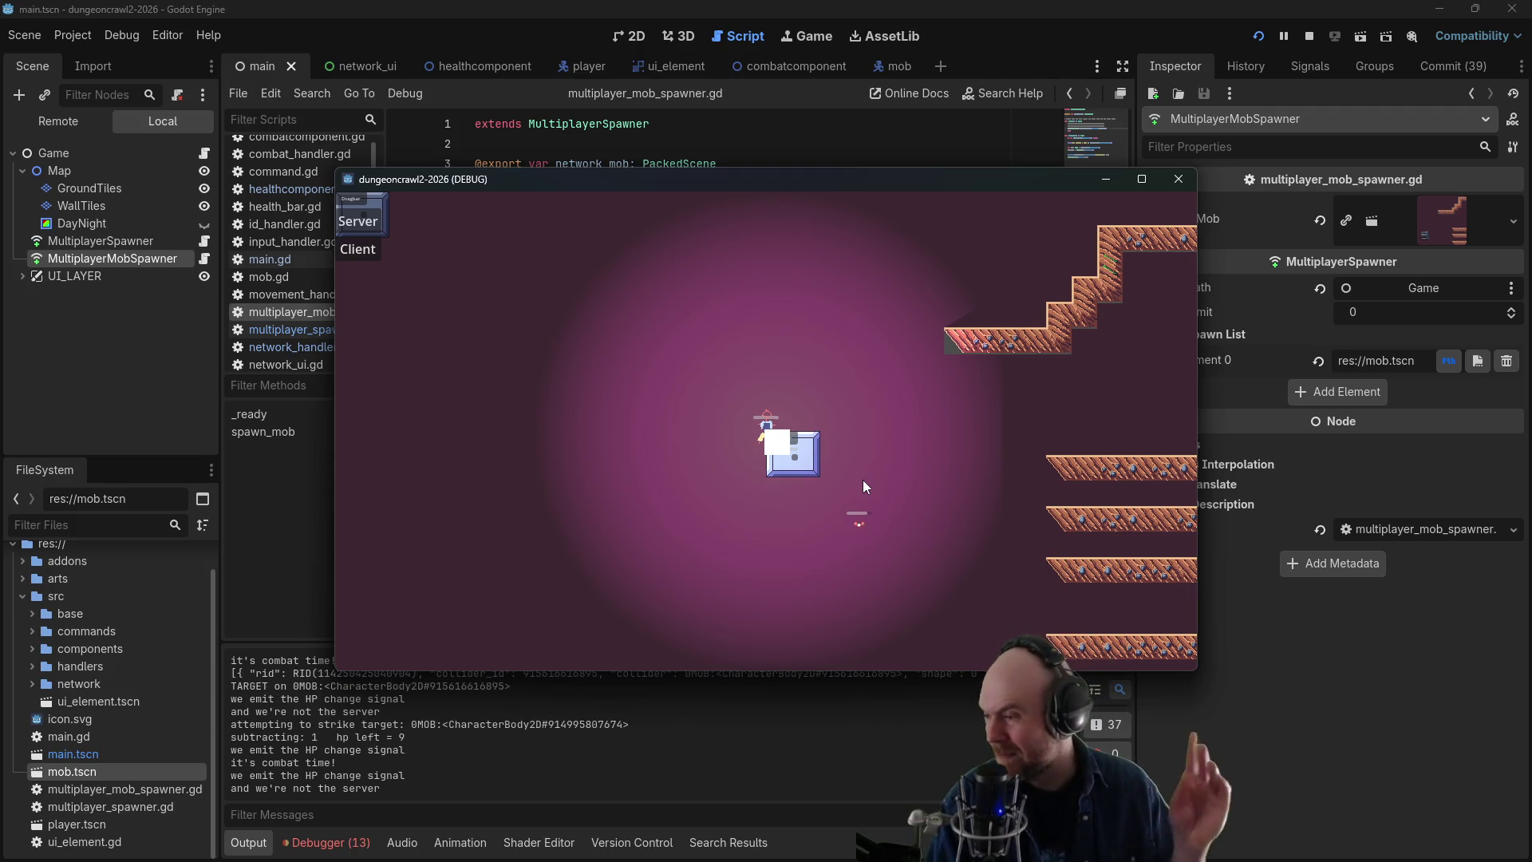
click(1178, 179)
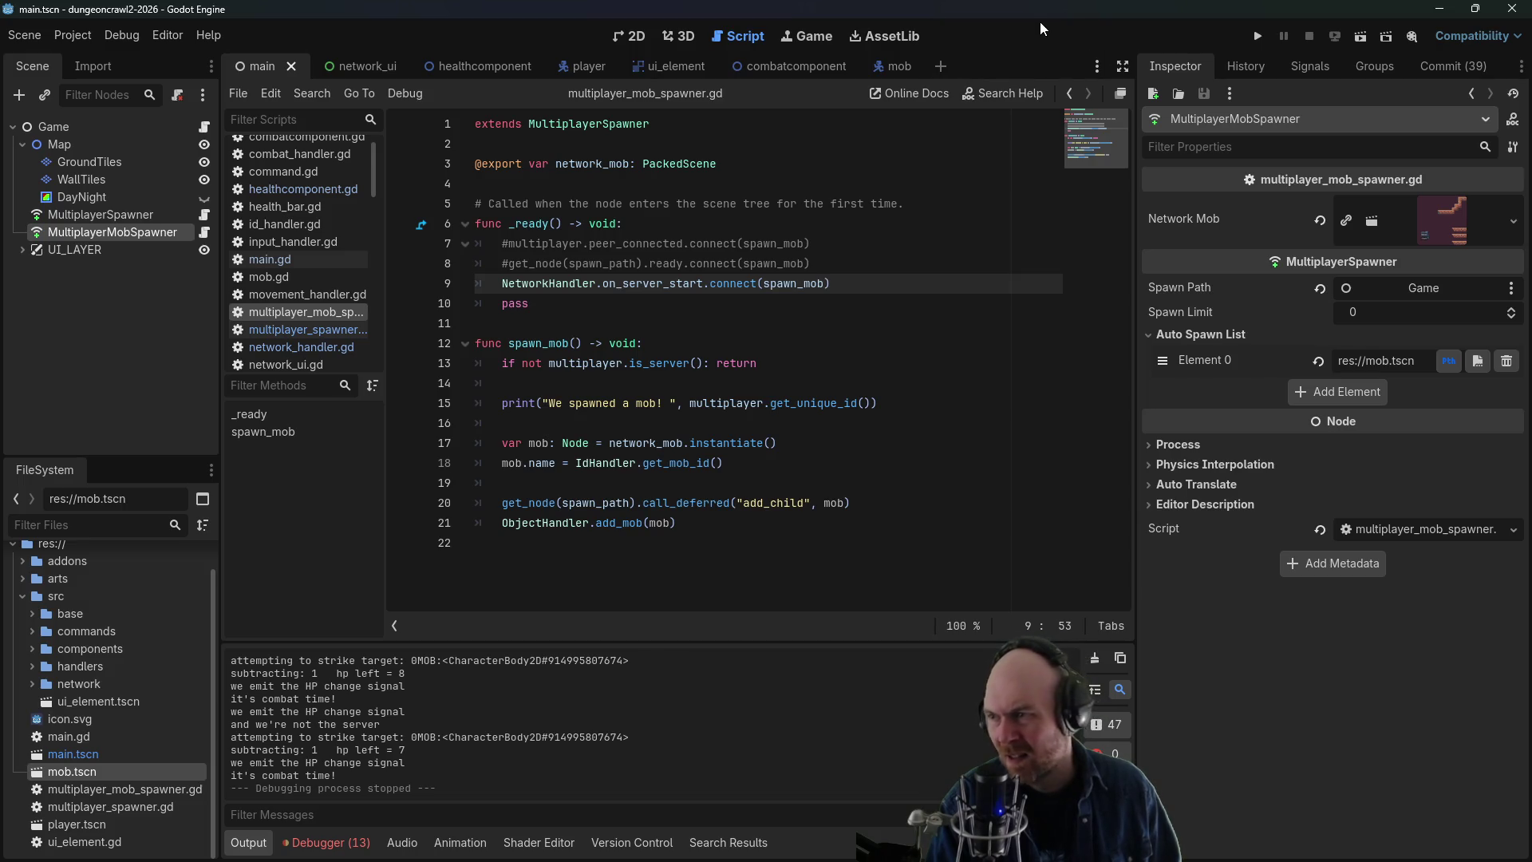
- Delete the pass line from _ready in multiplayer_mob_spawner.gd
drag(811, 264, 328, 250)
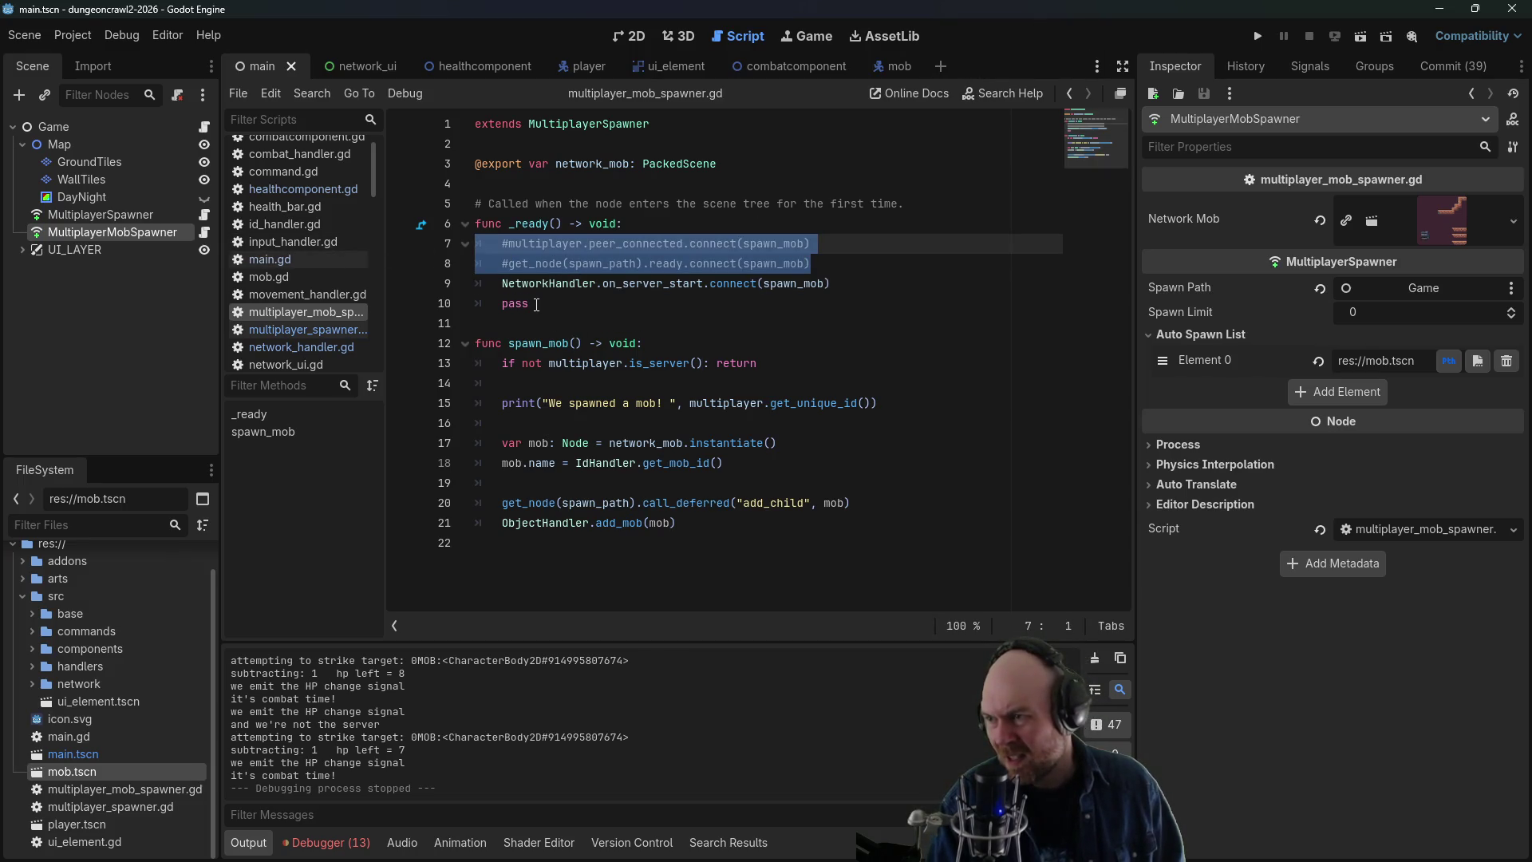
drag(537, 305, 476, 305)
key(BackSpace)
mouse_move(811, 265)
mouse_down()
mouse_move(434, 224)
mouse_move(424, 245)
mouse_up()
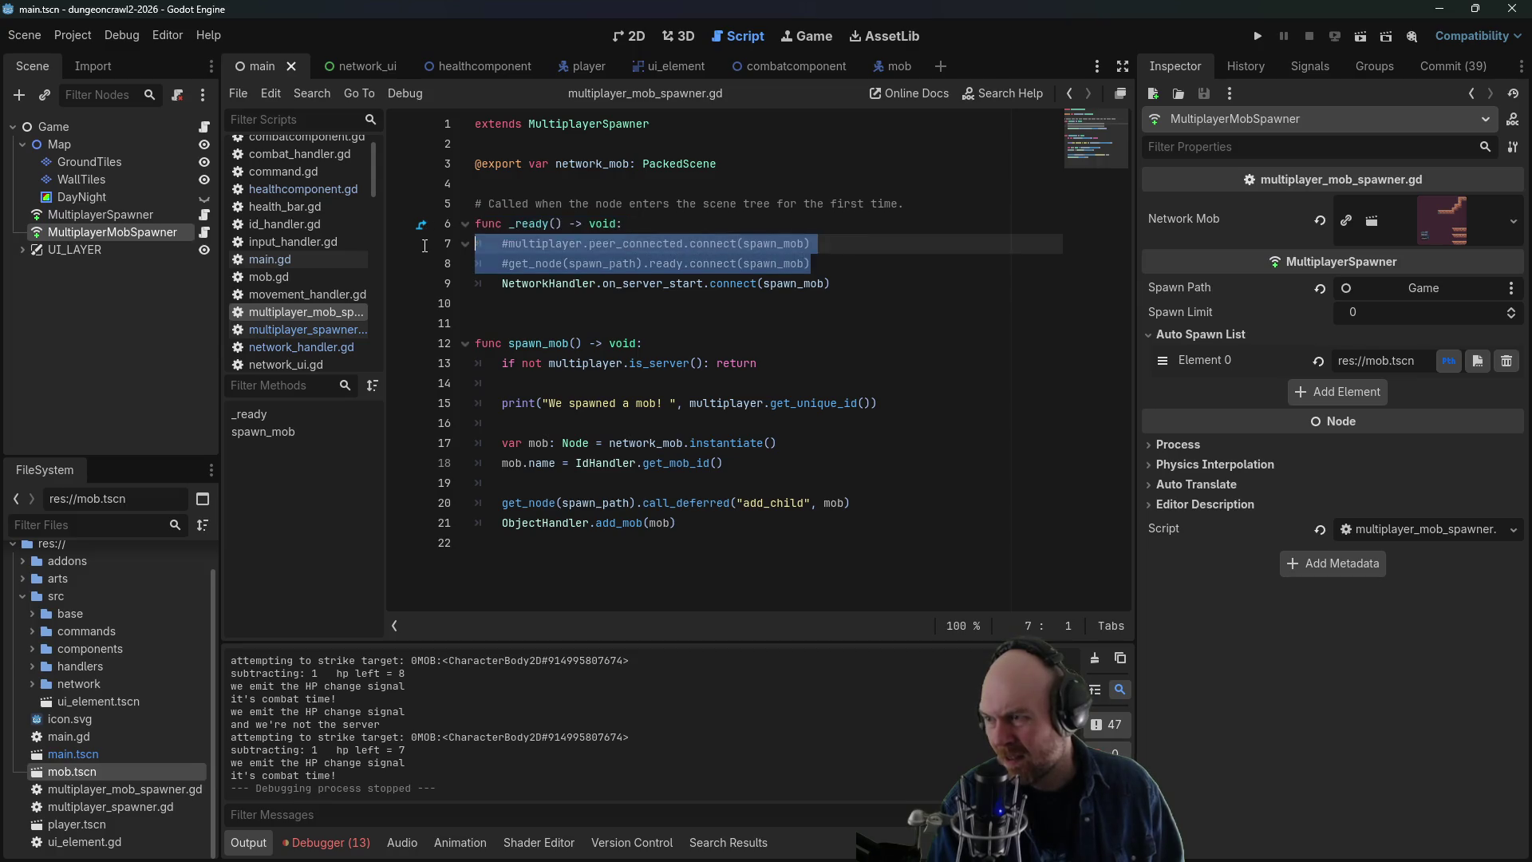
key(BackSpace)
key(BackSpace)
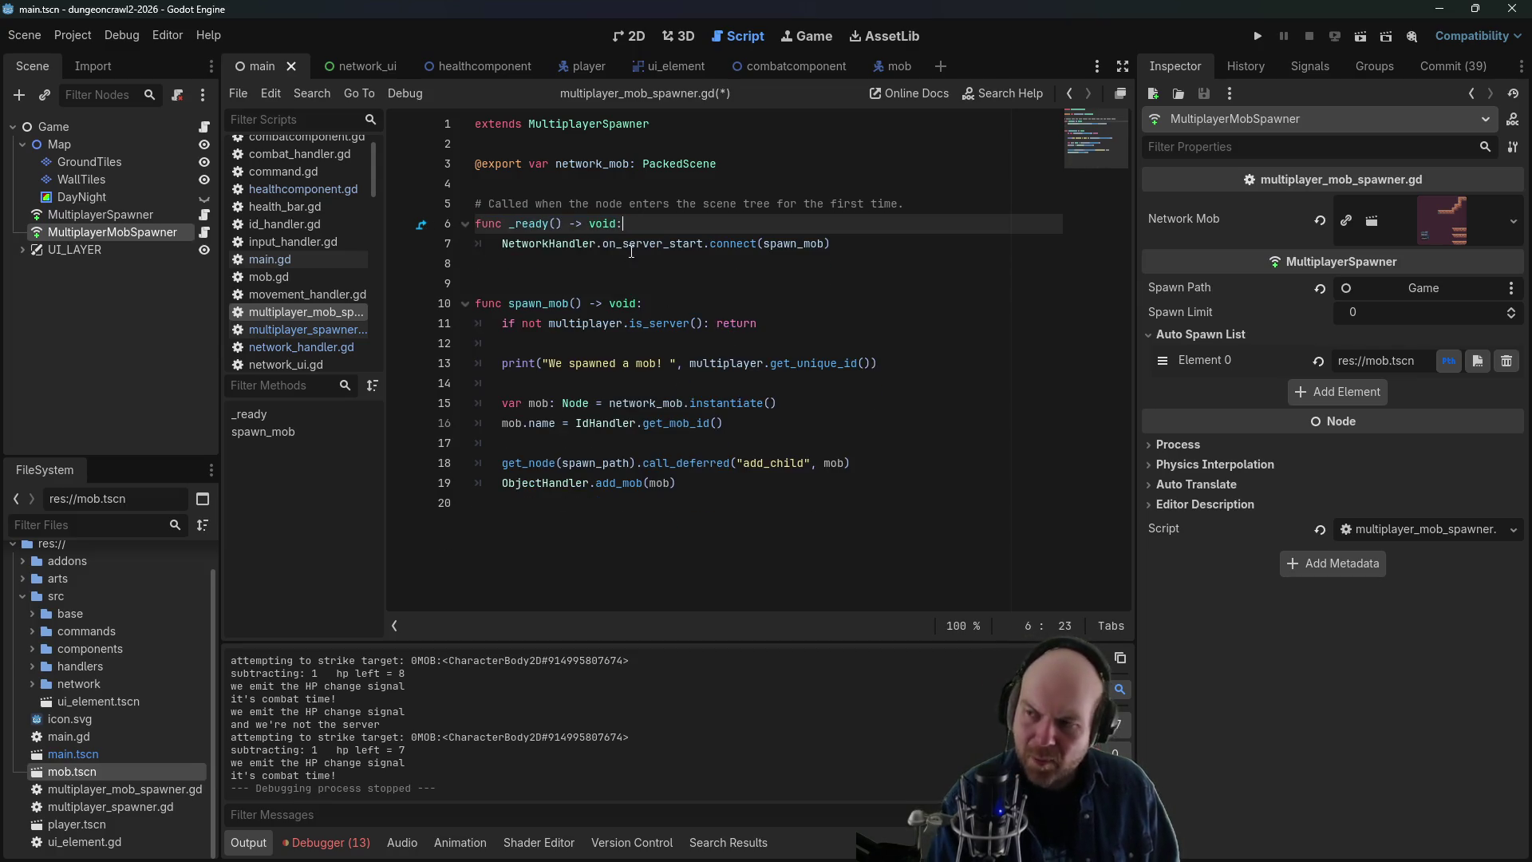
key(ctrl+z)
- Remove the spawn print line and its leftover blank line
drag(759, 364, 467, 362)
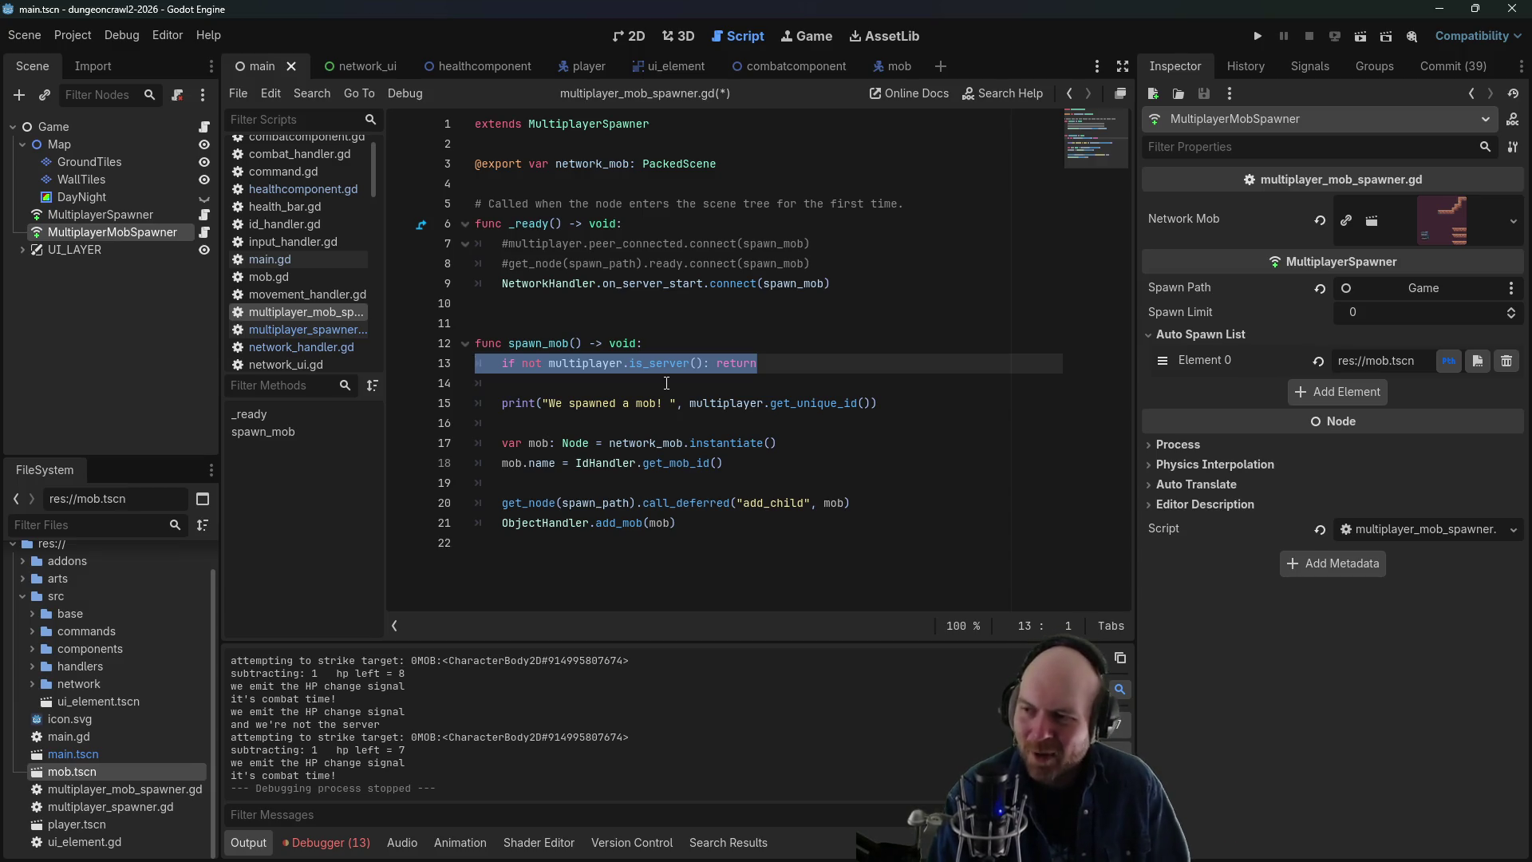
click(663, 383)
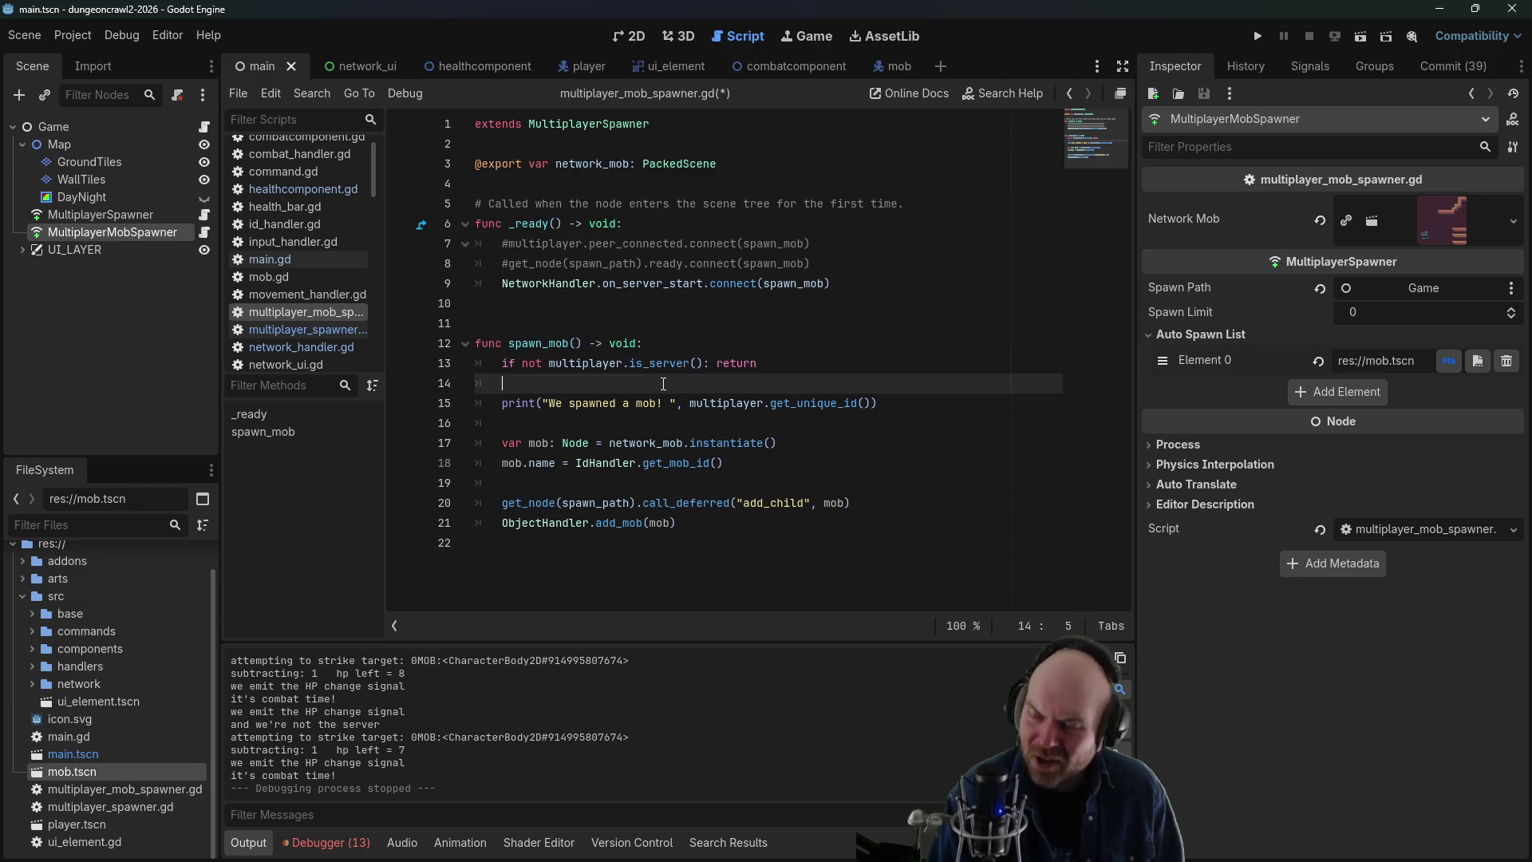
drag(663, 383, 882, 403)
key(BackSpace)
key(BackSpace)
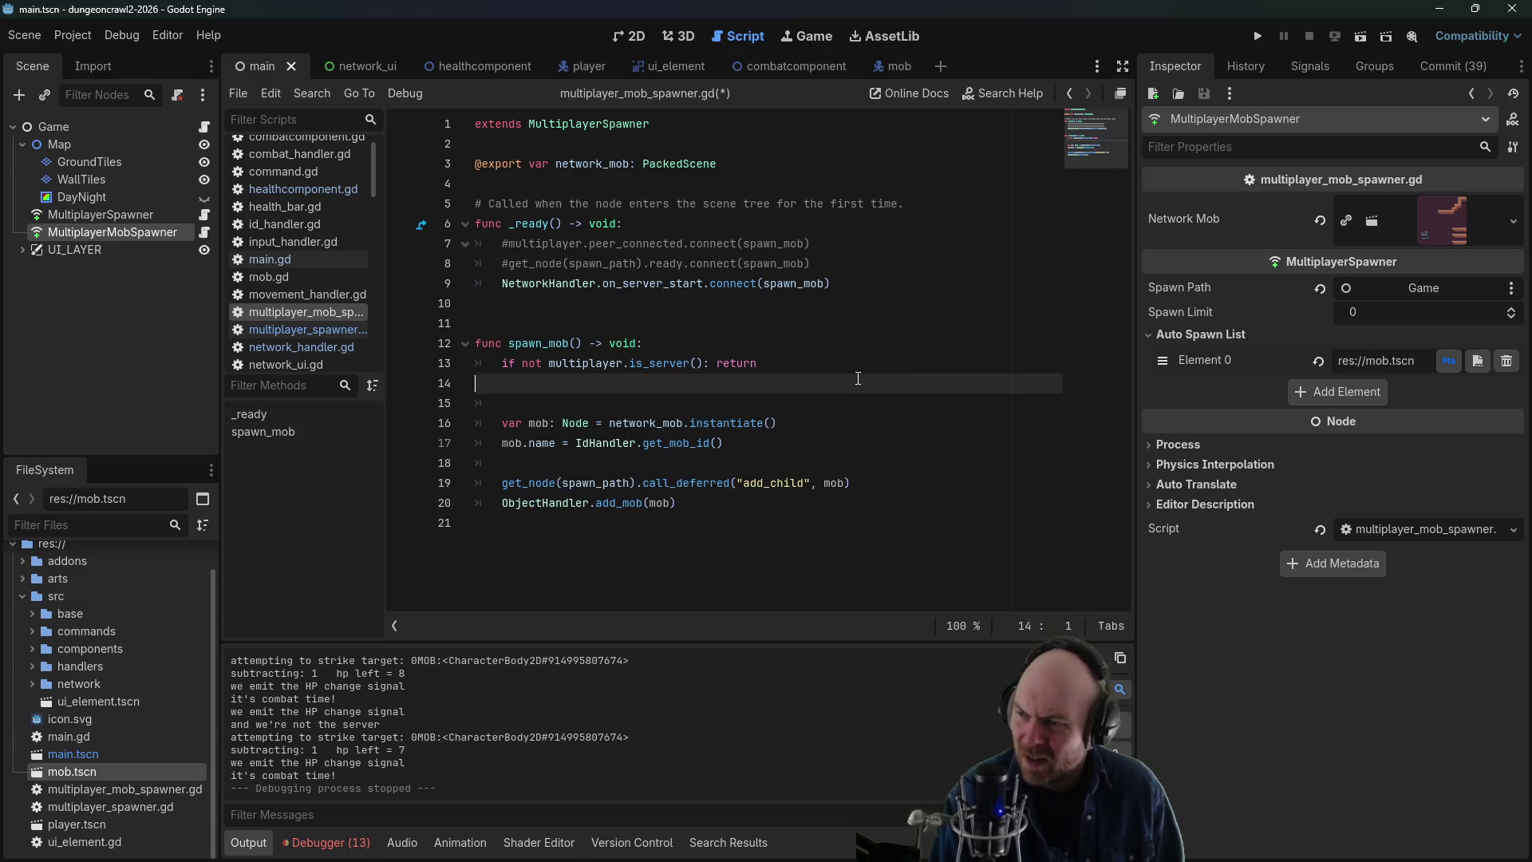
key(BackSpace)
- Delete the commented-out connect lines and the extra blank line, then save the script
mouse_move(812, 265)
mouse_down()
mouse_move(834, 244)
mouse_move(624, 223)
mouse_up()
key(BackSpace)
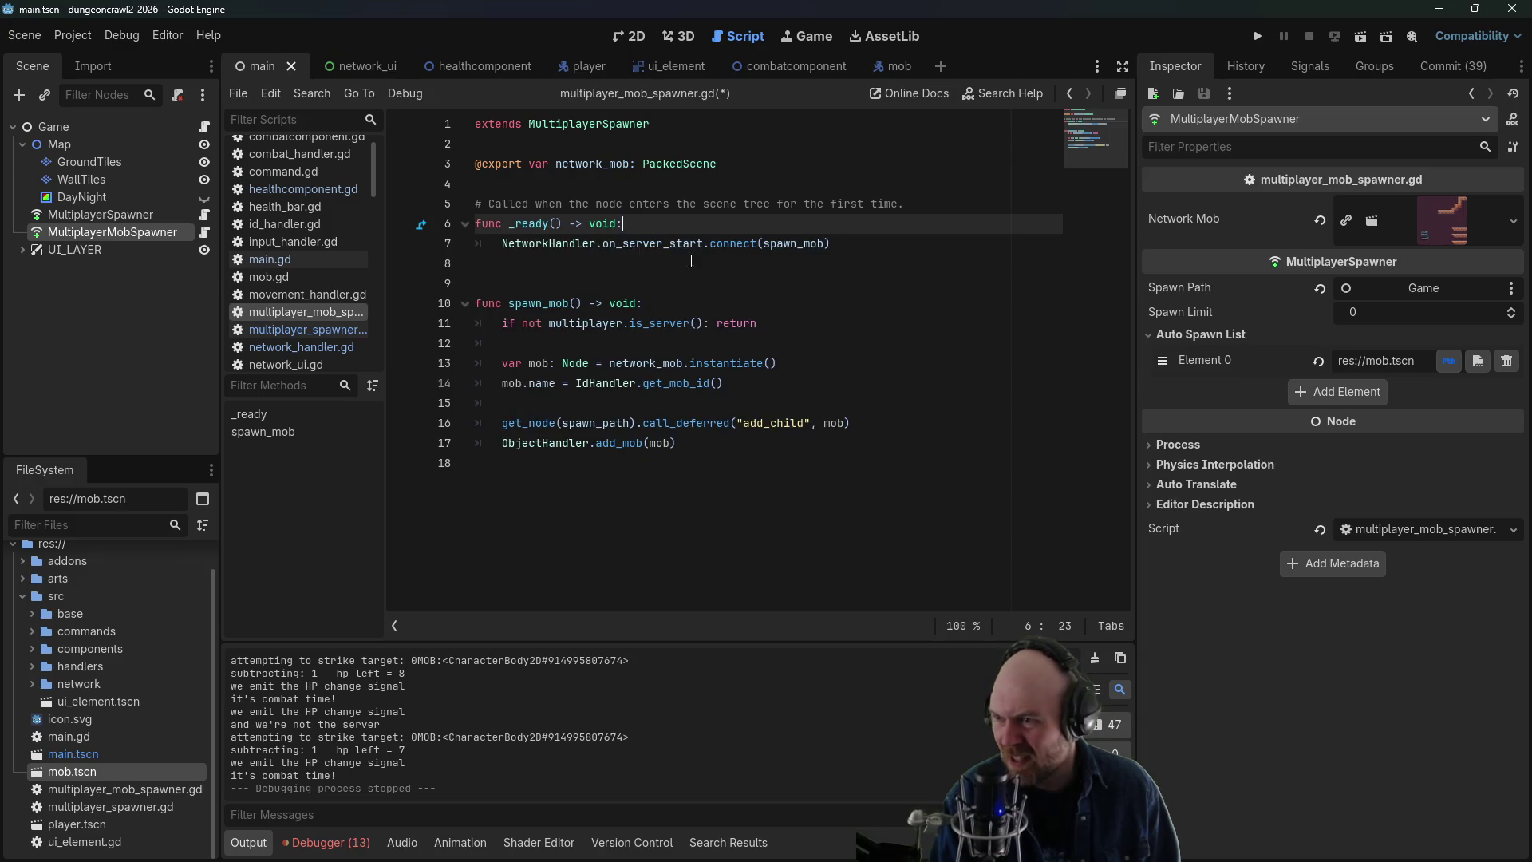
click(700, 245)
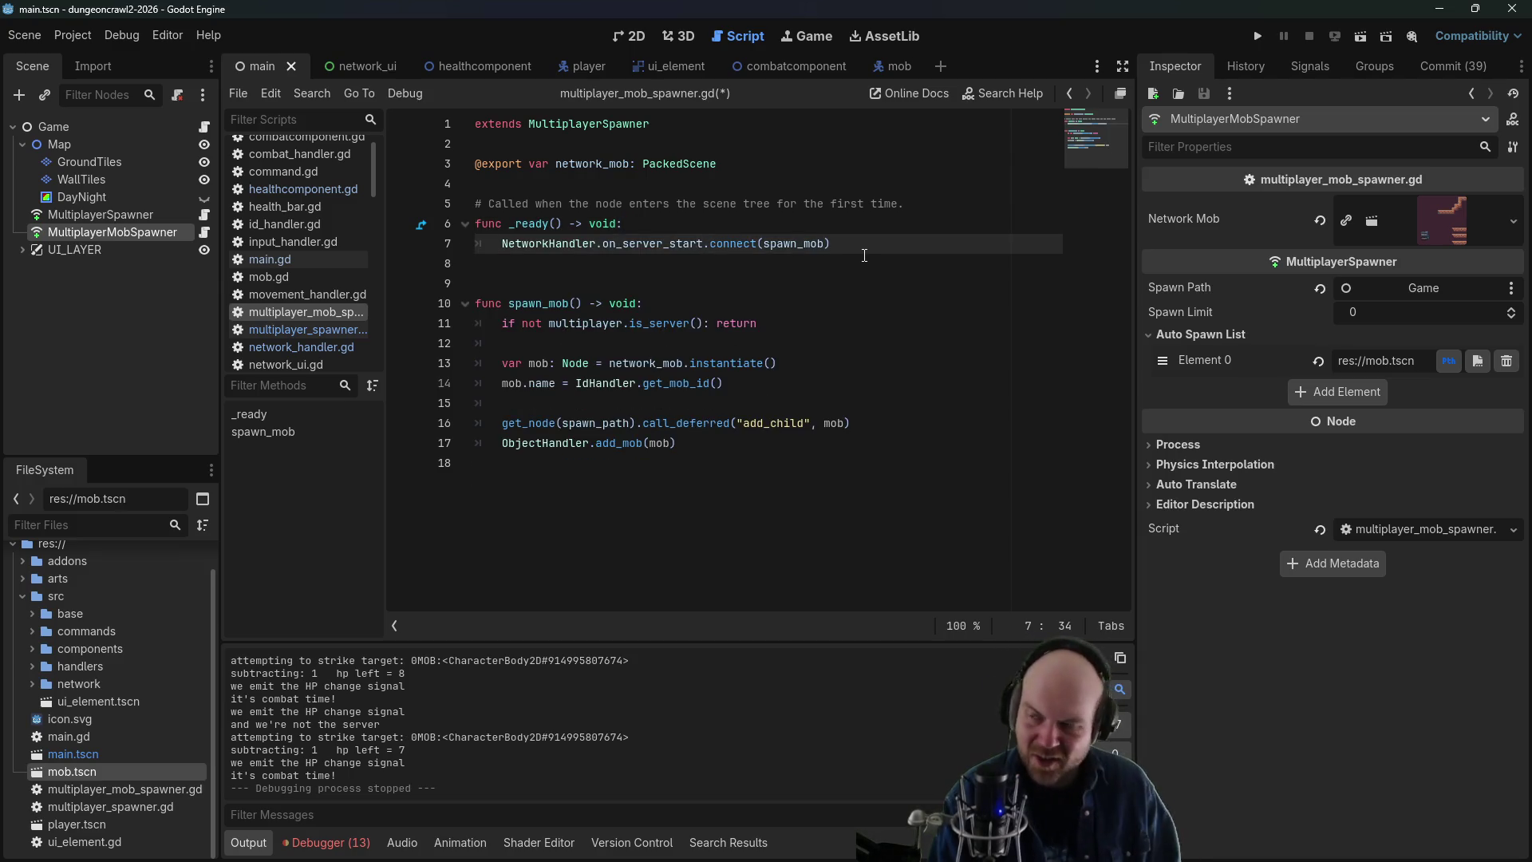
click(827, 265)
key(BackSpace)
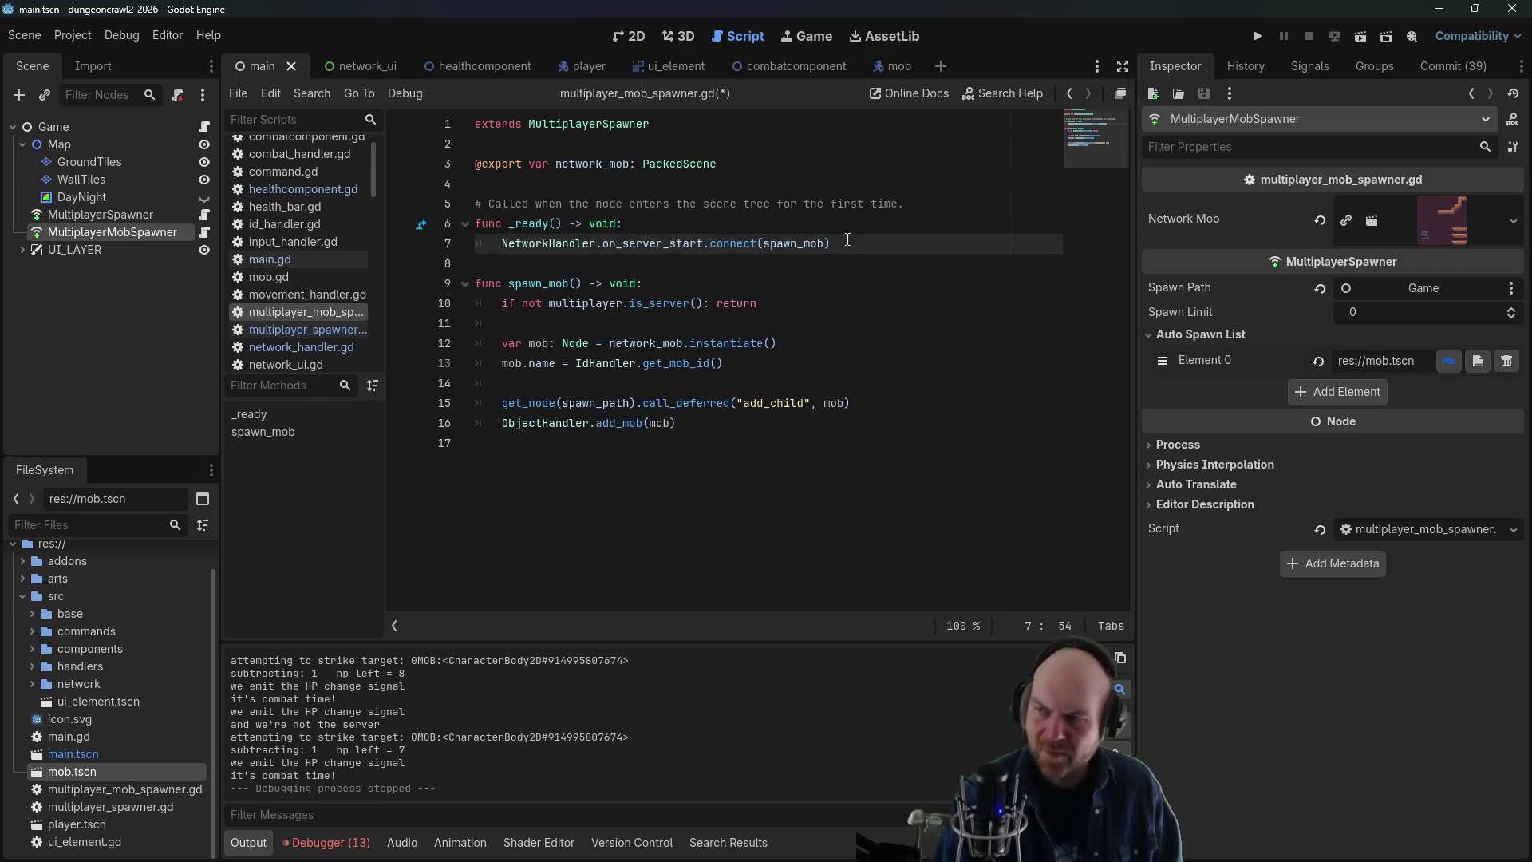
key(ctrl+s)
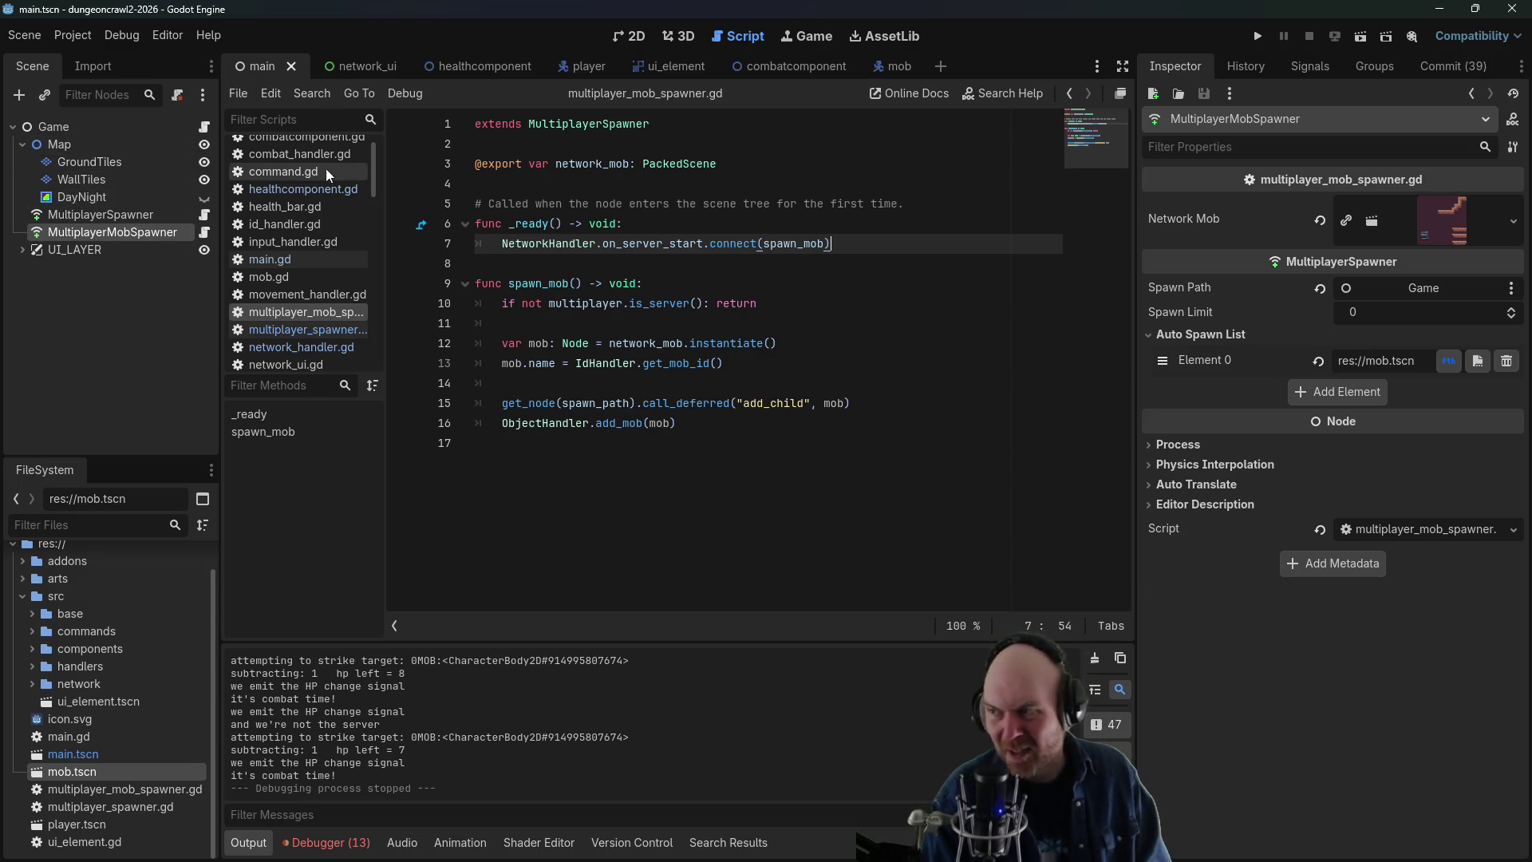
click(1257, 37)
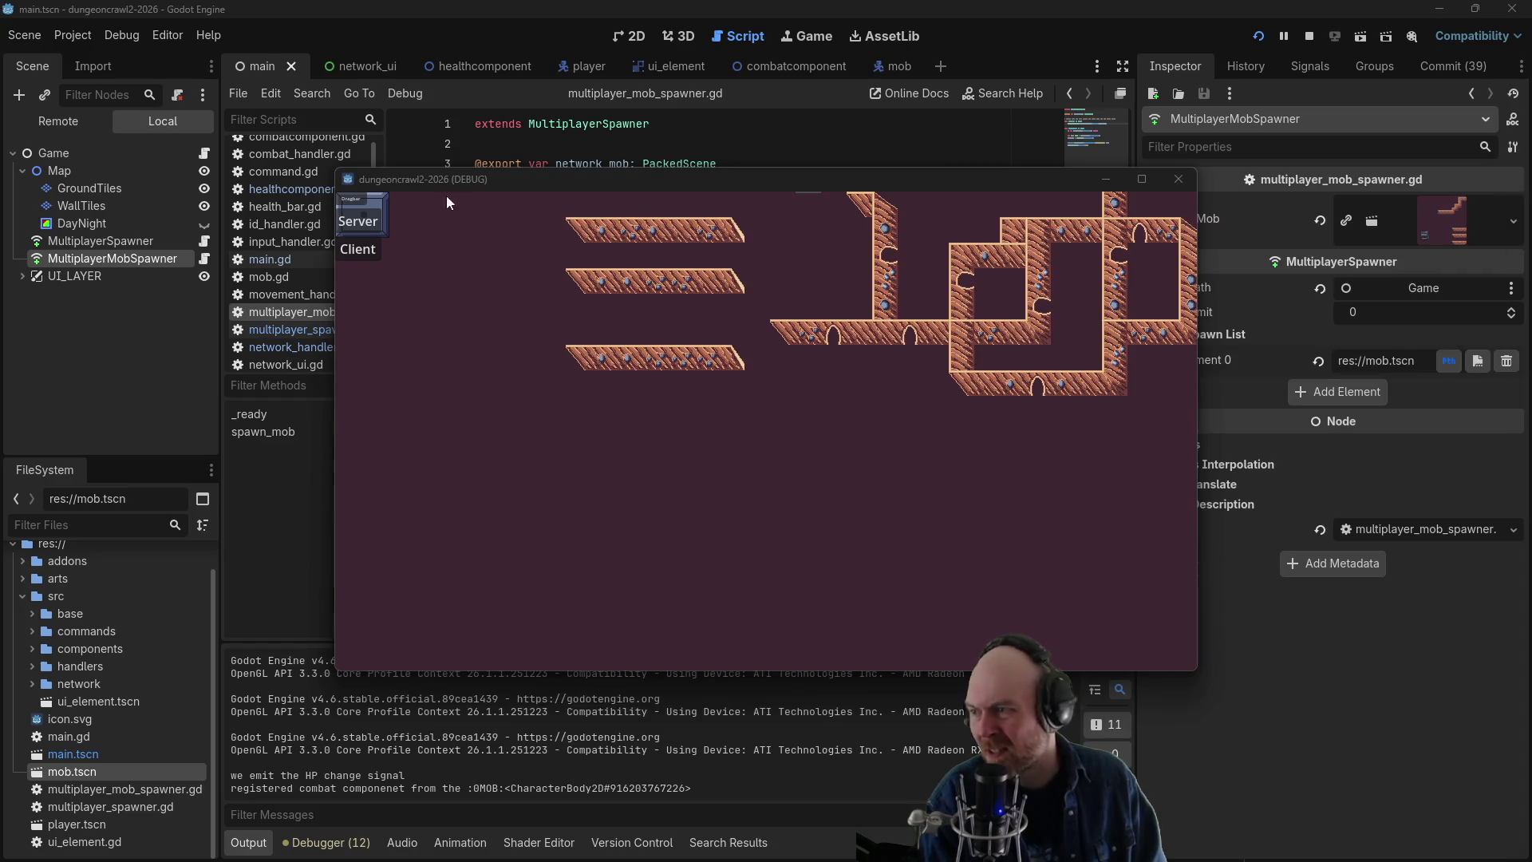
- Join as a client and chase the mob, alternating moves and attacks
click(358, 249)
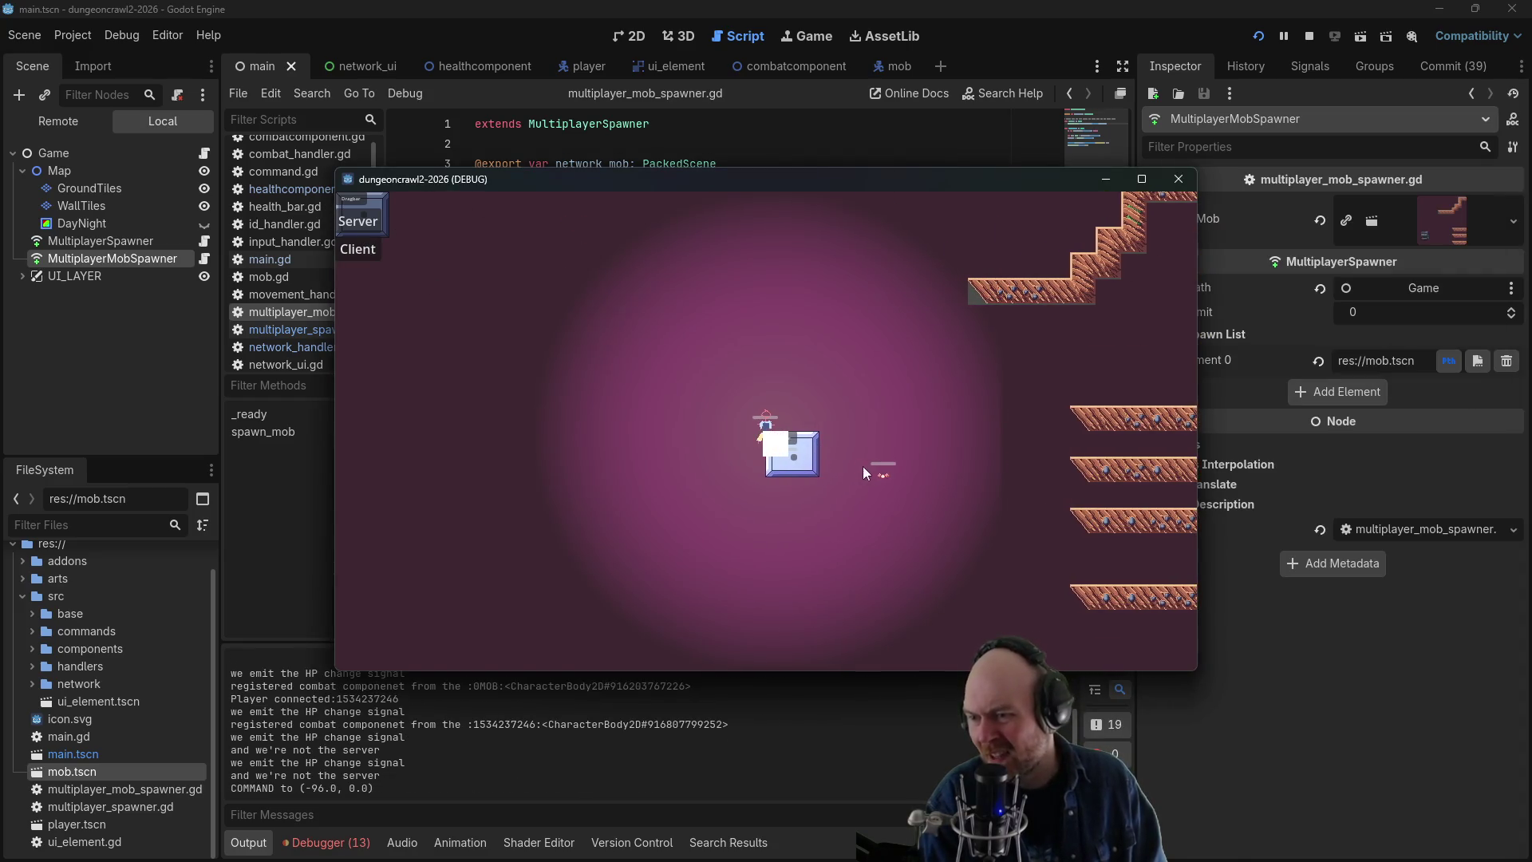
click(880, 469)
click(865, 395)
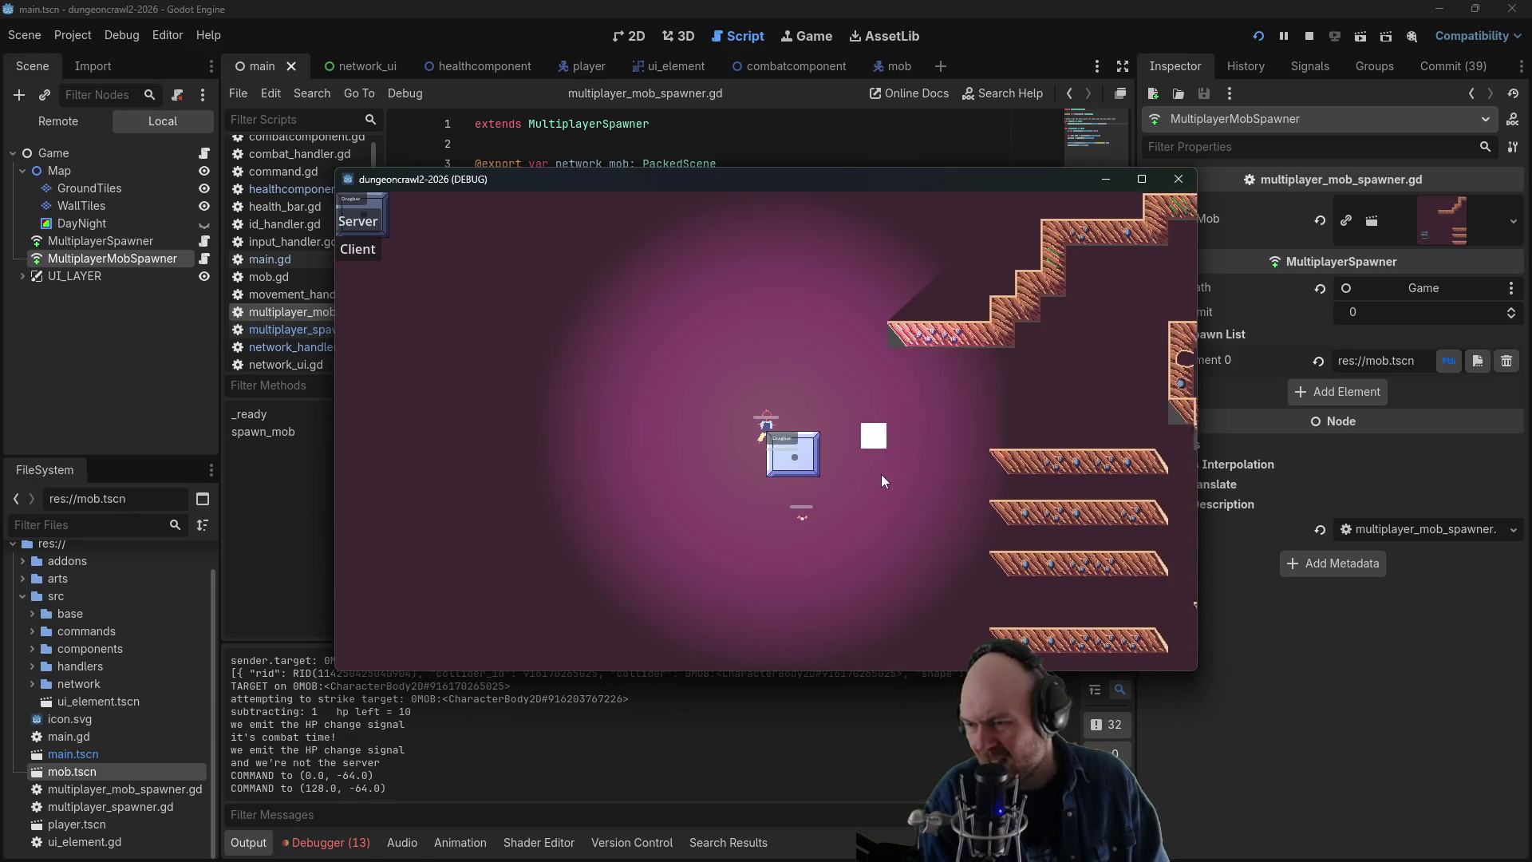
click(882, 475)
click(795, 538)
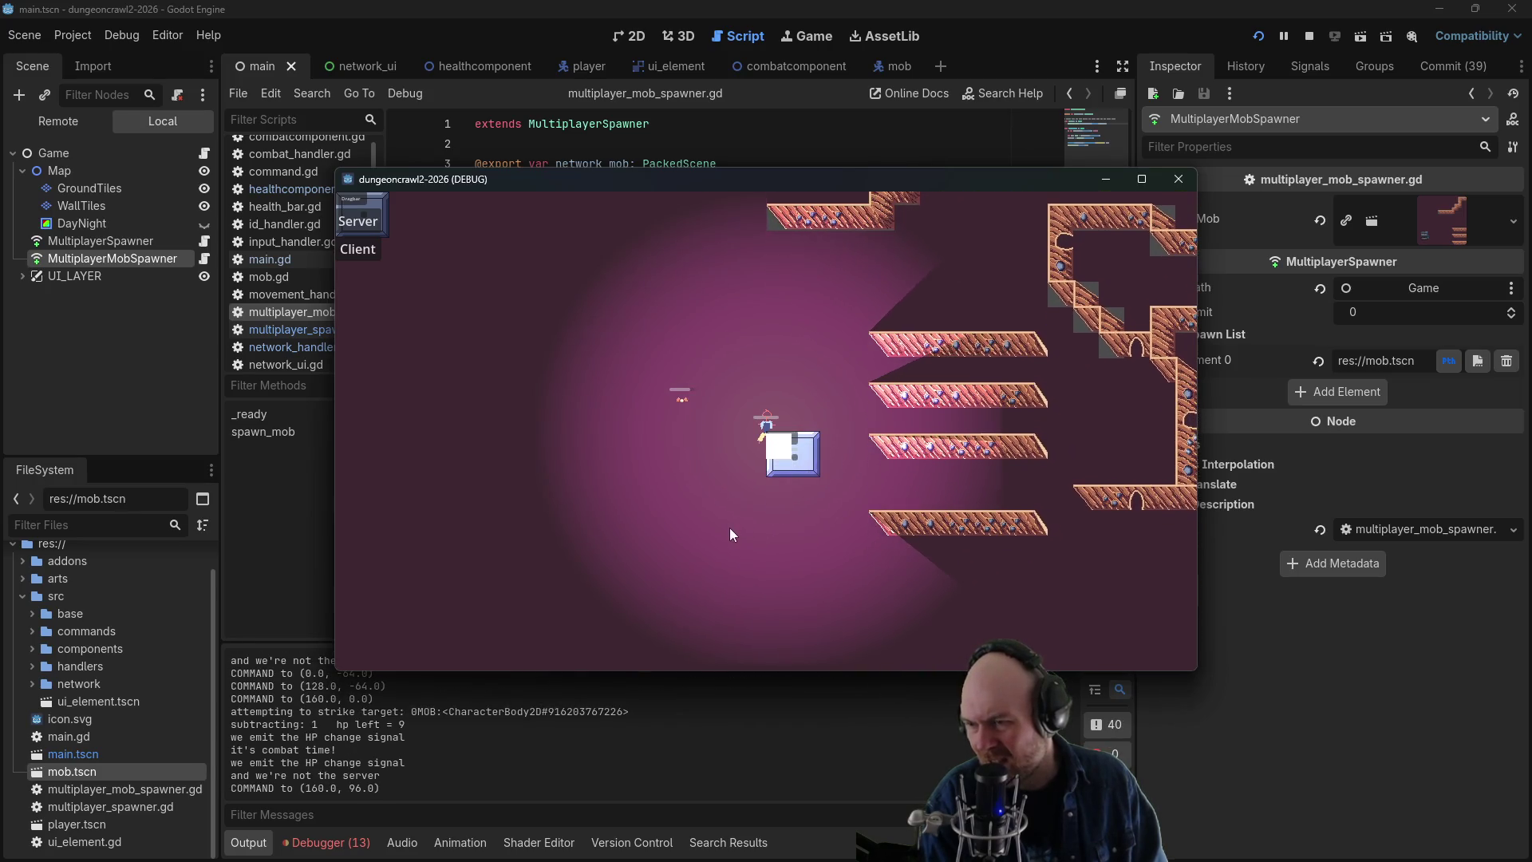
click(769, 368)
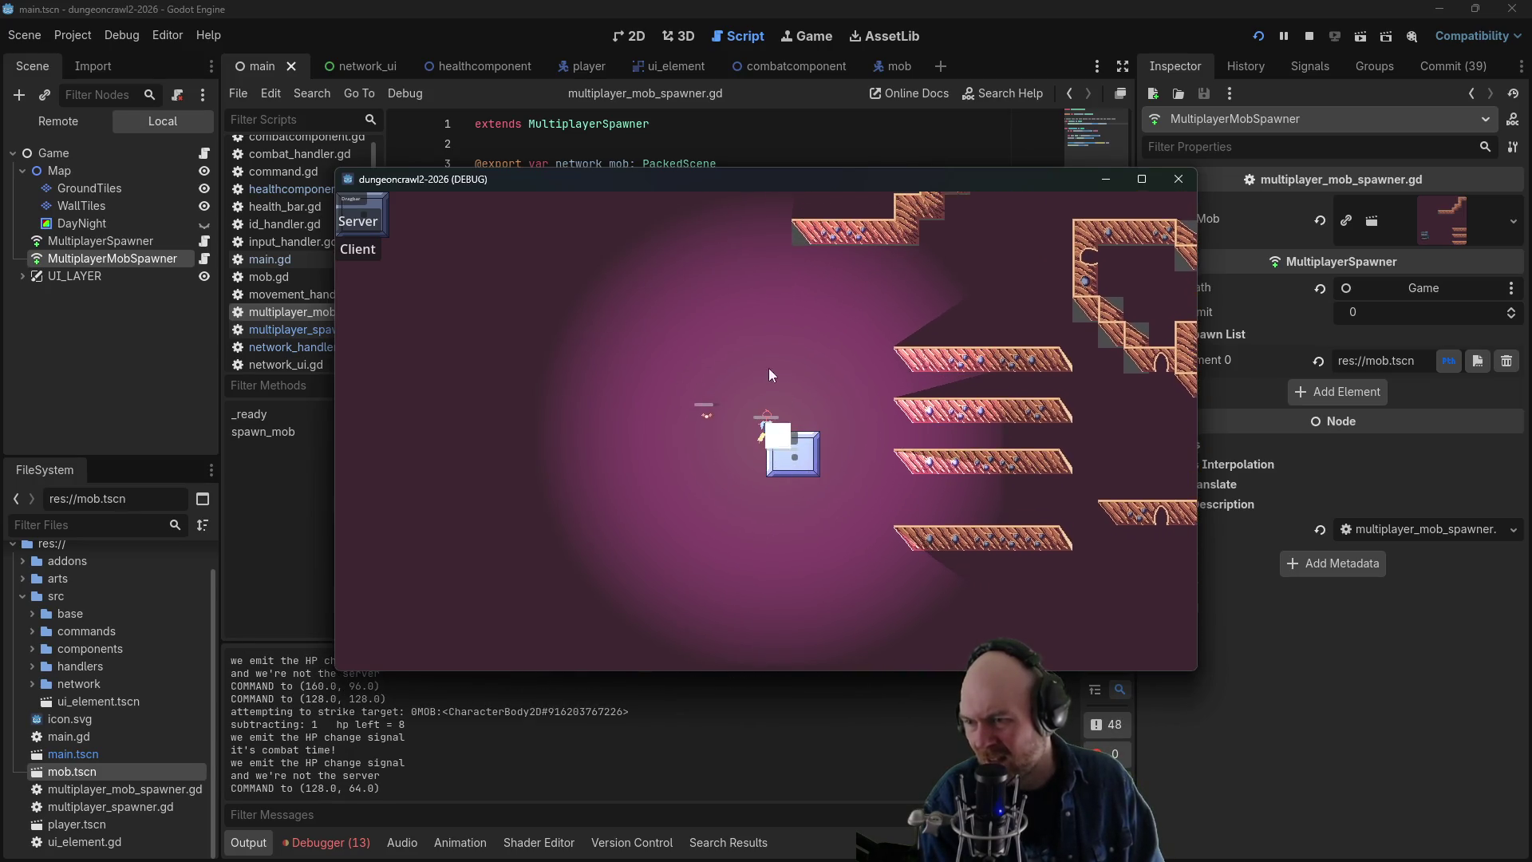
click(706, 371)
click(644, 428)
click(630, 501)
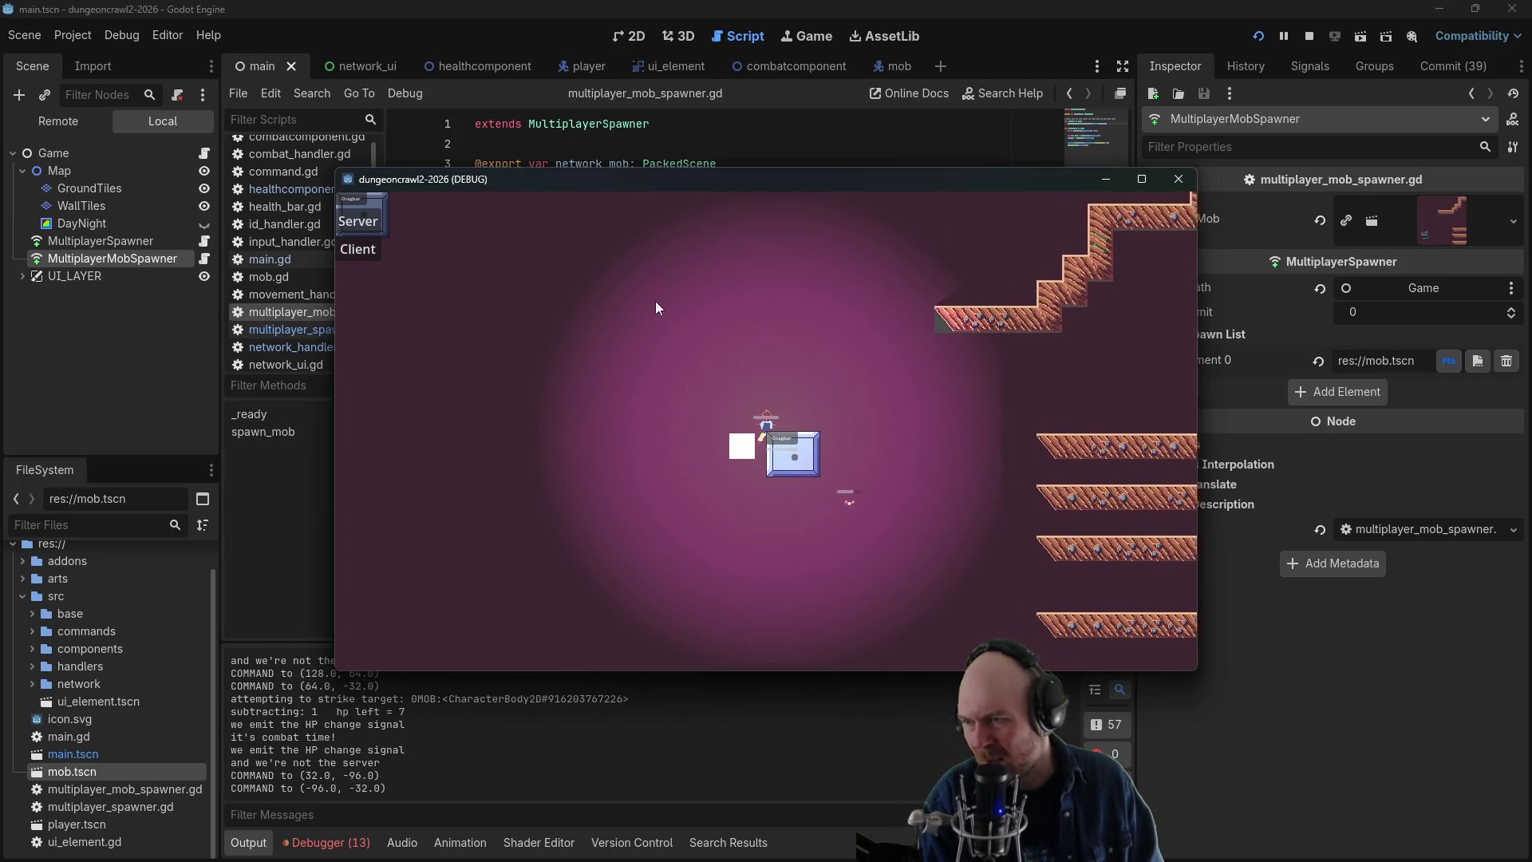
- Rearrange the two game windows and keep striking the mob until its hp reaches 0
click(439, 190)
drag(439, 190, 211, 154)
click(587, 334)
click(690, 420)
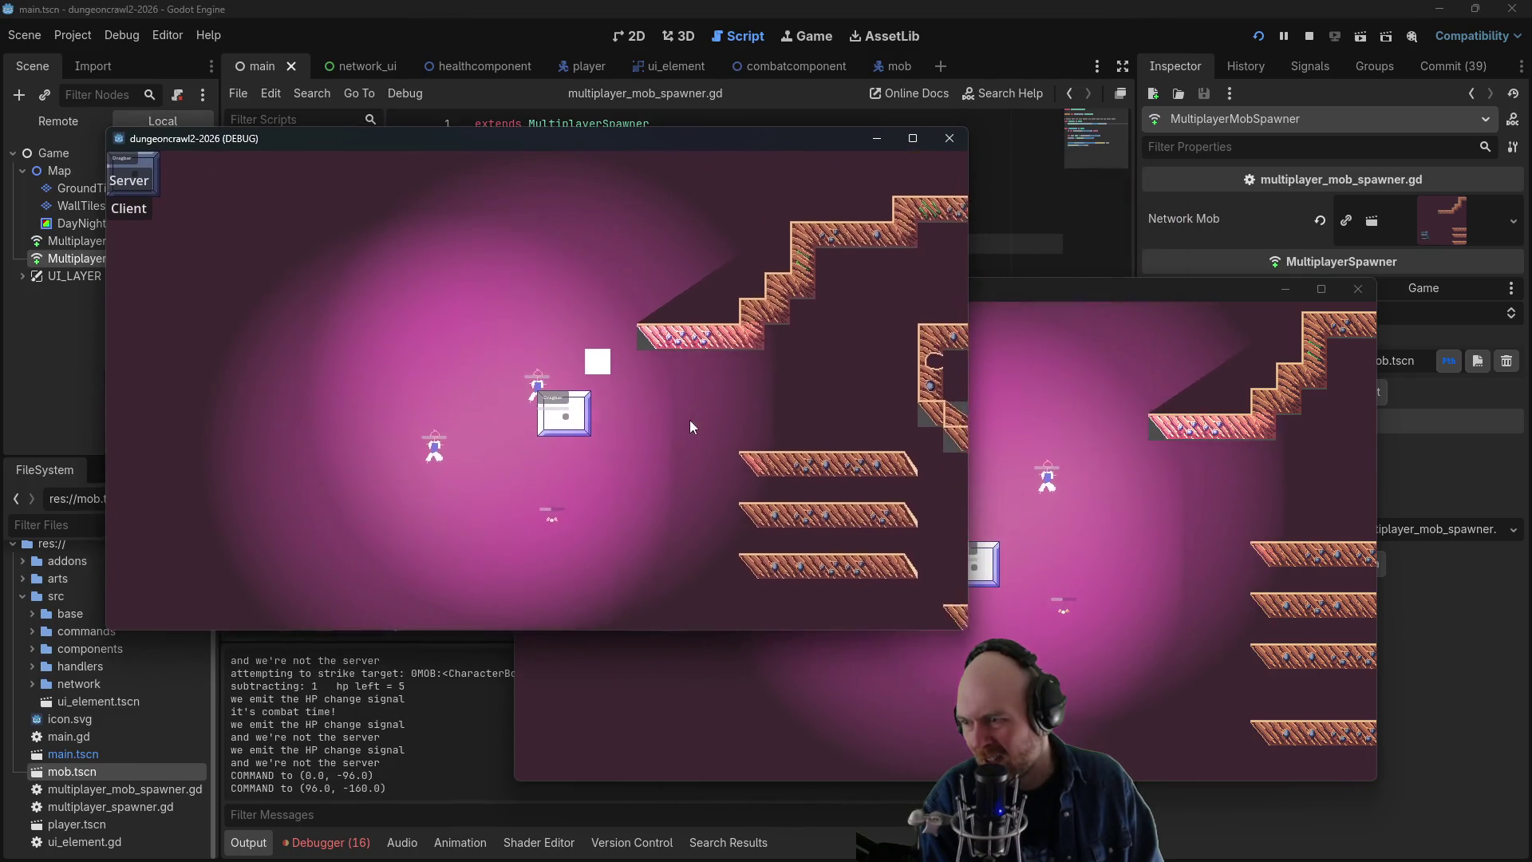
click(572, 520)
click(407, 486)
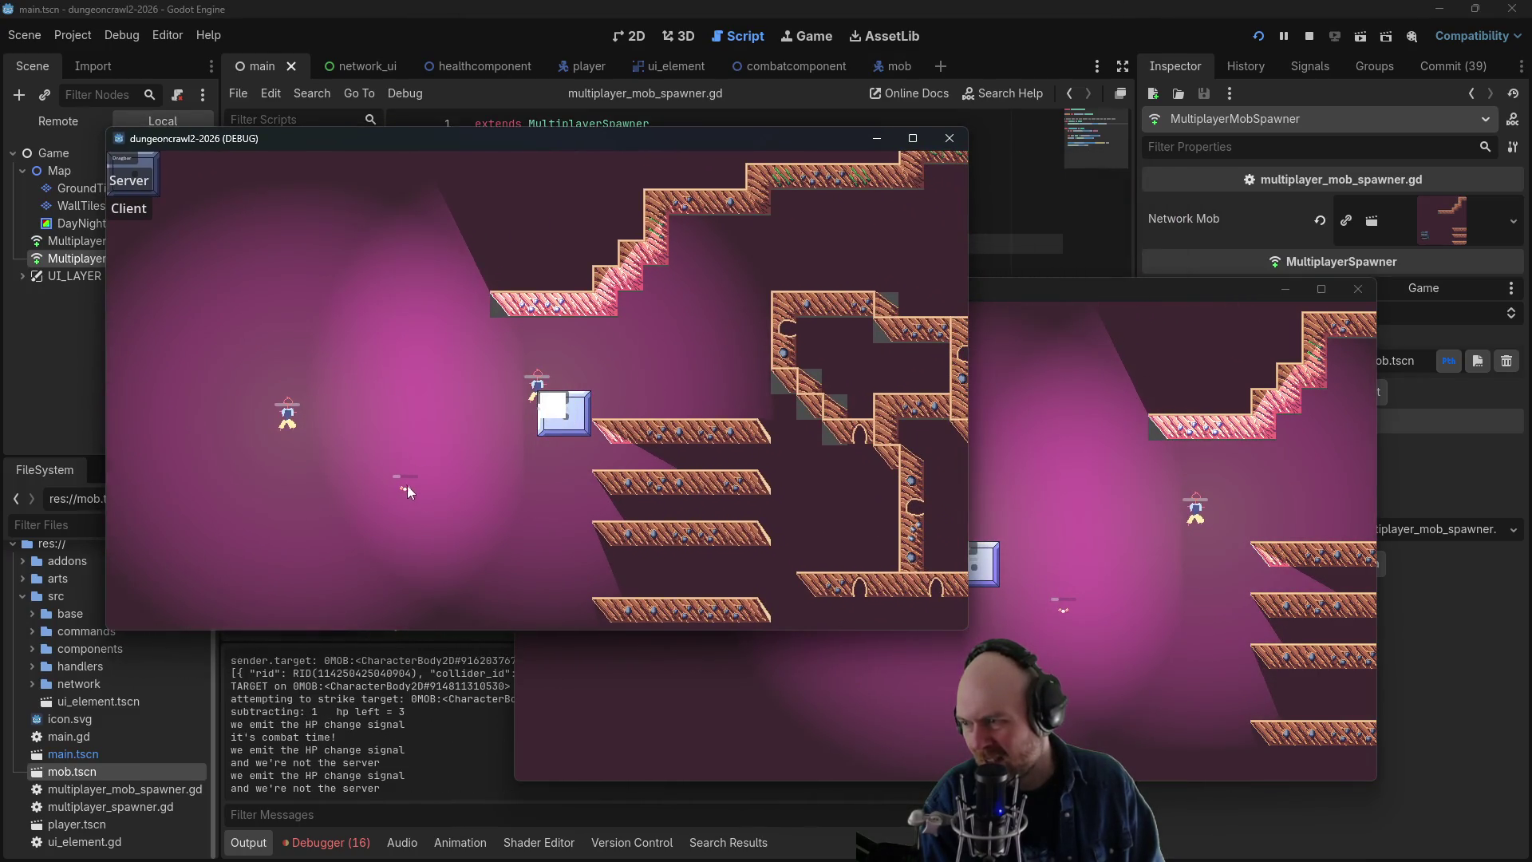
click(522, 534)
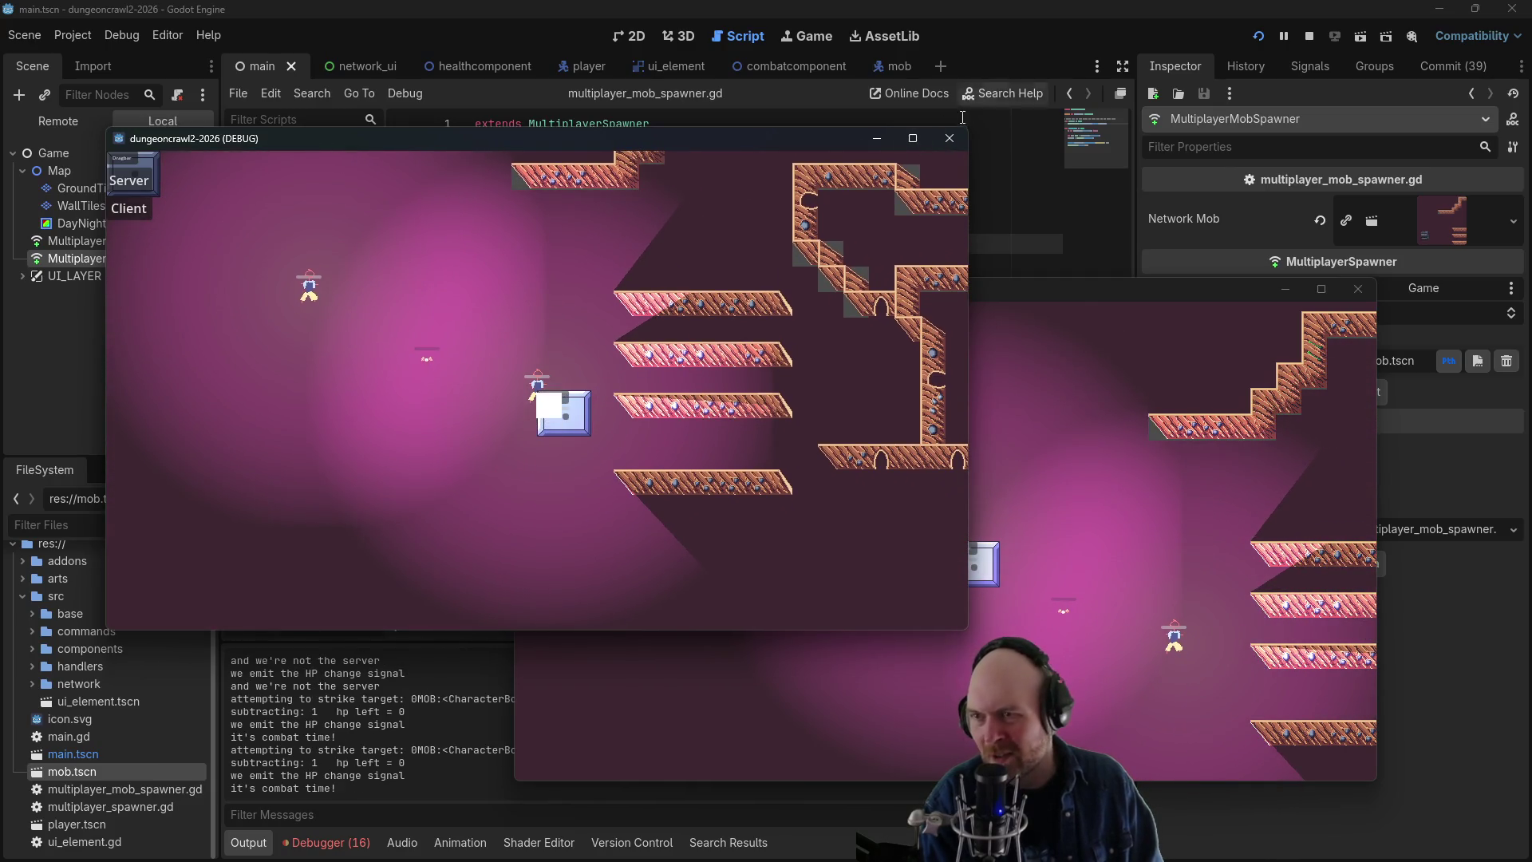
- Close the game windows to stop debugging and return to the script editor
key(alt+F4)
click(1359, 289)
click(1309, 37)
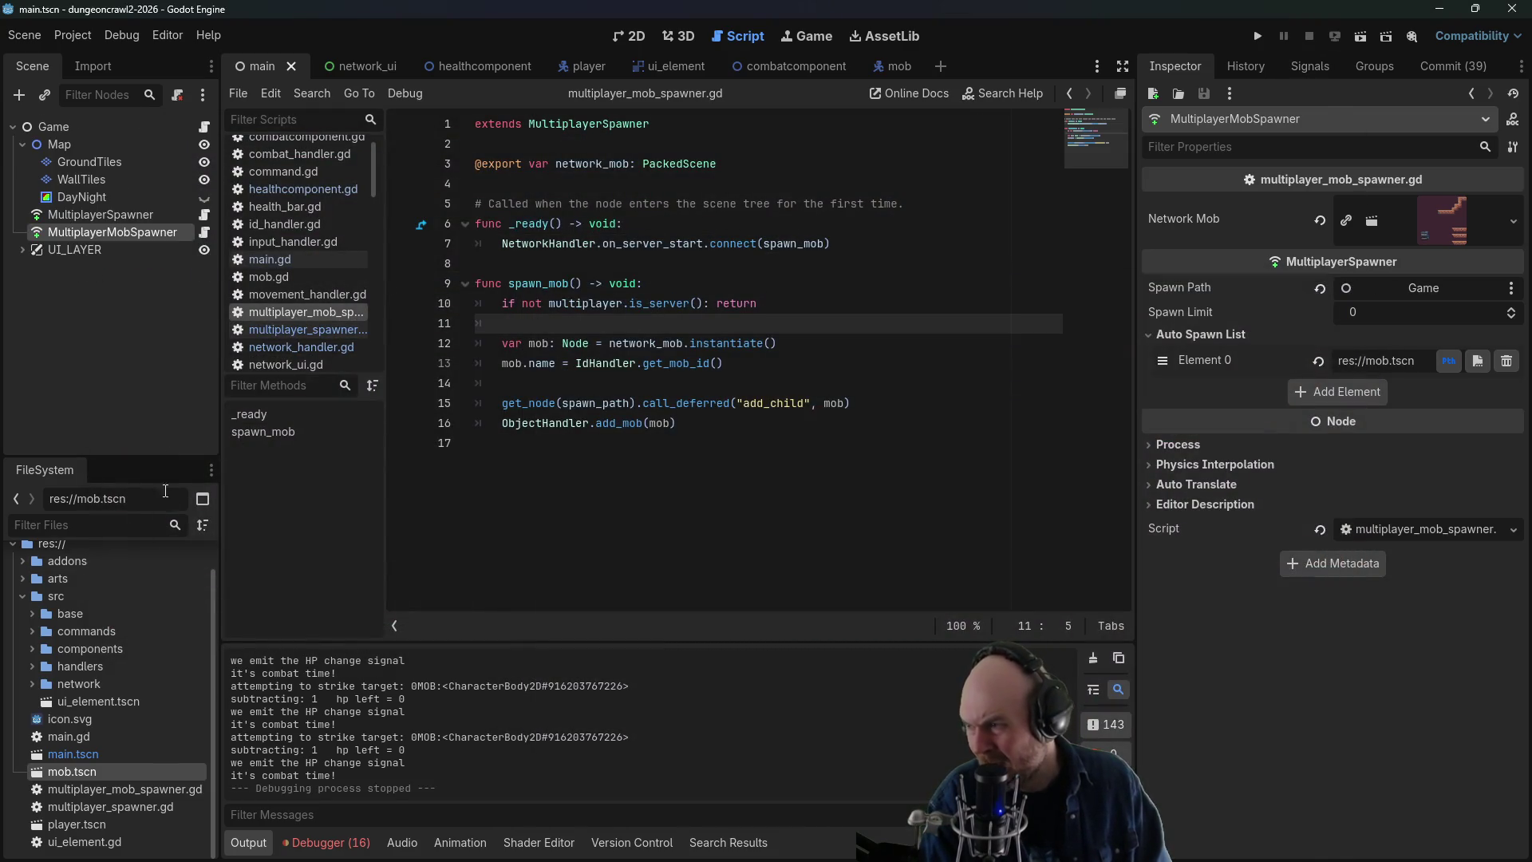
- Comment out the strike target print in combatcomponent.gd and the combat time print in combat_handler.gd
scroll(302, 184, up, 1)
click(304, 150)
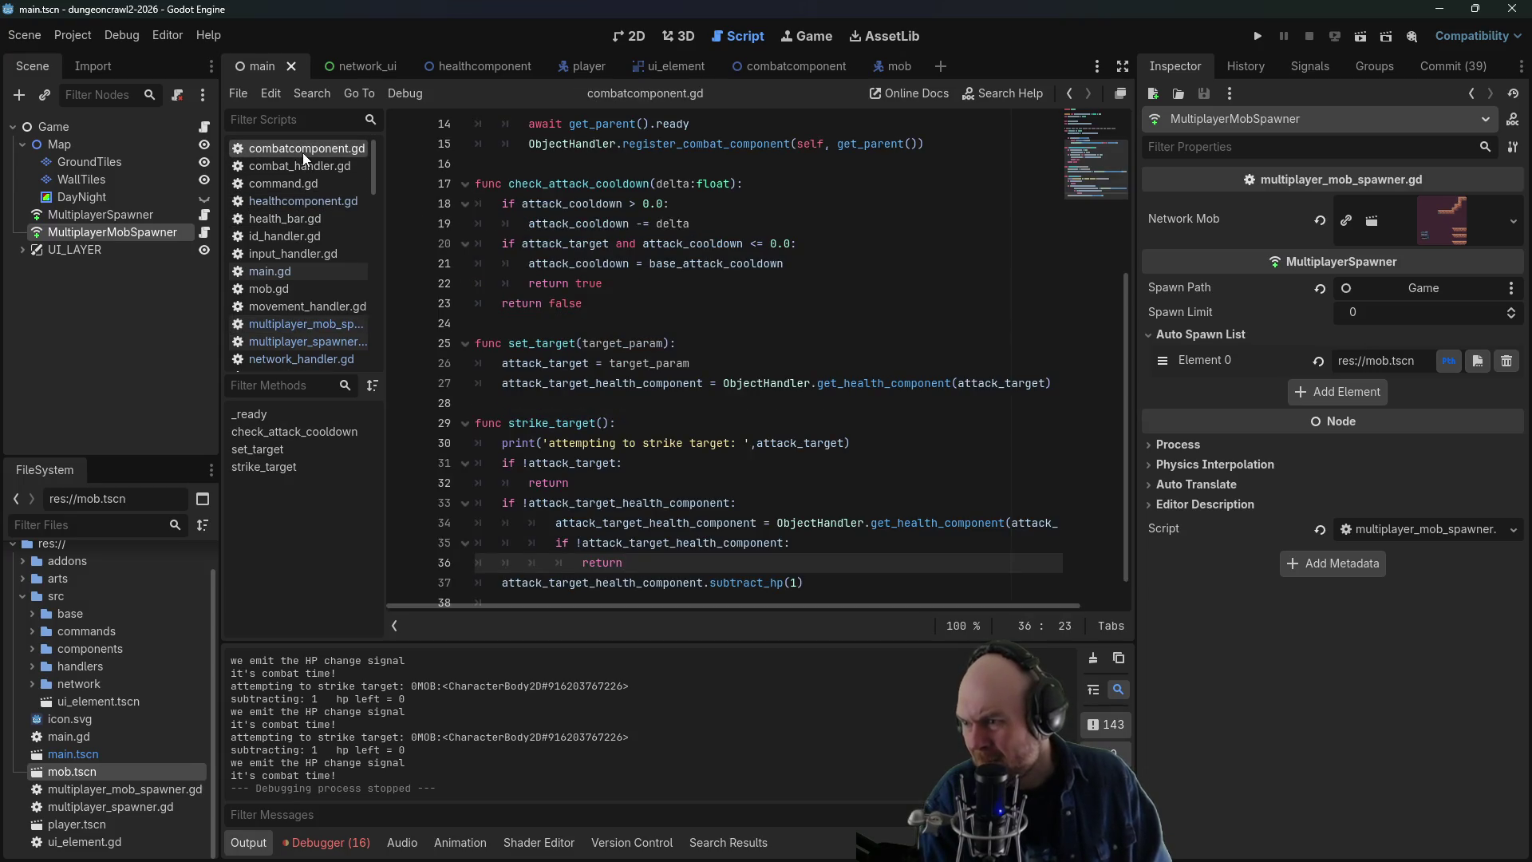
click(739, 445)
key(ctrl+k)
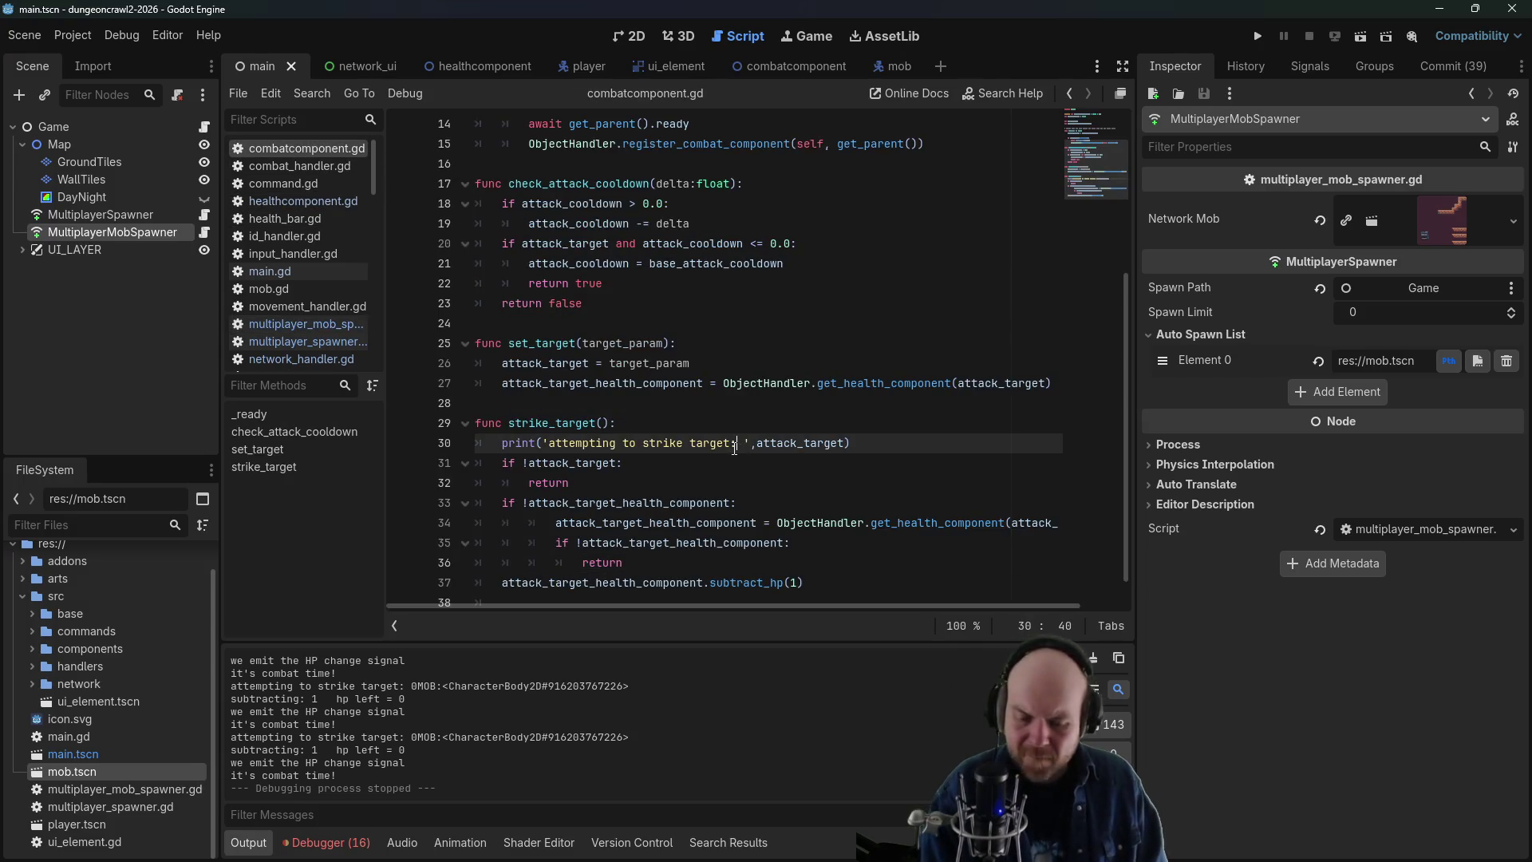
scroll(768, 469, down, 1)
scroll(768, 469, up, 2)
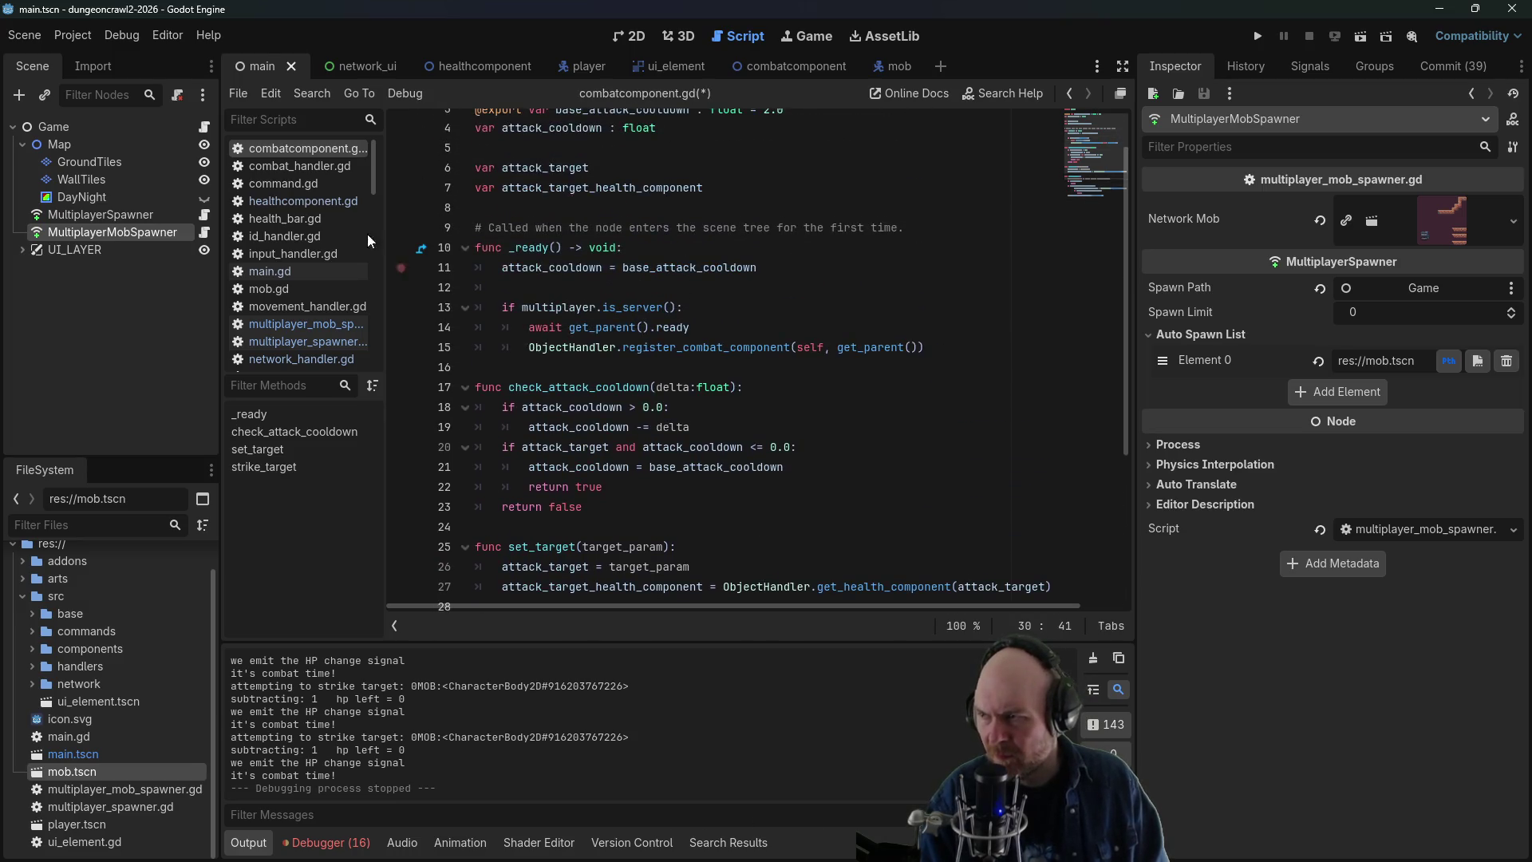
click(297, 168)
click(648, 423)
key(ctrl+k)
- In healthcomponent.gd, comment out the HP change, not-the-server and health too high prints
click(313, 182)
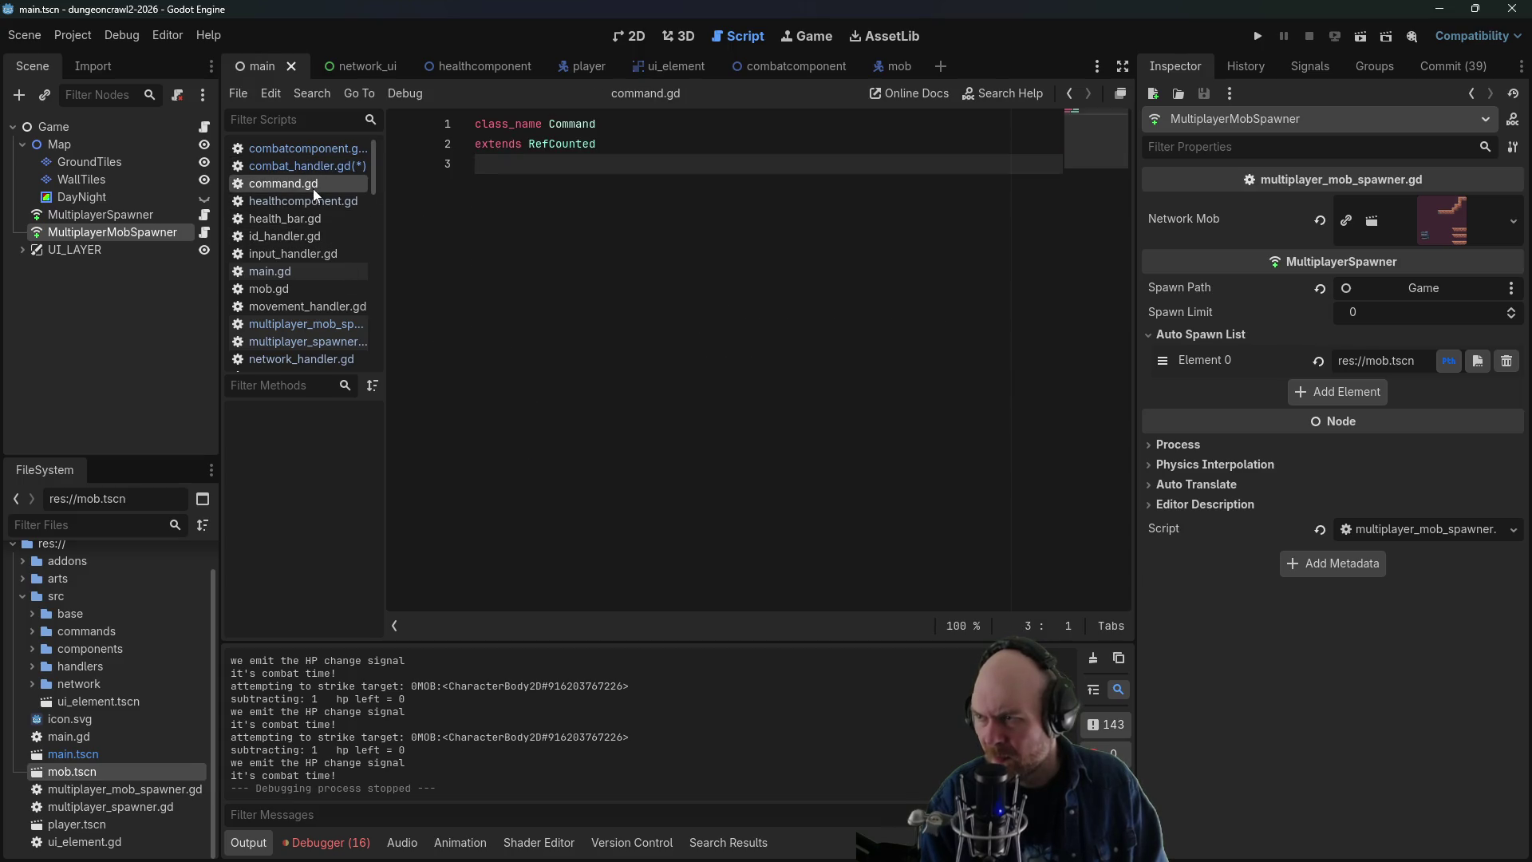
click(319, 200)
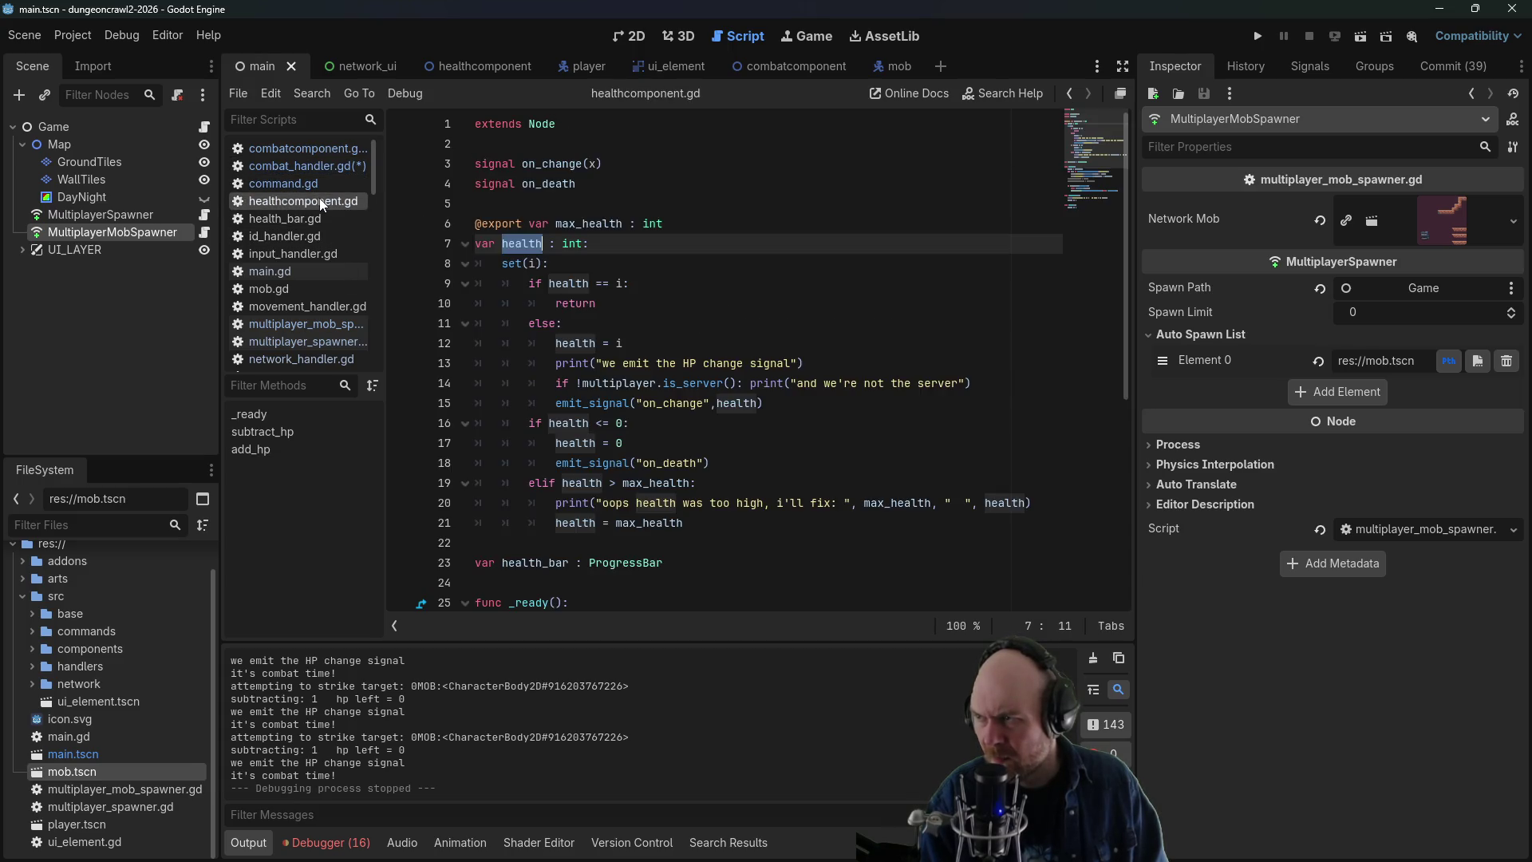
click(680, 363)
key(ctrl+k)
click(753, 383)
key(ctrl+k)
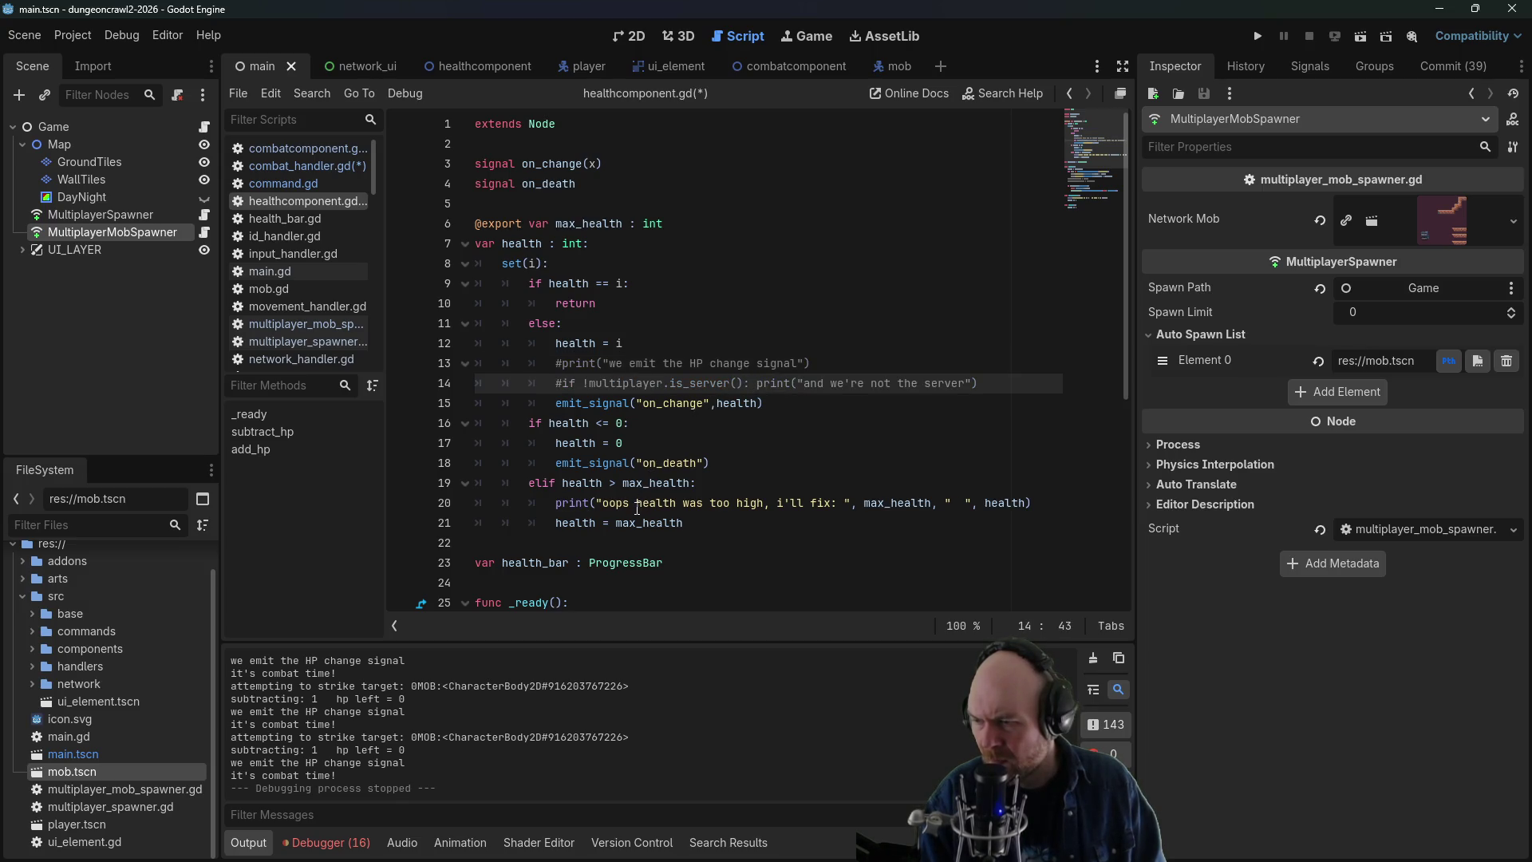
click(638, 505)
key(ctrl+k)
scroll(659, 501, down, 4)
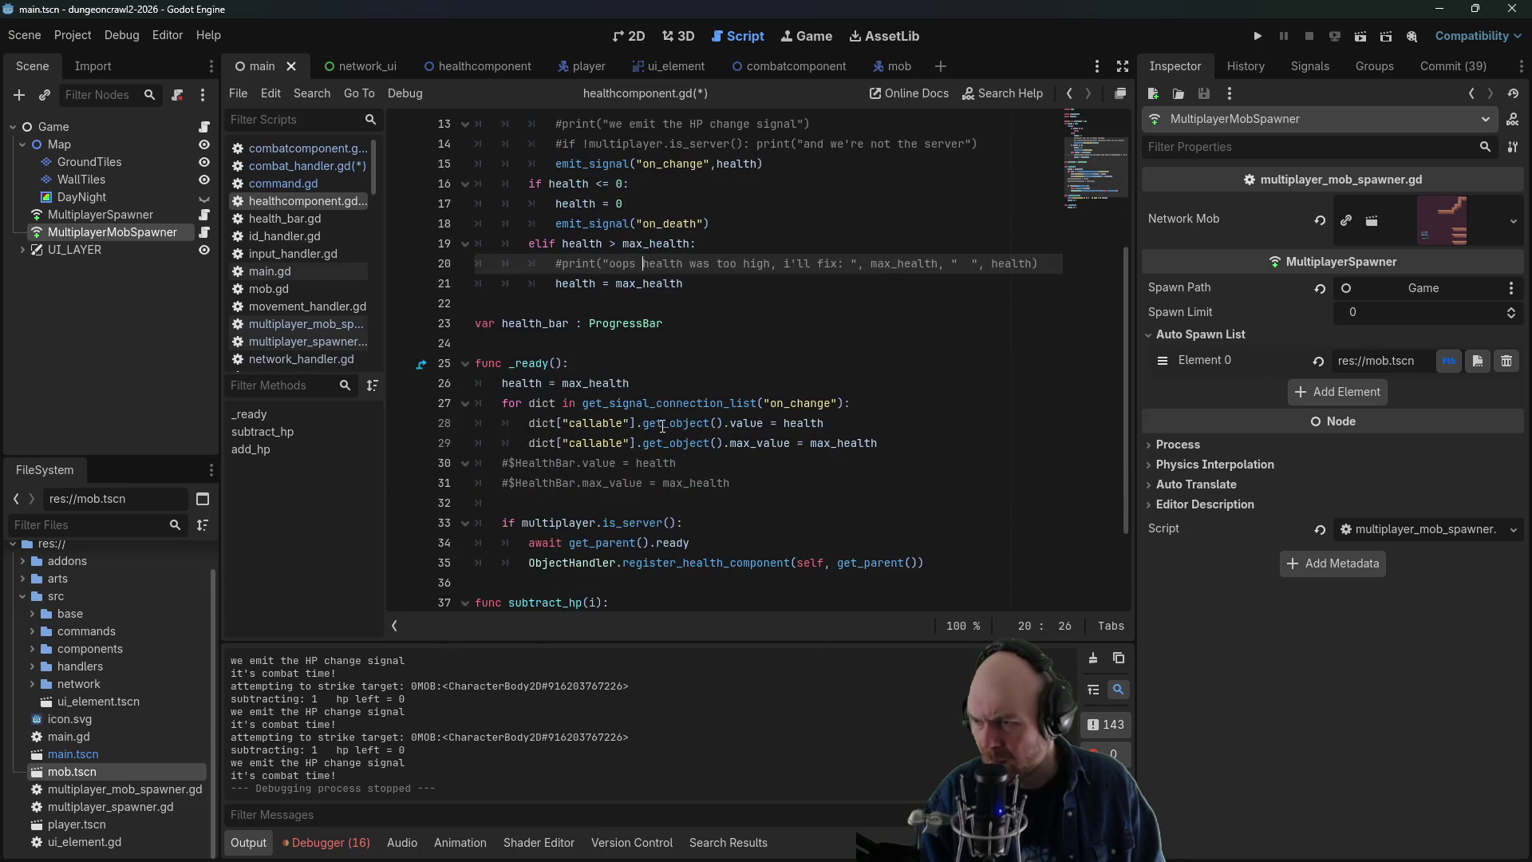
scroll(663, 426, down, 2)
click(636, 508)
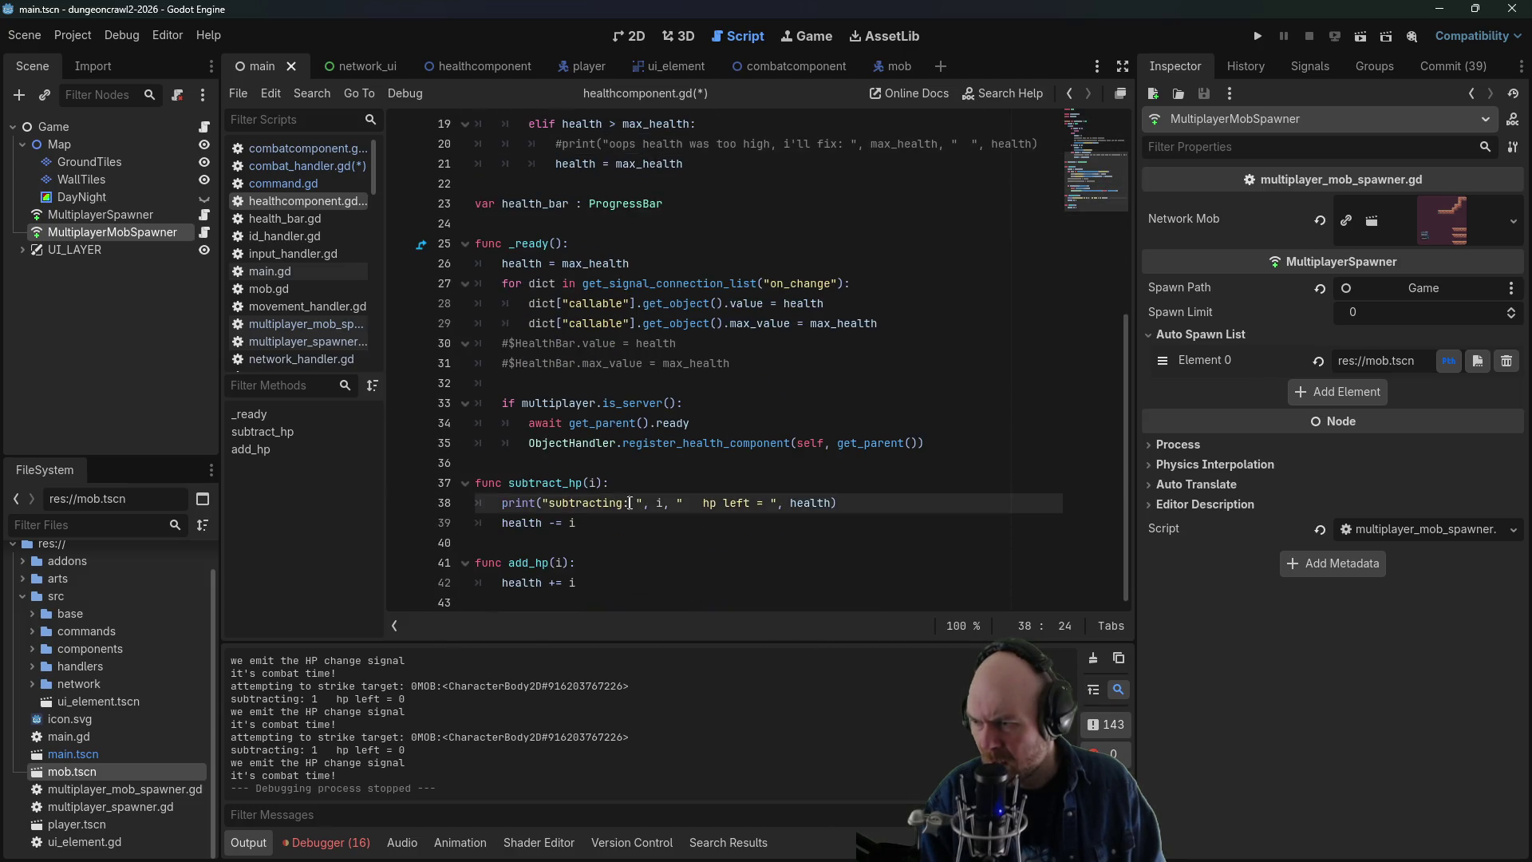
- Delete all debug code in mob.gd below the extends CharacterBody2D line
click(295, 220)
click(295, 237)
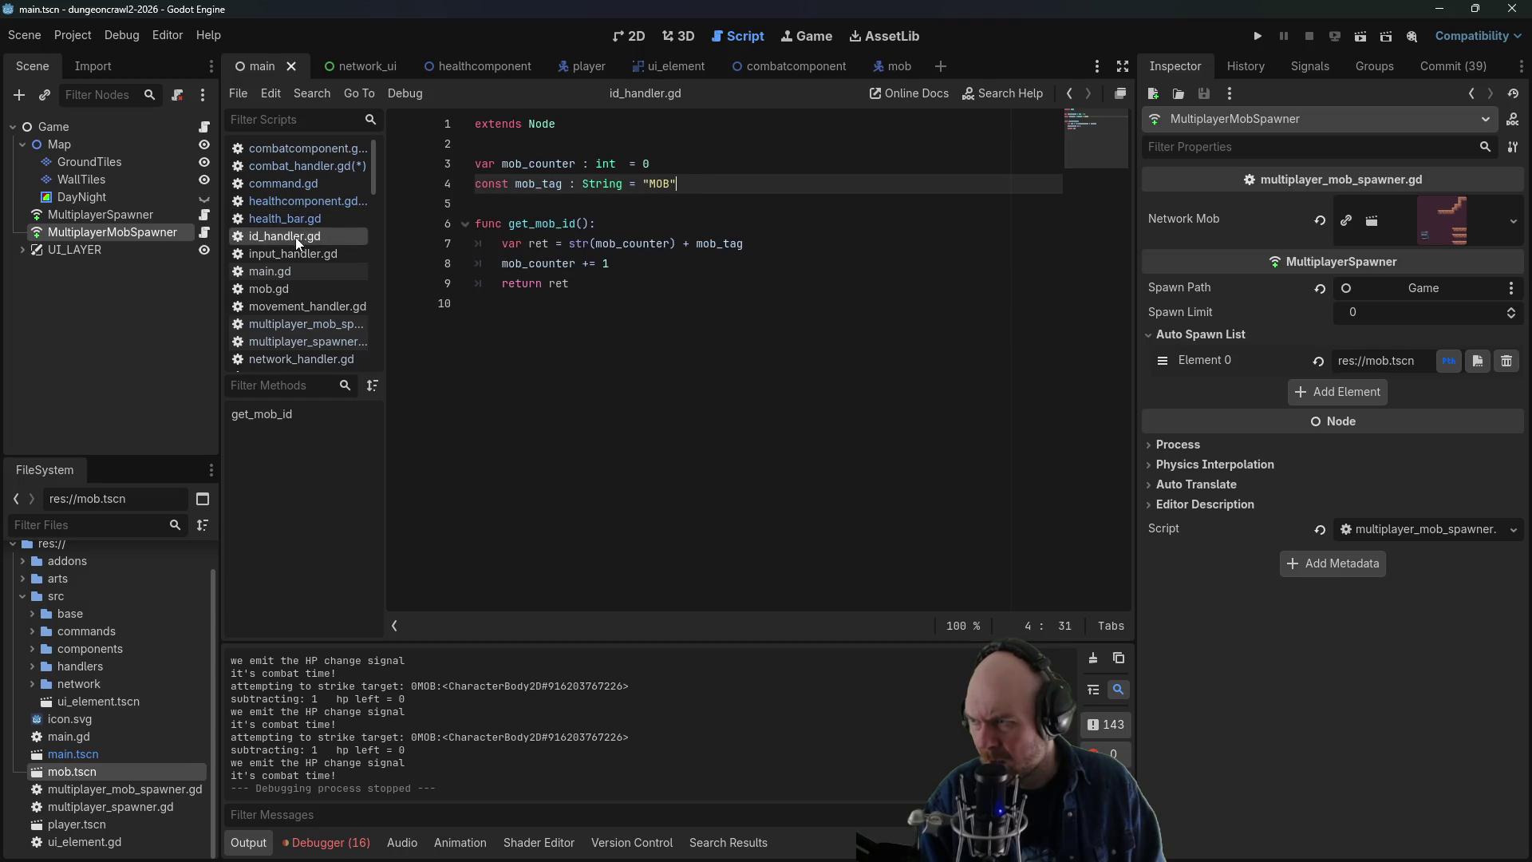
click(290, 256)
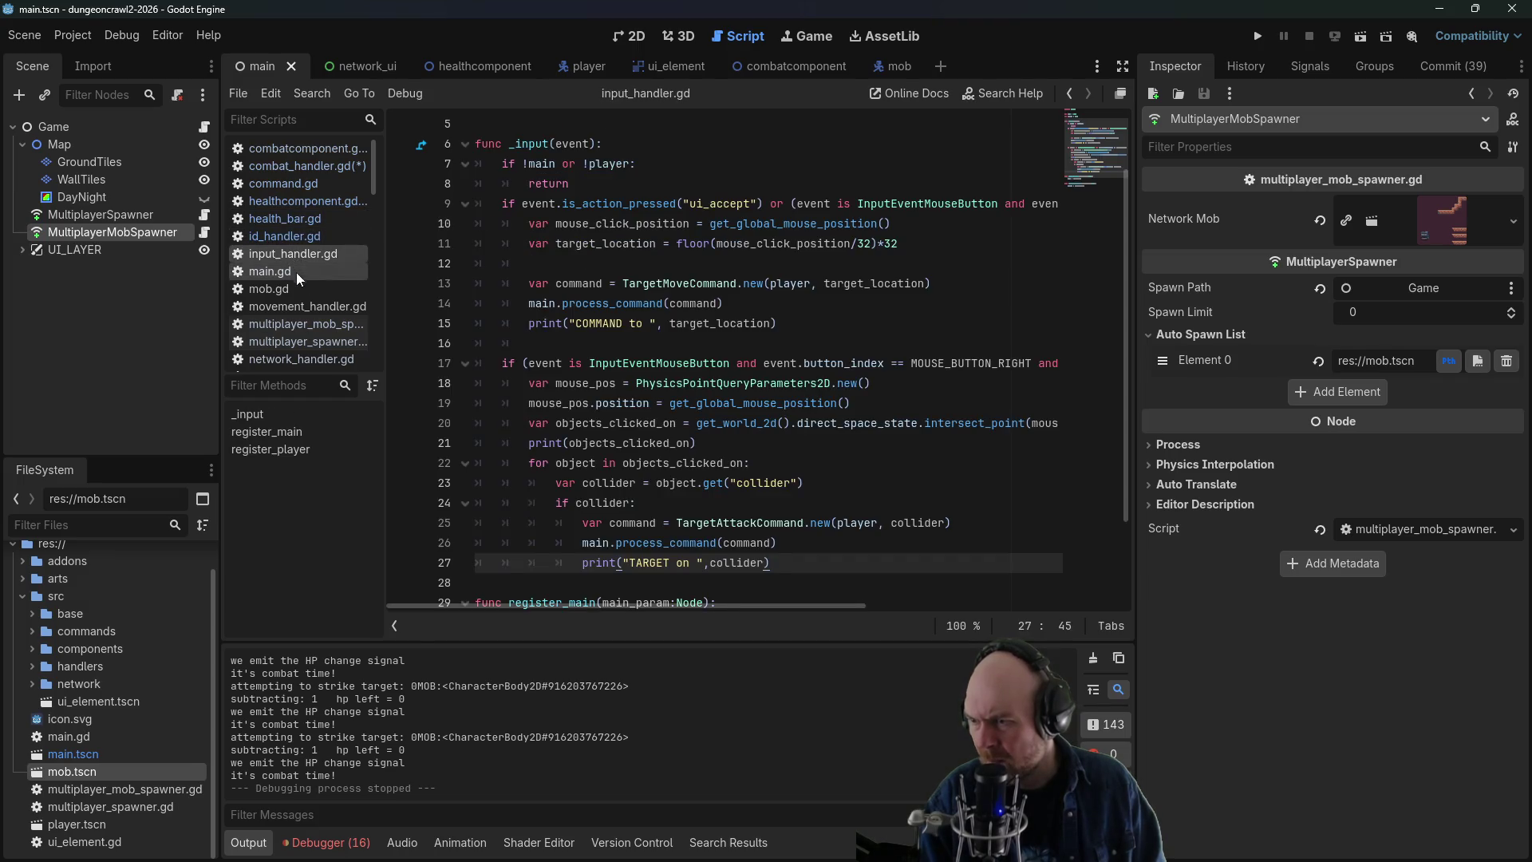
scroll(647, 563, down, 2)
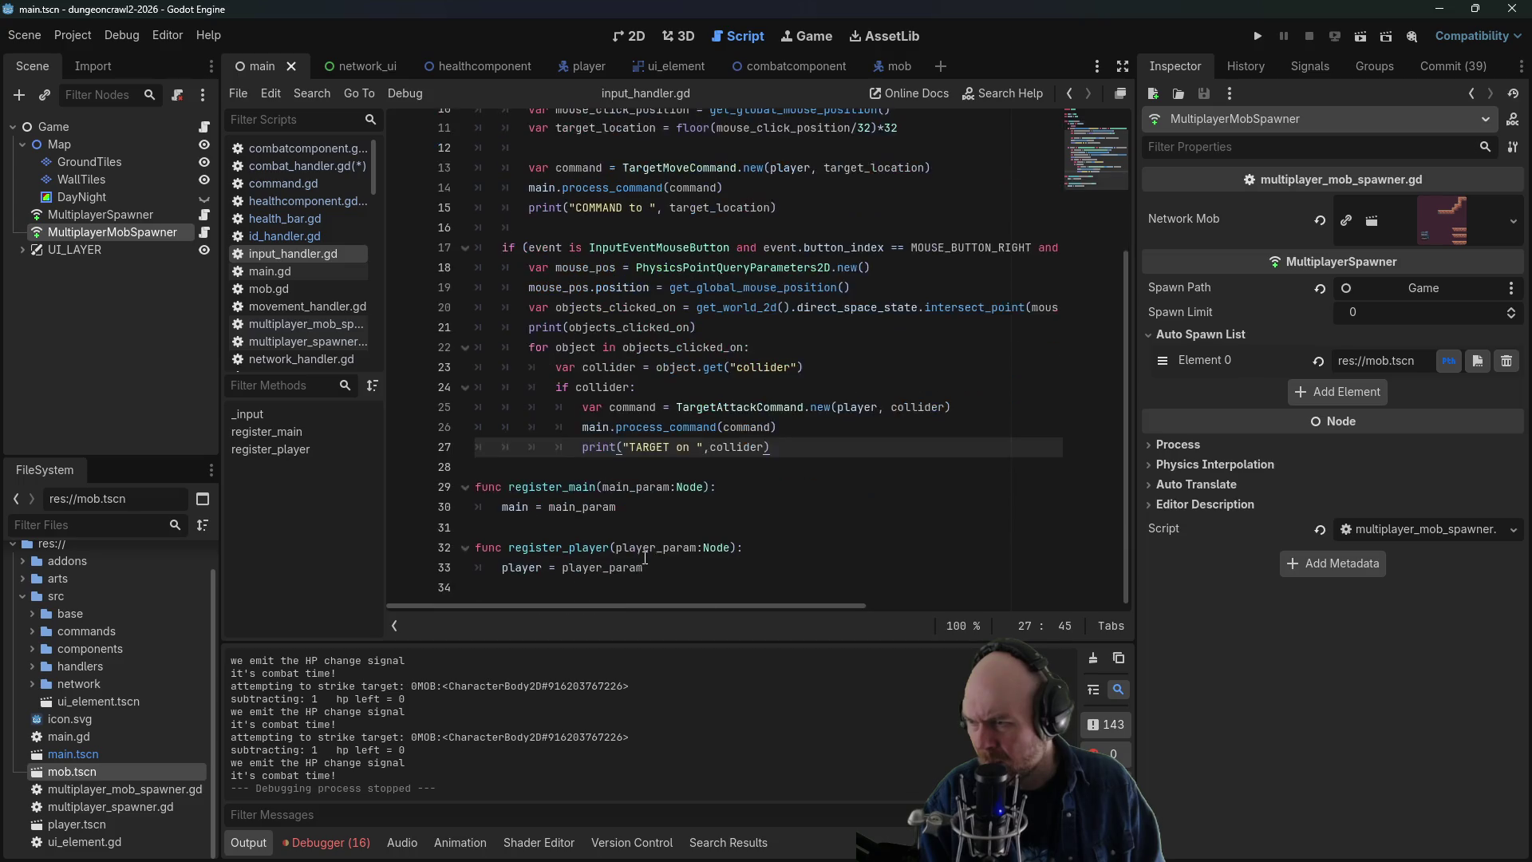
click(302, 272)
click(308, 289)
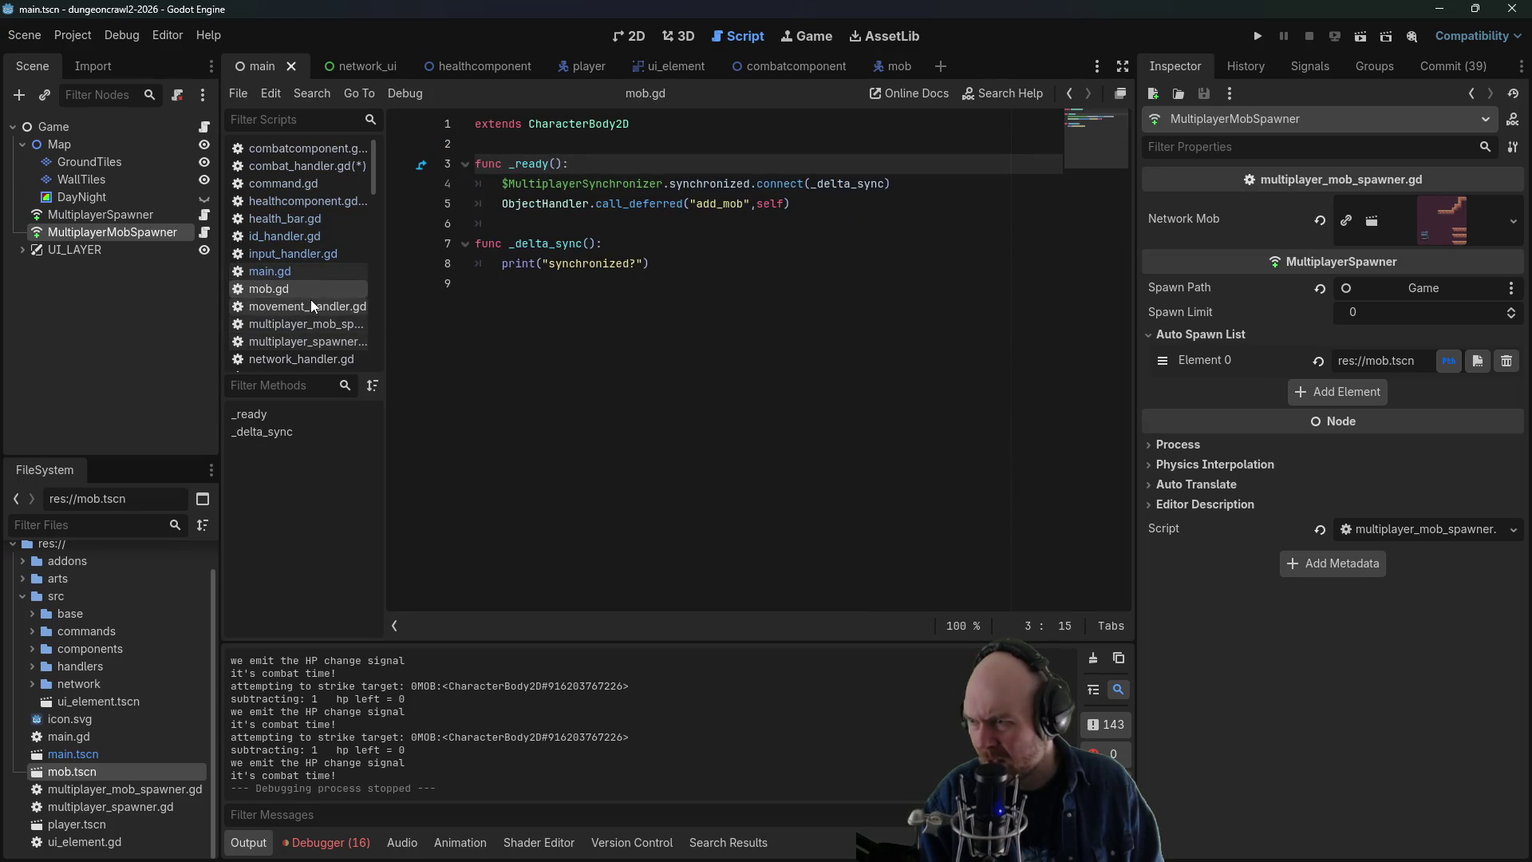
click(541, 264)
drag(644, 301, 410, 147)
key(BackSpace)
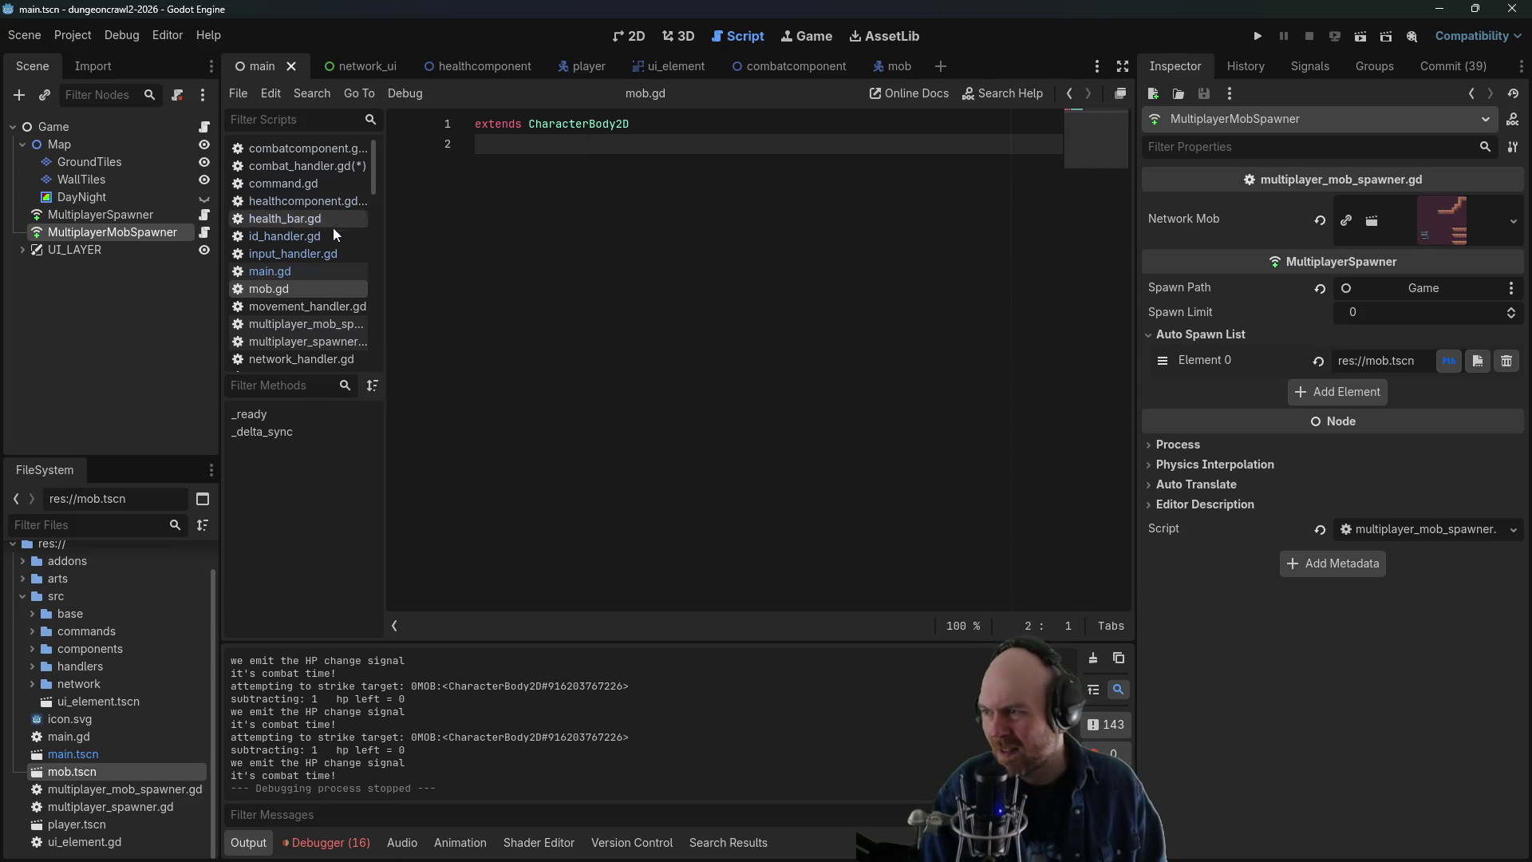
- Look through movement_handler.gd, multiplayer_mob_spawner.gd and multiplayer_spawner.gd, then switch to the Basic Plan notes
click(308, 304)
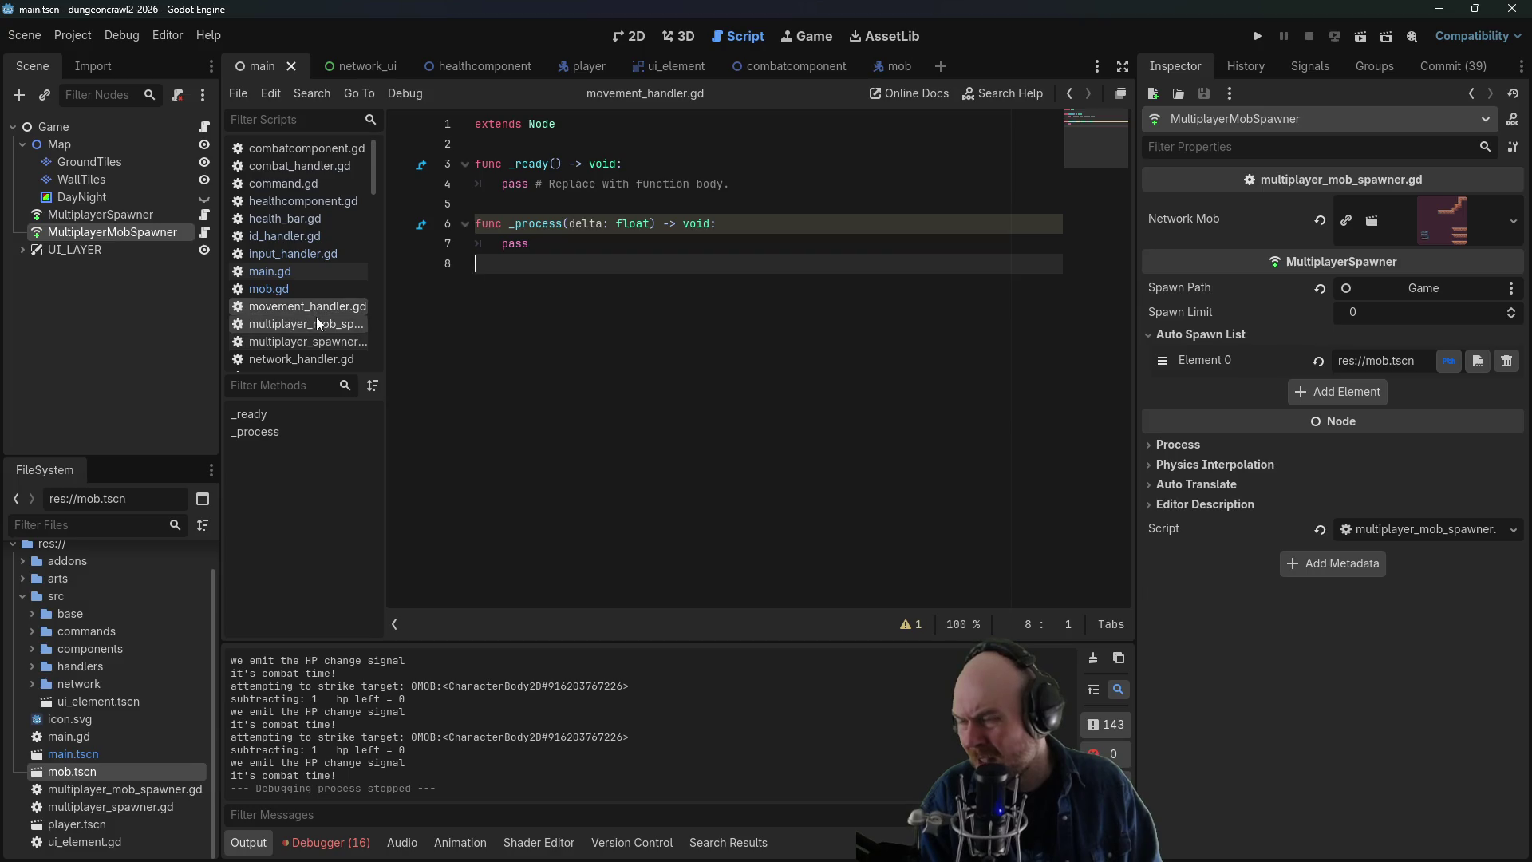
click(312, 326)
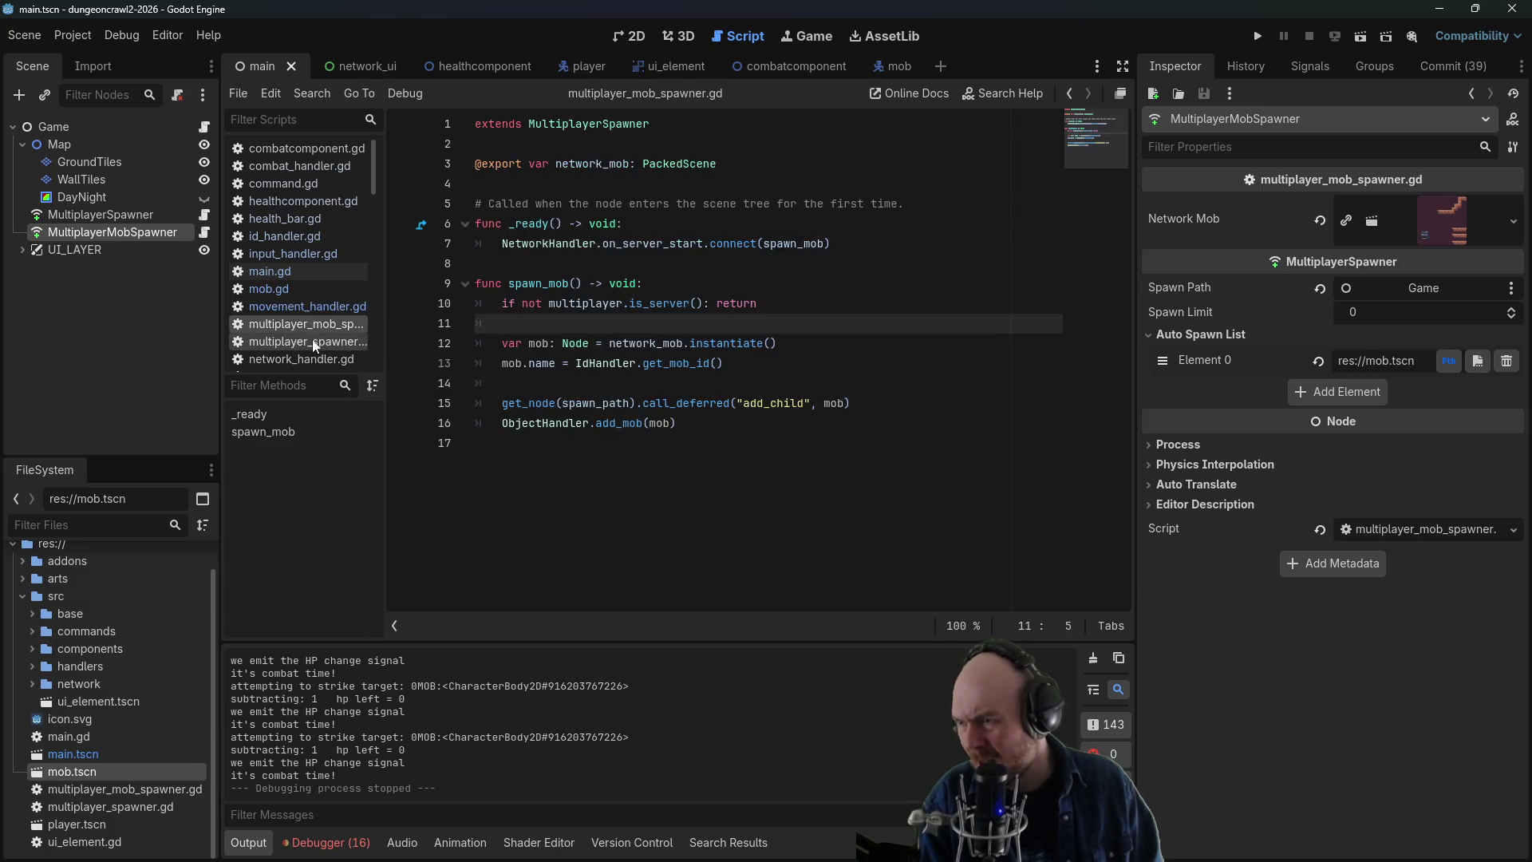
click(313, 340)
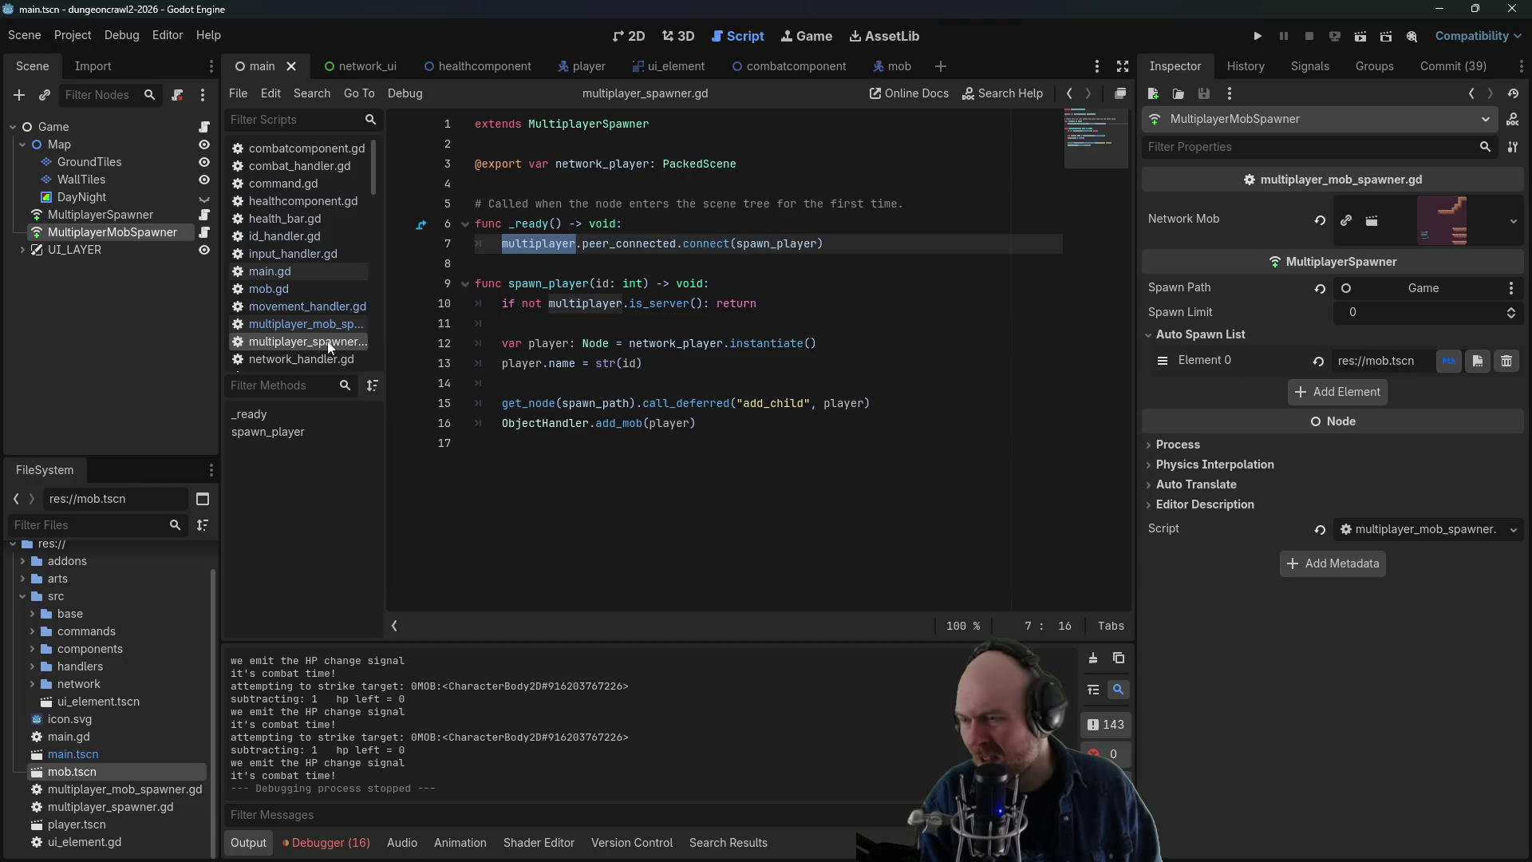
key(alt+Tab)
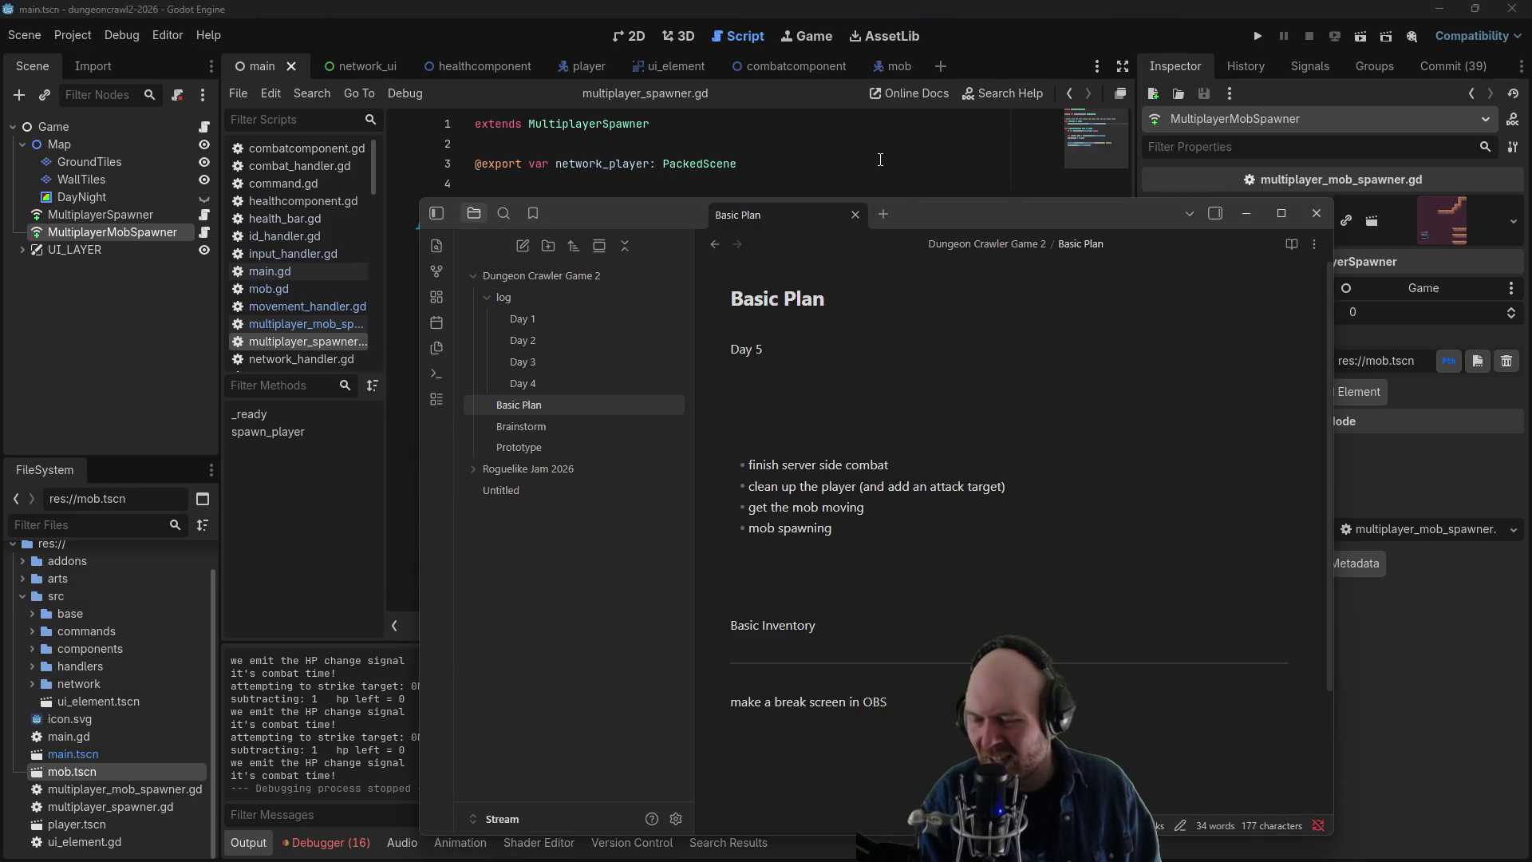
- Check the Day 5 Basic Plan note, then return to Godot and run the project
click(810, 124)
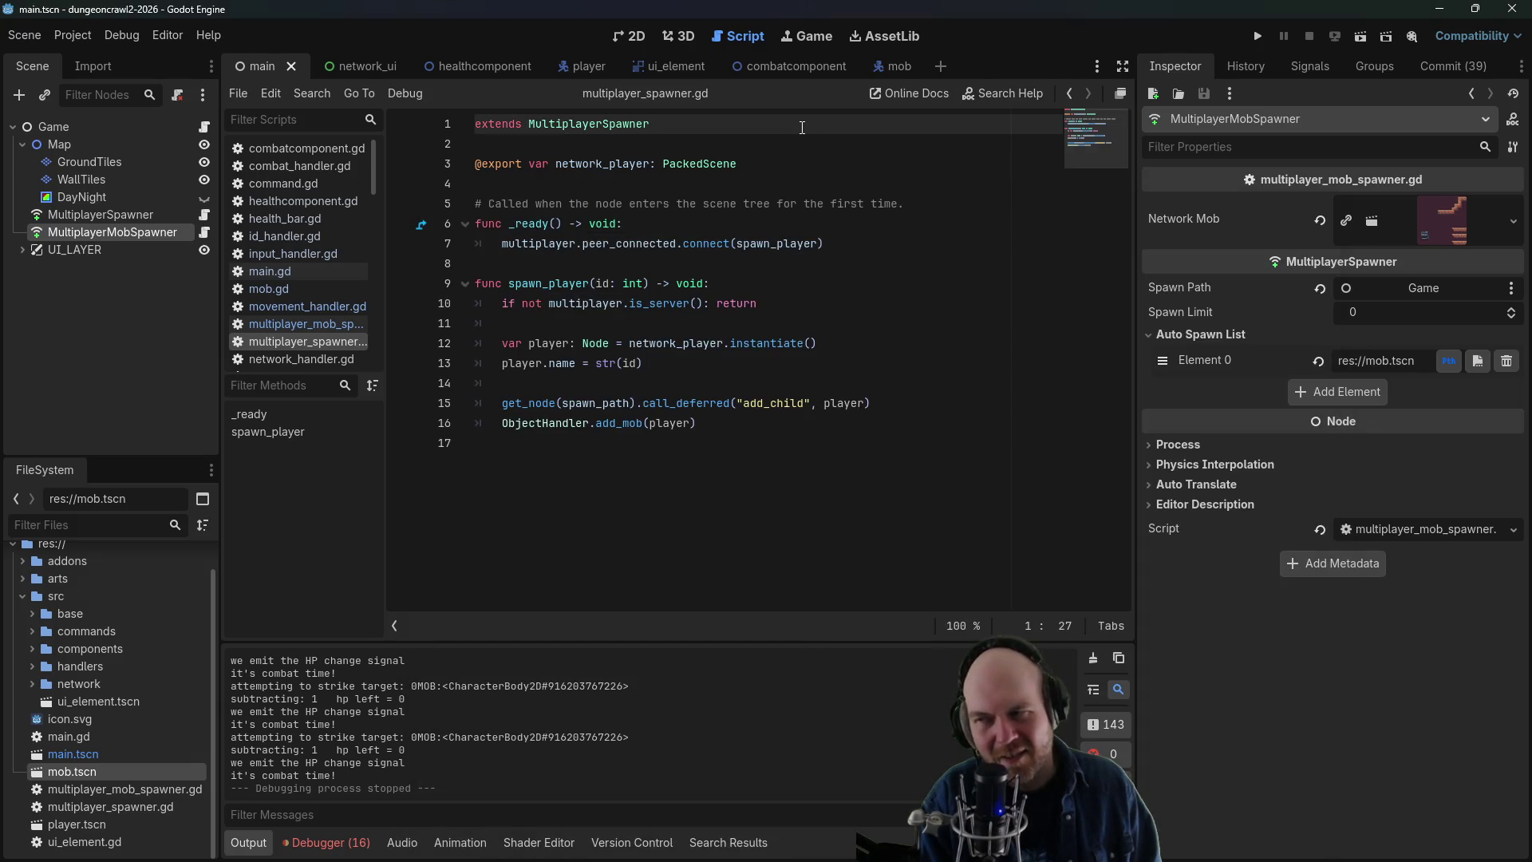
key(alt+Tab)
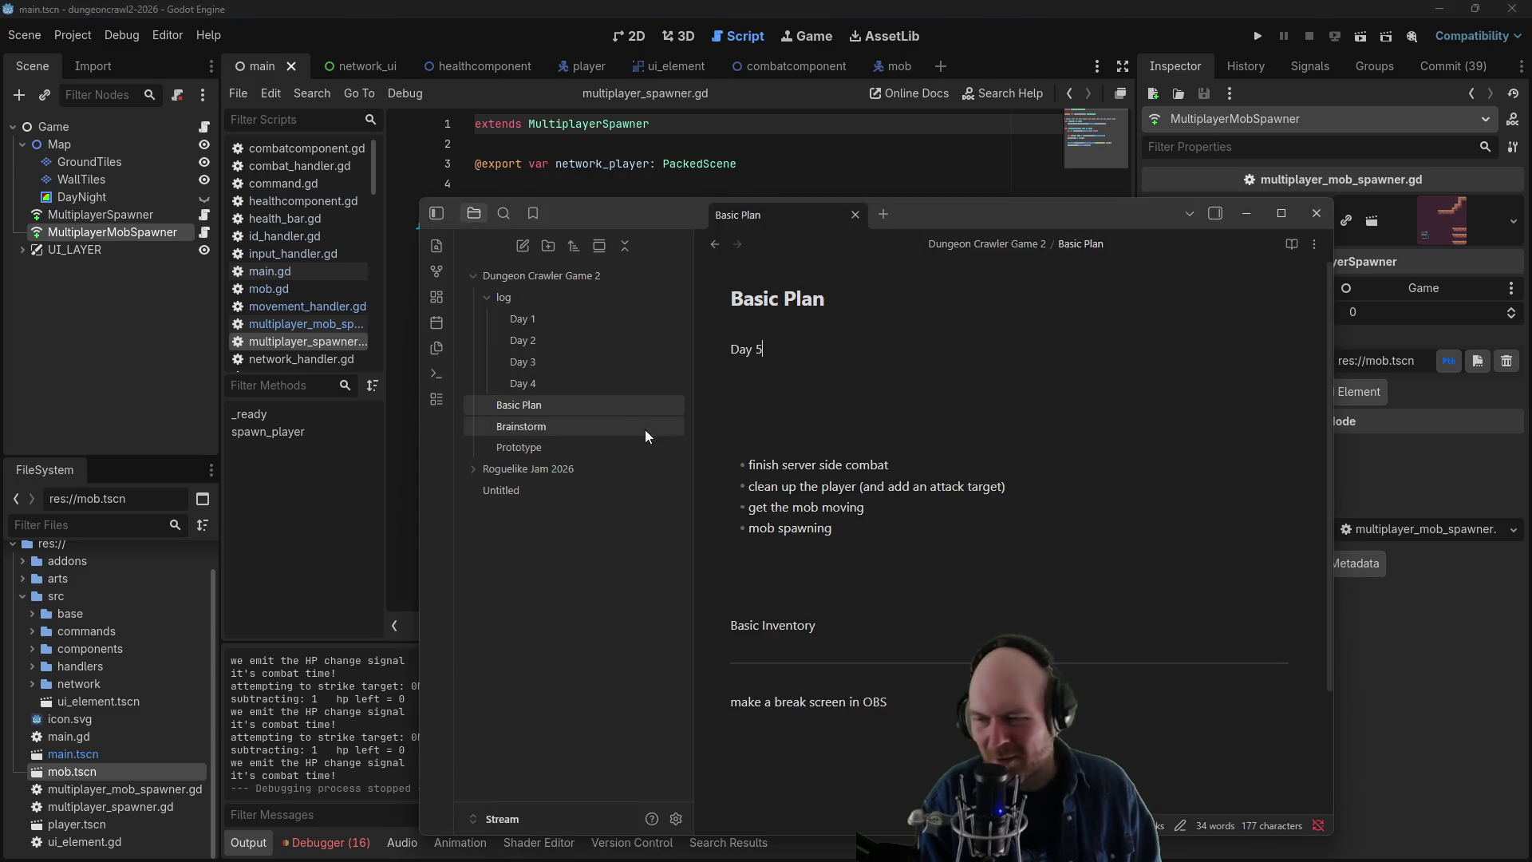
click(644, 163)
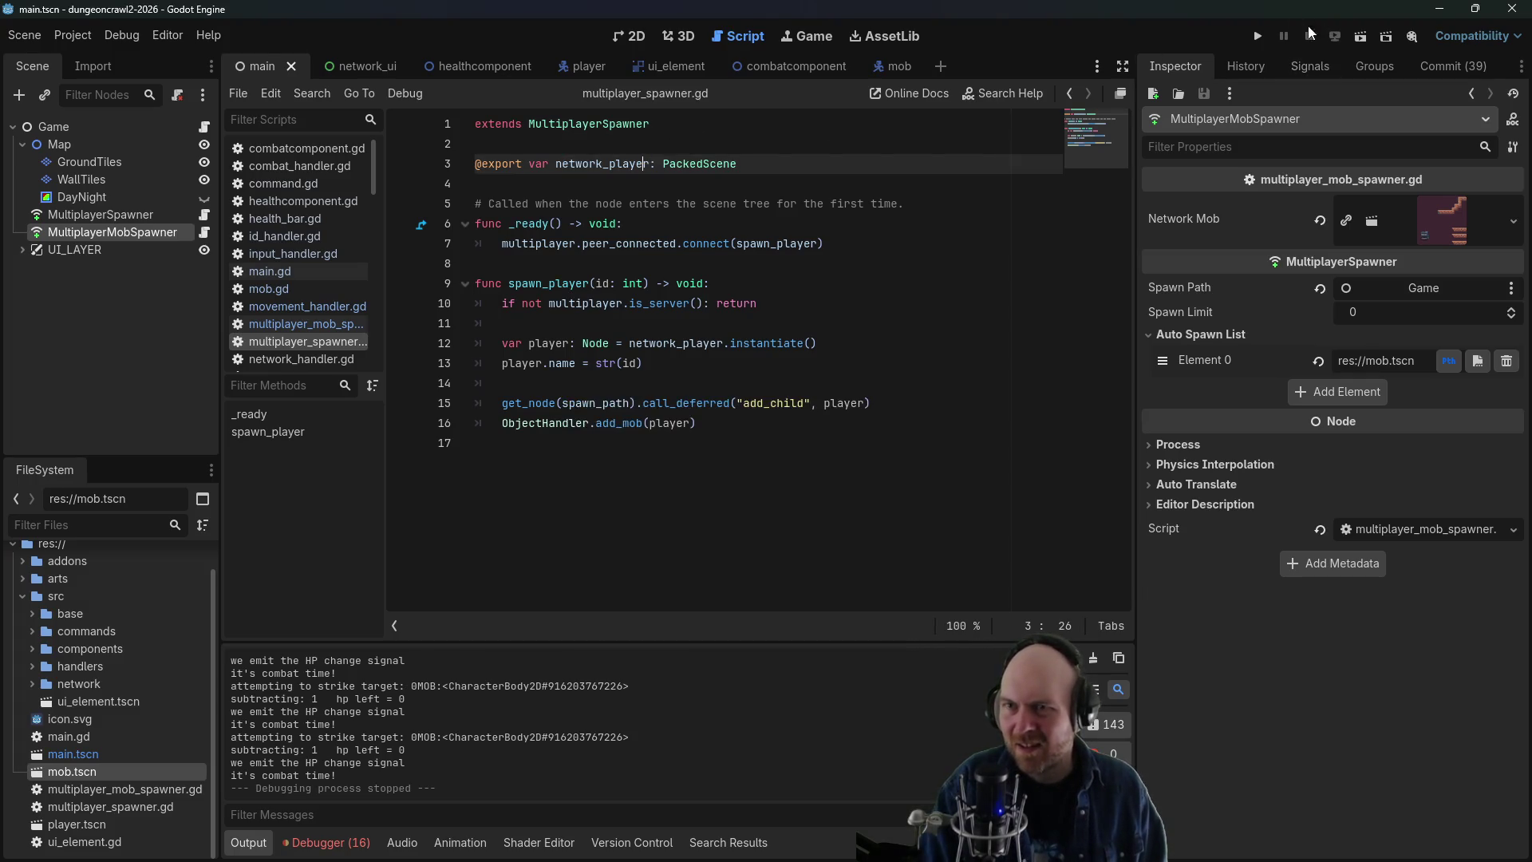
click(1258, 36)
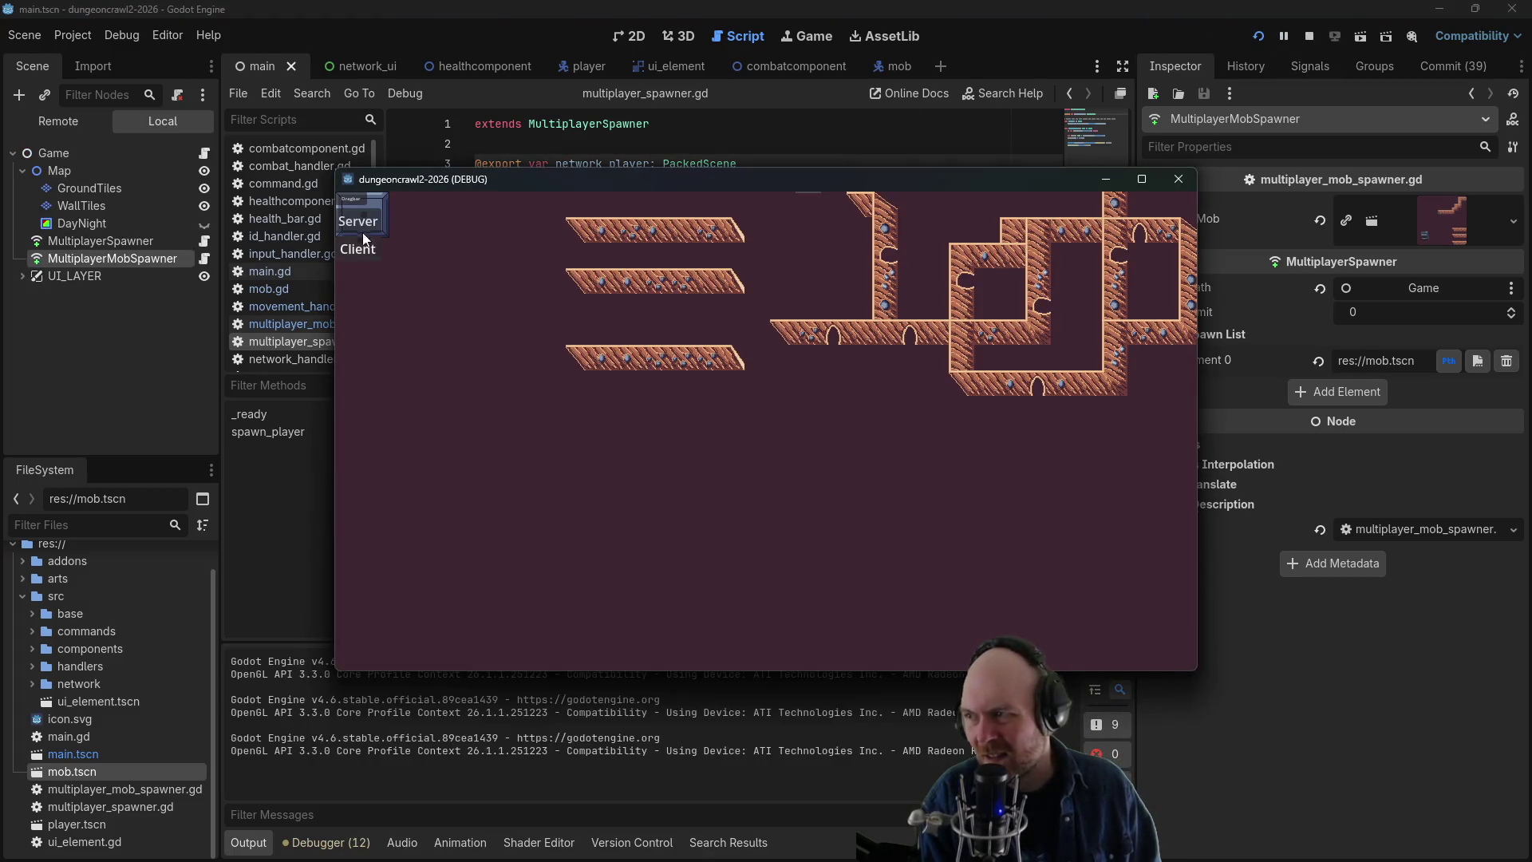
- Join as a client, walk the player through the dungeon, target the mob, then close the client window
click(358, 249)
click(678, 371)
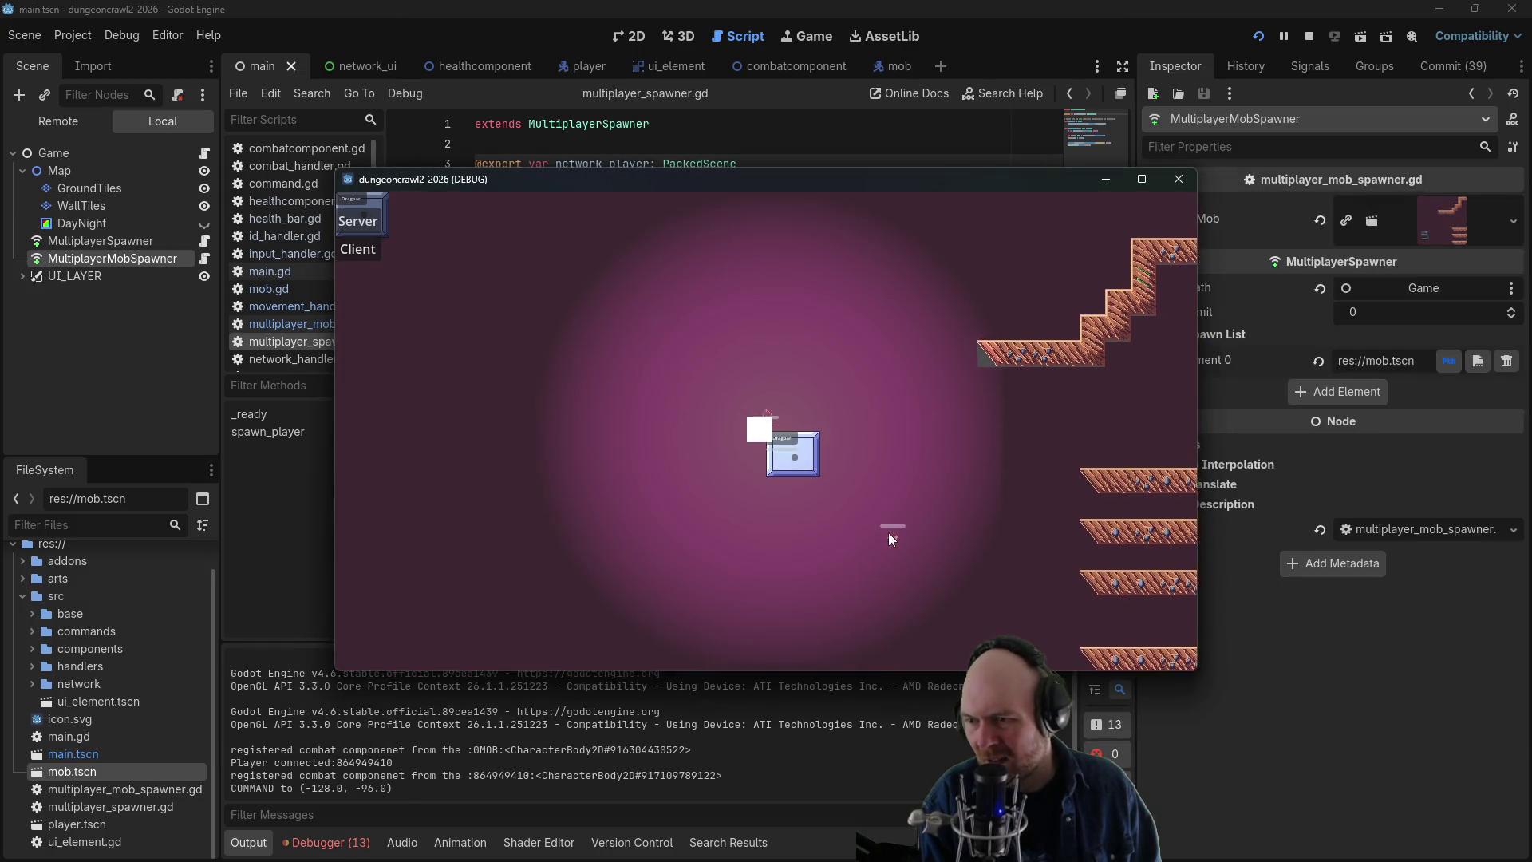
click(888, 534)
click(766, 439)
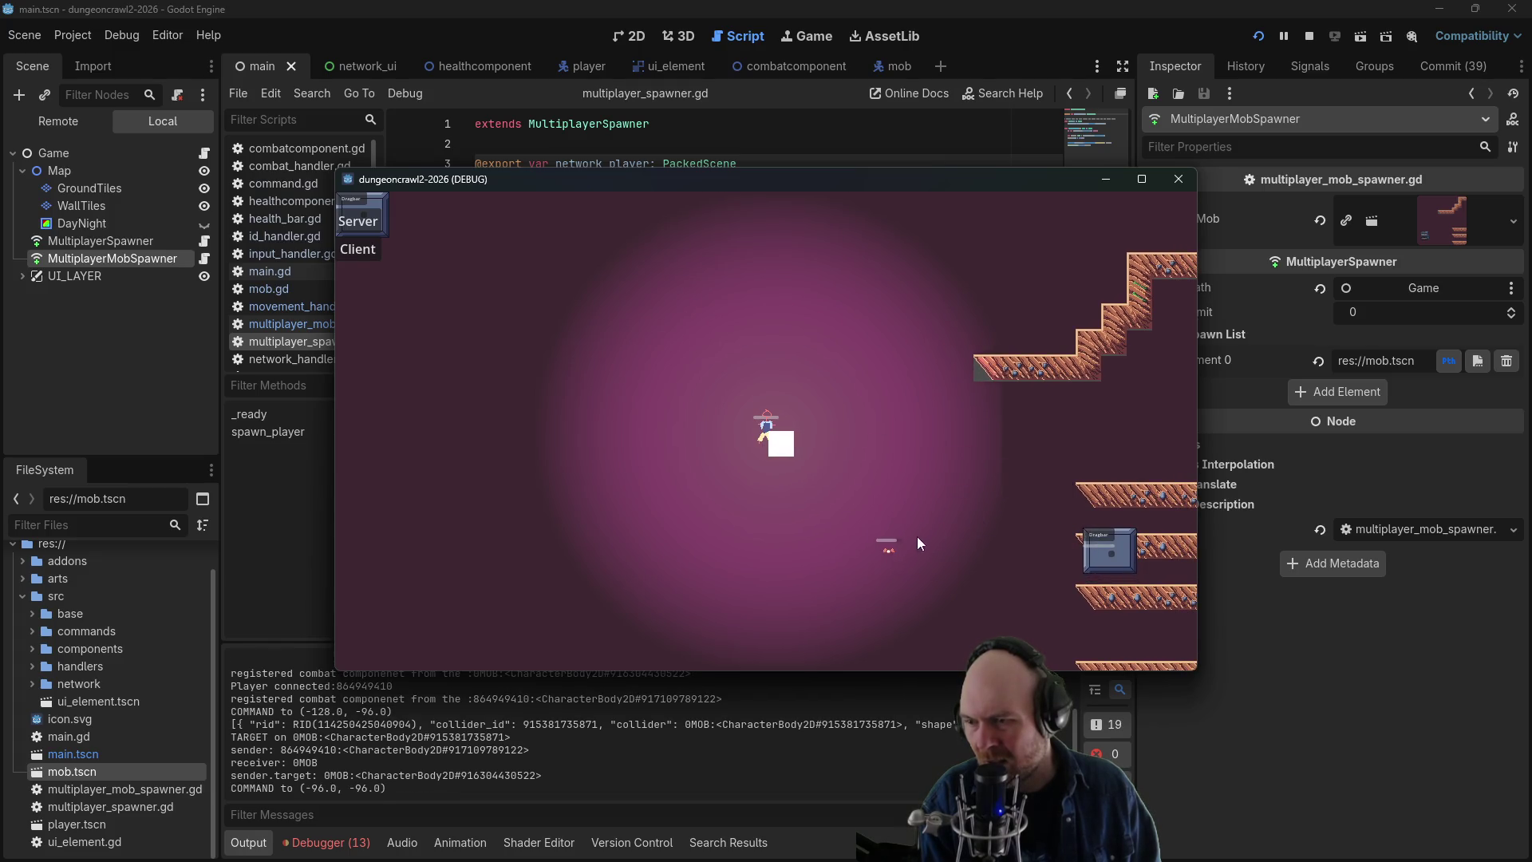
click(812, 459)
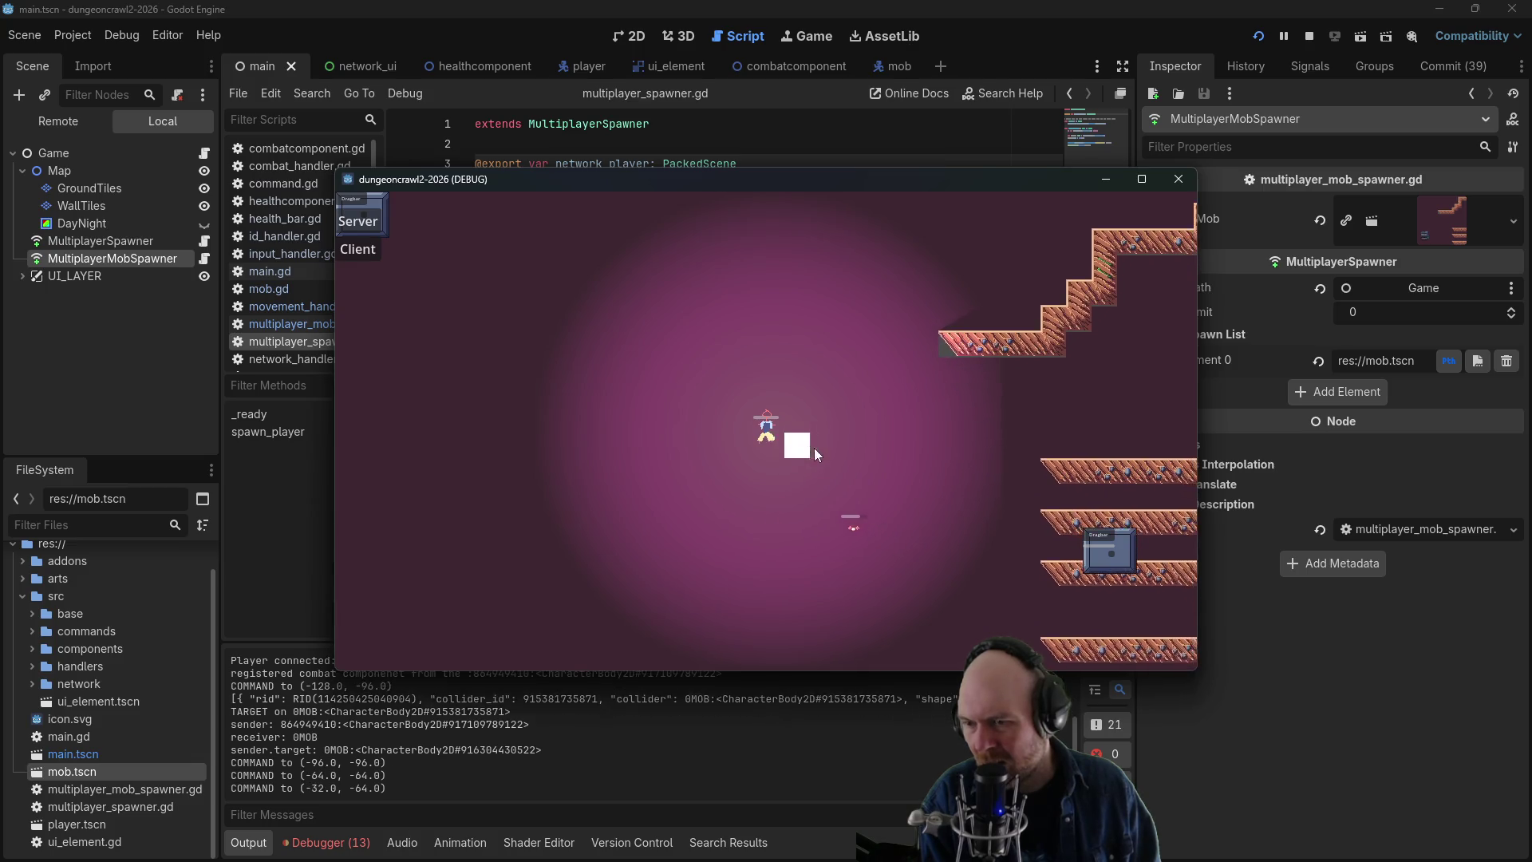
click(822, 440)
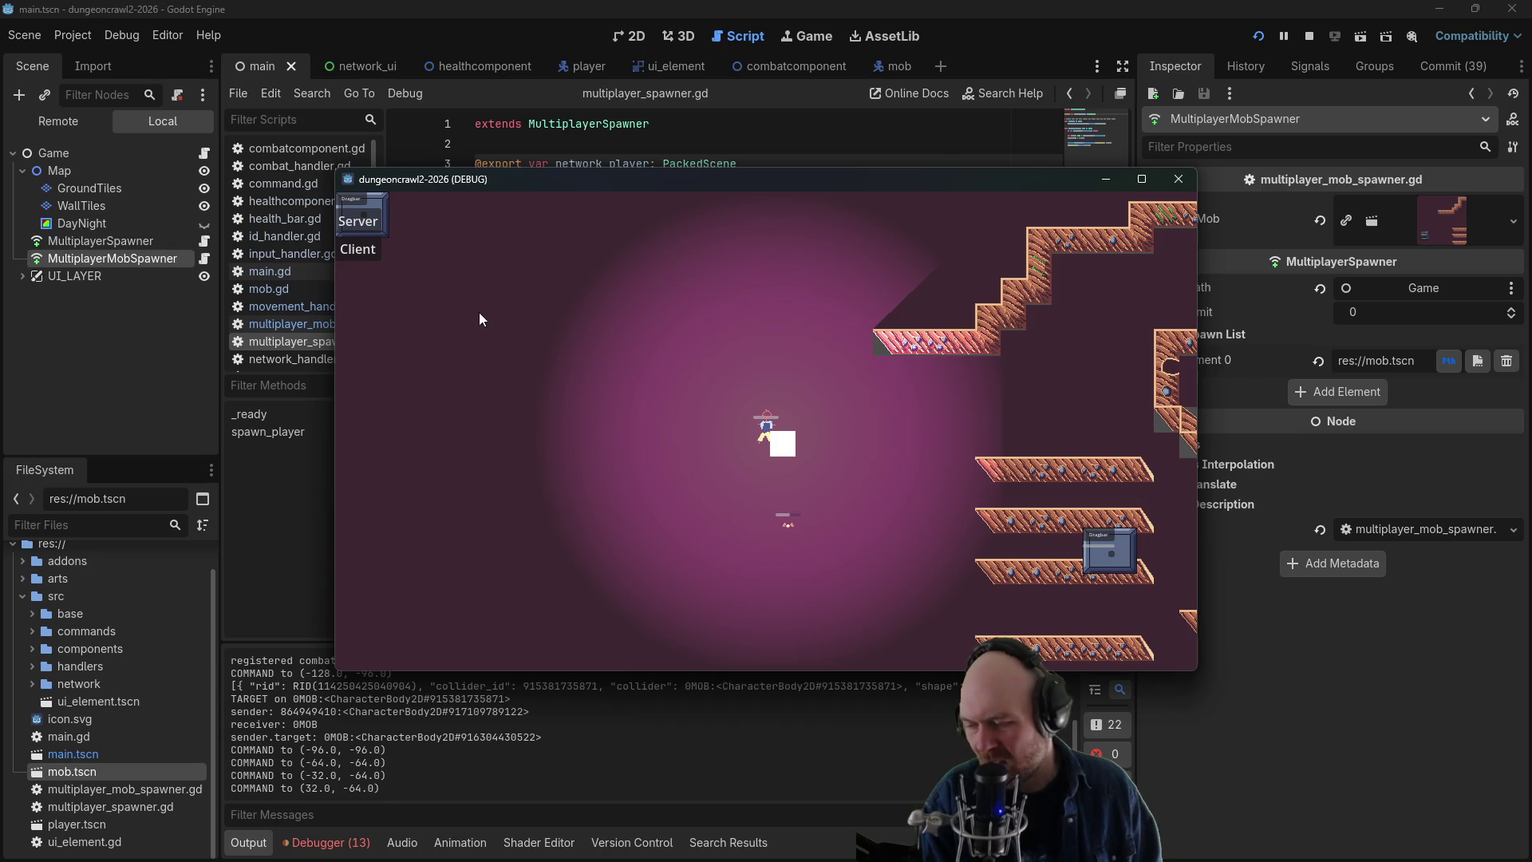
click(811, 445)
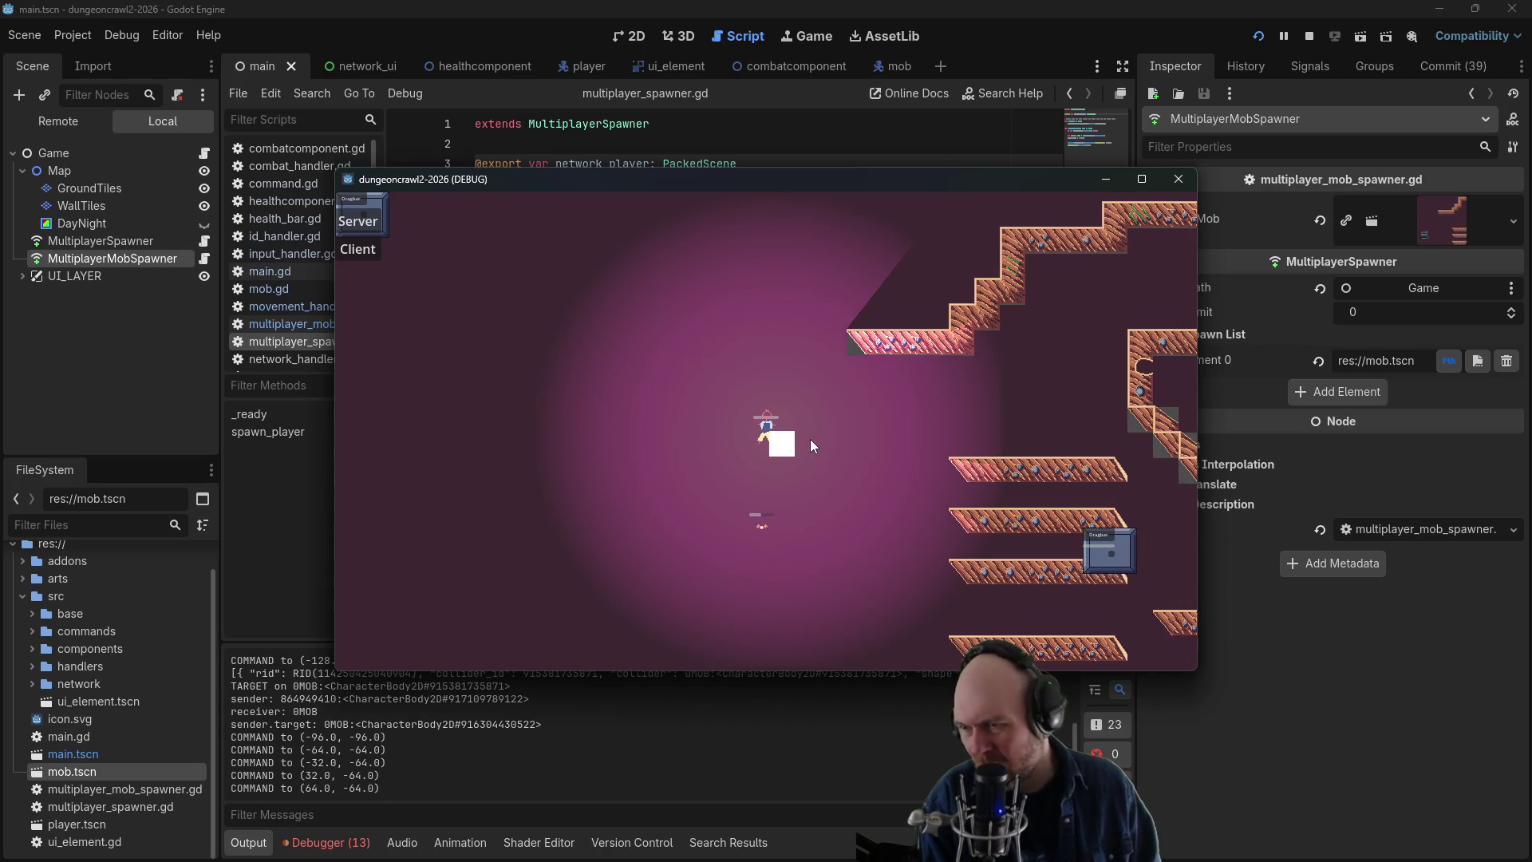
click(821, 448)
click(781, 484)
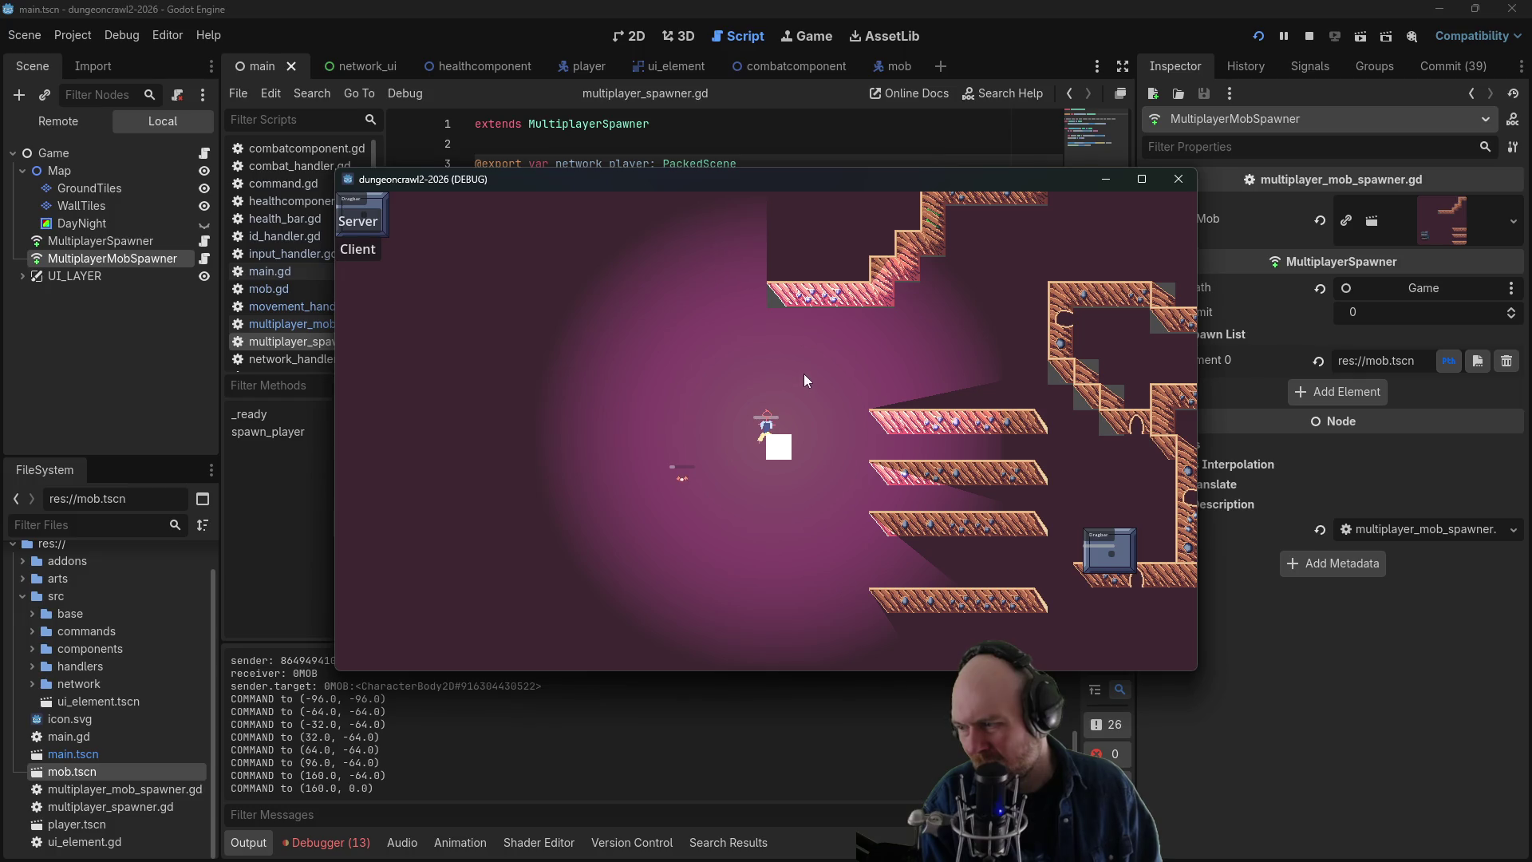
click(809, 530)
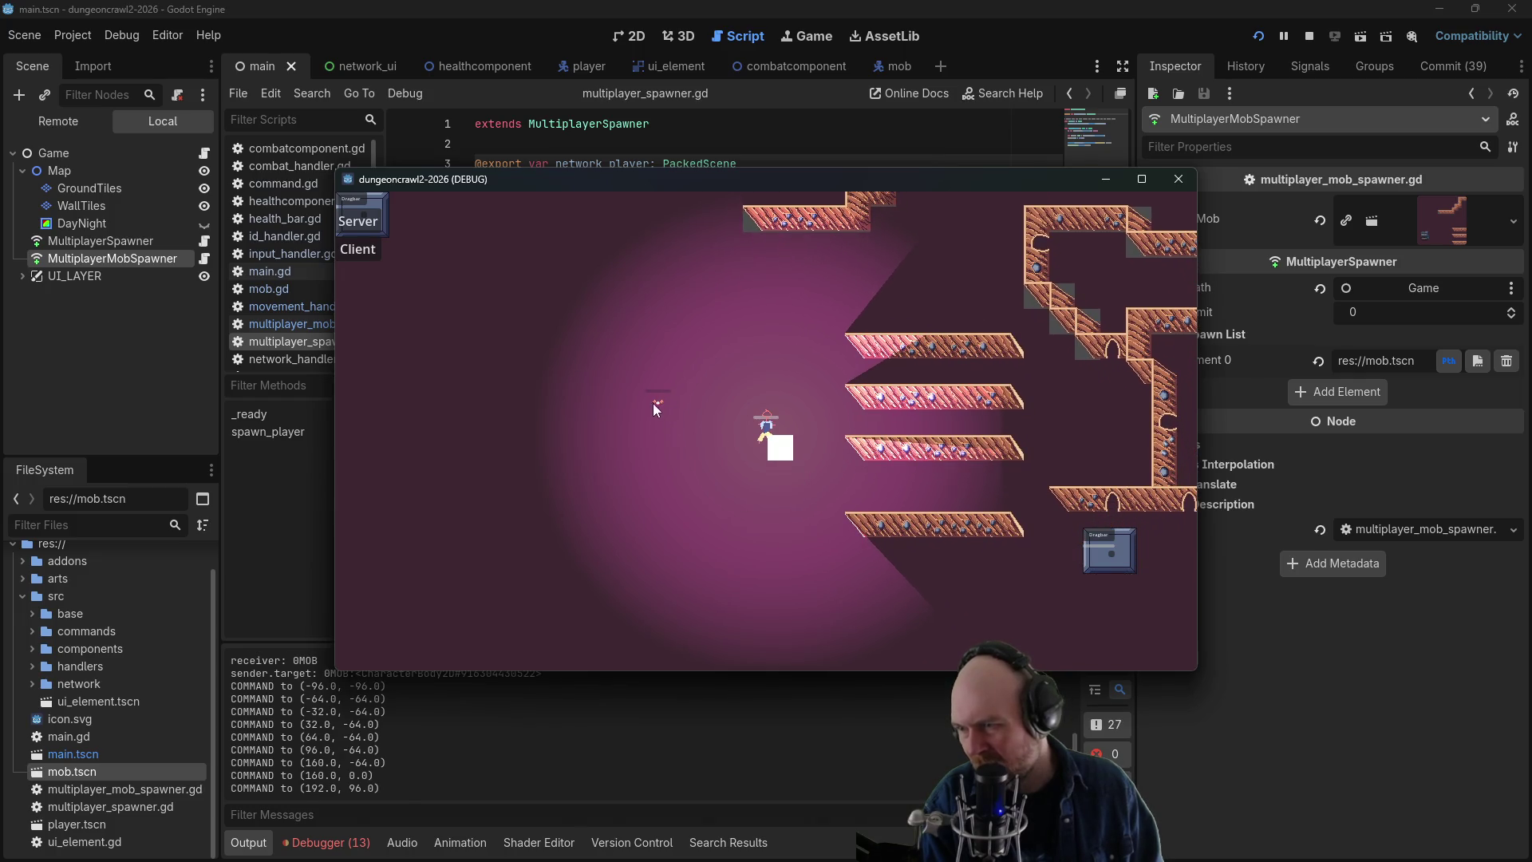
click(653, 403)
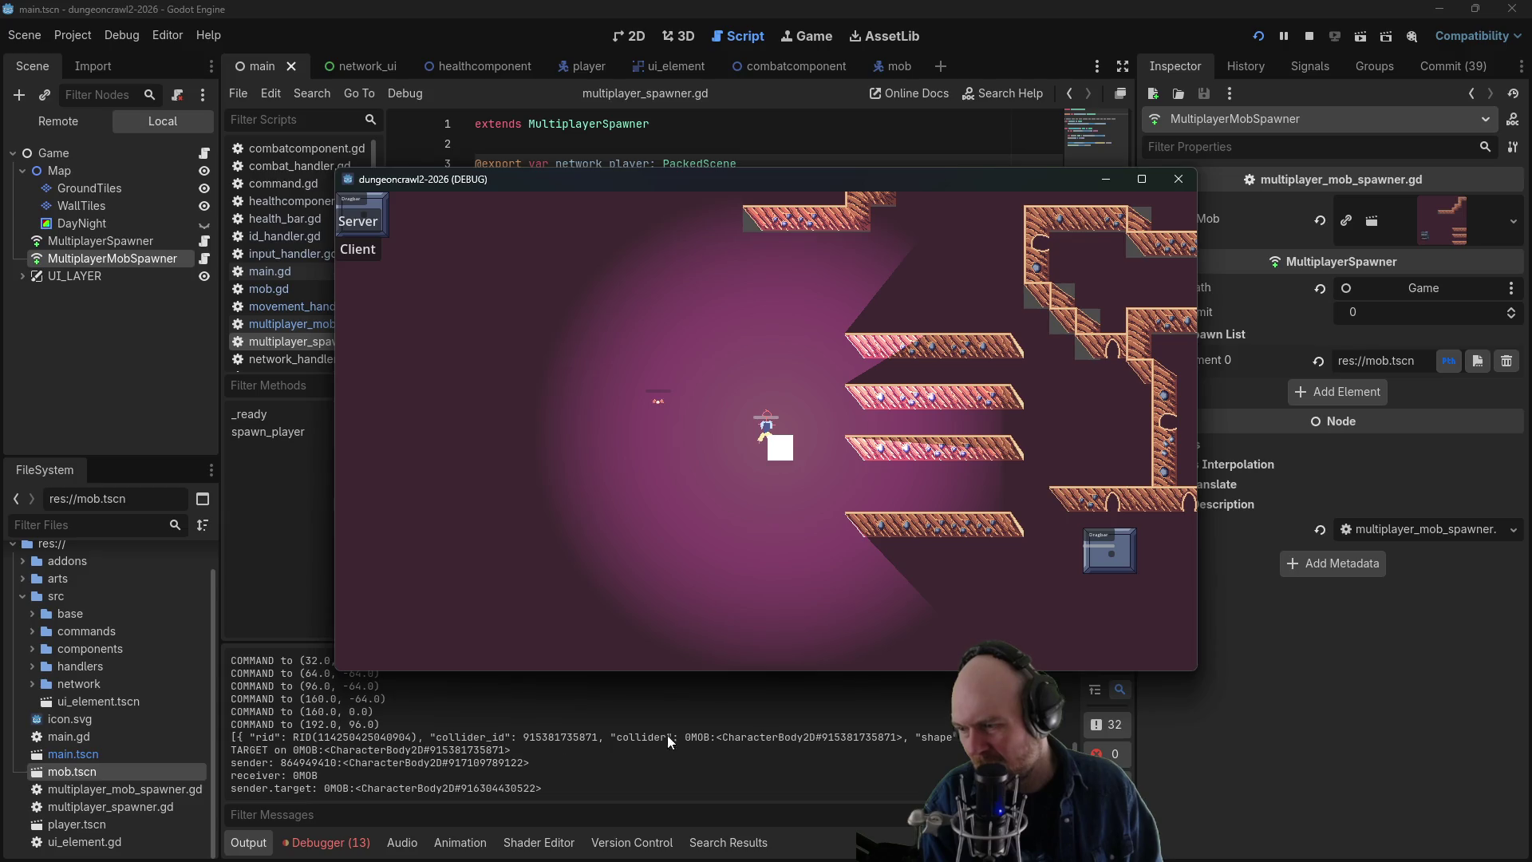
click(1178, 179)
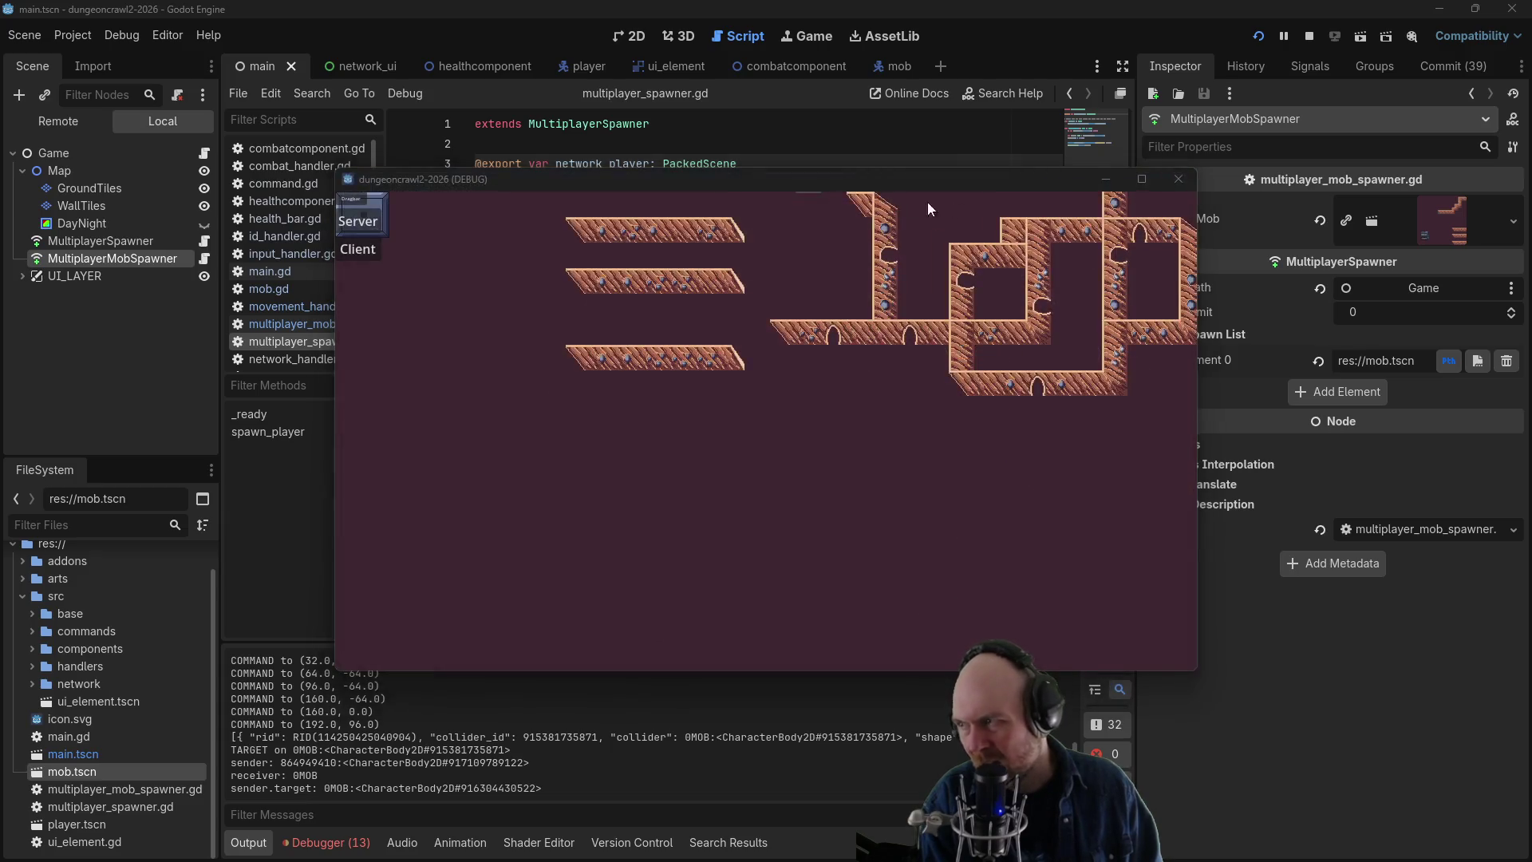
- Stop the game and comment out the three sender/receiver debug prints in handlers/rpc_handler.gd
click(1309, 37)
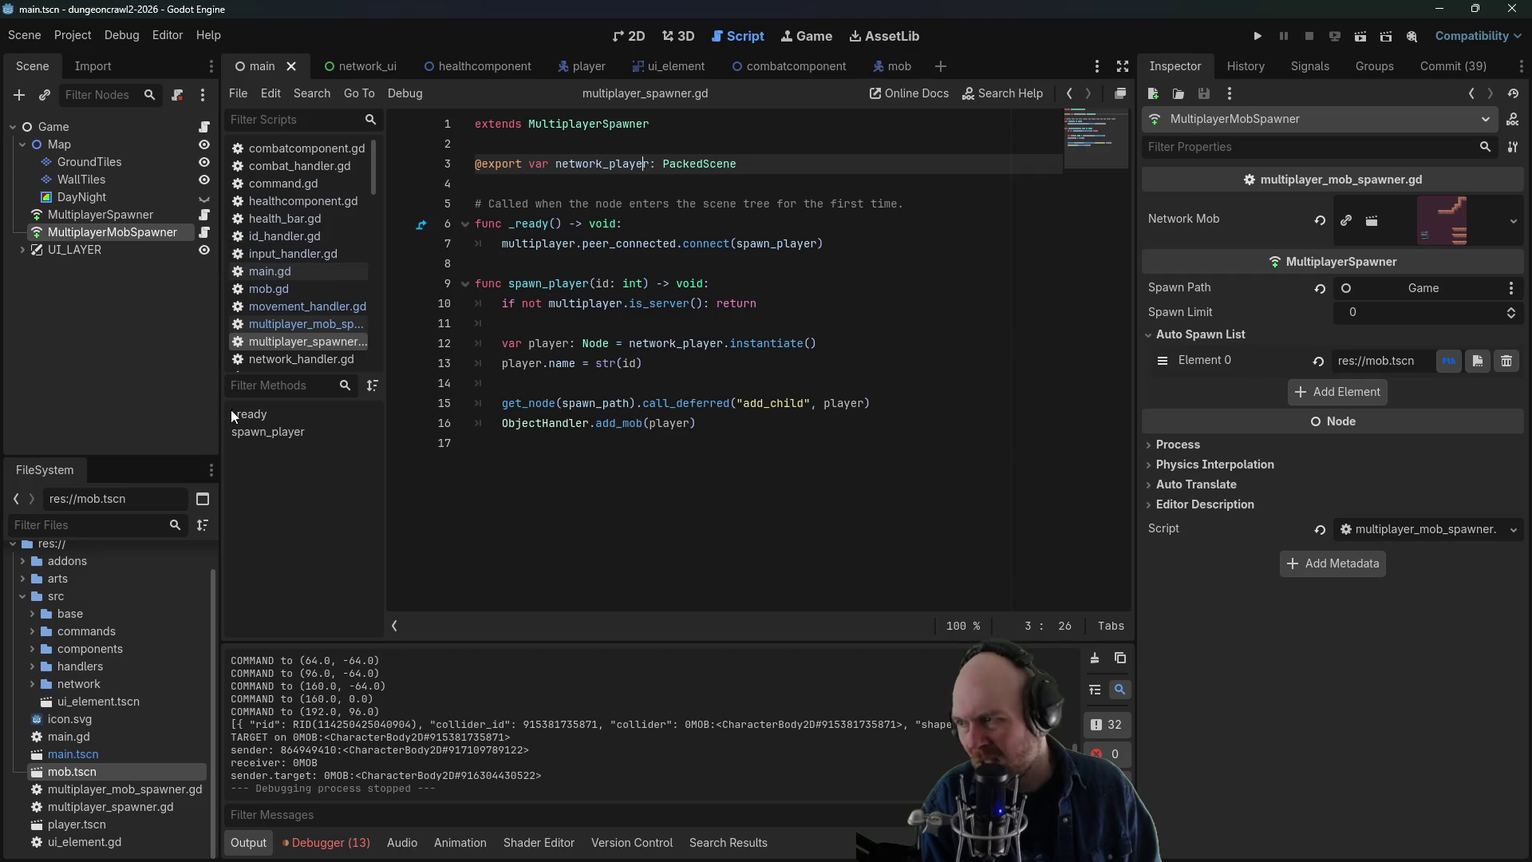
click(34, 667)
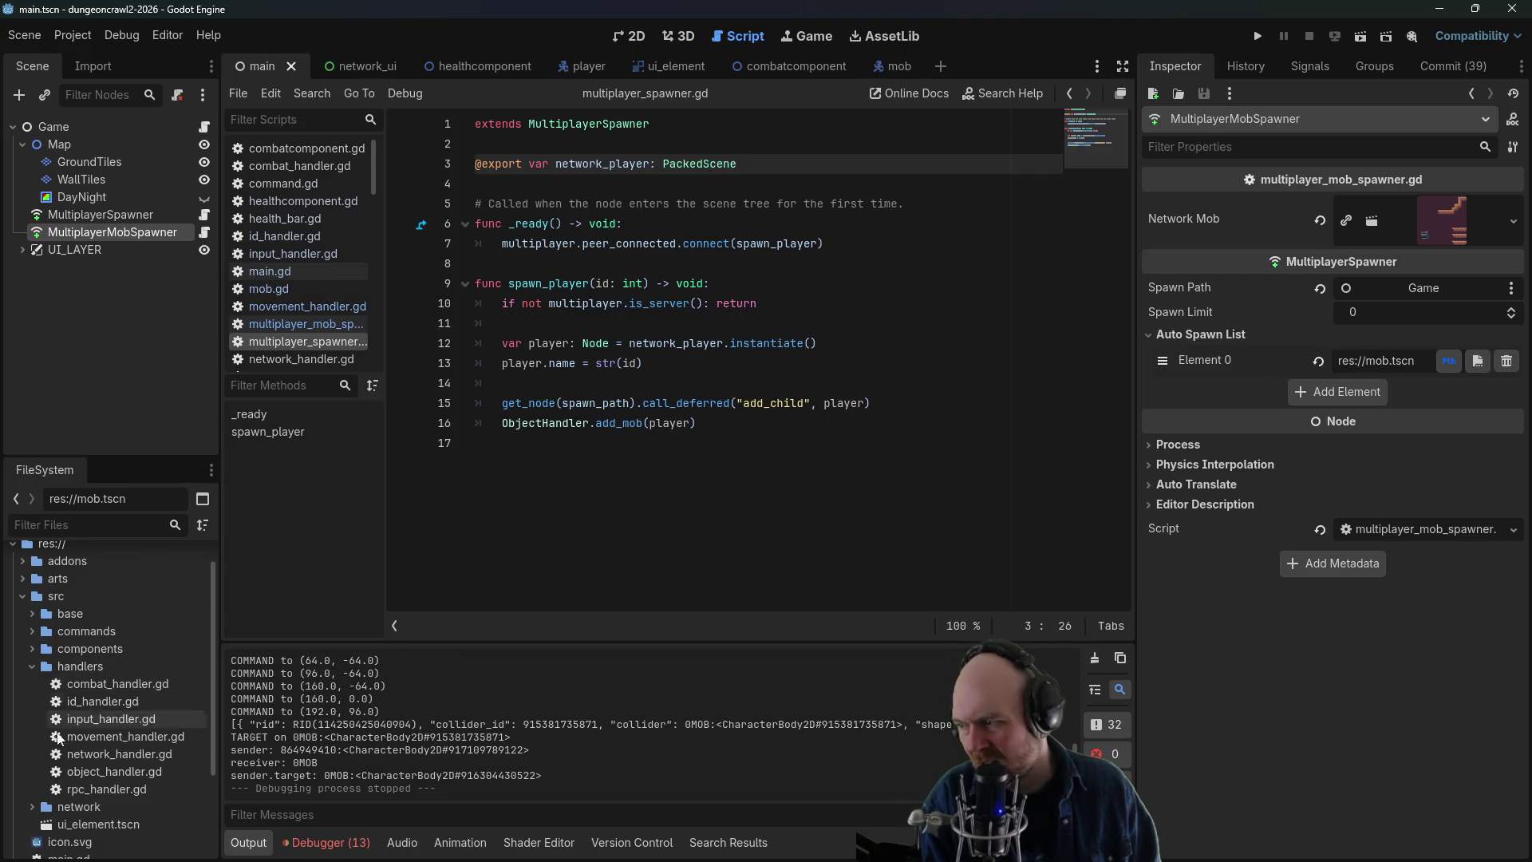
double_click(75, 789)
click(559, 403)
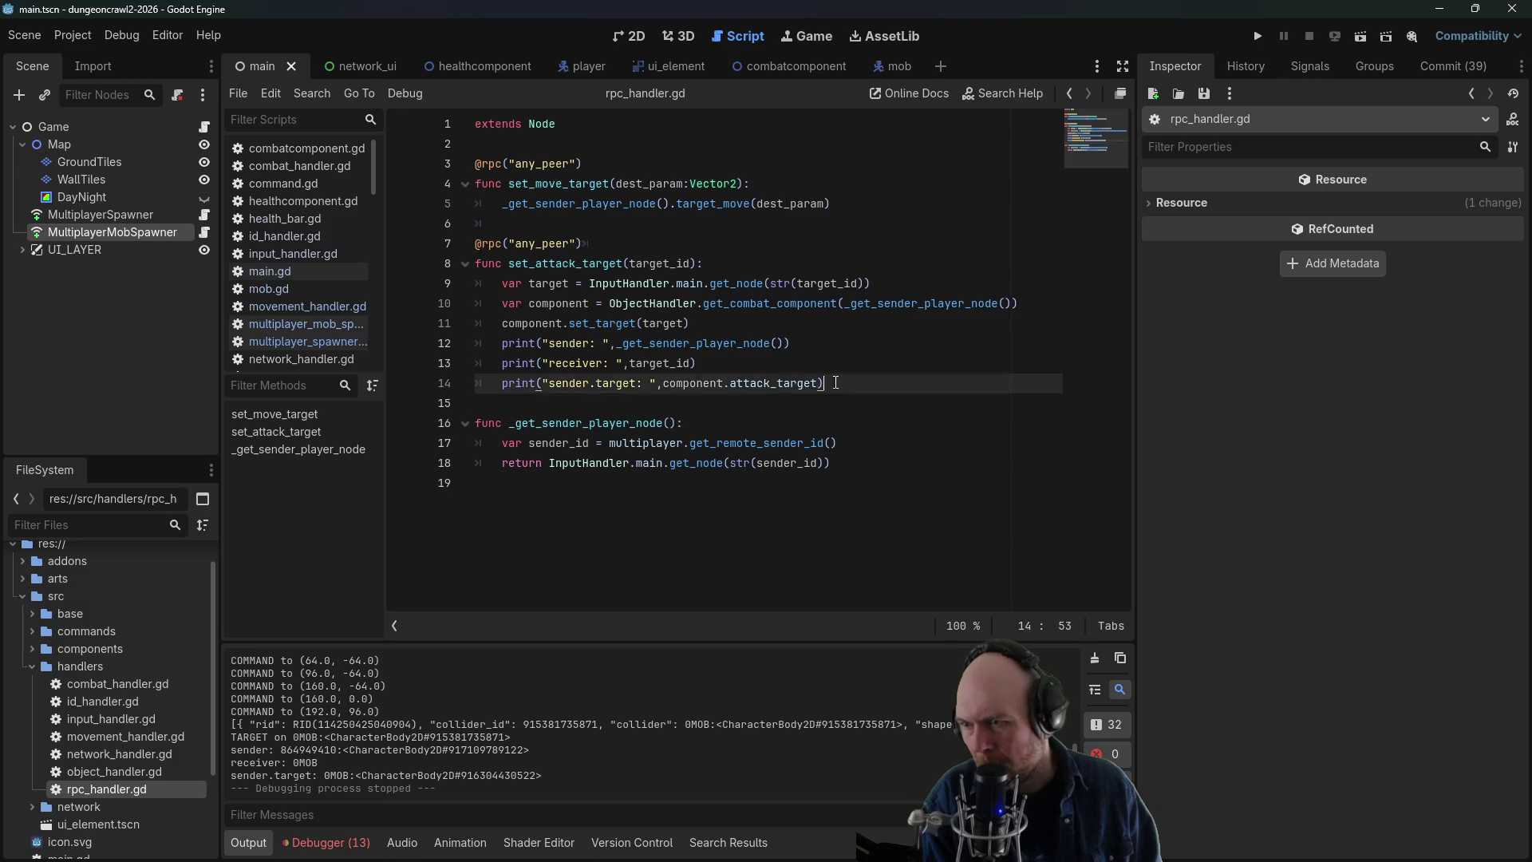
drag(826, 383, 417, 347)
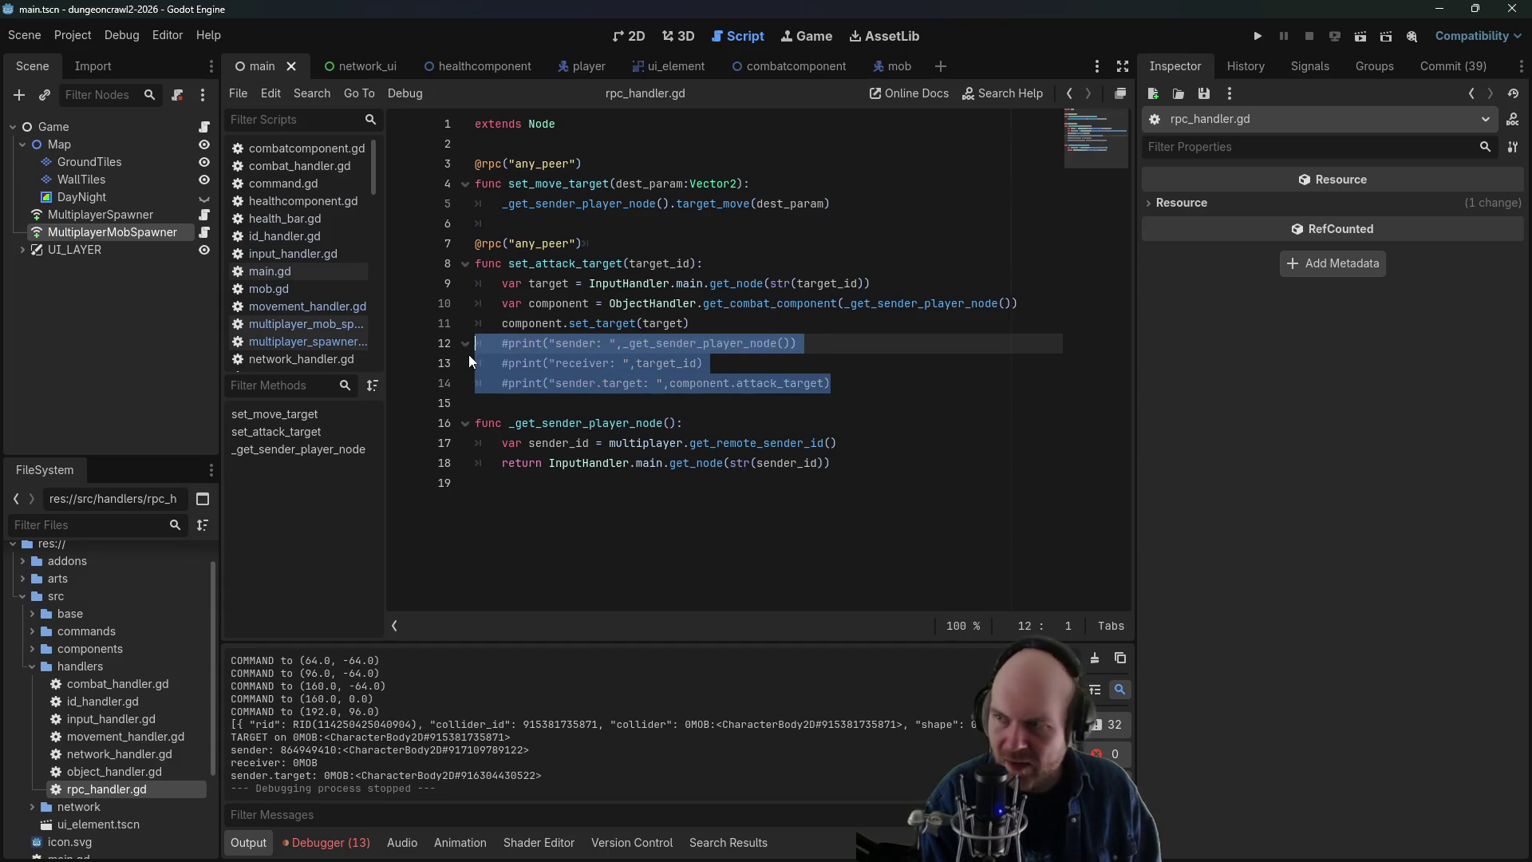
key(ctrl+k)
click(590, 284)
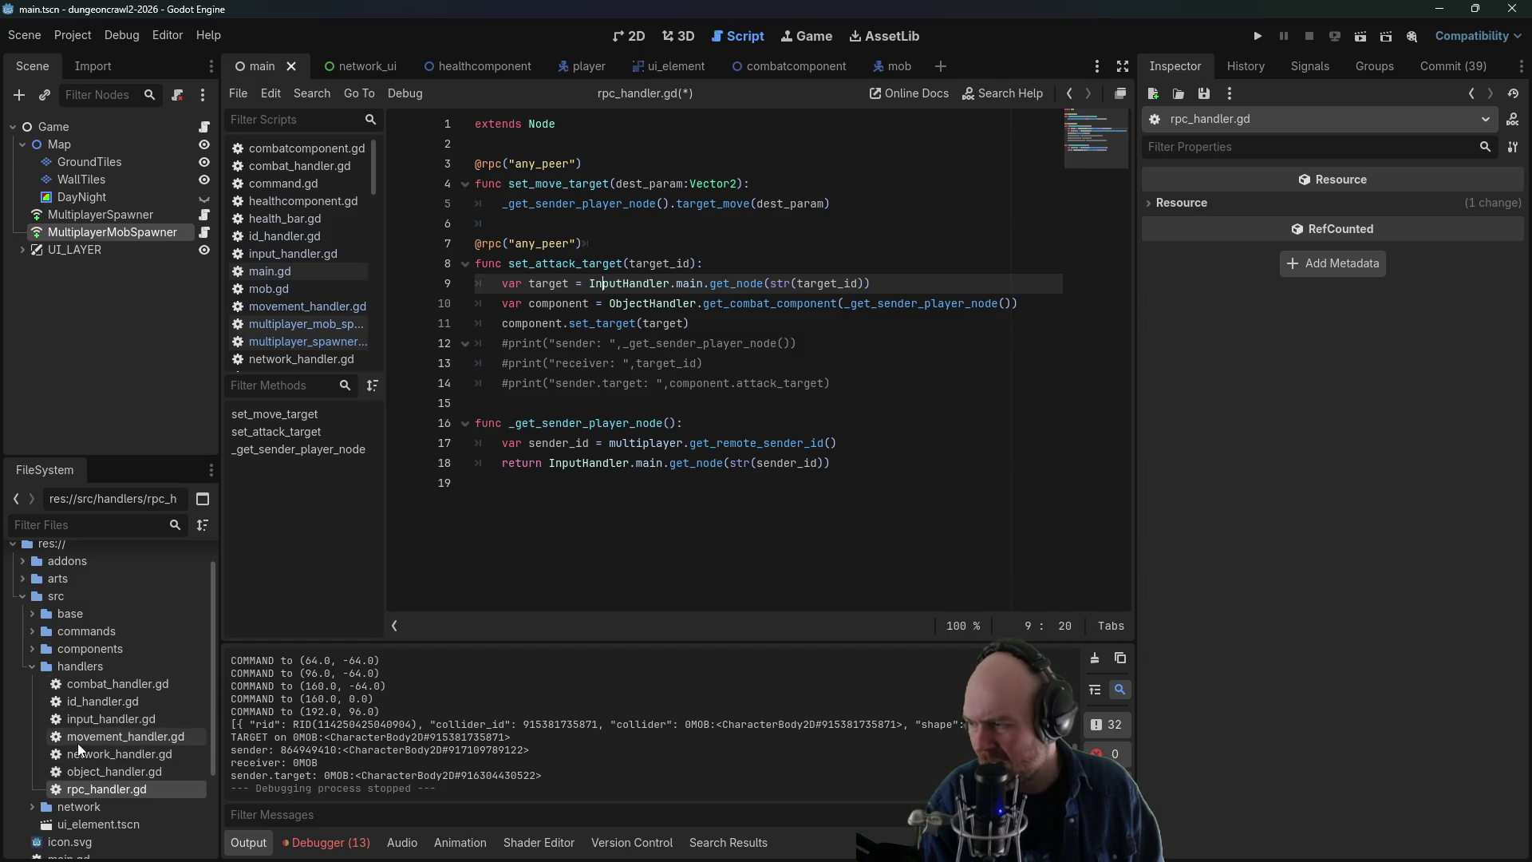
- Comment out the objects_clicked_on print on line 21 of input_handler.gd and save
double_click(87, 725)
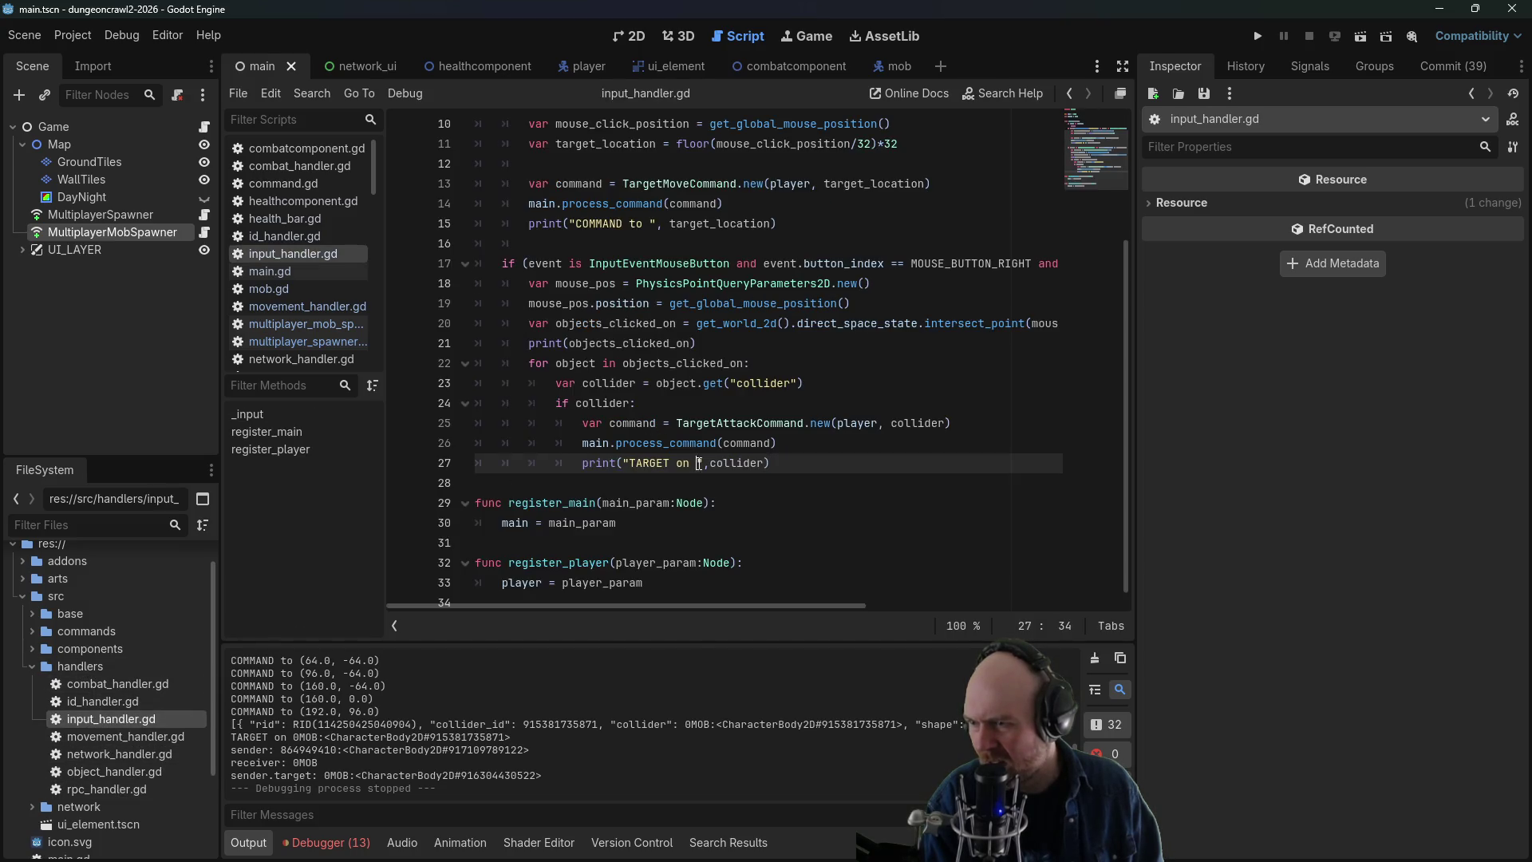
click(695, 383)
click(687, 423)
click(686, 442)
click(686, 423)
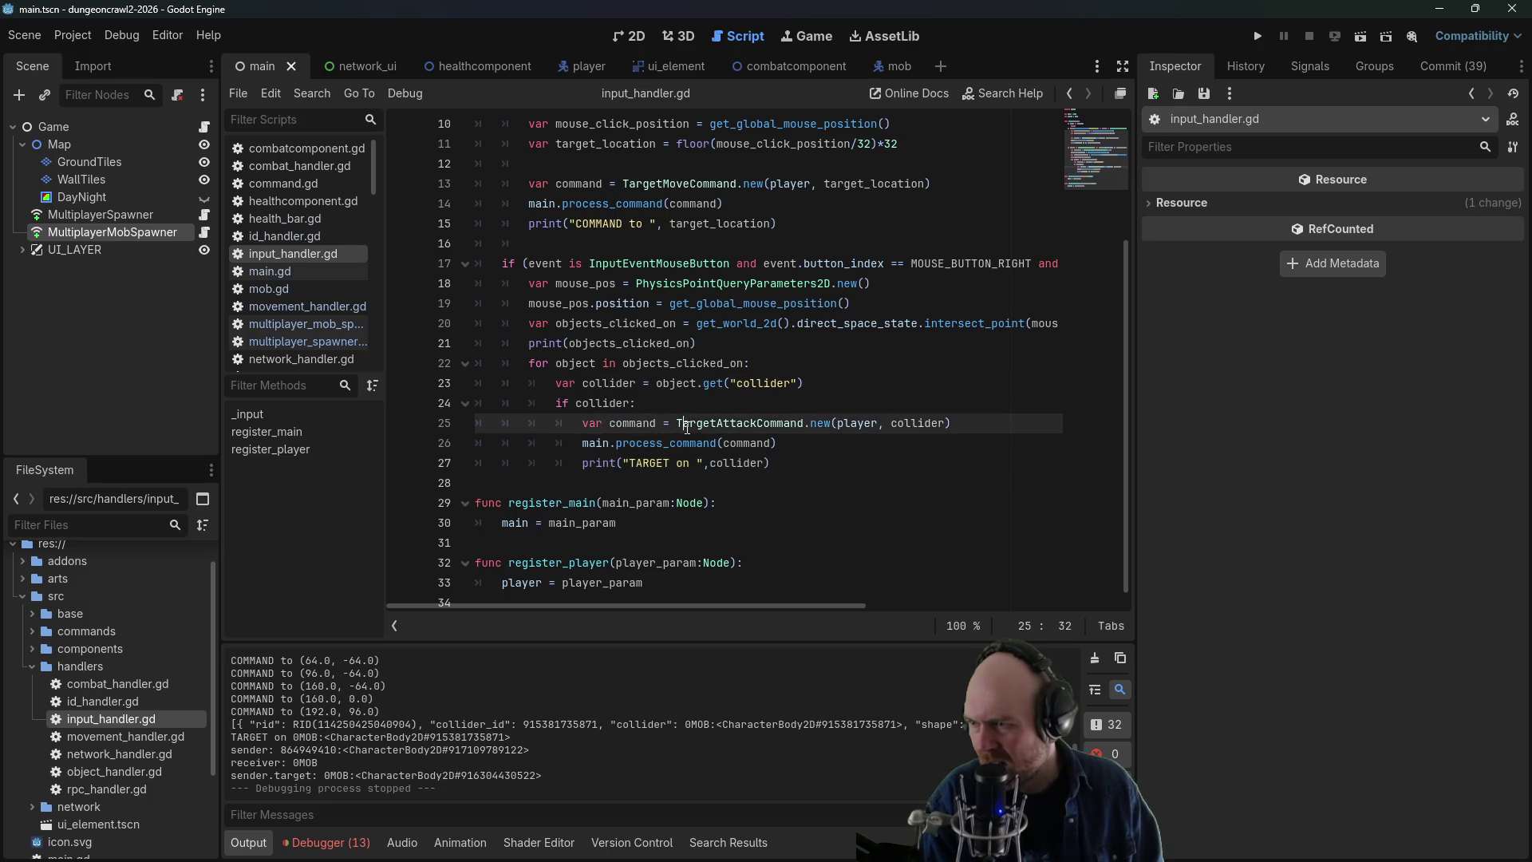
click(637, 345)
key(ctrl+k)
key(ctrl+s)
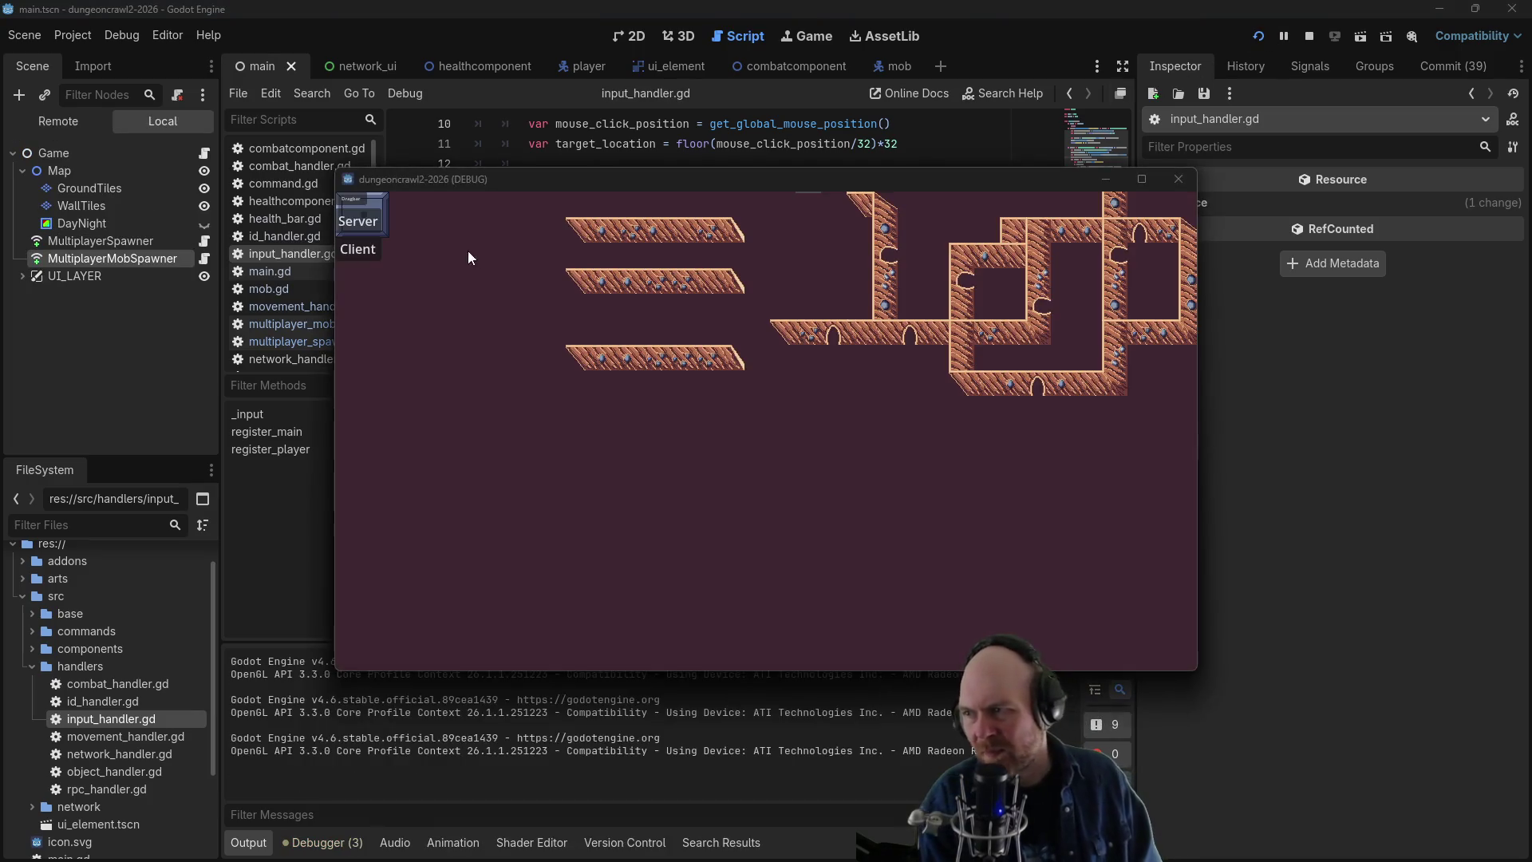
- Connect to the running game as a client and target the nearby mob
click(375, 221)
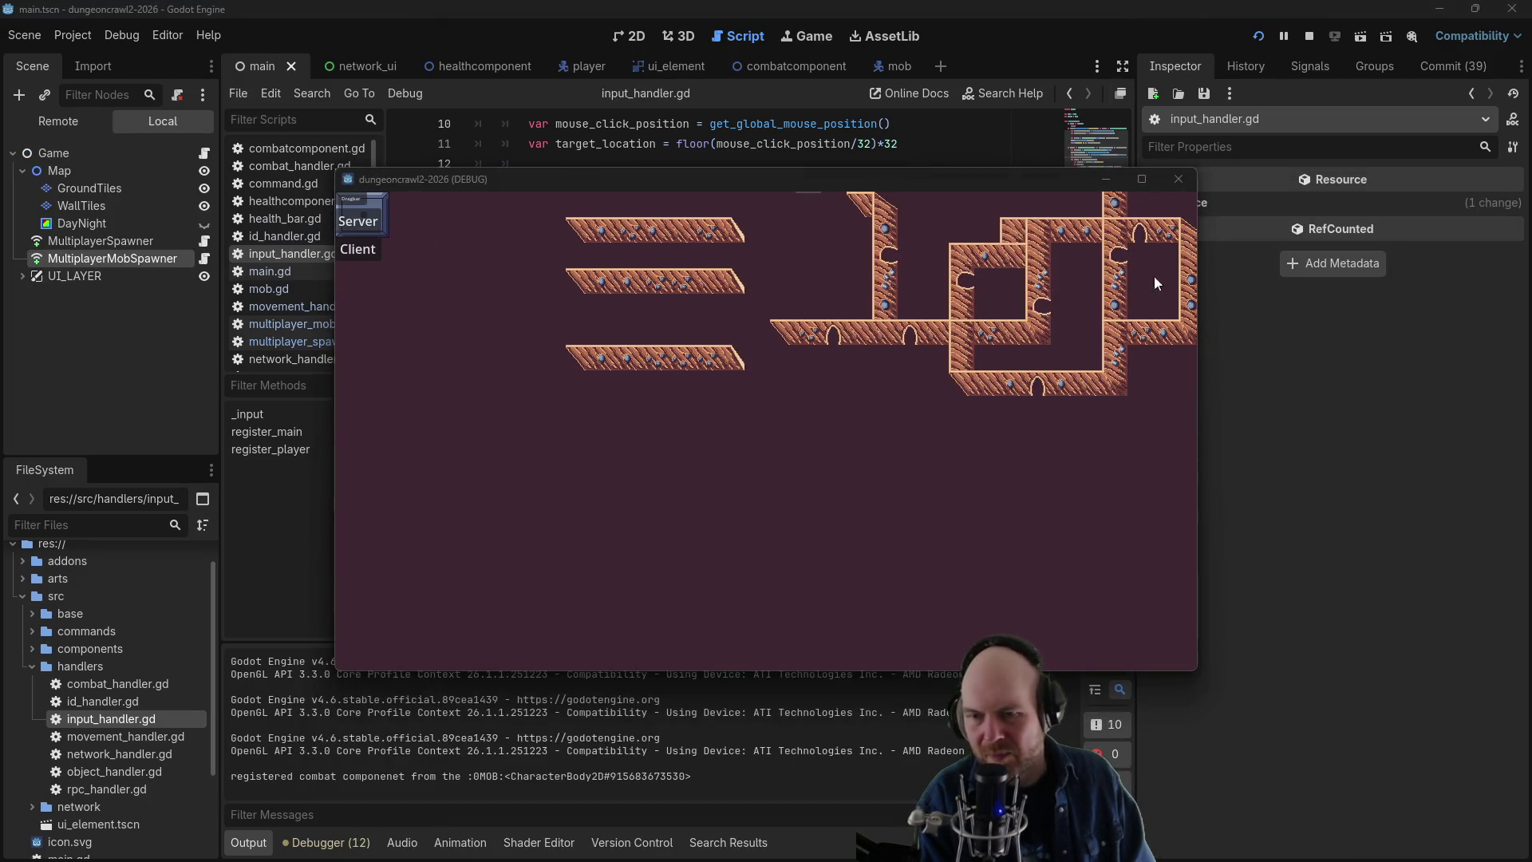
click(373, 249)
click(644, 324)
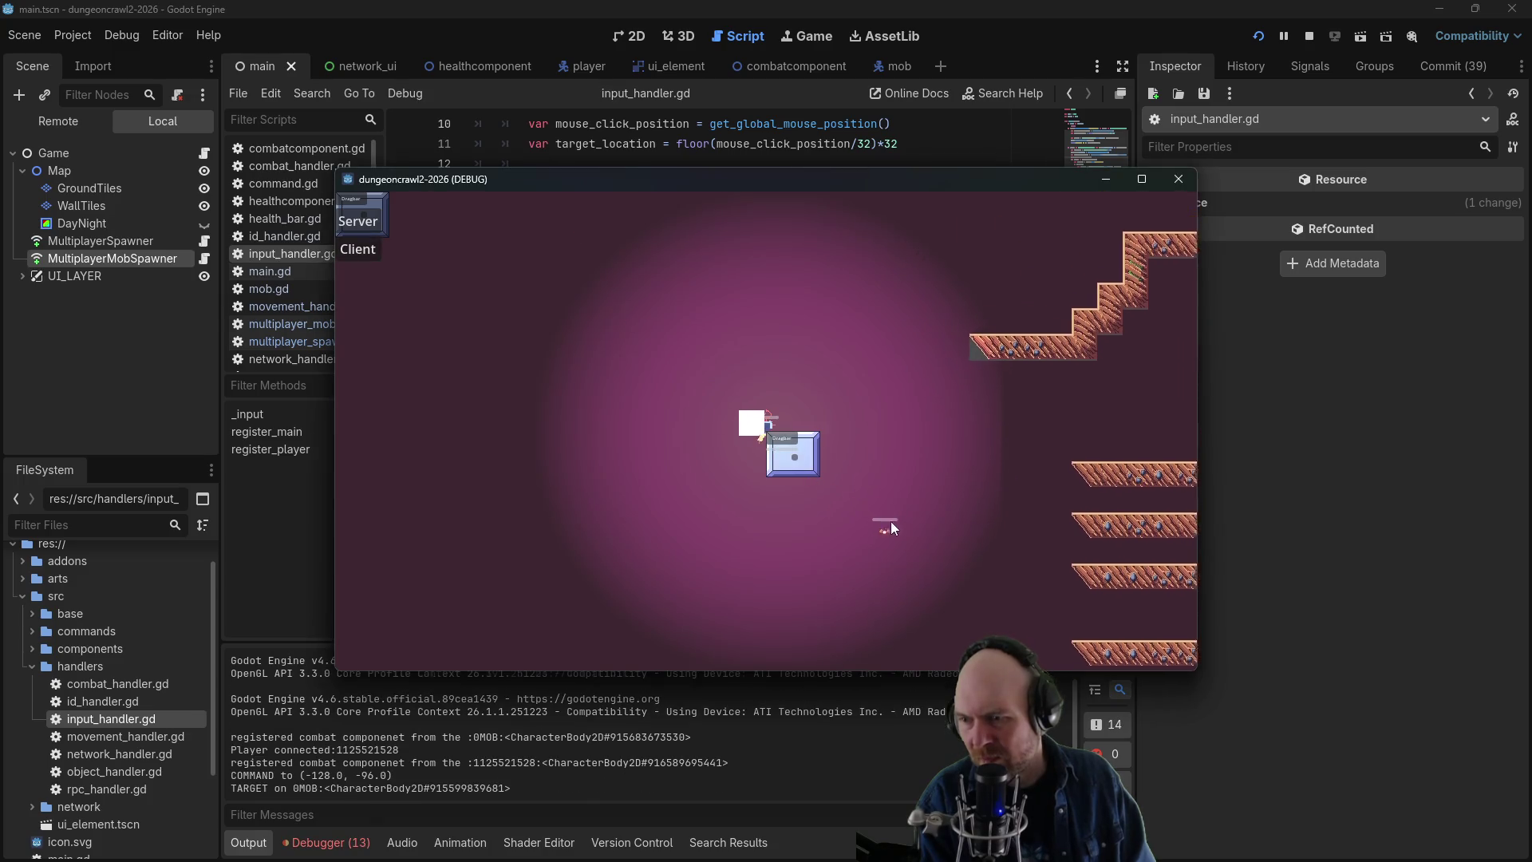
click(891, 521)
- Walk the player around the ledges and up the stairs to the upper right, then close the client window
click(973, 441)
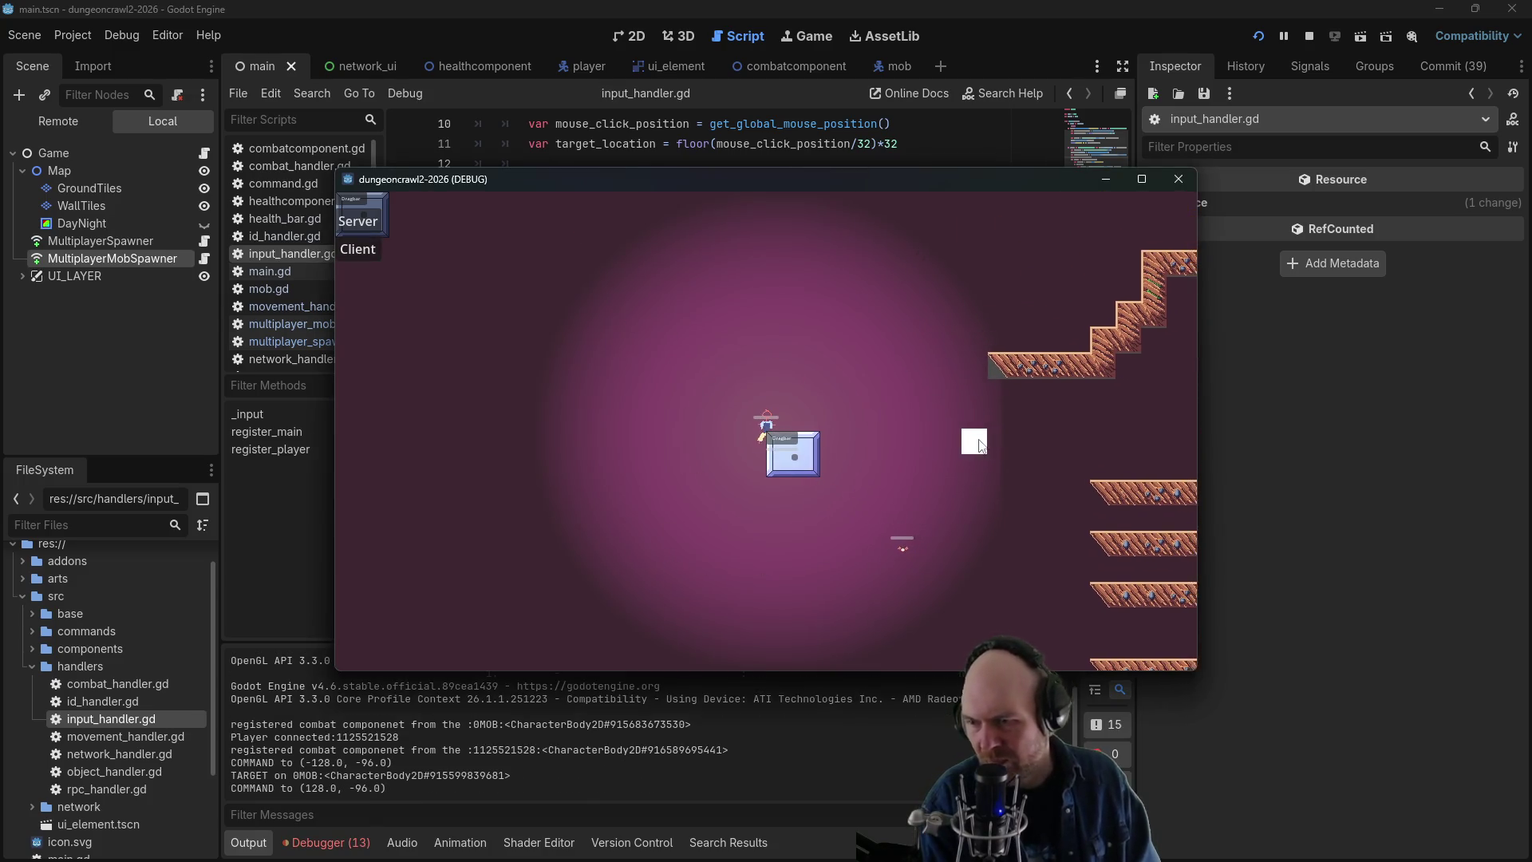
click(972, 447)
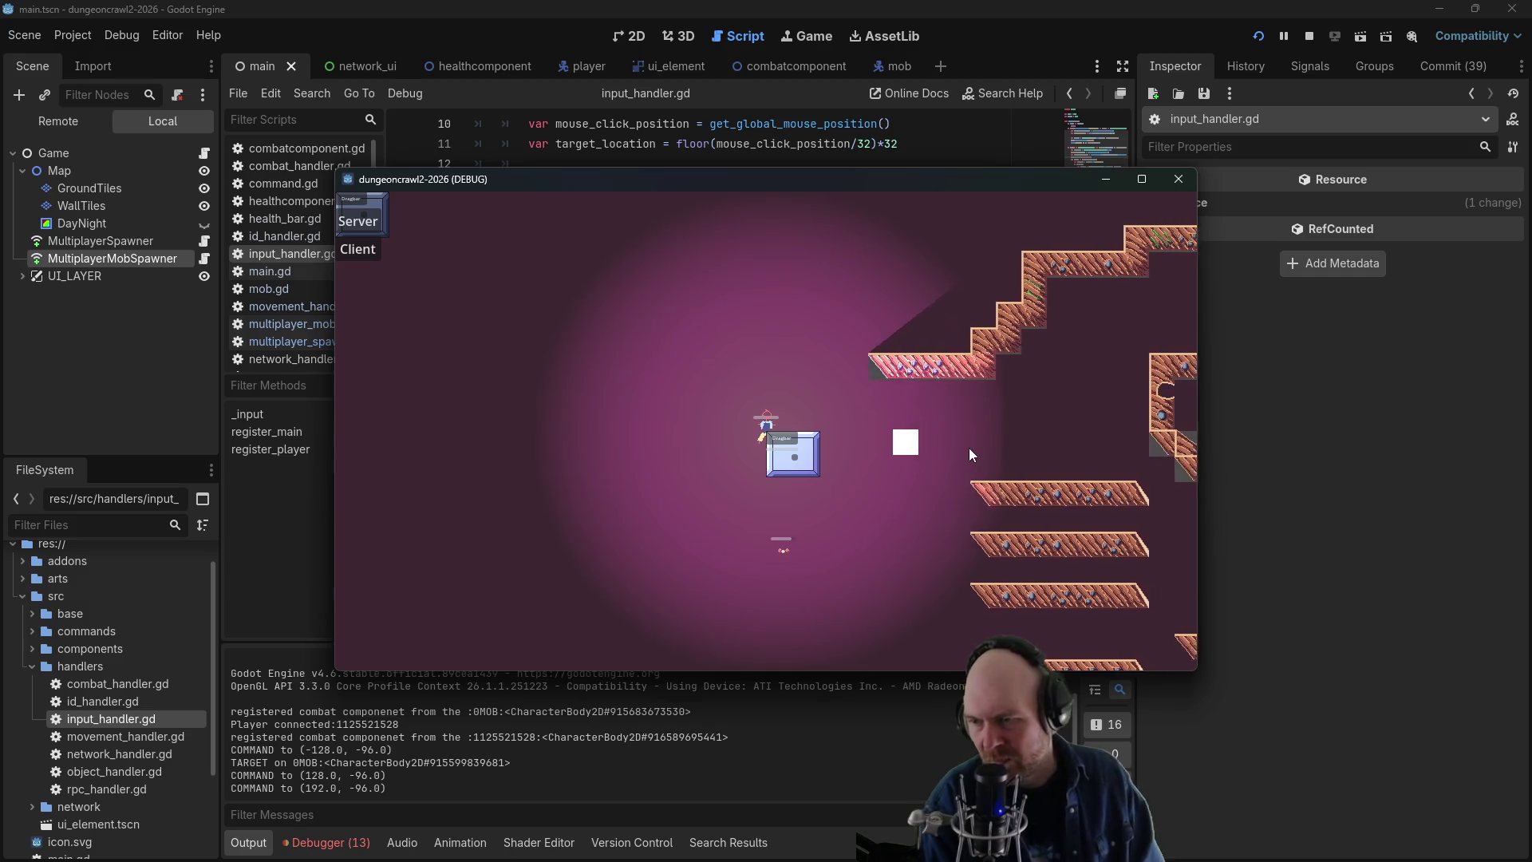
click(969, 448)
click(974, 401)
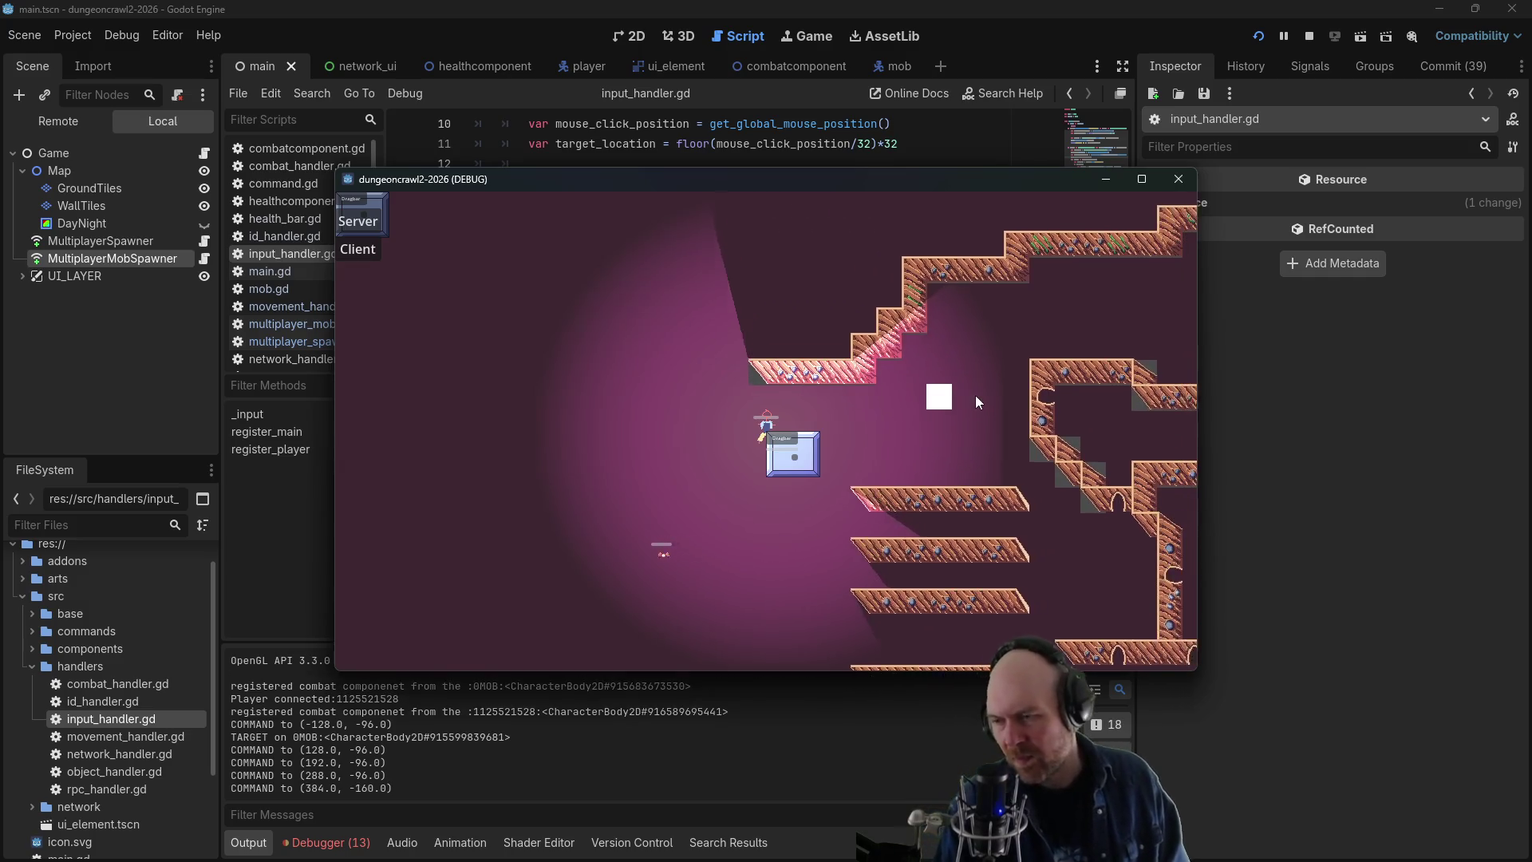
click(1113, 318)
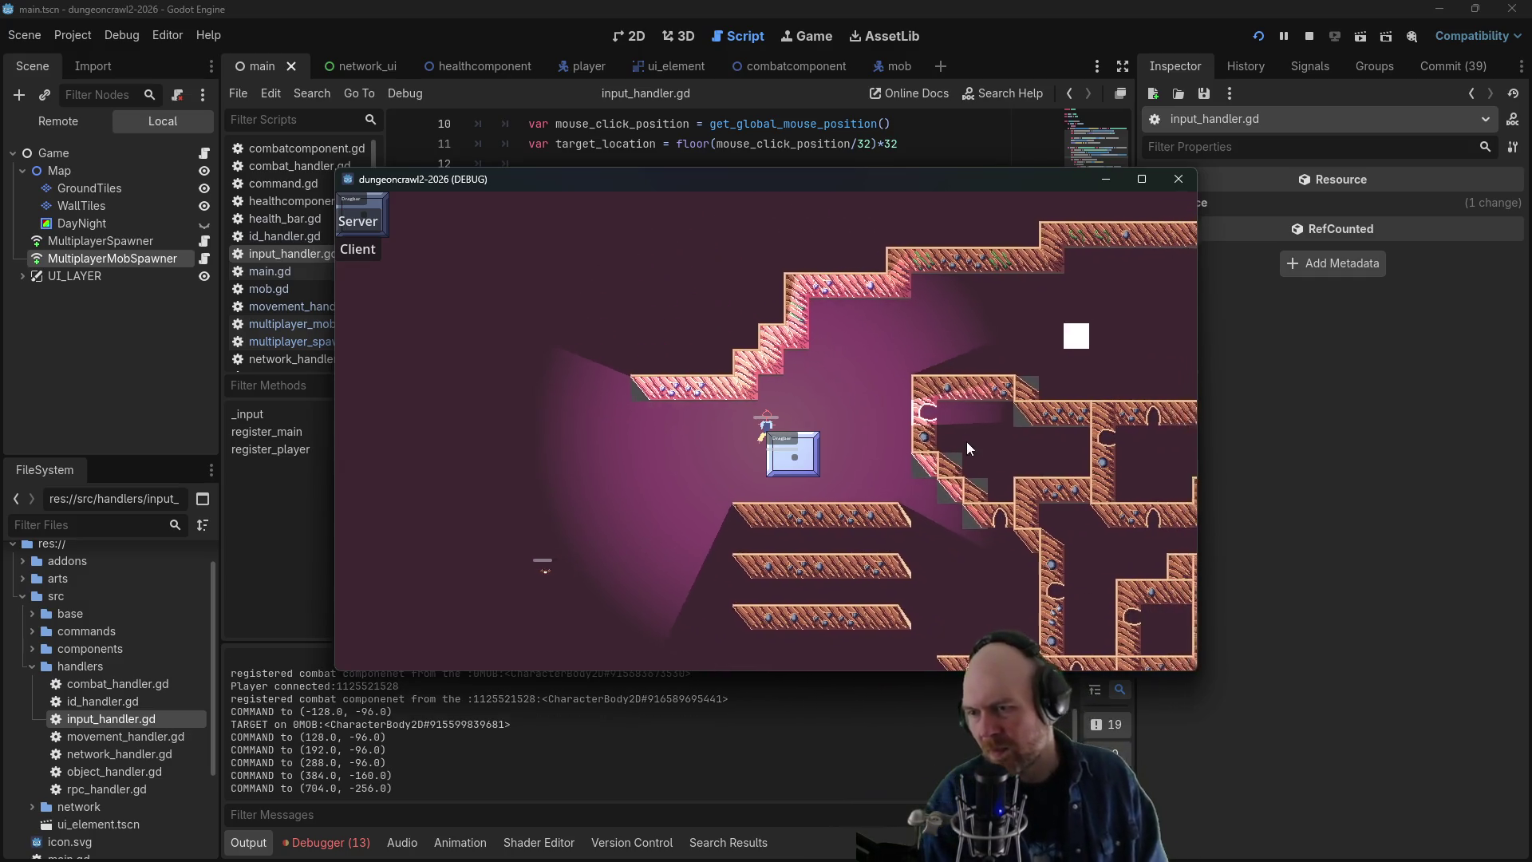
click(1012, 471)
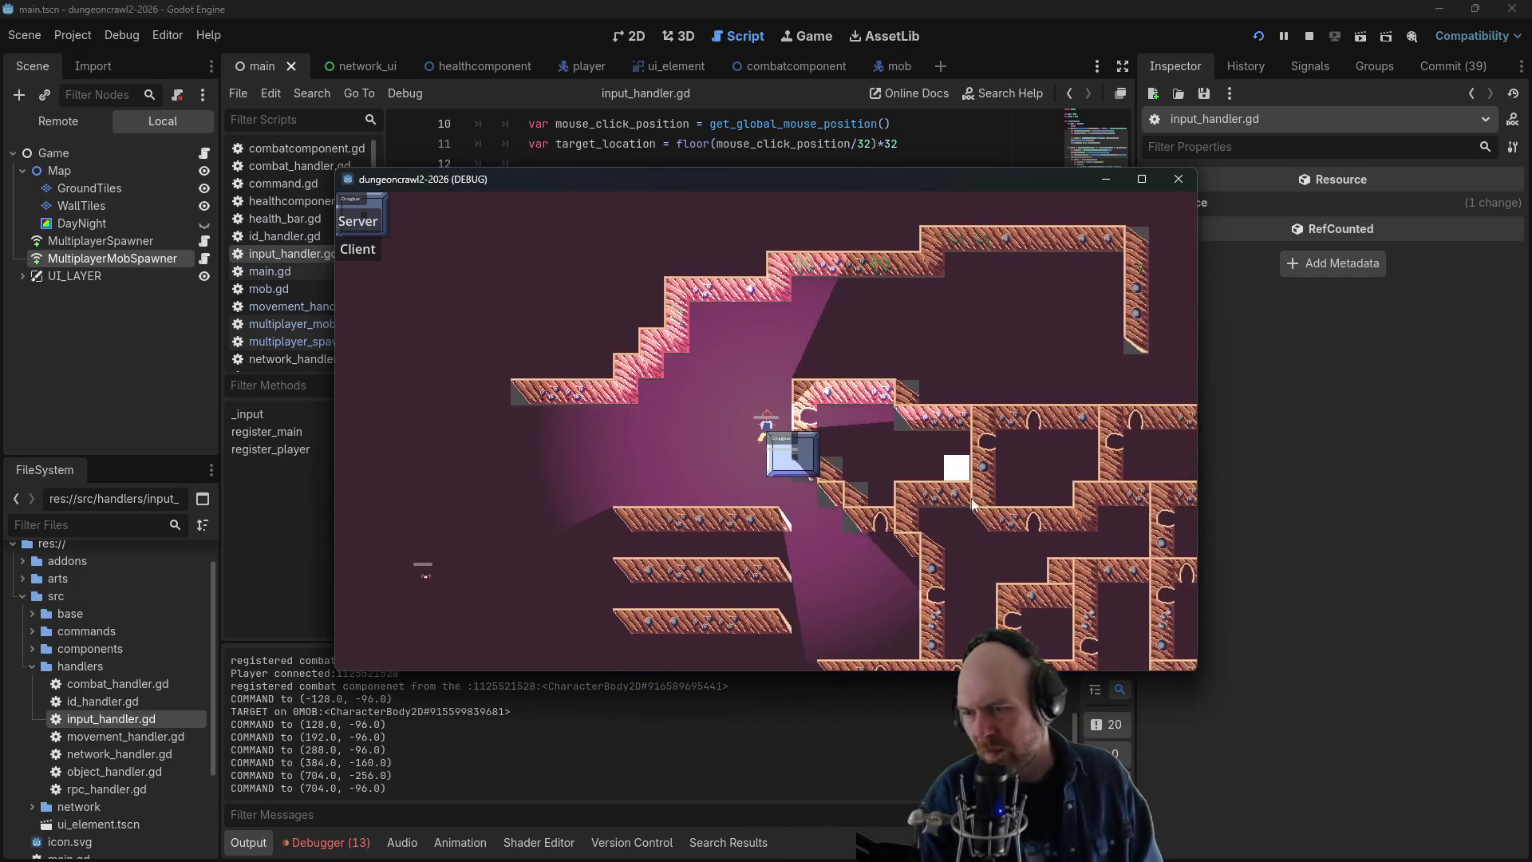
click(902, 444)
click(918, 448)
click(795, 544)
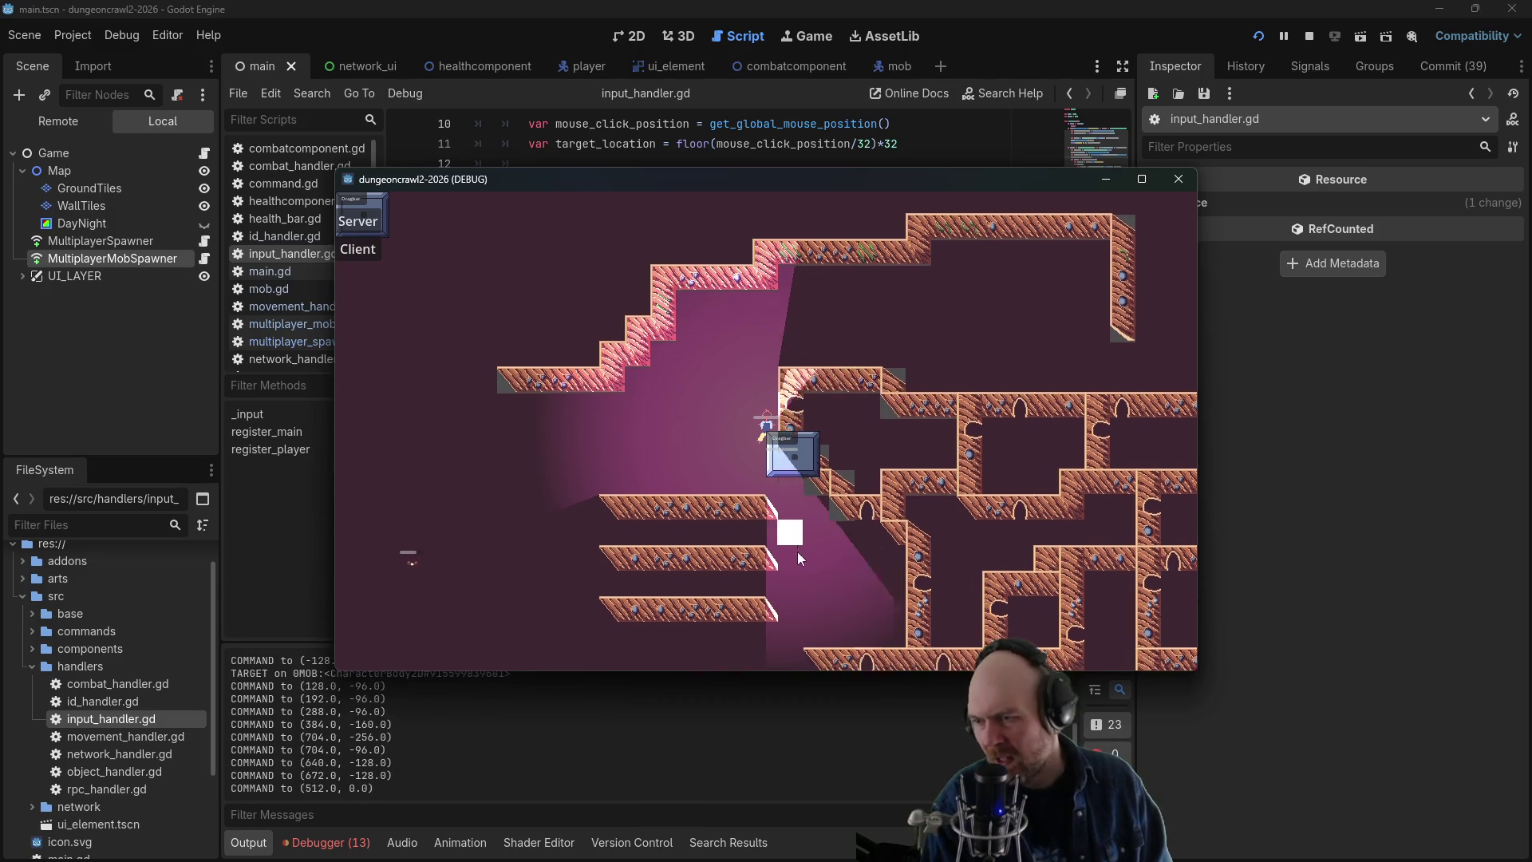
click(587, 570)
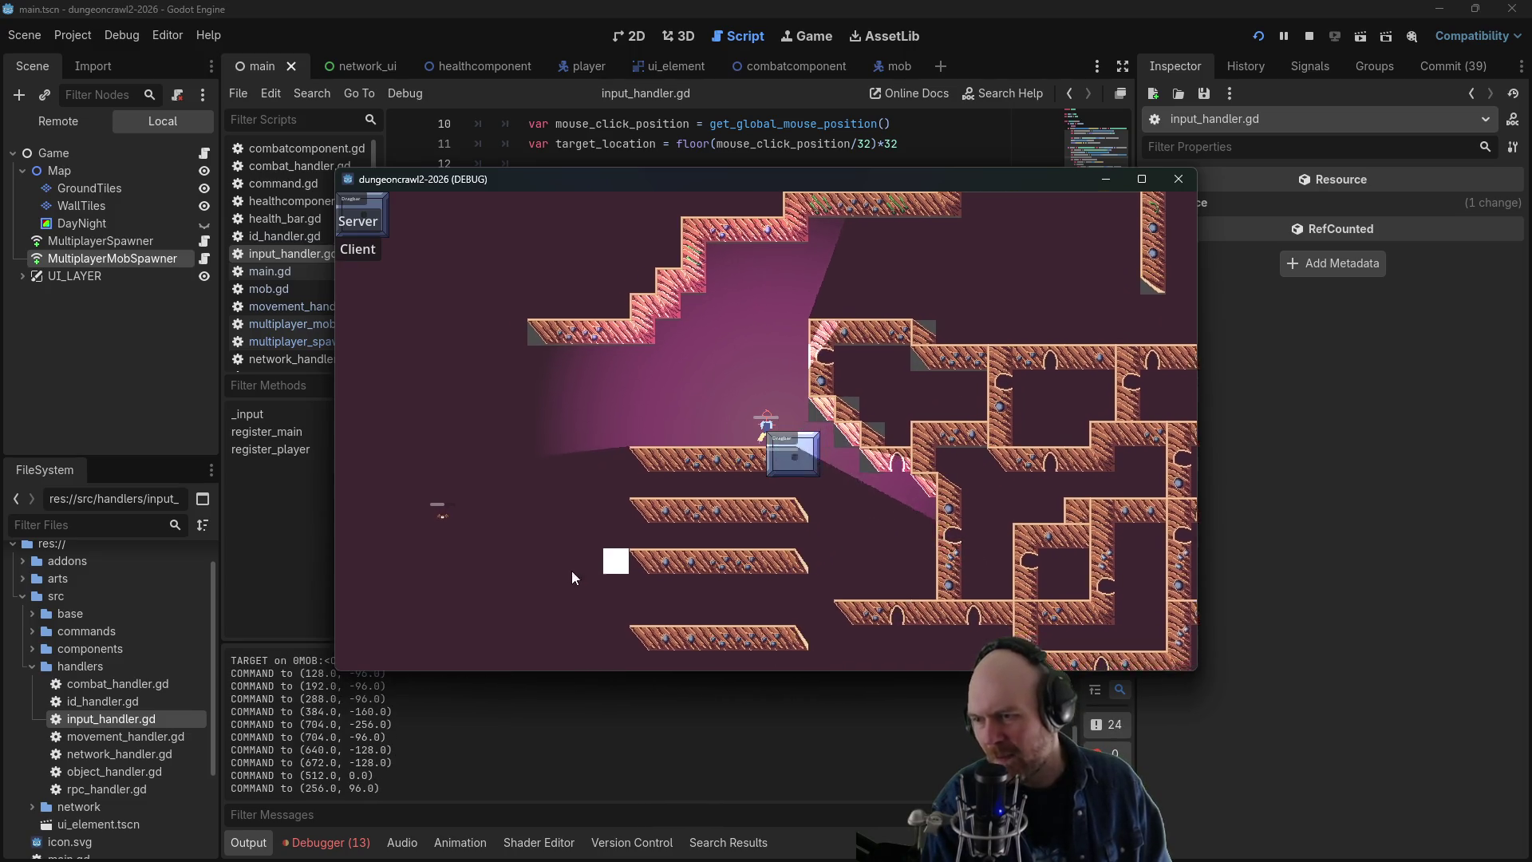
click(890, 511)
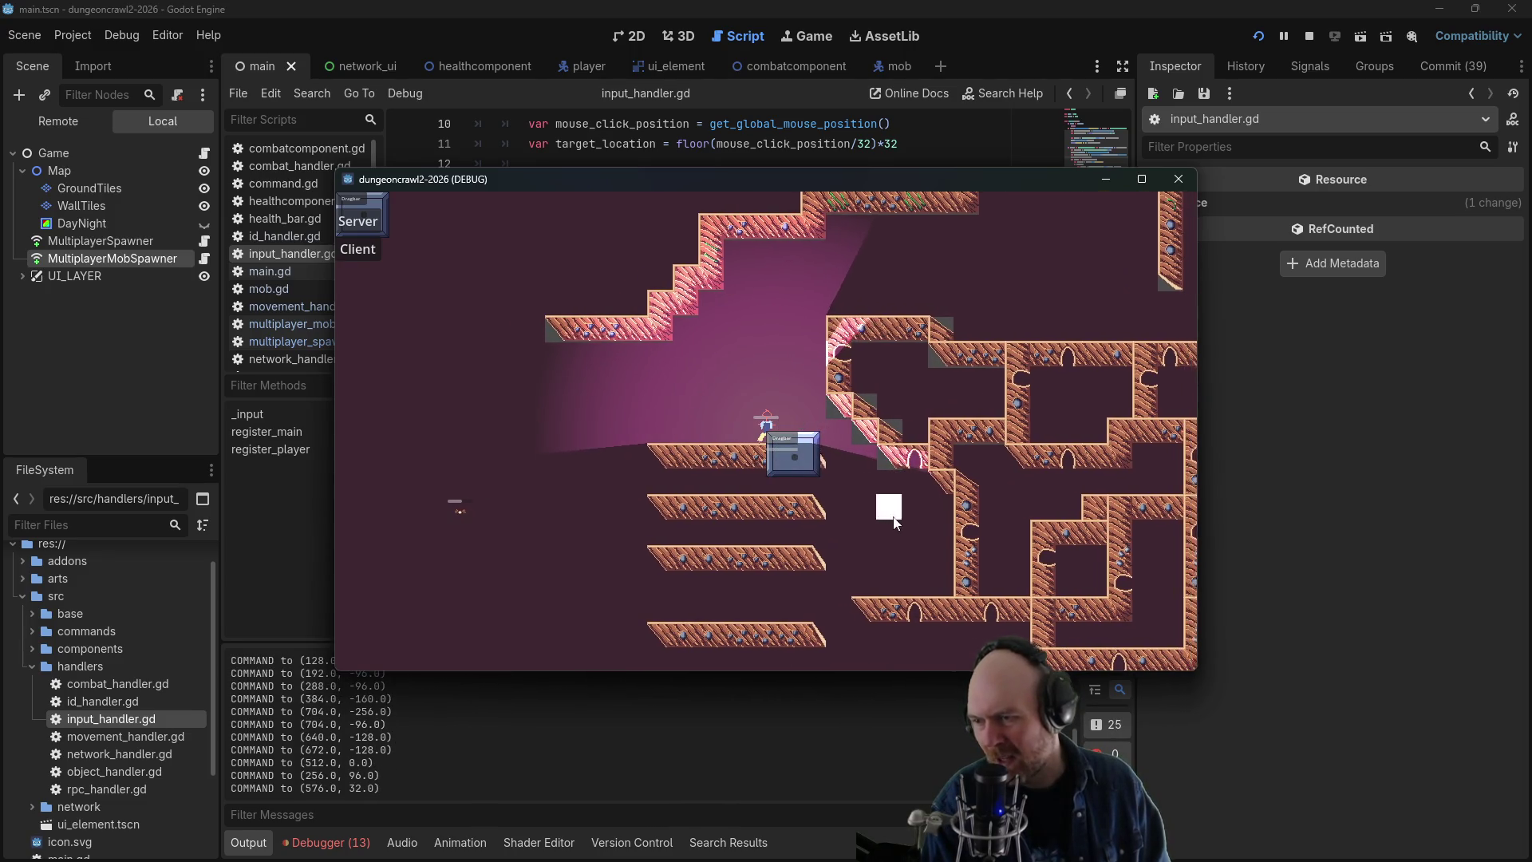
click(855, 514)
click(868, 508)
click(868, 508)
click(834, 506)
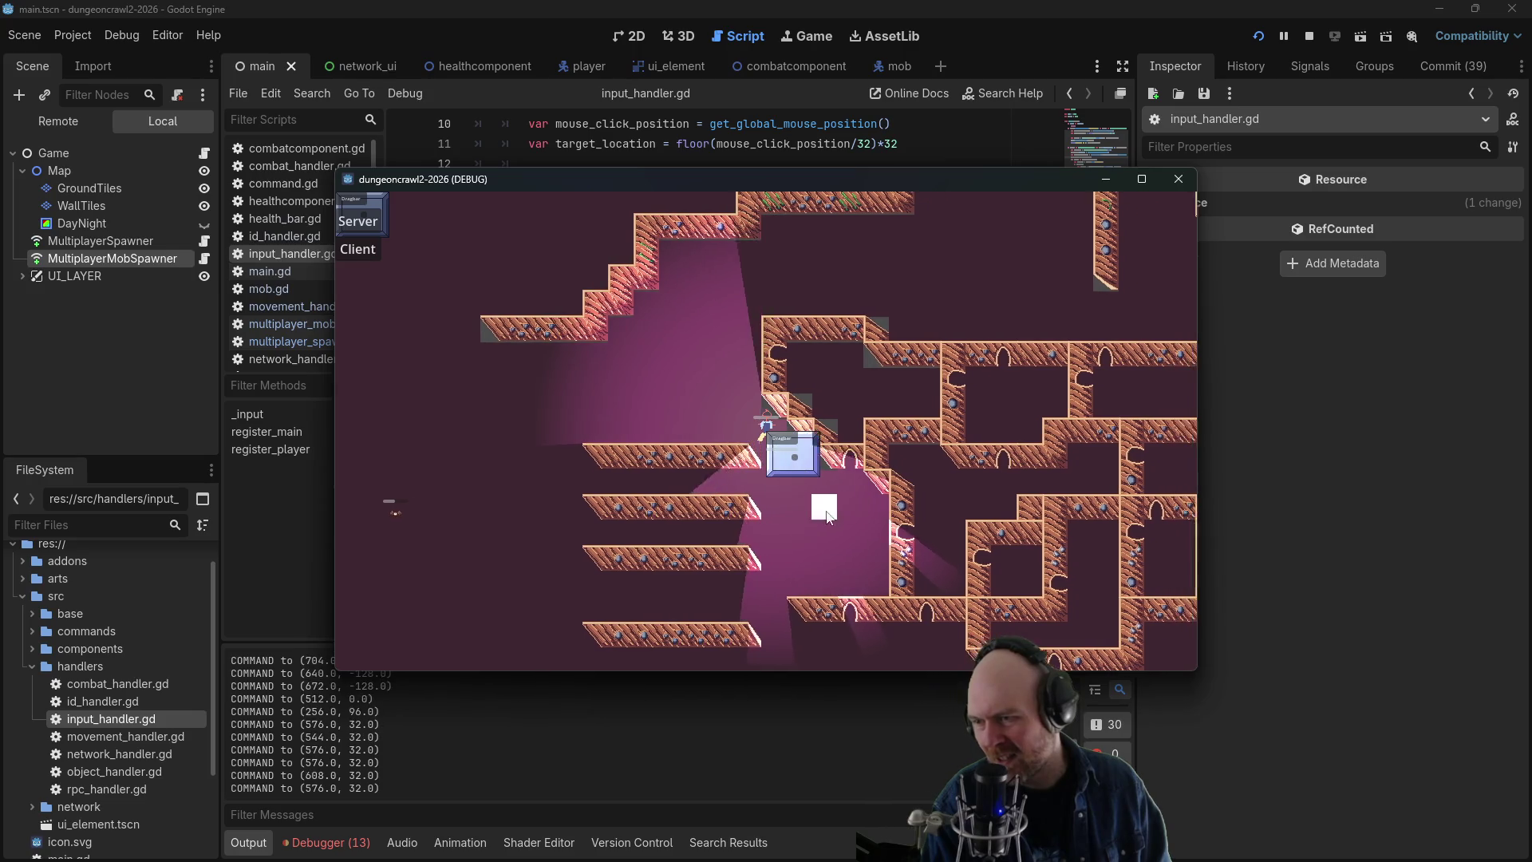
click(806, 515)
click(520, 404)
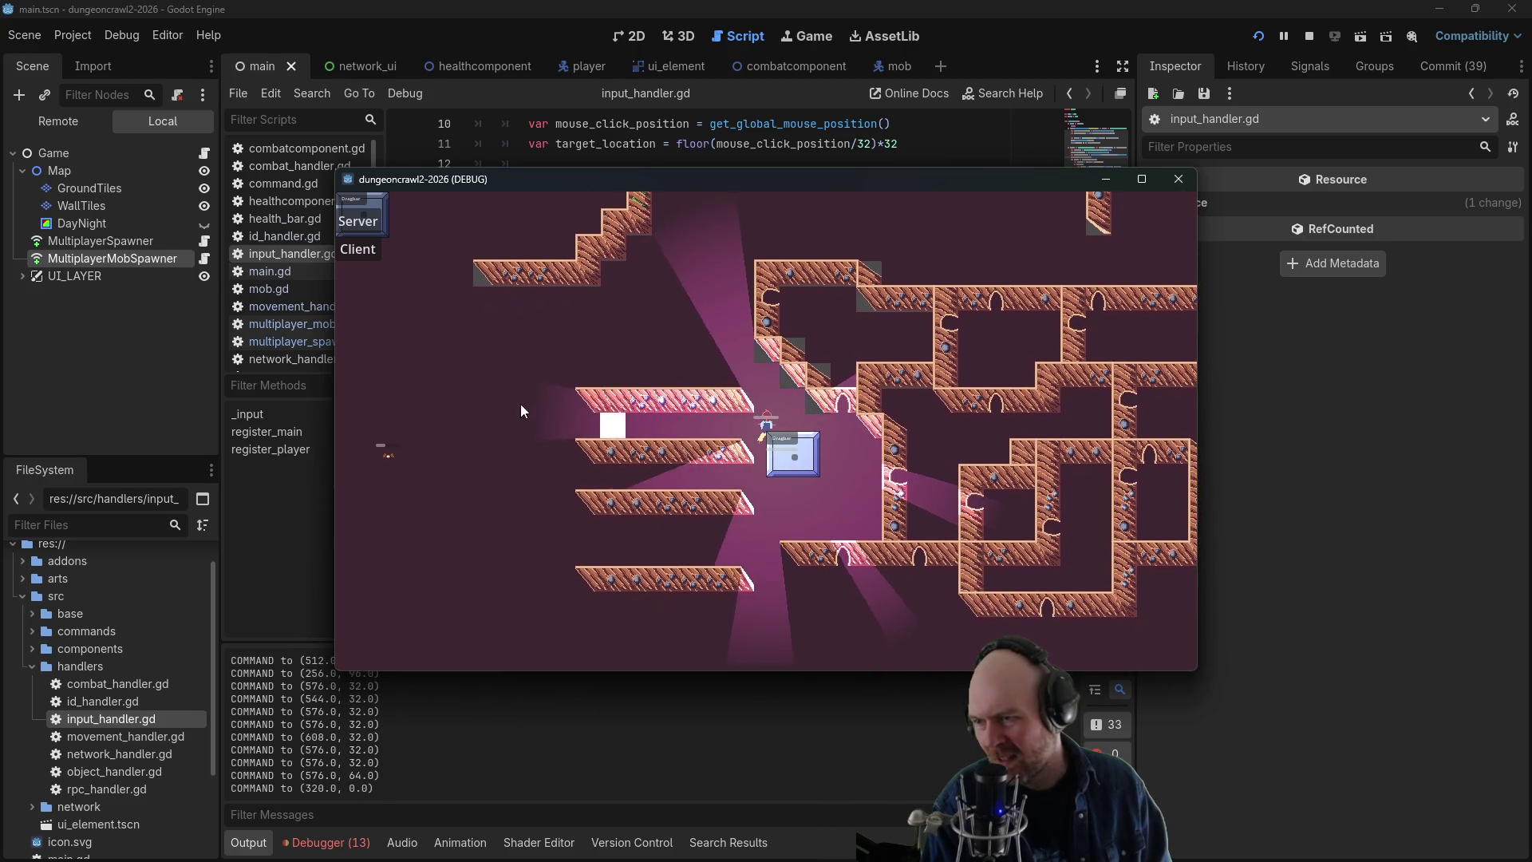
click(511, 399)
click(485, 426)
click(485, 449)
click(484, 431)
click(482, 437)
click(485, 455)
click(486, 482)
click(485, 455)
click(486, 481)
click(485, 507)
click(486, 481)
click(486, 455)
click(485, 481)
click(485, 508)
click(485, 507)
click(471, 429)
click(471, 429)
click(472, 430)
click(472, 401)
click(491, 383)
click(491, 383)
click(491, 383)
click(491, 383)
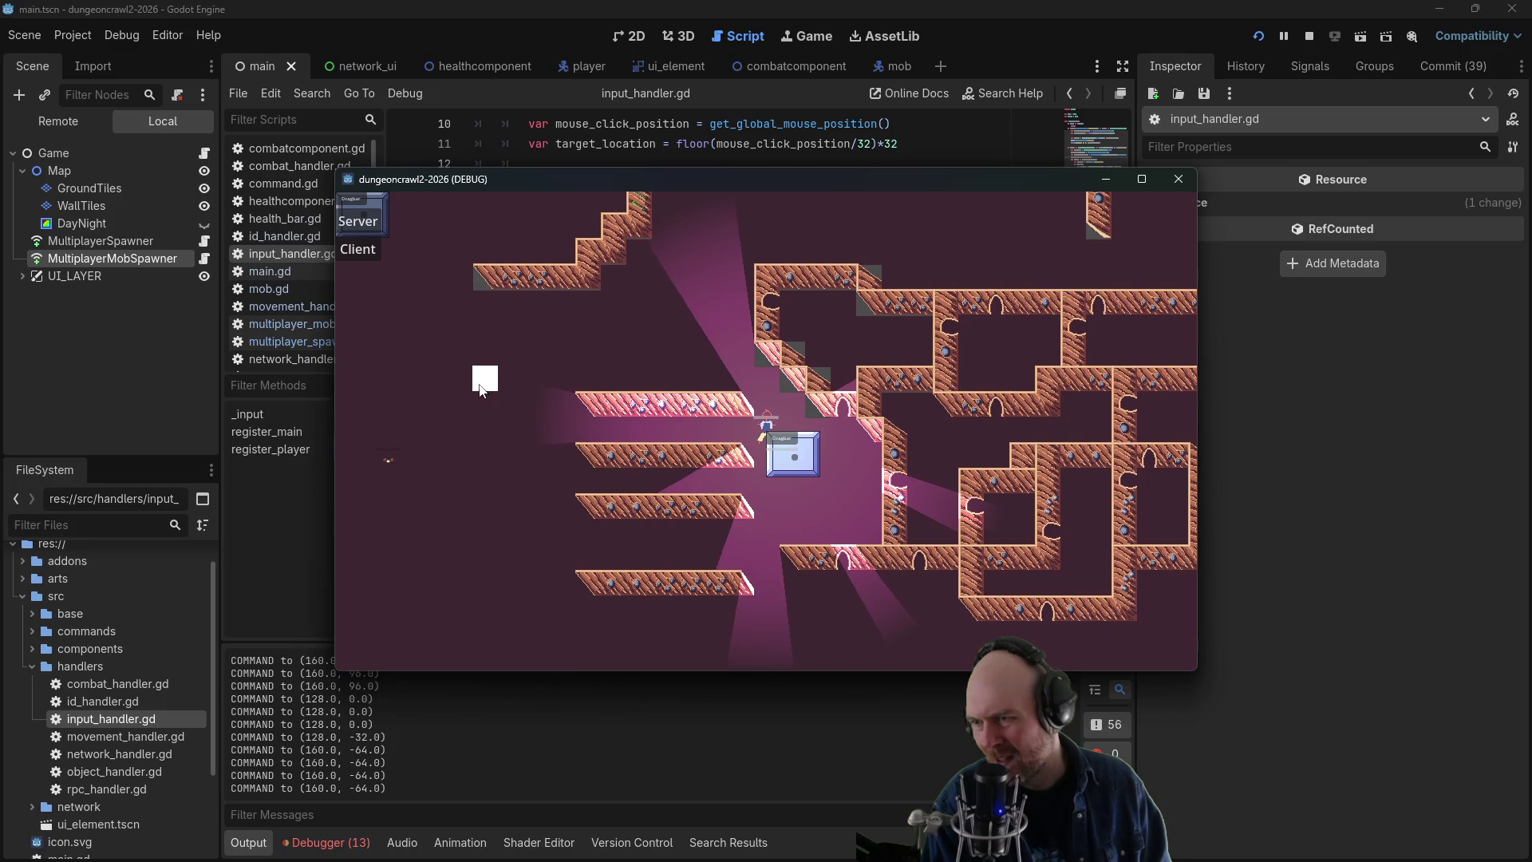
click(491, 383)
click(475, 409)
click(482, 436)
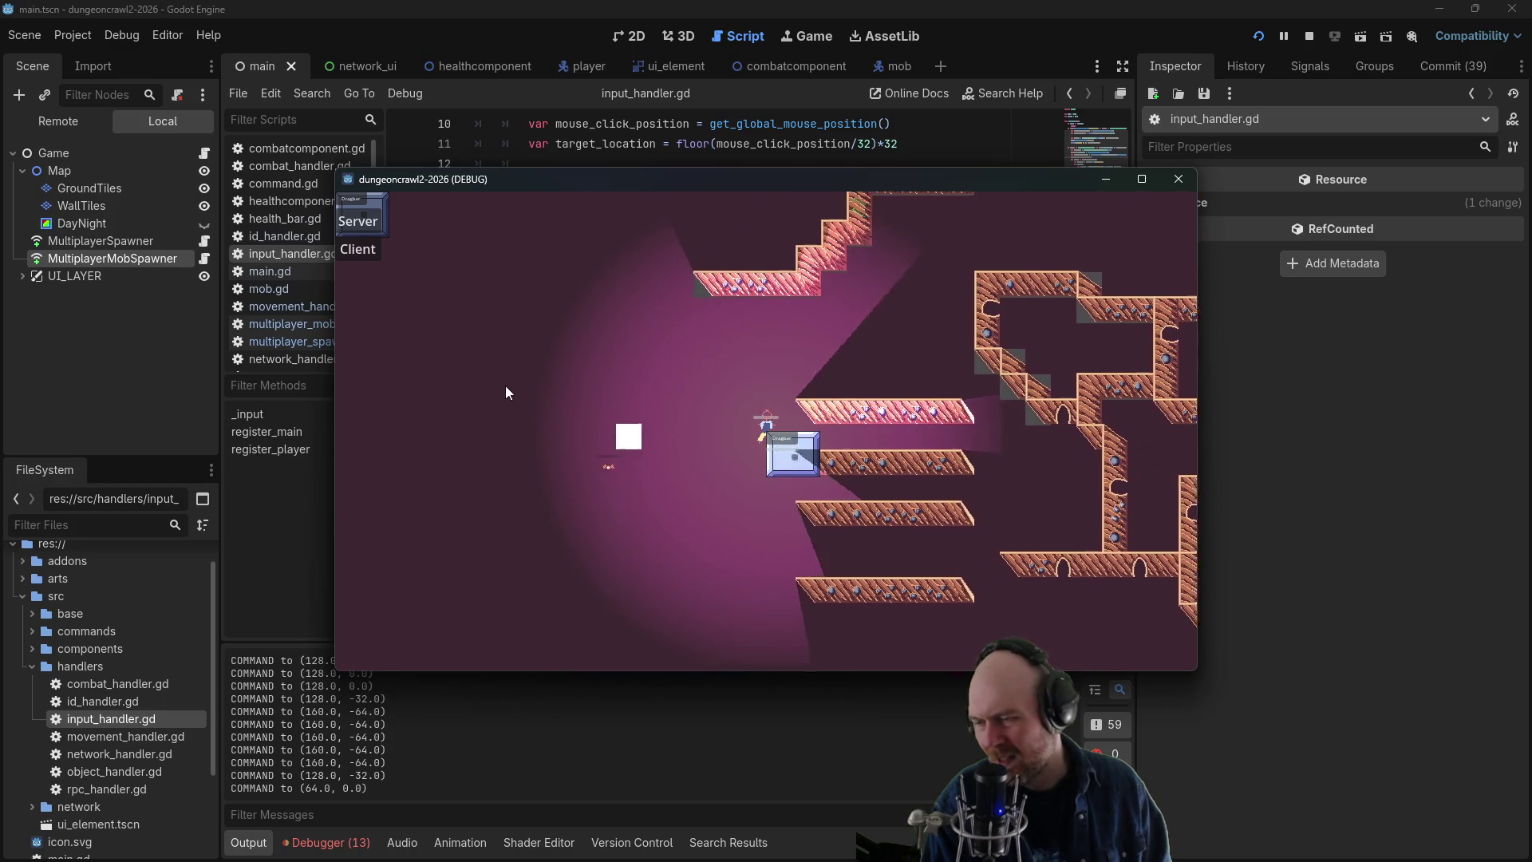
click(1065, 289)
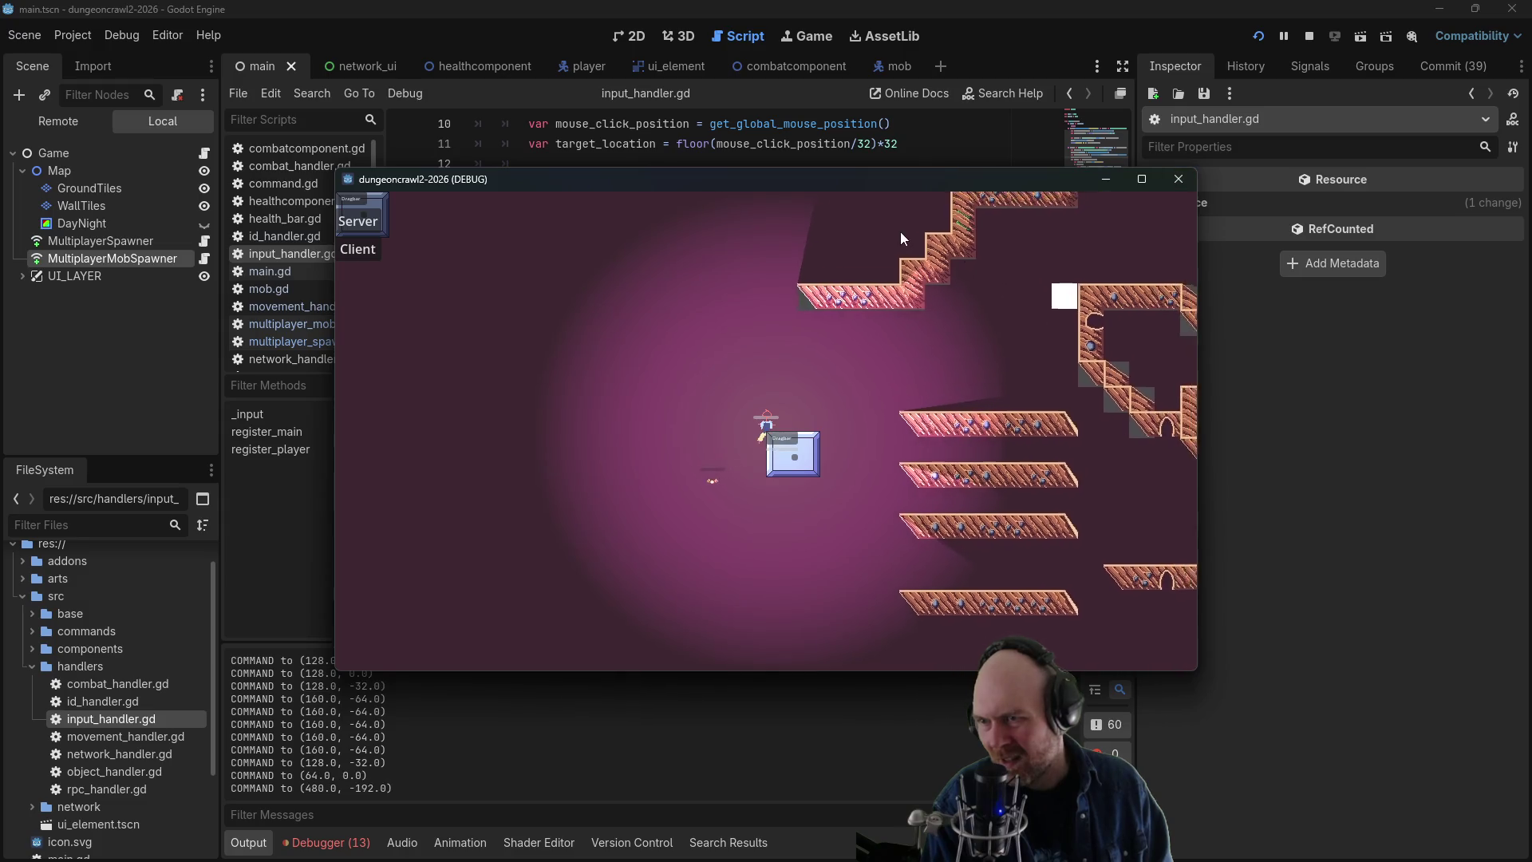
click(891, 236)
click(758, 304)
click(758, 304)
click(707, 330)
click(862, 263)
click(938, 292)
click(1004, 318)
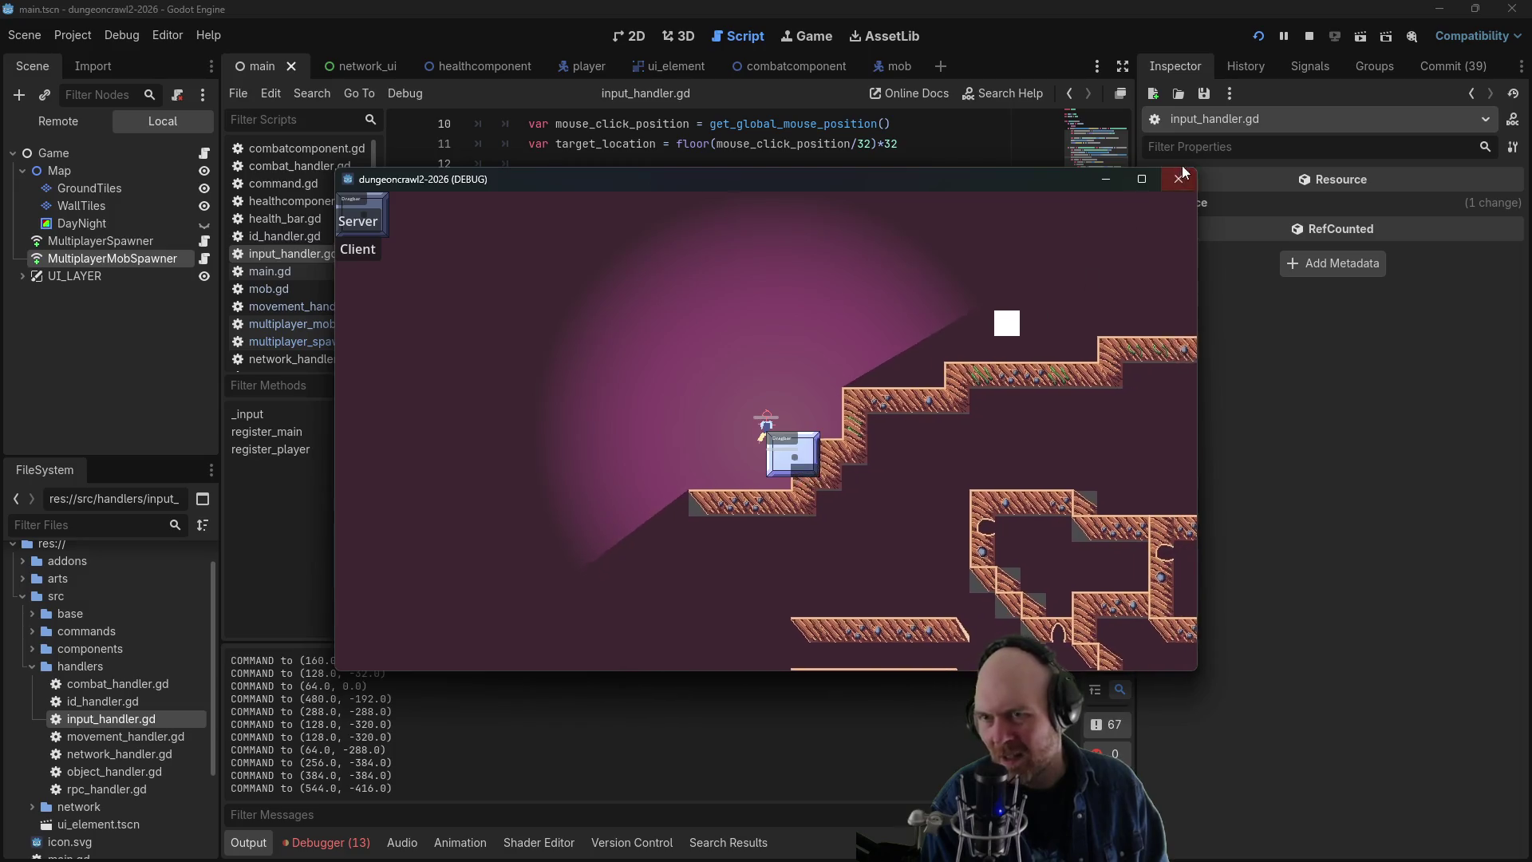
click(1179, 179)
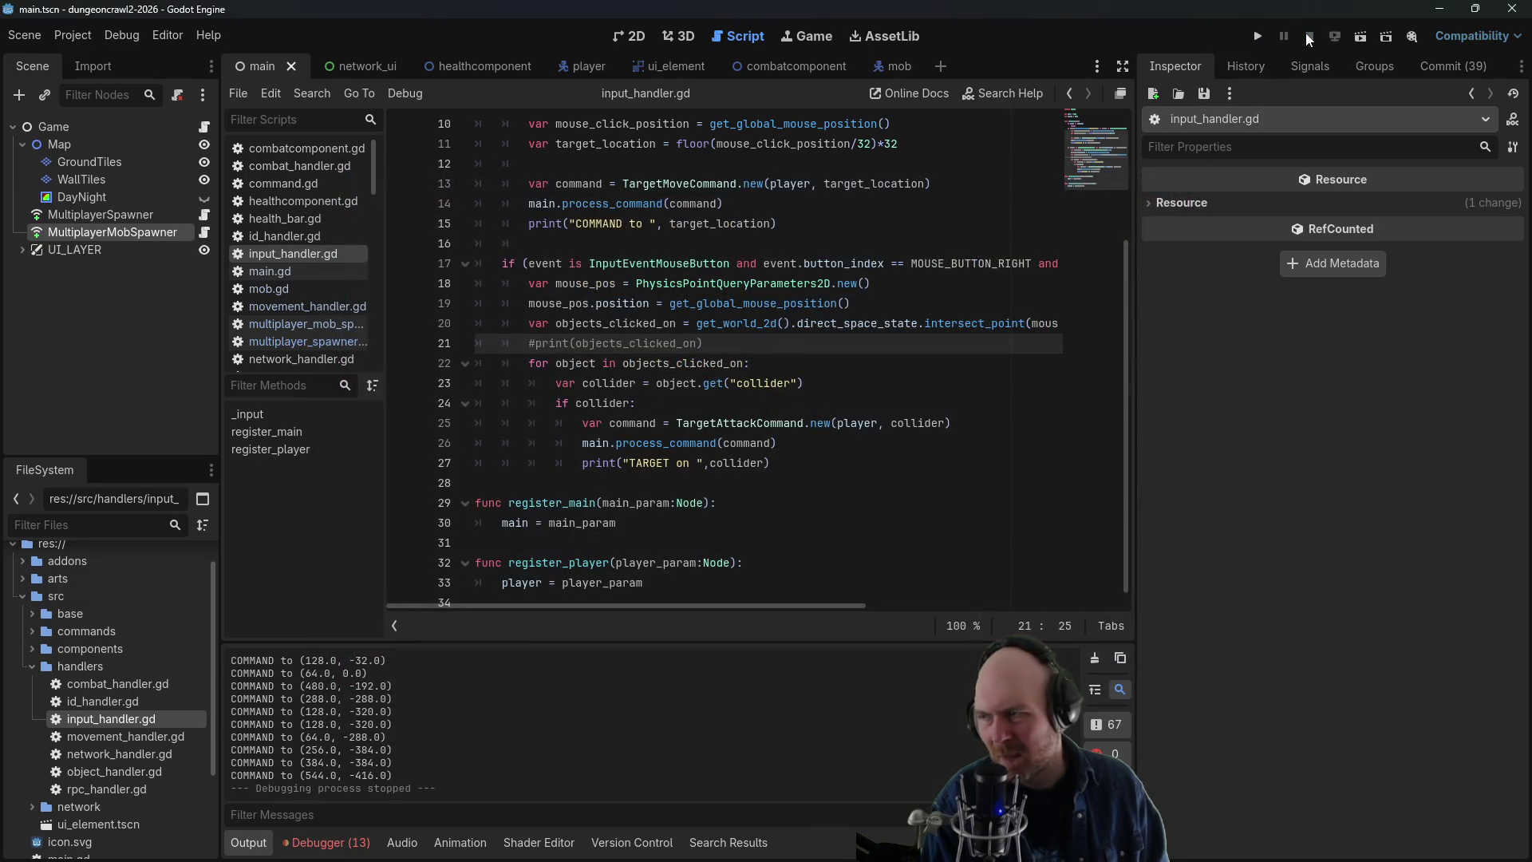
- Stop the game, save, and collapse the handlers, base and src folders in the FileSystem dock
click(706, 265)
key(ctrl+s)
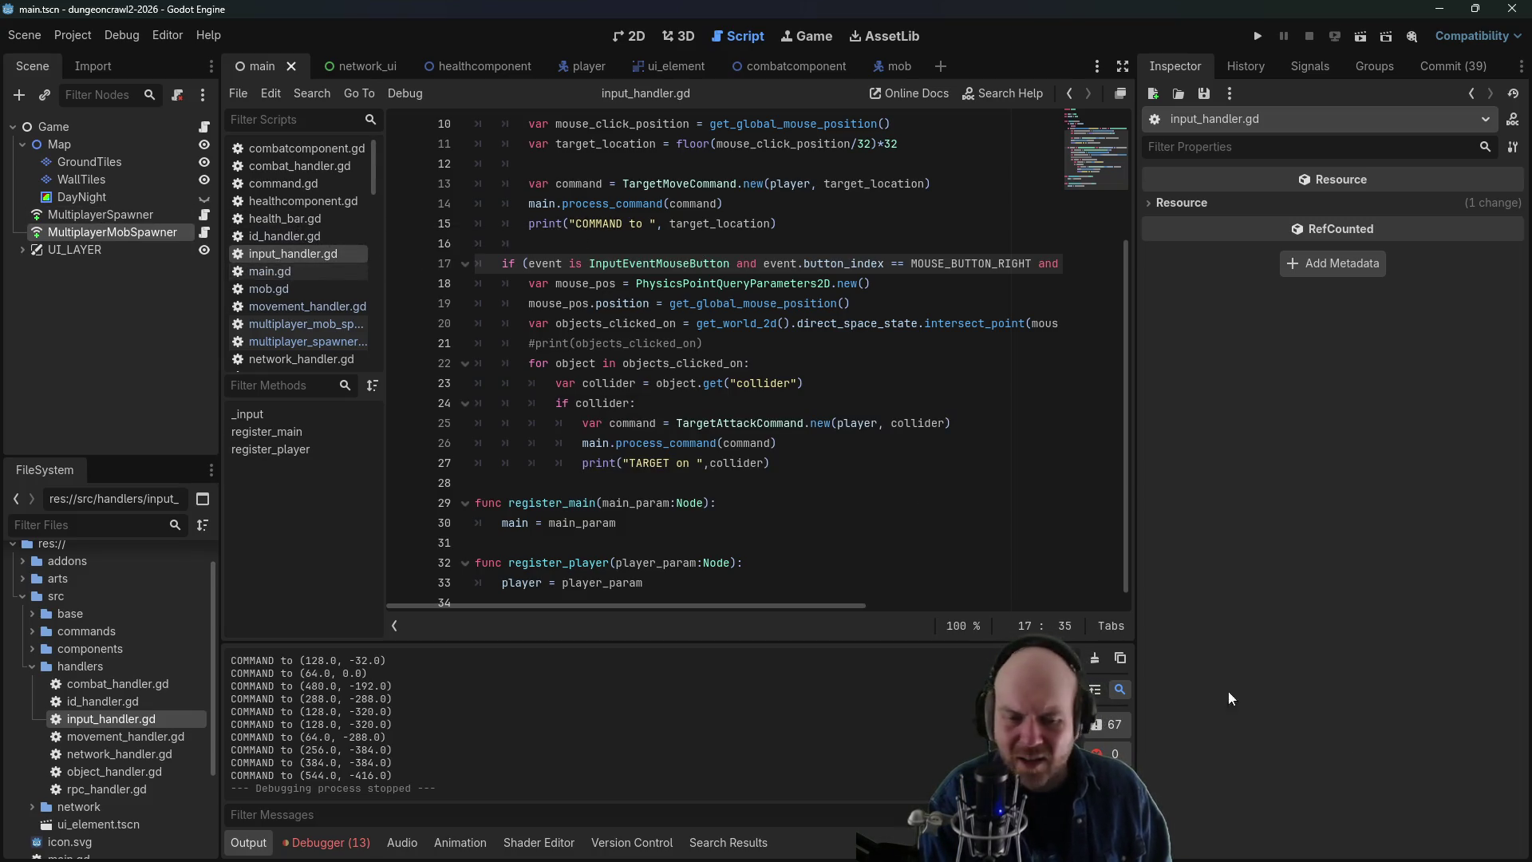
click(31, 667)
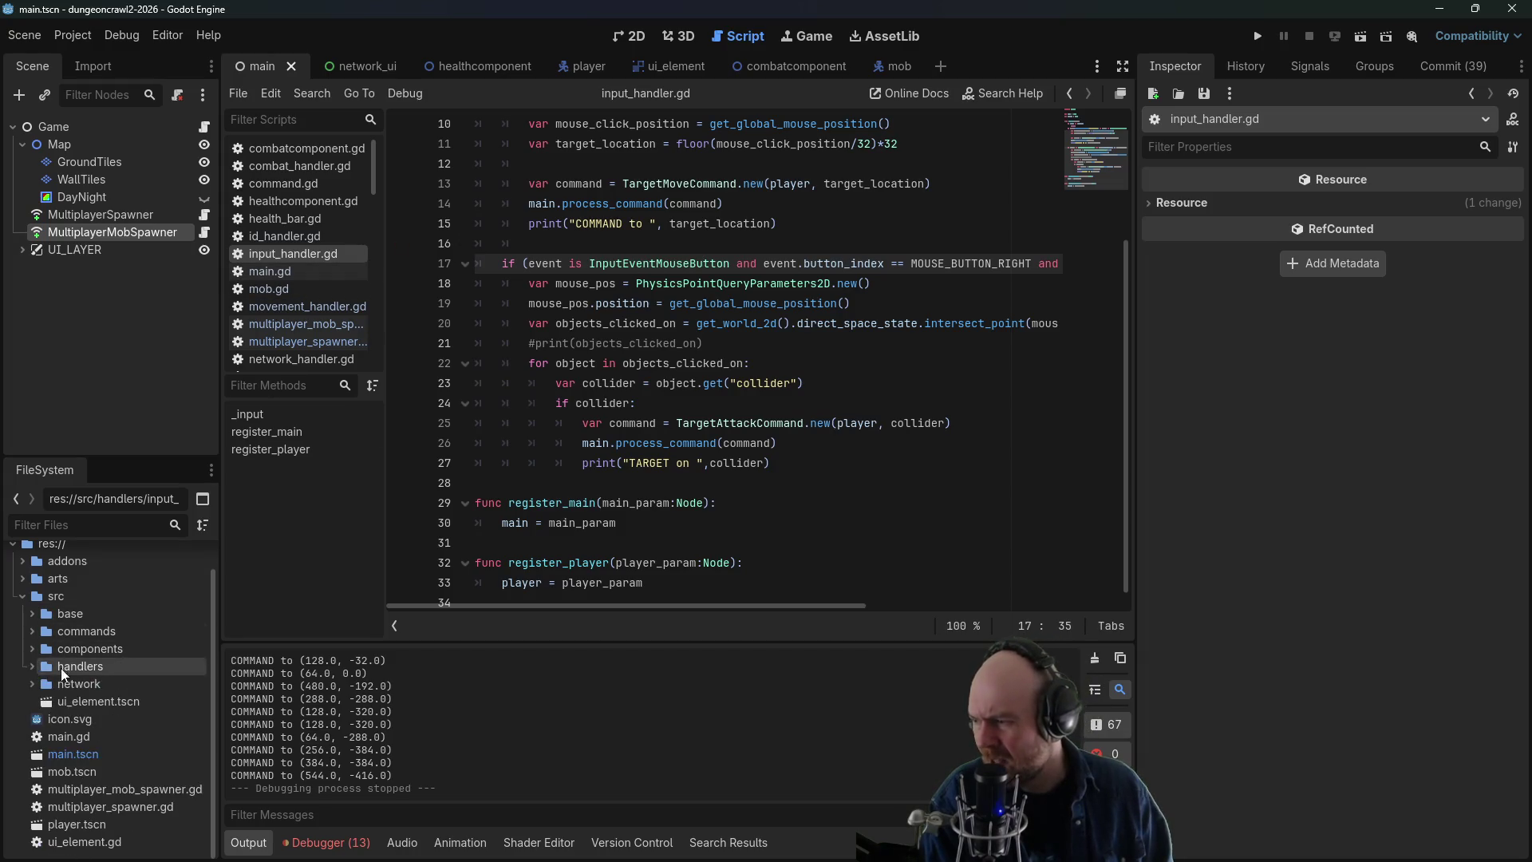
click(33, 613)
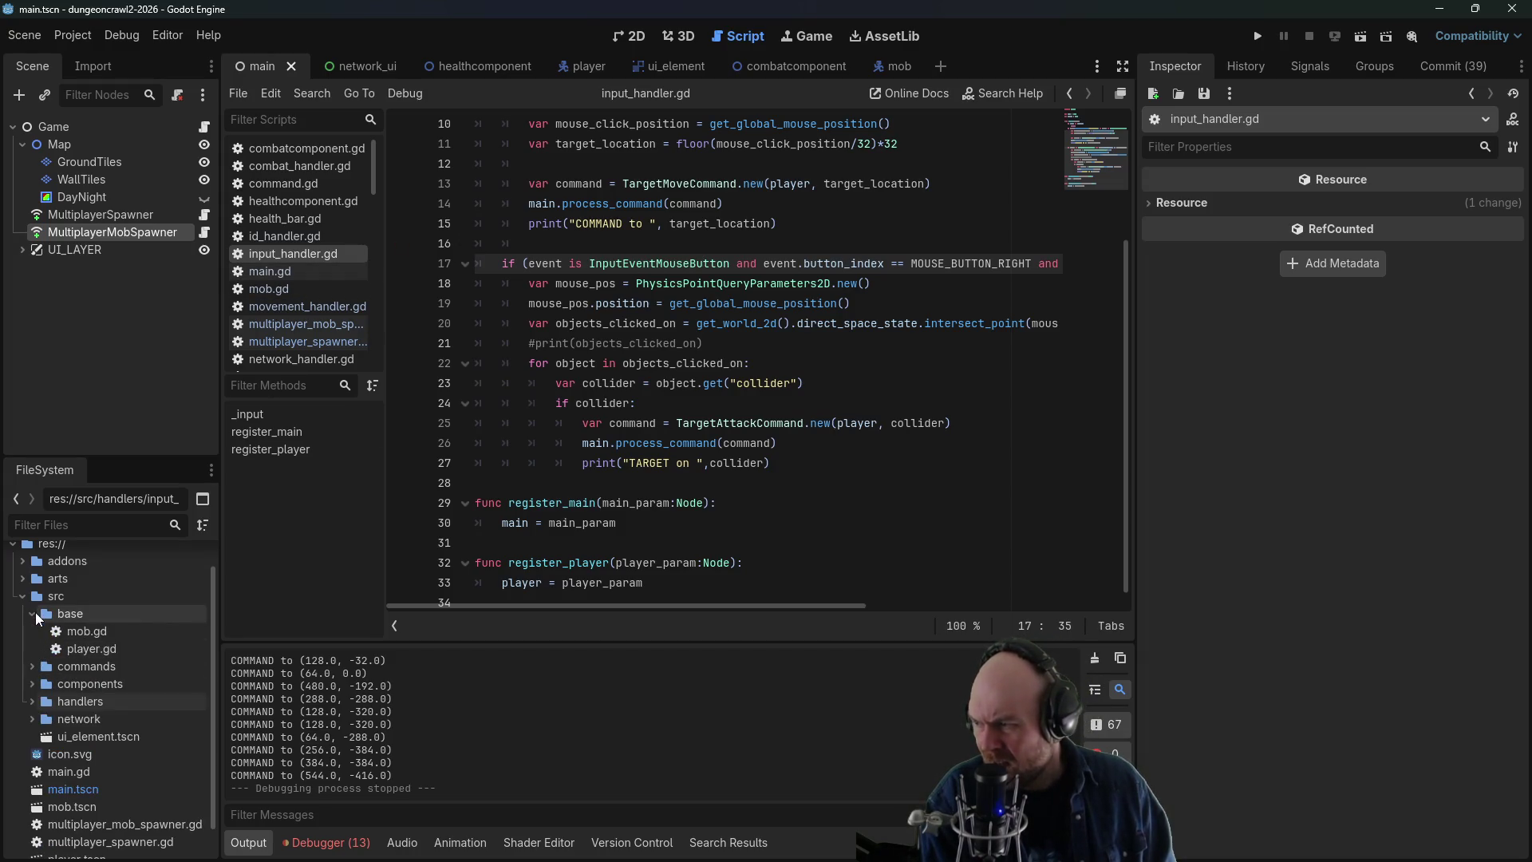
click(32, 613)
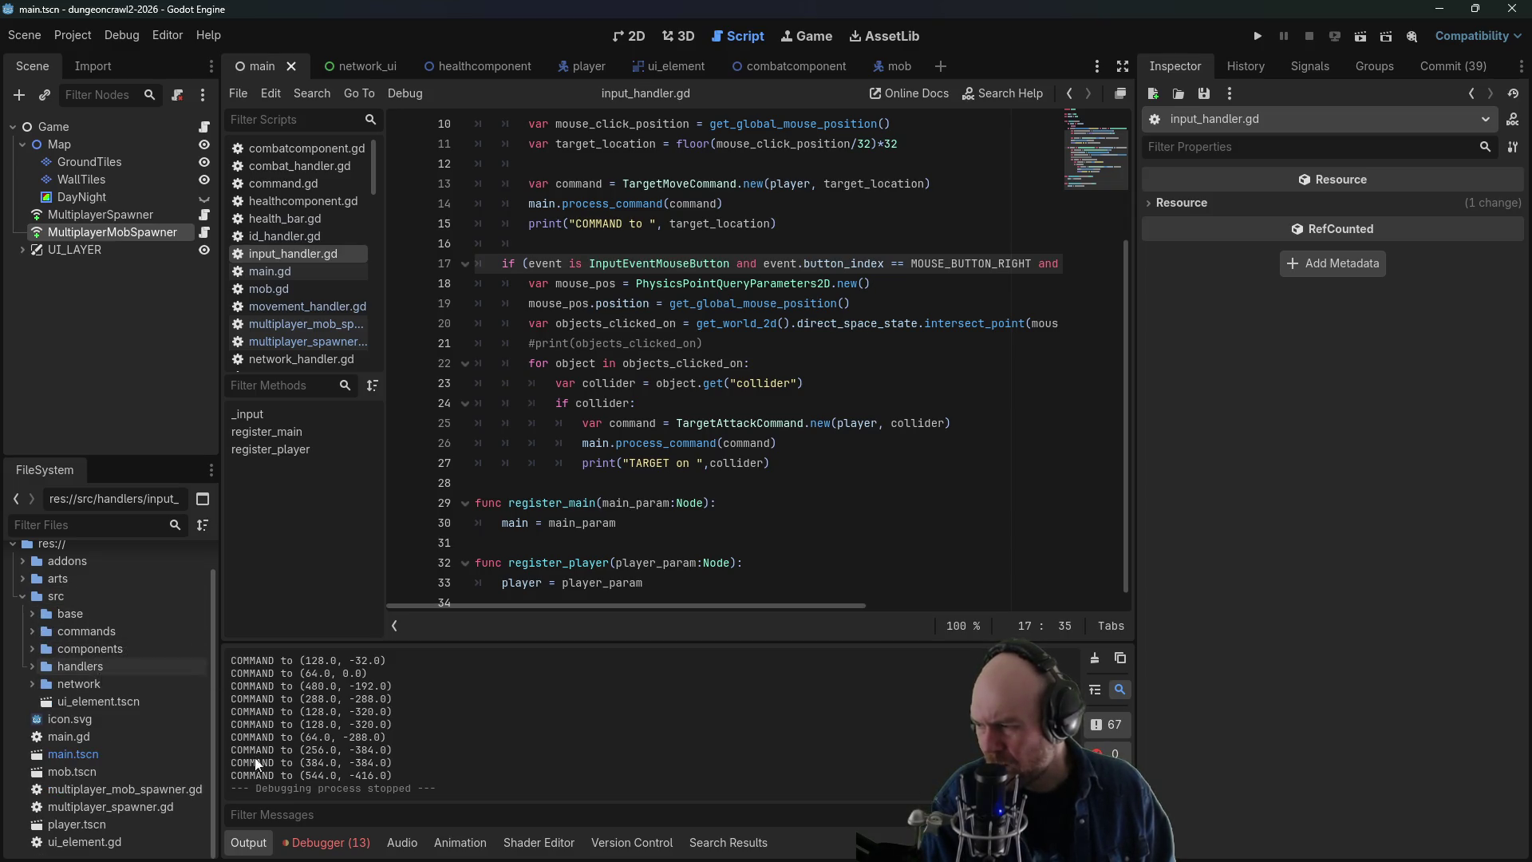
click(23, 597)
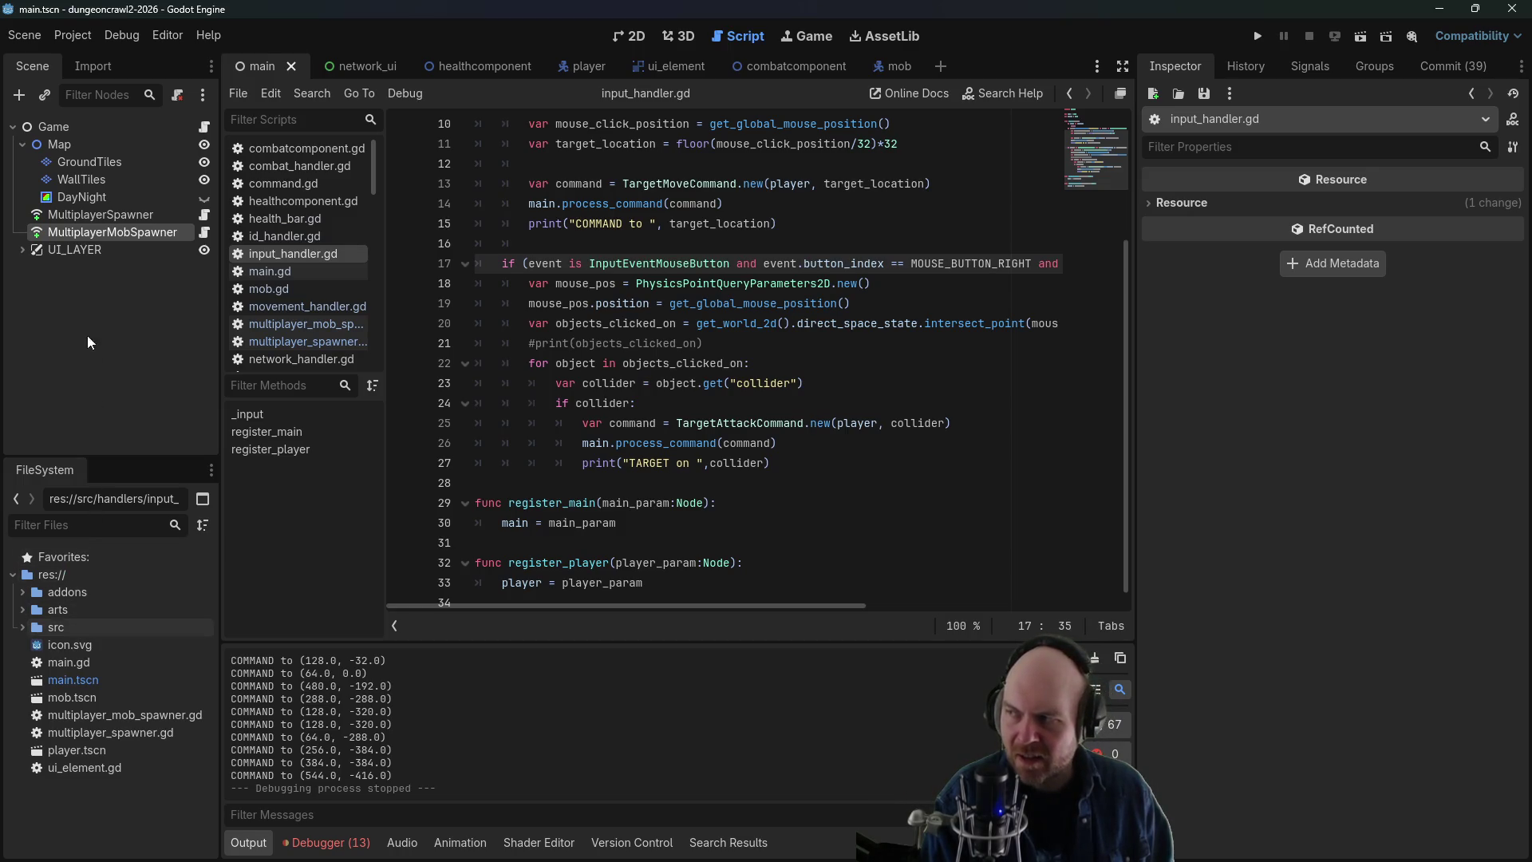
- Open player.gd from the player scene's Player node and find the commented _enter_tree line
click(573, 66)
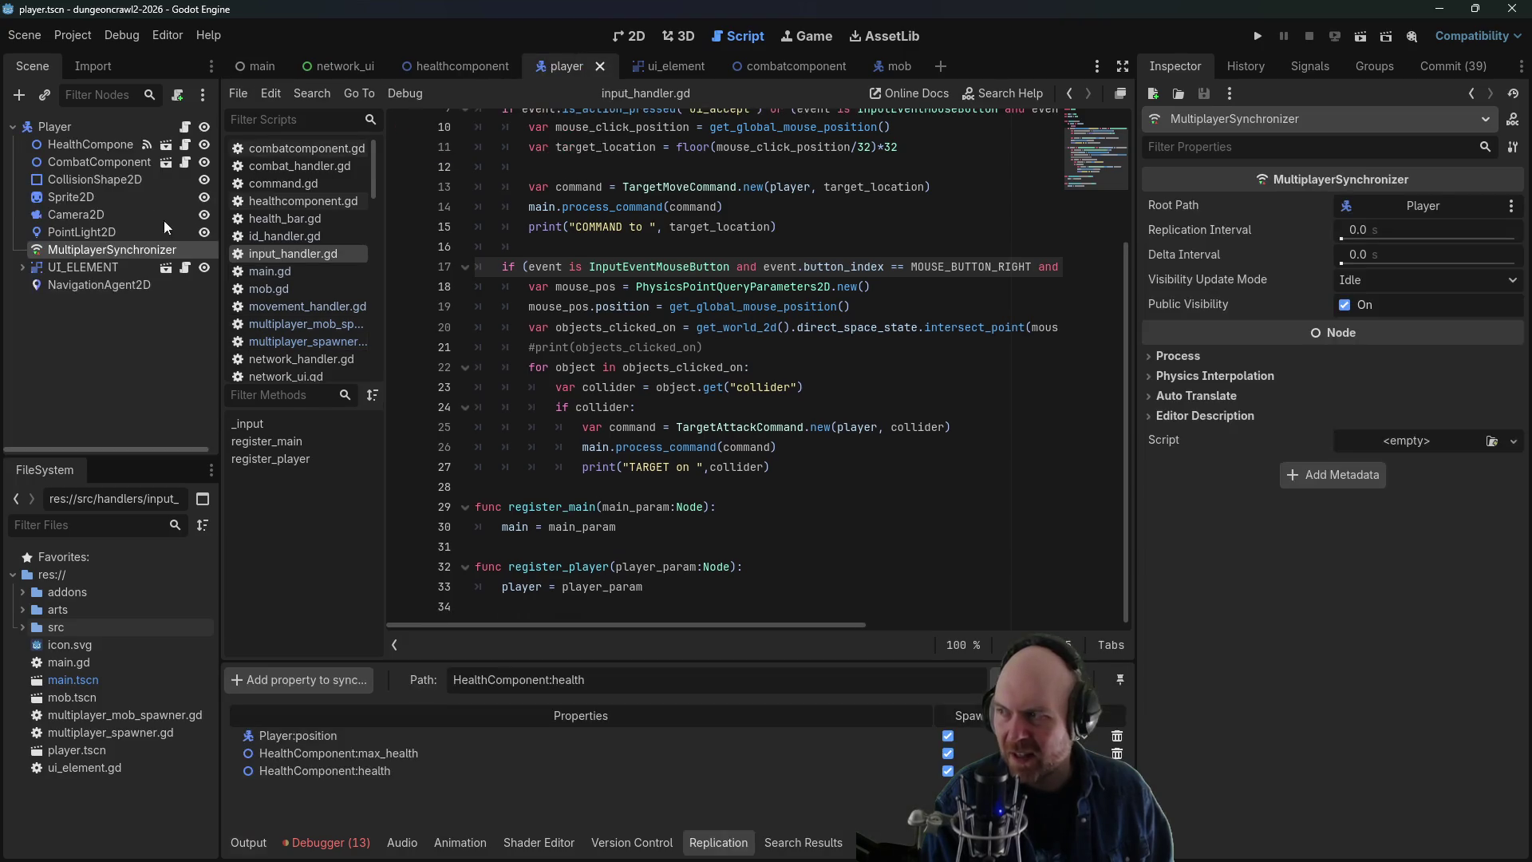
click(184, 128)
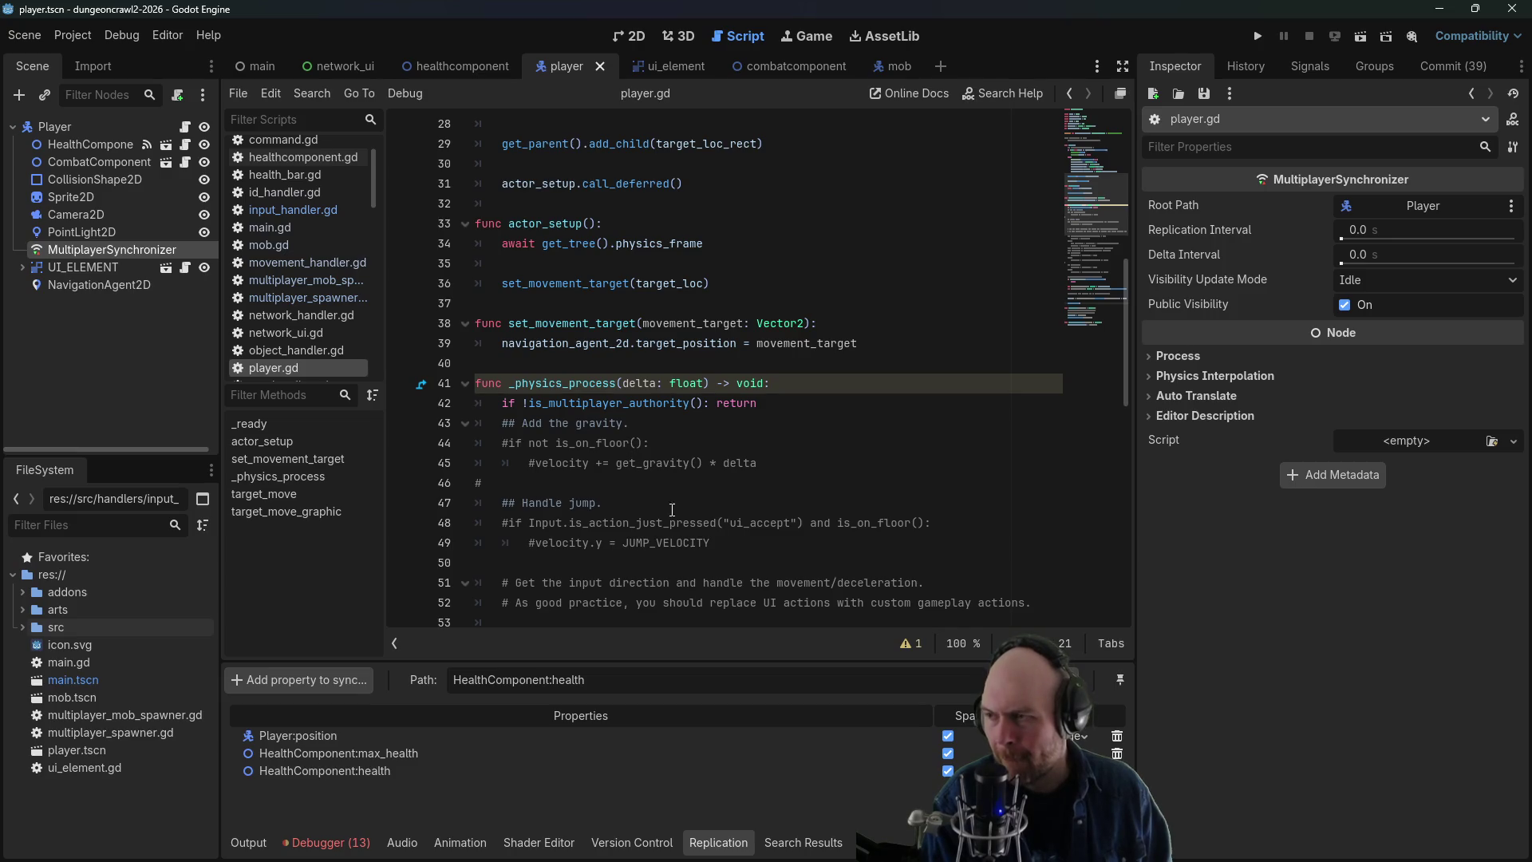
scroll(672, 509, up, 9)
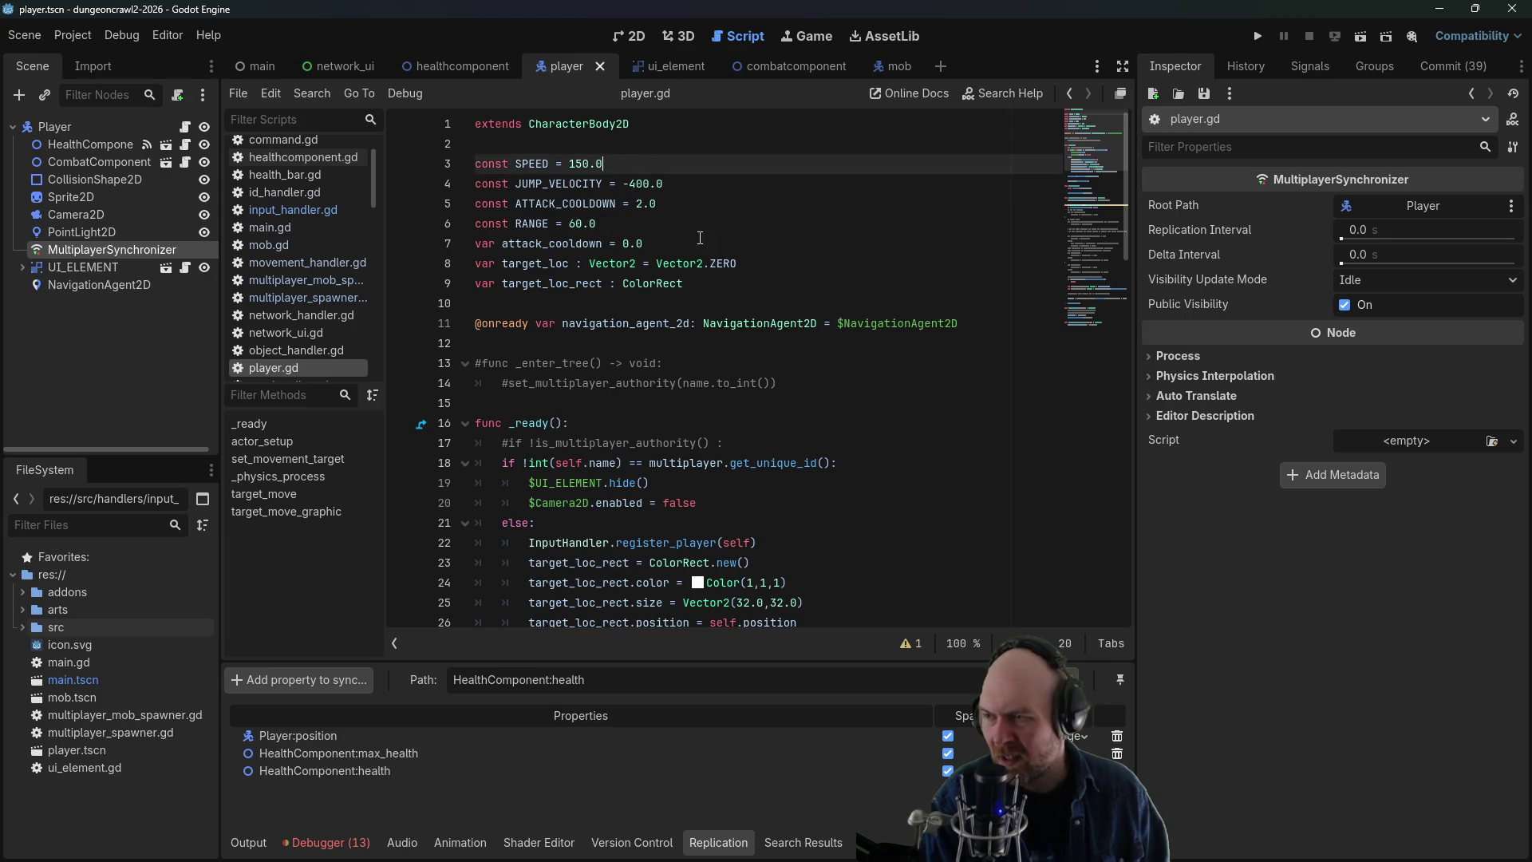
click(738, 372)
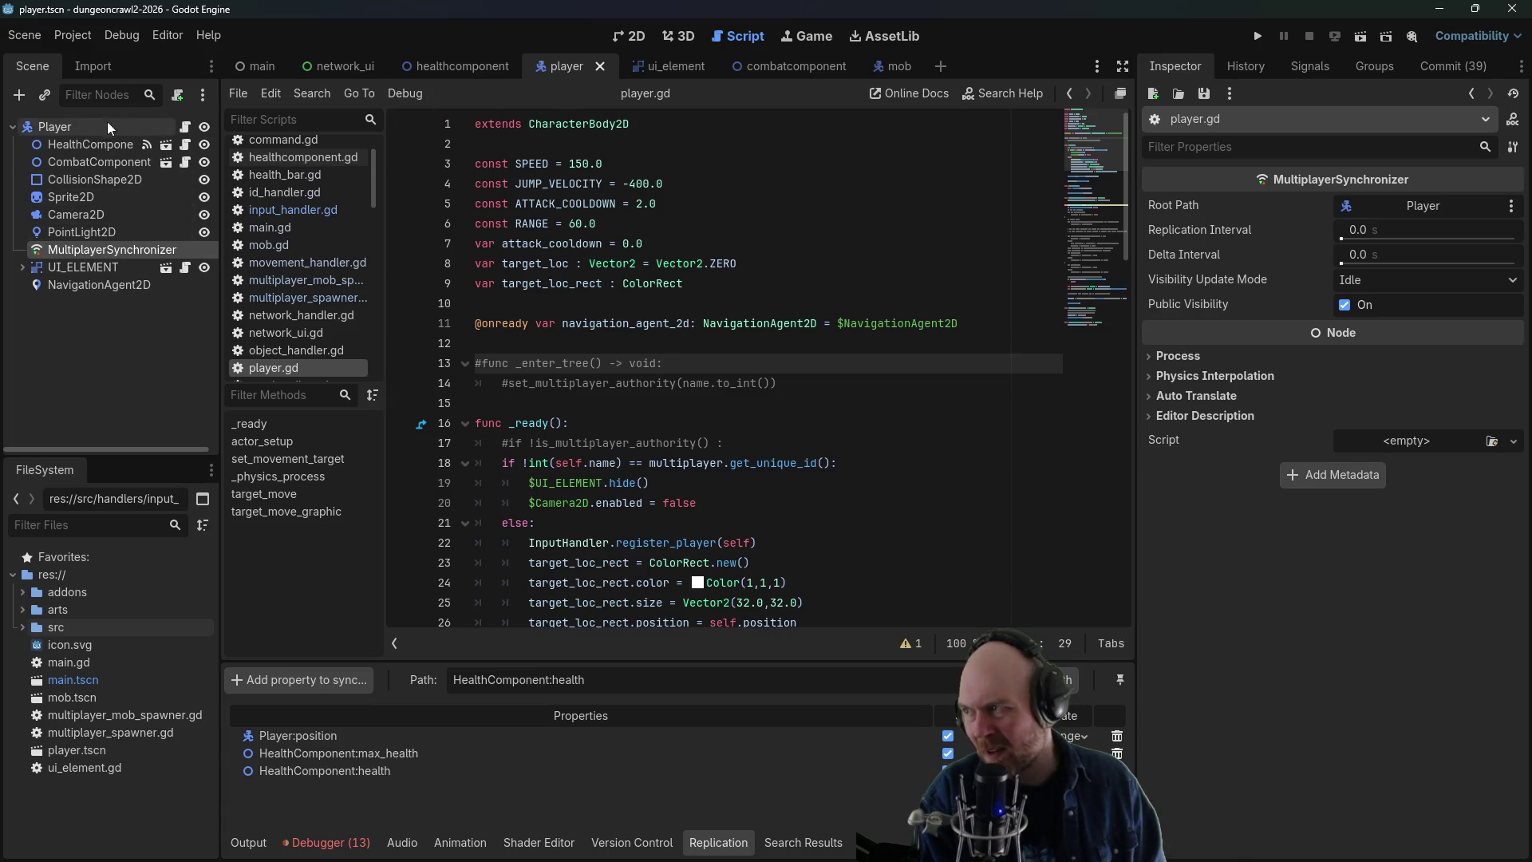
- Inspect the HealthComponent, CombatComponent and Player nodes while checking the script's CharacterBody2D header
click(85, 142)
click(94, 164)
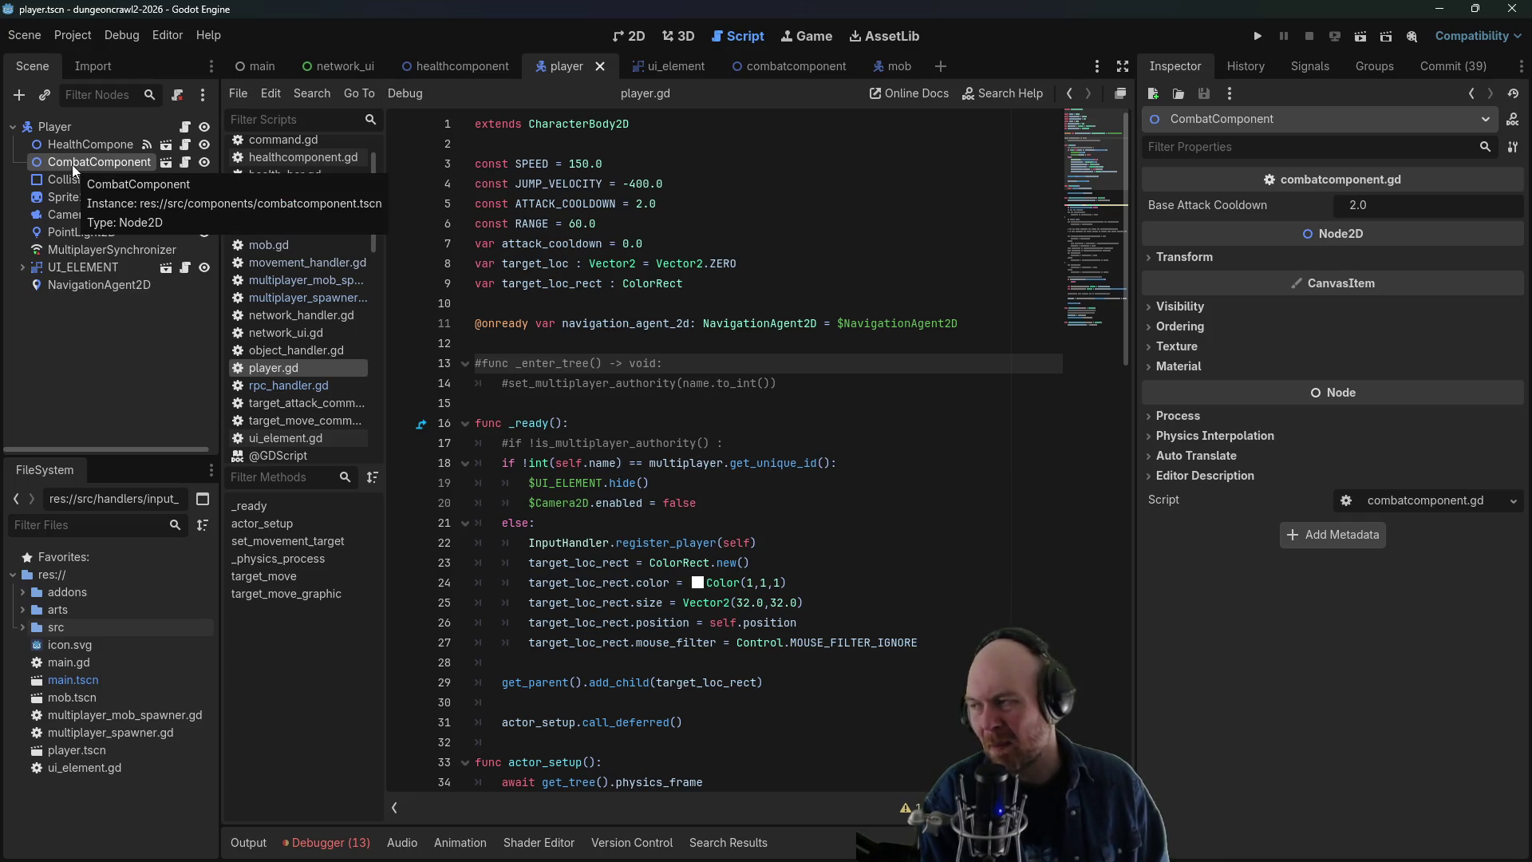
click(78, 128)
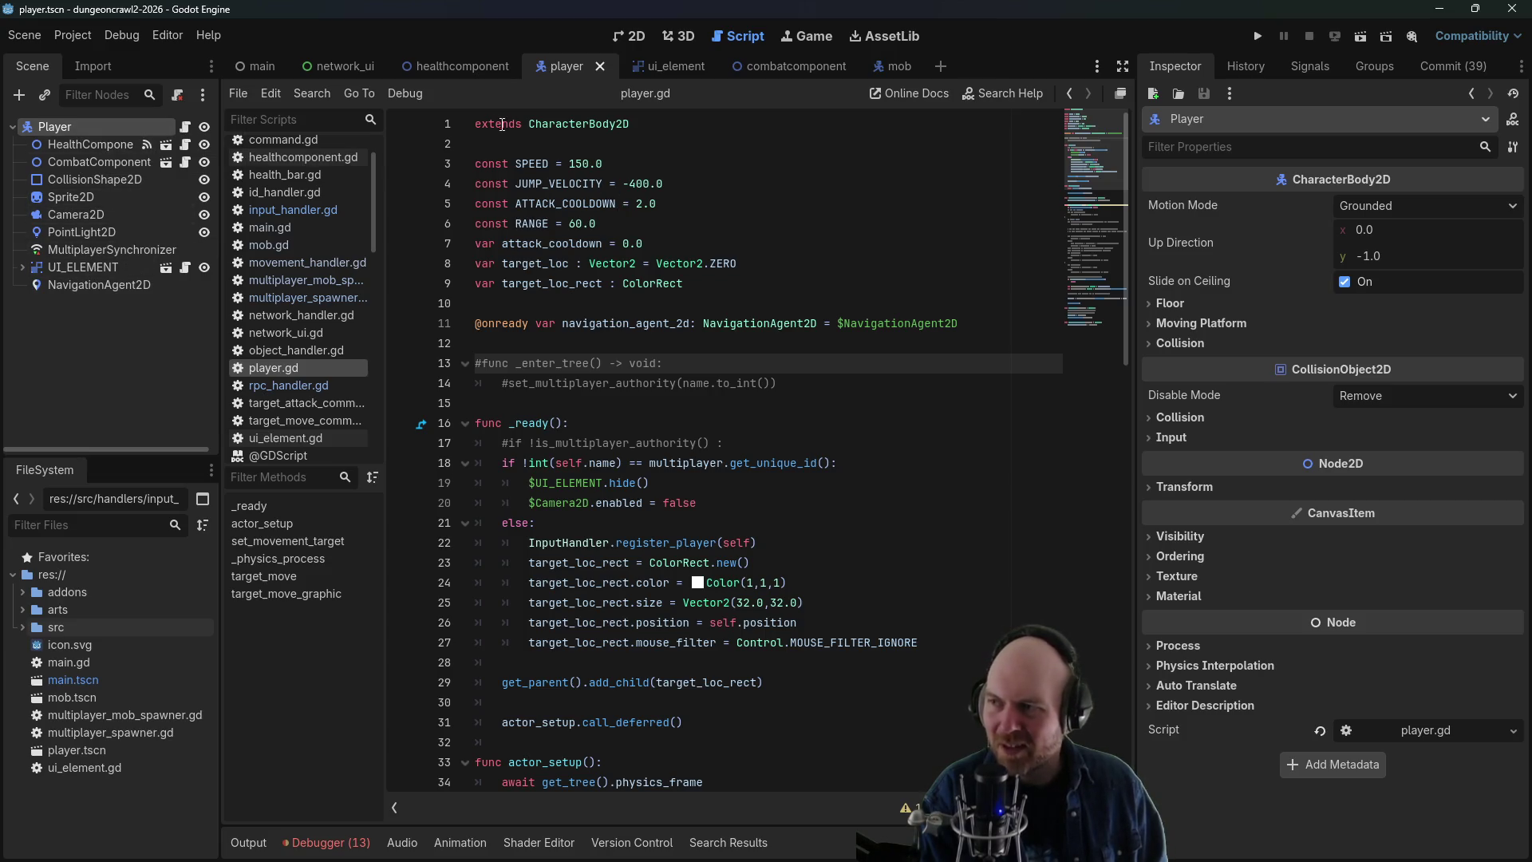
drag(531, 128, 672, 118)
click(674, 120)
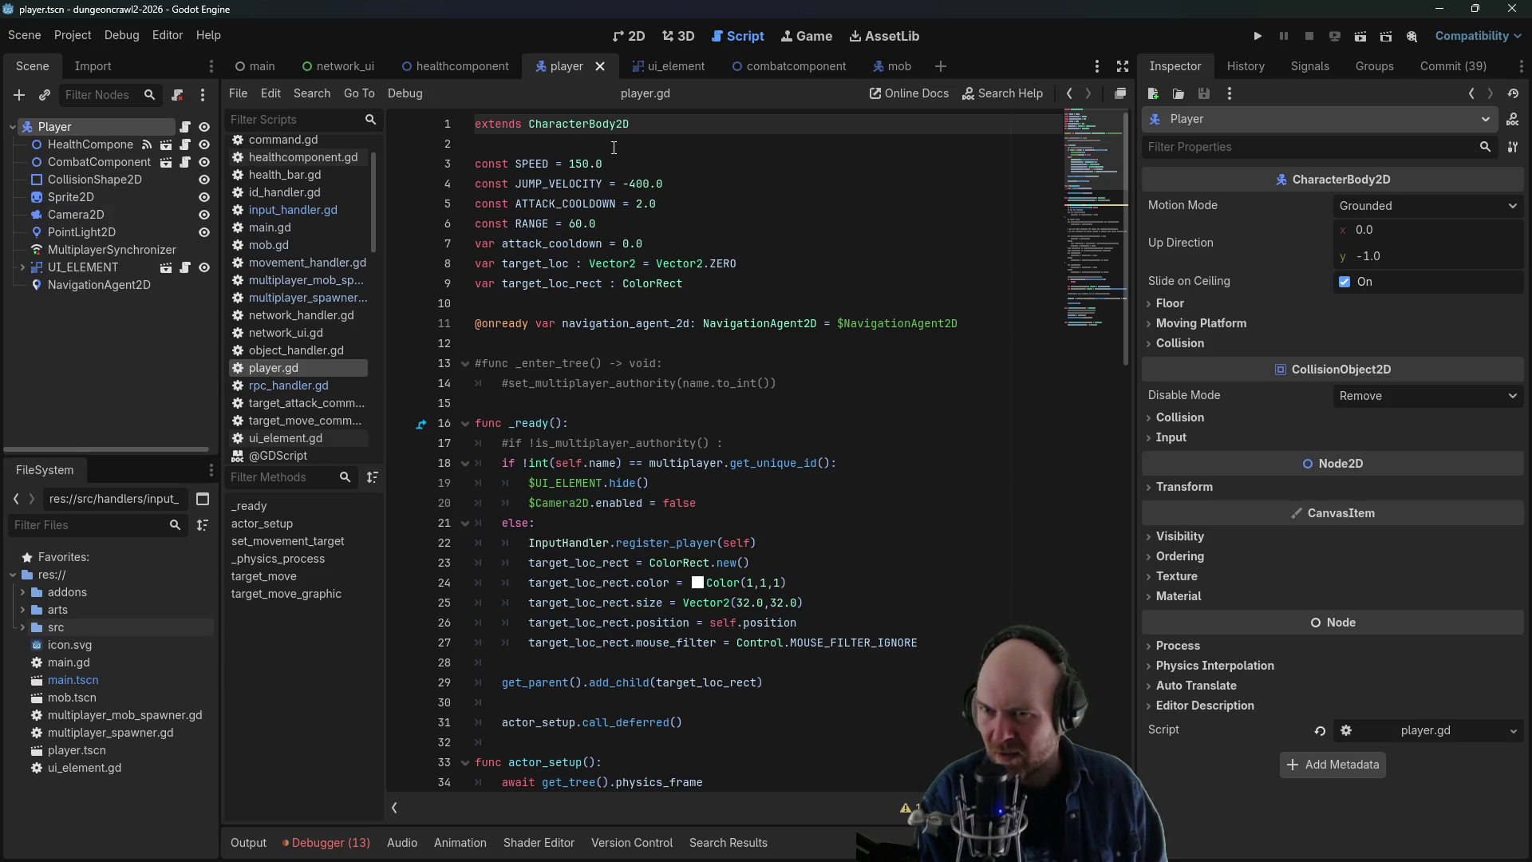
double_click(83, 127)
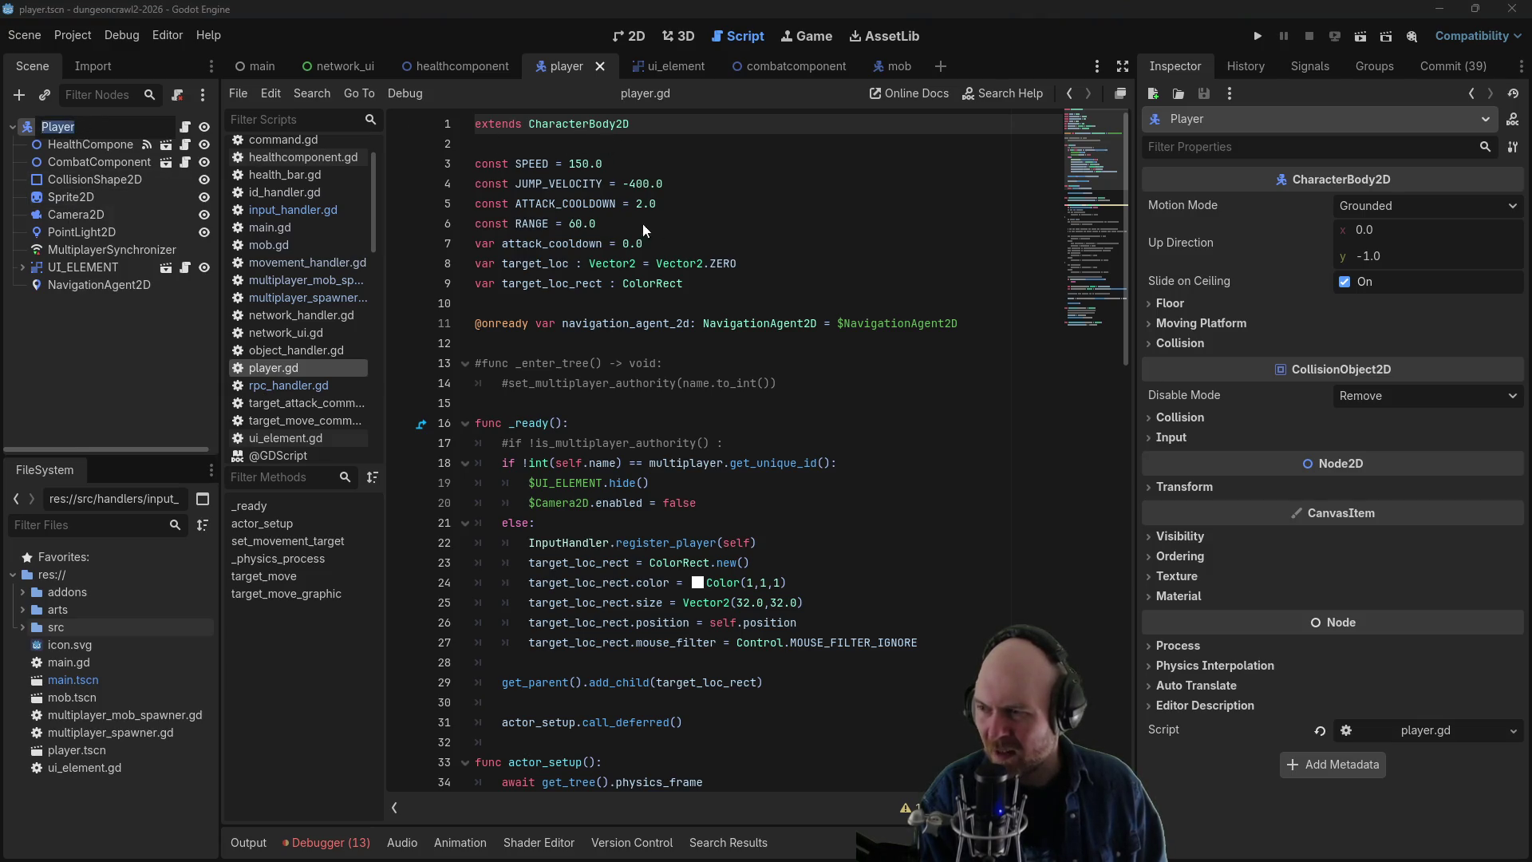
key(Escape)
click(713, 205)
- Scroll through player.gd to review _physics_process and its commented-out velocity code
scroll(721, 256, down, 4)
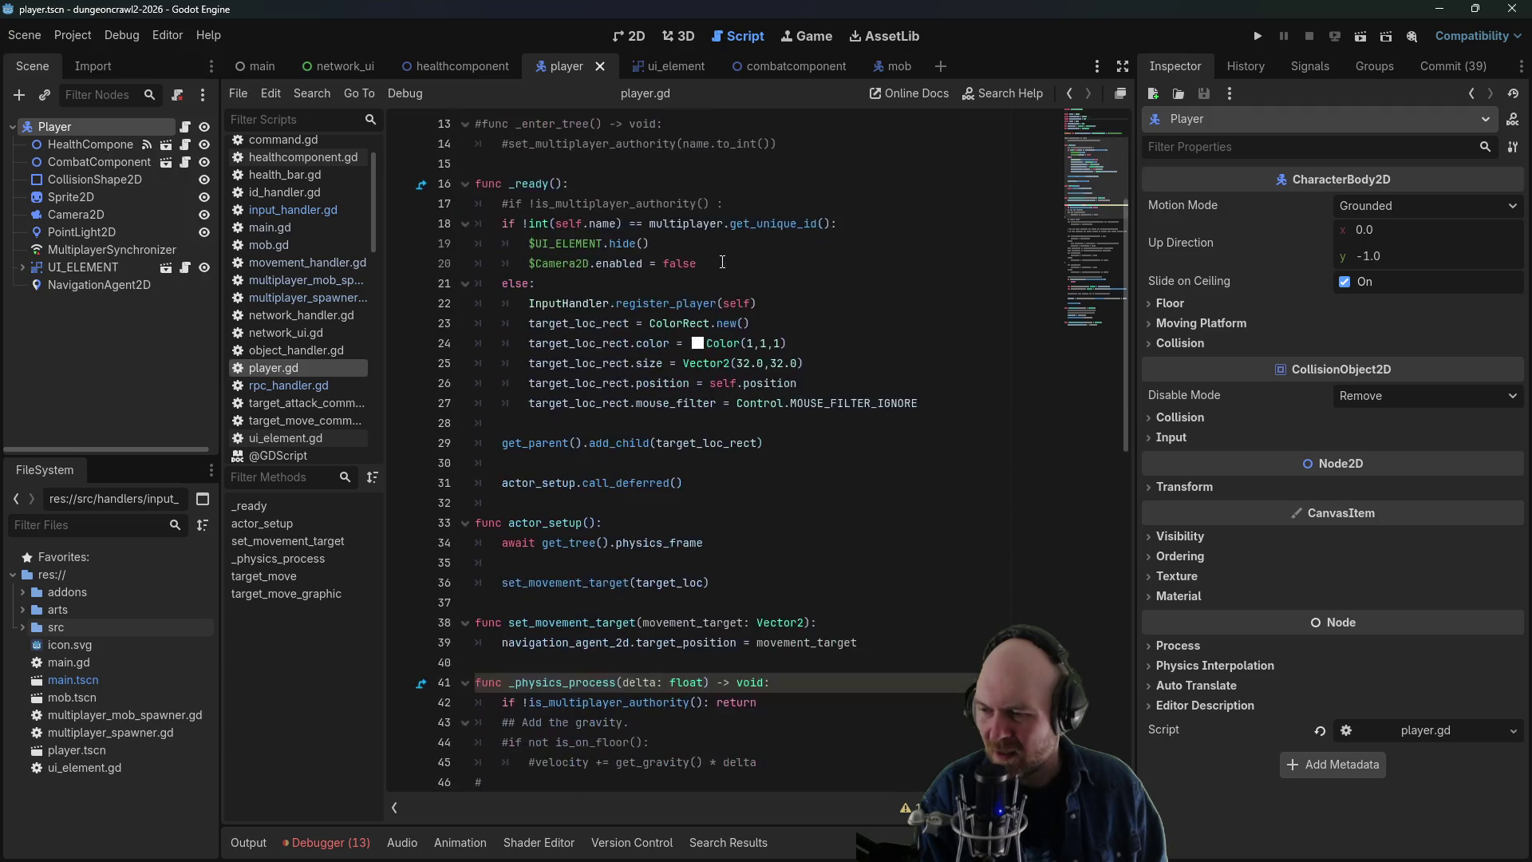
scroll(723, 262, up, 3)
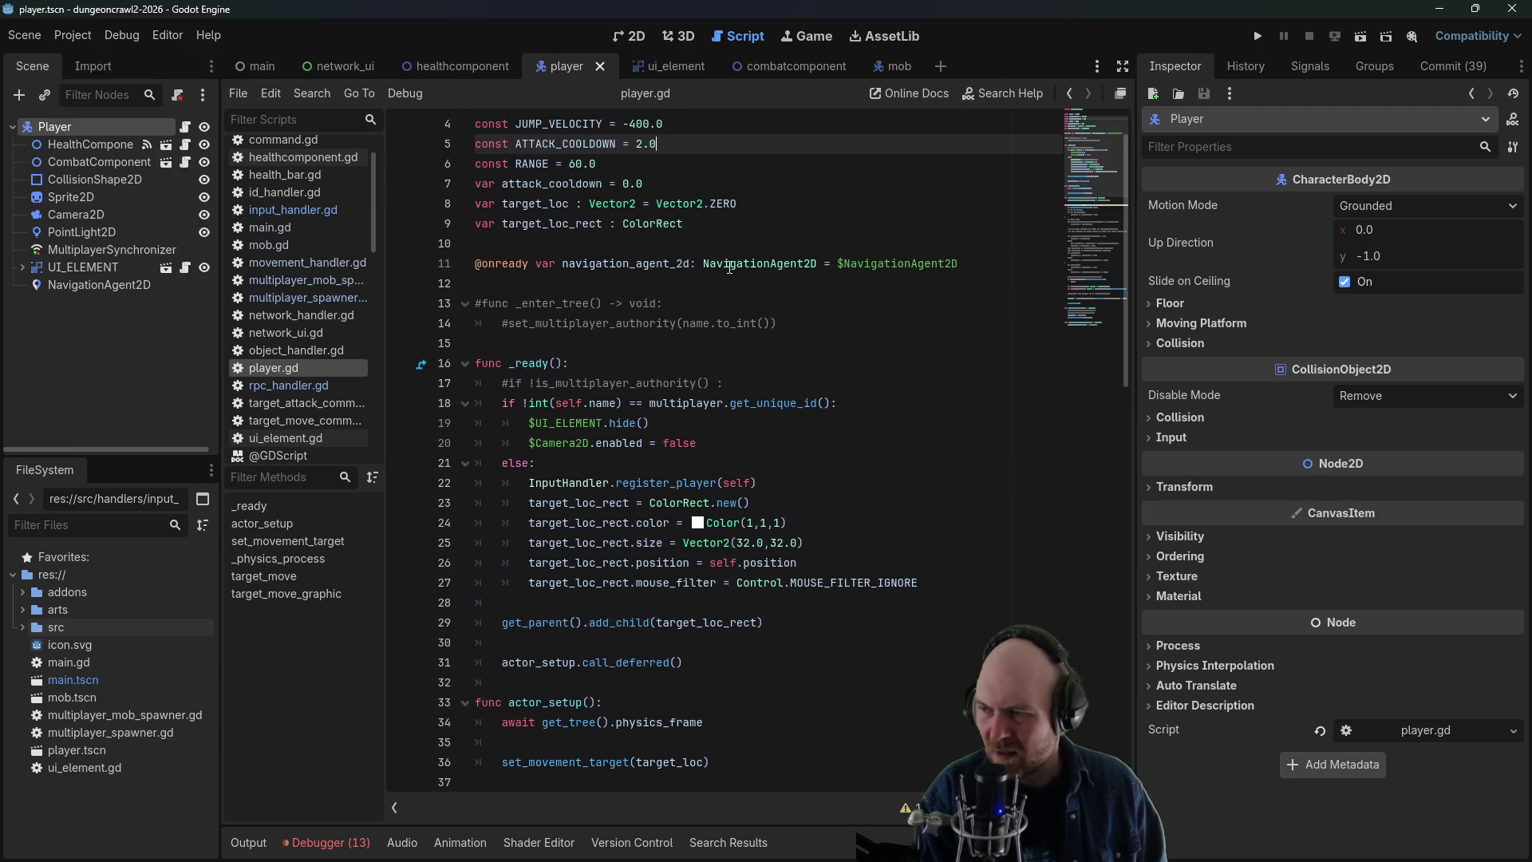
scroll(730, 267, up, 1)
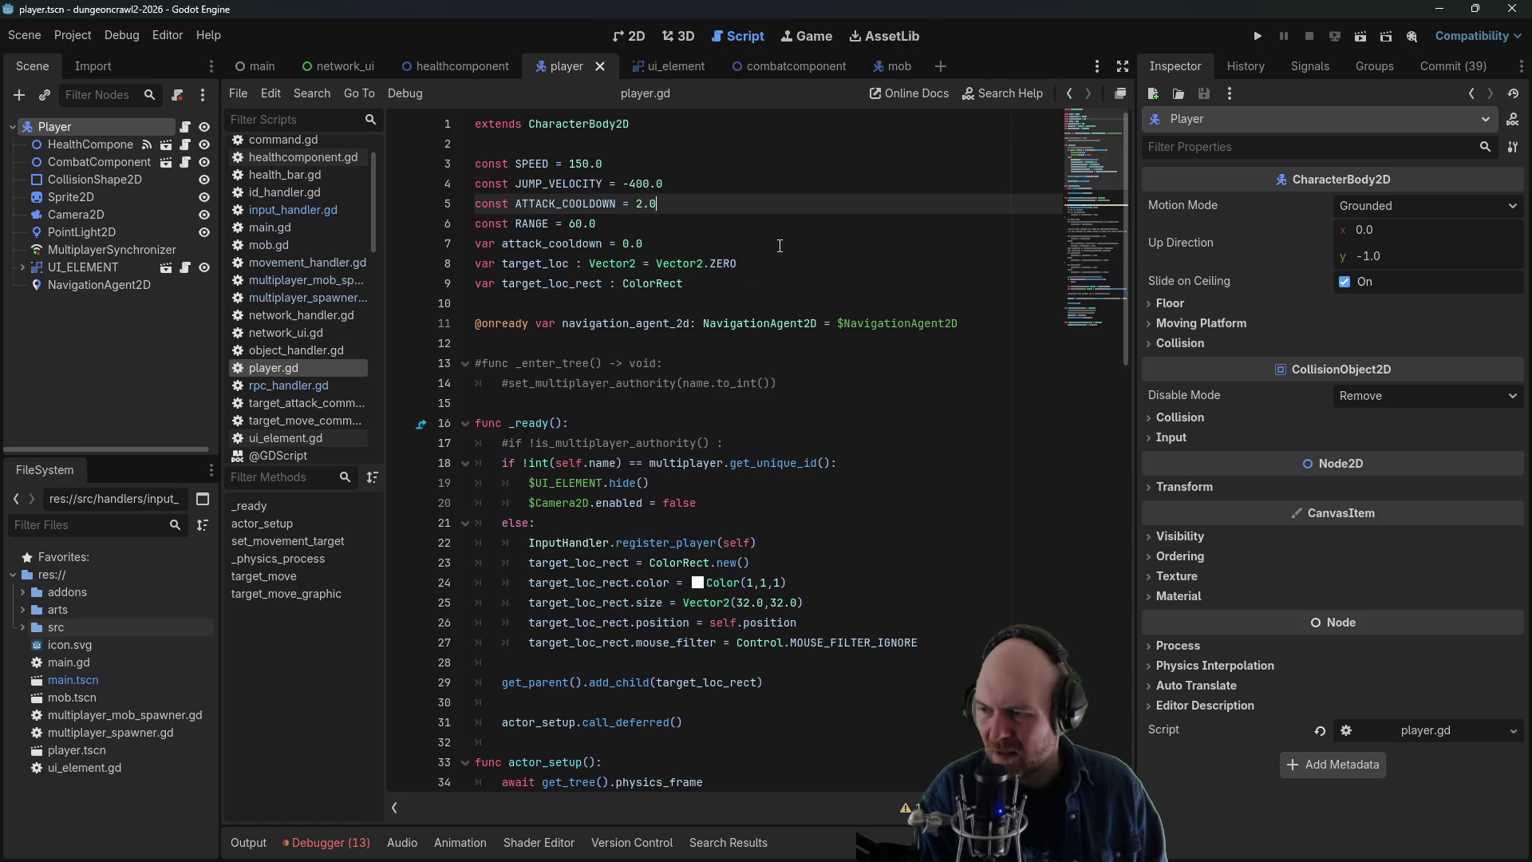
scroll(780, 246, down, 4)
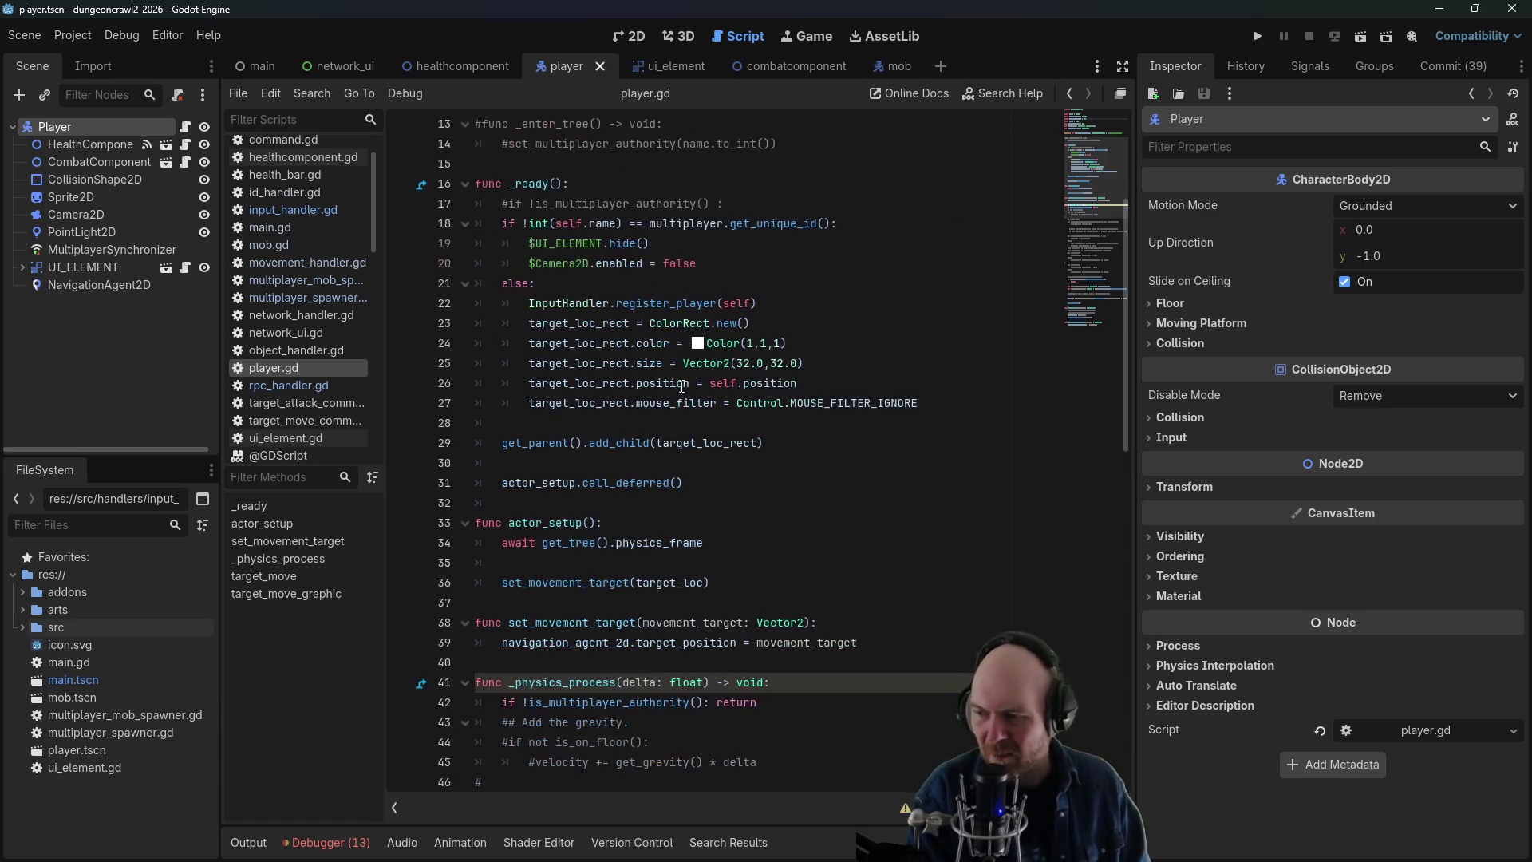
scroll(682, 385, down, 2)
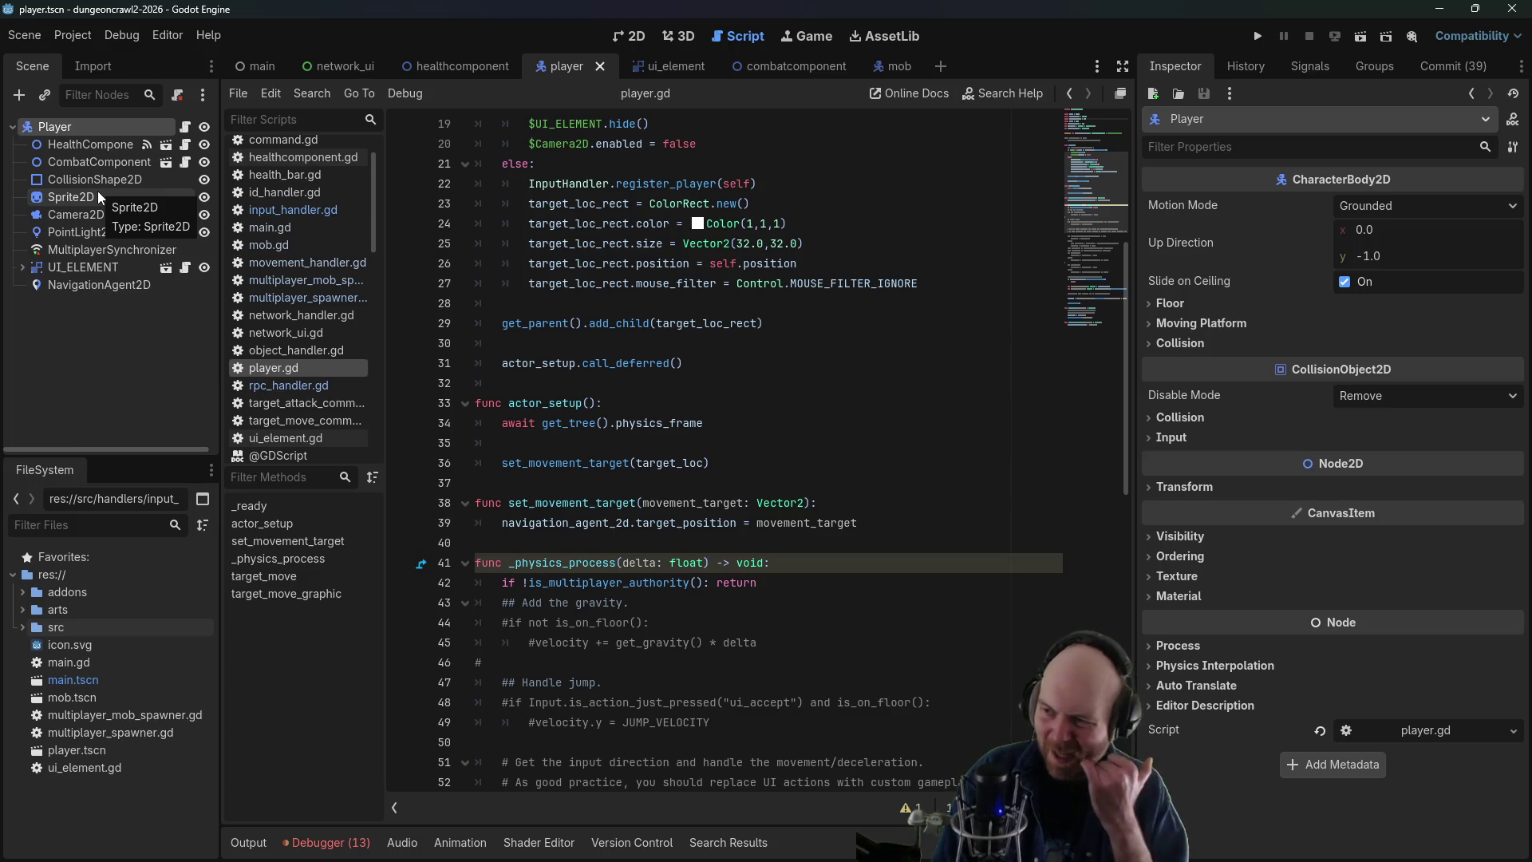
scroll(614, 494, down, 1)
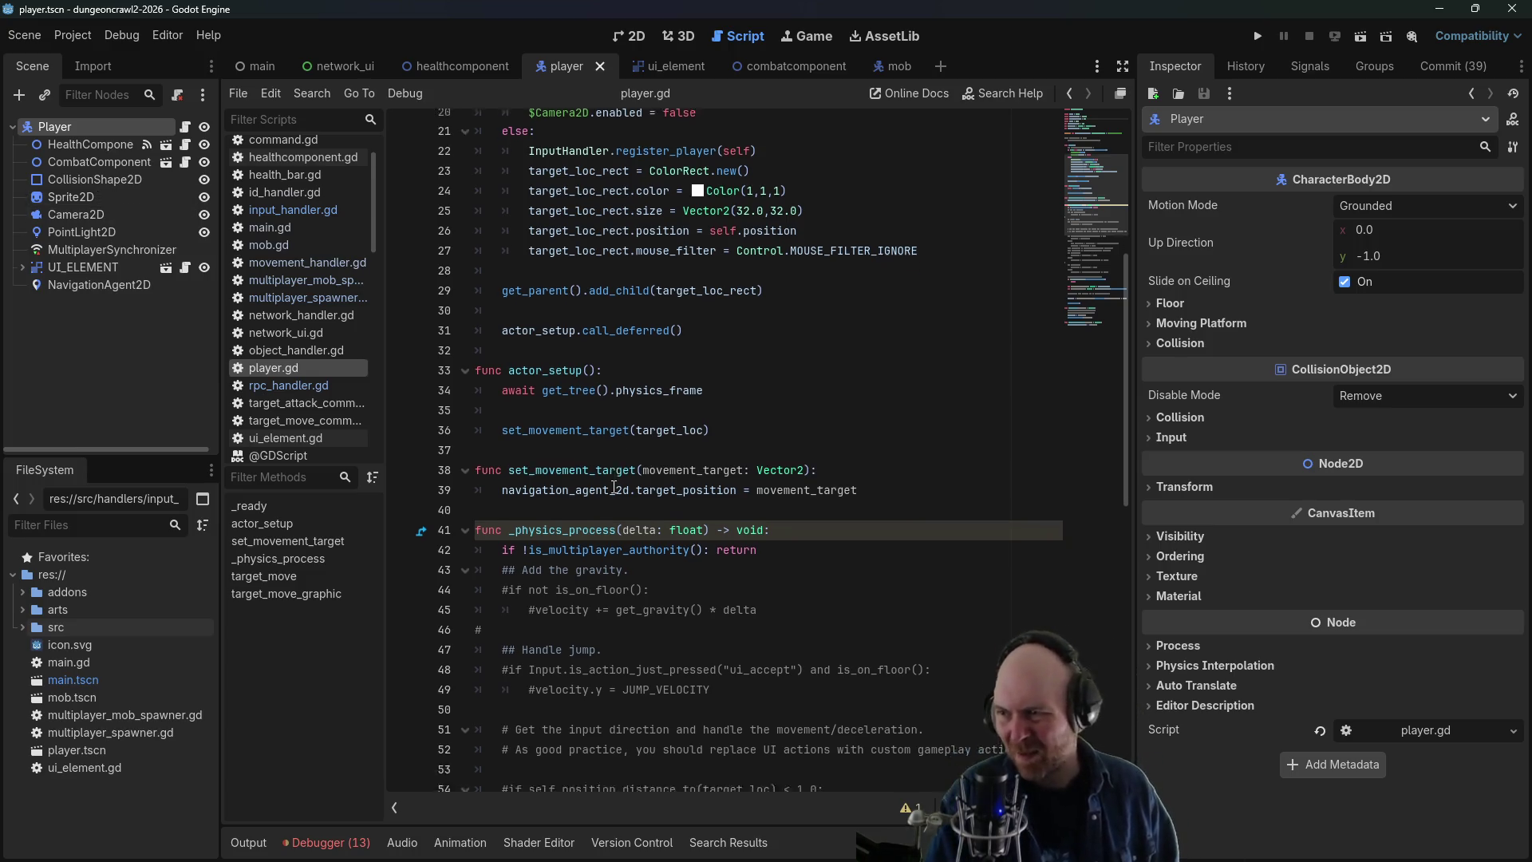
scroll(614, 494, up, 3)
scroll(614, 493, down, 1)
scroll(614, 487, up, 5)
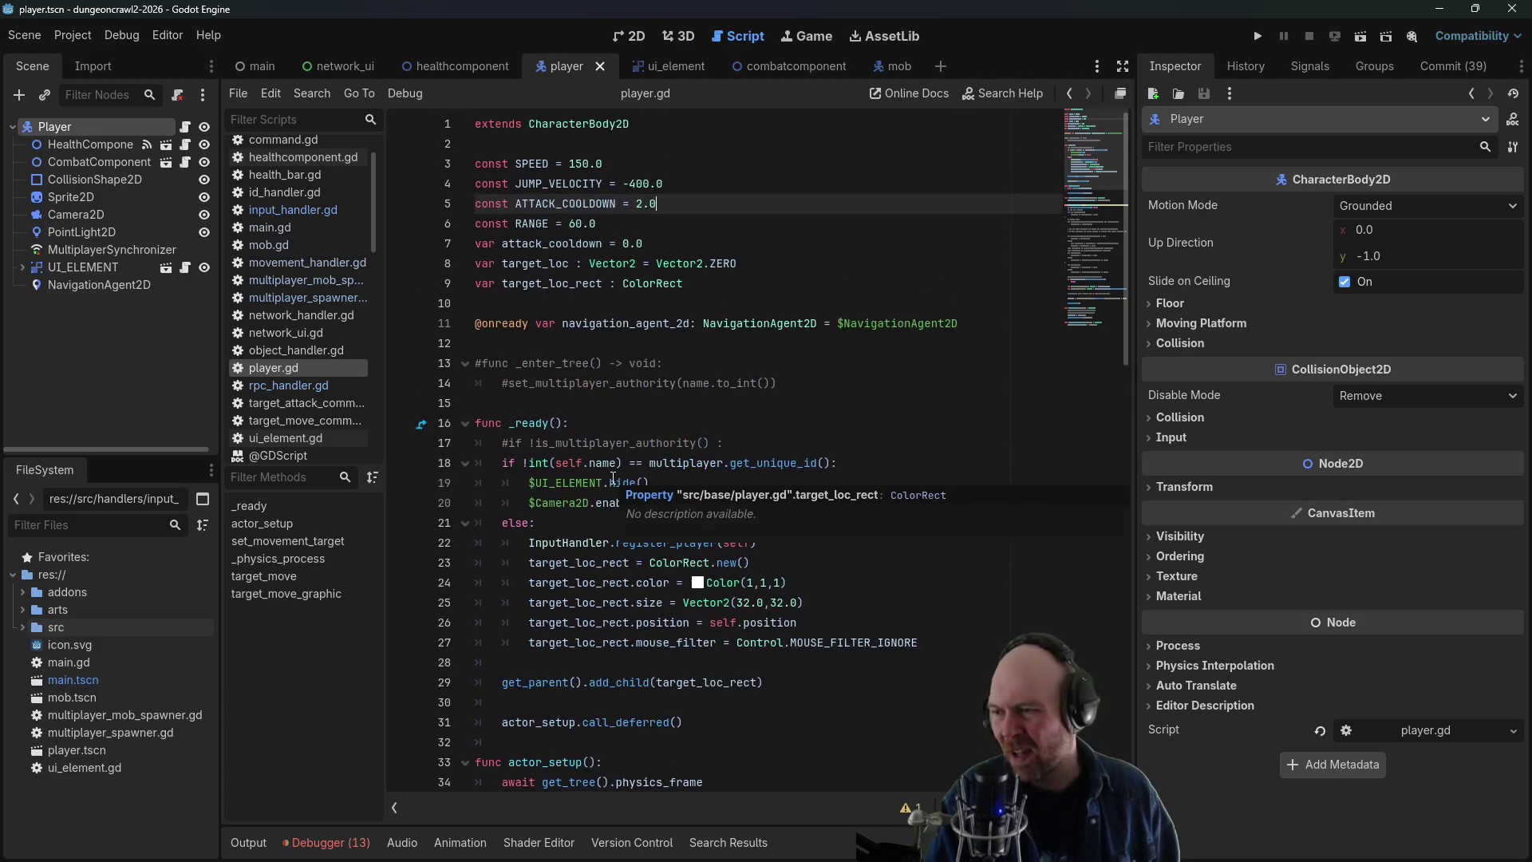
click(654, 522)
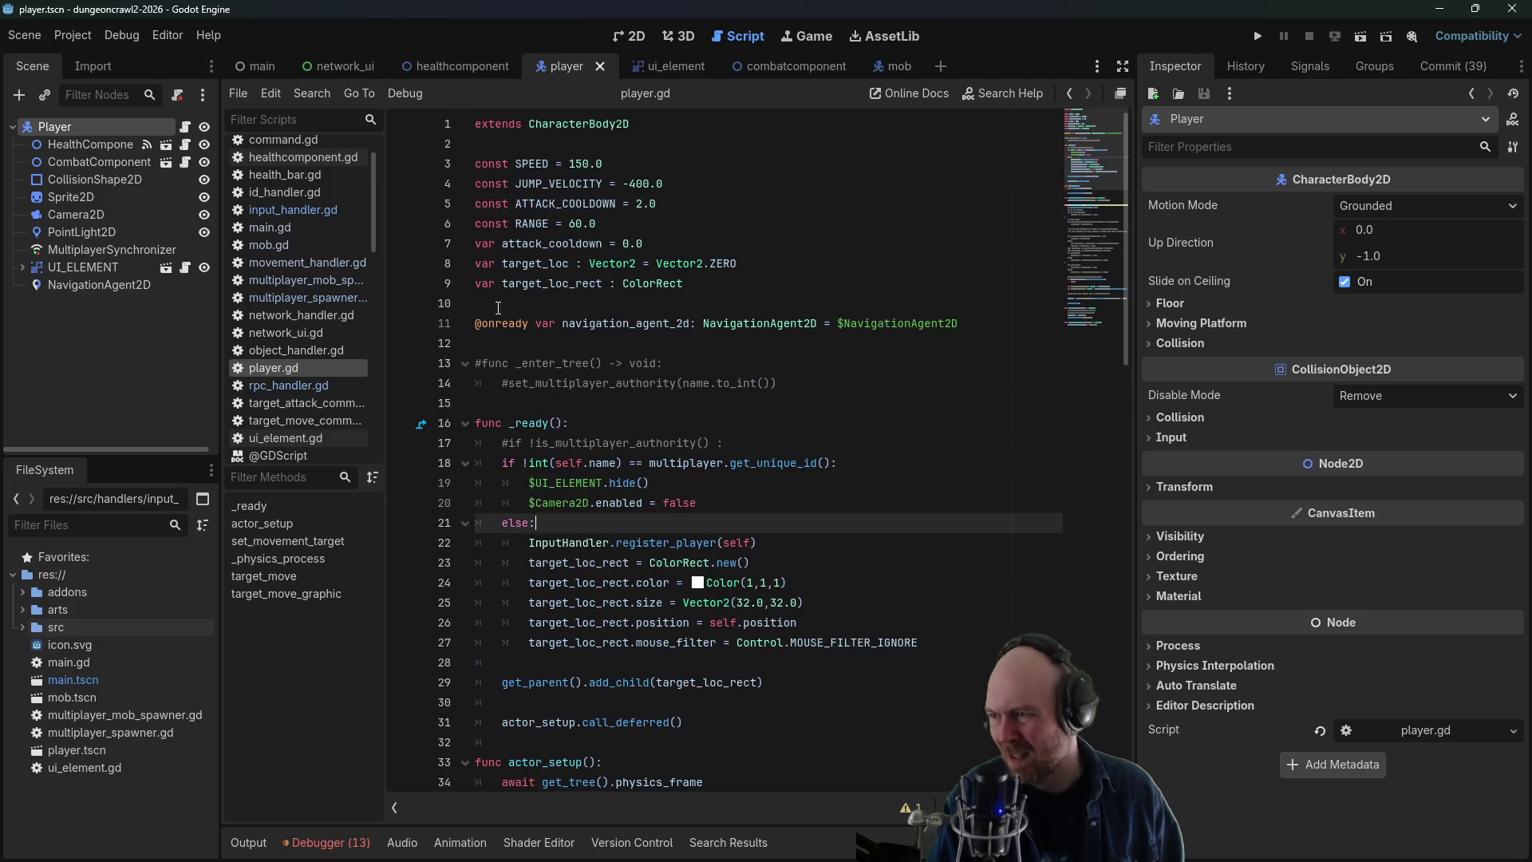
scroll(574, 509, down, 7)
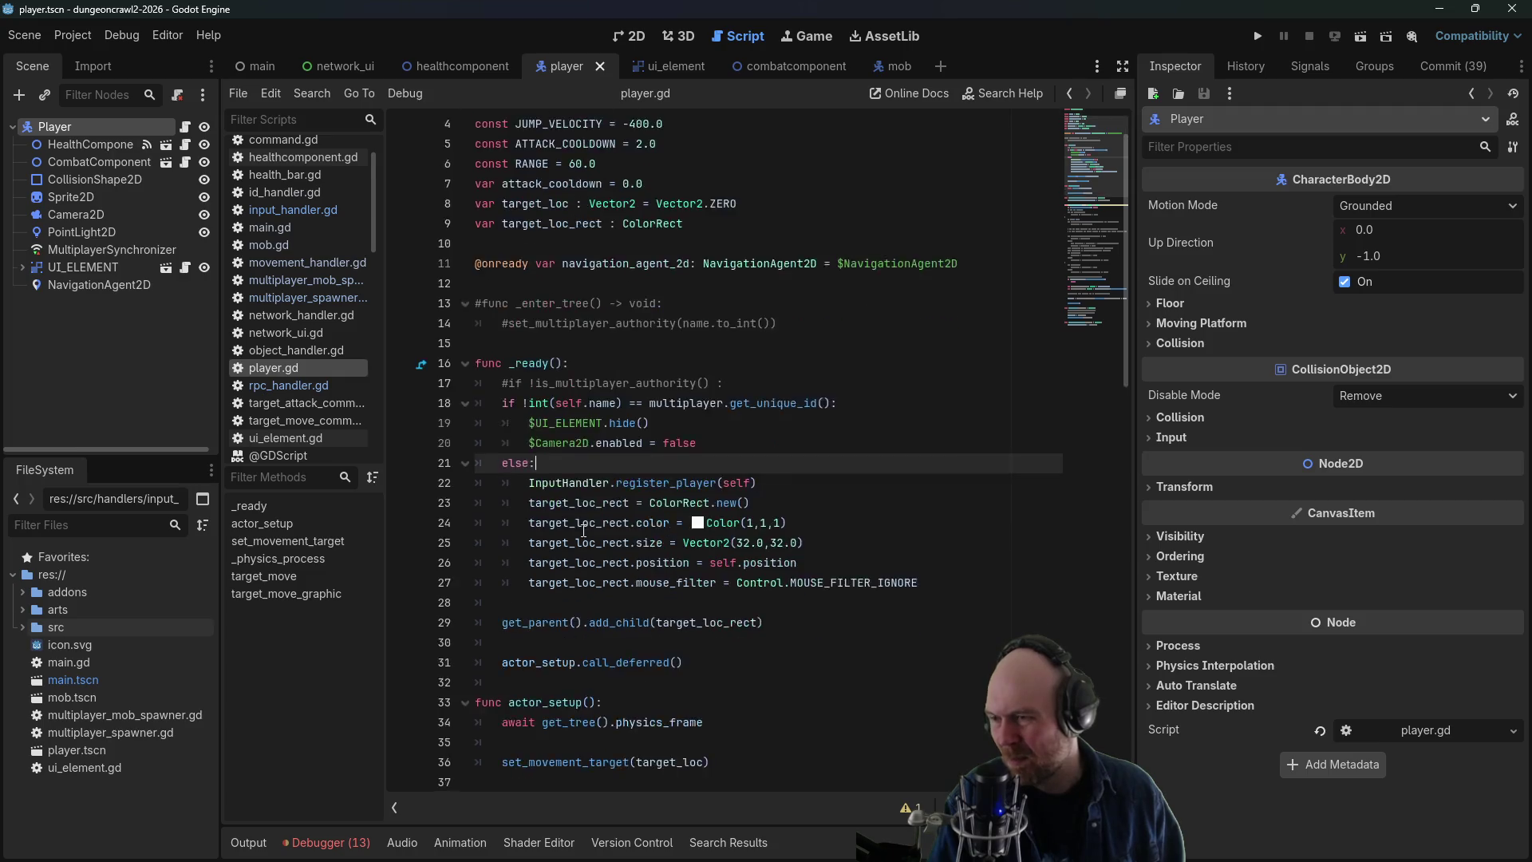
scroll(596, 527, down, 2)
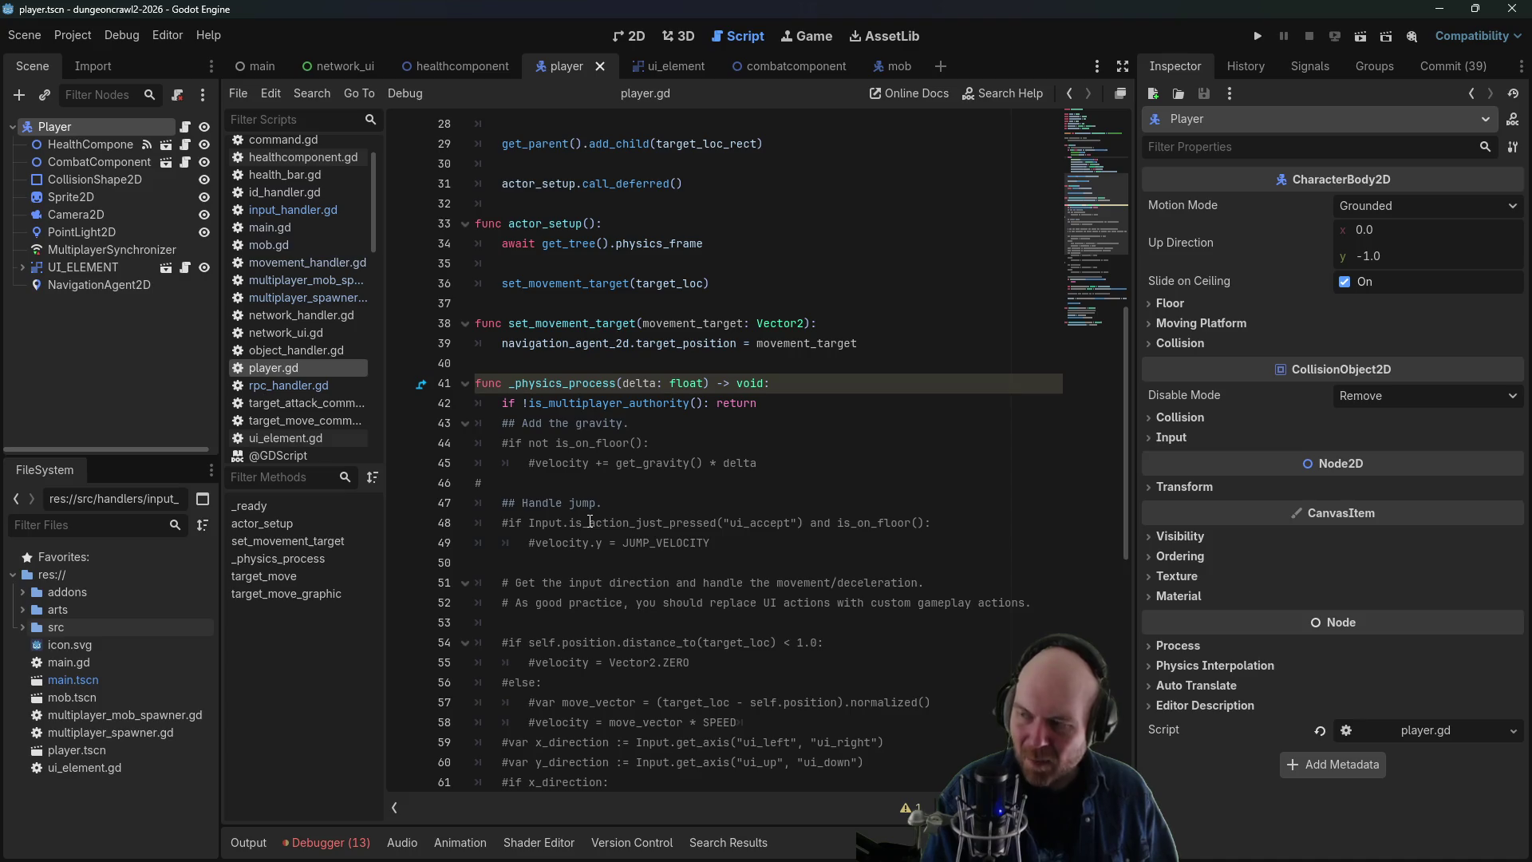
scroll(589, 522, down, 2)
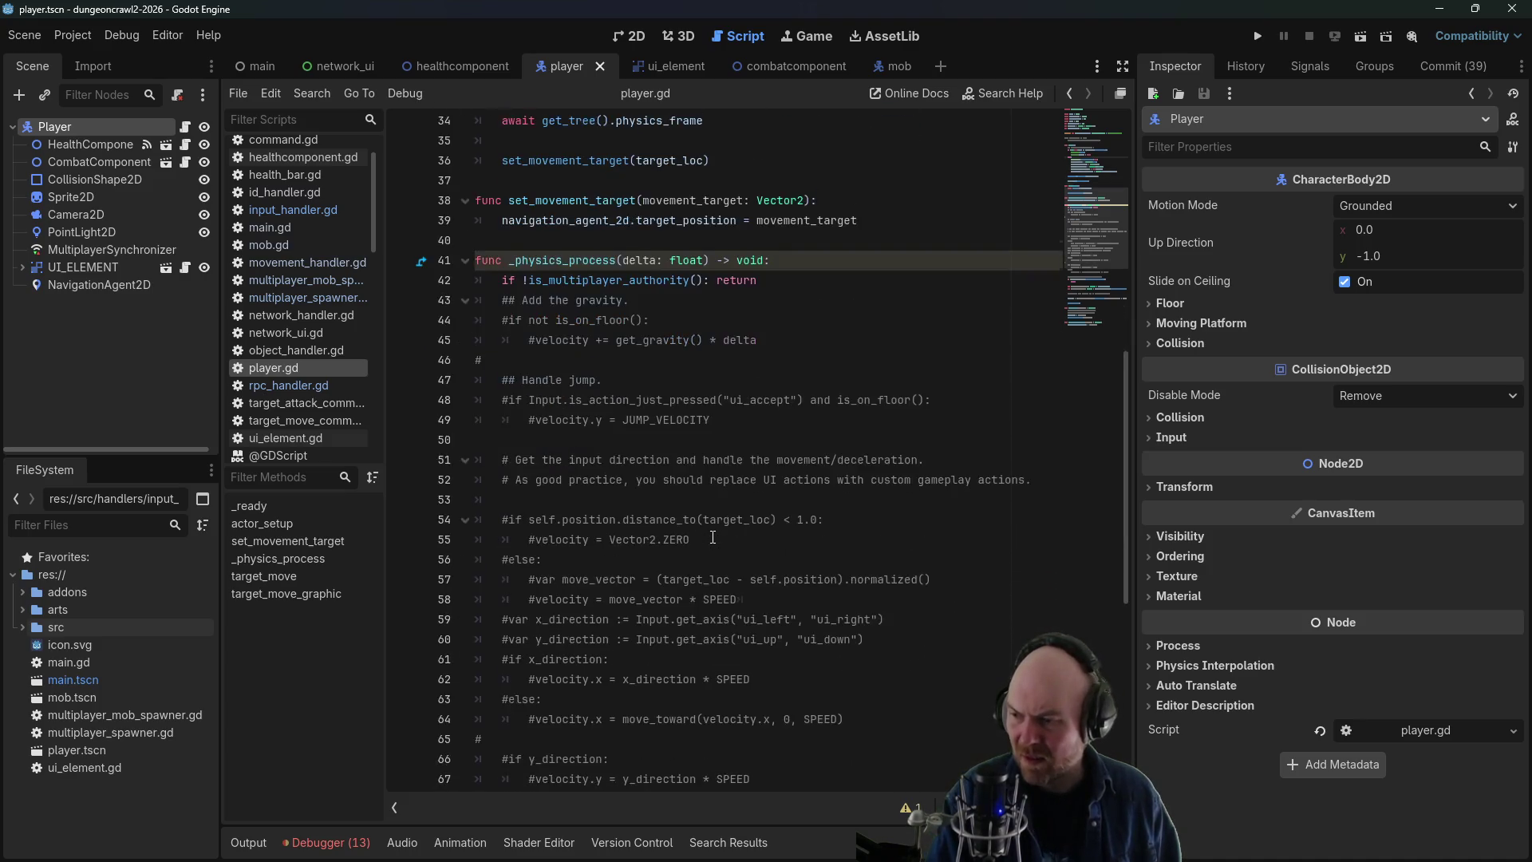
scroll(713, 537, down, 8)
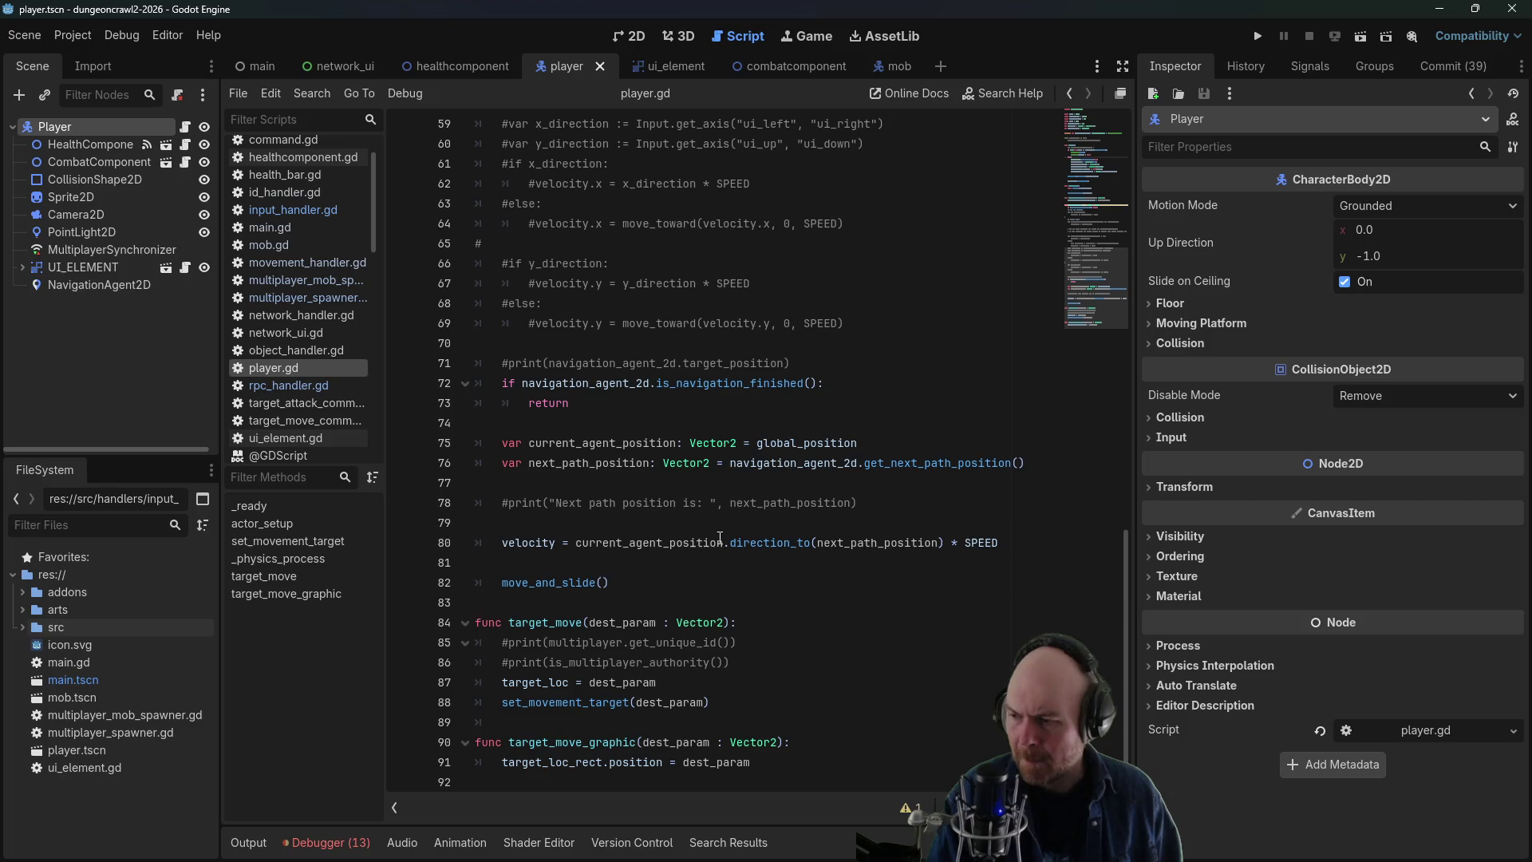
drag(757, 660, 447, 644)
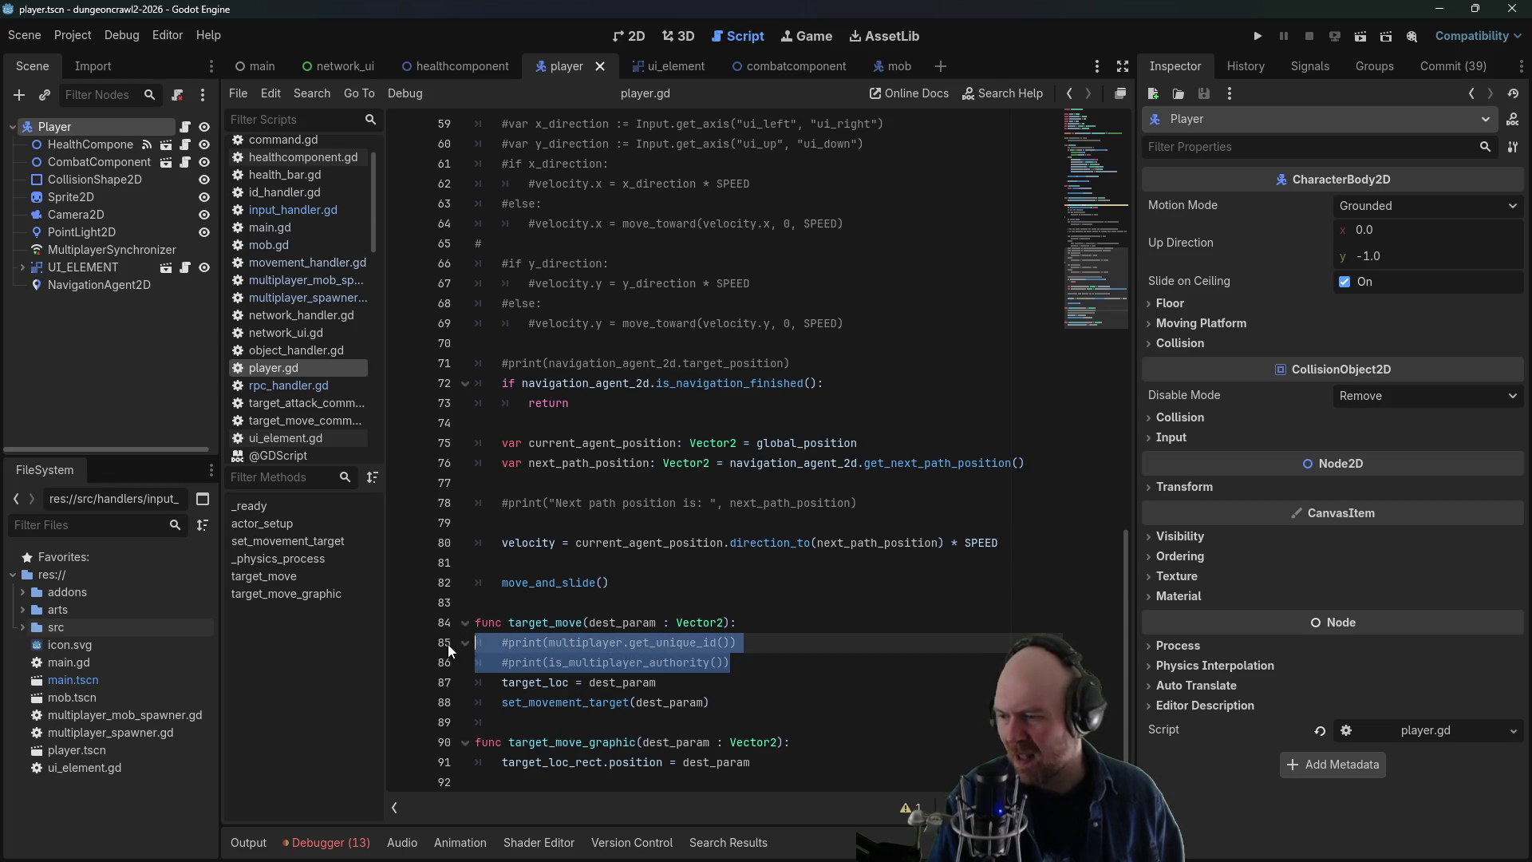
key(BackSpace)
drag(590, 526, 459, 479)
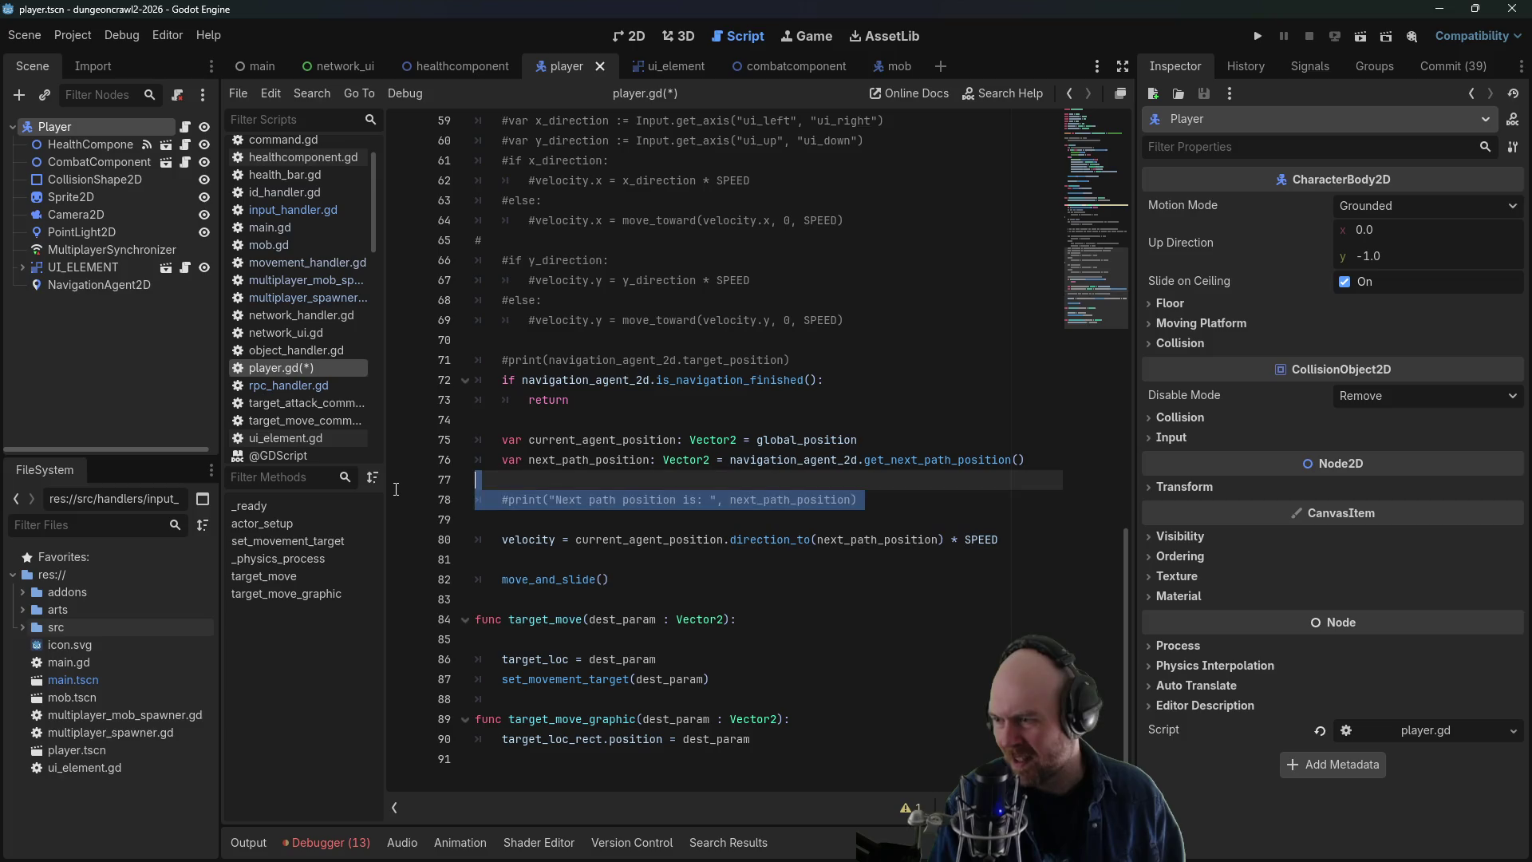
key(BackSpace)
click(835, 343)
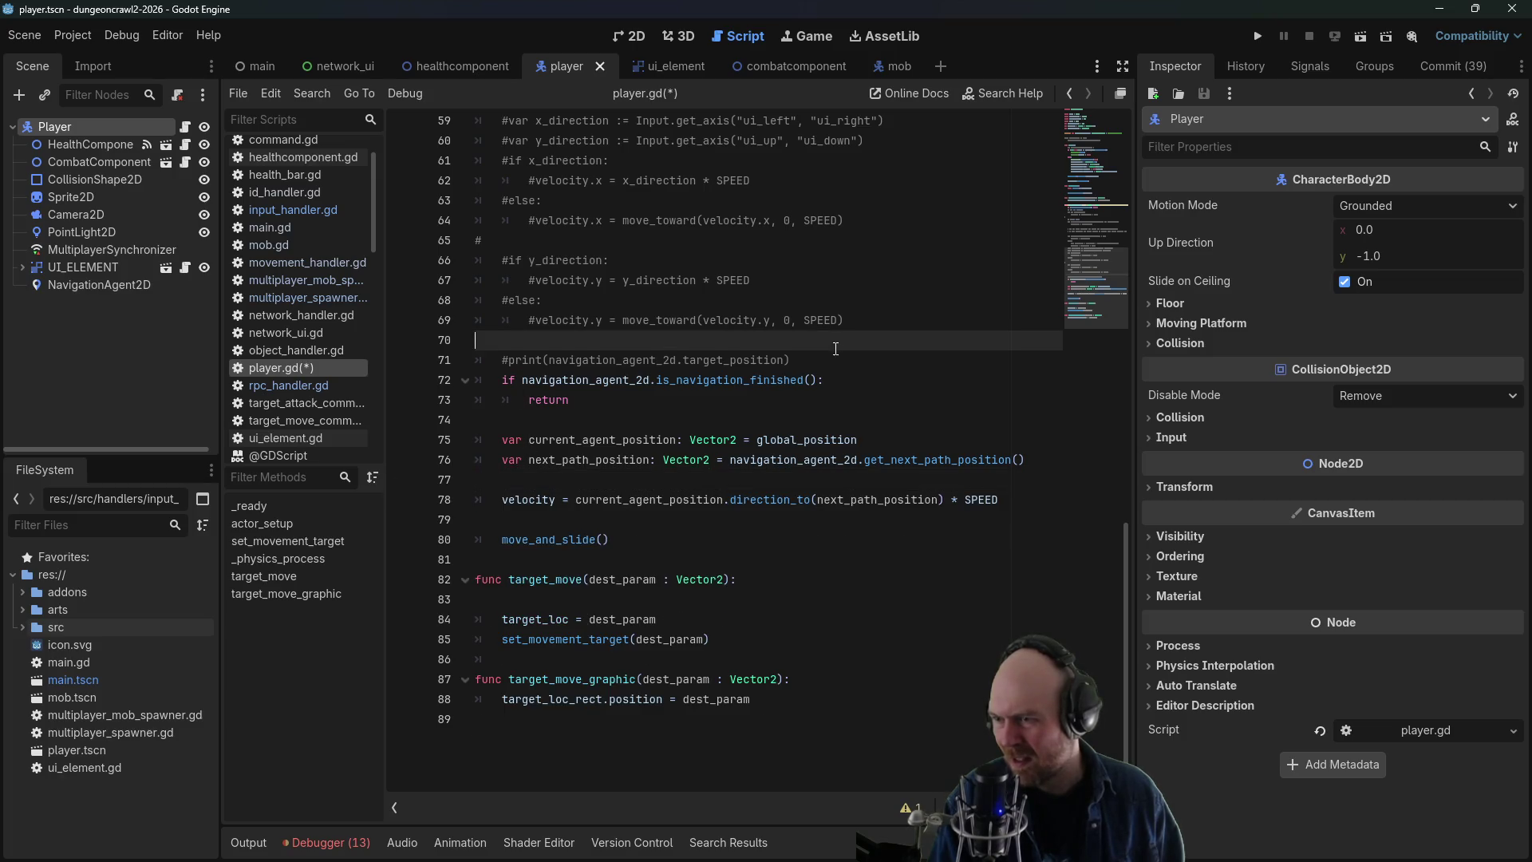
mouse_move(828, 355)
mouse_down()
mouse_move(479, 128)
mouse_move(416, 358)
mouse_move(404, 221)
mouse_up()
key(BackSpace)
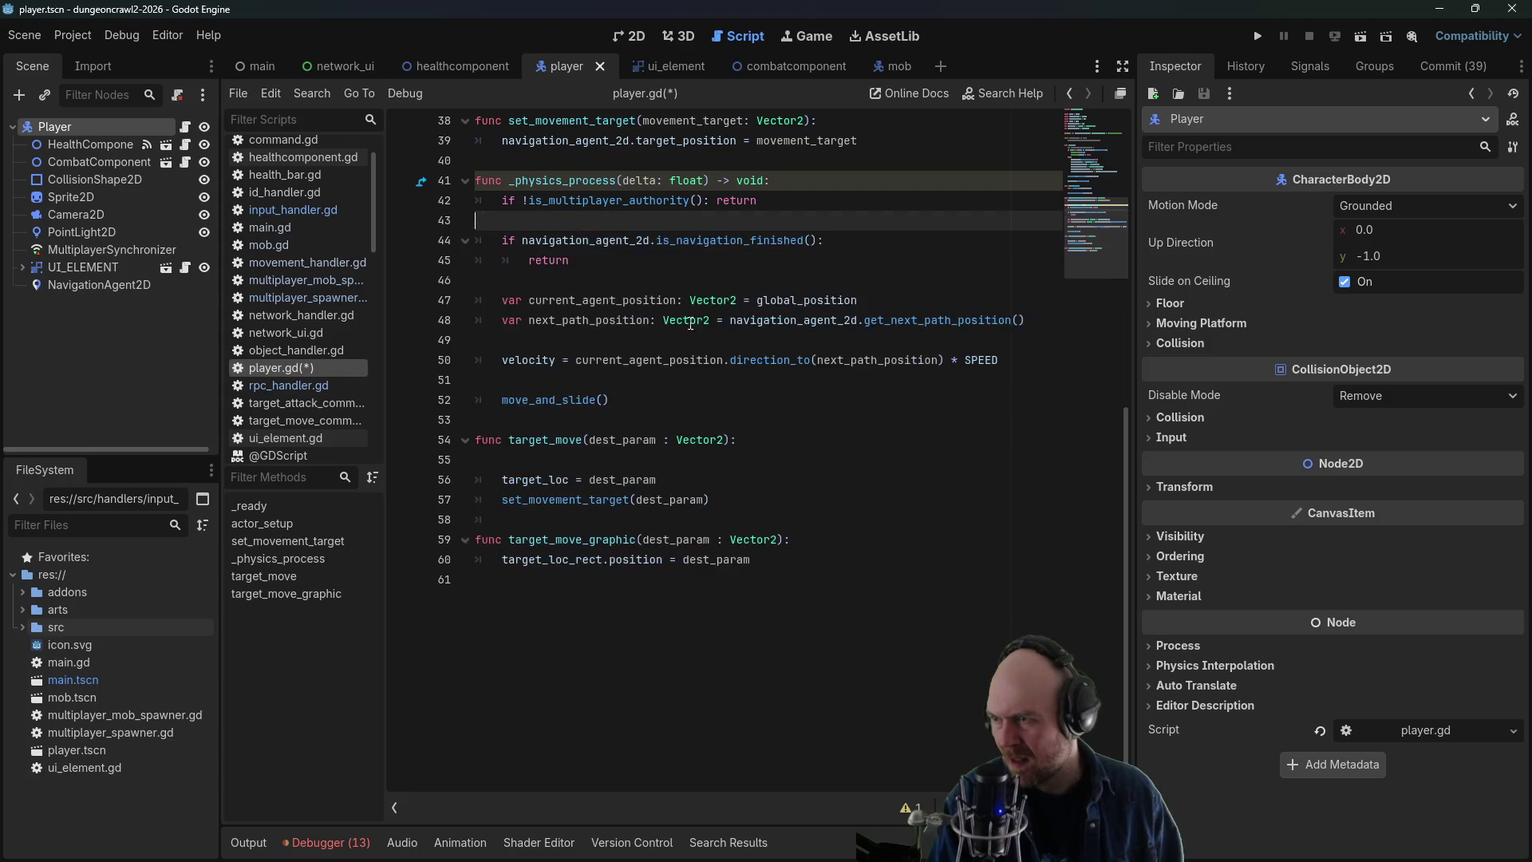
scroll(706, 329, up, 5)
scroll(706, 330, up, 5)
drag(785, 260, 475, 240)
key(BackSpace)
scroll(805, 343, up, 2)
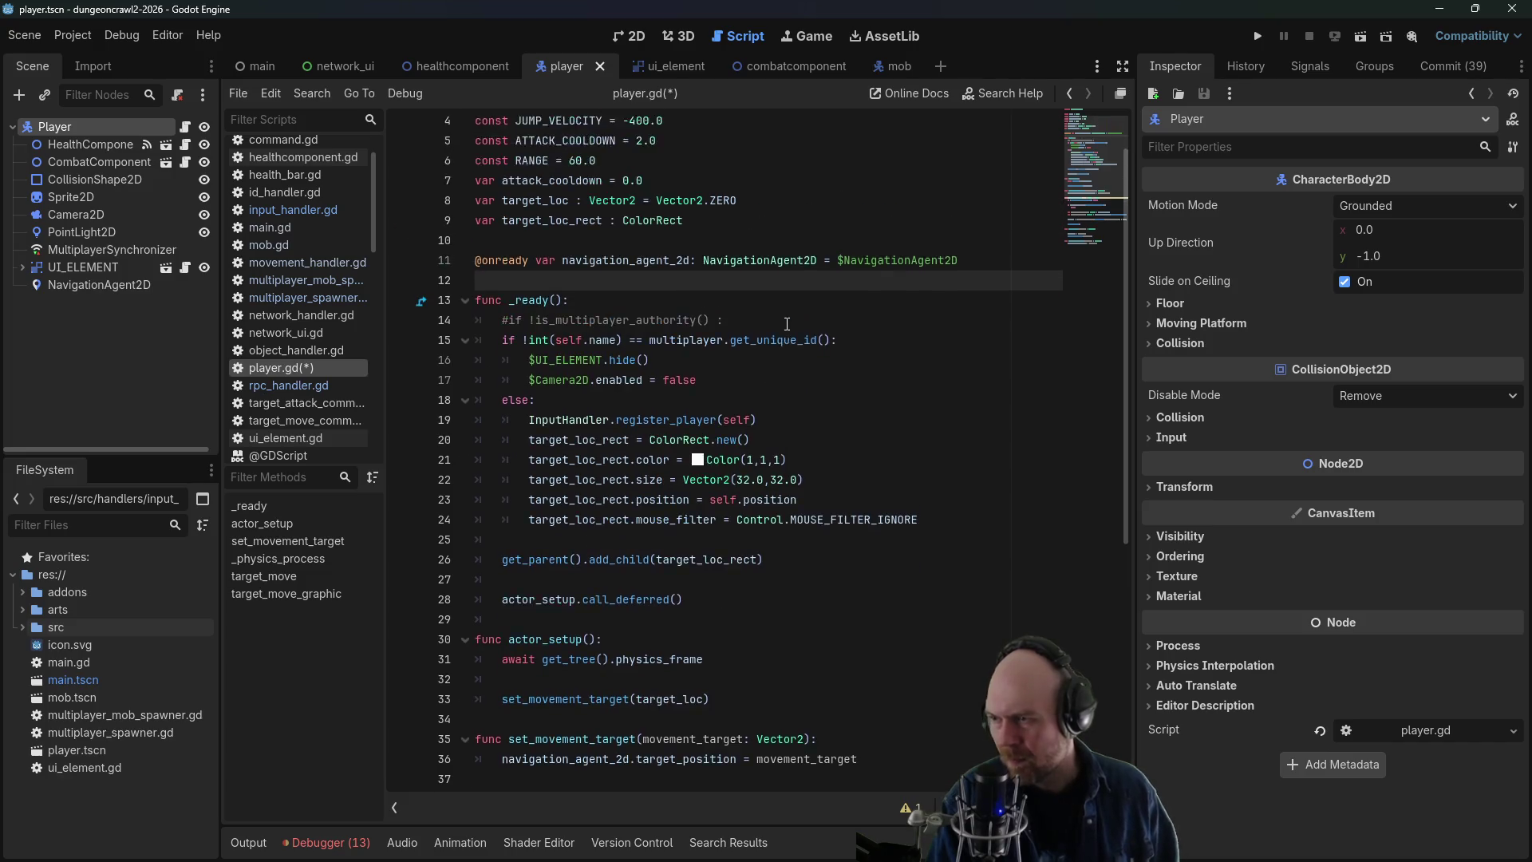
key(ctrl+s)
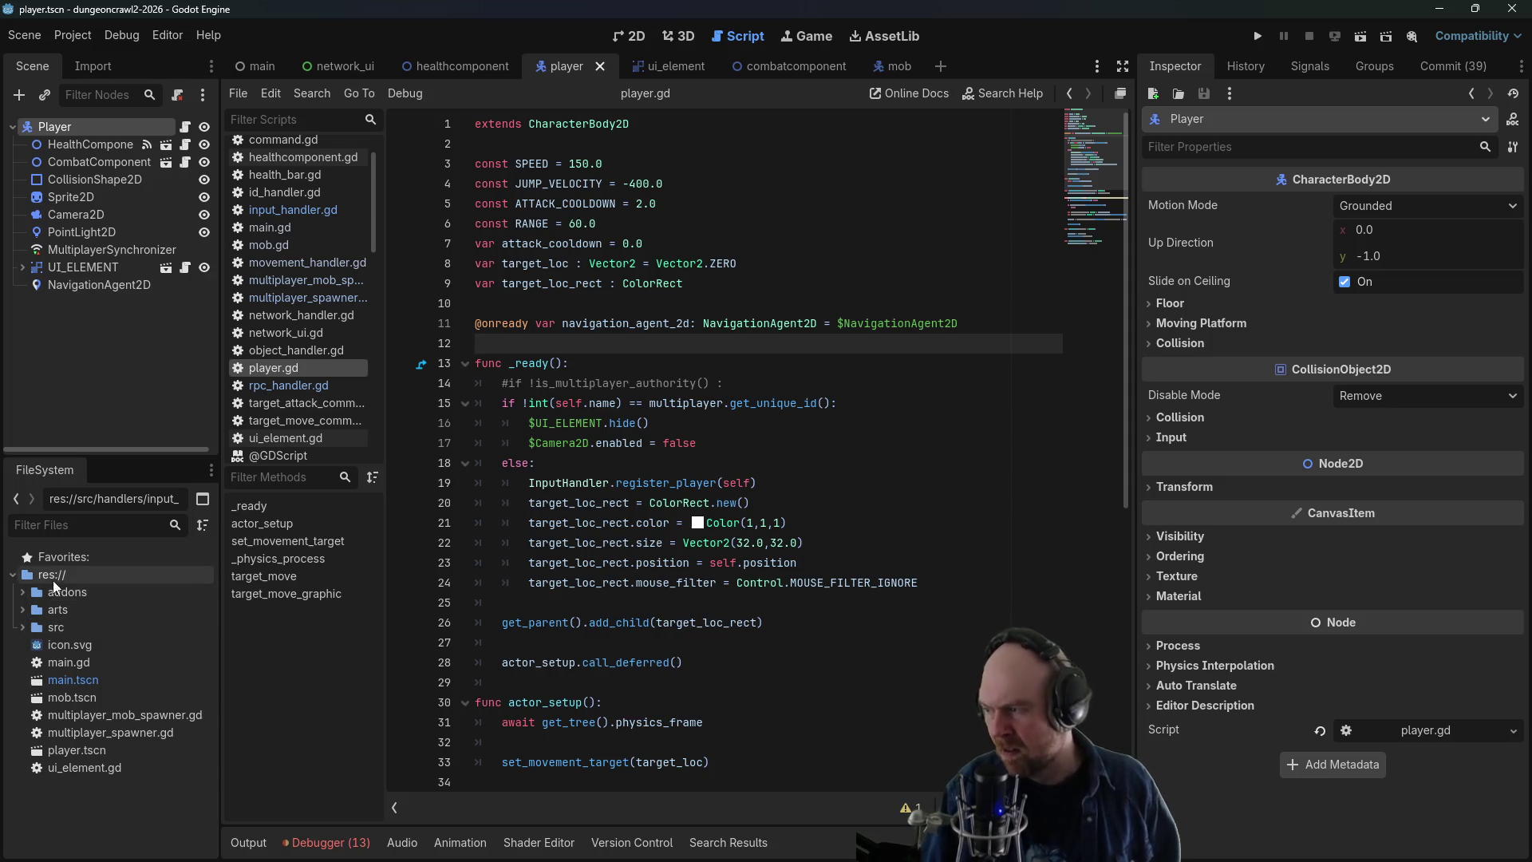
- Create a new scene with a CharacterBody2D as its root node
click(19, 95)
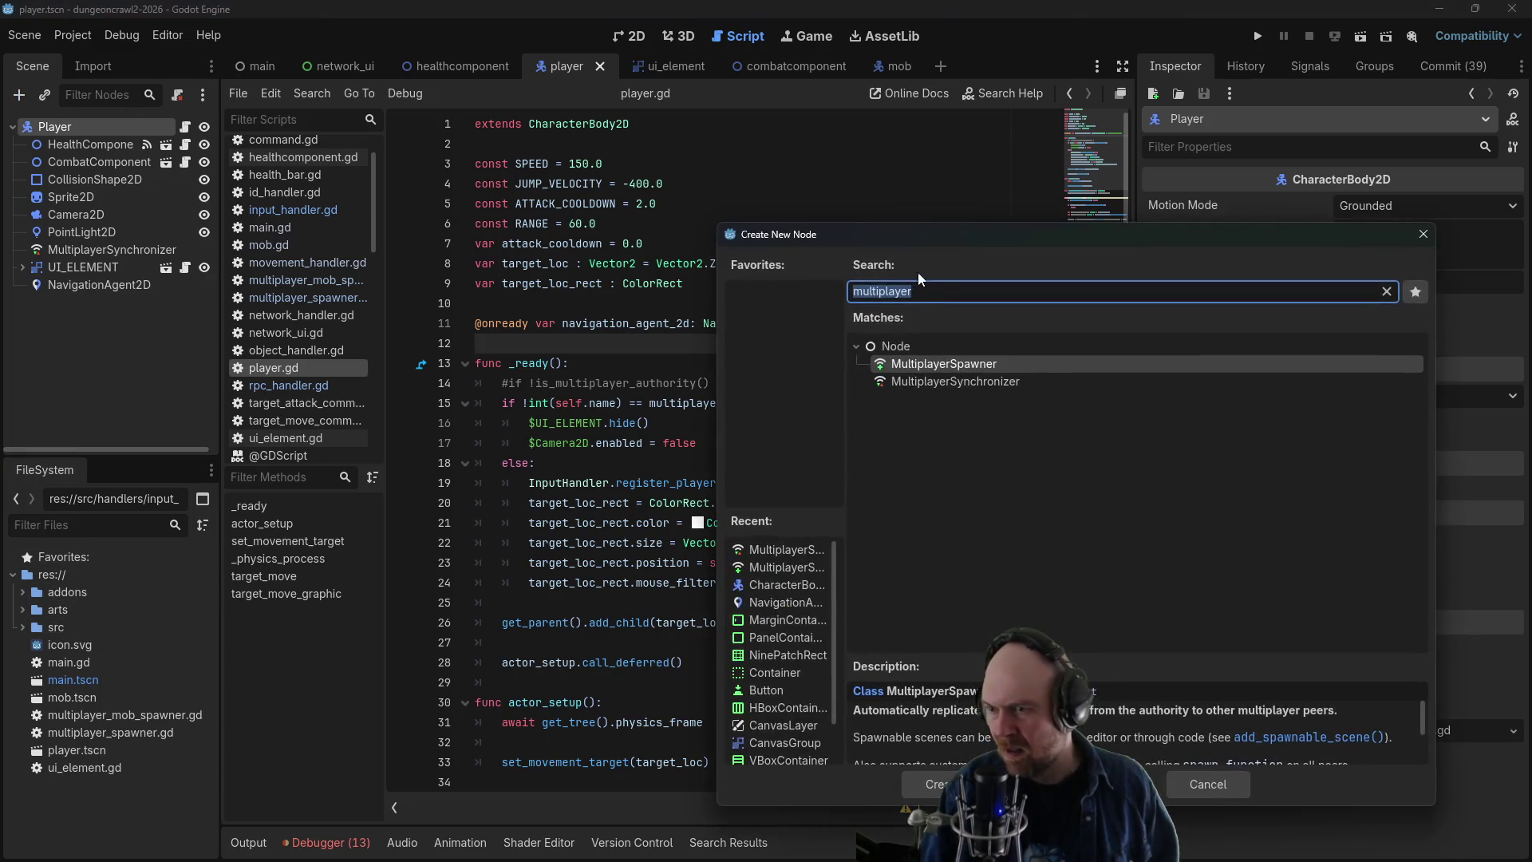
click(1229, 780)
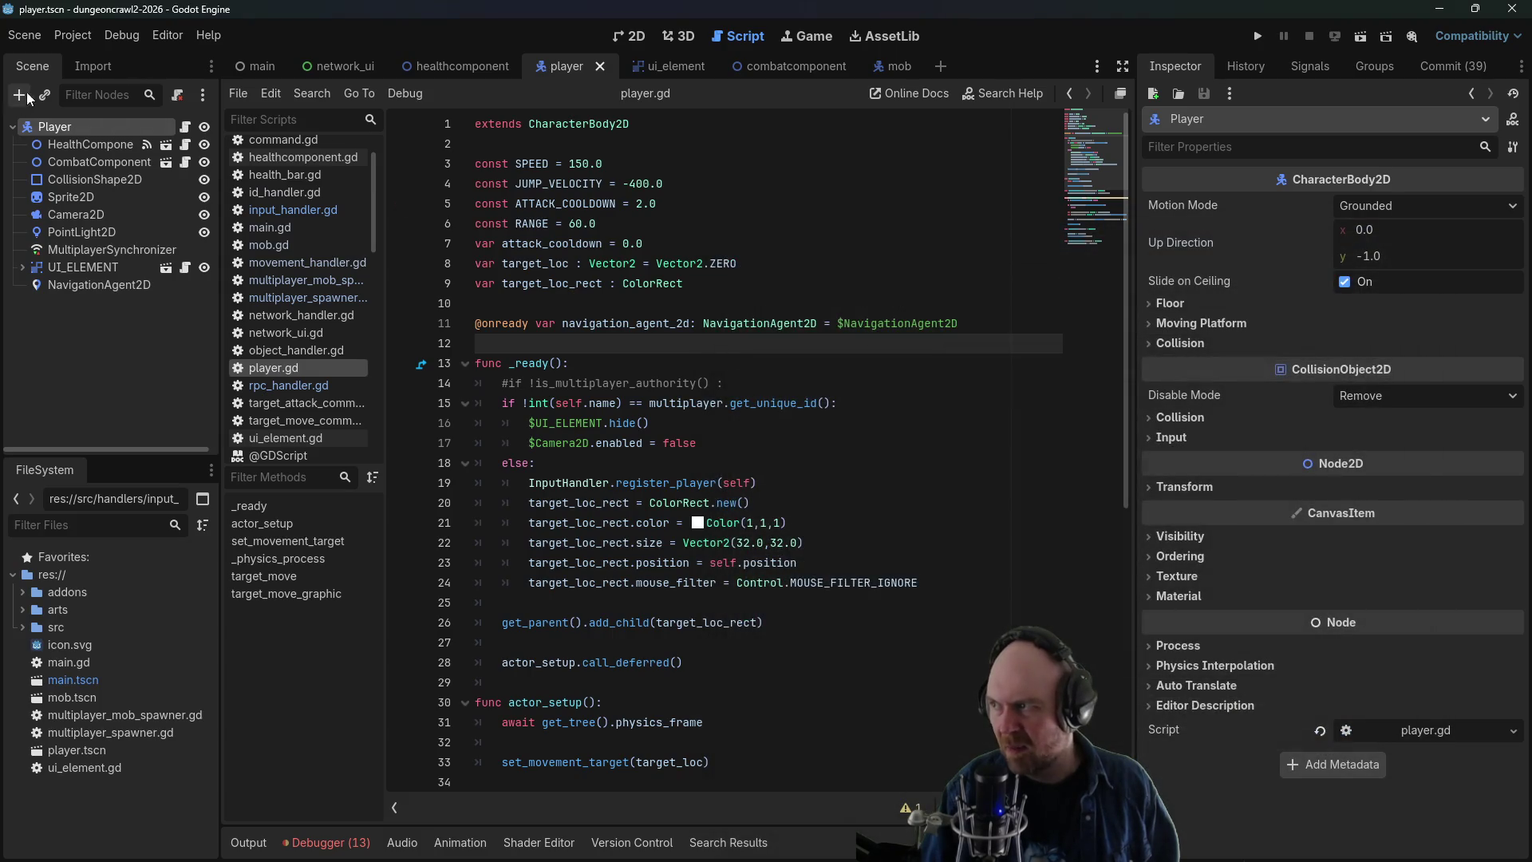
click(36, 38)
click(37, 55)
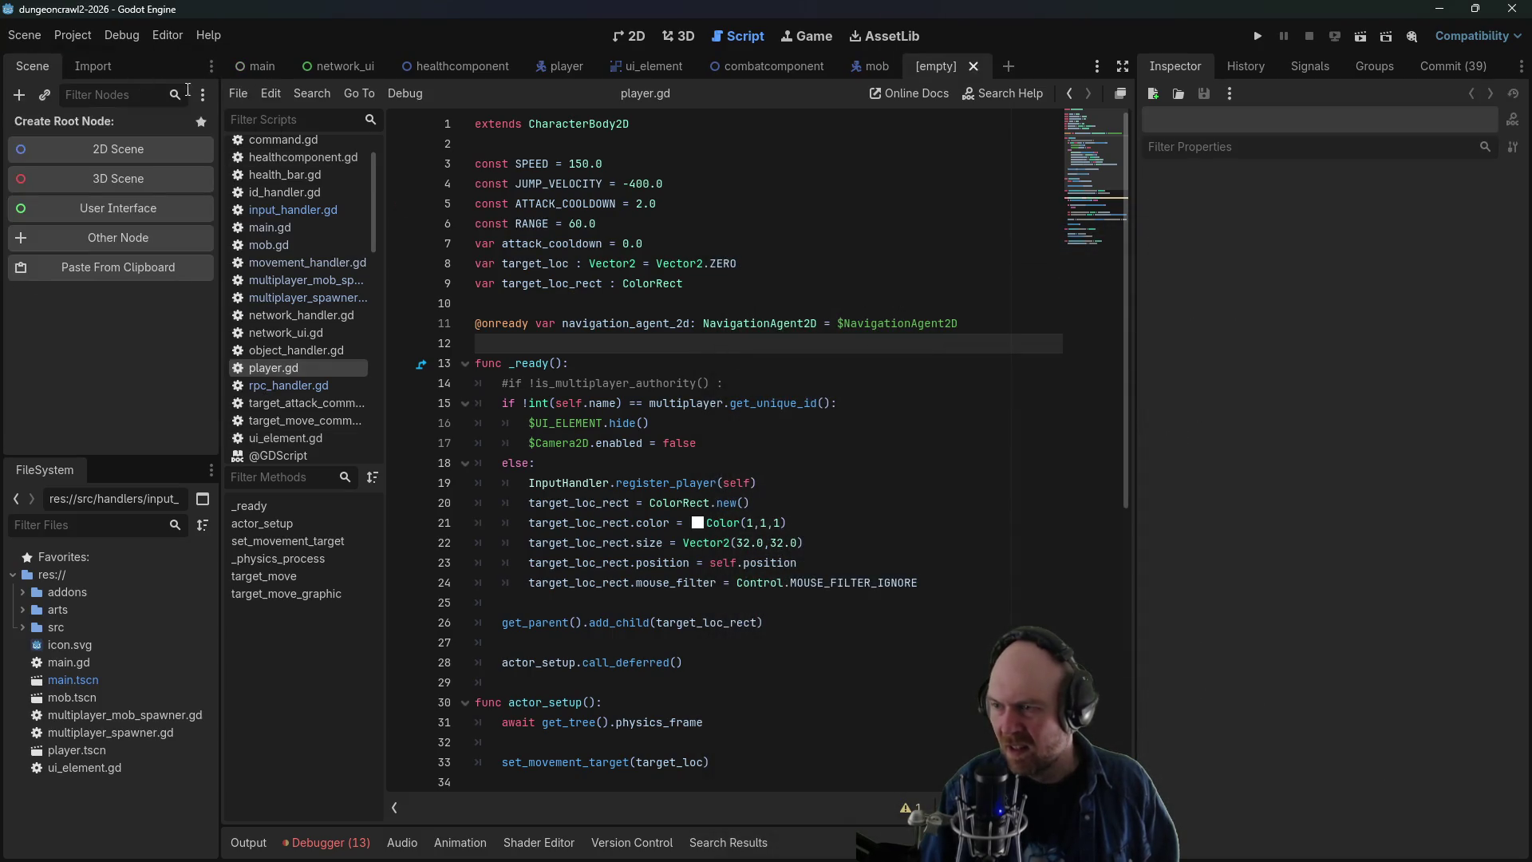
click(108, 240)
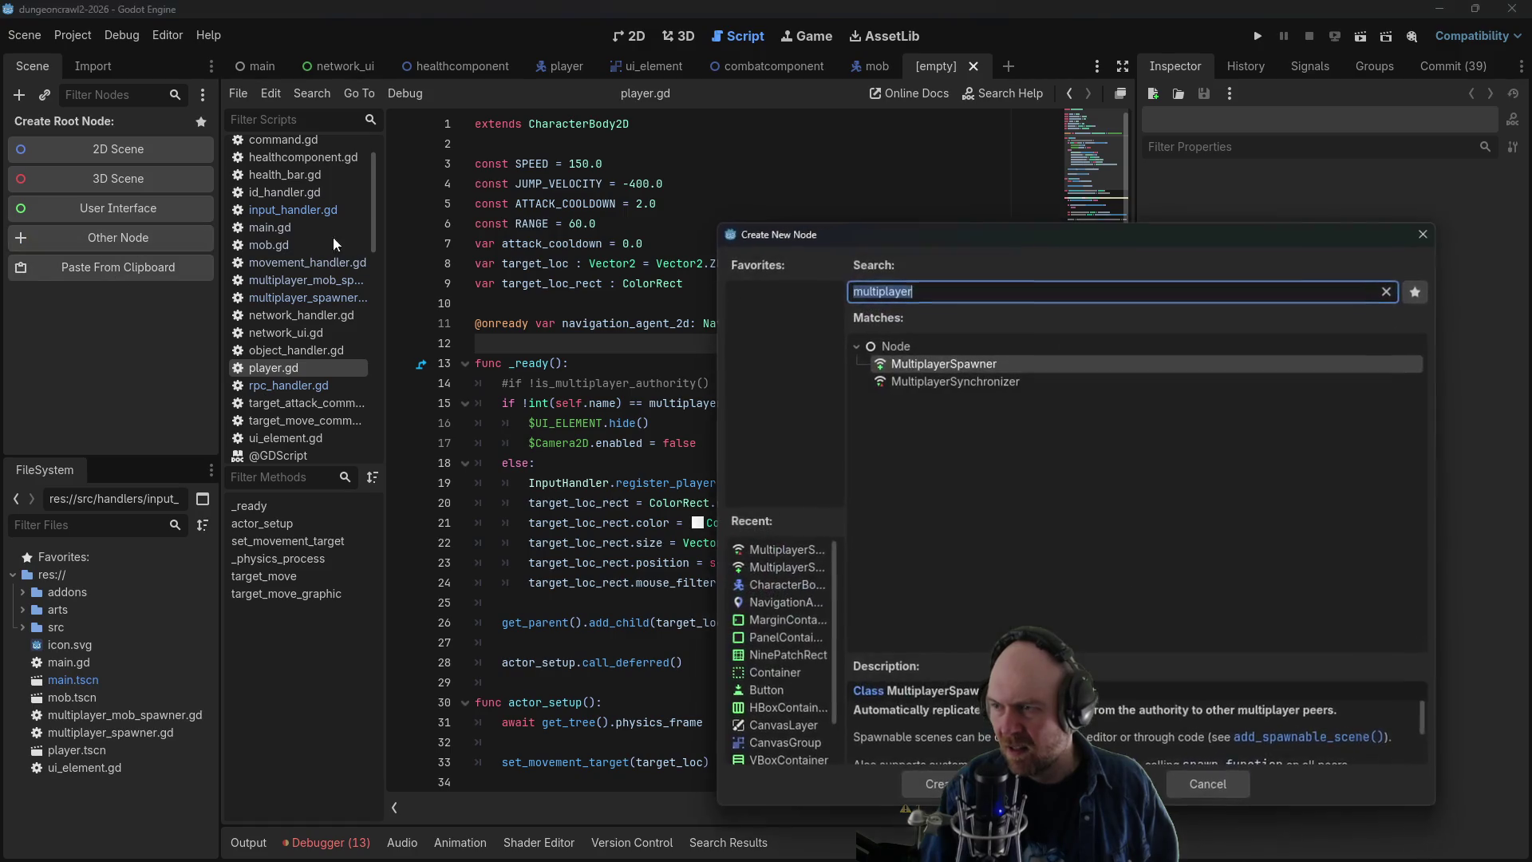
text(characterbody)
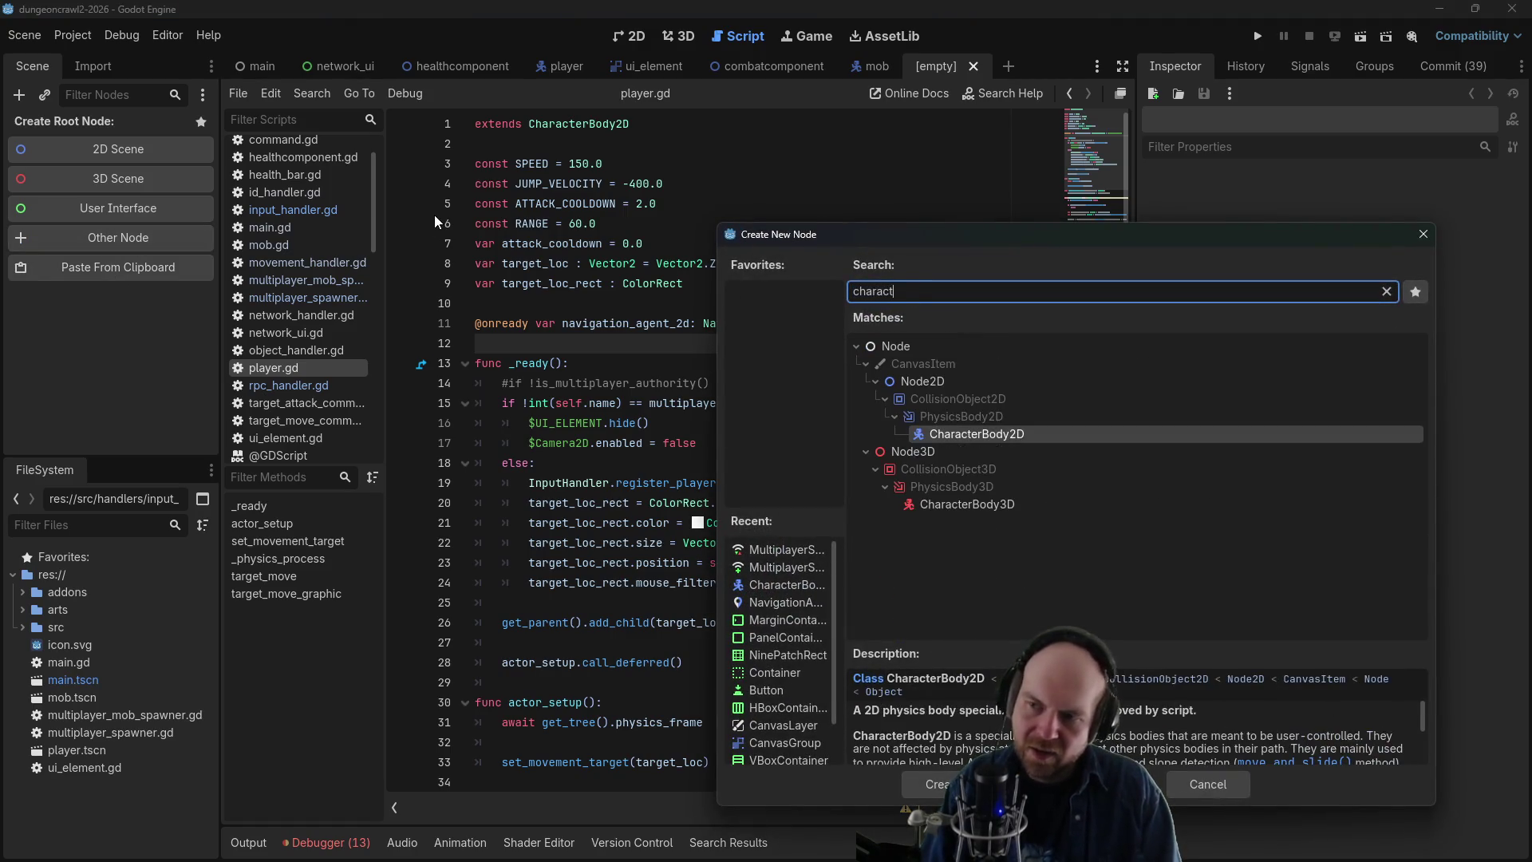
key(Return)
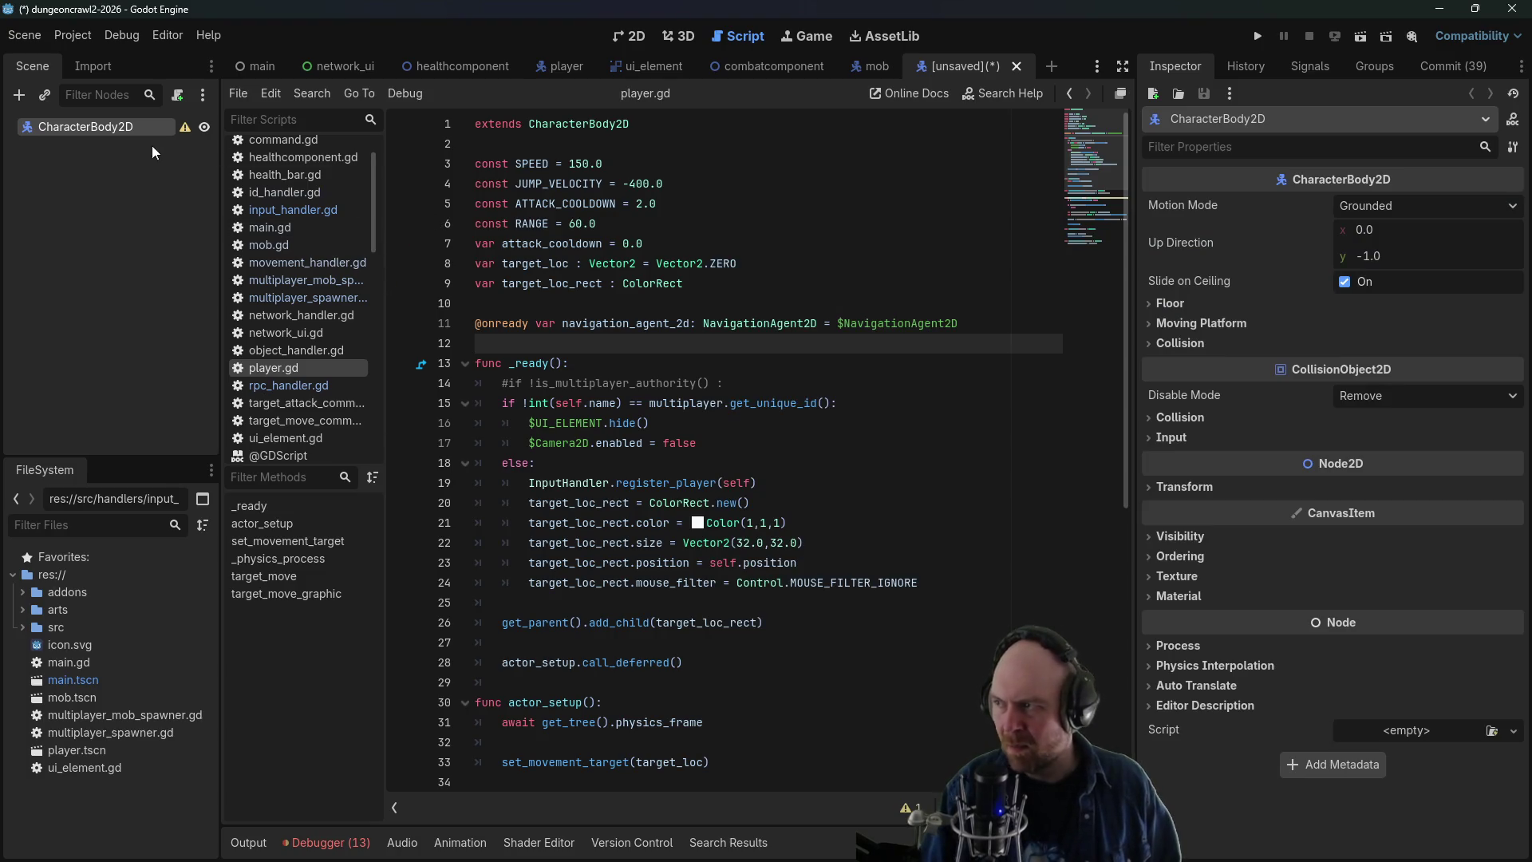
- Rename the CharacterBody2D root node to Mover
double_click(132, 127)
text(Mover)
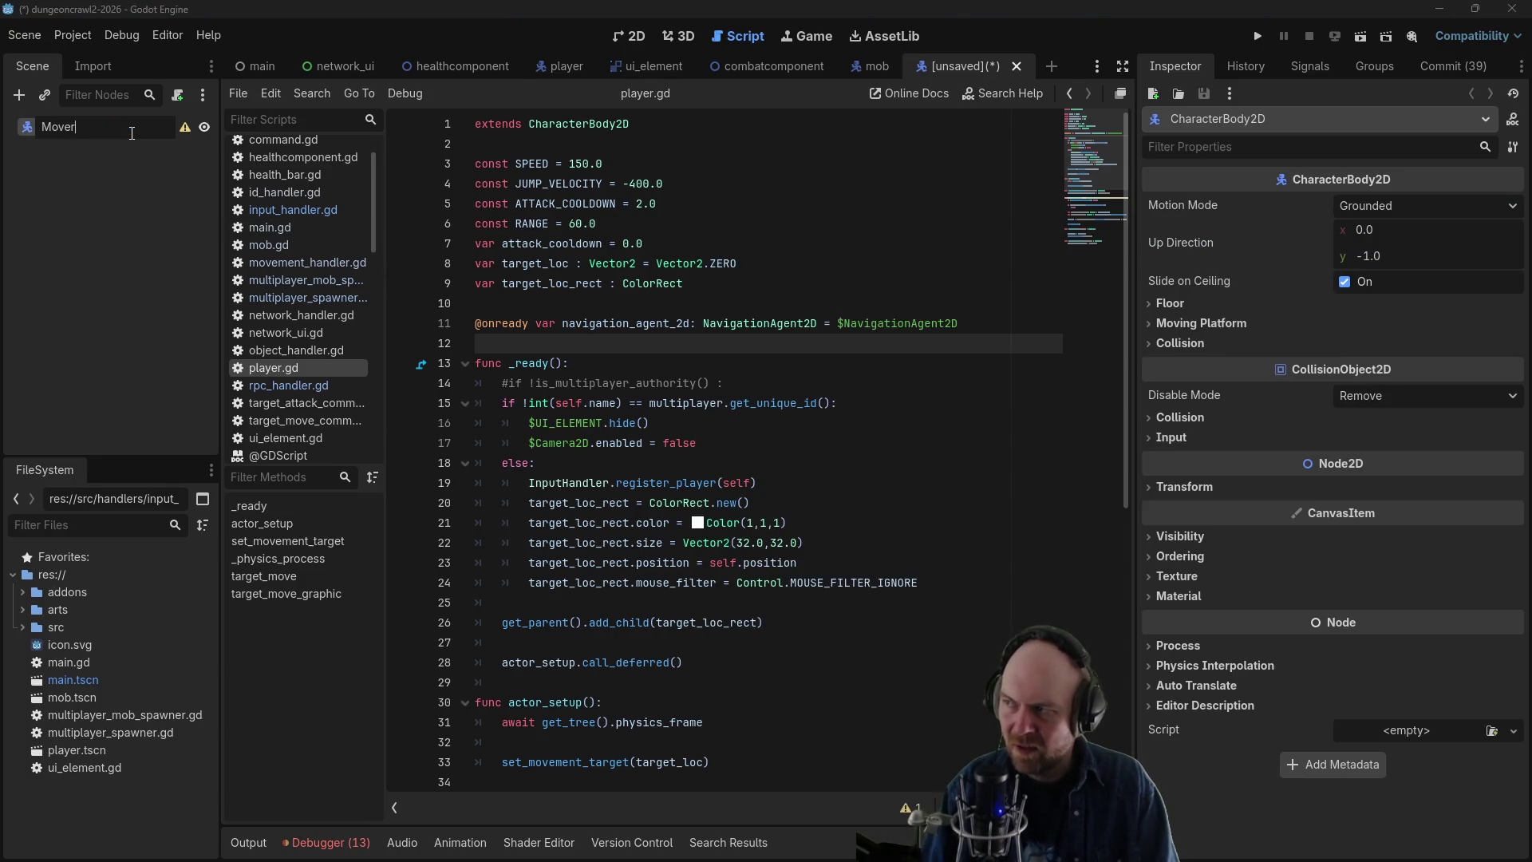
key(Return)
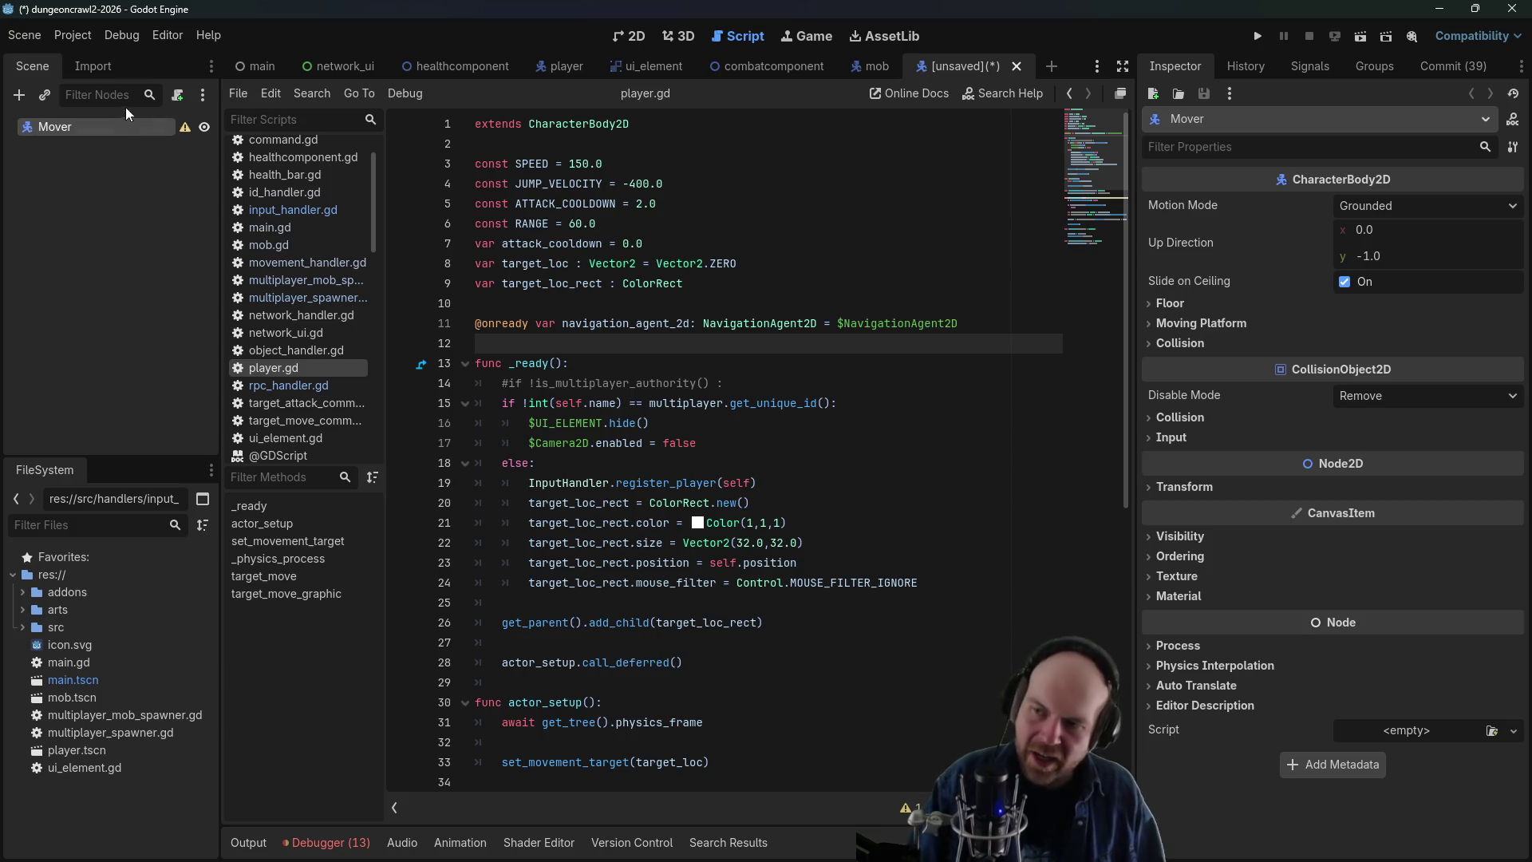
- Copy the mob's Sprite2D and CollisionShape2D nodes after checking the player's equivalents
click(559, 71)
click(134, 191)
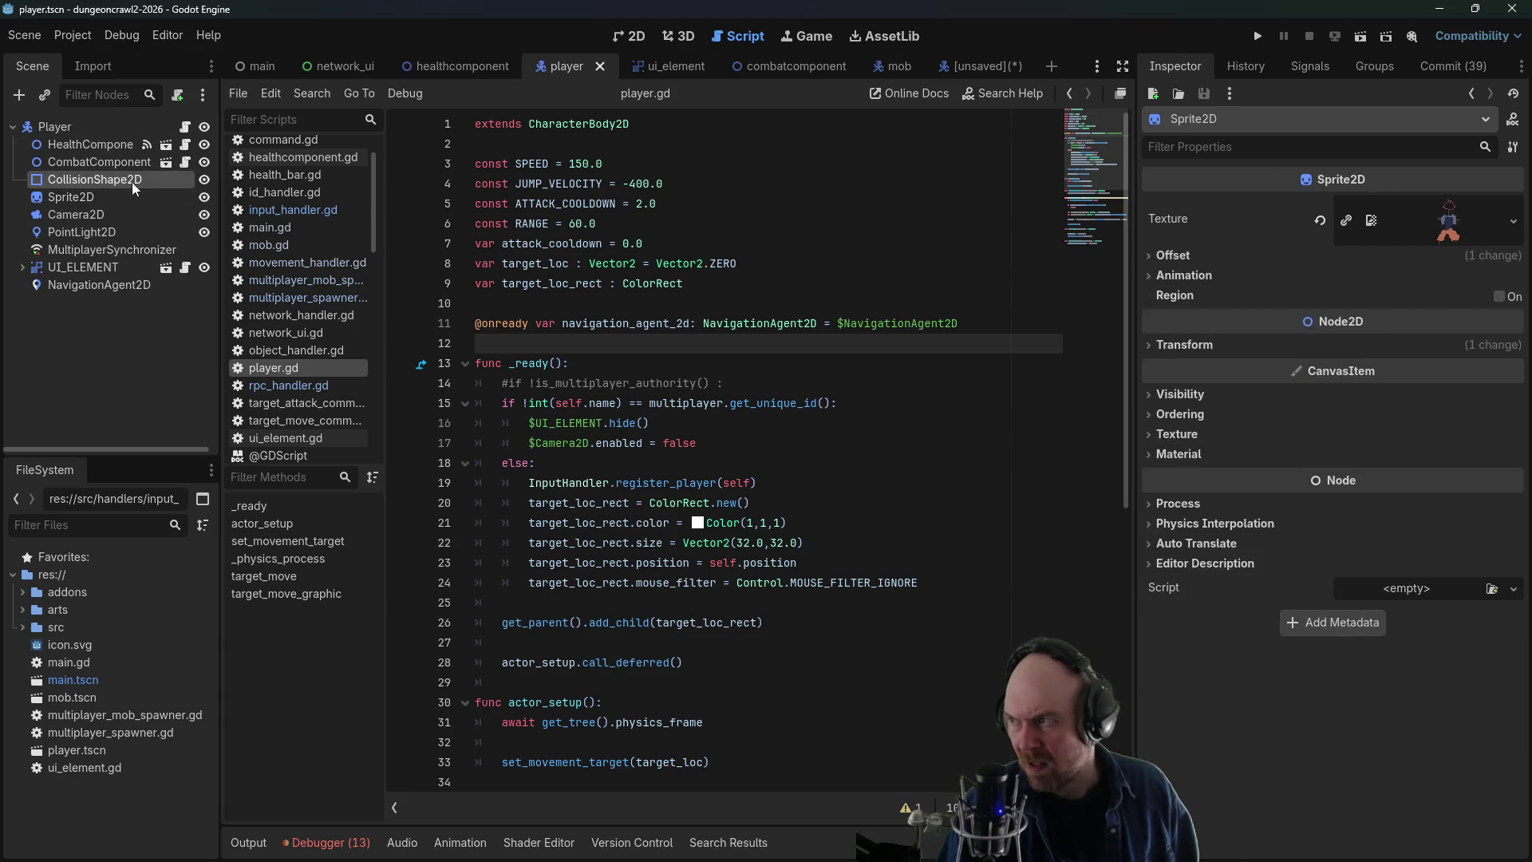
click(132, 181)
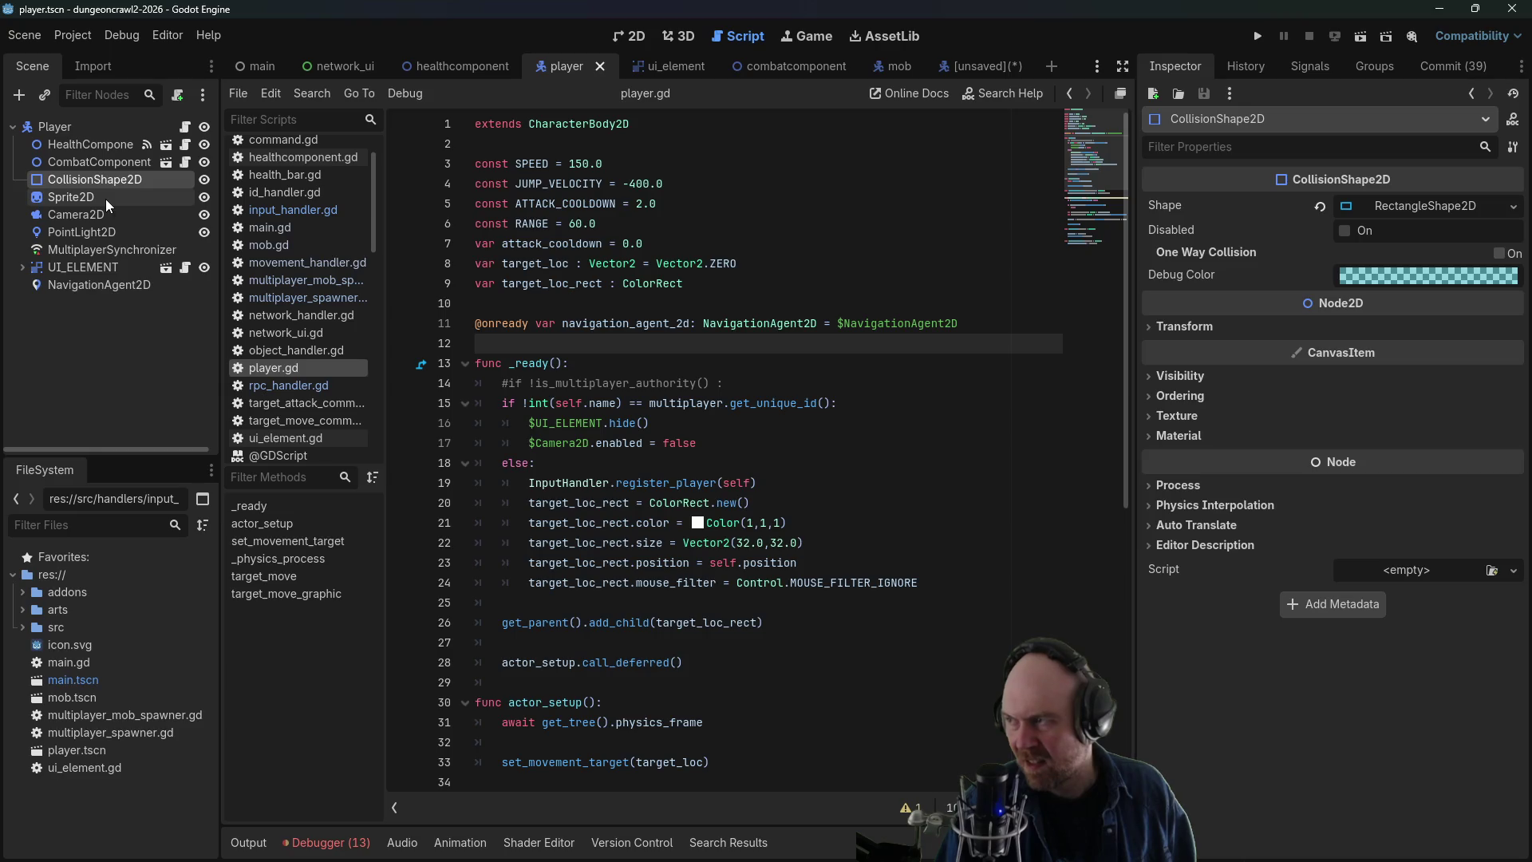
click(889, 67)
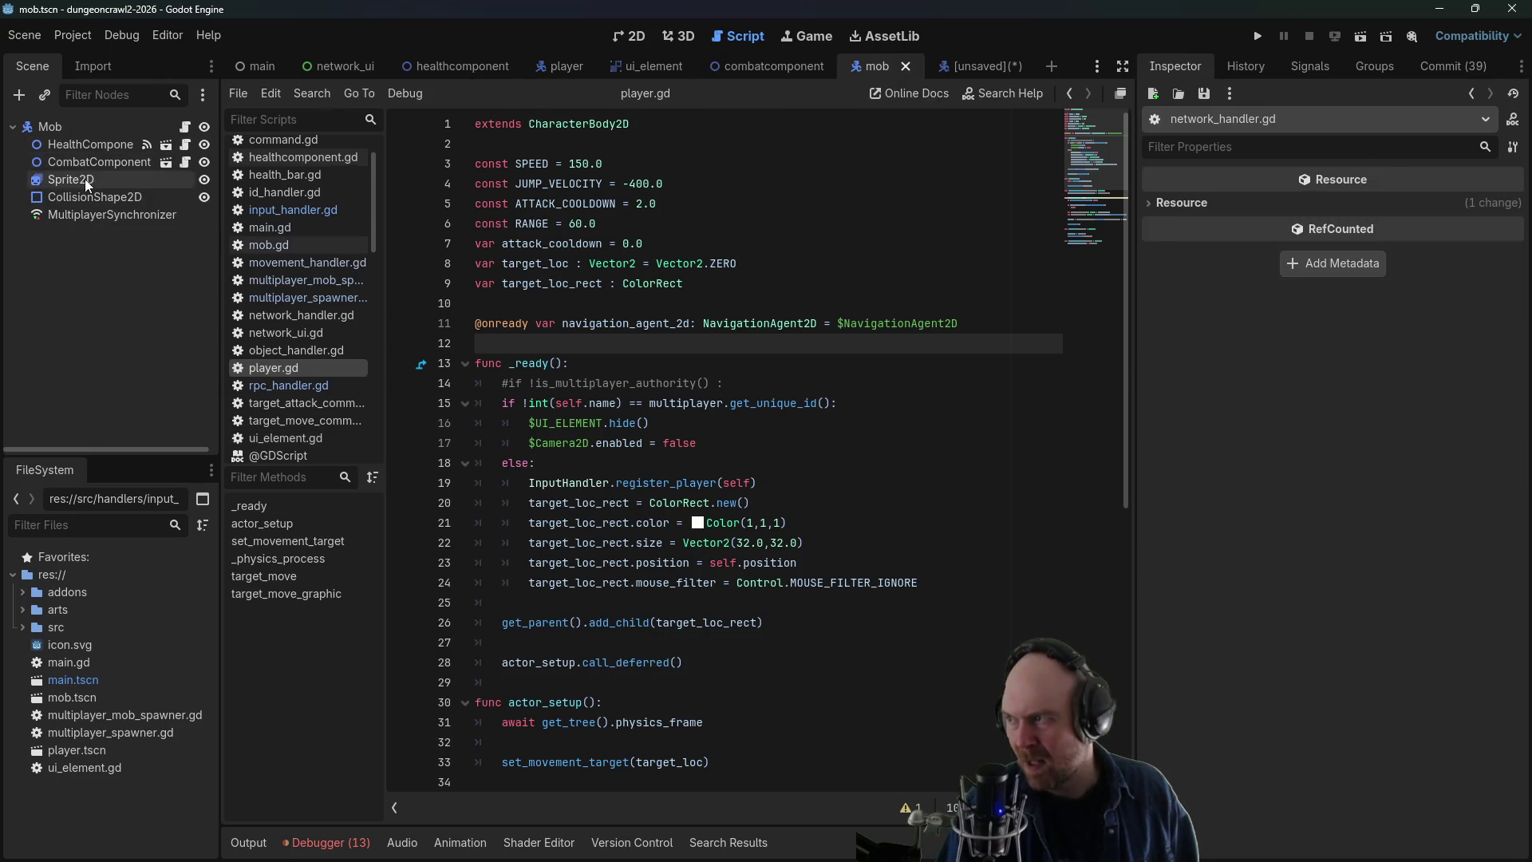
click(85, 179)
shift+click(79, 198)
right_click(88, 184)
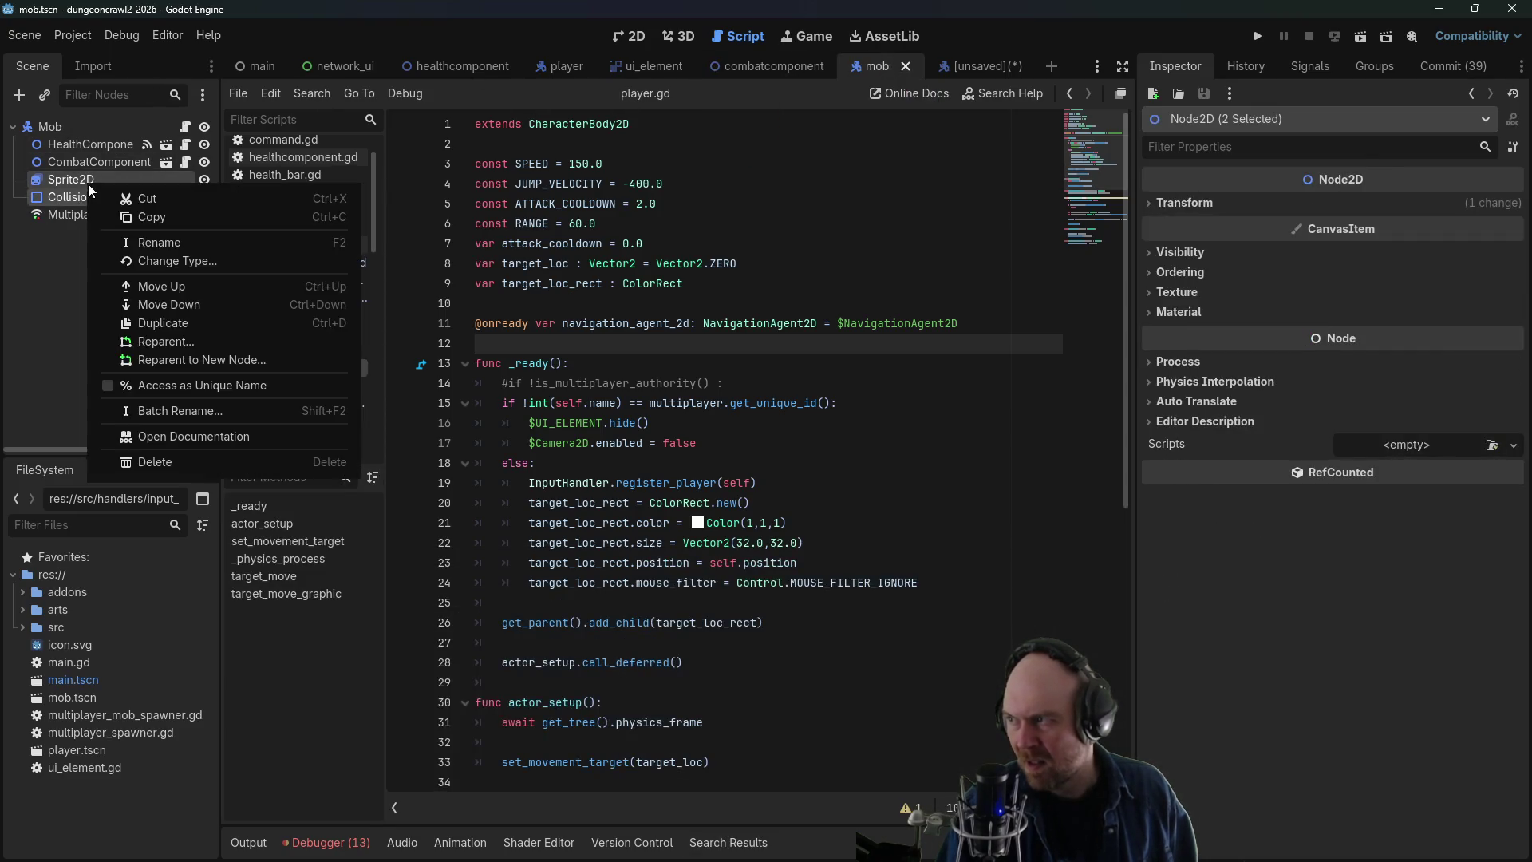
click(125, 219)
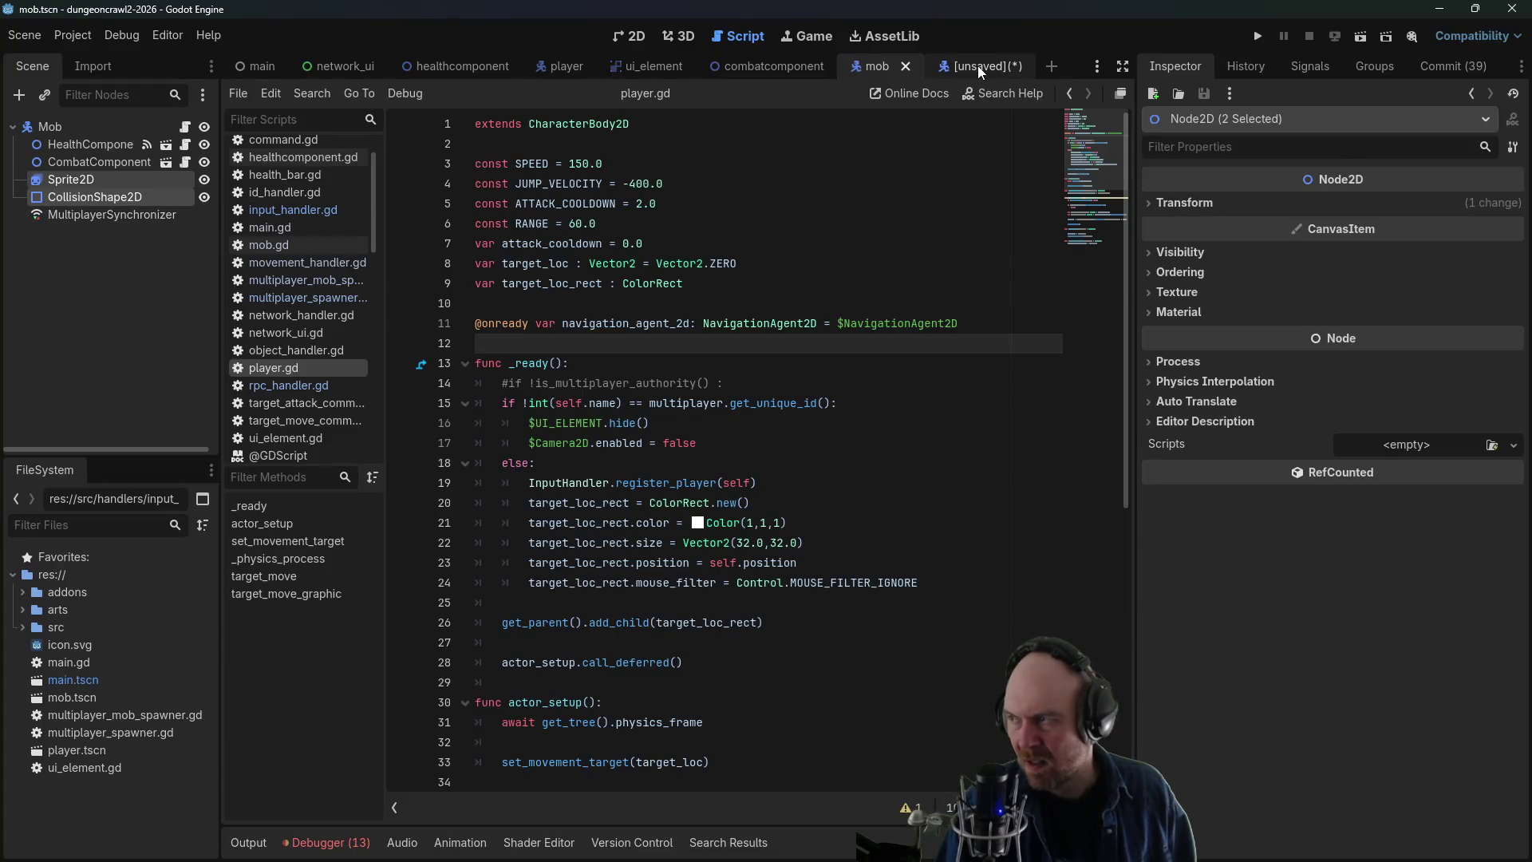
- Paste the copied Sprite2D and CollisionShape2D under the Mover root node
click(979, 65)
right_click(93, 127)
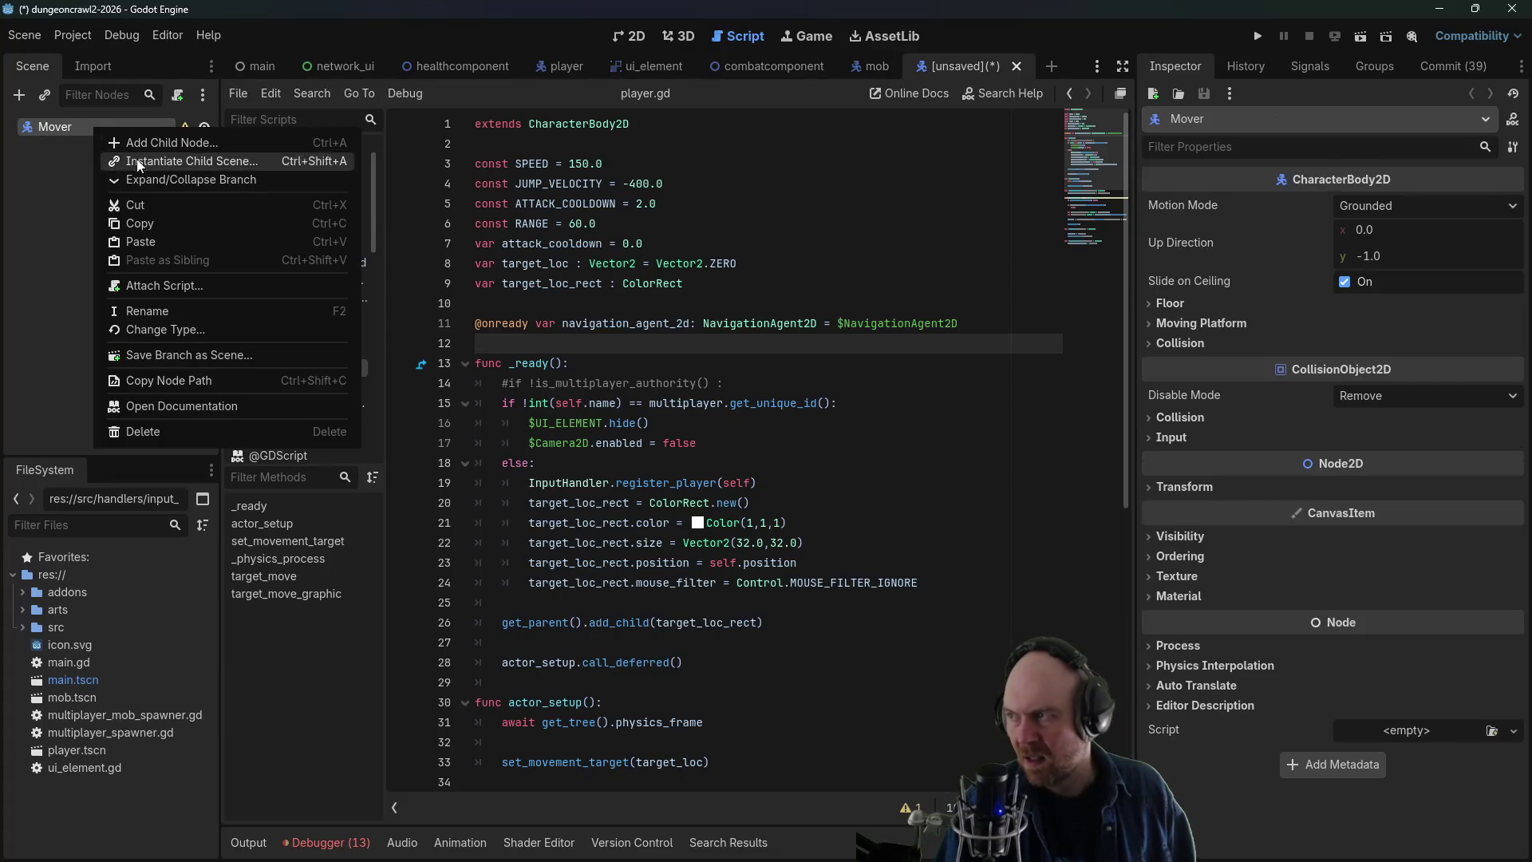
click(152, 236)
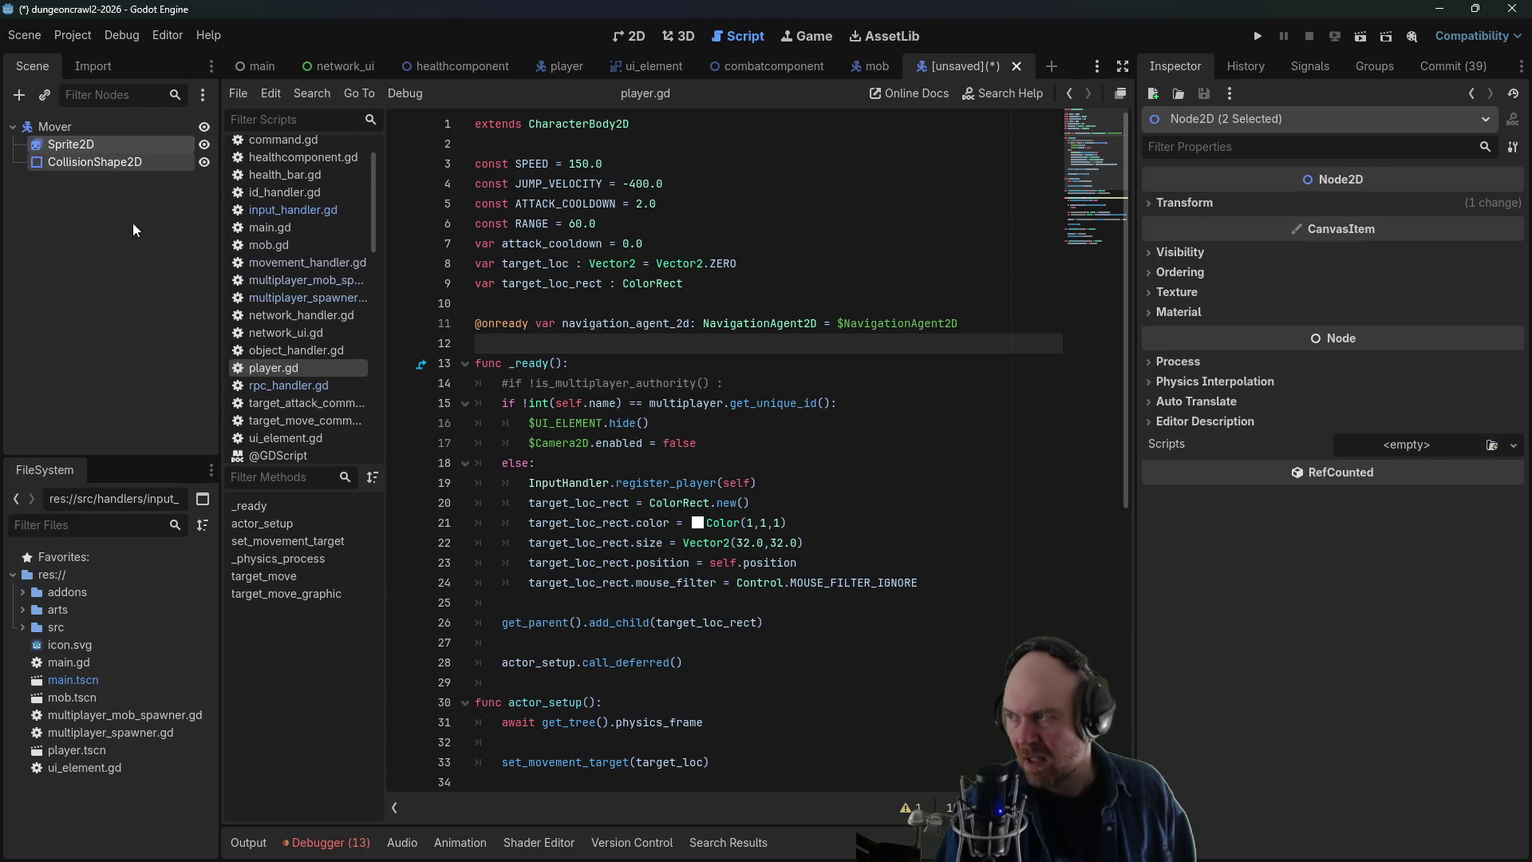
double_click(105, 148)
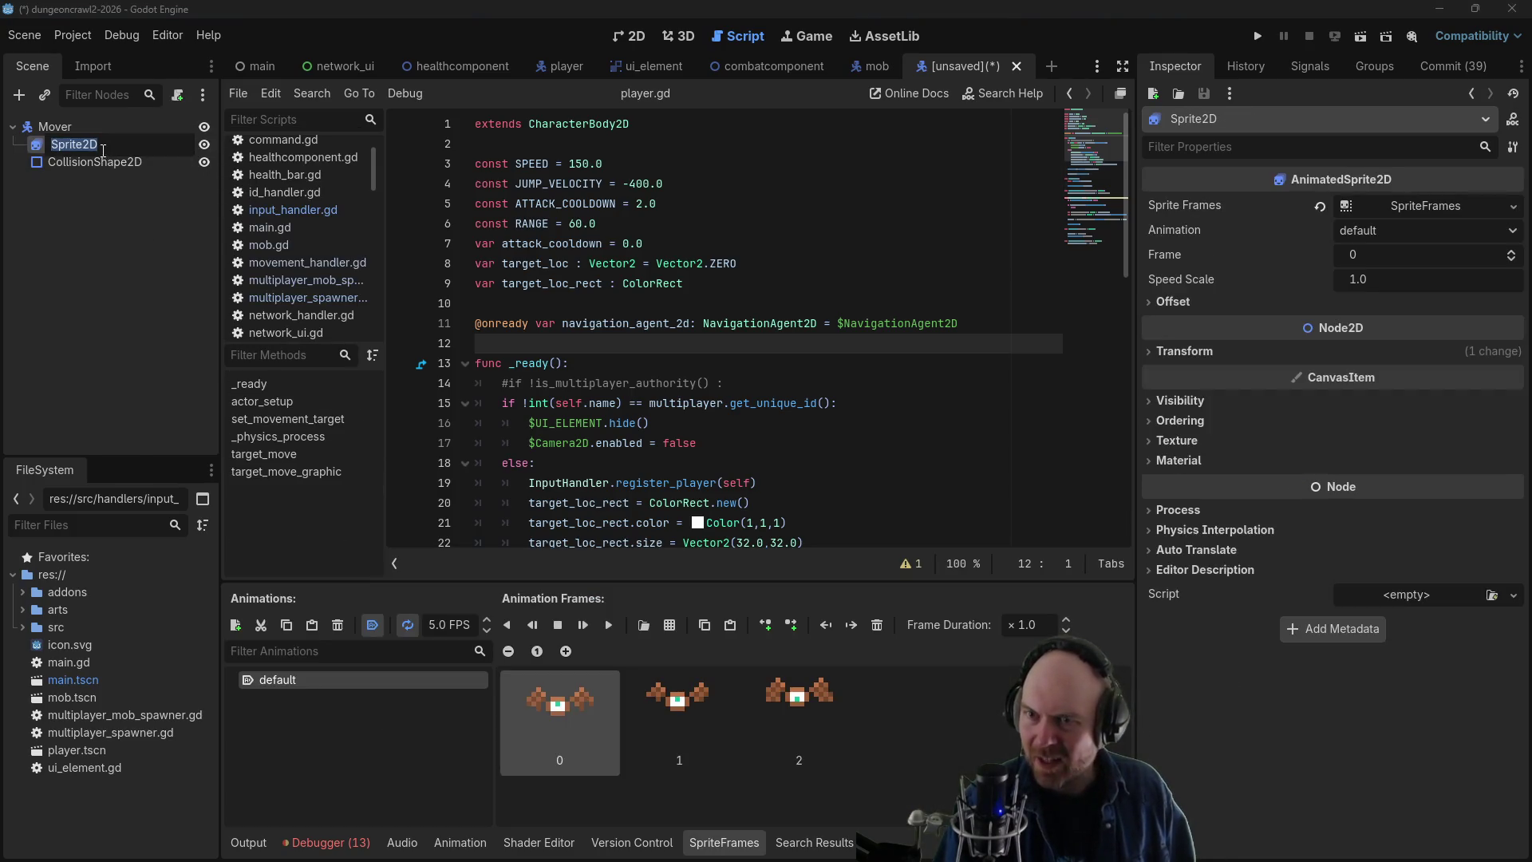
key(Escape)
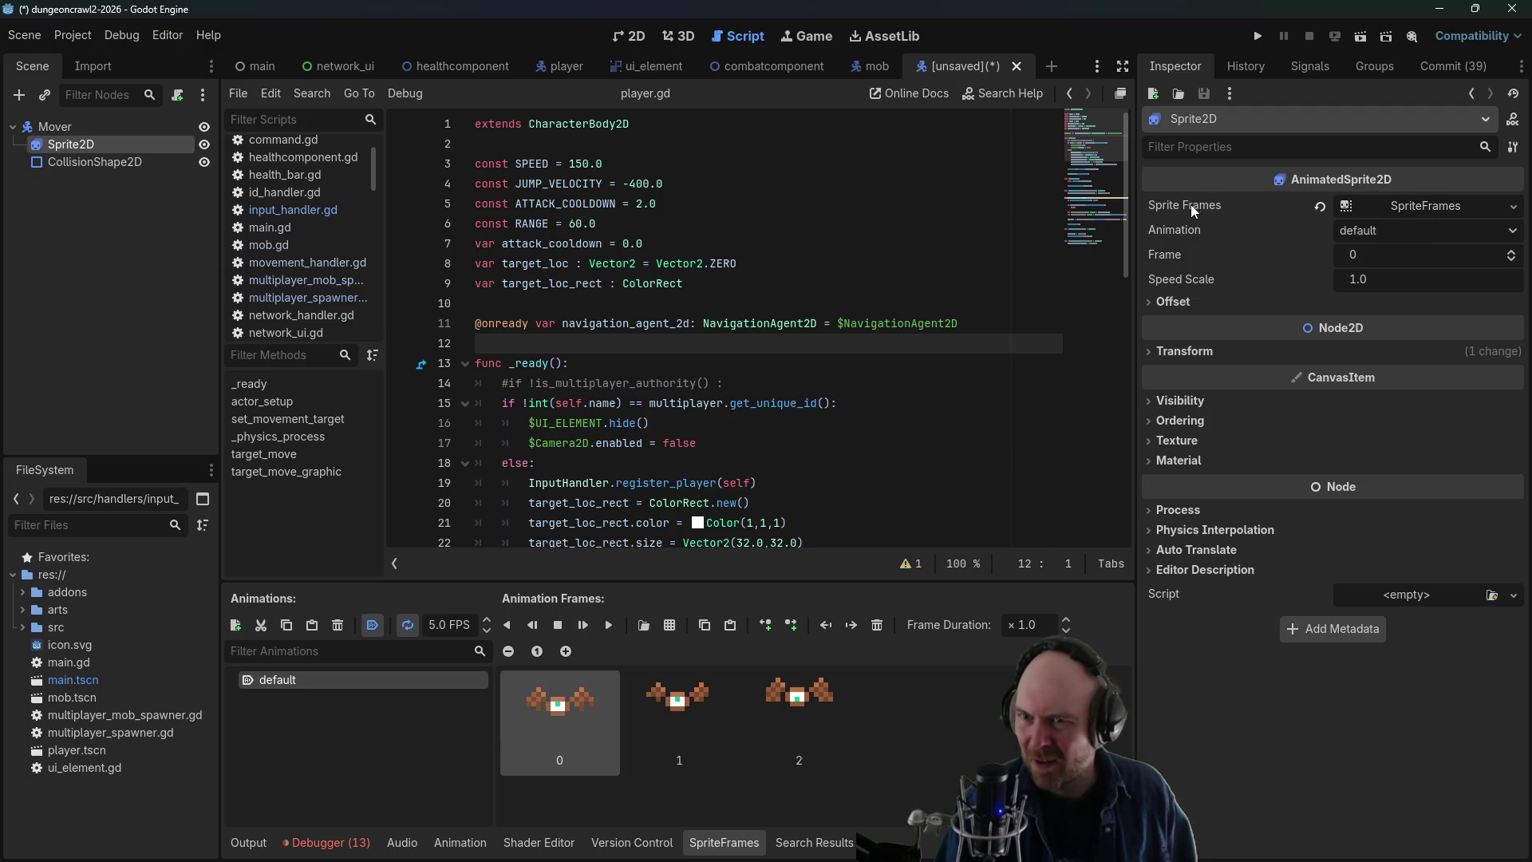
- Compare the Mover's pasted nodes with the mob's animation frames and the player's sprite texture
click(98, 163)
click(84, 144)
click(870, 67)
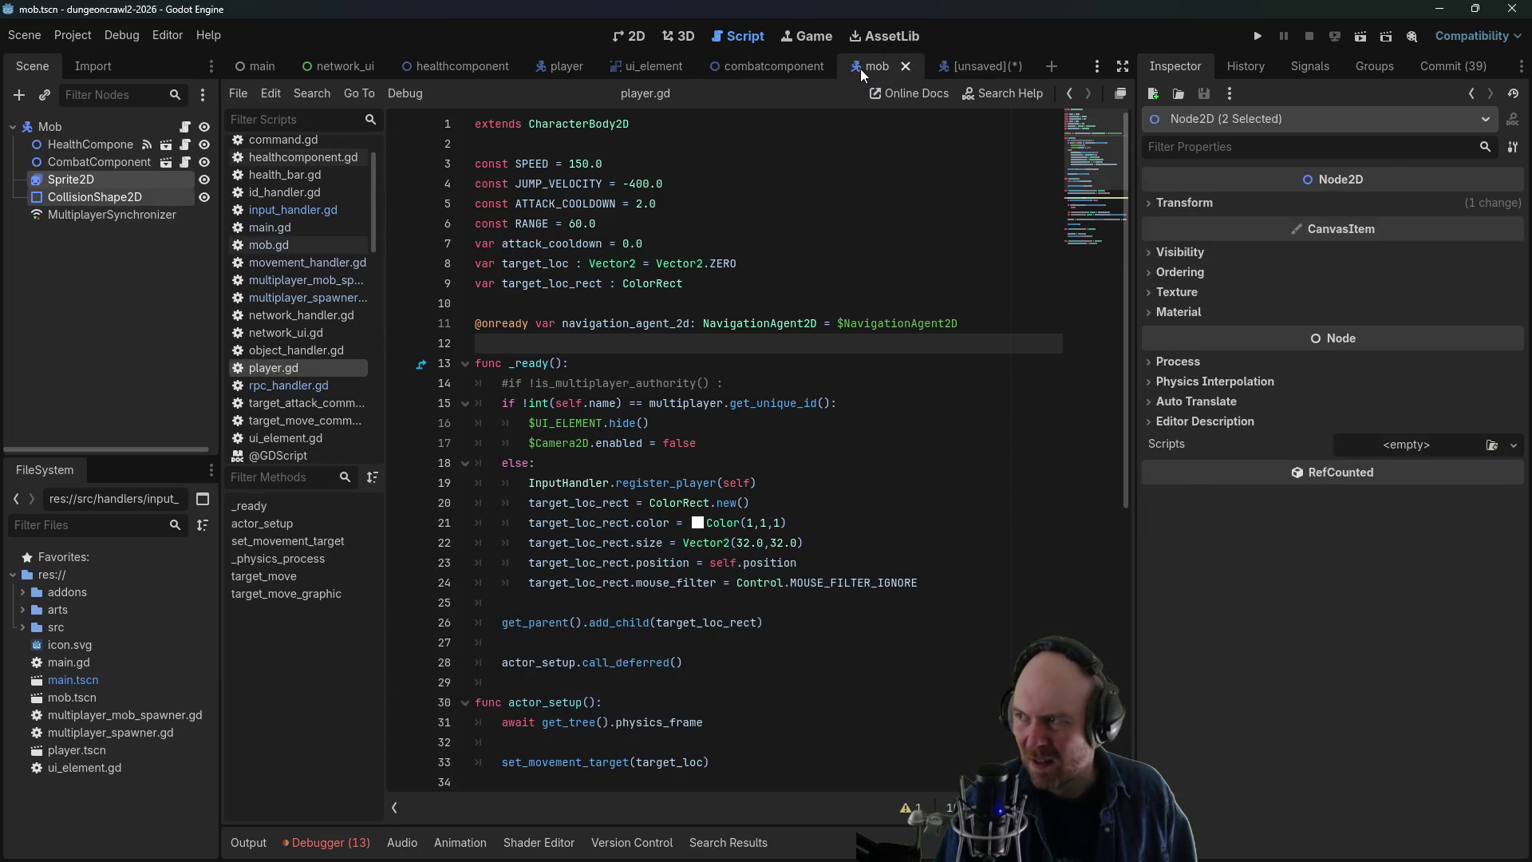
click(110, 181)
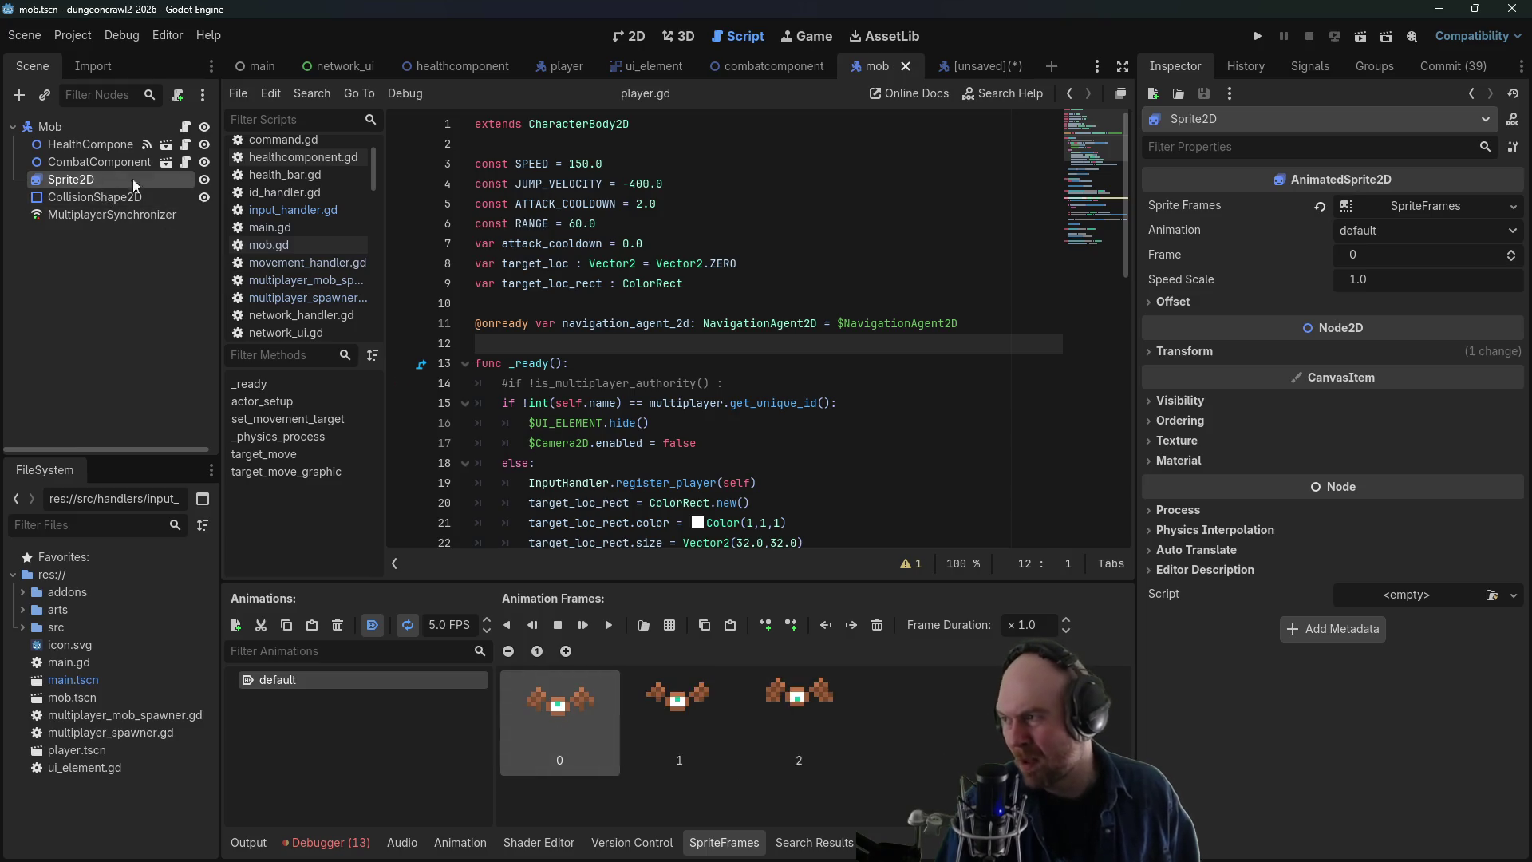
click(568, 67)
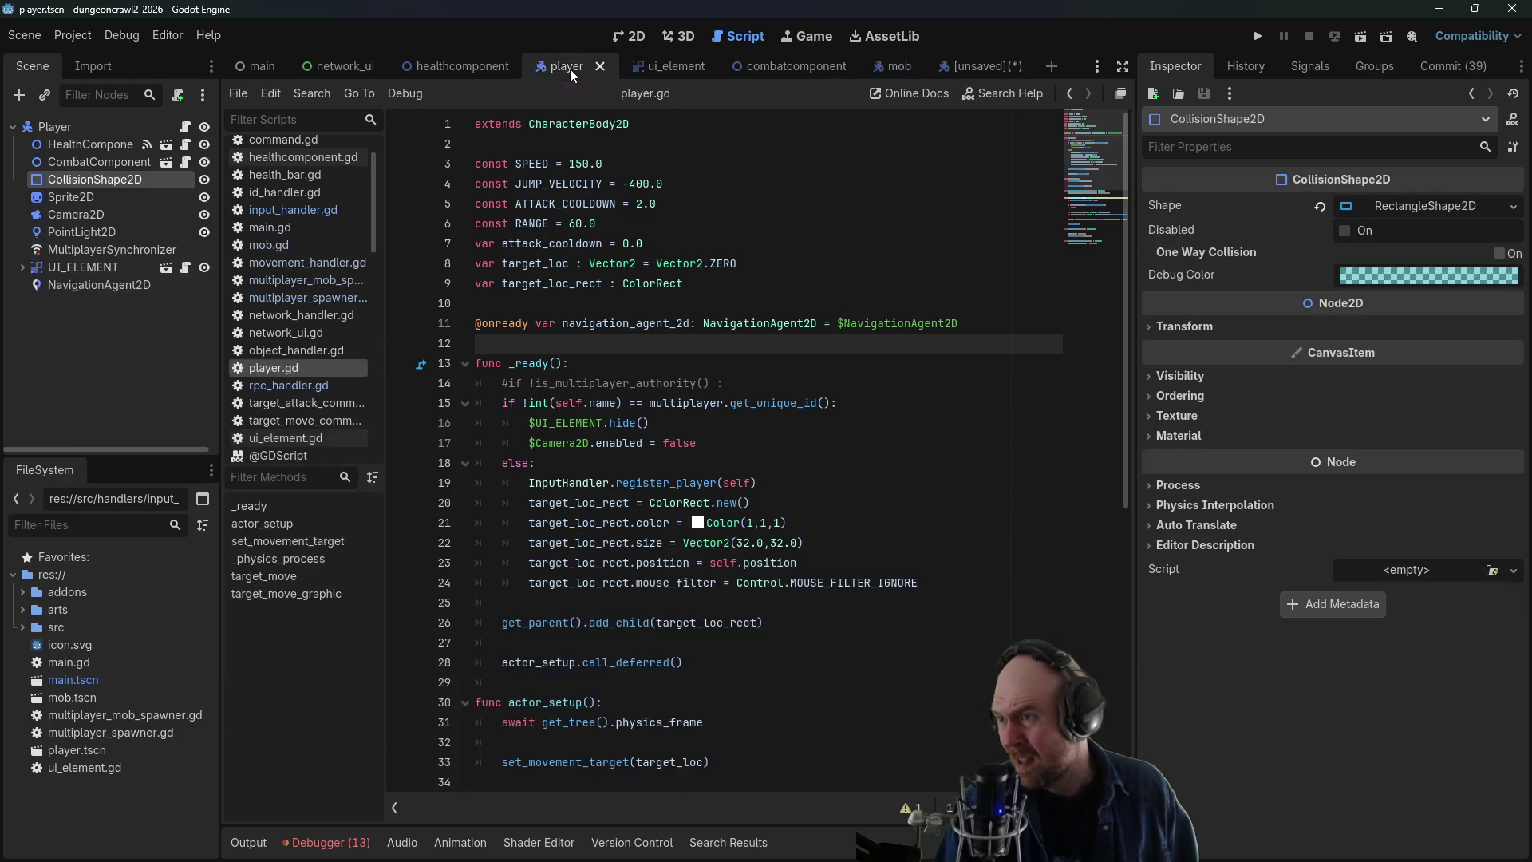
click(104, 162)
click(101, 210)
click(102, 195)
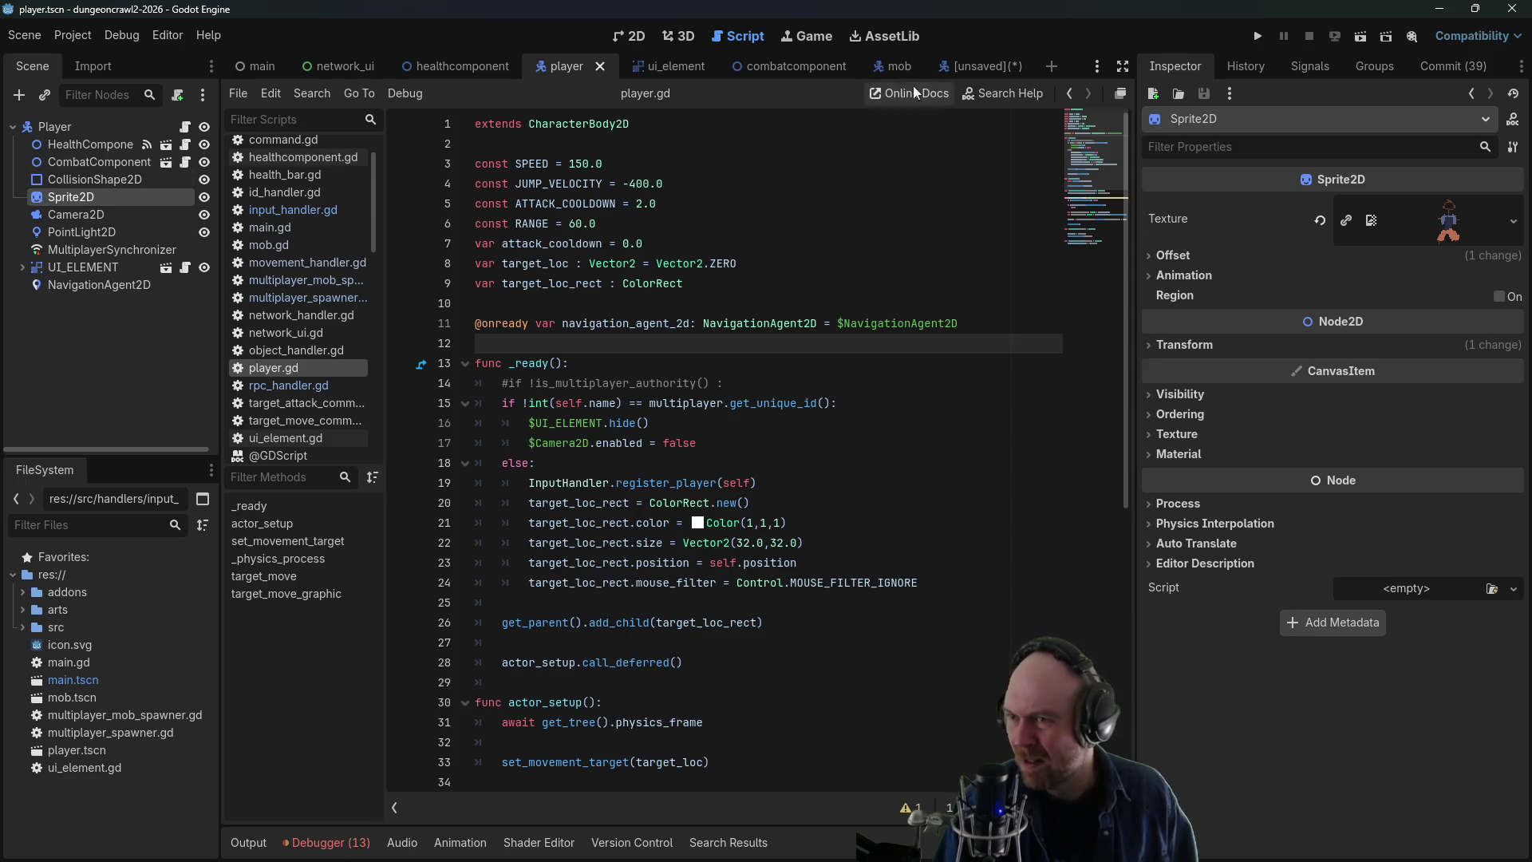
- Clear the Mover Sprite2D's Sprite Frames resource in the Inspector
click(980, 66)
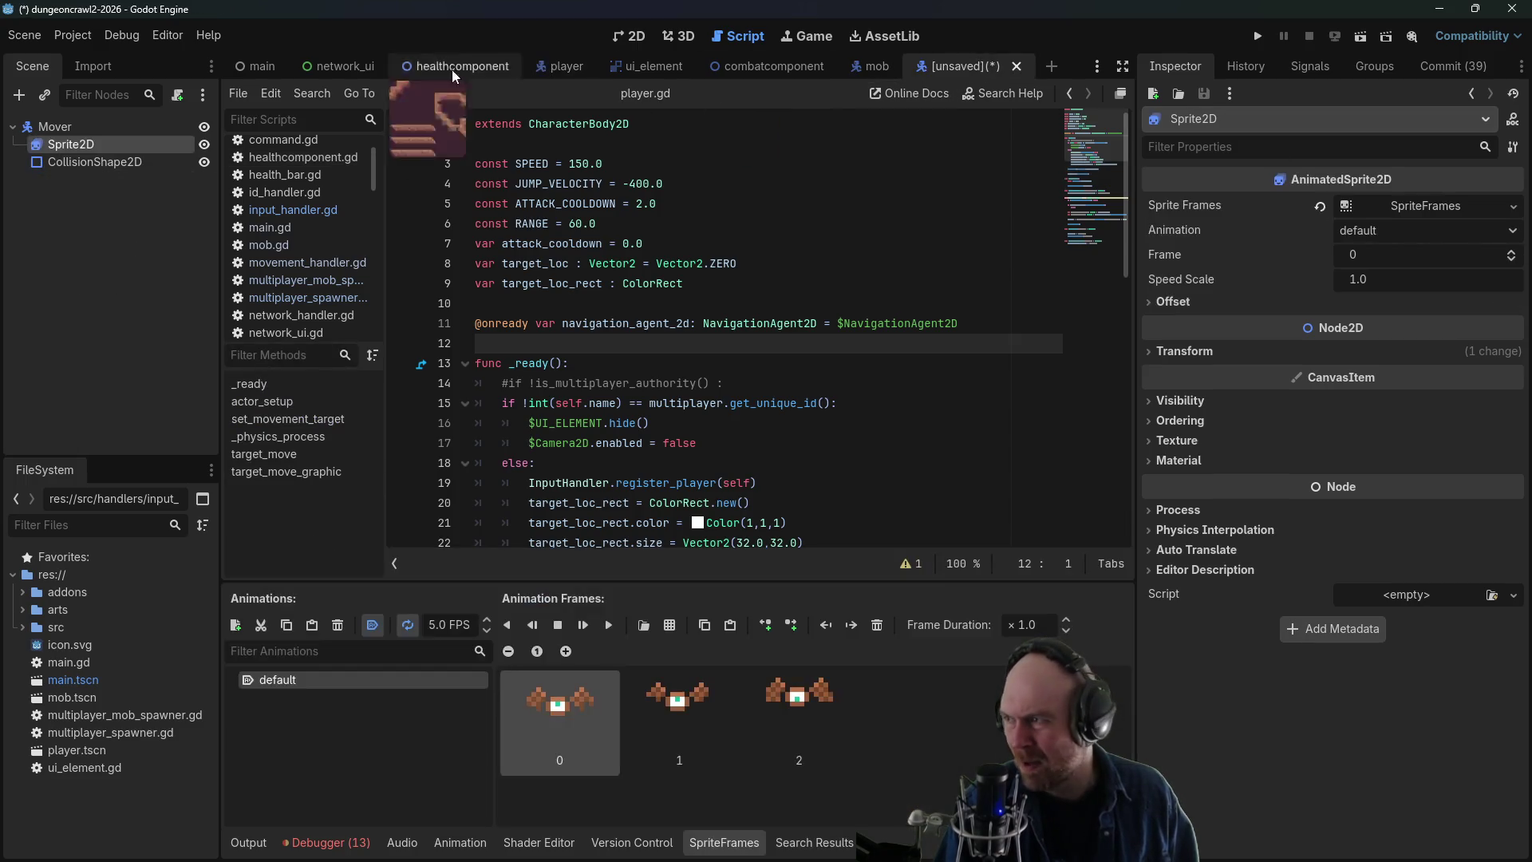
click(84, 162)
click(89, 143)
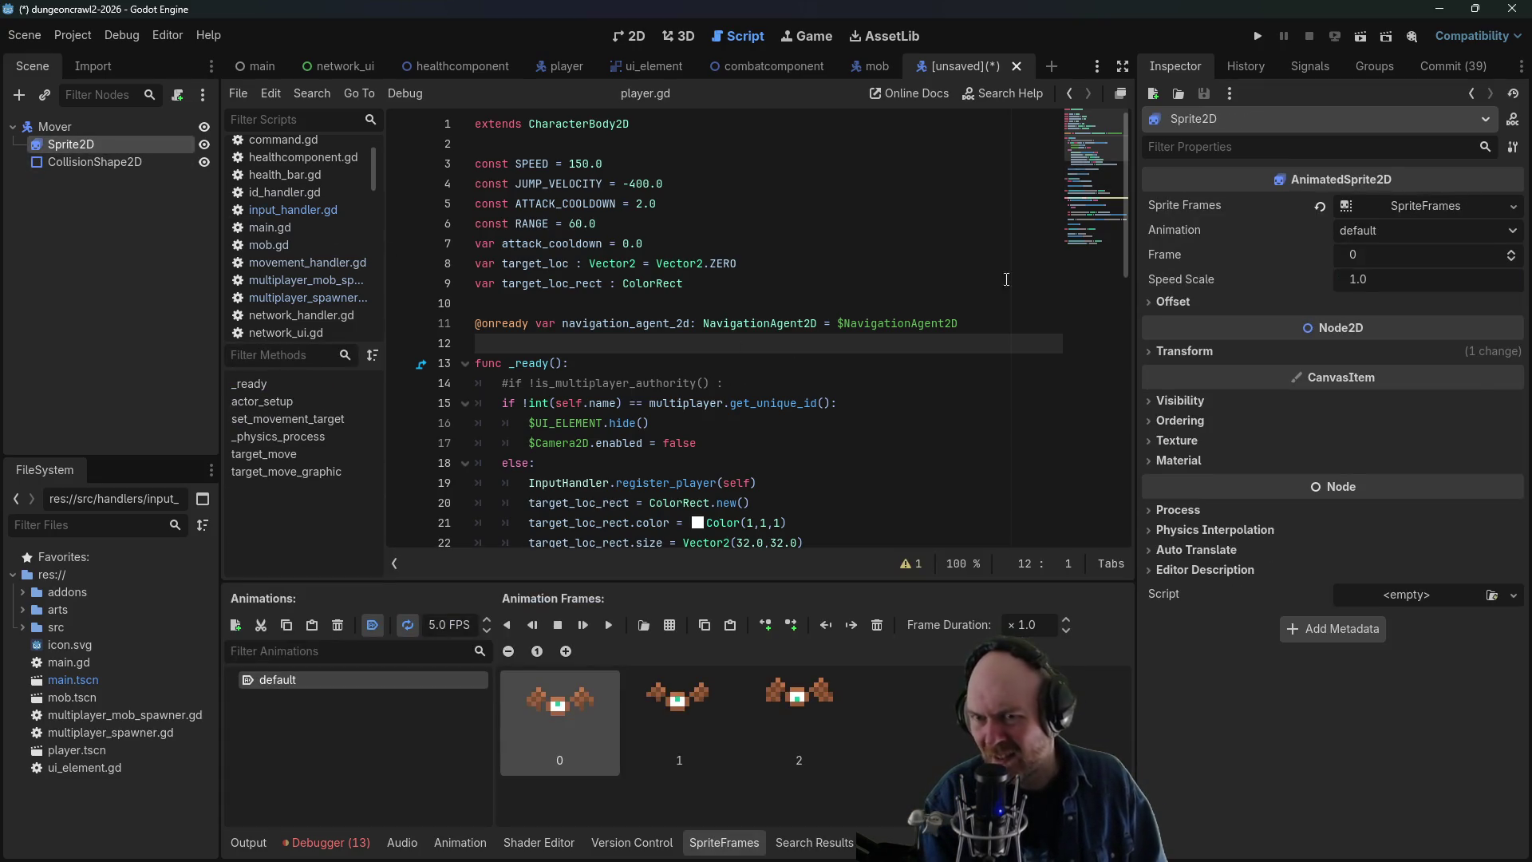
click(1424, 206)
click(1408, 206)
click(1373, 206)
click(1349, 206)
click(1321, 206)
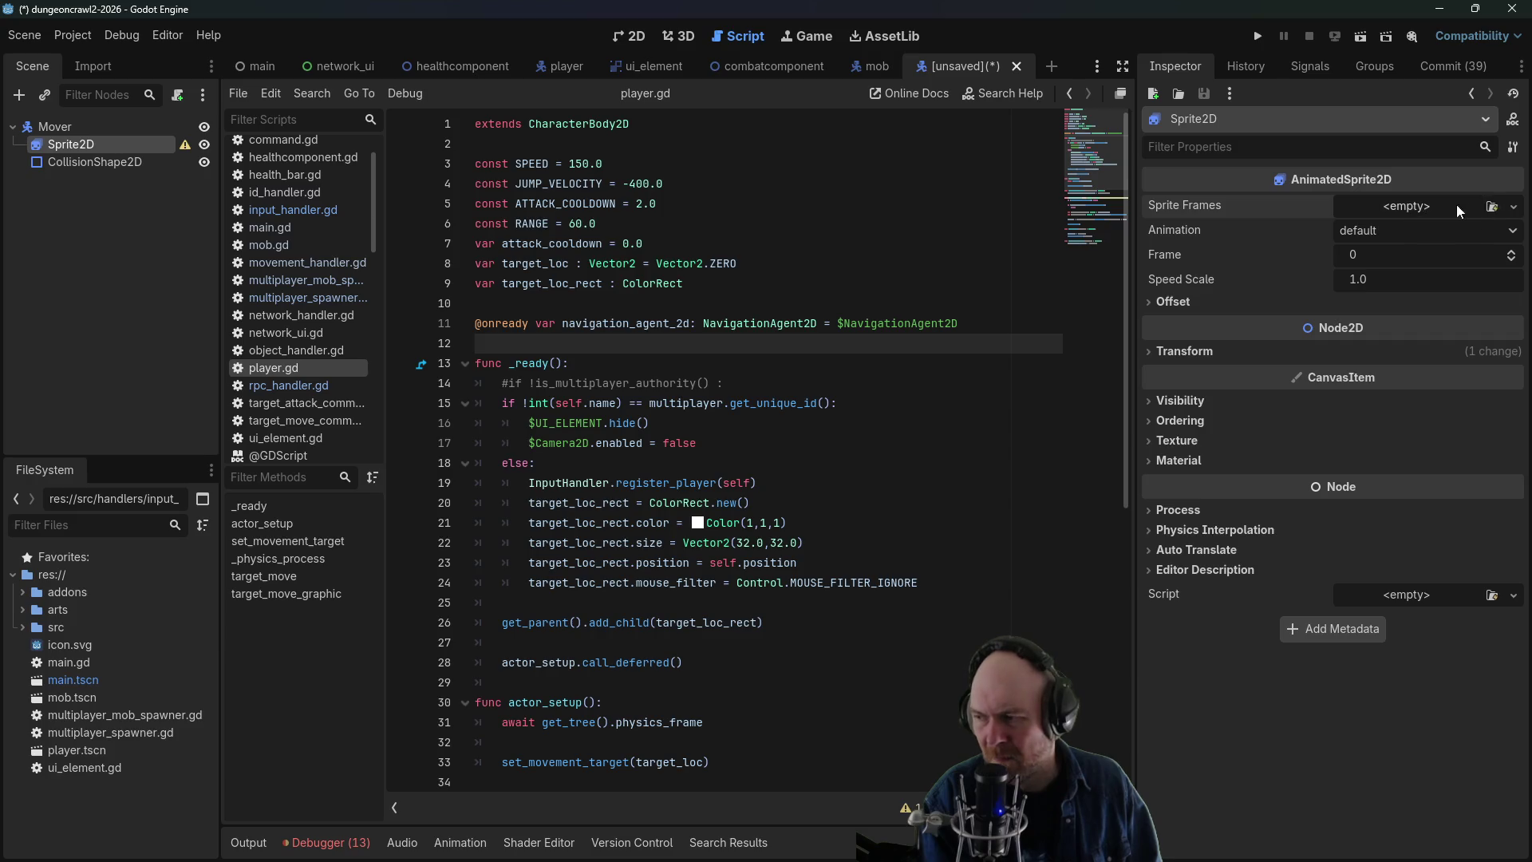